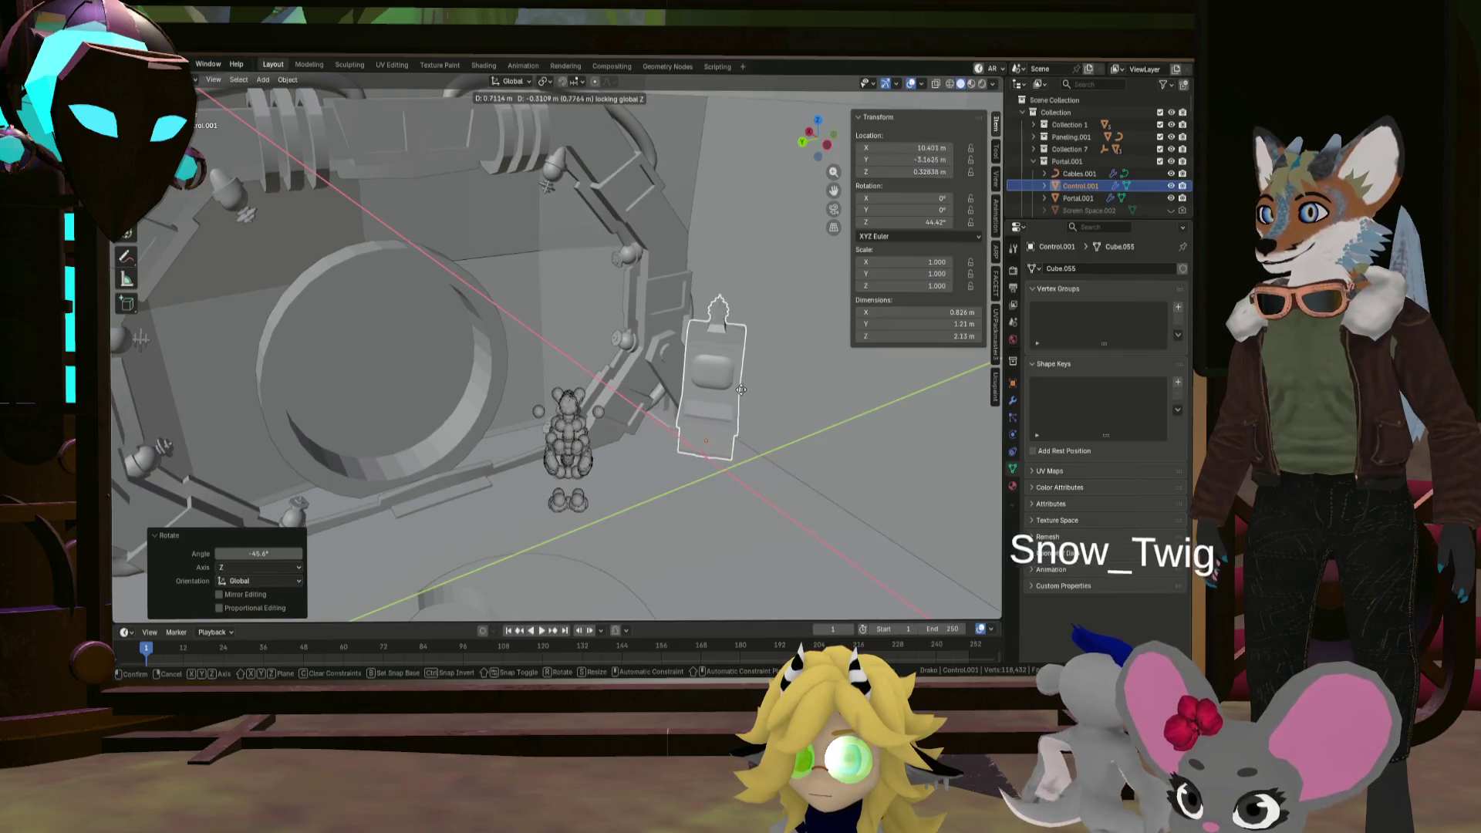
# Step: Shift the console Control.001 slightly so it sits beside the figure
pyautogui.click(738, 400)
pyautogui.moveTo(738, 399)
pyautogui.mouseDown(button='middle')
pyautogui.moveTo(700, 408)
pyautogui.moveTo(768, 404)
pyautogui.mouseUp(button='middle')
pyautogui.press('g')
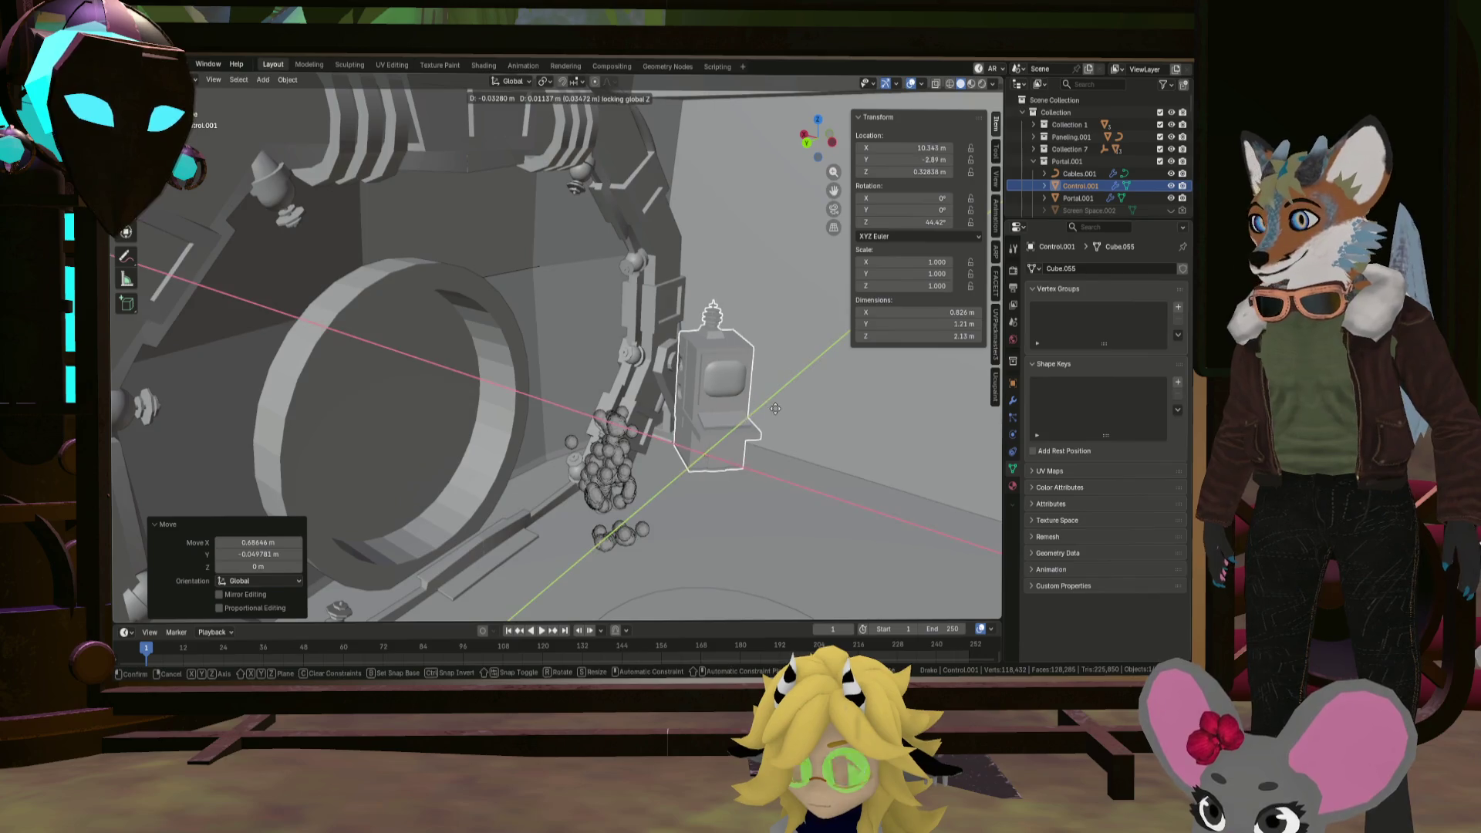
pyautogui.click(760, 407)
# Step: Select the round portal ring Cylinder.012 and hide it
pyautogui.moveTo(760, 408)
pyautogui.mouseDown(button='middle')
pyautogui.moveTo(747, 427)
pyautogui.moveTo(775, 403)
pyautogui.moveTo(766, 419)
pyautogui.moveTo(737, 401)
pyautogui.mouseUp(button='middle')
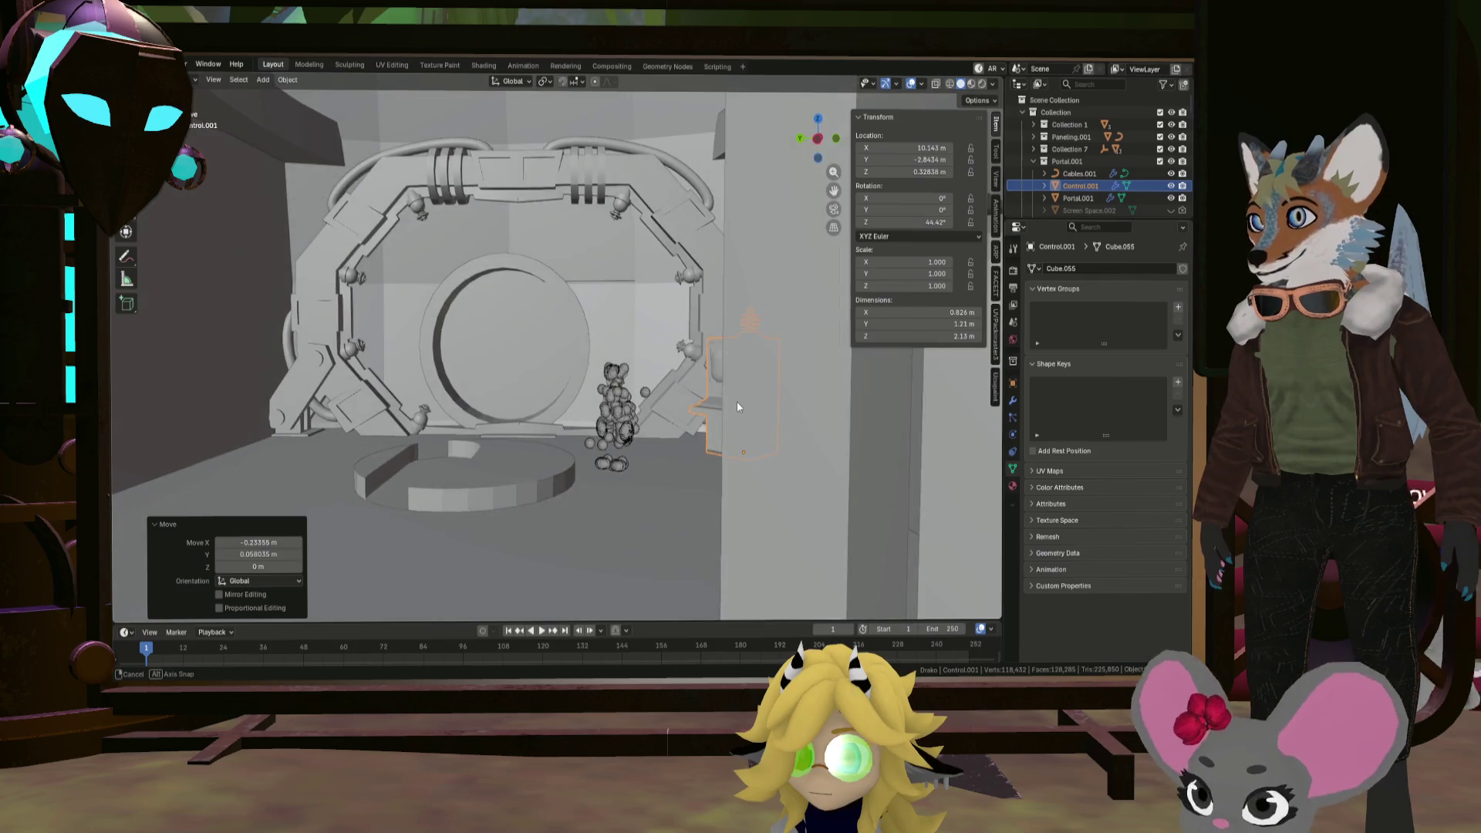
pyautogui.scroll(6, 699, 395)
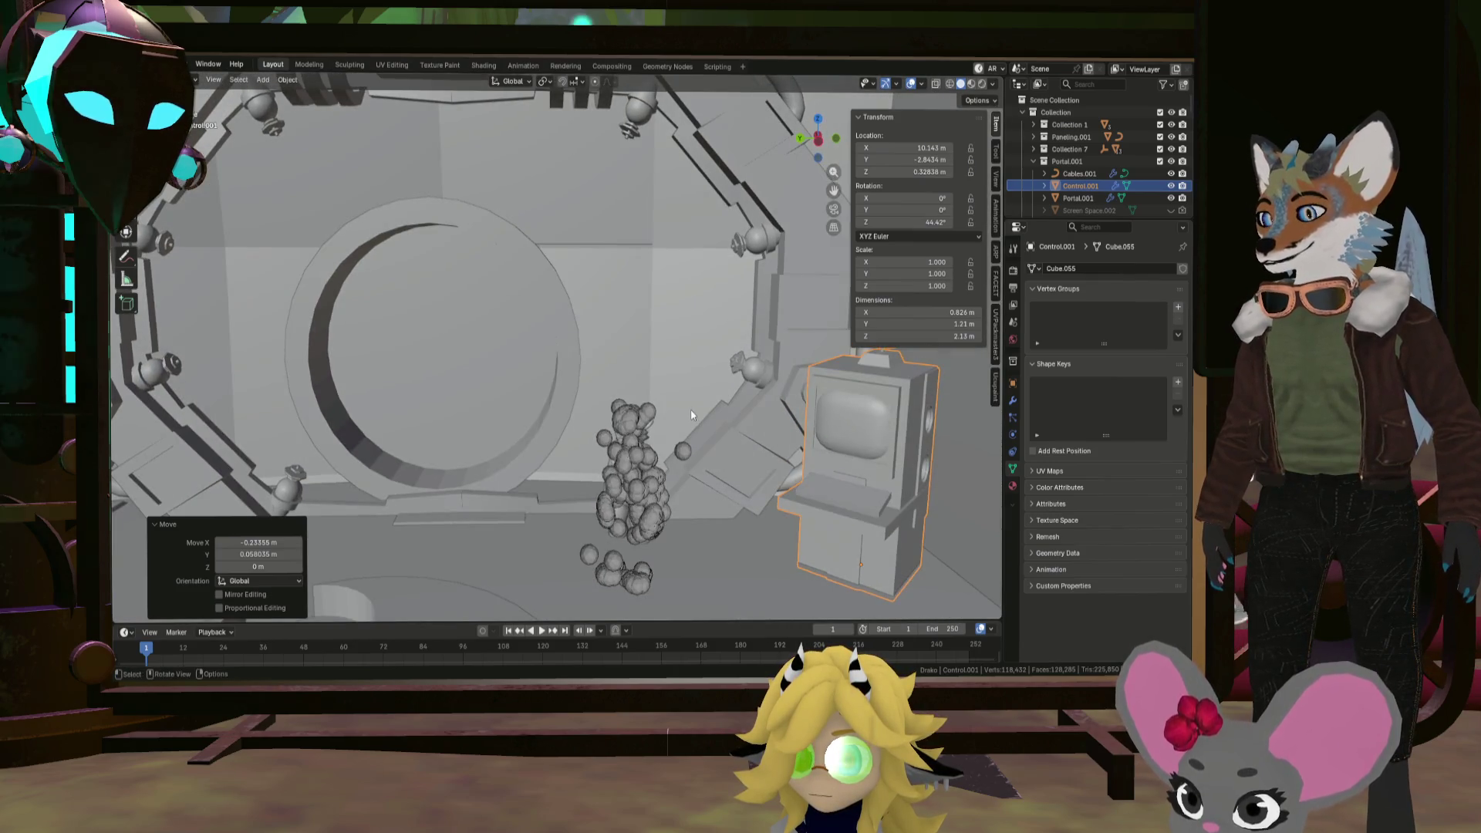
pyautogui.click(572, 391)
pyautogui.scroll(-5, 1146, 151)
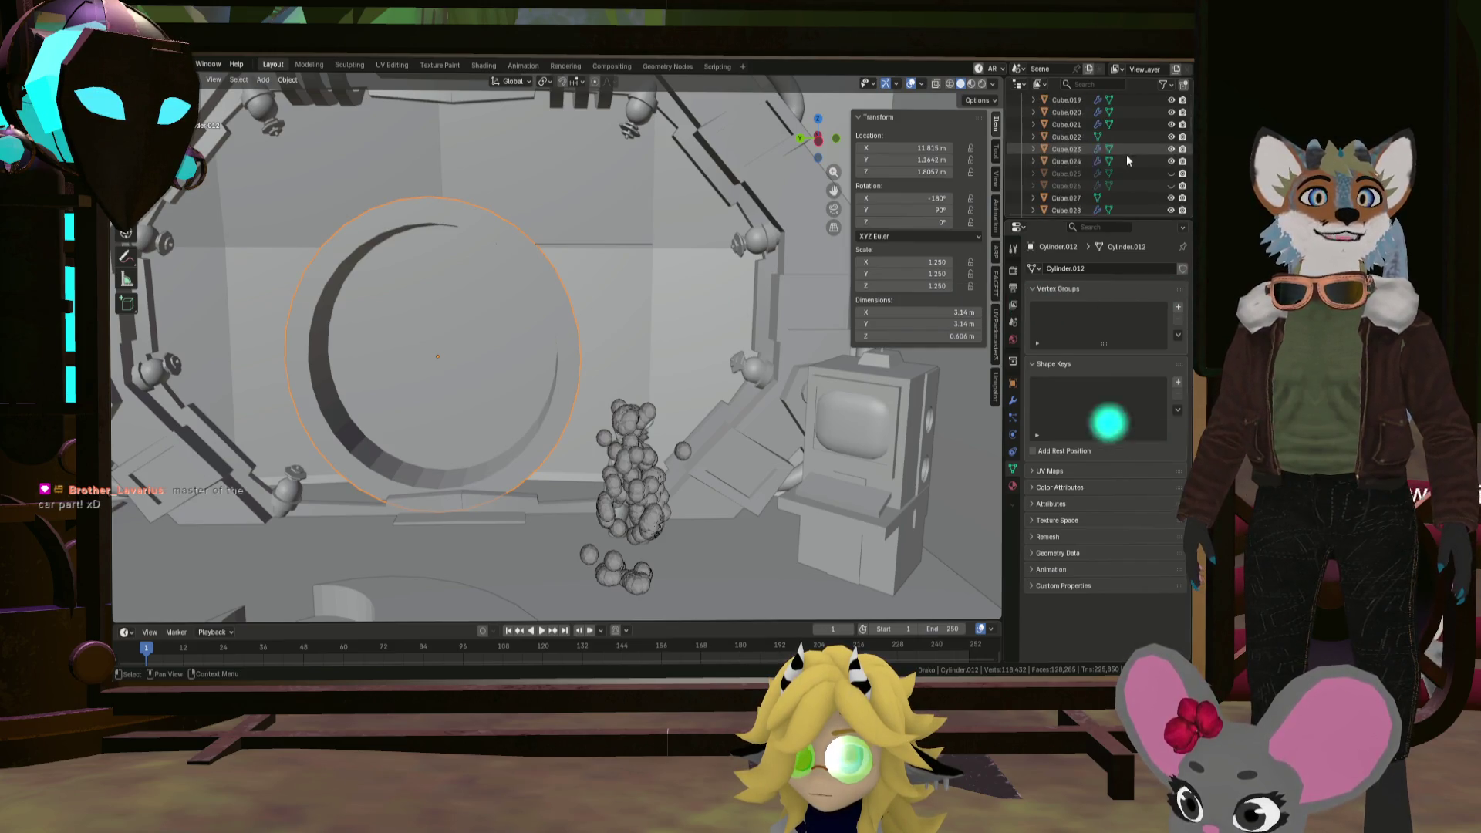
pyautogui.scroll(-10, 1123, 153)
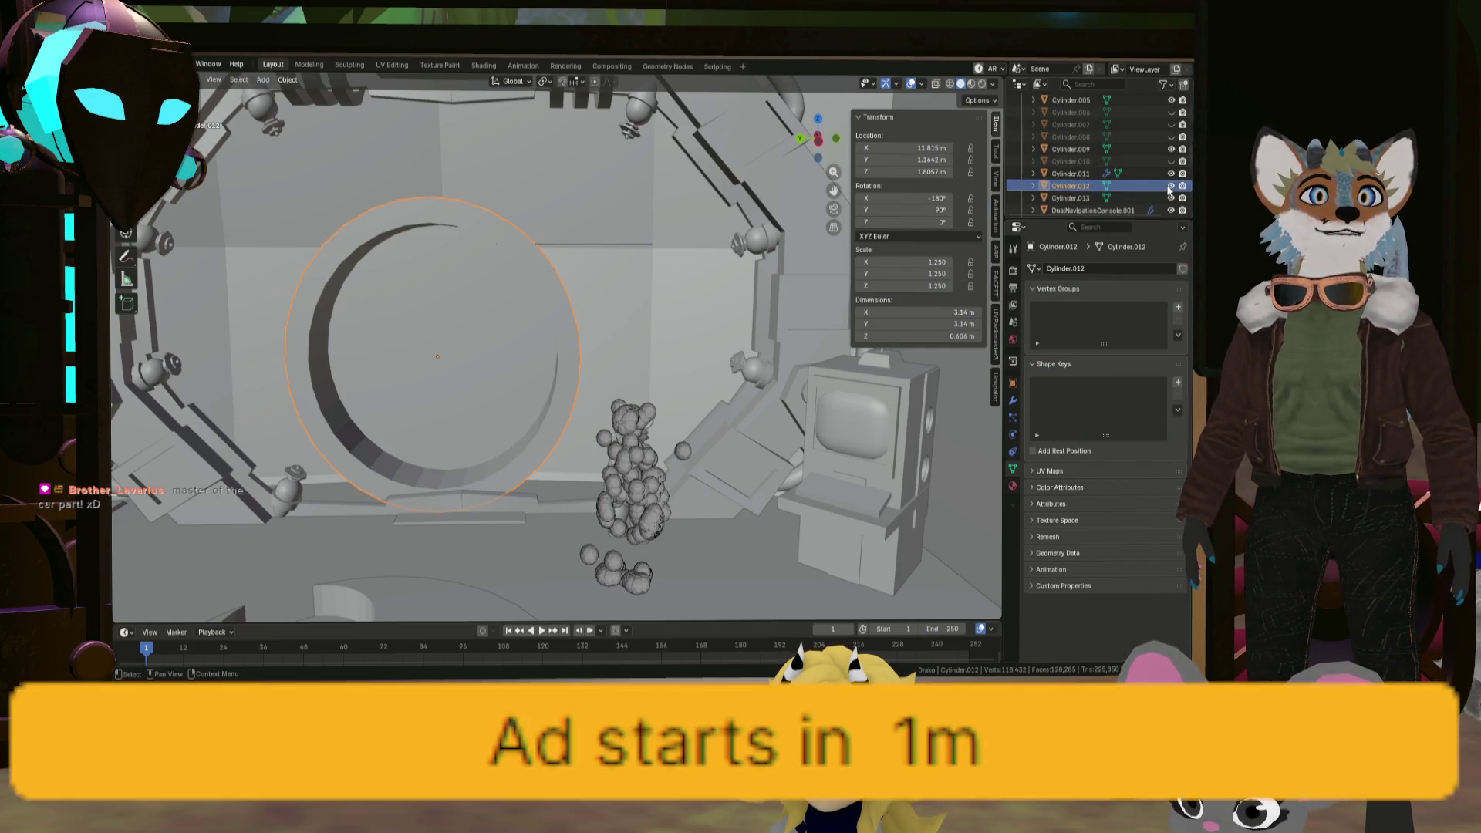
pyautogui.press('h')
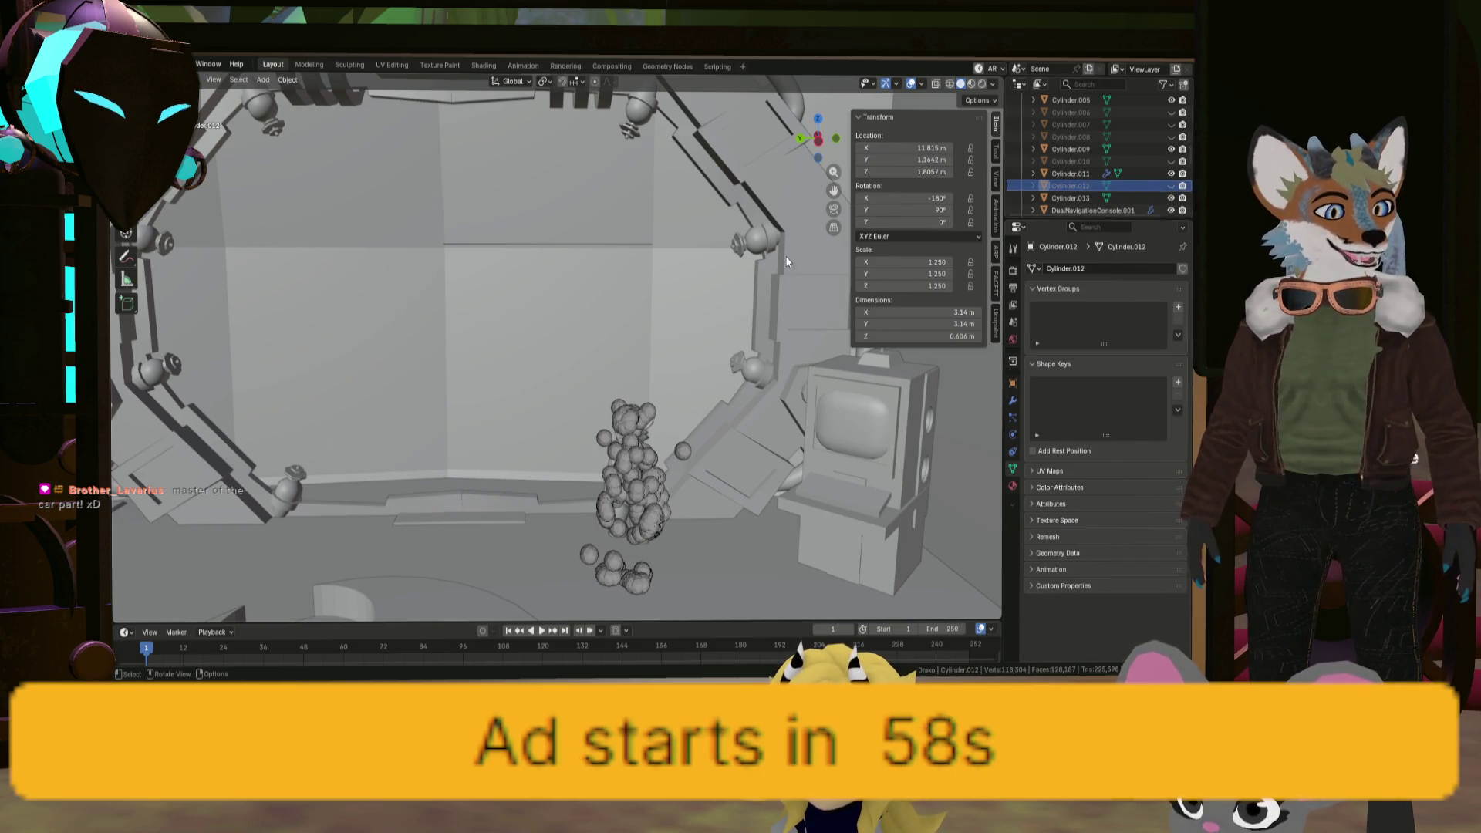
# Step: Select the character rig and start moving it vertically along Z
pyautogui.moveTo(772, 270); pyautogui.dragTo(738, 295, button='middle')
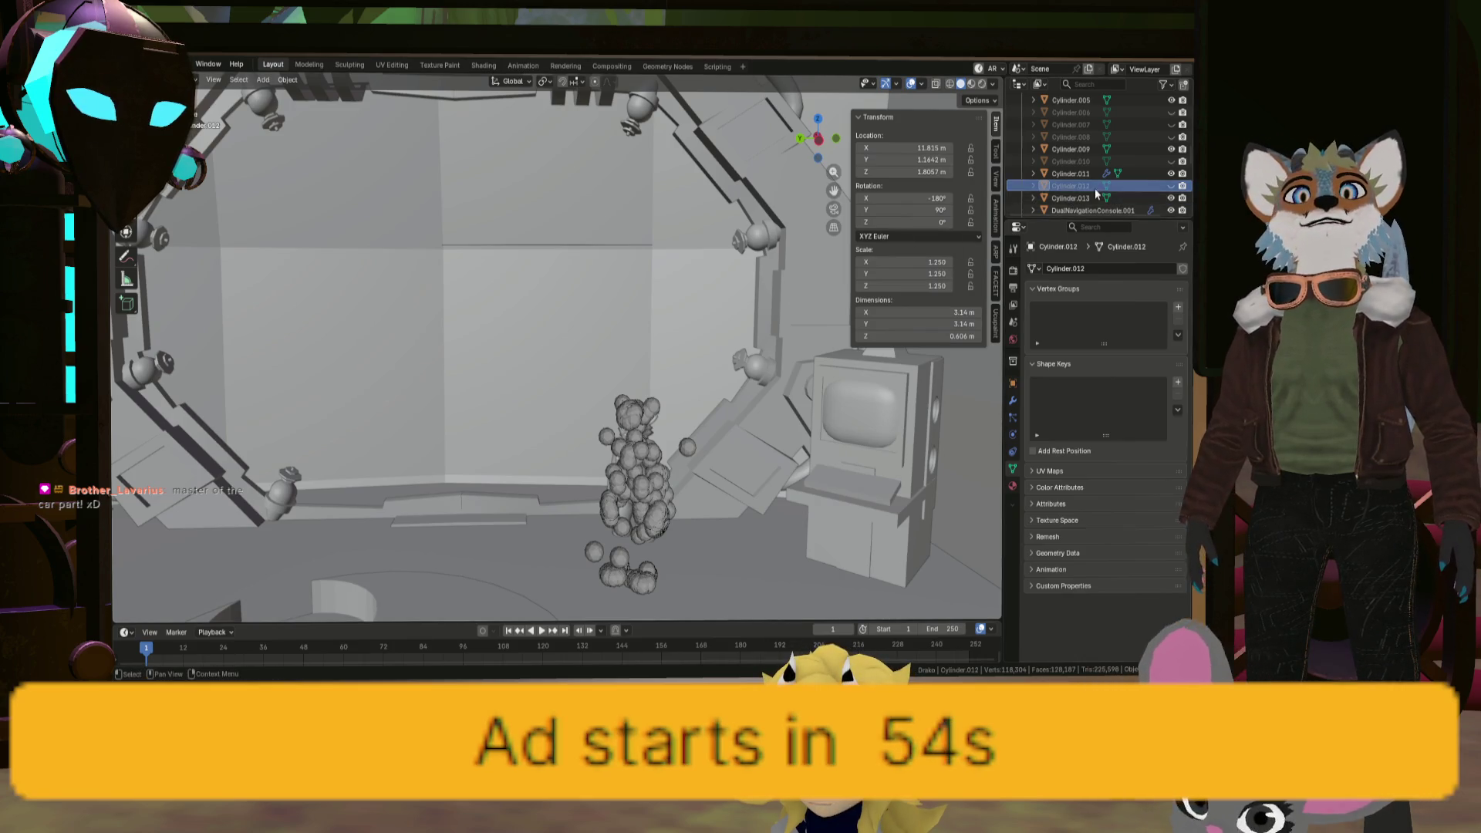
pyautogui.click(653, 413)
pyautogui.press('g')
pyautogui.press('z')
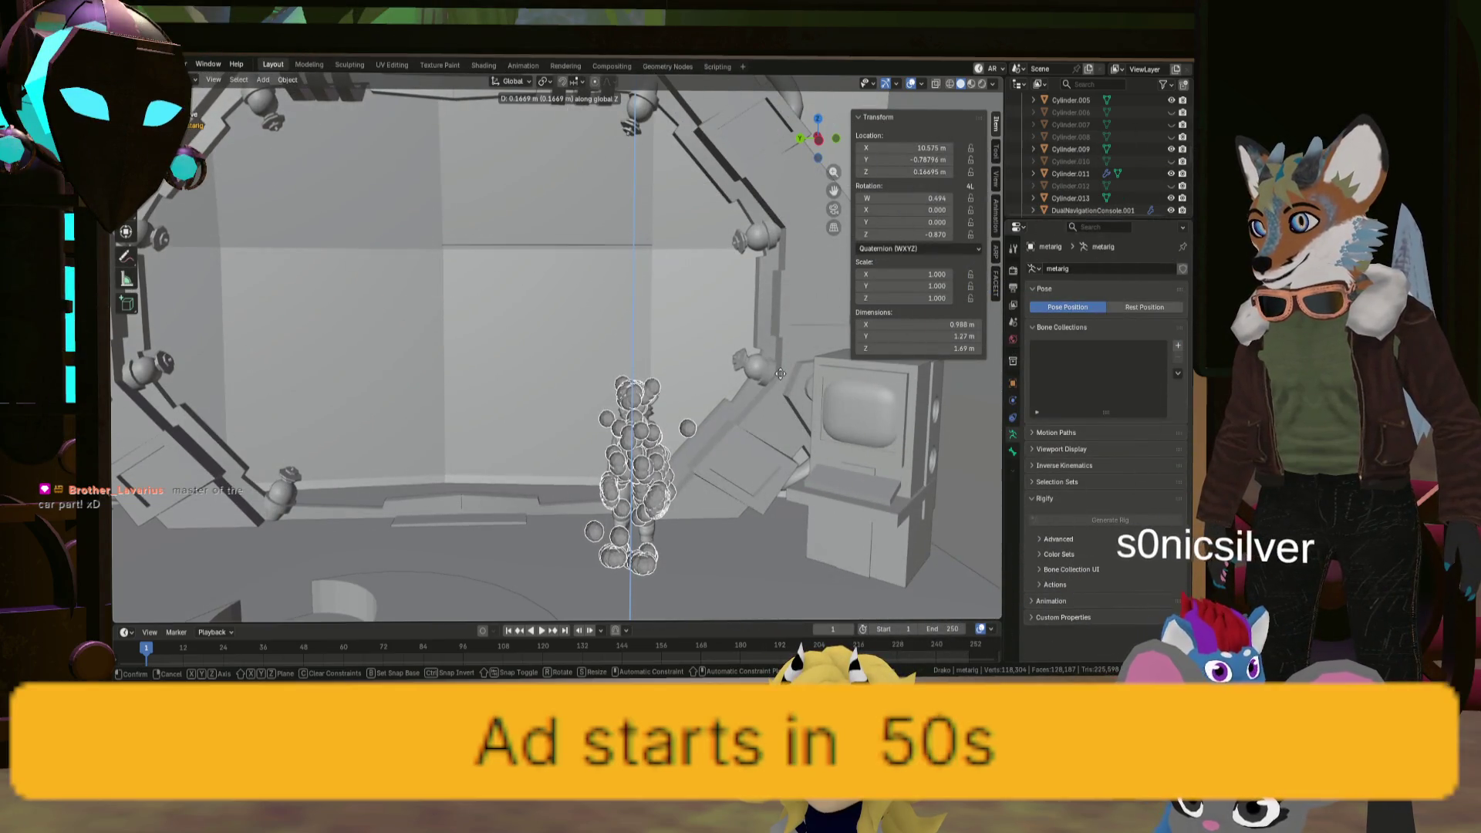
# Step: Raise the metarig to Z 0.235 m and slide it −0.18/−0.77 m beside the console
pyautogui.click(782, 371)
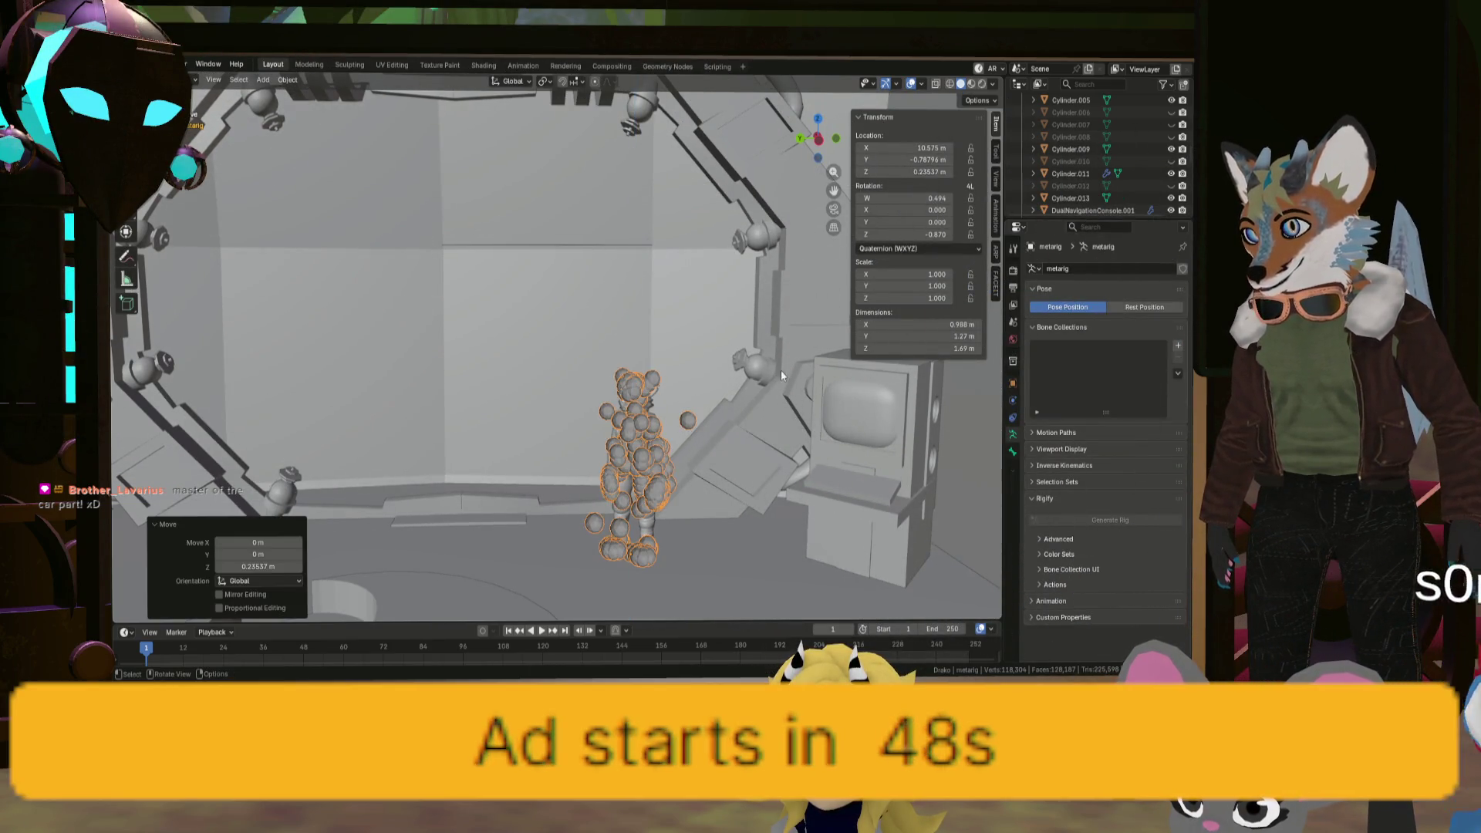
pyautogui.press('g')
pyautogui.hotkey('shift', 'z')
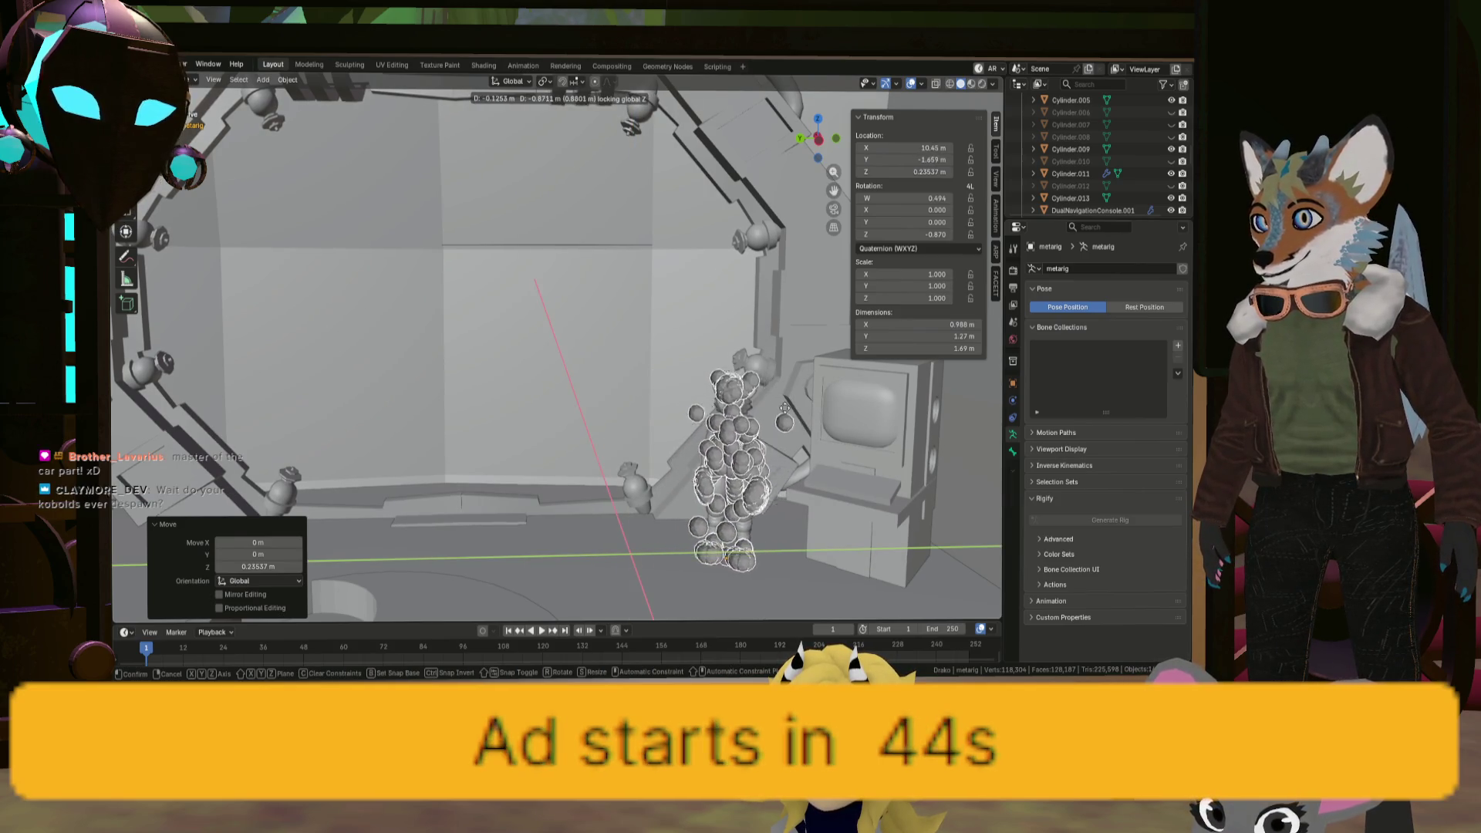
pyautogui.click(725, 419)
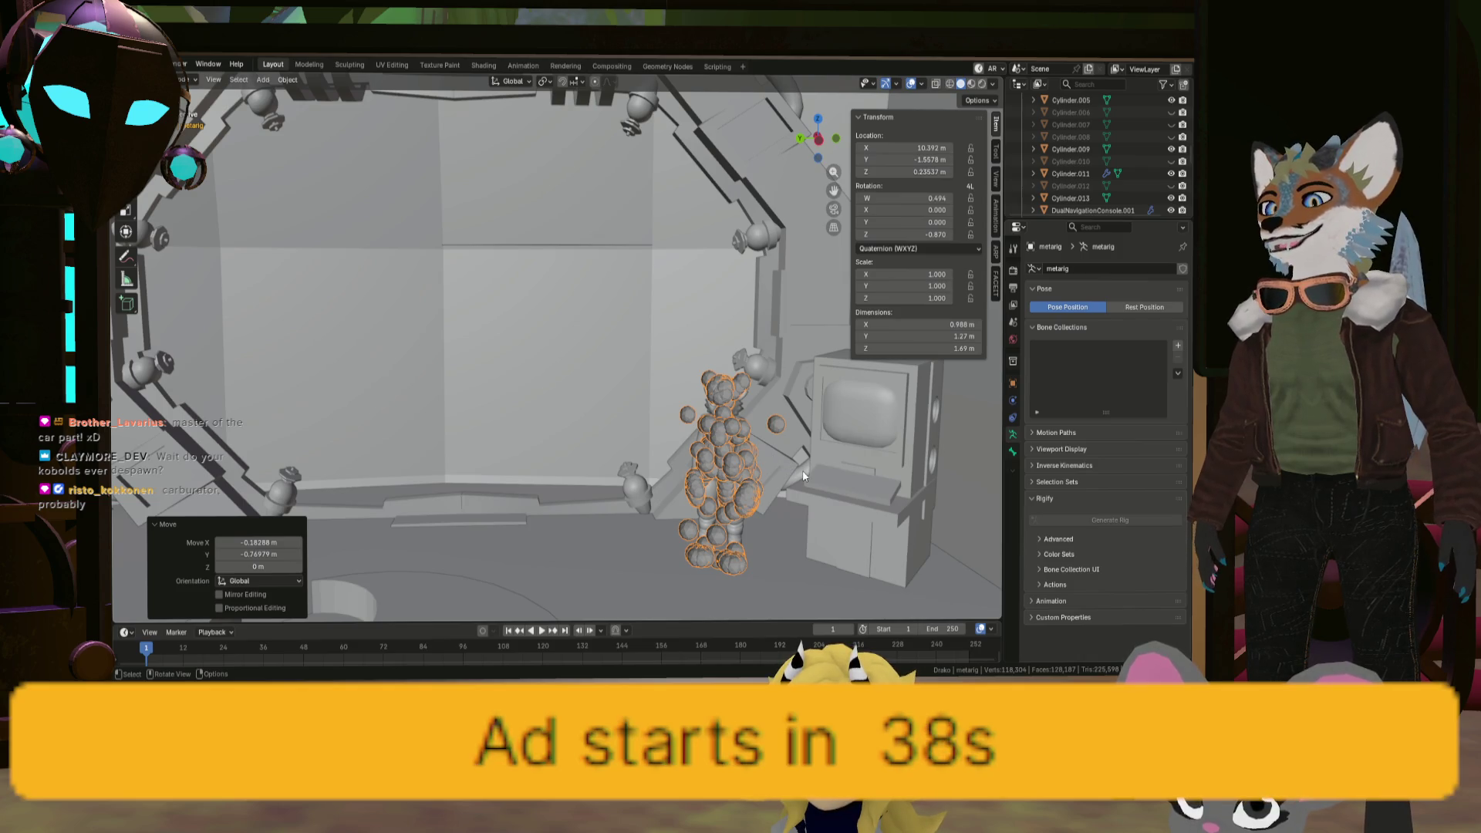
# Step: Orbit around the rig toward the console screen, dismissing the object menu
pyautogui.moveTo(670, 424); pyautogui.dragTo(610, 409, button='middle')
pyautogui.rightClick(610, 409)
pyautogui.moveTo(609, 409)
pyautogui.moveTo(686, 382)
pyautogui.mouseDown(button='middle')
pyautogui.moveTo(654, 334)
pyautogui.moveTo(632, 352)
pyautogui.moveTo(668, 333)
pyautogui.moveTo(650, 331)
pyautogui.moveTo(715, 339)
pyautogui.moveTo(747, 317)
pyautogui.moveTo(789, 323)
pyautogui.moveTo(788, 266)
pyautogui.moveTo(786, 312)
pyautogui.mouseUp(button='middle')
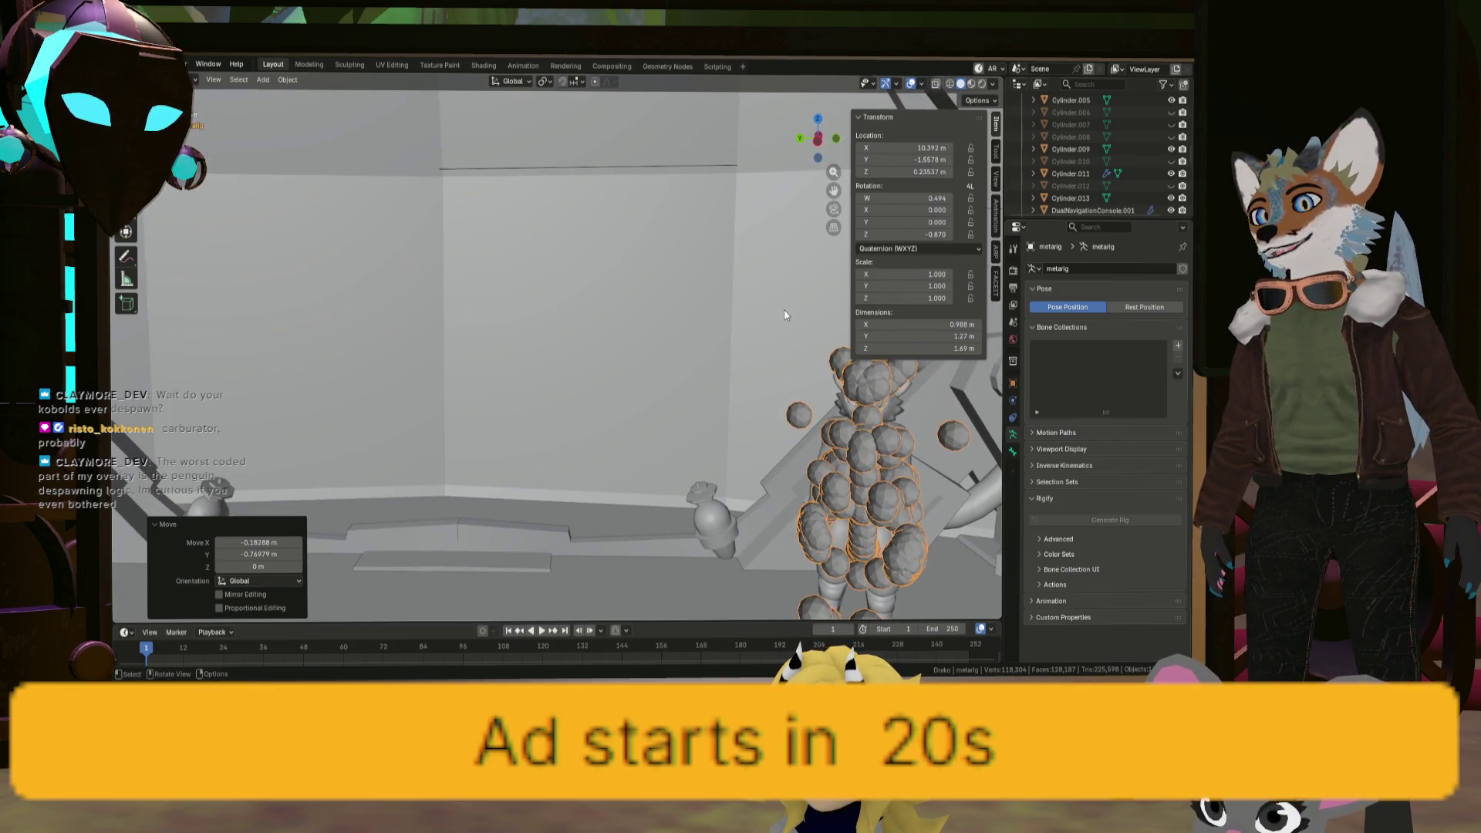
pyautogui.scroll(-5, 783, 317)
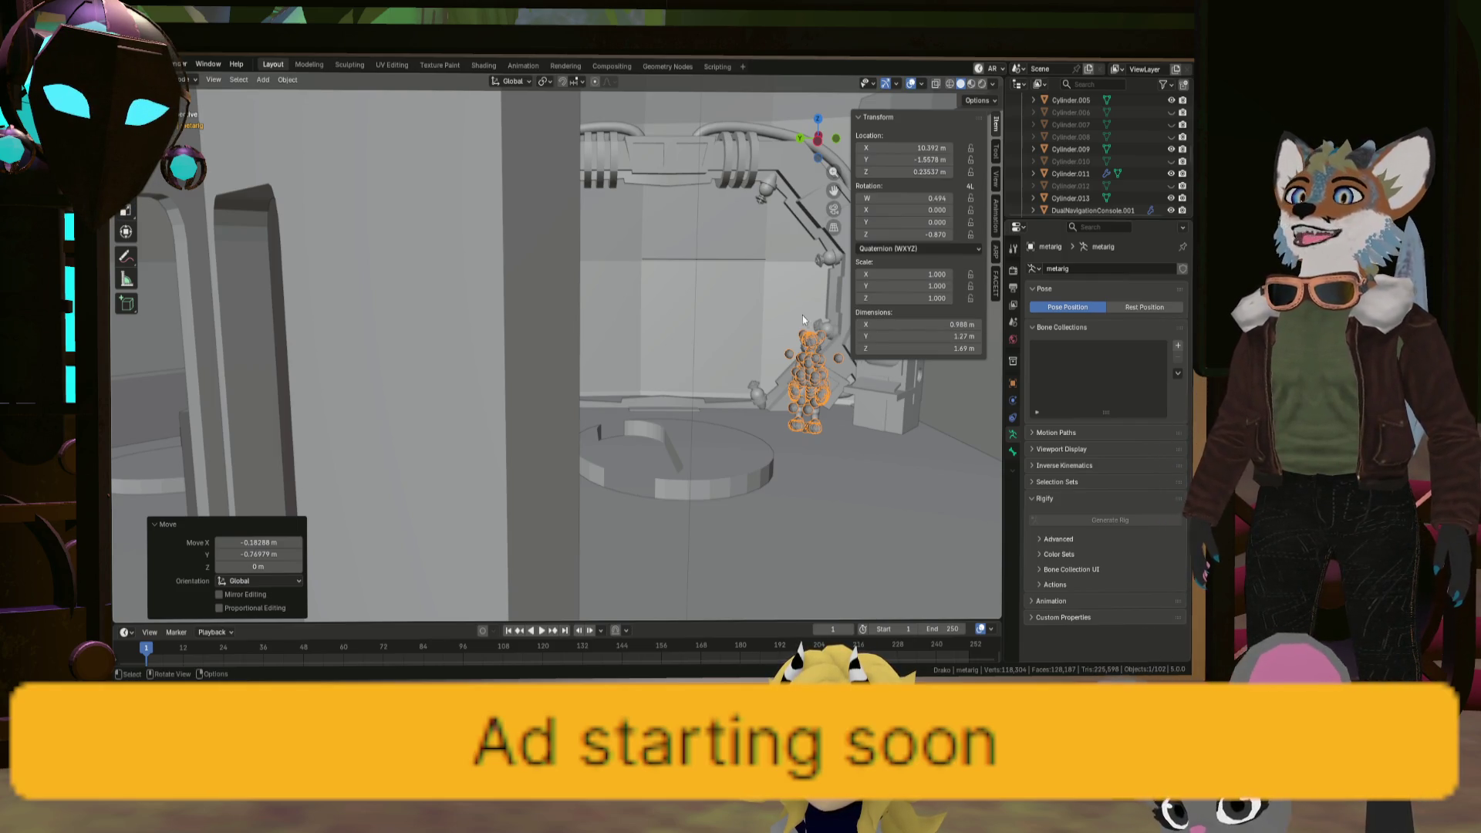
pyautogui.moveTo(848, 312); pyautogui.dragTo(775, 324, button='middle')
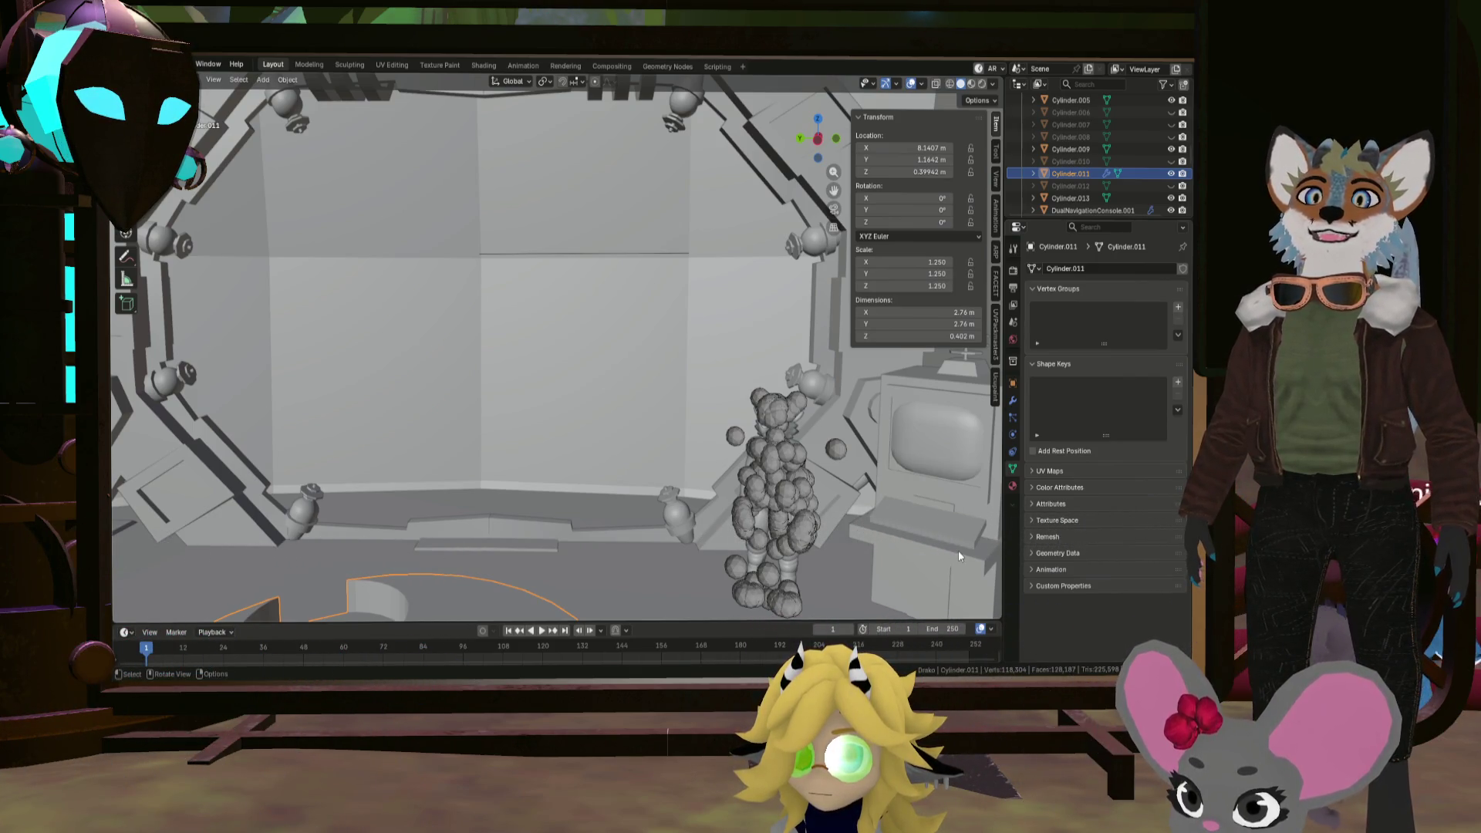
# Step: Stretch Control.001 to 1.253 scale along Z, 2.64 m tall, and check it beside the rig
pyautogui.click(932, 521)
pyautogui.press('s')
pyautogui.press('z')
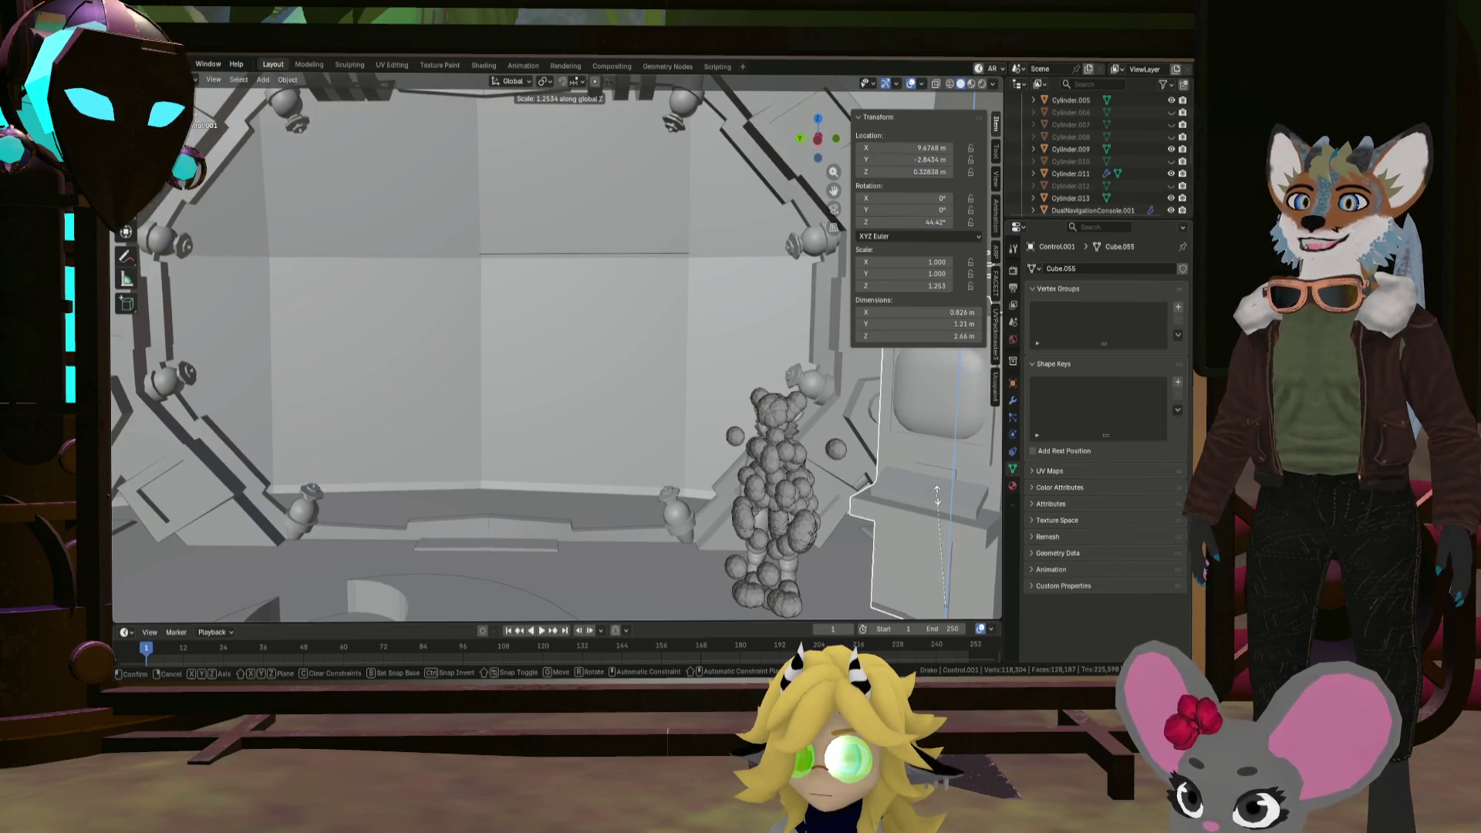
pyautogui.click(938, 497)
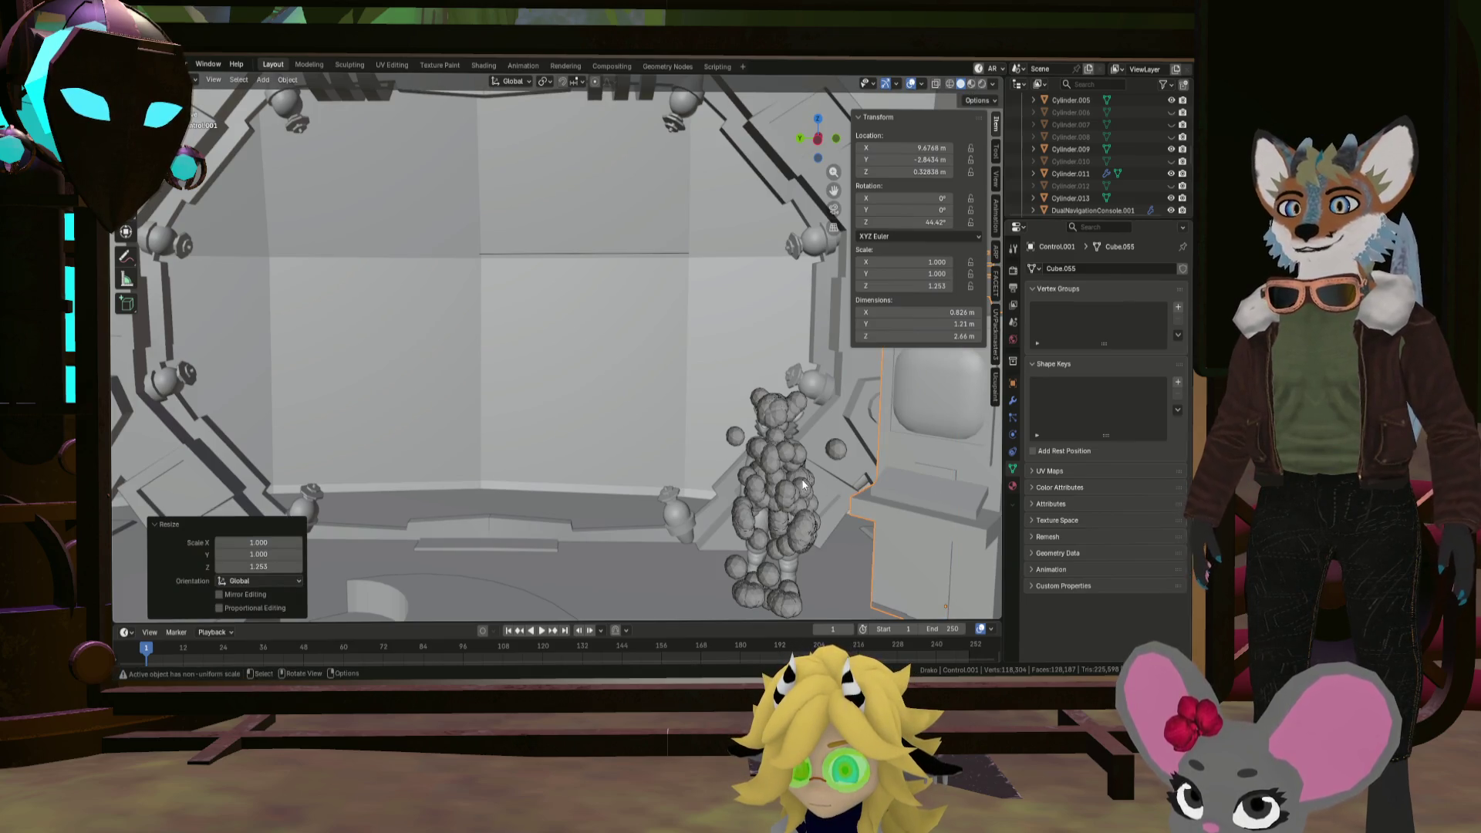
pyautogui.moveTo(809, 496)
pyautogui.mouseDown(button='middle')
pyautogui.moveTo(571, 448)
pyautogui.moveTo(752, 467)
pyautogui.moveTo(733, 463)
pyautogui.moveTo(570, 451)
pyautogui.moveTo(647, 398)
pyautogui.mouseUp(button='middle')
pyautogui.moveTo(492, 423); pyautogui.dragTo(506, 421, button='middle')
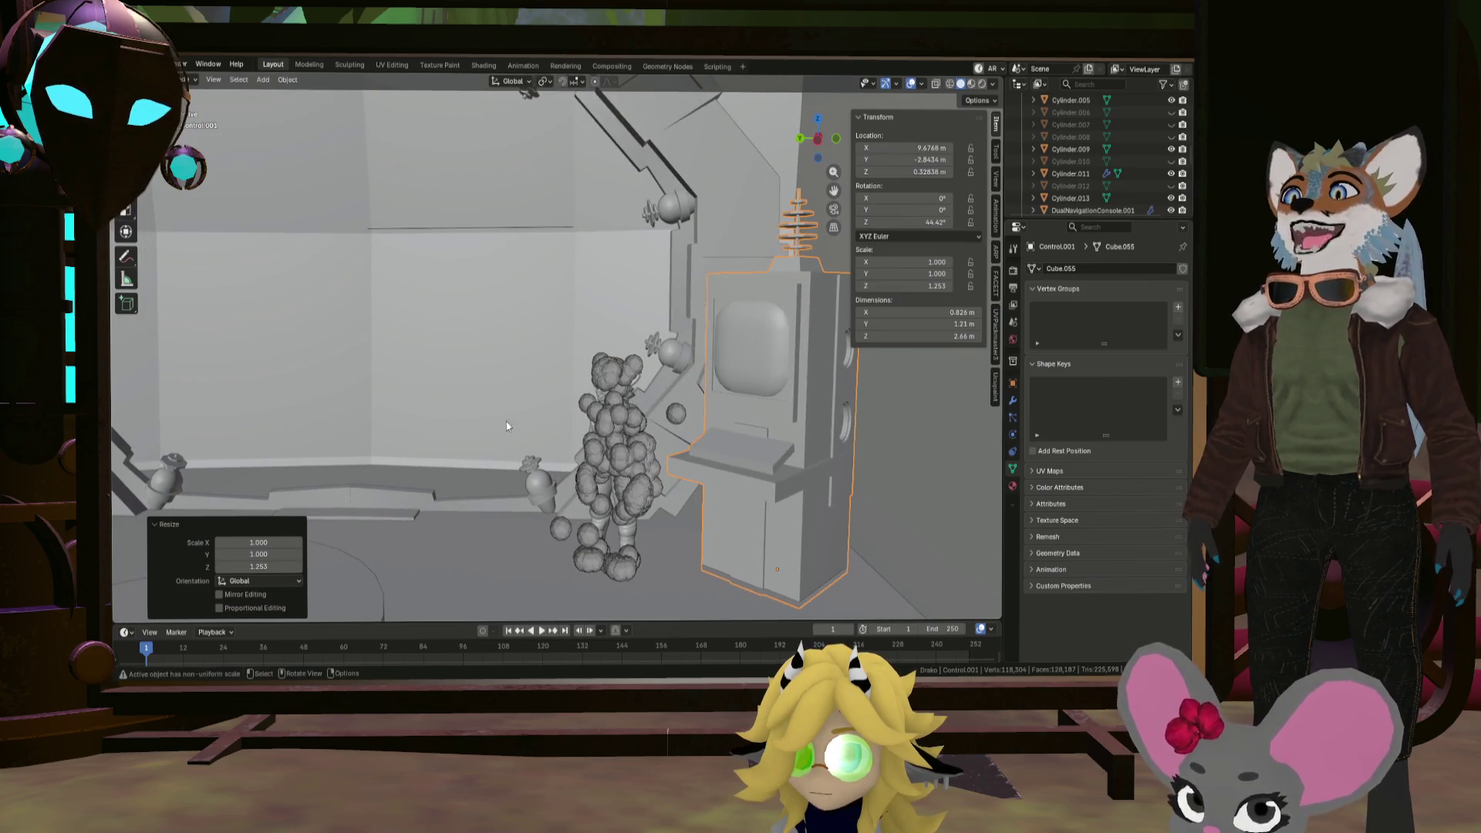
pyautogui.click(616, 416)
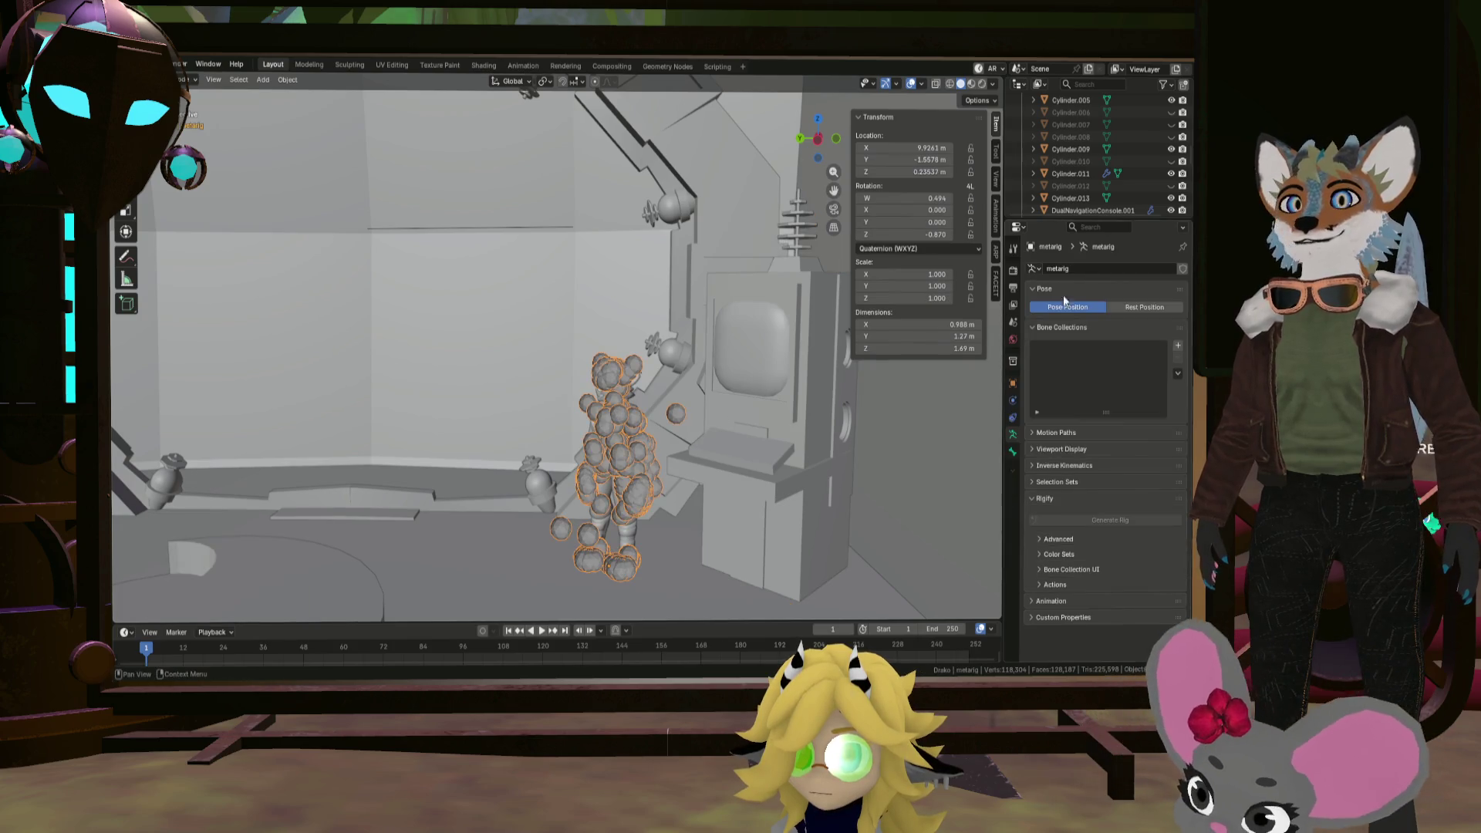
# Step: Scroll the Outliner and hide the metarig's bone shapes
pyautogui.scroll(-5, 1110, 151)
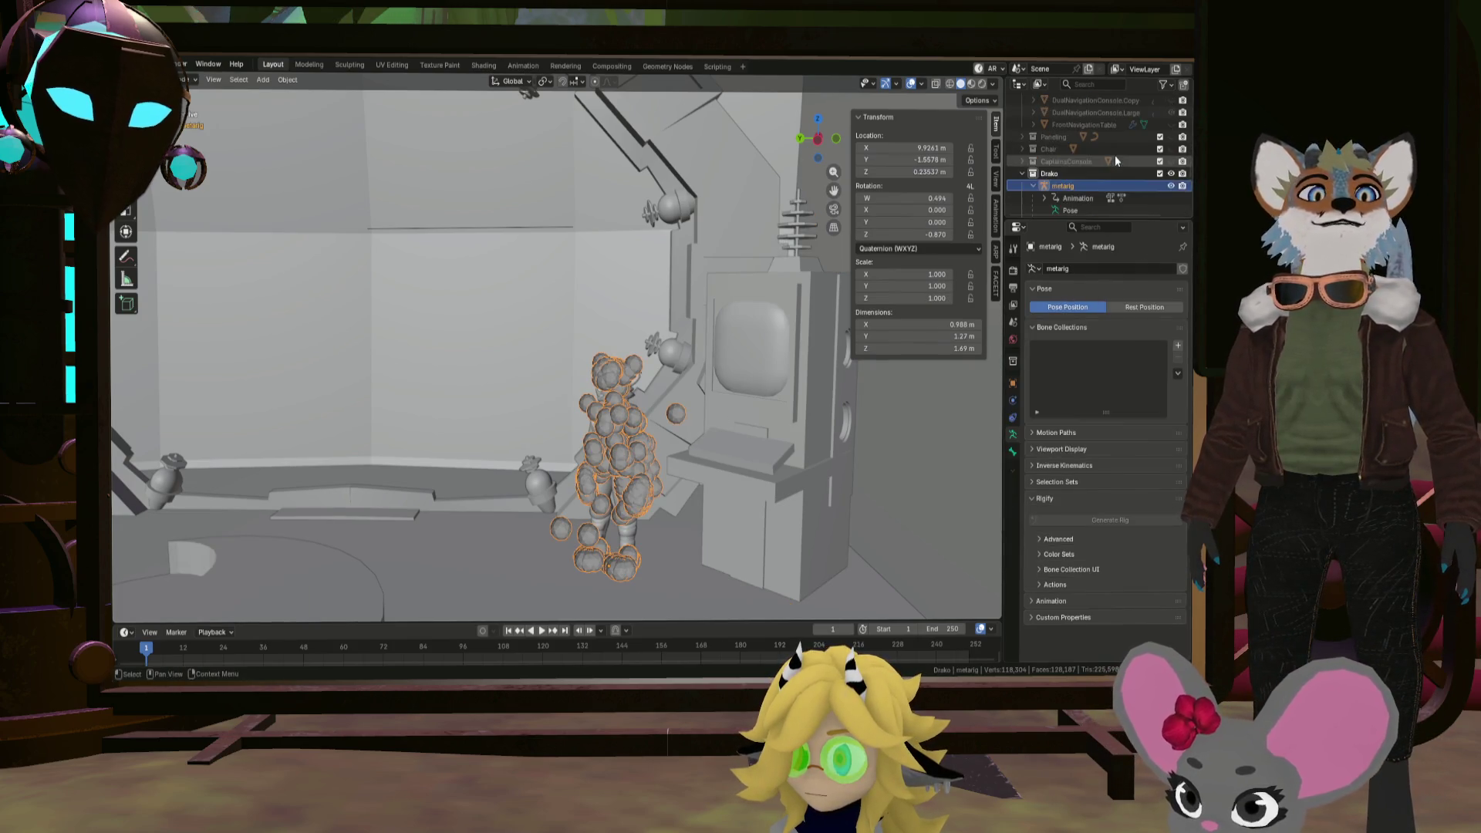
pyautogui.scroll(5, 1126, 159)
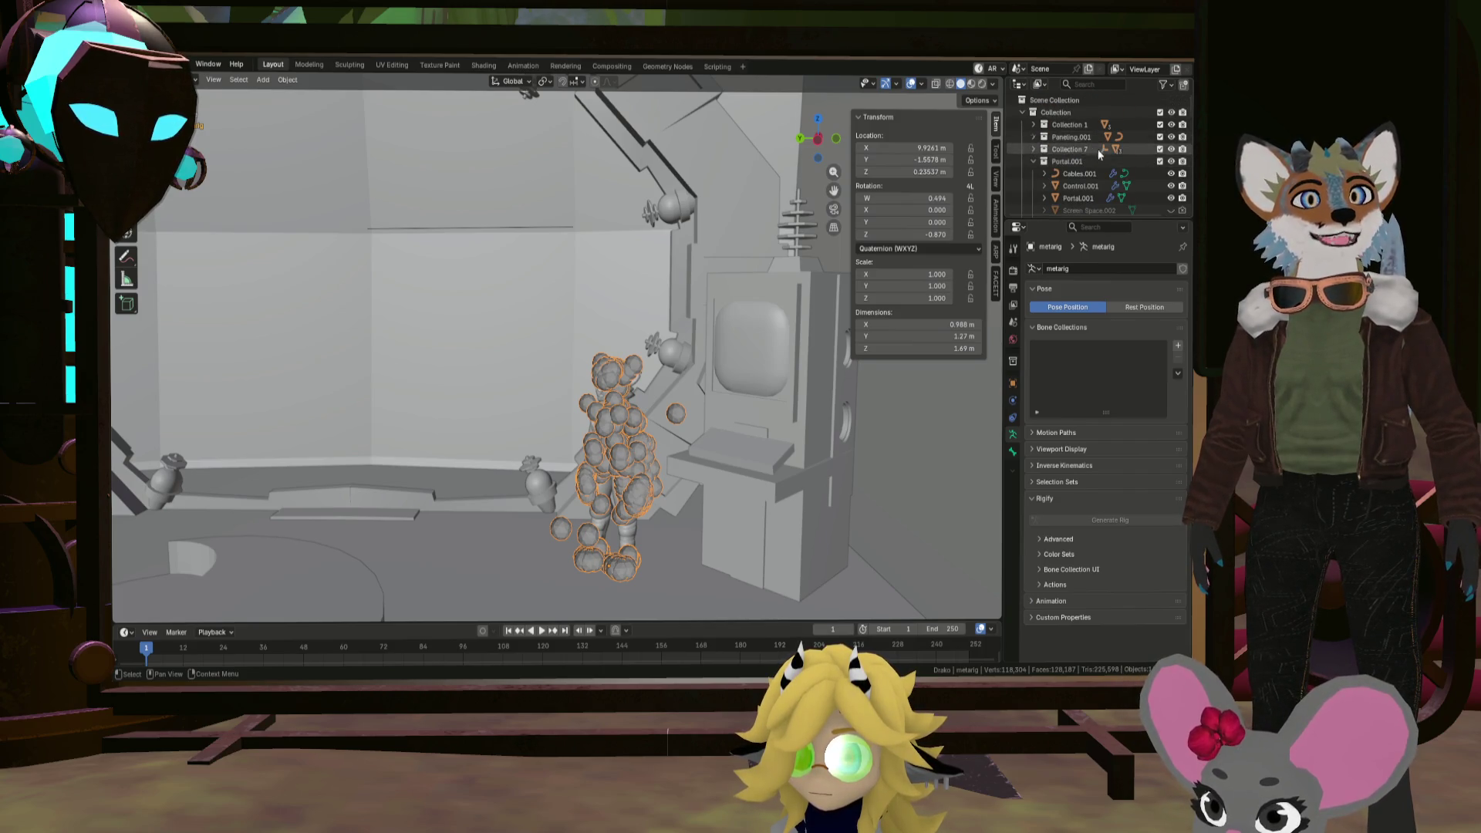
pyautogui.scroll(-10, 1116, 159)
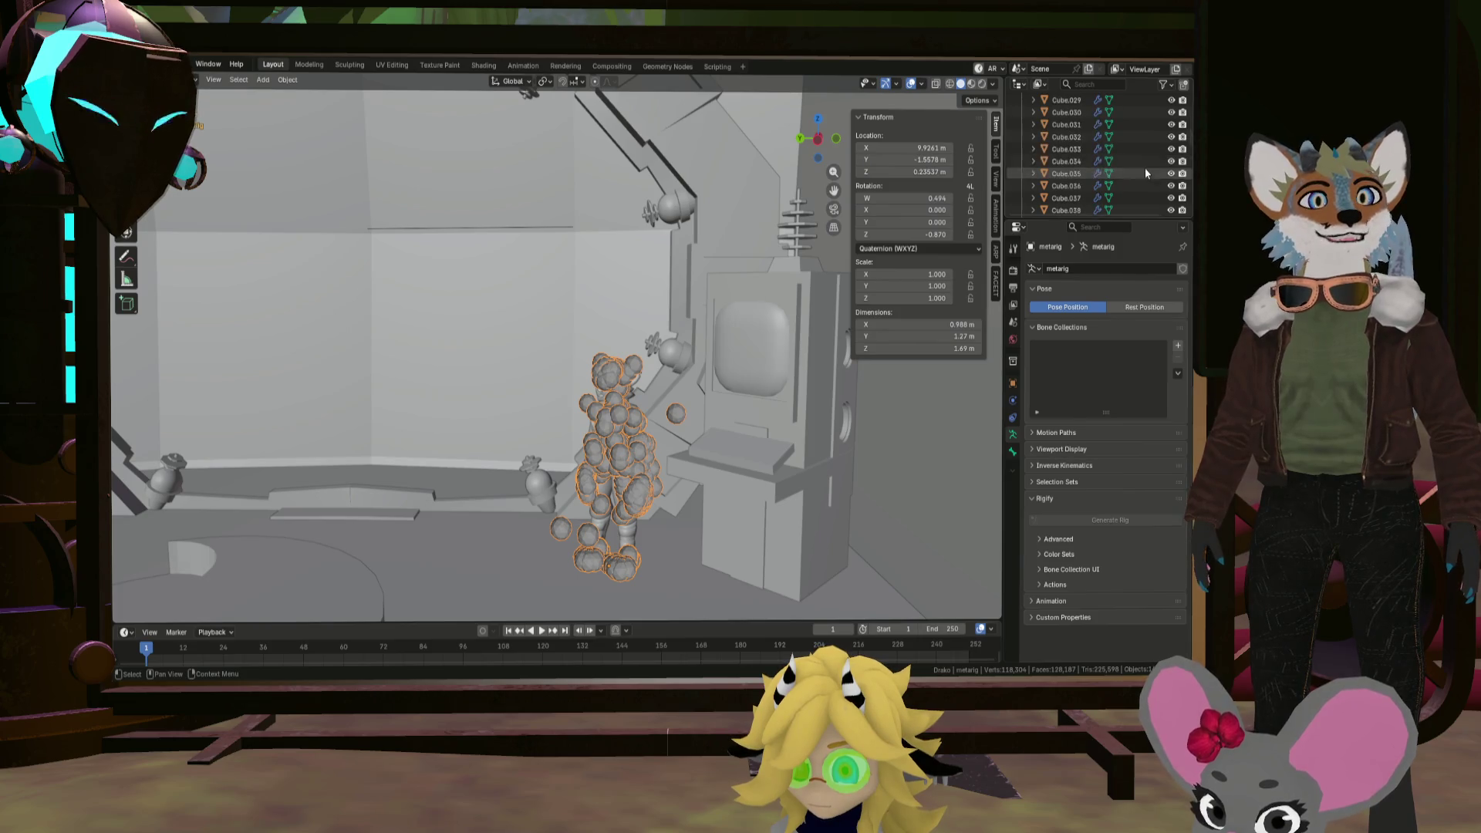
pyautogui.scroll(-10, 1150, 165)
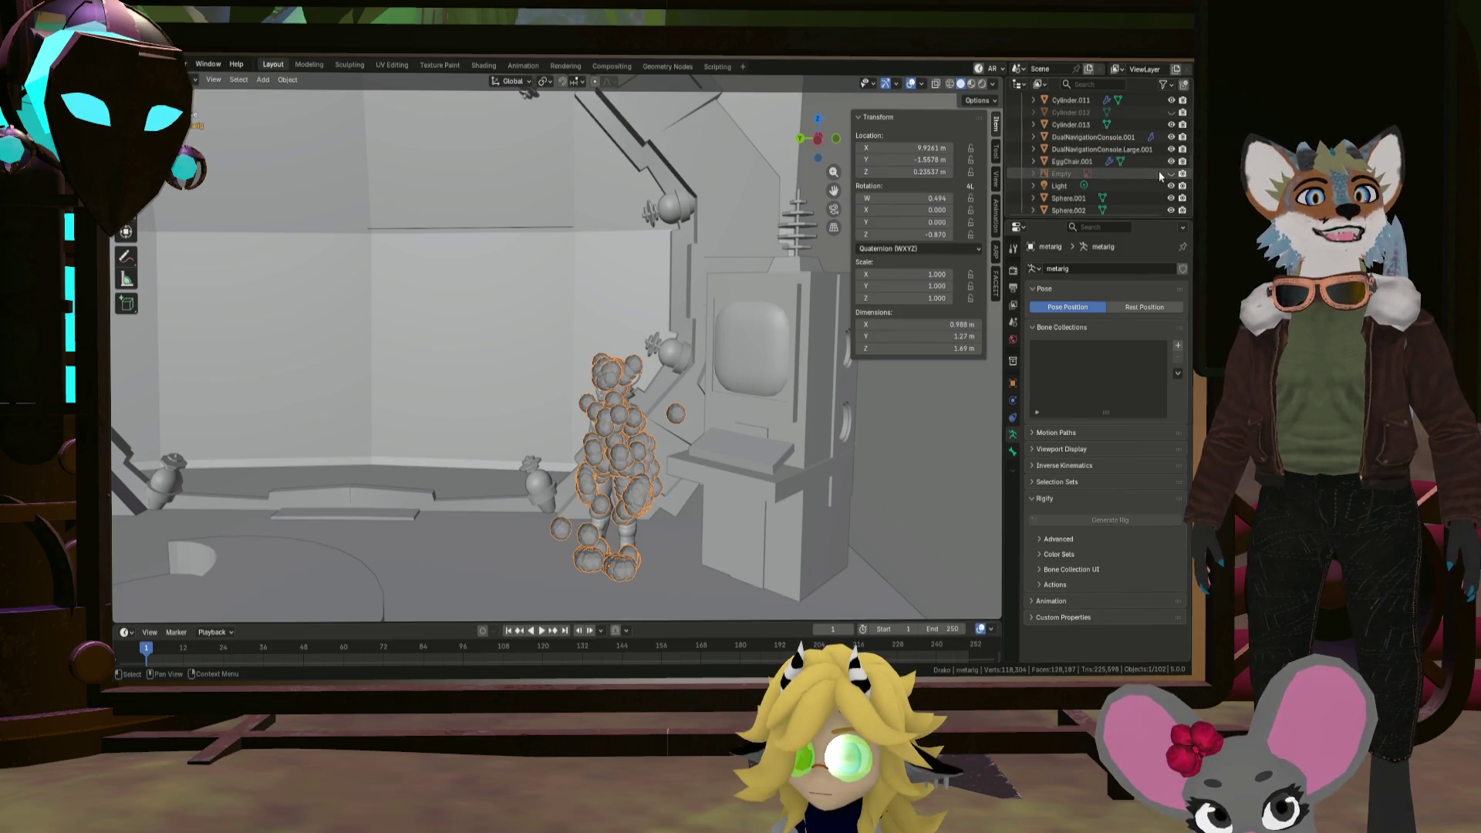
pyautogui.scroll(-5, 1157, 187)
pyautogui.click(1170, 187)
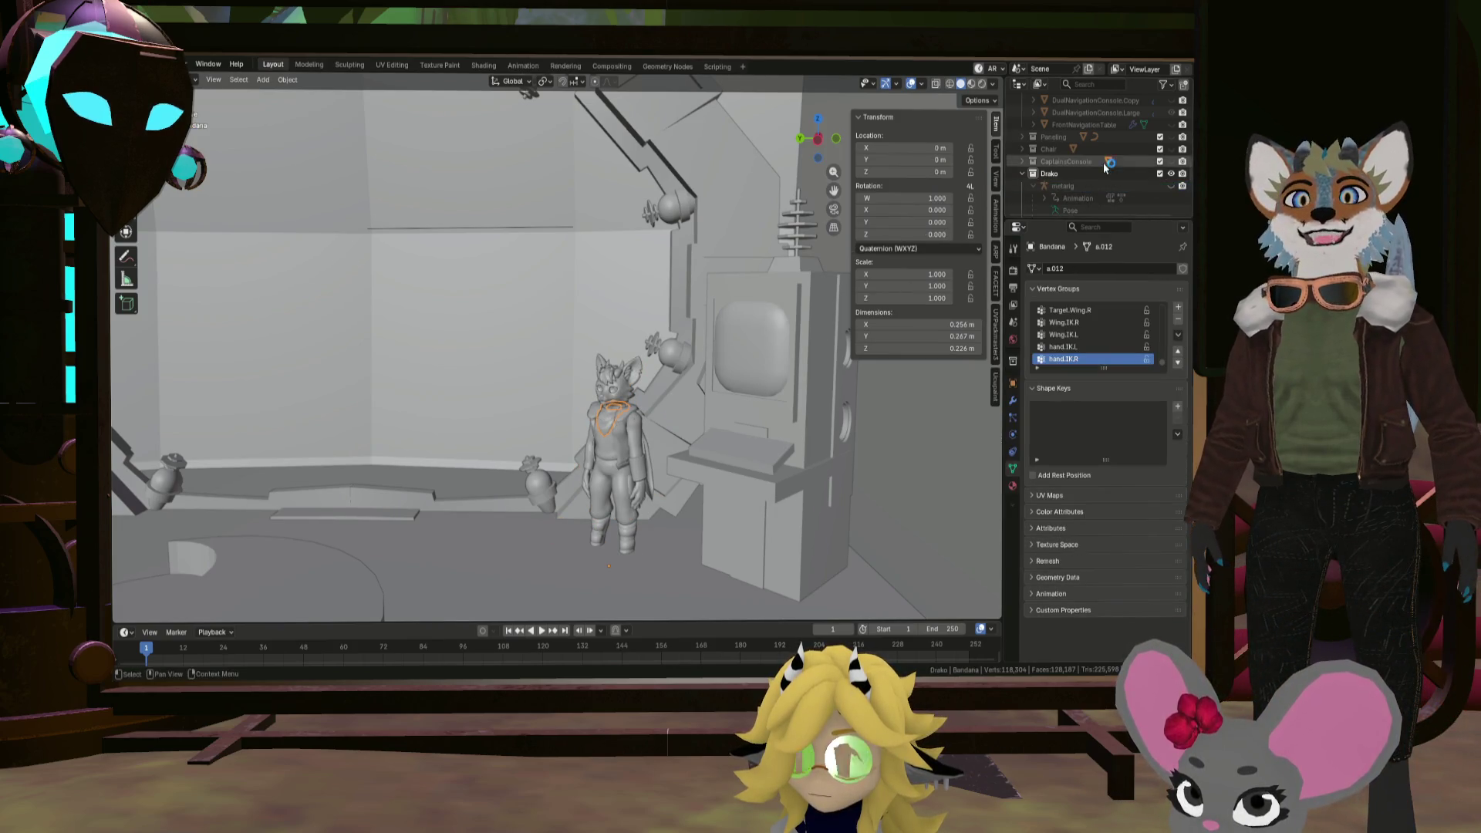
# Step: Raise the rig along Z to 0.345 m, then hide the metarig again
pyautogui.click(622, 487)
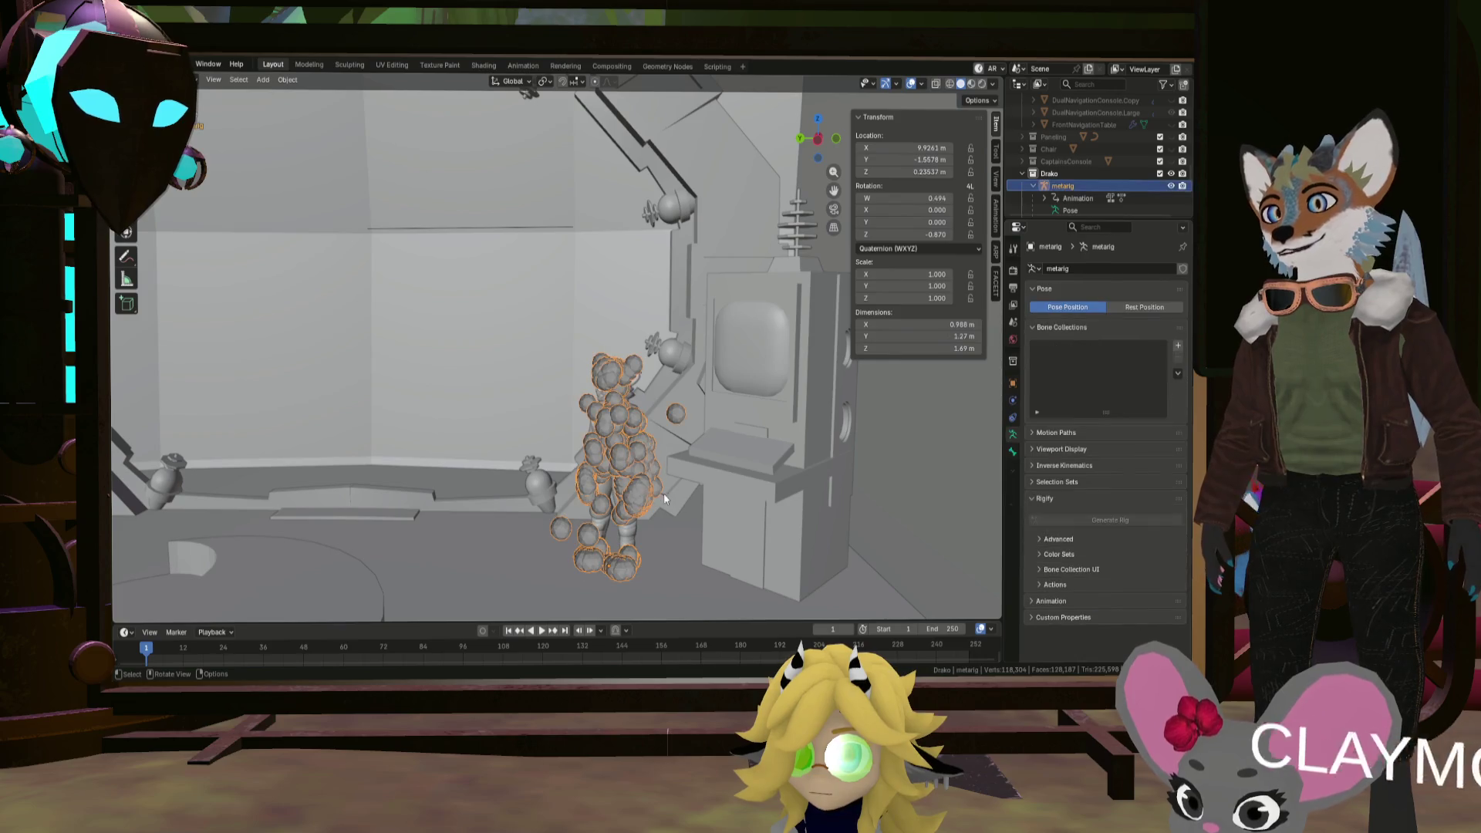
pyautogui.press('g')
pyautogui.press('z')
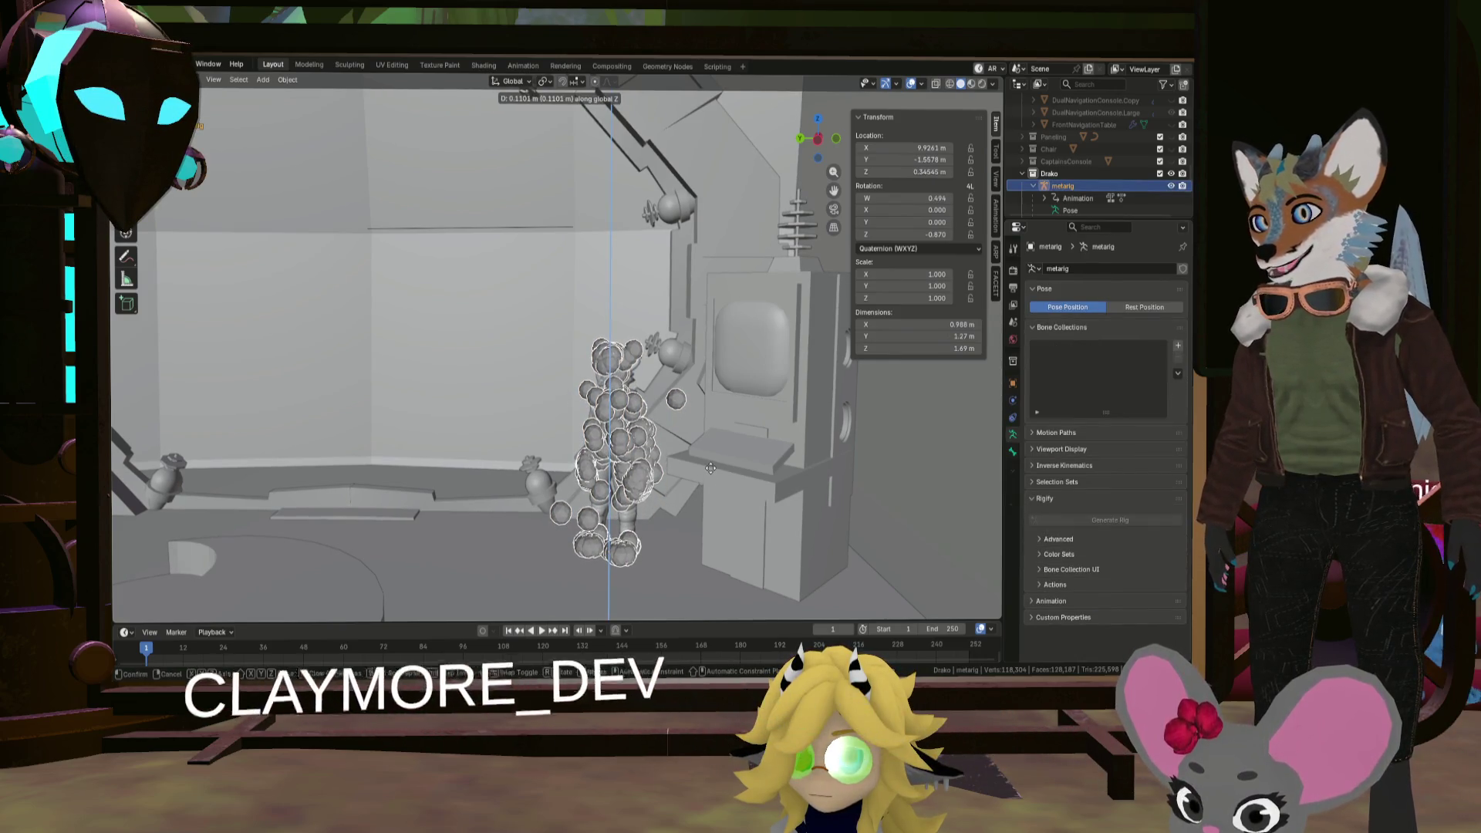
pyautogui.click(717, 432)
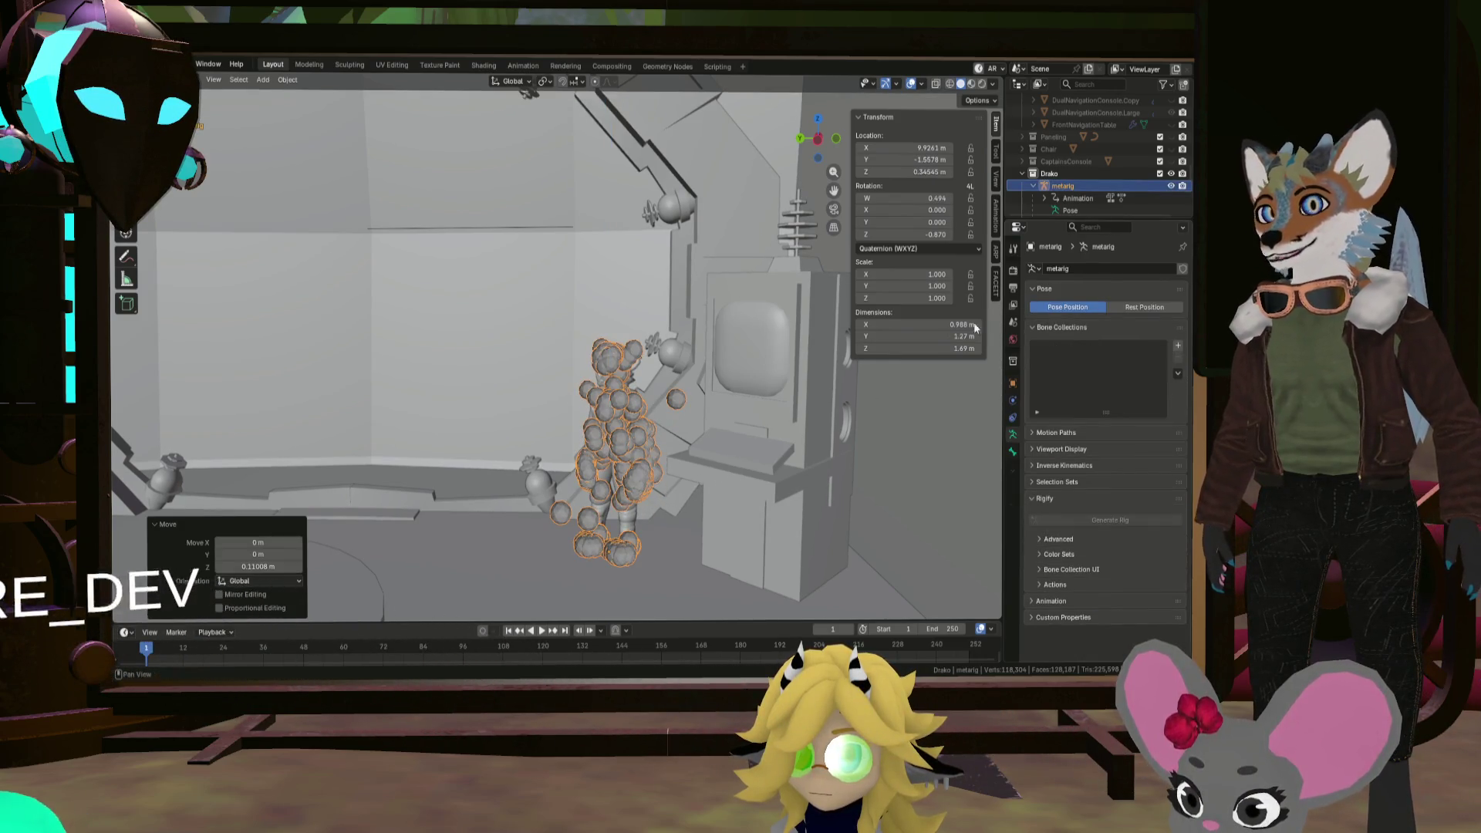
pyautogui.click(1171, 186)
pyautogui.moveTo(766, 415)
pyautogui.mouseDown(button='middle')
pyautogui.moveTo(777, 385)
pyautogui.moveTo(759, 230)
pyautogui.moveTo(757, 267)
pyautogui.moveTo(718, 317)
pyautogui.moveTo(715, 379)
pyautogui.moveTo(724, 293)
pyautogui.moveTo(721, 308)
pyautogui.moveTo(771, 316)
pyautogui.mouseUp(button='middle')
# Step: Scale the console down along Z to 1.152, about 2.46 m tall
pyautogui.click(777, 318)
pyautogui.press('s')
pyautogui.press('z')
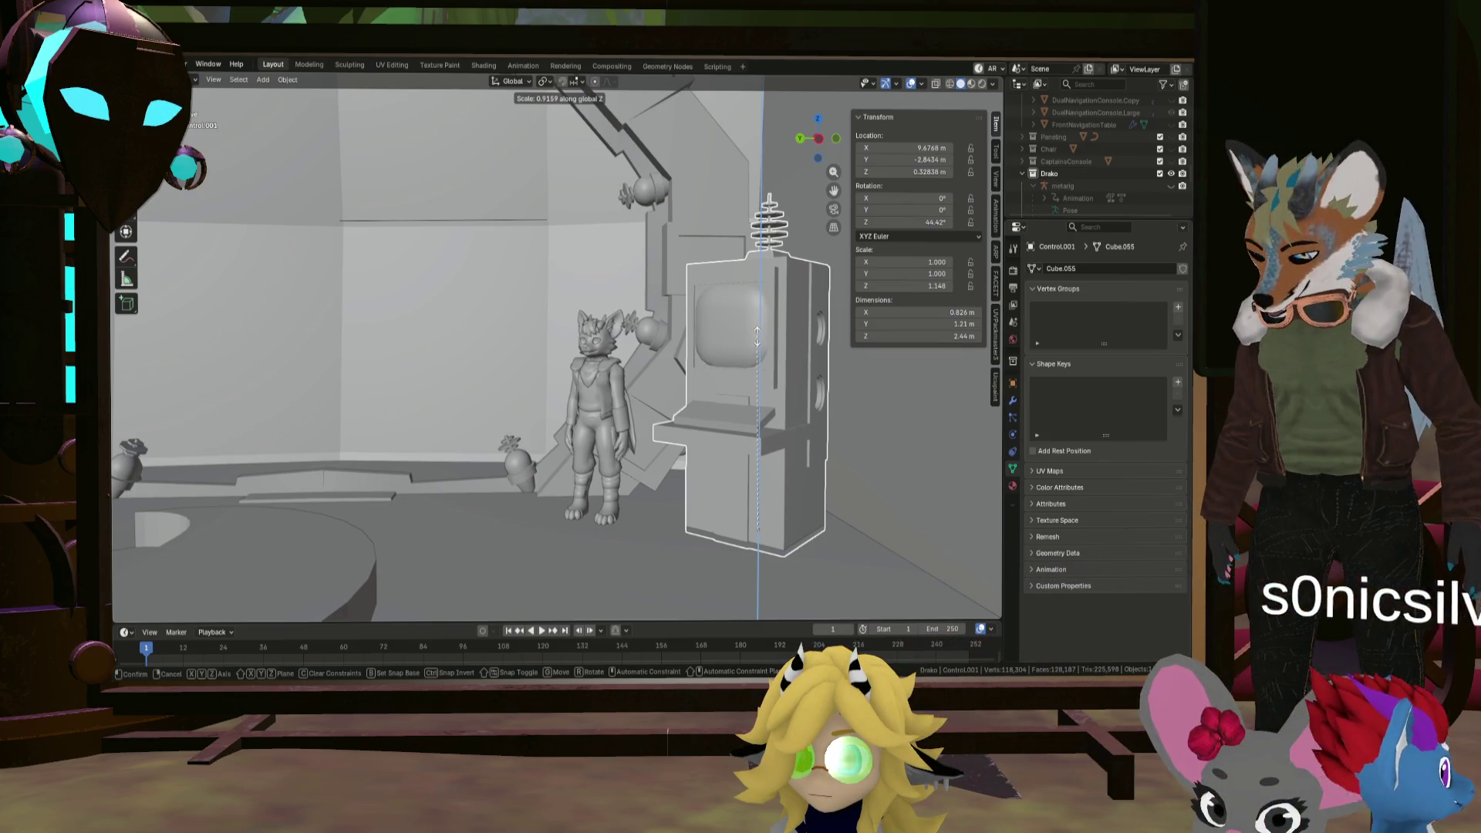
pyautogui.click(757, 336)
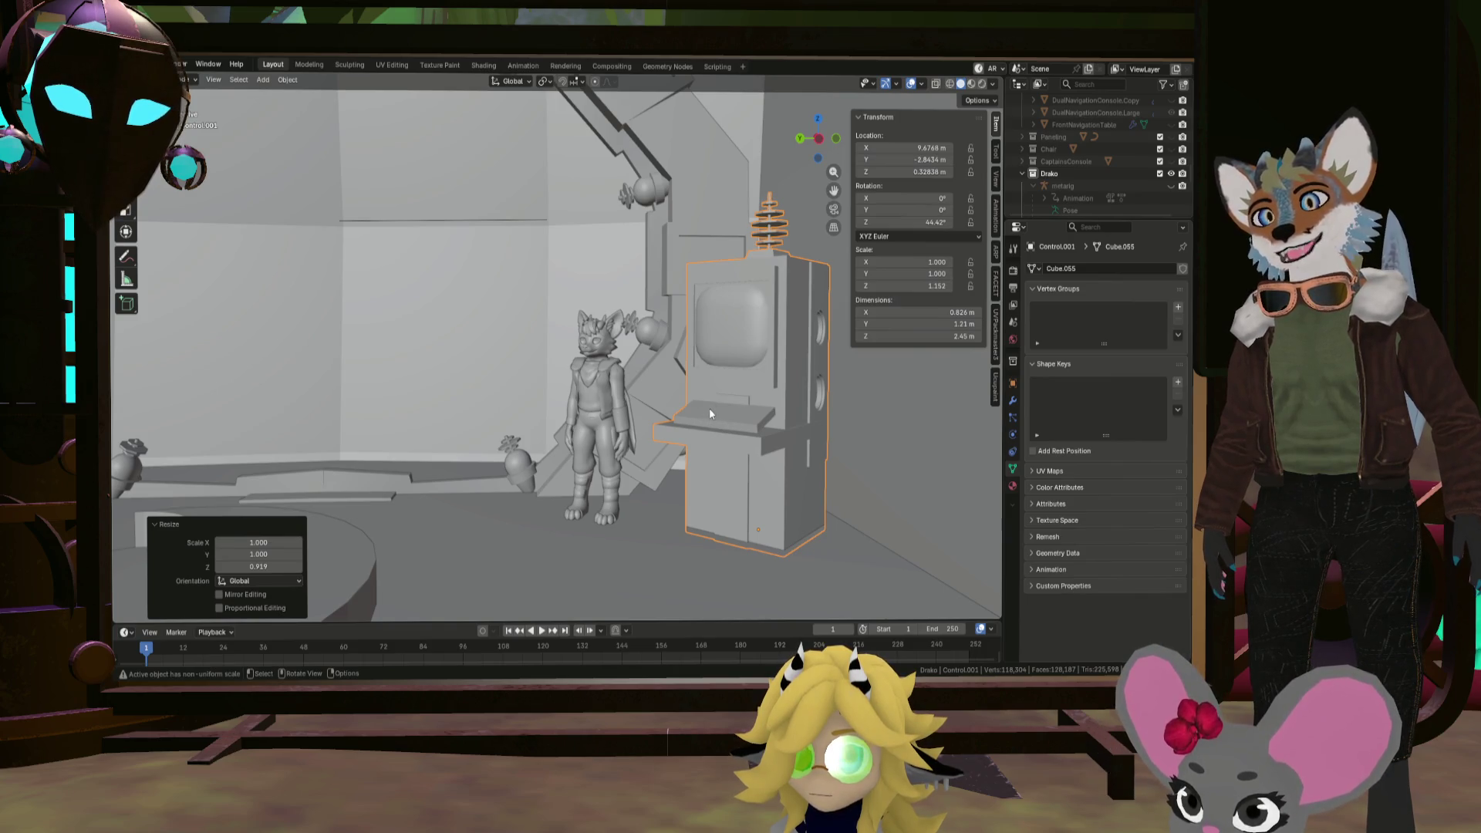
# Step: Frame and orbit around the shortened console, then select the round cylinder platform
pyautogui.moveTo(695, 373)
pyautogui.mouseDown(button='middle')
pyautogui.moveTo(732, 375)
pyautogui.moveTo(689, 378)
pyautogui.moveTo(711, 383)
pyautogui.moveTo(671, 403)
pyautogui.mouseUp(button='middle')
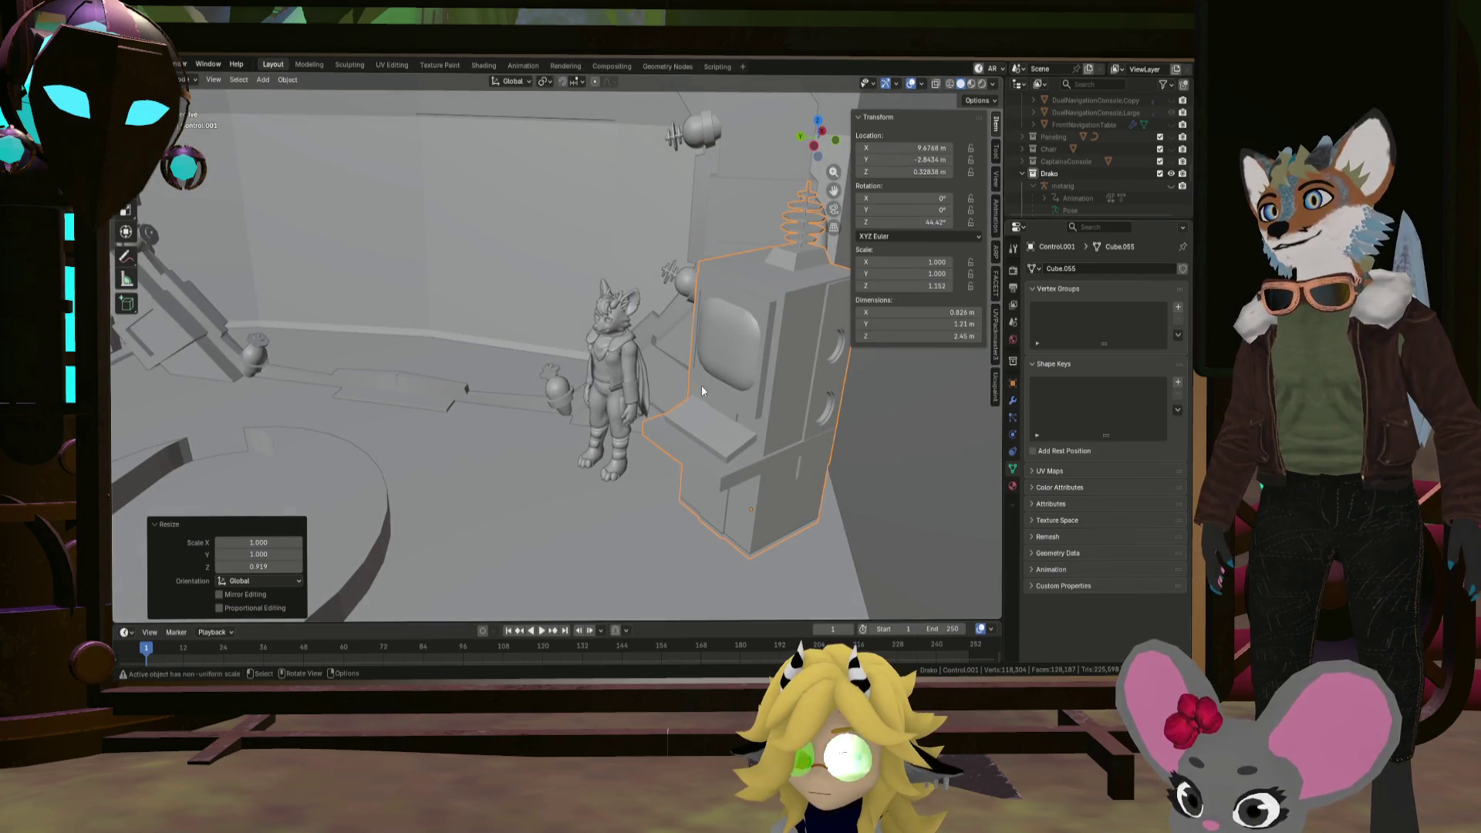
pyautogui.press('KP_Decimal')
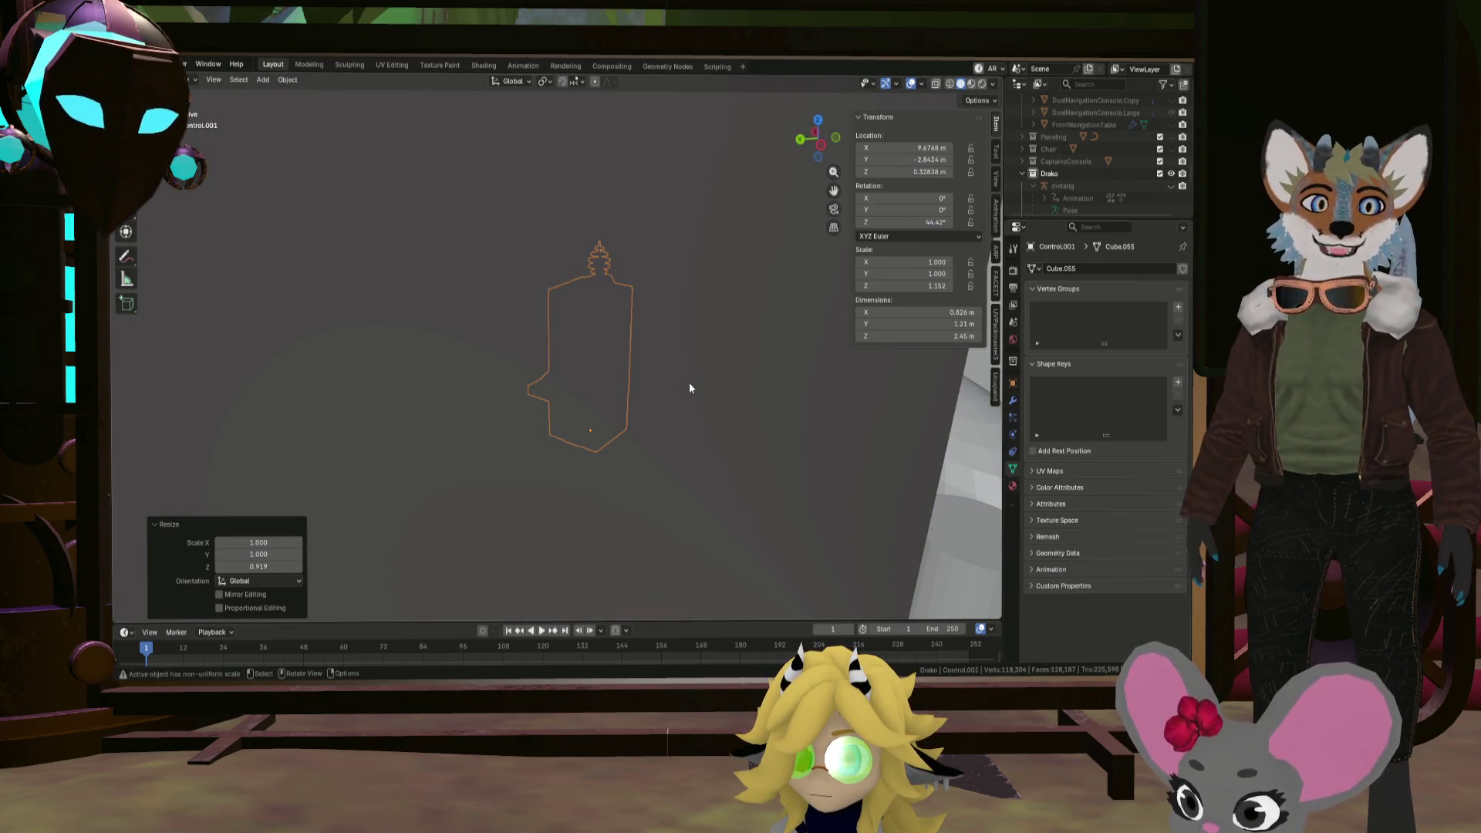
pyautogui.scroll(-5, 678, 373)
pyautogui.scroll(3, 678, 373)
pyautogui.moveTo(678, 374)
pyautogui.mouseDown(button='middle')
pyautogui.moveTo(739, 400)
pyautogui.moveTo(645, 400)
pyautogui.moveTo(634, 355)
pyautogui.moveTo(619, 383)
pyautogui.mouseUp(button='middle')
pyautogui.scroll(2, 619, 382)
pyautogui.click(514, 501)
# Step: Slide the cylinder platform along Y, then select the floor Circle and view the doorway
pyautogui.moveTo(513, 502); pyautogui.dragTo(634, 391, button='middle')
pyautogui.press('g')
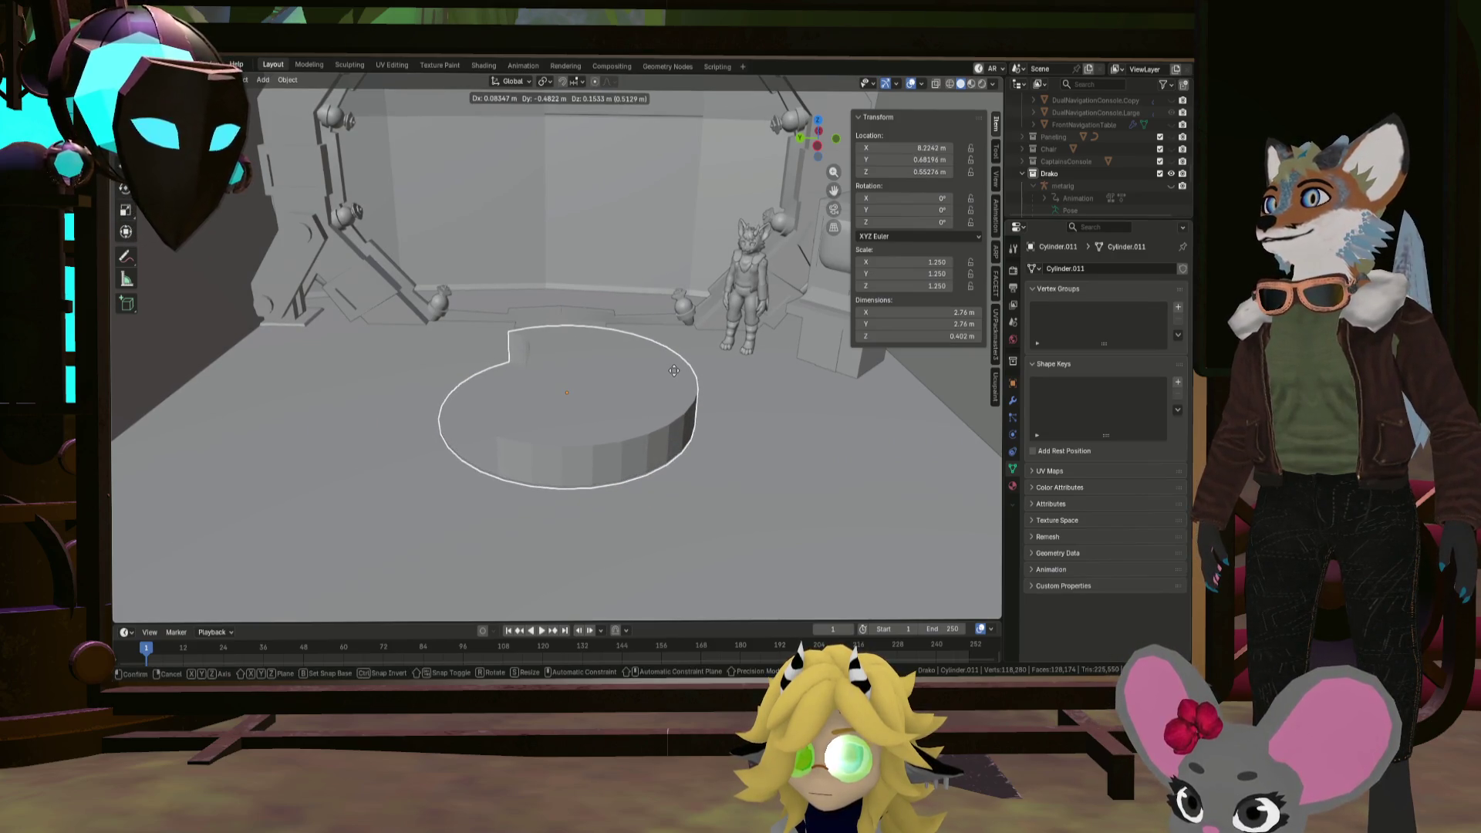
pyautogui.press('y')
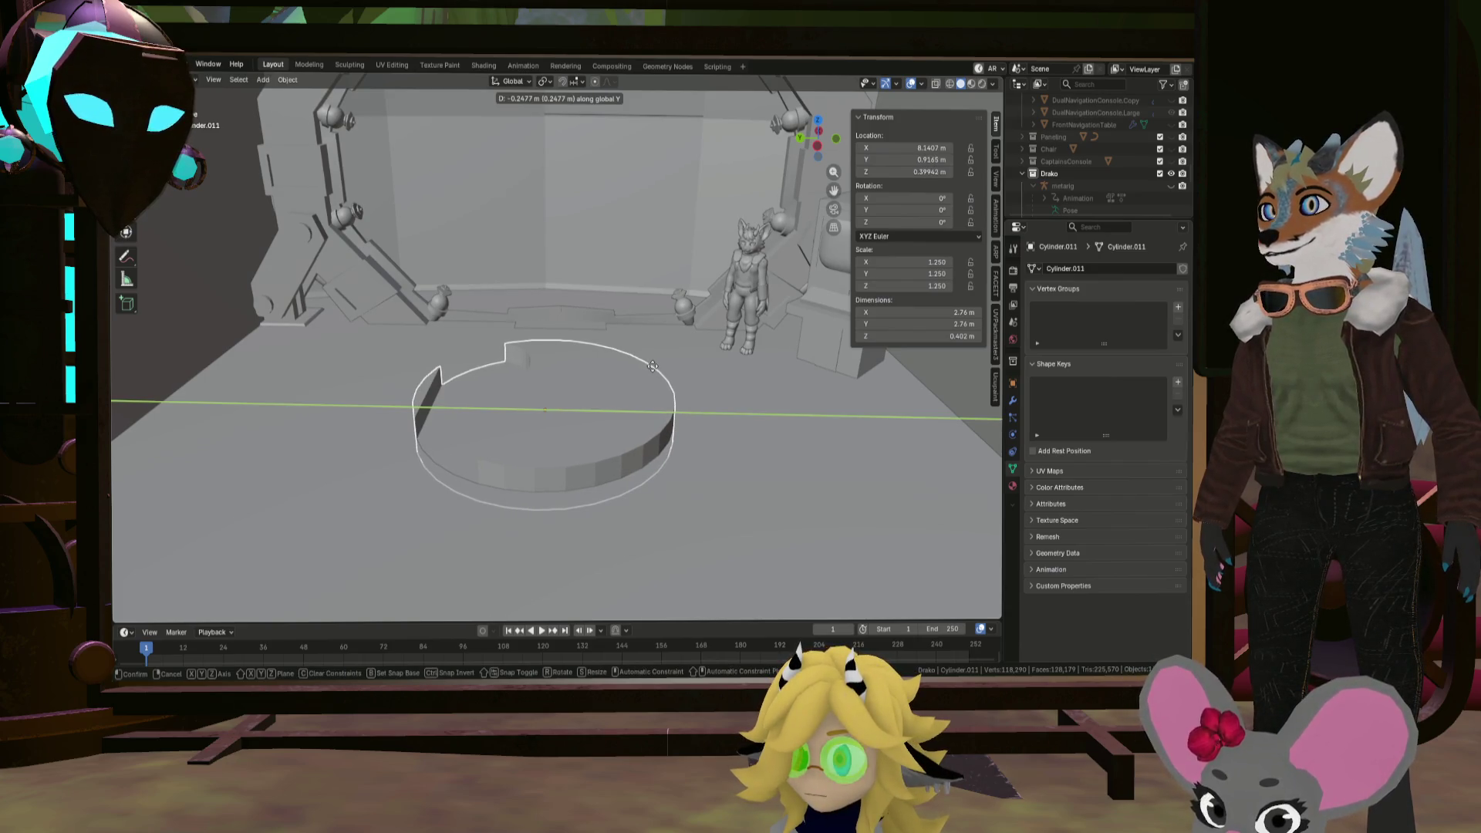
pyautogui.click(652, 365)
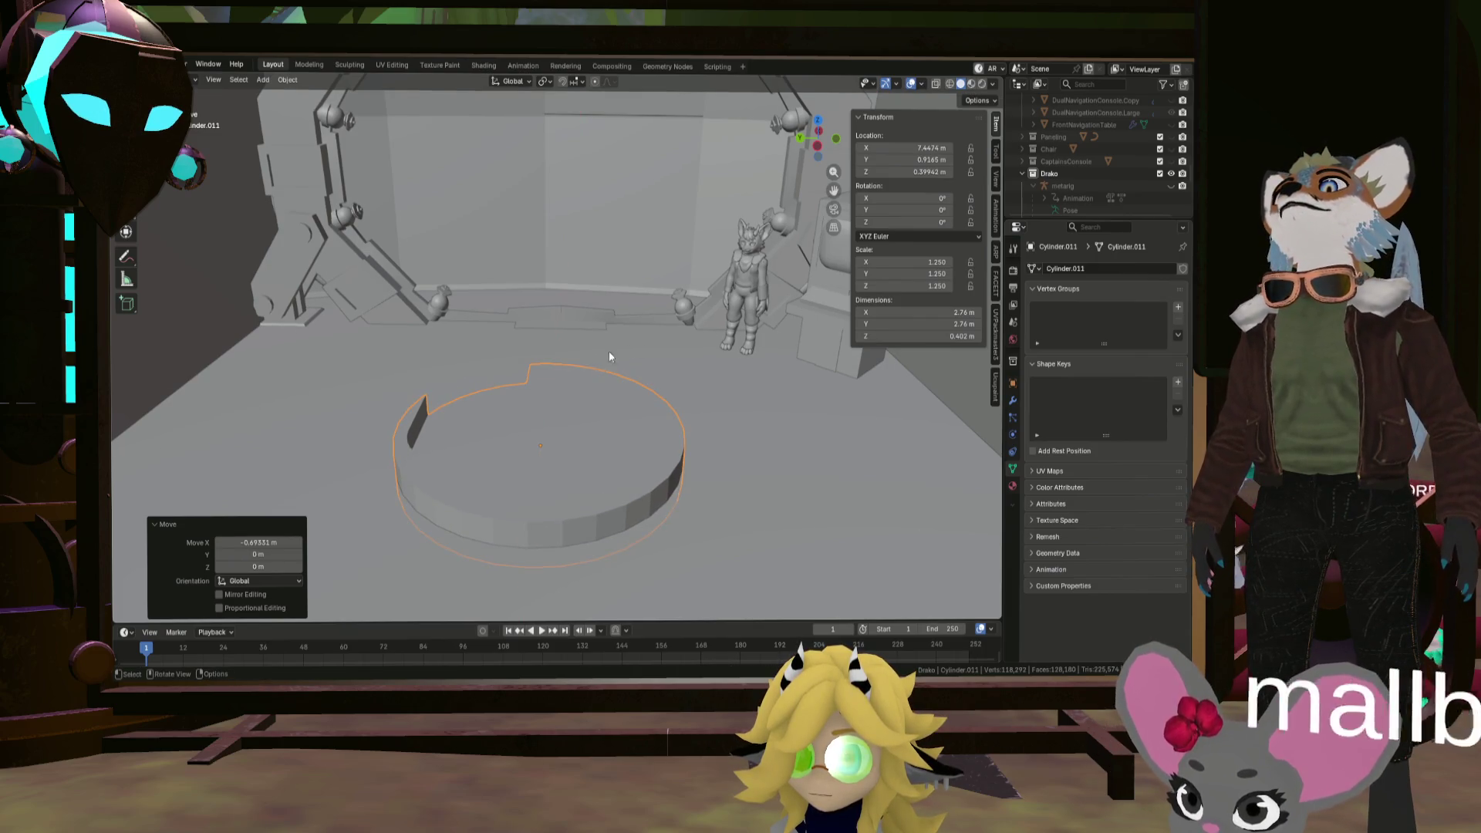
pyautogui.moveTo(600, 351); pyautogui.dragTo(600, 355)
pyautogui.moveTo(600, 355)
pyautogui.mouseDown(button='middle')
pyautogui.moveTo(646, 340)
pyautogui.moveTo(635, 381)
pyautogui.moveTo(580, 395)
pyautogui.moveTo(660, 377)
pyautogui.moveTo(582, 359)
pyautogui.moveTo(619, 349)
pyautogui.moveTo(553, 441)
pyautogui.moveTo(577, 424)
pyautogui.mouseUp(button='middle')
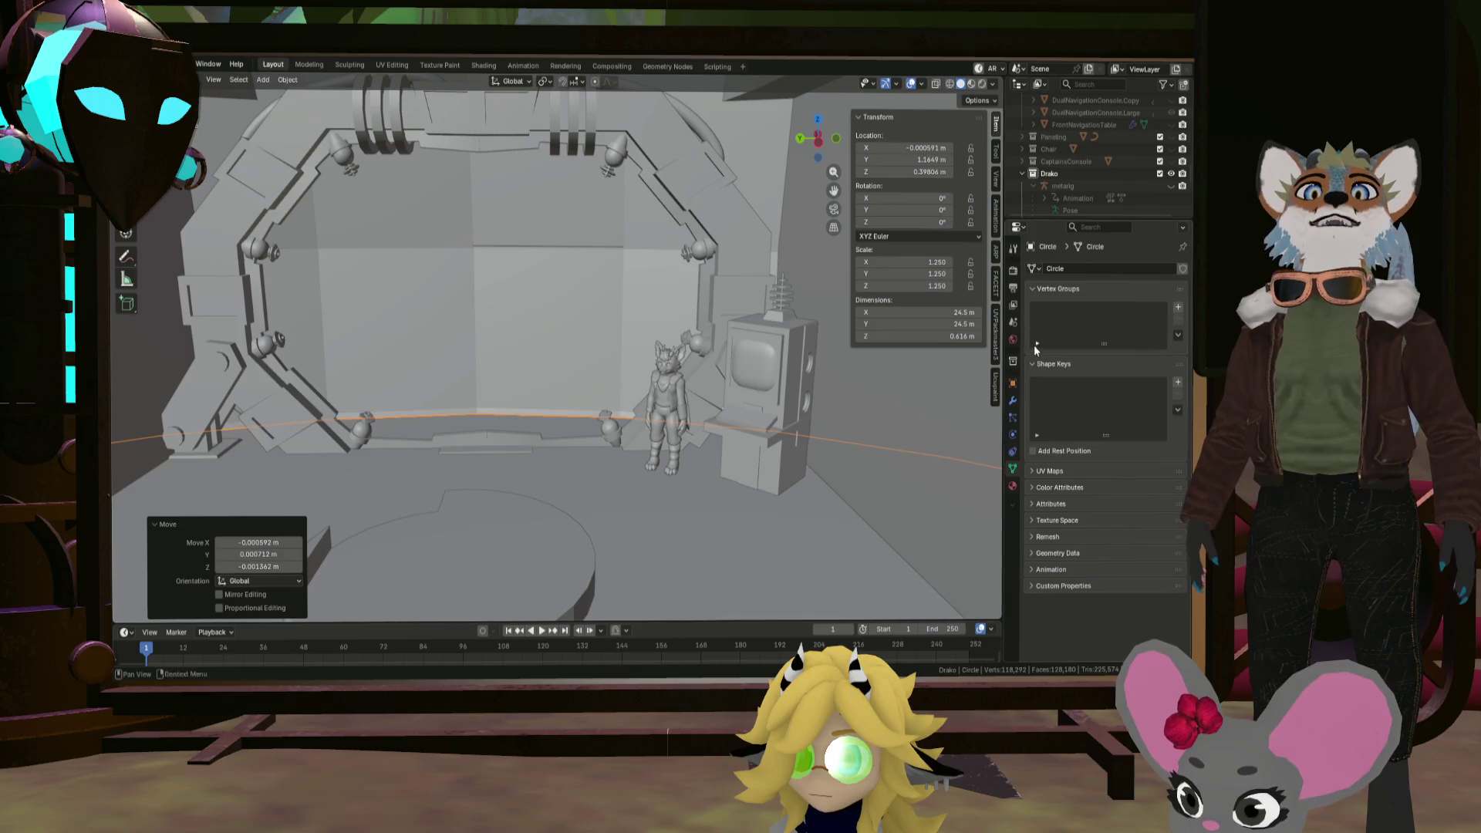
pyautogui.moveTo(659, 267)
pyautogui.mouseDown(button='middle')
pyautogui.moveTo(625, 262)
pyautogui.moveTo(624, 330)
pyautogui.moveTo(577, 315)
pyautogui.moveTo(594, 304)
pyautogui.moveTo(603, 337)
pyautogui.moveTo(589, 284)
pyautogui.moveTo(584, 298)
pyautogui.mouseUp(button='middle')
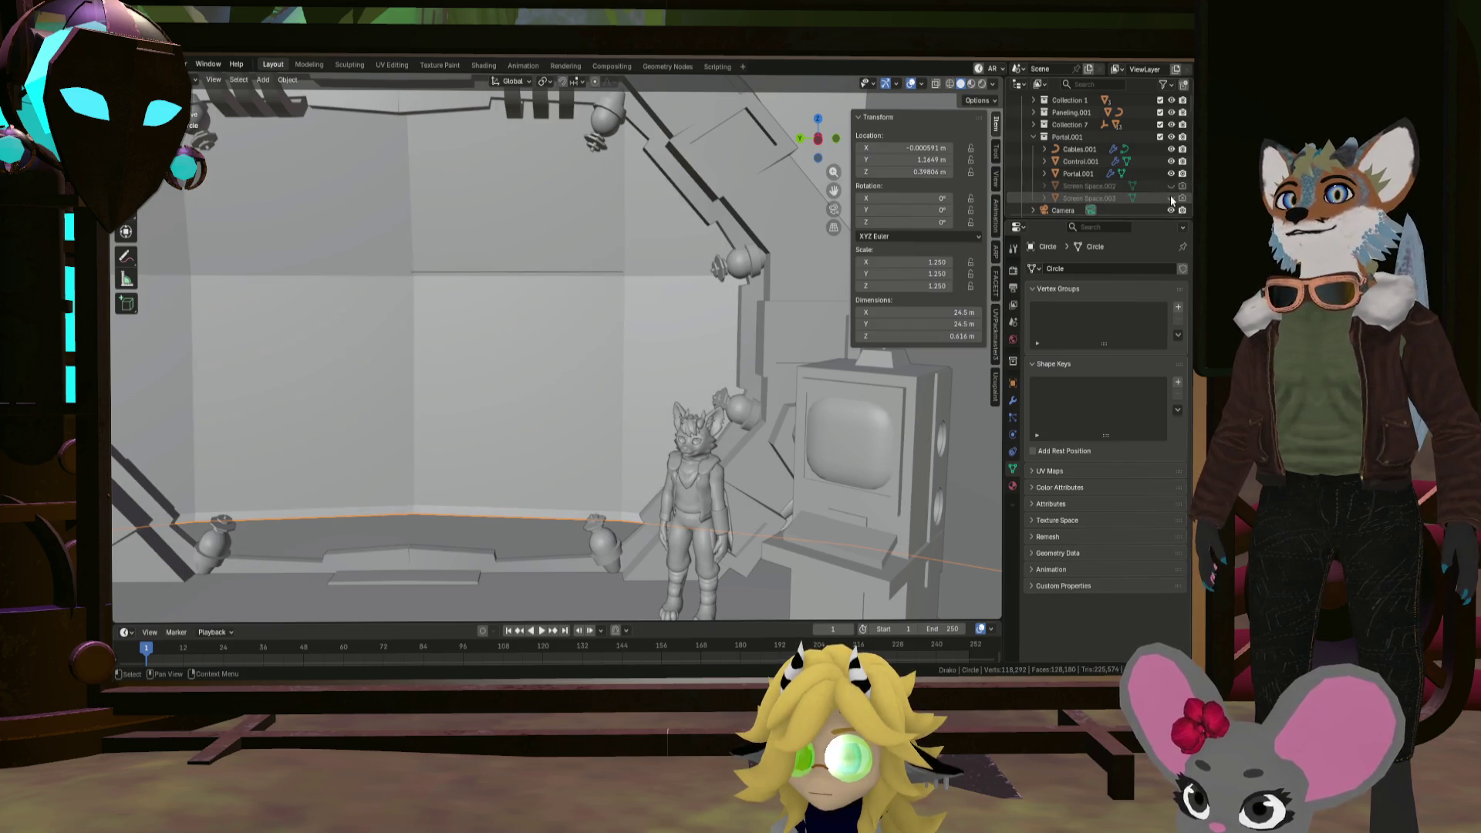
# Step: Unhide Screen Space.002 and fit it into the doorway at X 10.753, Y 0.82441
pyautogui.click(1171, 188)
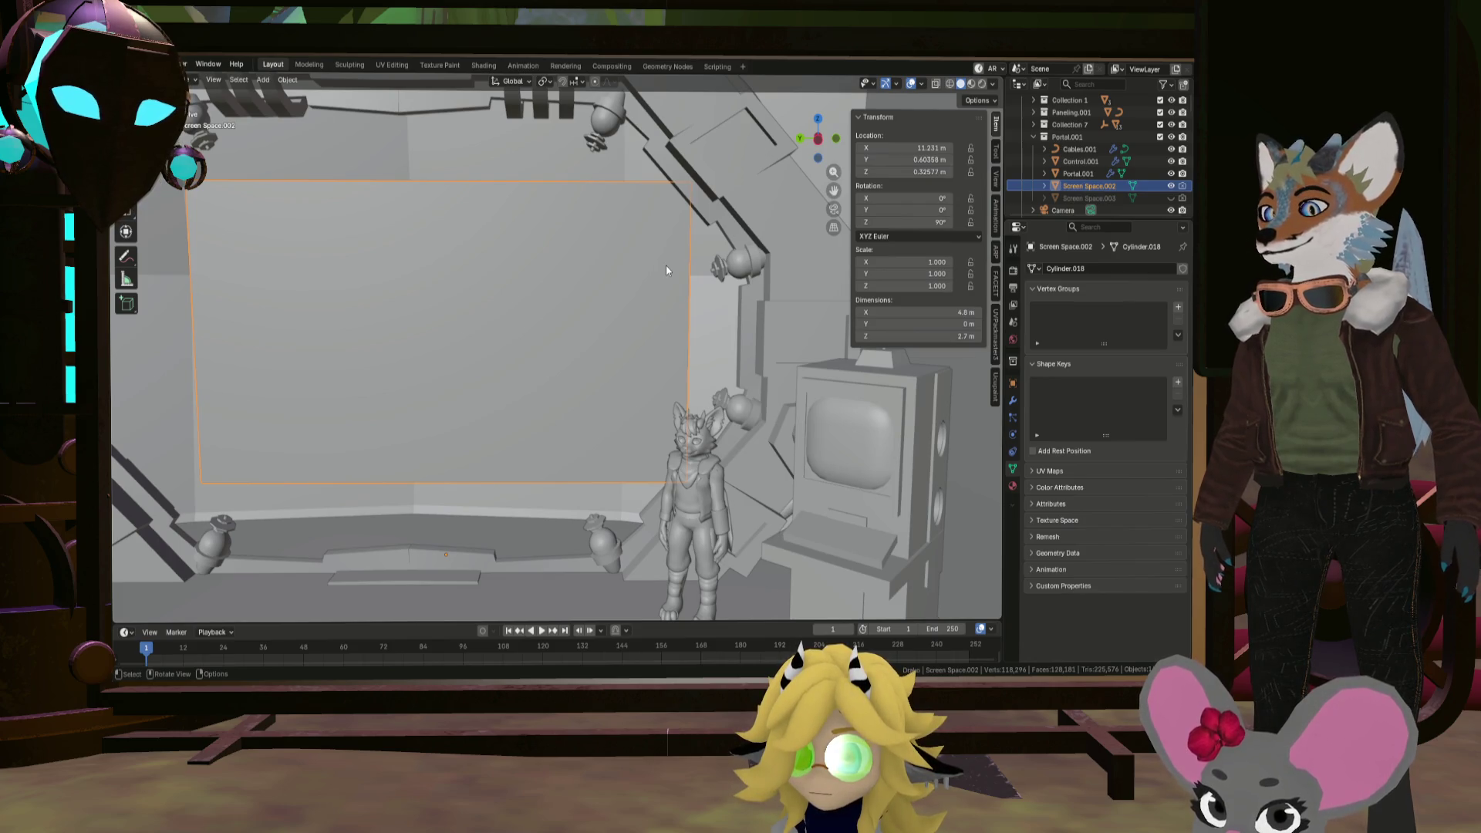
pyautogui.press('g')
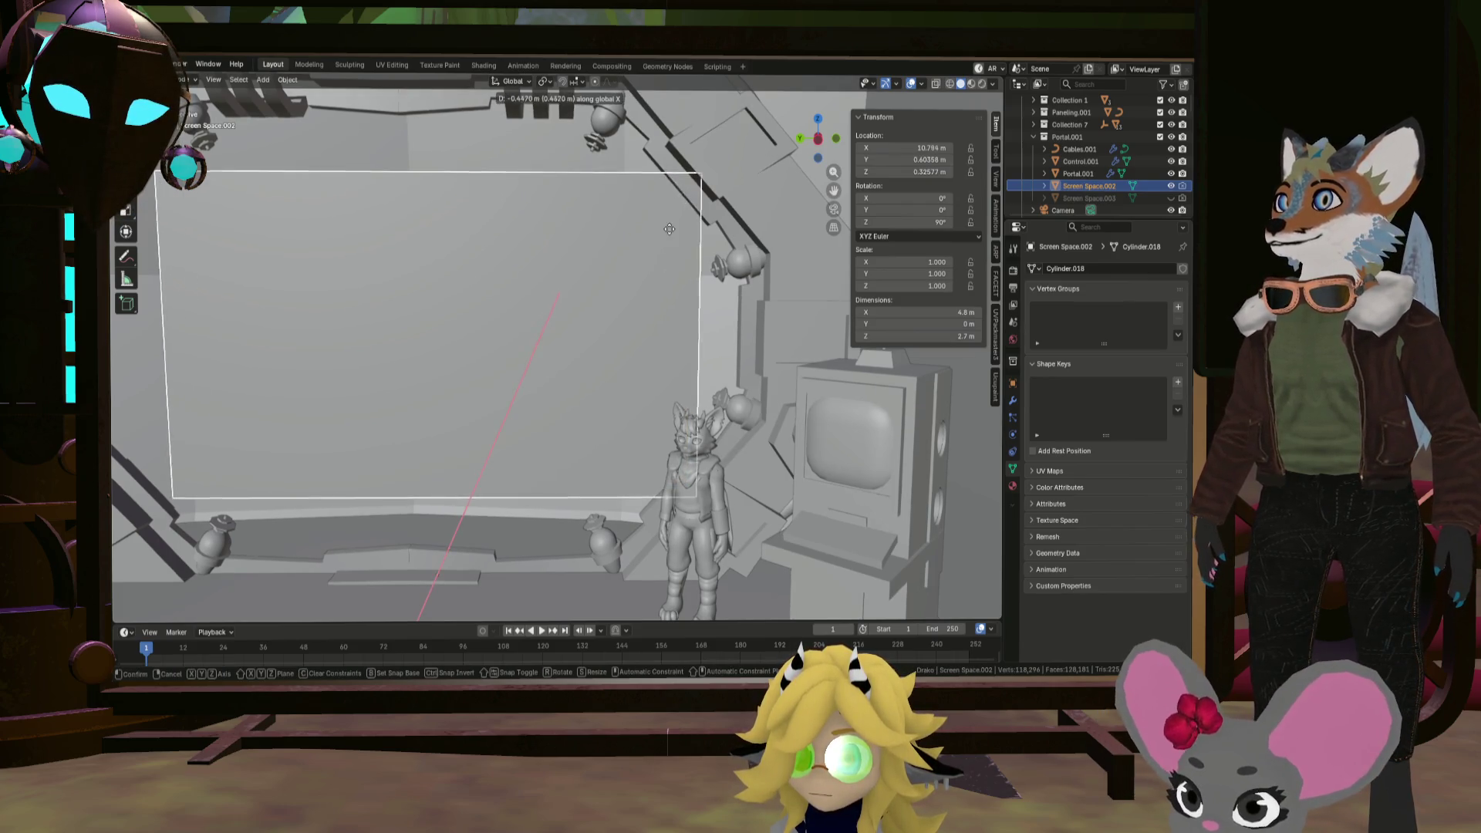
pyautogui.click(674, 230)
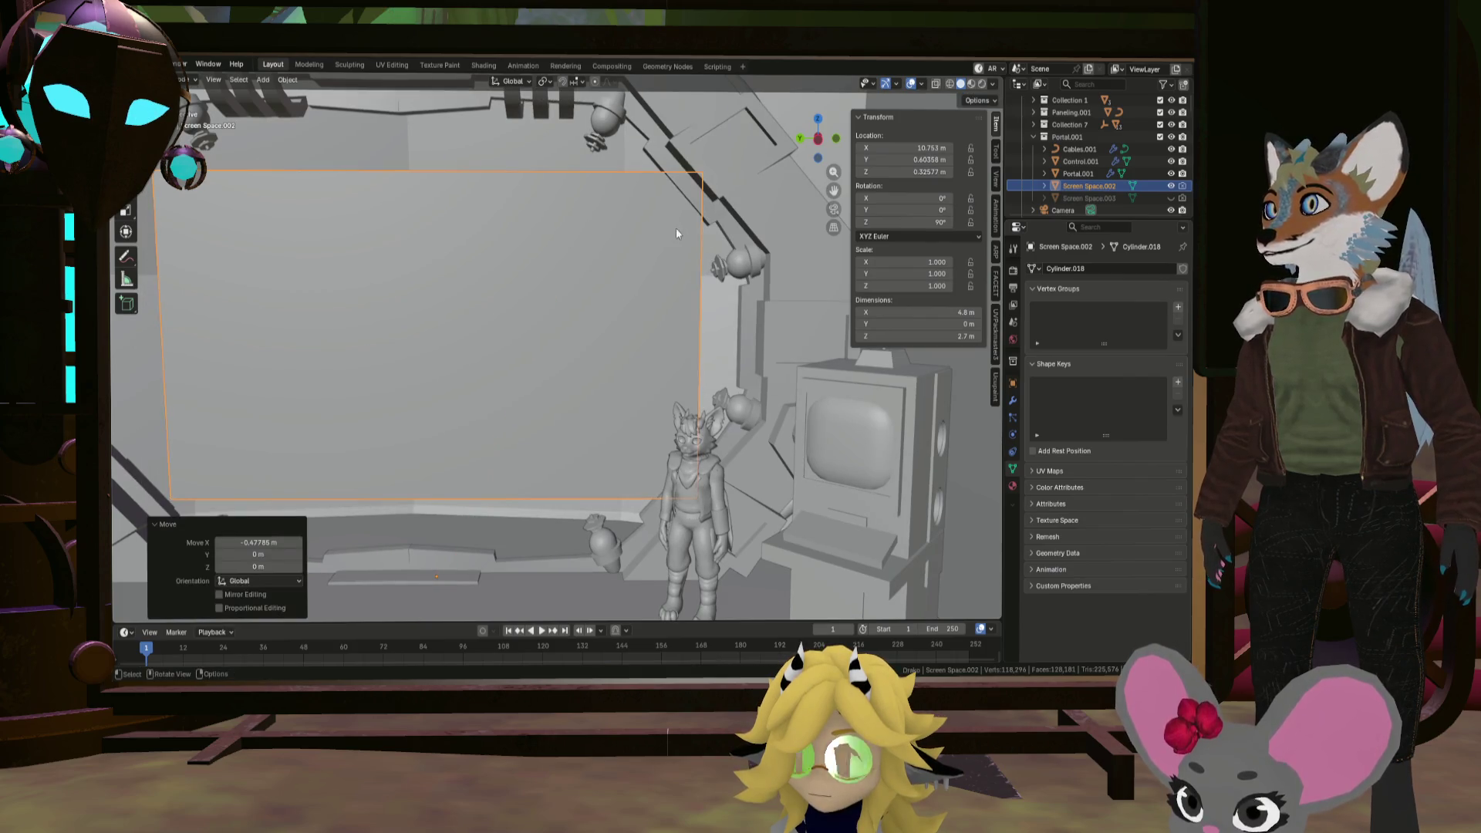
pyautogui.click(749, 256)
# Step: Pan toward the screen and character, then select the control console
pyautogui.moveTo(623, 264)
pyautogui.mouseDown(button='middle')
pyautogui.moveTo(637, 221)
pyautogui.moveTo(644, 261)
pyautogui.moveTo(682, 222)
pyautogui.mouseUp(button='middle')
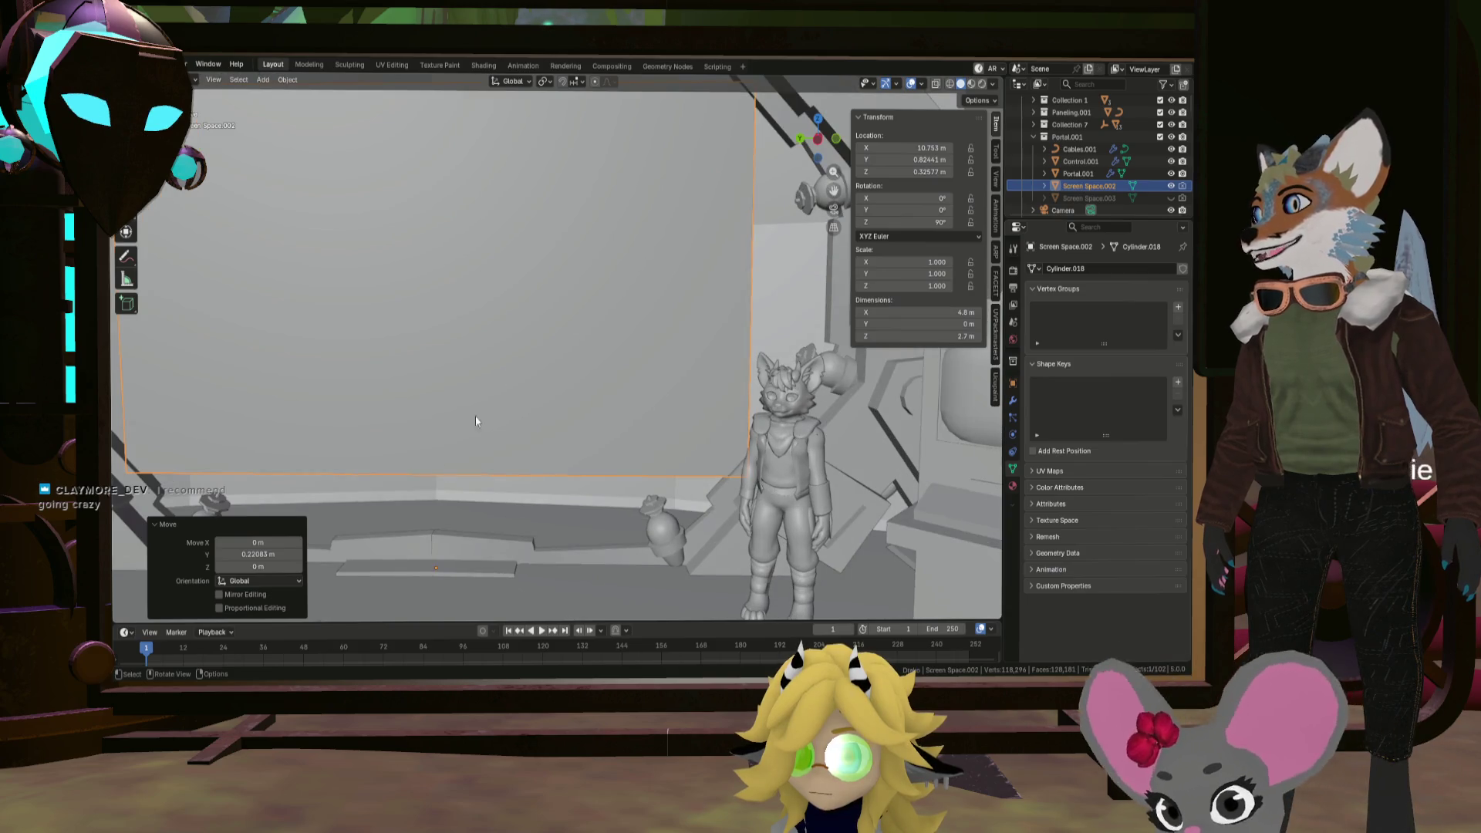
pyautogui.keyDown('shift'); pyautogui.moveTo(527, 479); pyautogui.dragTo(556, 469, button='middle'); pyautogui.keyUp('shift')
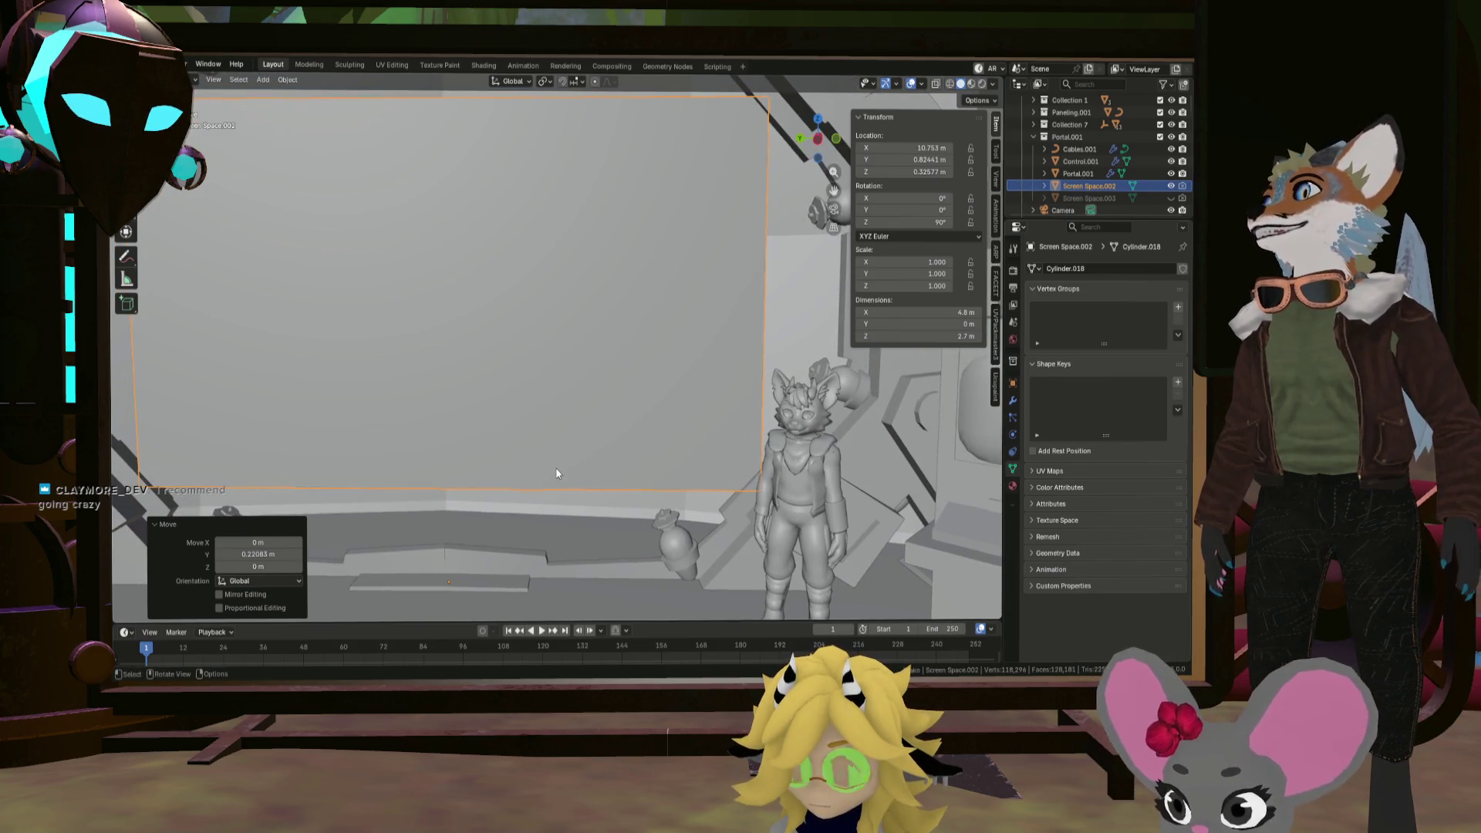
pyautogui.scroll(-2, 595, 484)
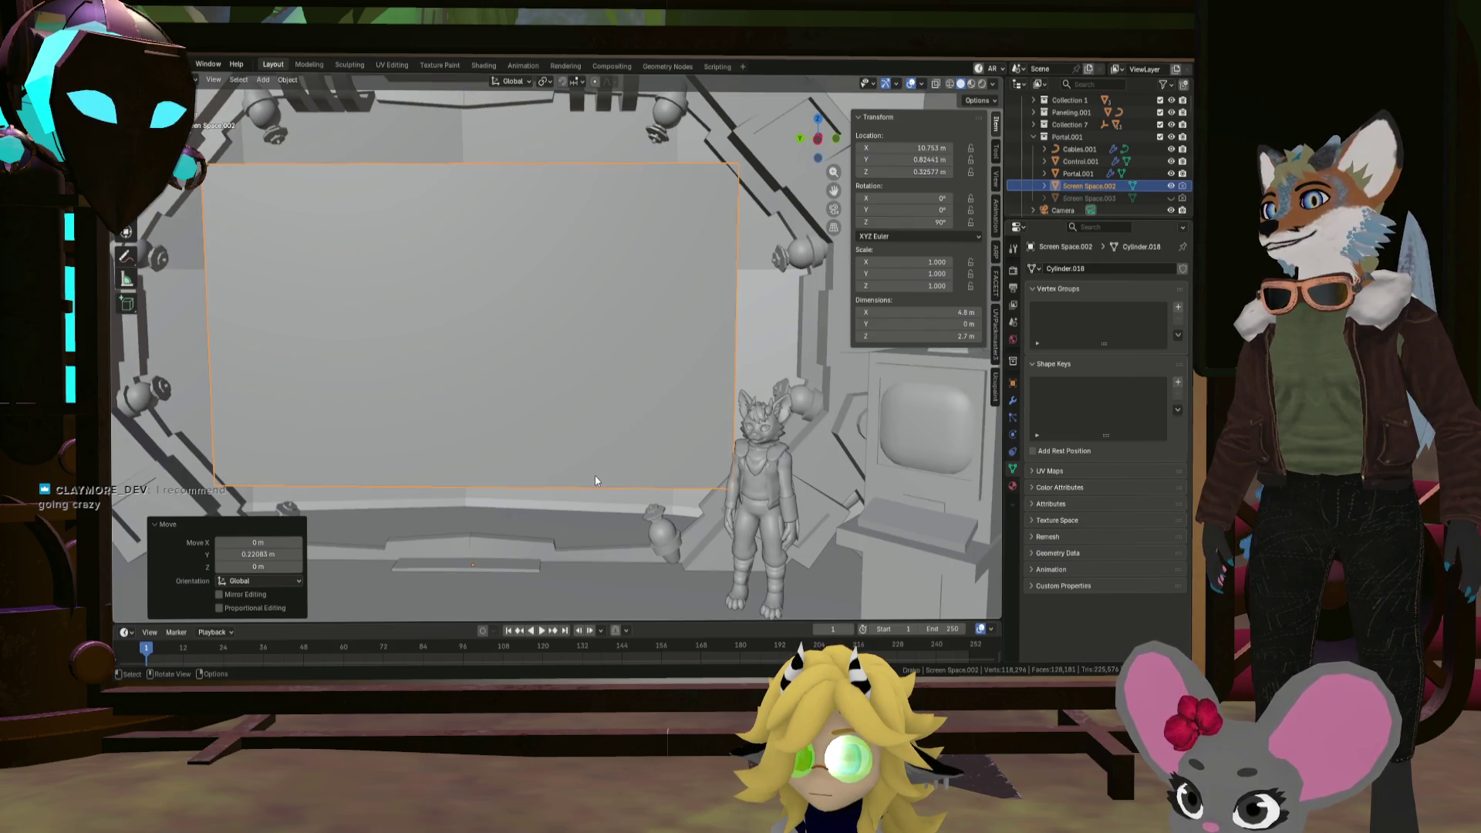
pyautogui.click(849, 475)
pyautogui.moveTo(915, 506)
pyautogui.mouseDown(button='middle')
pyautogui.moveTo(901, 533)
pyautogui.moveTo(919, 563)
pyautogui.moveTo(900, 552)
pyautogui.moveTo(906, 503)
pyautogui.mouseUp(button='middle')
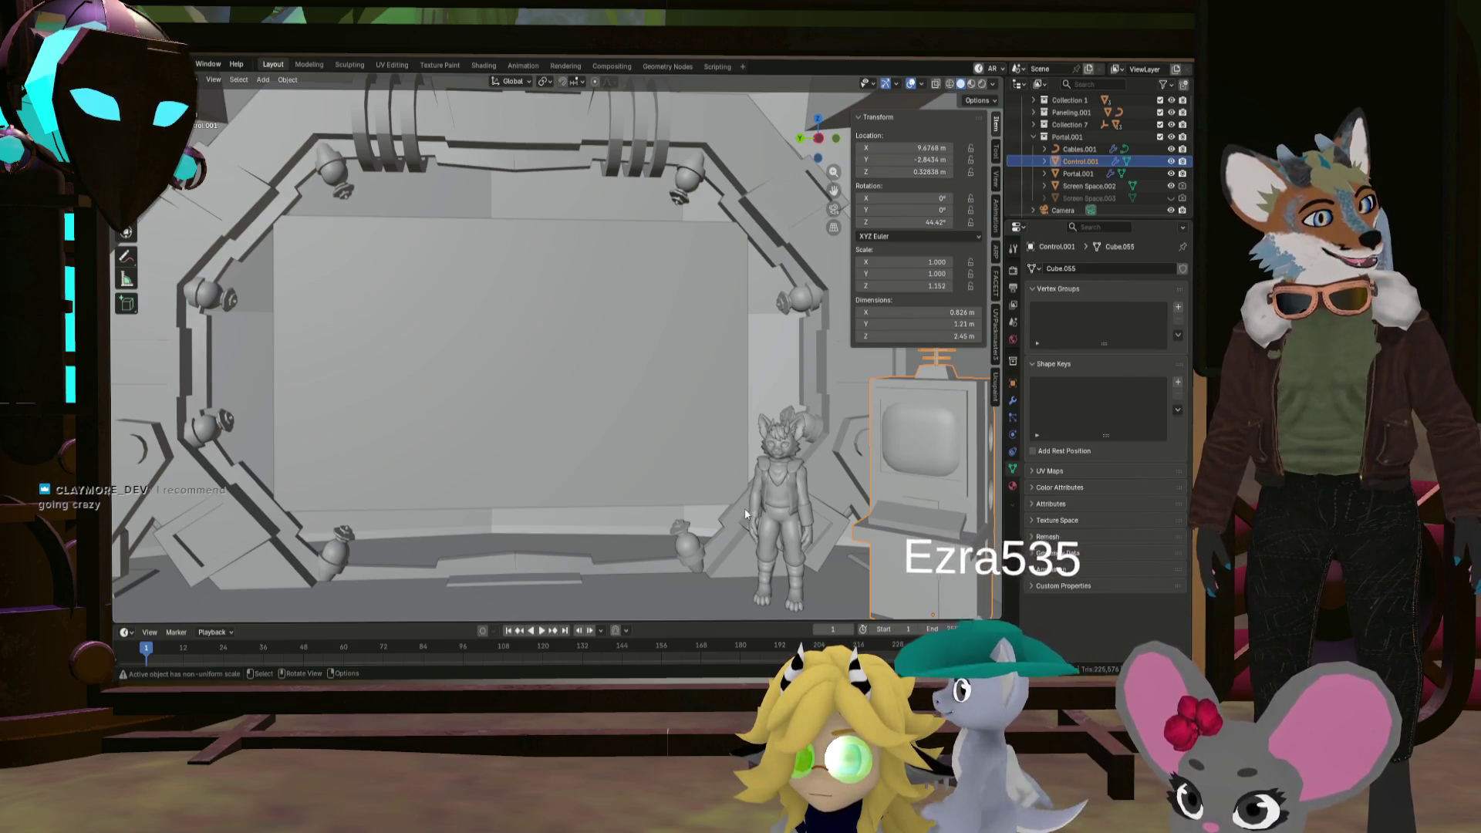
pyautogui.moveTo(752, 435)
pyautogui.mouseDown(button='middle')
pyautogui.moveTo(674, 479)
pyautogui.moveTo(680, 530)
pyautogui.moveTo(683, 424)
pyautogui.moveTo(608, 506)
pyautogui.moveTo(664, 424)
pyautogui.moveTo(711, 451)
pyautogui.moveTo(632, 442)
pyautogui.moveTo(583, 461)
pyautogui.mouseUp(button='middle')
pyautogui.press('KP_3')
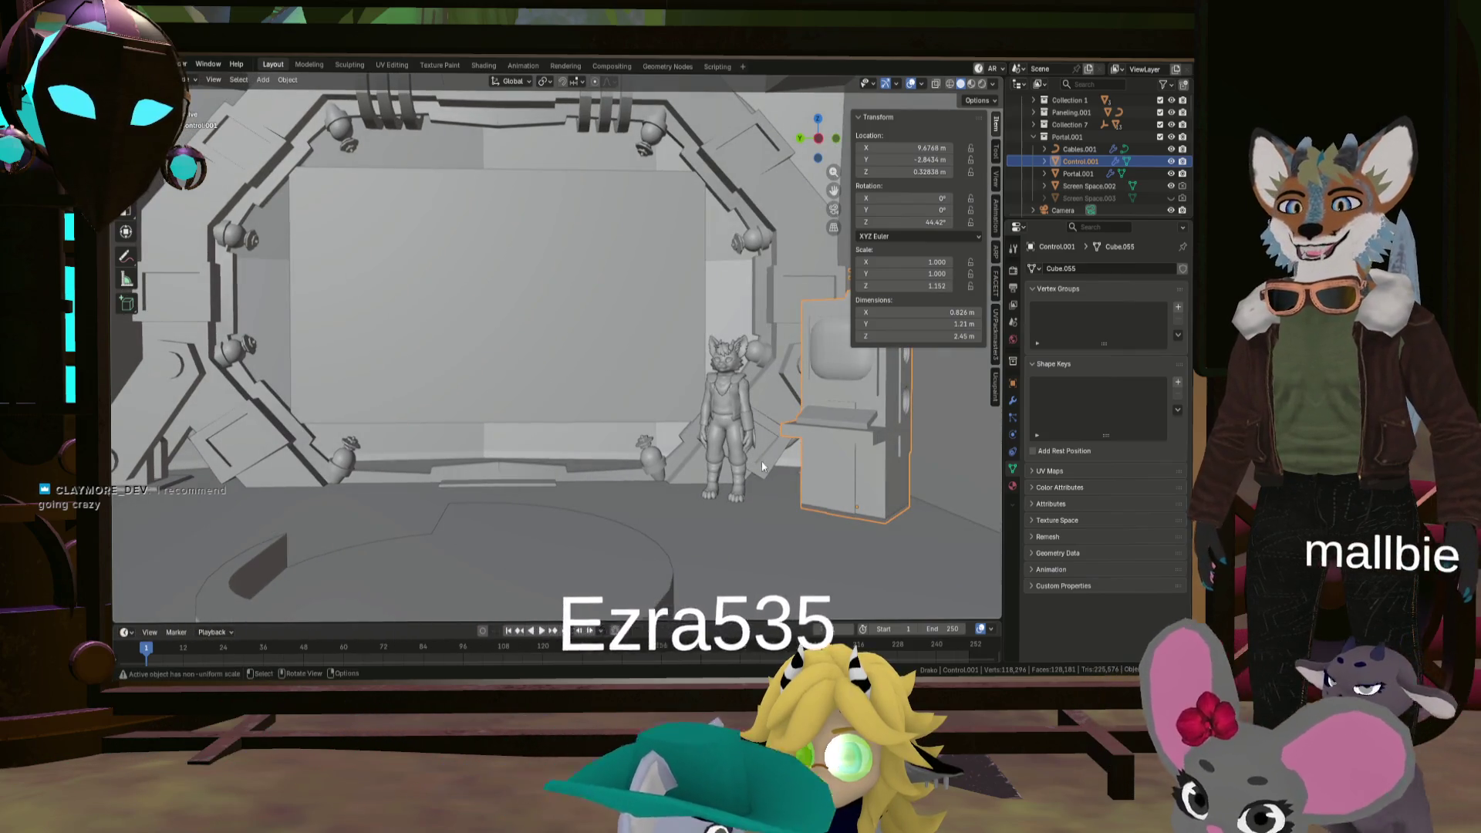
pyautogui.moveTo(858, 381)
pyautogui.mouseDown(button='middle')
pyautogui.moveTo(782, 426)
pyautogui.moveTo(697, 411)
pyautogui.moveTo(704, 443)
pyautogui.moveTo(609, 423)
pyautogui.moveTo(658, 426)
pyautogui.moveTo(711, 470)
pyautogui.moveTo(747, 433)
pyautogui.moveTo(742, 466)
pyautogui.moveTo(710, 457)
pyautogui.moveTo(761, 474)
pyautogui.moveTo(733, 477)
pyautogui.mouseUp(button='middle')
pyautogui.scroll(-3, 757, 497)
pyautogui.scroll(3, 758, 495)
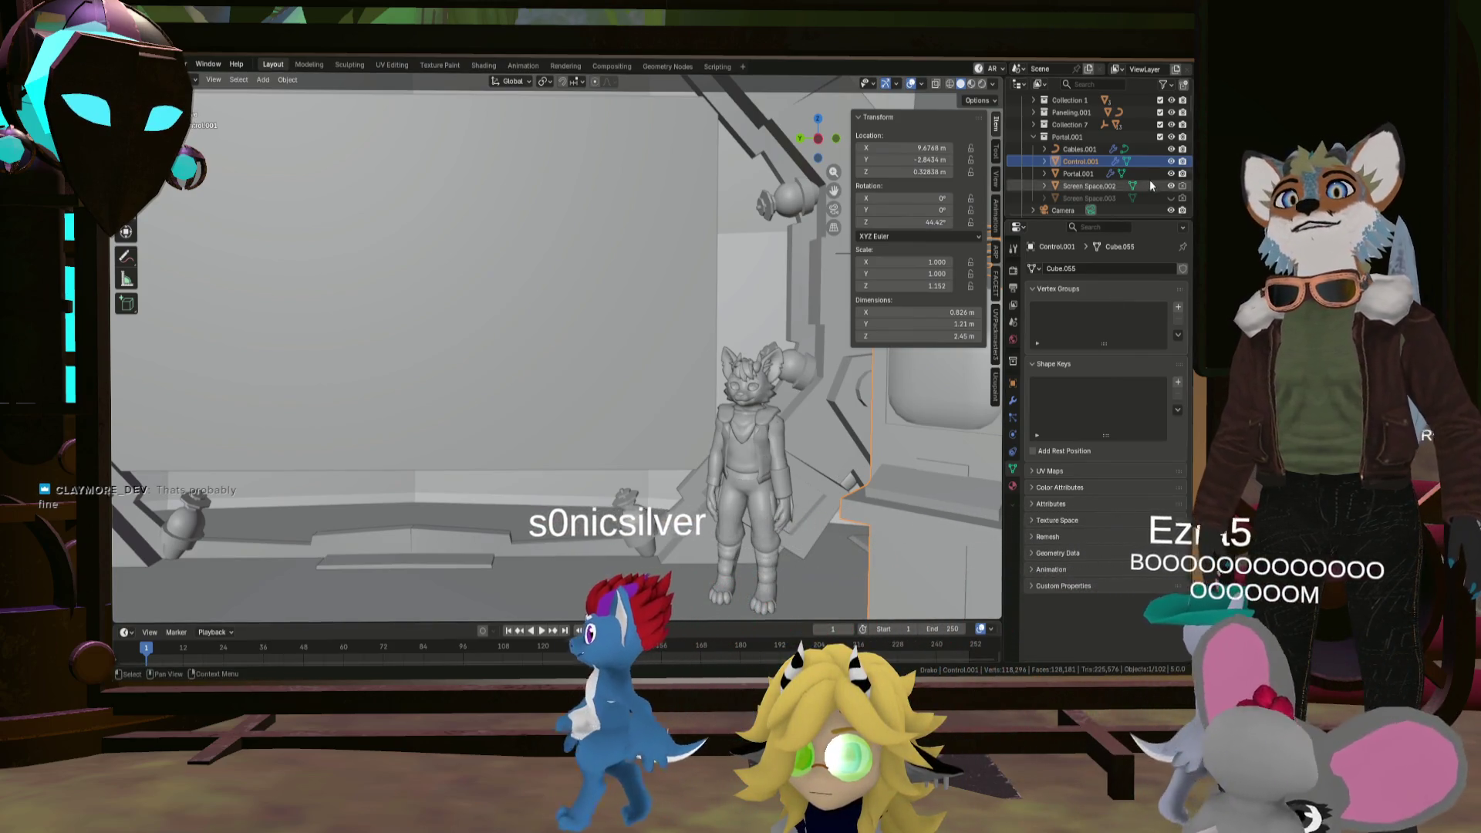
pyautogui.scroll(2, 1116, 182)
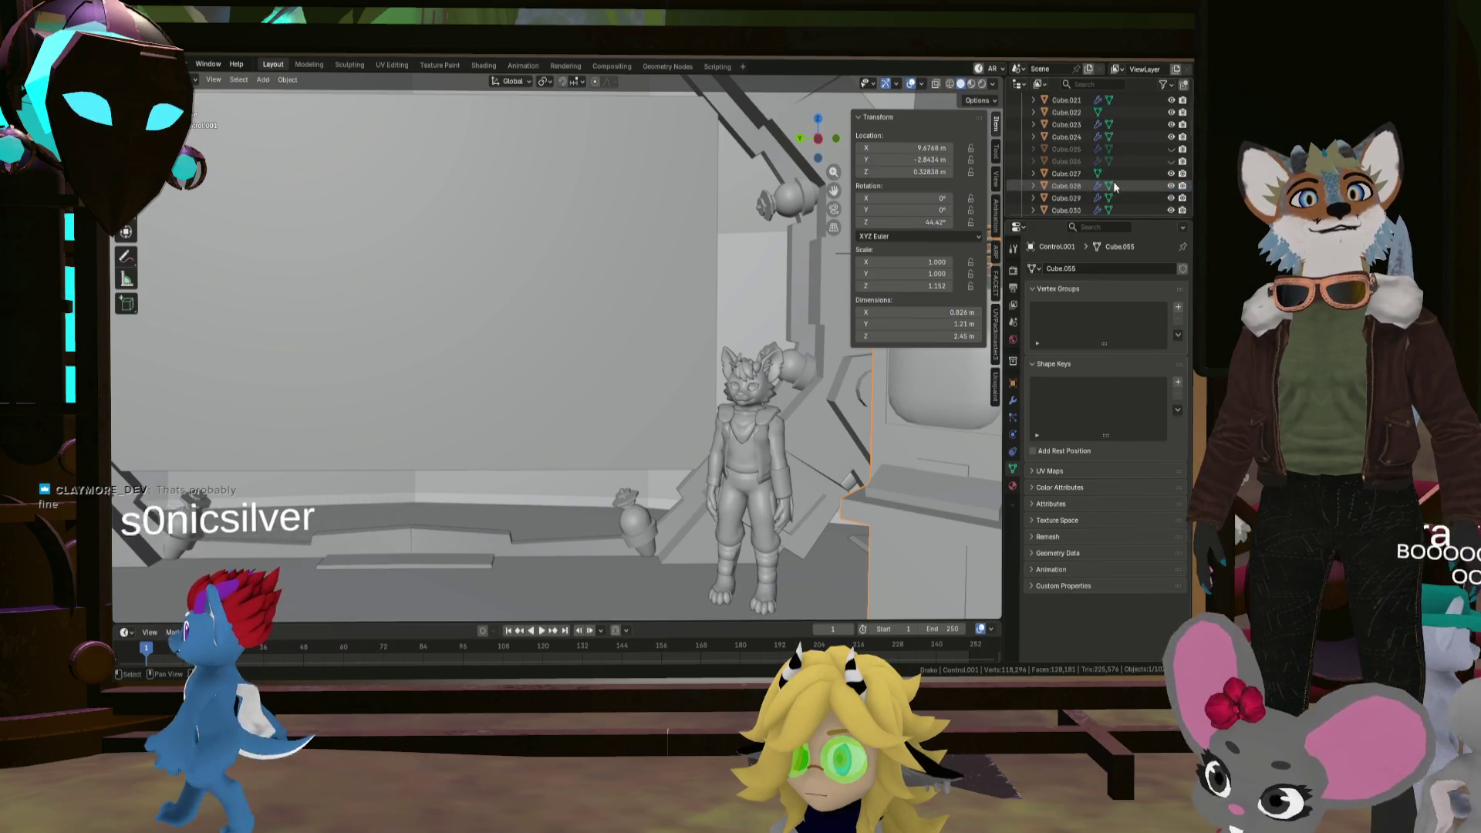
# Step: Unhide the metarig, move it along X to about 9.274 m, then hide it again
pyautogui.scroll(-8, 1112, 182)
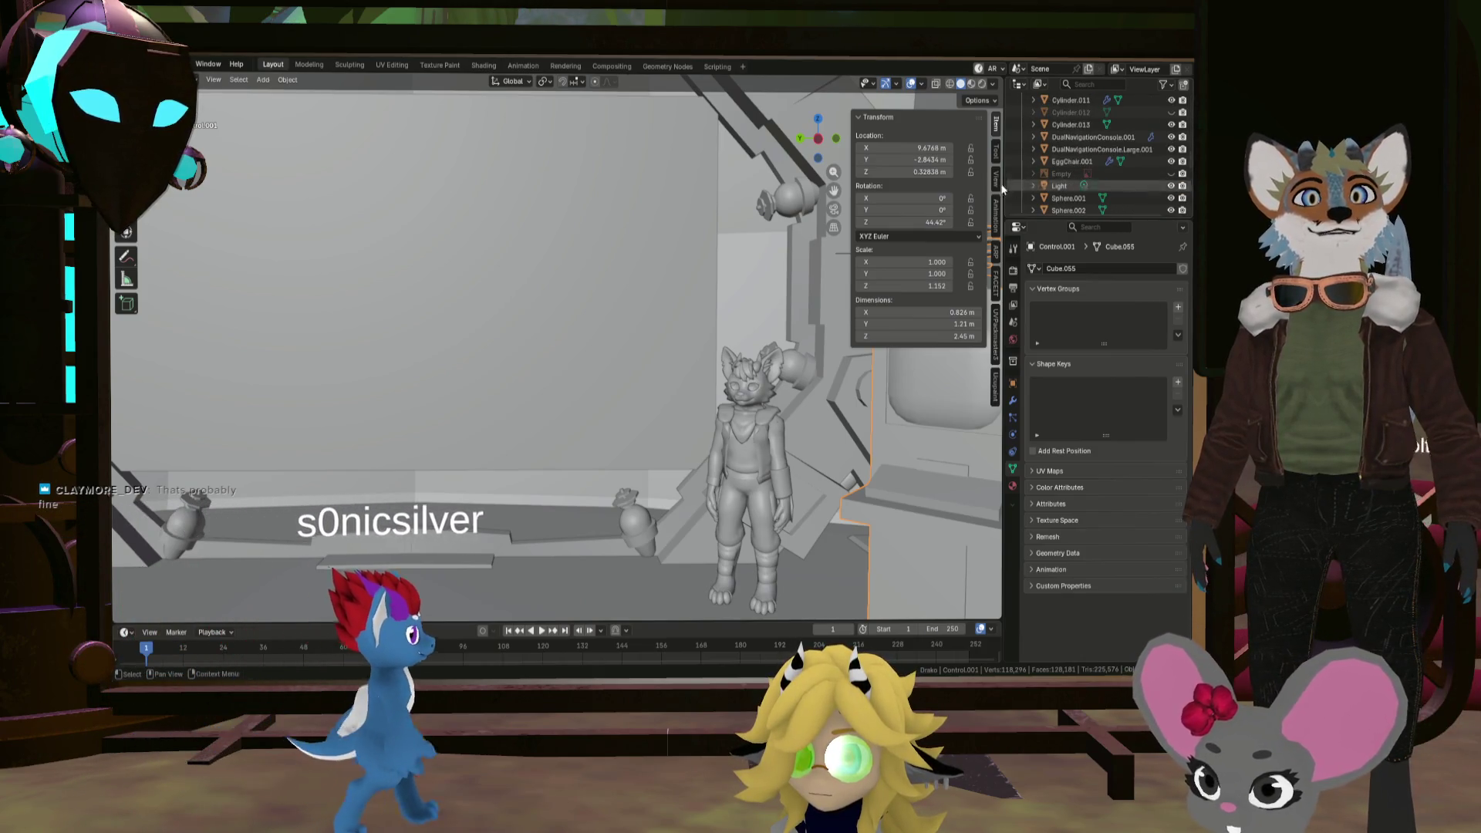
pyautogui.scroll(-4, 1099, 191)
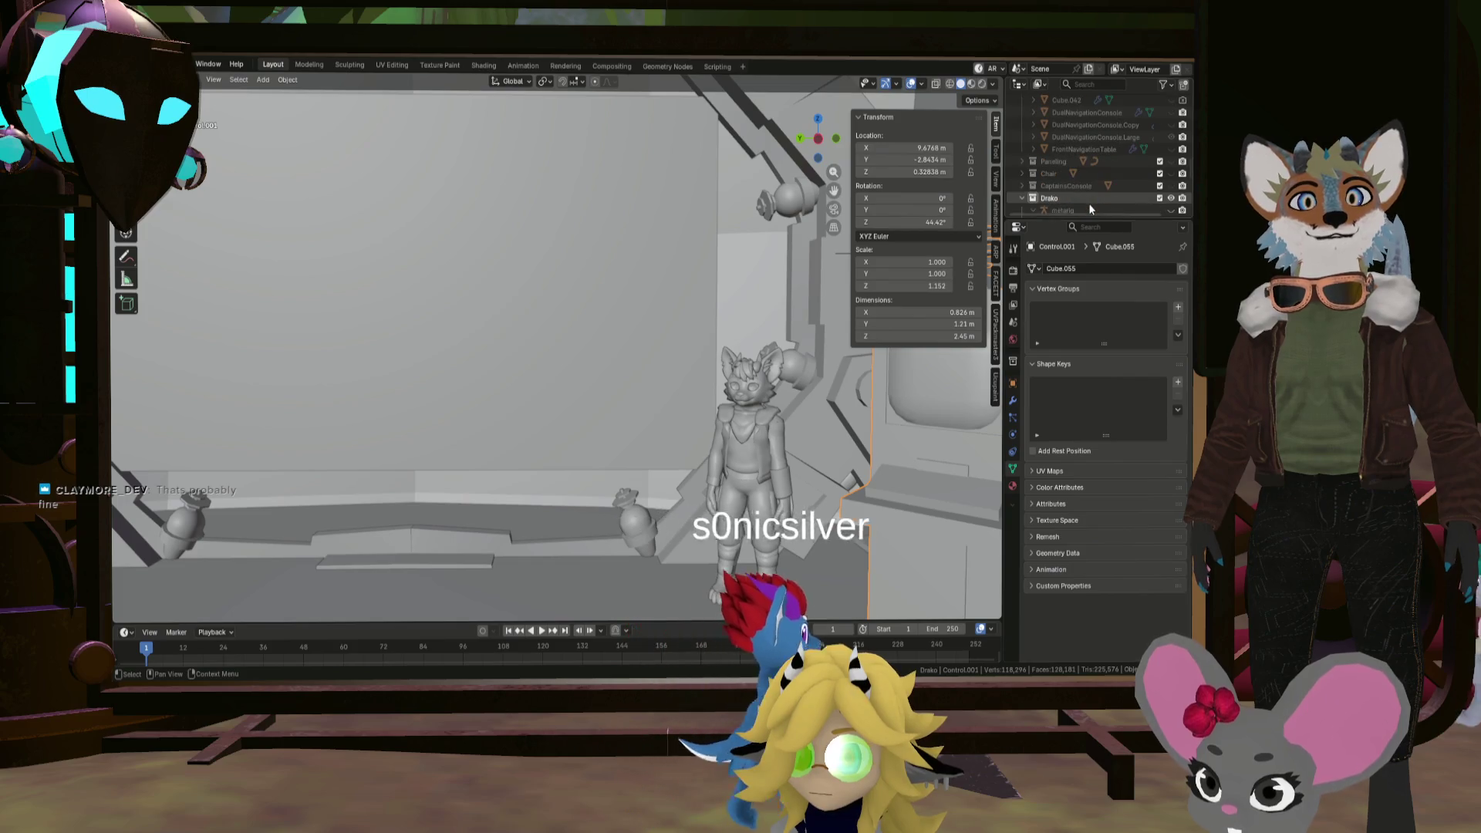
pyautogui.scroll(-4, 1145, 175)
pyautogui.click(1171, 186)
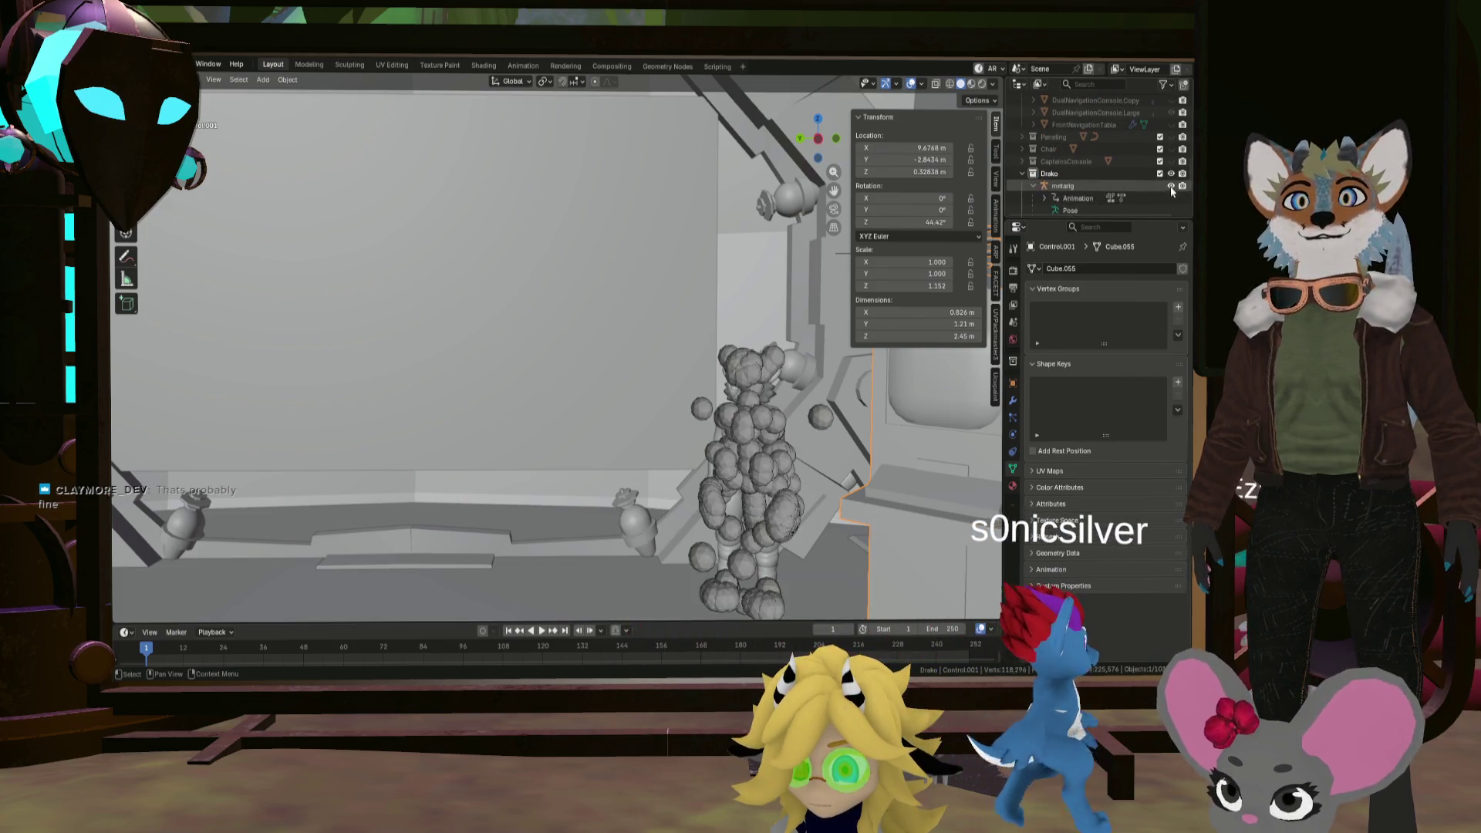
pyautogui.click(827, 412)
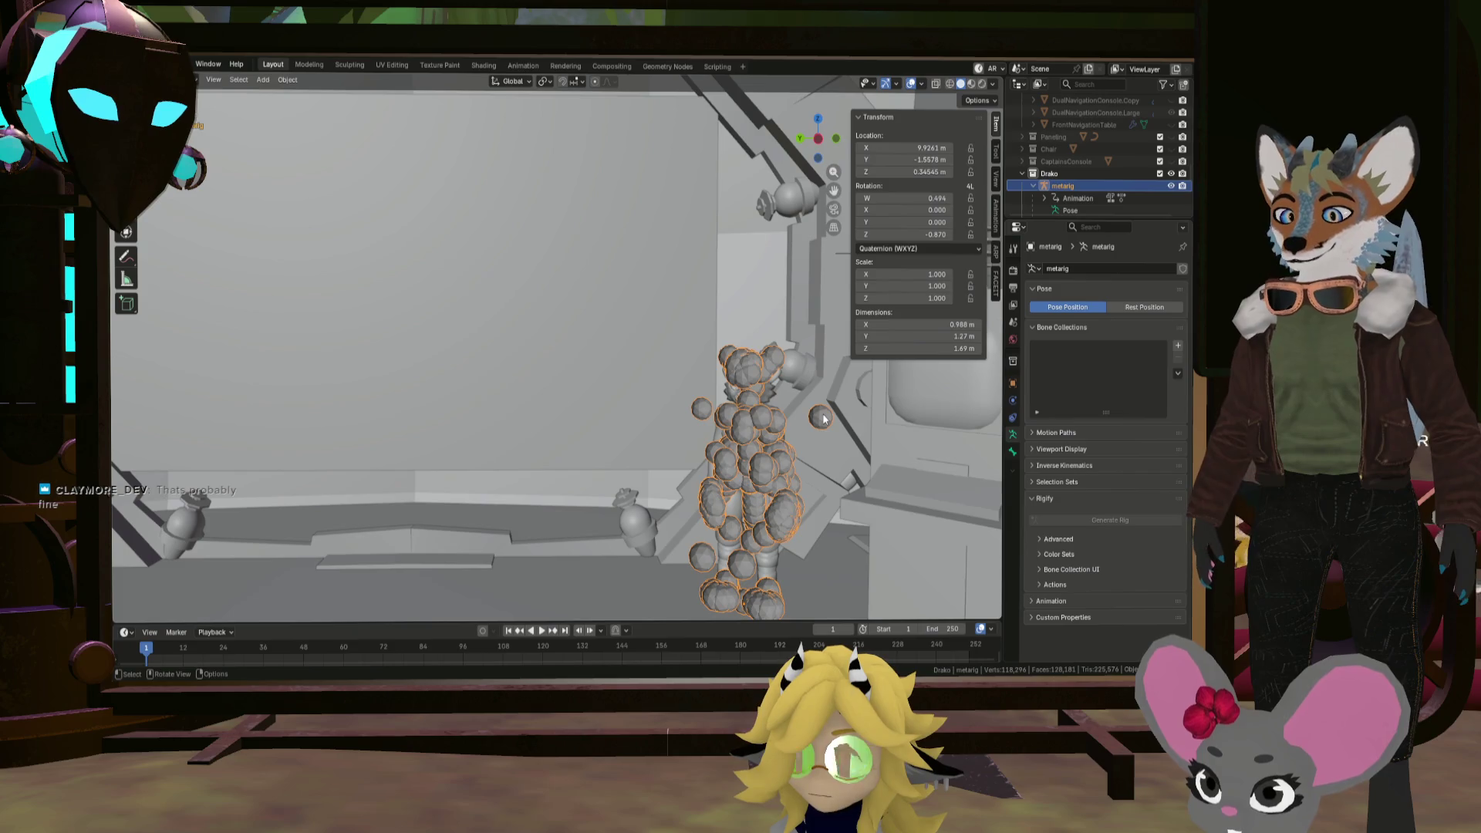
pyautogui.press('g')
pyautogui.press('y')
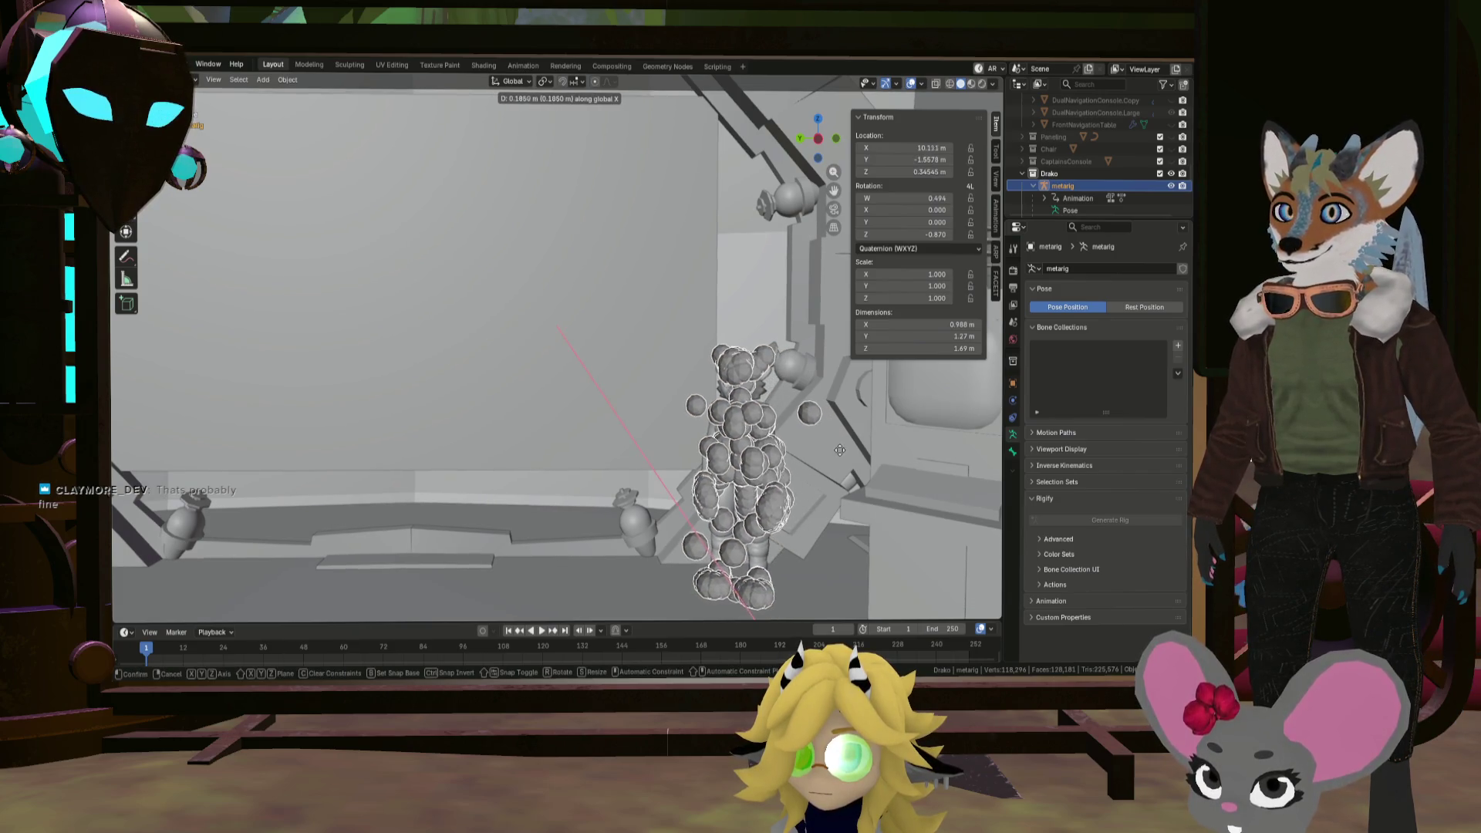
pyautogui.press('x')
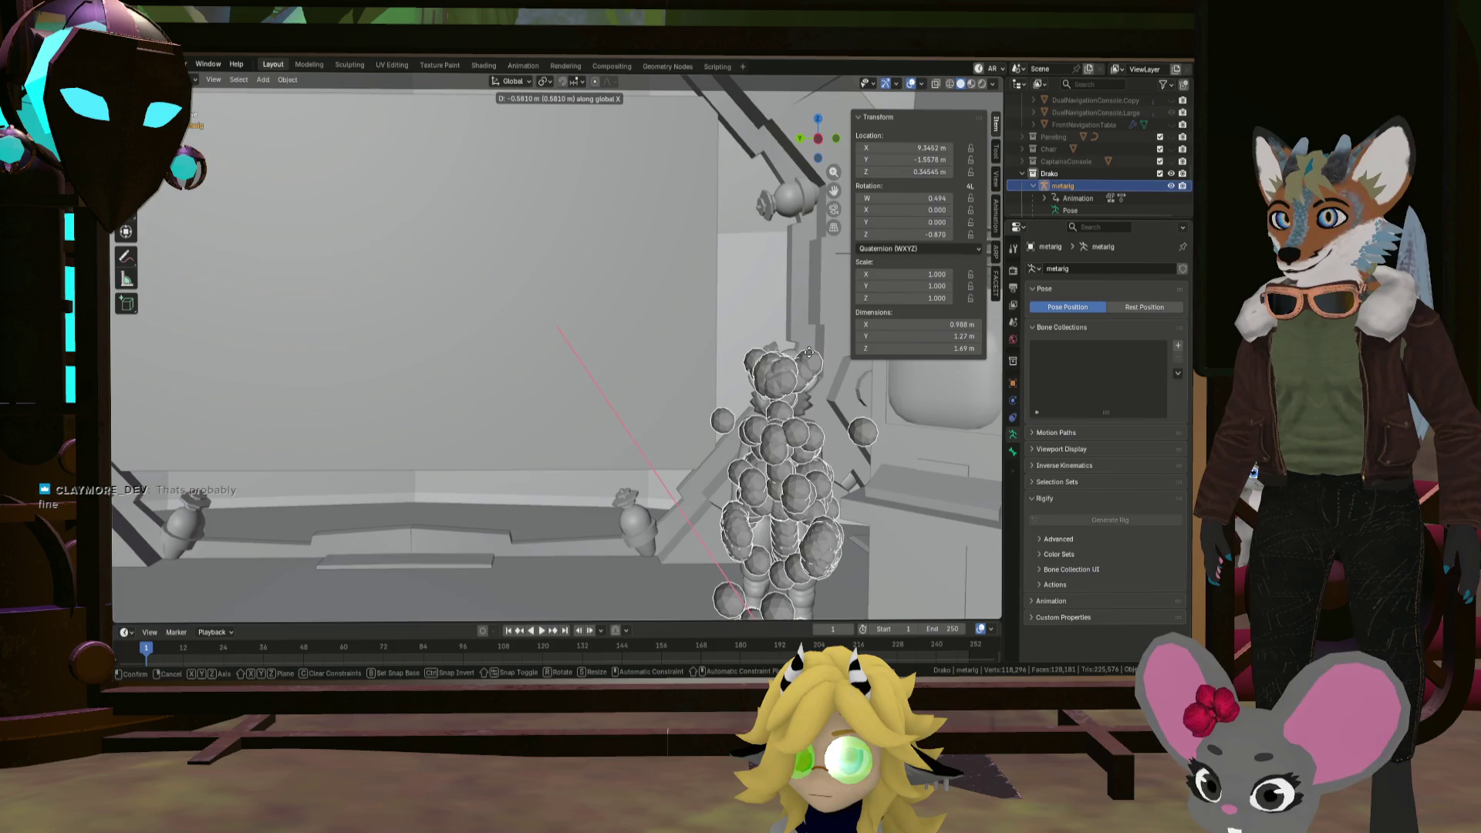
pyautogui.click(815, 355)
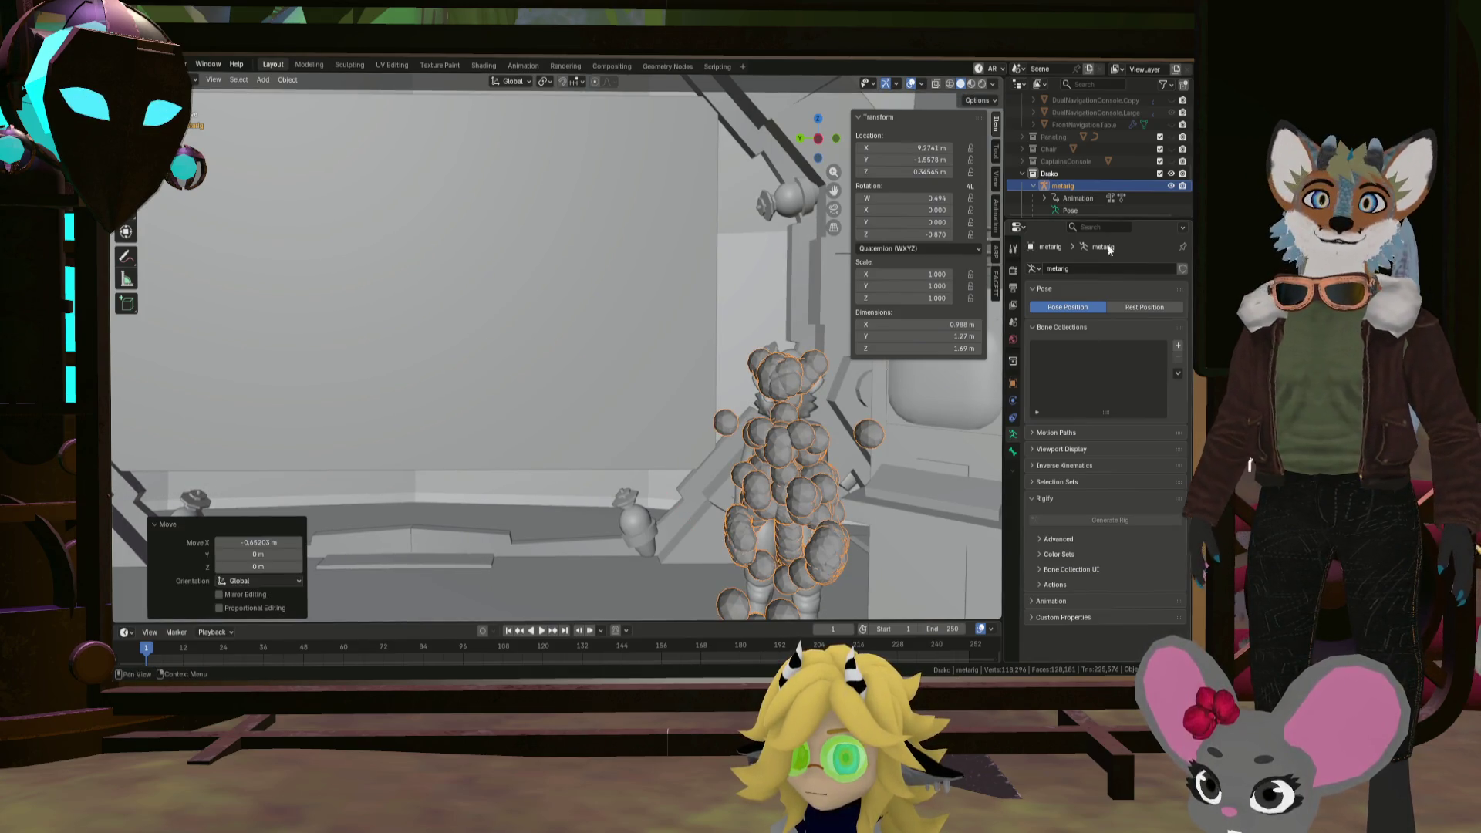
pyautogui.click(1172, 185)
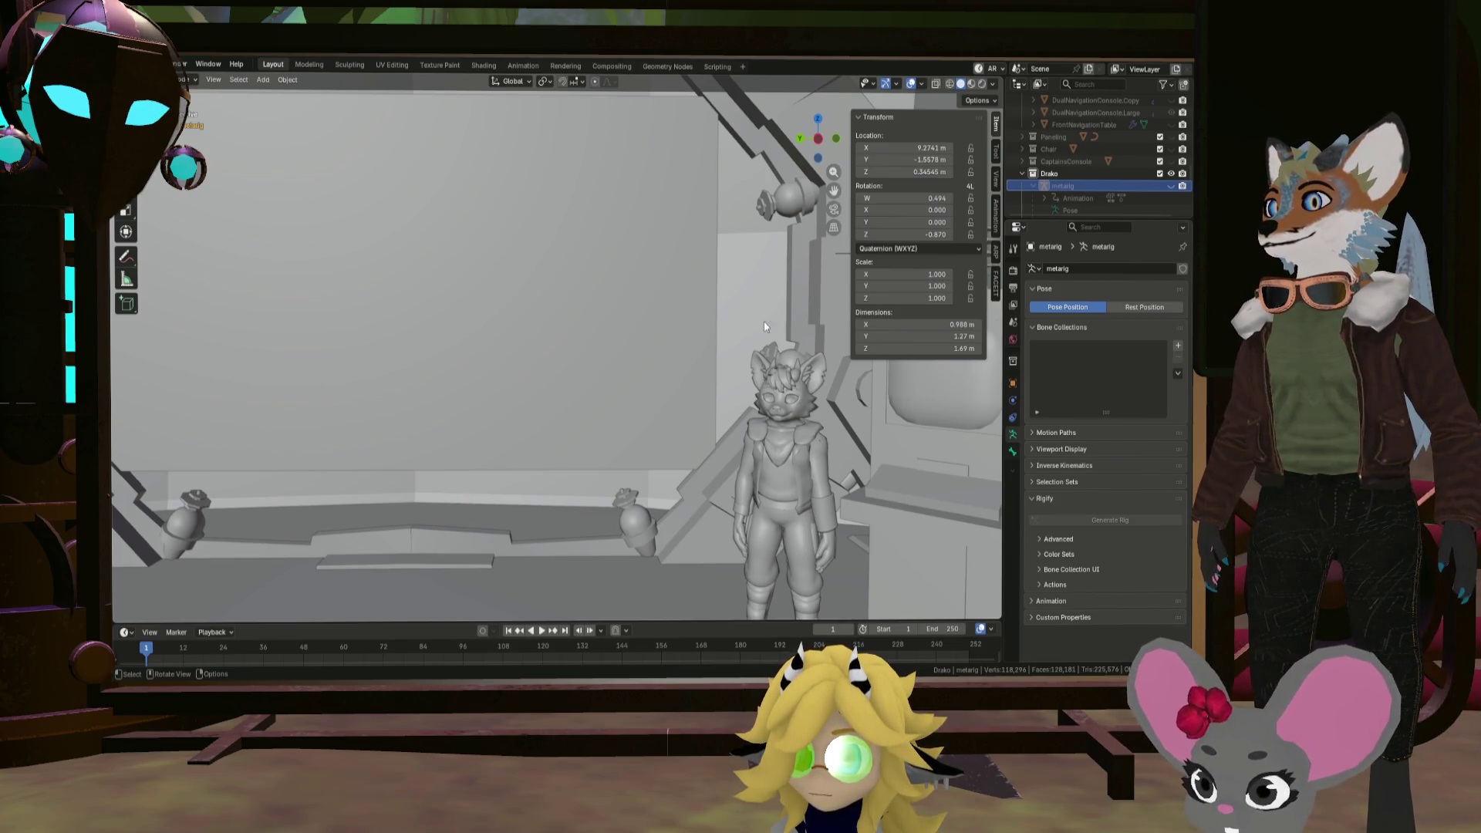
pyautogui.scroll(5, 692, 346)
# Step: Orbit into the cockpit pod and select the ButtPillow seat cushion (Cube.107)
pyautogui.moveTo(718, 358)
pyautogui.mouseDown(button='middle')
pyautogui.moveTo(774, 397)
pyautogui.moveTo(665, 358)
pyautogui.moveTo(691, 443)
pyautogui.moveTo(786, 515)
pyautogui.moveTo(614, 395)
pyautogui.moveTo(642, 404)
pyautogui.moveTo(603, 469)
pyautogui.moveTo(573, 405)
pyautogui.moveTo(491, 418)
pyautogui.moveTo(469, 401)
pyautogui.moveTo(609, 400)
pyautogui.moveTo(617, 440)
pyautogui.moveTo(663, 385)
pyautogui.moveTo(637, 367)
pyautogui.mouseUp(button='middle')
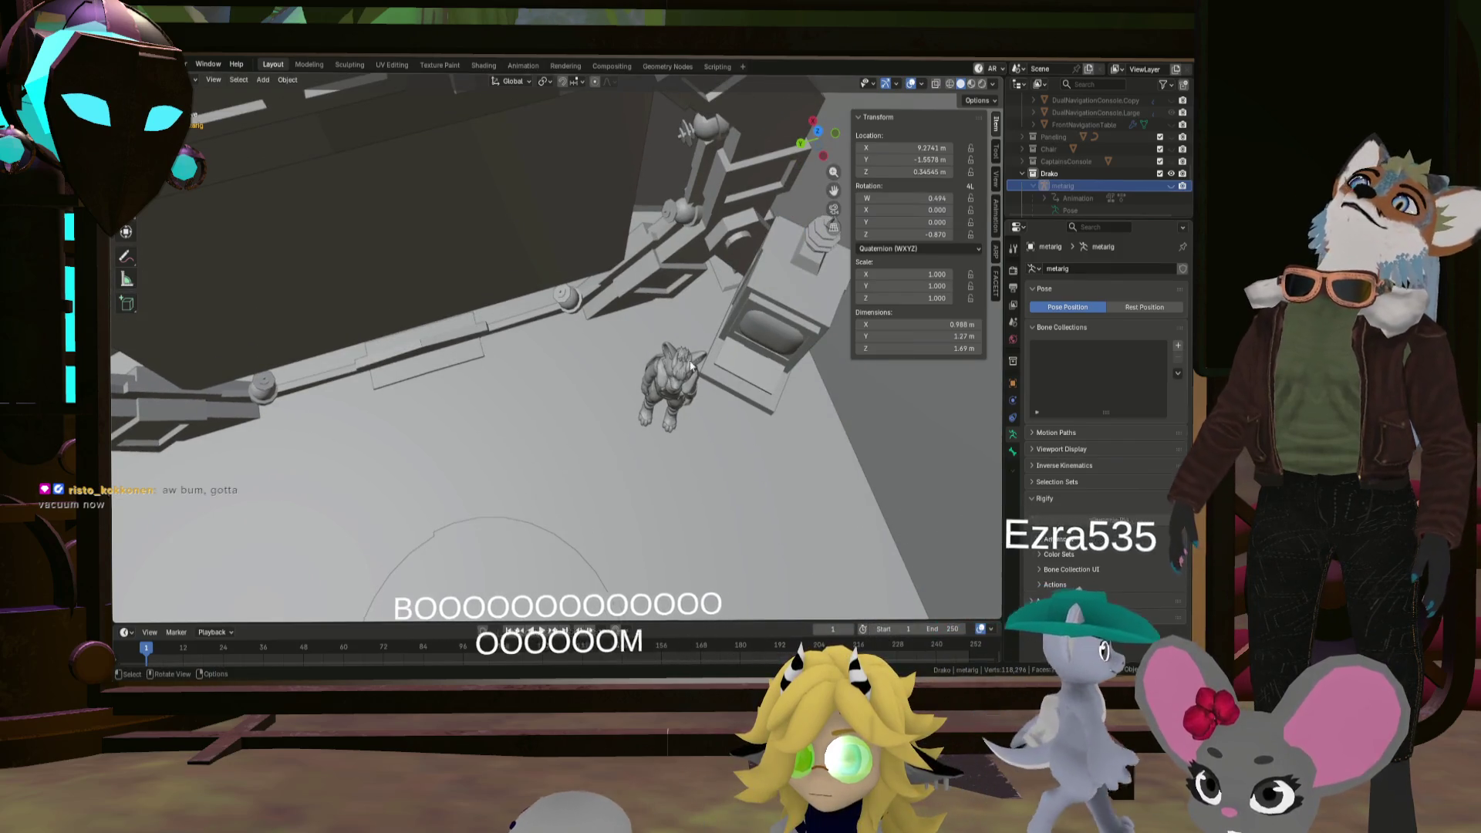
pyautogui.scroll(-4, 702, 382)
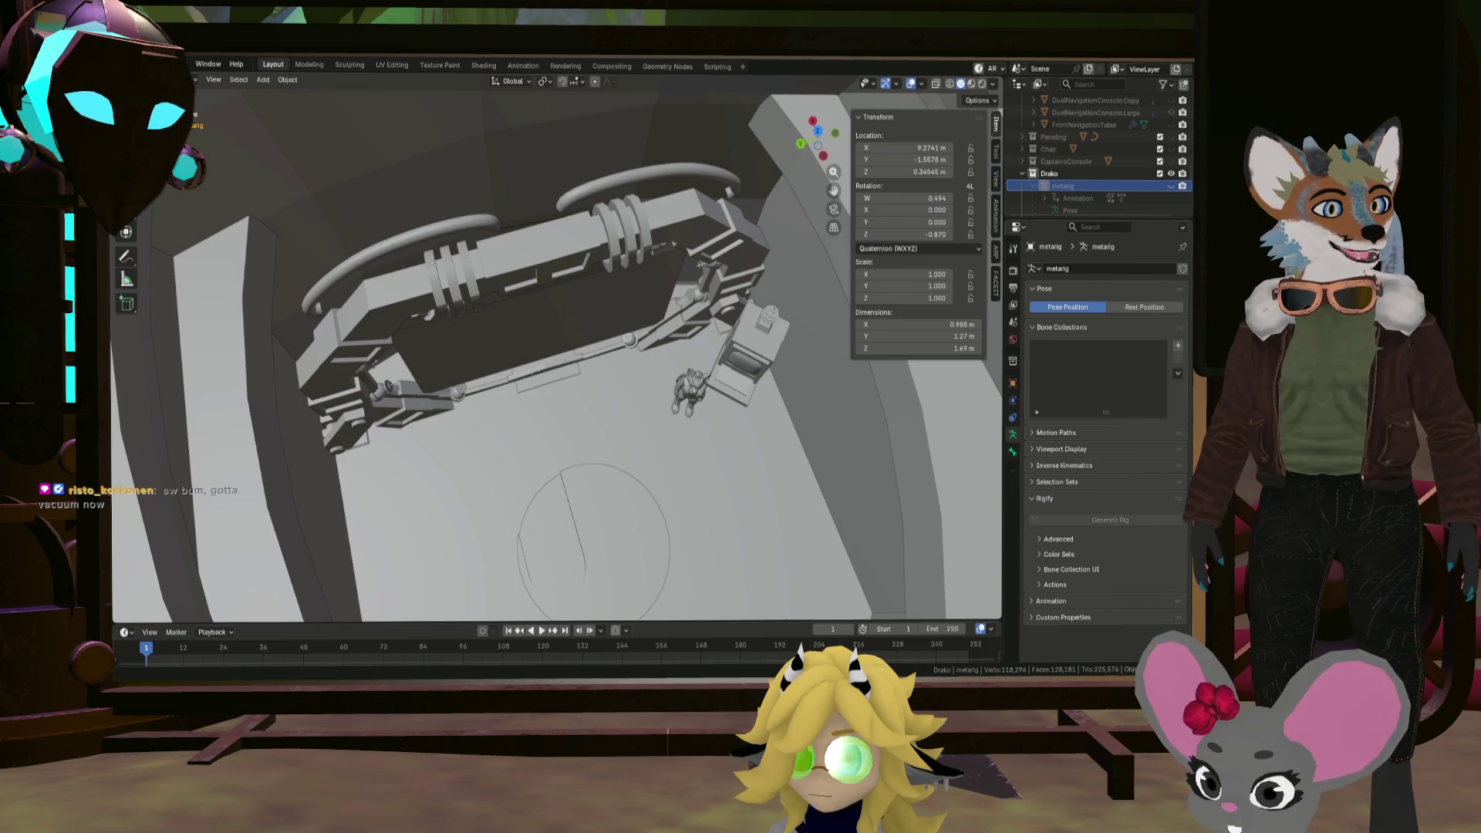
pyautogui.scroll(-10, 873, 460)
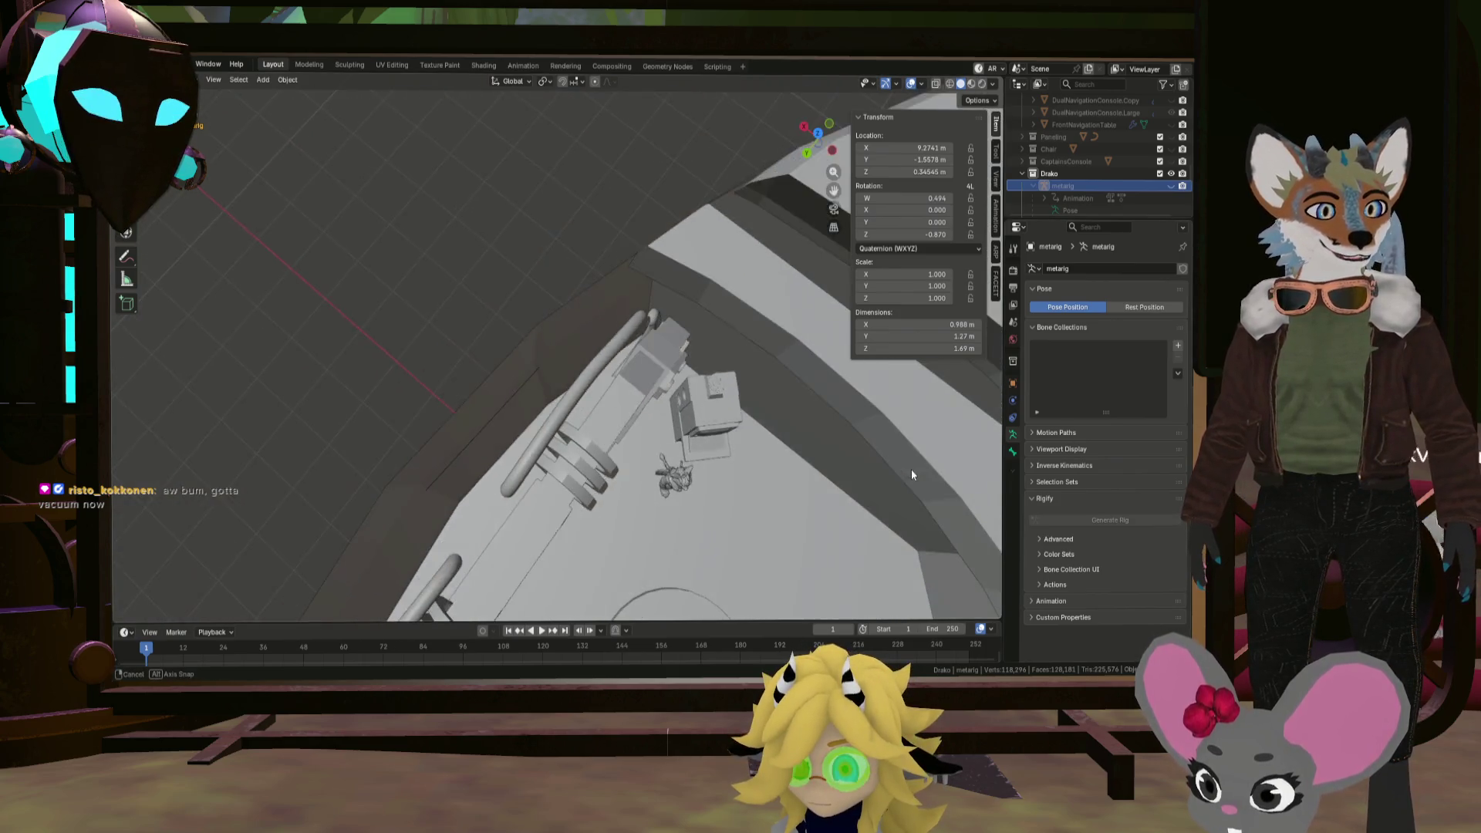
pyautogui.moveTo(945, 560)
pyautogui.mouseDown(button='middle')
pyautogui.moveTo(748, 384)
pyautogui.moveTo(896, 457)
pyautogui.moveTo(824, 524)
pyautogui.mouseUp(button='middle')
pyautogui.scroll(5, 824, 524)
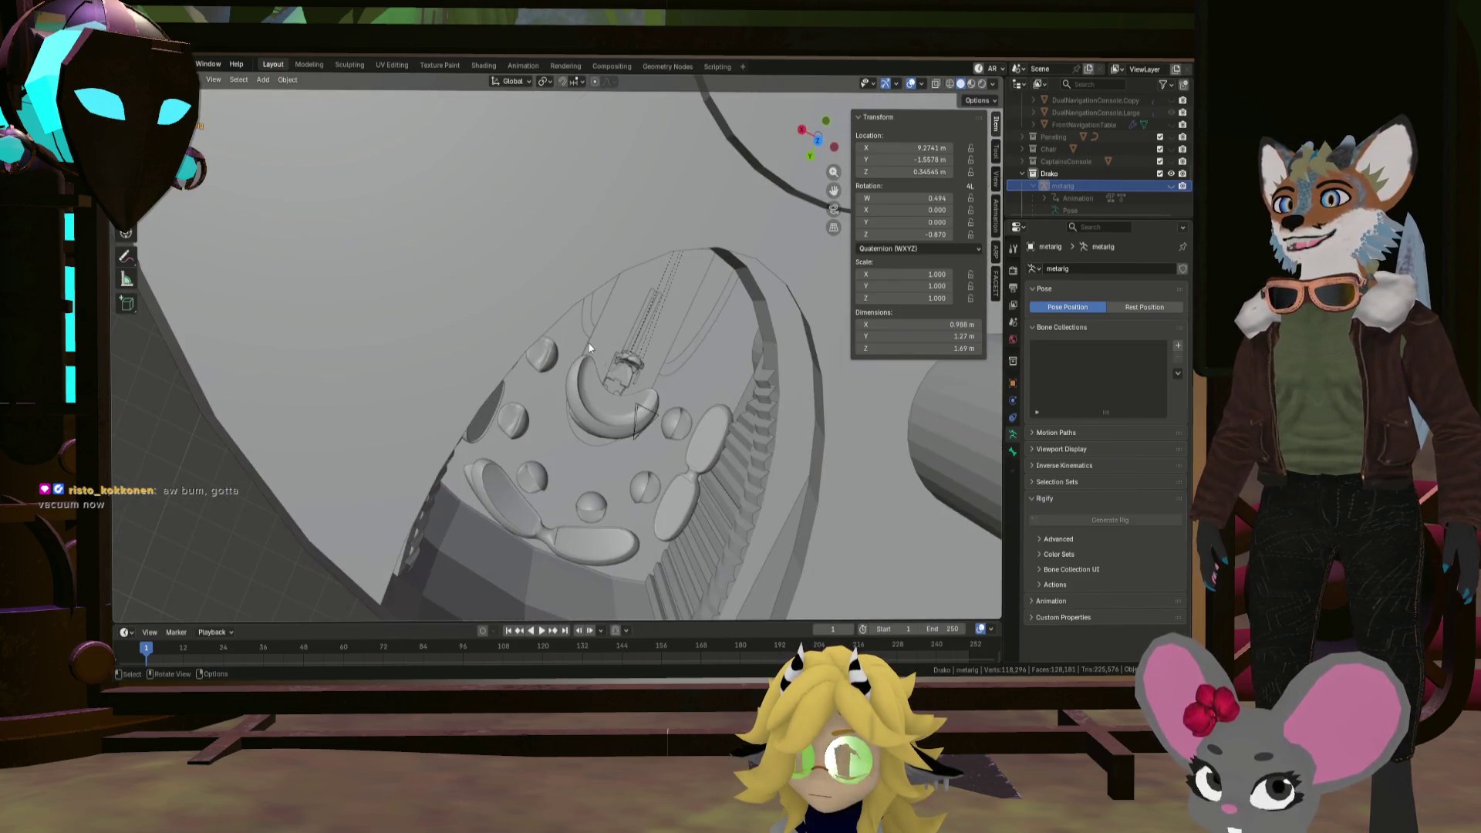
pyautogui.moveTo(651, 368); pyautogui.dragTo(654, 369)
pyautogui.click(633, 376)
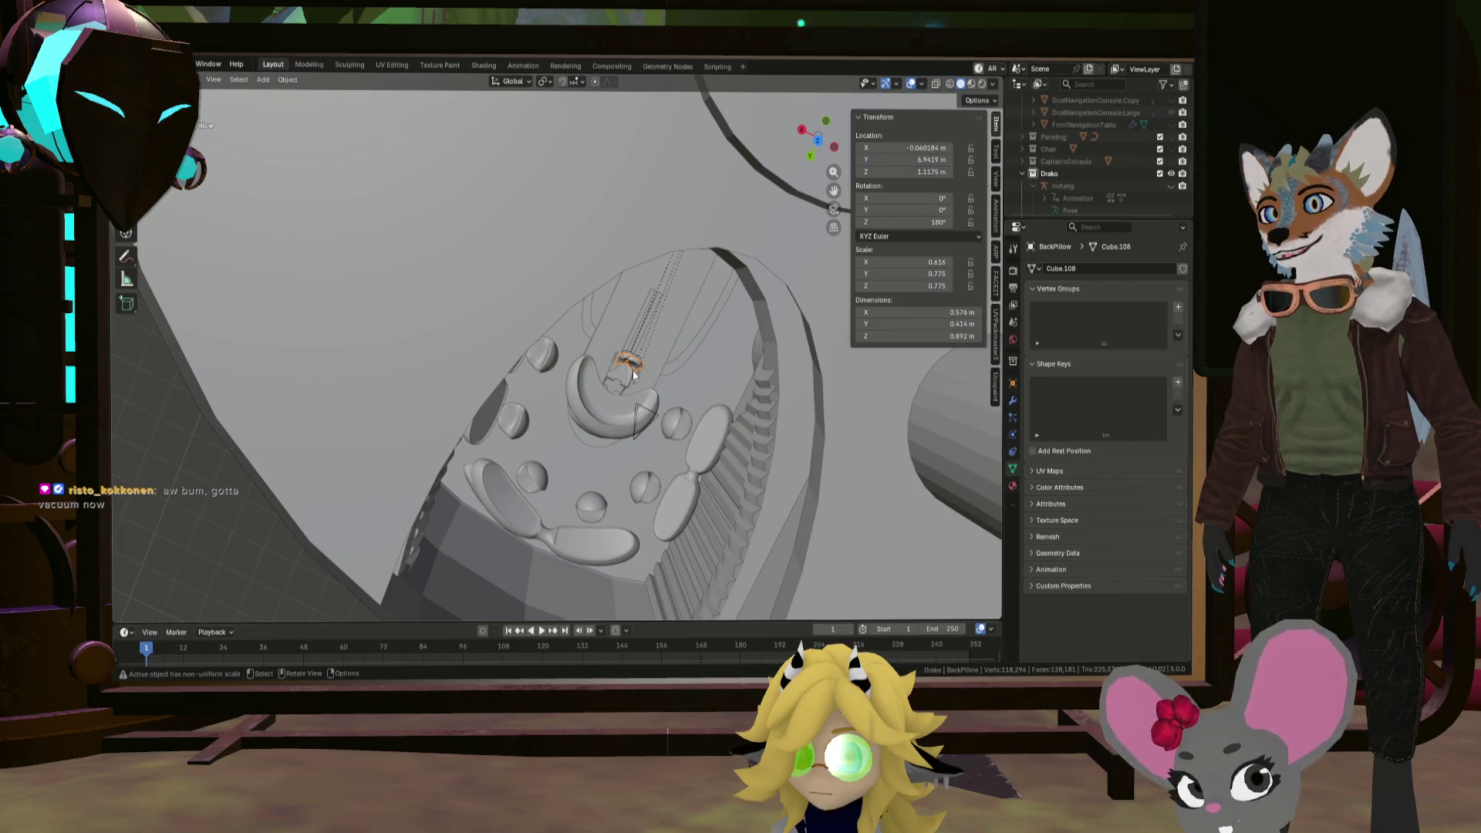
pyautogui.click(632, 369)
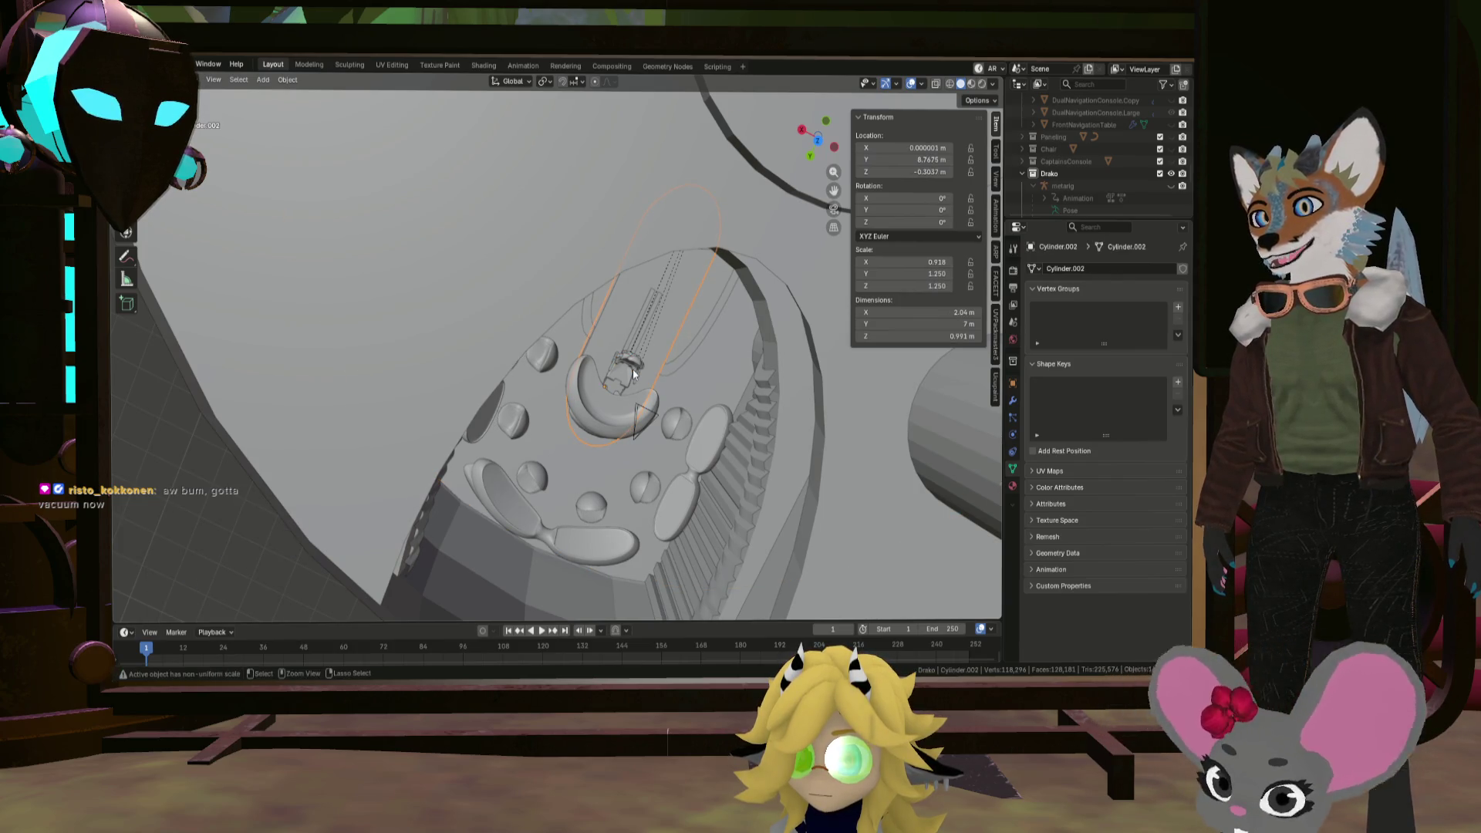
pyautogui.moveTo(632, 369); pyautogui.dragTo(626, 381, button='middle')
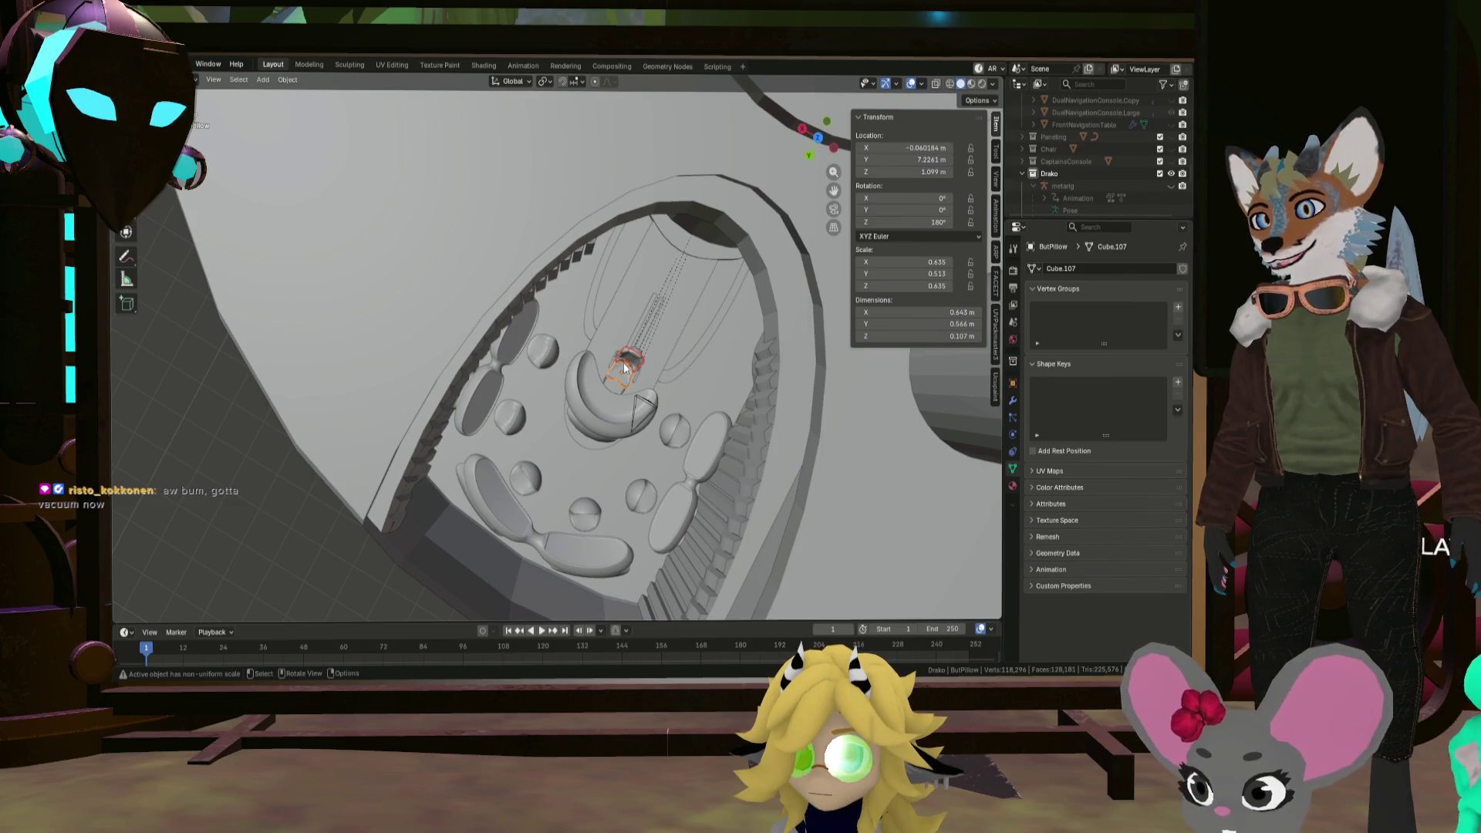
pyautogui.click(631, 373)
pyautogui.scroll(-5, 1128, 154)
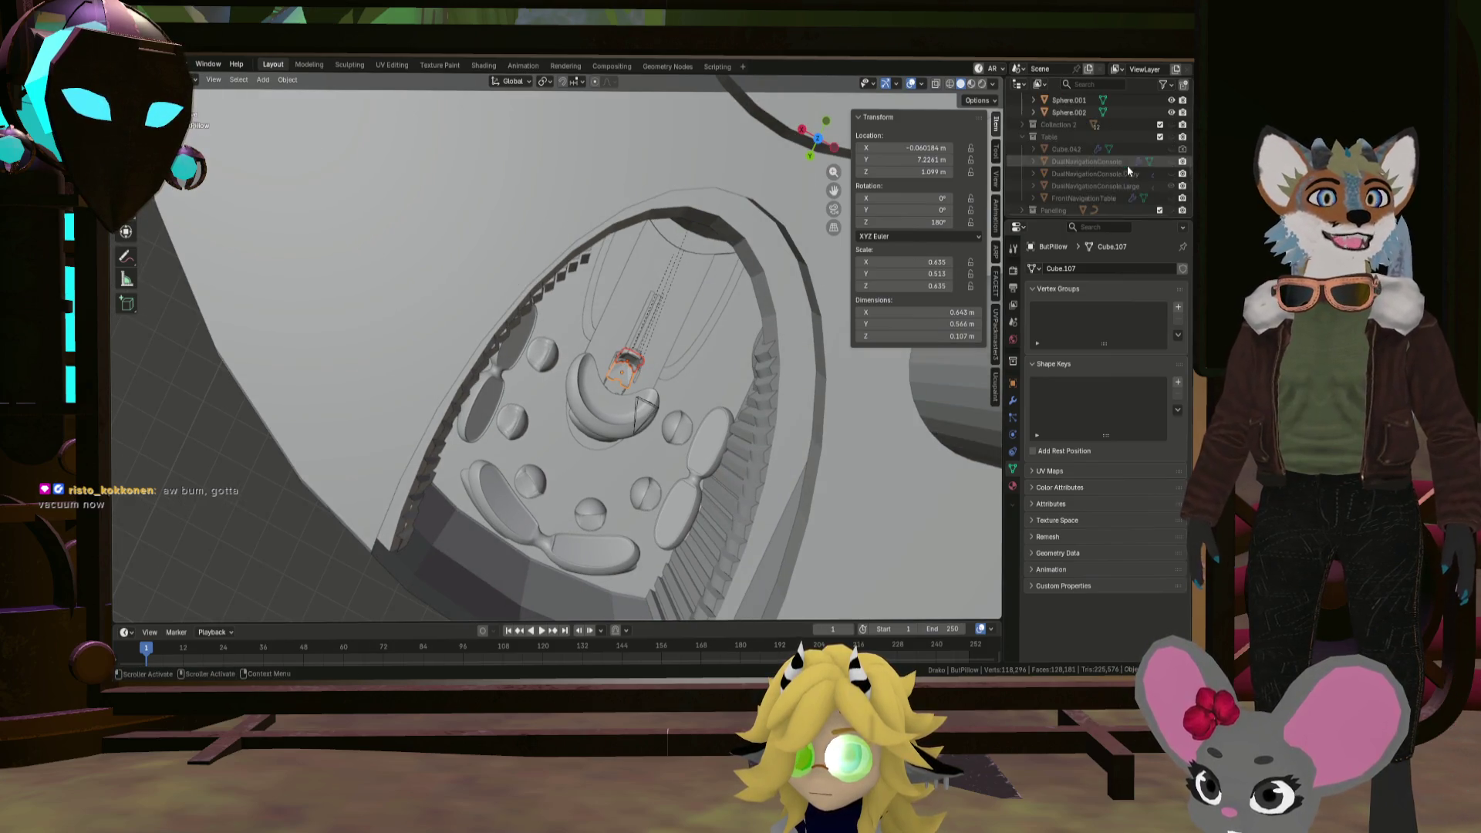
# Step: Browse the Outliner, expanding and collapsing Portal.001 and Collection 7 to check their contents
pyautogui.scroll(2, 1043, 166)
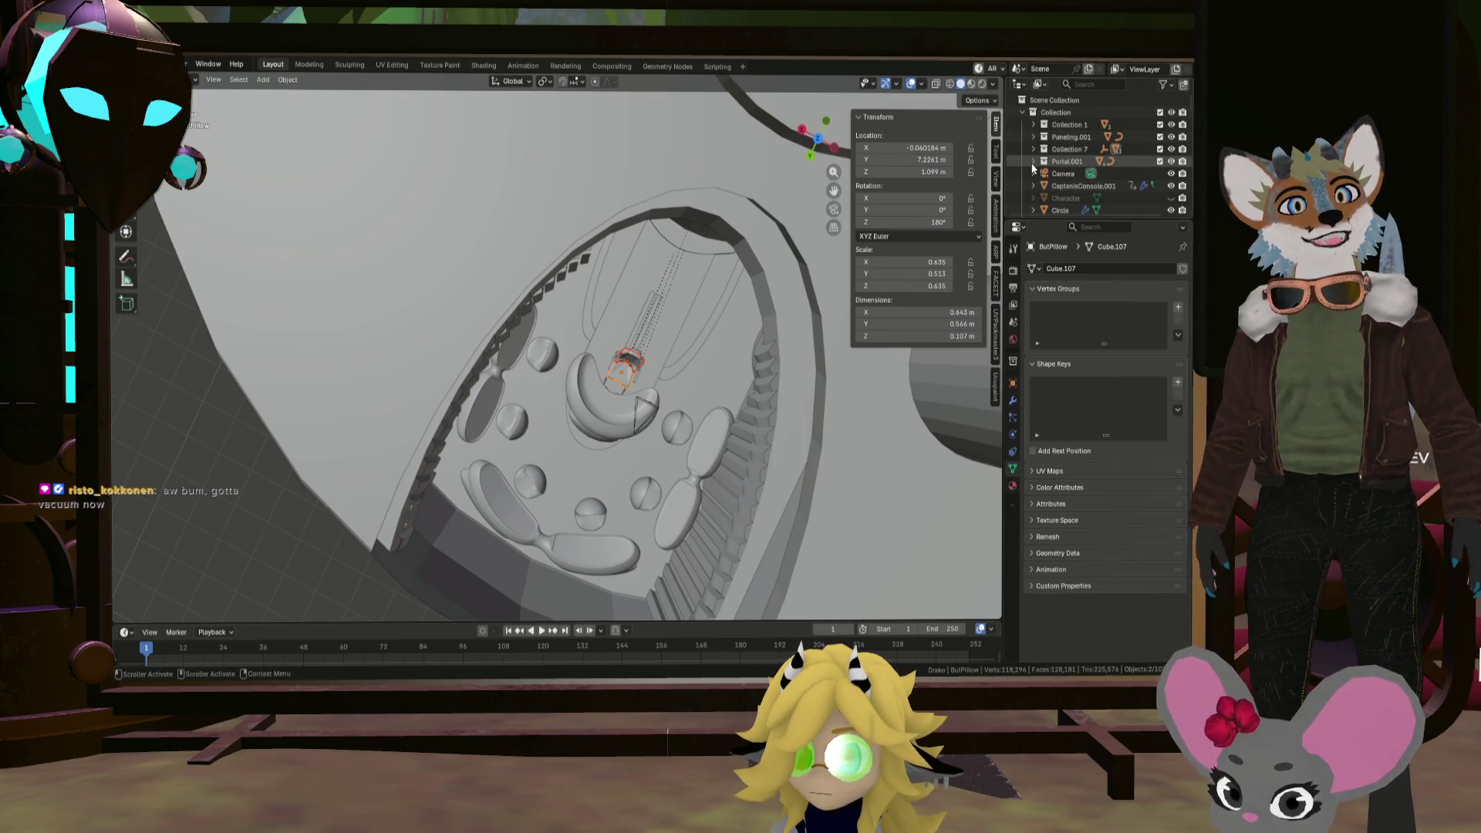
pyautogui.scroll(-5, 1030, 169)
pyautogui.scroll(-5, 1032, 188)
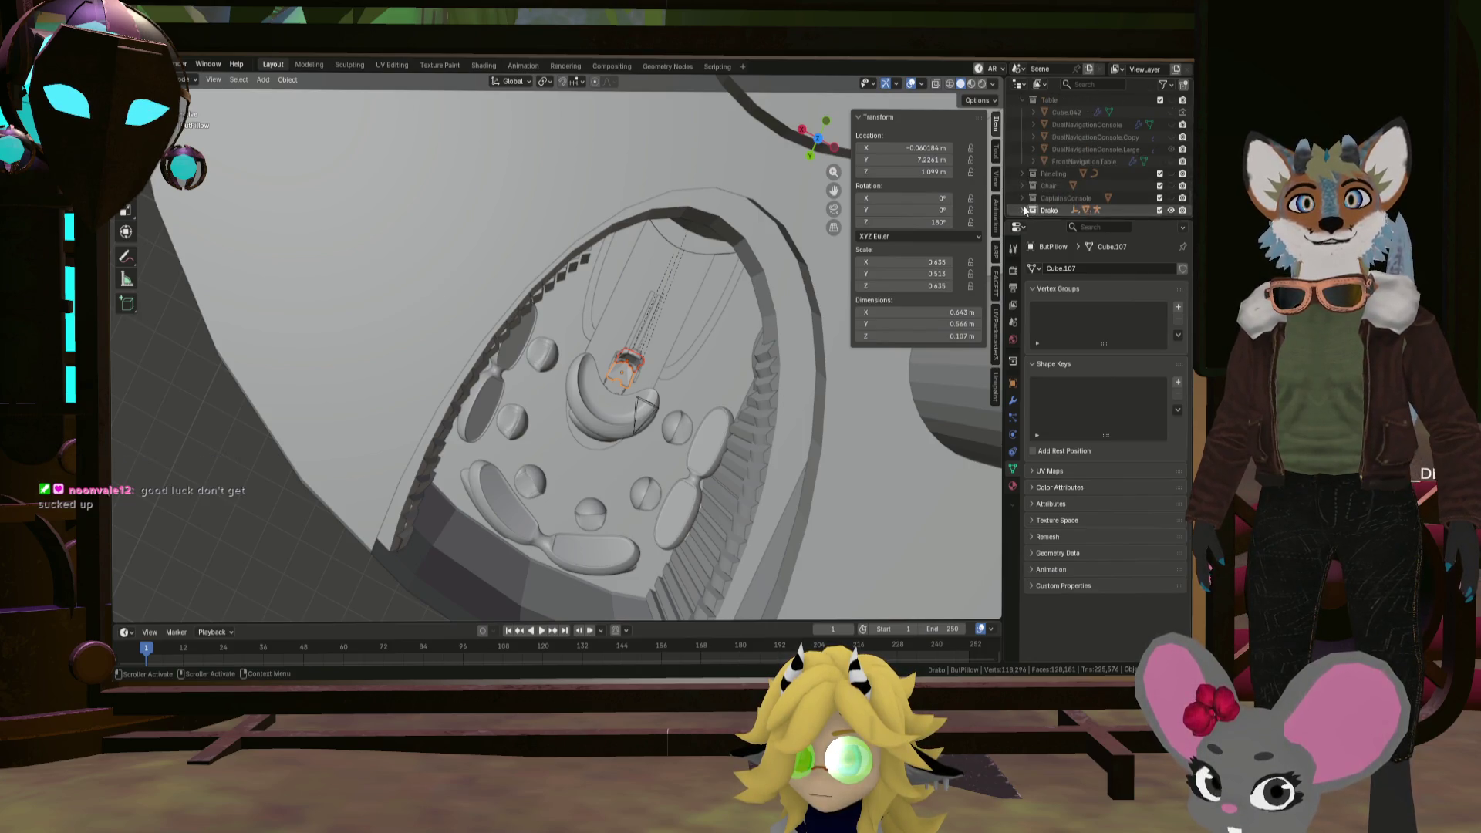
pyautogui.scroll(10, 1030, 202)
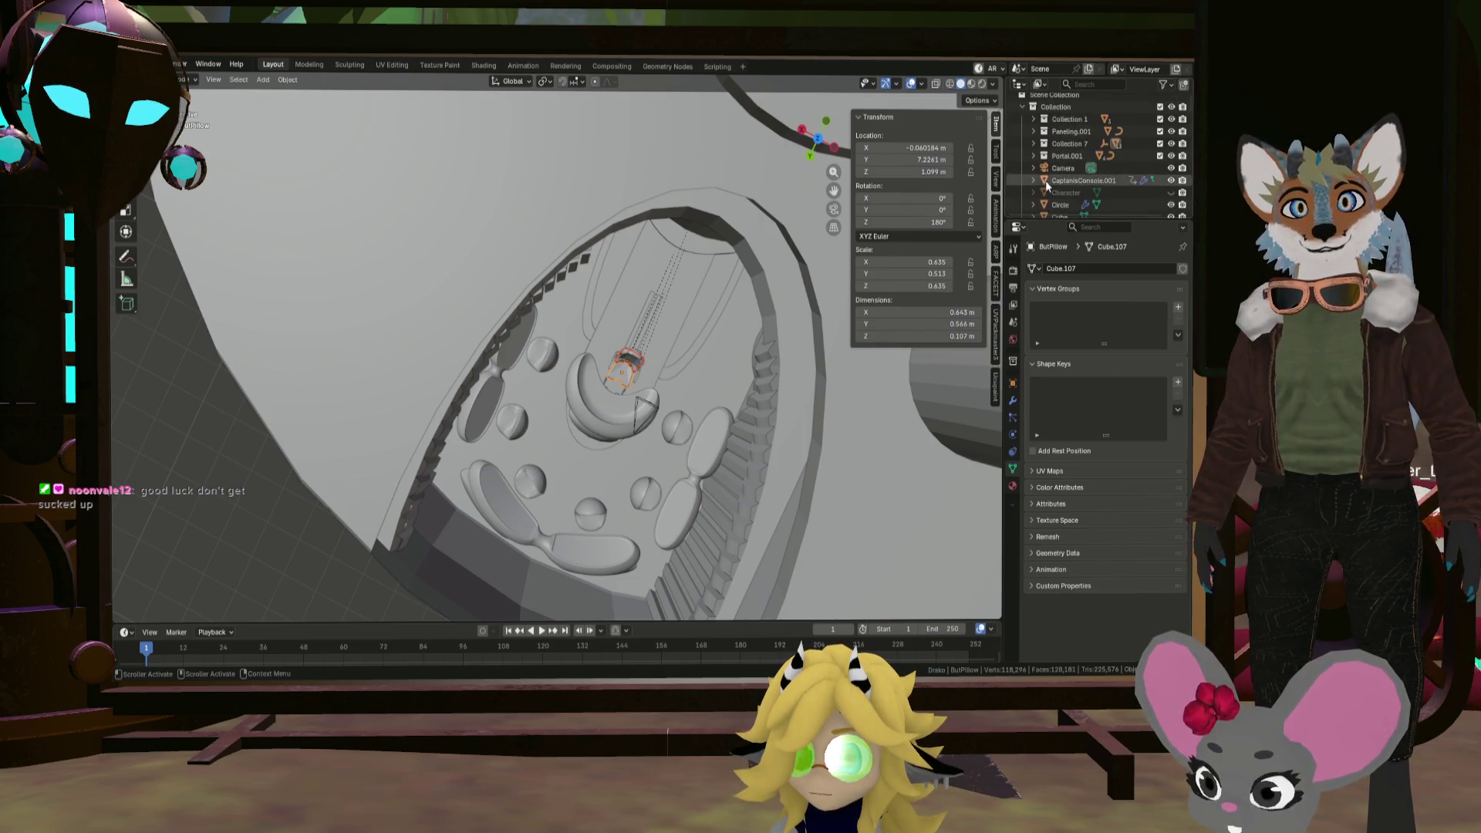
pyautogui.scroll(1, 1047, 183)
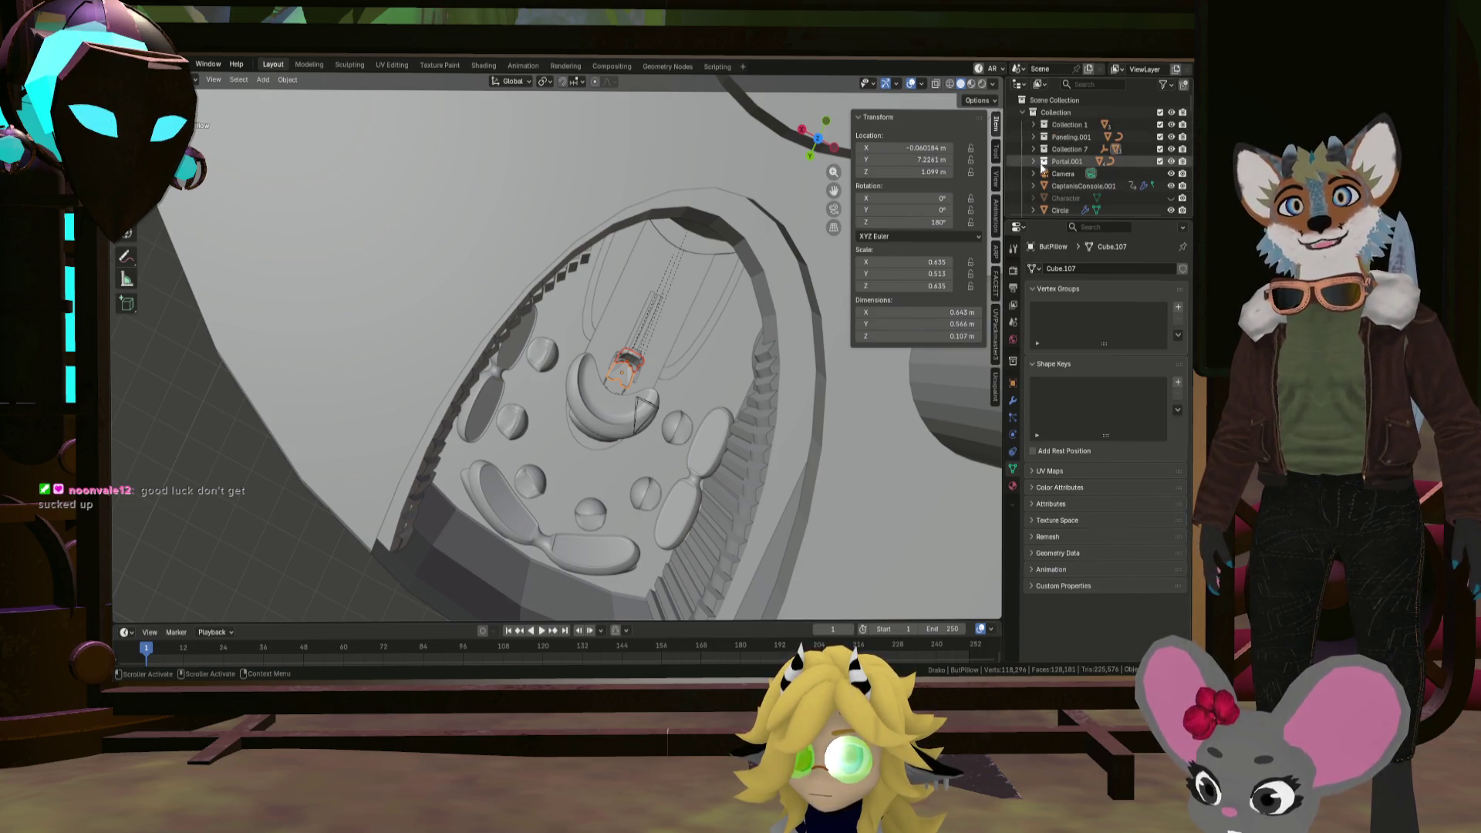
pyautogui.click(1033, 162)
pyautogui.click(1034, 161)
pyautogui.click(1033, 149)
pyautogui.click(1033, 149)
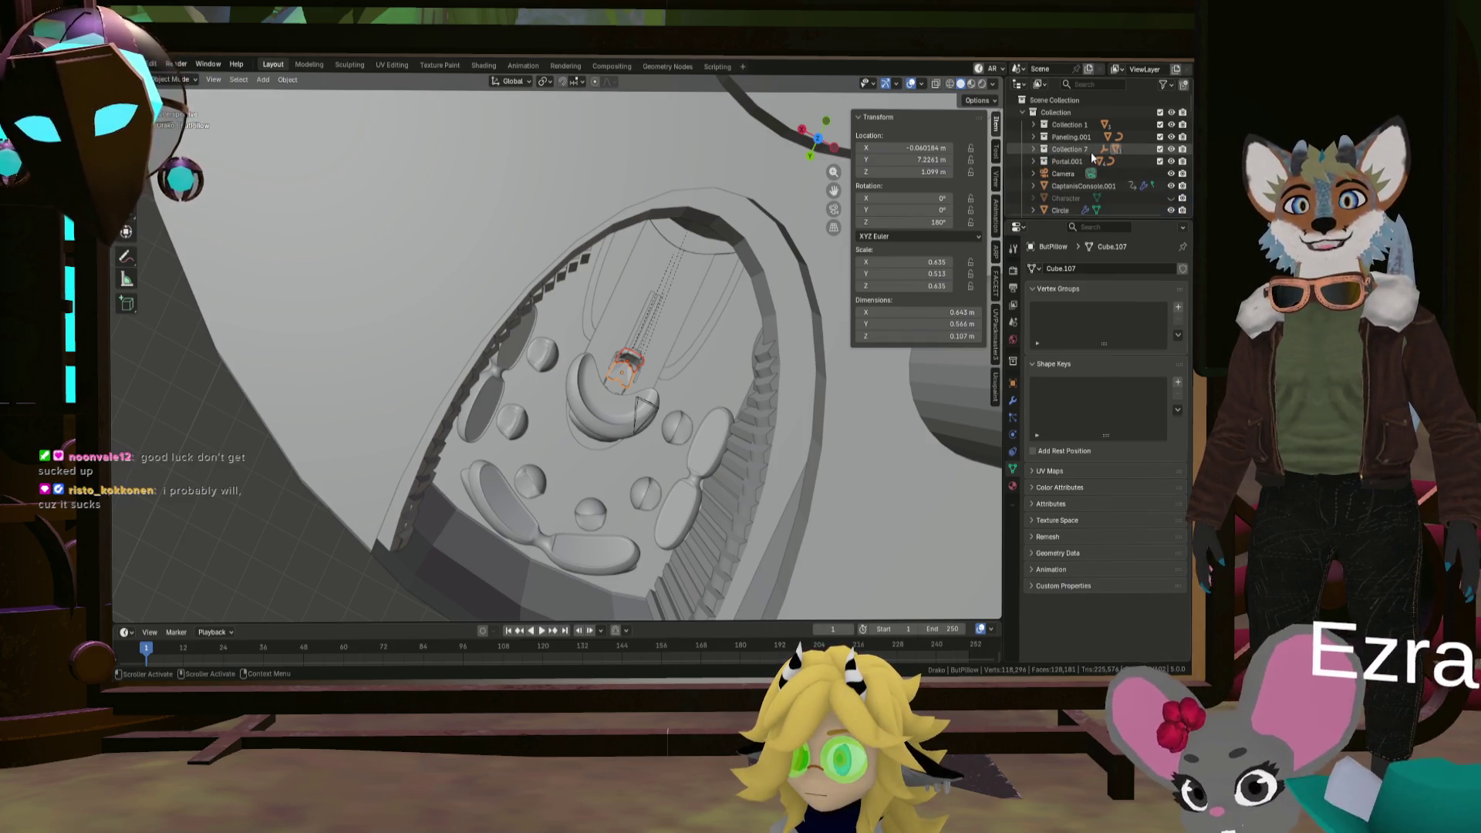
# Step: Rename Collection 7 to 'Caps Chair', duplicate it, and select the copy Caps Chair.001
pyautogui.doubleClick(1078, 147)
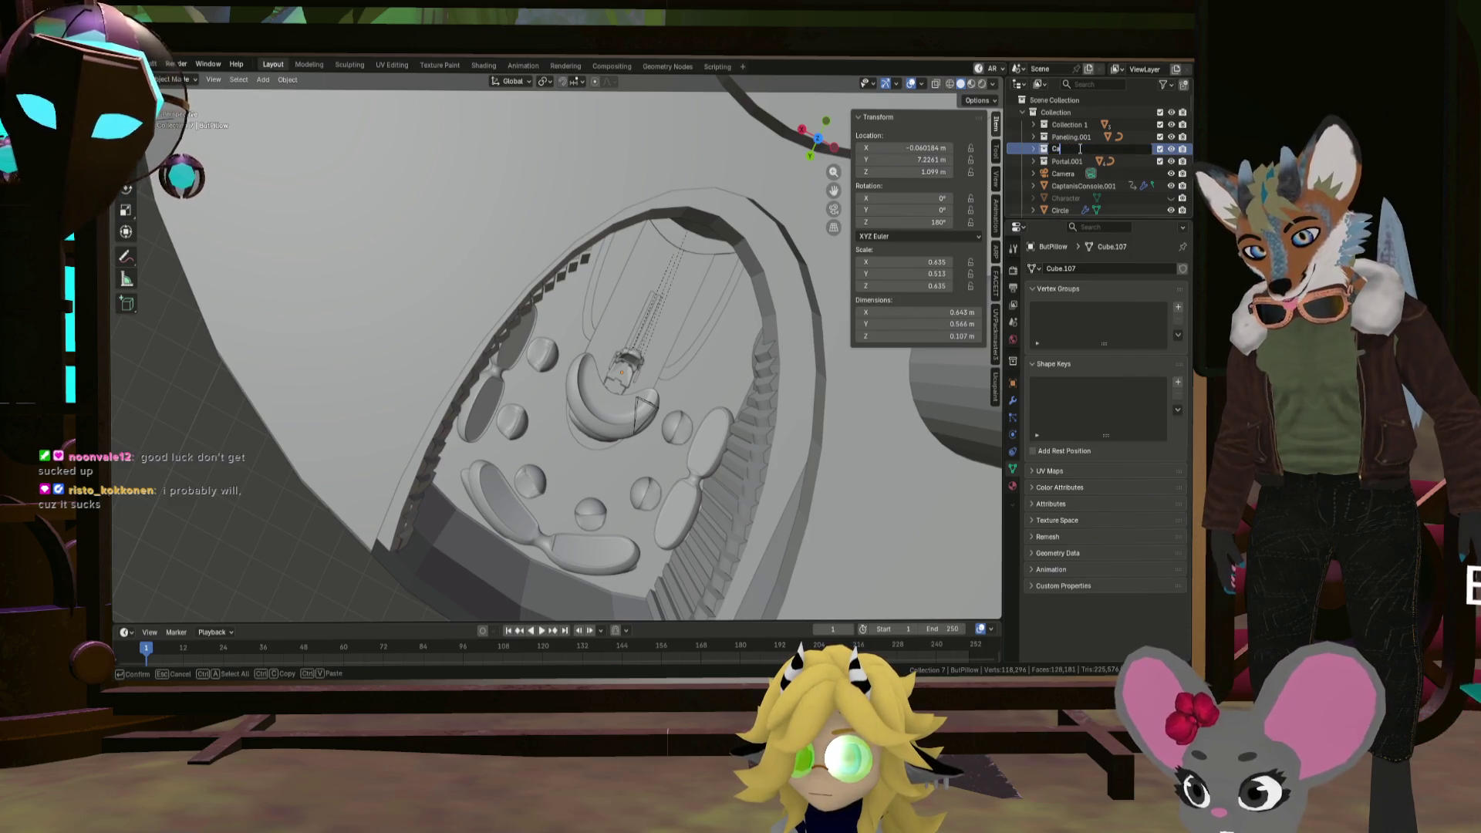
pyautogui.write('Caps Cha')
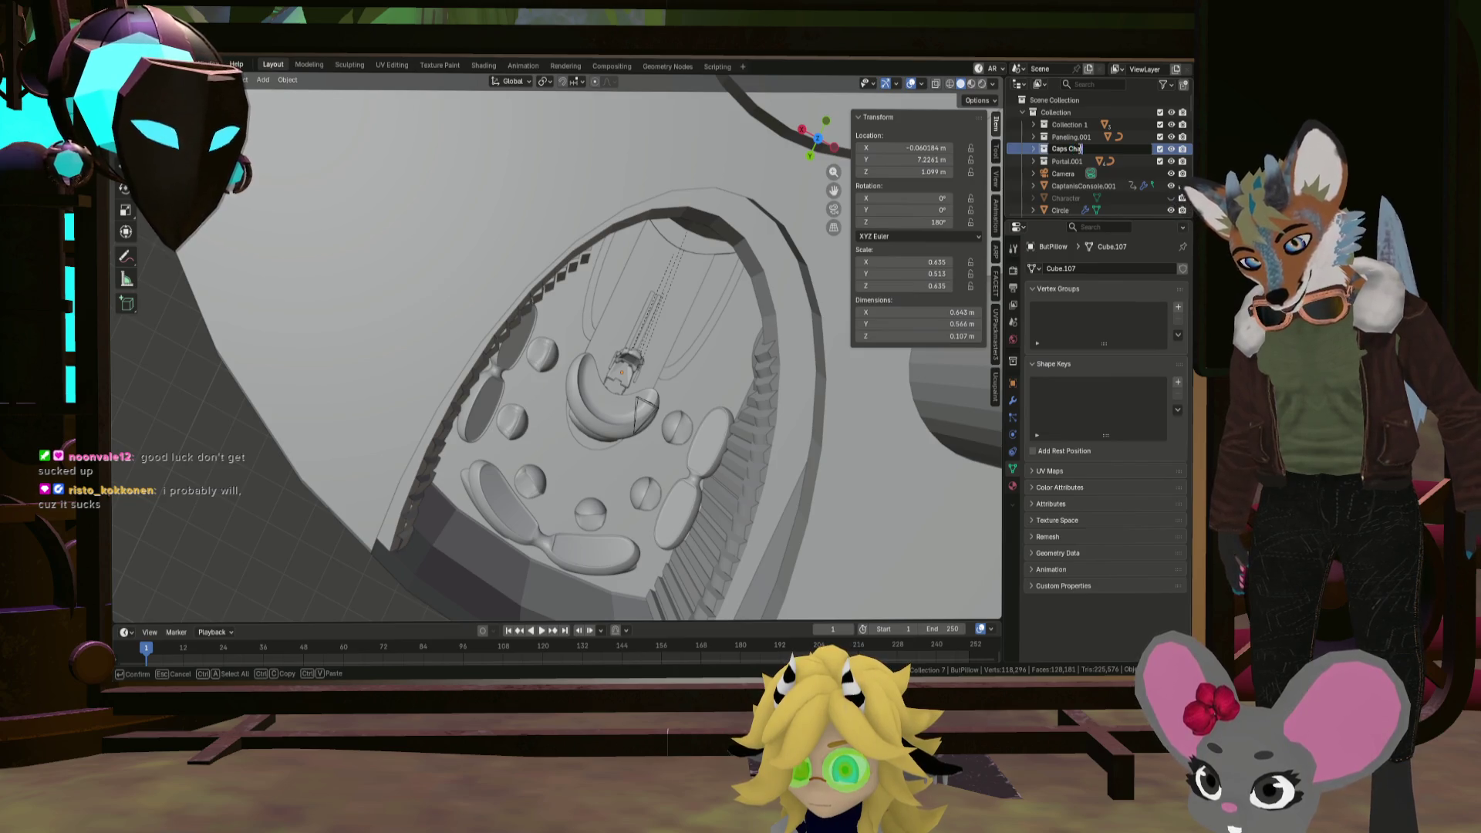
pyautogui.write('ir')
pyautogui.press('Return')
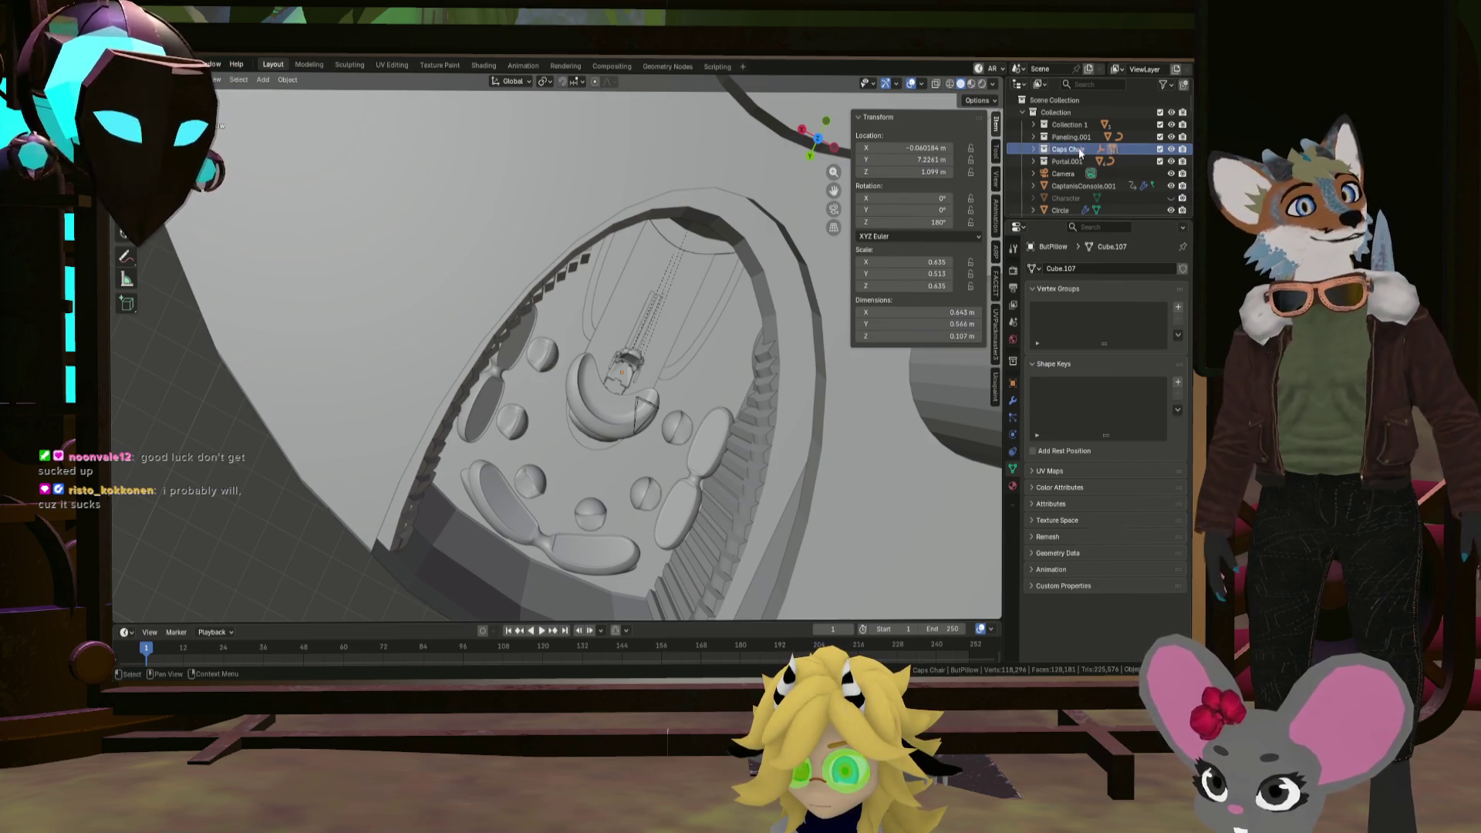
pyautogui.rightClick(1057, 149)
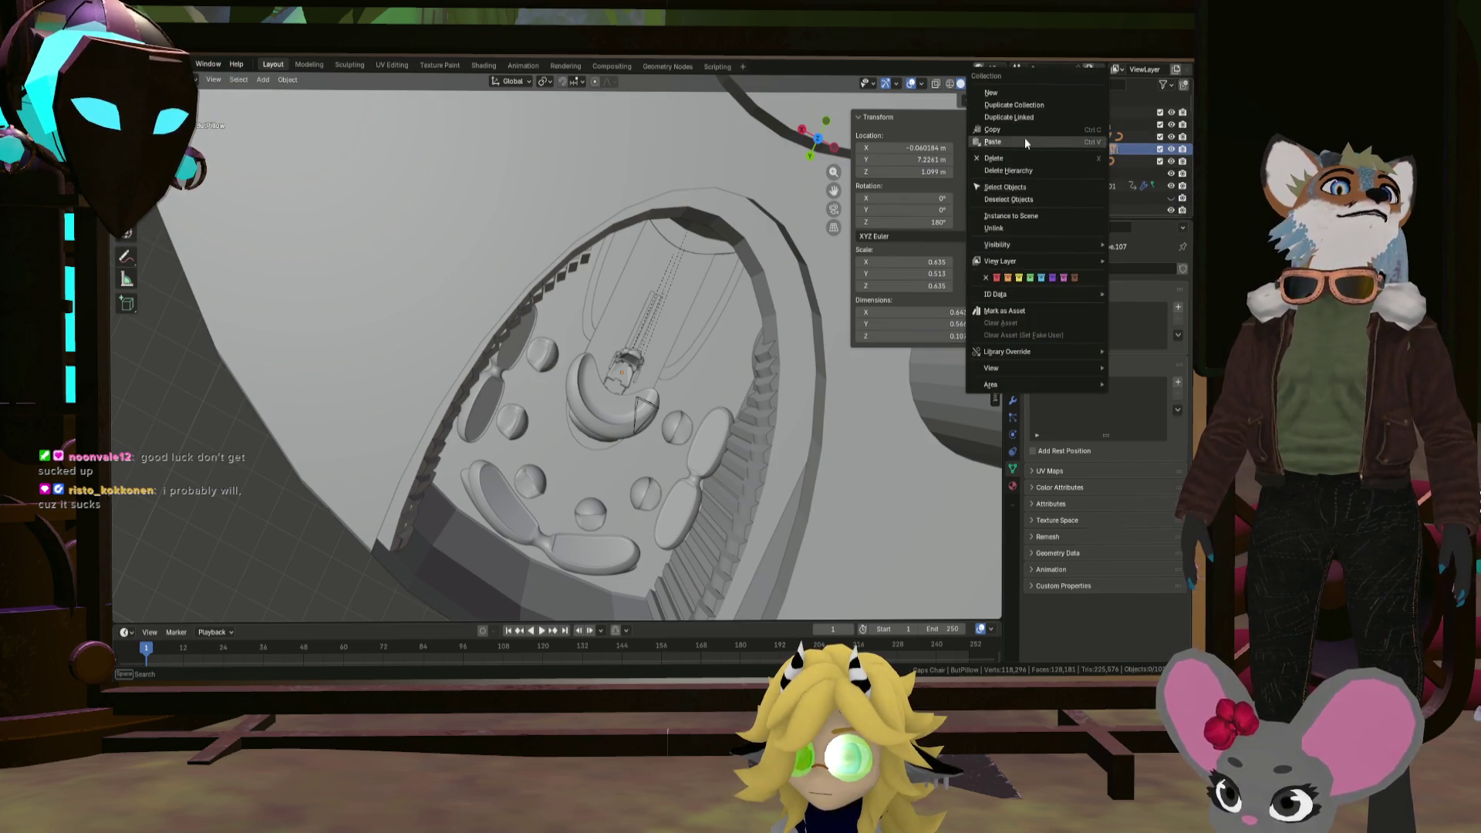
pyautogui.click(1019, 106)
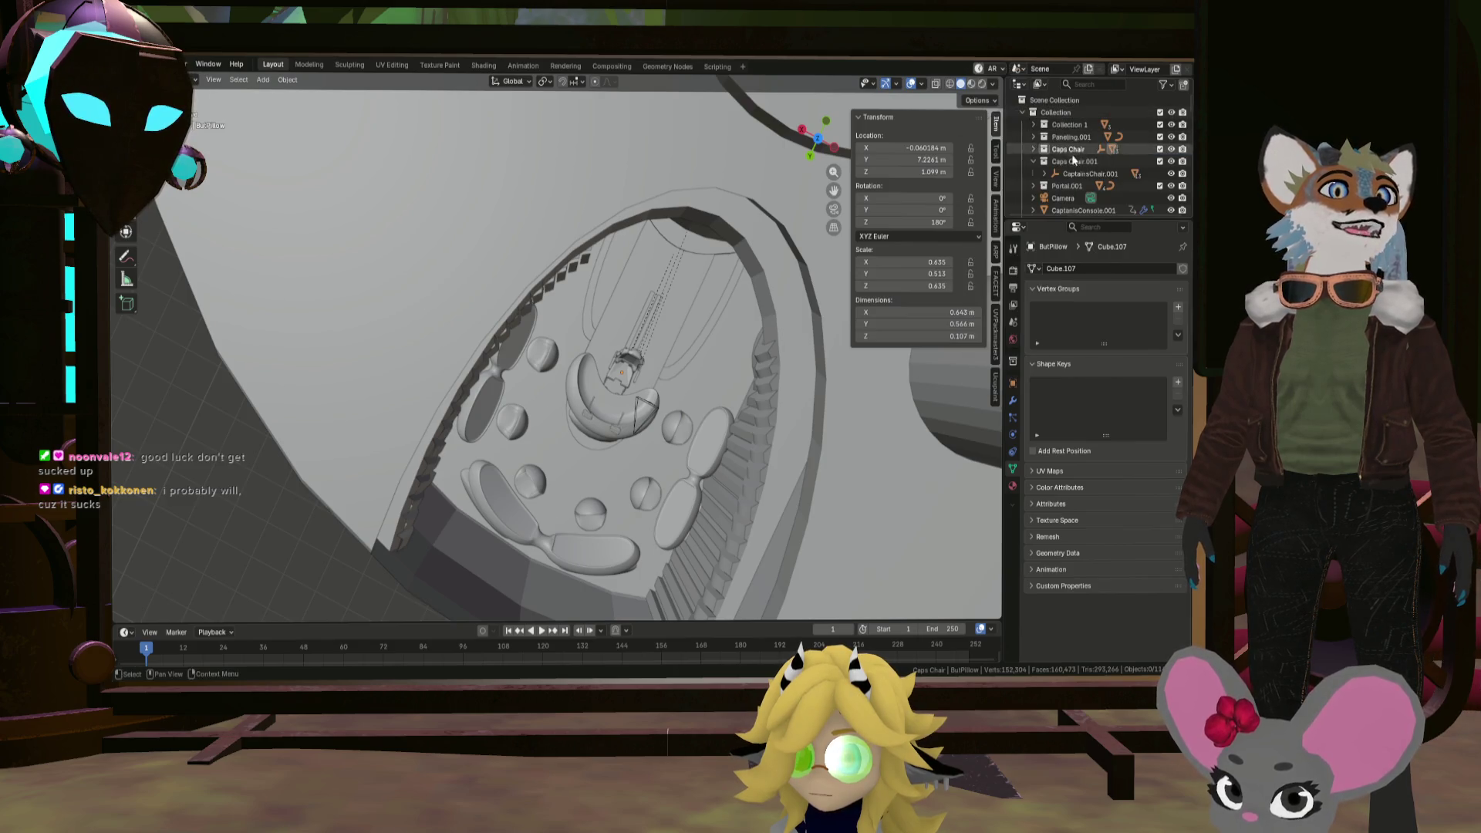
pyautogui.click(1059, 162)
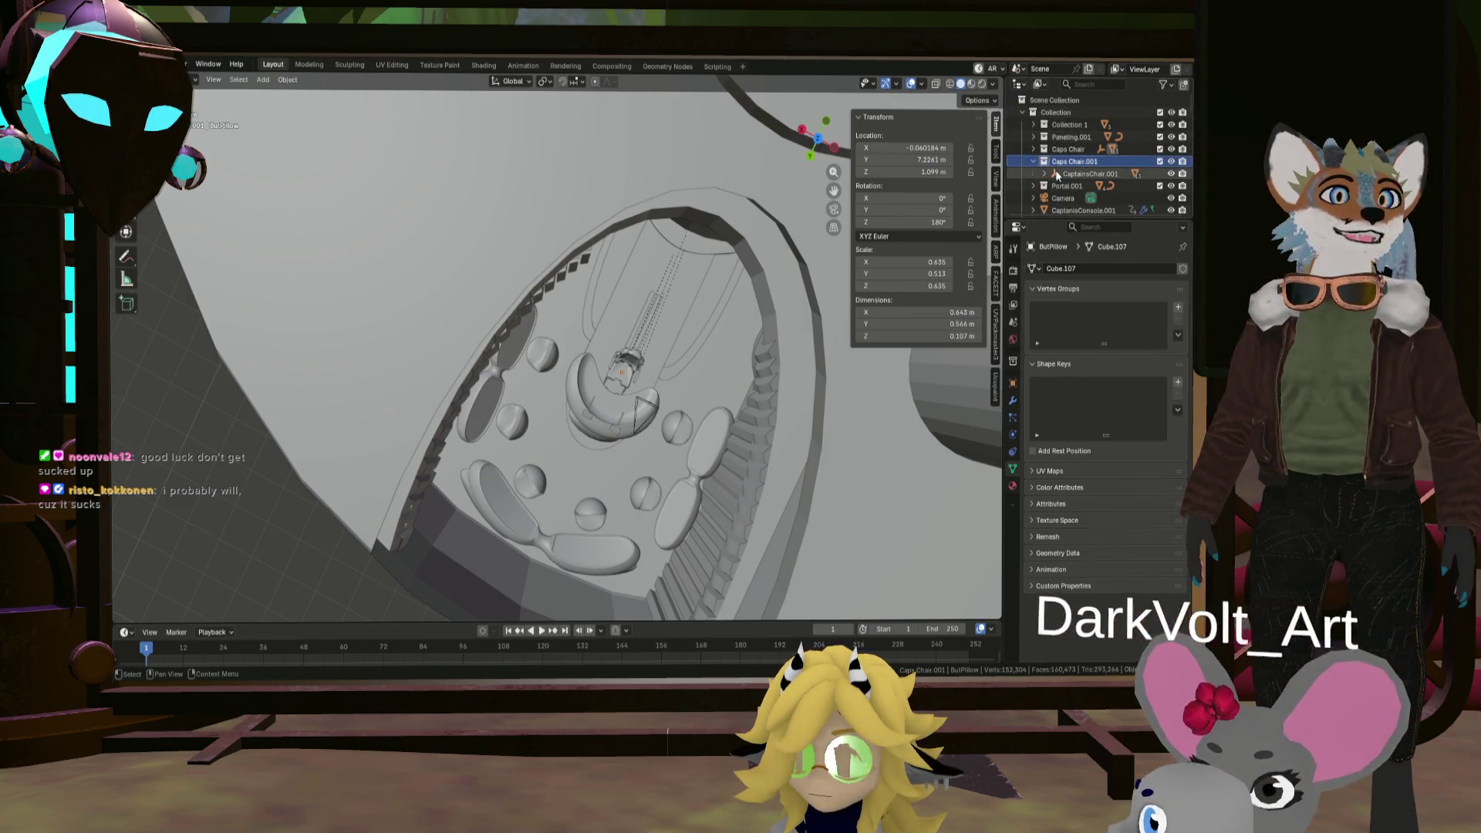
pyautogui.rightClick(1058, 162)
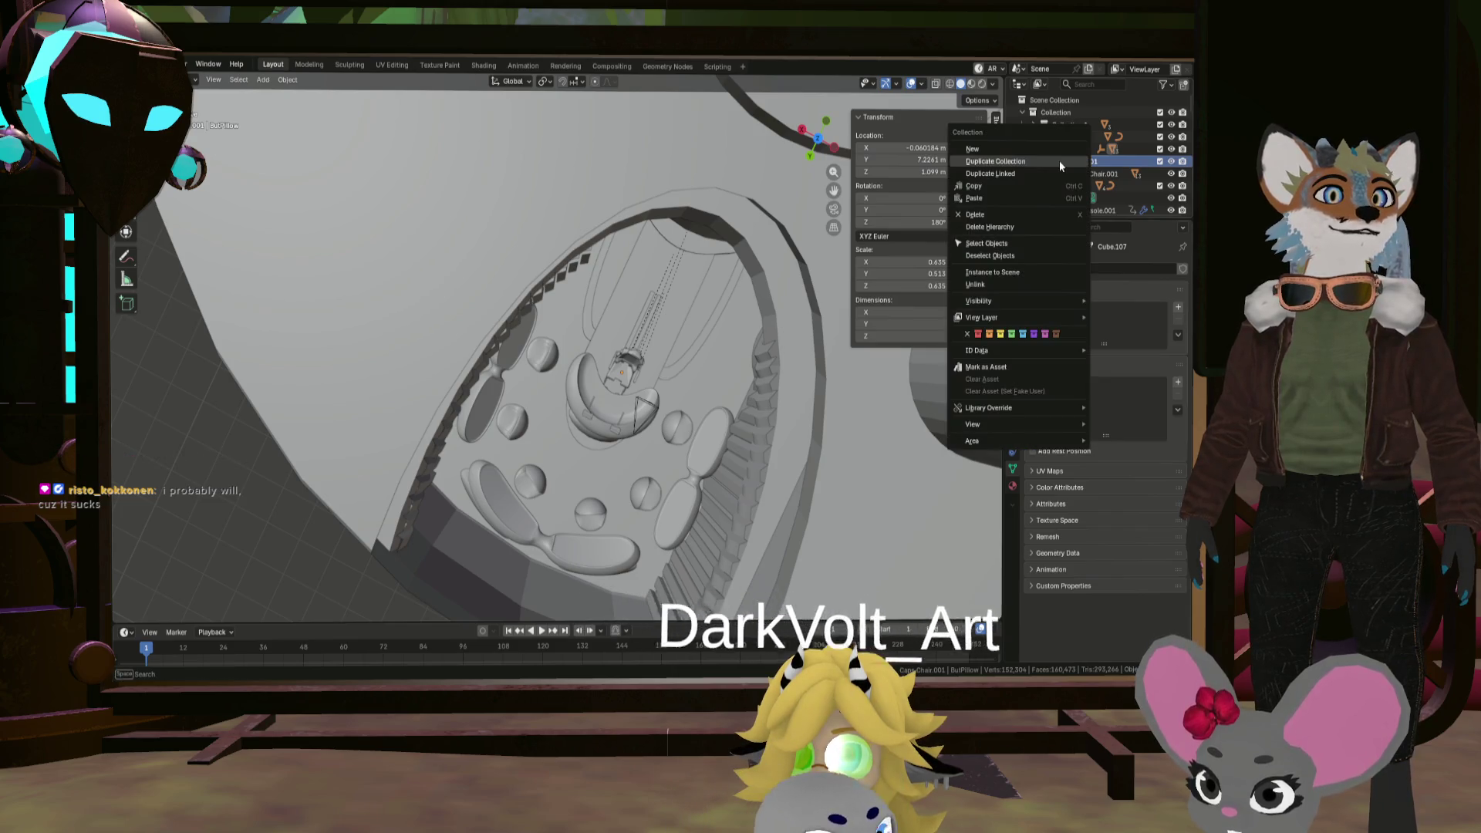
# Step: Select all Caps Chair.001 objects and move the chair under the second seated rig
pyautogui.click(1019, 244)
pyautogui.moveTo(692, 289)
pyautogui.mouseDown(button='middle')
pyautogui.moveTo(682, 266)
pyautogui.moveTo(719, 263)
pyautogui.moveTo(728, 288)
pyautogui.moveTo(709, 266)
pyautogui.moveTo(771, 299)
pyautogui.mouseUp(button='middle')
pyautogui.press('g')
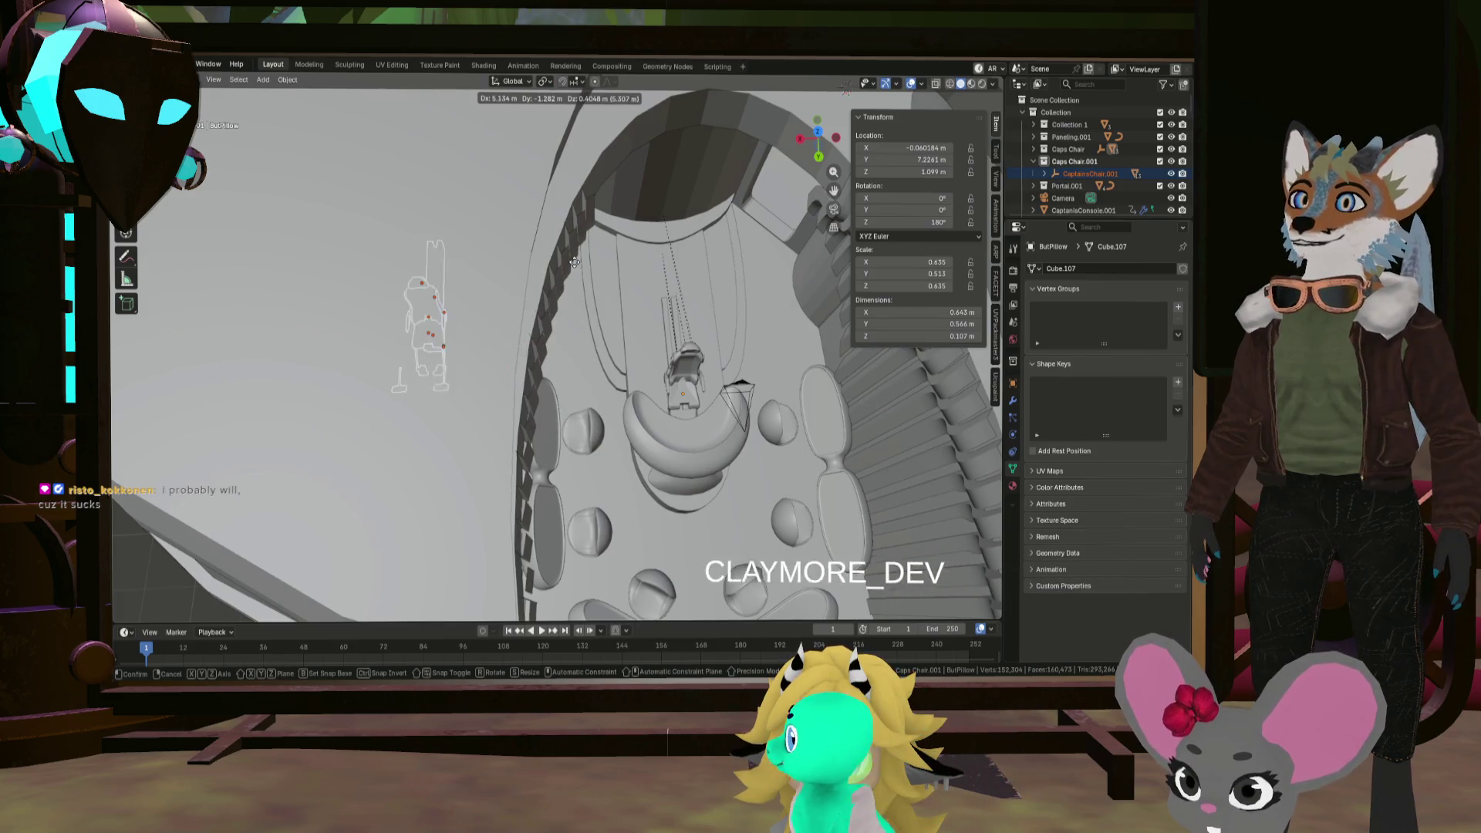
pyautogui.click(509, 254)
pyautogui.moveTo(529, 259)
pyautogui.keyDown('shift'); pyautogui.mouseDown(button='middle')
pyautogui.moveTo(767, 316)
pyautogui.moveTo(734, 399)
pyautogui.mouseUp(button='middle'); pyautogui.keyUp('shift')
pyautogui.scroll(-6, 767, 317)
pyautogui.press('g')
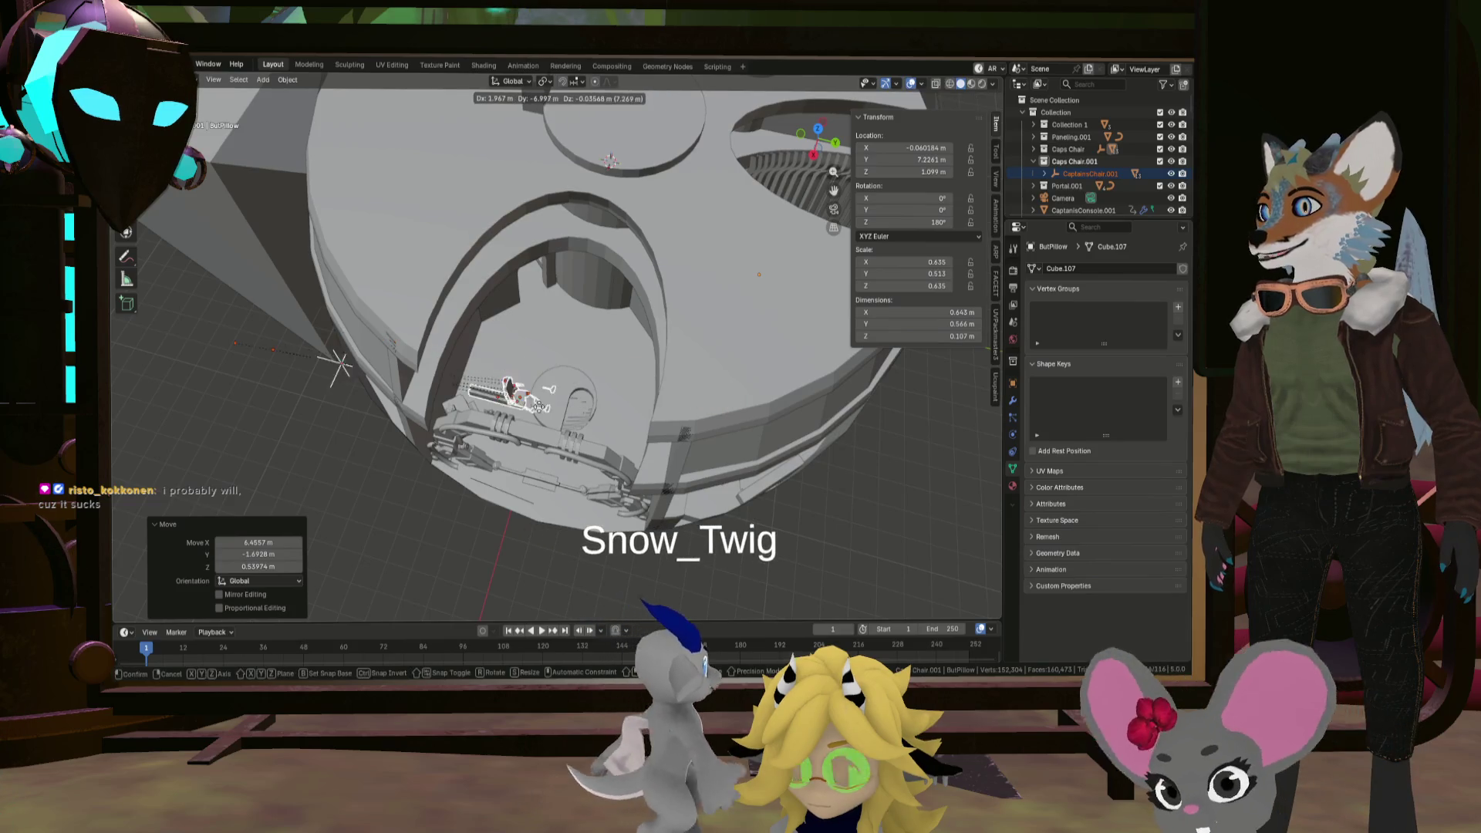
pyautogui.click(462, 435)
pyautogui.moveTo(462, 436)
pyautogui.mouseDown(button='middle')
pyautogui.moveTo(493, 475)
pyautogui.moveTo(516, 462)
pyautogui.mouseUp(button='middle')
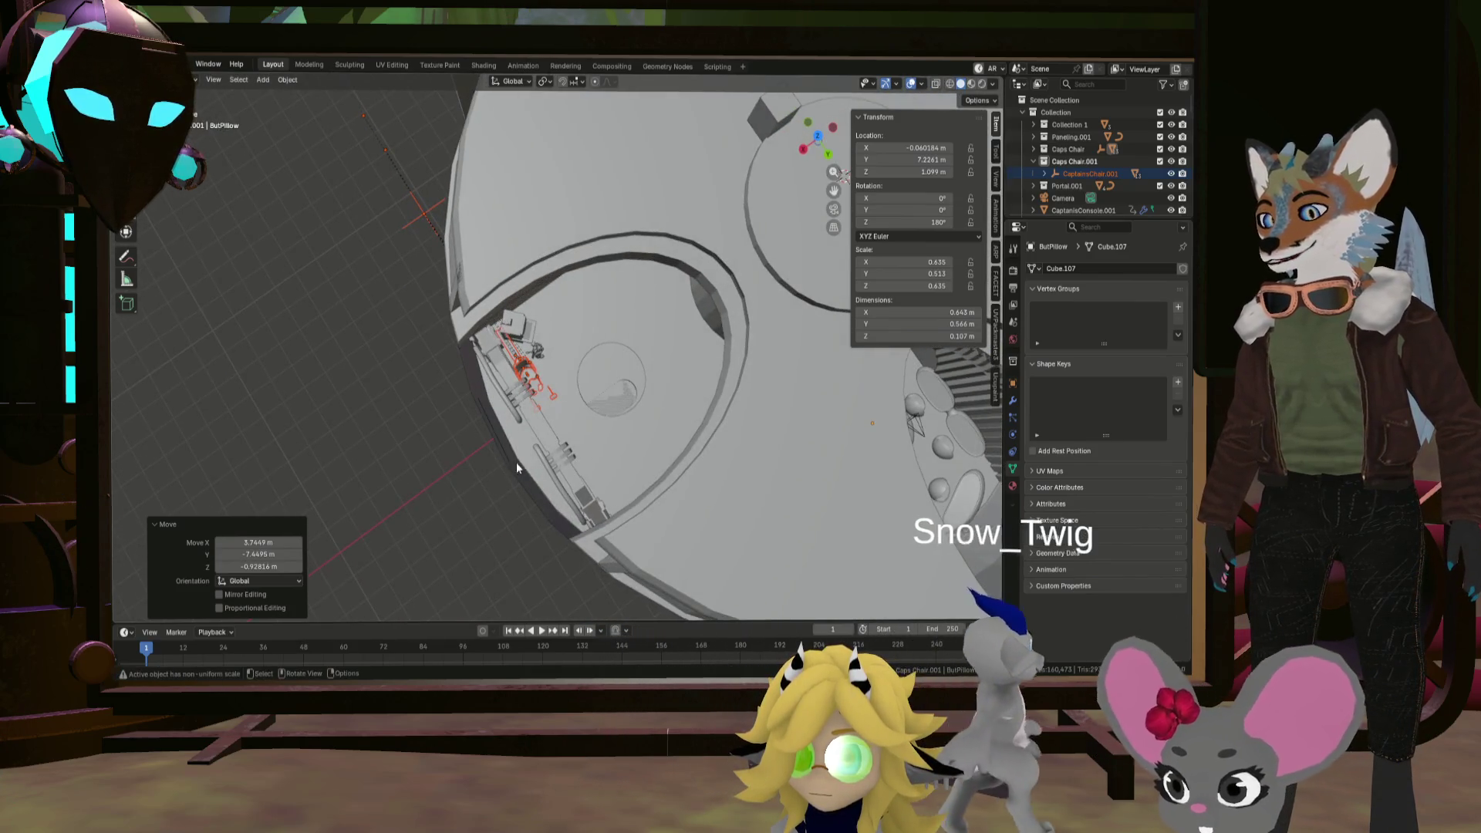
# Step: Turn the chair about 33.1° and reposition it beside the console
pyautogui.press('r')
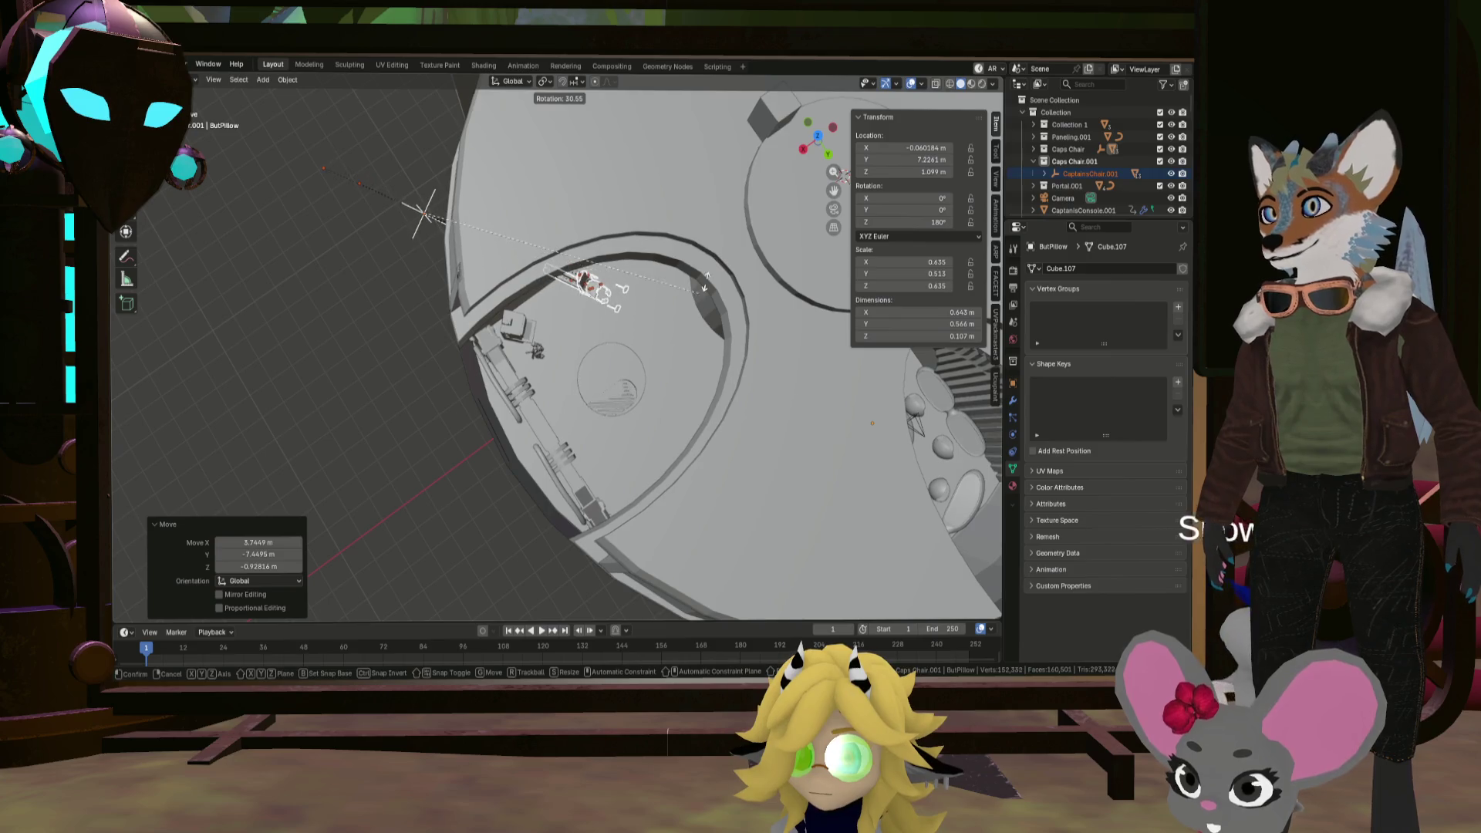
pyautogui.click(702, 287)
pyautogui.press('g')
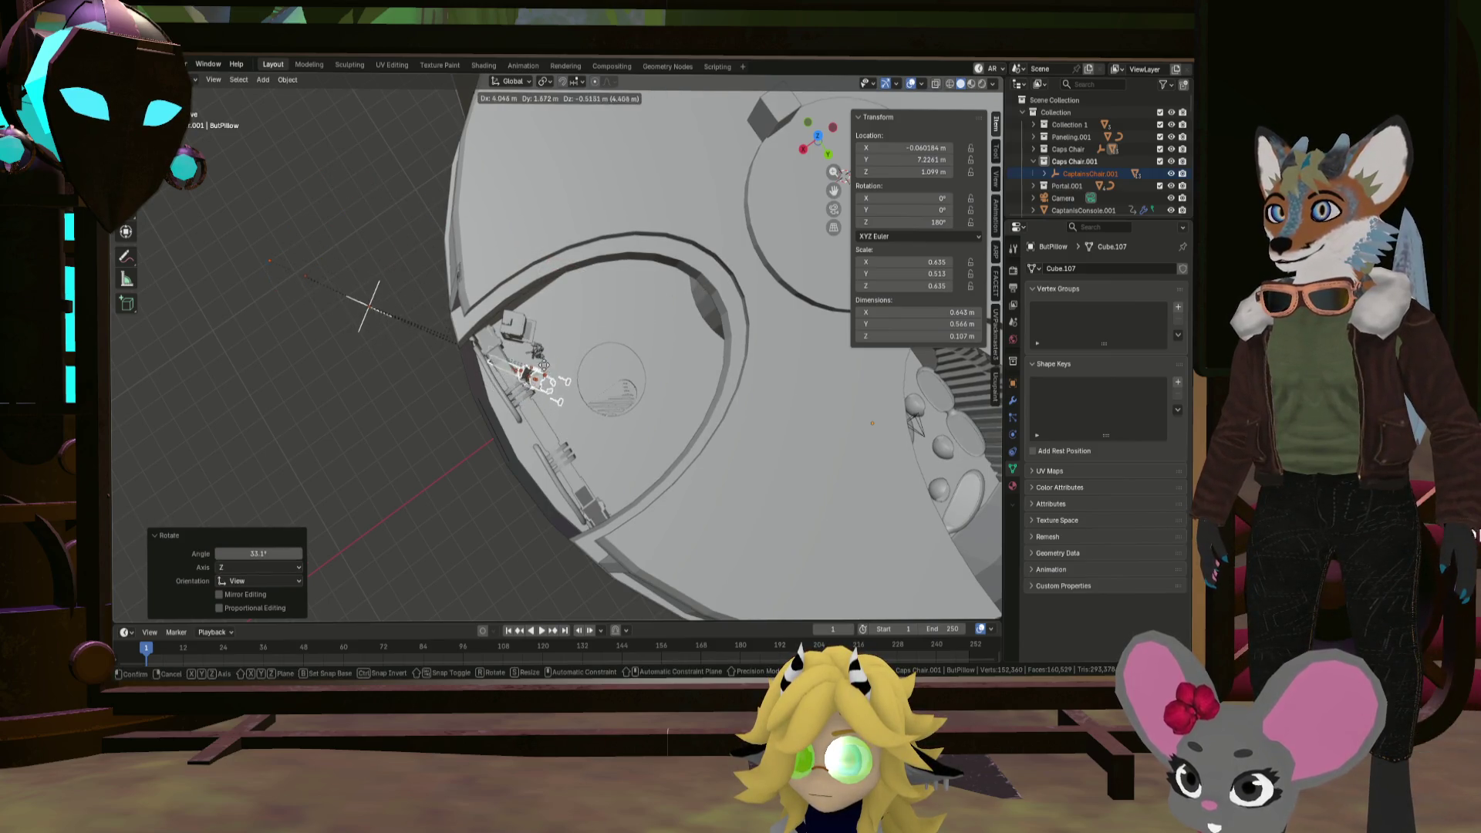
pyautogui.click(543, 365)
pyautogui.moveTo(544, 364)
pyautogui.mouseDown(button='middle')
pyautogui.moveTo(515, 404)
pyautogui.moveTo(427, 307)
pyautogui.moveTo(551, 285)
pyautogui.mouseUp(button='middle')
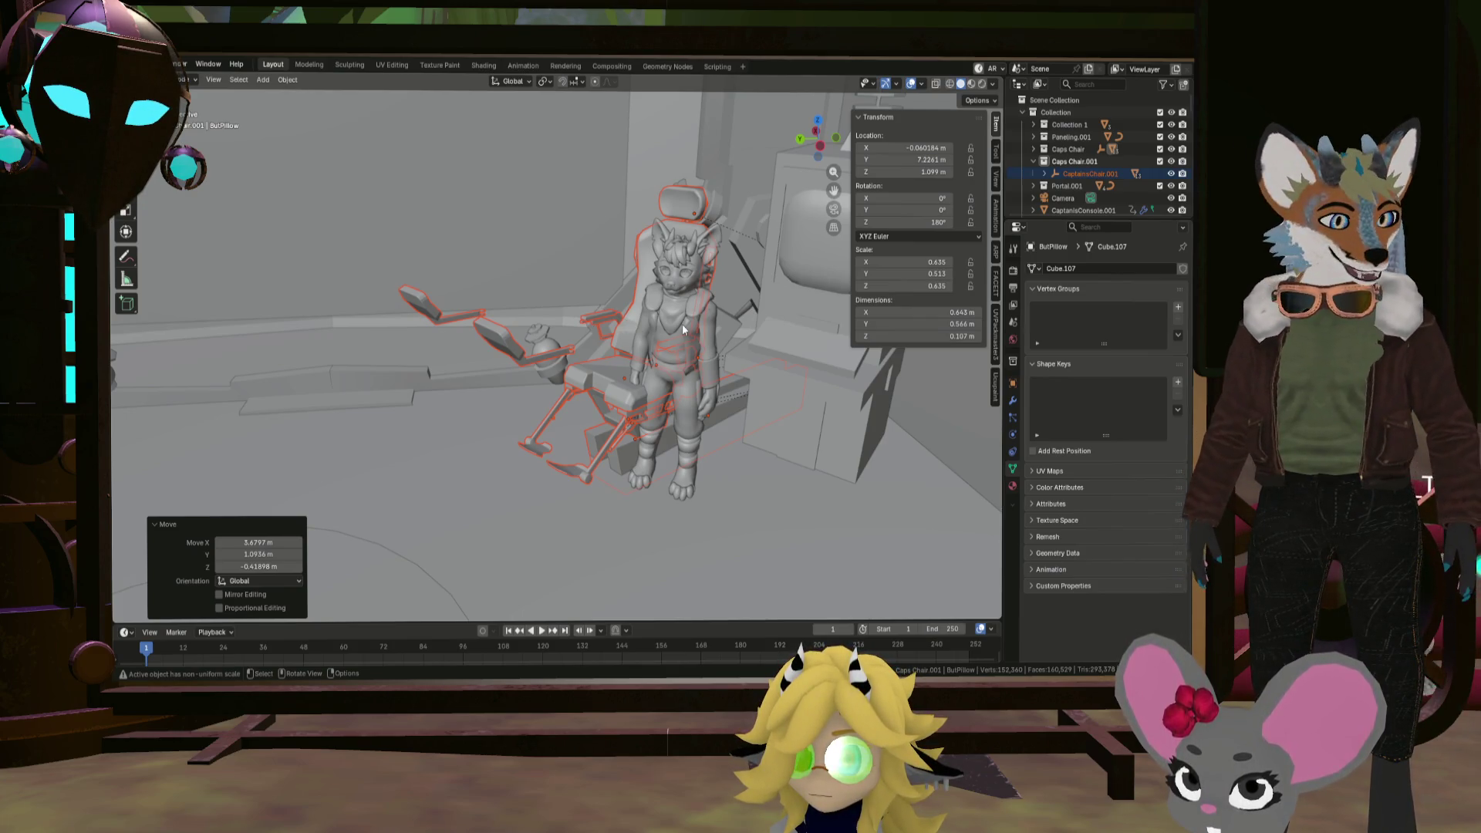
# Step: Lower the chair 0.0925 m along Z
pyautogui.press('g')
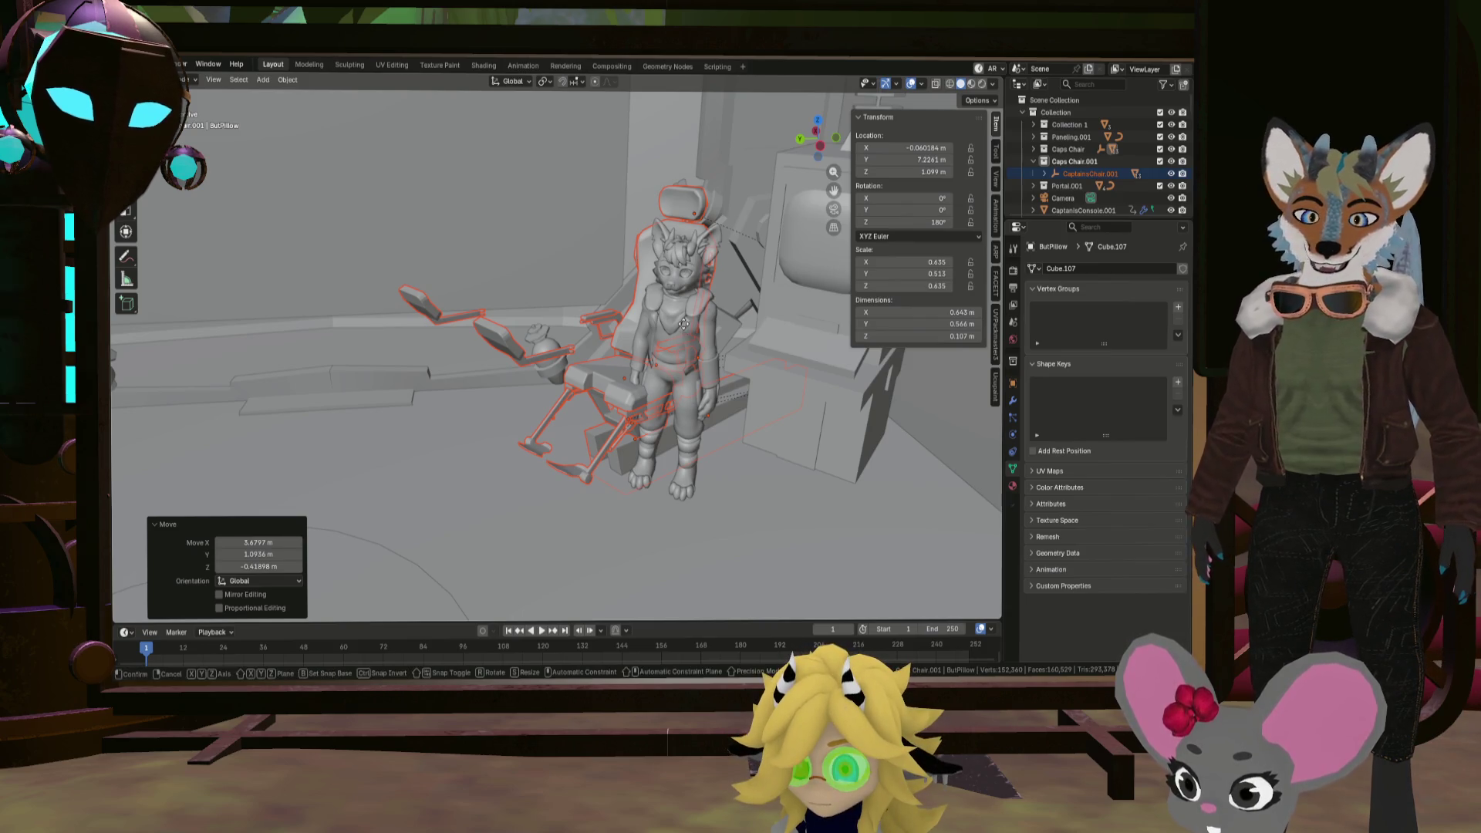
pyautogui.press('z')
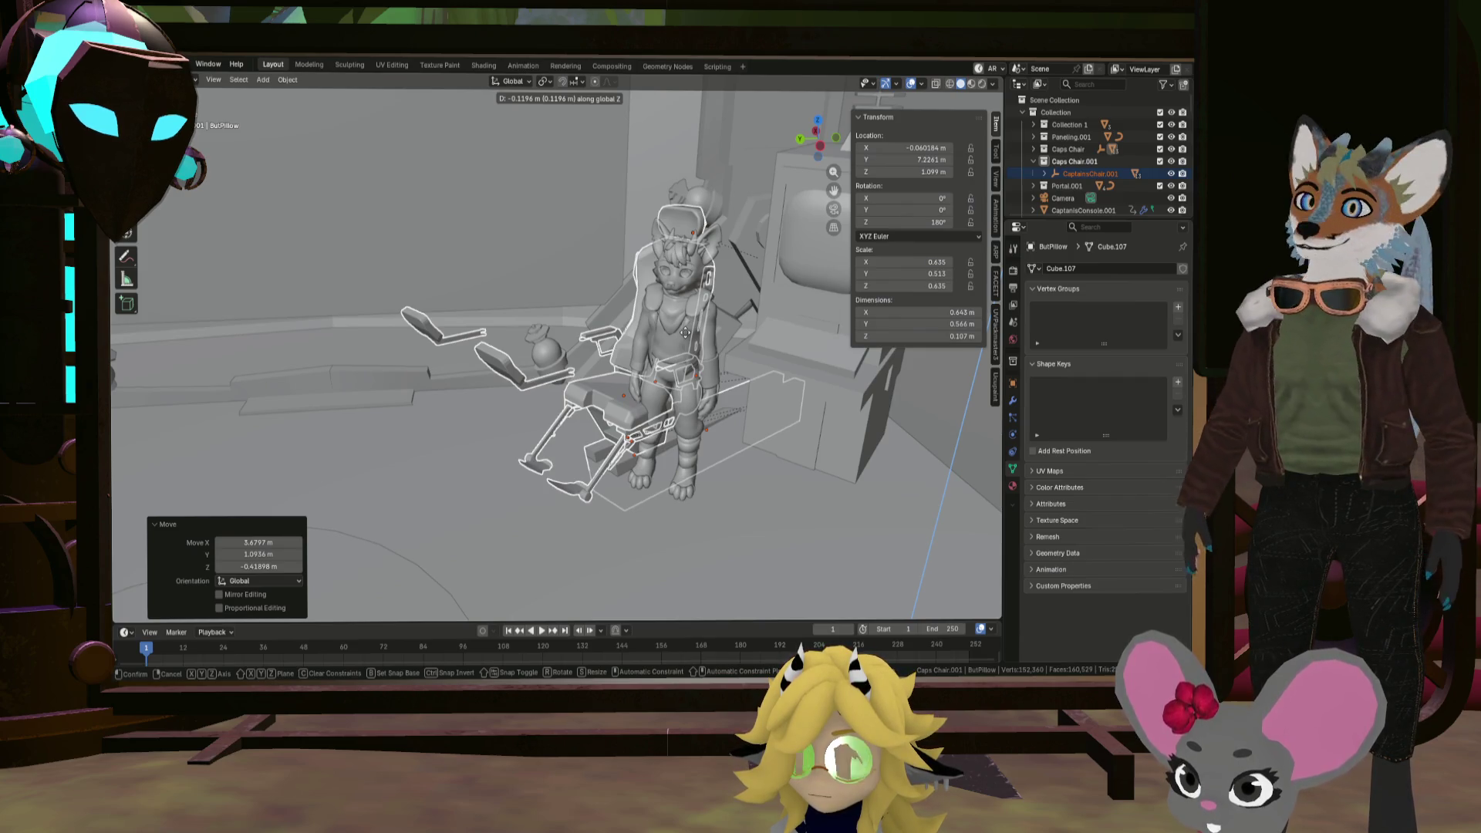
pyautogui.click(679, 338)
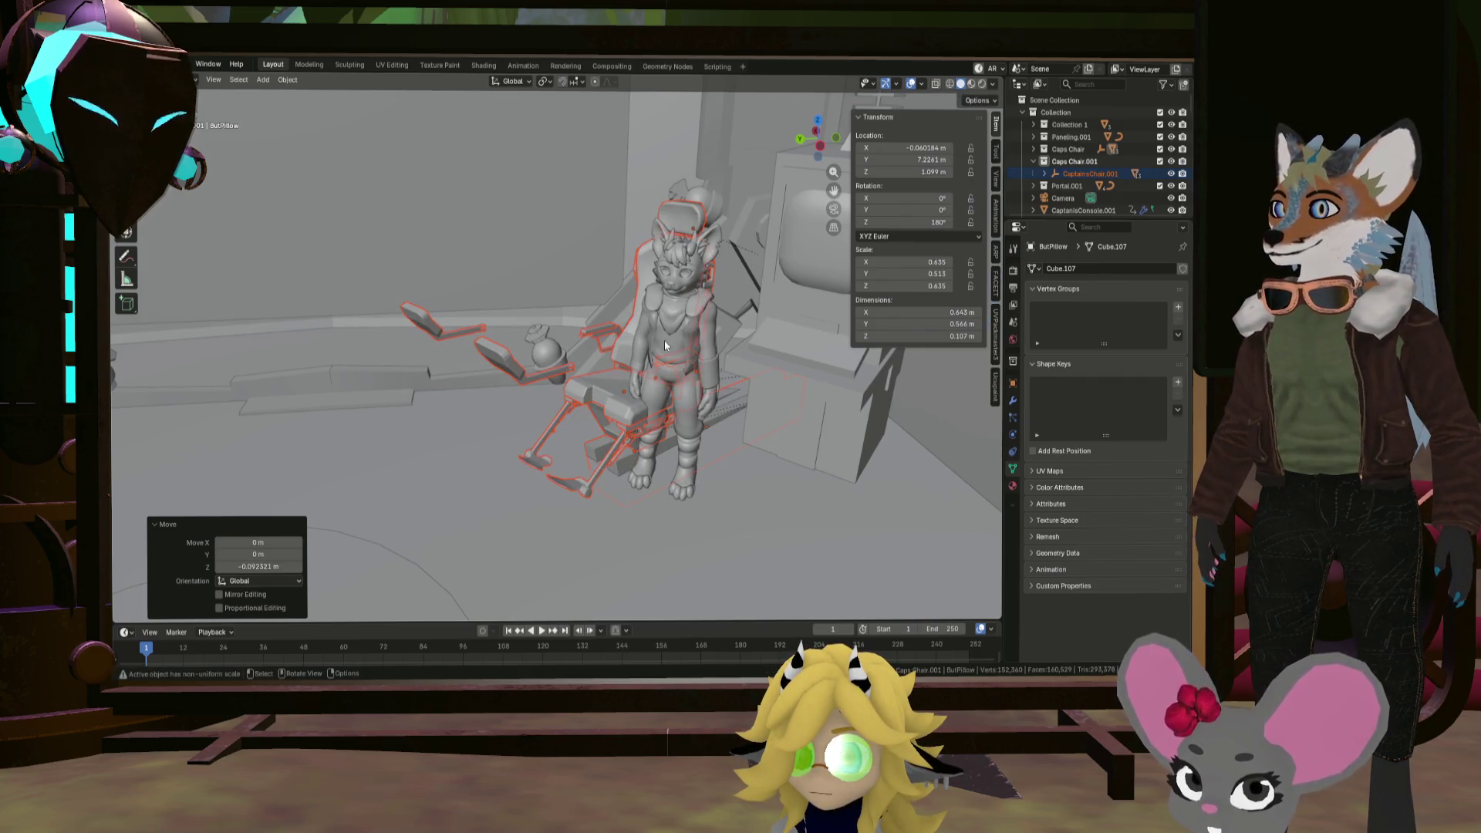
# Step: Select the chair's arm holder pieces and move them in toward the seat
pyautogui.click(515, 379)
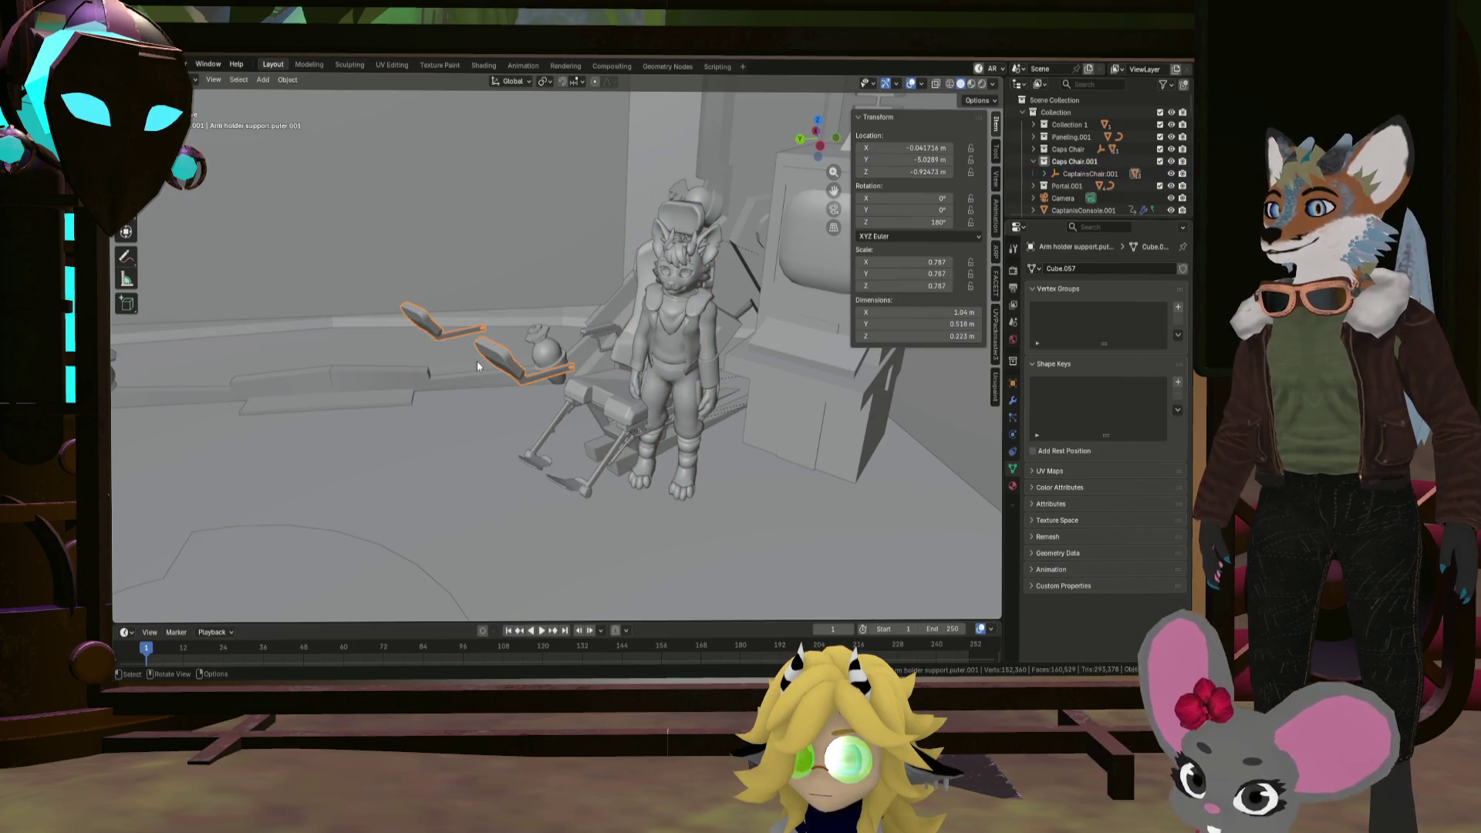
pyautogui.press('g')
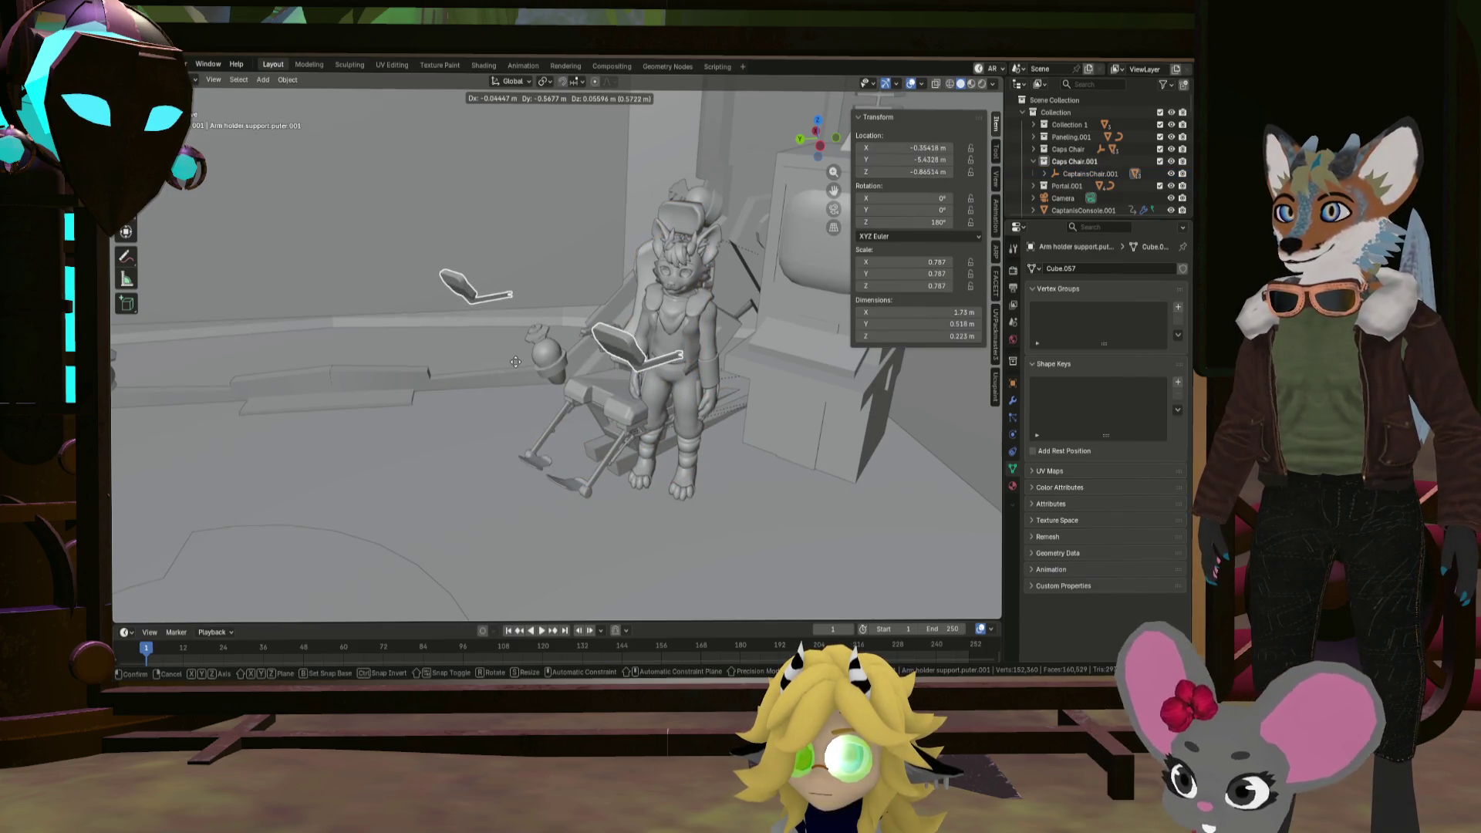
pyautogui.press('Escape')
pyautogui.moveTo(494, 369)
pyautogui.mouseDown(button='middle')
pyautogui.moveTo(585, 405)
pyautogui.moveTo(656, 388)
pyautogui.moveTo(654, 441)
pyautogui.moveTo(625, 367)
pyautogui.moveTo(571, 316)
pyautogui.mouseUp(button='middle')
pyautogui.press('g')
pyautogui.click(646, 385)
pyautogui.press('g')
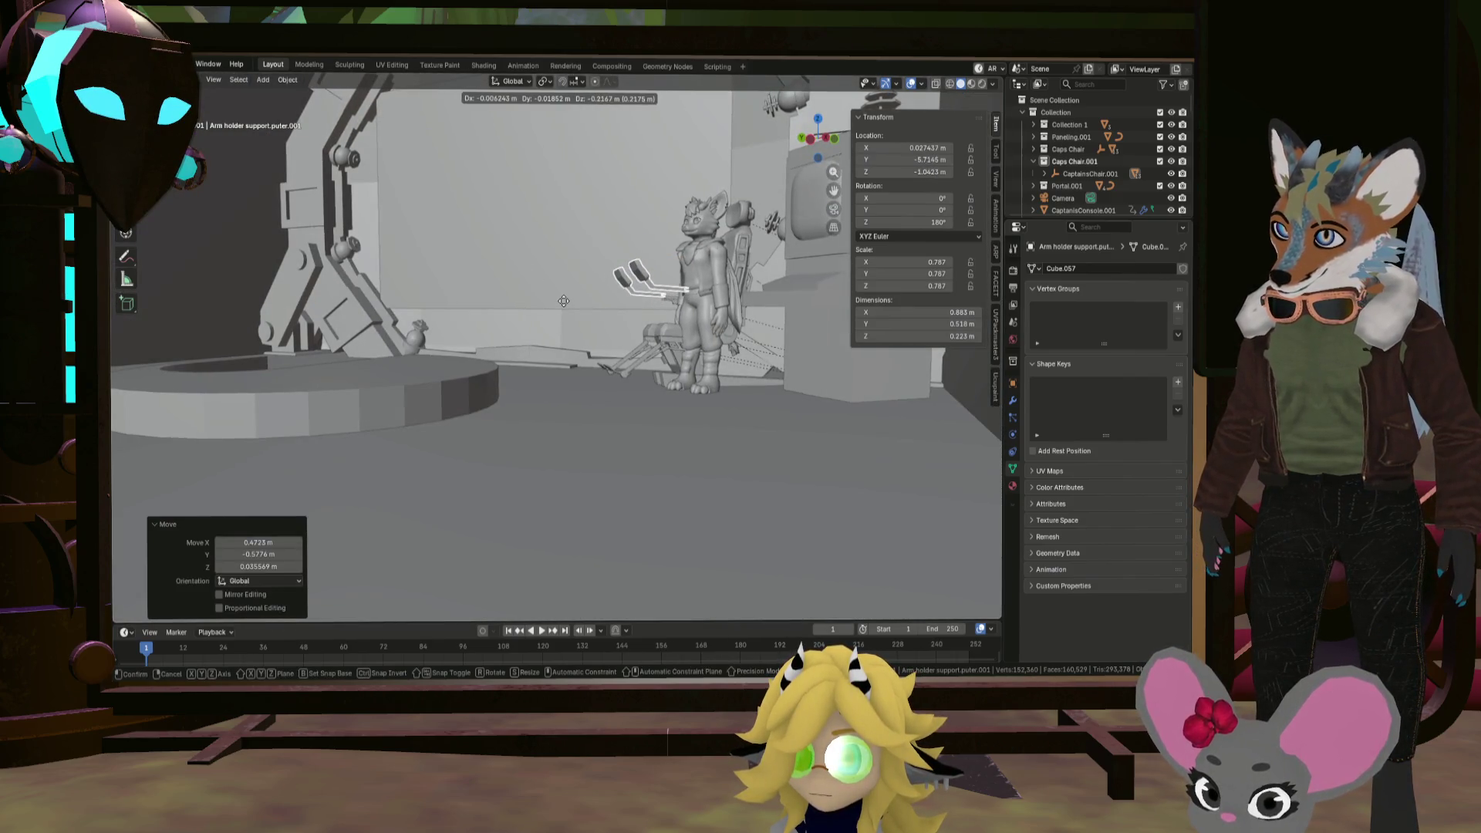
pyautogui.click(564, 304)
# Step: Fine-tune the arm holders beside the seat, about 0.966 m wide
pyautogui.moveTo(563, 304)
pyautogui.mouseDown(button='middle')
pyautogui.moveTo(644, 308)
pyautogui.moveTo(686, 350)
pyautogui.moveTo(826, 399)
pyautogui.moveTo(796, 405)
pyautogui.mouseUp(button='middle')
pyautogui.press('g')
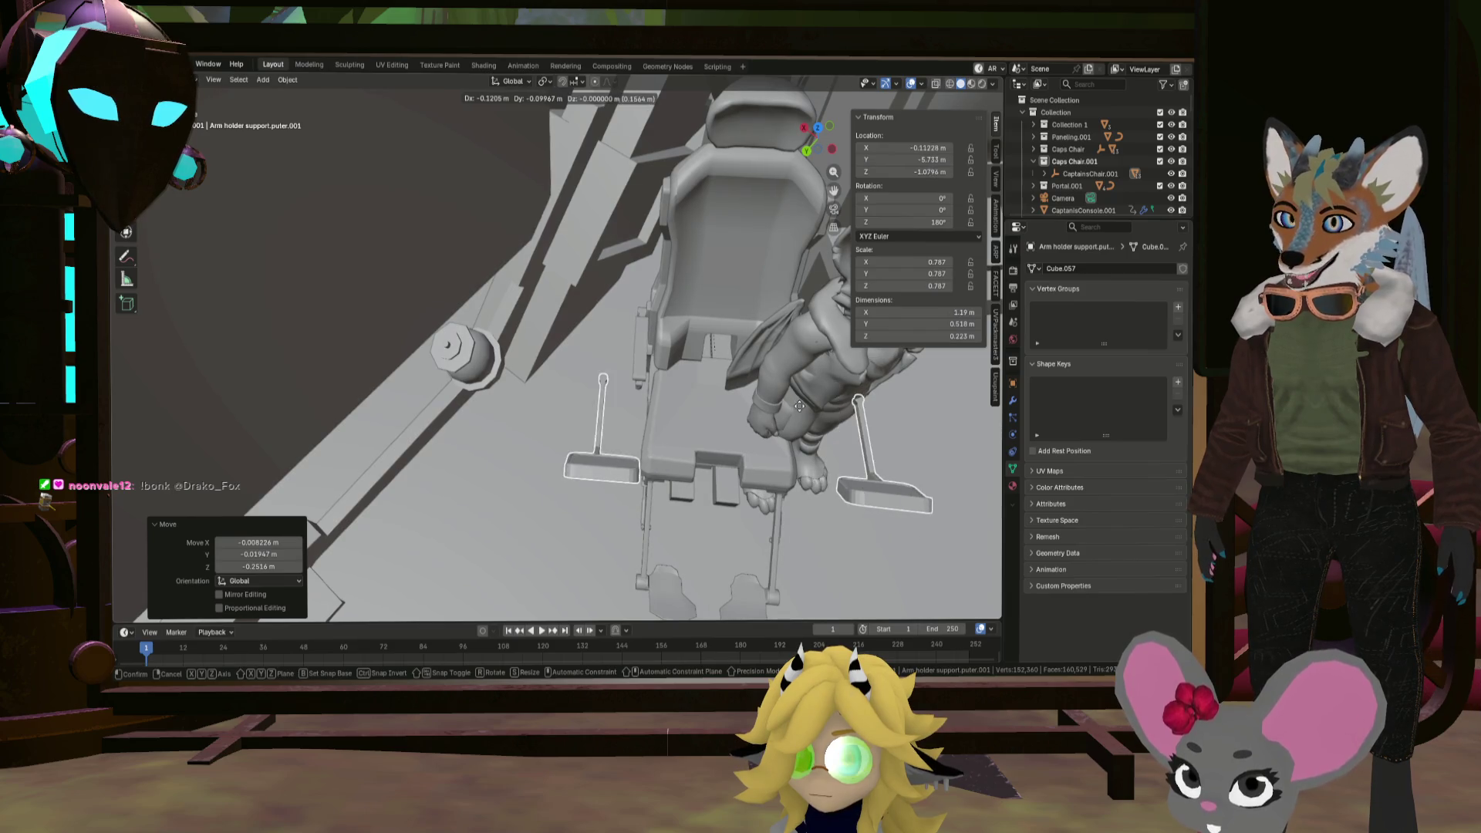
pyautogui.click(793, 405)
pyautogui.moveTo(793, 405); pyautogui.dragTo(735, 369, button='middle')
# Step: Select the rig's bandana, then the chair cushion ButPillow.001
pyautogui.click(776, 337)
pyautogui.moveTo(851, 359)
pyautogui.mouseDown(button='middle')
pyautogui.moveTo(724, 372)
pyautogui.moveTo(849, 324)
pyautogui.mouseUp(button='middle')
pyautogui.click(723, 373)
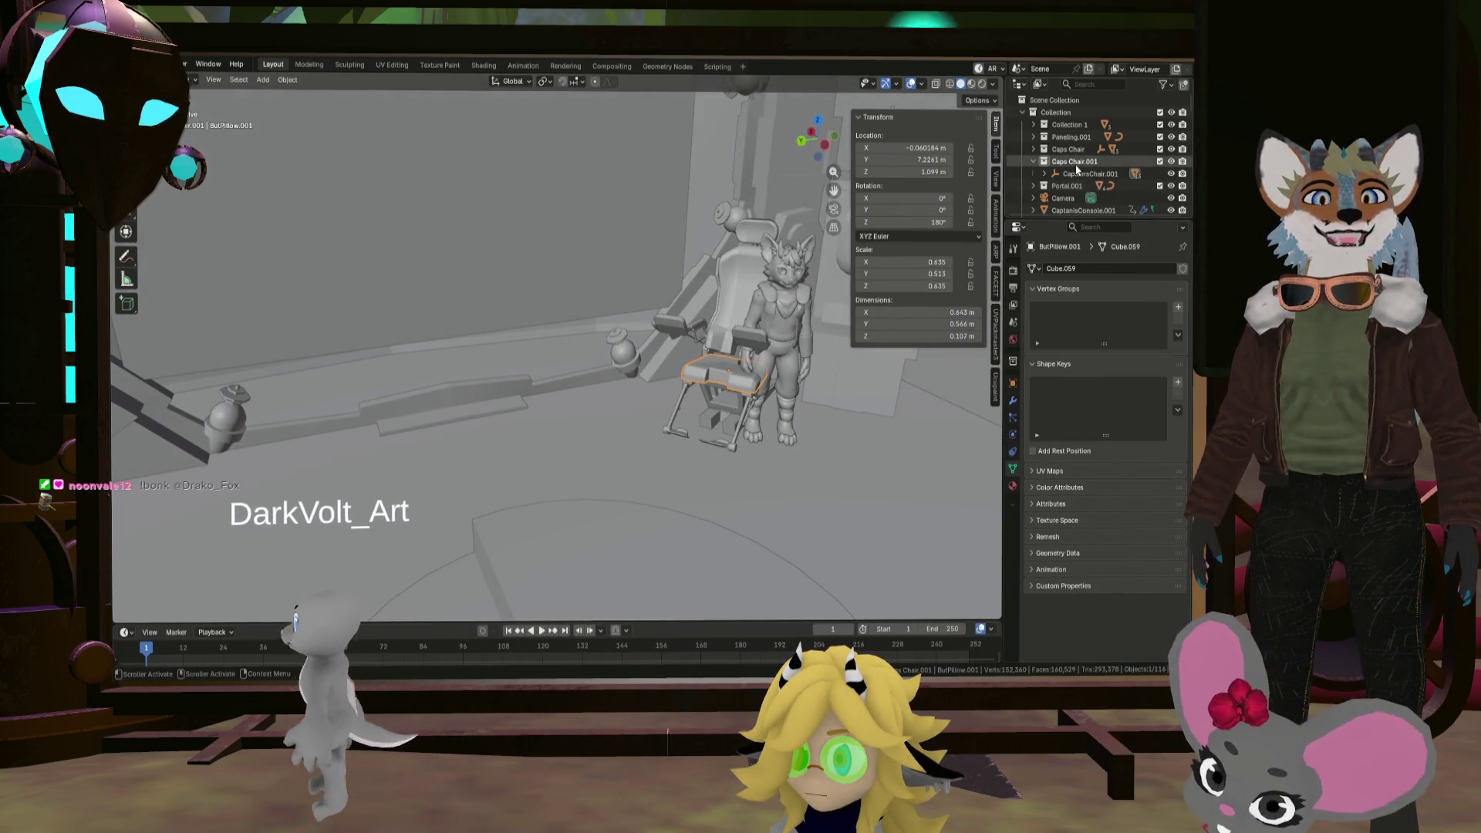
# Step: Collapse Caps Chair.001, select all its objects and begin scaling the whole chair
pyautogui.click(1033, 162)
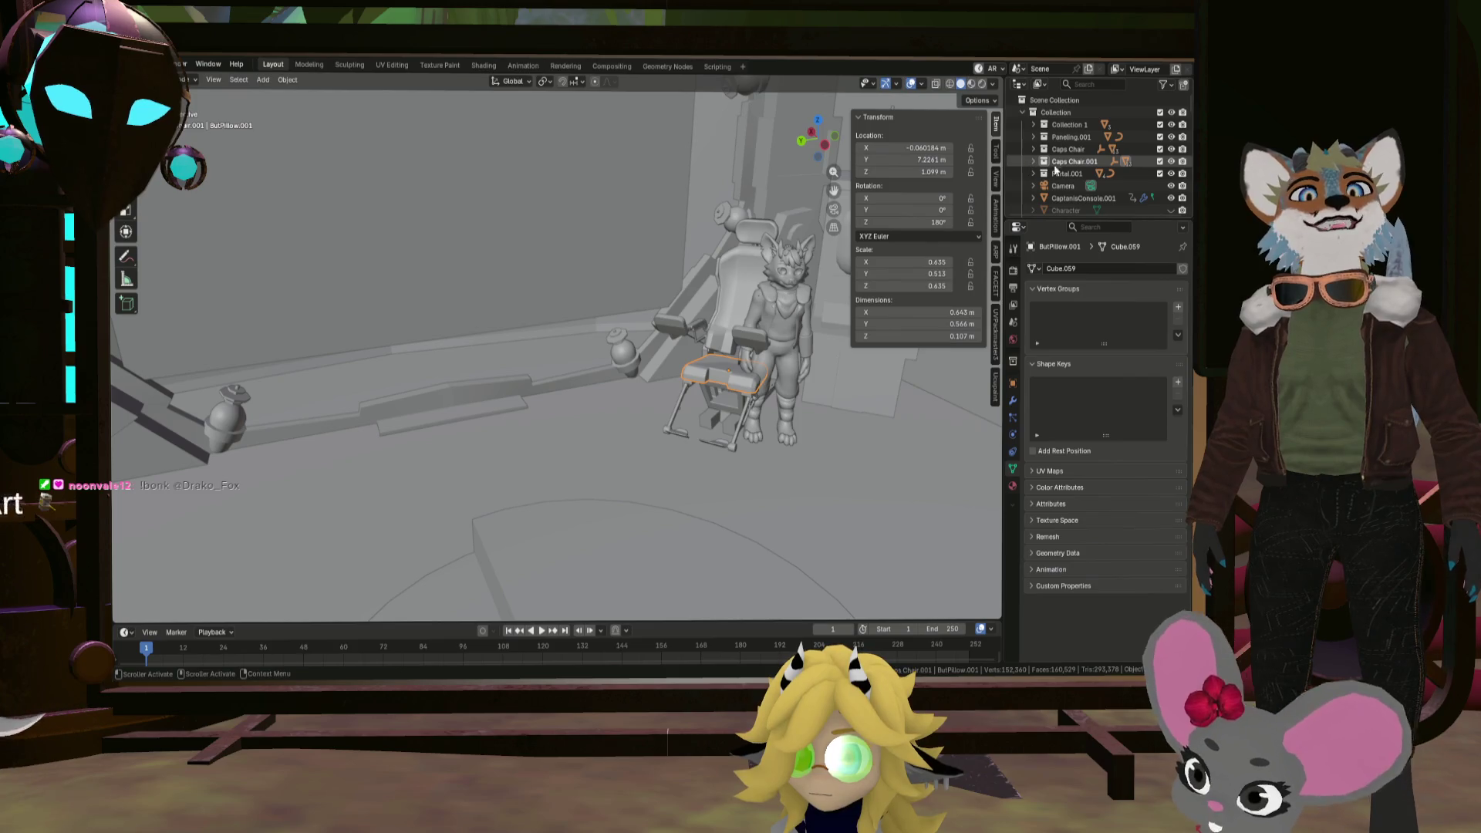
pyautogui.rightClick(1067, 164)
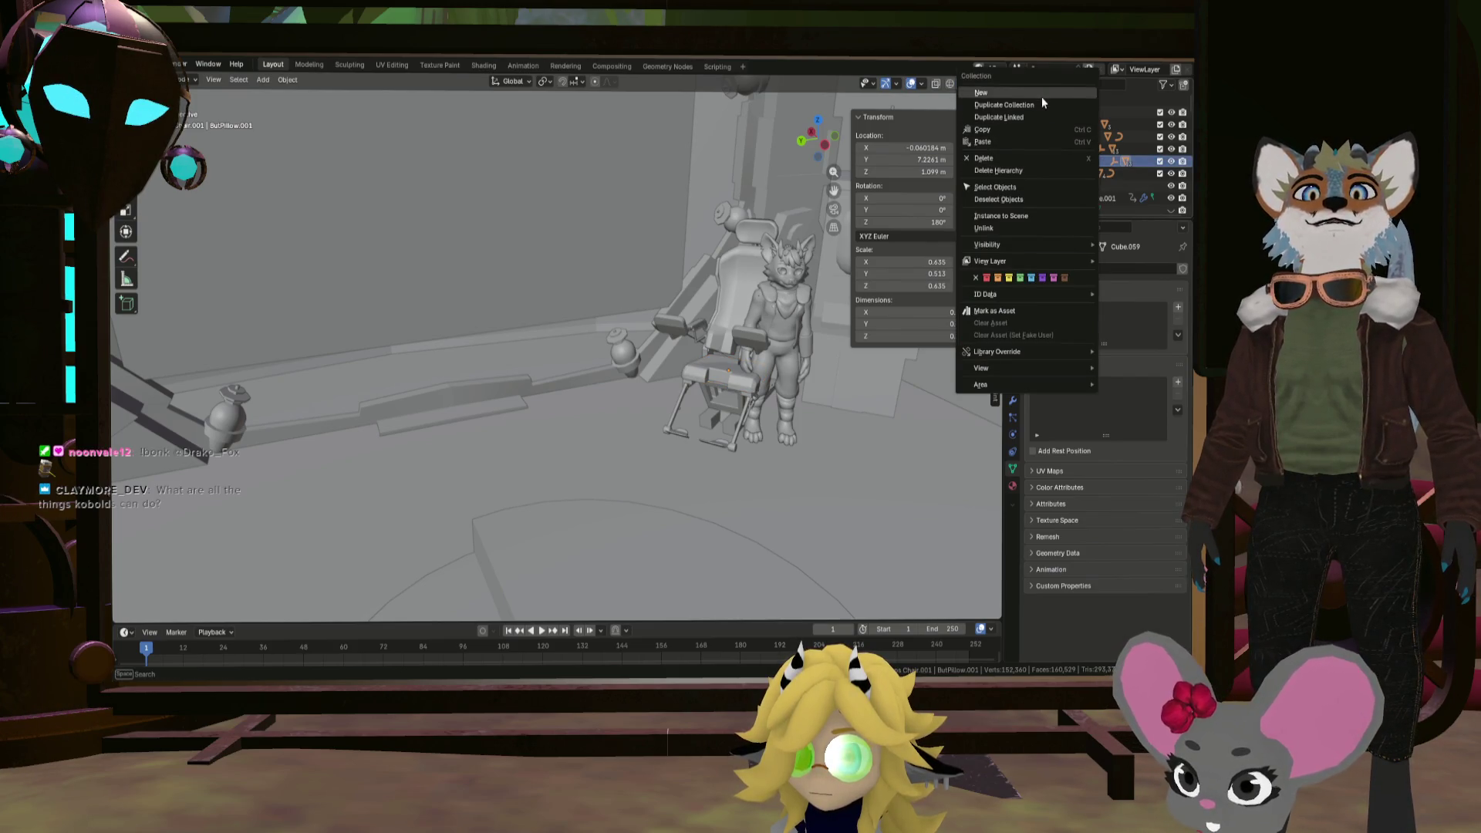
pyautogui.click(1014, 187)
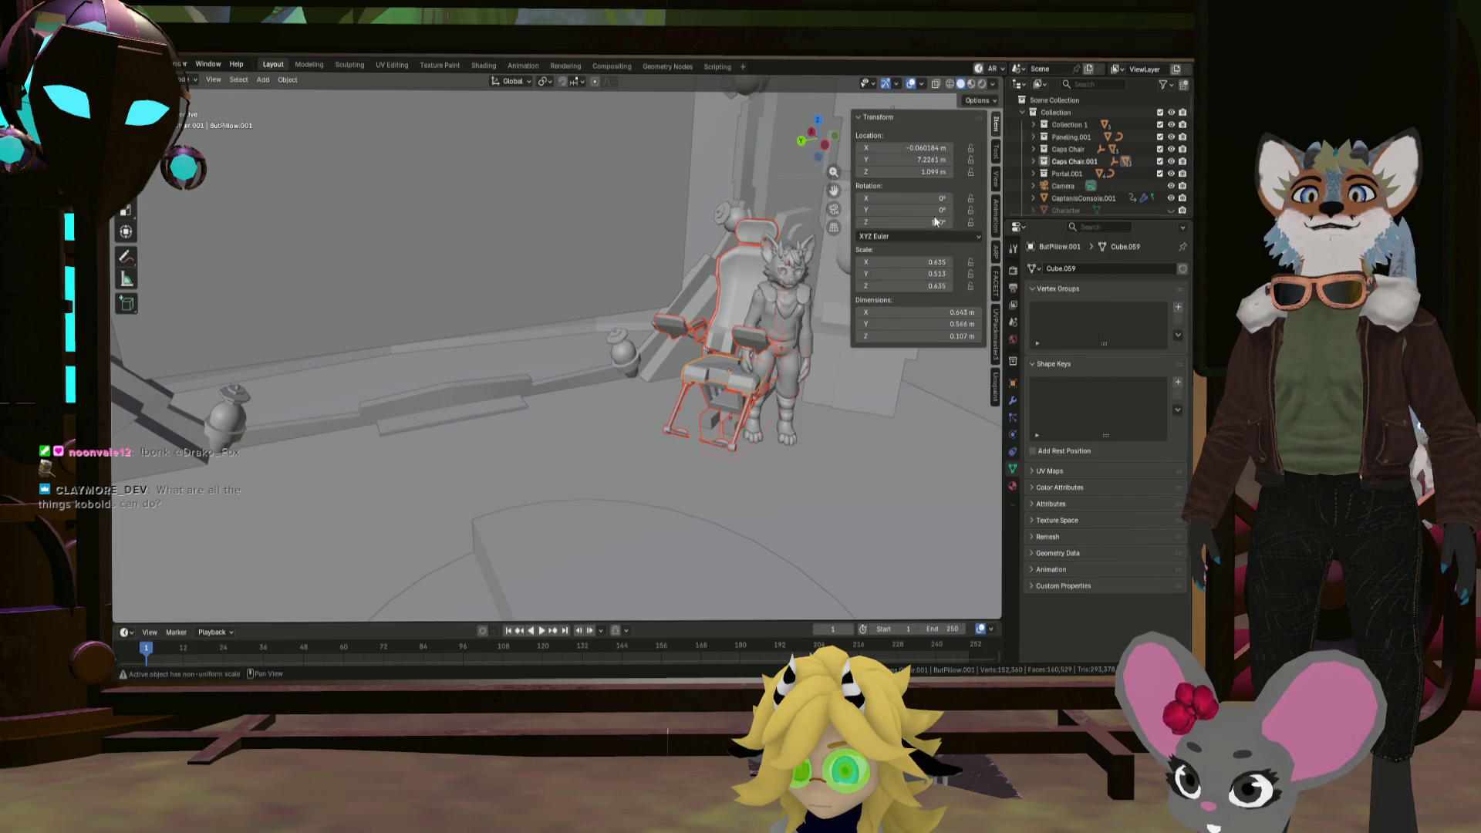
pyautogui.press('s')
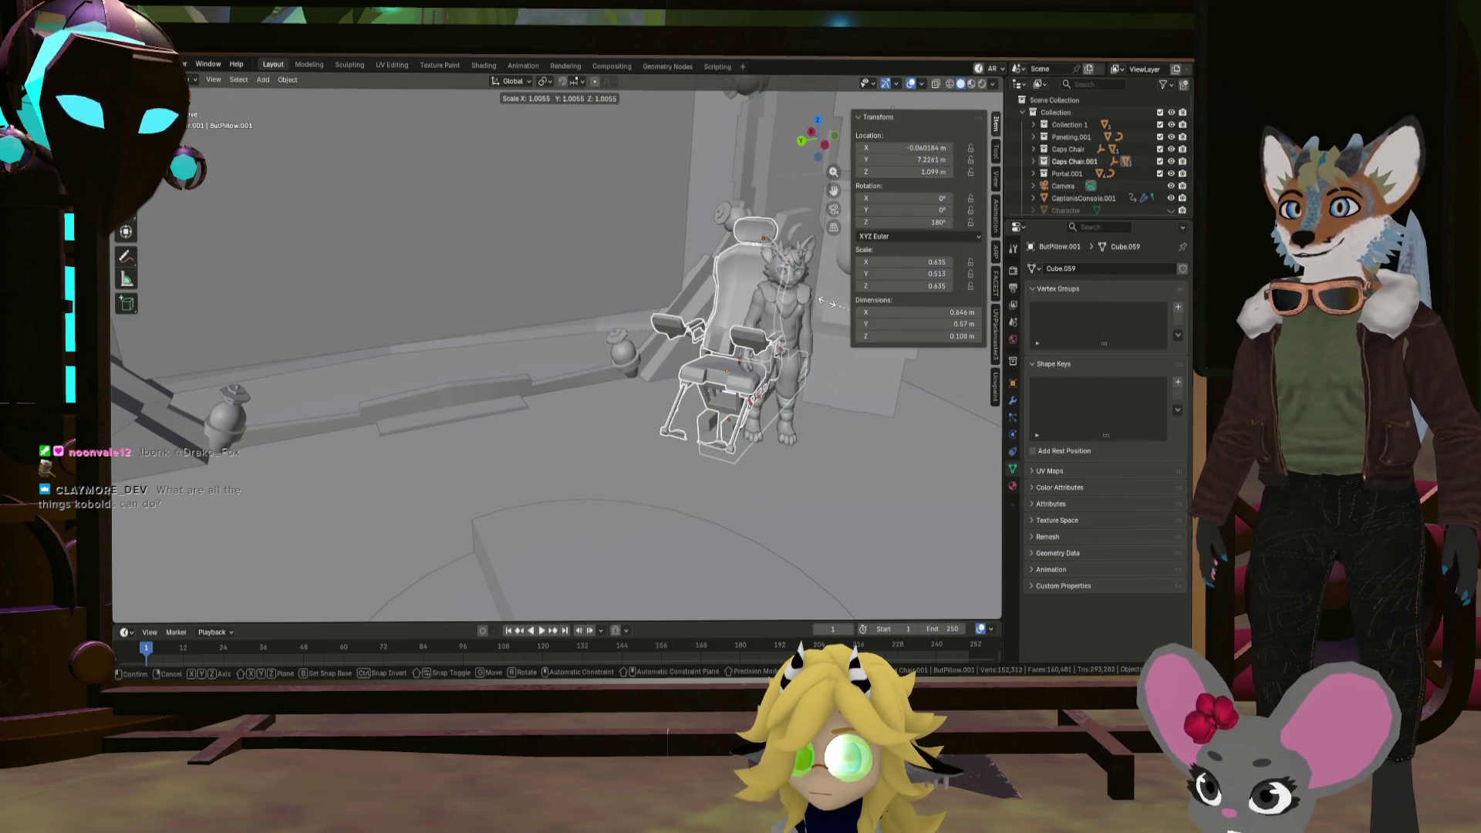
# Step: Shrink the chair to 0.809 and slide it horizontally under the character
pyautogui.click(835, 308)
pyautogui.press('g')
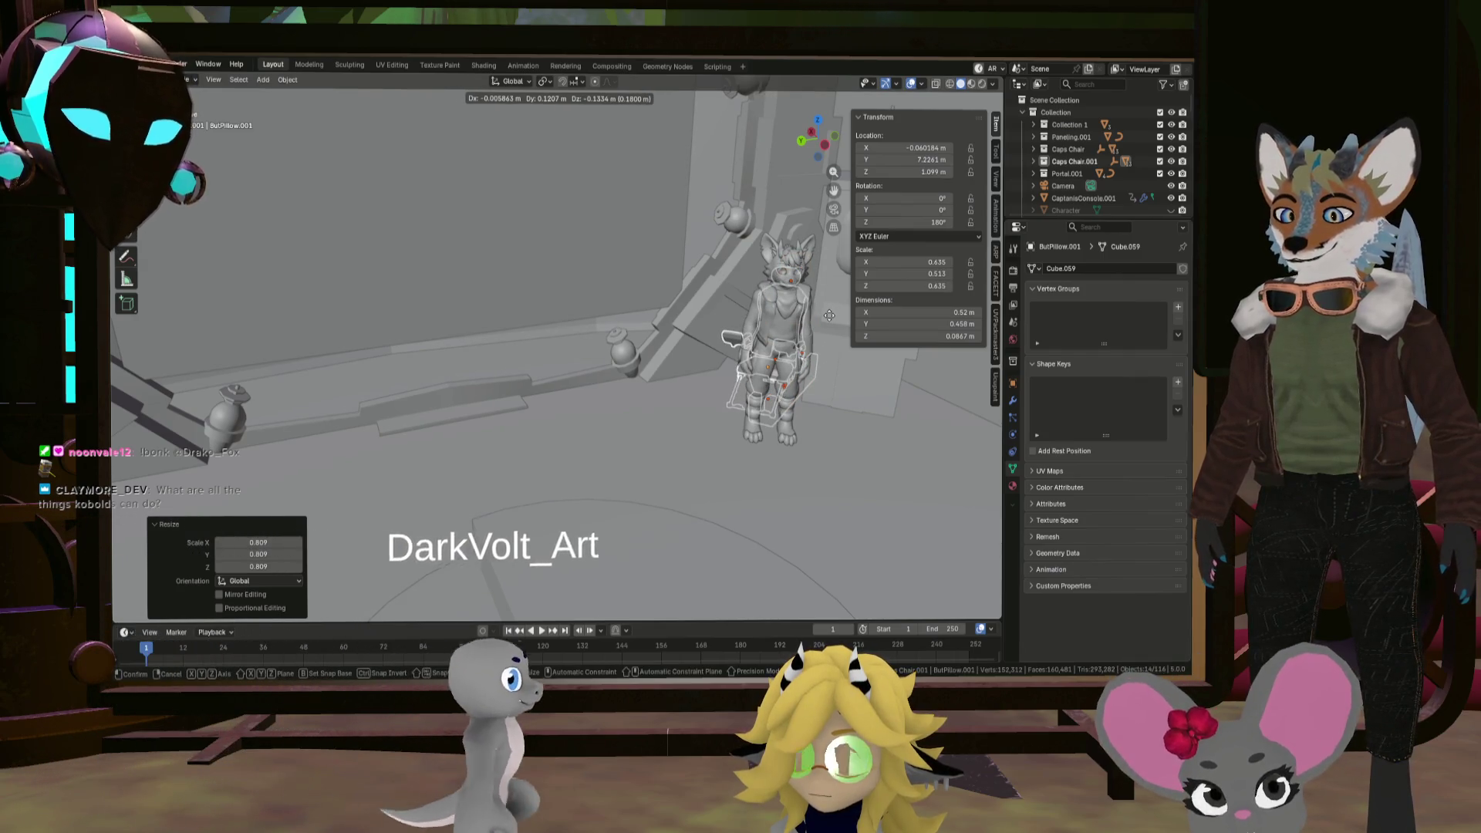
pyautogui.hotkey('shift', 'z')
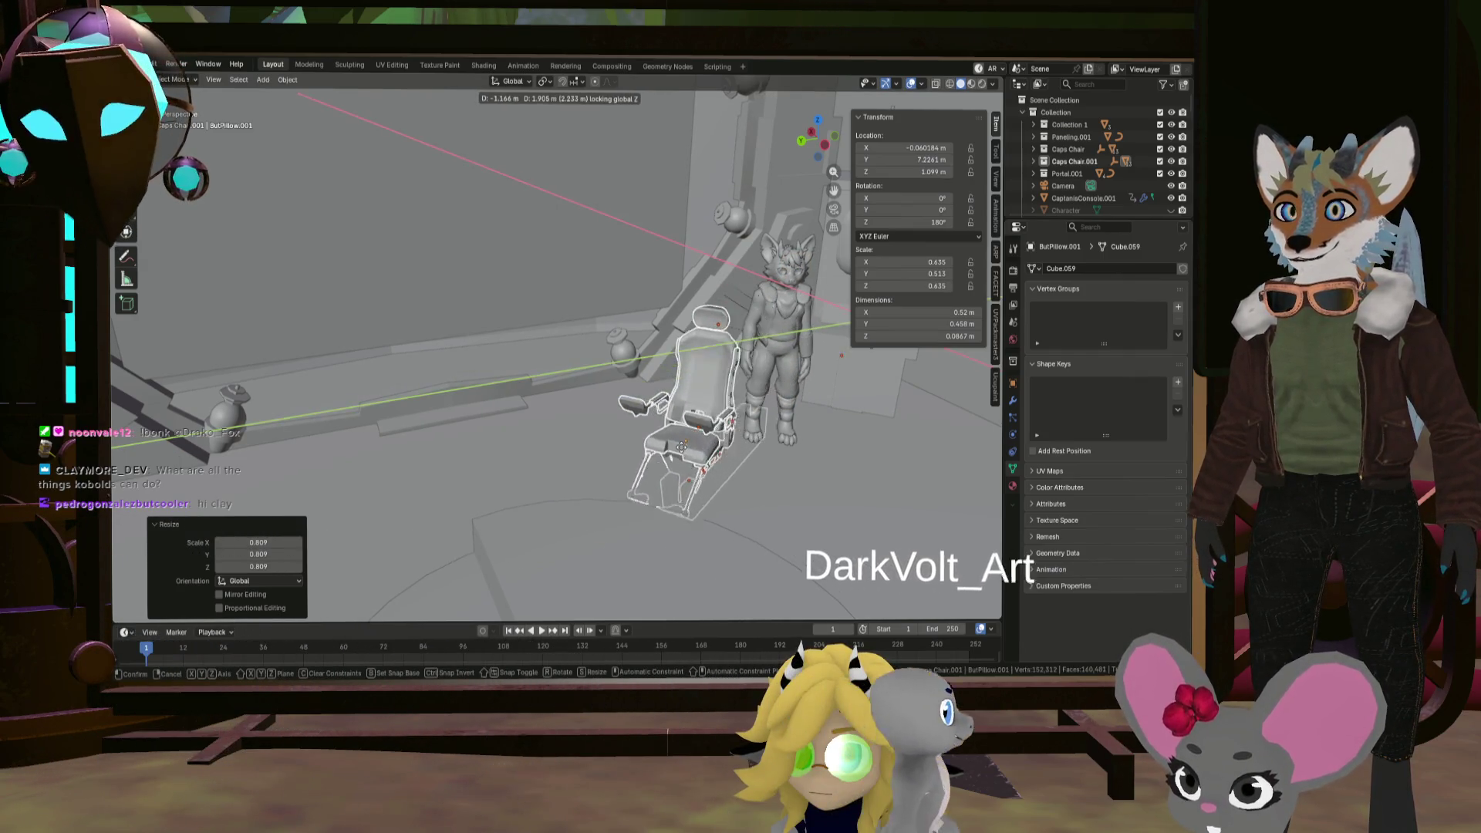
pyautogui.click(705, 432)
# Step: Raise the chair about 0.34 m along Z
pyautogui.press('g')
pyautogui.press('z')
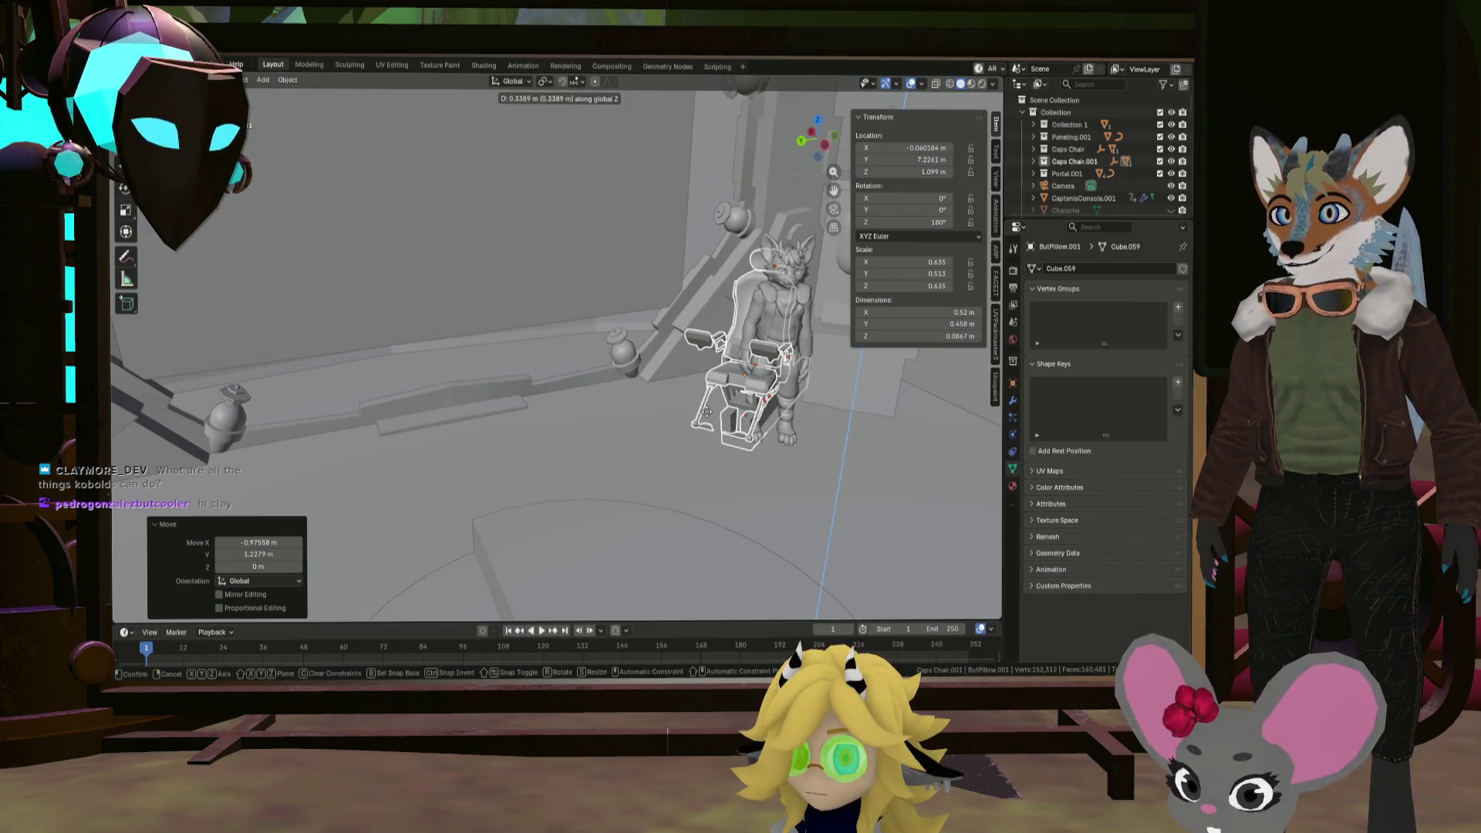
pyautogui.click(708, 417)
pyautogui.moveTo(707, 418)
pyautogui.mouseDown(button='middle')
pyautogui.moveTo(656, 384)
pyautogui.moveTo(636, 392)
pyautogui.moveTo(688, 400)
pyautogui.mouseUp(button='middle')
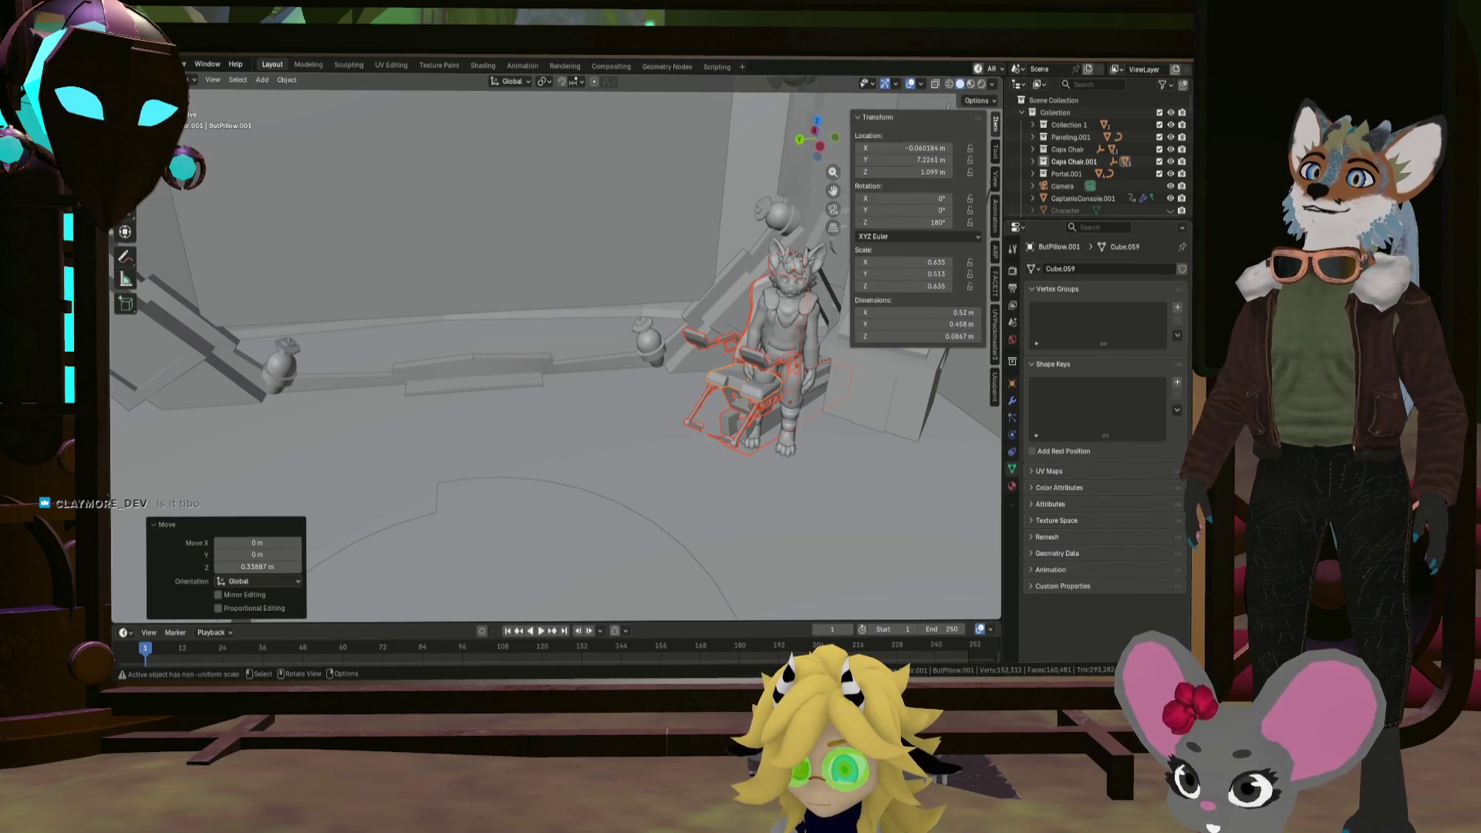
# Step: Select the character's TopCoat and the NurbsPath on its head
pyautogui.click(803, 339)
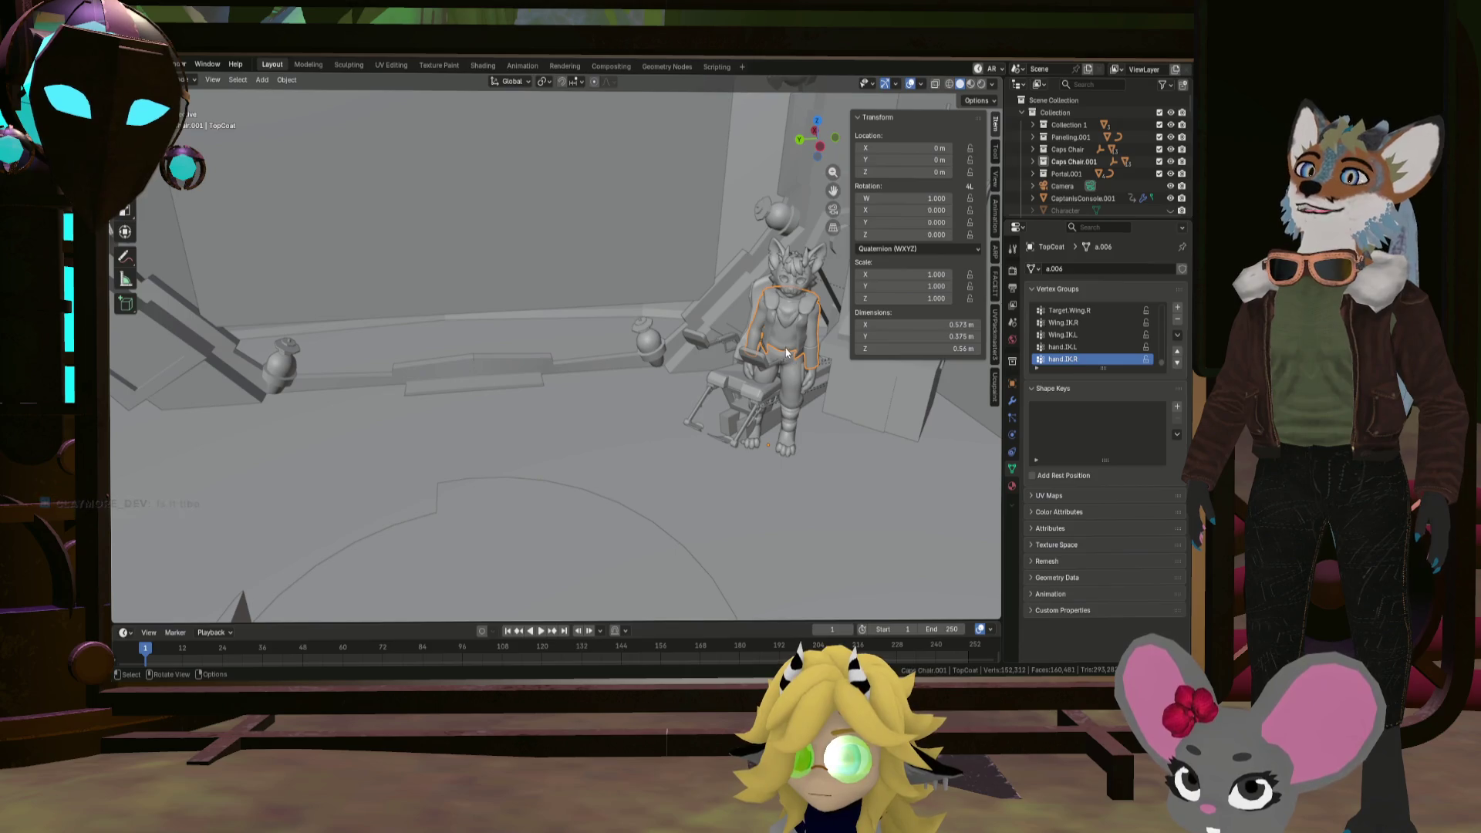
pyautogui.scroll(-5, 1085, 207)
pyautogui.scroll(-10, 1085, 207)
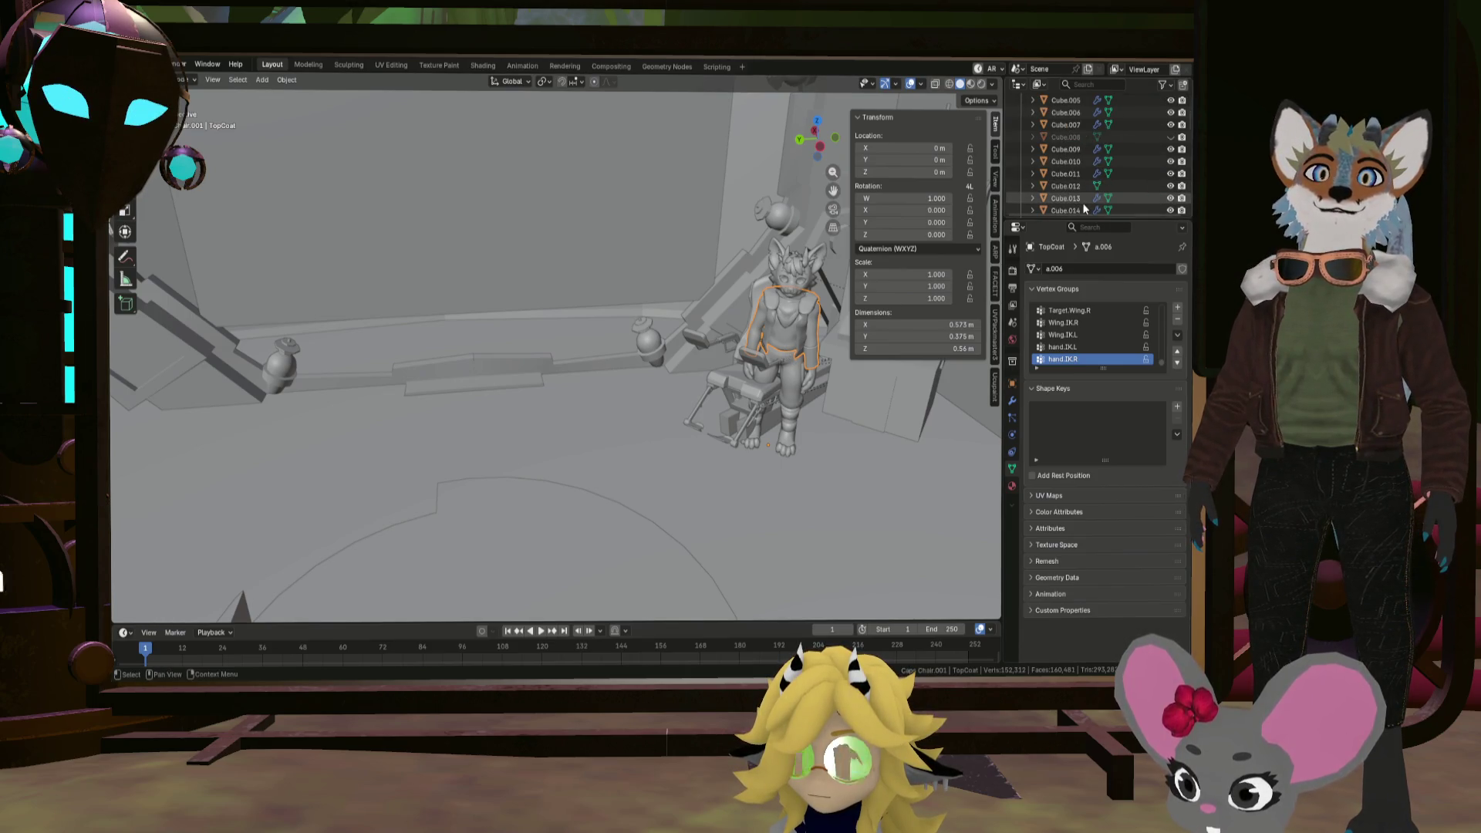
pyautogui.click(794, 266)
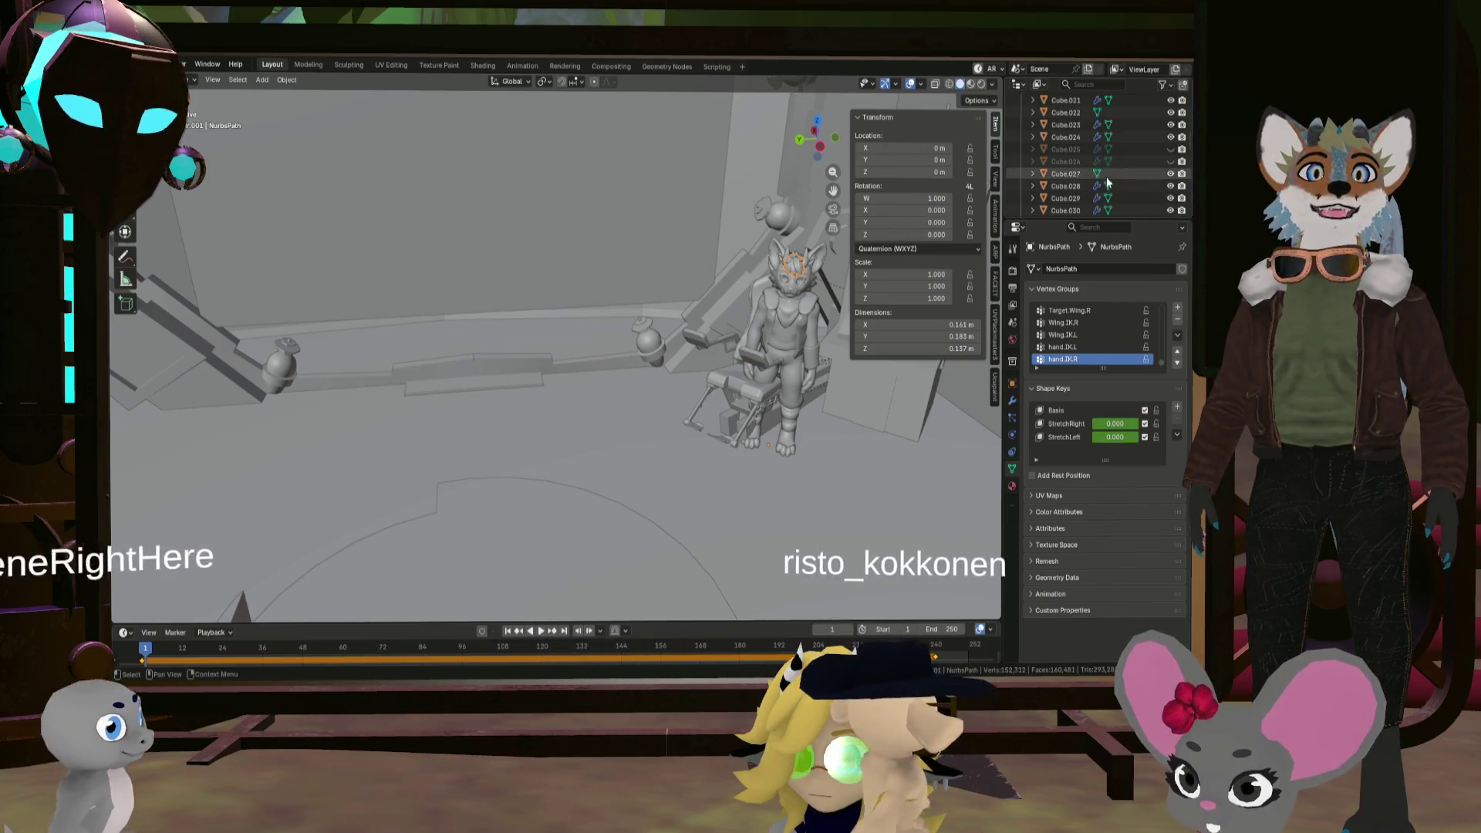
pyautogui.scroll(-10, 1126, 181)
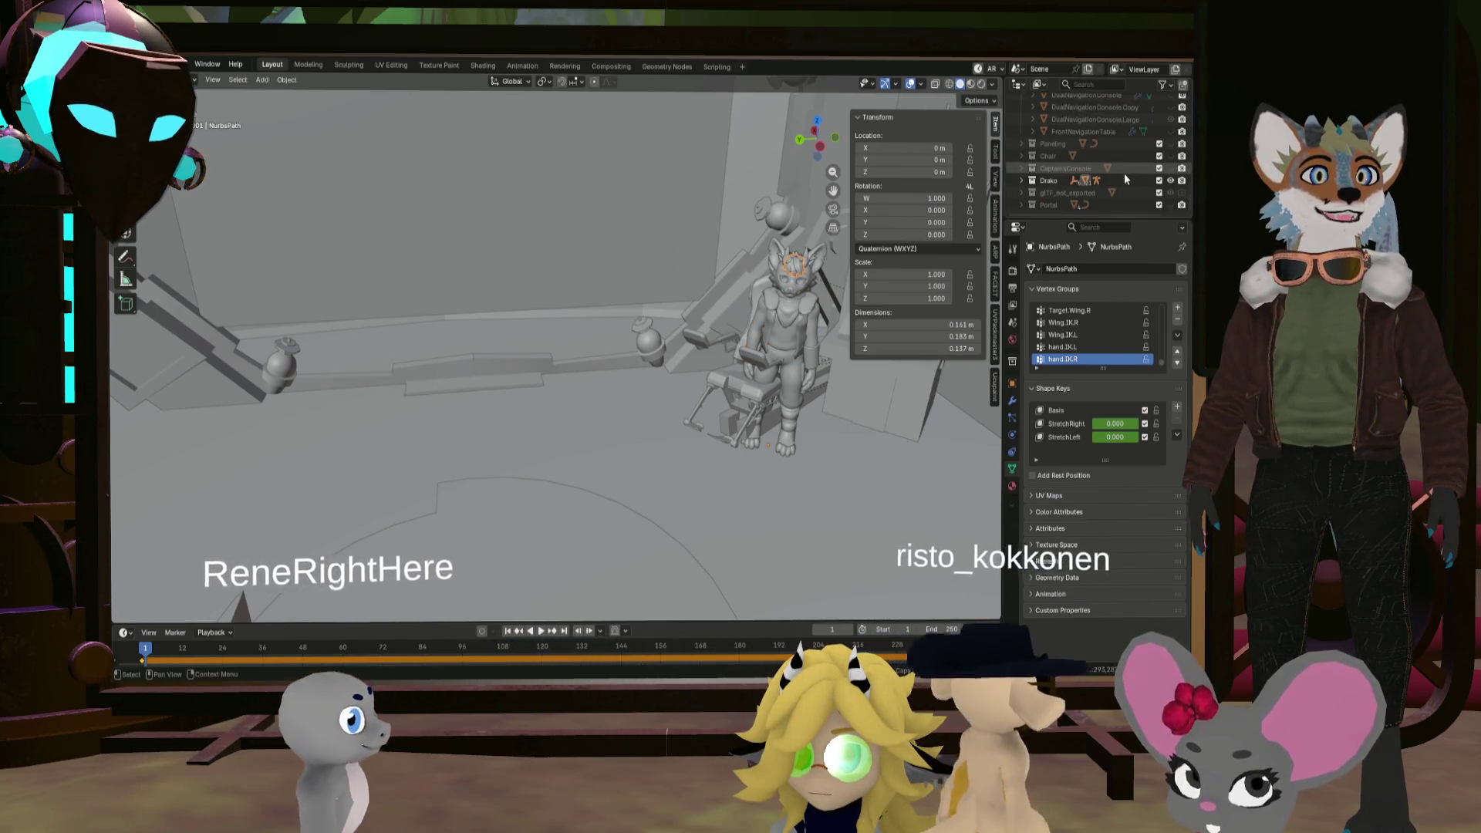
# Step: Duplicate the Drako collection as Drako.001, collapse both, and select metarig.001
pyautogui.click(1021, 181)
pyautogui.click(1064, 182)
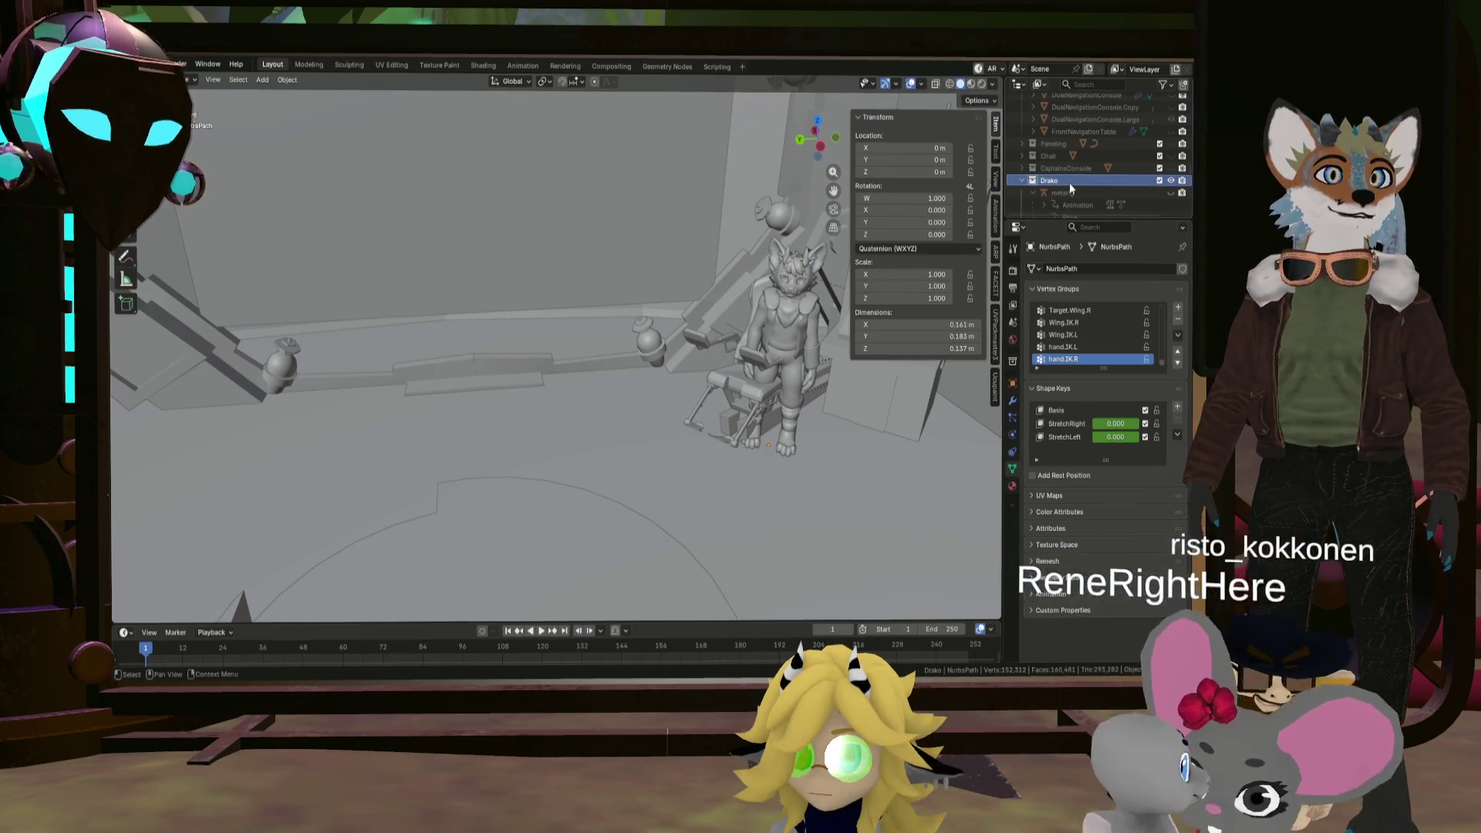
pyautogui.rightClick(1069, 182)
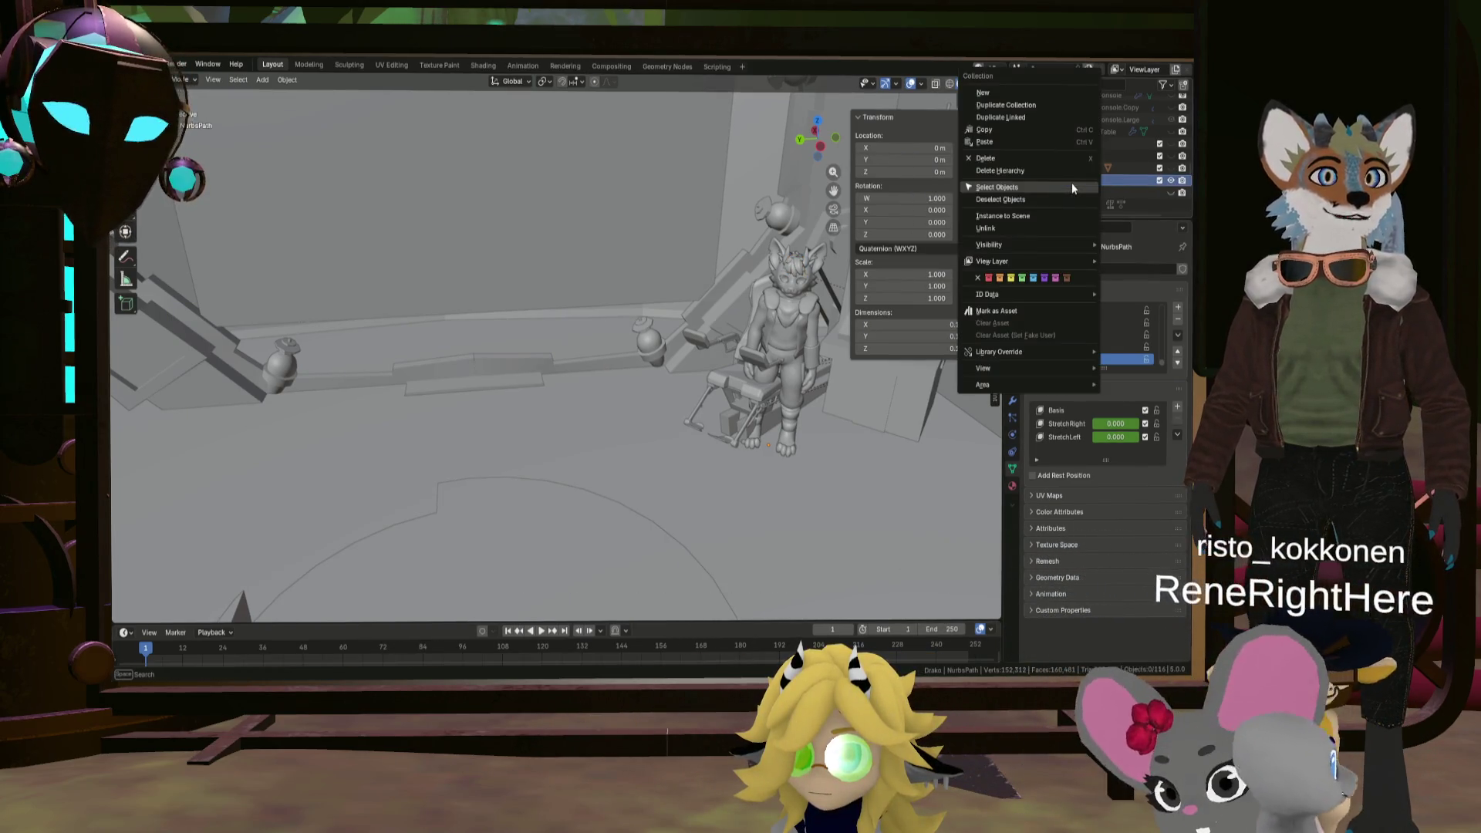
pyautogui.click(1029, 105)
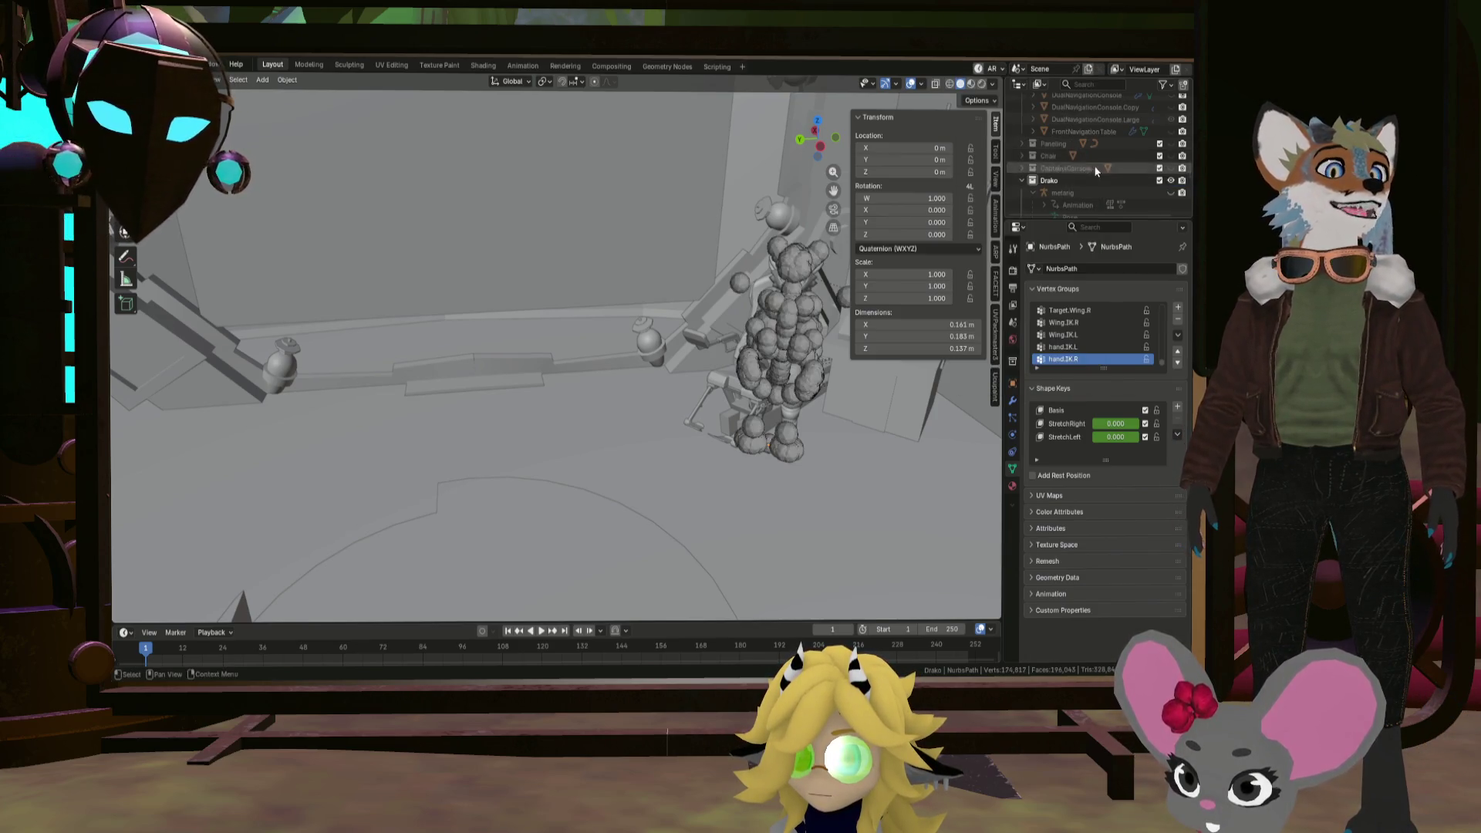
pyautogui.click(1024, 180)
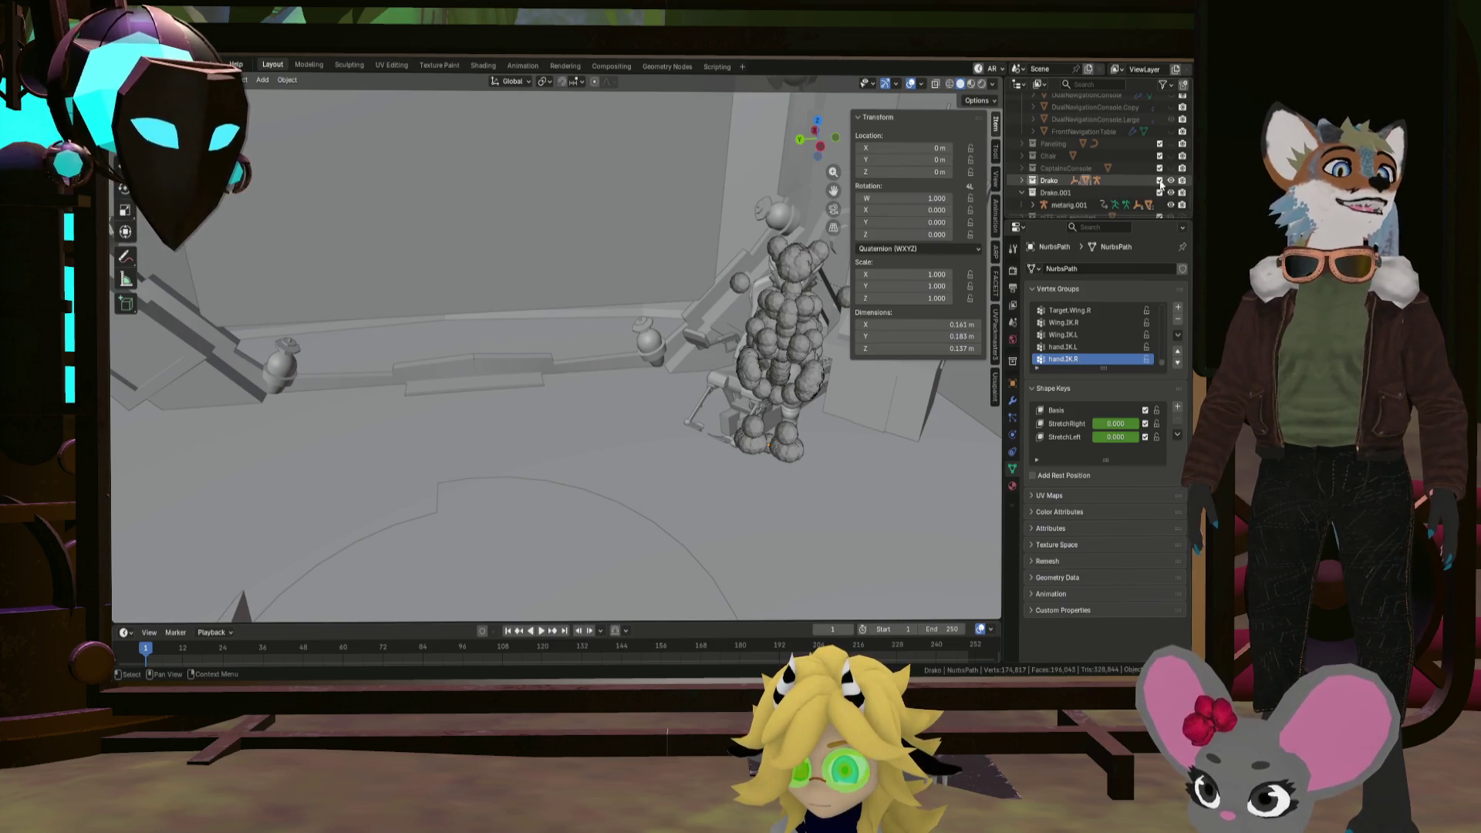
pyautogui.click(1021, 192)
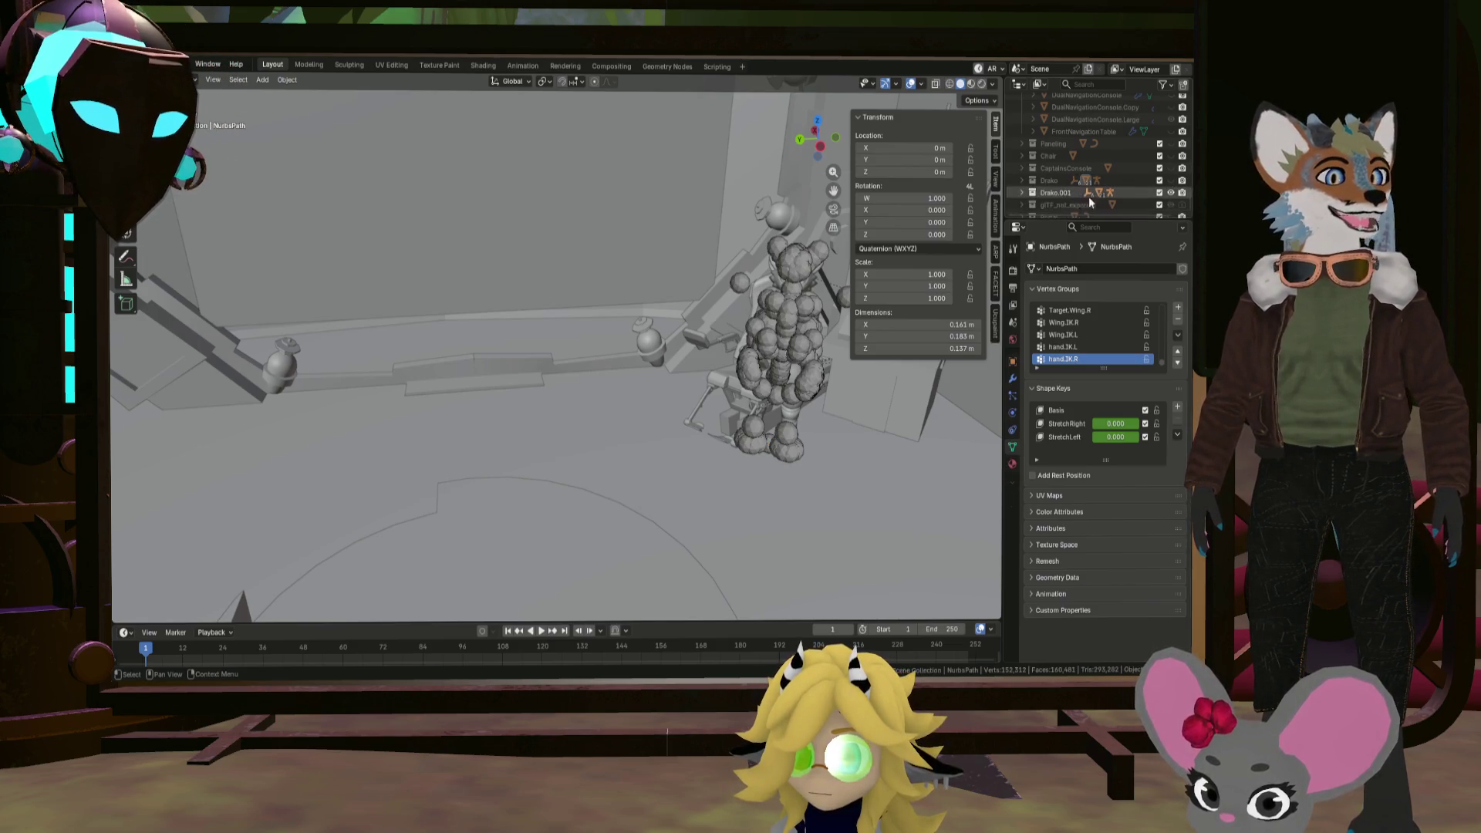
pyautogui.click(1062, 193)
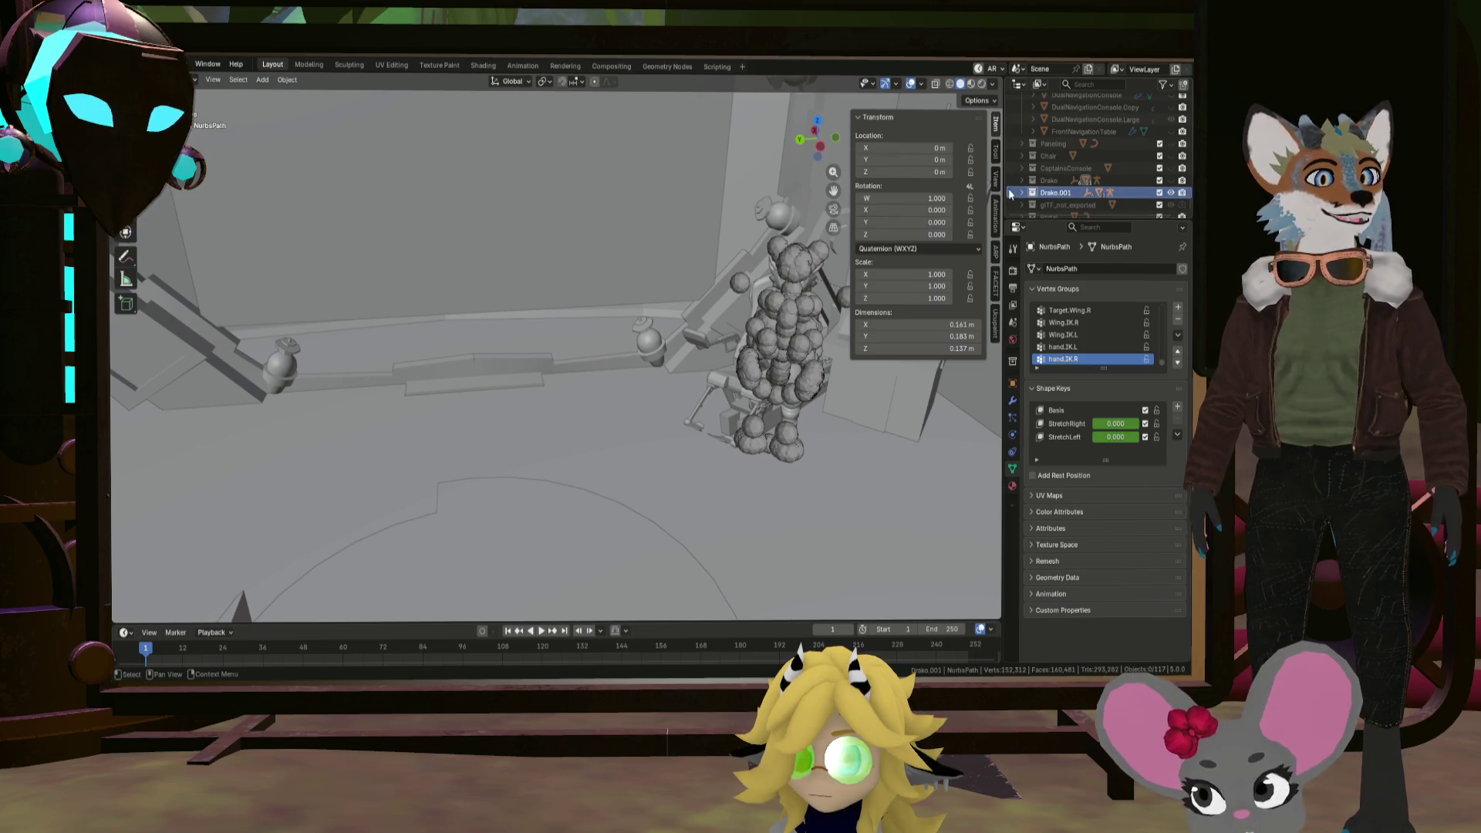
pyautogui.click(791, 267)
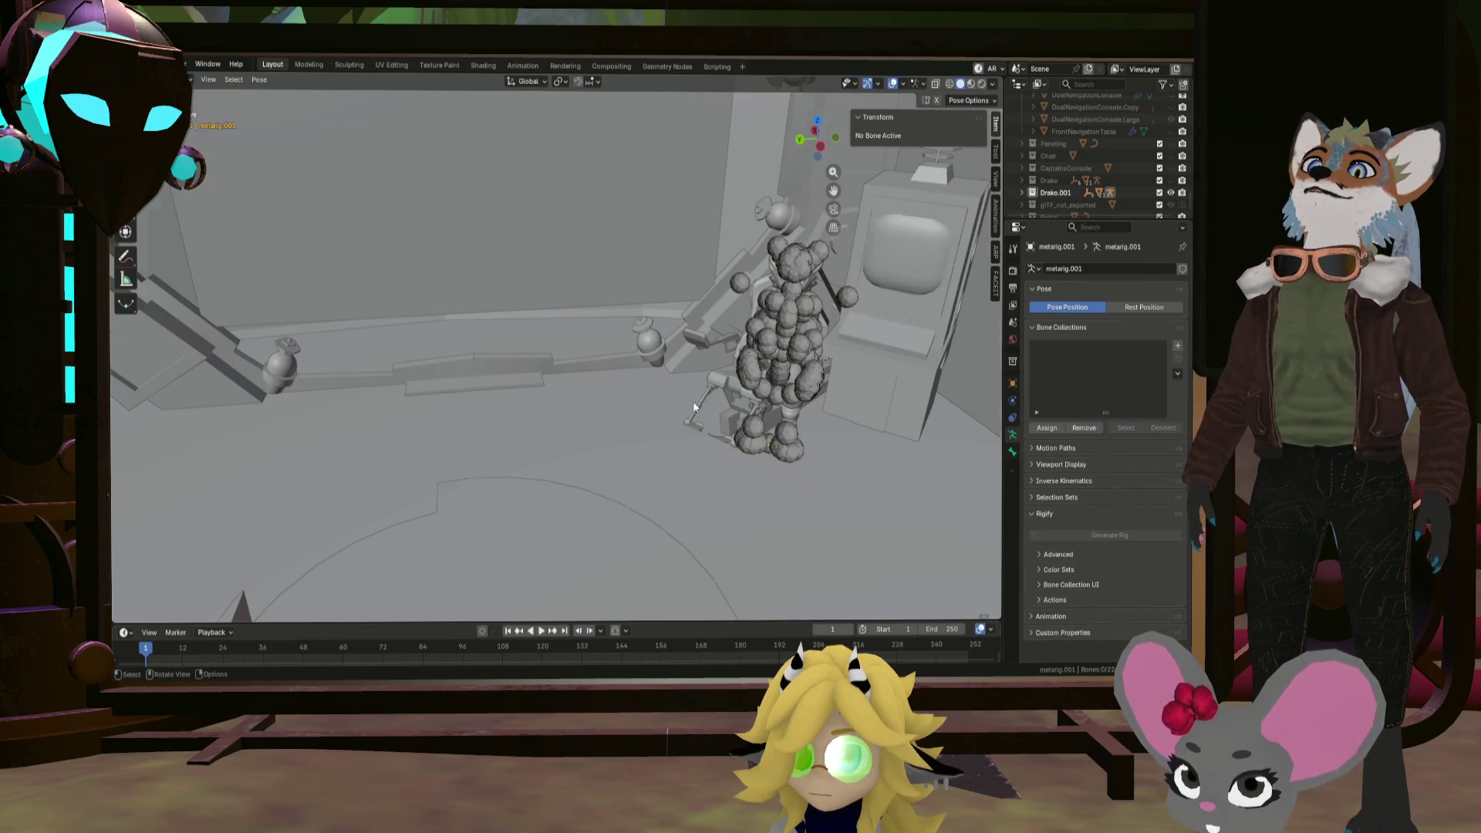
pyautogui.scroll(5, 694, 406)
pyautogui.moveTo(698, 462)
pyautogui.mouseDown(button='middle')
pyautogui.moveTo(733, 479)
pyautogui.moveTo(890, 486)
pyautogui.moveTo(847, 483)
pyautogui.mouseUp(button='middle')
pyautogui.click(892, 485)
pyautogui.press('g')
pyautogui.press('Escape')
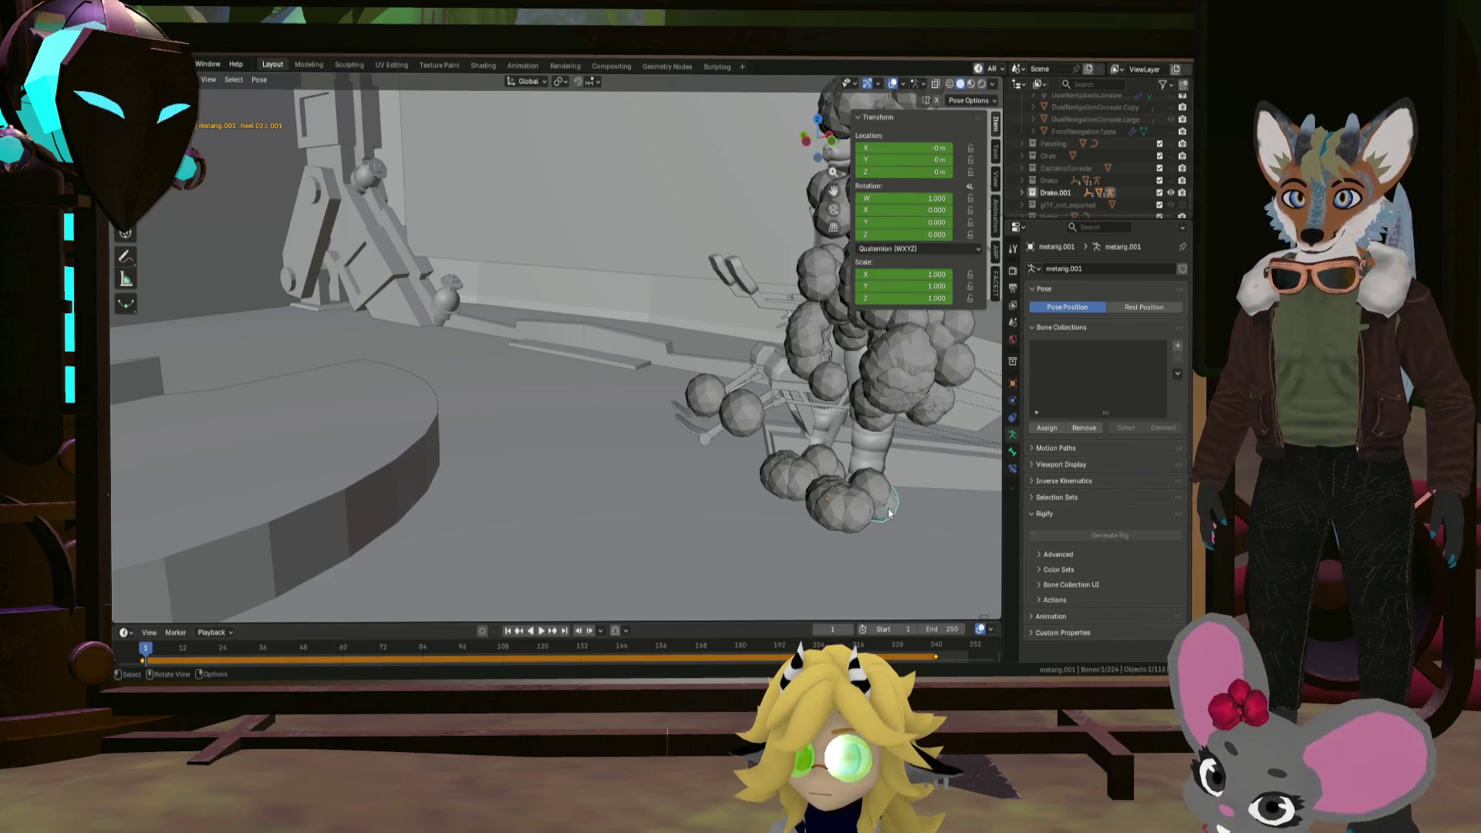
pyautogui.press('g')
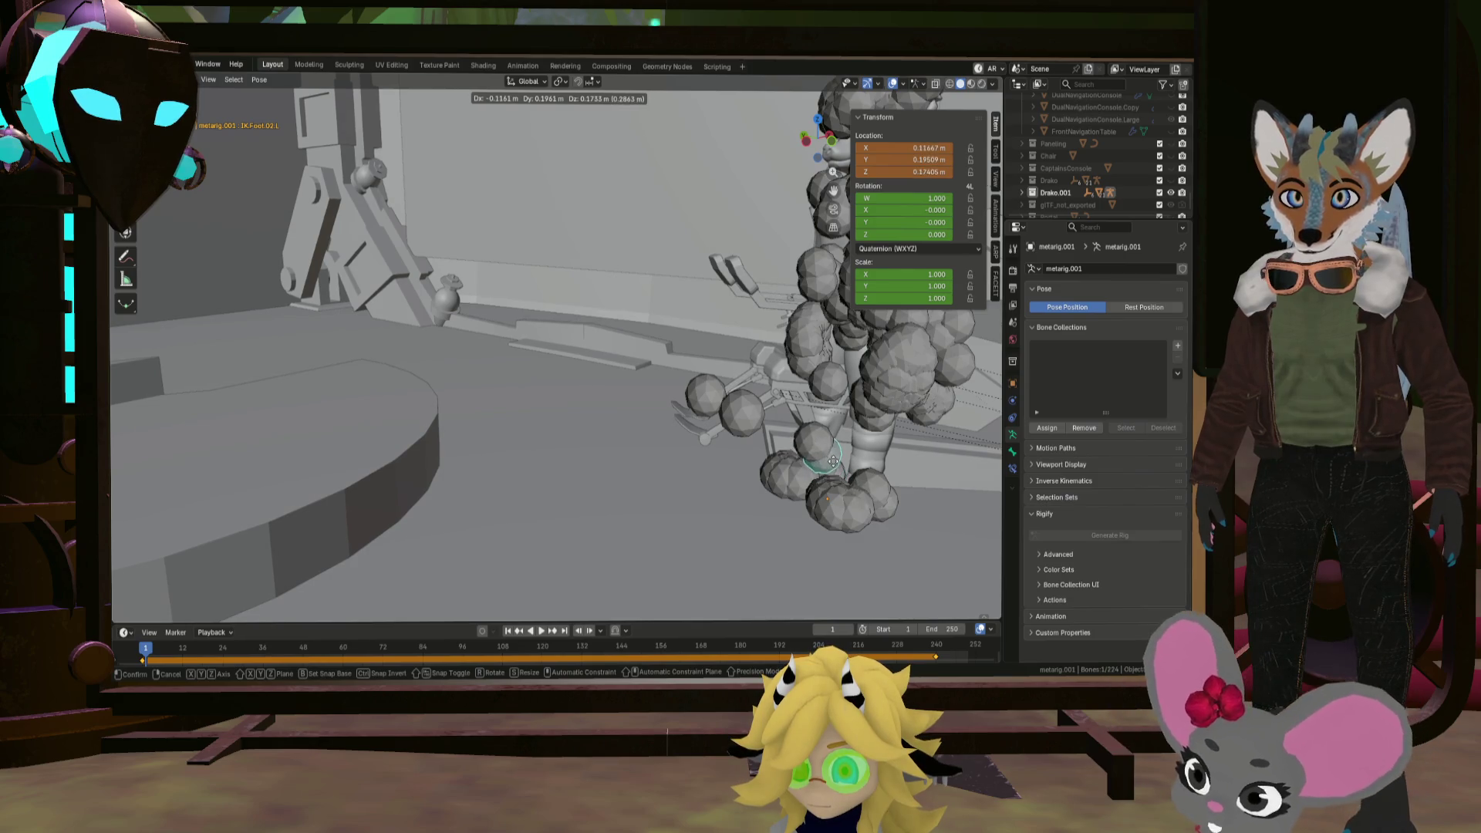
pyautogui.press('Escape')
pyautogui.moveTo(833, 463); pyautogui.dragTo(849, 486, button='middle')
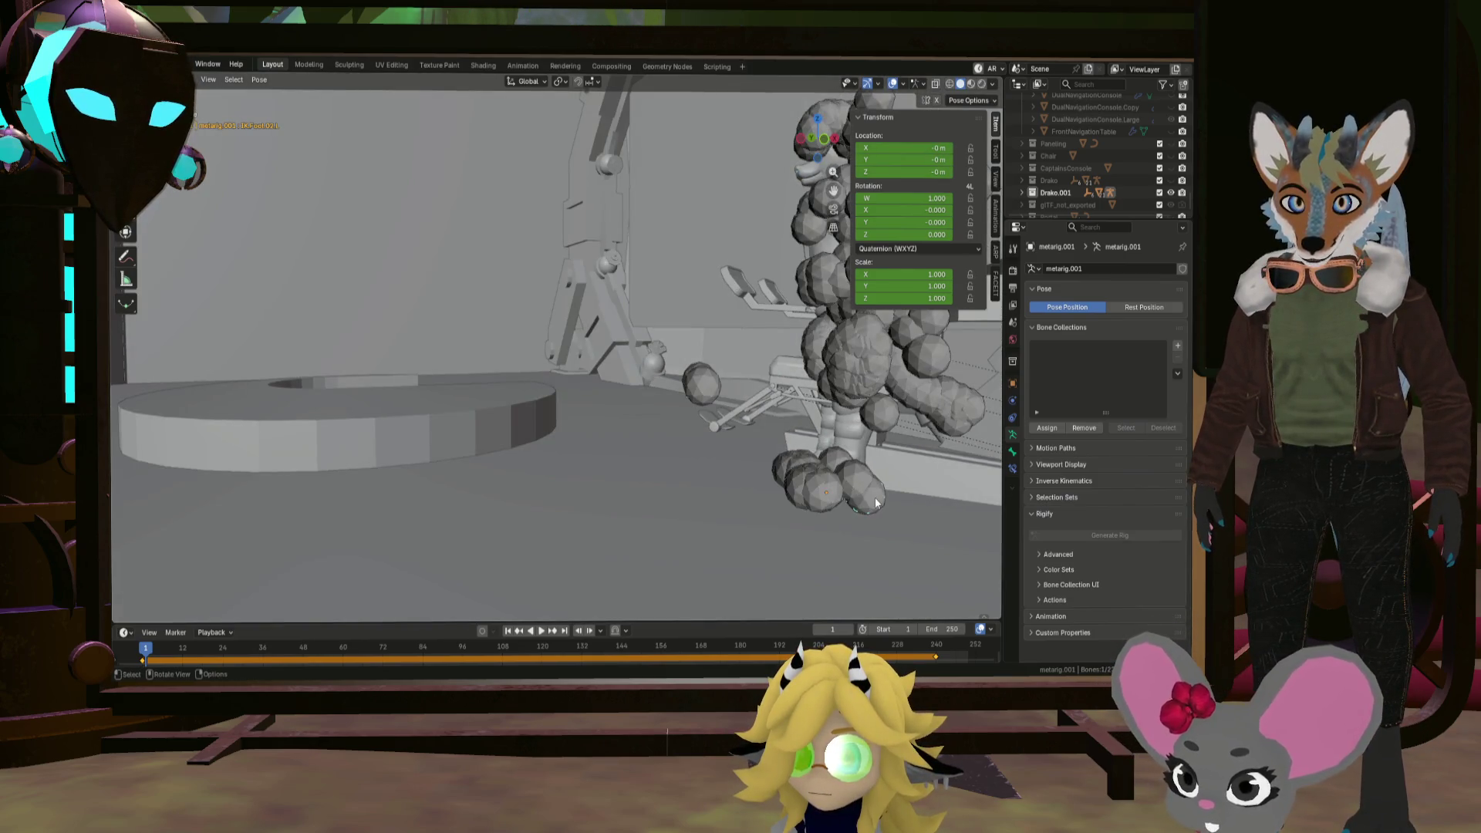
pyautogui.click(822, 493)
pyautogui.press('g')
pyautogui.press('Escape')
pyautogui.press('g')
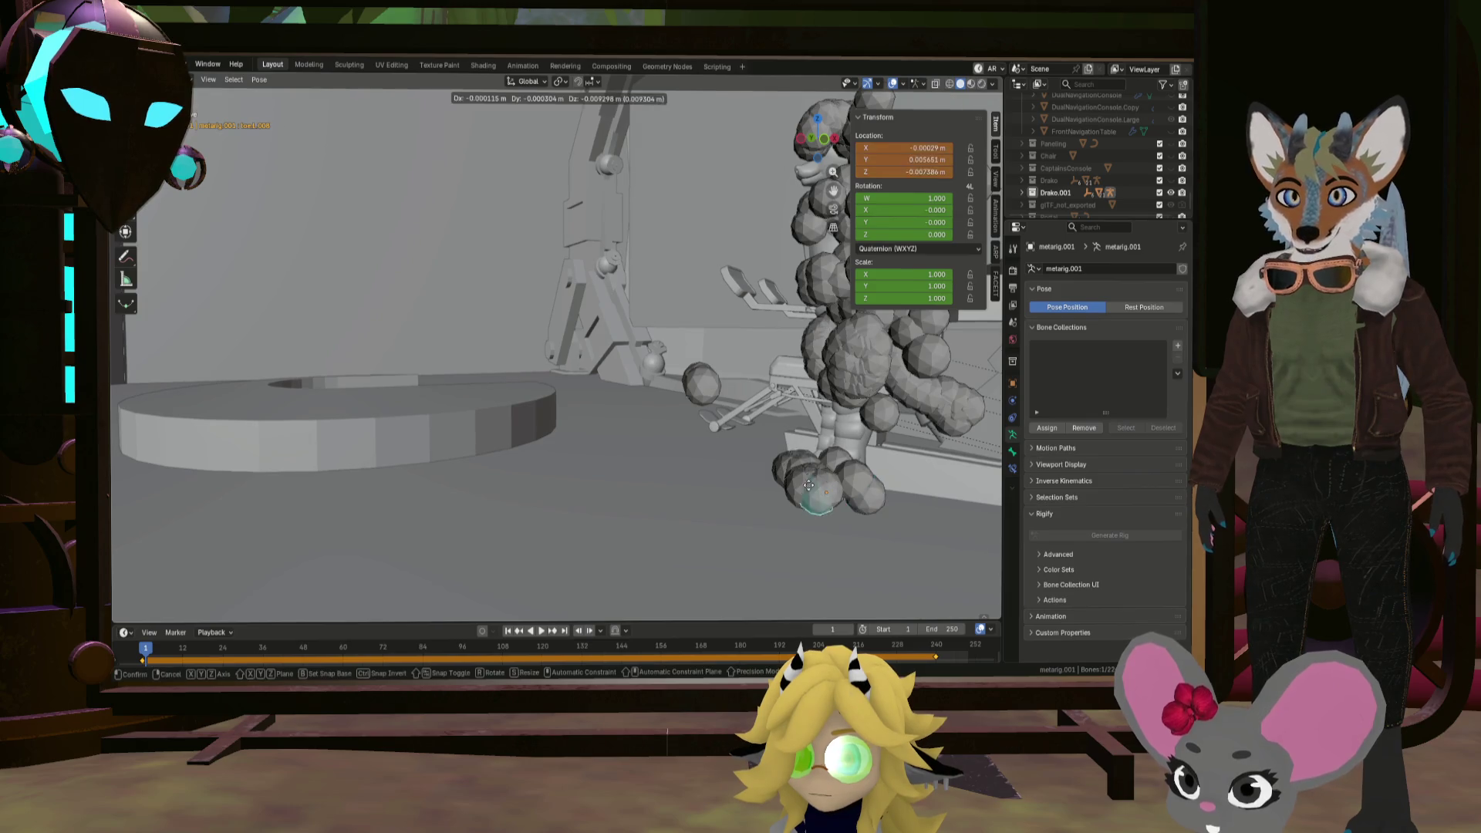
pyautogui.press('Escape')
pyautogui.moveTo(870, 440)
pyautogui.mouseDown(button='middle')
pyautogui.moveTo(747, 404)
pyautogui.moveTo(919, 479)
pyautogui.moveTo(775, 409)
pyautogui.moveTo(696, 346)
pyautogui.moveTo(762, 436)
pyautogui.mouseUp(button='middle')
pyautogui.press('KP_Divide')
pyautogui.press('g')
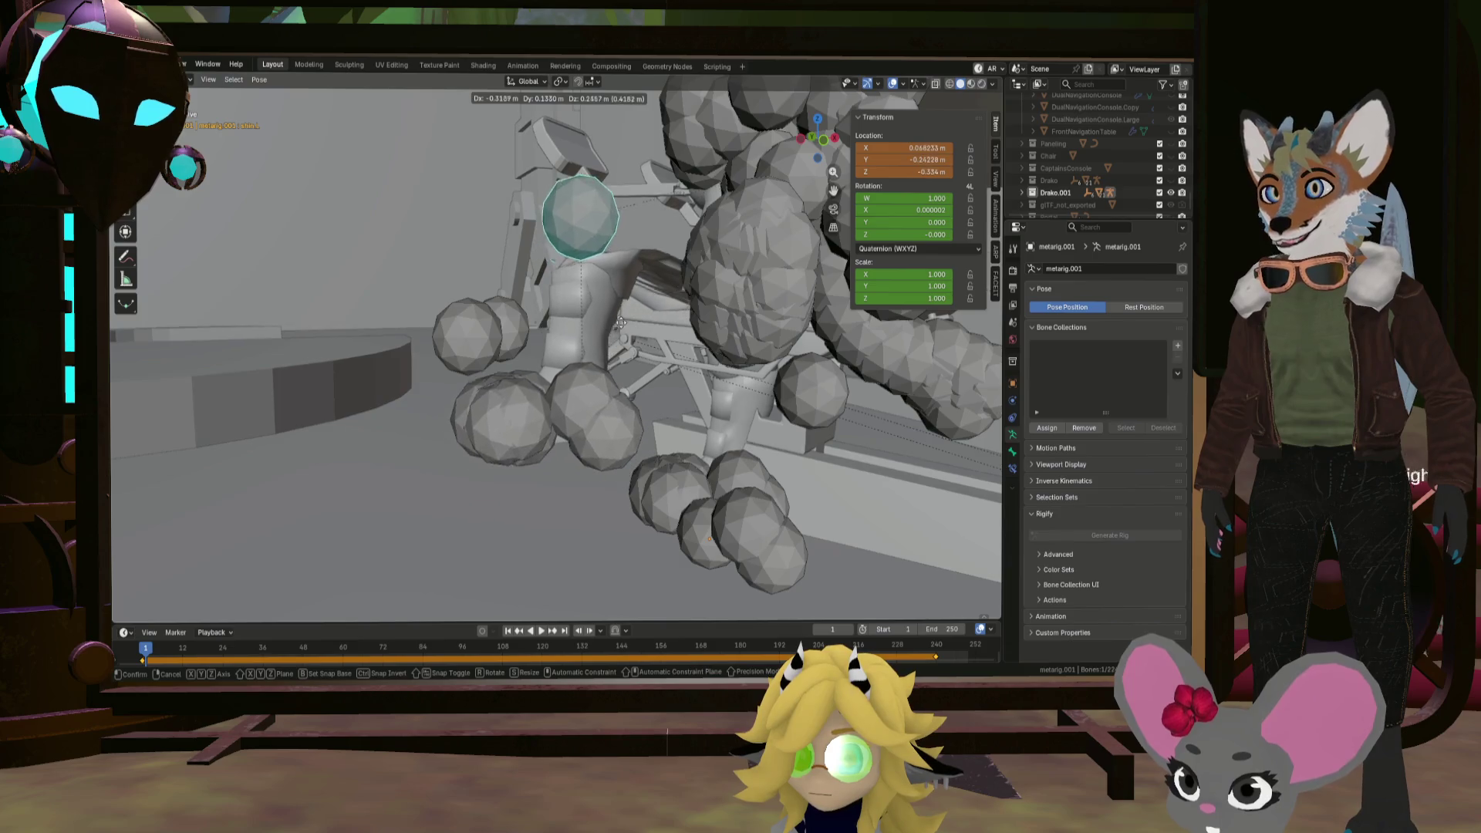
pyautogui.press('Escape')
pyautogui.moveTo(662, 324)
pyautogui.mouseDown(button='middle')
pyautogui.moveTo(659, 341)
pyautogui.moveTo(730, 355)
pyautogui.moveTo(719, 372)
pyautogui.moveTo(713, 351)
pyautogui.moveTo(792, 333)
pyautogui.mouseUp(button='middle')
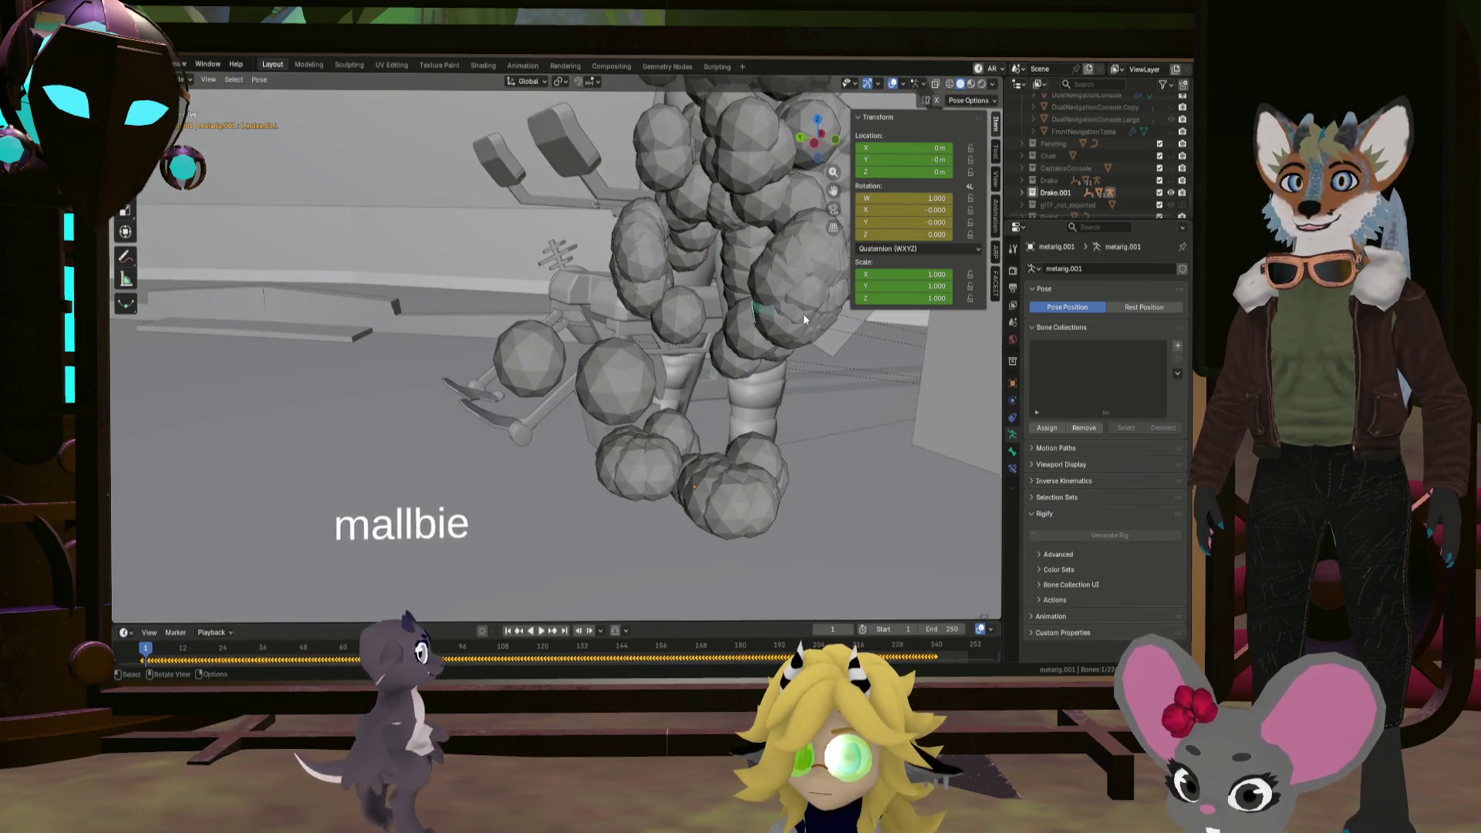
pyautogui.click(803, 313)
pyautogui.click(1014, 452)
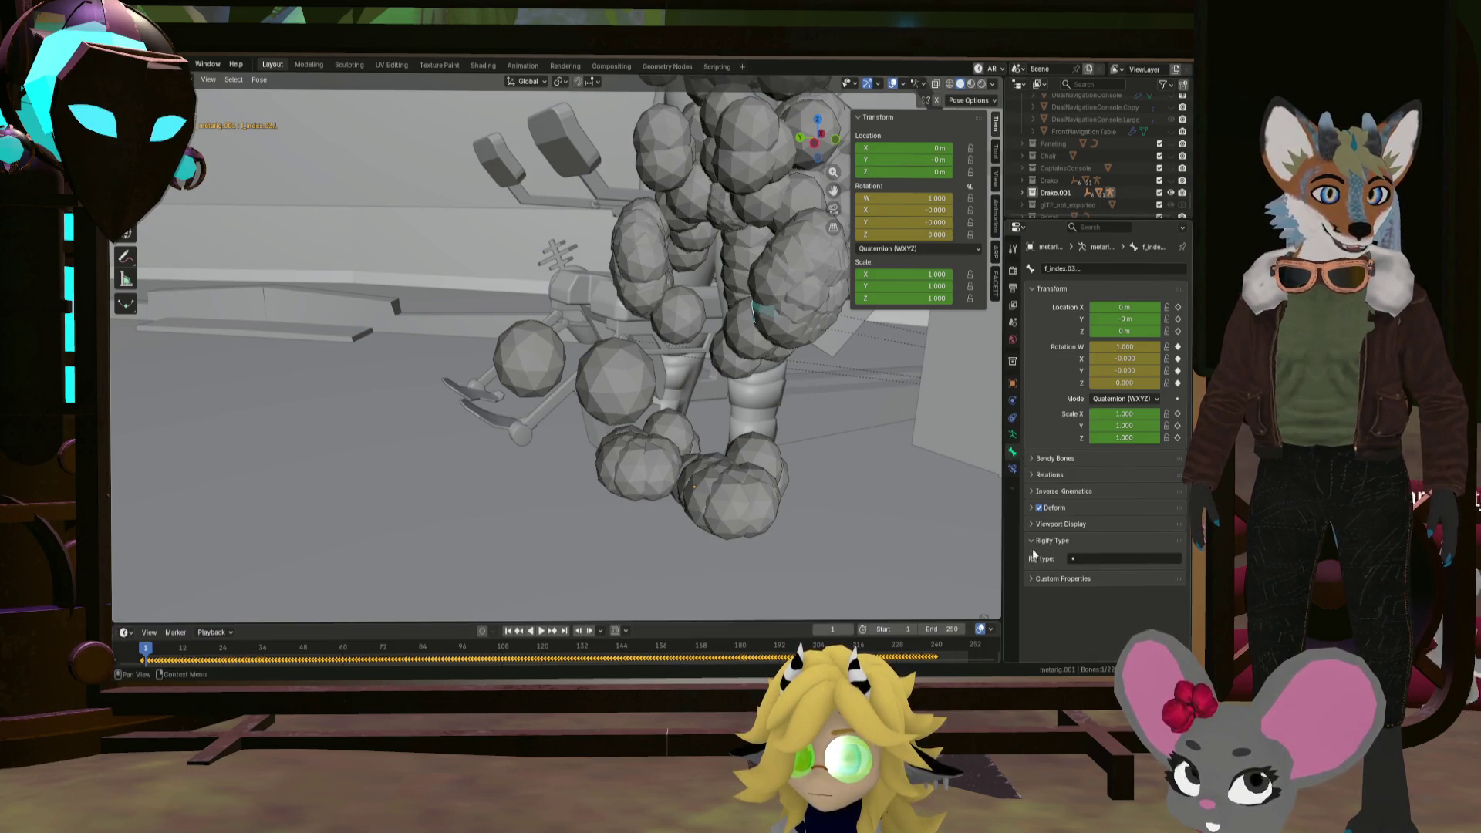
# Step: Select toe.L.007, then with all bones selected clear the Icosphere custom shape
pyautogui.click(1113, 555)
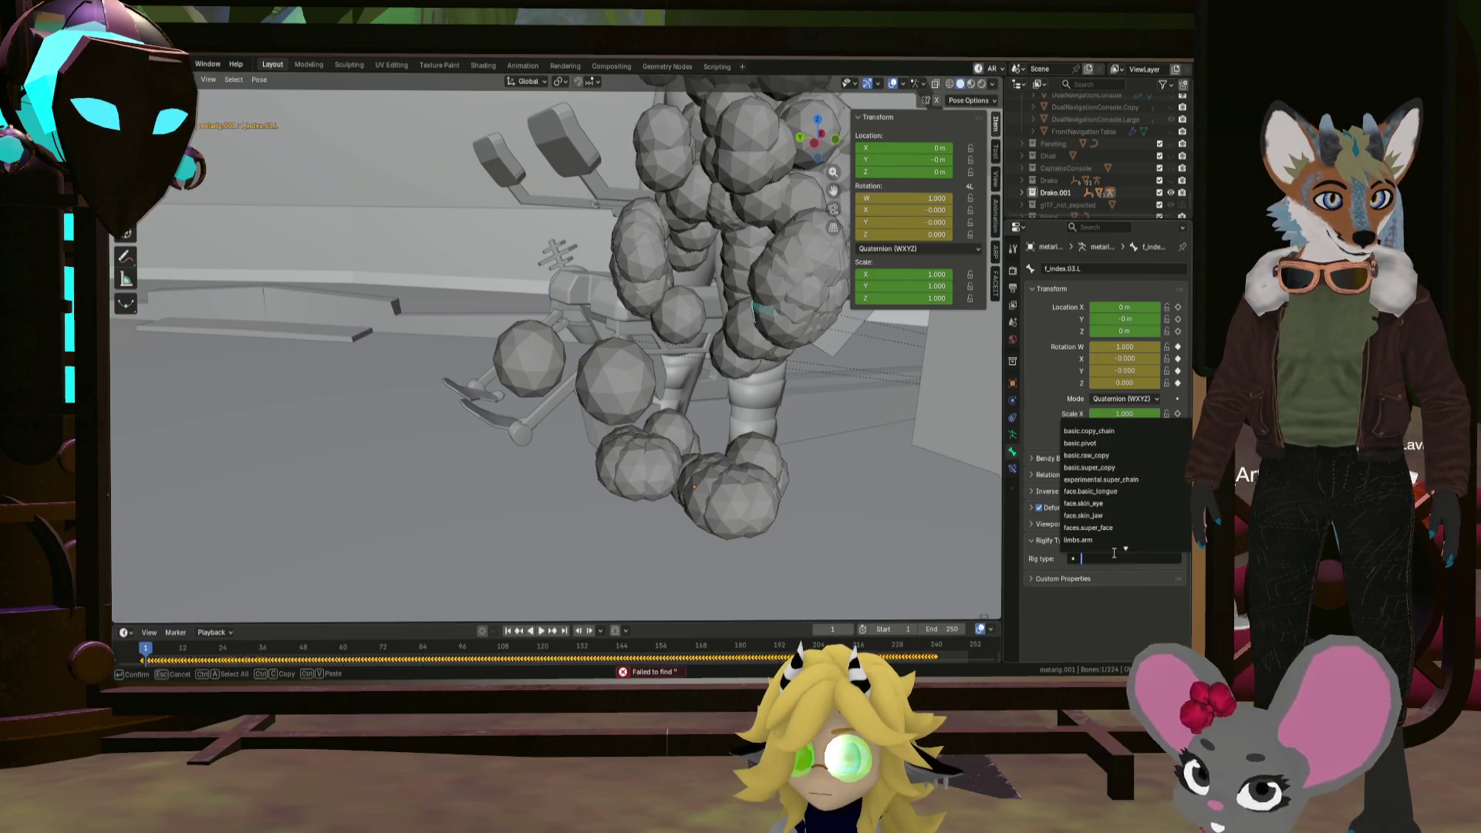
pyautogui.click(760, 439)
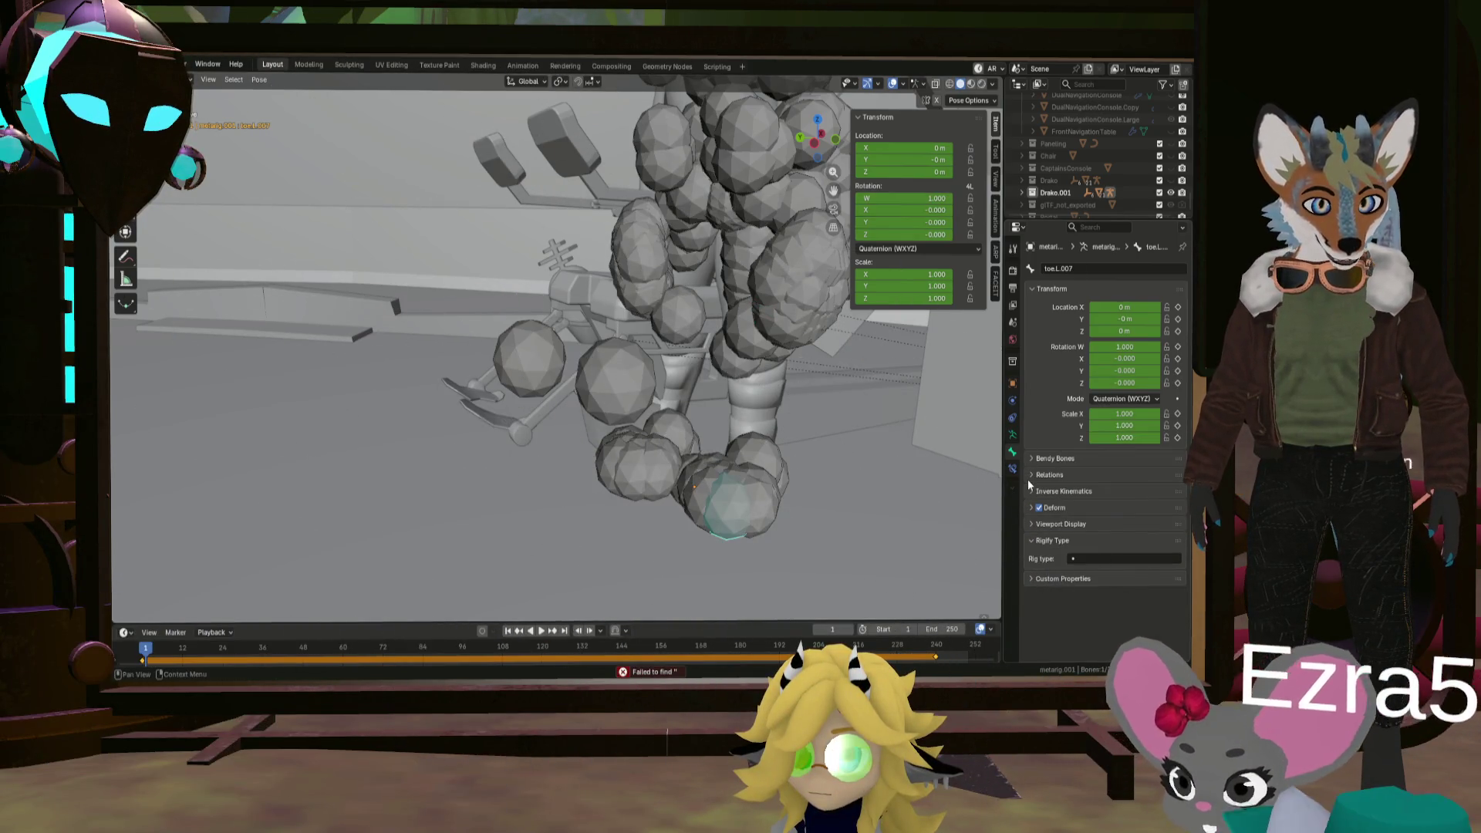
pyautogui.click(1038, 524)
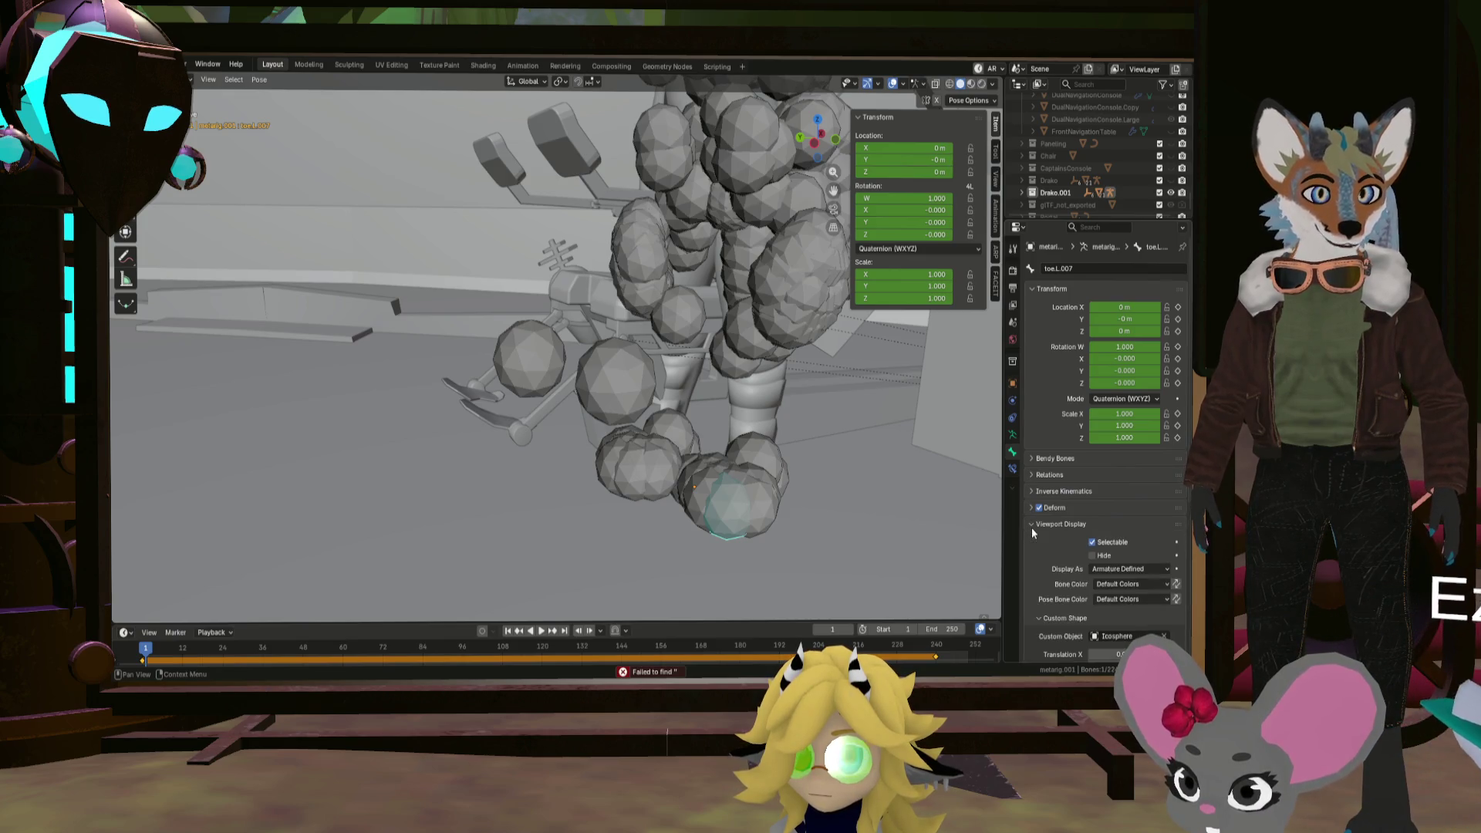
pyautogui.scroll(-2, 1095, 551)
pyautogui.scroll(-1, 1096, 551)
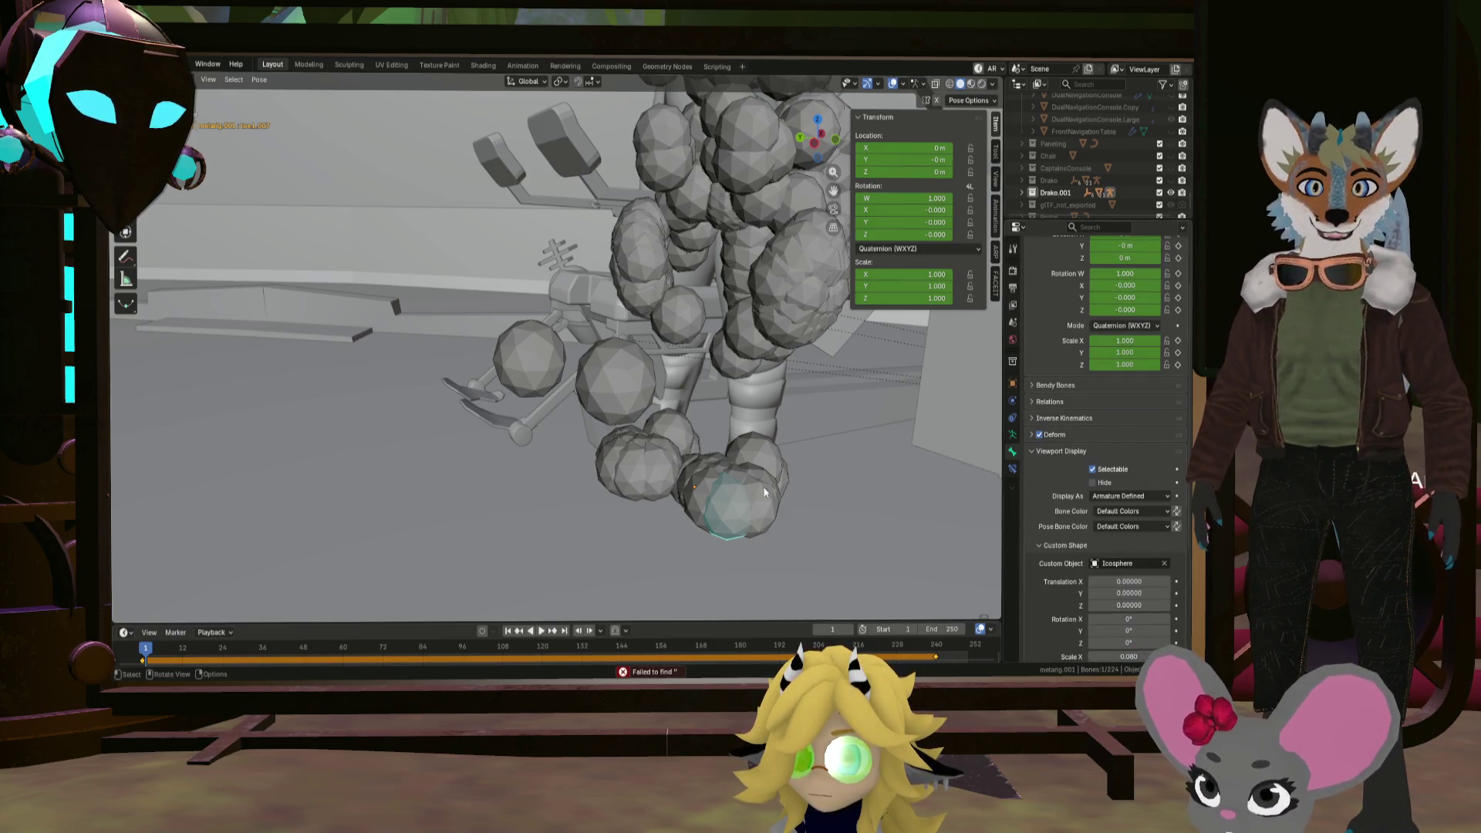
pyautogui.press('a')
pyautogui.click(1165, 564)
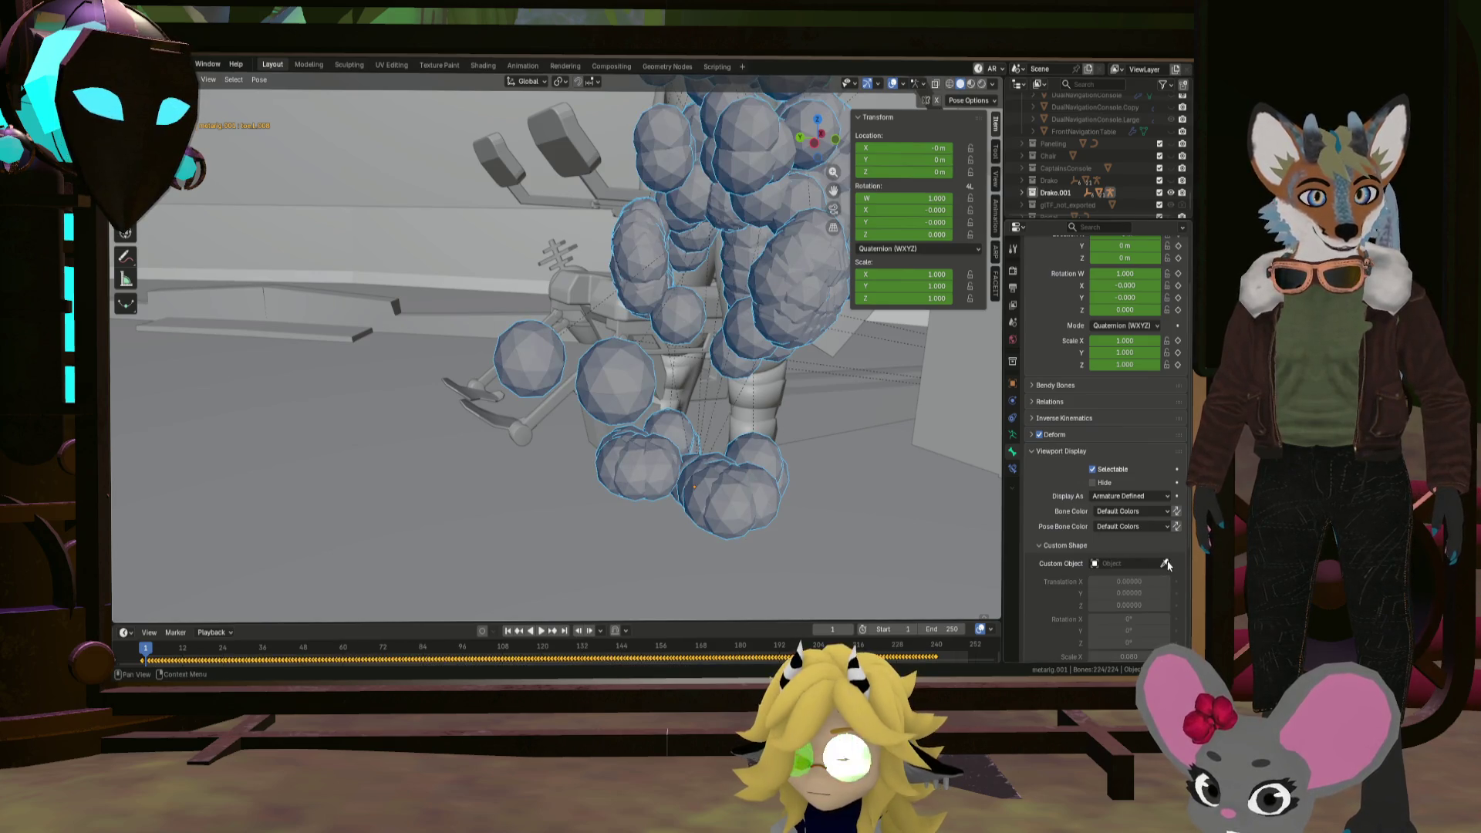
# Step: Try B-Bone and other display styles, settling on Stick bones
pyautogui.click(1129, 564)
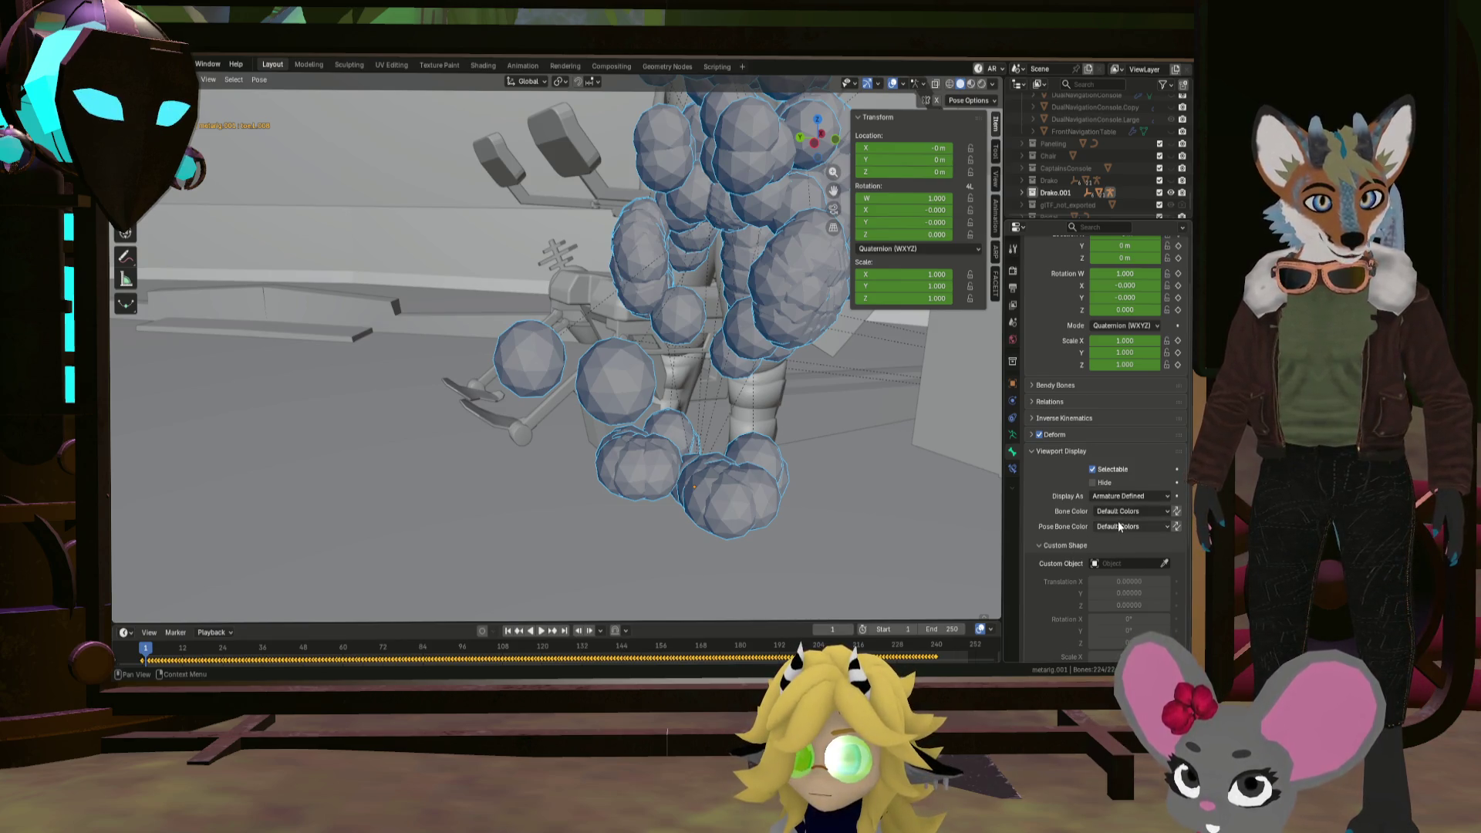
pyautogui.click(1124, 498)
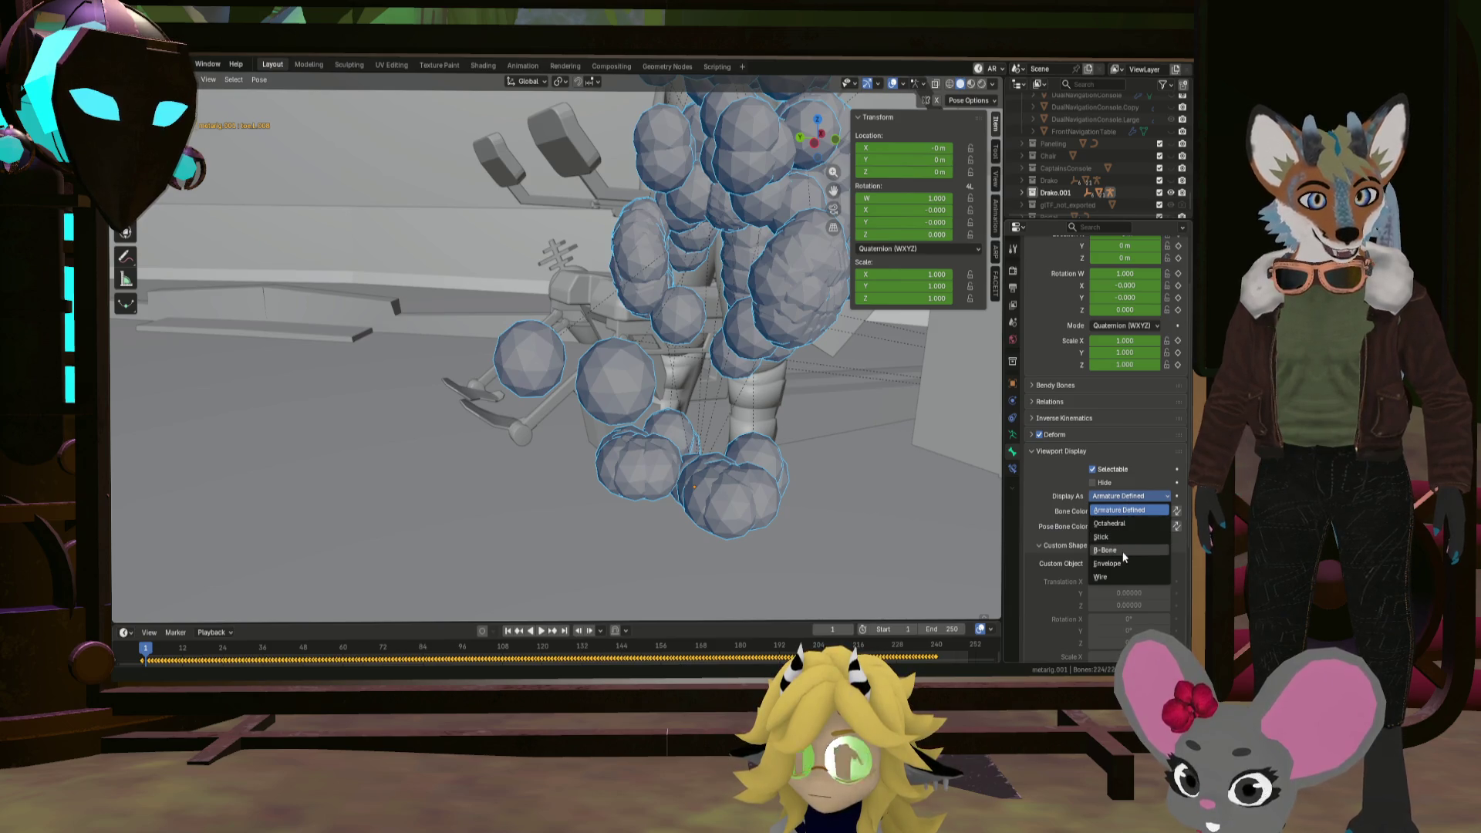
pyautogui.click(1122, 551)
pyautogui.click(1126, 496)
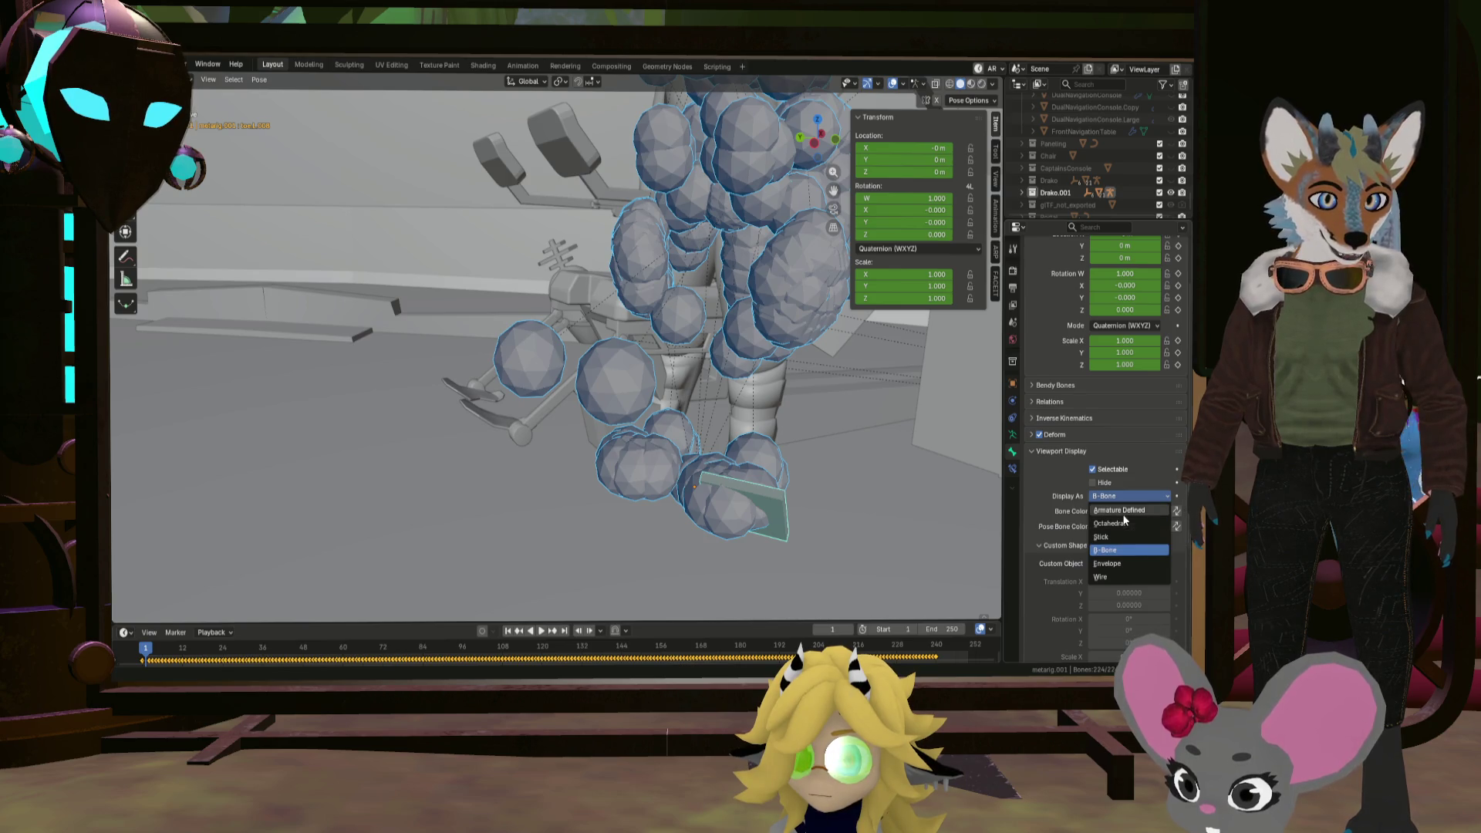
pyautogui.click(1123, 511)
pyautogui.click(1126, 496)
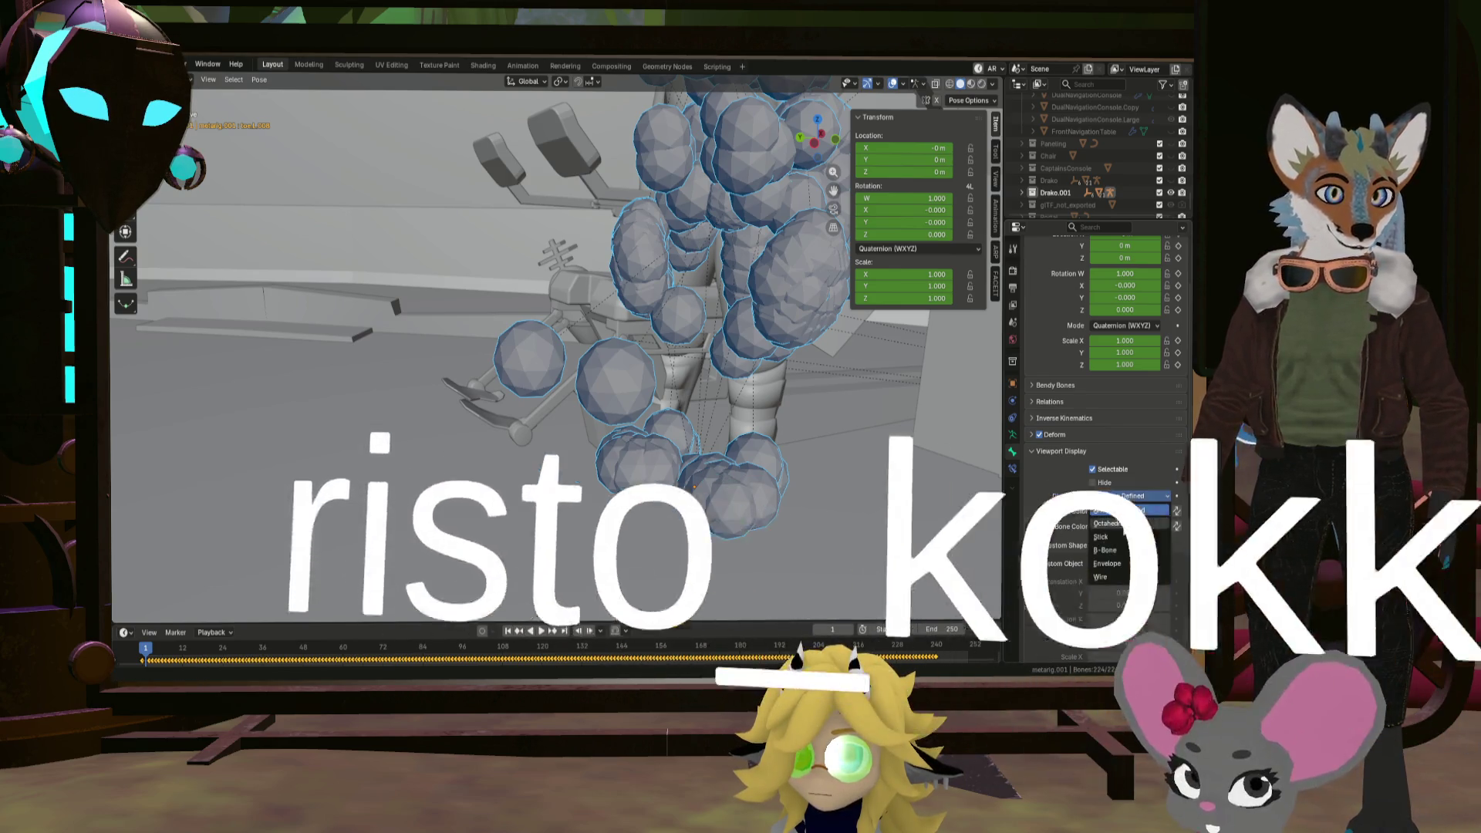
pyautogui.click(1122, 538)
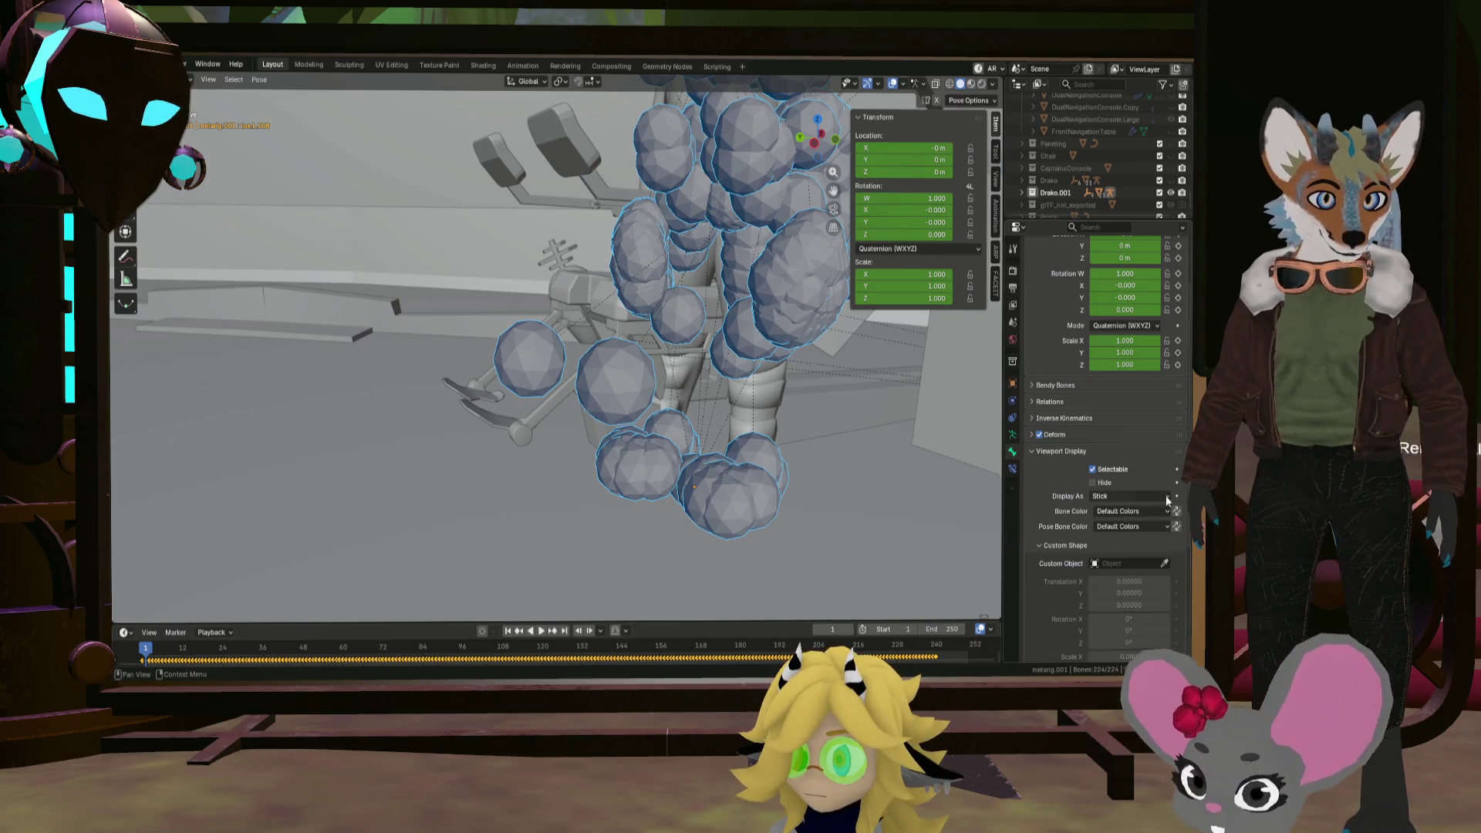
# Step: Box-select the rig's foot bones and move them toward the seat
pyautogui.moveTo(764, 432); pyautogui.dragTo(788, 436, button='middle')
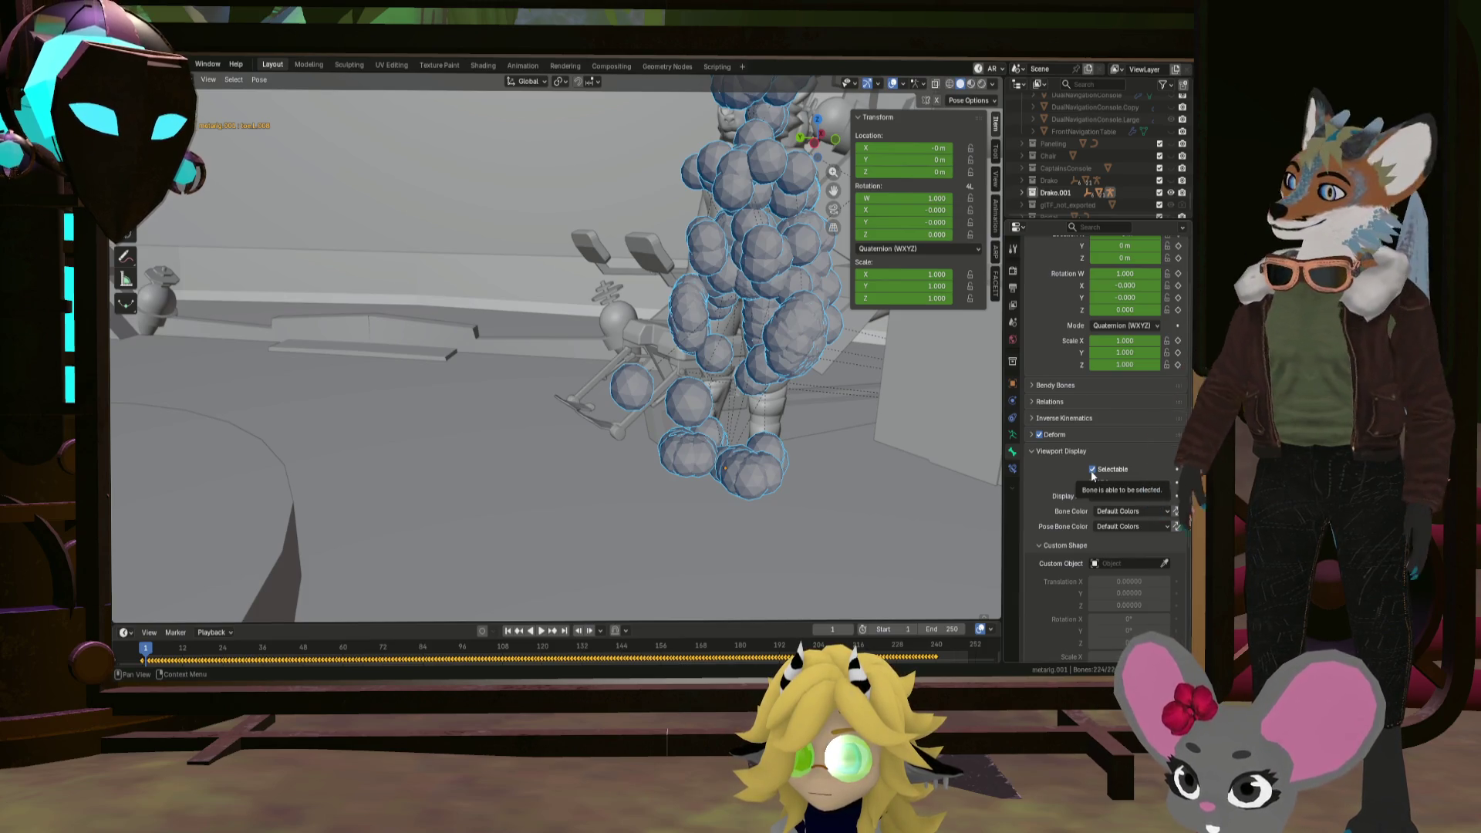
pyautogui.moveTo(785, 404)
pyautogui.mouseDown(button='middle')
pyautogui.moveTo(735, 435)
pyautogui.moveTo(754, 435)
pyautogui.moveTo(685, 418)
pyautogui.moveTo(742, 486)
pyautogui.moveTo(733, 556)
pyautogui.moveTo(604, 577)
pyautogui.mouseUp(button='middle')
pyautogui.click(731, 572)
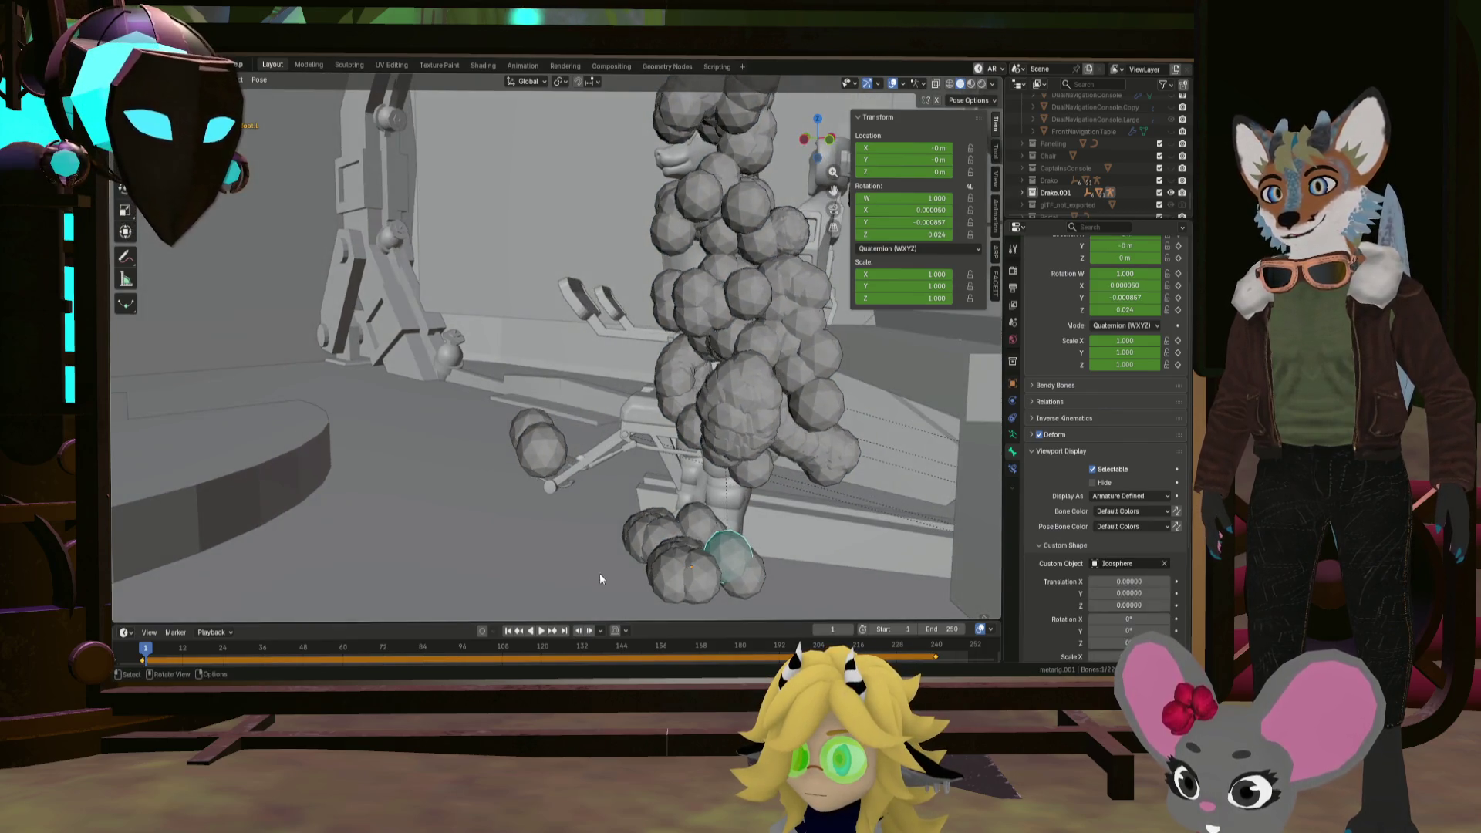
pyautogui.moveTo(581, 596); pyautogui.dragTo(794, 513)
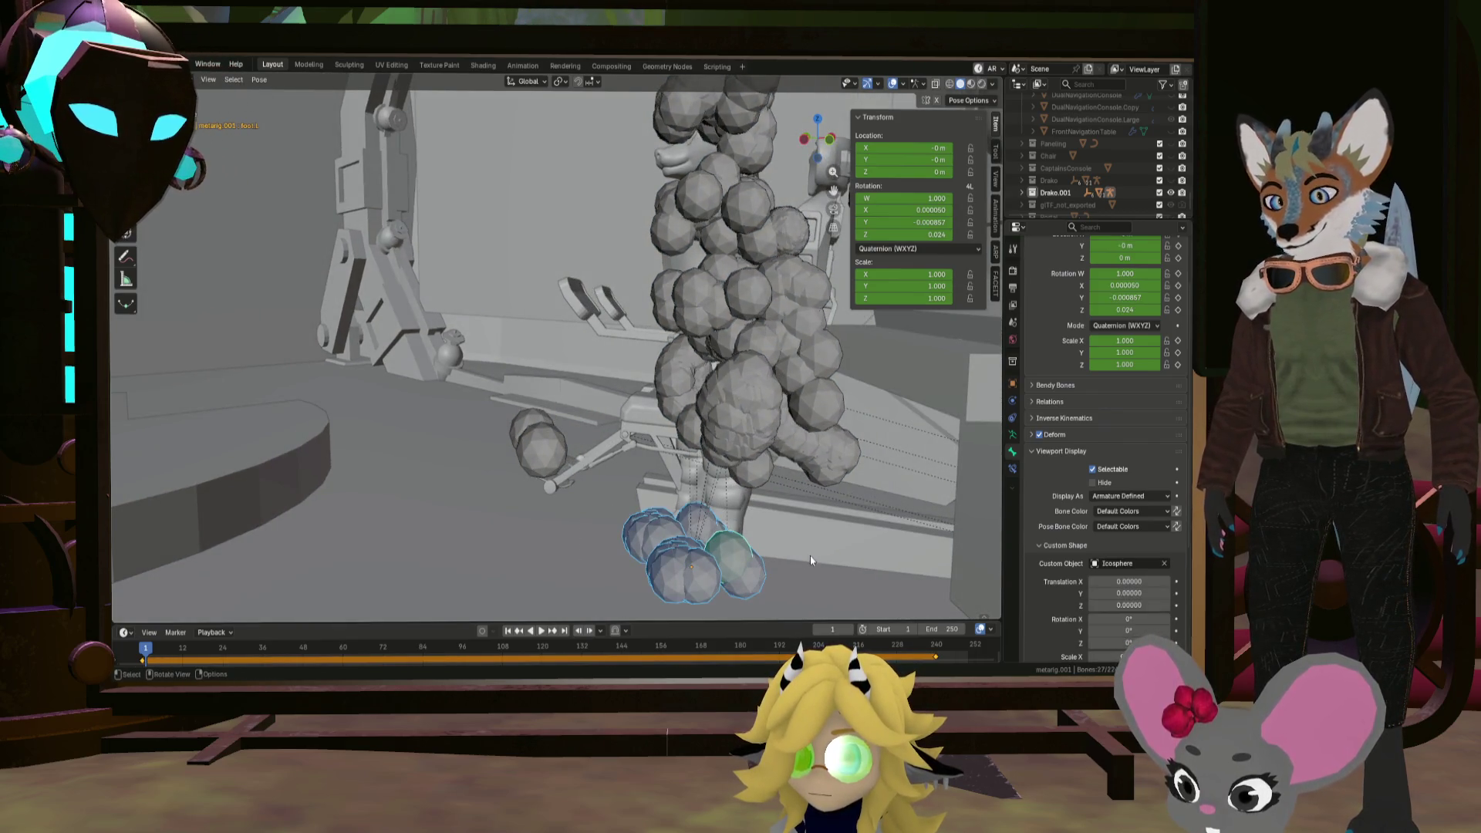
pyautogui.press('g')
pyautogui.click(698, 427)
pyautogui.moveTo(698, 427)
pyautogui.mouseDown(button='middle')
pyautogui.moveTo(660, 464)
pyautogui.moveTo(551, 468)
pyautogui.mouseUp(button='middle')
# Step: Clear the foot bones' rotation with Alt+R, keeping them at the seat
pyautogui.keyDown('shift'); pyautogui.click(550, 468); pyautogui.keyUp('shift')
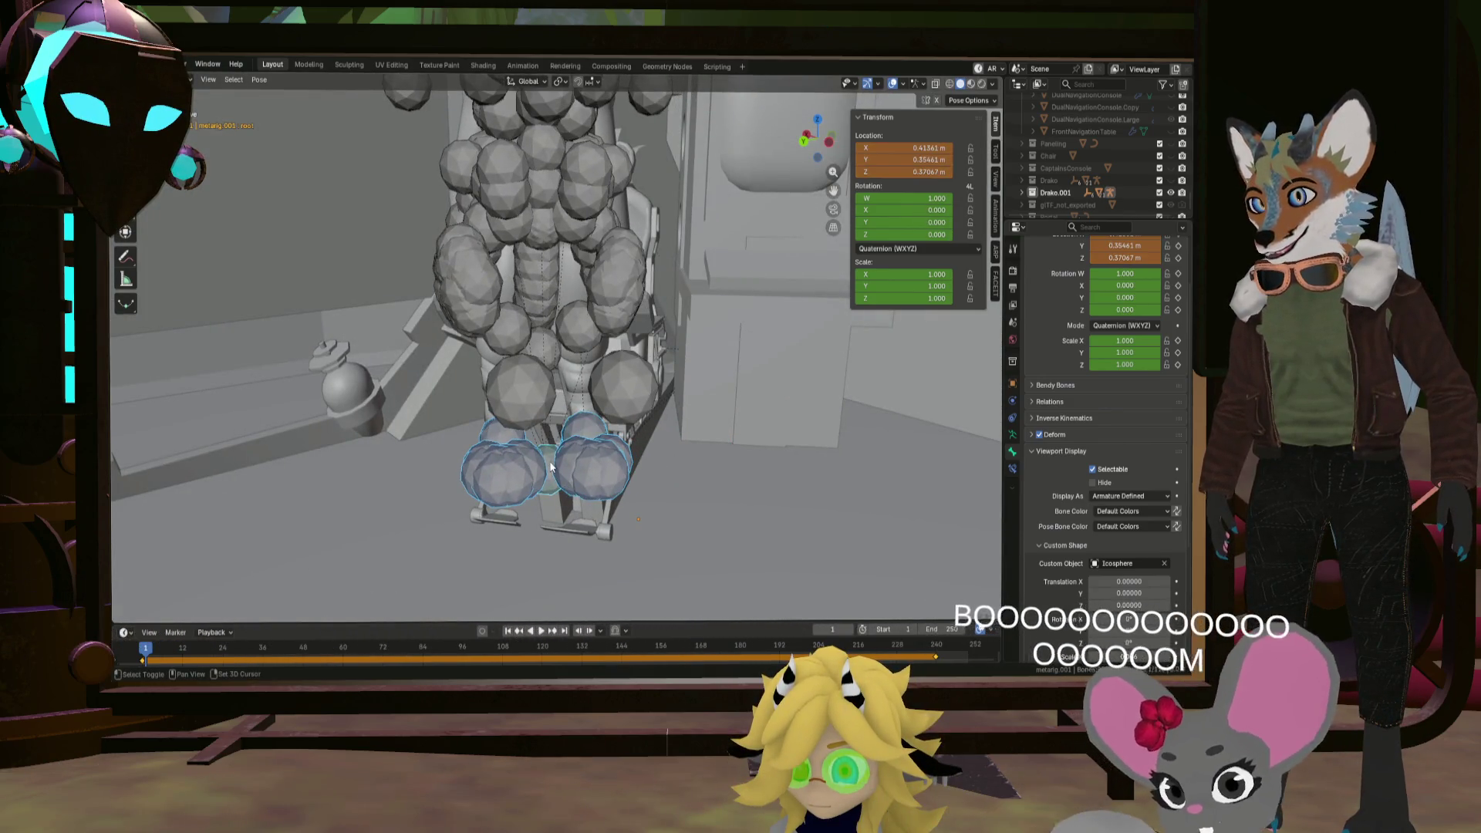
pyautogui.hotkey('alt', 'r')
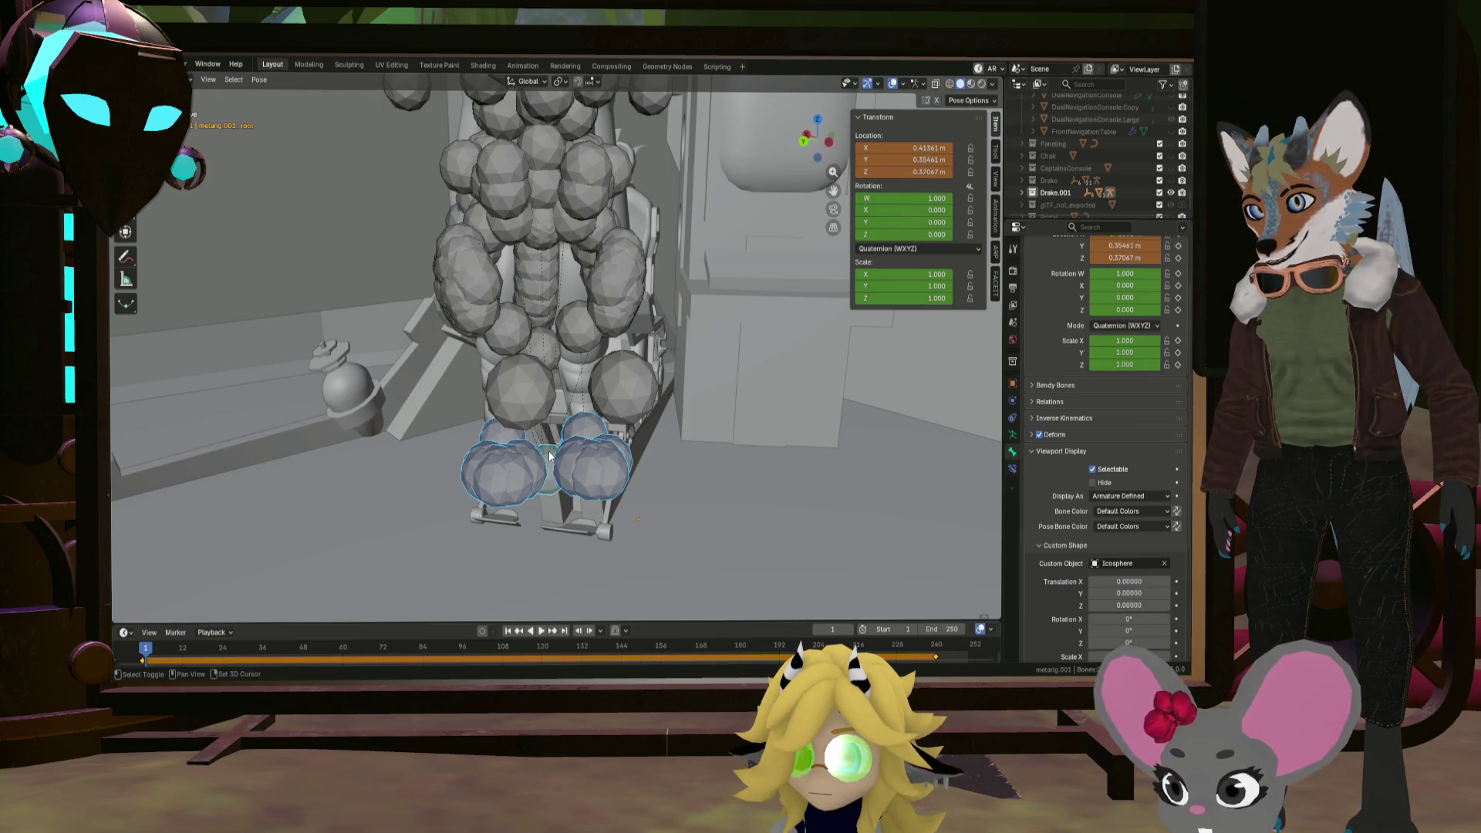
pyautogui.moveTo(570, 462); pyautogui.dragTo(632, 471, button='middle')
pyautogui.press('g')
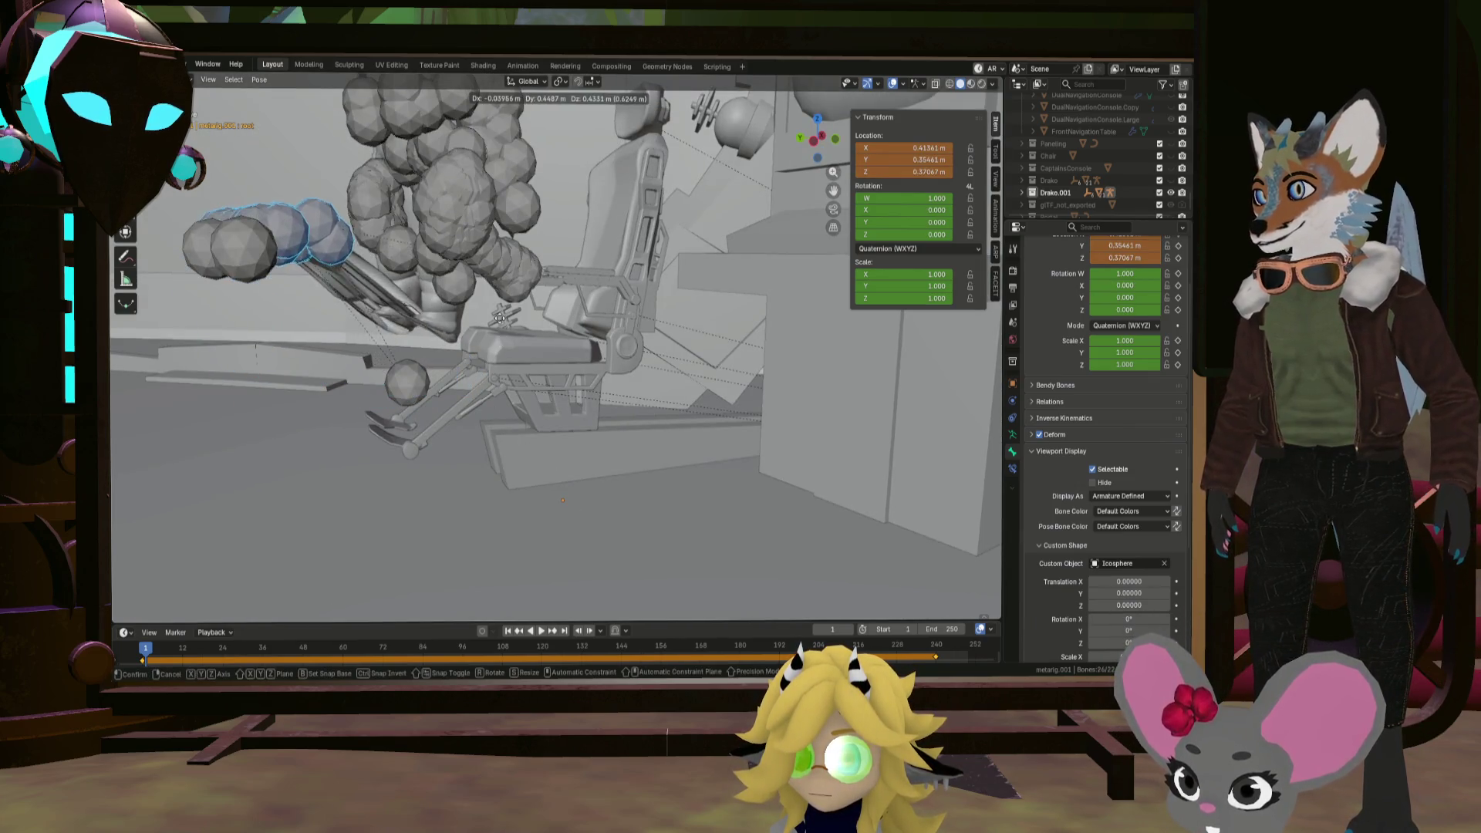
pyautogui.moveTo(506, 339)
pyautogui.mouseDown(button='middle')
pyautogui.moveTo(510, 378)
pyautogui.moveTo(665, 492)
pyautogui.moveTo(600, 391)
pyautogui.moveTo(756, 412)
pyautogui.moveTo(755, 399)
pyautogui.moveTo(688, 545)
pyautogui.mouseUp(button='middle')
pyautogui.rightClick(632, 353)
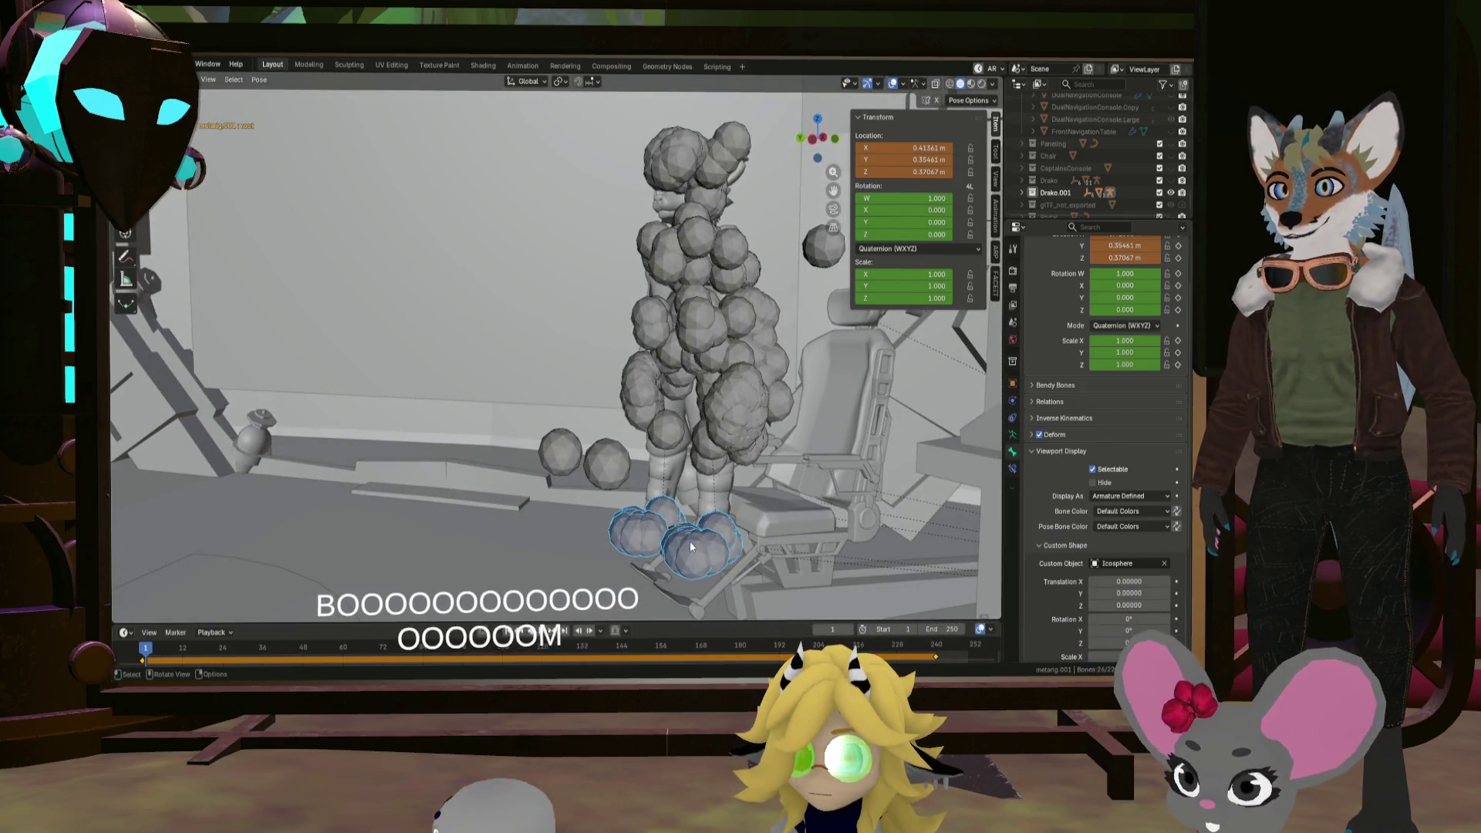
pyautogui.scroll(3, 702, 544)
pyautogui.scroll(-1, 692, 540)
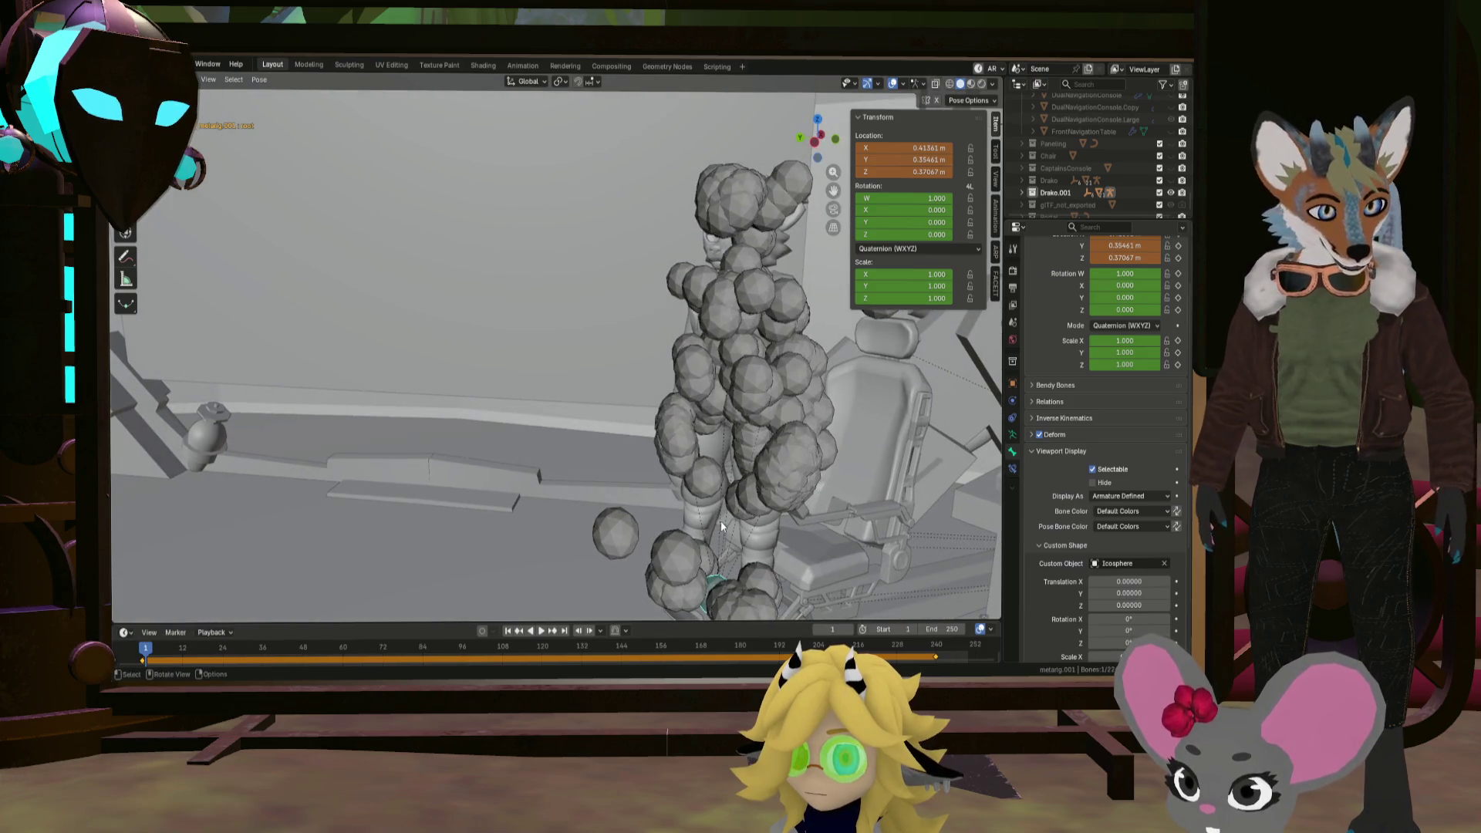
# Step: Rotate the rig's root around Z and slide it horizontally toward the chair
pyautogui.press('r')
pyautogui.press('z')
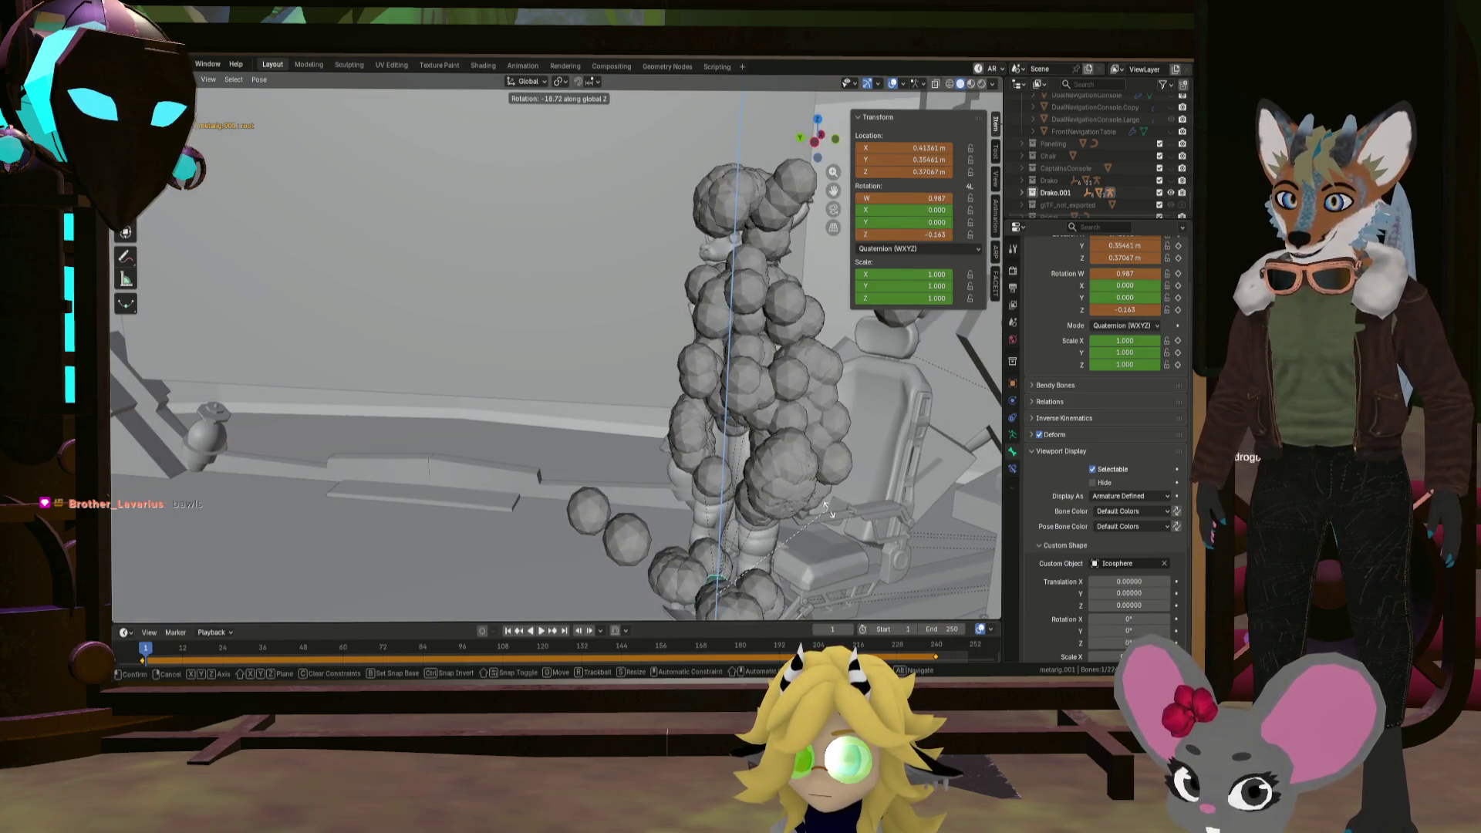
pyautogui.click(829, 518)
pyautogui.moveTo(801, 526)
pyautogui.mouseDown(button='middle')
pyautogui.moveTo(593, 415)
pyautogui.moveTo(602, 431)
pyautogui.mouseUp(button='middle')
pyautogui.press('g')
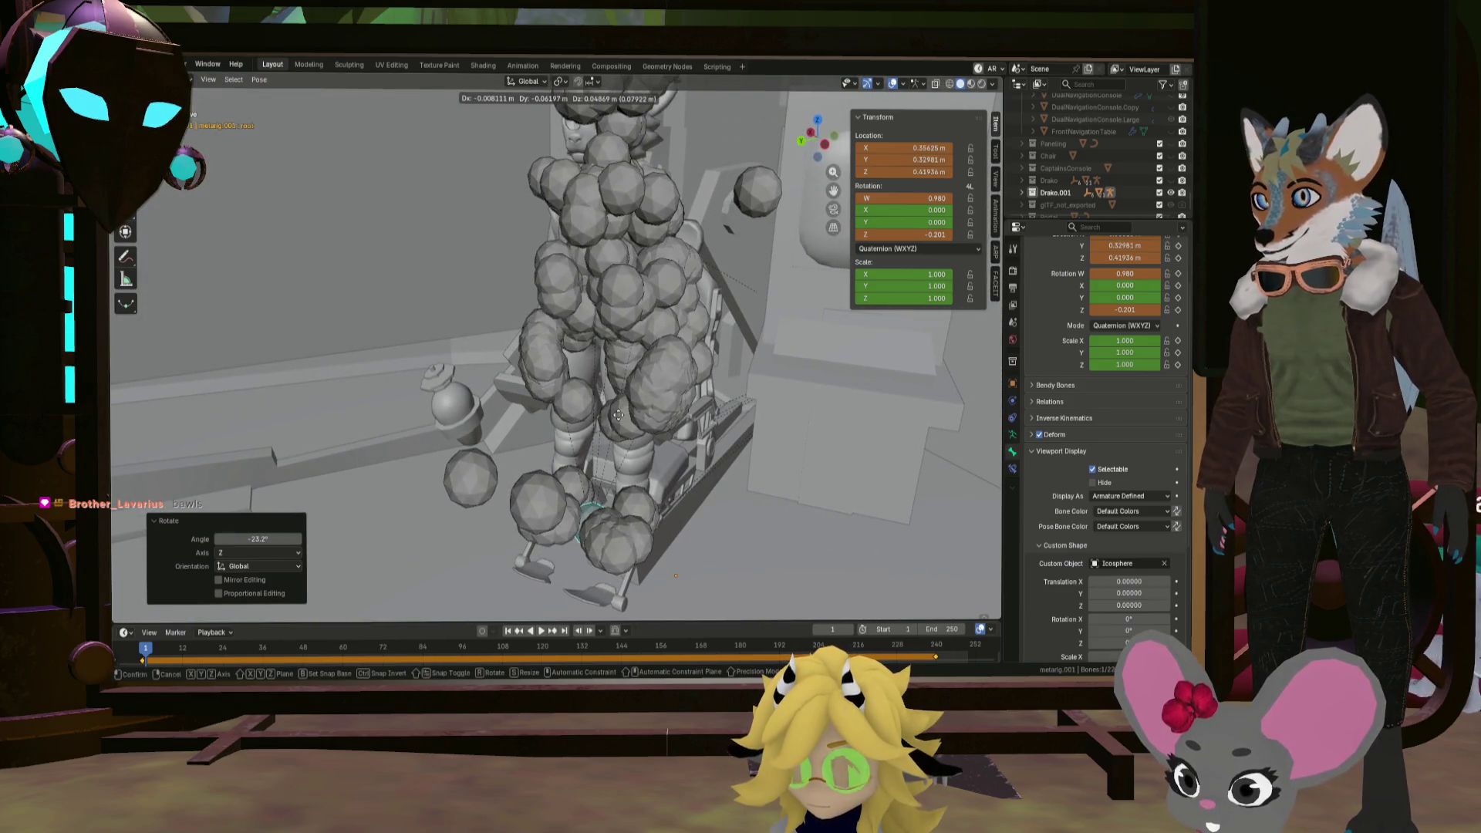
pyautogui.hotkey('shift', 'z')
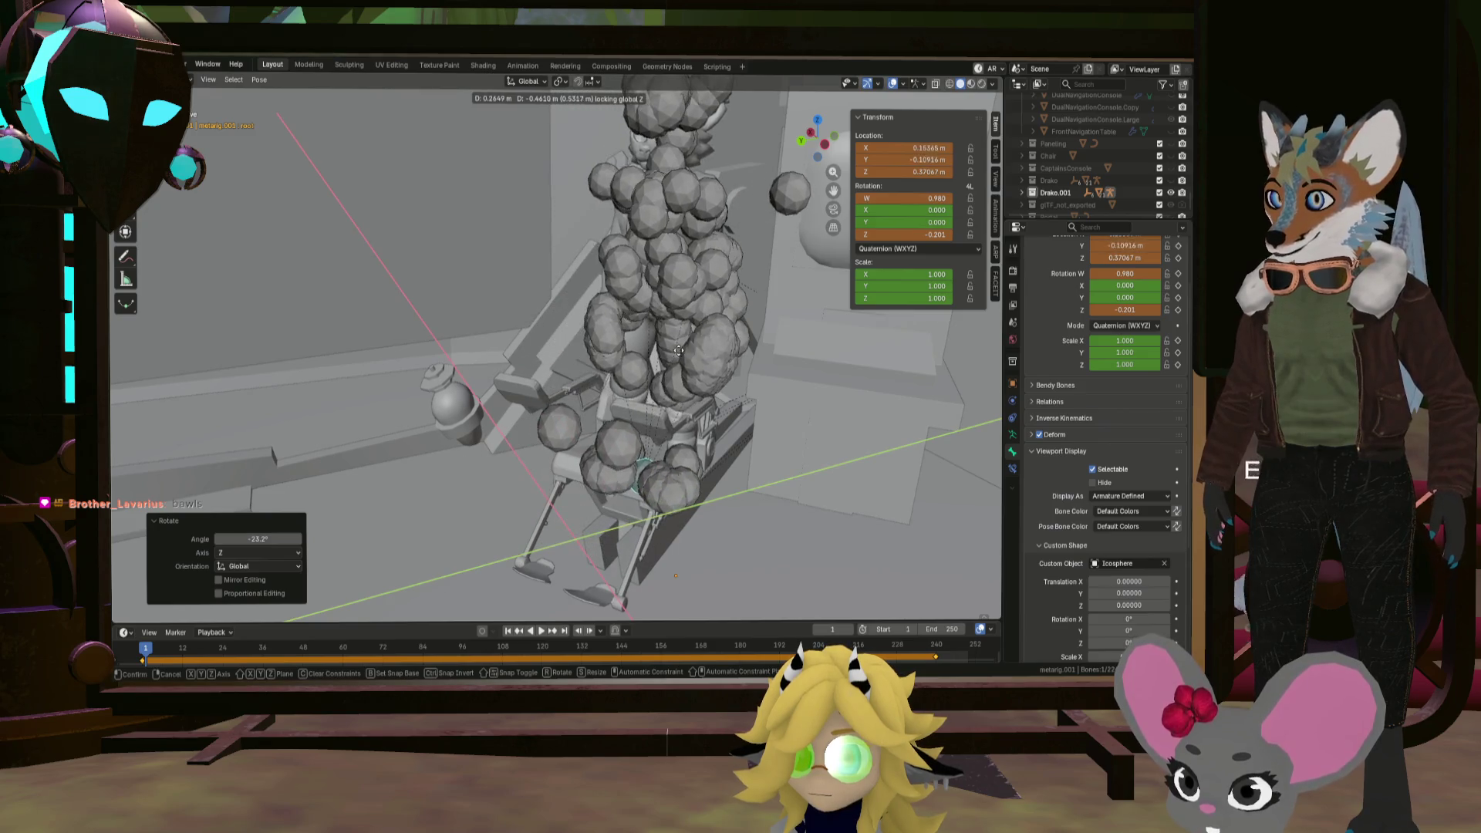
pyautogui.click(679, 346)
pyautogui.moveTo(679, 346)
pyautogui.mouseDown(button='middle')
pyautogui.moveTo(719, 386)
pyautogui.moveTo(708, 400)
pyautogui.mouseUp(button='middle')
pyautogui.press('g')
pyautogui.hotkey('shift', 'z')
pyautogui.click(725, 401)
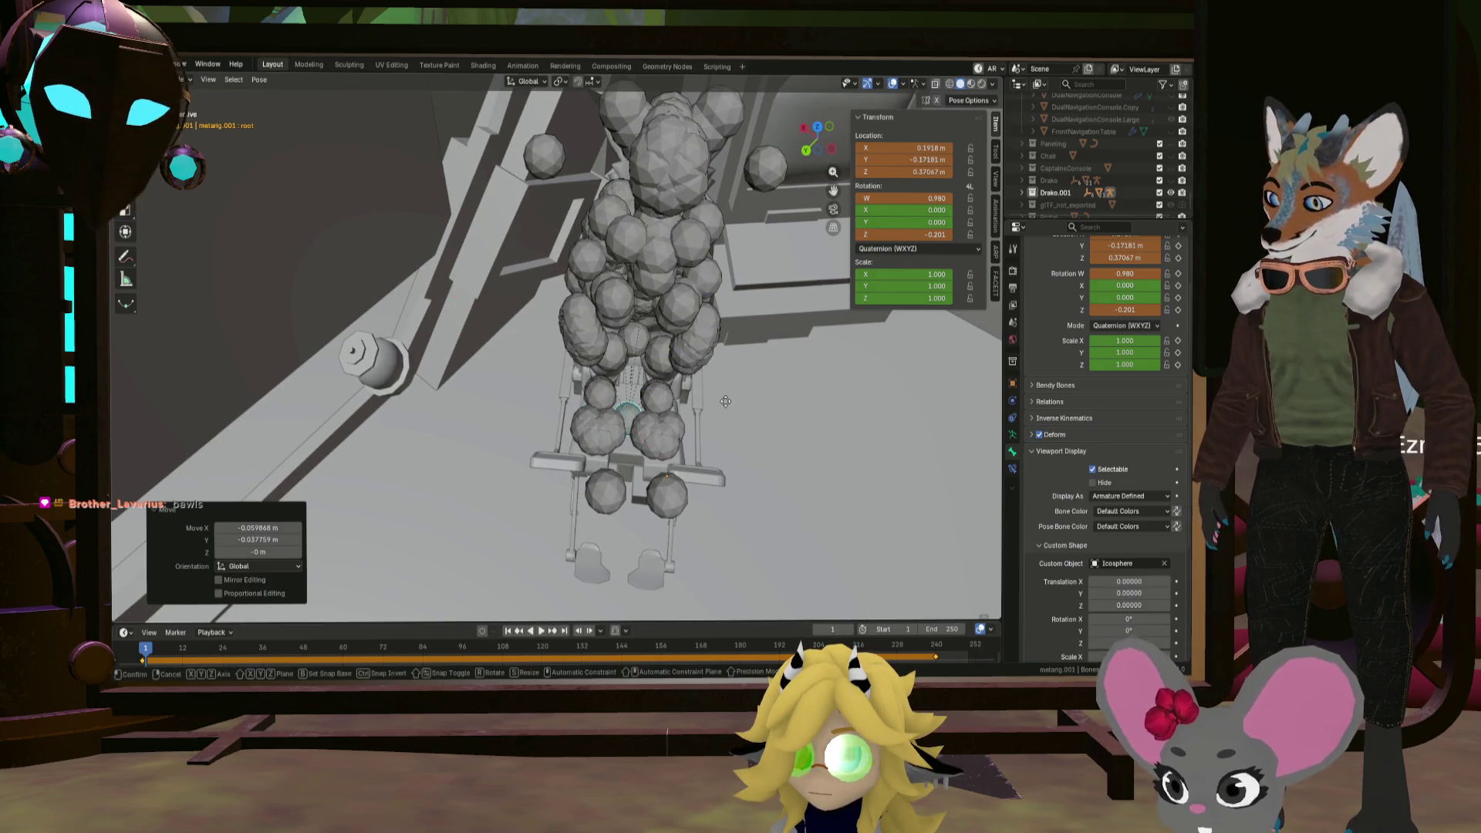
# Step: Lower the rig vertically into the seat with two Z moves
pyautogui.press('g')
pyautogui.press('z')
pyautogui.click(717, 445)
pyautogui.moveTo(705, 447)
pyautogui.mouseDown(button='middle')
pyautogui.moveTo(589, 402)
pyautogui.moveTo(608, 381)
pyautogui.moveTo(580, 377)
pyautogui.mouseUp(button='middle')
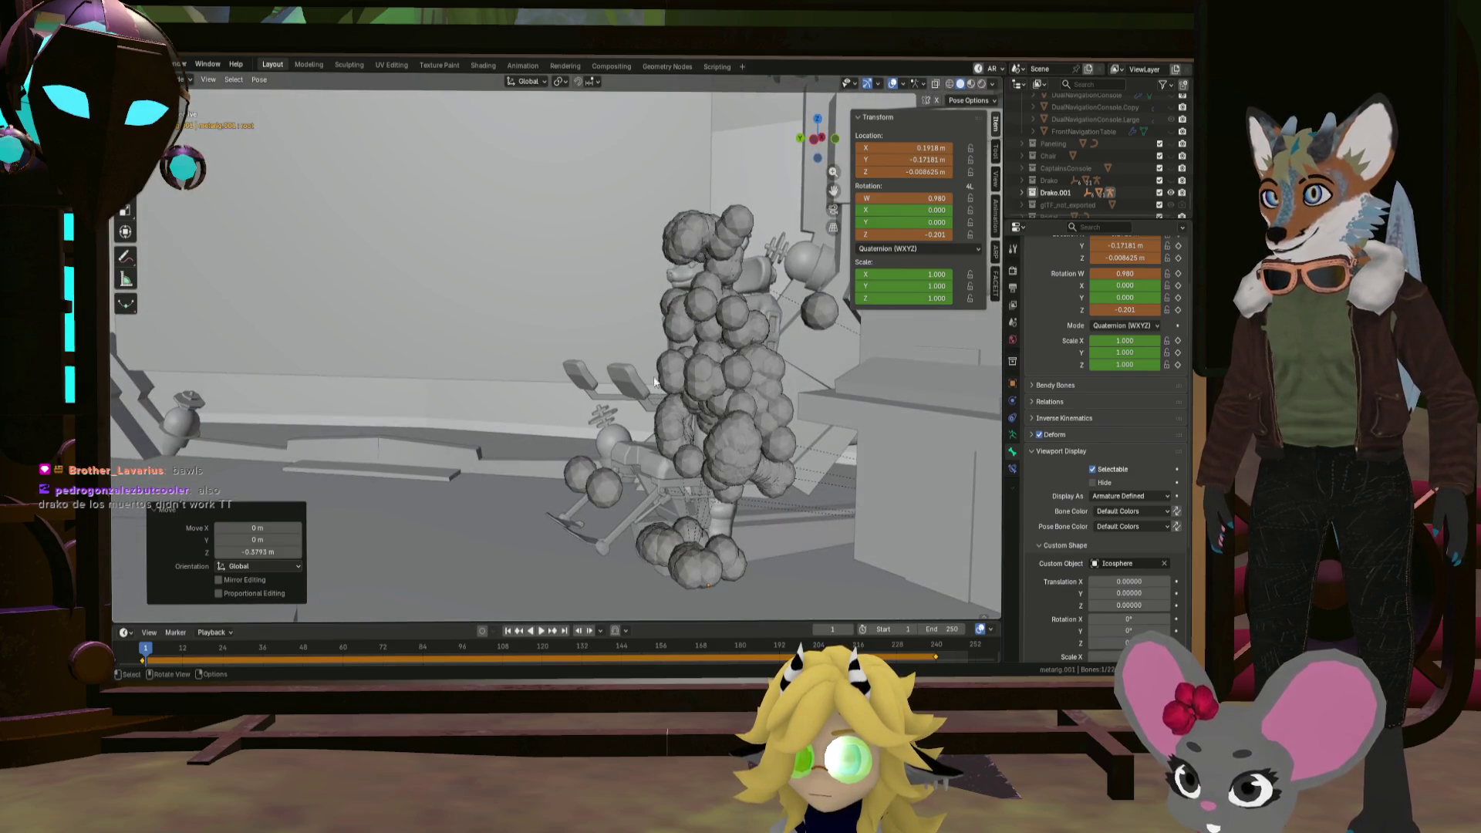
pyautogui.press('g')
pyautogui.press('z')
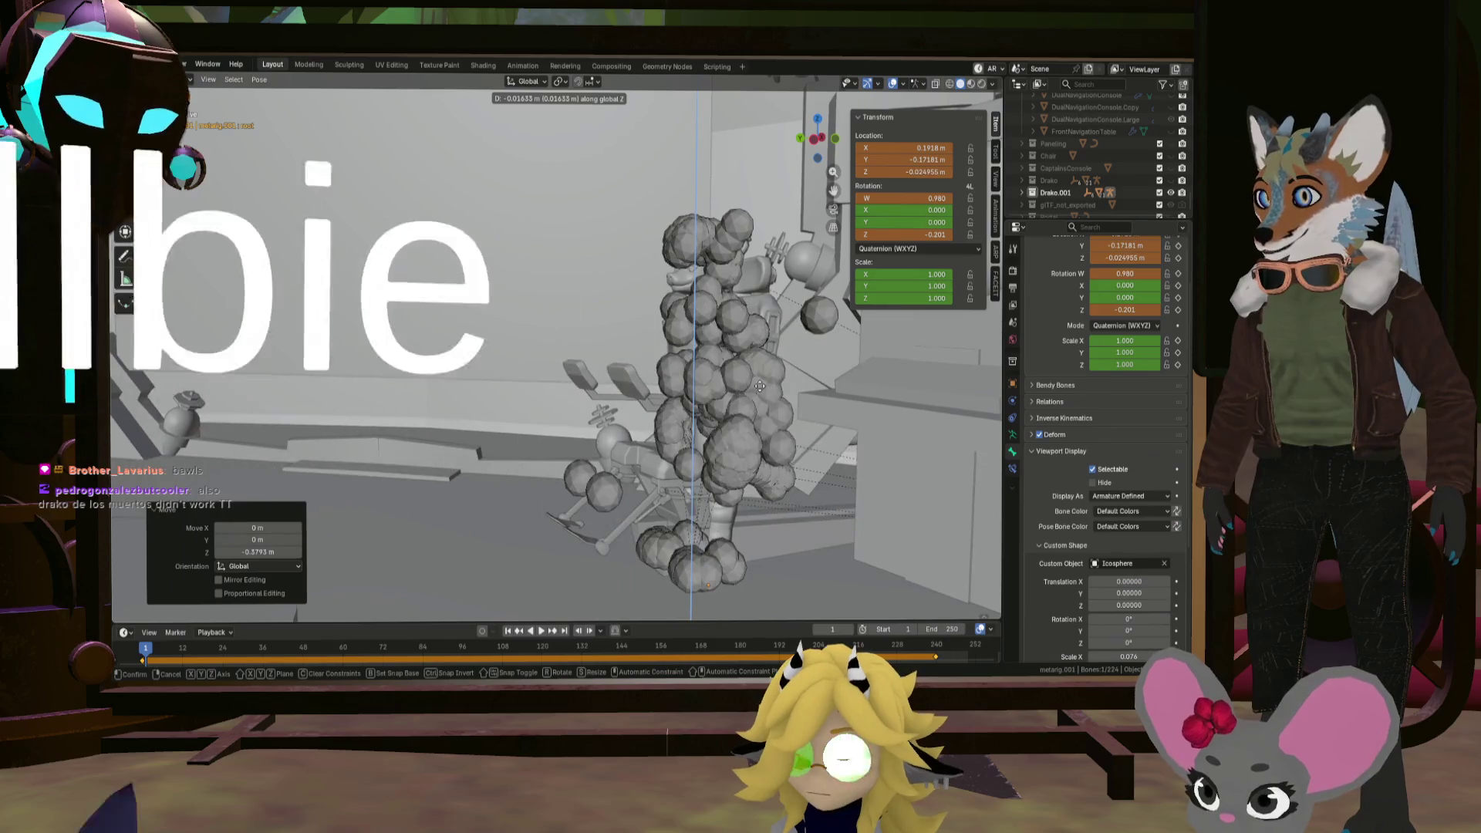
pyautogui.click(760, 390)
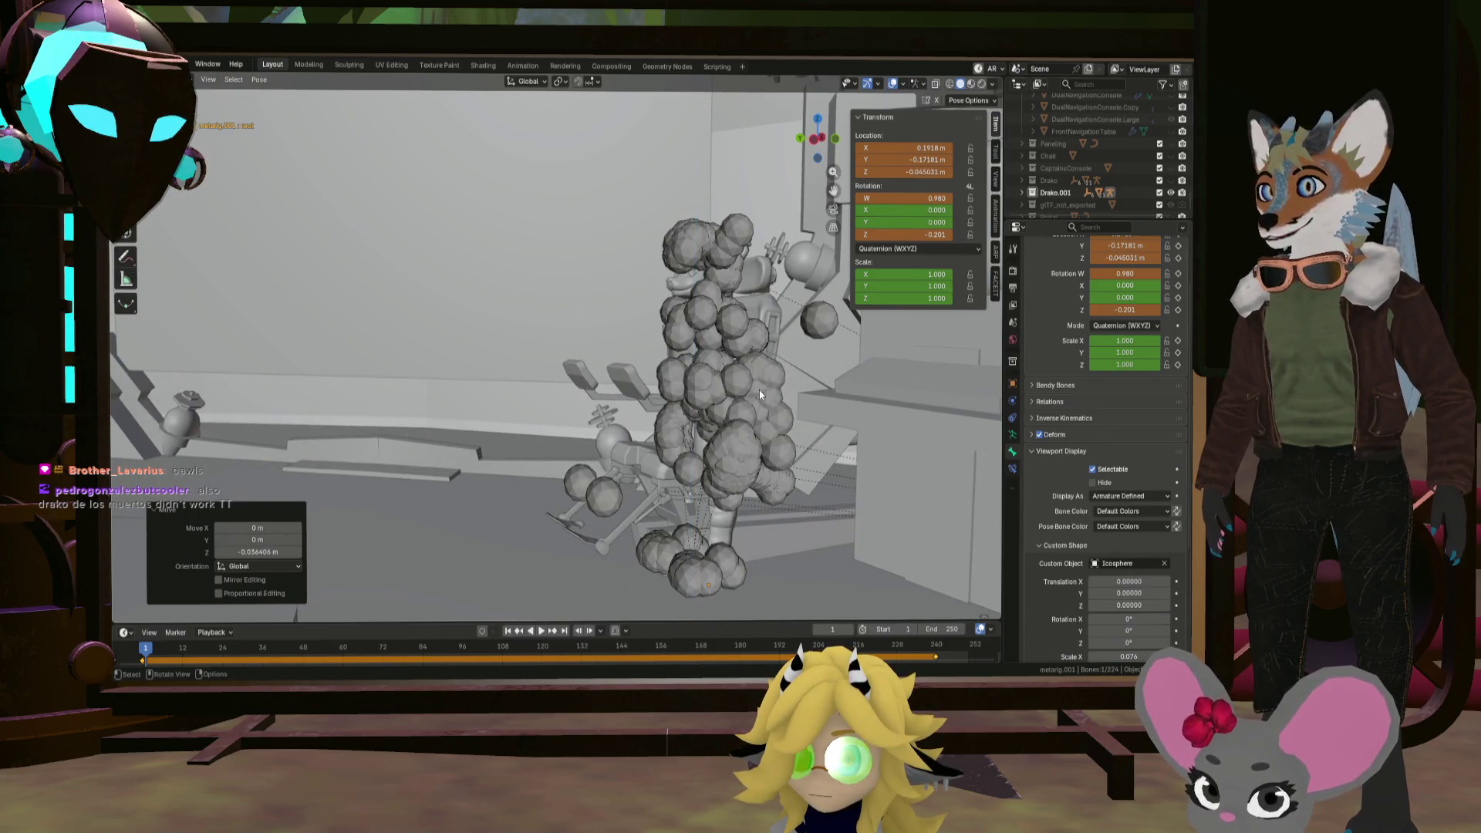
pyautogui.moveTo(774, 367)
pyautogui.mouseDown(button='middle')
pyautogui.moveTo(745, 361)
pyautogui.moveTo(783, 377)
pyautogui.moveTo(764, 375)
pyautogui.mouseUp(button='middle')
# Step: Slightly turn and nudge the rig into place, then hide its bones
pyautogui.press('r')
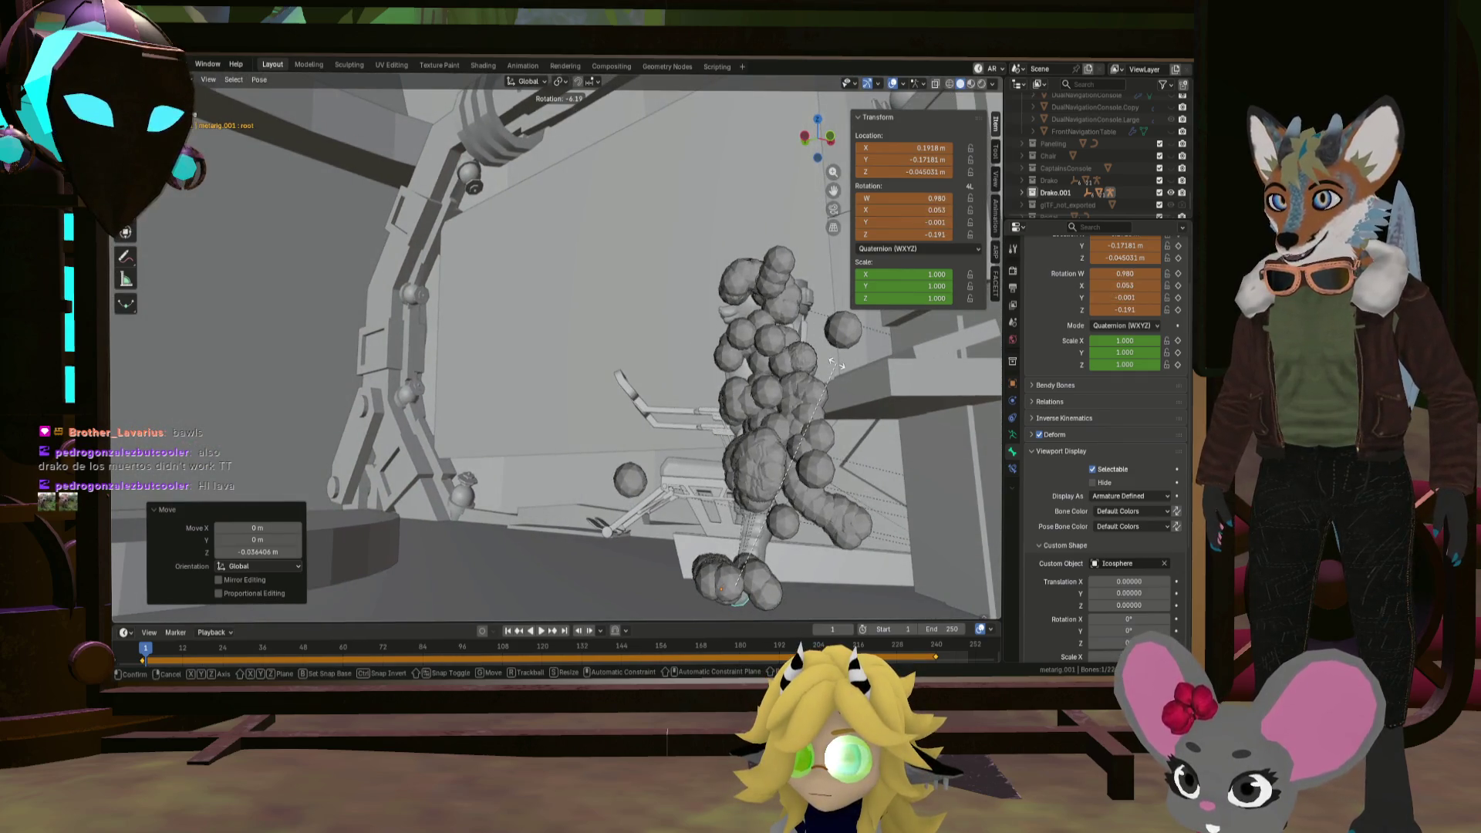
pyautogui.click(853, 375)
pyautogui.press('g')
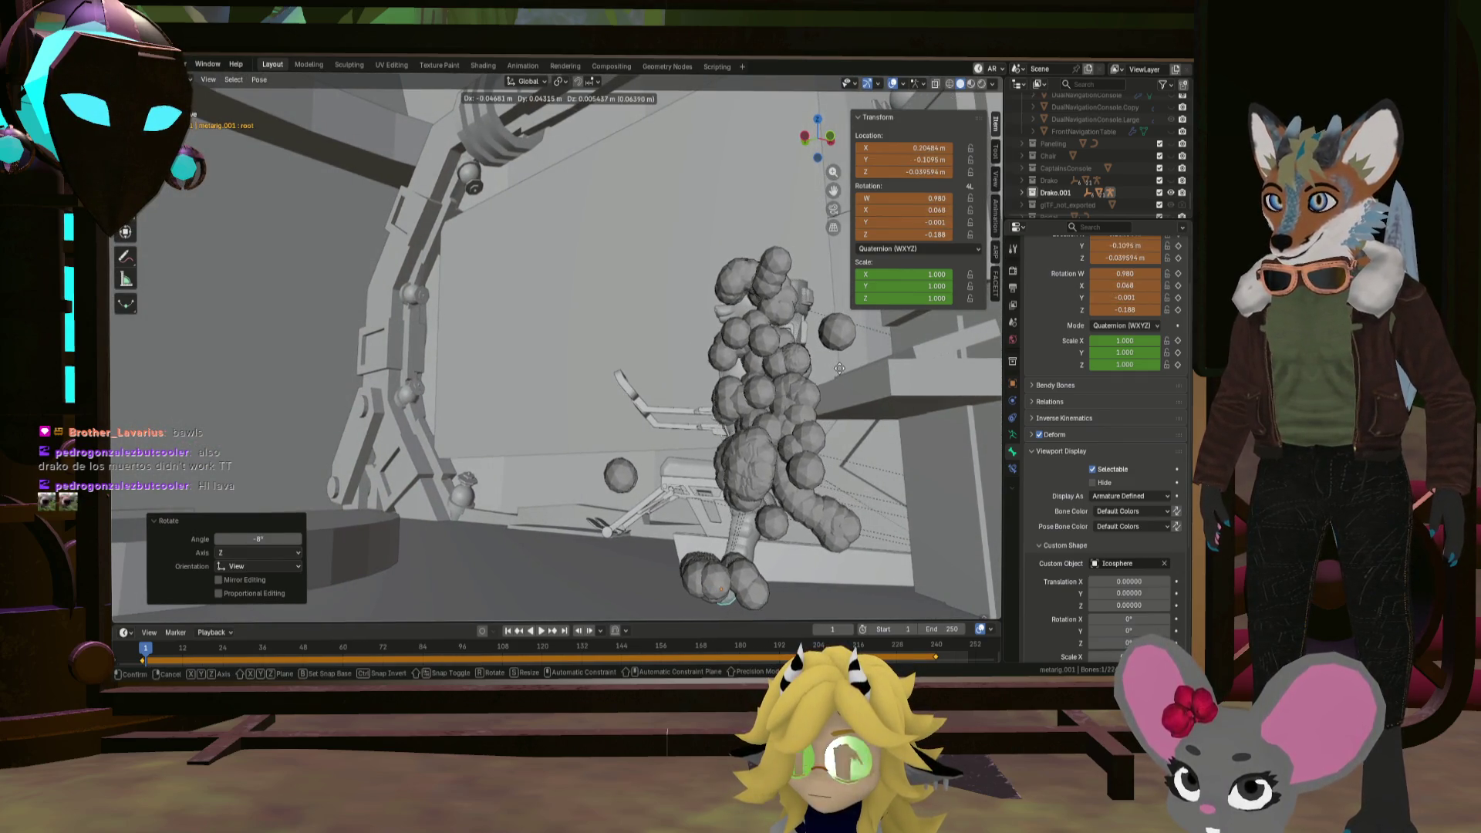
pyautogui.click(832, 374)
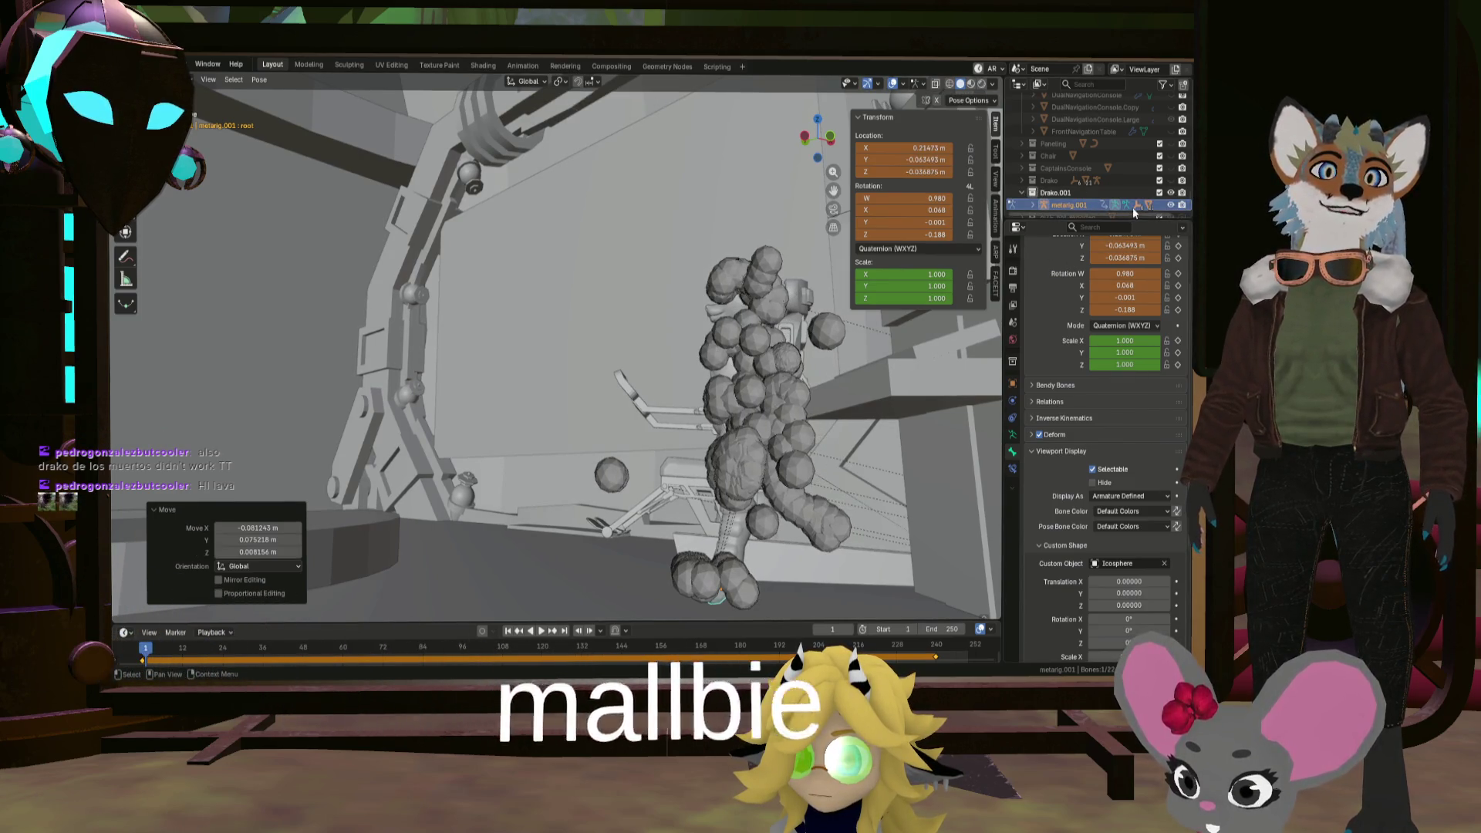
pyautogui.click(1023, 192)
pyautogui.press('h')
pyautogui.moveTo(880, 362)
pyautogui.mouseDown(button='middle')
pyautogui.moveTo(829, 399)
pyautogui.moveTo(754, 373)
pyautogui.moveTo(818, 372)
pyautogui.moveTo(812, 383)
pyautogui.moveTo(800, 367)
pyautogui.mouseUp(button='middle')
# Step: Zoom out to view the seated character across the whole cockpit
pyautogui.scroll(4, 801, 368)
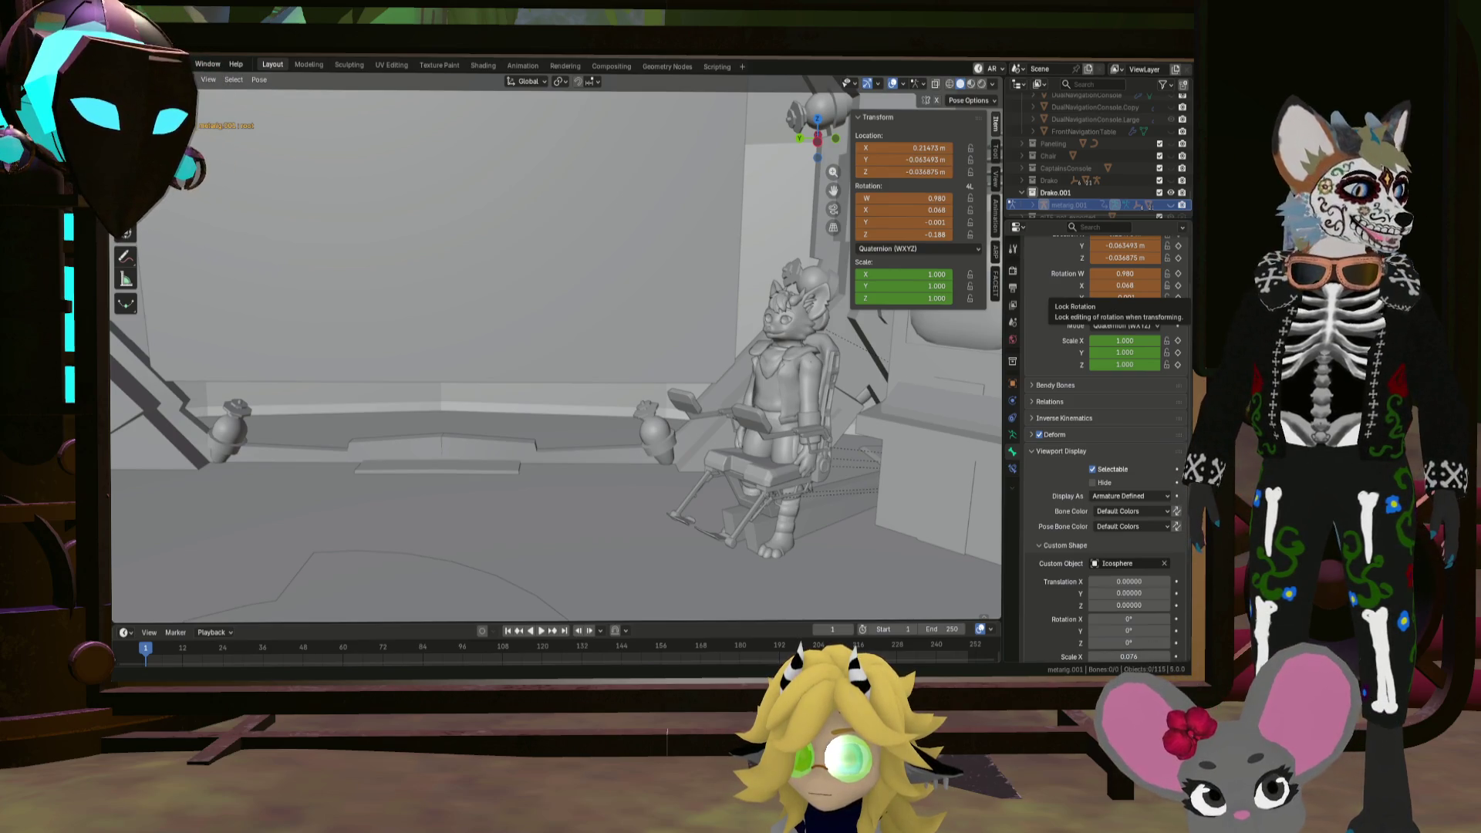
pyautogui.moveTo(918, 524)
pyautogui.mouseDown(button='middle')
pyautogui.moveTo(891, 498)
pyautogui.moveTo(1008, 530)
pyautogui.moveTo(908, 492)
pyautogui.mouseUp(button='middle')
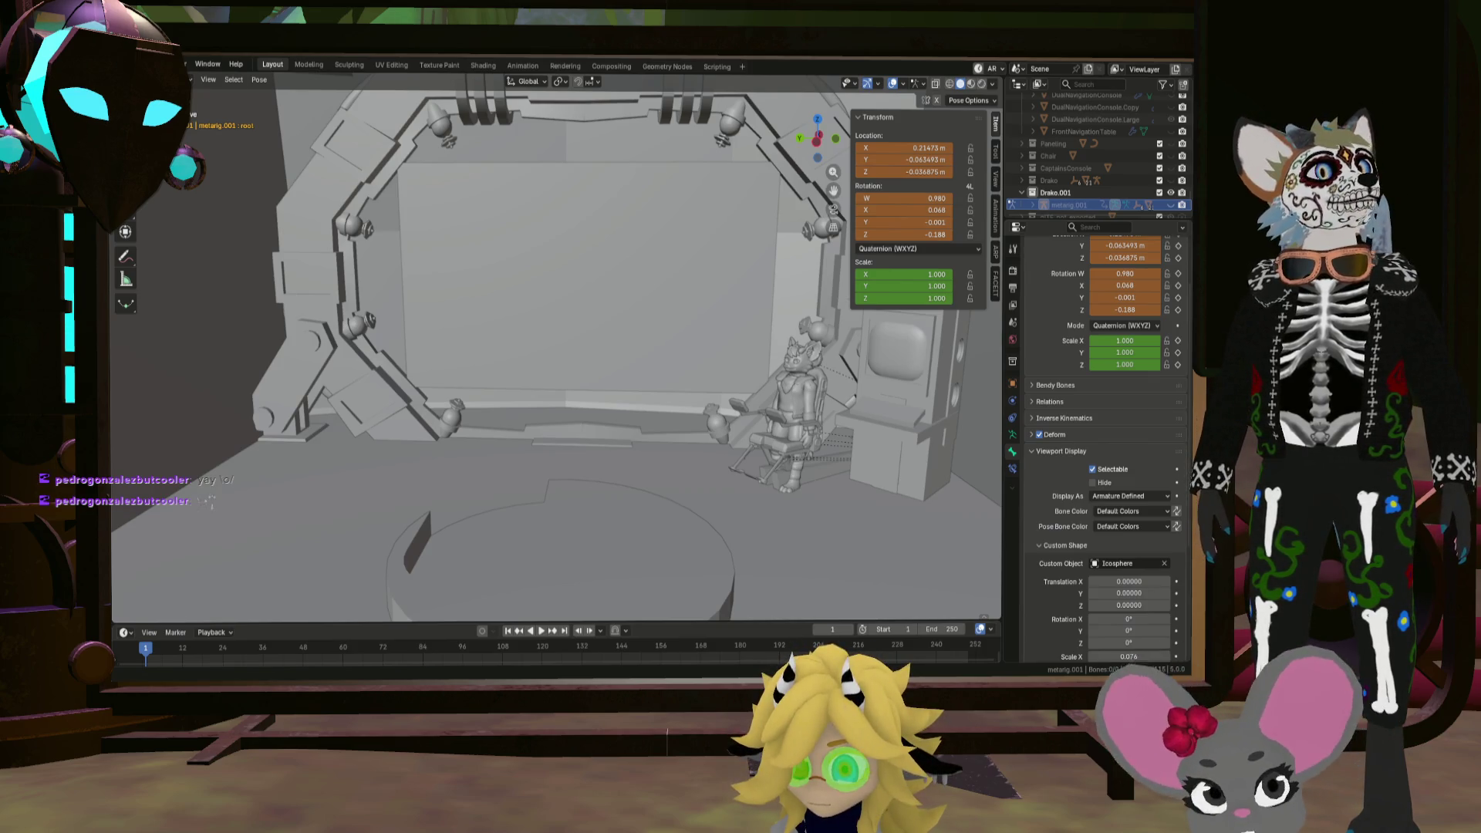
pyautogui.moveTo(555, 355)
pyautogui.keyDown('shift'); pyautogui.mouseDown(button='middle')
pyautogui.moveTo(549, 333)
pyautogui.moveTo(567, 315)
pyautogui.mouseUp(button='middle'); pyautogui.keyUp('shift')
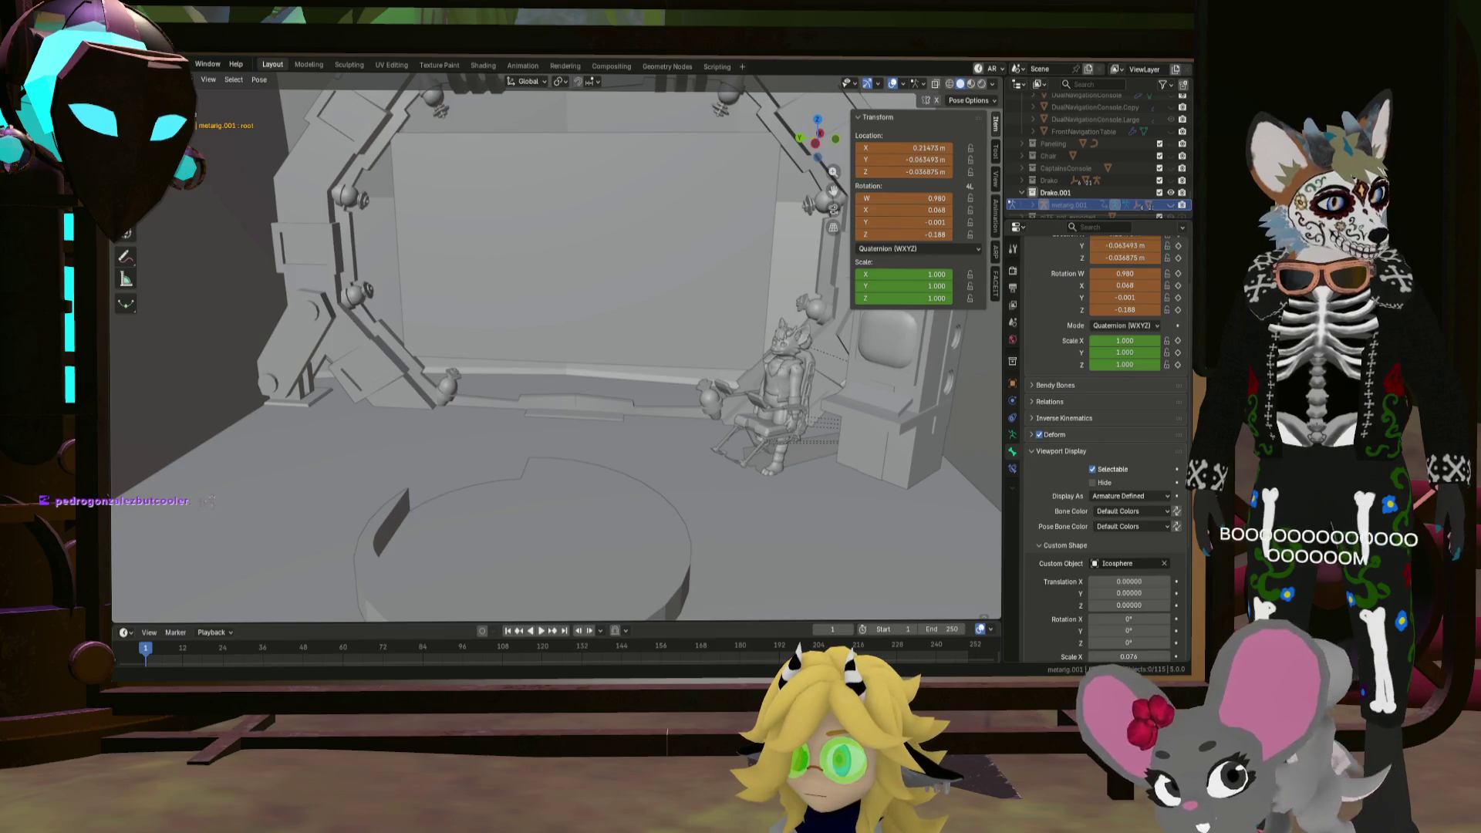
pyautogui.moveTo(664, 401)
pyautogui.mouseDown(button='middle')
pyautogui.moveTo(688, 398)
pyautogui.moveTo(683, 428)
pyautogui.moveTo(679, 379)
pyautogui.moveTo(738, 413)
pyautogui.moveTo(576, 347)
pyautogui.moveTo(668, 342)
pyautogui.mouseUp(button='middle')
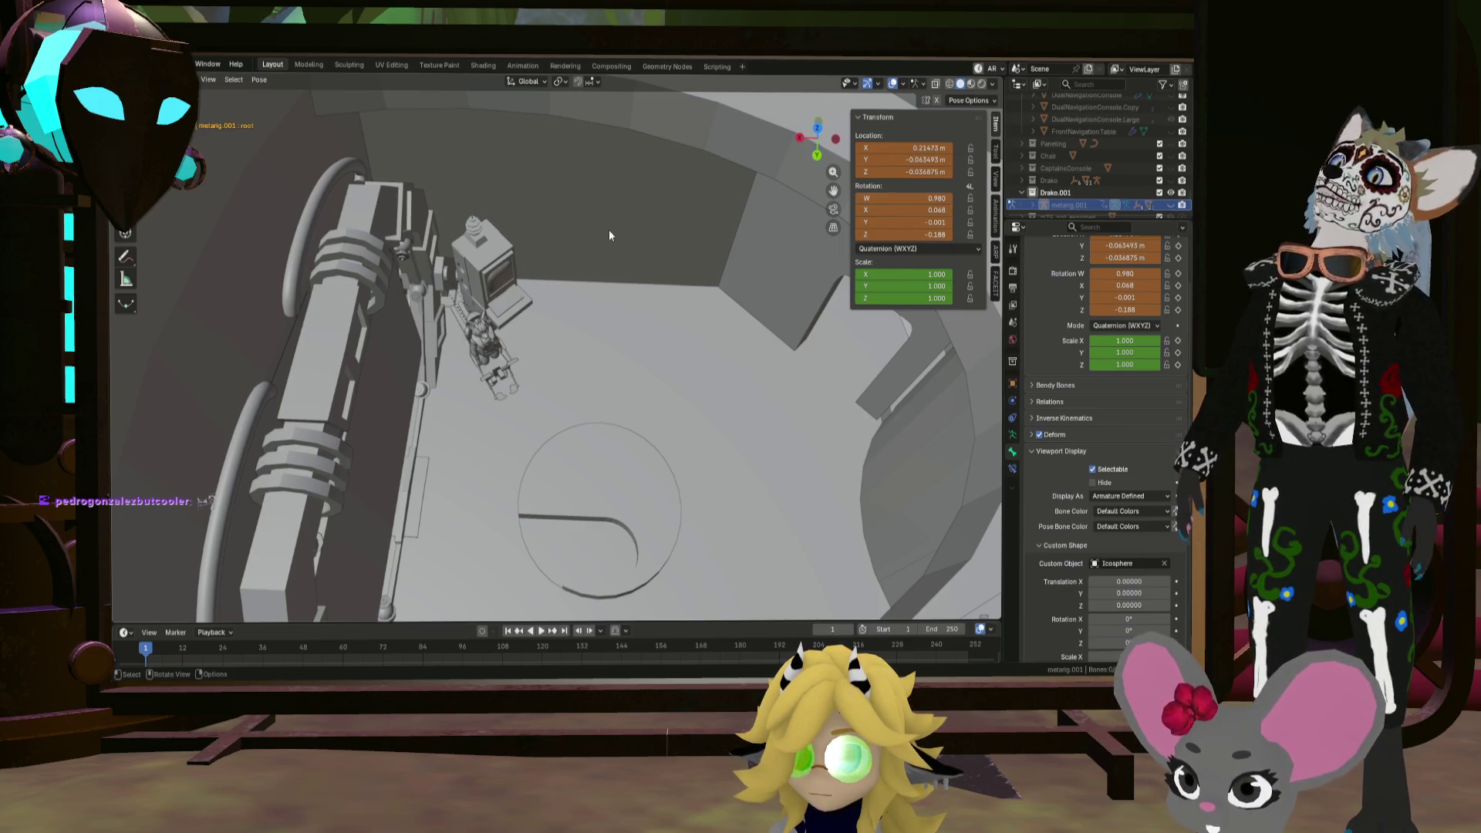
pyautogui.moveTo(605, 229)
pyautogui.mouseDown(button='middle')
pyautogui.moveTo(646, 299)
pyautogui.moveTo(626, 388)
pyautogui.moveTo(614, 312)
pyautogui.moveTo(565, 242)
pyautogui.moveTo(575, 421)
pyautogui.moveTo(562, 351)
pyautogui.moveTo(599, 420)
pyautogui.moveTo(421, 302)
pyautogui.moveTo(344, 349)
pyautogui.moveTo(590, 339)
pyautogui.mouseUp(button='middle')
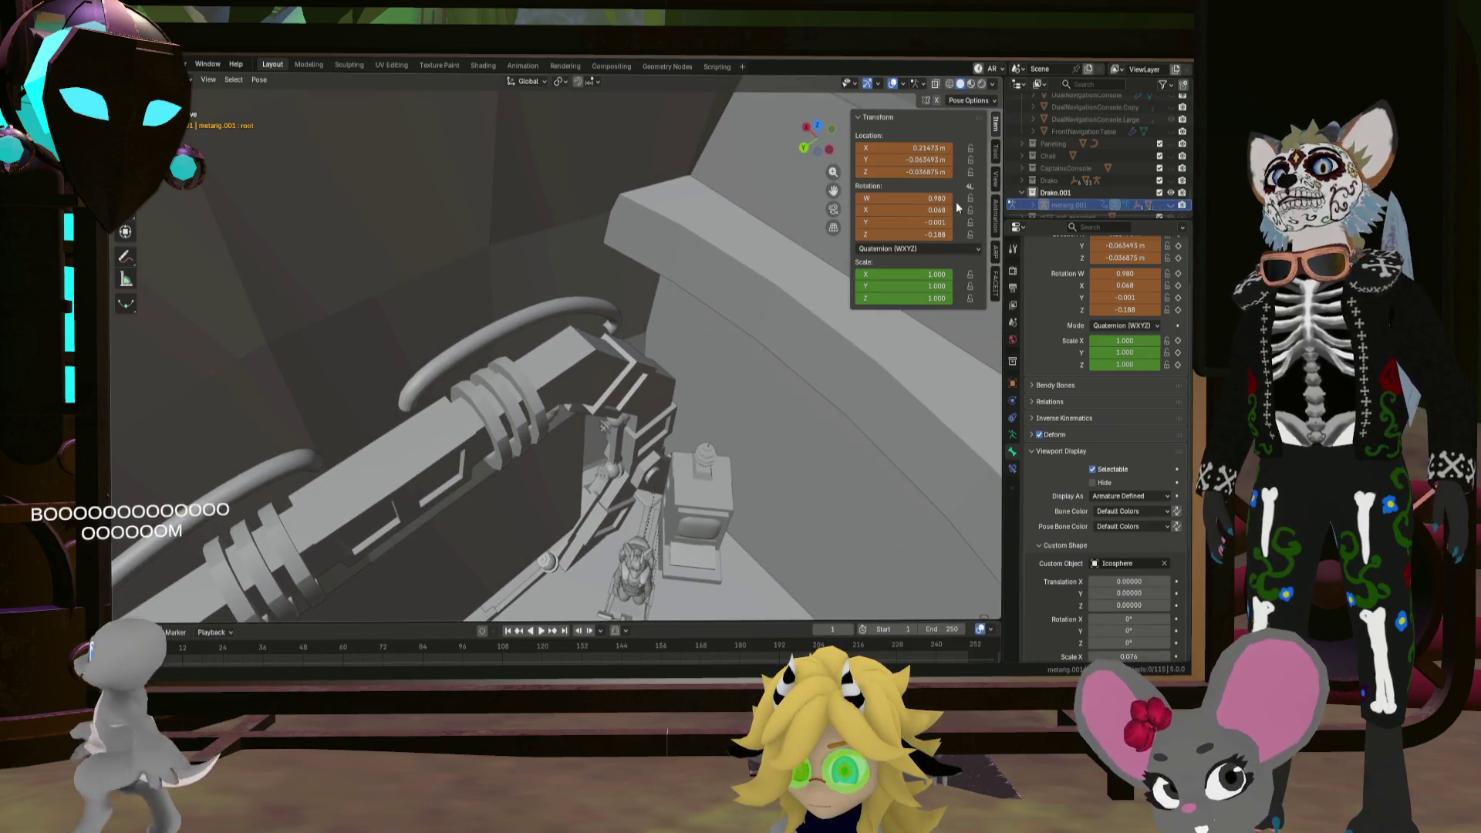
pyautogui.scroll(-2, 1010, 191)
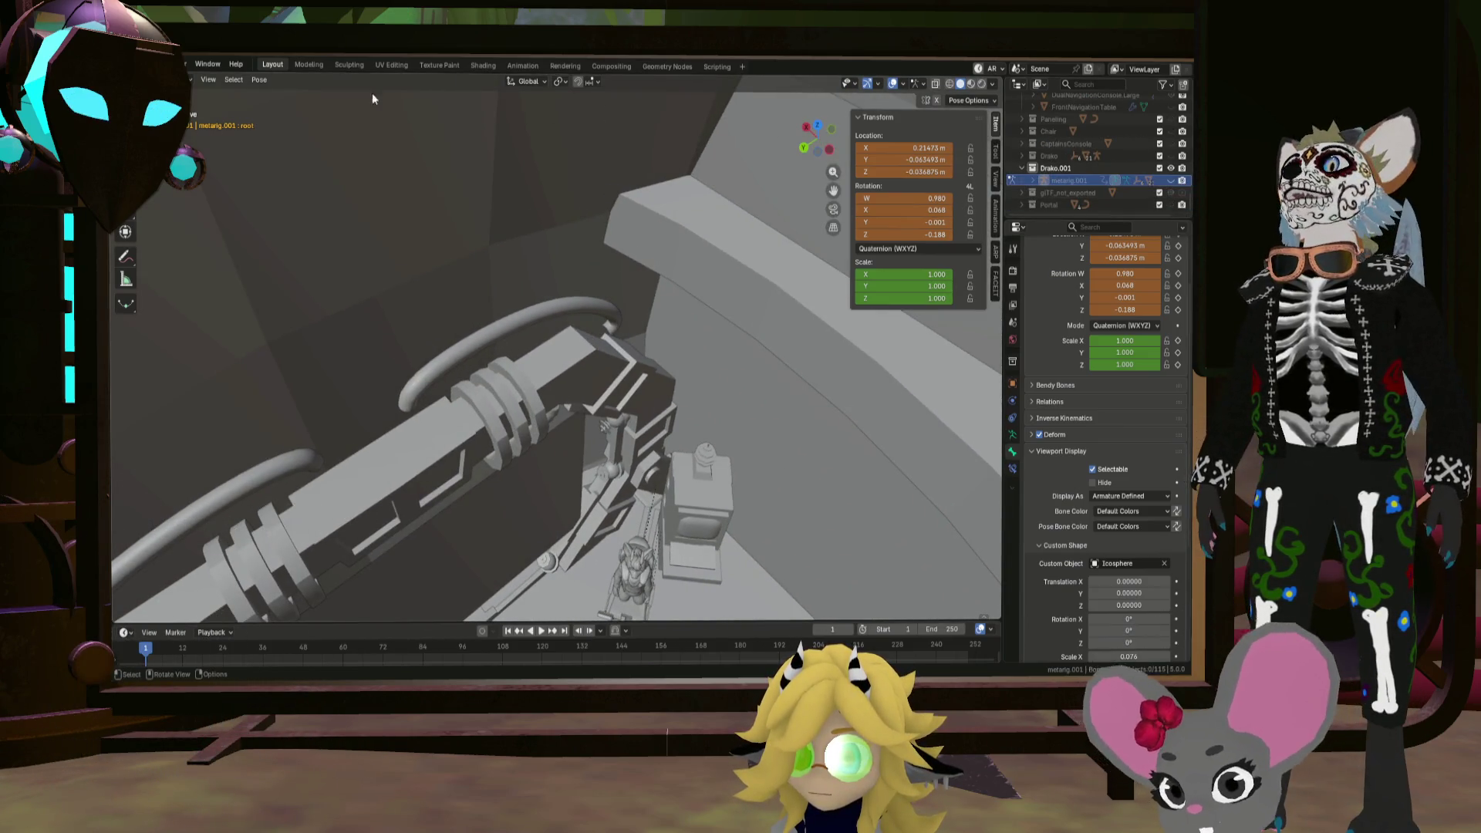
# Step: Leave pose editing and move Cables.001 along global X to Location X 10.76
pyautogui.hotkey('ctrl', 'Tab')
pyautogui.scroll(-5, 1098, 181)
pyautogui.scroll(8, 1099, 184)
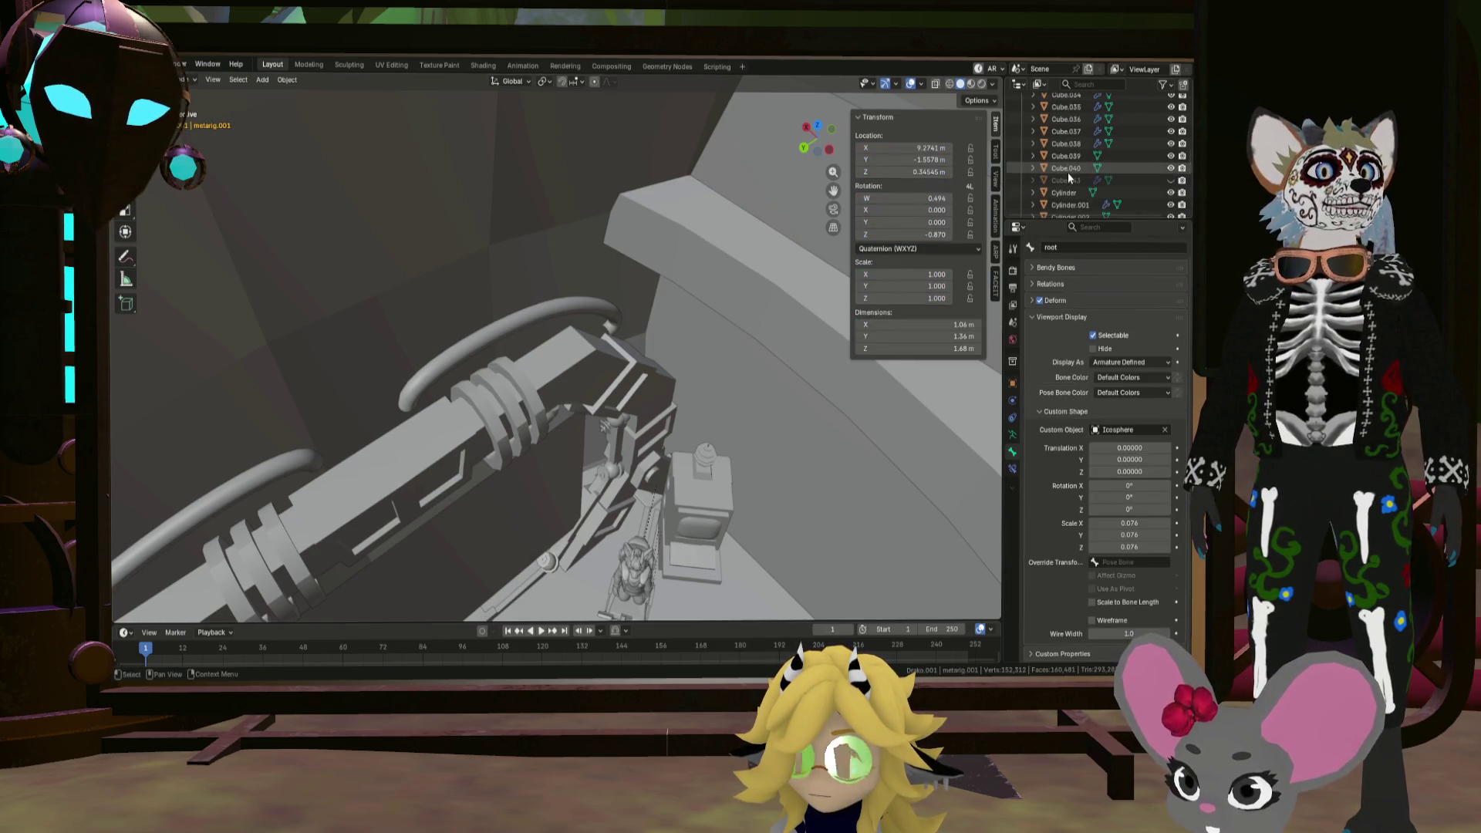
pyautogui.scroll(10, 1100, 180)
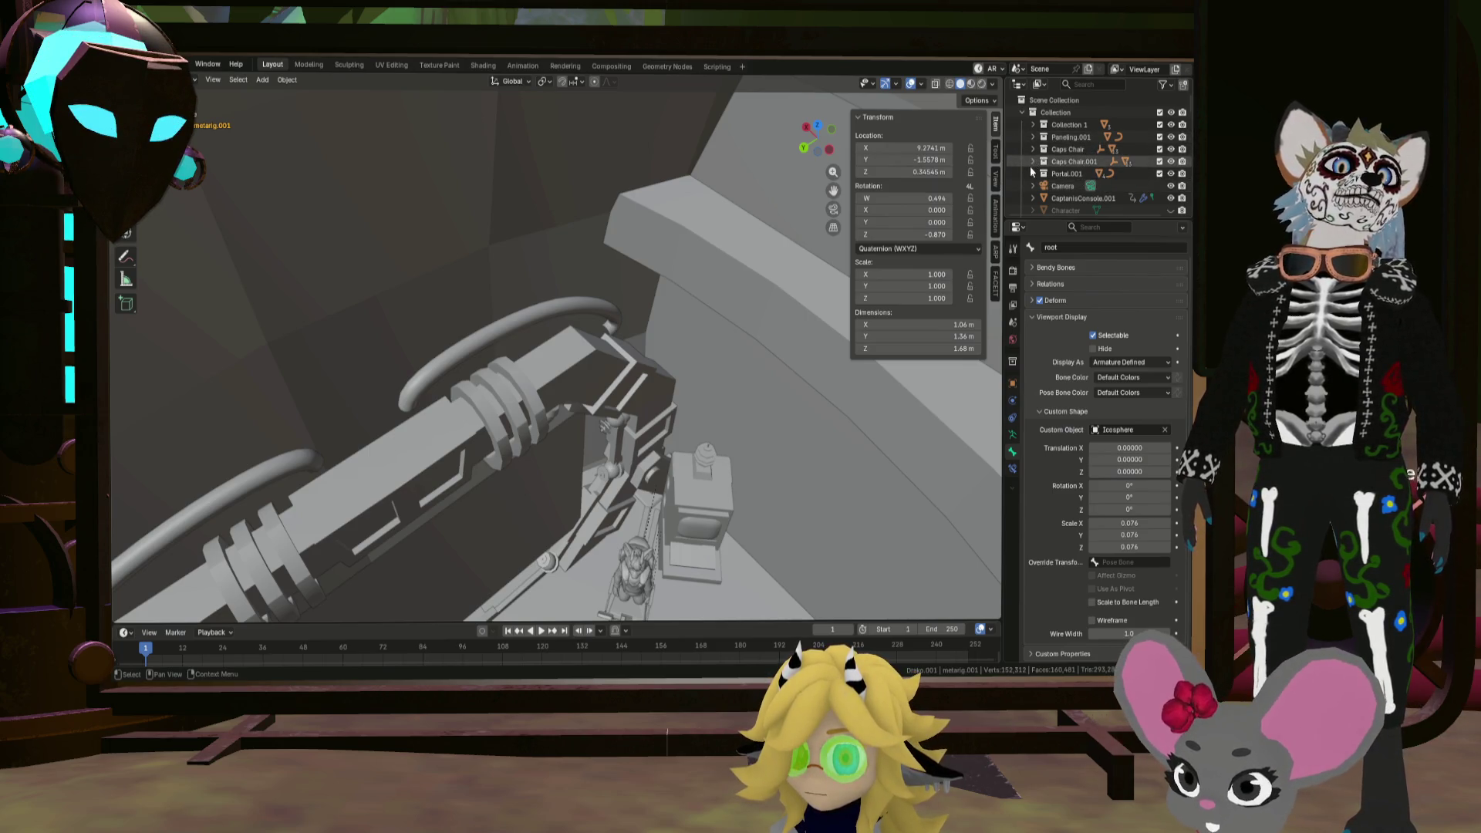
pyautogui.click(1032, 173)
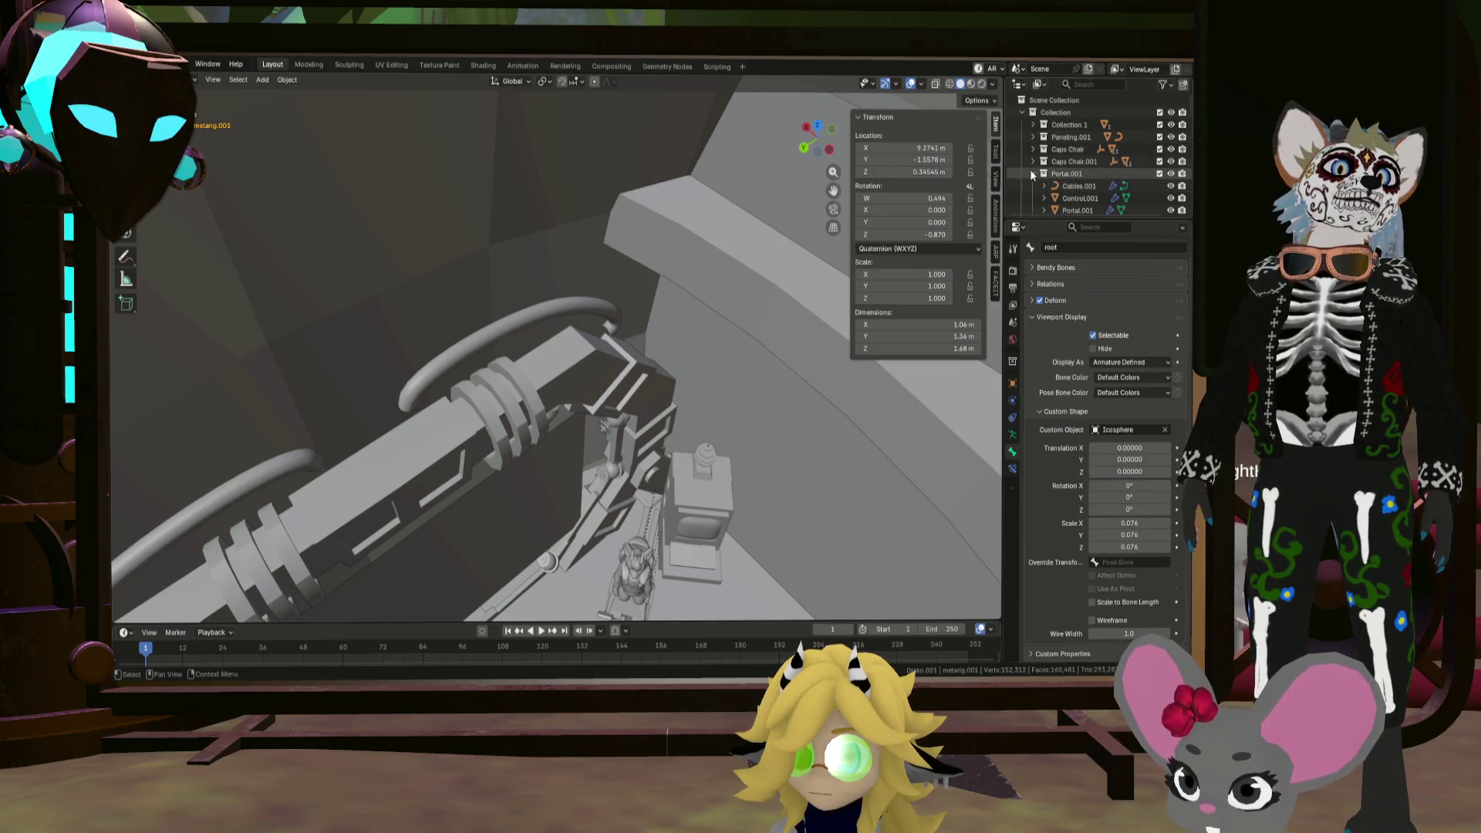
pyautogui.click(1082, 187)
pyautogui.press('g')
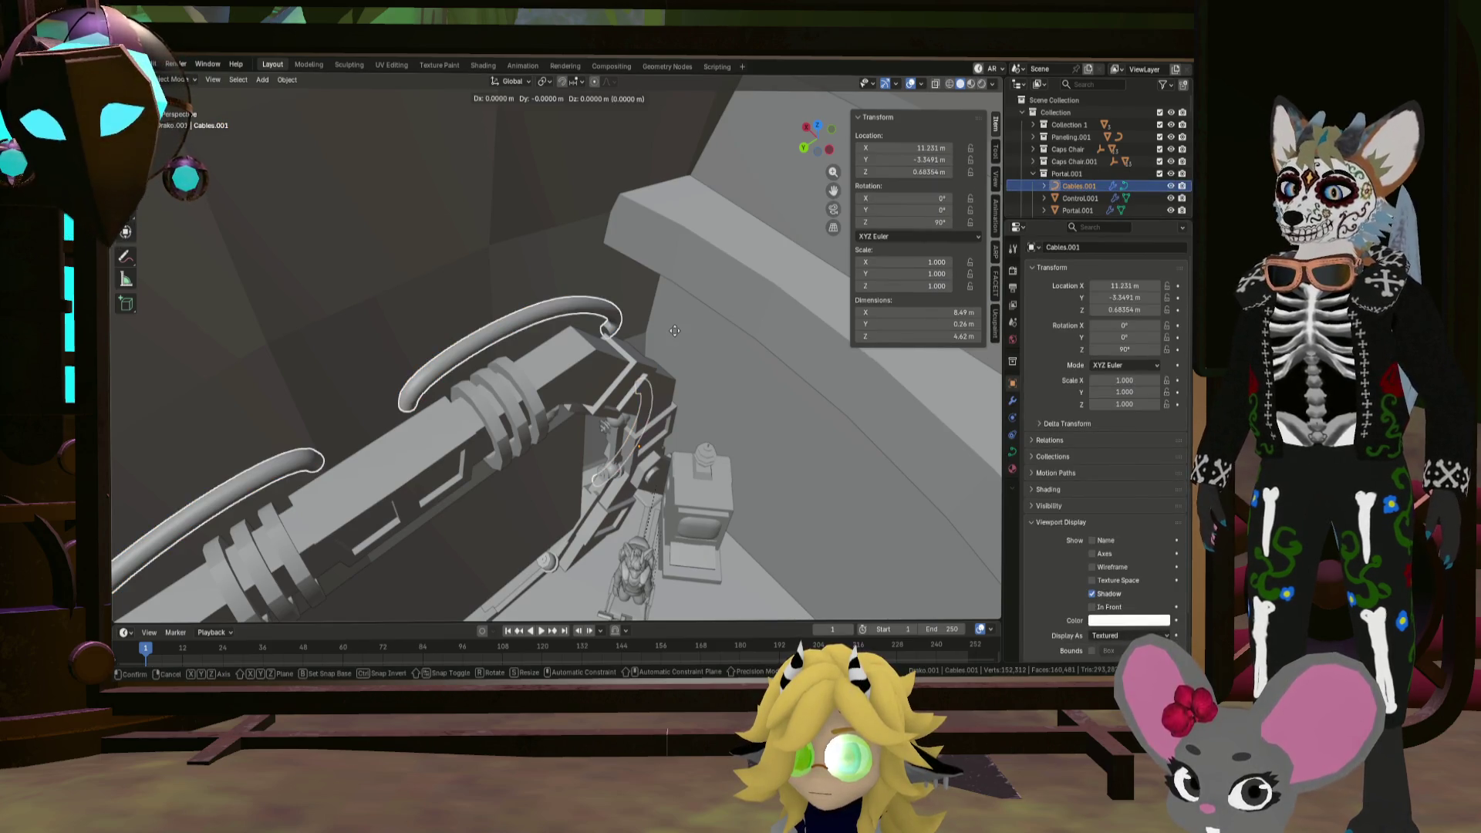
pyautogui.press('x')
pyautogui.click(693, 347)
# Step: Select the large Sphere.002 hull and frame the view on it
pyautogui.moveTo(692, 346)
pyautogui.mouseDown(button='middle')
pyautogui.moveTo(710, 362)
pyautogui.moveTo(674, 307)
pyautogui.moveTo(607, 317)
pyautogui.moveTo(726, 303)
pyautogui.moveTo(708, 285)
pyautogui.mouseUp(button='middle')
pyautogui.click(678, 308)
pyautogui.click(678, 311)
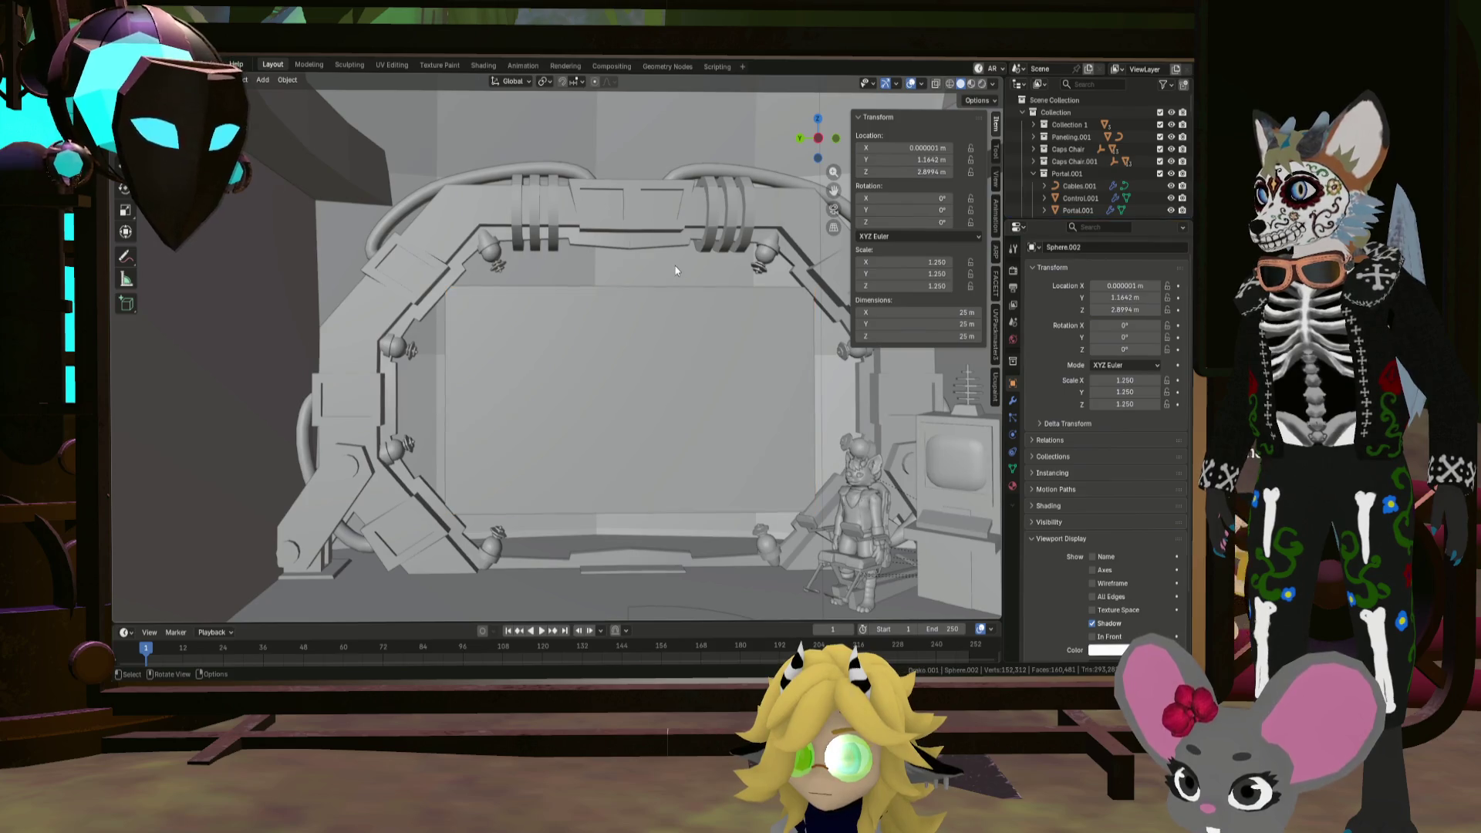
pyautogui.press('KP_Decimal')
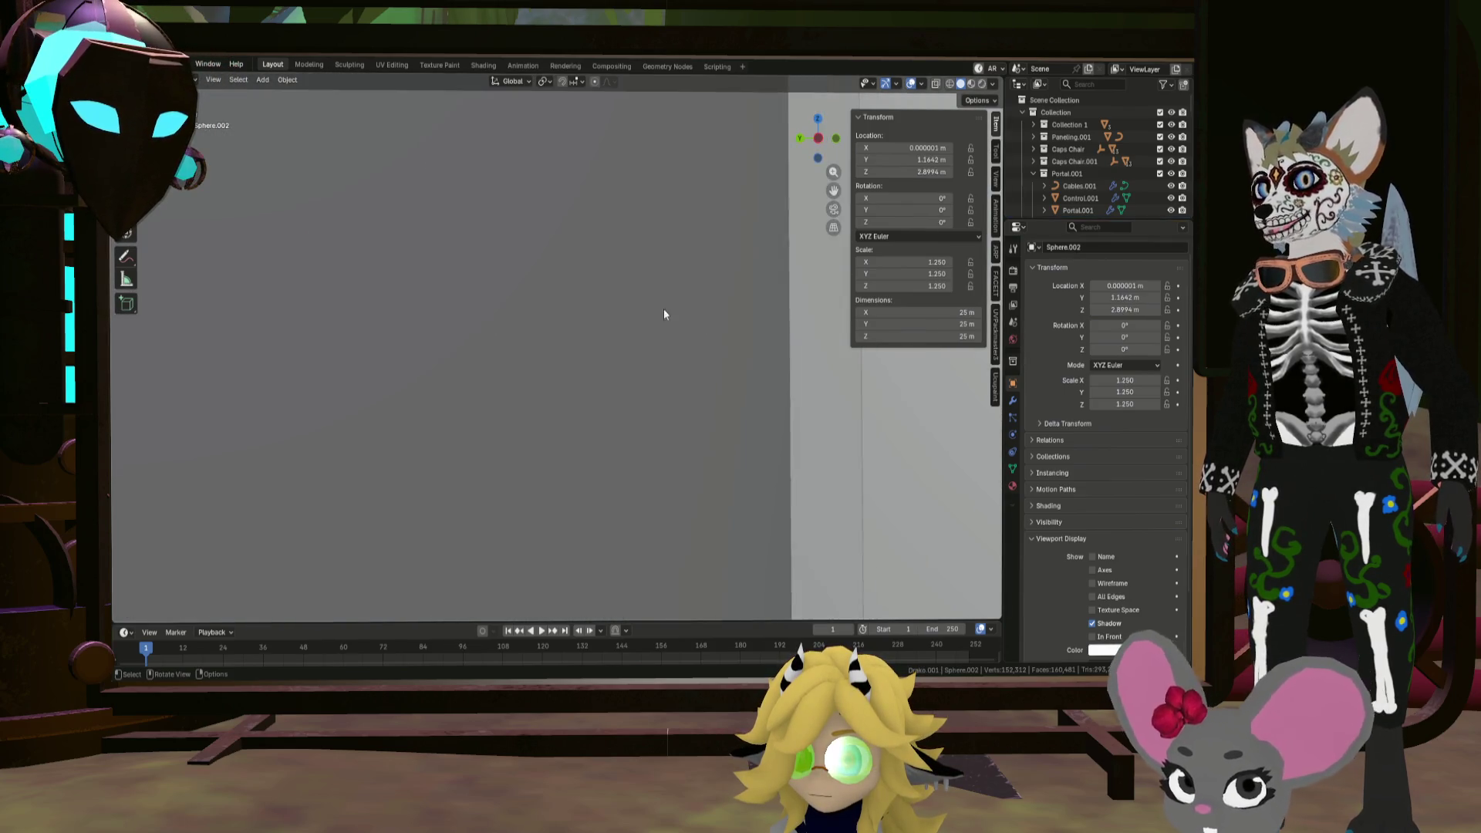
pyautogui.scroll(-6, 652, 333)
pyautogui.moveTo(635, 343)
pyautogui.mouseDown(button='middle')
pyautogui.moveTo(585, 378)
pyautogui.moveTo(754, 372)
pyautogui.moveTo(503, 324)
pyautogui.moveTo(475, 252)
pyautogui.moveTo(523, 275)
pyautogui.moveTo(455, 302)
pyautogui.moveTo(468, 324)
pyautogui.moveTo(540, 340)
pyautogui.moveTo(725, 348)
pyautogui.mouseUp(button='middle')
# Step: Look around the chair, monitor and floor, then hide Collection so only the avatar remains
pyautogui.moveTo(584, 340)
pyautogui.mouseDown(button='middle')
pyautogui.moveTo(622, 321)
pyautogui.moveTo(628, 264)
pyautogui.moveTo(644, 364)
pyautogui.moveTo(695, 380)
pyautogui.moveTo(683, 359)
pyautogui.mouseUp(button='middle')
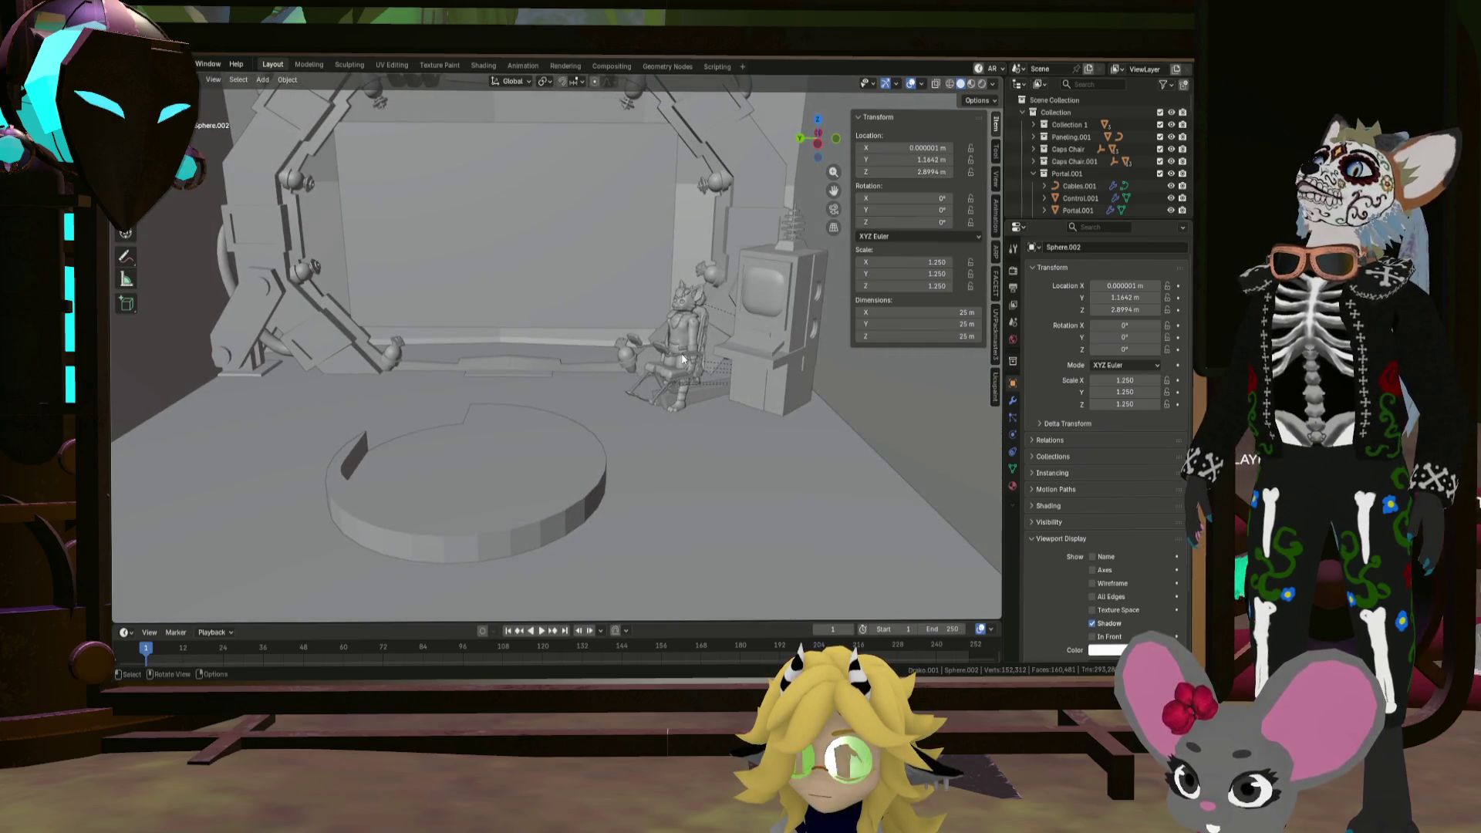
pyautogui.moveTo(671, 374)
pyautogui.mouseDown(button='middle')
pyautogui.moveTo(587, 406)
pyautogui.moveTo(640, 396)
pyautogui.moveTo(532, 394)
pyautogui.moveTo(557, 400)
pyautogui.mouseUp(button='middle')
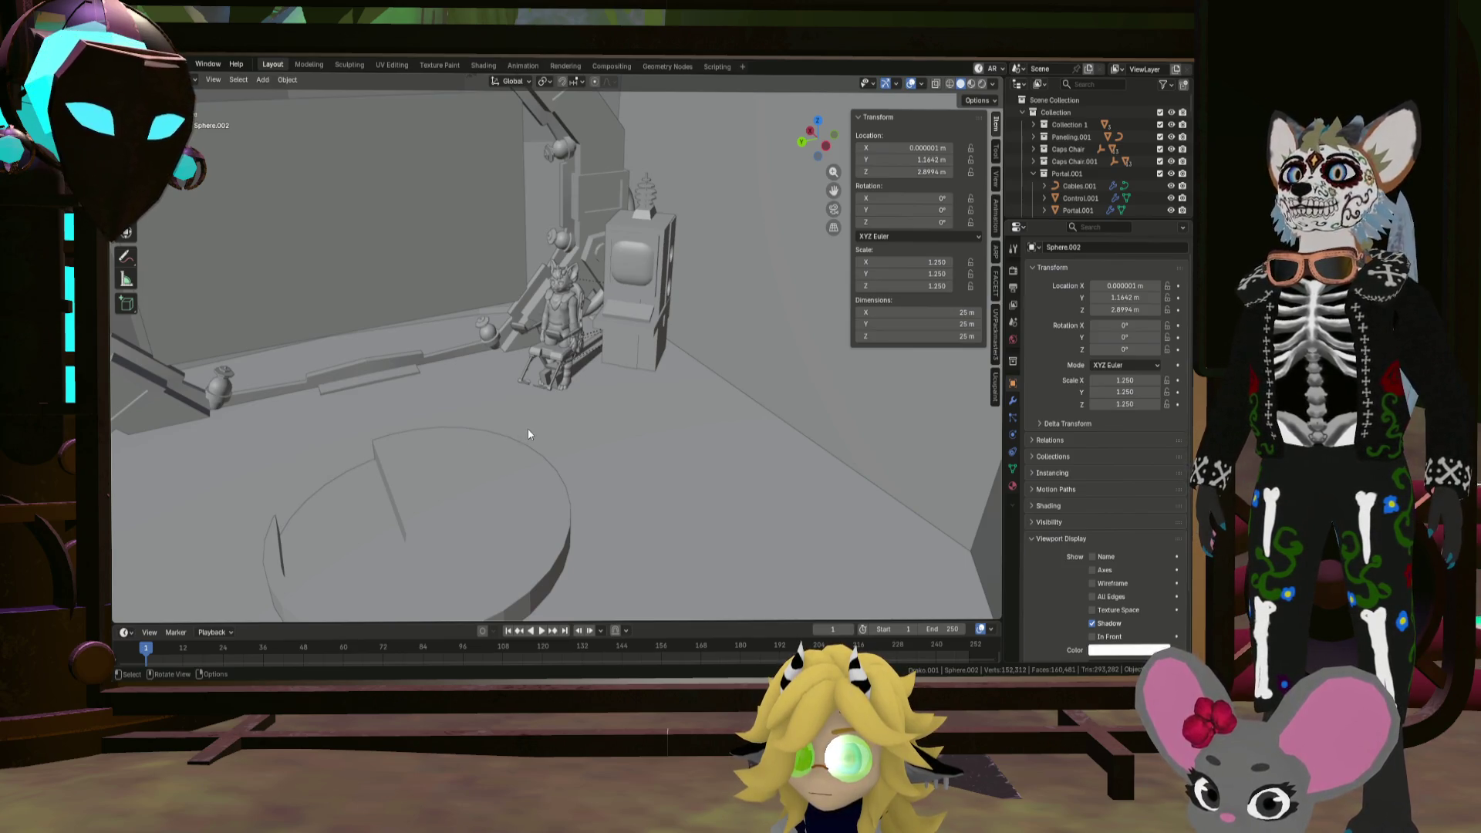
pyautogui.moveTo(532, 429)
pyautogui.mouseDown(button='middle')
pyautogui.moveTo(643, 410)
pyautogui.moveTo(549, 437)
pyautogui.moveTo(672, 420)
pyautogui.moveTo(588, 432)
pyautogui.moveTo(462, 406)
pyautogui.moveTo(627, 433)
pyautogui.moveTo(540, 419)
pyautogui.mouseUp(button='middle')
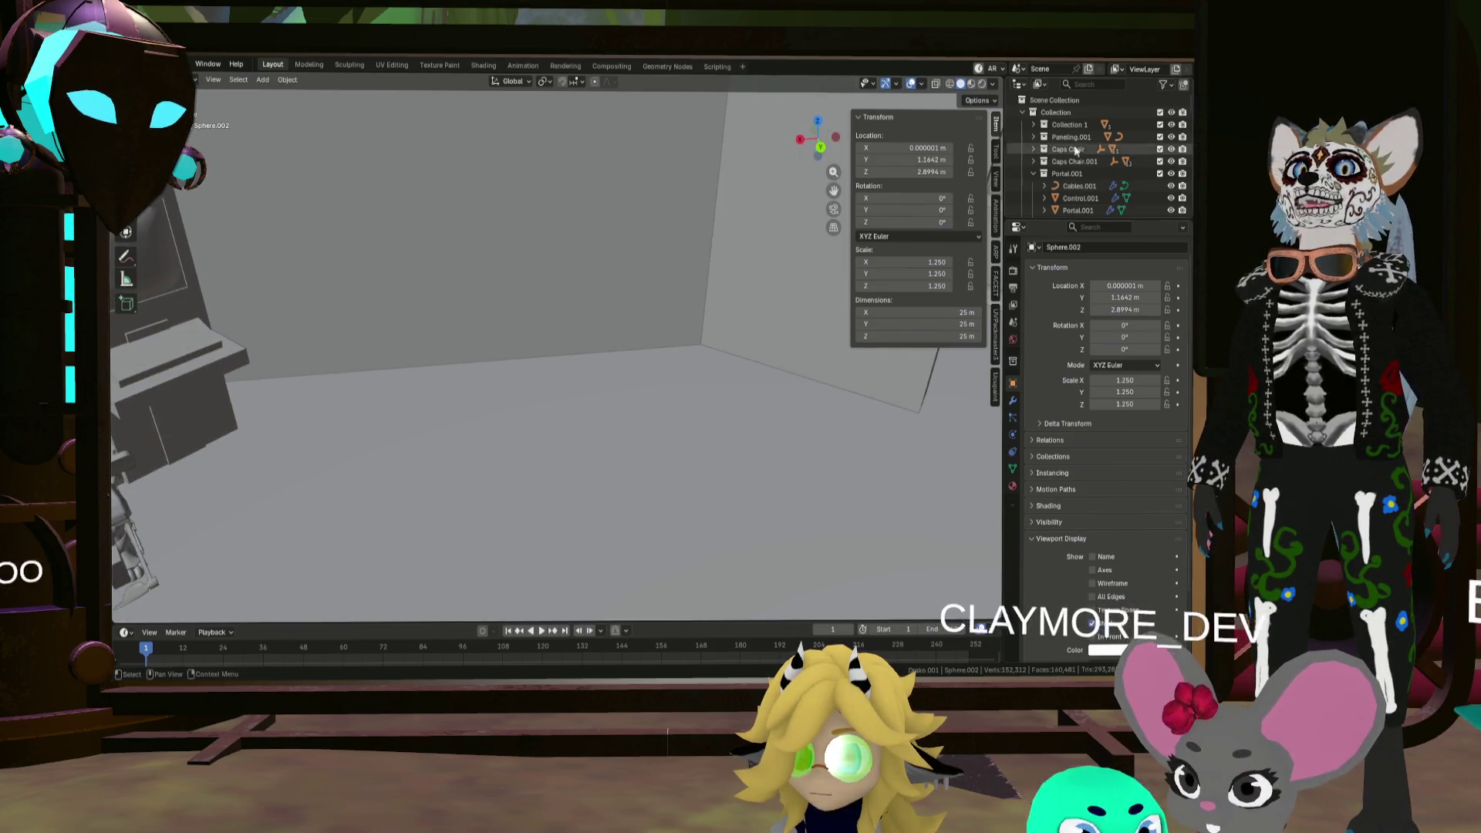
pyautogui.click(1169, 113)
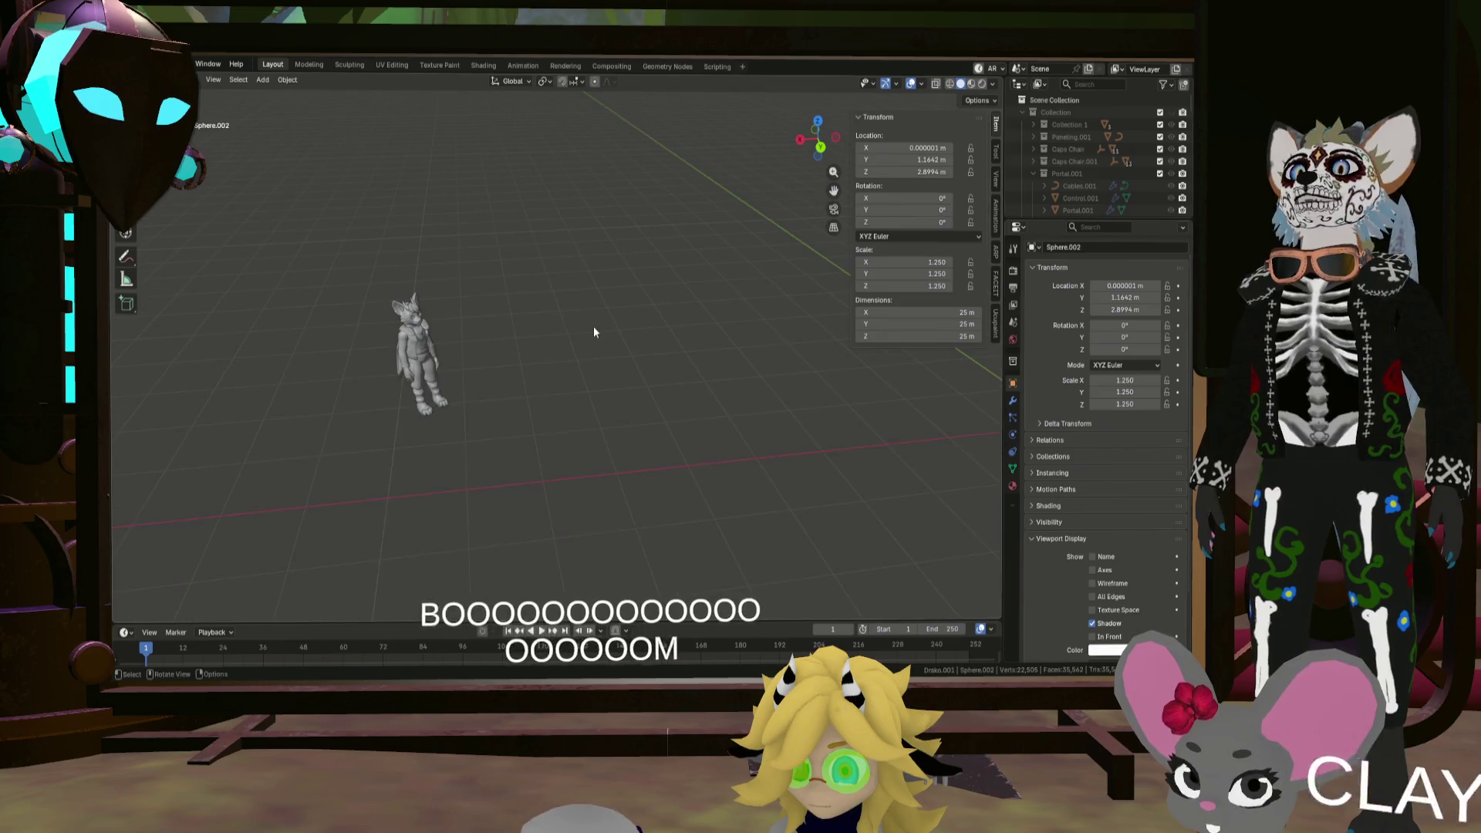
# Step: Select metarig.001 and clear the Icosphere custom shape from its root bone
pyautogui.click(433, 344)
pyautogui.scroll(-10, 1121, 166)
pyautogui.scroll(10, 1086, 179)
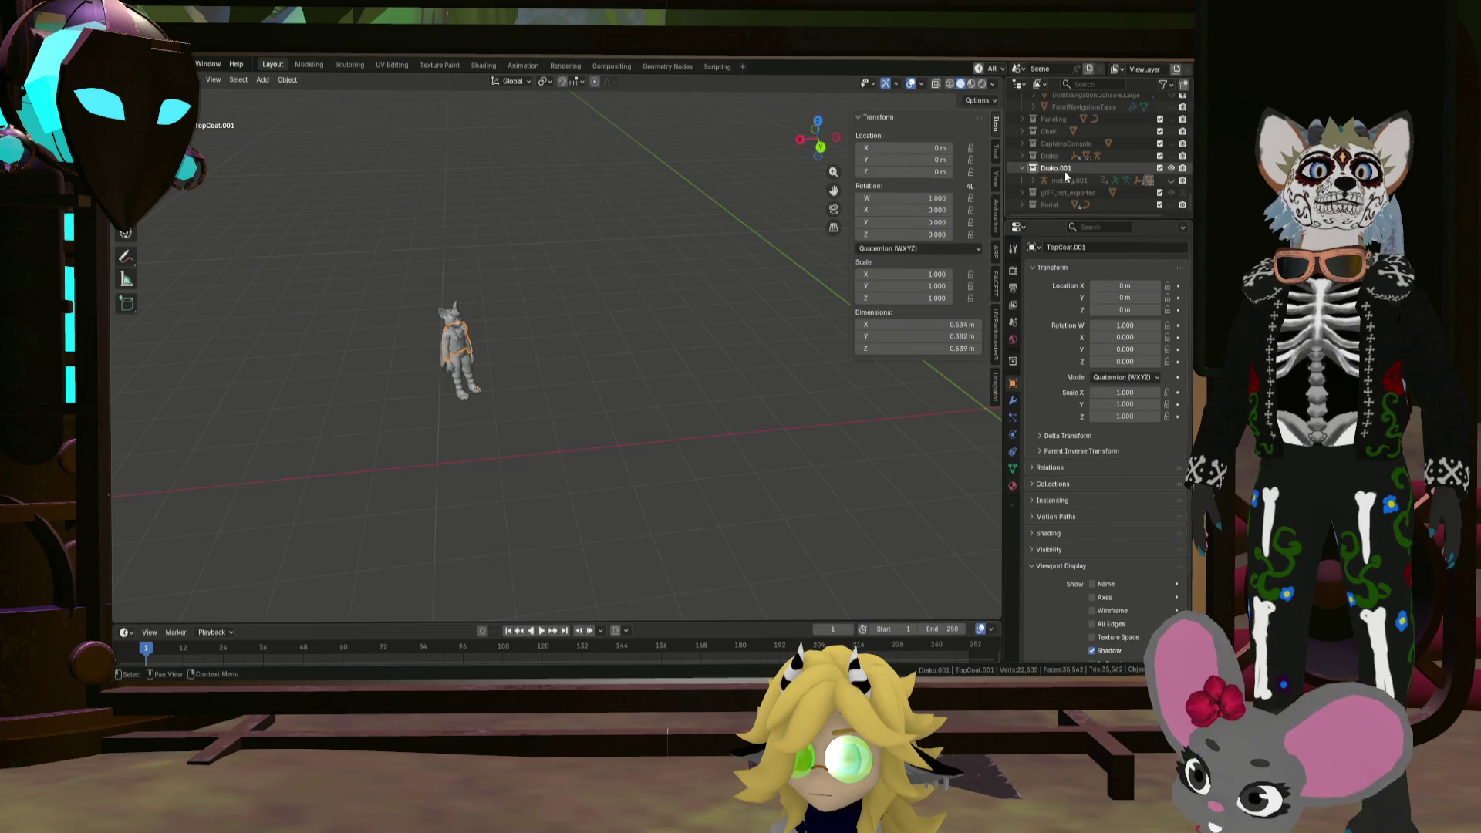
pyautogui.click(1033, 179)
pyautogui.click(1076, 179)
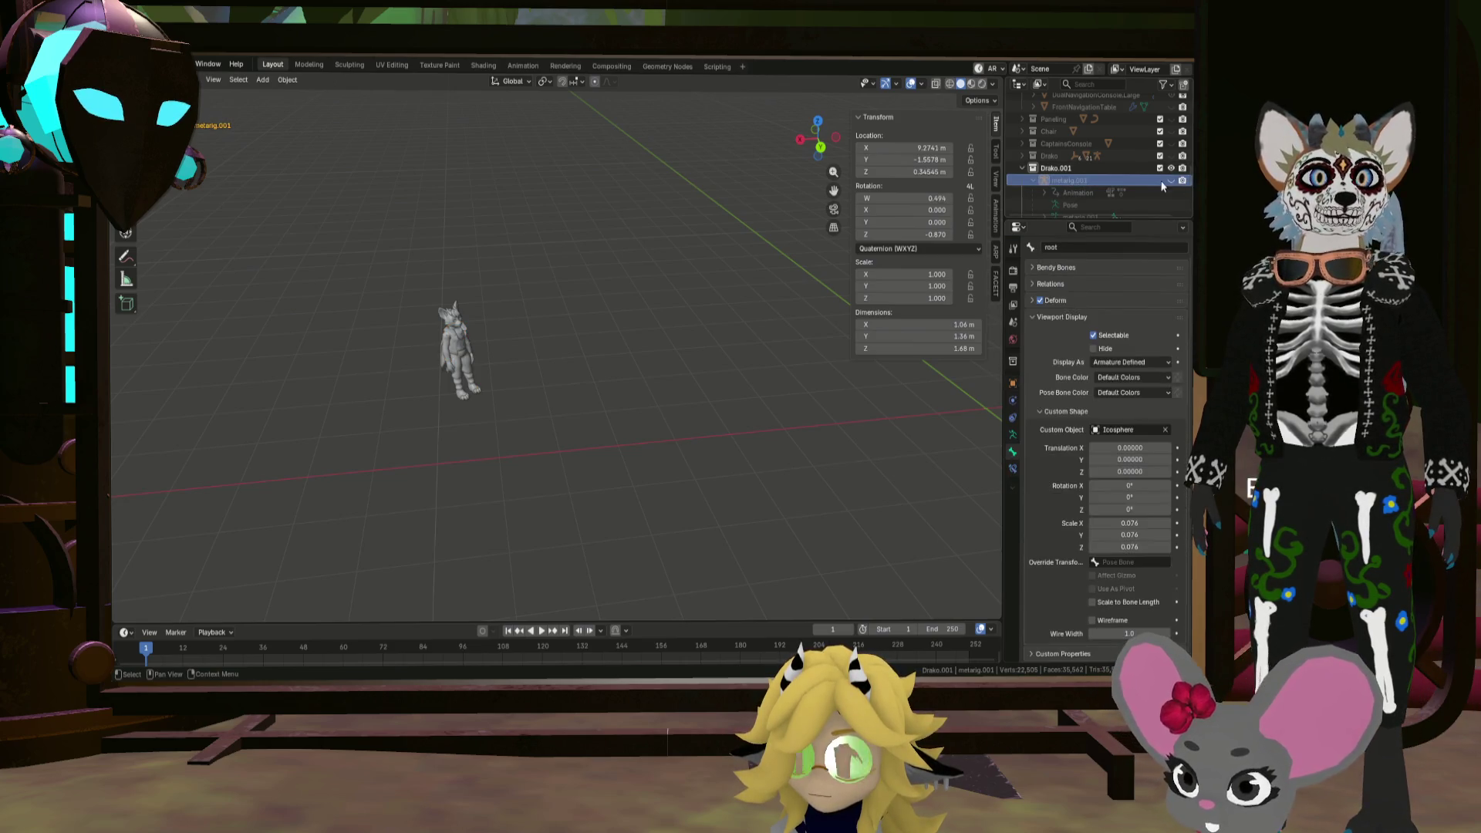
pyautogui.press('a')
pyautogui.moveTo(488, 375)
pyautogui.mouseDown(button='middle')
pyautogui.moveTo(525, 369)
pyautogui.moveTo(500, 358)
pyautogui.moveTo(531, 339)
pyautogui.moveTo(549, 355)
pyautogui.mouseUp(button='middle')
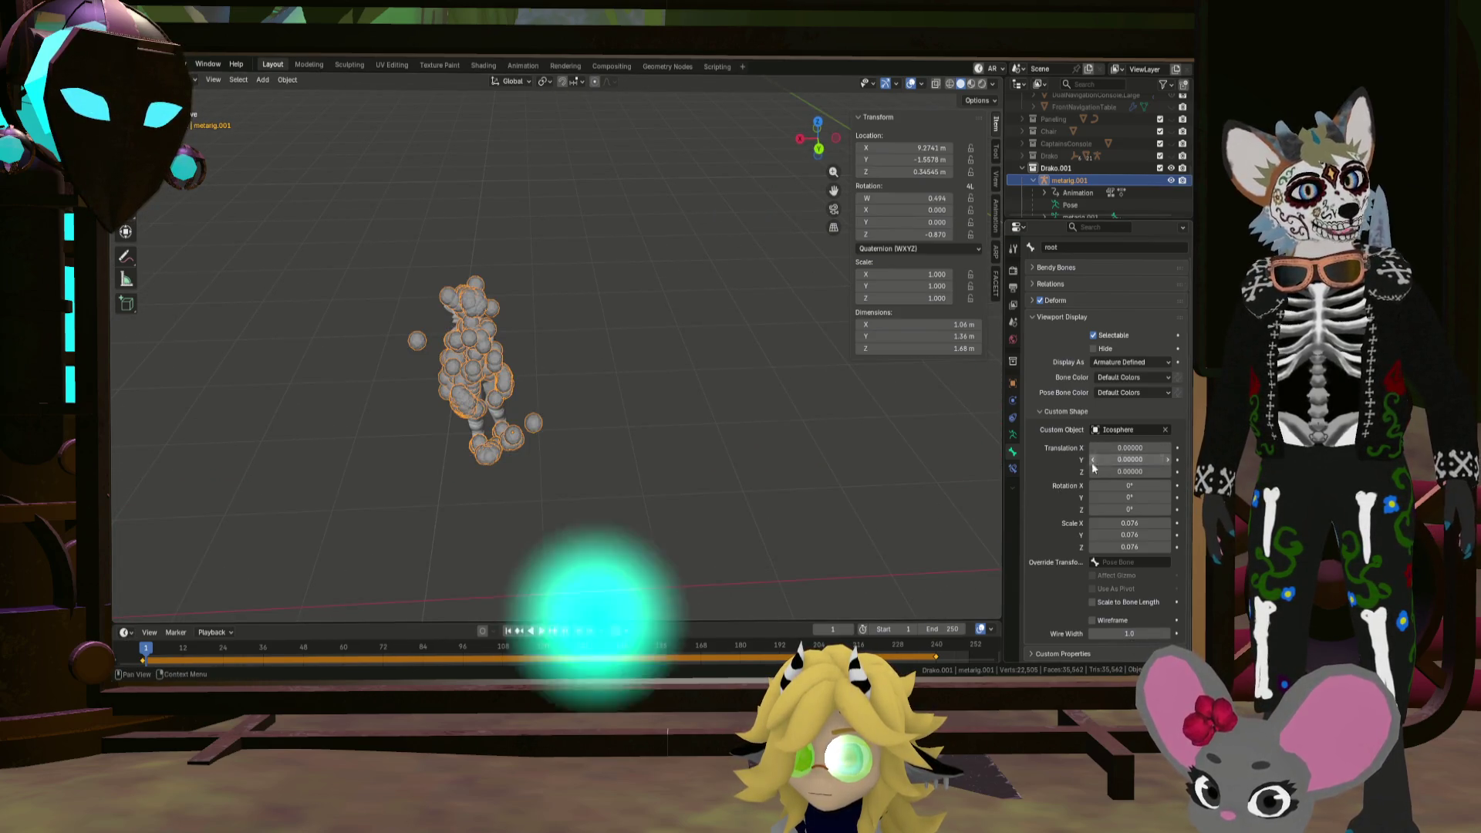
pyautogui.click(1164, 430)
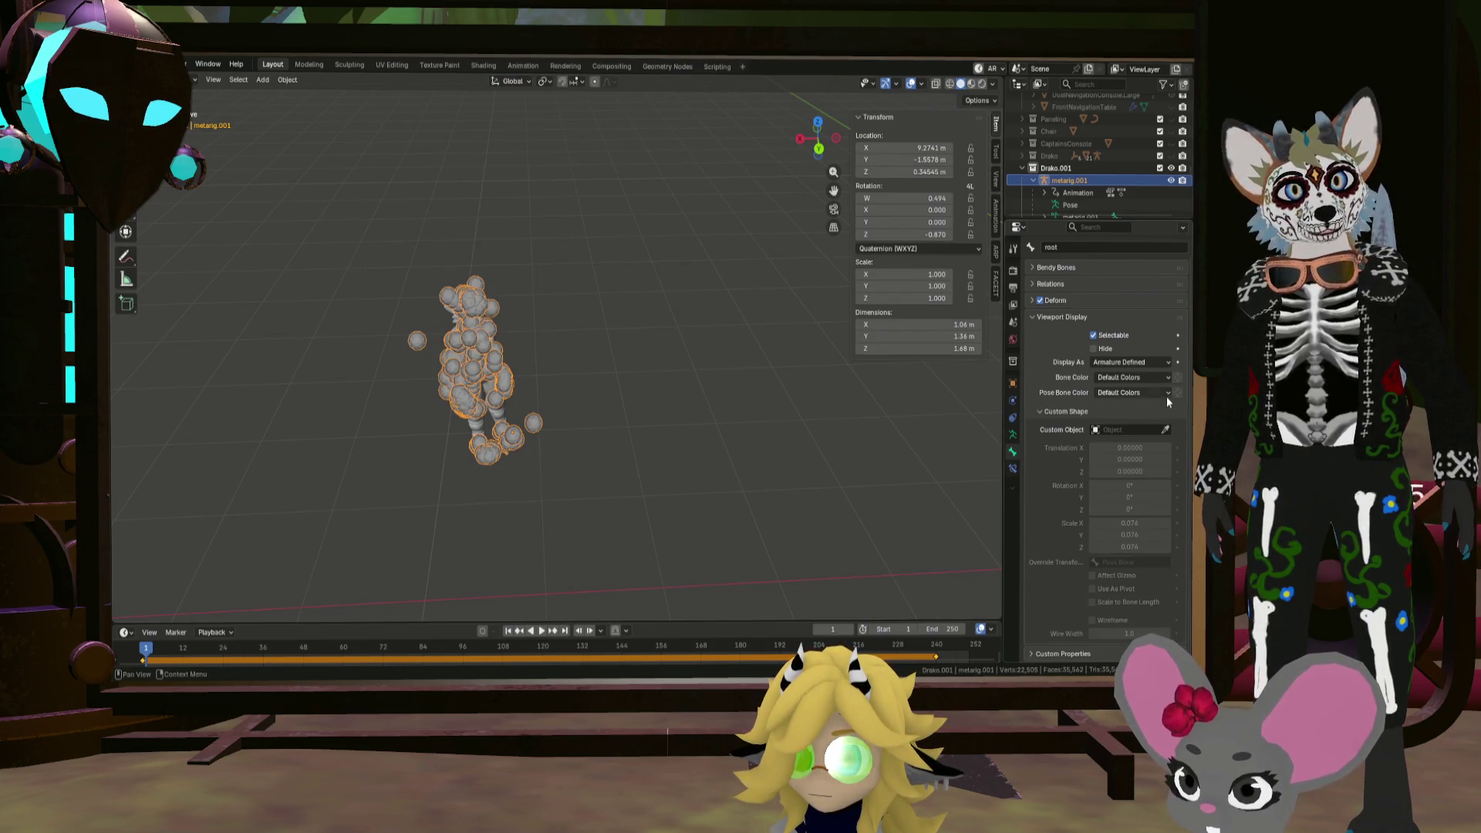
# Step: Set the root bone's Display As to Stick and put metarig.001 into Edit Mode
pyautogui.click(1164, 363)
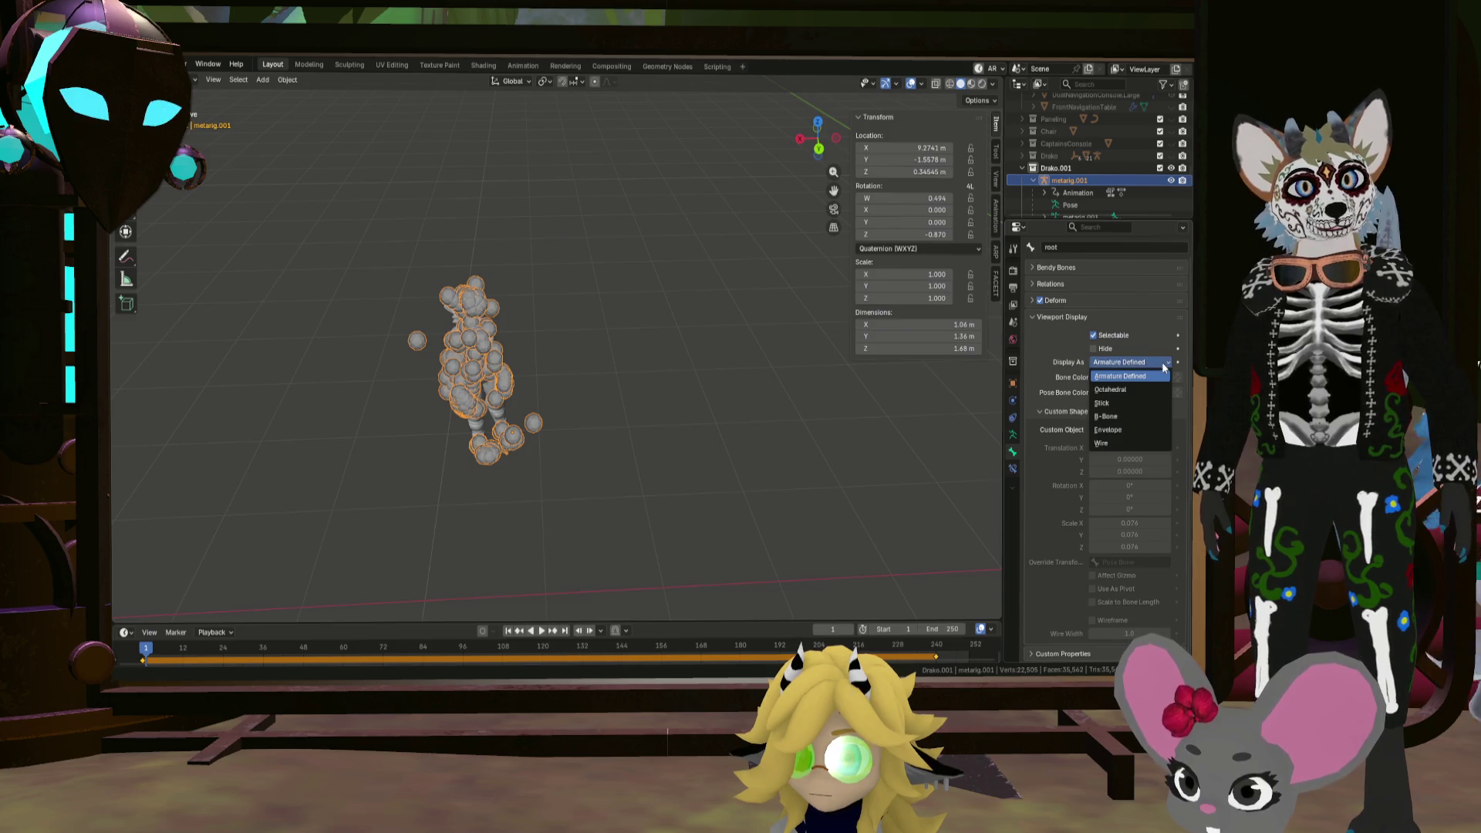
pyautogui.click(1135, 399)
pyautogui.click(443, 451)
pyautogui.moveTo(443, 451)
pyautogui.mouseDown(button='middle')
pyautogui.moveTo(603, 395)
pyautogui.moveTo(543, 399)
pyautogui.moveTo(487, 363)
pyautogui.moveTo(596, 388)
pyautogui.mouseUp(button='middle')
pyautogui.click(595, 389)
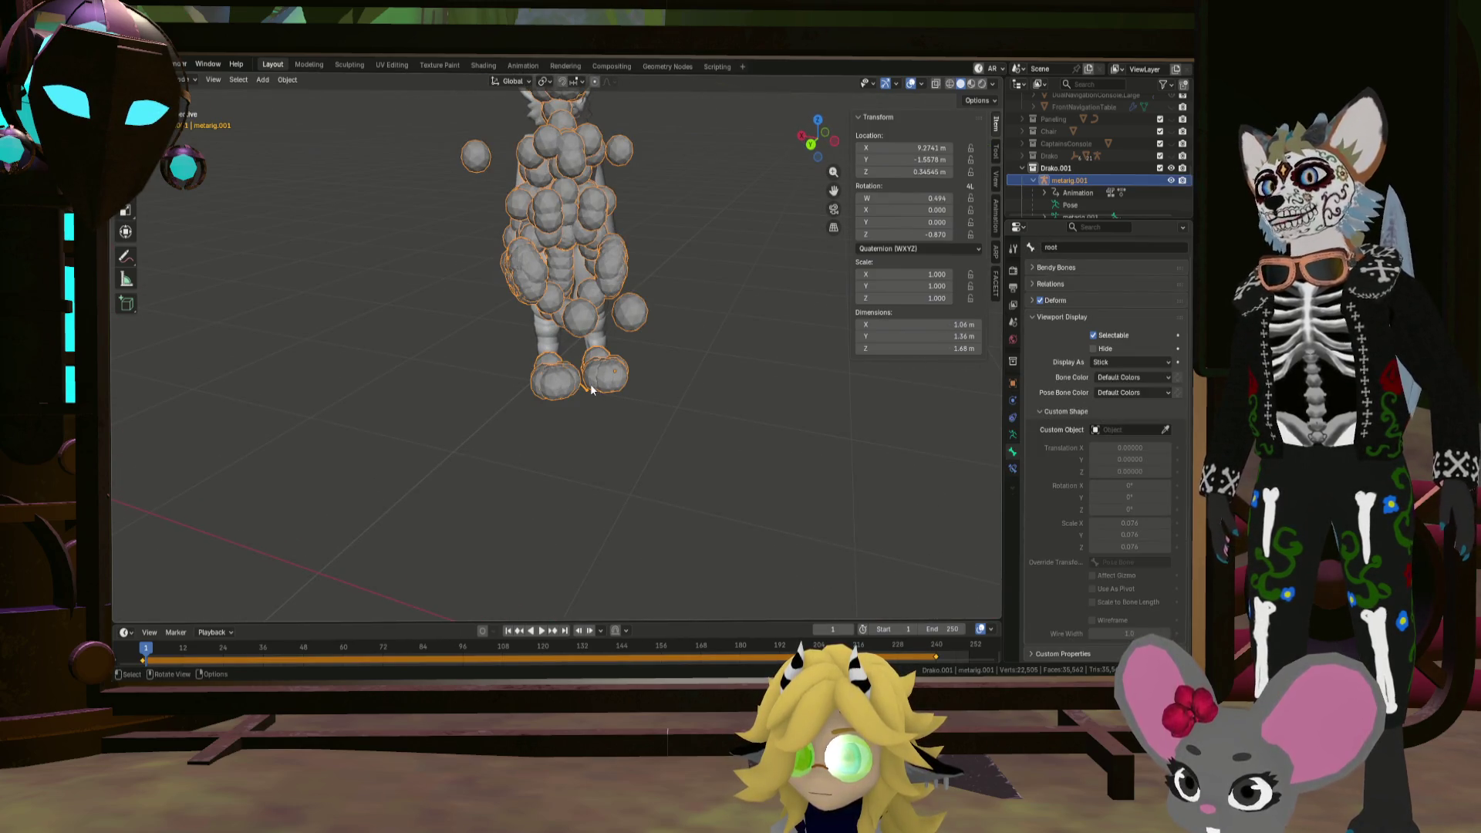
pyautogui.press('Tab')
pyautogui.moveTo(622, 367)
pyautogui.mouseDown(button='middle')
pyautogui.moveTo(663, 395)
pyautogui.moveTo(679, 432)
pyautogui.moveTo(617, 420)
pyautogui.moveTo(698, 432)
pyautogui.mouseUp(button='middle')
pyautogui.click(681, 438)
pyautogui.click(676, 386)
pyautogui.scroll(5, 698, 432)
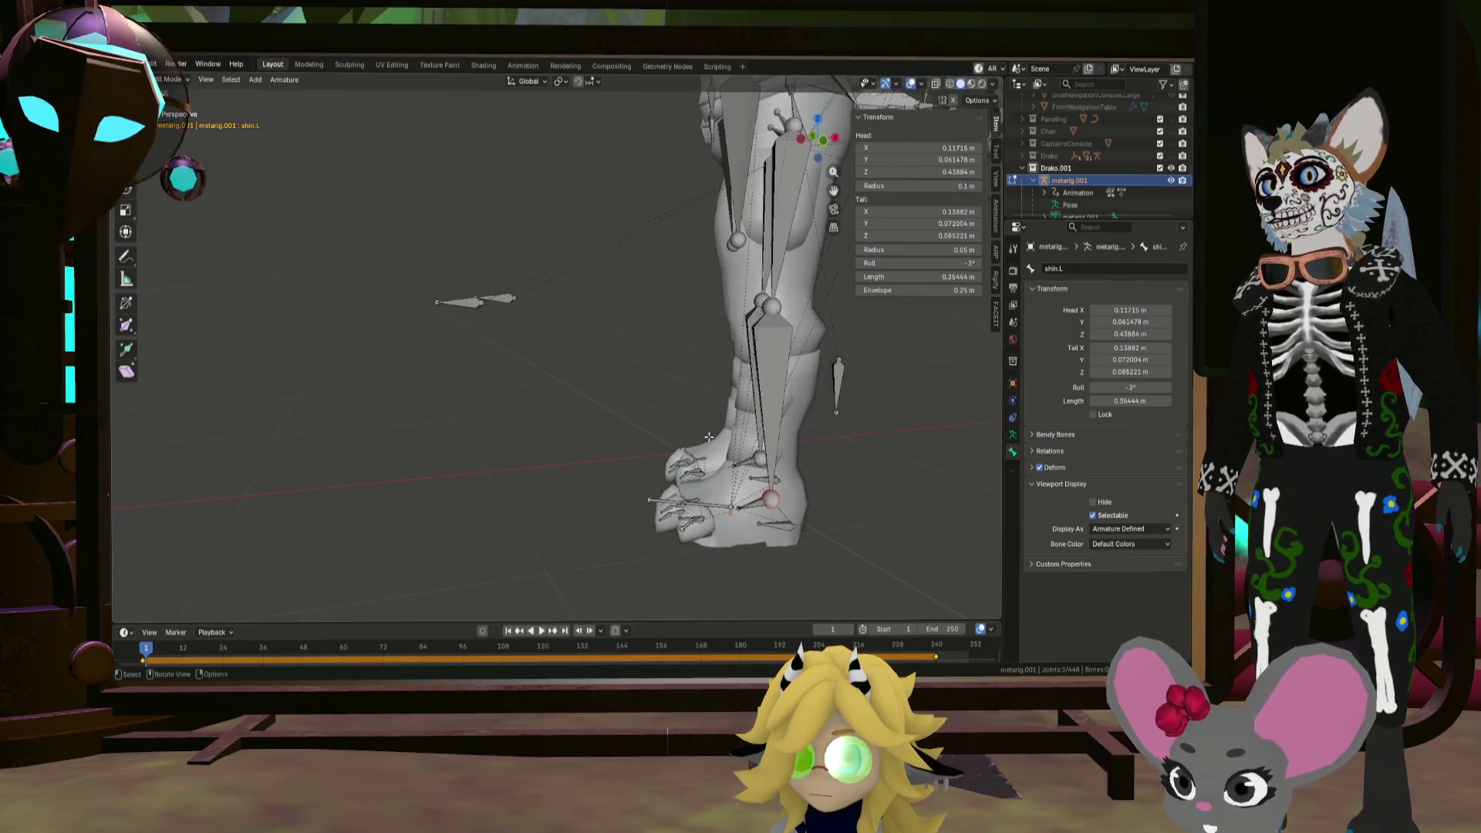
pyautogui.click(752, 510)
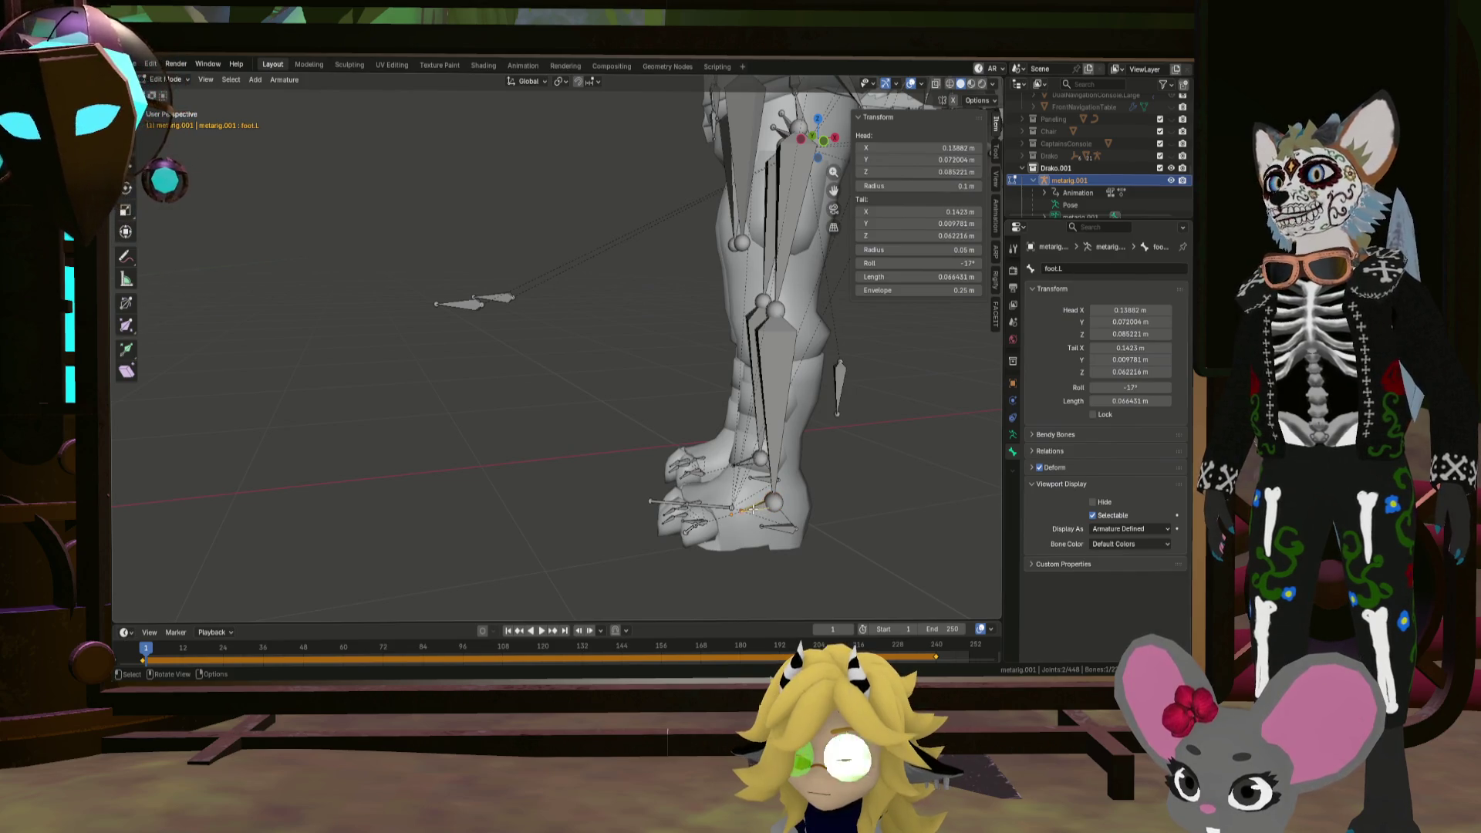
pyautogui.moveTo(807, 483); pyautogui.dragTo(867, 497, button='middle')
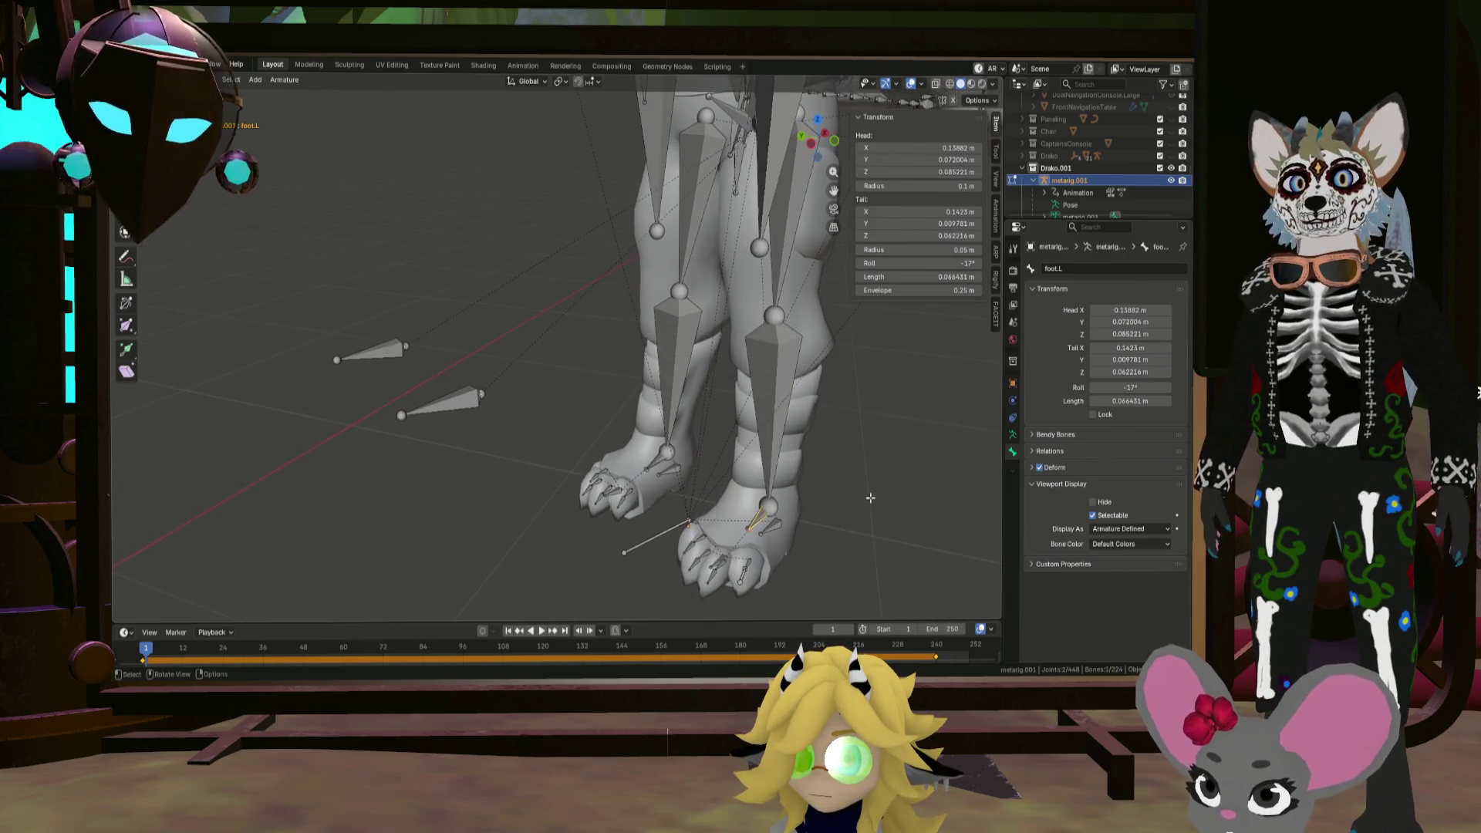
pyautogui.click(1122, 529)
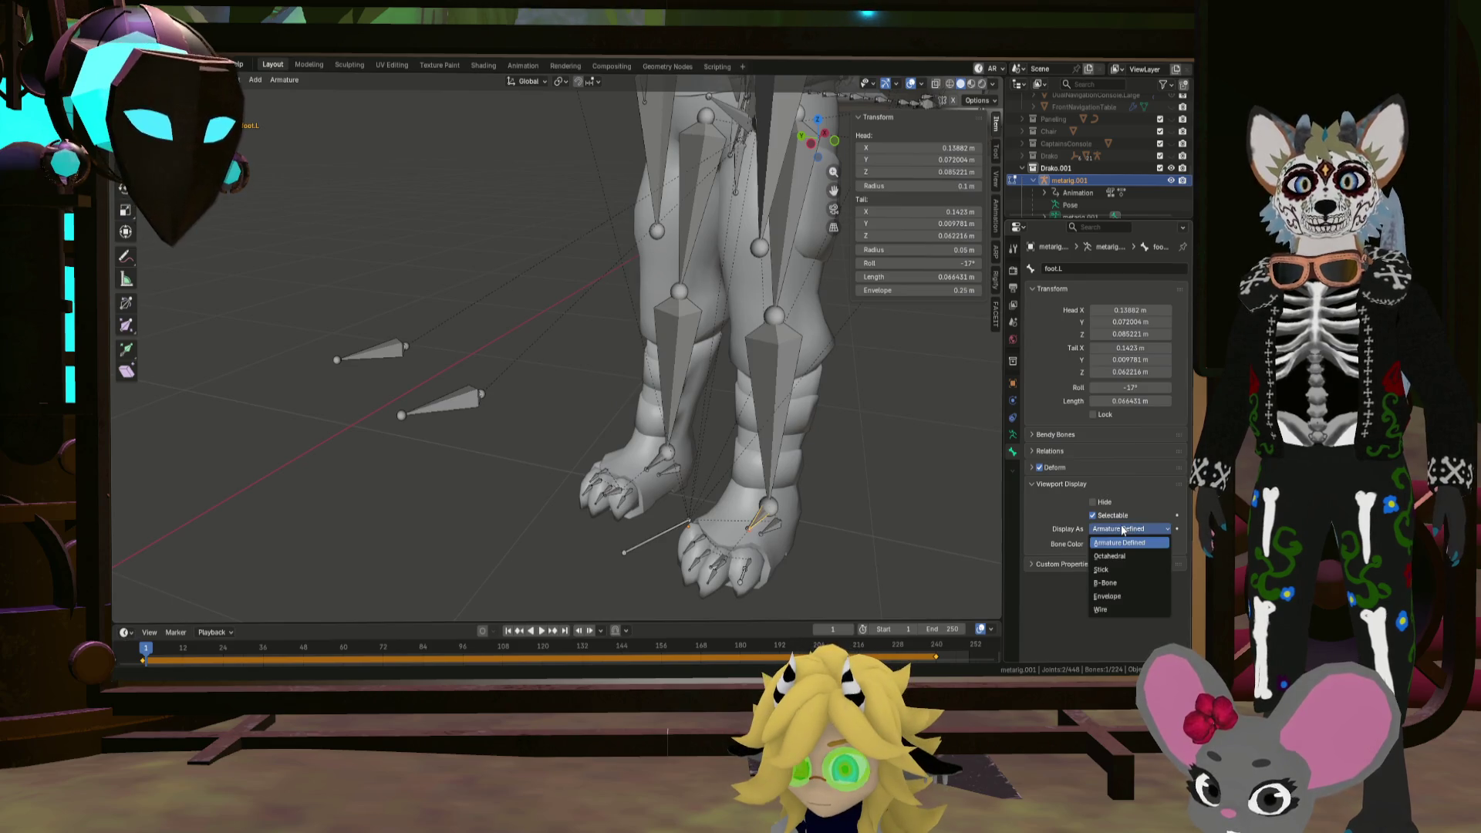
pyautogui.press('a')
pyautogui.click(1113, 533)
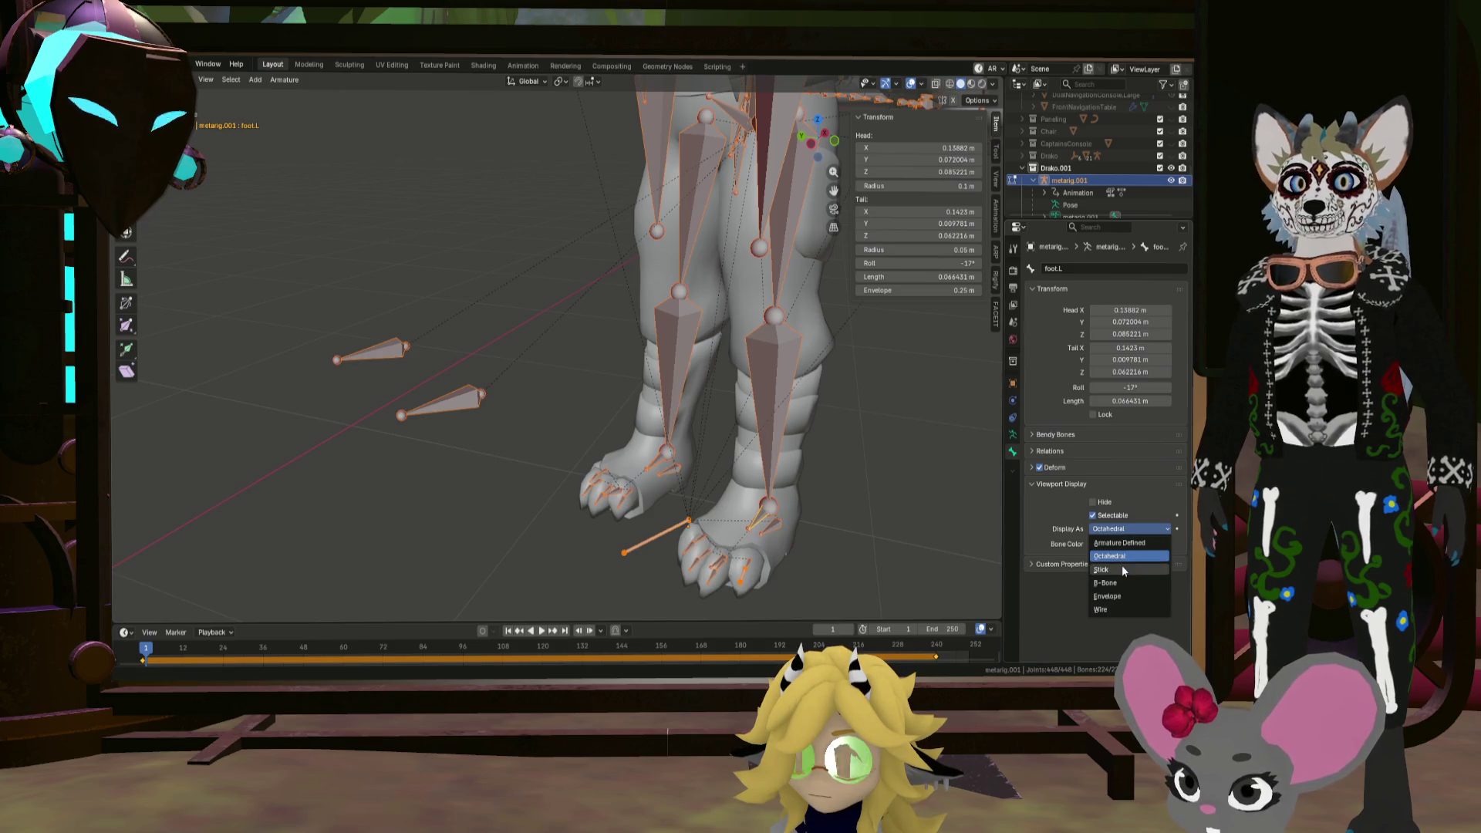
pyautogui.click(1121, 568)
pyautogui.click(1128, 528)
pyautogui.click(1122, 501)
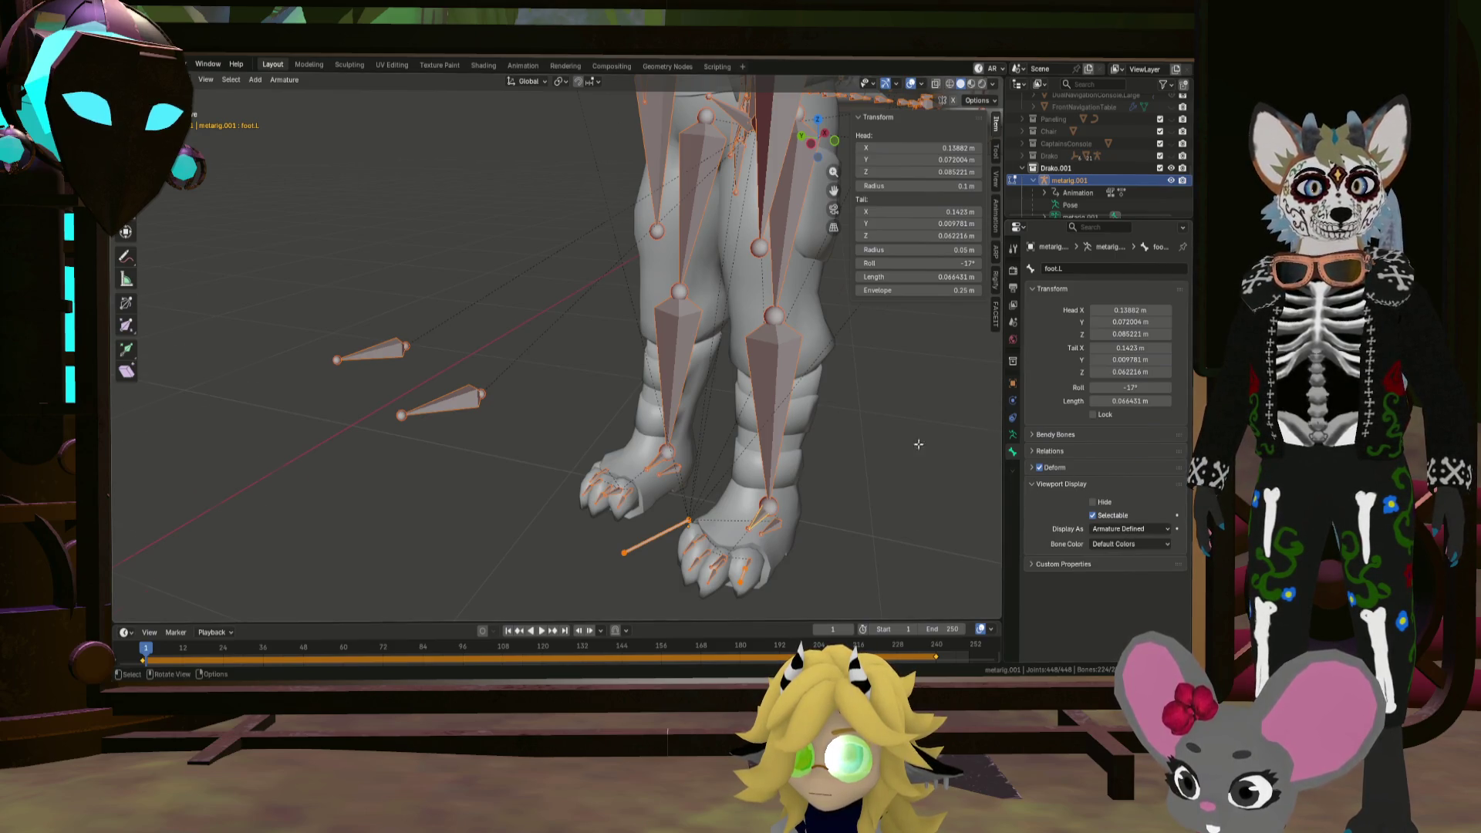
pyautogui.scroll(-5, 918, 444)
pyautogui.moveTo(825, 406)
pyautogui.keyDown('shift'); pyautogui.mouseDown(button='middle')
pyautogui.moveTo(601, 429)
pyautogui.moveTo(658, 427)
pyautogui.moveTo(703, 329)
pyautogui.mouseUp(button='middle'); pyautogui.keyUp('shift')
pyautogui.press('Tab')
pyautogui.press('Tab')
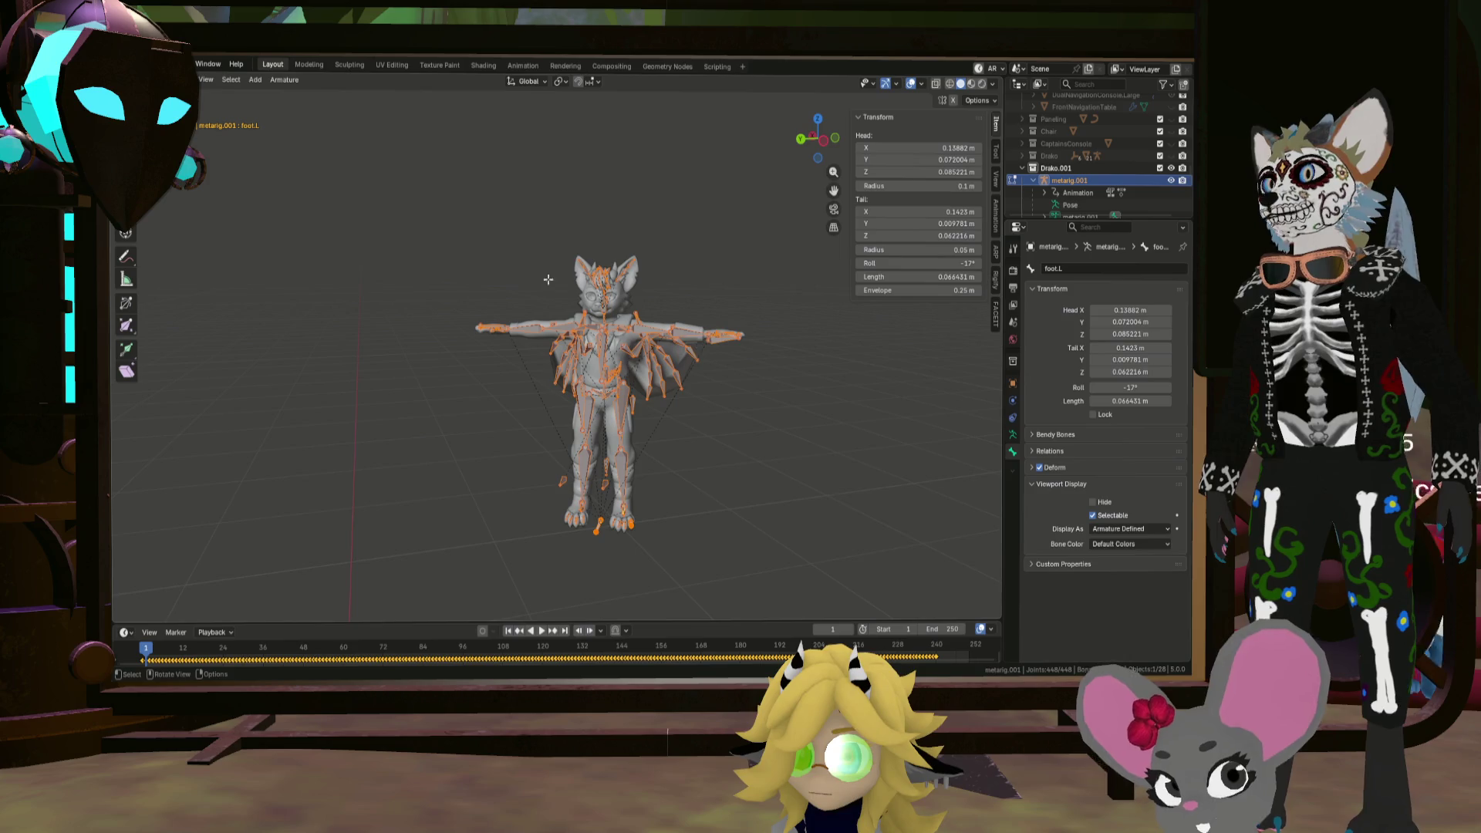
pyautogui.hotkey('ctrl', 'Tab')
# Step: Test-move the left elbow target and a left toe bone, cancelling each move
pyautogui.moveTo(743, 341)
pyautogui.mouseDown(button='middle')
pyautogui.moveTo(555, 340)
pyautogui.moveTo(698, 347)
pyautogui.mouseUp(button='middle')
pyautogui.click(662, 318)
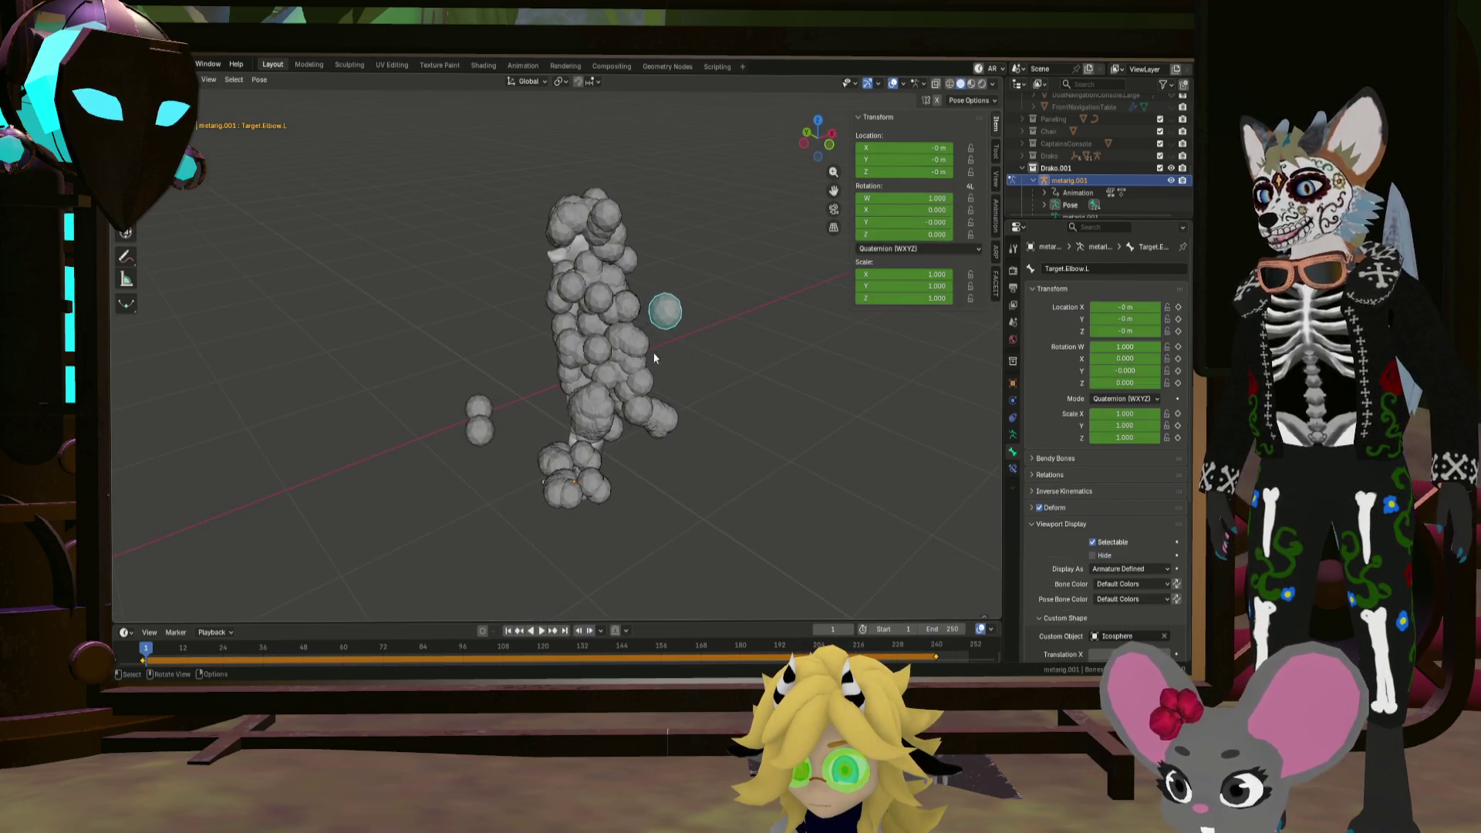
pyautogui.press('g')
pyautogui.rightClick(732, 341)
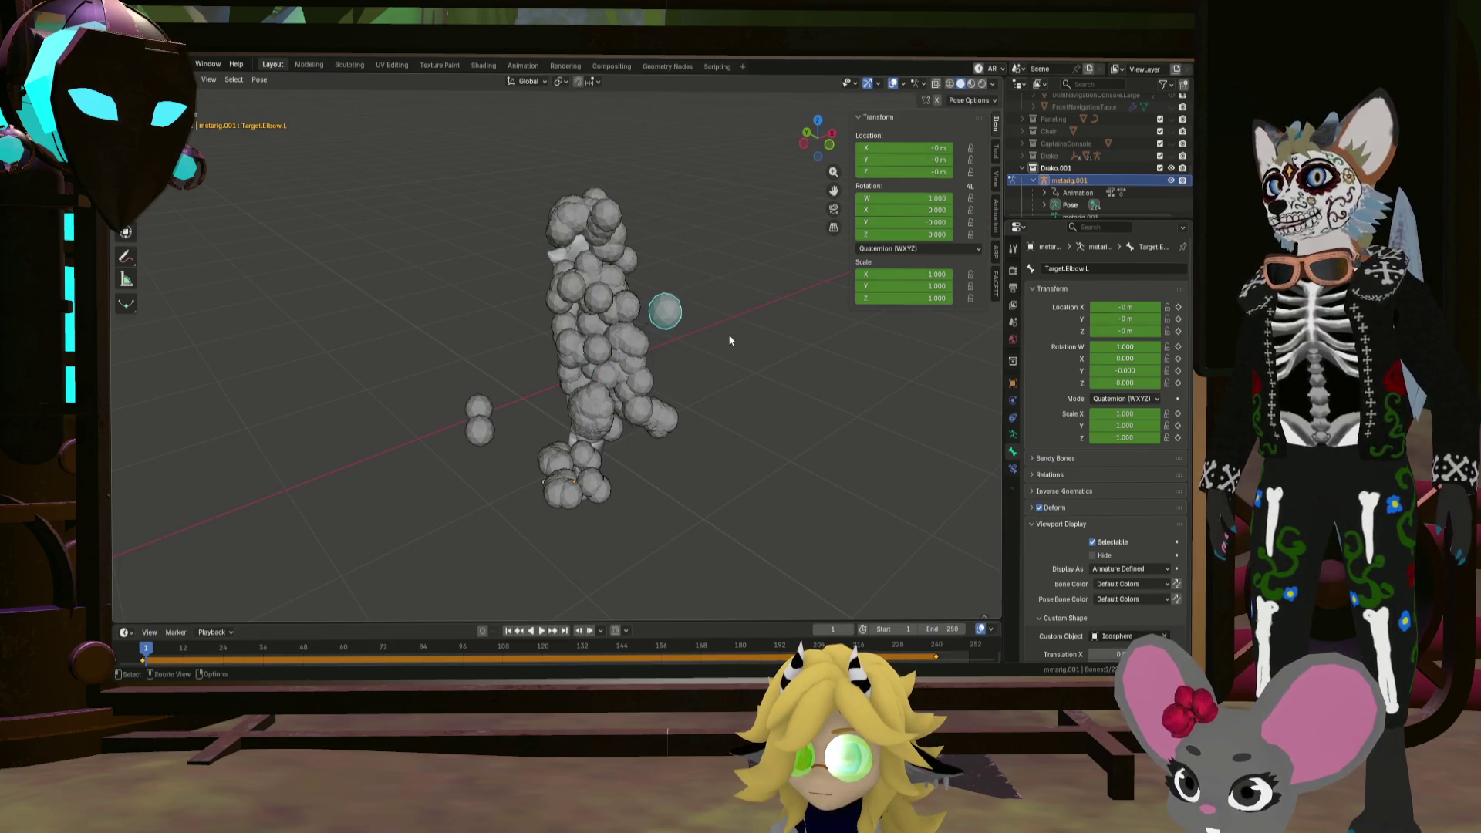
pyautogui.hotkey('ctrl', 'z')
pyautogui.moveTo(728, 334); pyautogui.dragTo(650, 381, button='middle')
pyautogui.click(556, 527)
pyautogui.moveTo(555, 528)
pyautogui.mouseDown(button='middle')
pyautogui.moveTo(608, 539)
pyautogui.moveTo(518, 528)
pyautogui.mouseUp(button='middle')
pyautogui.scroll(4, 608, 538)
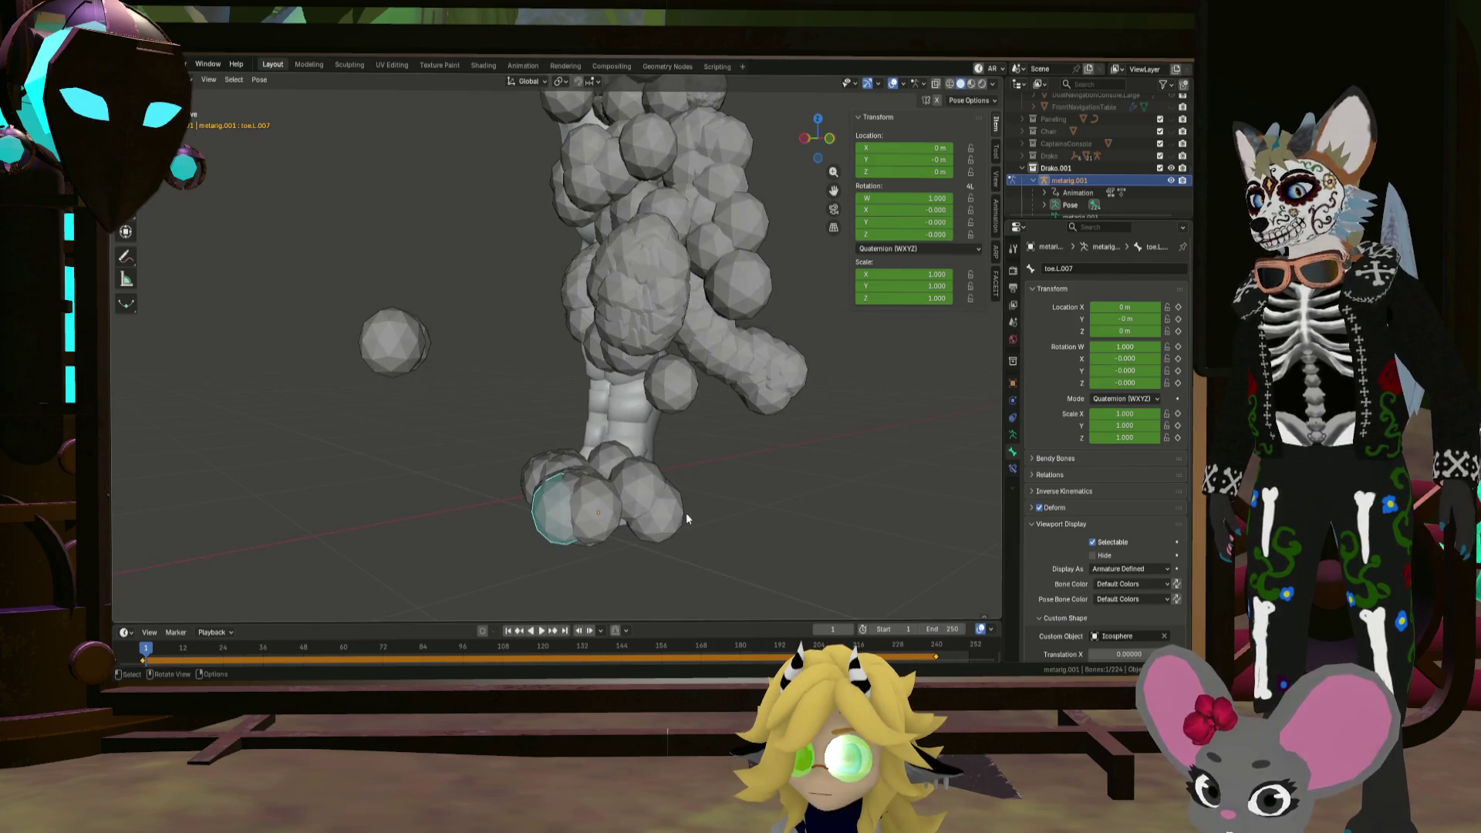
pyautogui.press('g')
pyautogui.rightClick(529, 420)
# Step: Rotate the foot.L bone slightly, then select the root bone
pyautogui.click(633, 482)
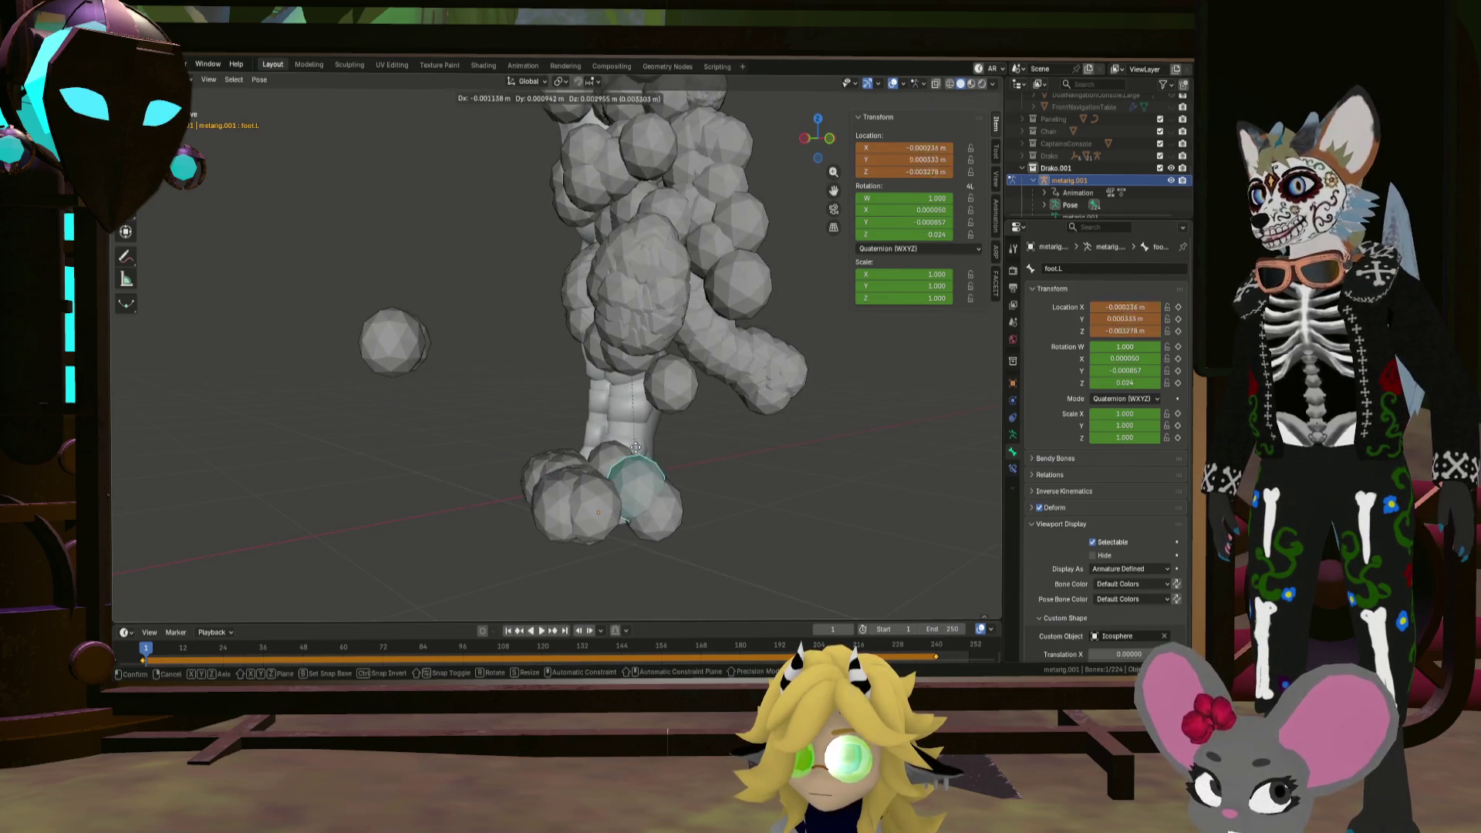
pyautogui.press('r')
pyautogui.click(573, 314)
pyautogui.scroll(-5, 668, 373)
pyautogui.moveTo(668, 373)
pyautogui.mouseDown(button='middle')
pyautogui.moveTo(709, 370)
pyautogui.moveTo(663, 390)
pyautogui.mouseUp(button='middle')
pyautogui.scroll(-1, 663, 390)
pyautogui.click(615, 423)
pyautogui.scroll(-7, 715, 392)
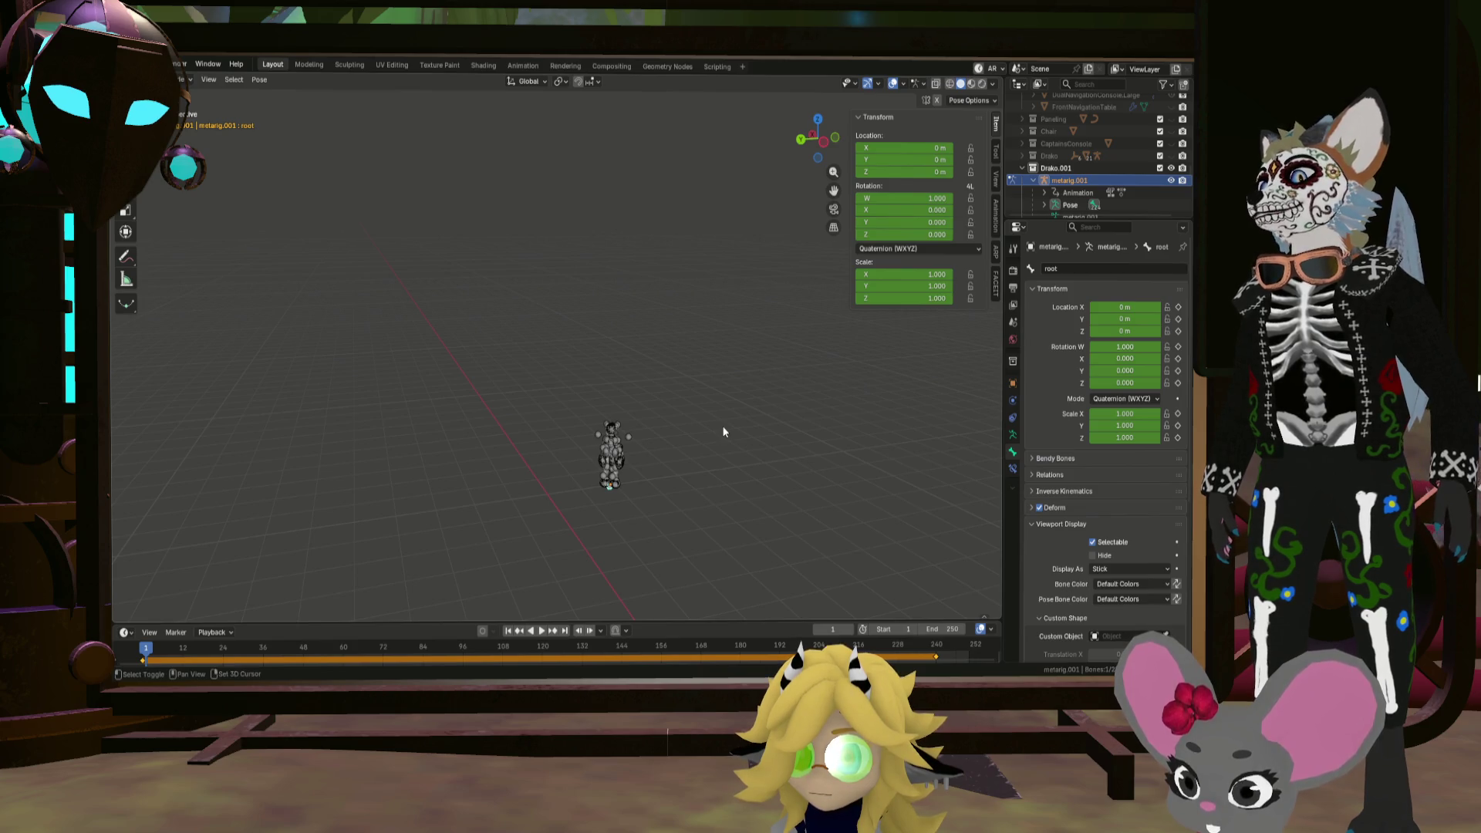
# Step: Cancel an accidental scale and save Greyboxing.blend
pyautogui.press('s')
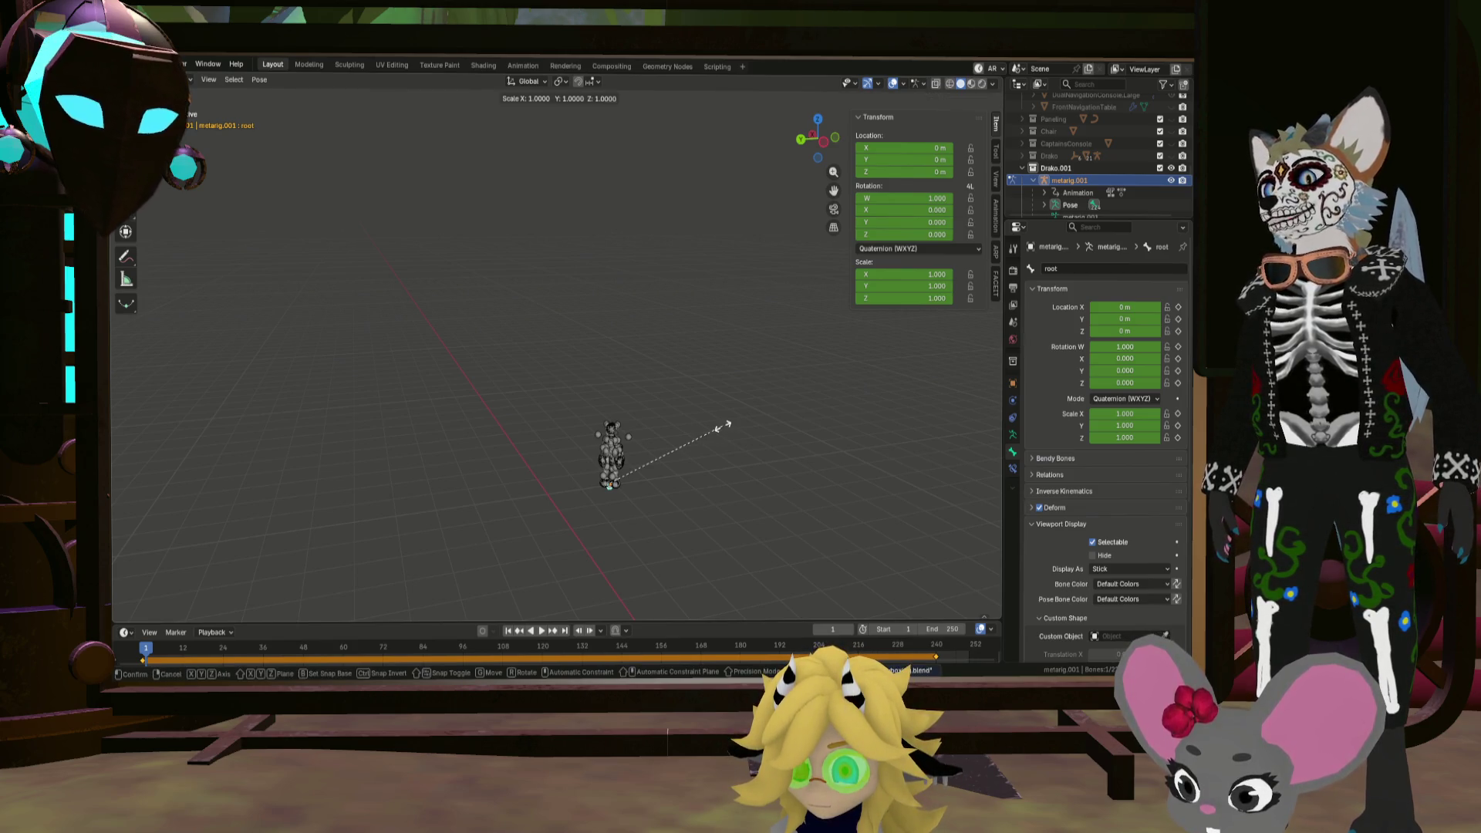
pyautogui.press('Escape')
pyautogui.hotkey('ctrl', 's')
# Step: Snap the root bone to the 3D cursor at X −3.4168, Y 8.7613, Z −0.35997 m
pyautogui.hotkey('shift', 's')
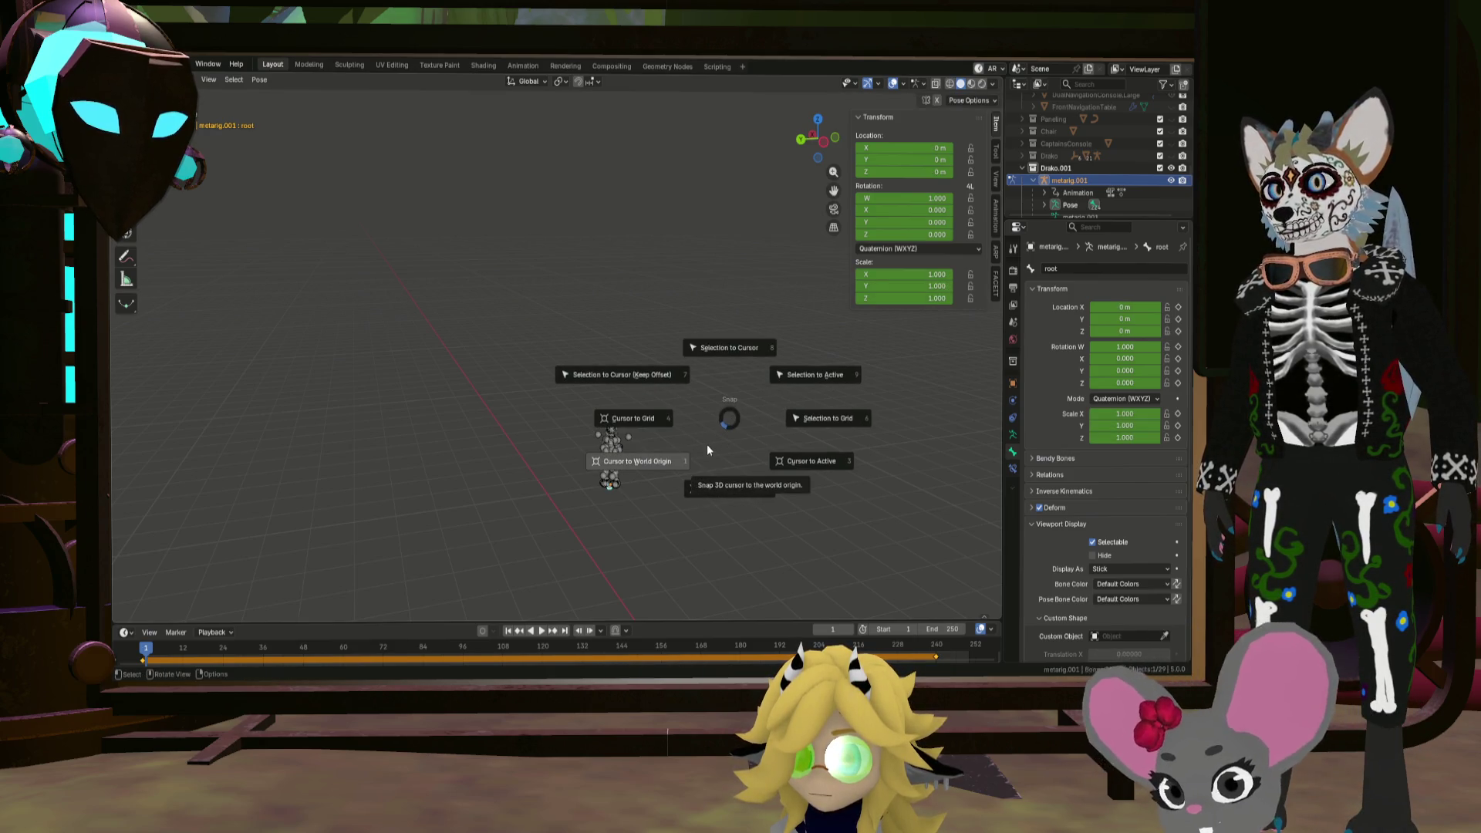
pyautogui.click(703, 446)
pyautogui.hotkey('shift', 's')
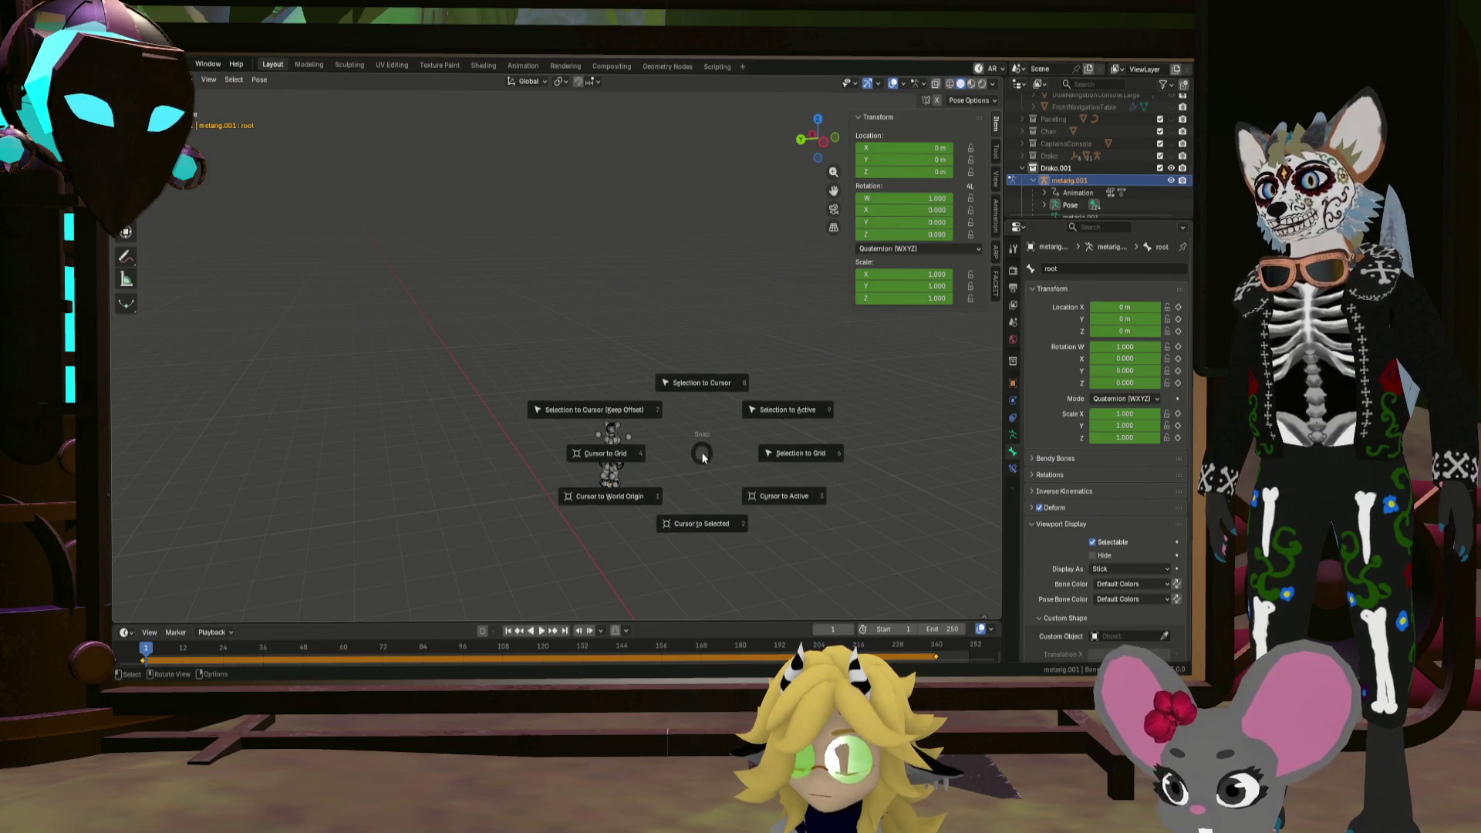
pyautogui.click(711, 393)
pyautogui.moveTo(711, 390)
pyautogui.mouseDown(button='middle')
pyautogui.moveTo(751, 437)
pyautogui.moveTo(846, 448)
pyautogui.mouseUp(button='middle')
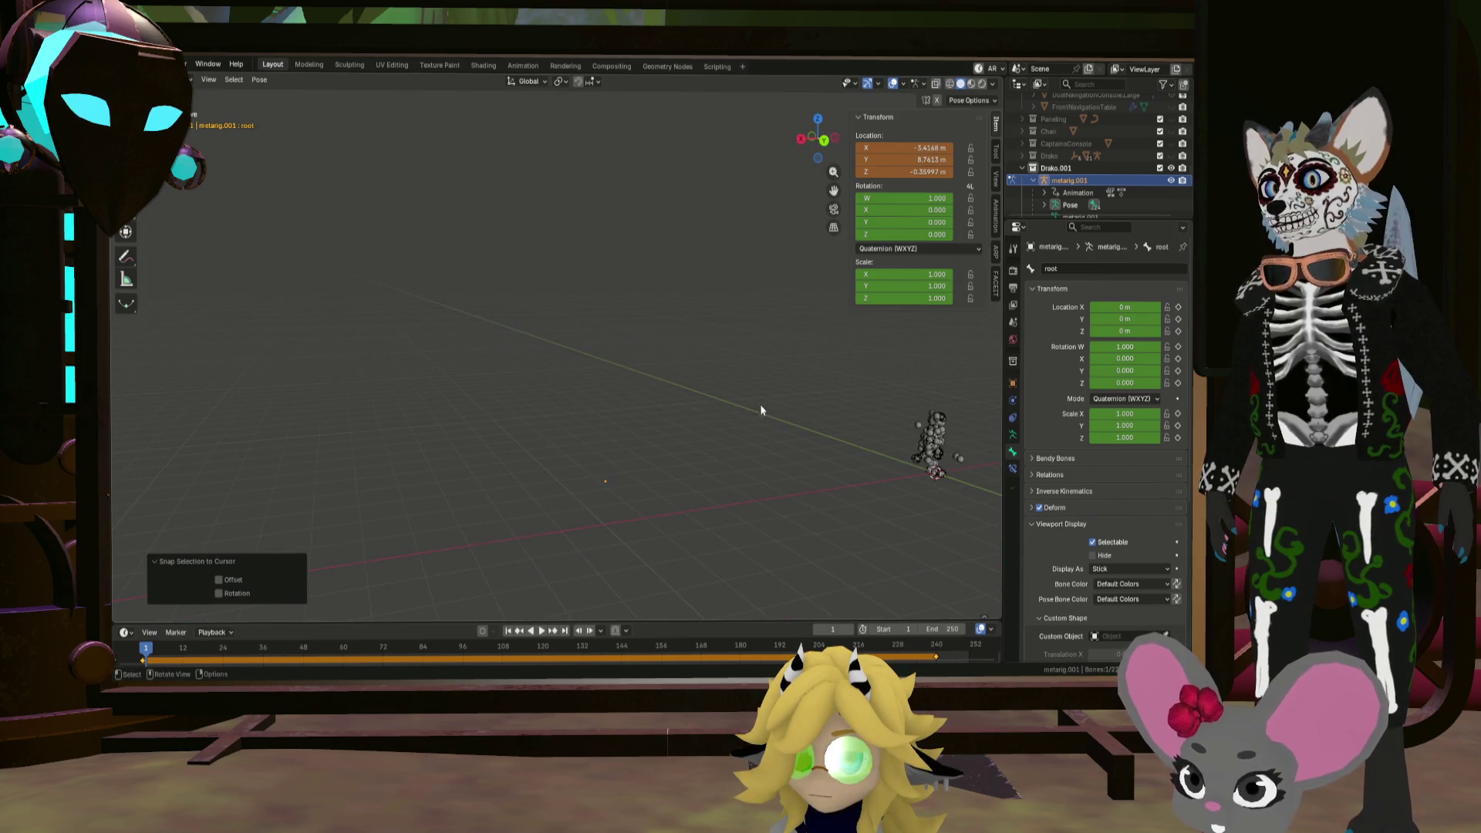
pyautogui.moveTo(511, 395)
pyautogui.mouseDown(button='middle')
pyautogui.moveTo(734, 440)
pyautogui.moveTo(621, 439)
pyautogui.mouseUp(button='middle')
pyautogui.scroll(5, 512, 396)
pyautogui.moveTo(512, 396)
pyautogui.mouseDown(button='middle')
pyautogui.moveTo(651, 429)
pyautogui.moveTo(706, 420)
pyautogui.moveTo(455, 401)
pyautogui.moveTo(617, 412)
pyautogui.mouseUp(button='middle')
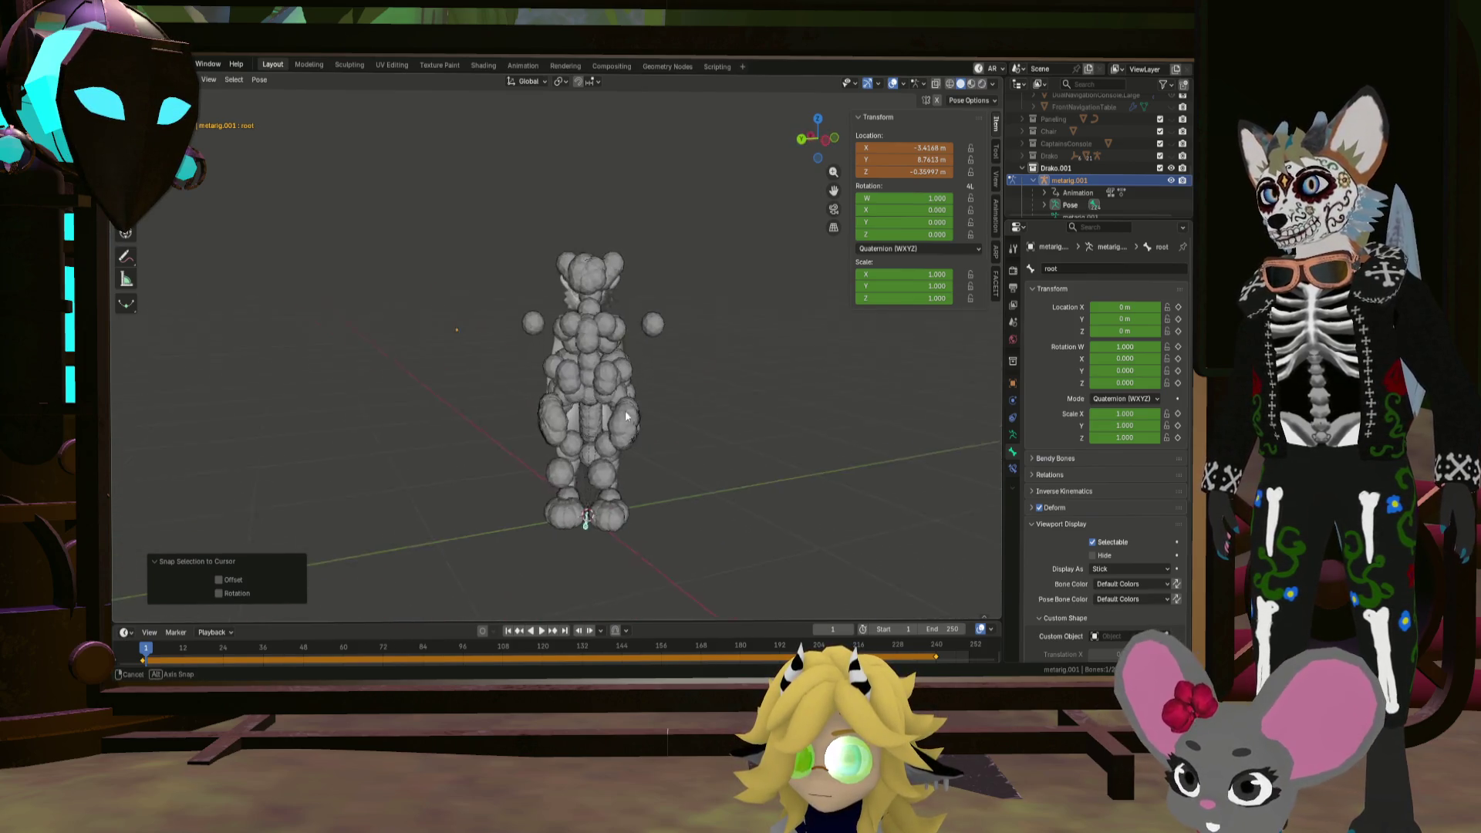
pyautogui.click(1034, 461)
pyautogui.click(1034, 462)
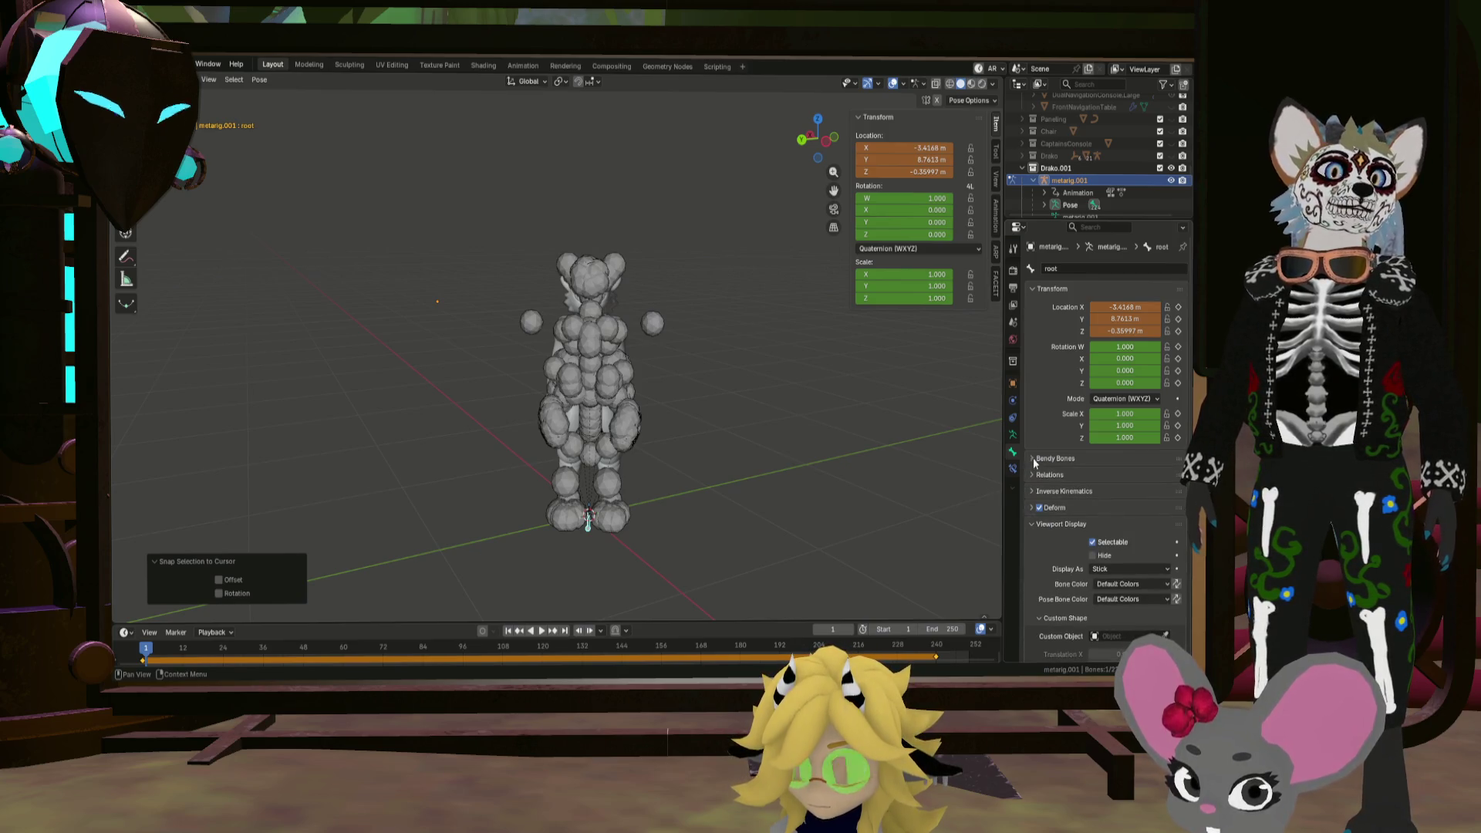
# Step: In Armature Viewport Display, turn off Shapes, keep Octahedral and re-enable In Front
pyautogui.click(1014, 437)
pyautogui.click(1031, 463)
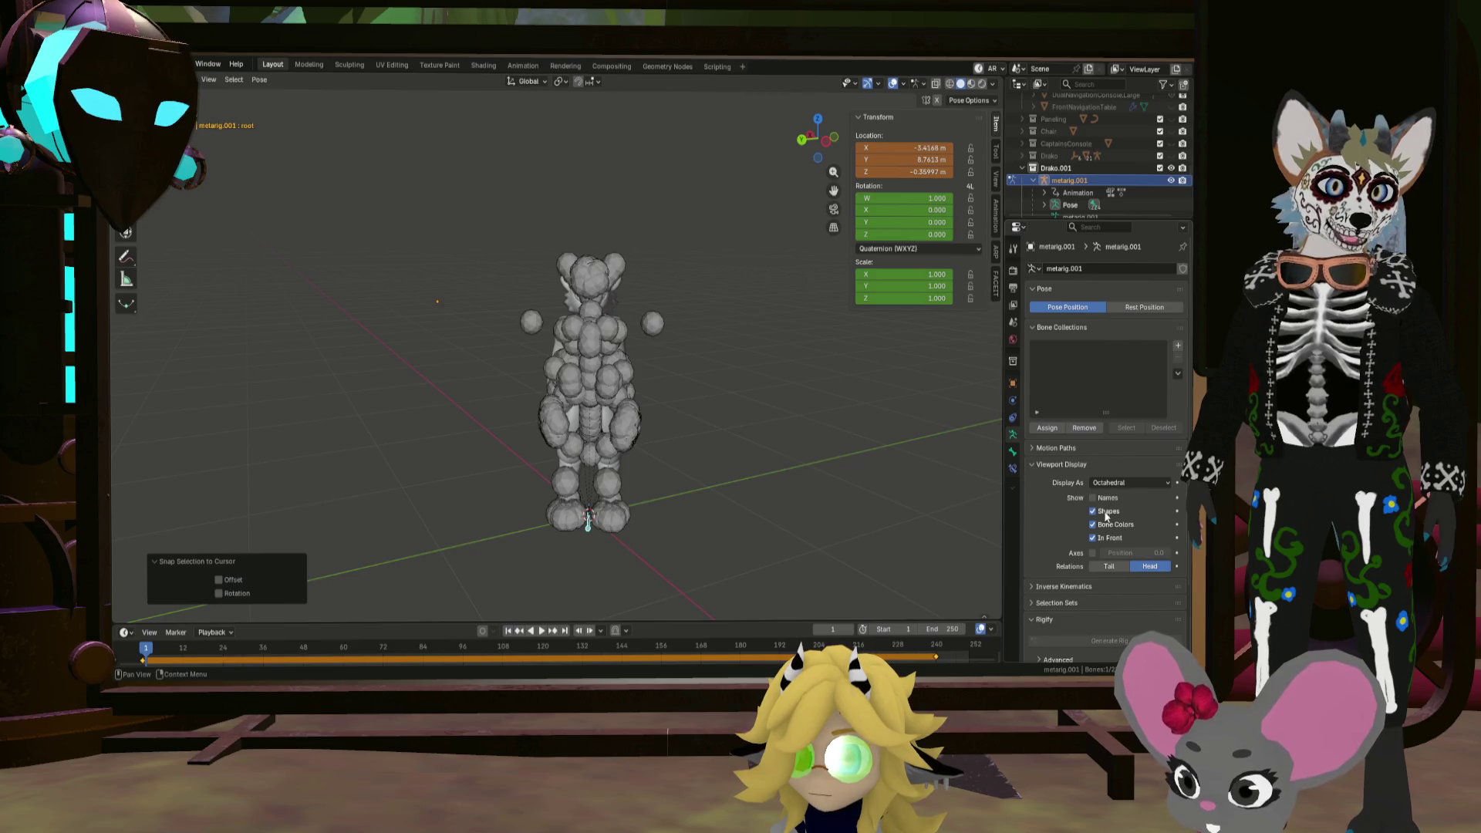
pyautogui.click(1094, 539)
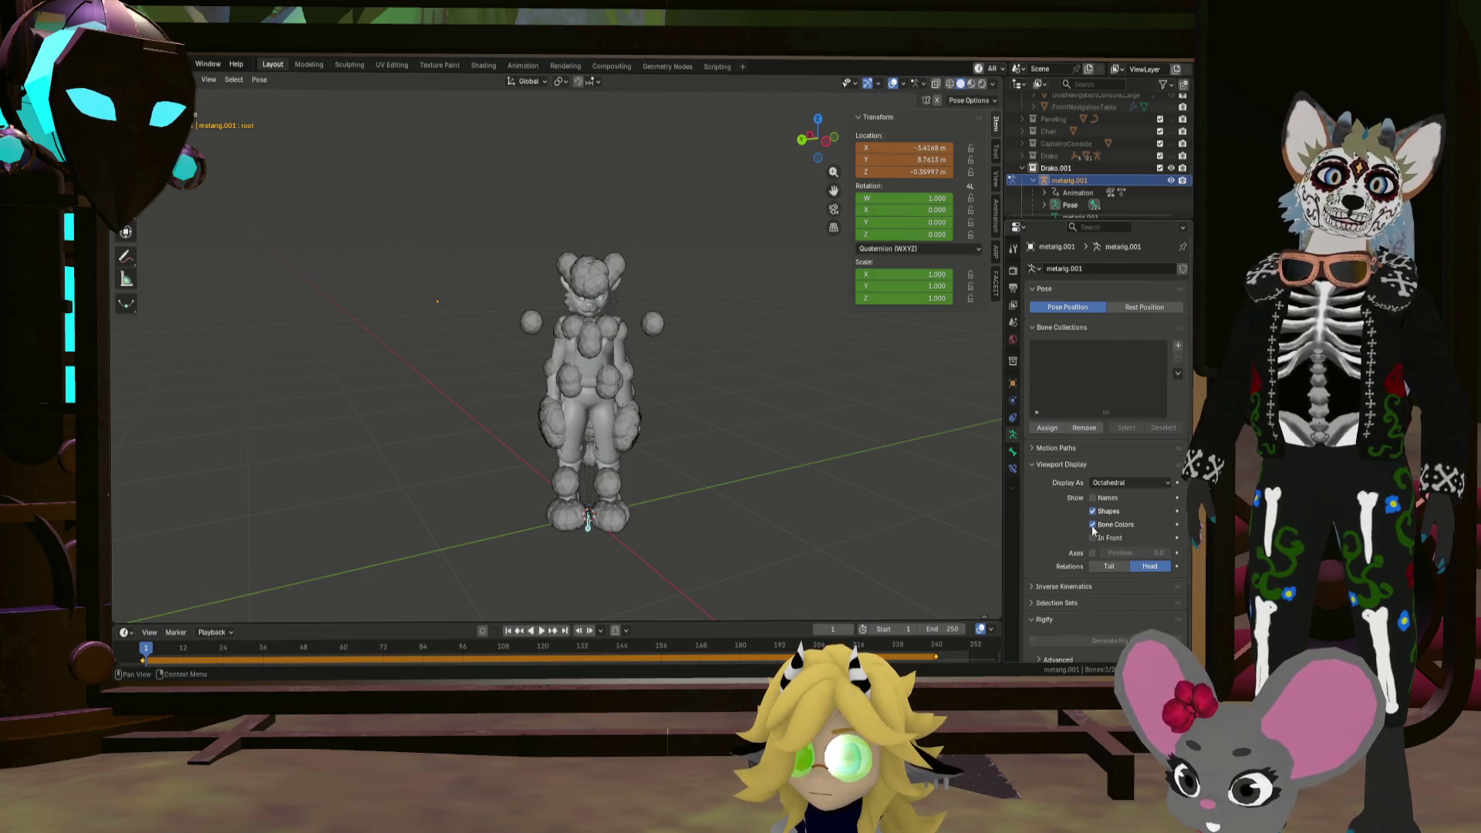
pyautogui.click(1093, 512)
pyautogui.moveTo(841, 434)
pyautogui.mouseDown(button='middle')
pyautogui.moveTo(708, 424)
pyautogui.moveTo(743, 423)
pyautogui.mouseUp(button='middle')
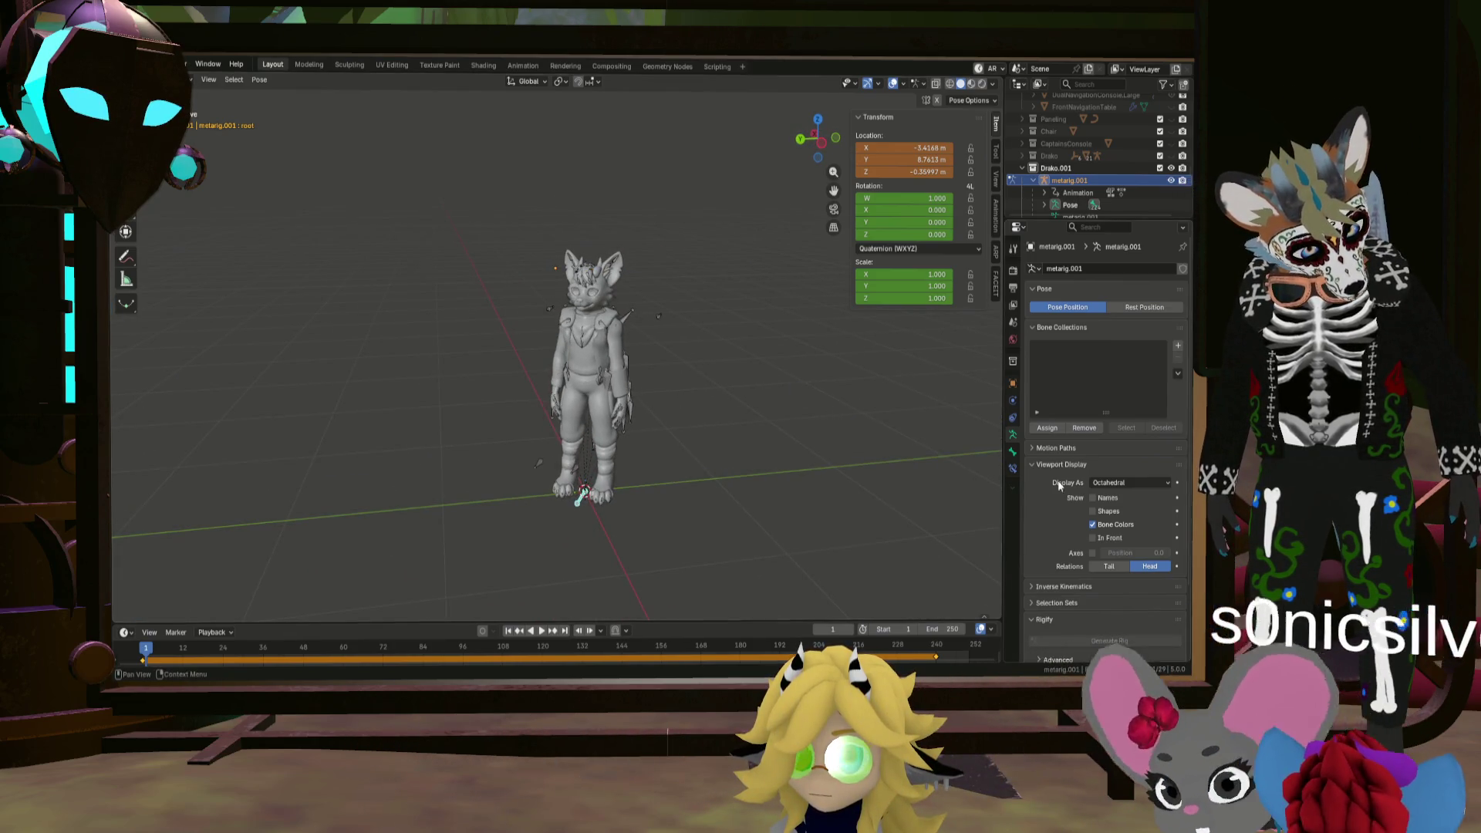
pyautogui.click(1131, 483)
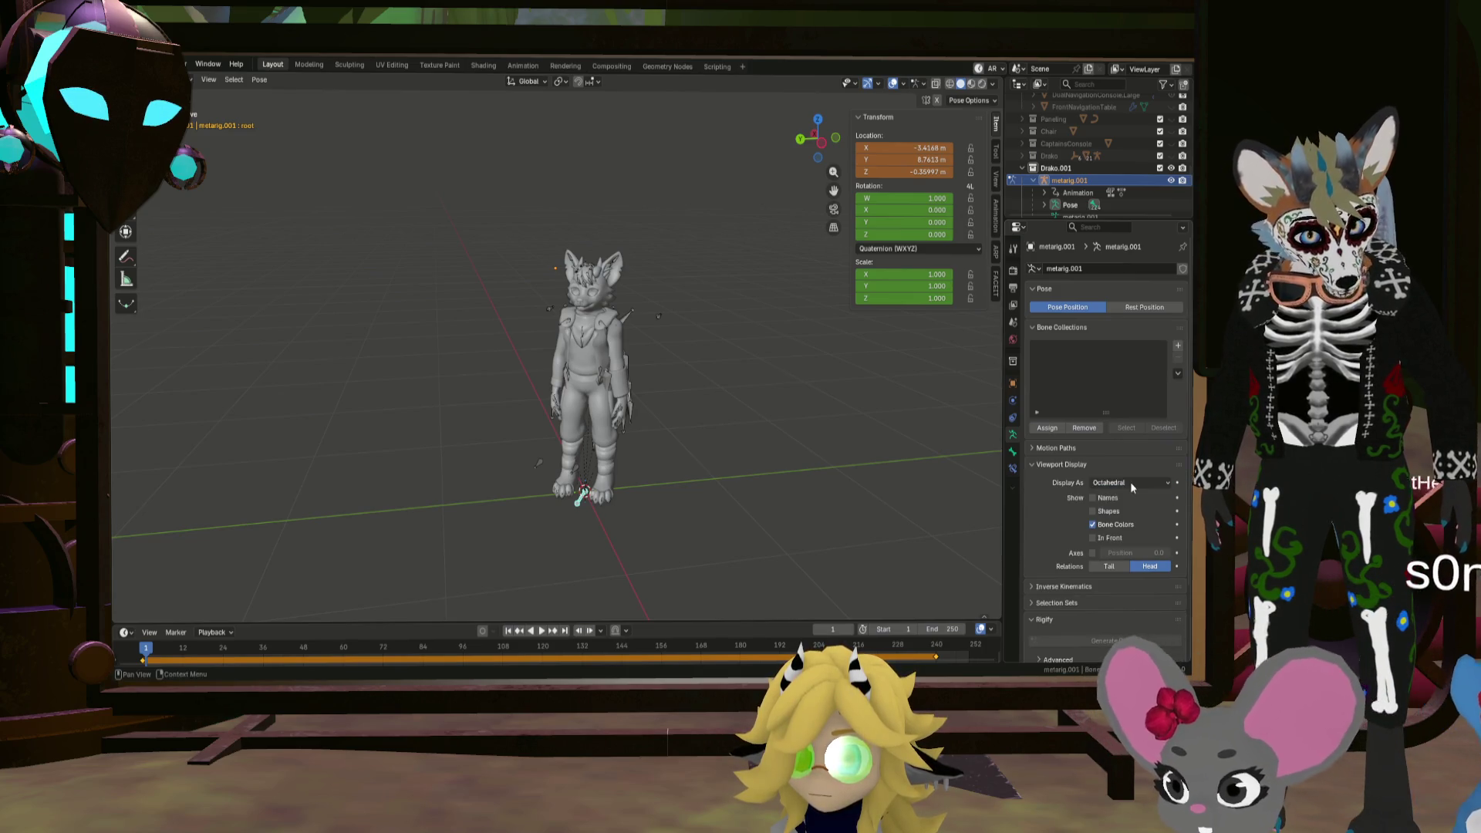
pyautogui.moveTo(651, 430); pyautogui.dragTo(548, 433, button='middle')
pyautogui.scroll(5, 547, 433)
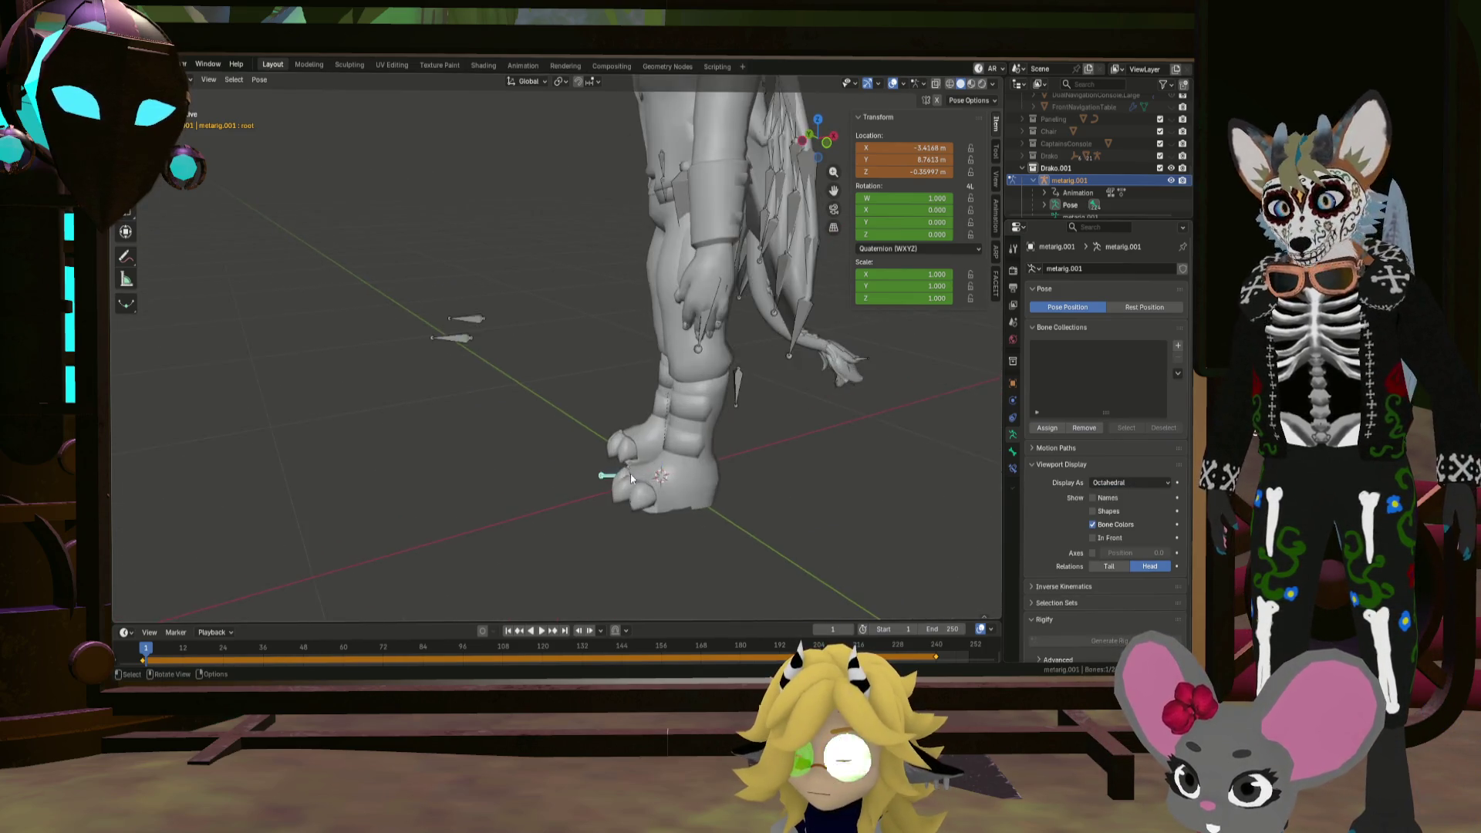
pyautogui.click(1092, 538)
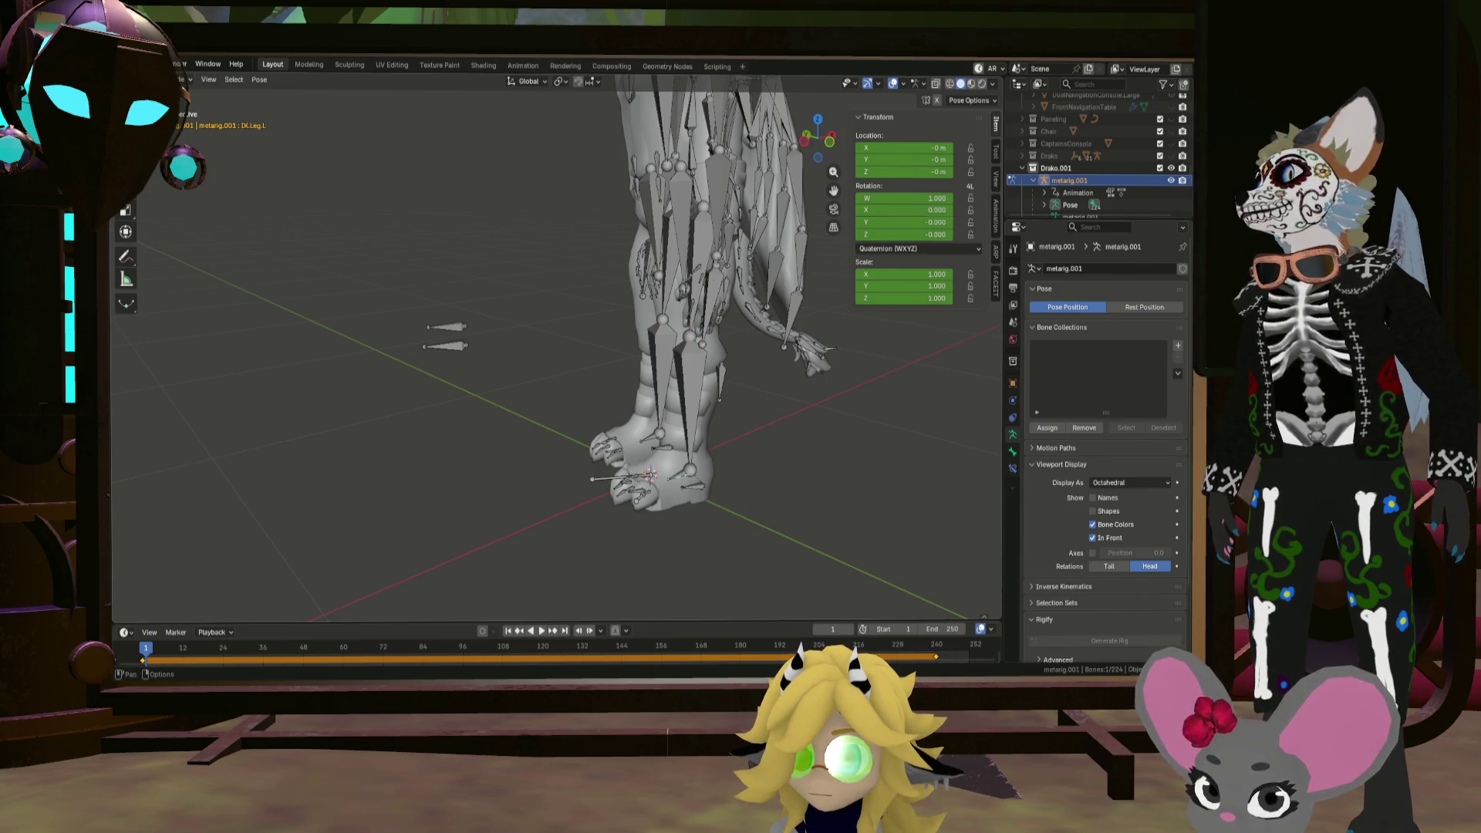
pyautogui.click(711, 452)
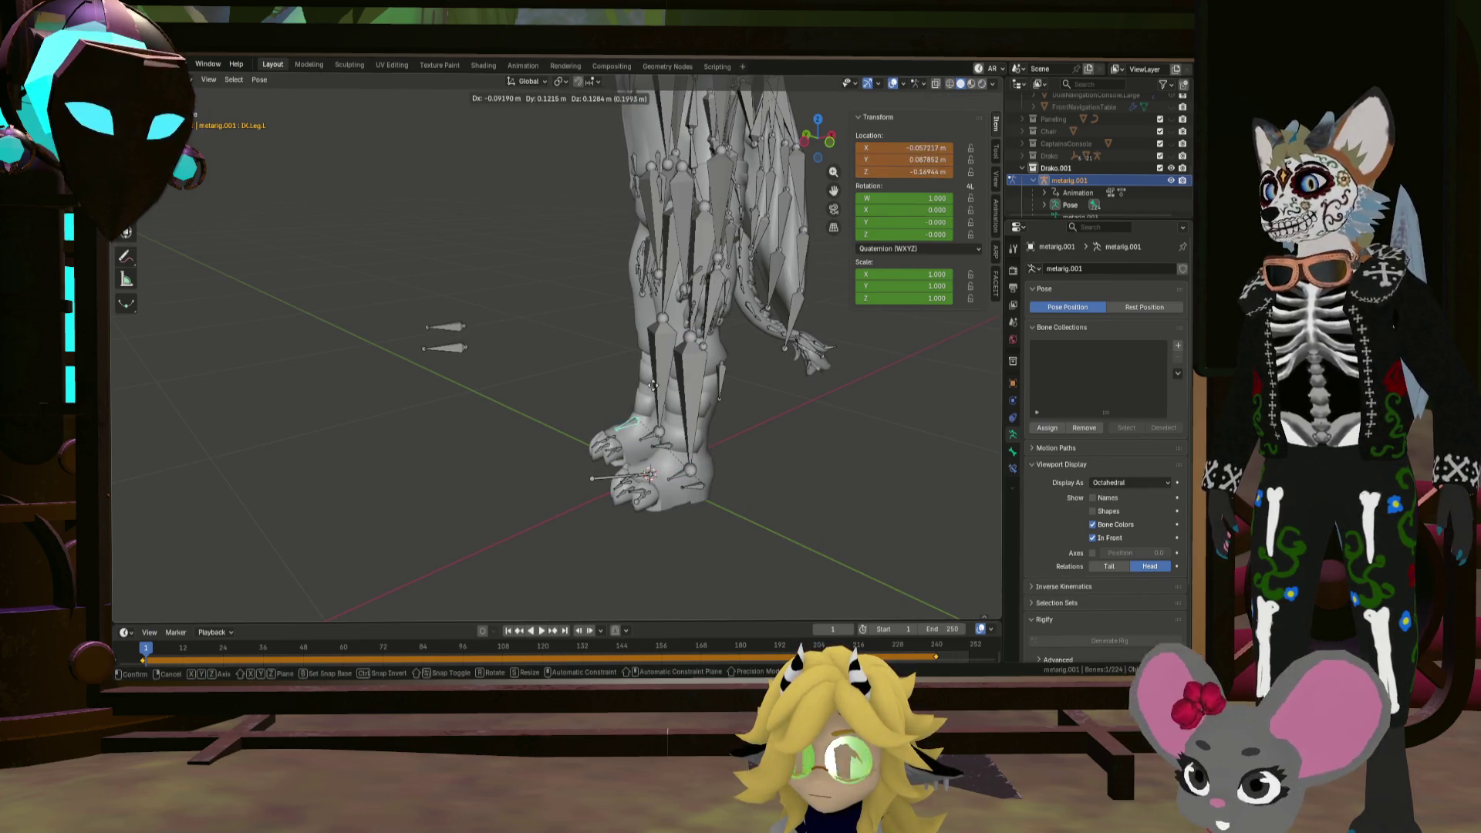
# Step: Try transforming the left heel, IK.Foot.02.L and shin.L bones, cancelling each
pyautogui.click(698, 487)
pyautogui.press('r')
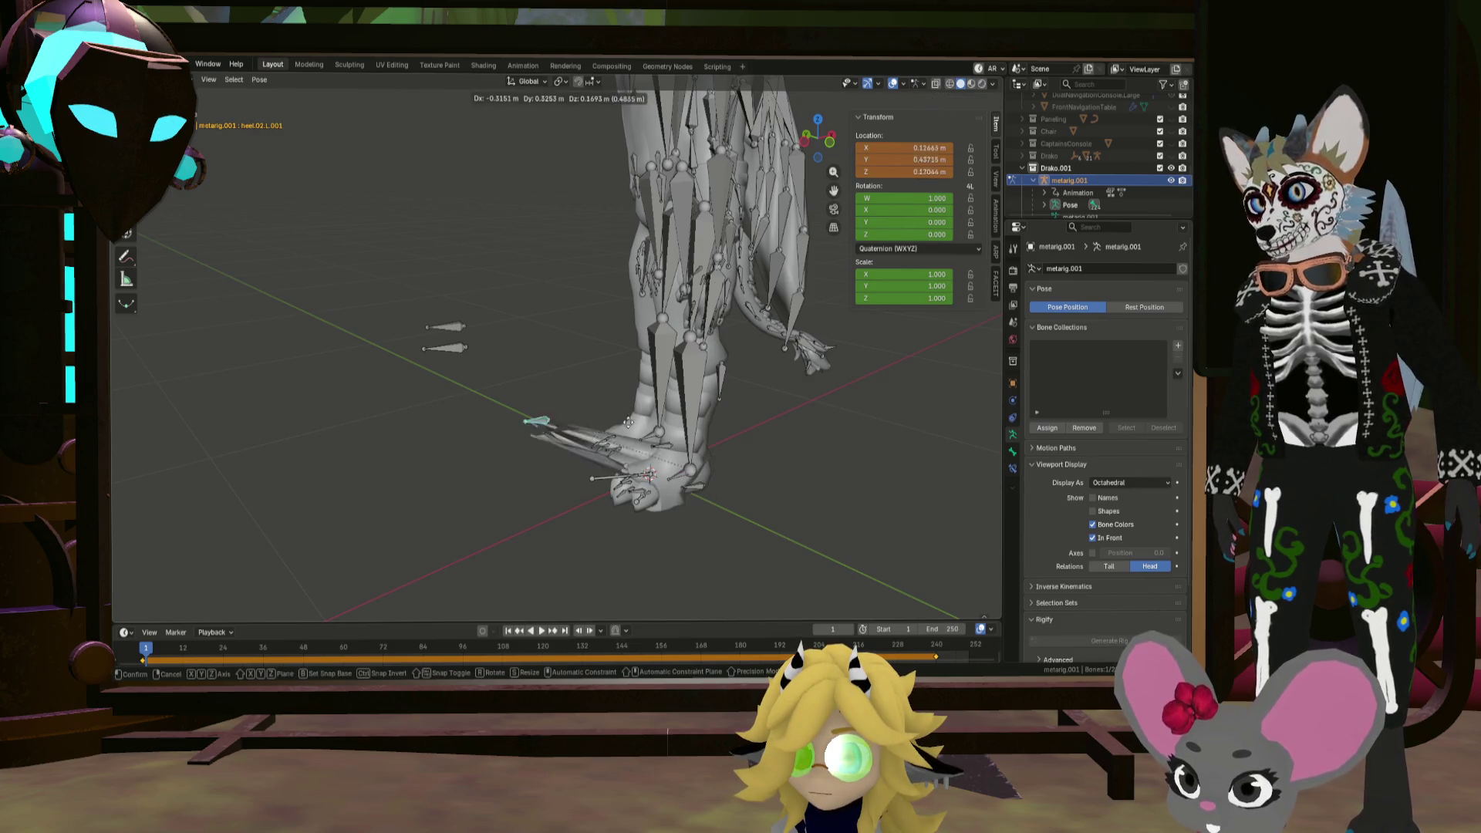
pyautogui.press('Escape')
pyautogui.click(691, 487)
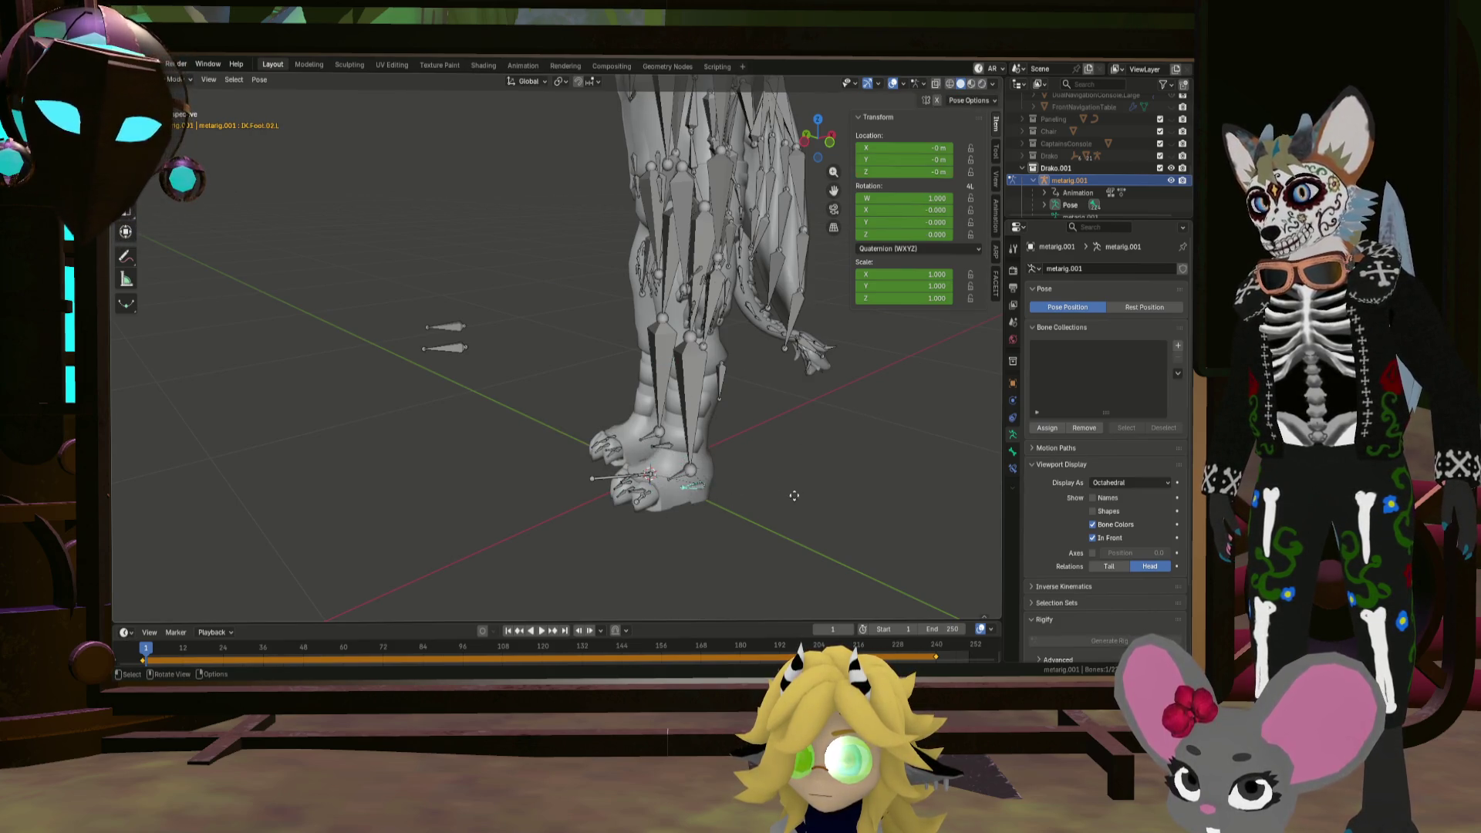
pyautogui.press('g')
pyautogui.press('Escape')
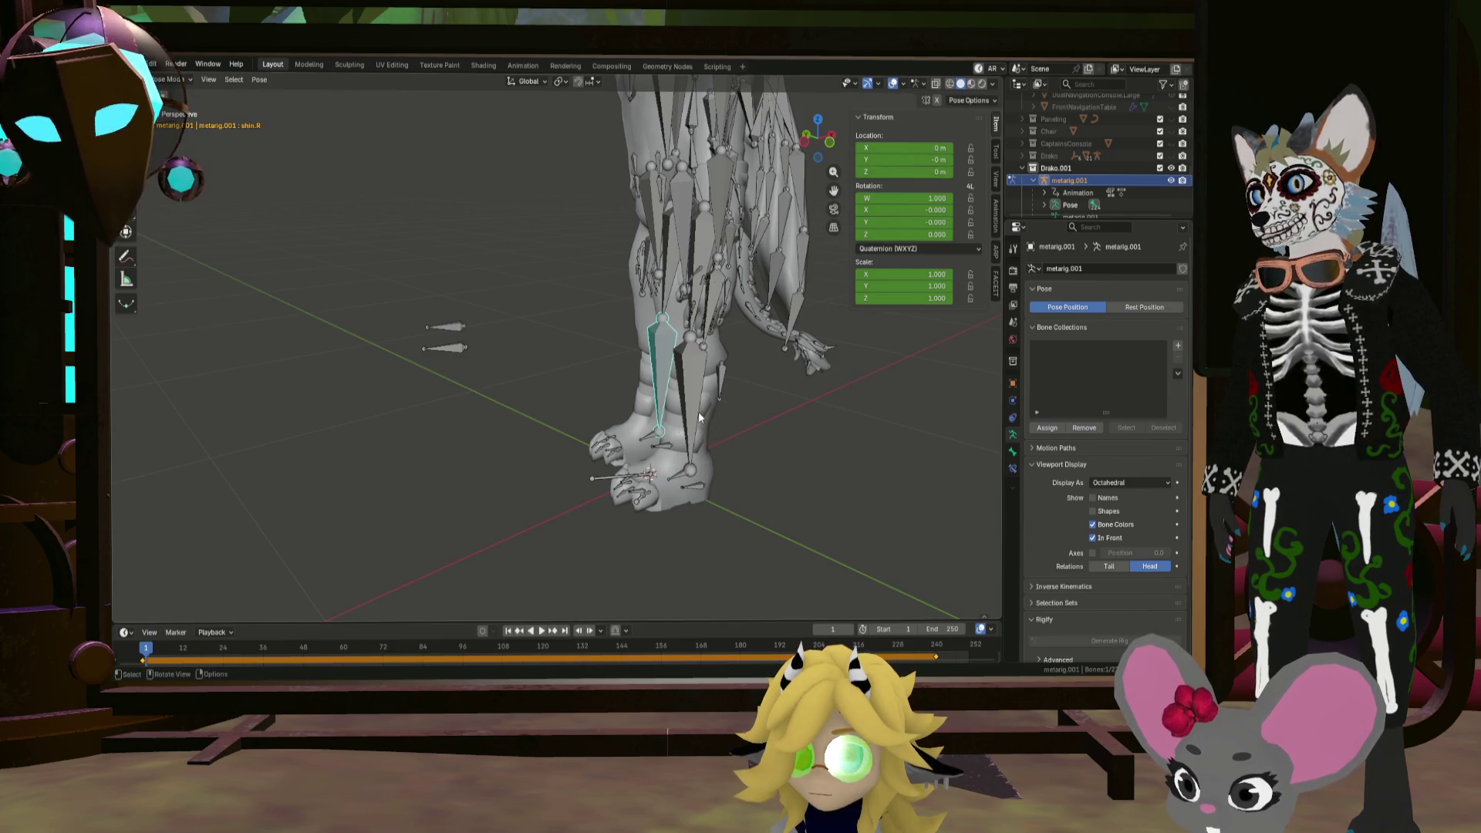
pyautogui.moveTo(818, 410); pyautogui.dragTo(781, 423, button='middle')
pyautogui.press('r')
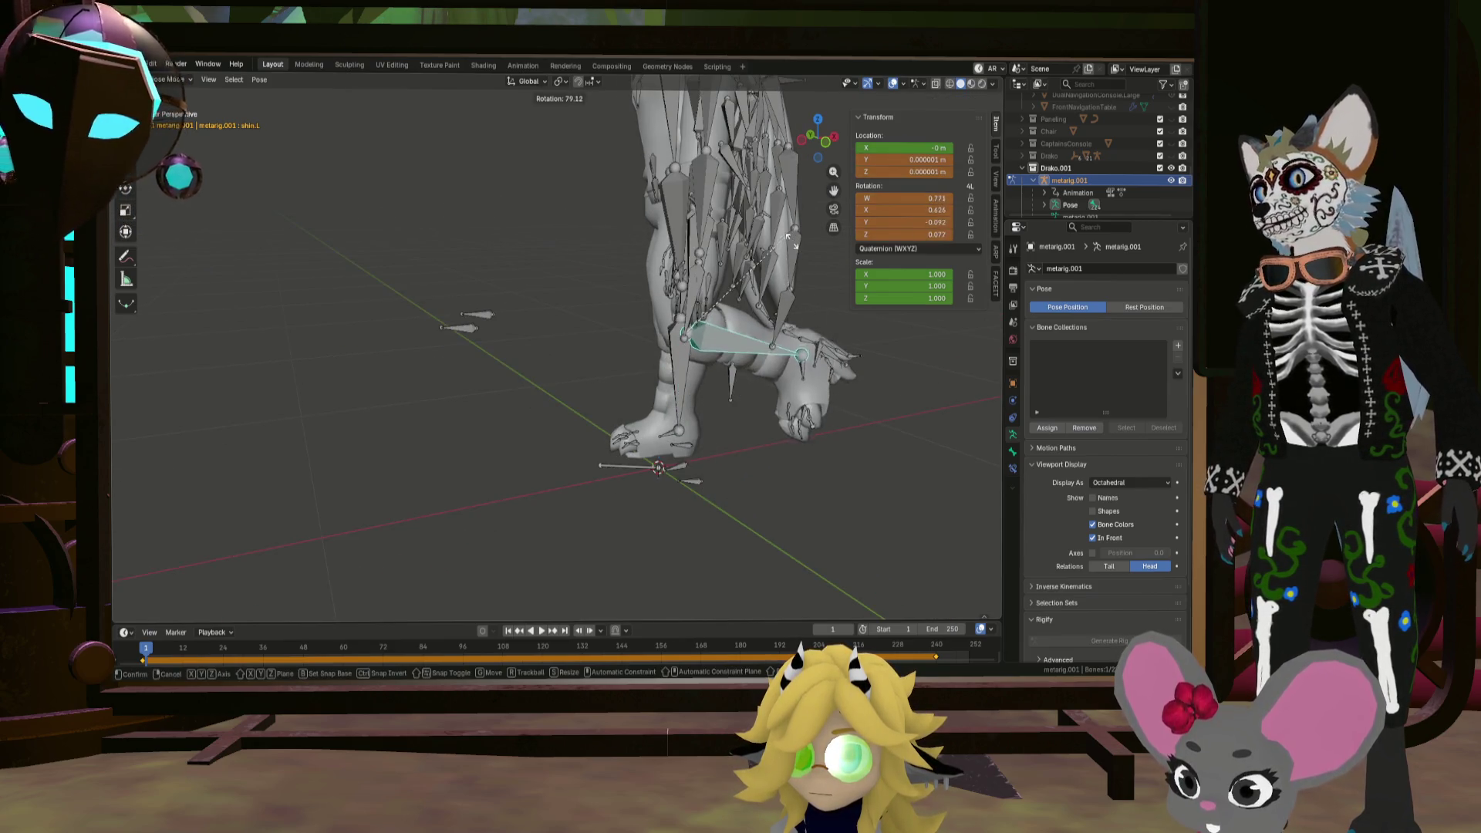
pyautogui.press('Escape')
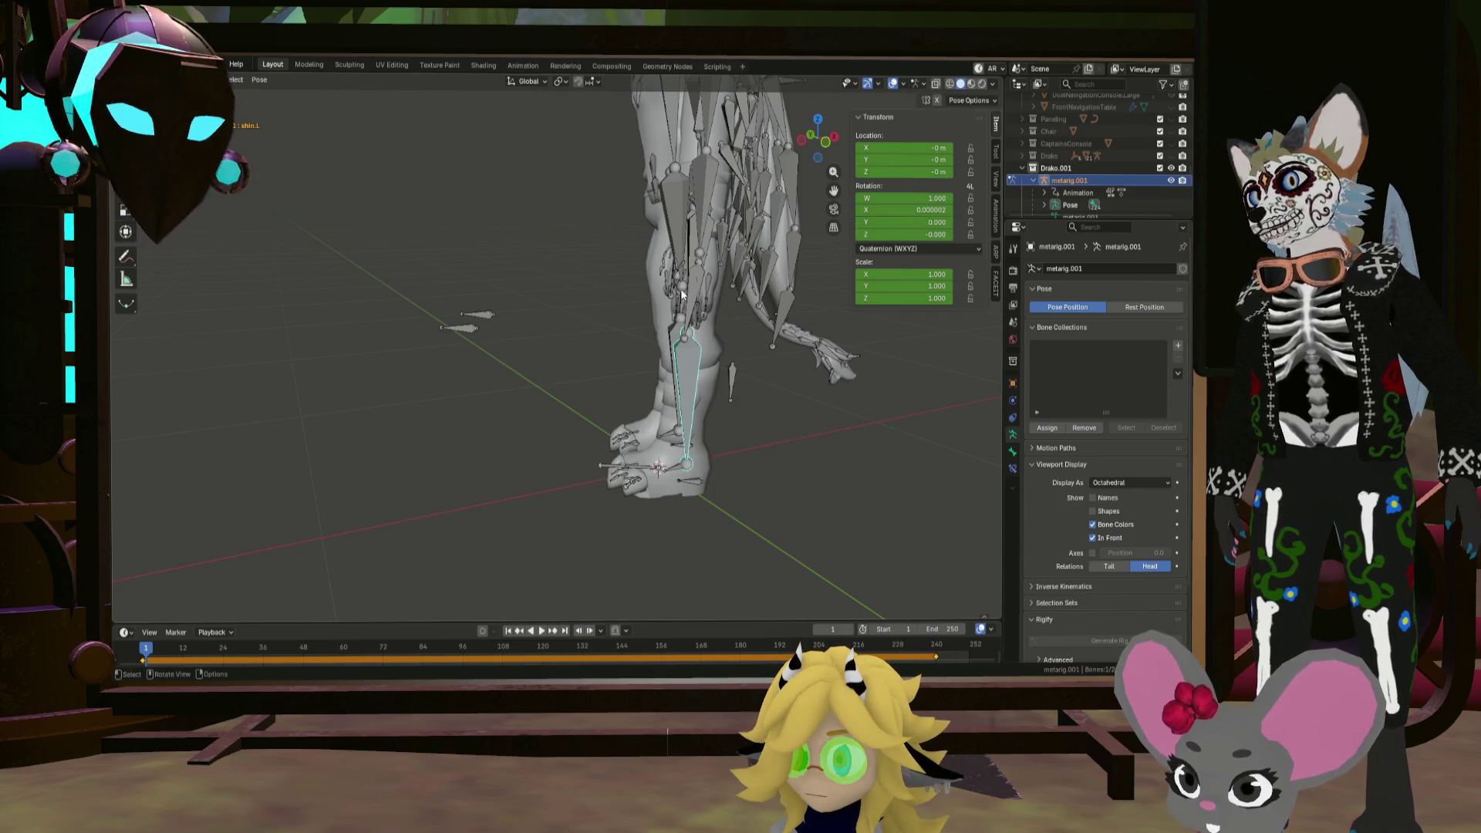
# Step: Try rotating thigh.L to lift the leg, then cancel it
pyautogui.click(681, 294)
pyautogui.moveTo(682, 294); pyautogui.dragTo(672, 305, button='middle')
pyautogui.click(667, 252)
pyautogui.moveTo(667, 253); pyautogui.dragTo(694, 278, button='middle')
pyautogui.press('r')
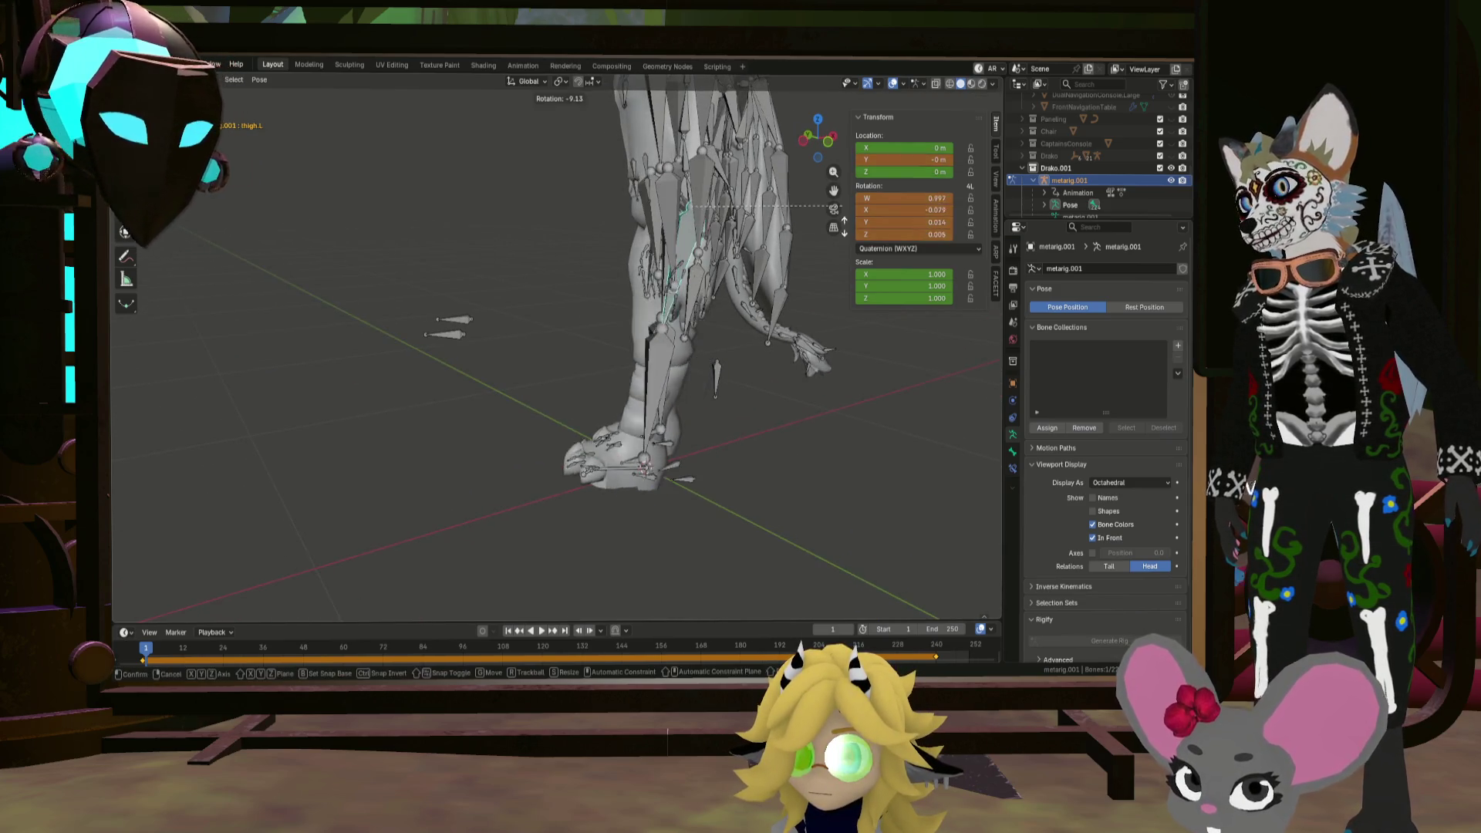
pyautogui.press('Escape')
pyautogui.moveTo(632, 320)
pyautogui.mouseDown(button='middle')
pyautogui.moveTo(536, 324)
pyautogui.moveTo(474, 395)
pyautogui.moveTo(684, 241)
pyautogui.moveTo(727, 269)
pyautogui.moveTo(664, 376)
pyautogui.moveTo(571, 328)
pyautogui.mouseUp(button='middle')
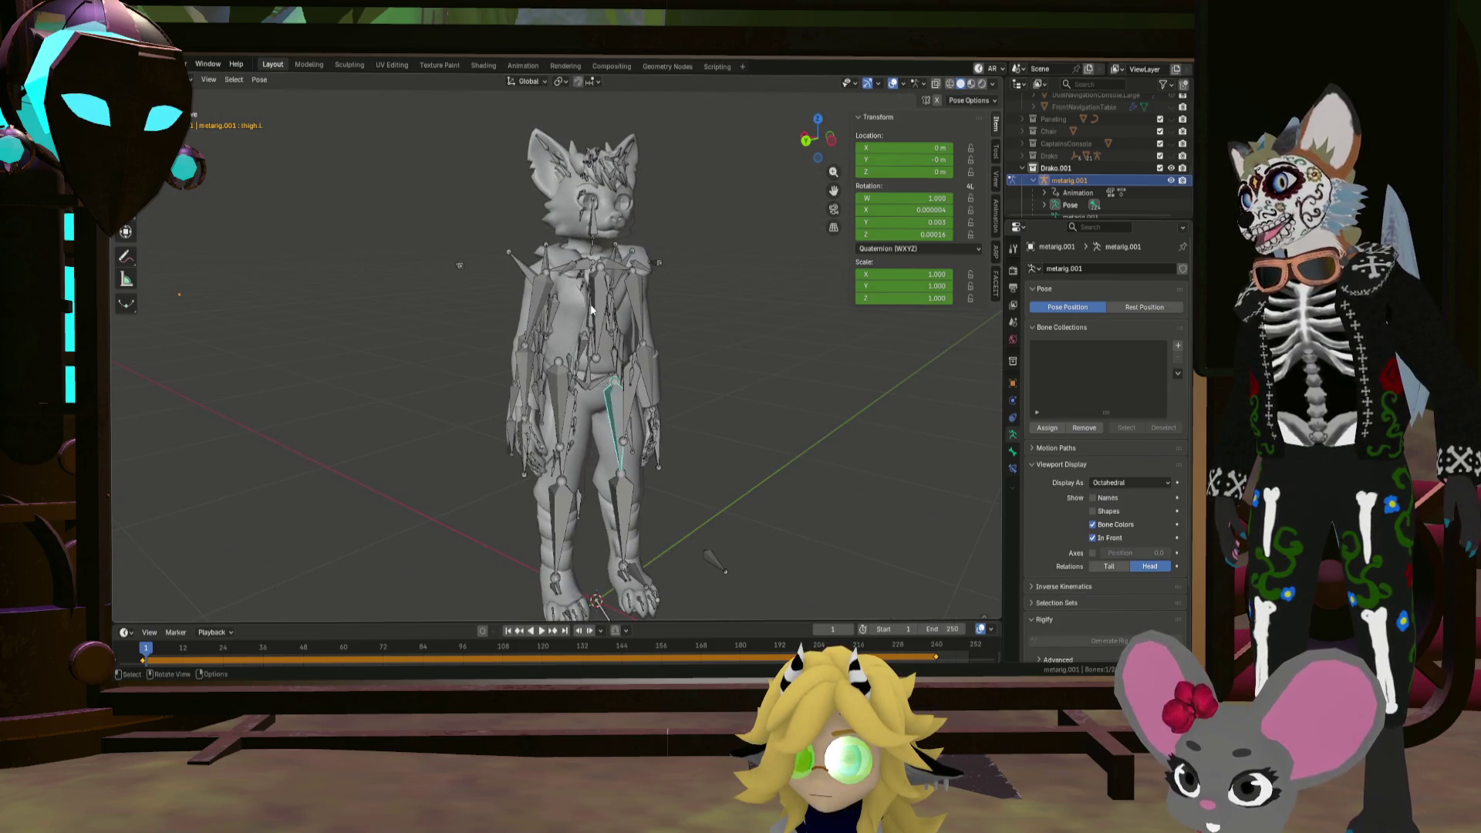
# Step: Try rotating the right heel and moving the right foot bone, cancelling each
pyautogui.click(594, 310)
pyautogui.moveTo(674, 337)
pyautogui.mouseDown(button='middle')
pyautogui.moveTo(695, 358)
pyautogui.moveTo(683, 321)
pyautogui.moveTo(671, 339)
pyautogui.mouseUp(button='middle')
pyautogui.click(593, 490)
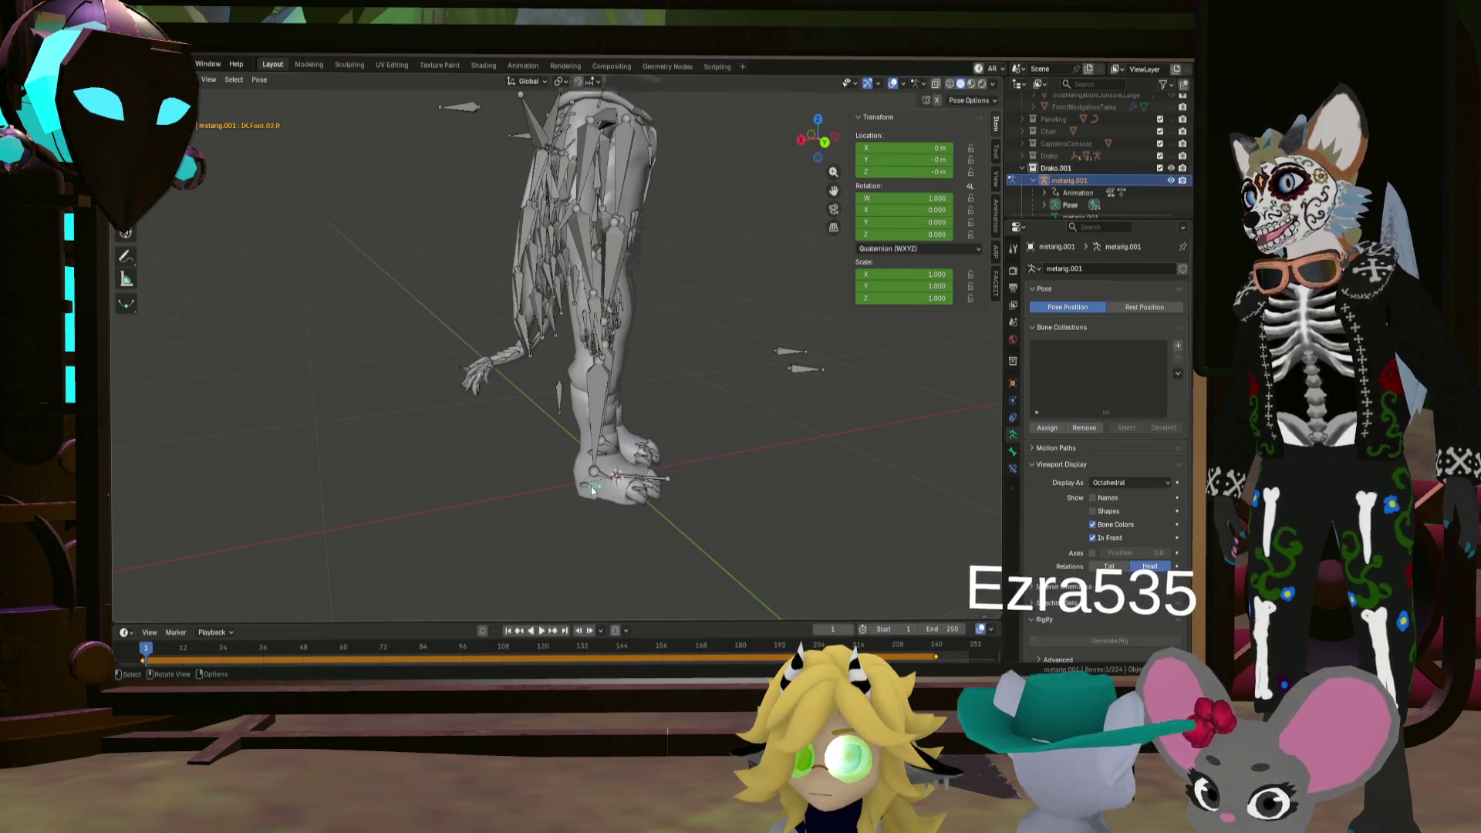
pyautogui.click(593, 489)
pyautogui.press('r')
pyautogui.press('Escape')
pyautogui.moveTo(690, 506); pyautogui.dragTo(688, 496, button='middle')
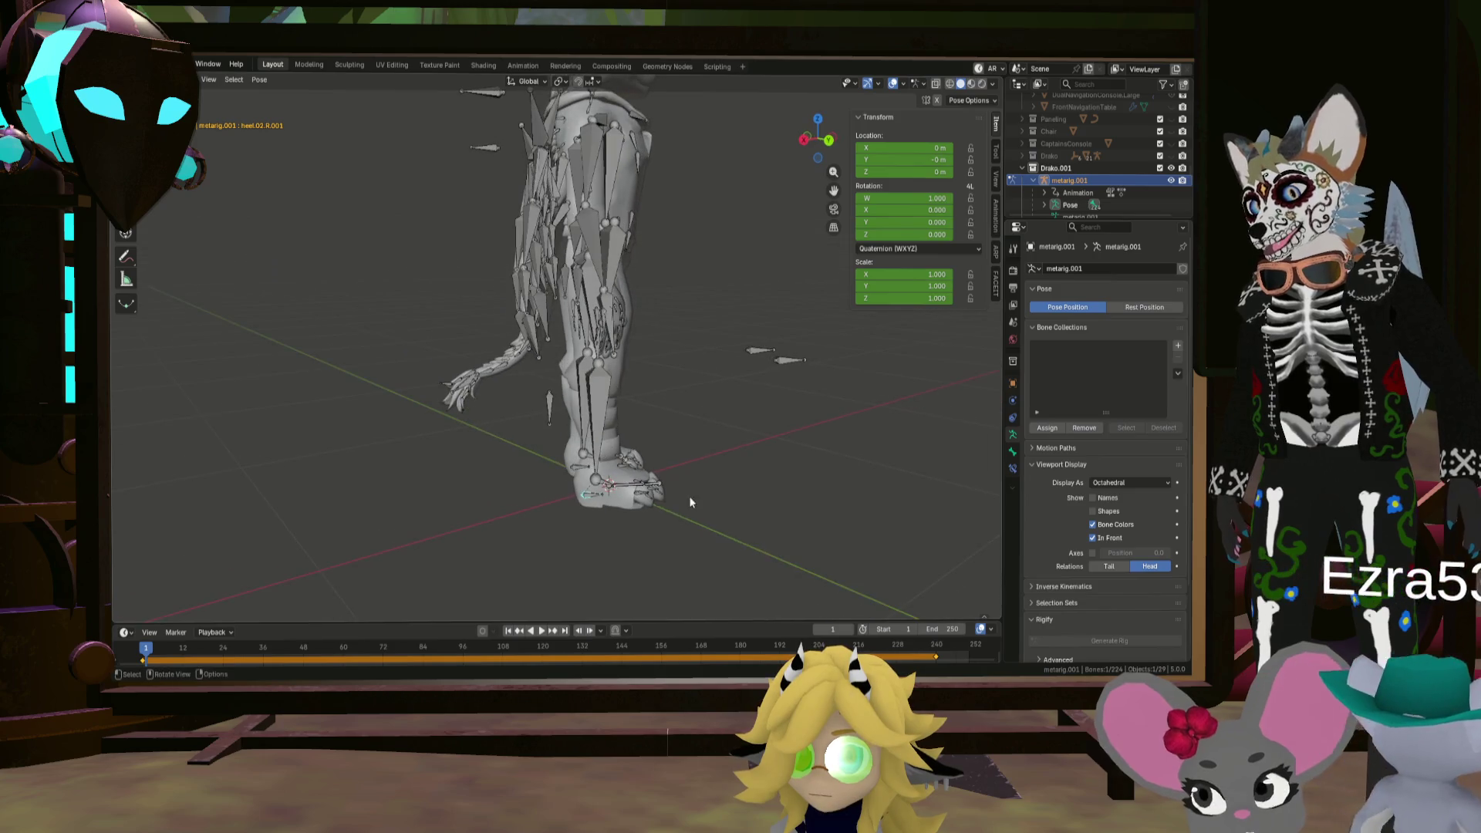
pyautogui.press('g')
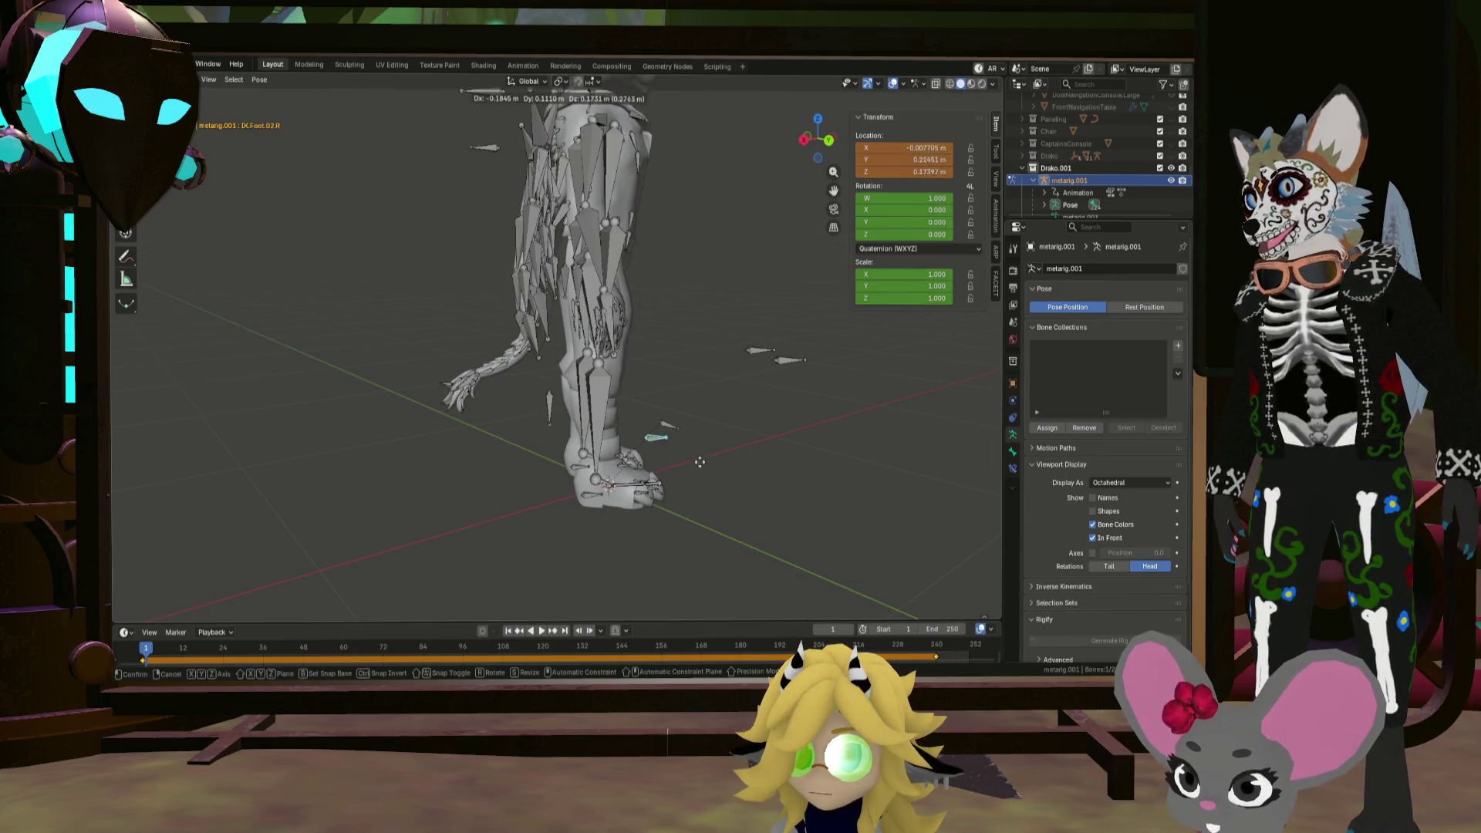
pyautogui.press('Escape')
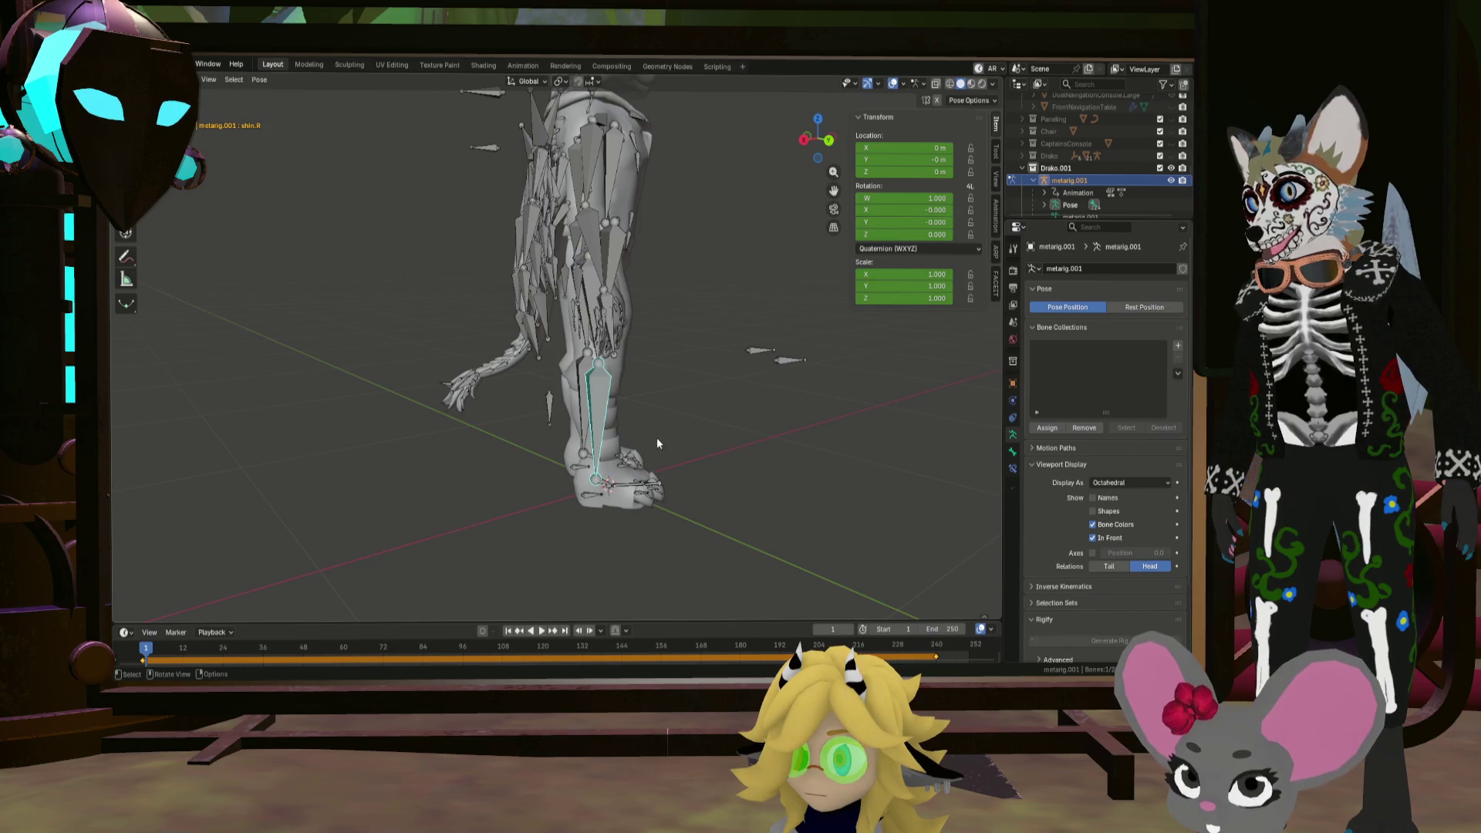
# Step: Hide the metarig.001 armature in the Outliner
pyautogui.scroll(-4, 656, 438)
pyautogui.moveTo(631, 434)
pyautogui.mouseDown(button='middle')
pyautogui.moveTo(515, 426)
pyautogui.moveTo(697, 324)
pyautogui.mouseUp(button='middle')
pyautogui.scroll(-1, 696, 324)
pyautogui.click(1172, 181)
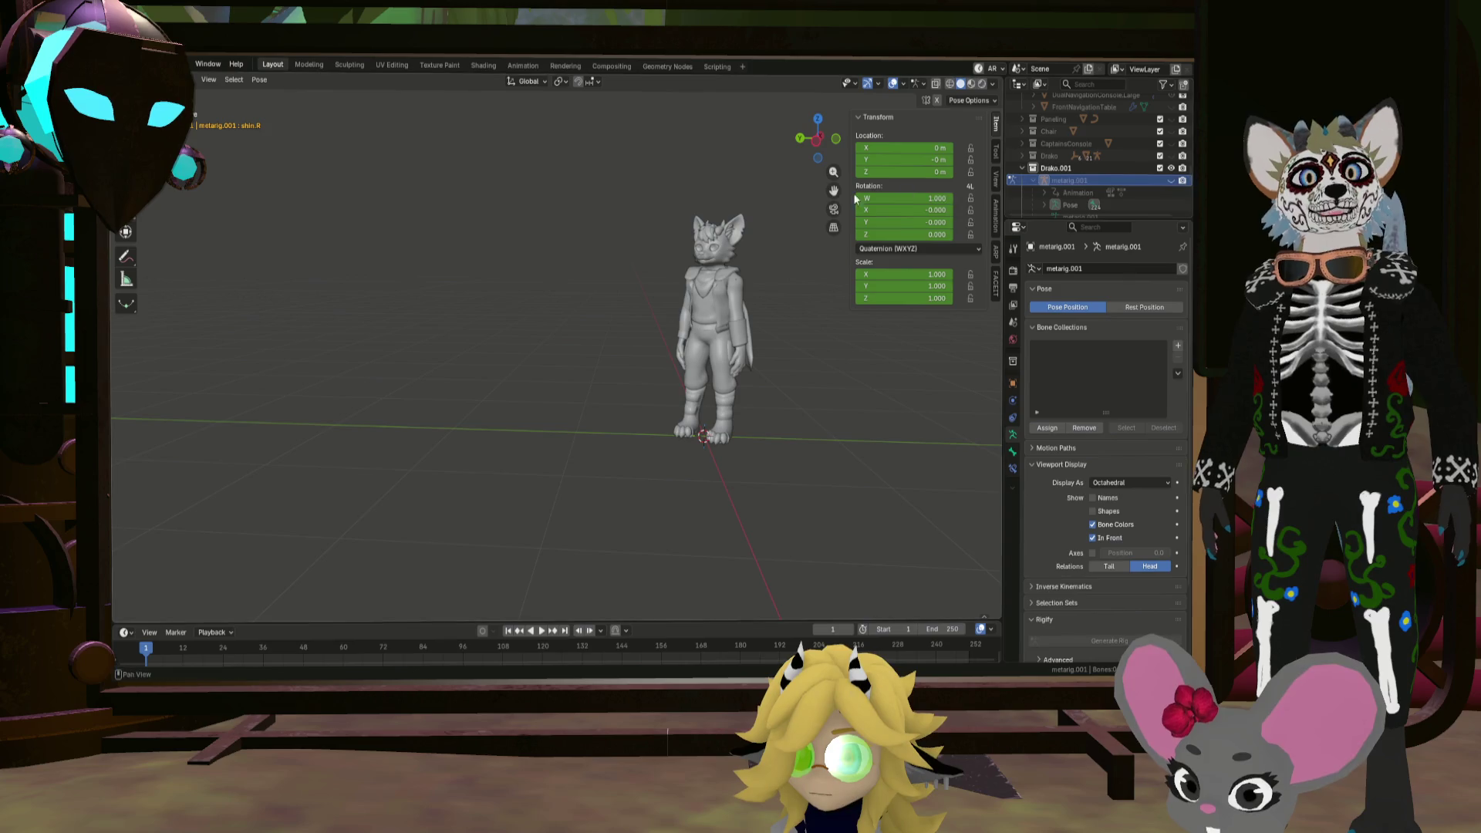
# Step: Toggle the armature between Edit and Pose Mode, then return to Object Mode
pyautogui.press('Tab')
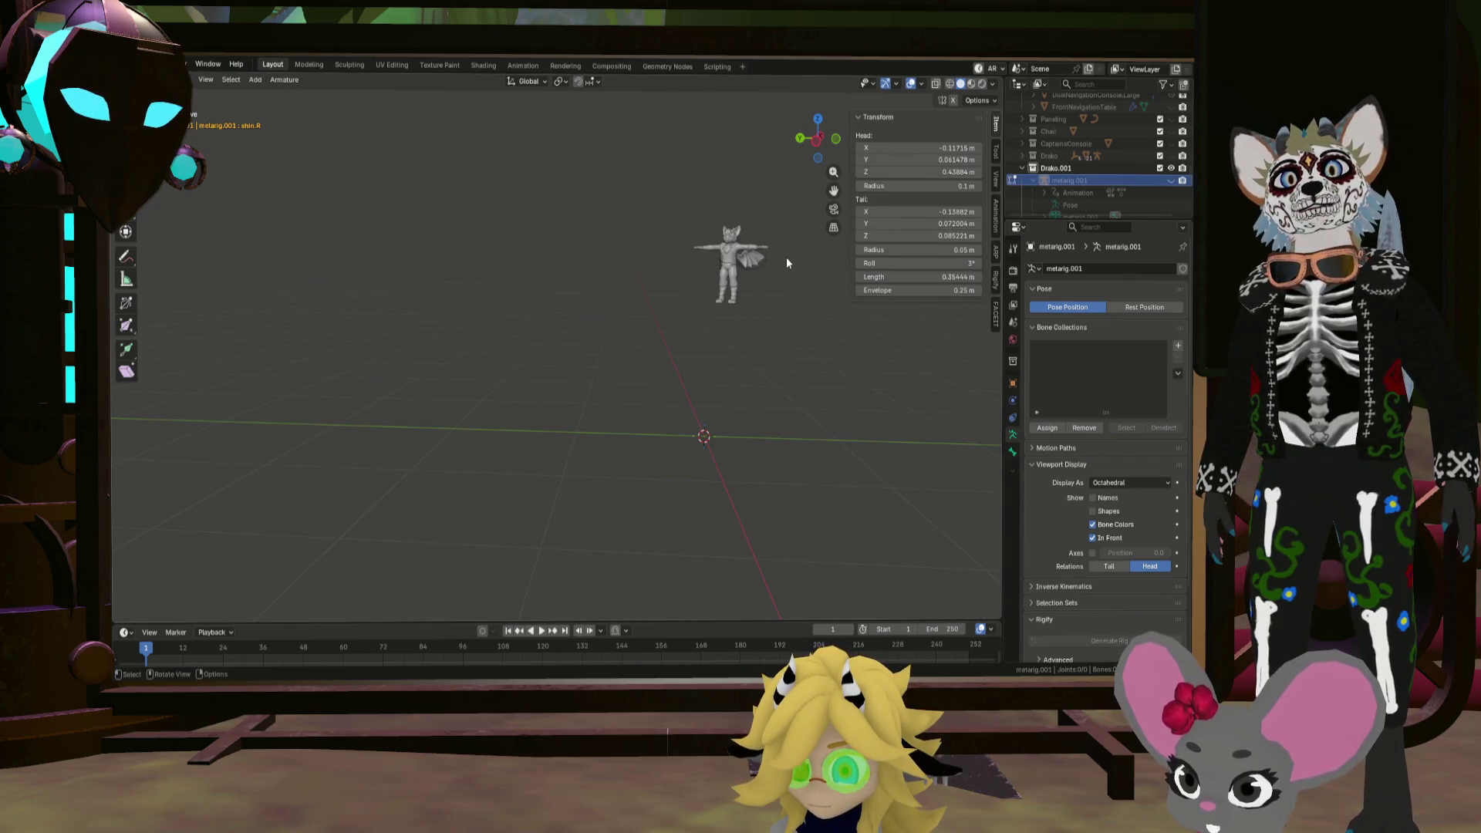
pyautogui.moveTo(762, 257)
pyautogui.mouseDown(button='middle')
pyautogui.moveTo(784, 295)
pyautogui.moveTo(771, 278)
pyautogui.mouseUp(button='middle')
pyautogui.hotkey('ctrl', 'Tab')
pyautogui.press('Tab')
pyautogui.press('Tab')
pyautogui.press('Tab')
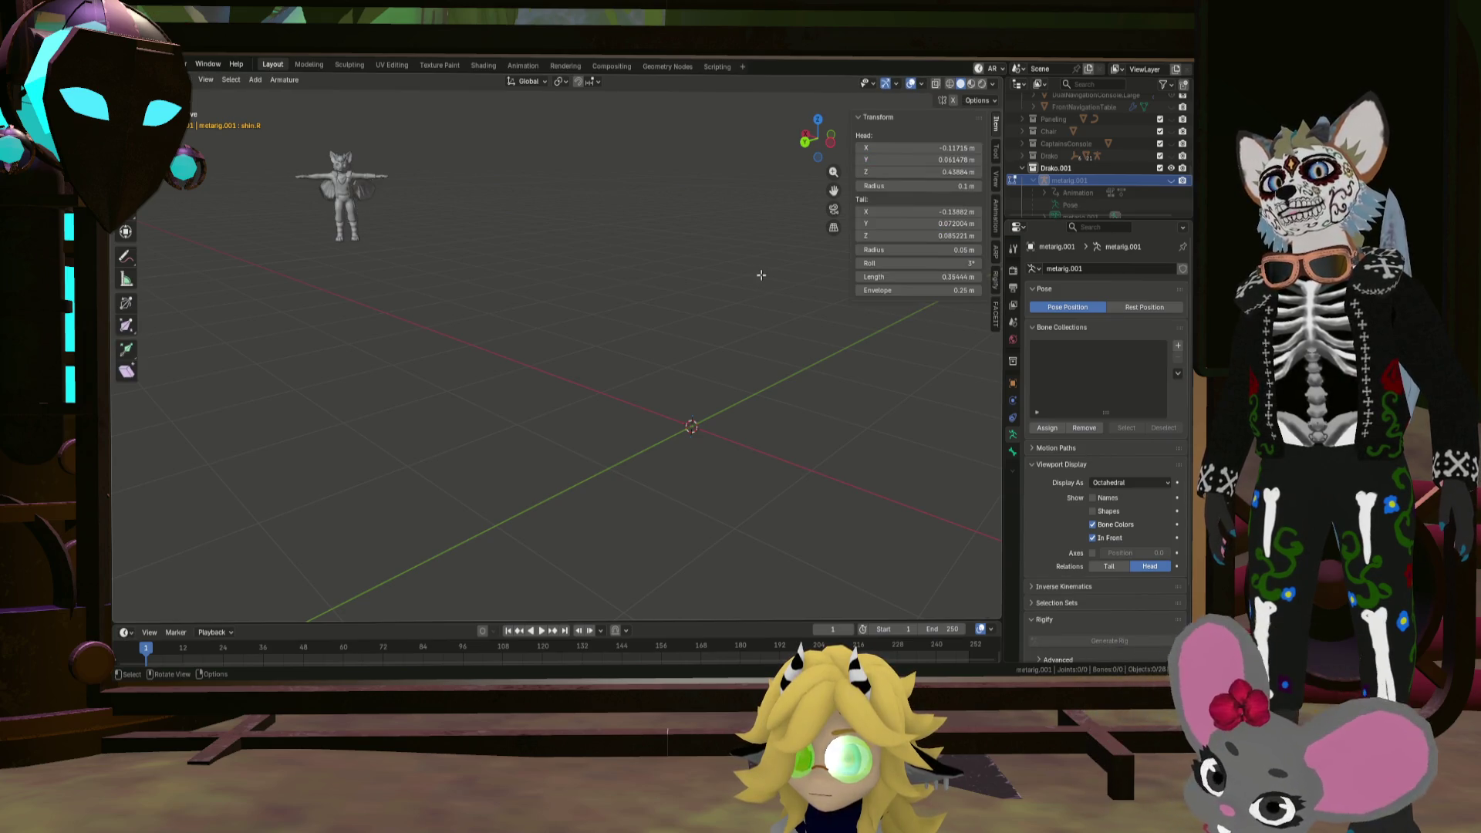
pyautogui.press('Tab')
pyautogui.press('Tab')
pyautogui.press('Tab')
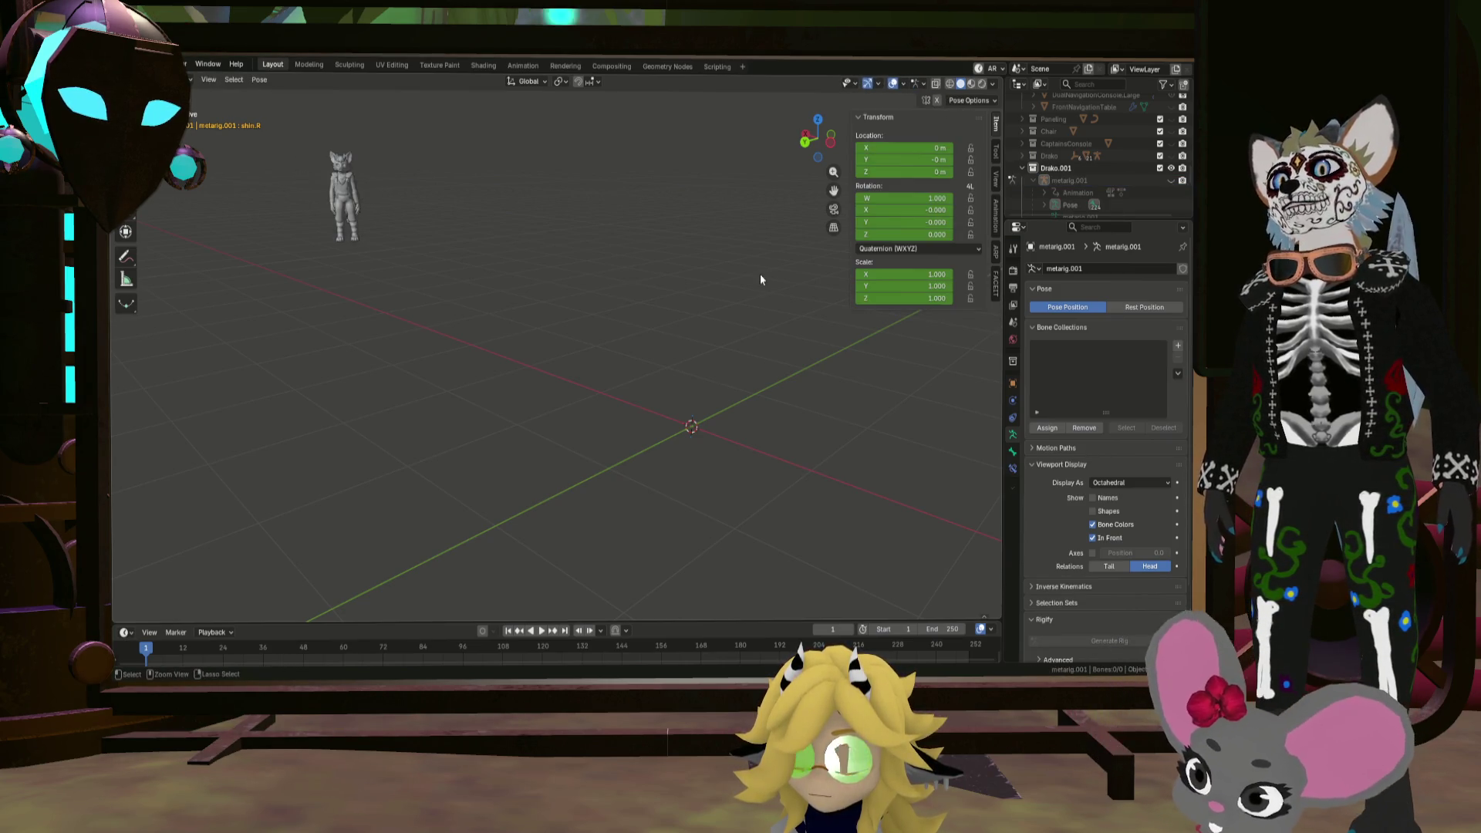
pyautogui.hotkey('ctrl', 'z')
pyautogui.hotkey('ctrl', 'z')
pyautogui.hotkey('ctrl', 'z')
pyautogui.hotkey('ctrl', 'z')
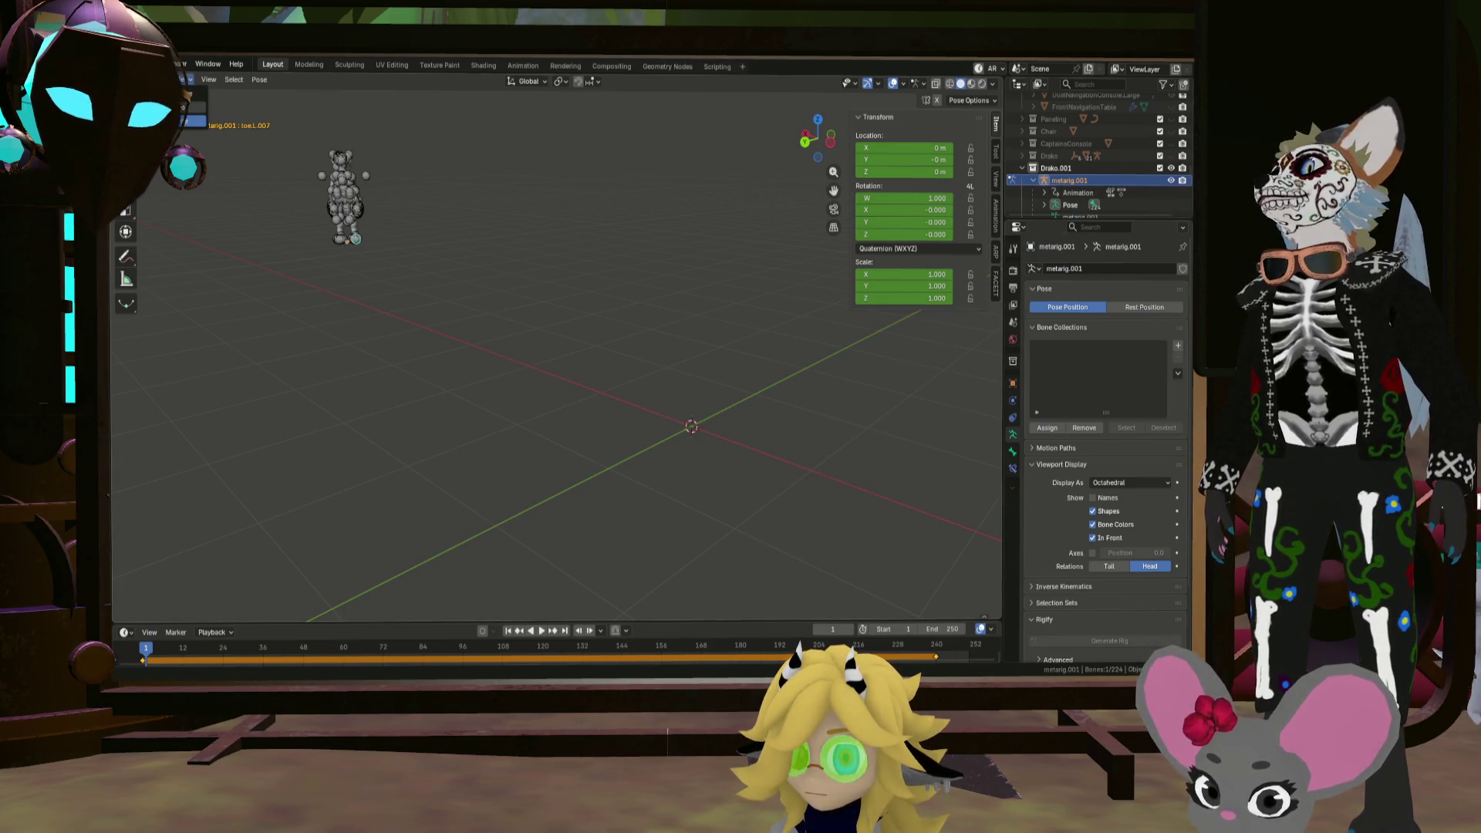
pyautogui.hotkey('ctrl', 'z')
pyautogui.hotkey('ctrl', 'z')
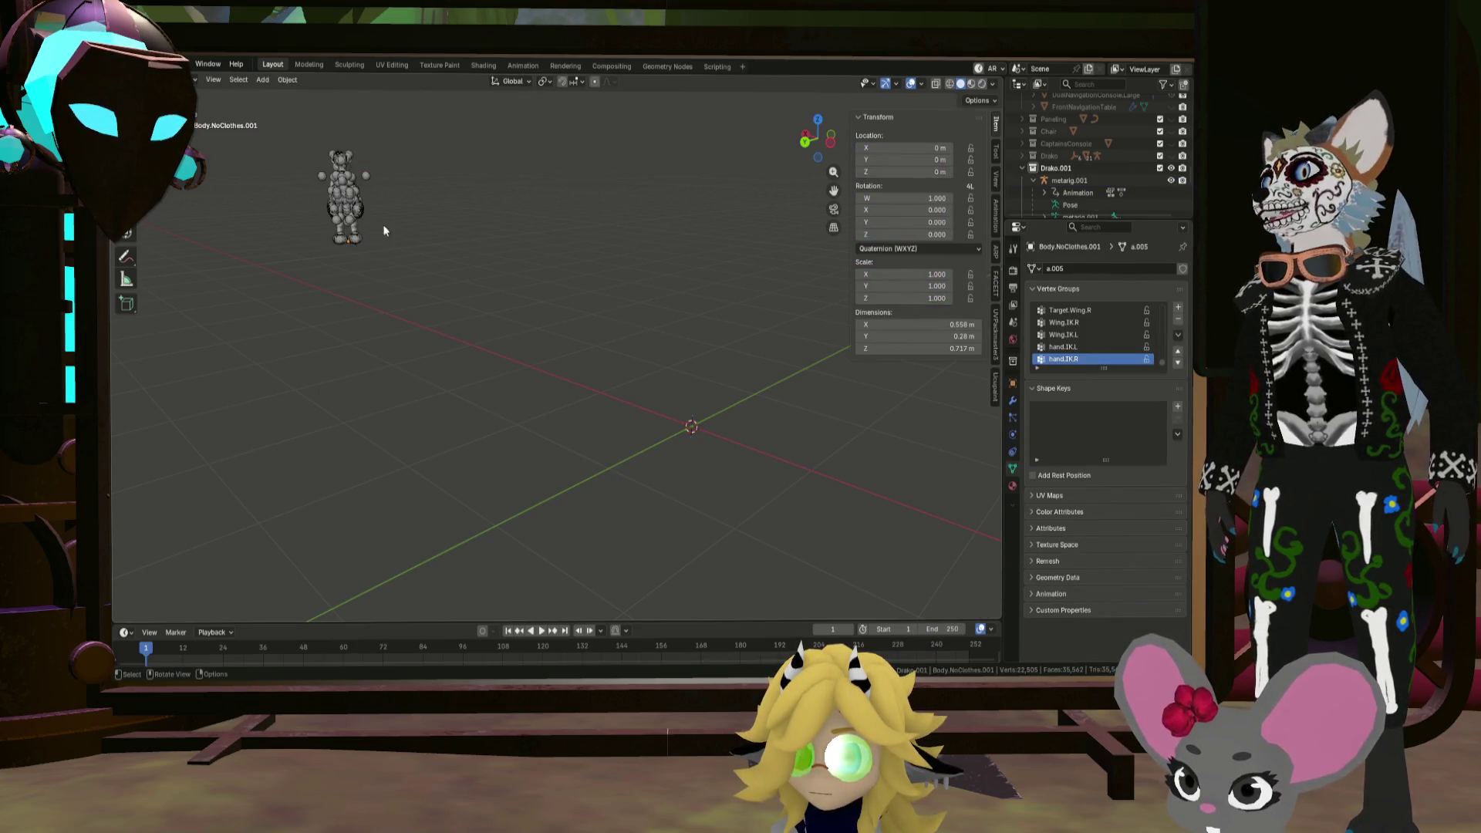
pyautogui.hotkey('ctrl', 'shift', 'z')
pyautogui.hotkey('shift', 'a')
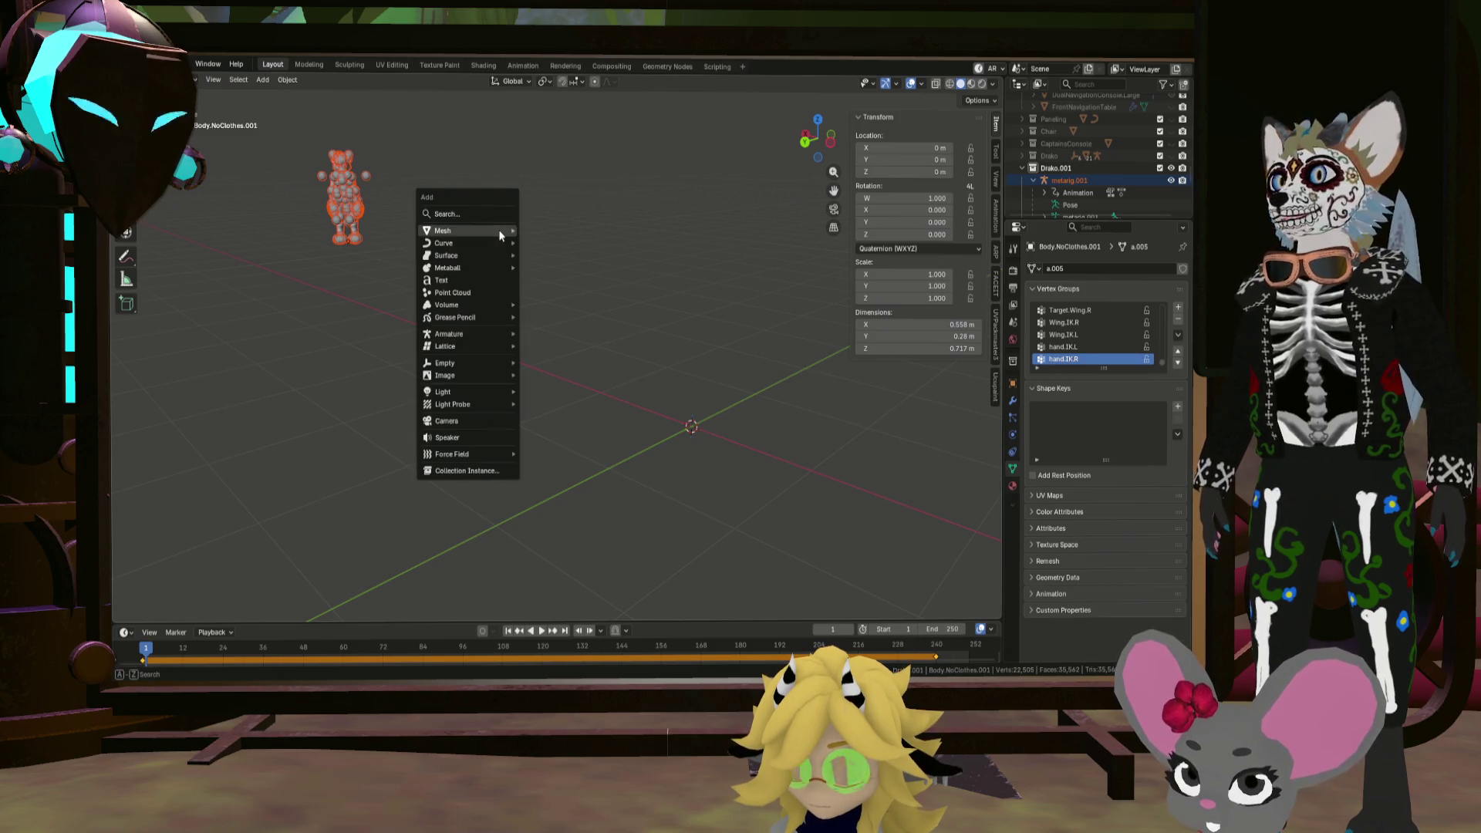
pyautogui.hotkey('ctrl', 'a')
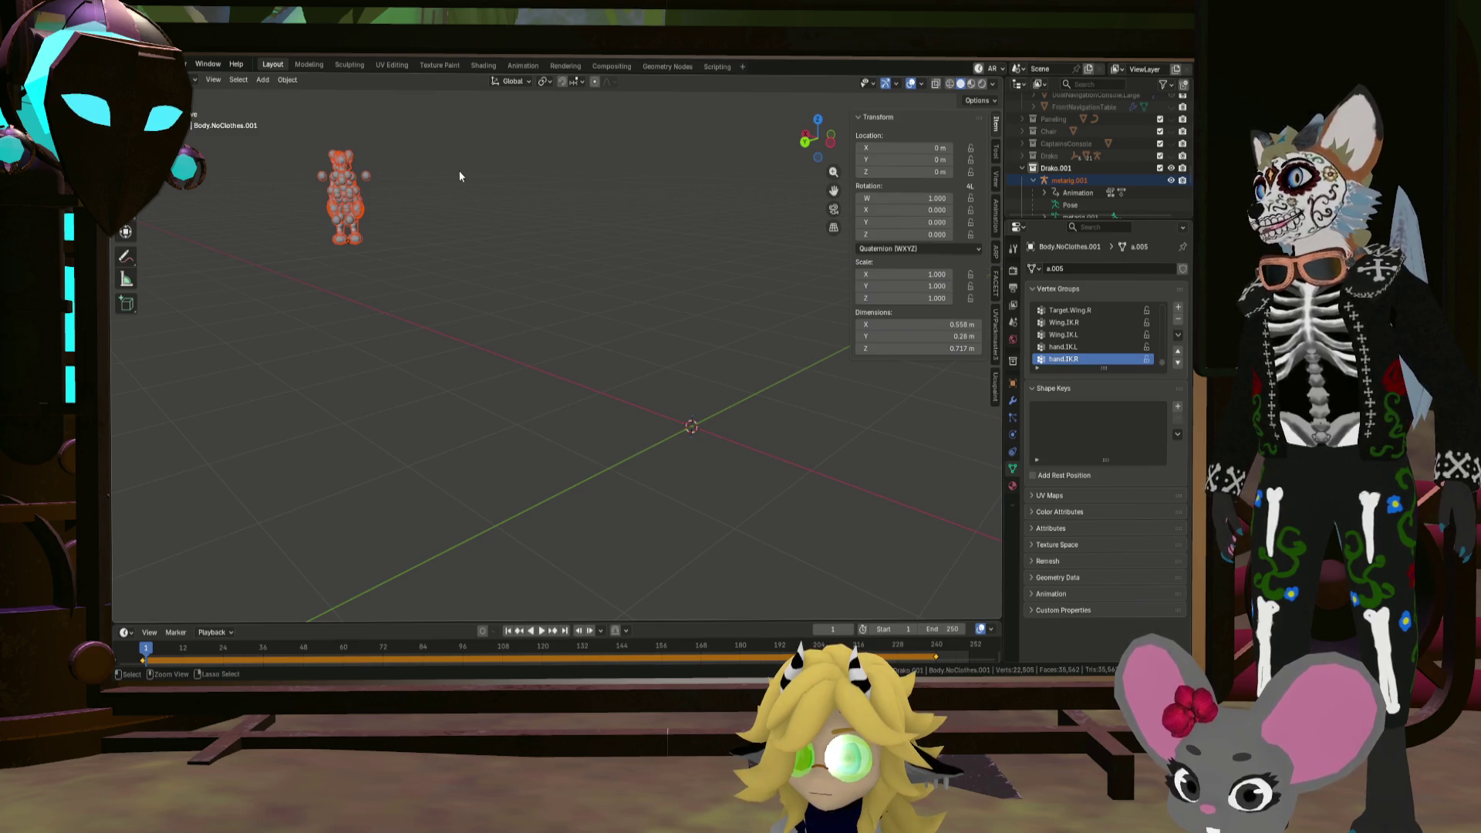
# Step: Snap the selected character to the 3D cursor at the world origin
pyautogui.hotkey('shift', 's')
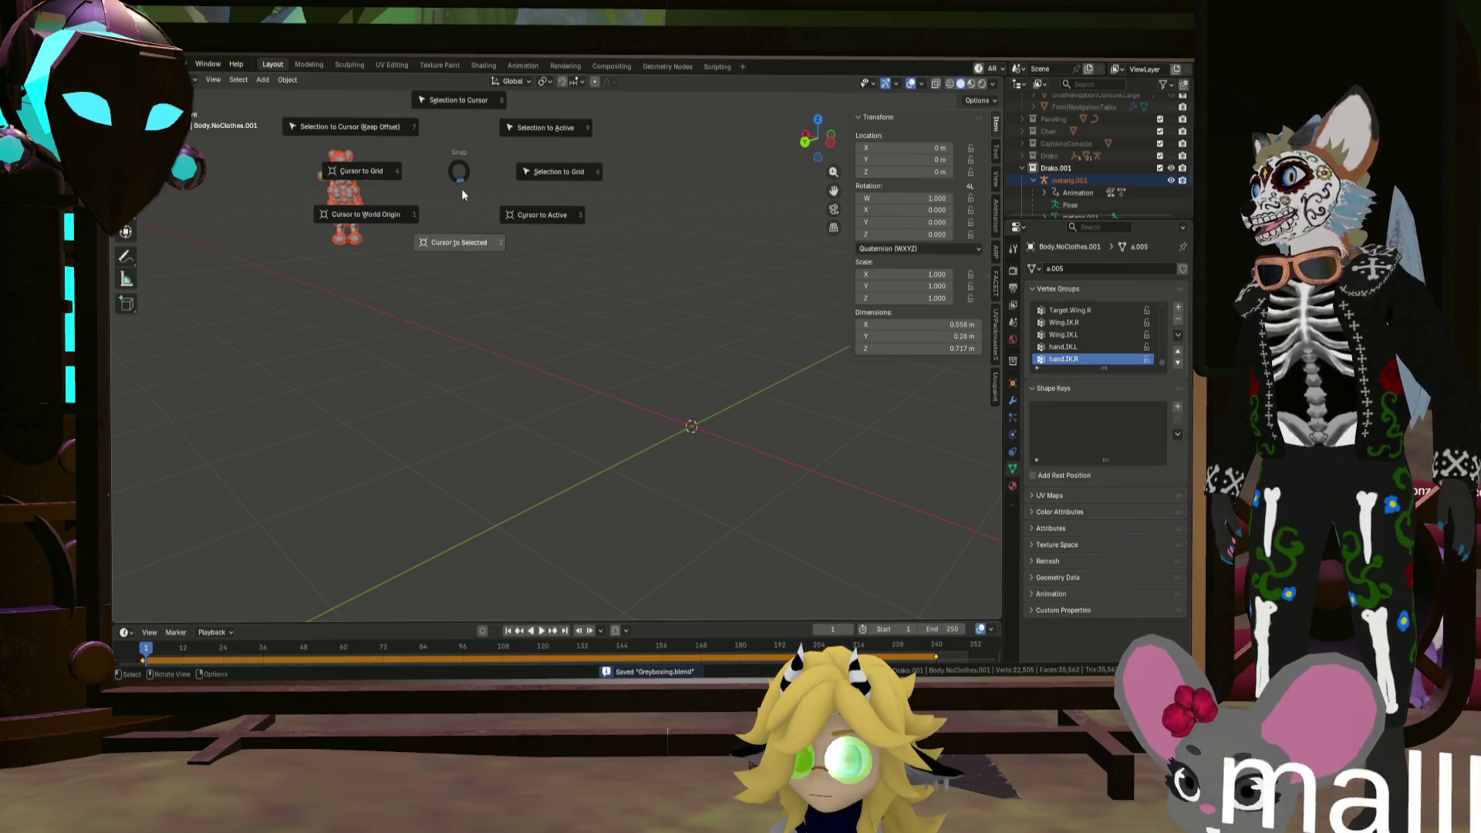
pyautogui.click(461, 119)
pyautogui.moveTo(605, 229)
pyautogui.mouseDown(button='middle')
pyautogui.moveTo(232, 290)
pyautogui.moveTo(459, 243)
pyautogui.moveTo(998, 206)
pyautogui.mouseUp(button='middle')
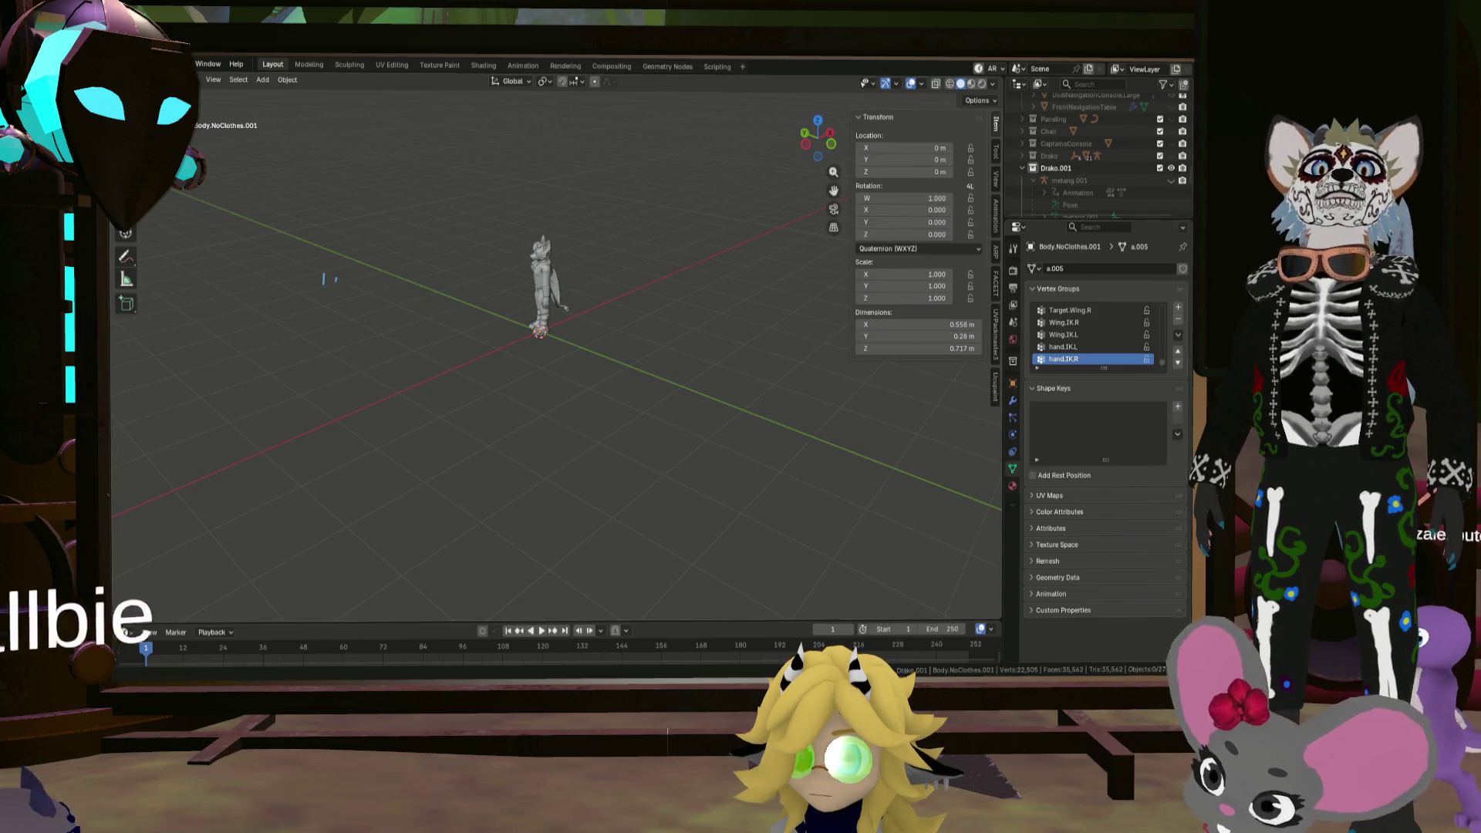
# Step: Hide Drako.001 and show the hidden collections so the bridge room reappears
pyautogui.click(1172, 168)
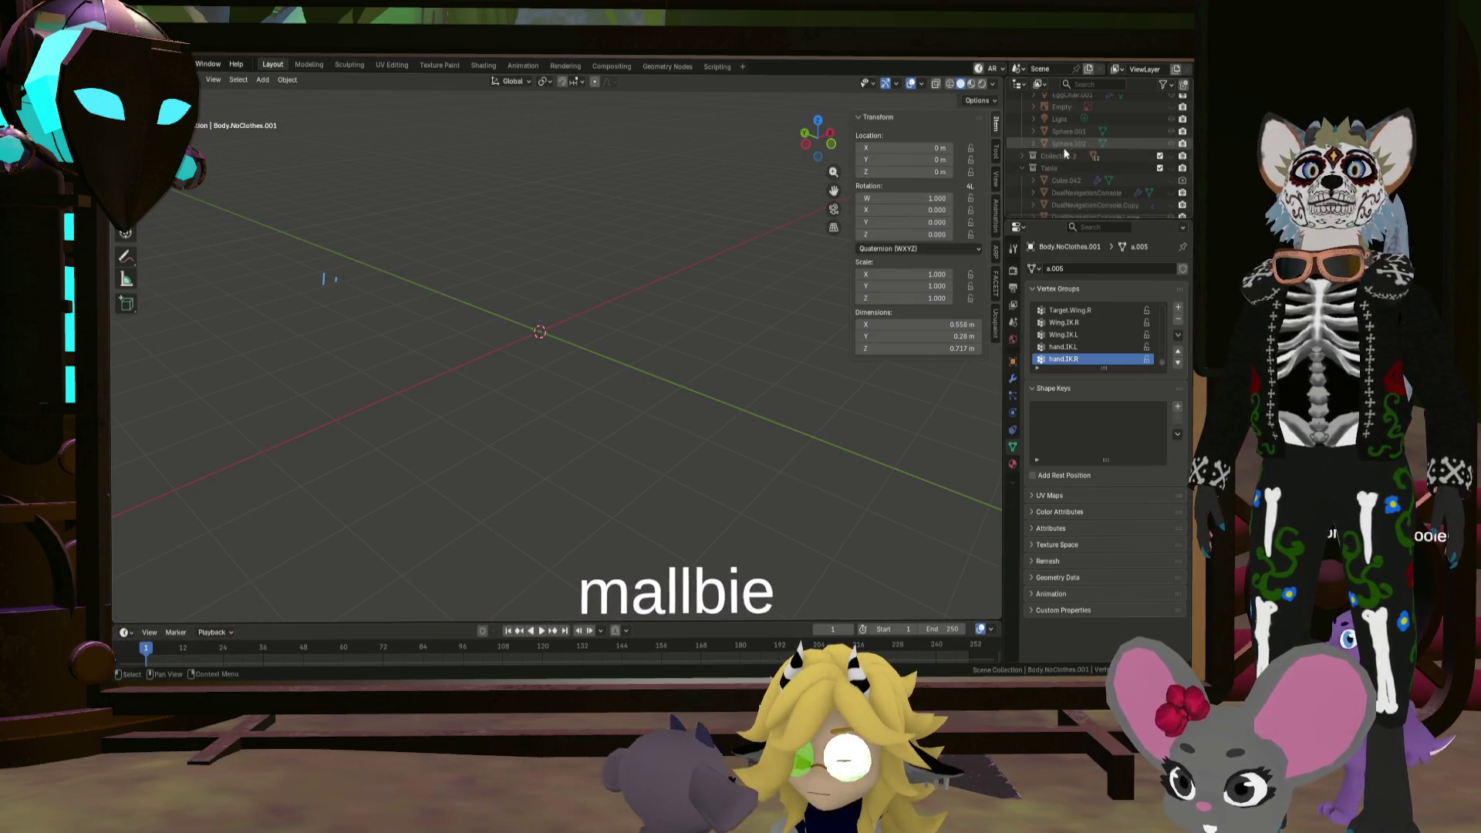
pyautogui.scroll(10, 1150, 133)
pyautogui.click(1159, 126)
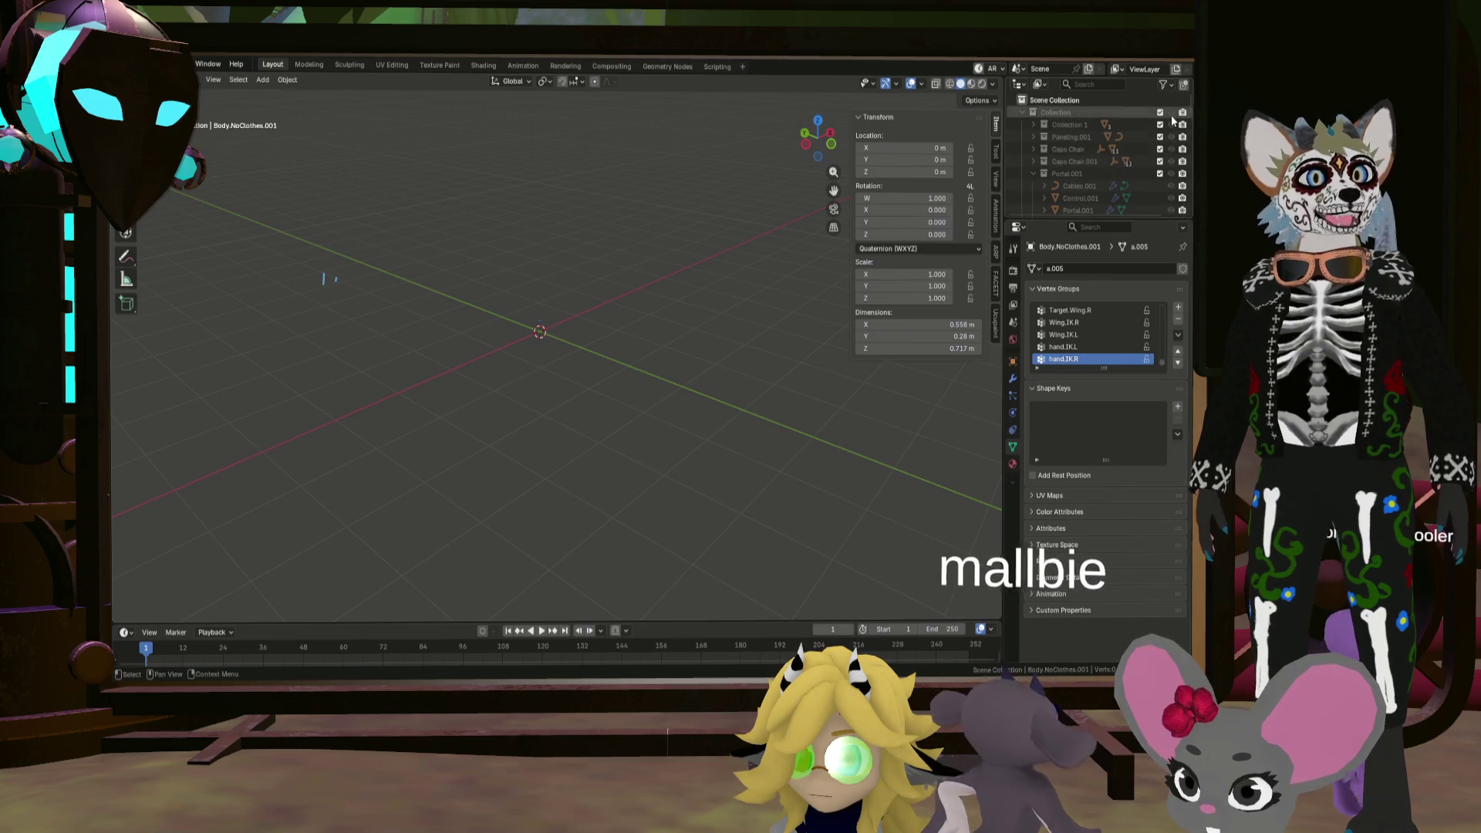
pyautogui.scroll(-5, 600, 216)
pyautogui.scroll(-5, 604, 229)
pyautogui.moveTo(617, 235)
pyautogui.mouseDown(button='middle')
pyautogui.moveTo(667, 252)
pyautogui.moveTo(766, 390)
pyautogui.moveTo(674, 206)
pyautogui.moveTo(666, 231)
pyautogui.moveTo(554, 257)
pyautogui.moveTo(576, 285)
pyautogui.moveTo(552, 258)
pyautogui.moveTo(776, 197)
pyautogui.mouseUp(button='middle')
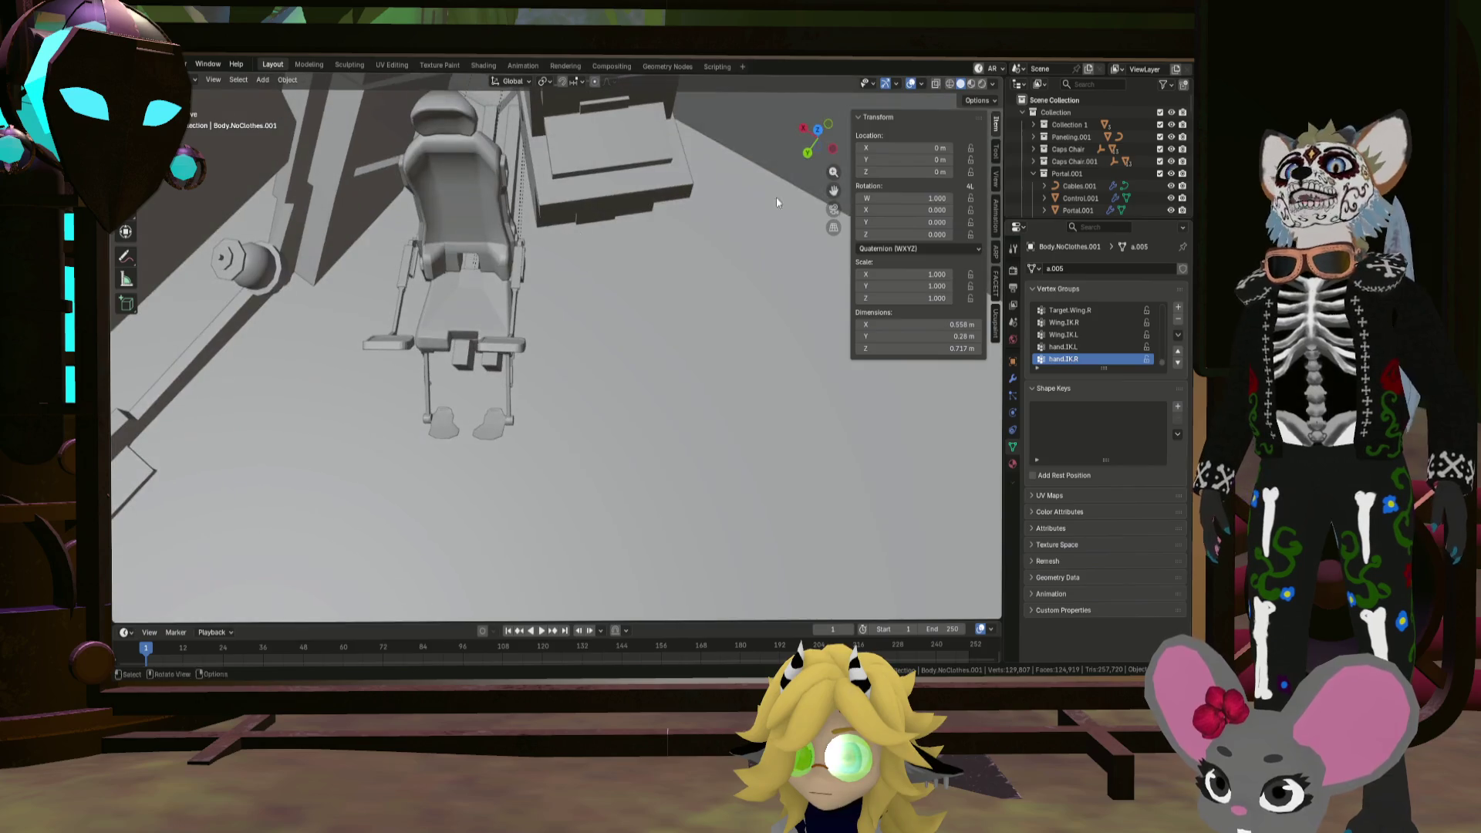
pyautogui.scroll(-8, 1049, 193)
pyautogui.scroll(-6, 1053, 196)
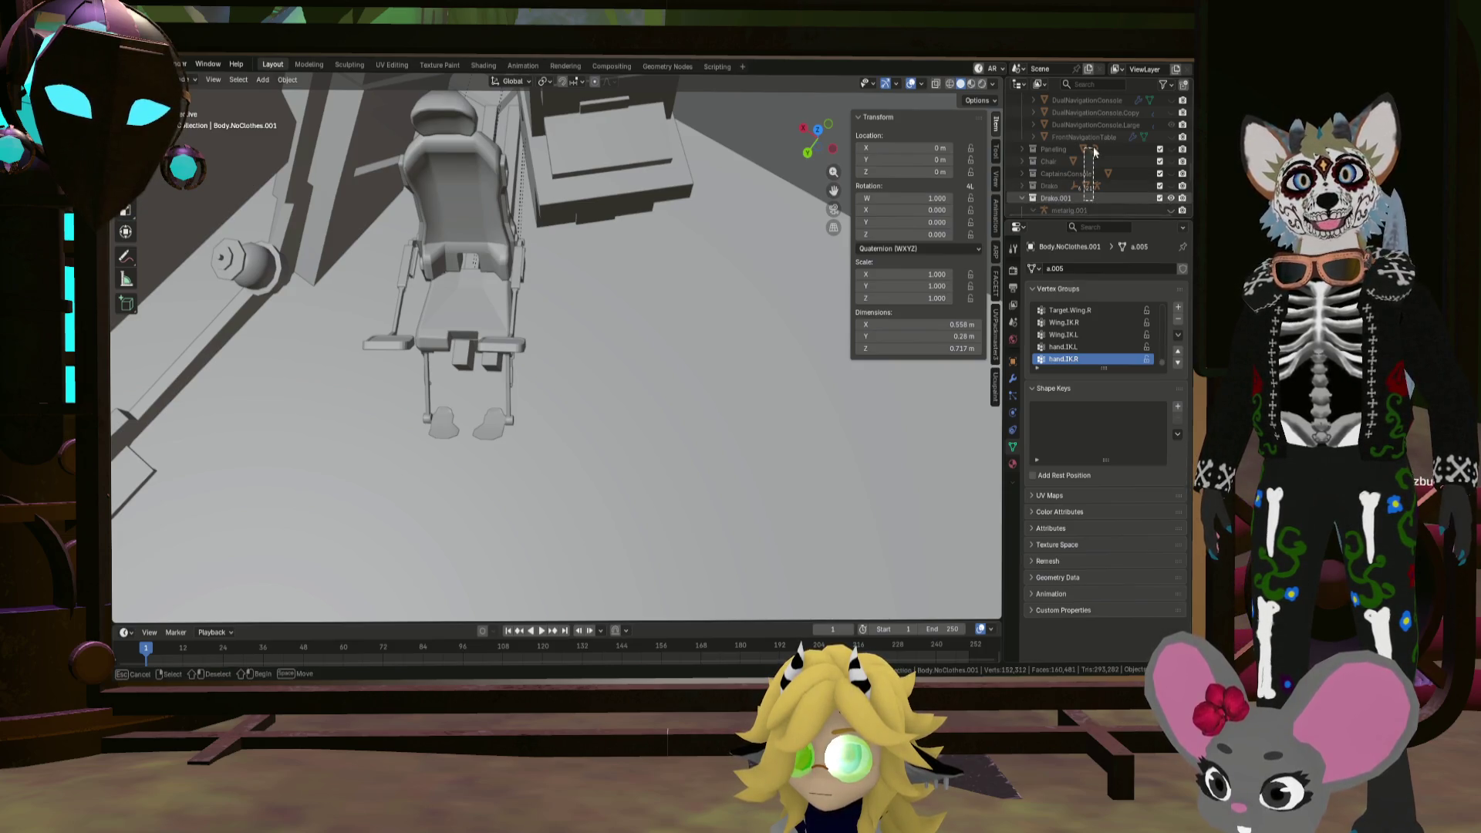
# Step: Find metarig.001 under Drako.001 in the Outliner, show it and select it
pyautogui.moveTo(1084, 164); pyautogui.dragTo(1057, 199)
pyautogui.moveTo(1073, 136); pyautogui.dragTo(1056, 128)
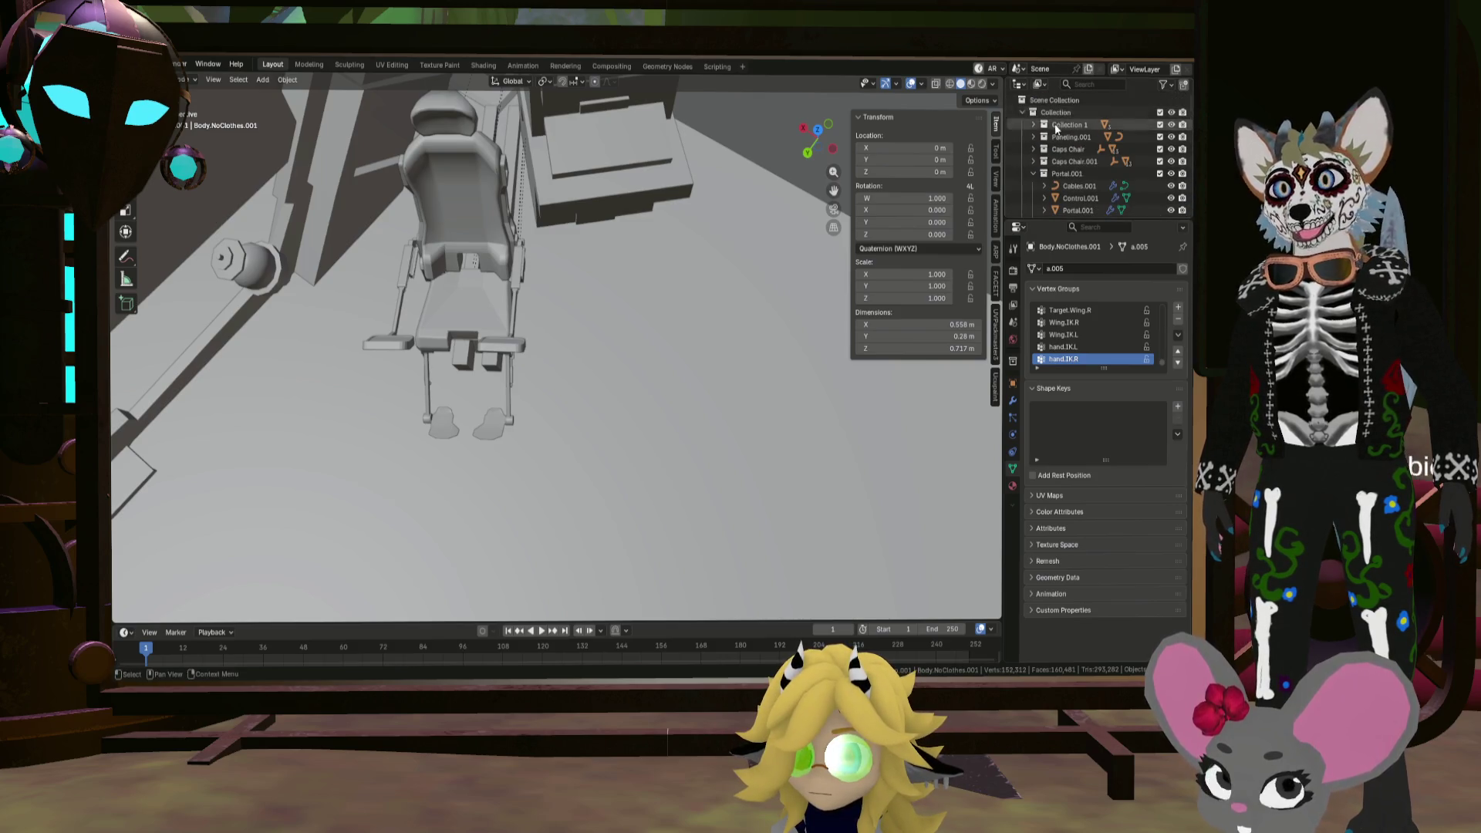
pyautogui.scroll(-10, 1101, 120)
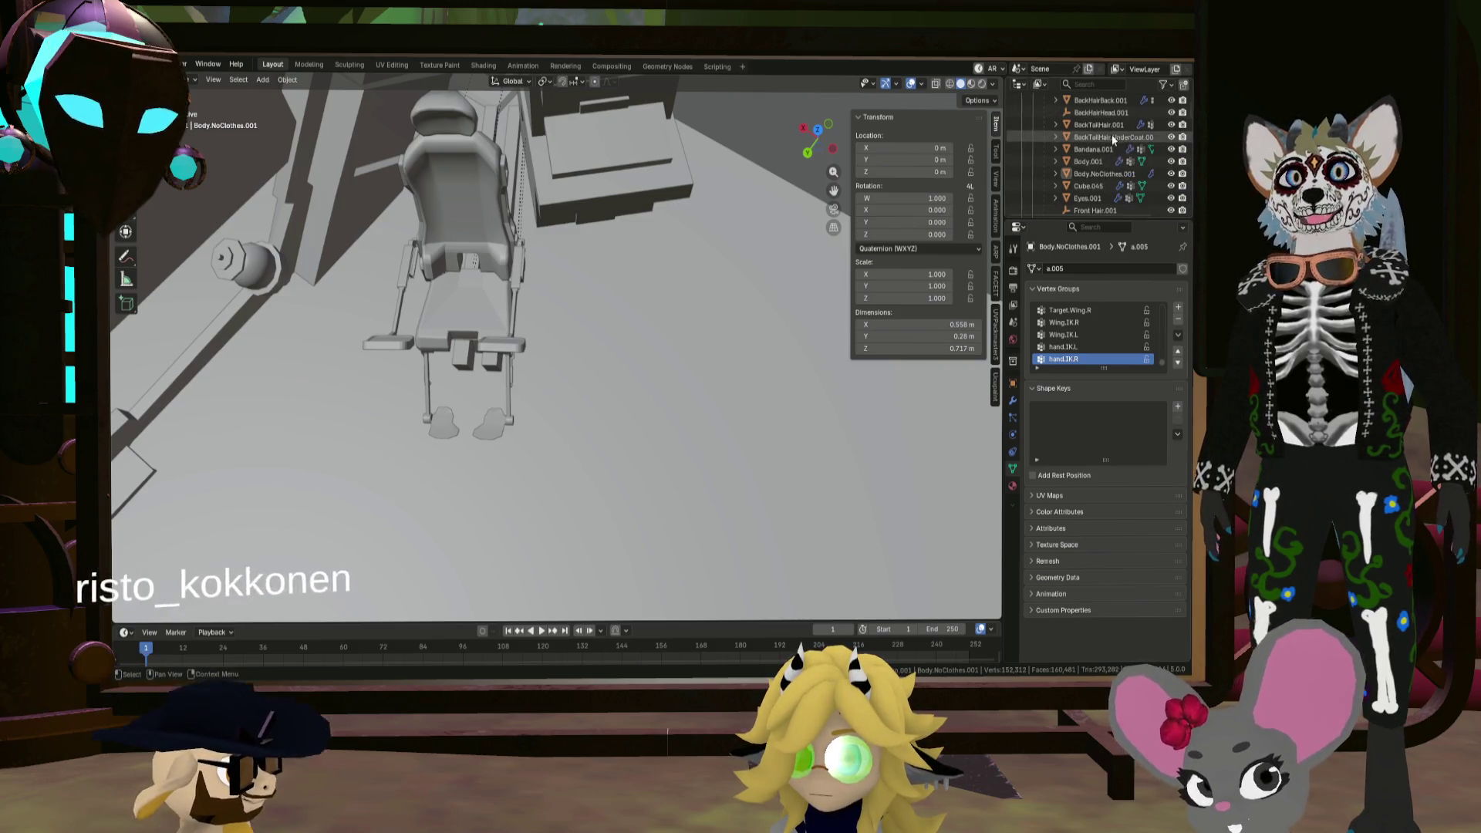
pyautogui.scroll(-3, 1104, 146)
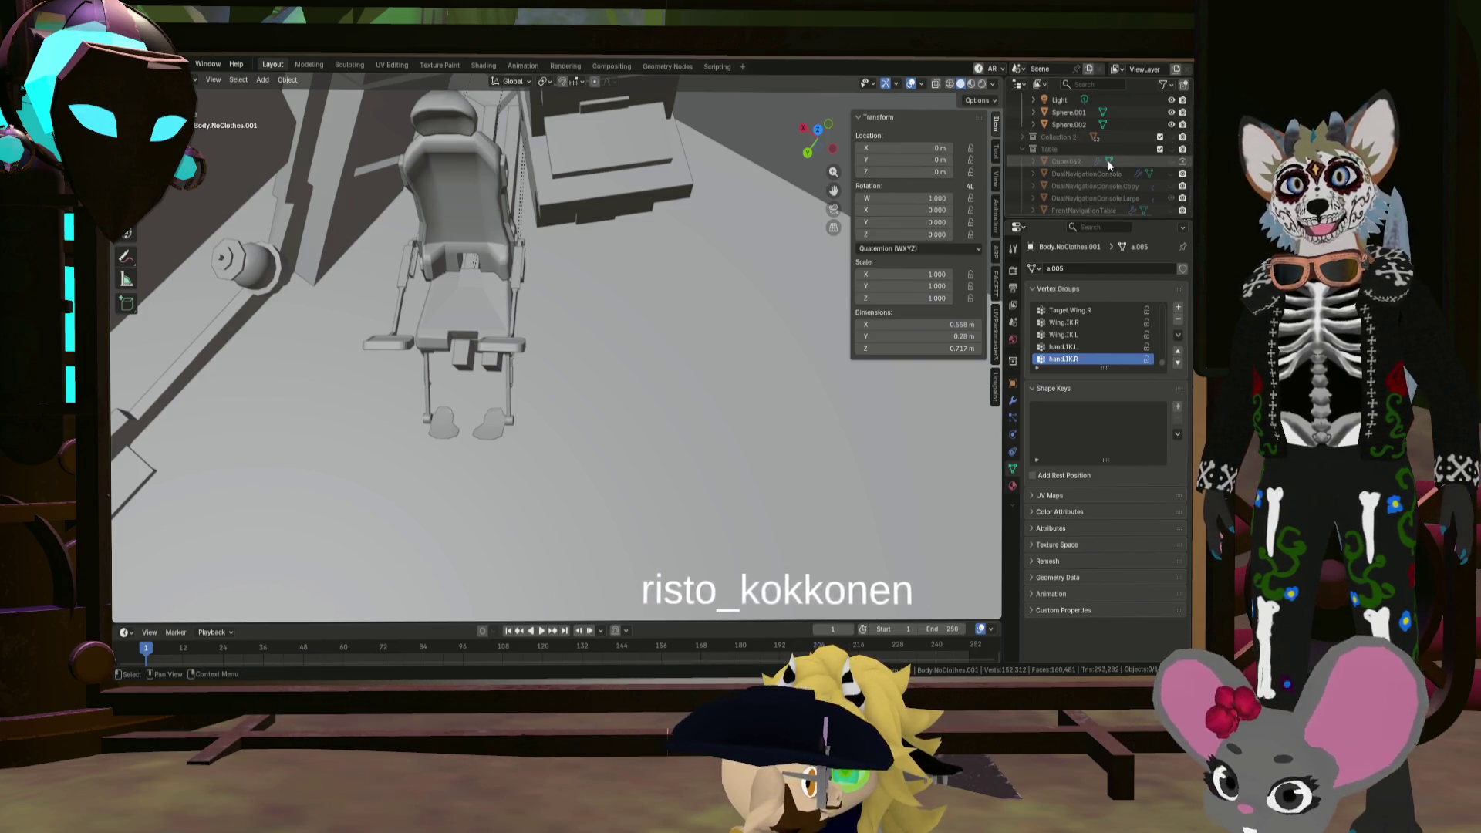
pyautogui.scroll(-3, 1105, 160)
pyautogui.scroll(-10, 1105, 162)
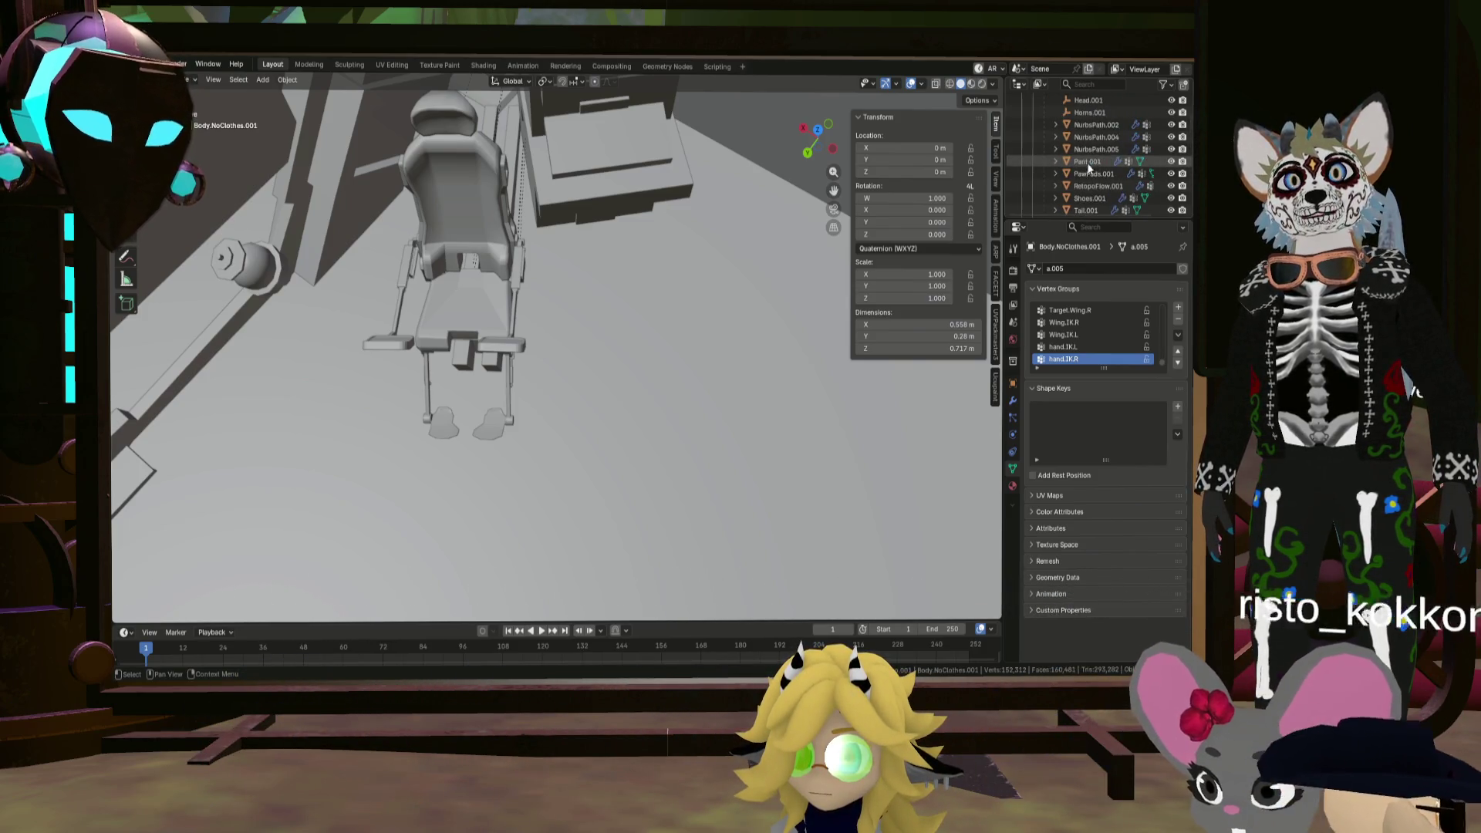
pyautogui.scroll(2, 1083, 171)
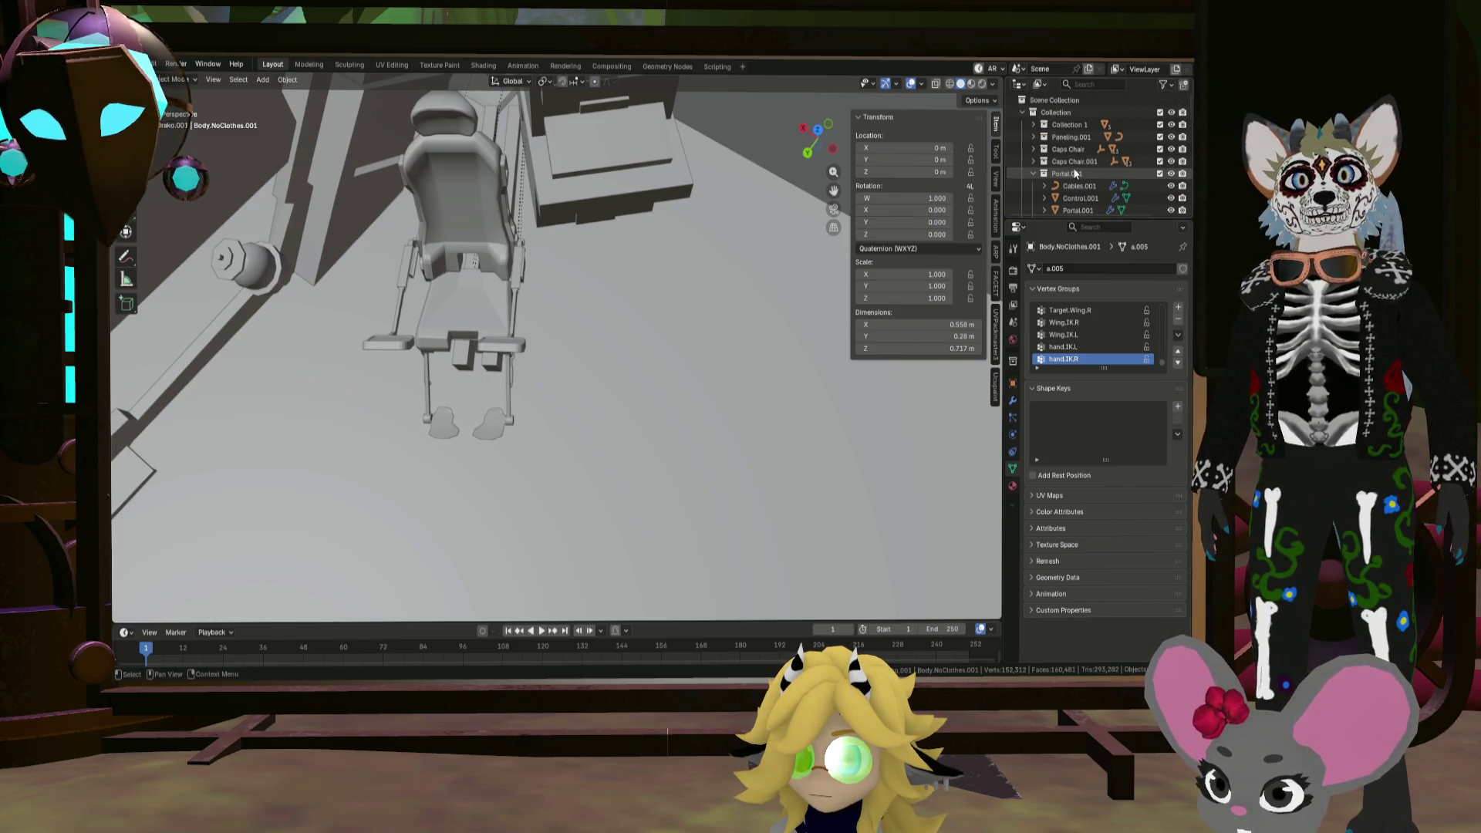
pyautogui.scroll(-5, 1076, 173)
pyautogui.click(1169, 137)
pyautogui.click(1109, 138)
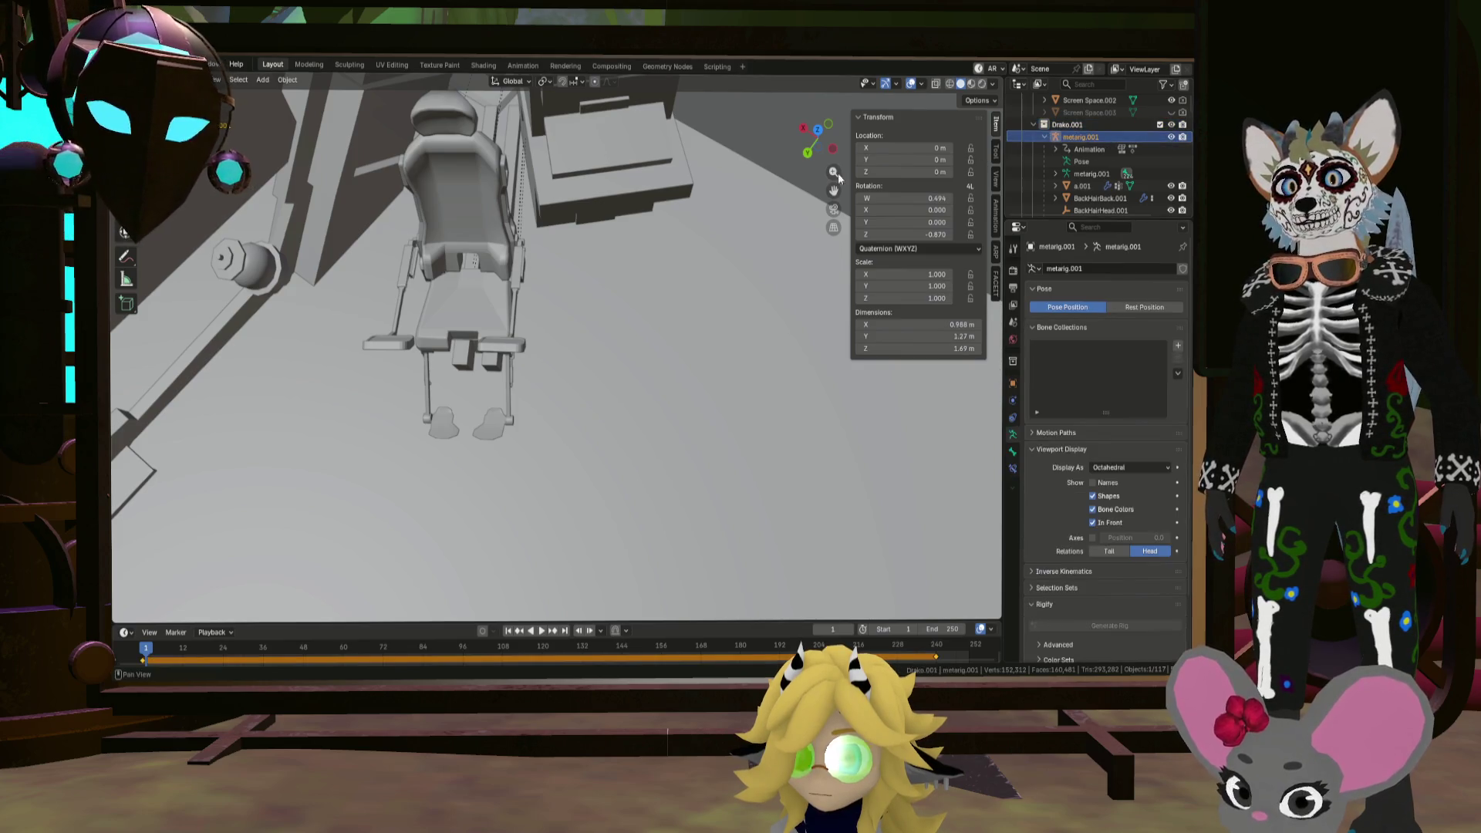
# Step: Move the rig toward the chair, hide custom bone shapes, and slide it horizontally
pyautogui.press('KP_Decimal')
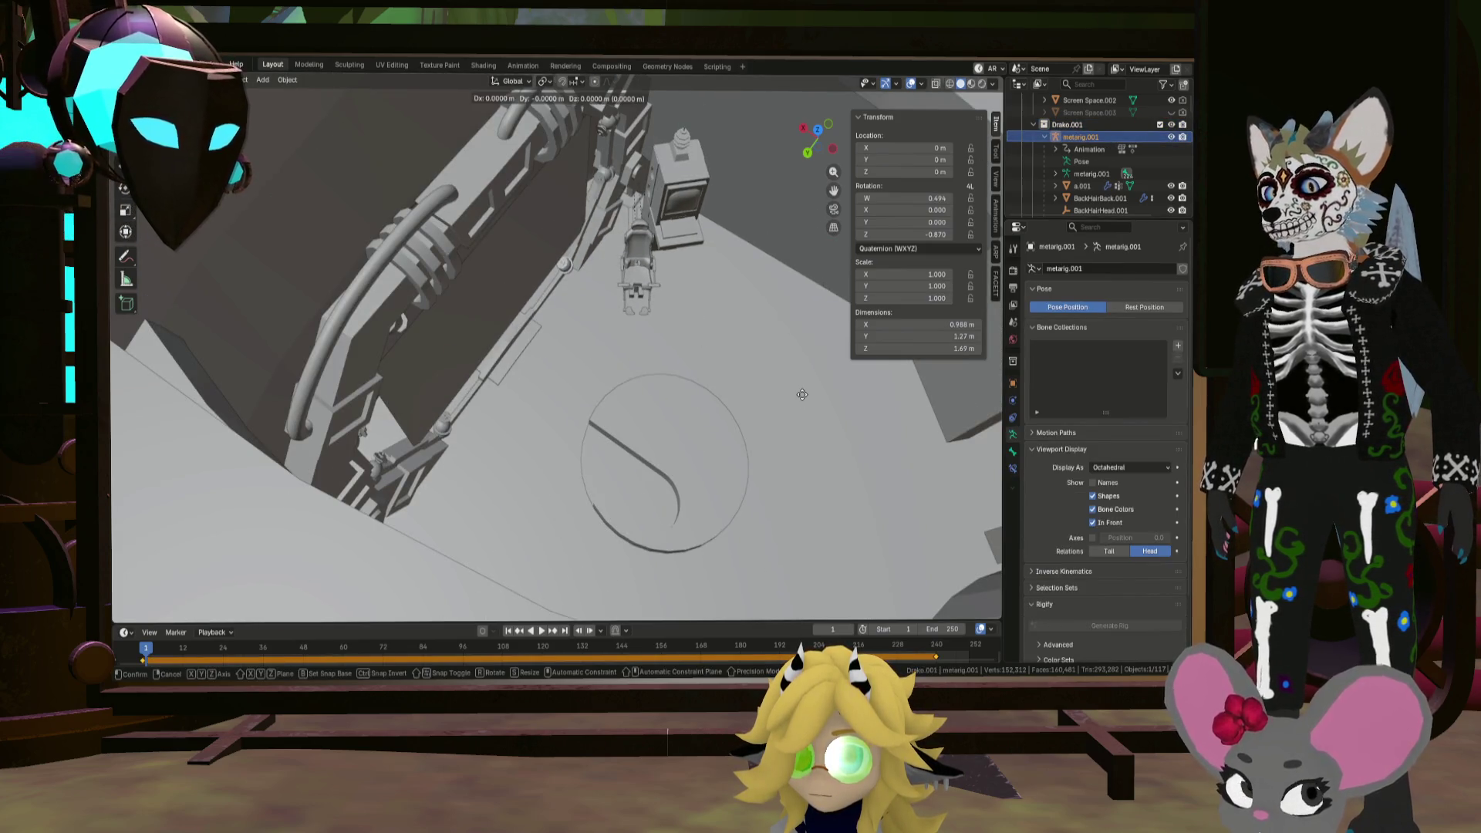
pyautogui.click(353, 559)
pyautogui.click(1092, 496)
pyautogui.scroll(3, 711, 386)
pyautogui.moveTo(711, 385)
pyautogui.mouseDown(button='middle')
pyautogui.moveTo(618, 383)
pyautogui.moveTo(591, 502)
pyautogui.moveTo(622, 455)
pyautogui.moveTo(679, 505)
pyautogui.mouseUp(button='middle')
pyautogui.press('g')
pyautogui.hotkey('shift', 'z')
pyautogui.click(531, 417)
# Step: Raise the rig 0.35656 m and turn it -26.8° around Z to face the console
pyautogui.scroll(2, 634, 484)
pyautogui.press('g')
pyautogui.press('z')
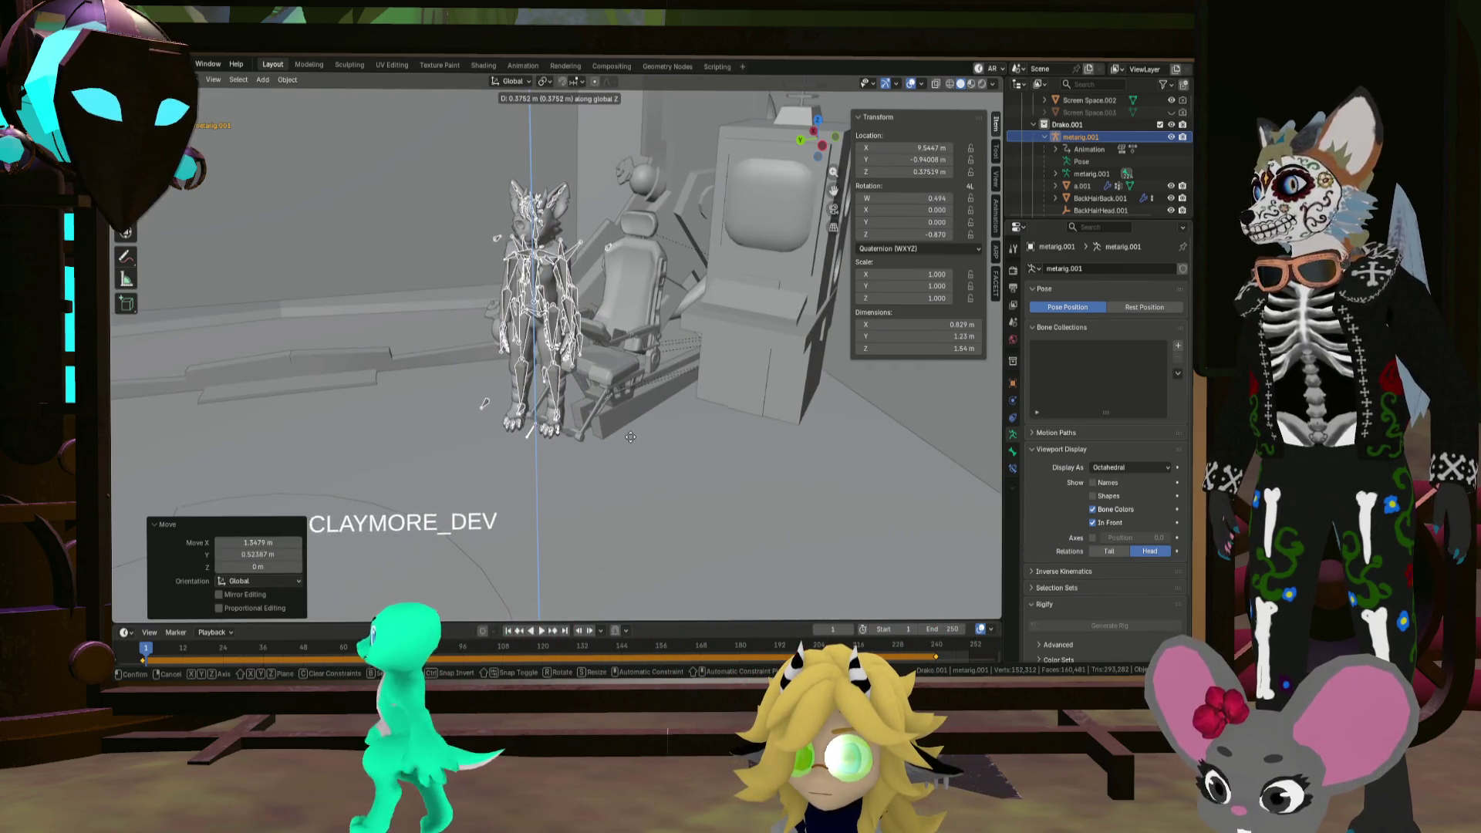
pyautogui.click(631, 438)
pyautogui.moveTo(631, 438)
pyautogui.mouseDown(button='middle')
pyautogui.moveTo(669, 447)
pyautogui.moveTo(625, 474)
pyautogui.moveTo(664, 429)
pyautogui.moveTo(668, 466)
pyautogui.mouseUp(button='middle')
pyautogui.press('r')
pyautogui.press('z')
pyautogui.click(617, 488)
pyautogui.scroll(2, 617, 488)
pyautogui.scroll(5, 631, 461)
# Step: Settle the rig into the seat: shift it horizontally, lower it 0.06 m, turn it -8.55°
pyautogui.press('g')
pyautogui.hotkey('shift', 'z')
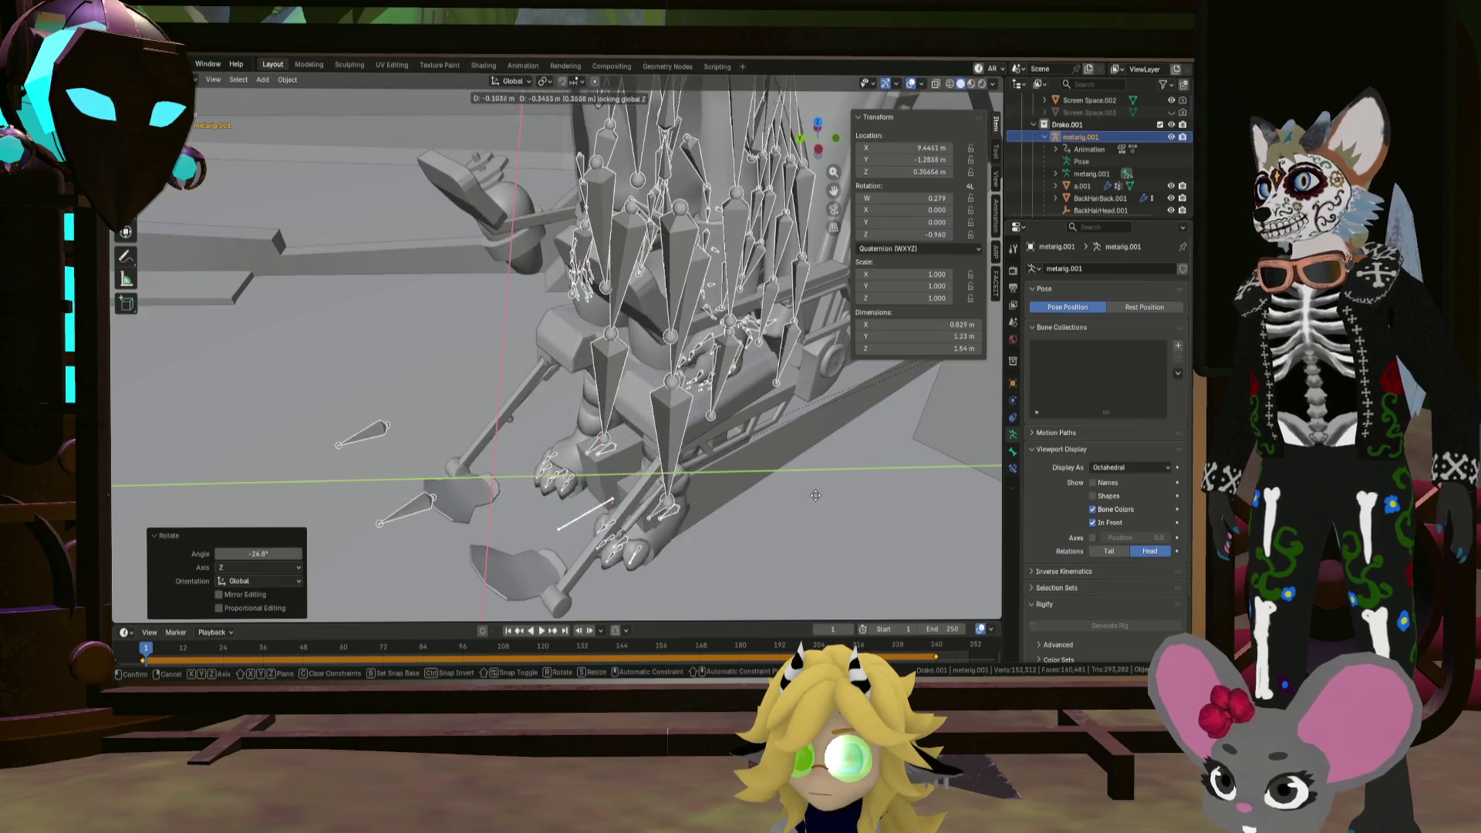
pyautogui.click(823, 463)
pyautogui.moveTo(794, 457)
pyautogui.mouseDown(button='middle')
pyautogui.moveTo(764, 406)
pyautogui.moveTo(738, 432)
pyautogui.mouseUp(button='middle')
pyautogui.press('z')
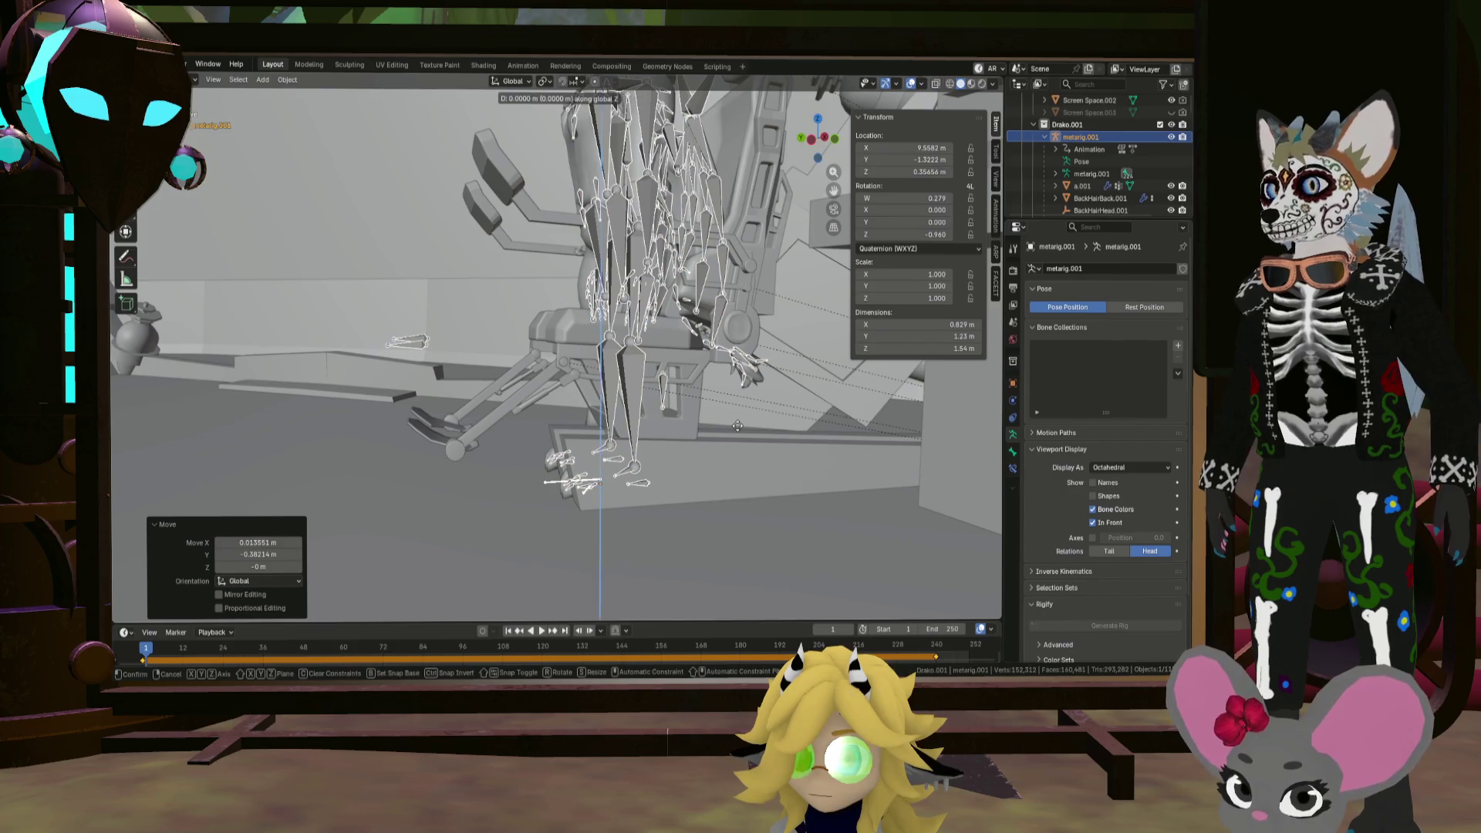
pyautogui.click(737, 445)
pyautogui.moveTo(737, 445)
pyautogui.mouseDown(button='middle')
pyautogui.moveTo(695, 436)
pyautogui.moveTo(747, 465)
pyautogui.moveTo(787, 409)
pyautogui.mouseUp(button='middle')
pyautogui.press('r')
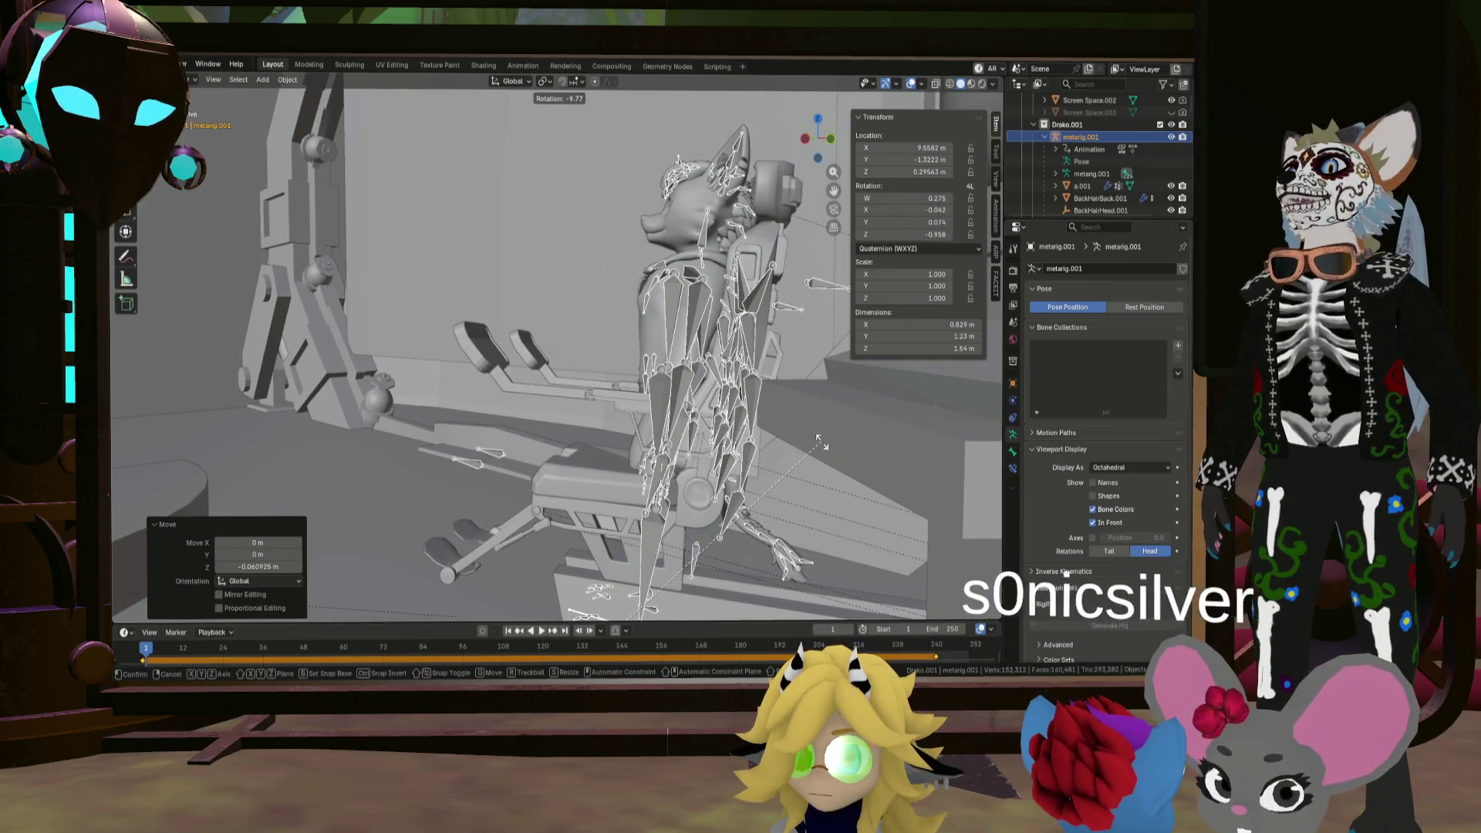
pyautogui.click(816, 439)
pyautogui.moveTo(816, 438)
pyautogui.mouseDown(button='middle')
pyautogui.moveTo(736, 439)
pyautogui.moveTo(773, 446)
pyautogui.mouseUp(button='middle')
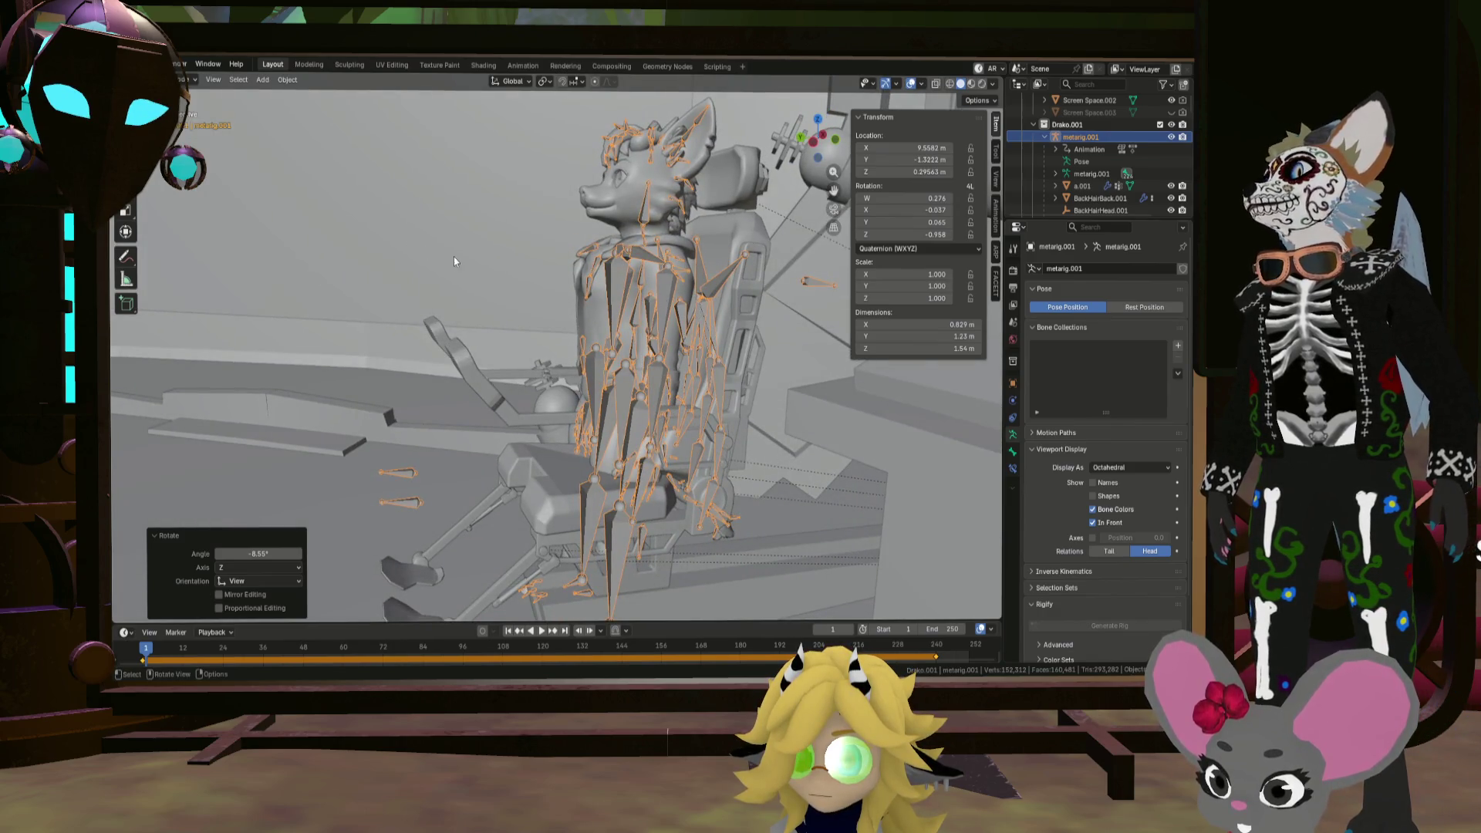
# Step: In Pose Mode, bend the right thigh -72.5° and the lower leg 69.2°
pyautogui.click(186, 121)
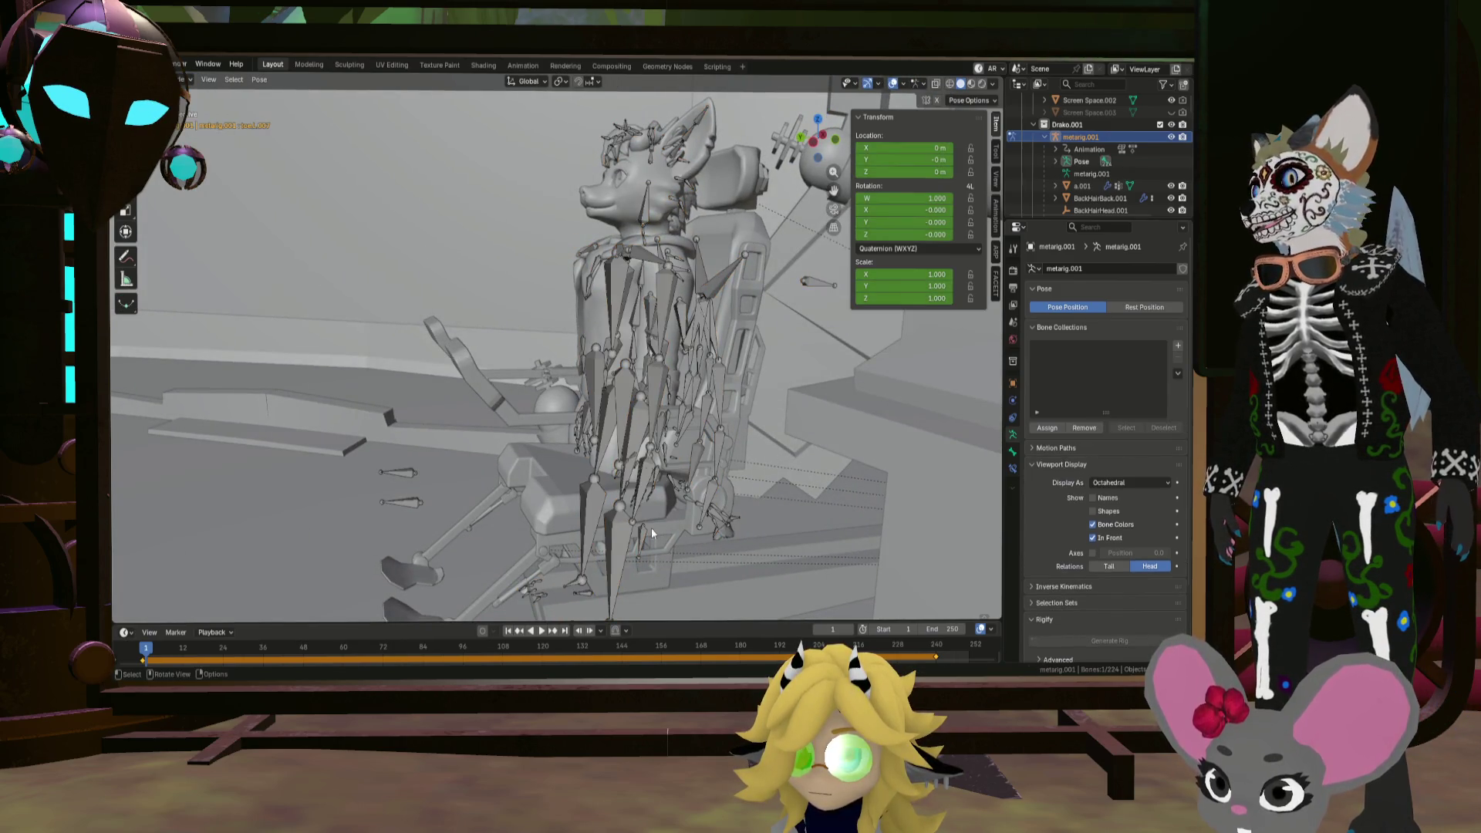
pyautogui.moveTo(633, 499); pyautogui.dragTo(619, 483, button='middle')
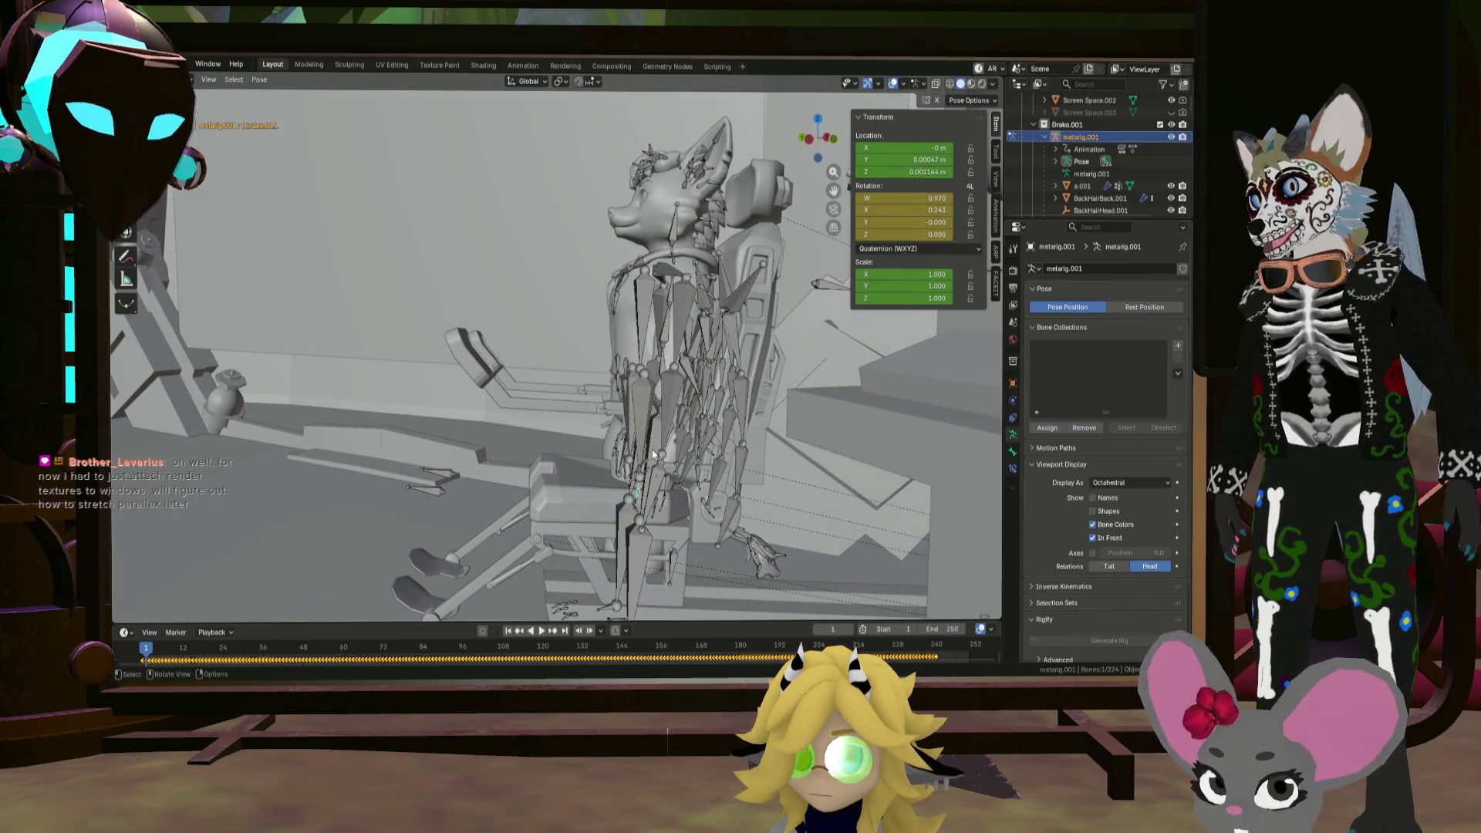
pyautogui.moveTo(668, 428)
pyautogui.mouseDown(button='middle')
pyautogui.moveTo(751, 490)
pyautogui.moveTo(658, 444)
pyautogui.mouseUp(button='middle')
pyautogui.press('r')
pyautogui.click(750, 482)
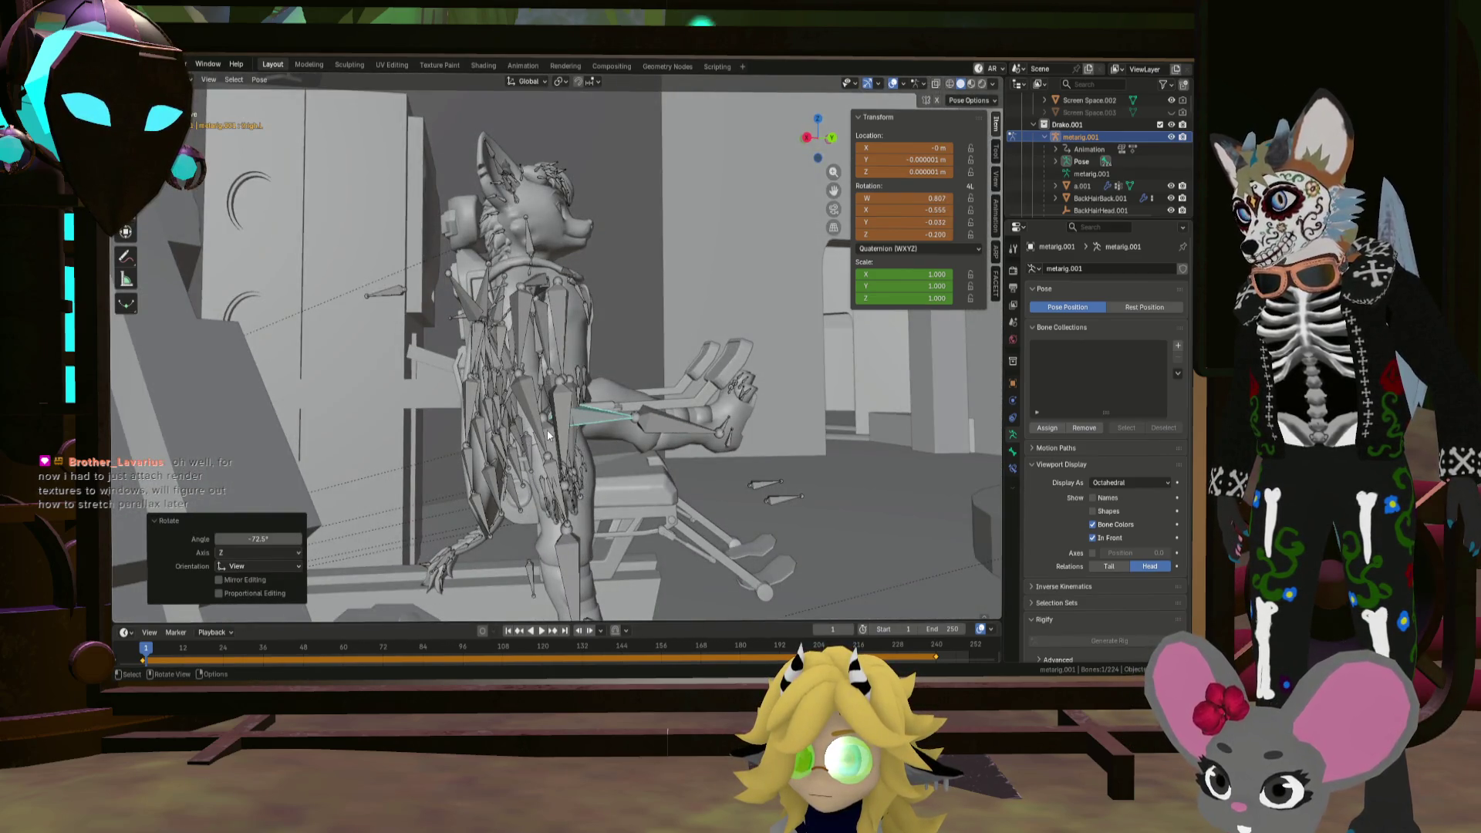
pyautogui.moveTo(548, 435); pyautogui.dragTo(651, 461, button='middle')
pyautogui.press('r')
pyautogui.click(721, 221)
pyautogui.moveTo(721, 221); pyautogui.dragTo(593, 326, button='middle')
pyautogui.moveTo(480, 350)
pyautogui.mouseDown(button='middle')
pyautogui.moveTo(568, 344)
pyautogui.moveTo(469, 415)
pyautogui.mouseUp(button='middle')
pyautogui.moveTo(511, 417); pyautogui.dragTo(533, 432, button='middle')
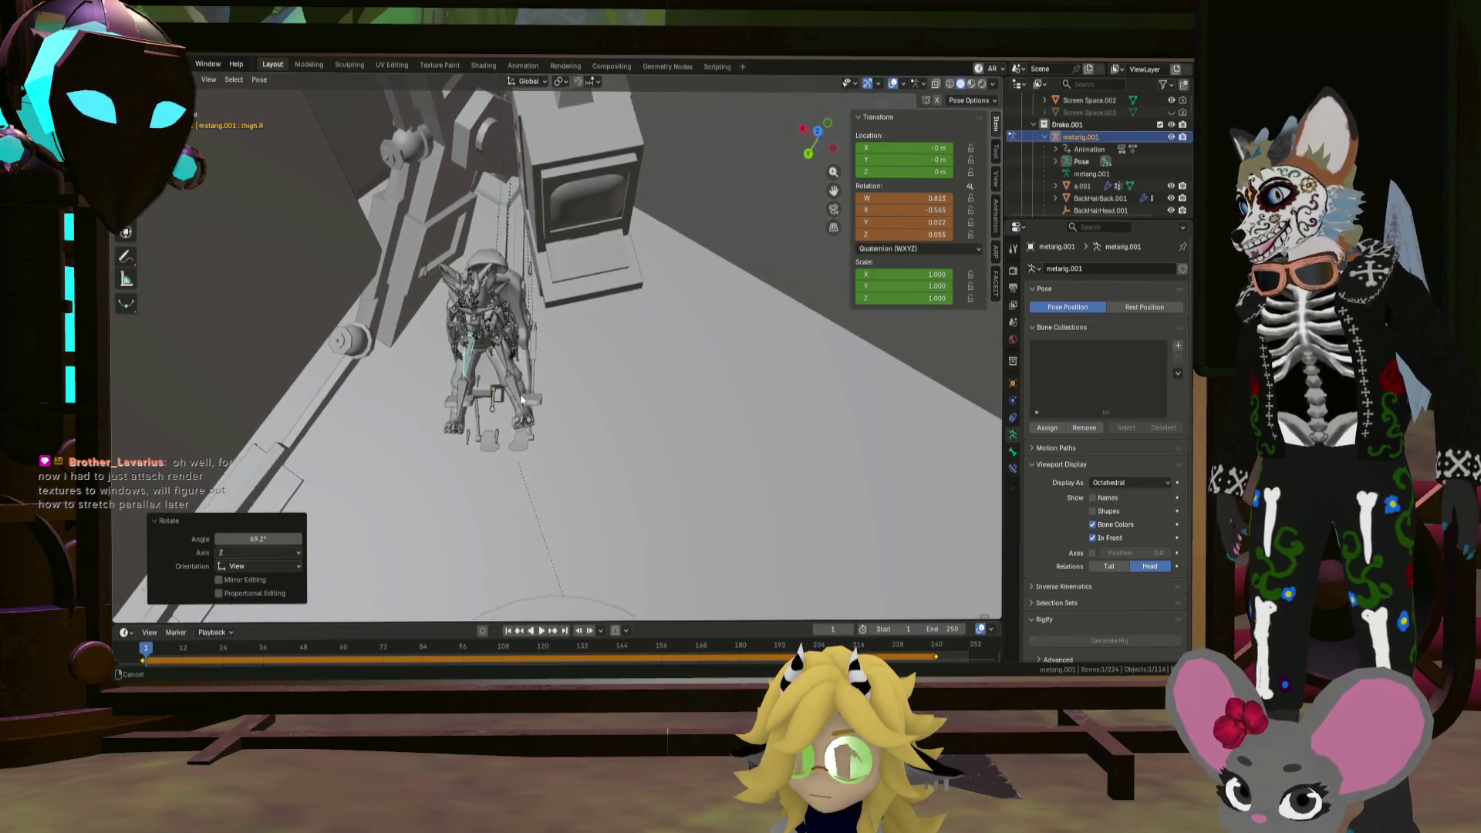
pyautogui.scroll(3, 548, 447)
# Step: Move the root bone and lower the whole rig 0.0818 m into the chair
pyautogui.click(552, 413)
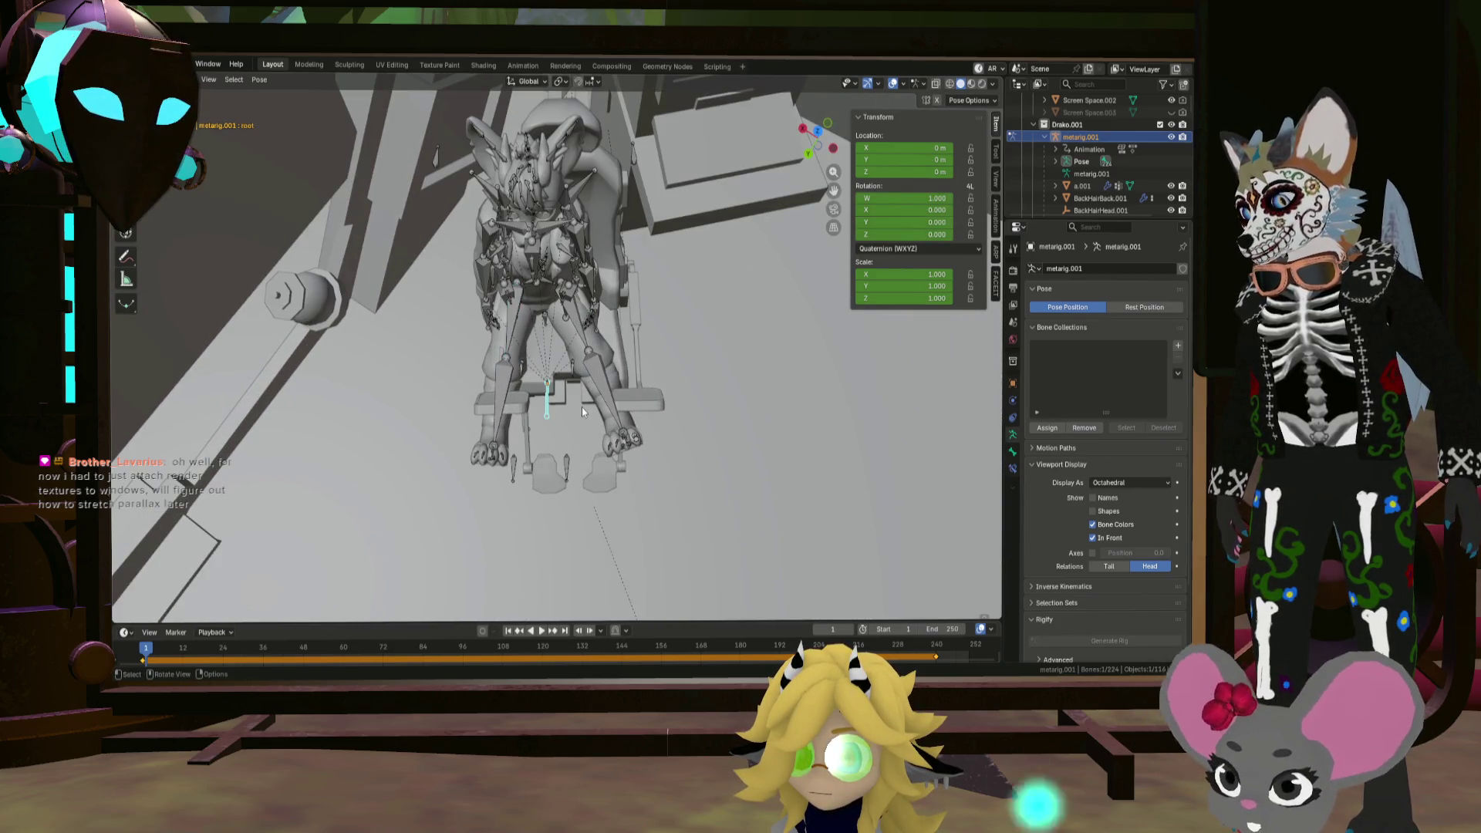
pyautogui.press('g')
pyautogui.click(602, 407)
pyautogui.moveTo(602, 406); pyautogui.dragTo(479, 331, button='middle')
pyautogui.press('g')
pyautogui.press('z')
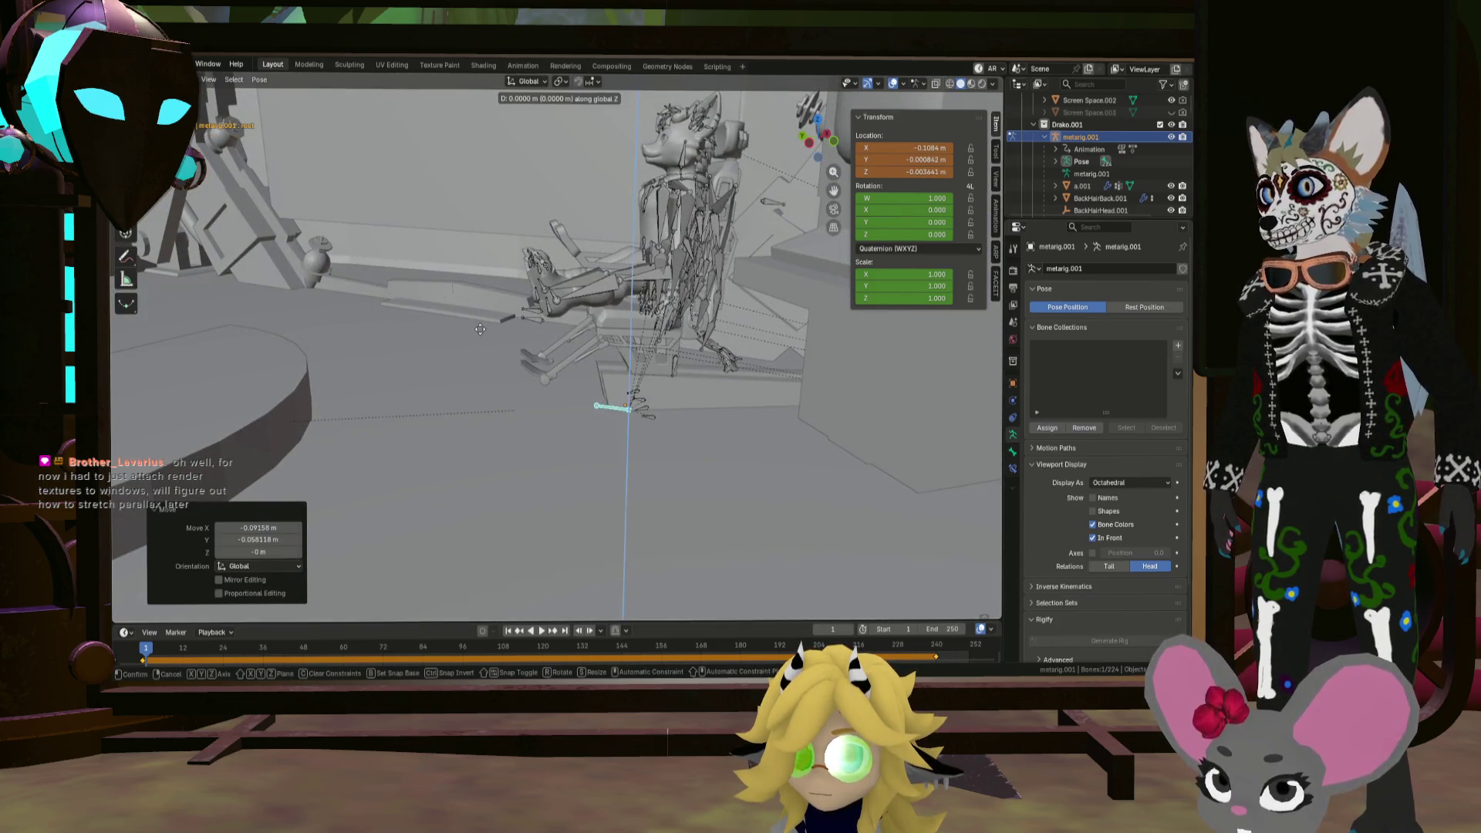
pyautogui.click(509, 363)
pyautogui.moveTo(509, 362)
pyautogui.mouseDown(button='middle')
pyautogui.moveTo(594, 400)
pyautogui.moveTo(646, 345)
pyautogui.moveTo(660, 289)
pyautogui.mouseUp(button='middle')
# Step: Rotate the left thigh (-18.2°, then 8.45°) and bend the left shin 25.6°
pyautogui.click(628, 278)
pyautogui.press('r')
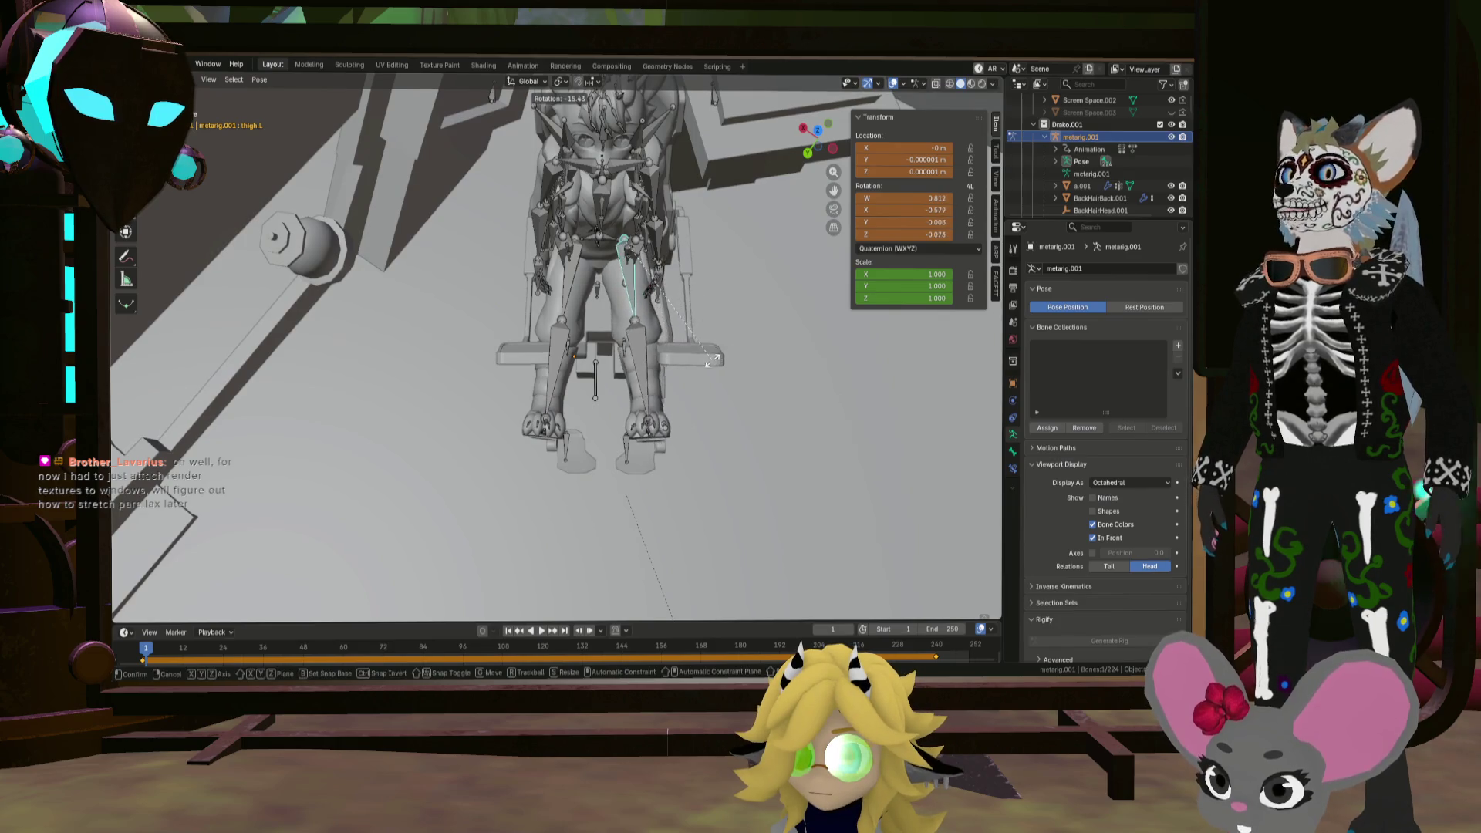
pyautogui.click(674, 382)
pyautogui.press('r')
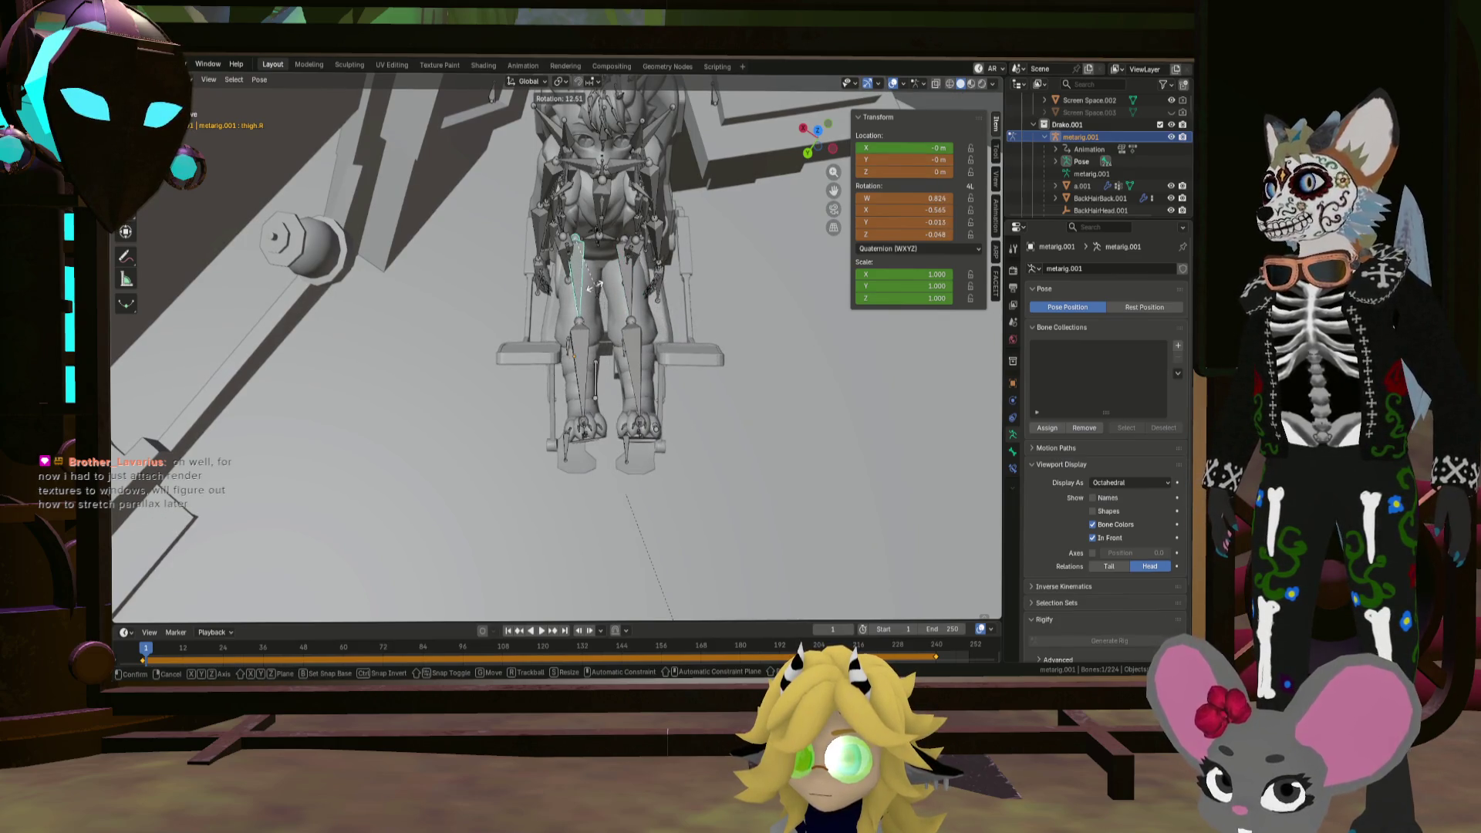
pyautogui.click(555, 308)
pyautogui.moveTo(556, 309)
pyautogui.mouseDown(button='middle')
pyautogui.moveTo(506, 341)
pyautogui.moveTo(525, 331)
pyautogui.mouseUp(button='middle')
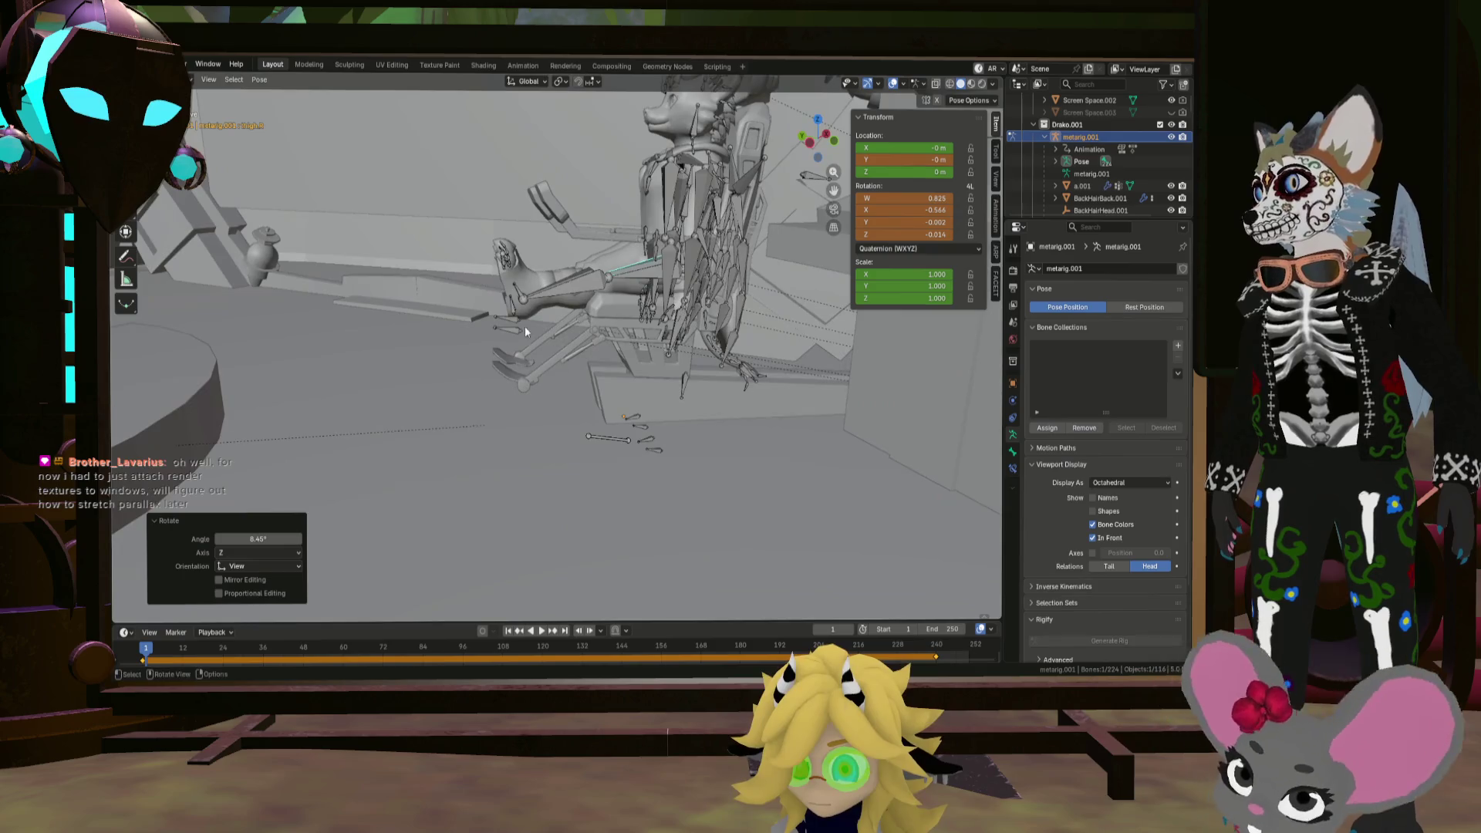
pyautogui.click(563, 294)
pyautogui.press('r')
pyautogui.click(598, 309)
pyautogui.moveTo(598, 309)
pyautogui.mouseDown(button='middle')
pyautogui.moveTo(623, 377)
pyautogui.moveTo(581, 375)
pyautogui.moveTo(625, 377)
pyautogui.moveTo(626, 408)
pyautogui.moveTo(721, 399)
pyautogui.moveTo(772, 356)
pyautogui.mouseUp(button='middle')
# Step: Reset the leg bone's rotation and rotate it again to -24.7°
pyautogui.hotkey('alt', 'r')
pyautogui.moveTo(582, 382); pyautogui.dragTo(657, 375, button='middle')
pyautogui.press('r')
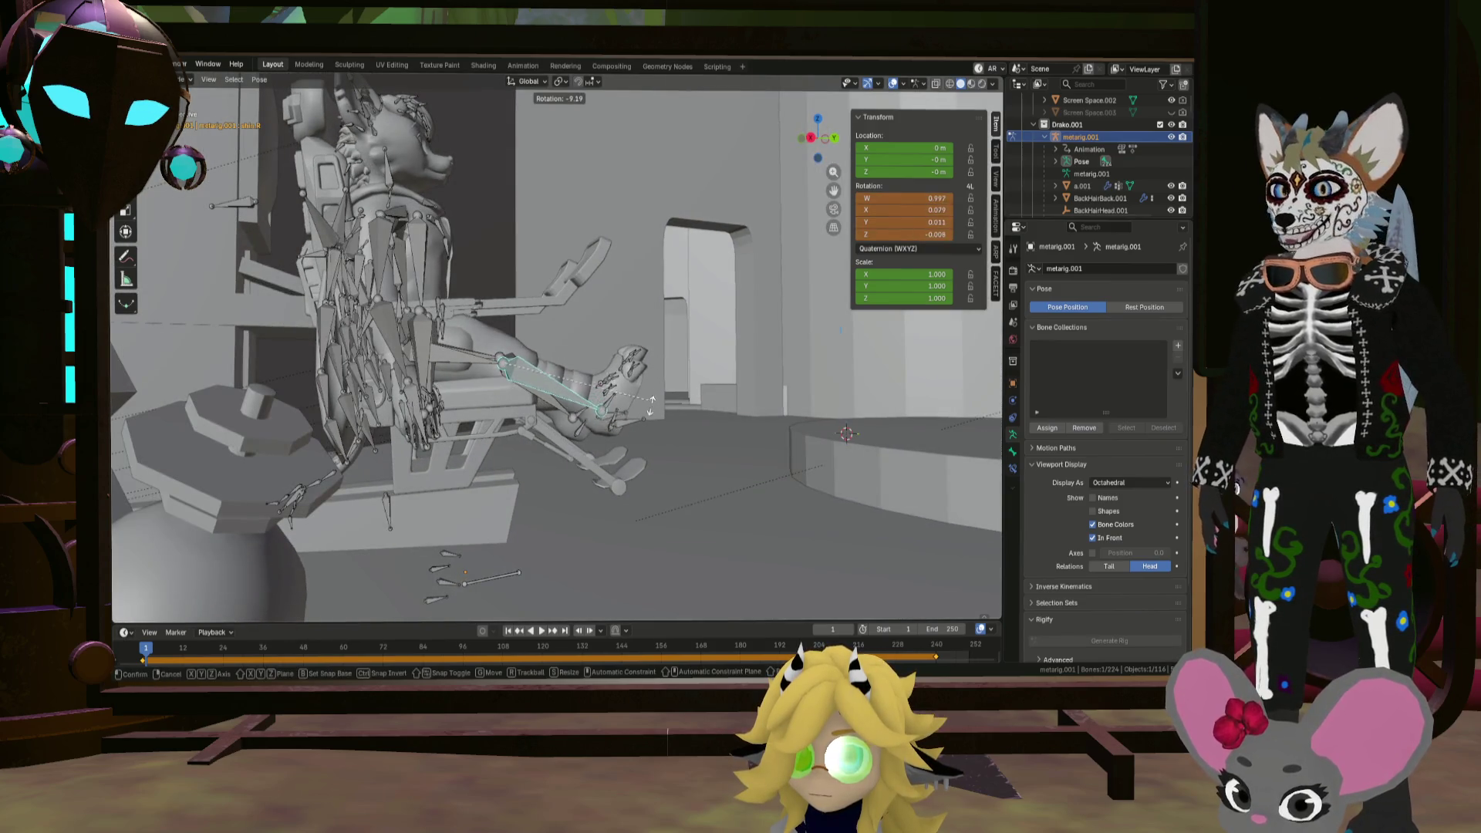
pyautogui.click(623, 434)
# Step: Lower the left upper arm, raise the forearm to -67°, and set the upper arm to 39°
pyautogui.moveTo(628, 354)
pyautogui.mouseDown(button='middle')
pyautogui.moveTo(557, 377)
pyautogui.moveTo(695, 357)
pyautogui.moveTo(566, 395)
pyautogui.moveTo(577, 356)
pyautogui.moveTo(530, 338)
pyautogui.mouseUp(button='middle')
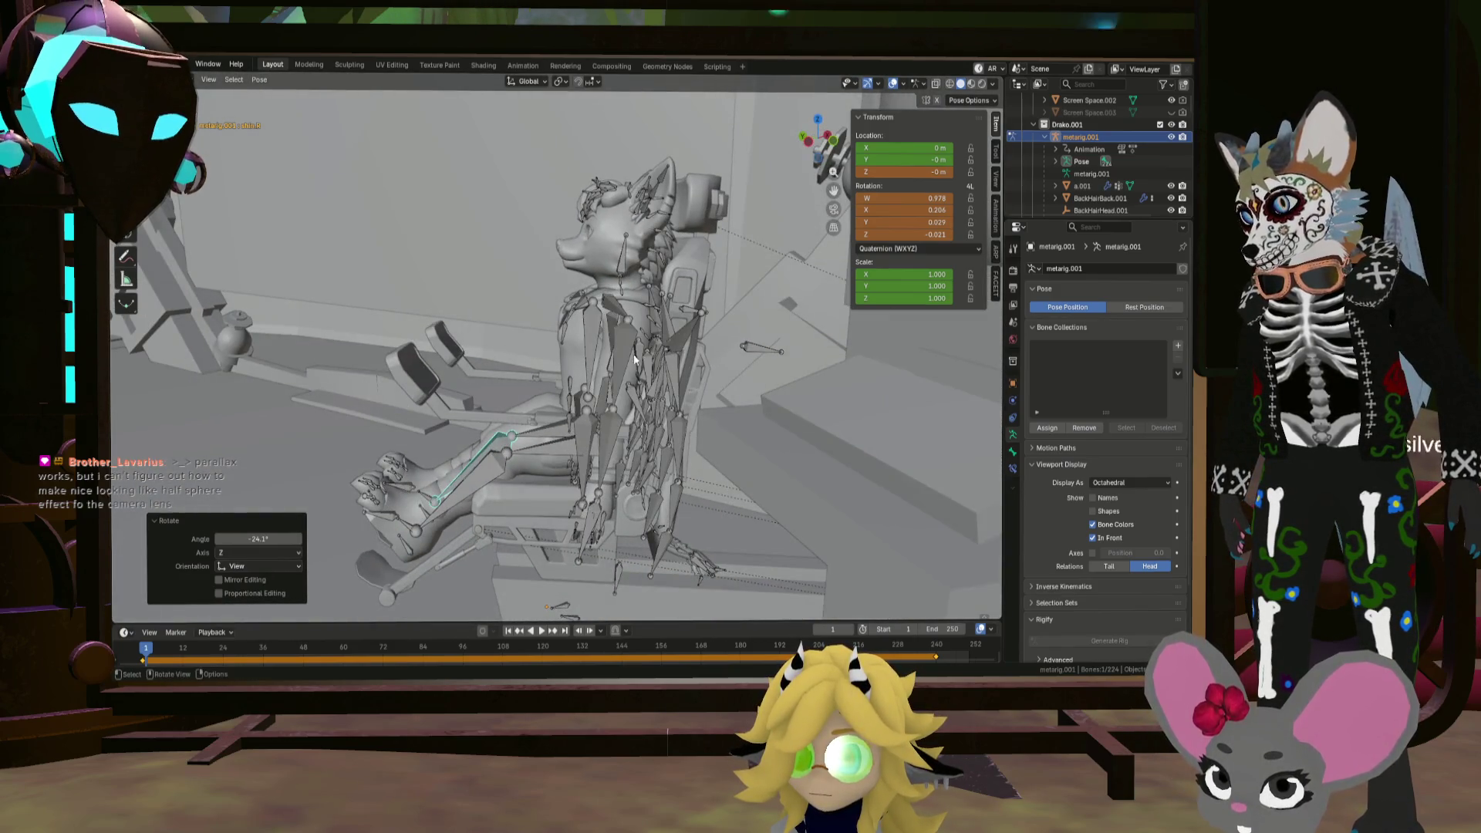
pyautogui.click(613, 328)
pyautogui.press('r')
pyautogui.click(571, 373)
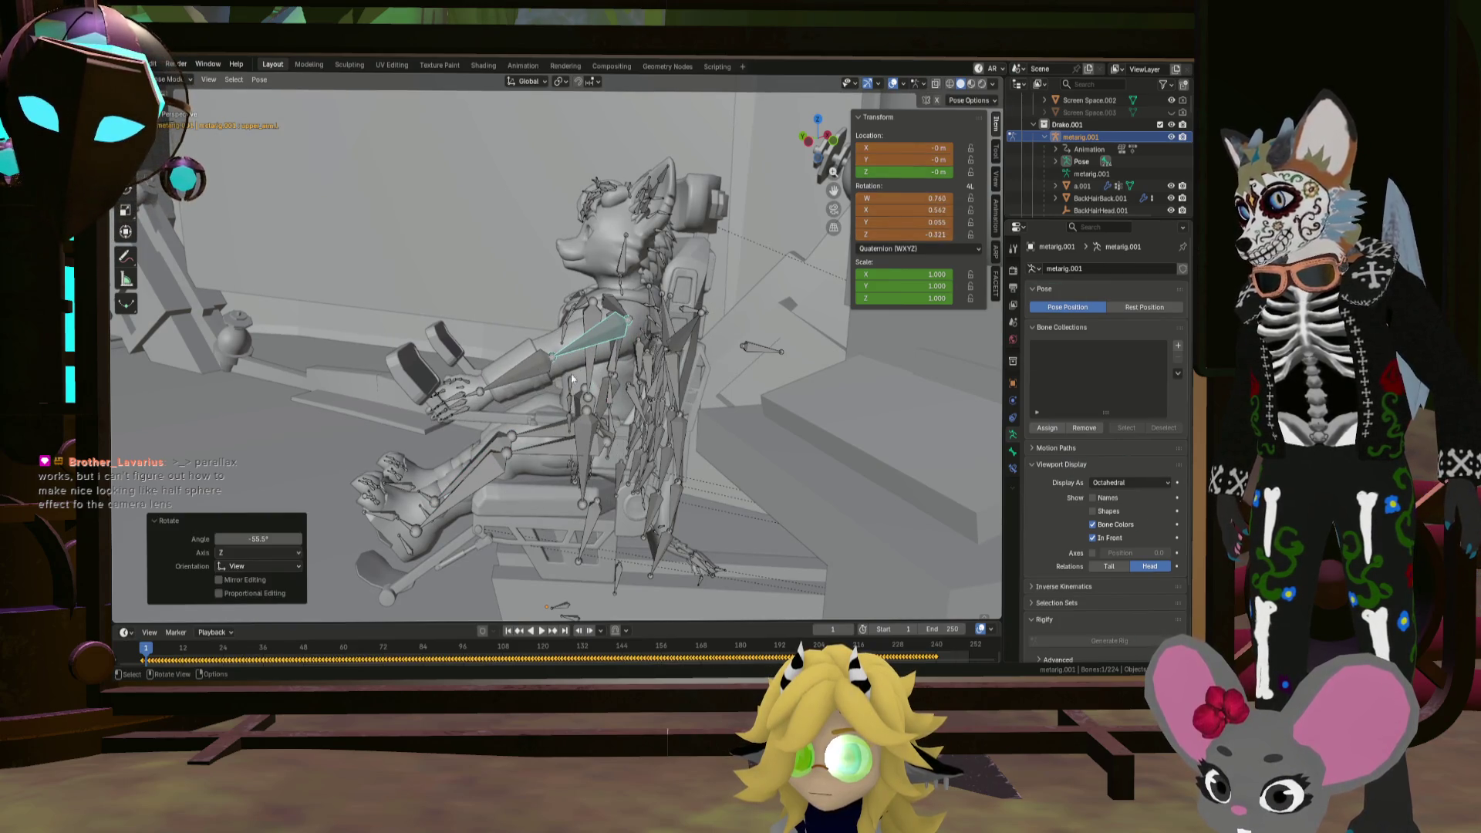
pyautogui.click(535, 374)
pyautogui.press('r')
pyautogui.click(600, 371)
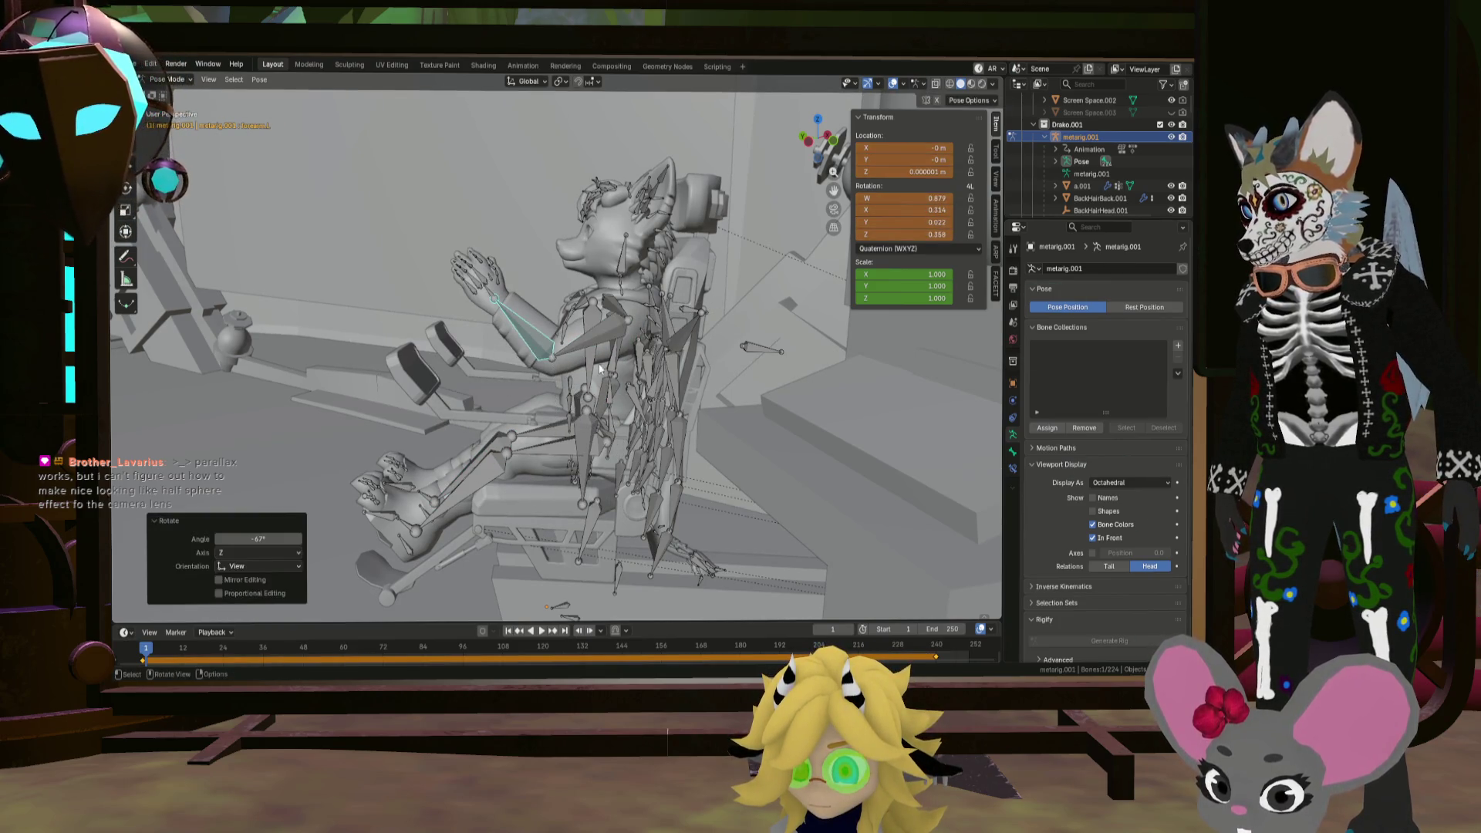
pyautogui.click(606, 336)
pyautogui.press('r')
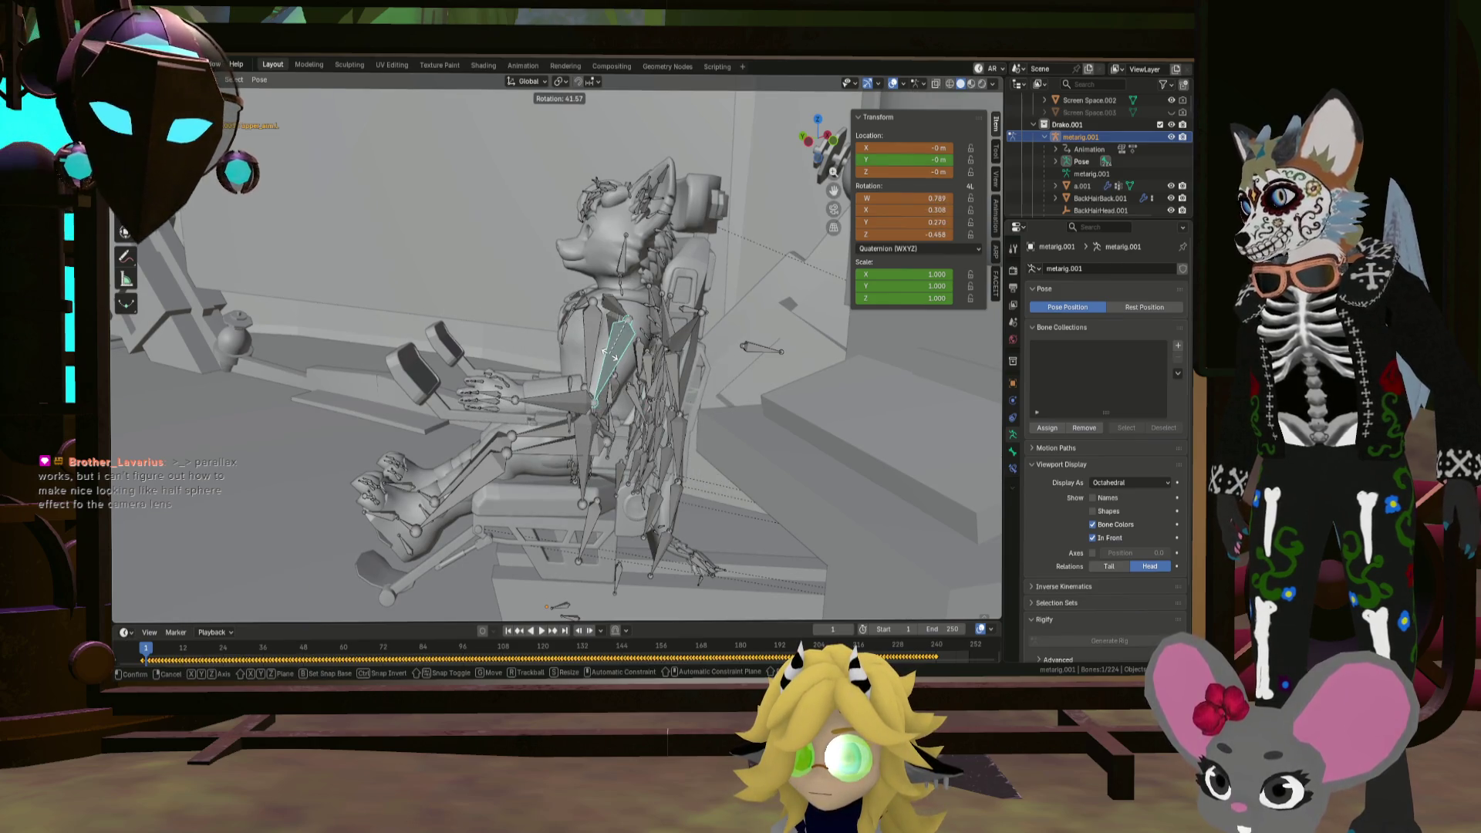
pyautogui.click(607, 356)
# Step: Refine the upper arm and forearm rotations, then undo the latest pose change
pyautogui.moveTo(514, 362)
pyautogui.mouseDown(button='middle')
pyautogui.moveTo(560, 409)
pyautogui.moveTo(613, 411)
pyautogui.moveTo(613, 381)
pyautogui.moveTo(509, 362)
pyautogui.mouseUp(button='middle')
pyautogui.scroll(5, 506, 363)
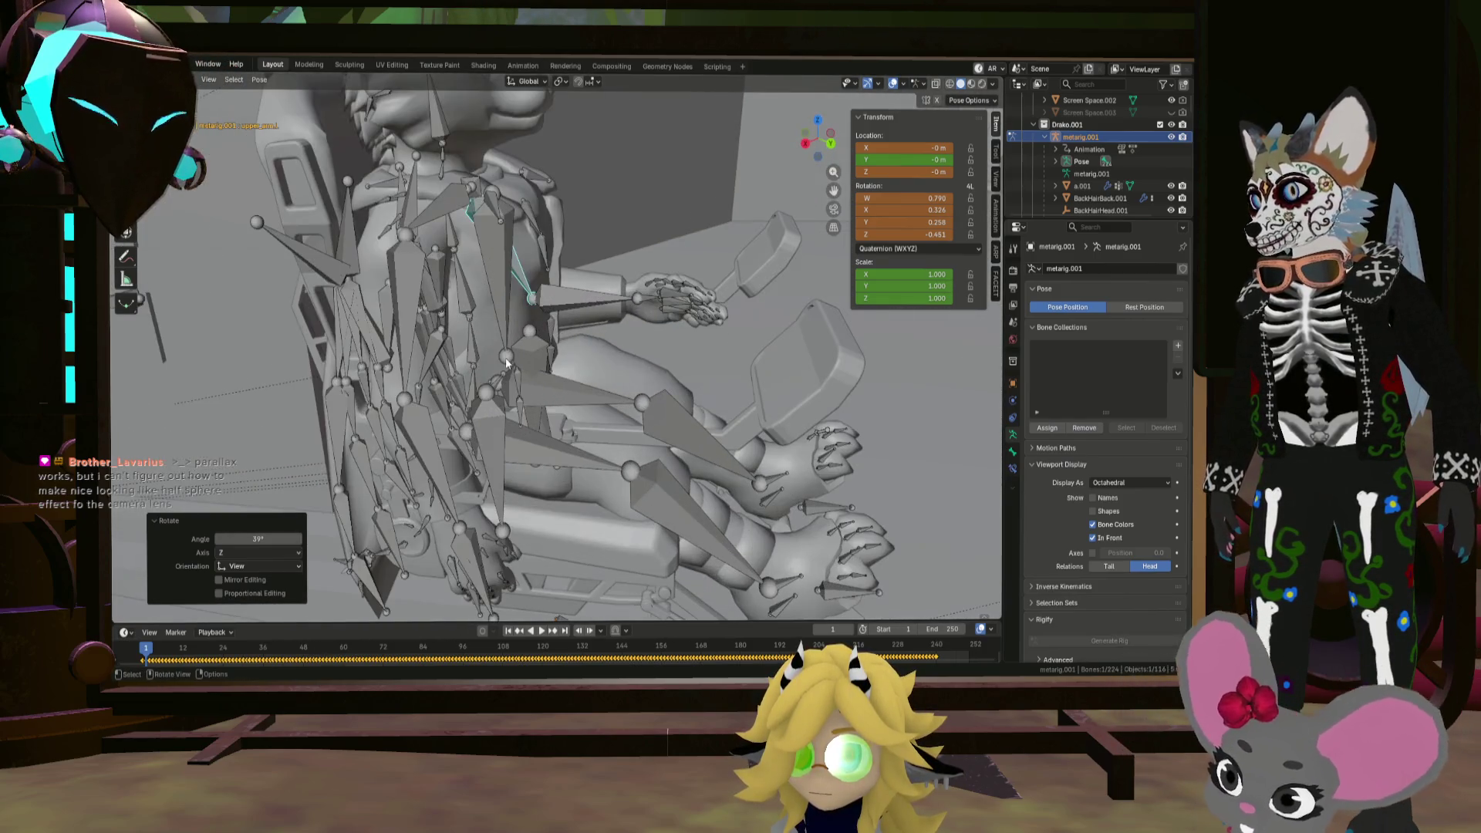
pyautogui.moveTo(408, 358); pyautogui.dragTo(494, 332, button='middle')
pyautogui.press('r')
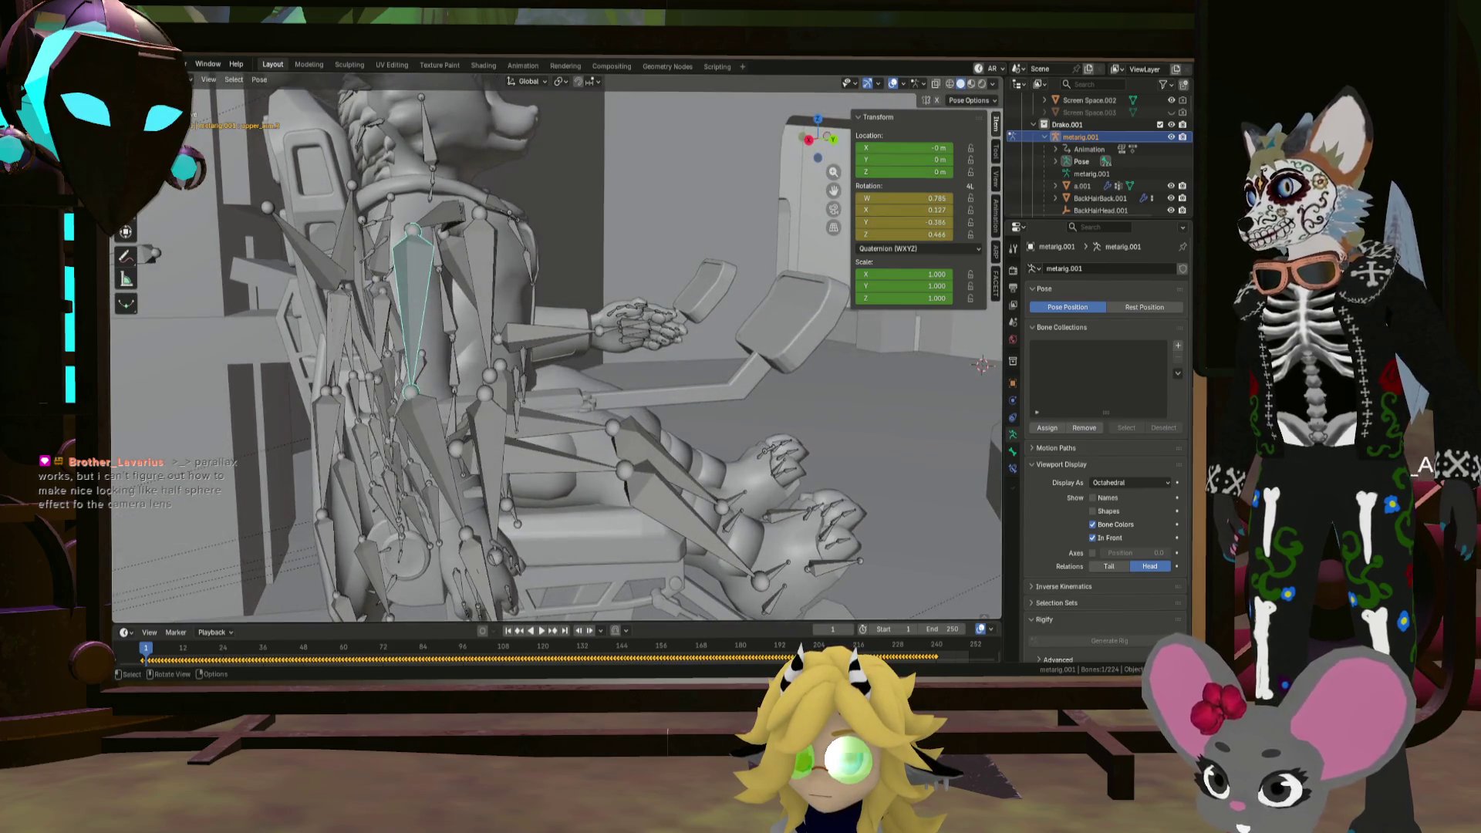
pyautogui.click(587, 370)
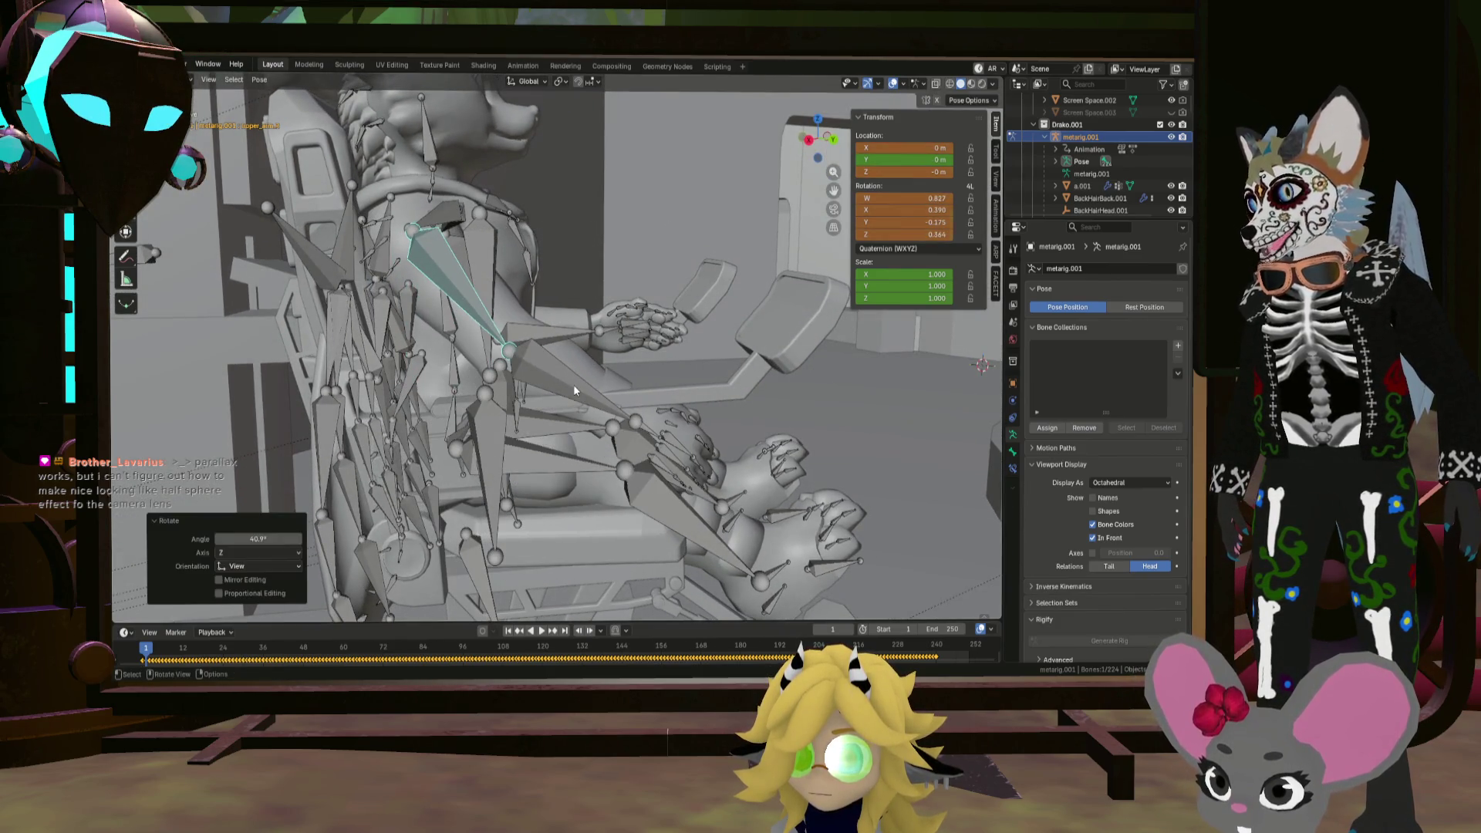
pyautogui.click(573, 384)
pyautogui.press('r')
pyautogui.click(684, 357)
pyautogui.moveTo(683, 357)
pyautogui.mouseDown(button='middle')
pyautogui.moveTo(494, 347)
pyautogui.moveTo(553, 367)
pyautogui.mouseUp(button='middle')
pyautogui.scroll(-5, 563, 401)
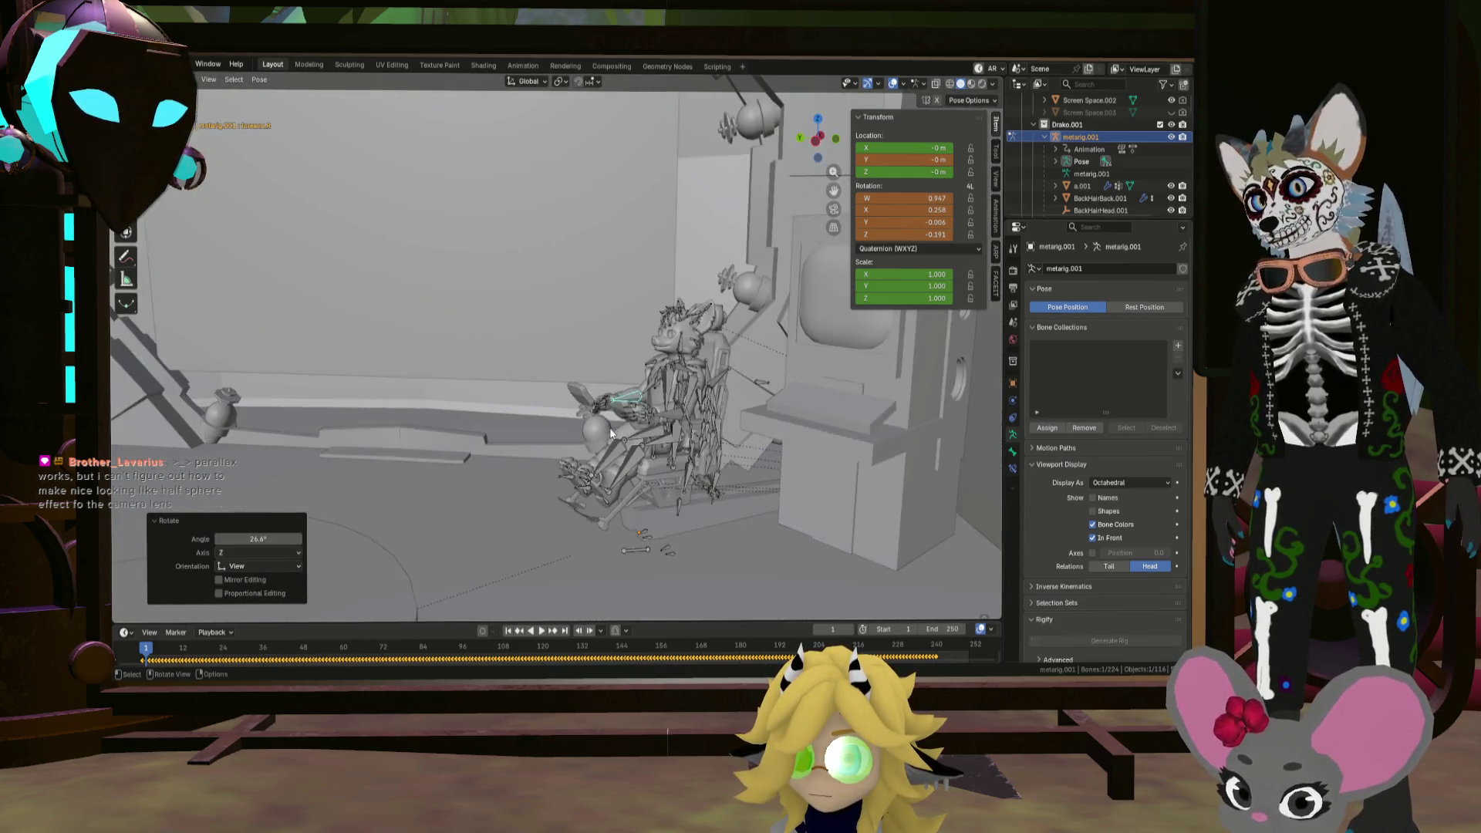
pyautogui.moveTo(578, 434)
pyautogui.mouseDown(button='middle')
pyautogui.moveTo(612, 412)
pyautogui.moveTo(594, 425)
pyautogui.mouseUp(button='middle')
pyautogui.scroll(5, 574, 437)
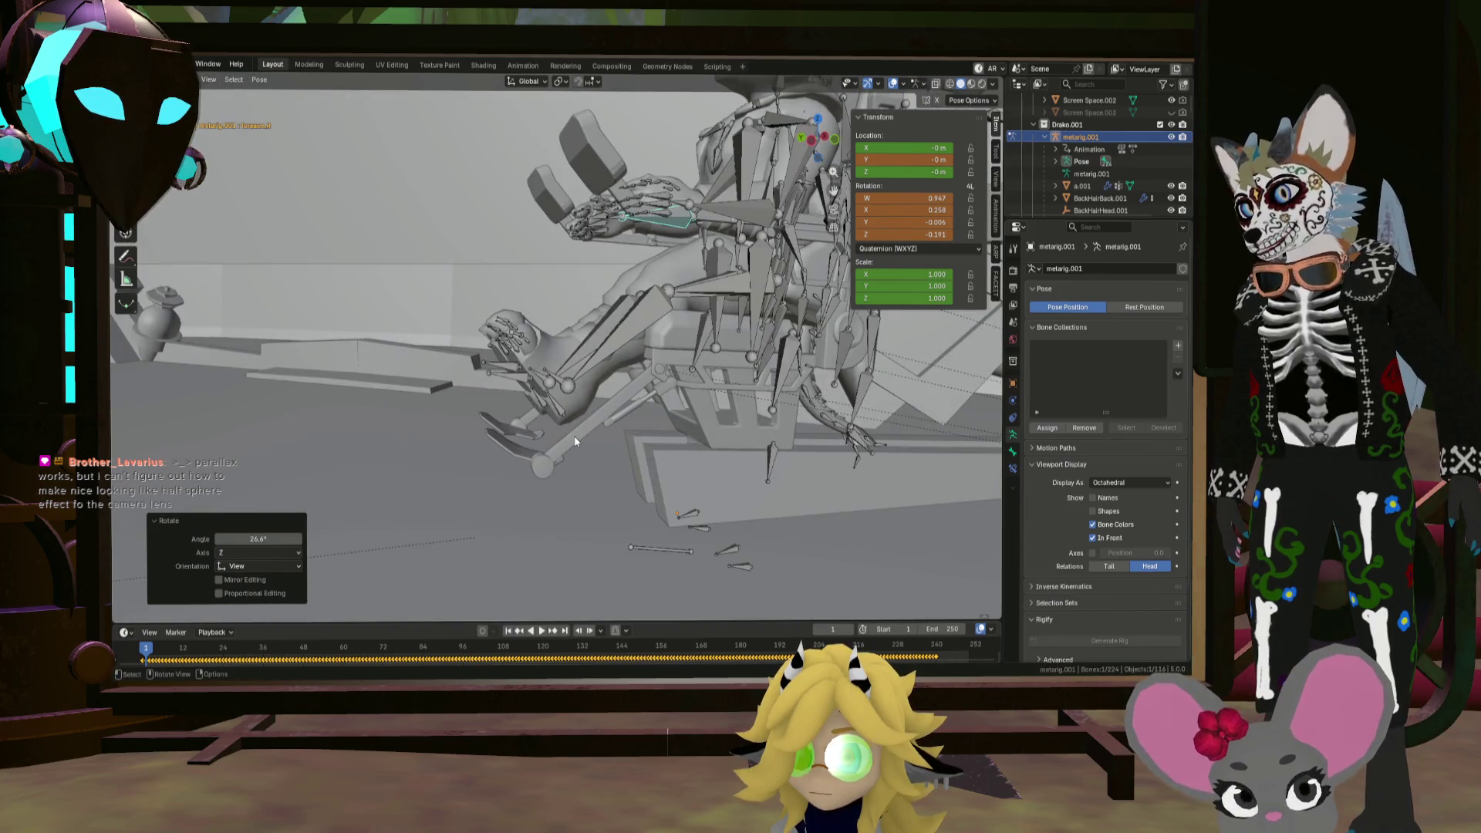
pyautogui.hotkey('ctrl', 'z')
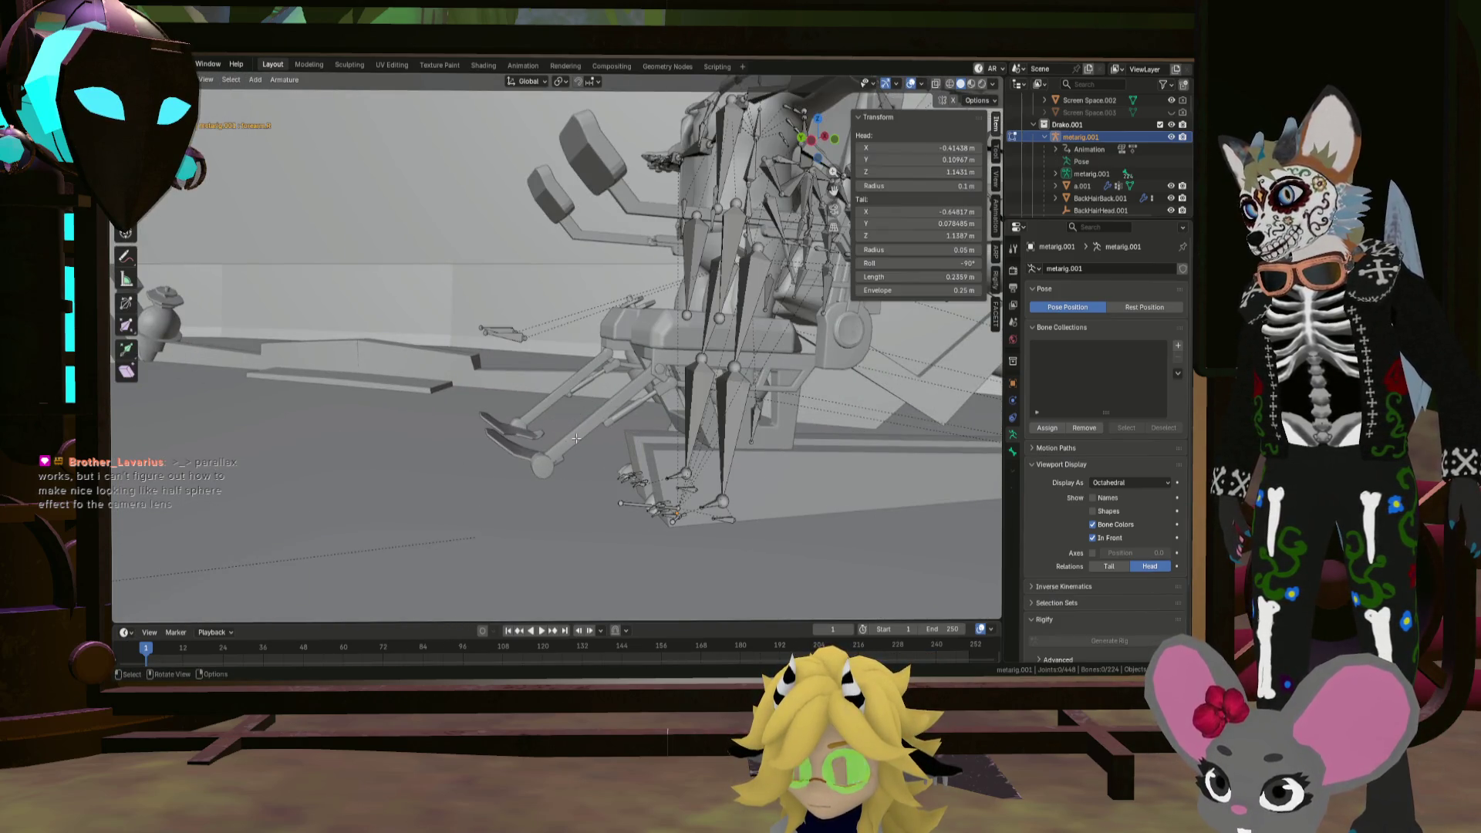
# Step: Undo the arm posing and frame the view on the circular Circle bridge mesh
pyautogui.hotkey('ctrl', 'z')
pyautogui.hotkey('ctrl', 'z')
pyautogui.hotkey('ctrl', 'shift', 'z')
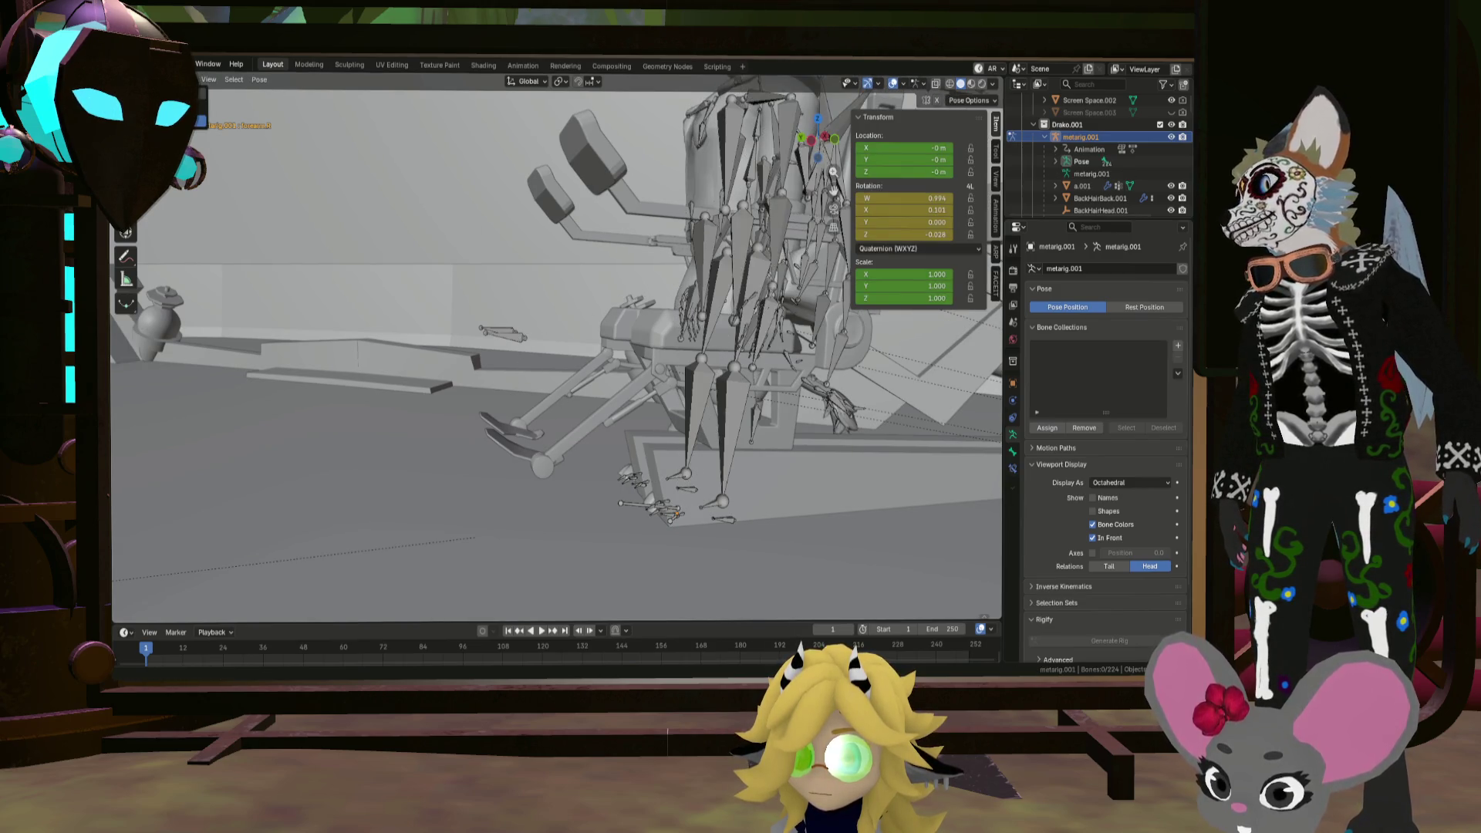
pyautogui.hotkey('ctrl', 'z')
pyautogui.scroll(-5, 430, 225)
pyautogui.moveTo(430, 225)
pyautogui.mouseDown(button='middle')
pyautogui.moveTo(415, 234)
pyautogui.moveTo(486, 268)
pyautogui.mouseUp(button='middle')
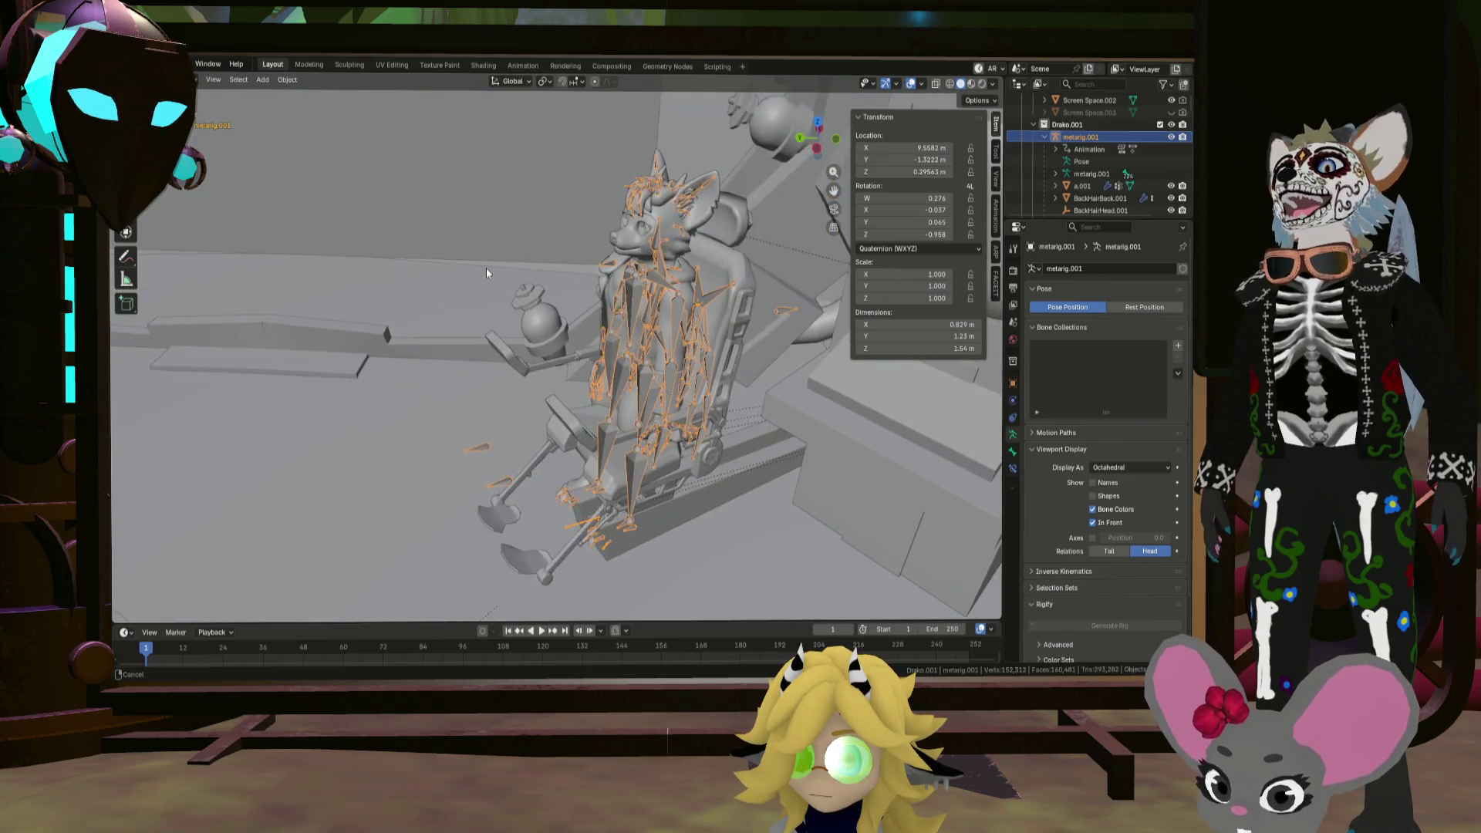
pyautogui.click(482, 267)
pyautogui.press('KP_Decimal')
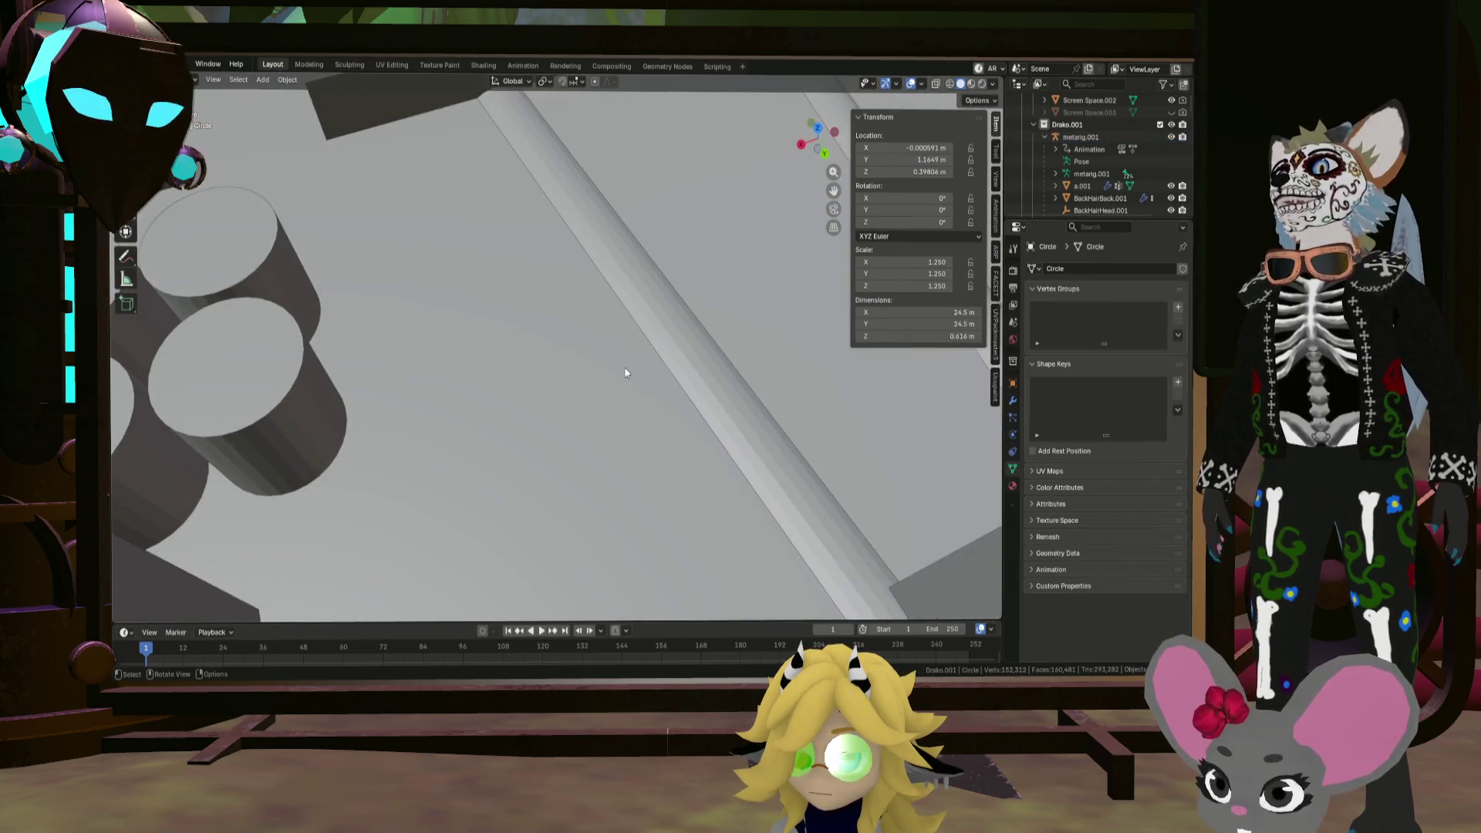
# Step: Inspect the bridge from several angles and select metarig.001 in the captain's chair
pyautogui.scroll(-10, 525, 323)
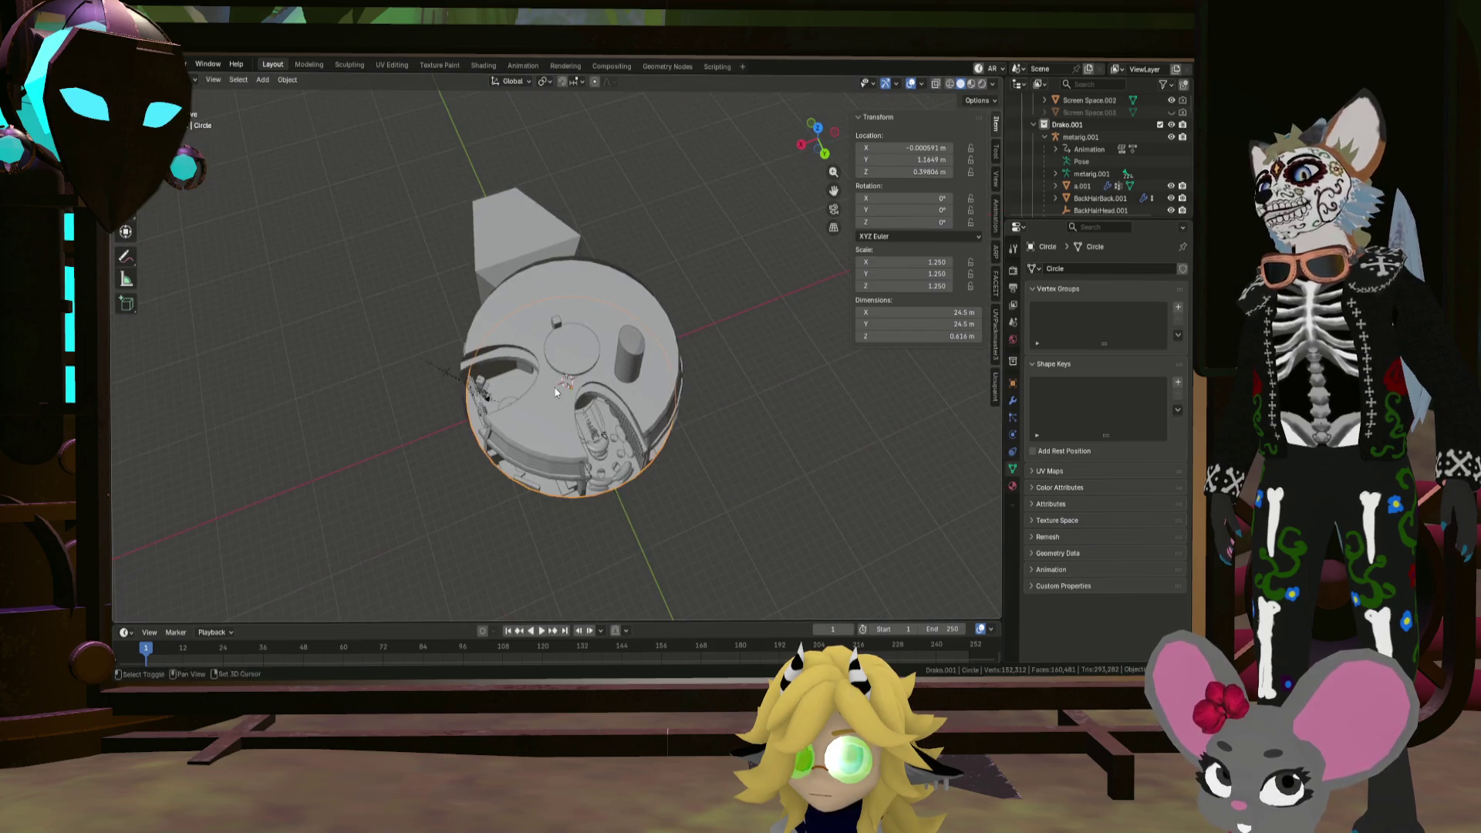
pyautogui.moveTo(551, 383); pyautogui.dragTo(516, 395, button='middle')
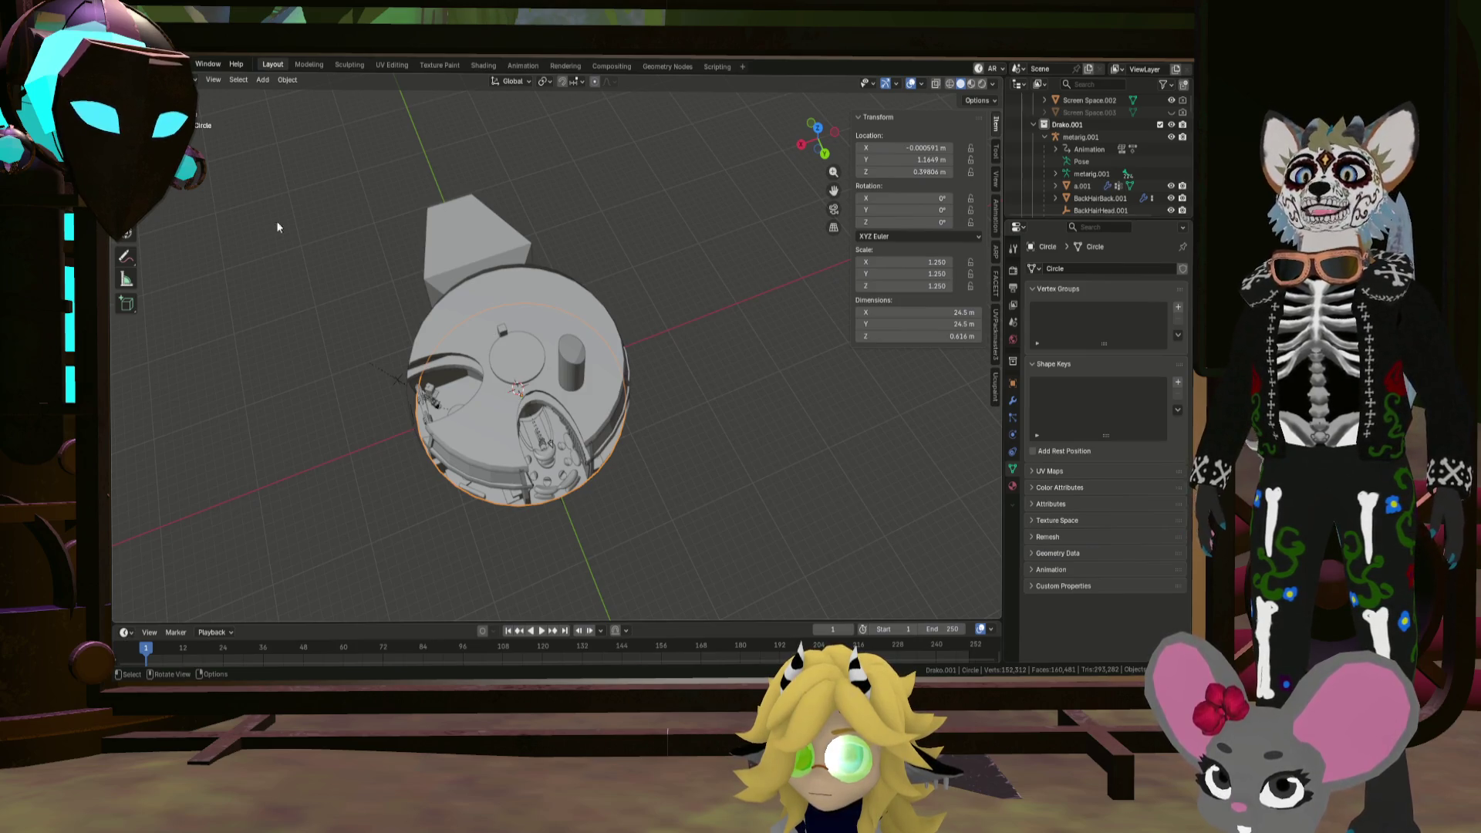
pyautogui.moveTo(588, 472)
pyautogui.mouseDown(button='middle')
pyautogui.moveTo(521, 389)
pyautogui.moveTo(610, 432)
pyautogui.moveTo(539, 438)
pyautogui.moveTo(588, 542)
pyautogui.mouseUp(button='middle')
pyautogui.scroll(5, 524, 451)
pyautogui.scroll(4, 524, 451)
pyautogui.moveTo(429, 522); pyautogui.dragTo(586, 426, button='middle')
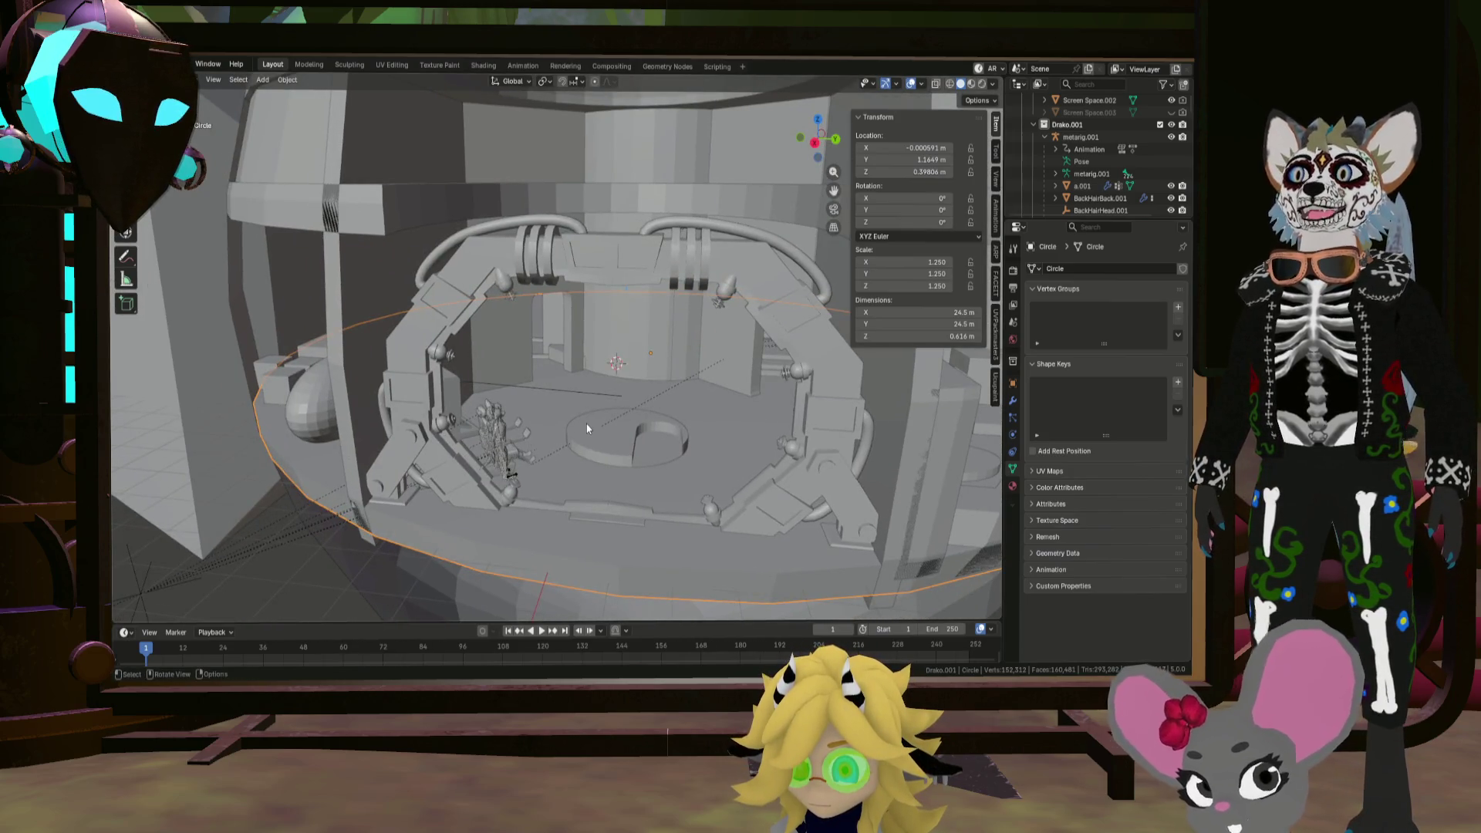
pyautogui.scroll(6, 580, 434)
pyautogui.moveTo(479, 451)
pyautogui.mouseDown(button='middle')
pyautogui.moveTo(385, 466)
pyautogui.moveTo(524, 519)
pyautogui.mouseUp(button='middle')
pyautogui.click(529, 523)
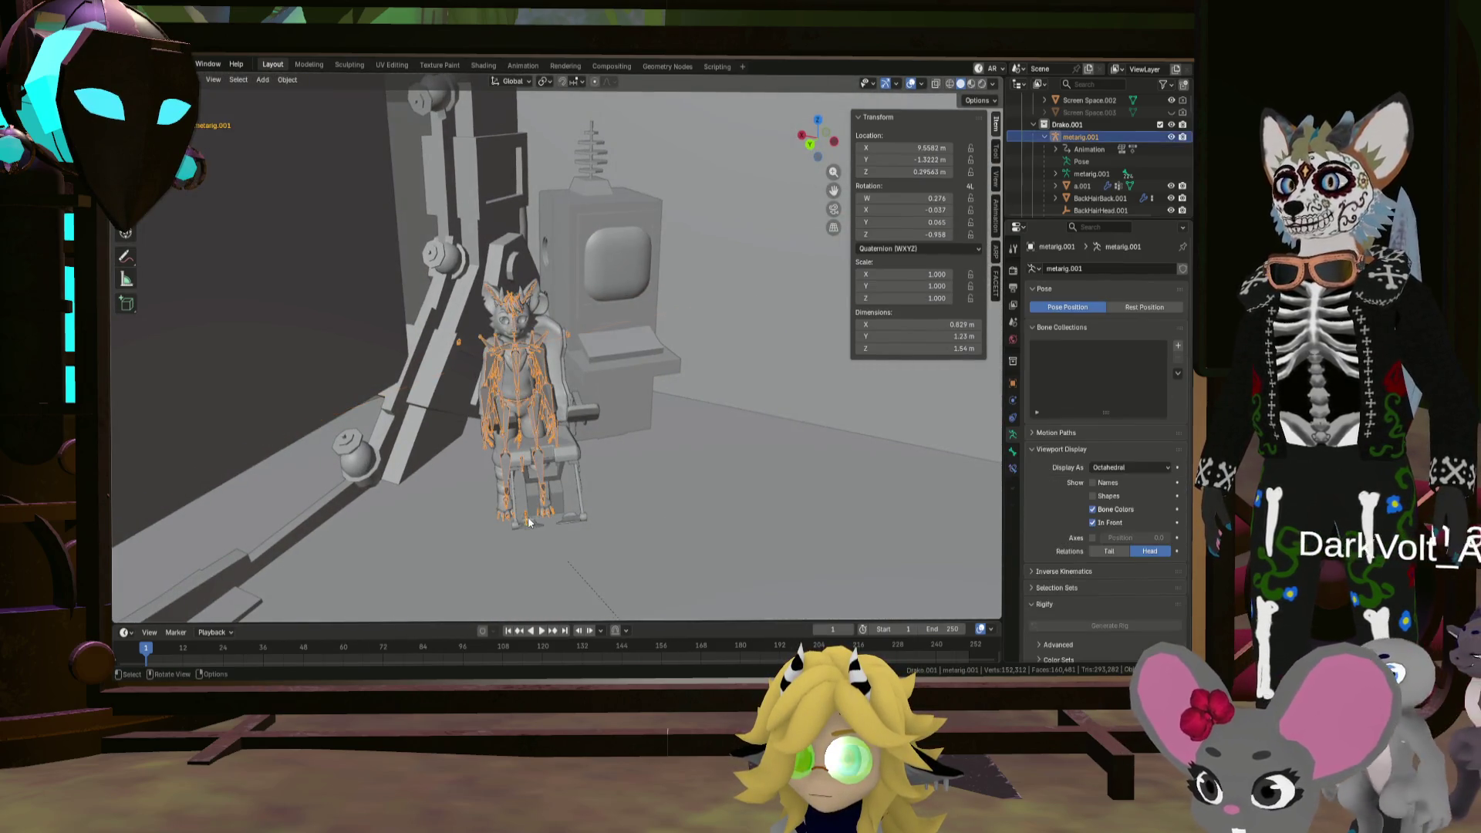
# Step: Nudge metarig.001 closer to the console, to X 9.4176, Y -1.3589 m
pyautogui.press('g')
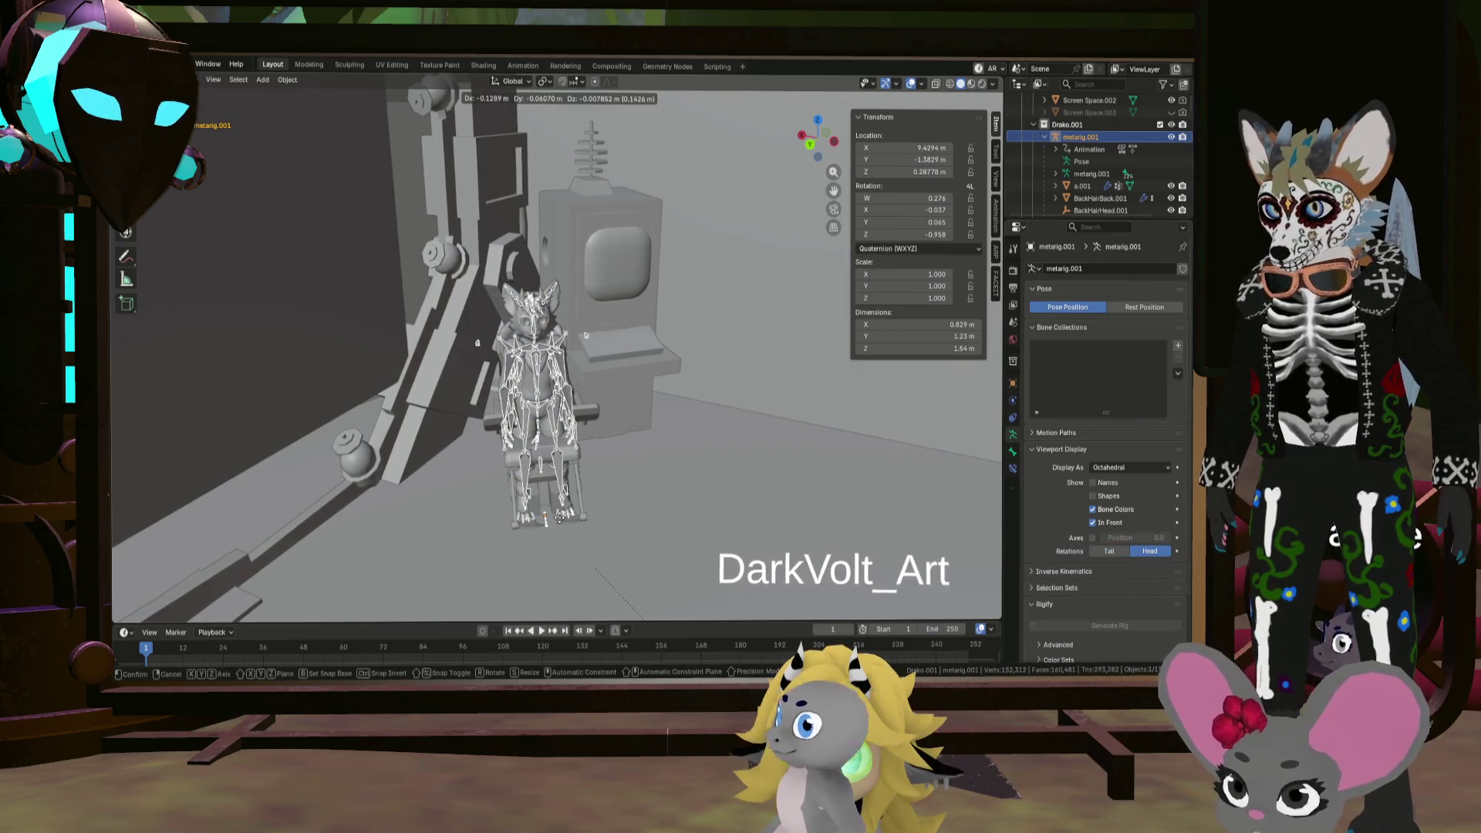
pyautogui.click(562, 526)
pyautogui.moveTo(561, 526)
pyautogui.mouseDown(button='middle')
pyautogui.moveTo(683, 504)
pyautogui.moveTo(664, 510)
pyautogui.moveTo(692, 489)
pyautogui.moveTo(679, 515)
pyautogui.moveTo(622, 507)
pyautogui.moveTo(488, 446)
pyautogui.moveTo(618, 456)
pyautogui.moveTo(571, 436)
pyautogui.moveTo(962, 213)
pyautogui.mouseUp(button='middle')
pyautogui.press('g')
pyautogui.click(670, 509)
# Step: Select Scene Collection and isolate it in local view, leaving an empty grid
pyautogui.scroll(5, 1095, 154)
pyautogui.click(1053, 100)
pyautogui.press('KP_Divide')
pyautogui.moveTo(698, 301)
pyautogui.mouseDown(button='middle')
pyautogui.moveTo(831, 340)
pyautogui.moveTo(770, 324)
pyautogui.moveTo(681, 352)
pyautogui.moveTo(700, 457)
pyautogui.moveTo(688, 456)
pyautogui.mouseUp(button='middle')
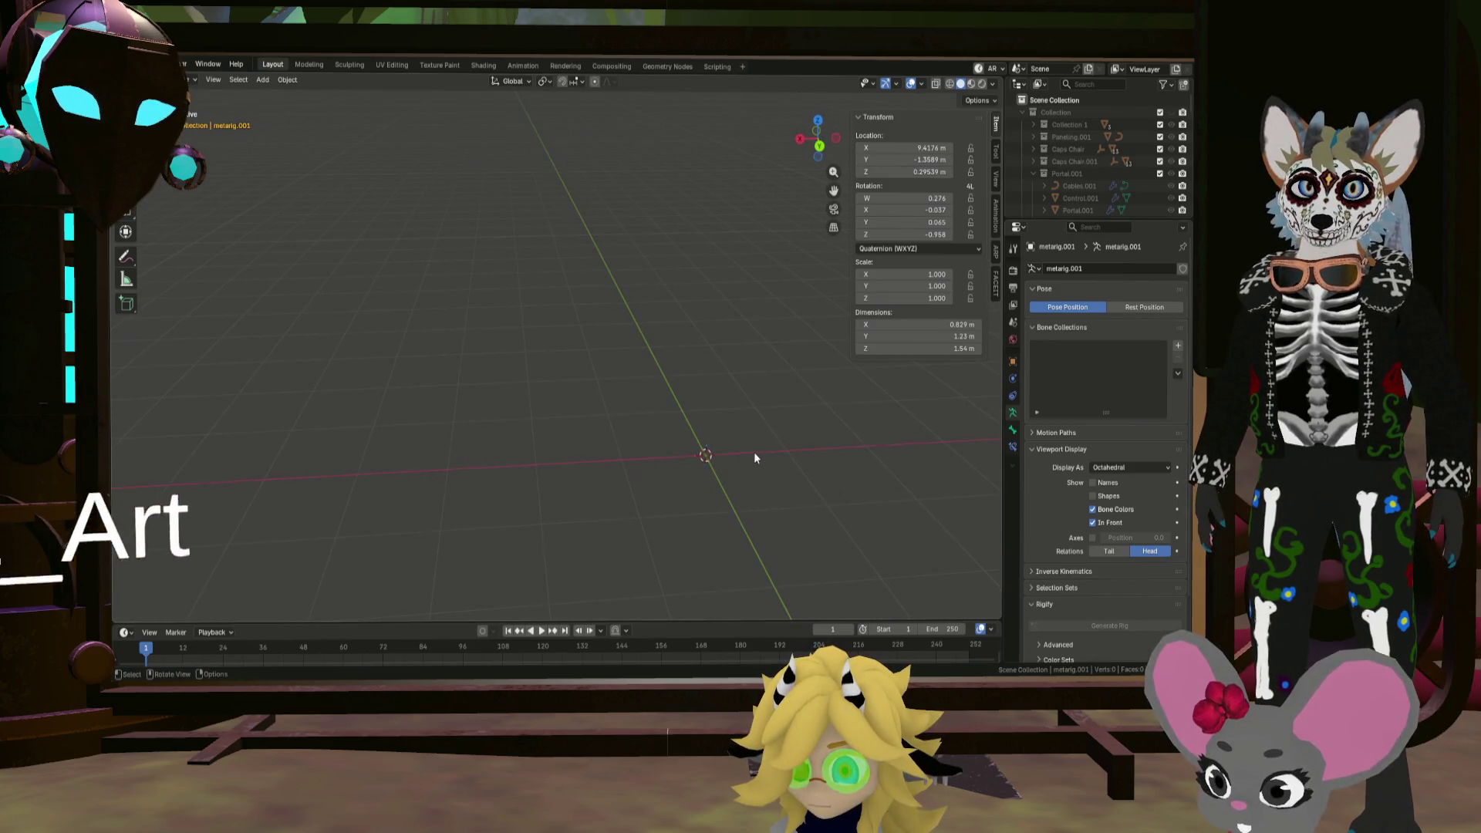
# Step: Collapse Collection and add a new collection under Scene Collection named 'Computers'
pyautogui.click(1022, 112)
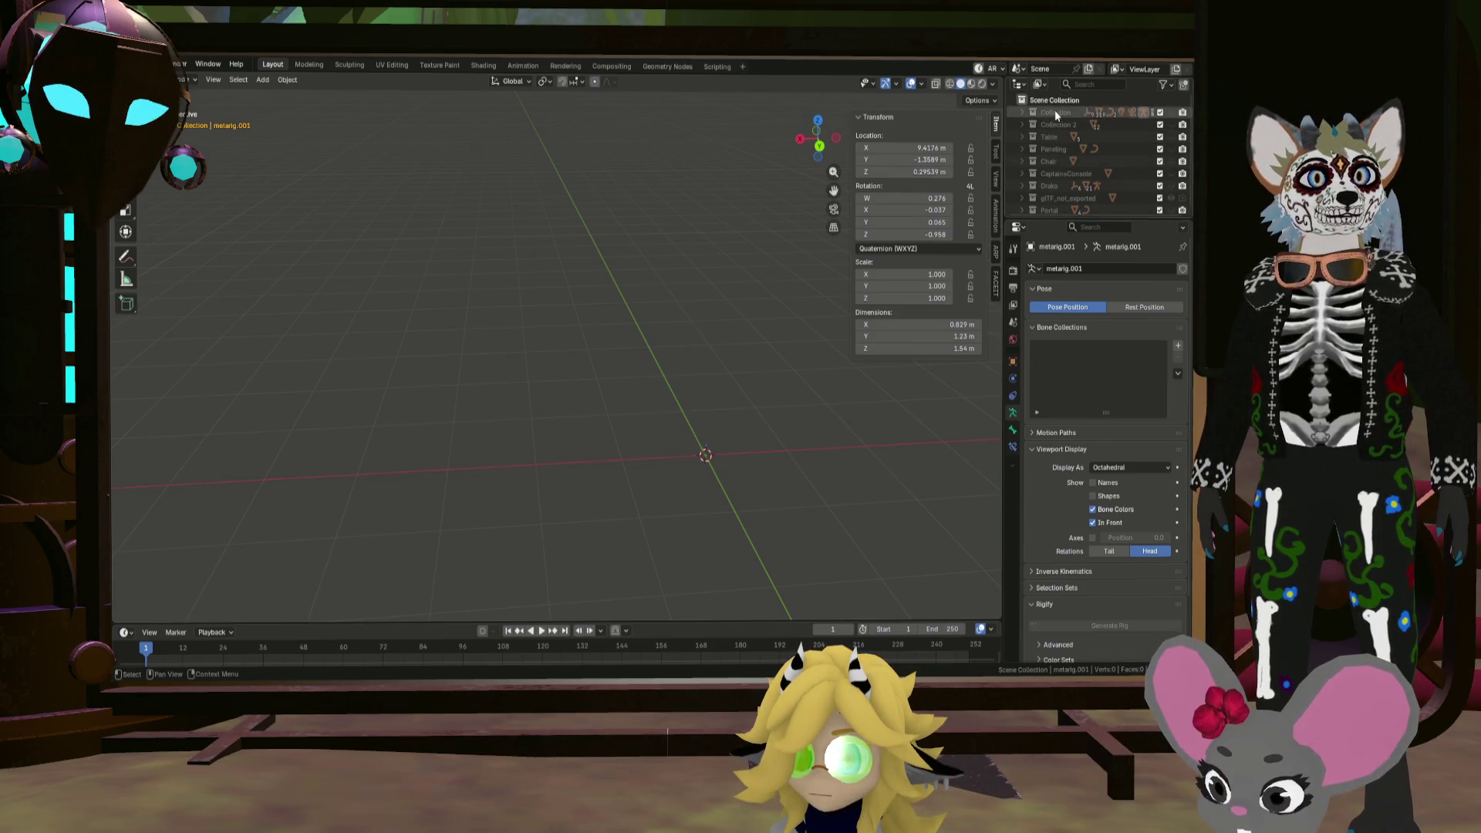
pyautogui.rightClick(1059, 100)
pyautogui.click(1058, 100)
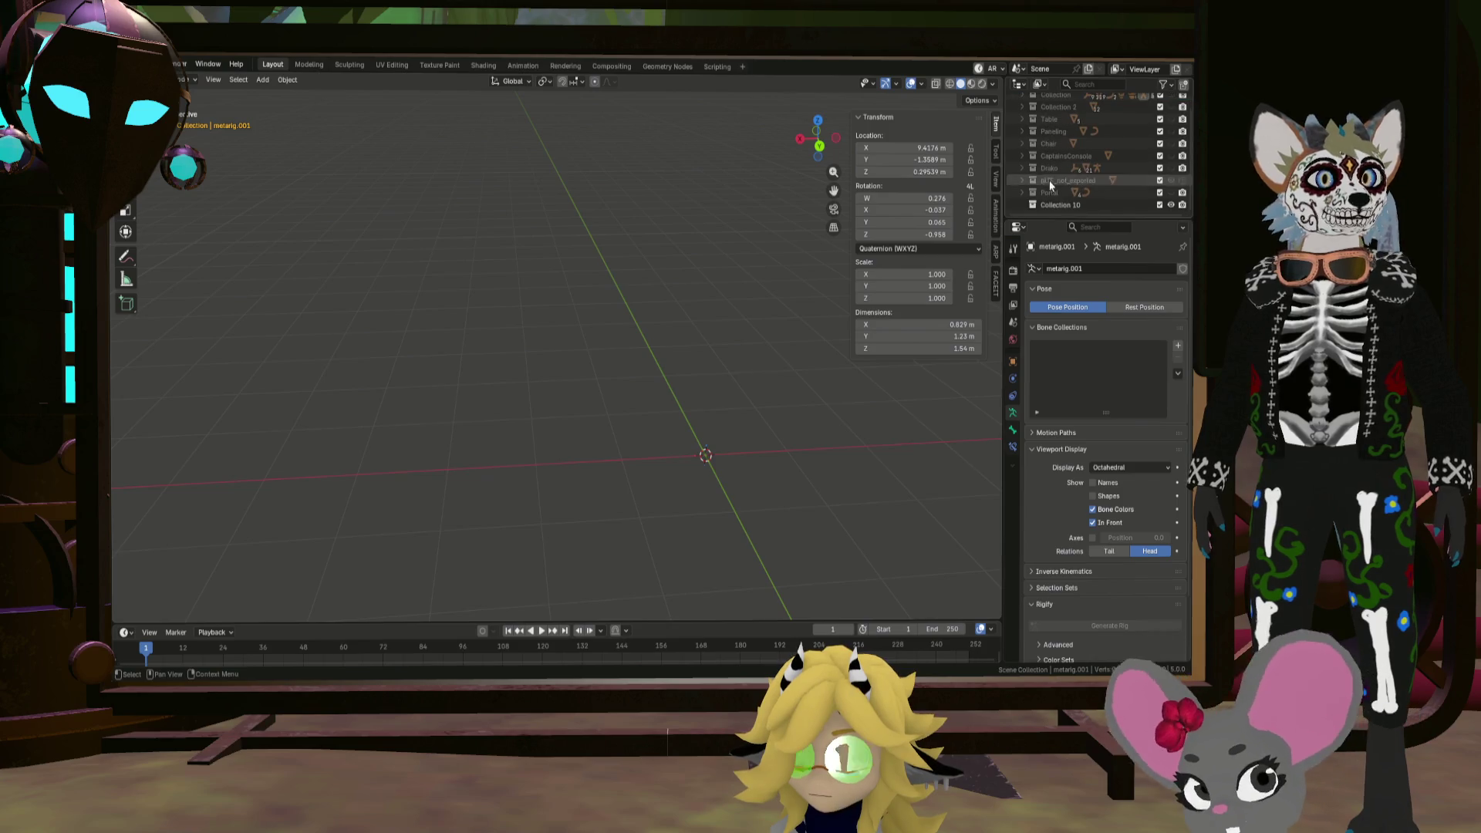
pyautogui.doubleClick(1049, 205)
pyautogui.write('C')
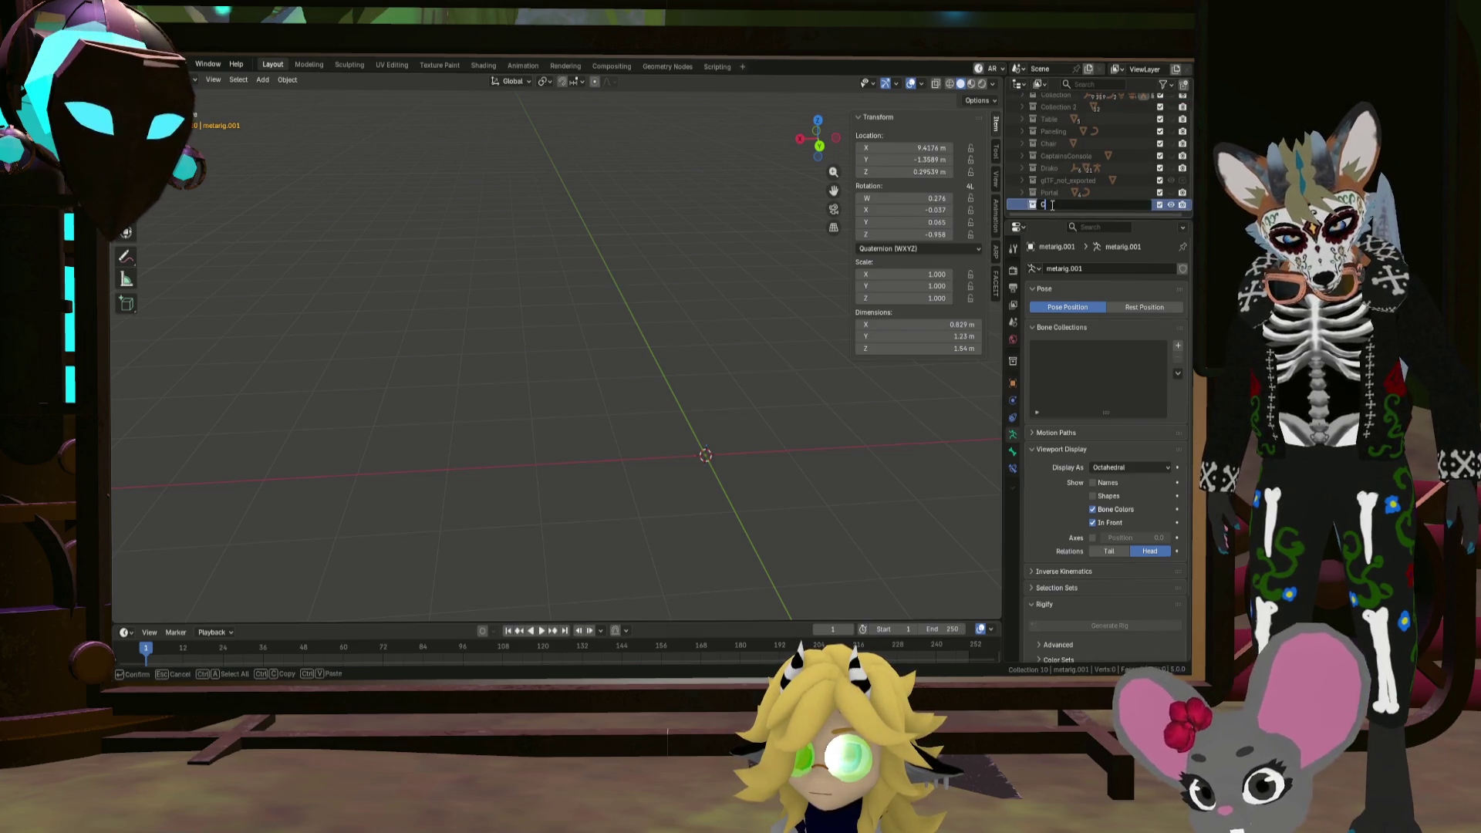
pyautogui.write('onputers')
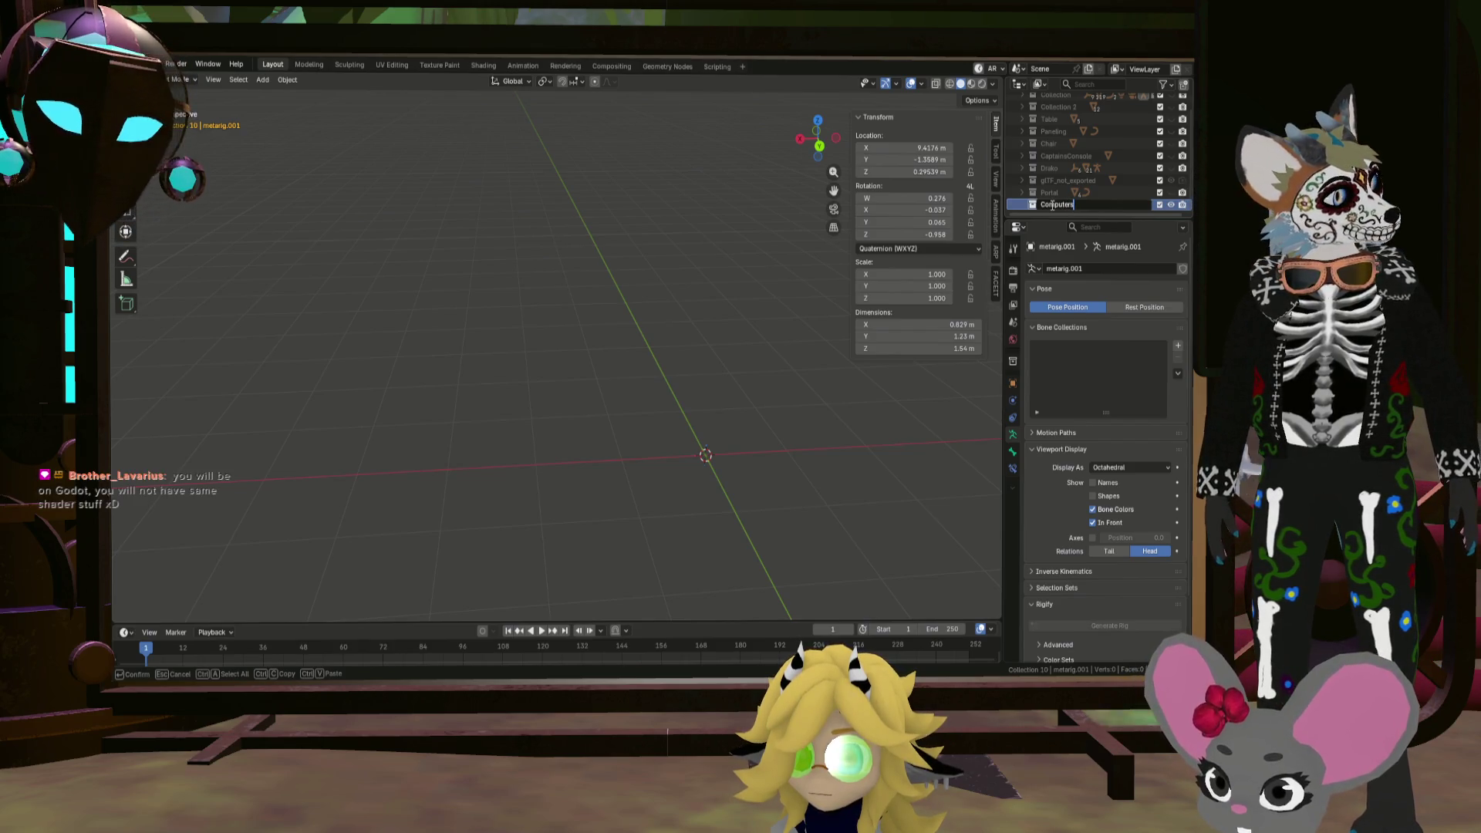
pyautogui.press('Return')
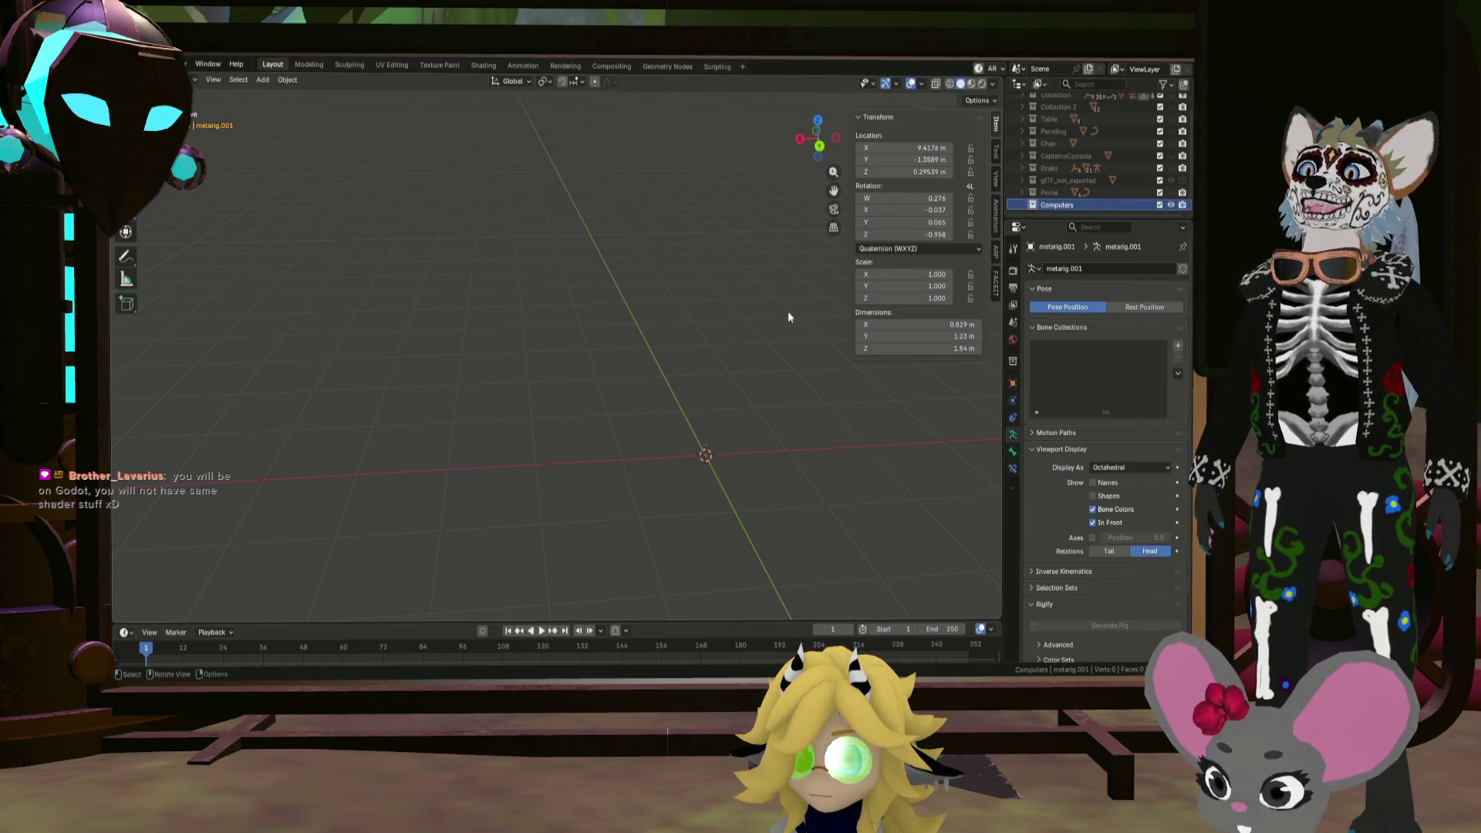
pyautogui.rightClick(716, 427)
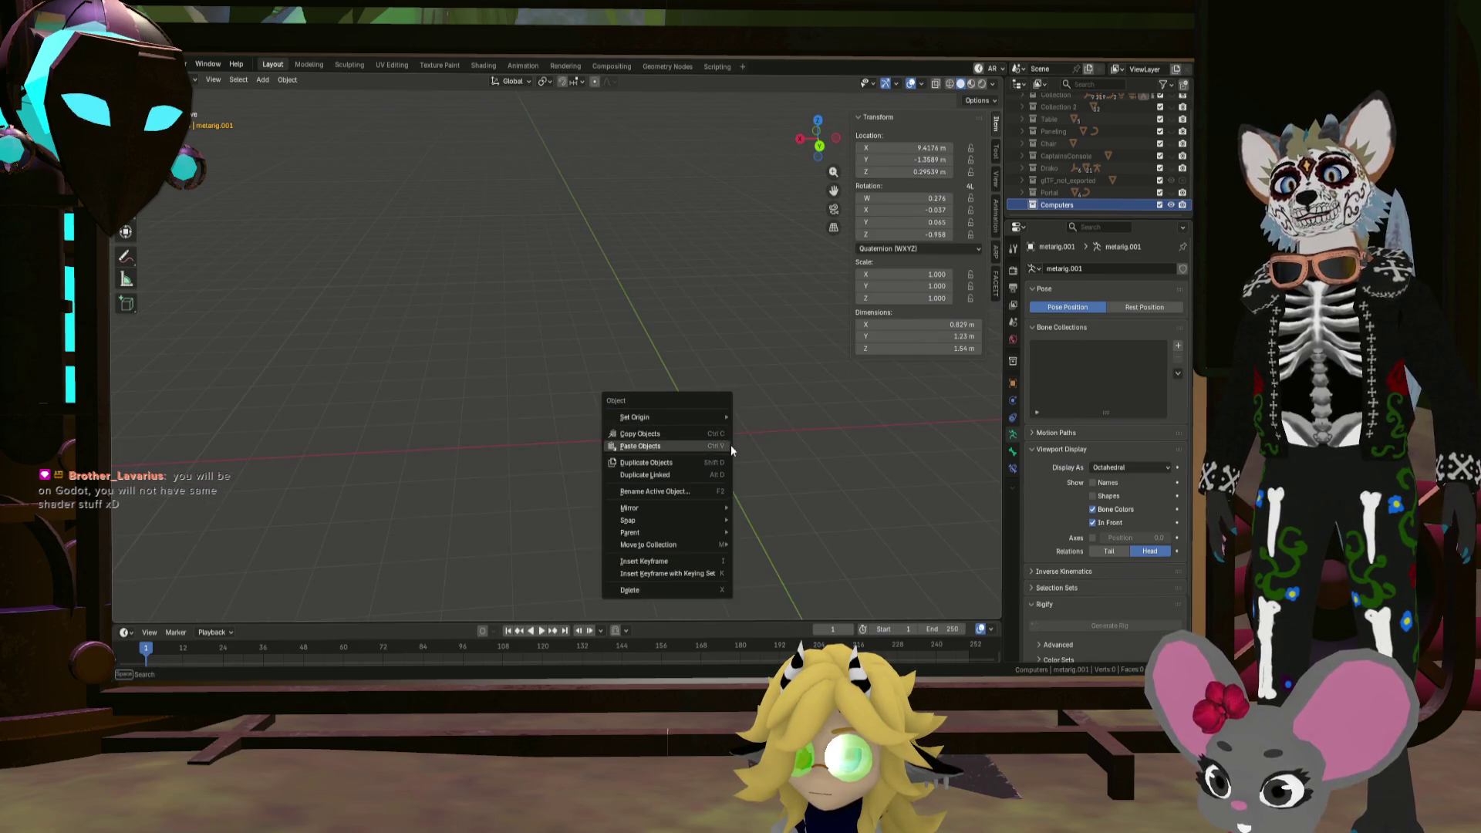
# Step: Orbit the empty grid upright and add a 2 m Cube mesh (Cube.046)
pyautogui.moveTo(702, 339)
pyautogui.mouseDown(button='middle')
pyautogui.moveTo(746, 371)
pyautogui.moveTo(723, 357)
pyautogui.moveTo(524, 409)
pyautogui.moveTo(693, 378)
pyautogui.moveTo(516, 410)
pyautogui.mouseUp(button='middle')
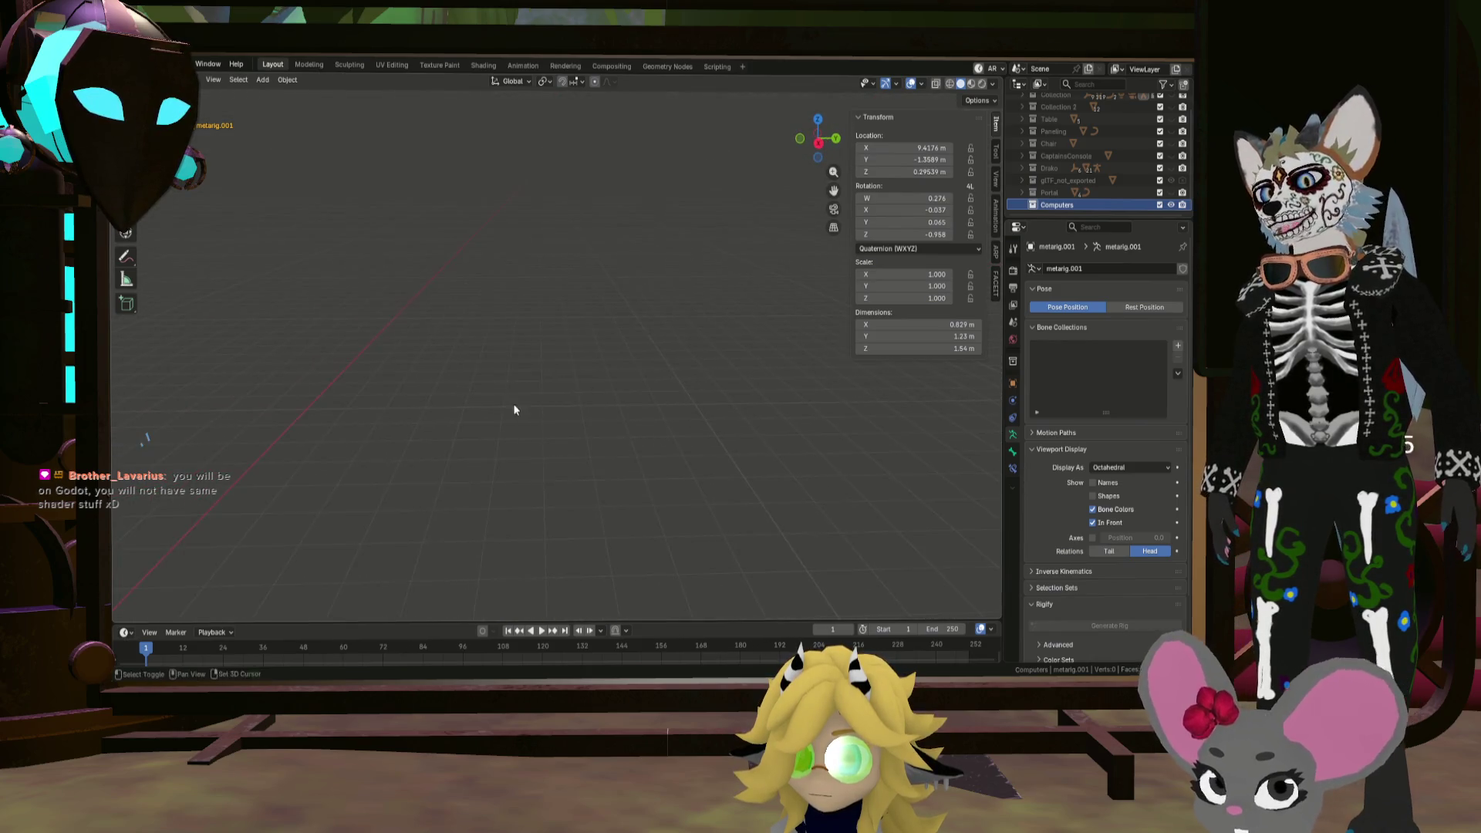
pyautogui.moveTo(797, 214)
pyautogui.mouseDown(button='middle')
pyautogui.moveTo(674, 225)
pyautogui.moveTo(447, 371)
pyautogui.moveTo(655, 330)
pyautogui.moveTo(563, 370)
pyautogui.moveTo(748, 447)
pyautogui.moveTo(722, 457)
pyautogui.moveTo(725, 429)
pyautogui.moveTo(724, 448)
pyautogui.mouseUp(button='middle')
pyautogui.moveTo(559, 341)
pyautogui.mouseDown(button='middle')
pyautogui.moveTo(751, 403)
pyautogui.moveTo(483, 363)
pyautogui.moveTo(371, 324)
pyautogui.moveTo(308, 347)
pyautogui.moveTo(554, 400)
pyautogui.moveTo(599, 375)
pyautogui.mouseUp(button='middle')
pyautogui.hotkey('shift', 'a')
pyautogui.moveTo(603, 374)
pyautogui.click(665, 386)
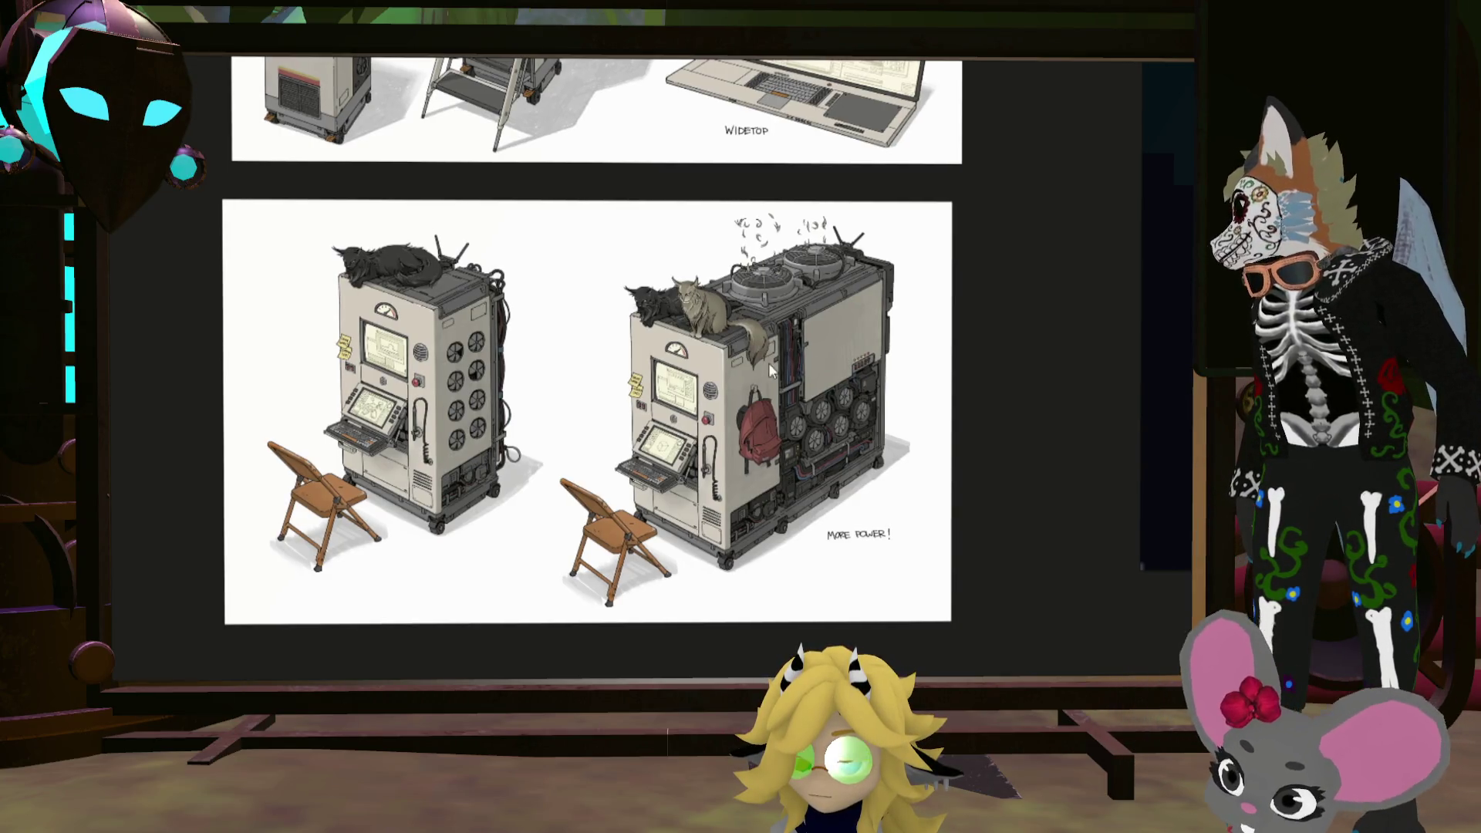
# Step: Step through the PureRef board from the laptop designs to the Tubbytop concept art
pyautogui.press('Right')
pyautogui.press('Right')
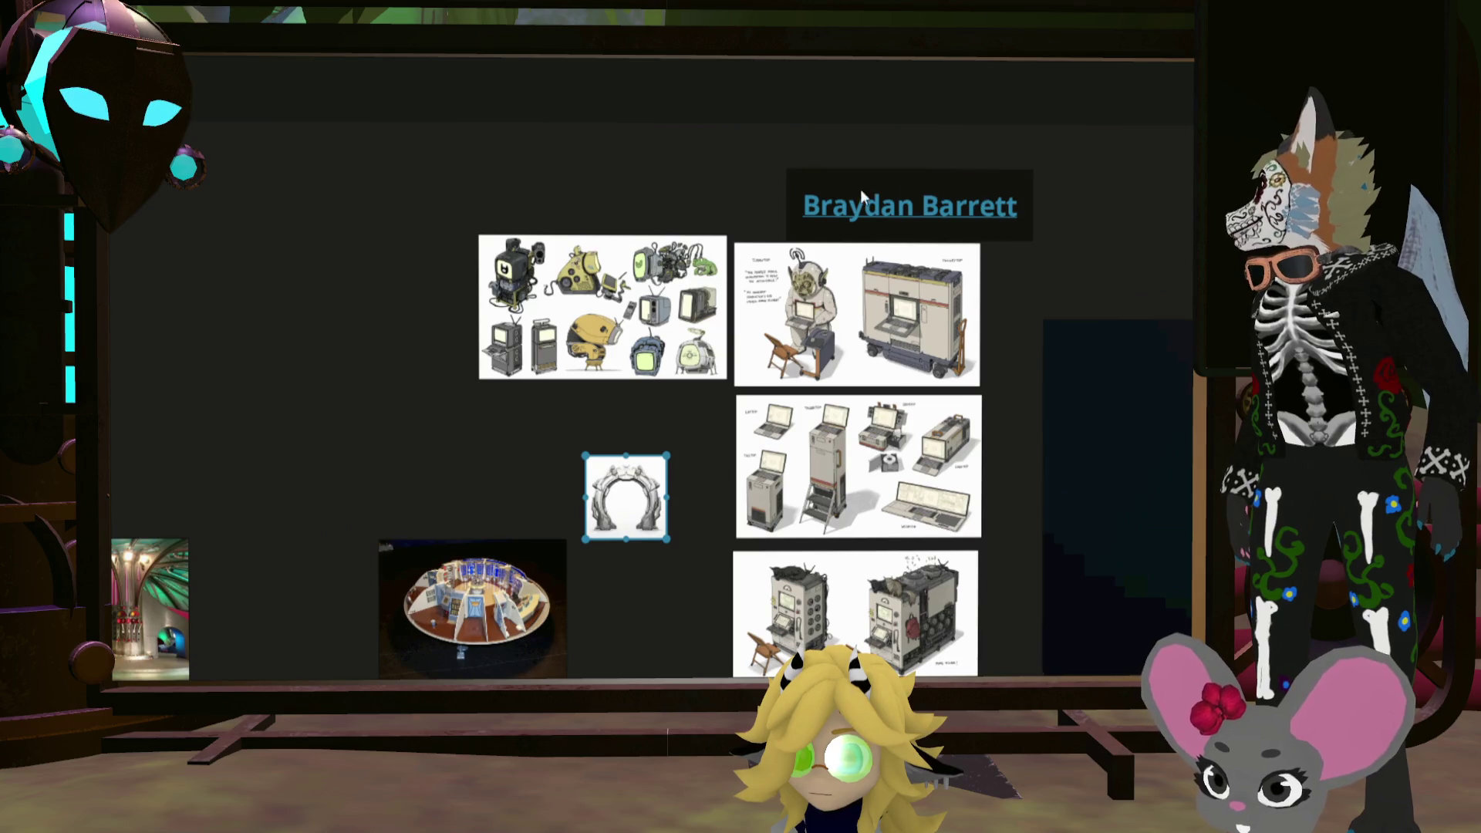
pyautogui.press('Right')
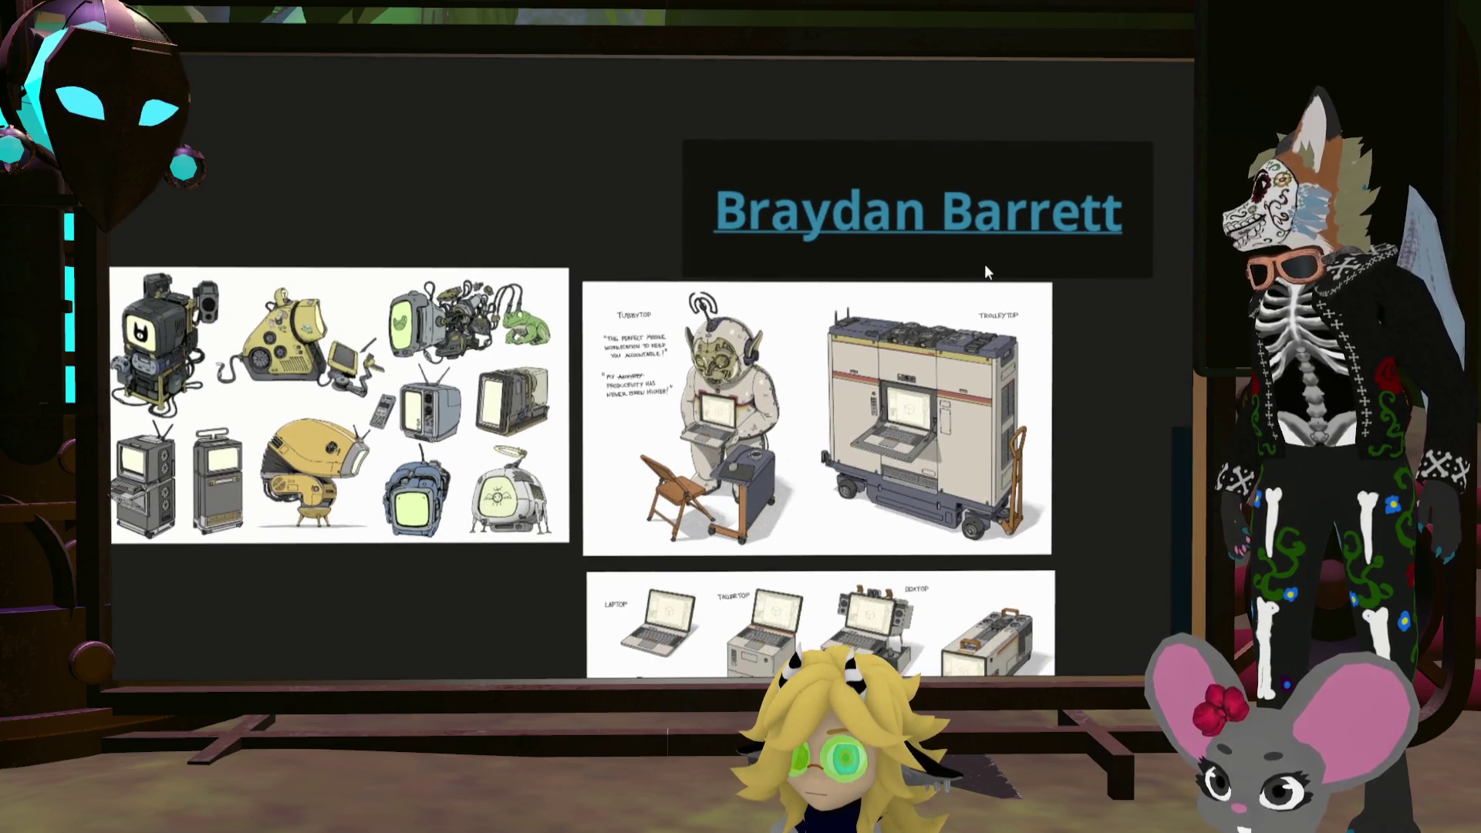
pyautogui.press('Right')
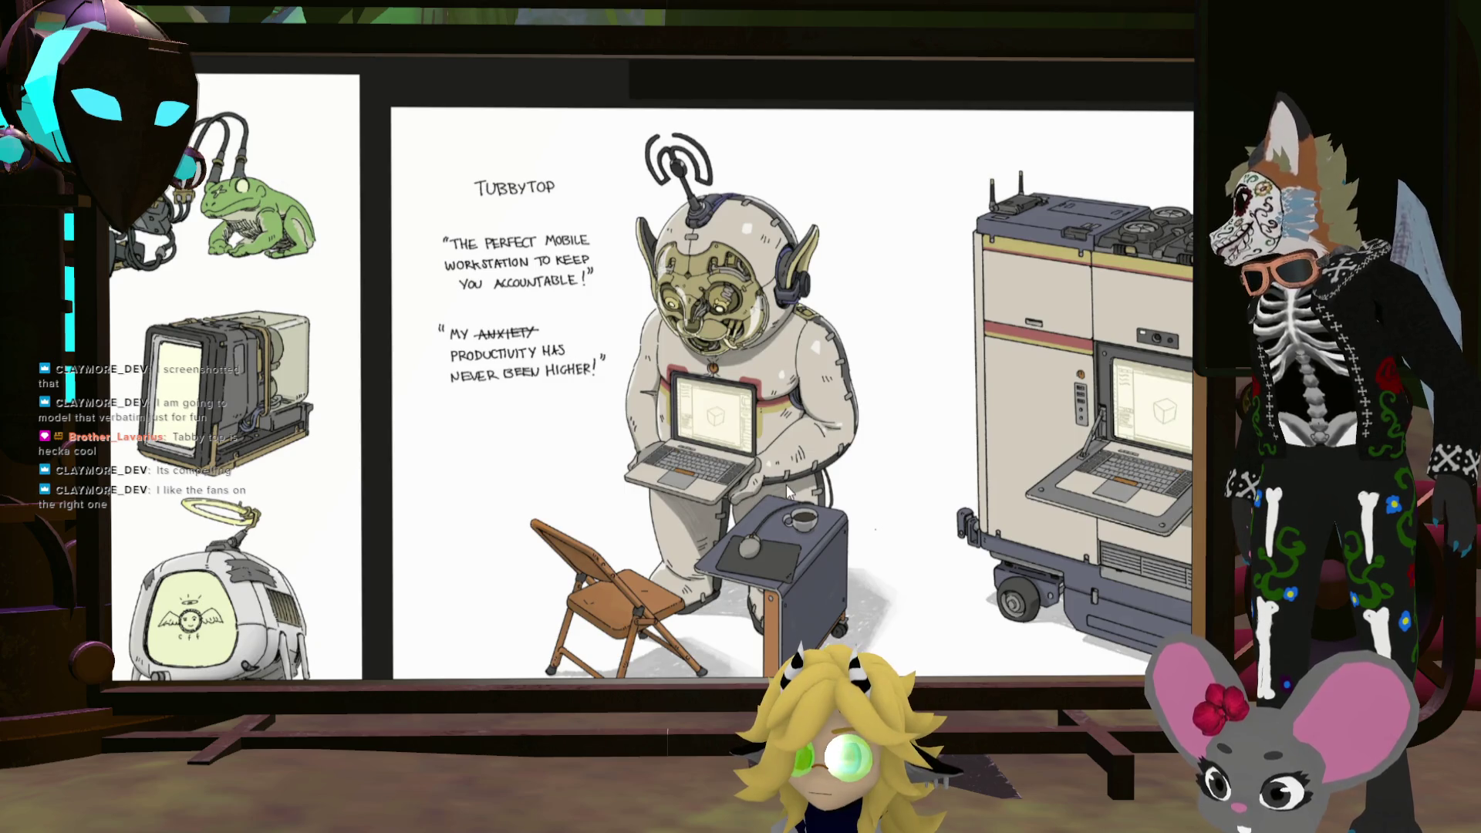
# Step: Zoom and pan across the twin server cabinets with folding chairs labelled 'More Power!'
pyautogui.scroll(3, 682, 312)
pyautogui.scroll(-5, 765, 415)
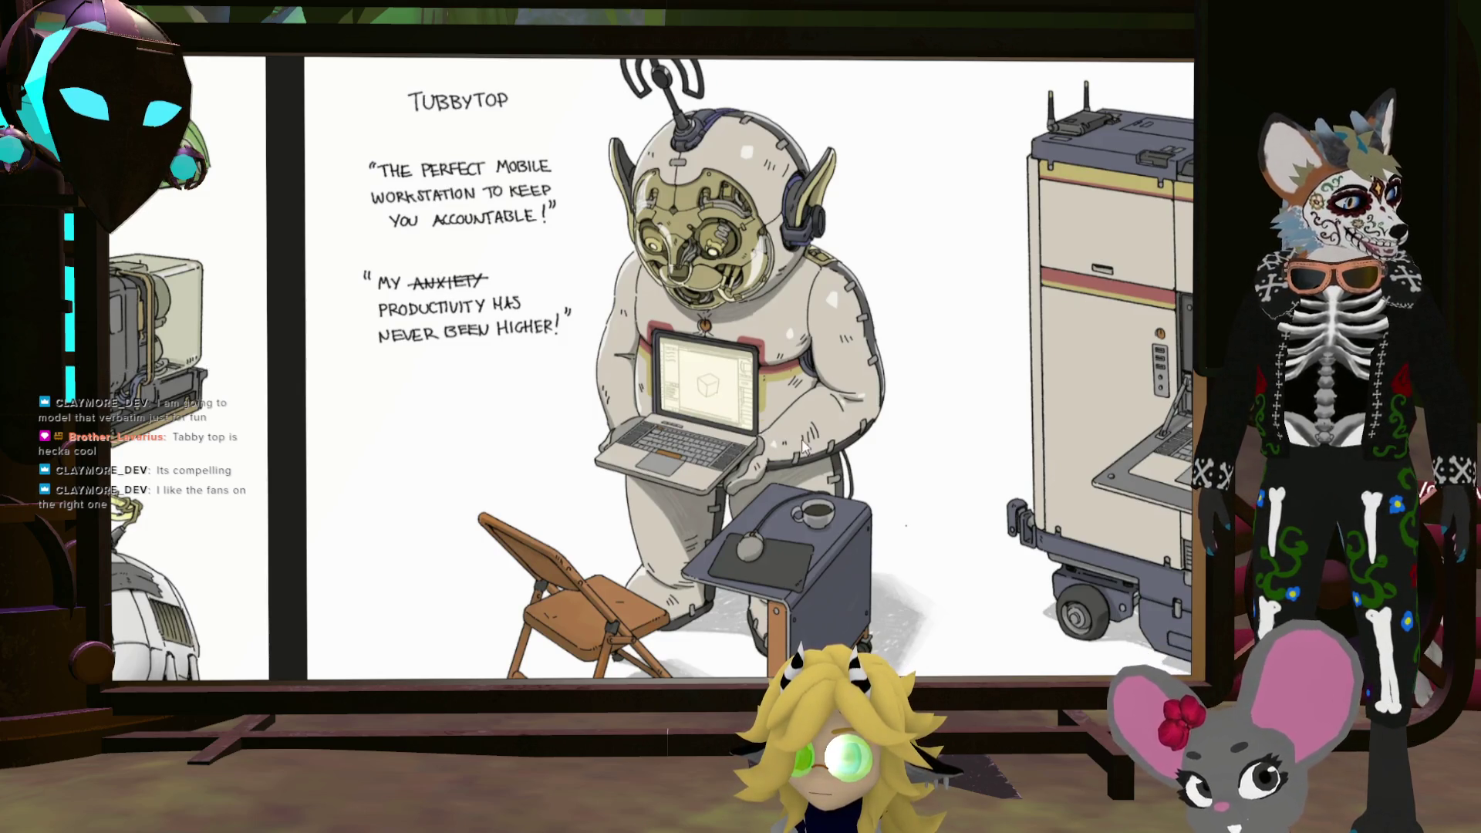
pyautogui.scroll(-5, 779, 355)
pyautogui.scroll(-3, 803, 287)
pyautogui.scroll(-5, 804, 289)
pyautogui.scroll(5, 843, 340)
pyautogui.scroll(-3, 870, 321)
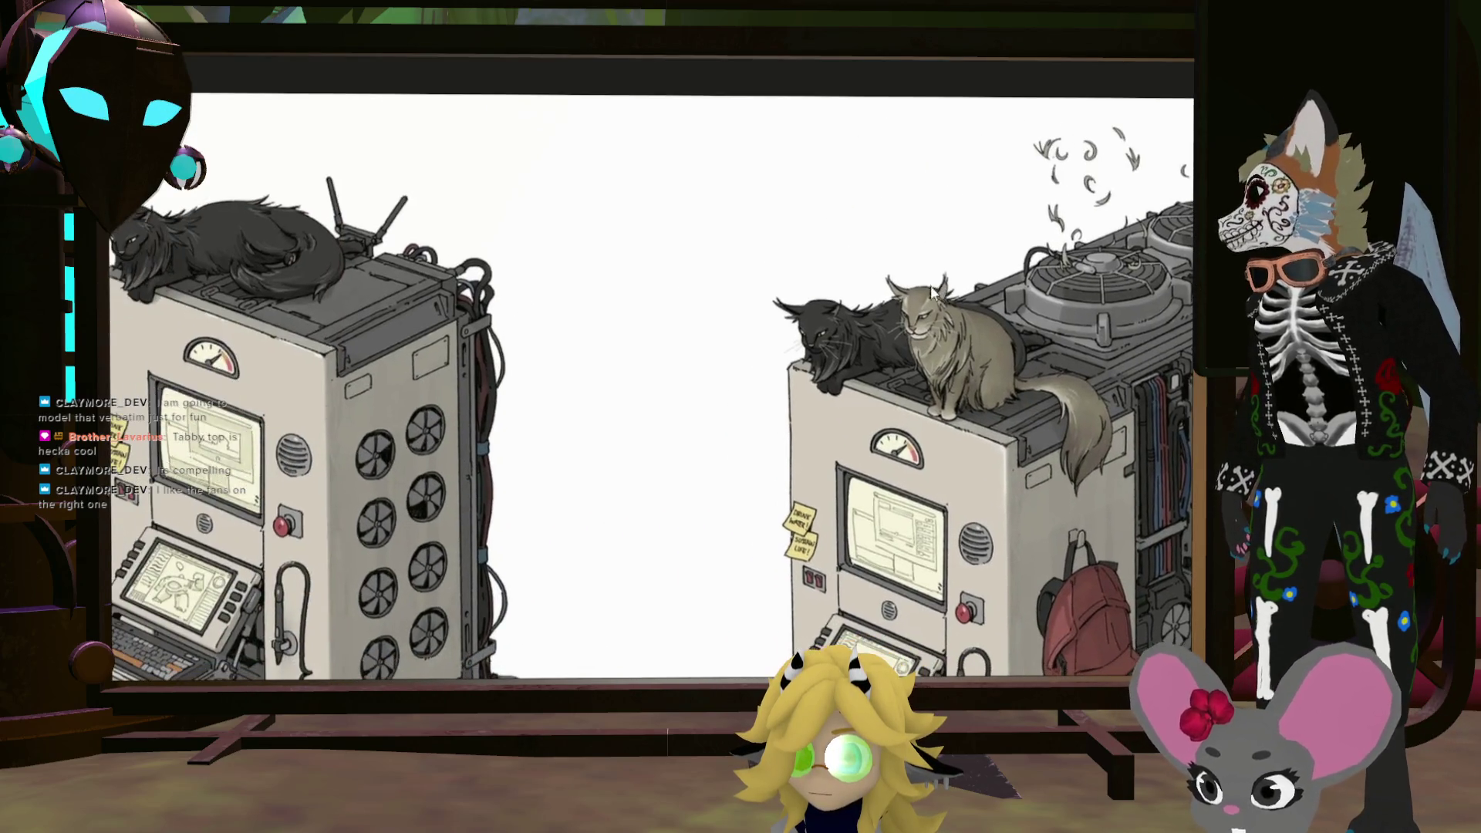
pyautogui.scroll(1, 341, 268)
pyautogui.scroll(-1, 646, 332)
pyautogui.hscroll(3, 560, 328)
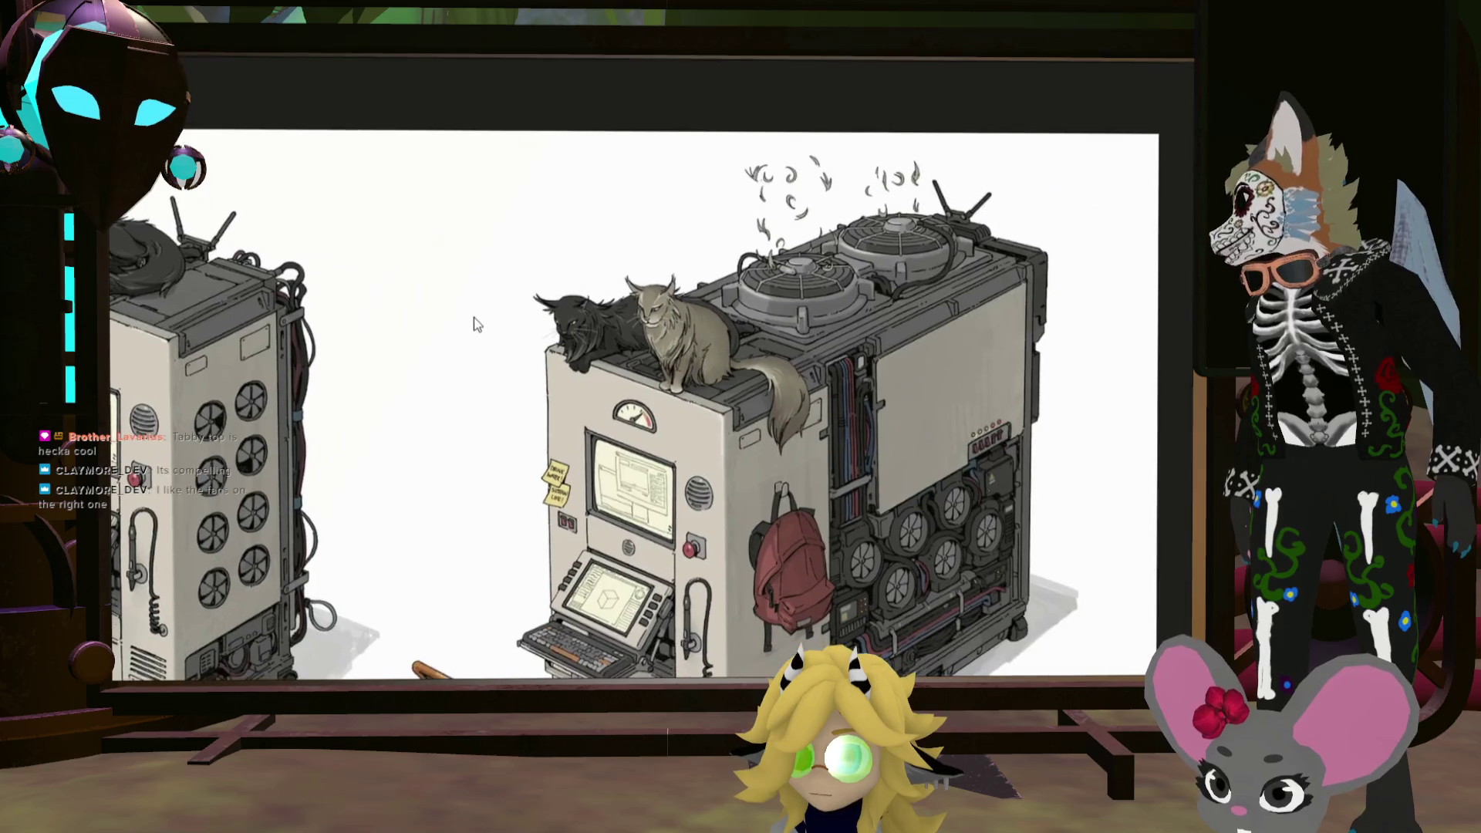
pyautogui.scroll(-2, 900, 368)
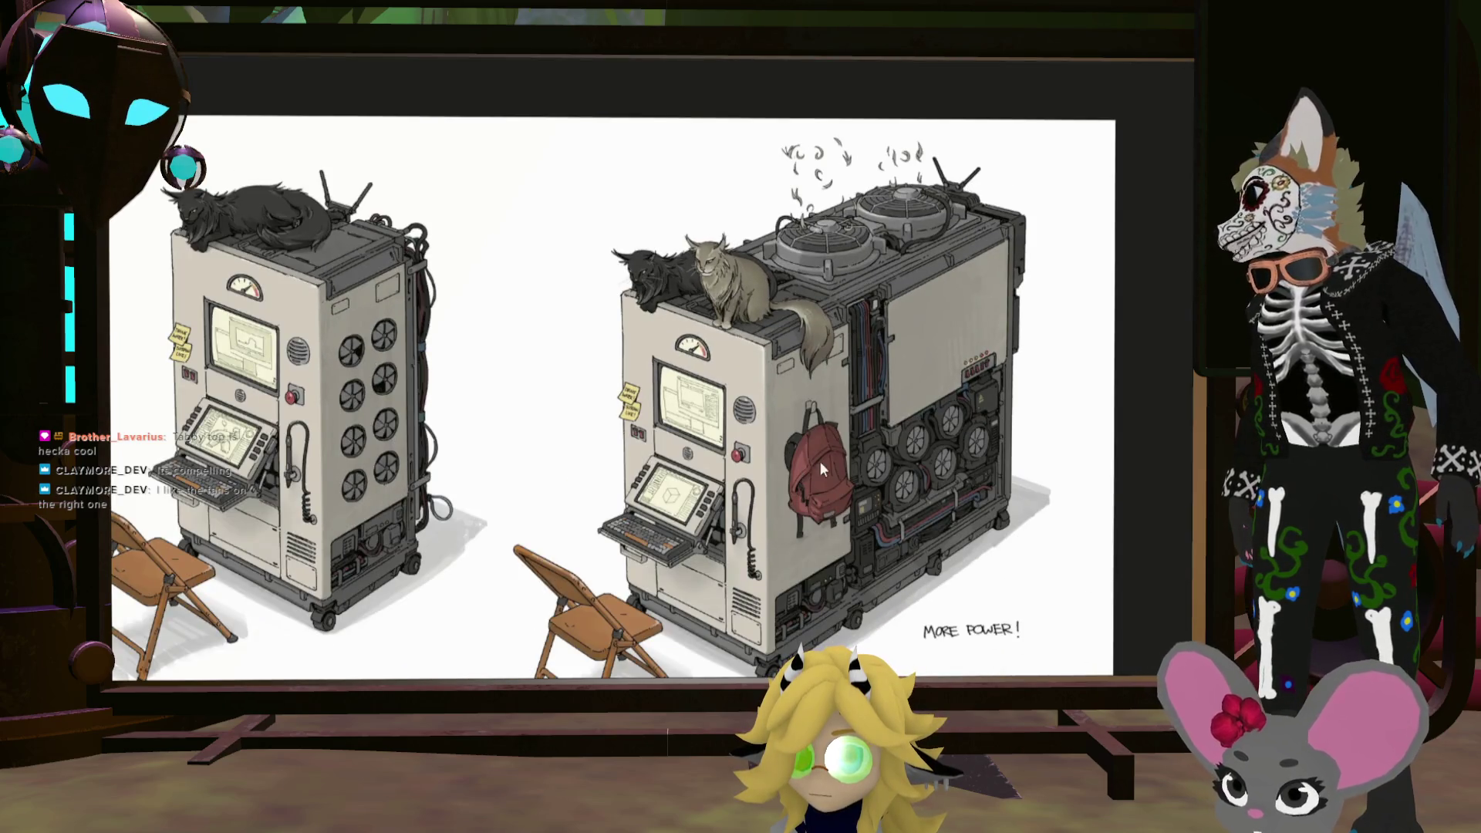
pyautogui.scroll(-2, 979, 376)
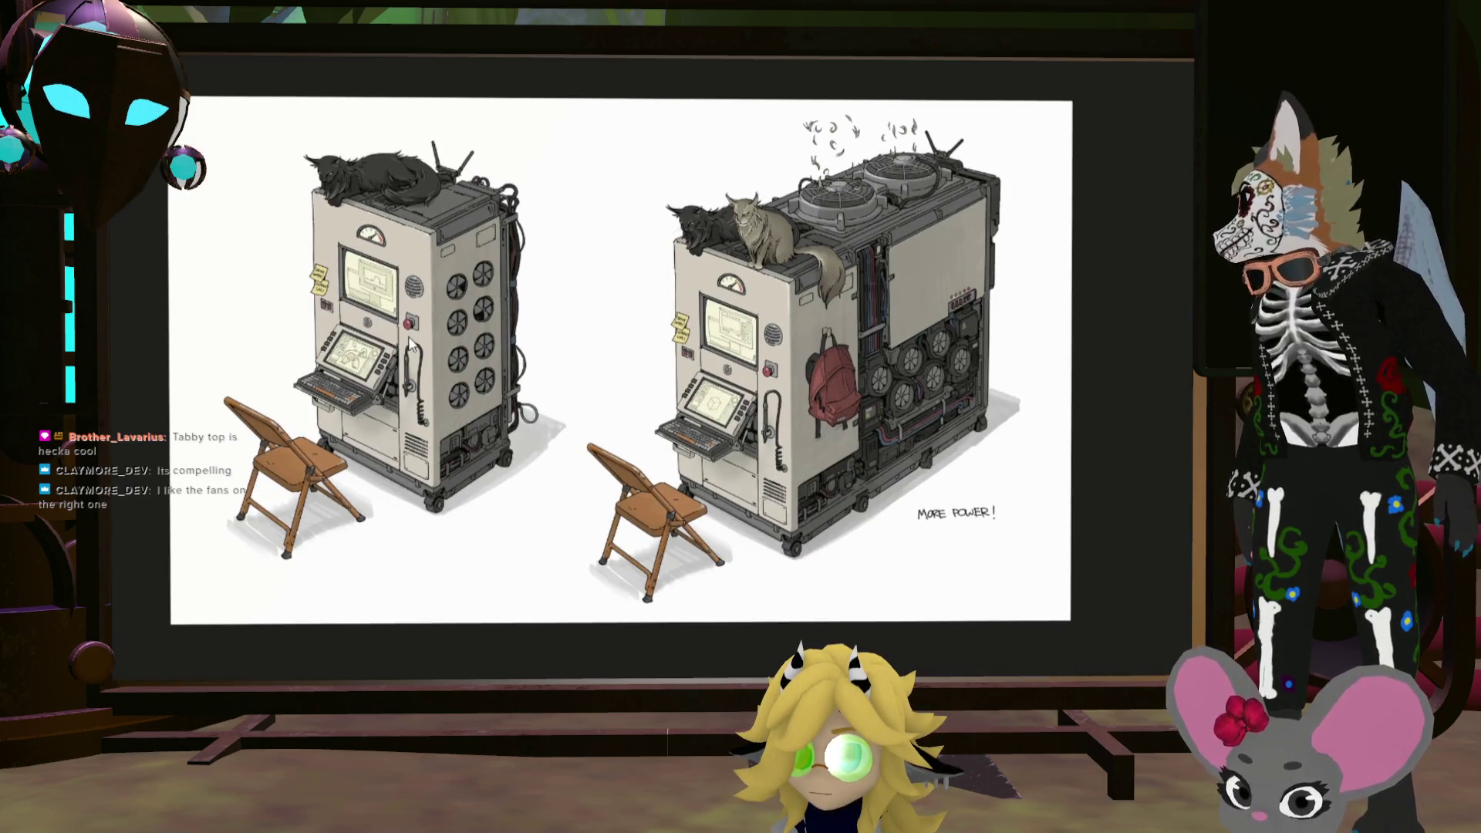
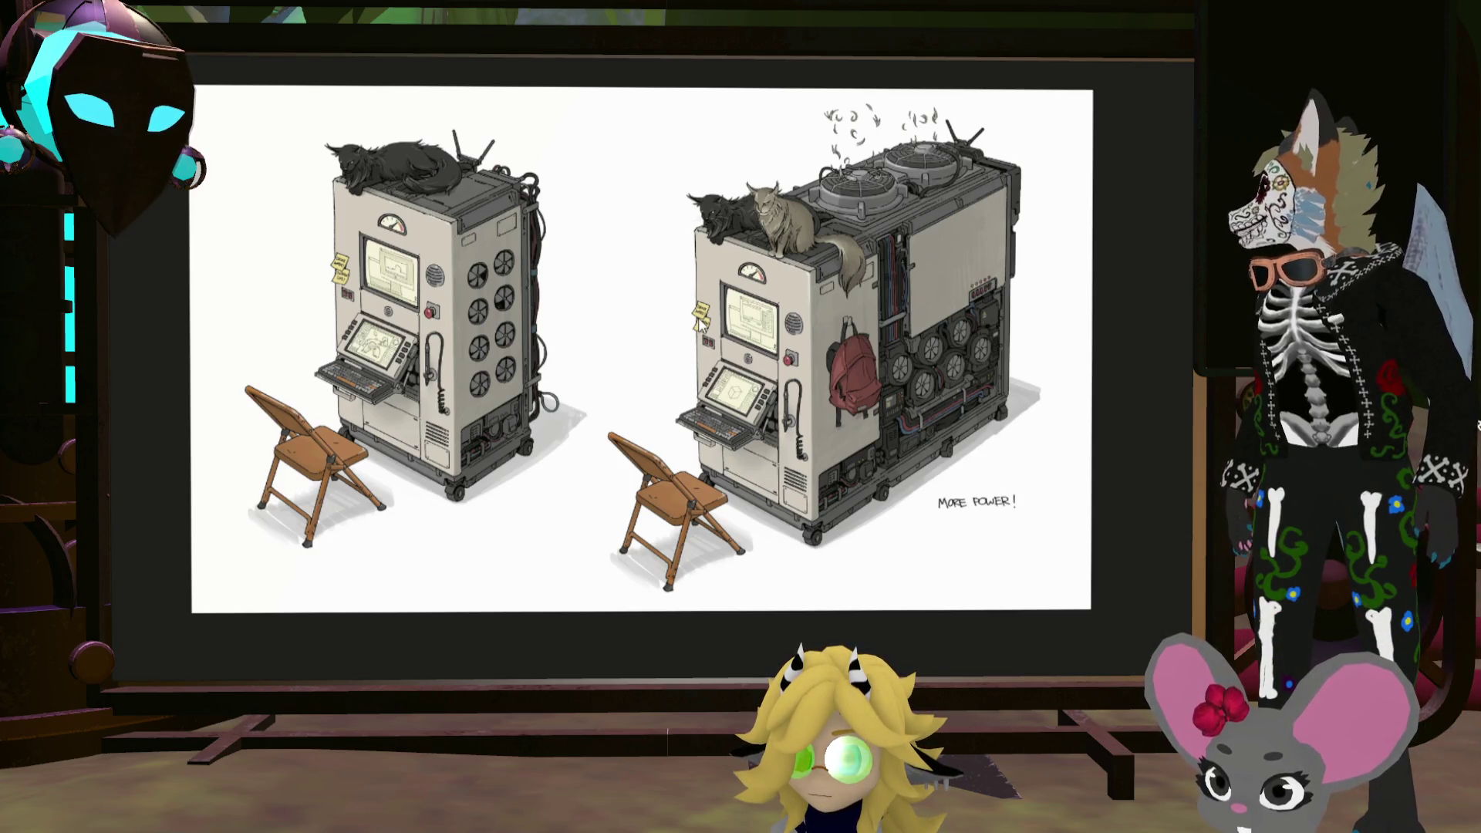
# Step: Zoom in and out on the two-machine cabinet drawing to study its details
pyautogui.scroll(5, 664, 429)
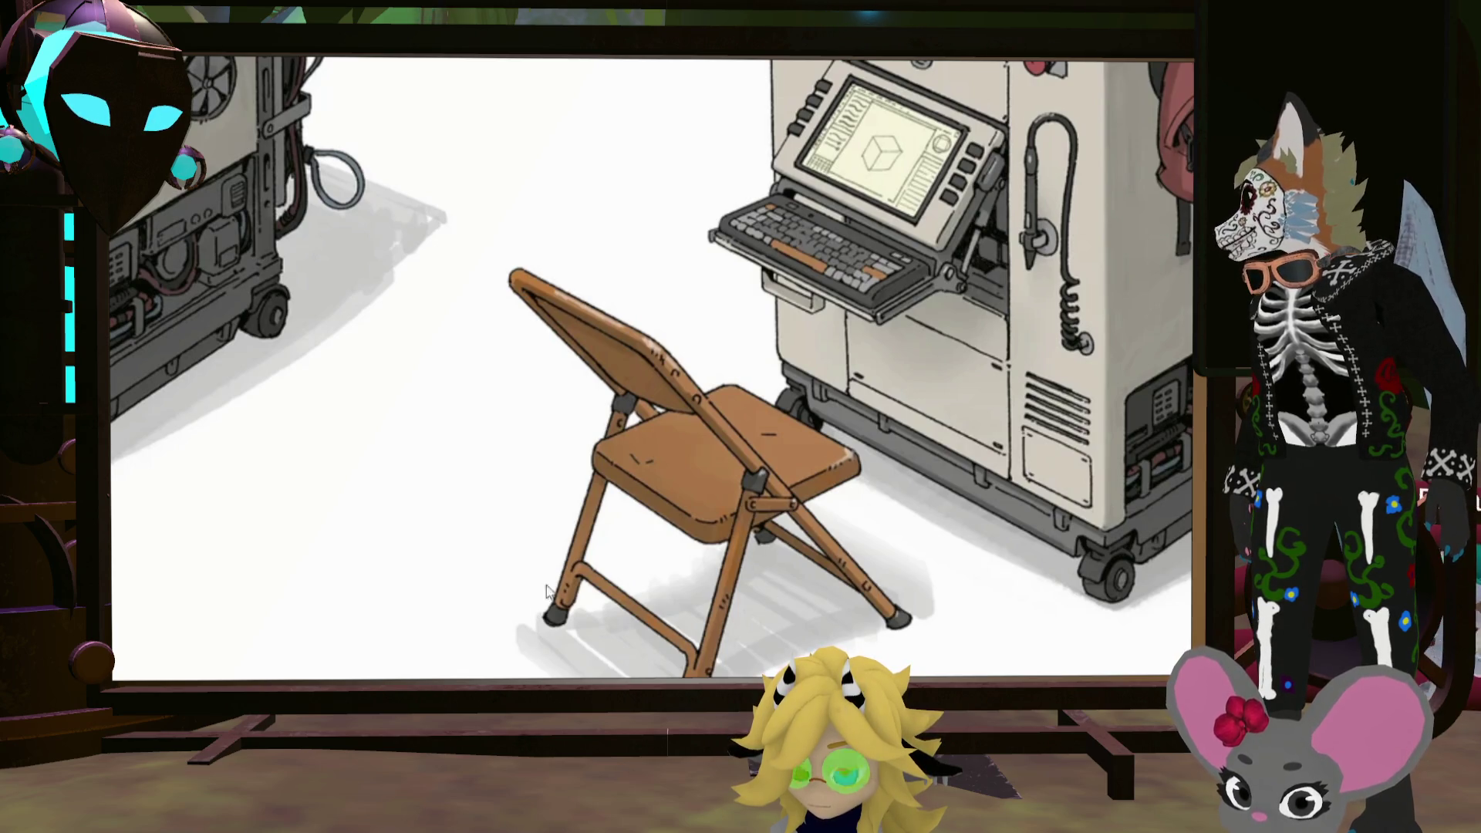
pyautogui.scroll(-3, 537, 601)
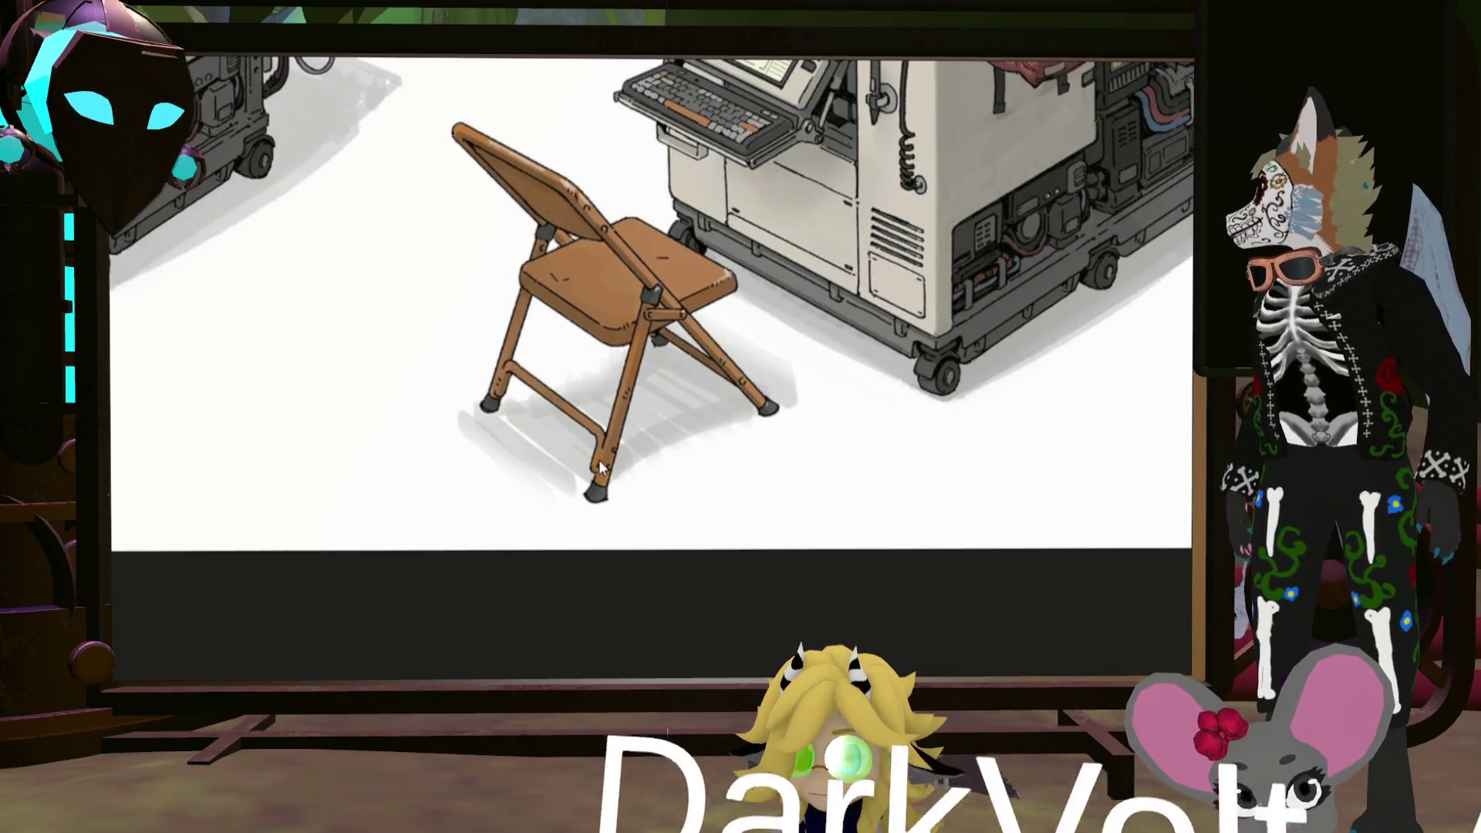
pyautogui.scroll(2, 491, 387)
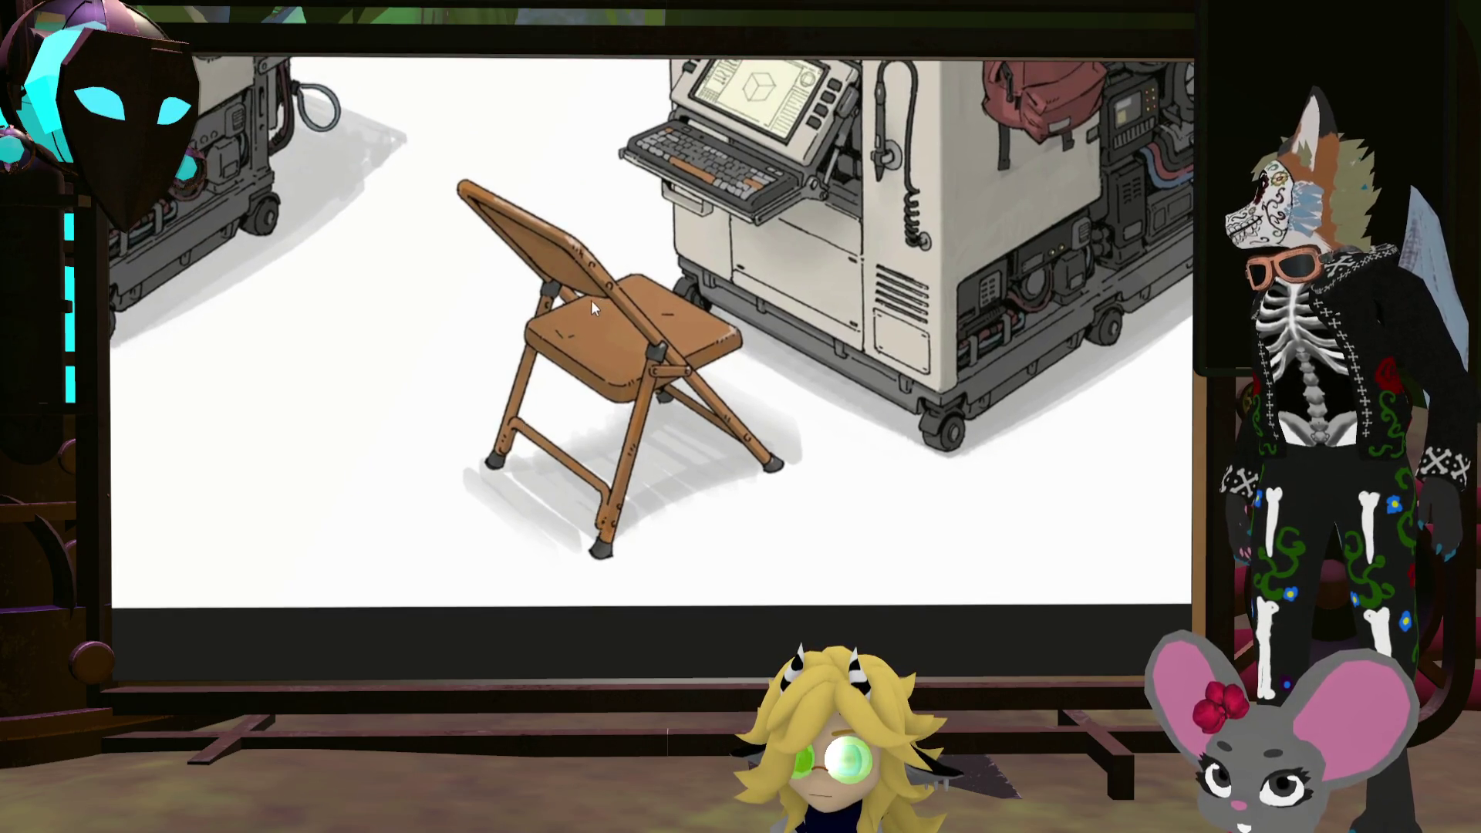
pyautogui.scroll(-2, 640, 276)
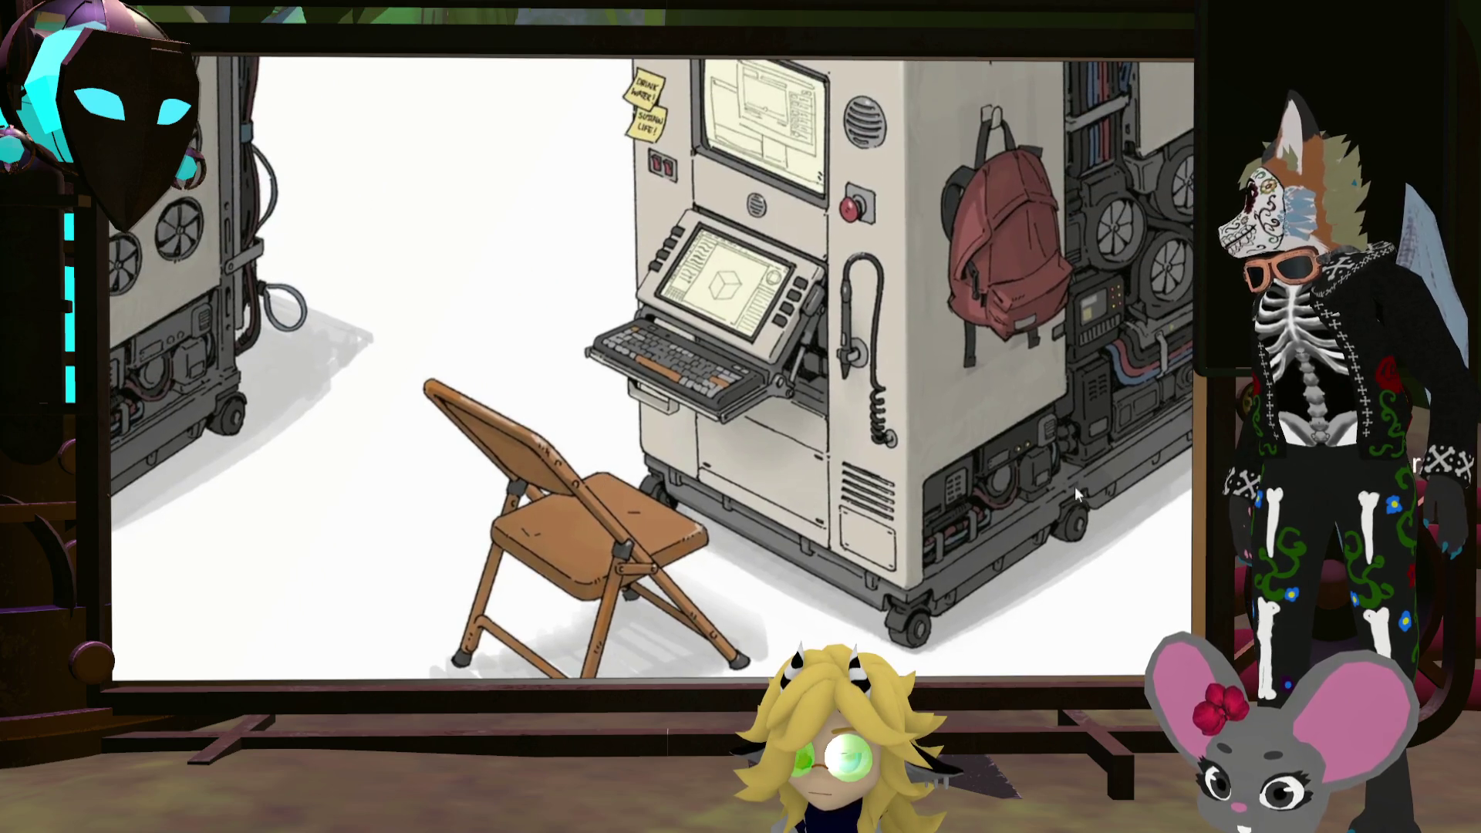
pyautogui.scroll(-2, 1001, 454)
# Step: Pan the board to show the WIDETOP image and the other computer concept sheets
pyautogui.moveTo(1001, 447); pyautogui.dragTo(818, 596)
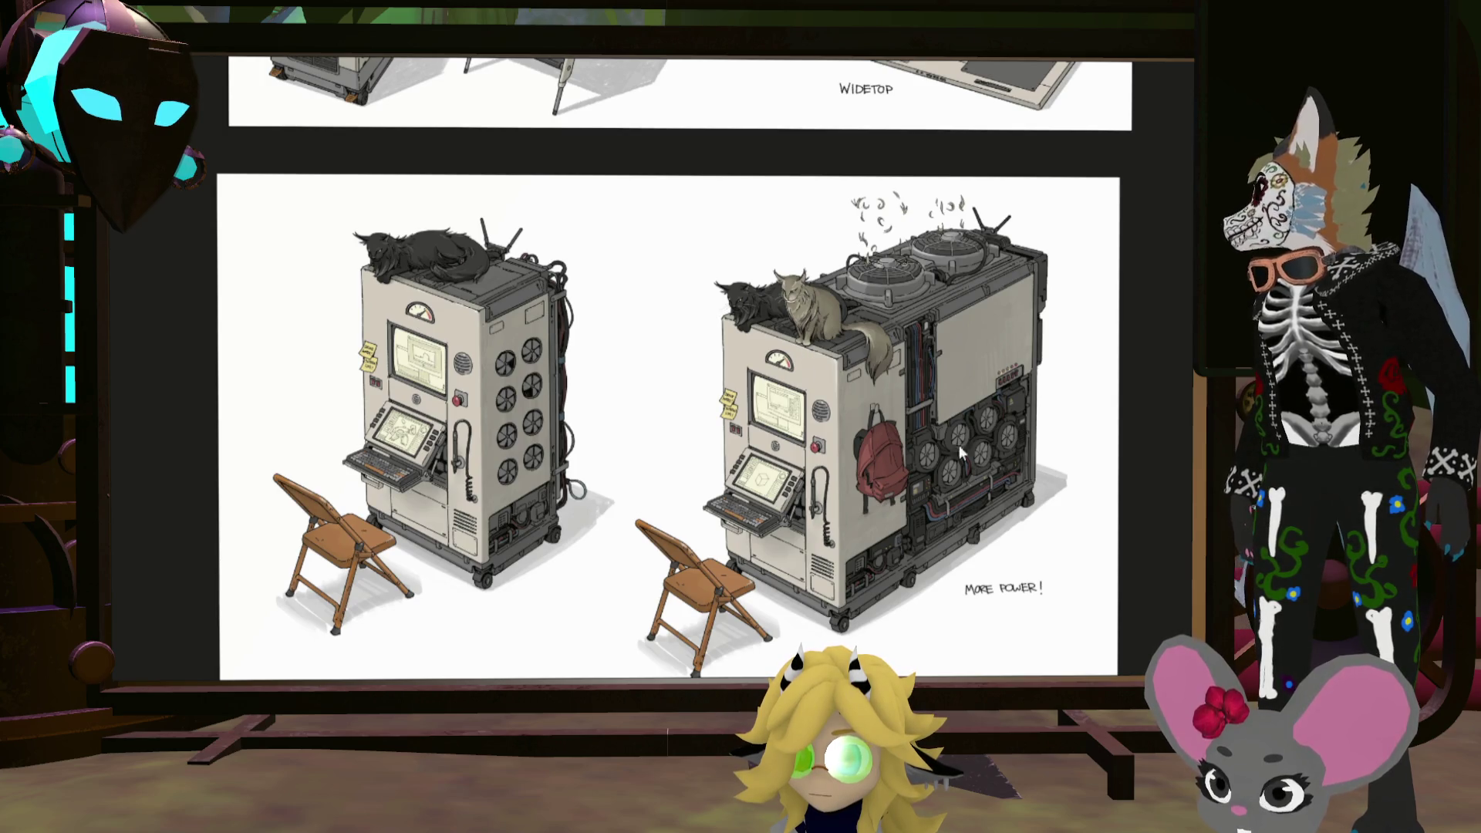
pyautogui.scroll(2, 881, 378)
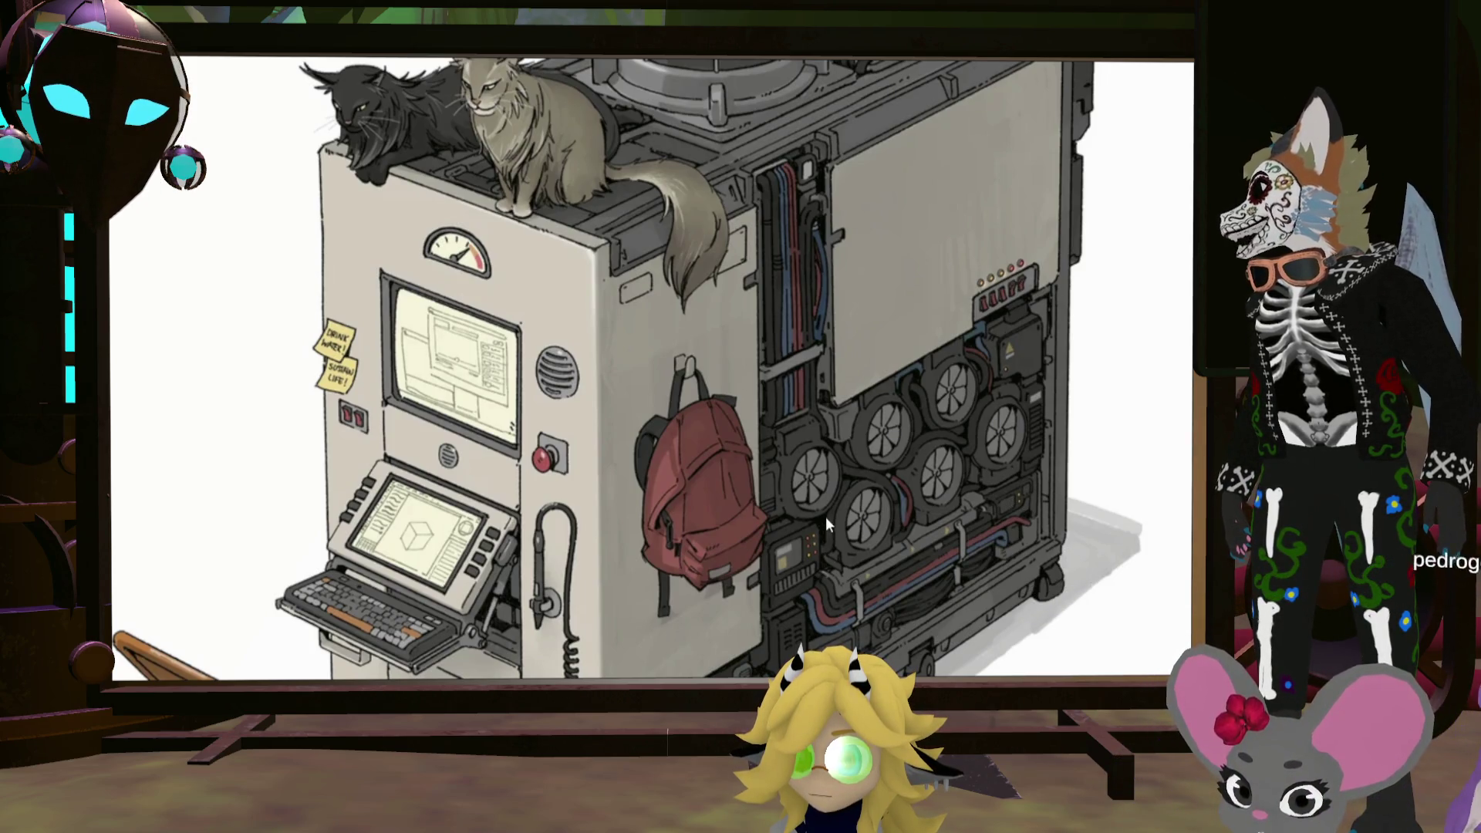
pyautogui.scroll(-5, 711, 426)
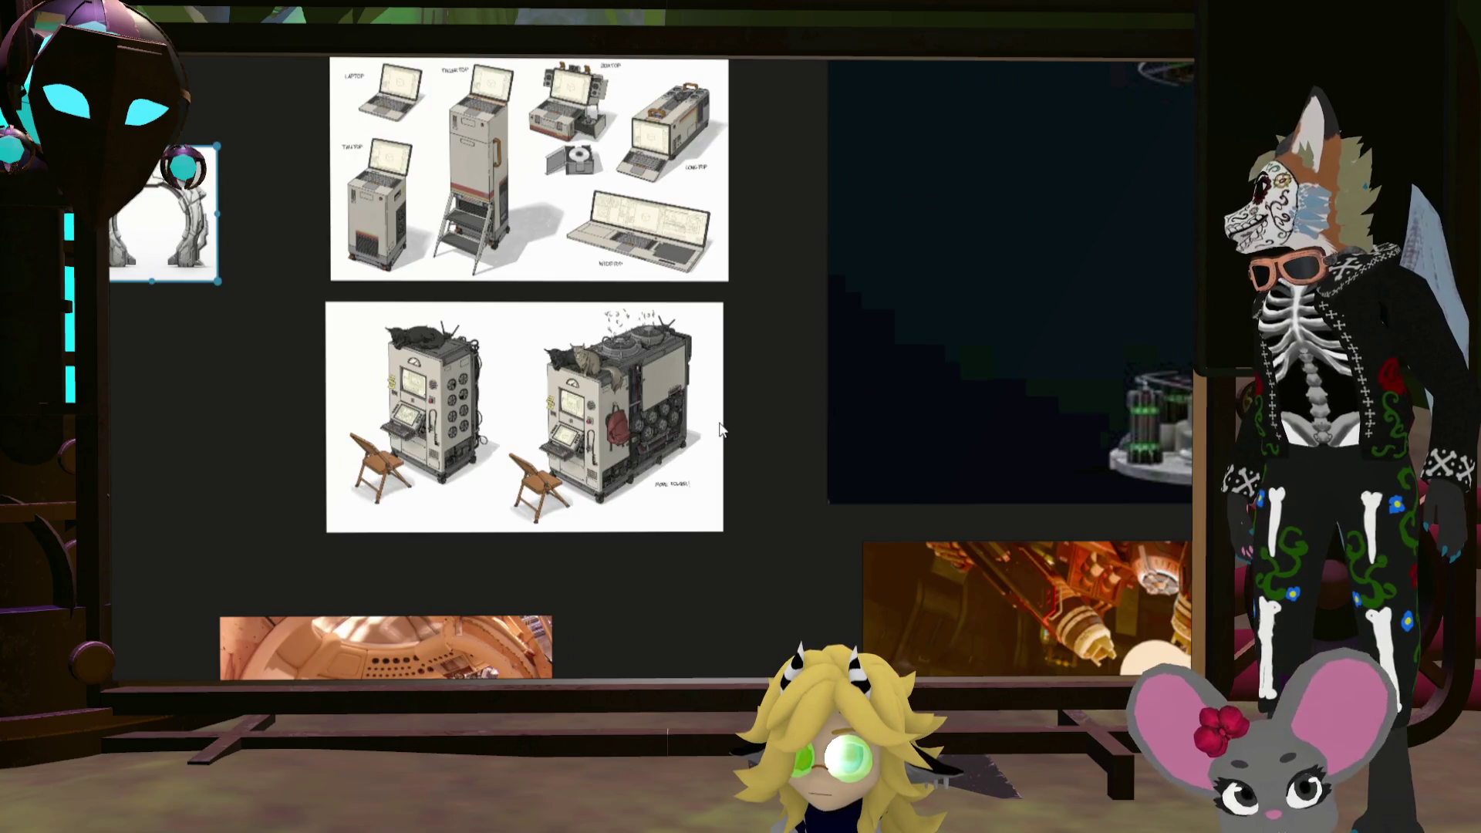
pyautogui.scroll(3, 719, 430)
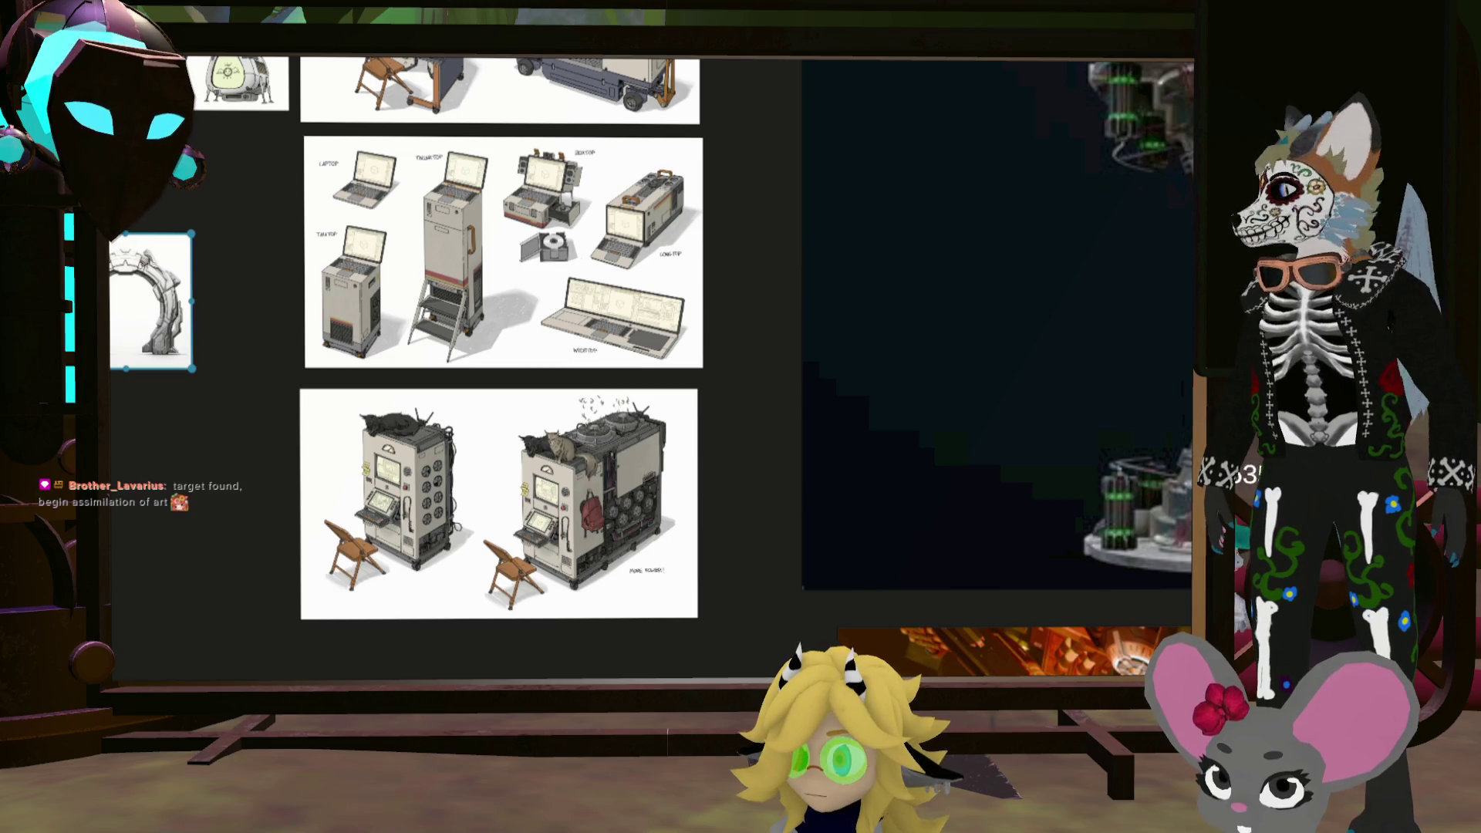
pyautogui.moveTo(454, 146)
pyautogui.mouseDown()
pyautogui.moveTo(795, 339)
pyautogui.moveTo(771, 470)
pyautogui.mouseUp()
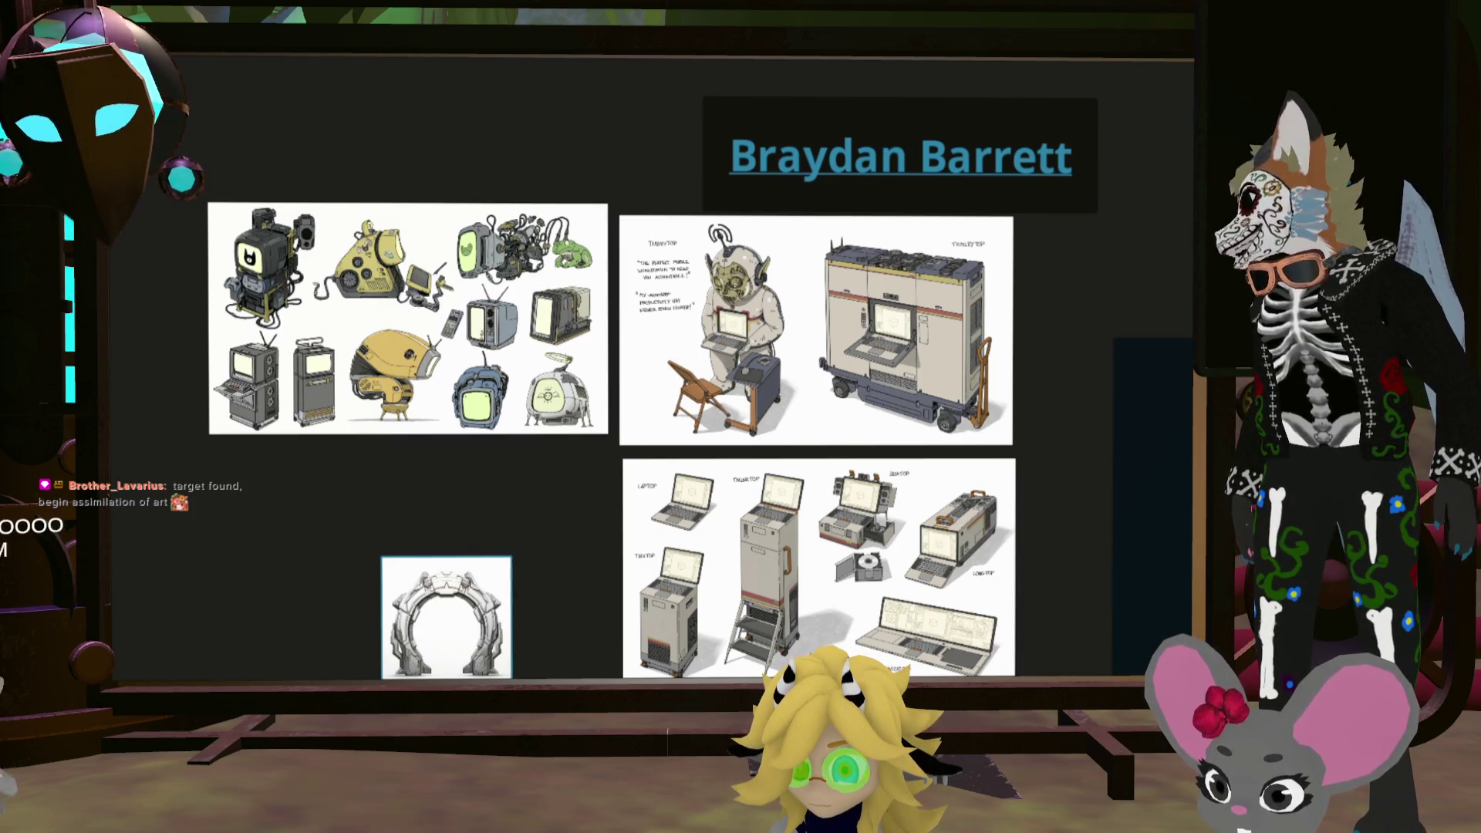
pyautogui.hotkey('alt', 'Tab')
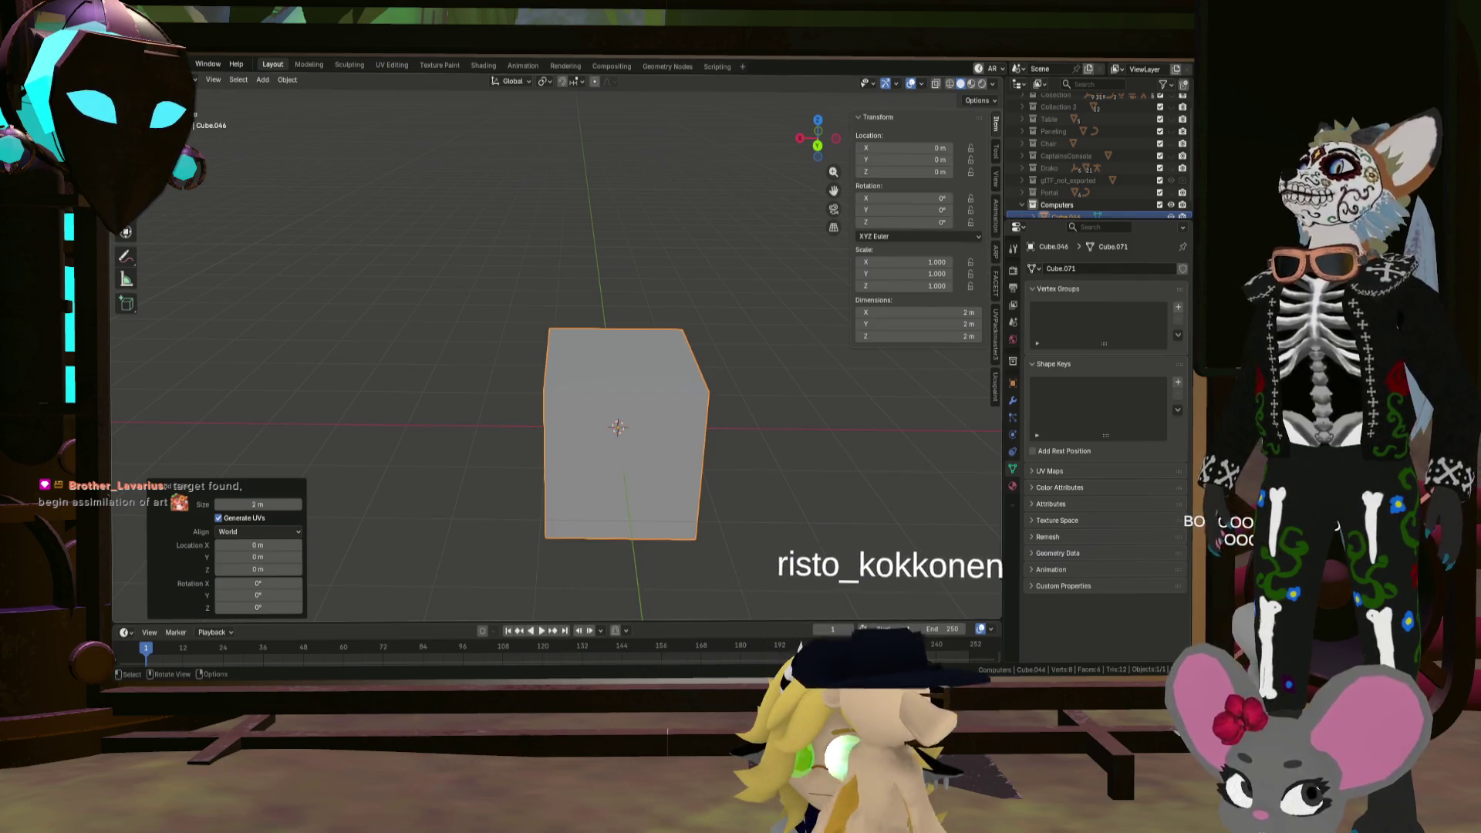
# Step: Inspect the cube from side and front views, abandoning a first depth resize
pyautogui.moveTo(555, 416)
pyautogui.mouseDown(button='middle')
pyautogui.moveTo(740, 496)
pyautogui.moveTo(694, 482)
pyautogui.mouseUp(button='middle')
pyautogui.press('KP_3')
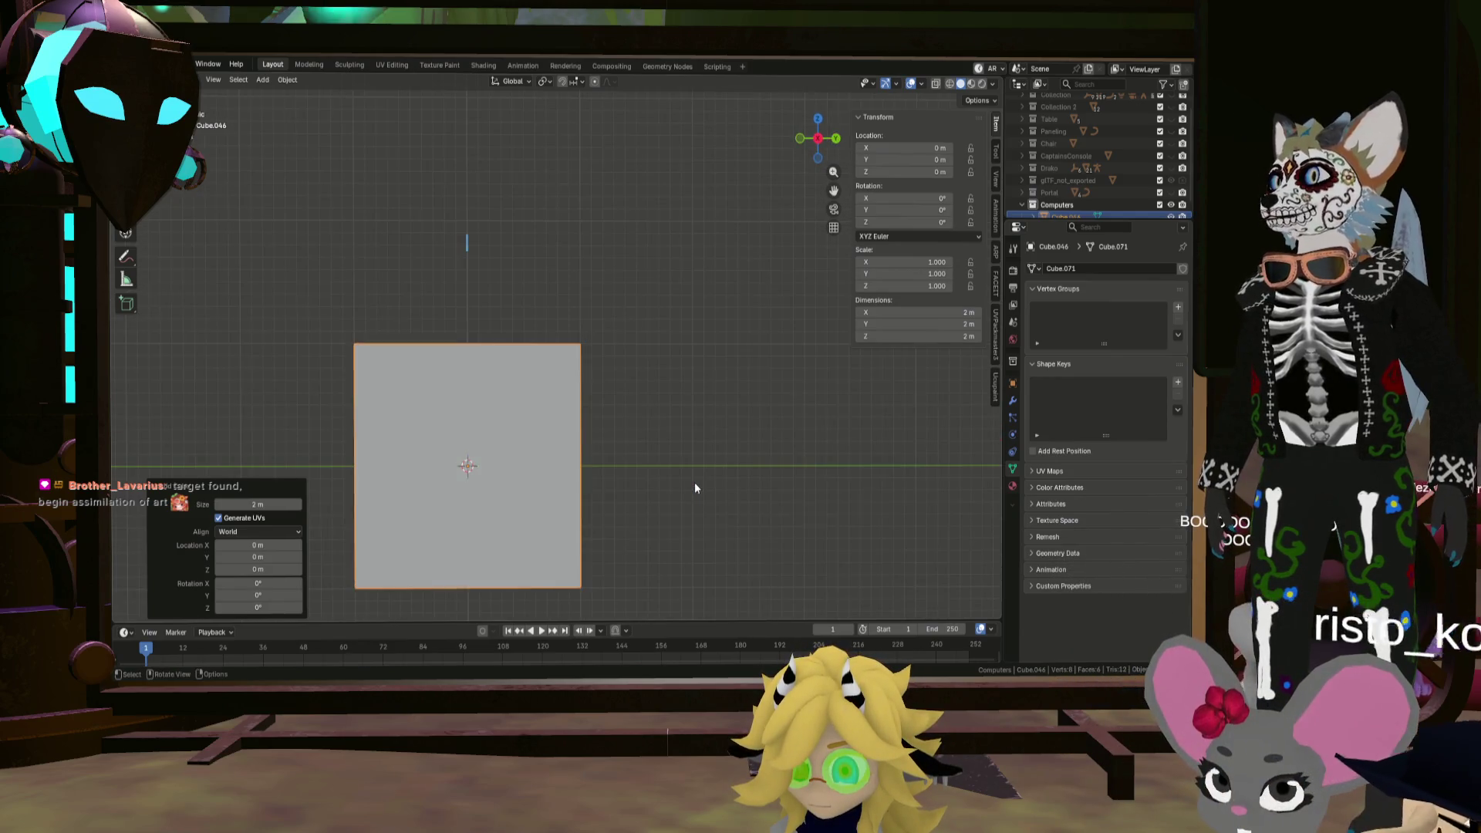
pyautogui.press('KP_1')
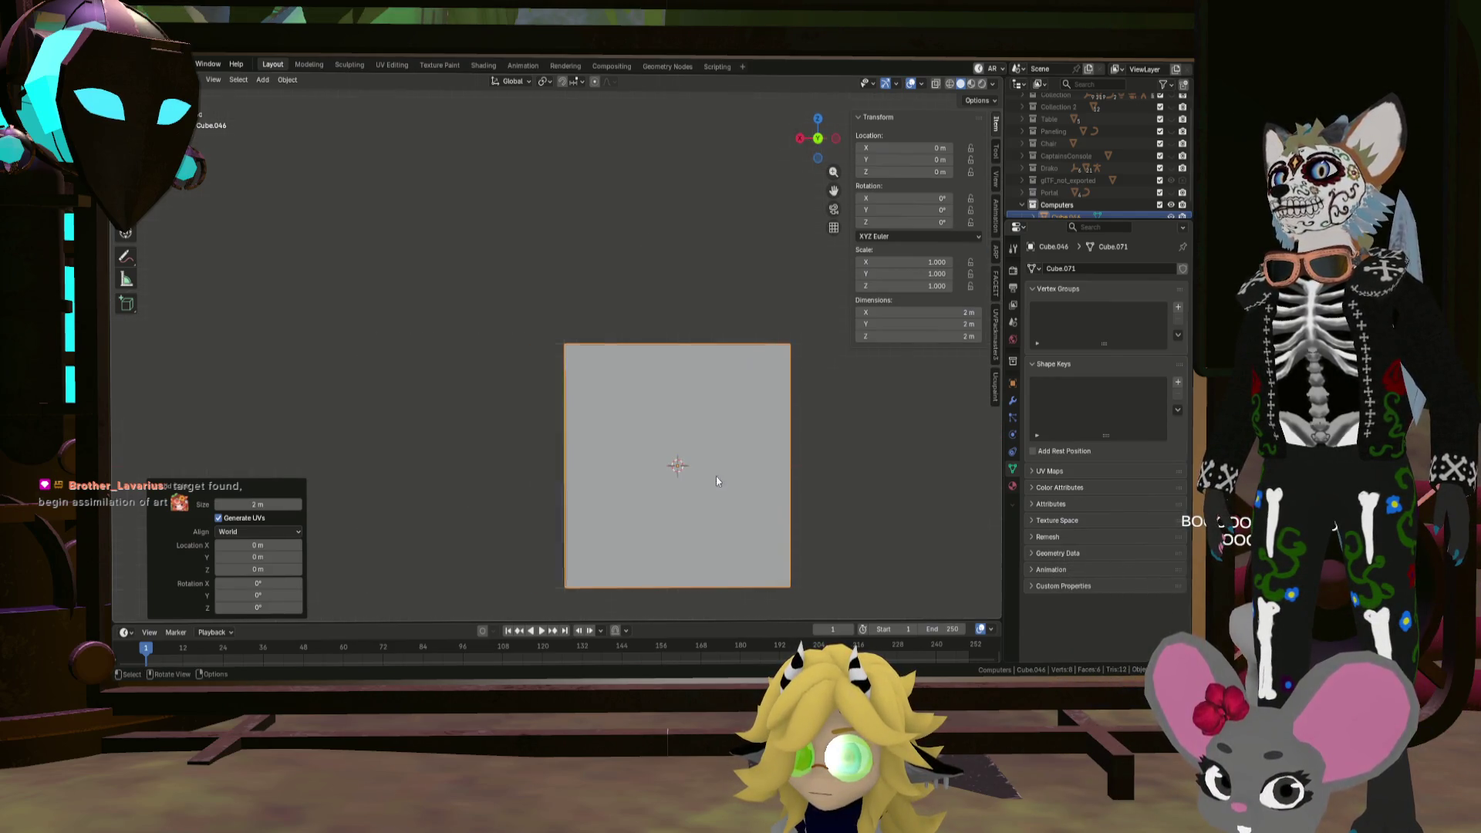
pyautogui.press('s')
pyautogui.press('y')
pyautogui.press('Escape')
pyautogui.moveTo(749, 467); pyautogui.dragTo(667, 469, button='middle')
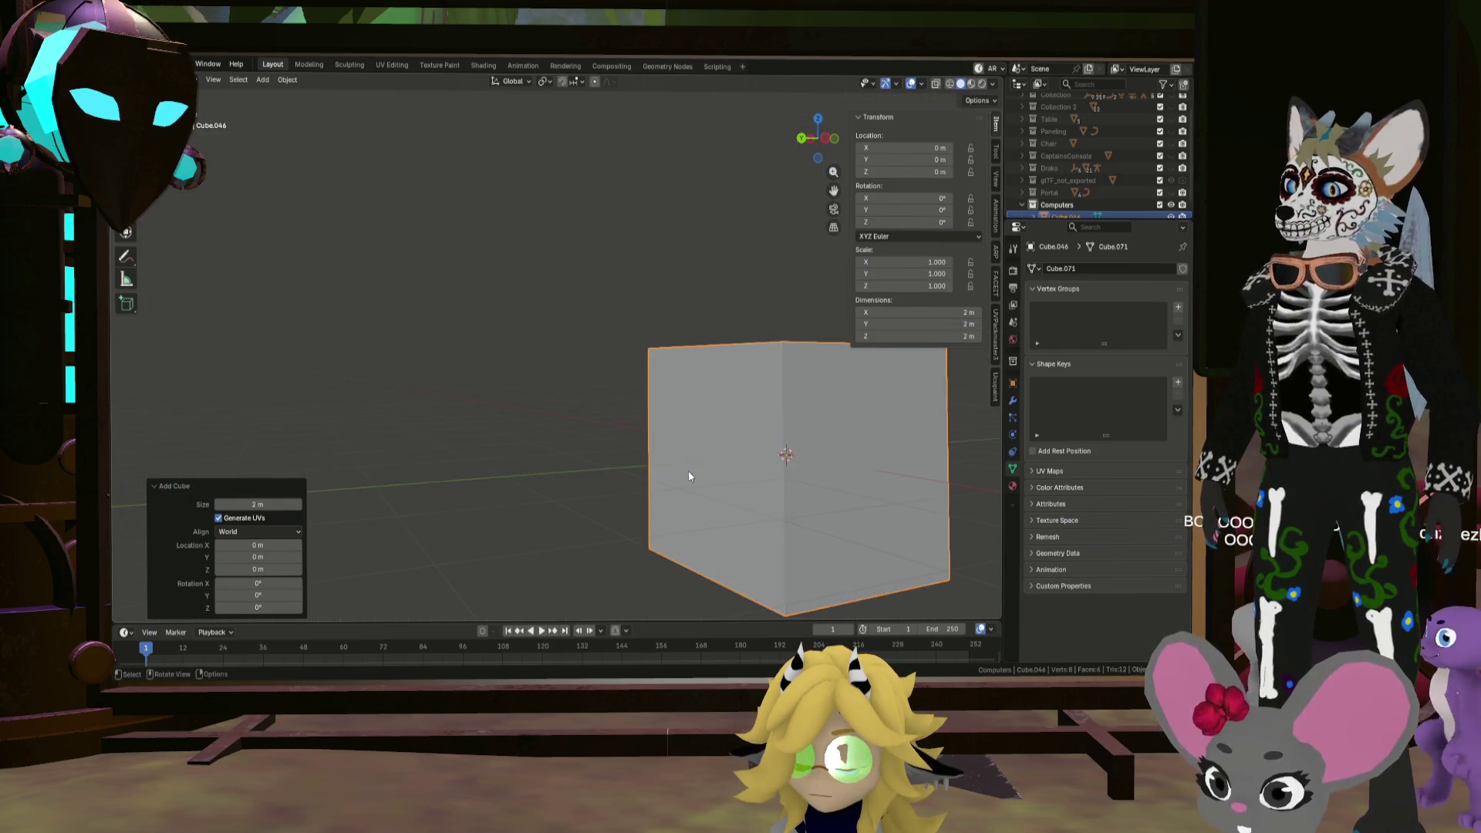
# Step: In Edit Mode, scale the cube's depth (Y) to 0.433 and check front and side
pyautogui.press('Tab')
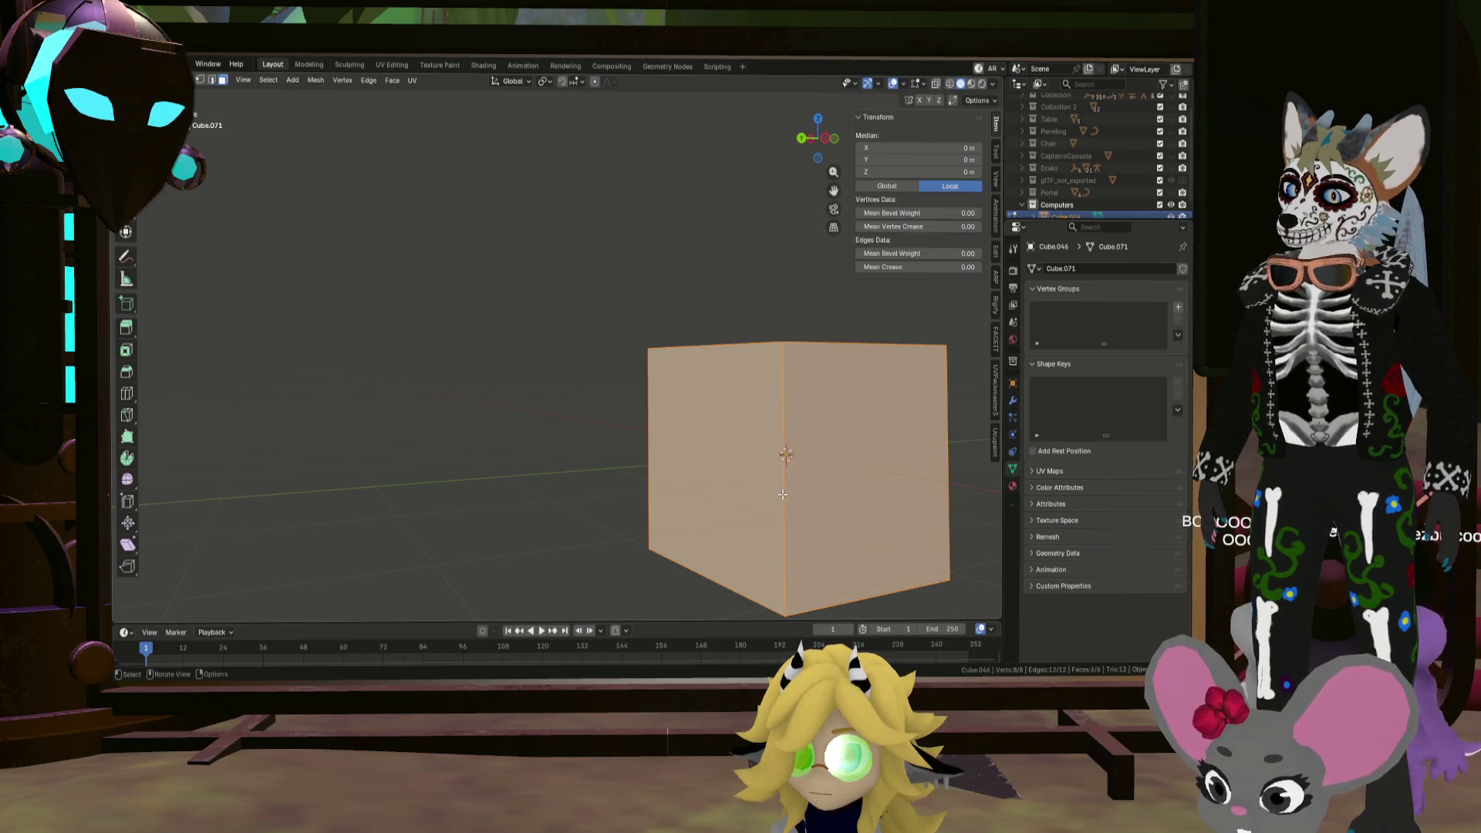
pyautogui.press('s')
pyautogui.press('y')
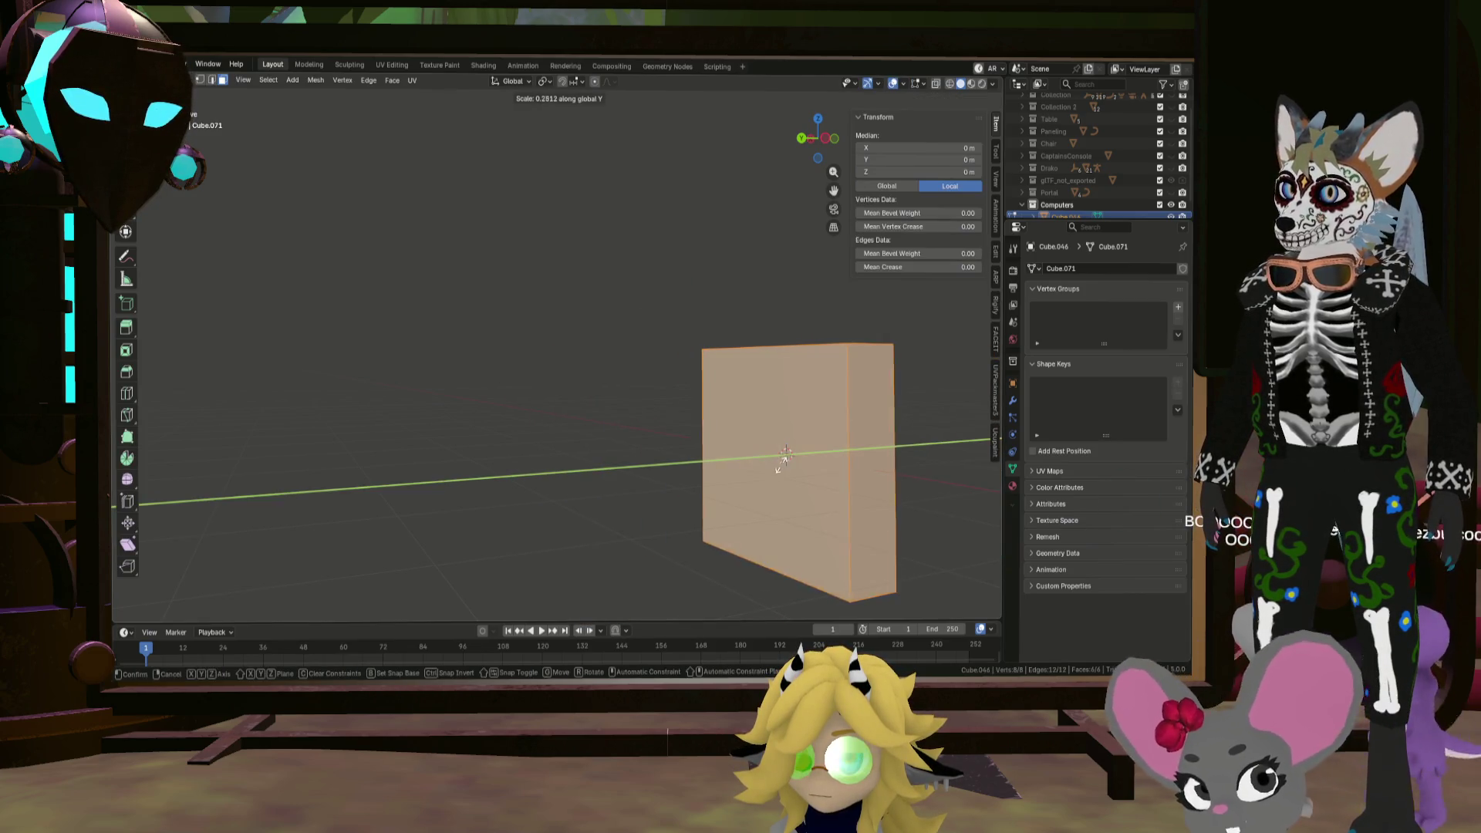
pyautogui.click(787, 460)
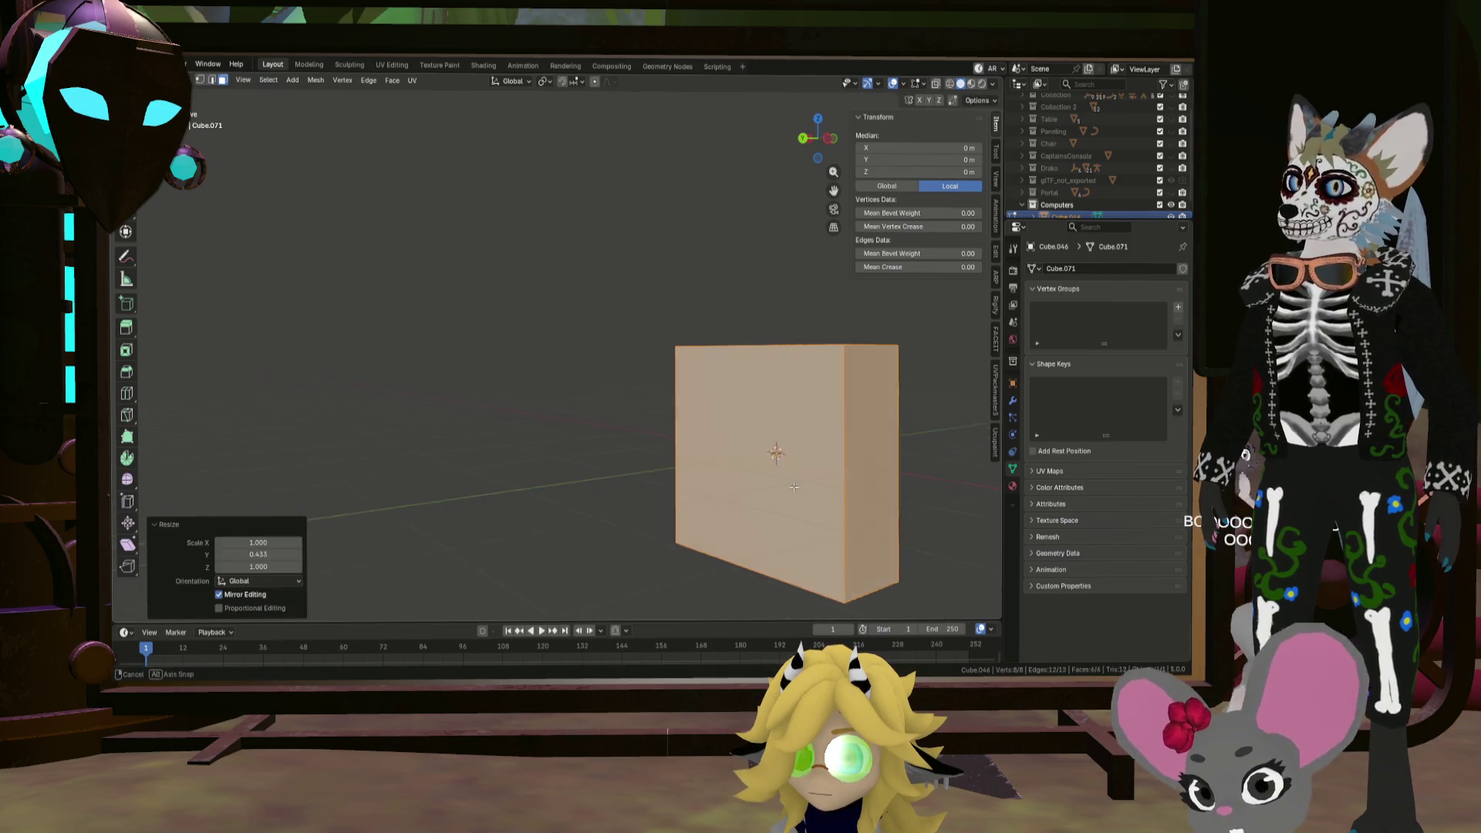
pyautogui.press('KP_1')
pyautogui.press('KP_3')
pyautogui.press('KP_1')
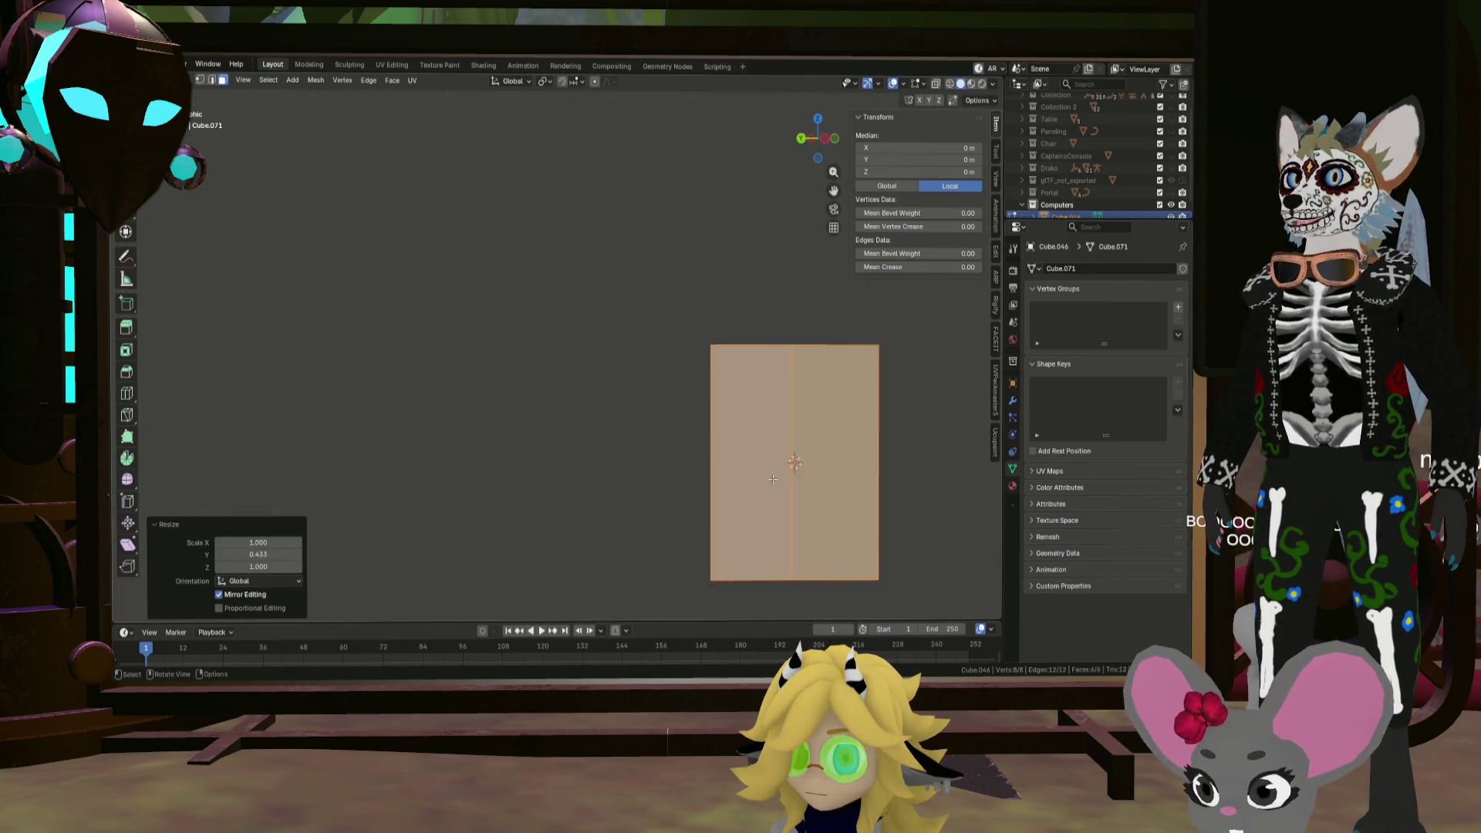
# Step: Scale the block's height (Z) to 1.424 and raise it so its base rests at Z 0
pyautogui.press('g')
pyautogui.press('z')
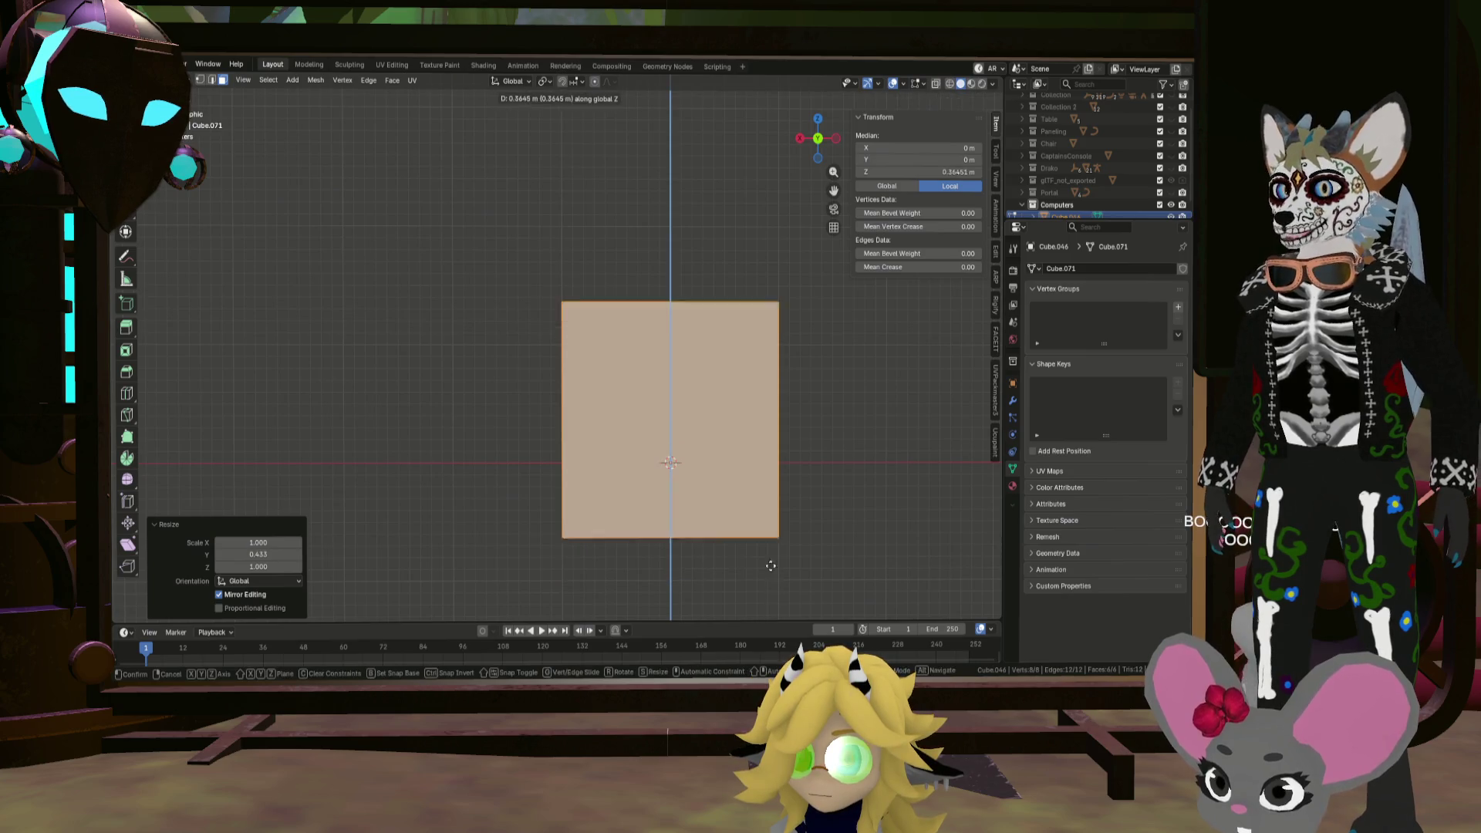
pyautogui.click(758, 502)
pyautogui.press('s')
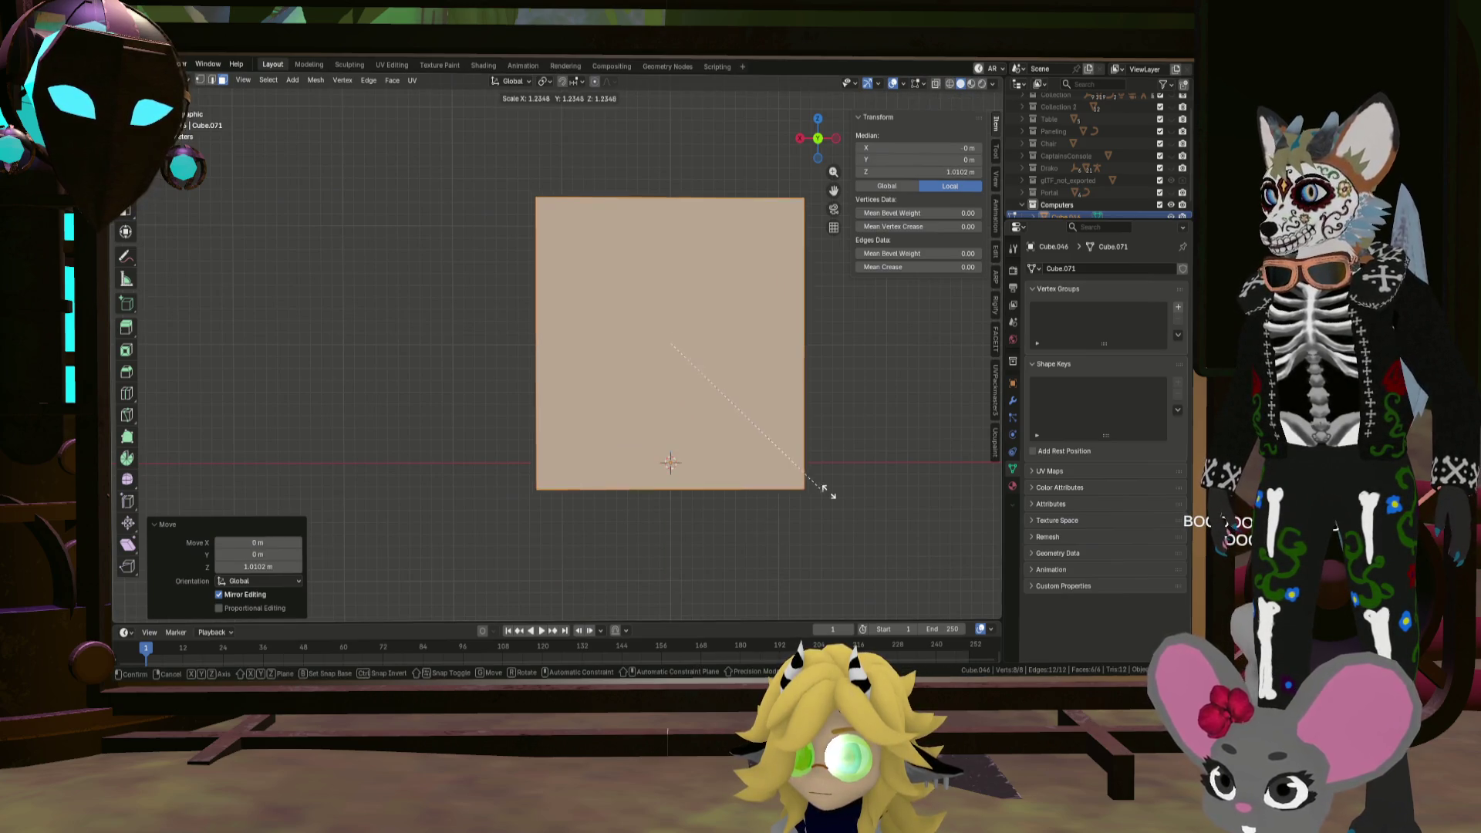
pyautogui.press('z')
pyautogui.click(865, 488)
pyautogui.press('g')
pyautogui.press('z')
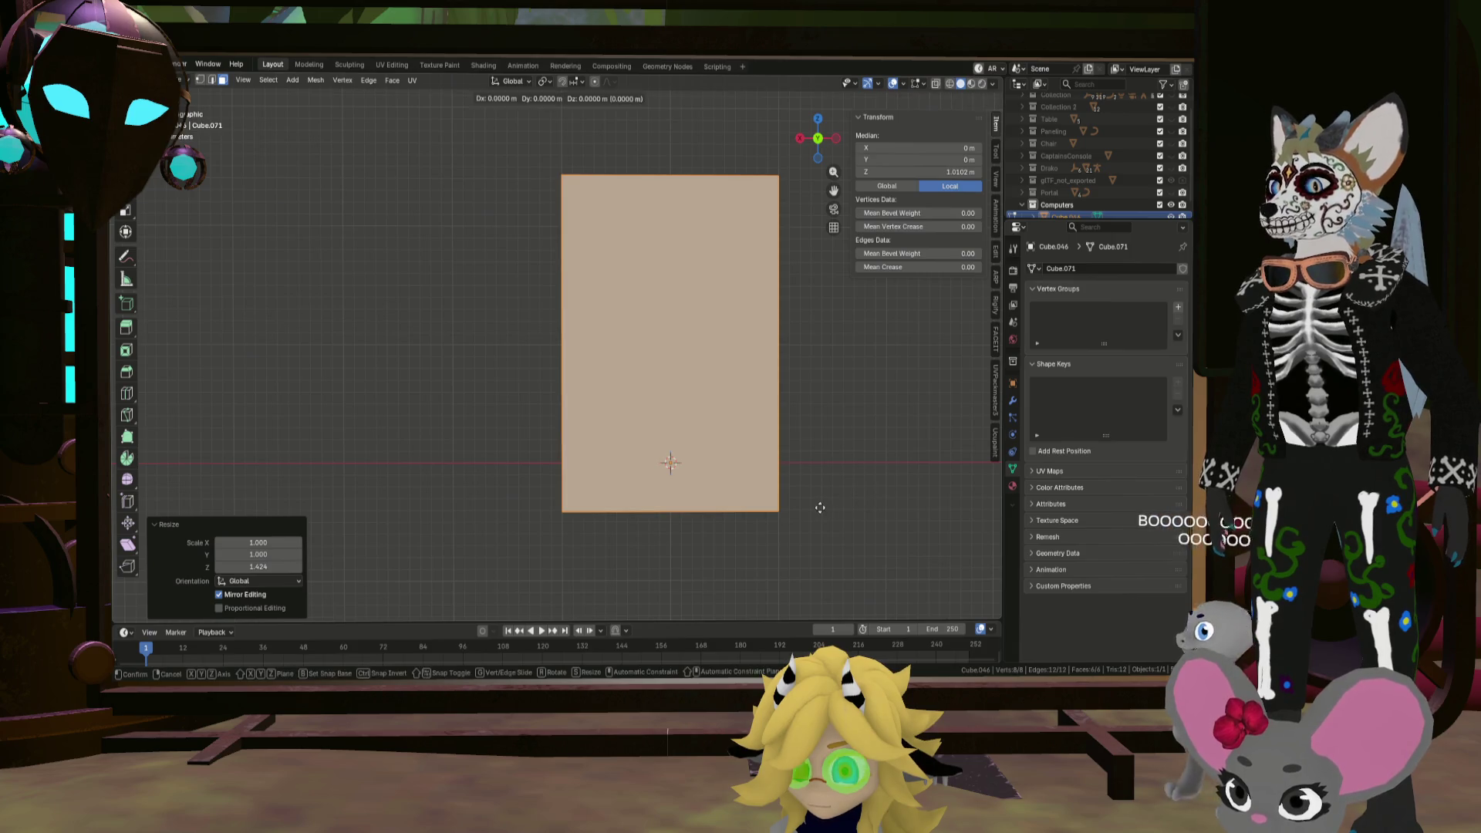
pyautogui.click(808, 458)
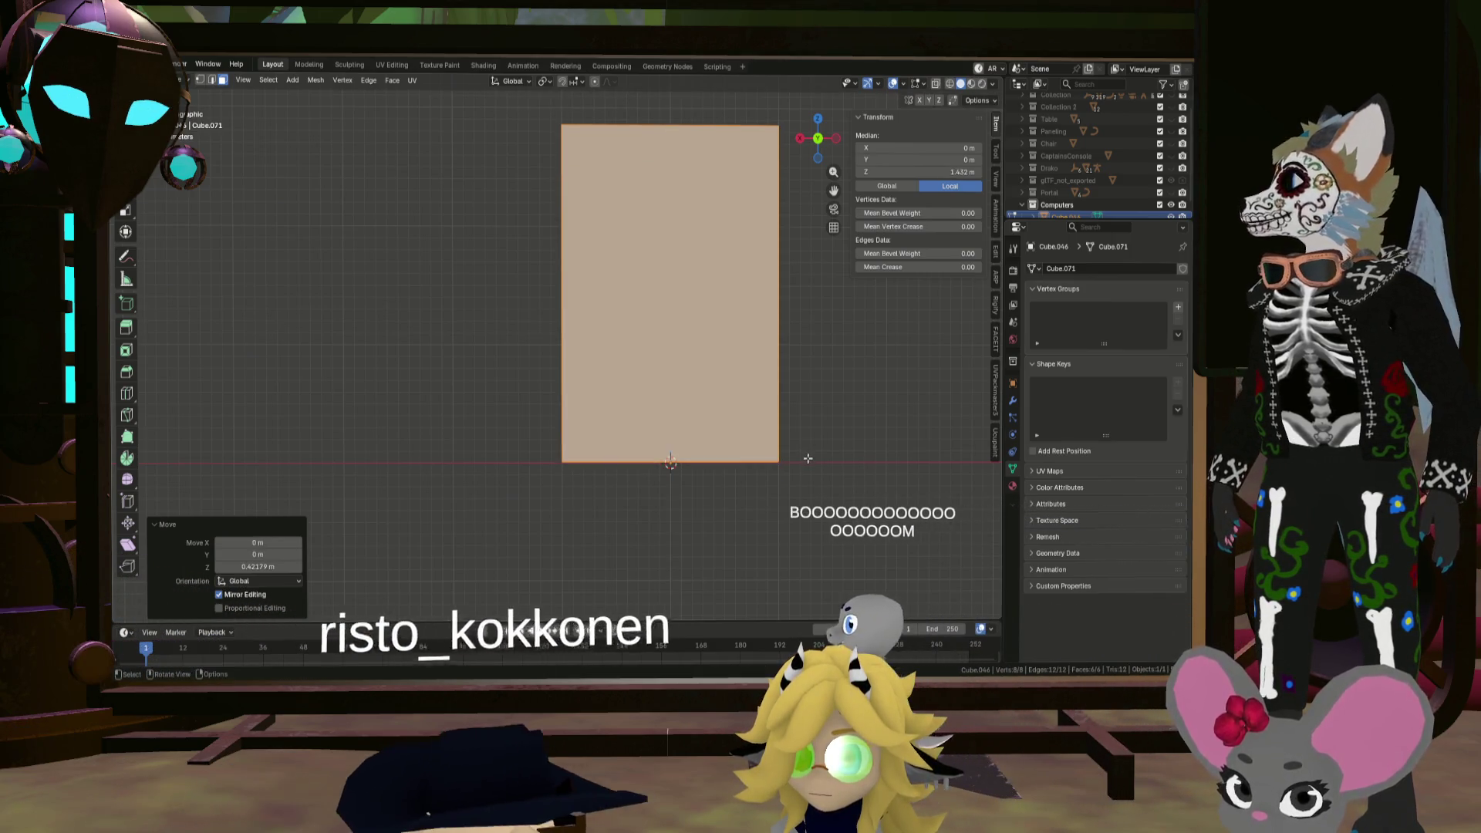
pyautogui.moveTo(703, 349)
pyautogui.keyDown('shift'); pyautogui.mouseDown(button='middle')
pyautogui.moveTo(684, 437)
pyautogui.moveTo(602, 463)
pyautogui.moveTo(702, 447)
pyautogui.moveTo(760, 537)
pyautogui.moveTo(631, 429)
pyautogui.moveTo(703, 409)
pyautogui.mouseUp(button='middle'); pyautogui.keyUp('shift')
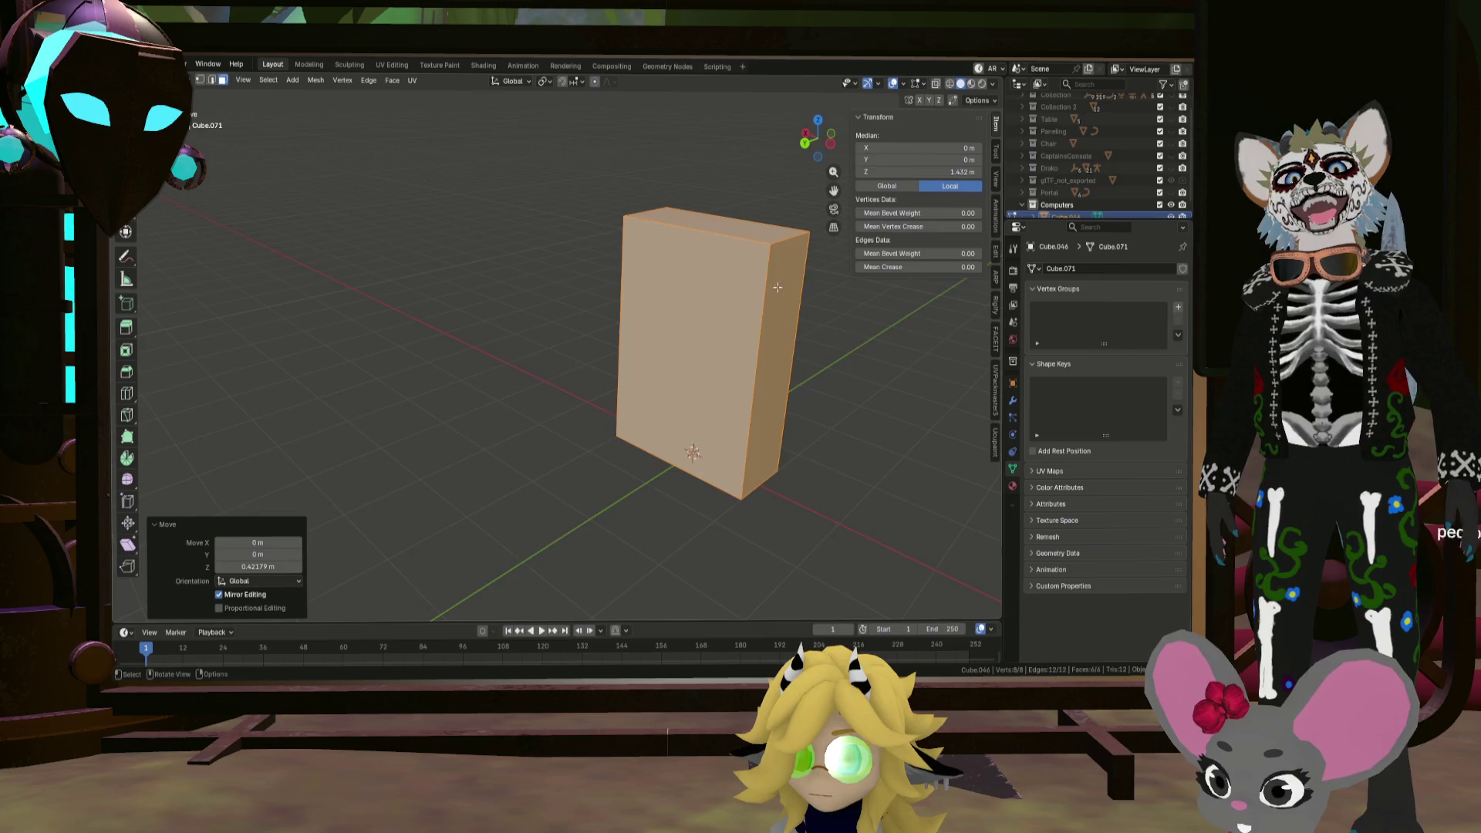
pyautogui.moveTo(821, 286); pyautogui.dragTo(798, 288, button='middle')
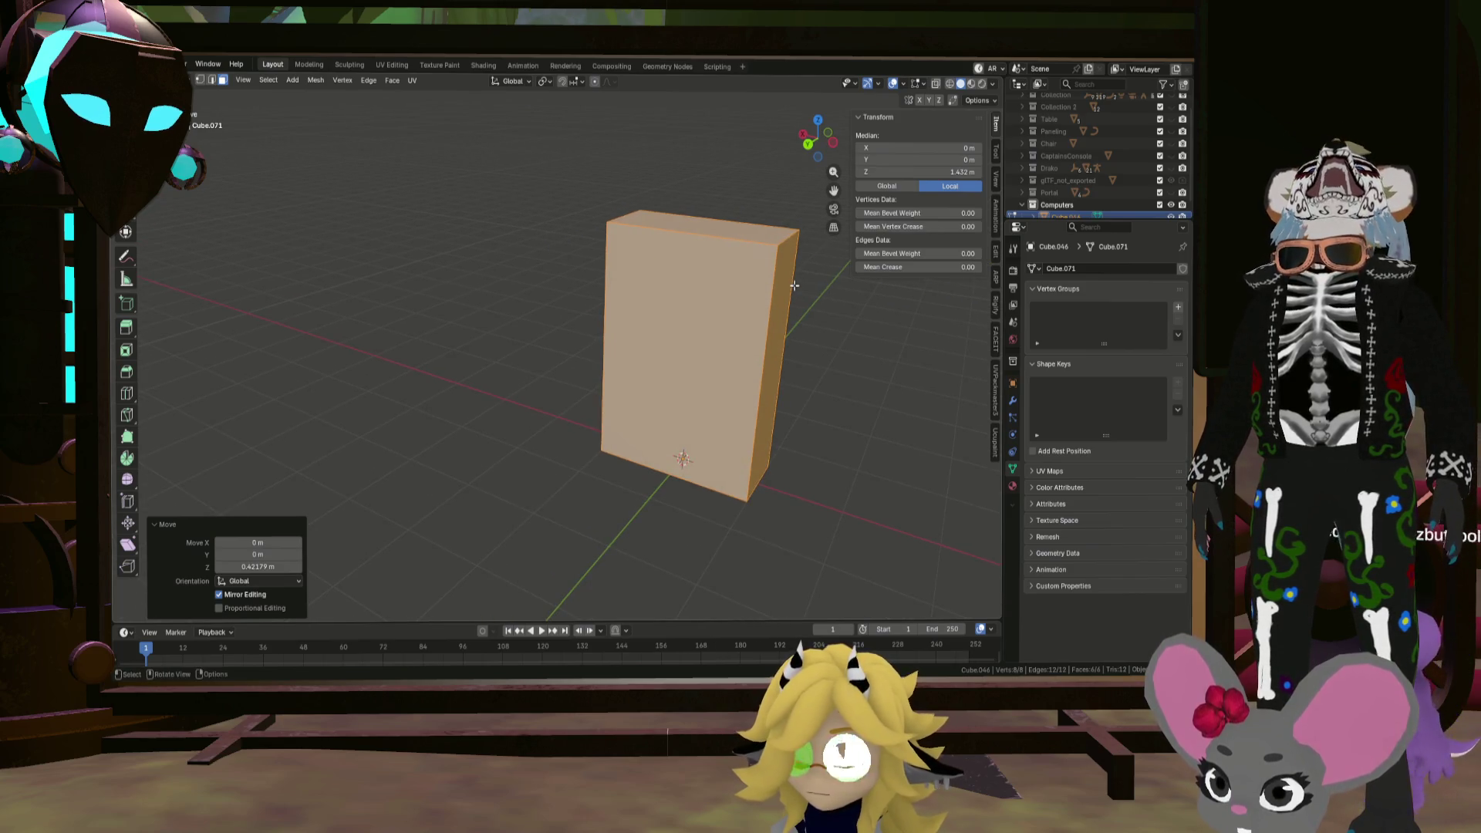
pyautogui.moveTo(806, 315); pyautogui.dragTo(665, 303, button='middle')
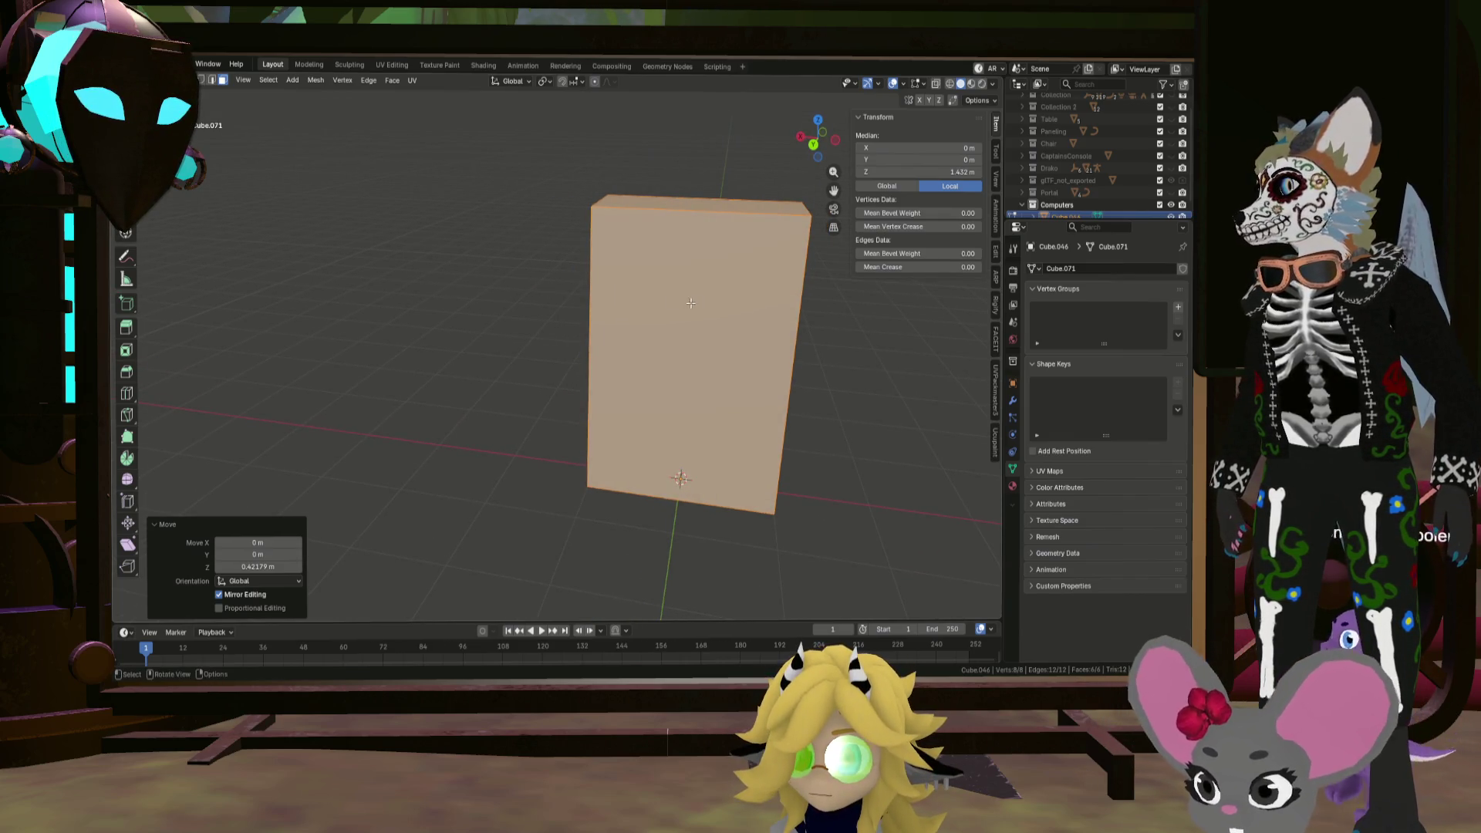
pyautogui.hotkey('ctrl', 'r')
pyautogui.scroll(1, 782, 360)
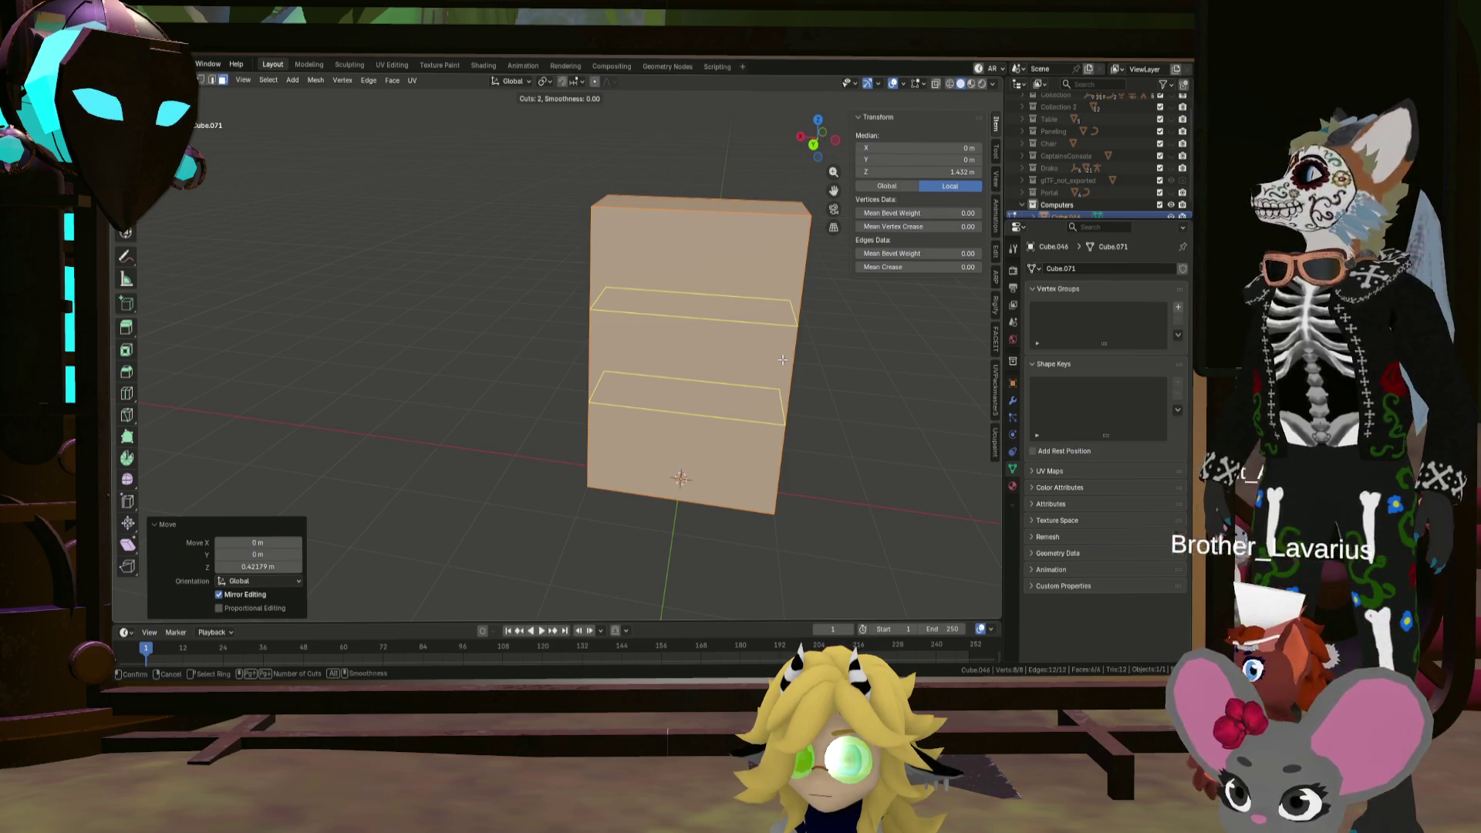
pyautogui.rightClick(781, 360)
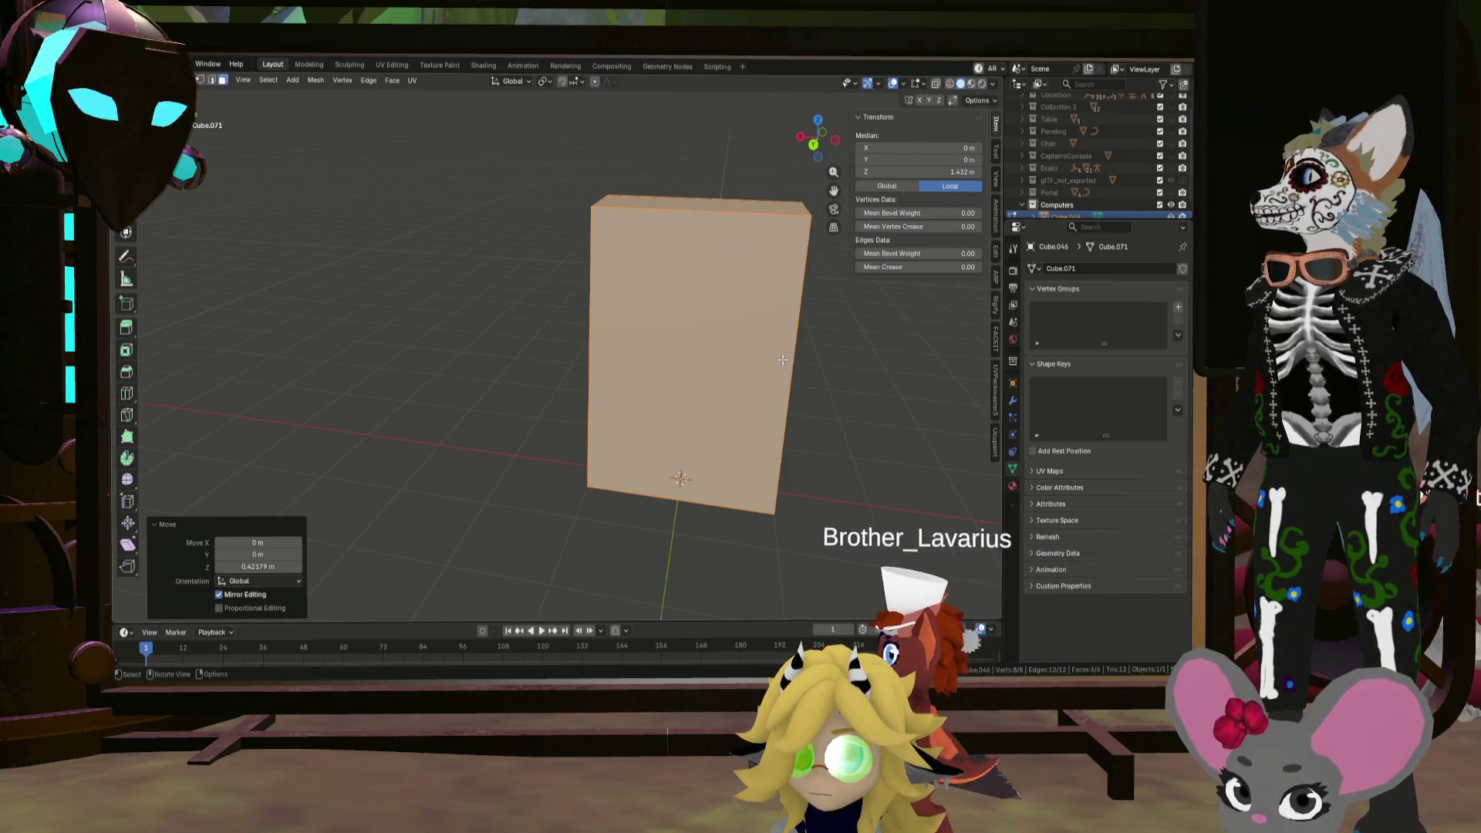
pyautogui.press('ctrl+KP_1')
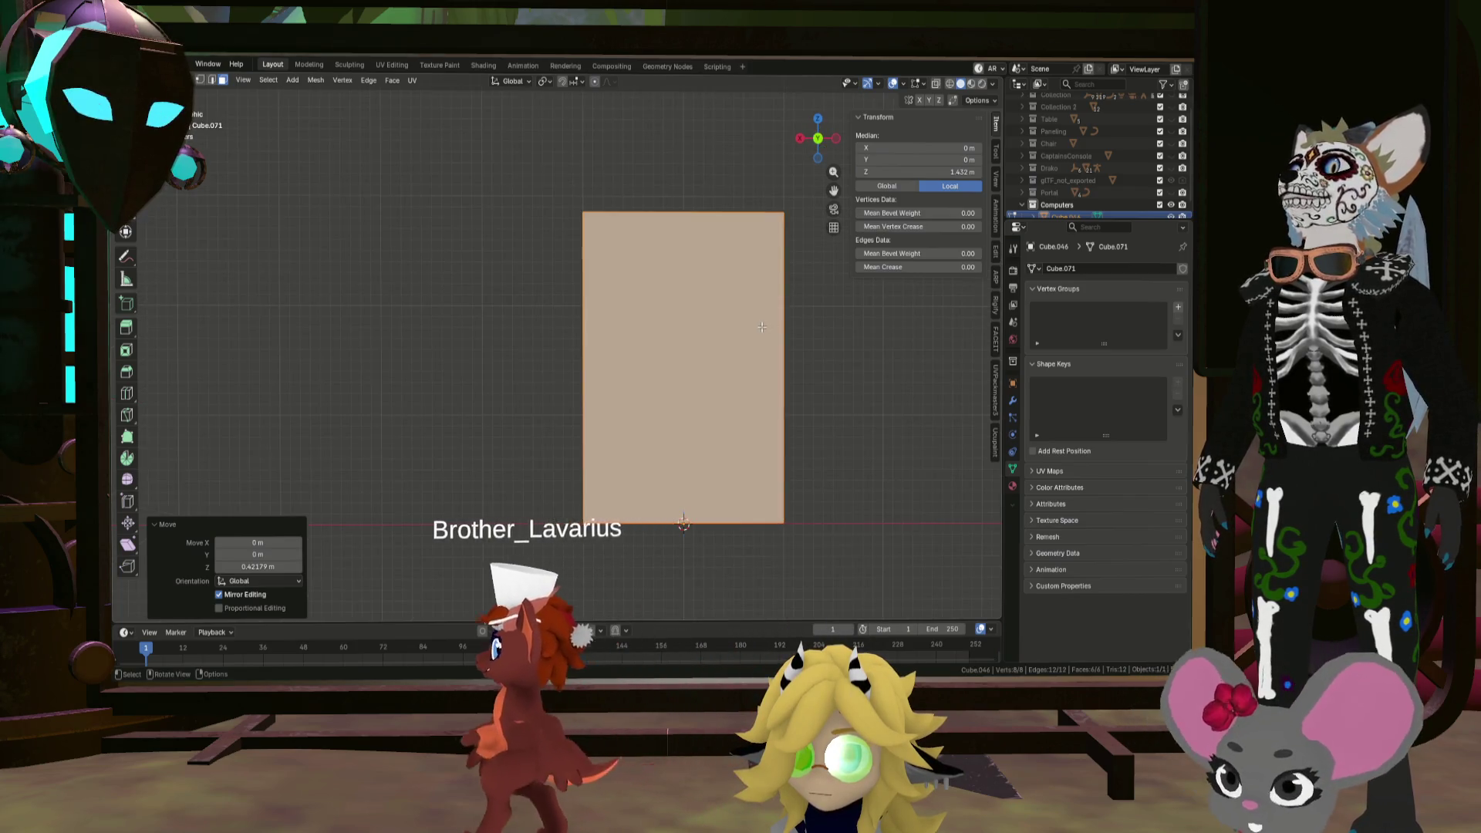
pyautogui.moveTo(722, 231); pyautogui.dragTo(724, 357, button='middle')
# Step: Duplicate the front face, shrink the copy to 0.378, and place it high on the front
pyautogui.hotkey('shift', 'd')
pyautogui.rightClick(789, 368)
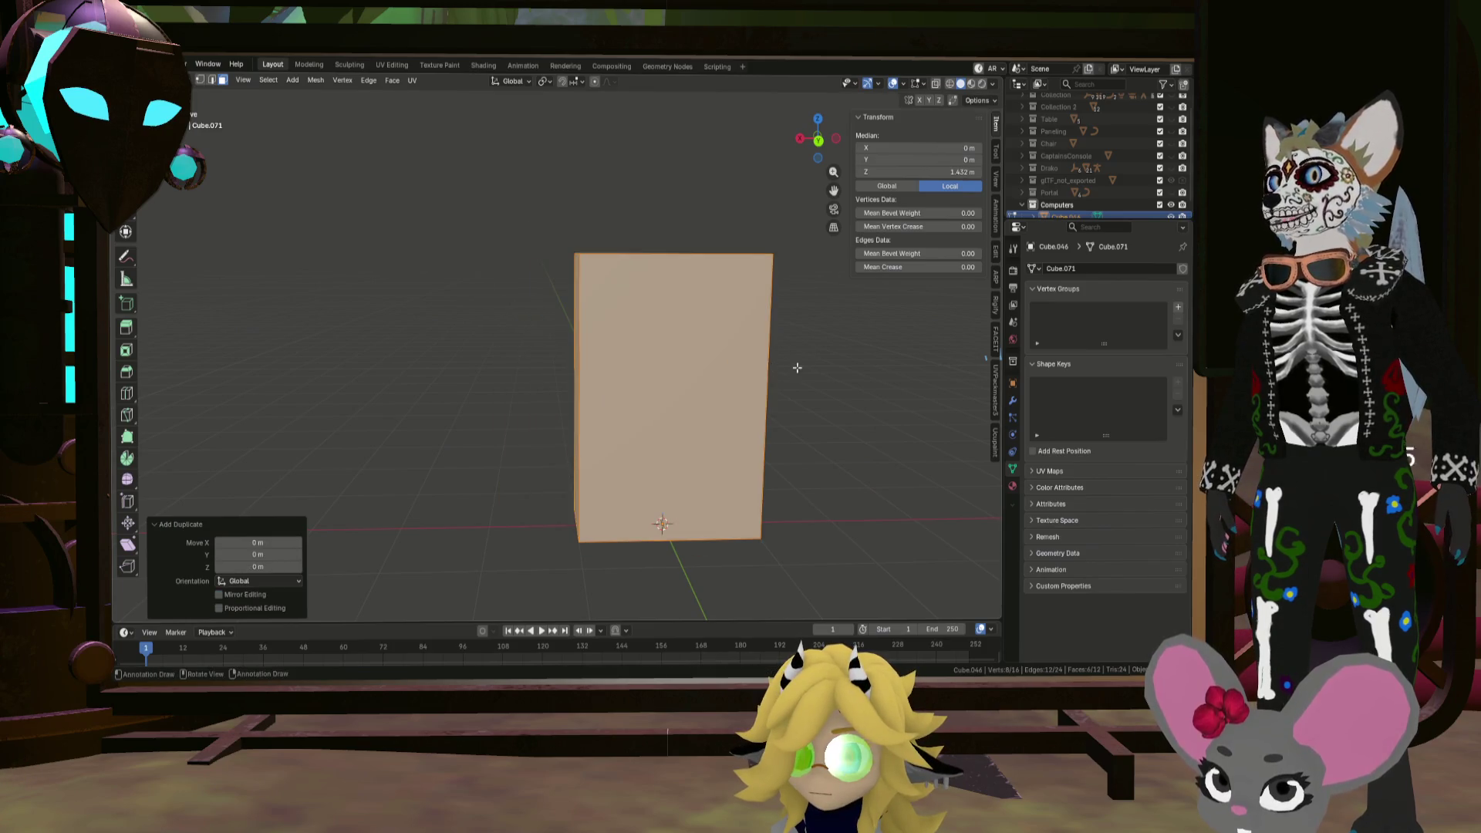
pyautogui.press('s')
pyautogui.click(742, 364)
pyautogui.press('g')
pyautogui.press('z')
pyautogui.press('z')
pyautogui.click(774, 289)
pyautogui.press('g')
pyautogui.press('y')
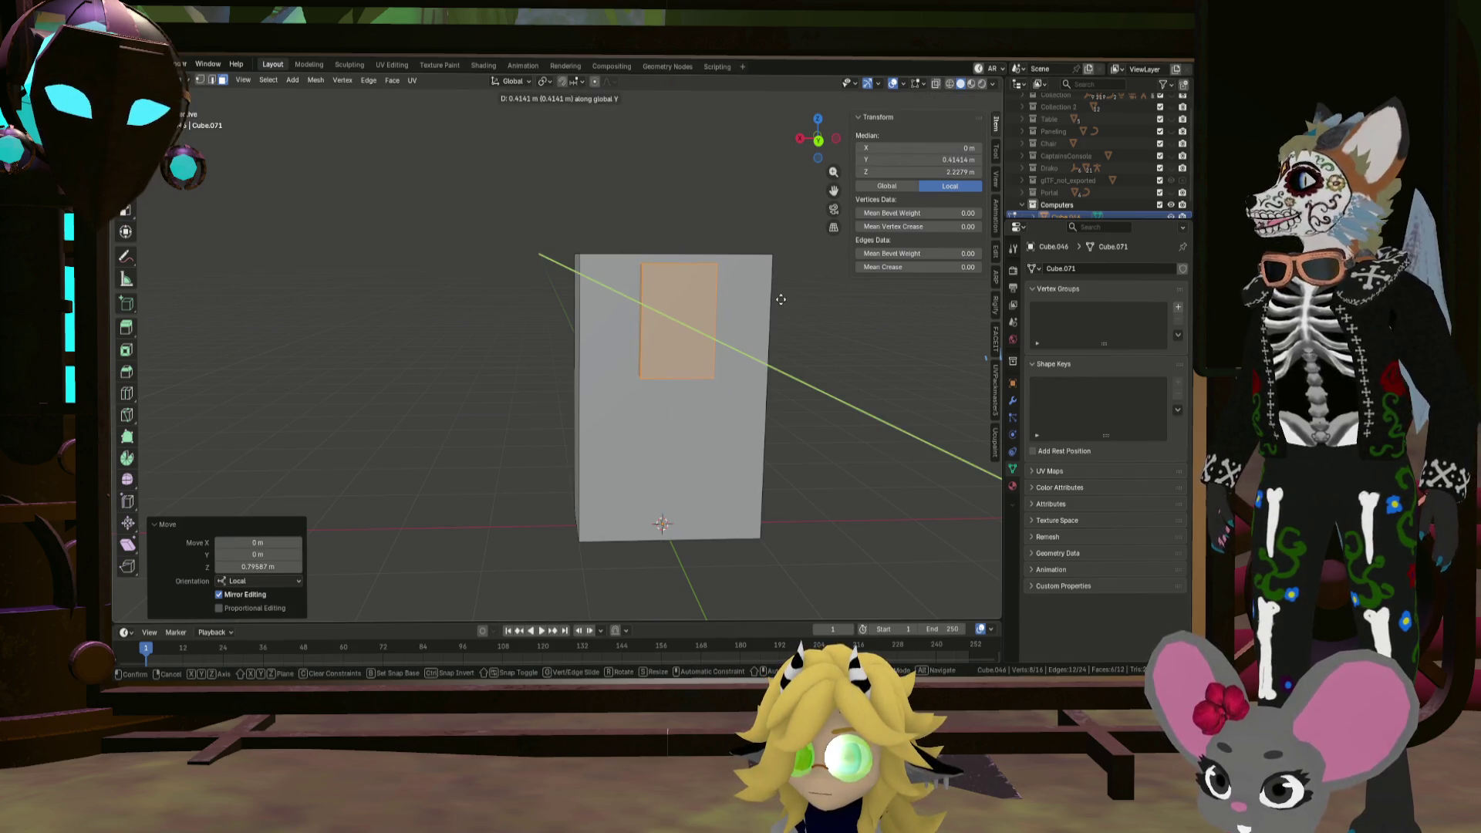
pyautogui.click(781, 299)
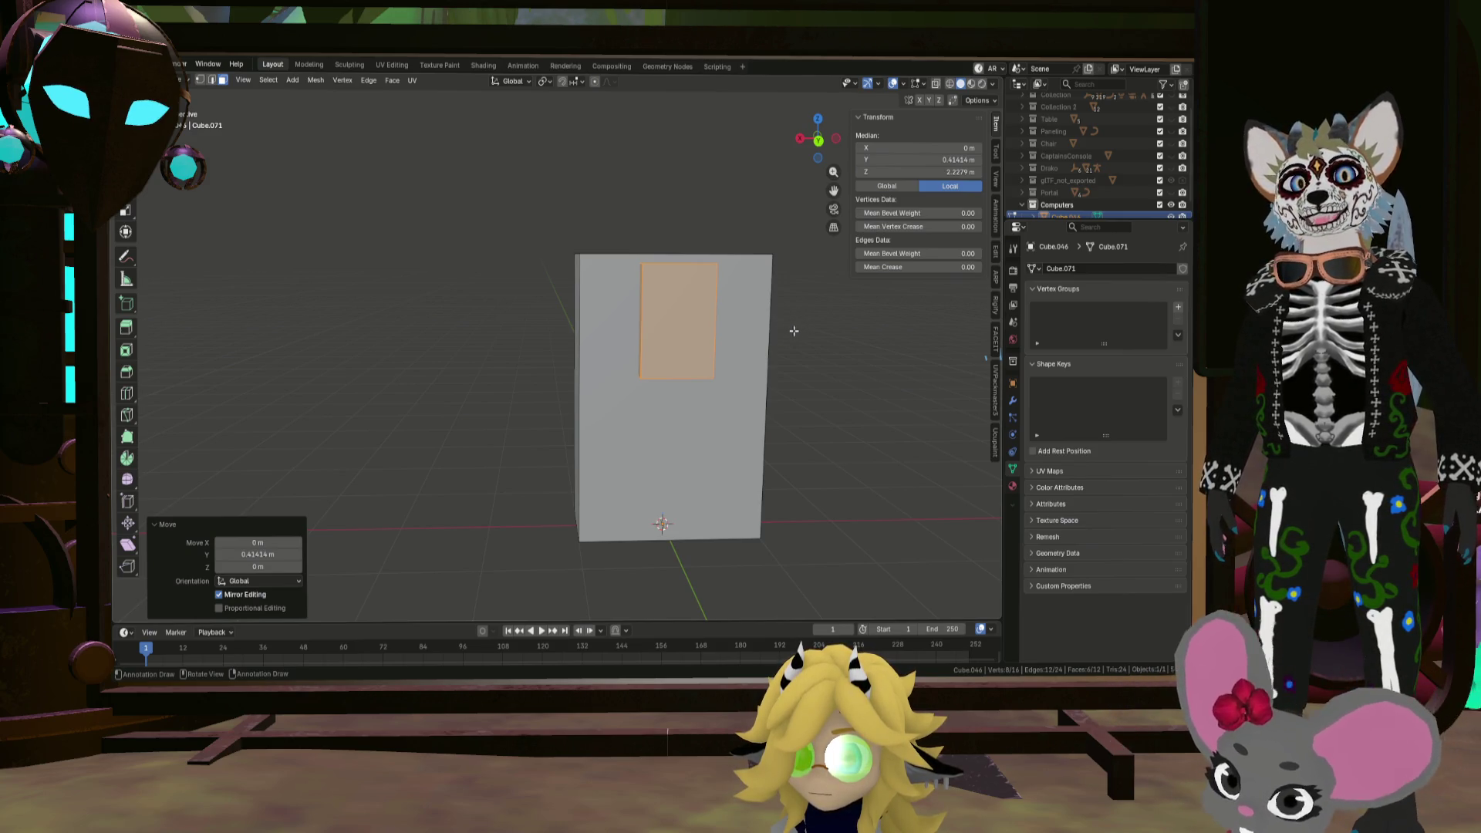
# Step: Lower the small front panel face and widen it along X to 2.122
pyautogui.press('g')
pyautogui.press('z')
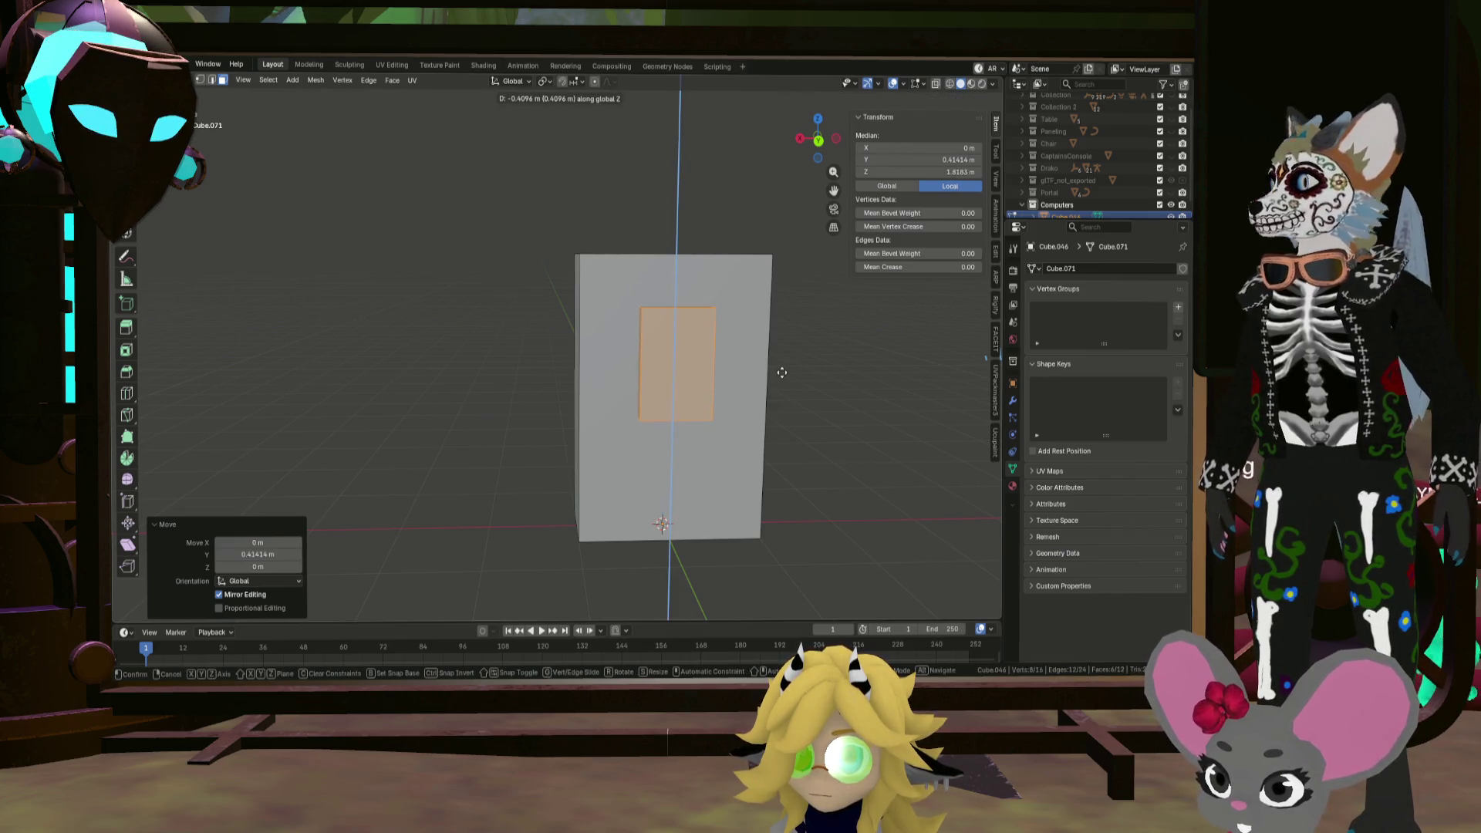
pyautogui.click(773, 389)
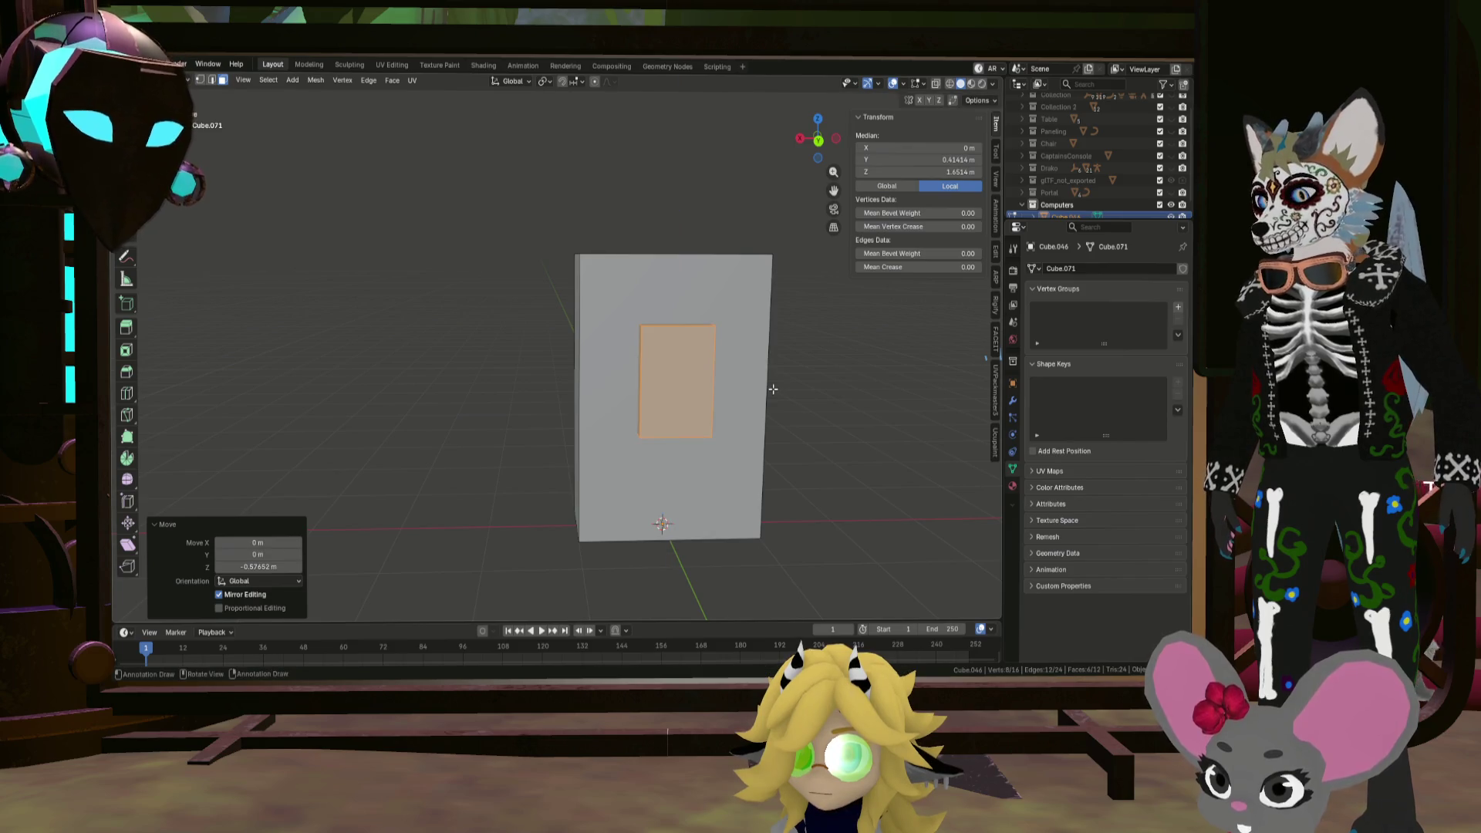
pyautogui.press('s')
pyautogui.press('x')
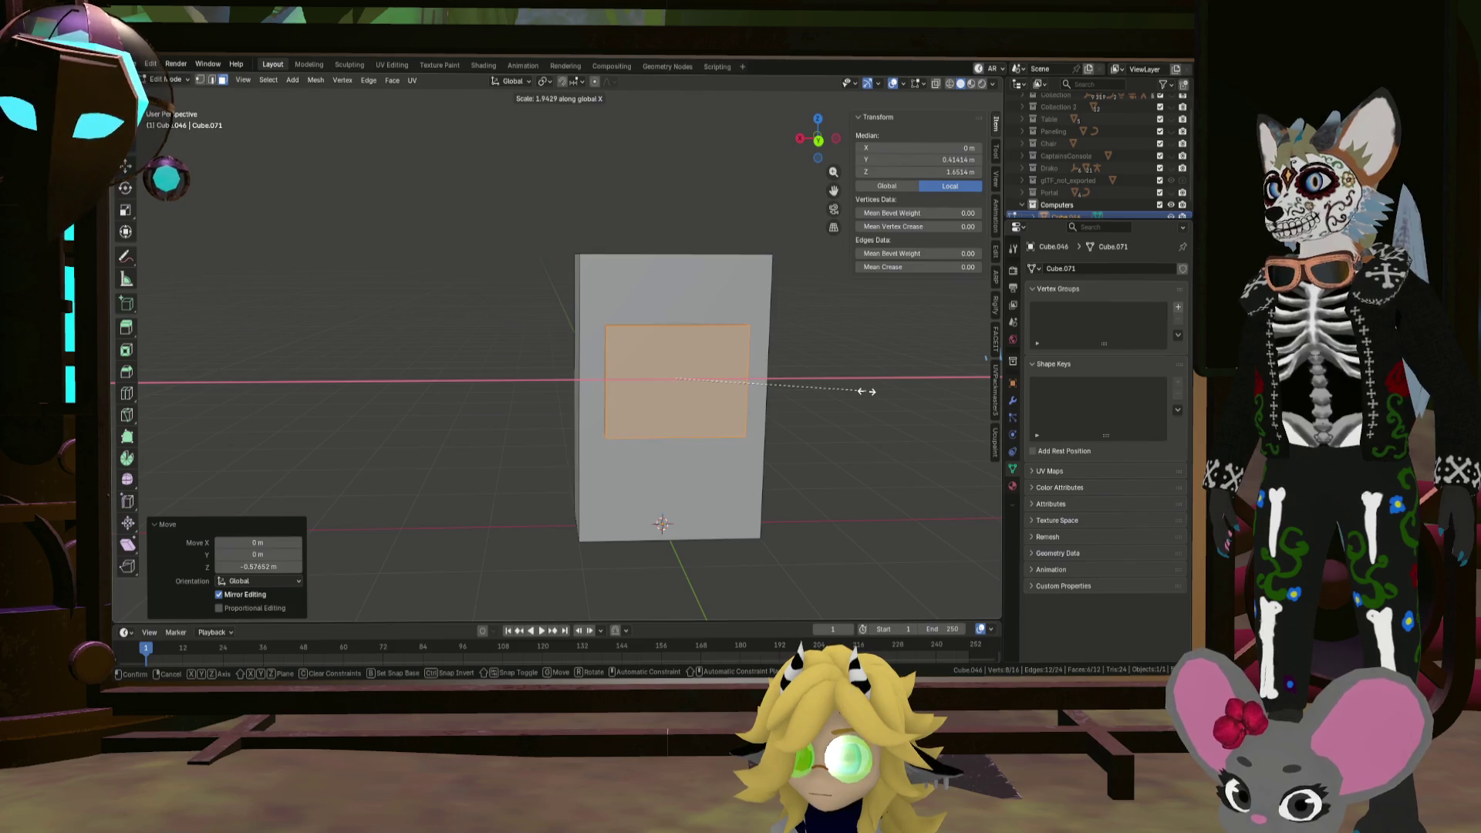
pyautogui.click(885, 387)
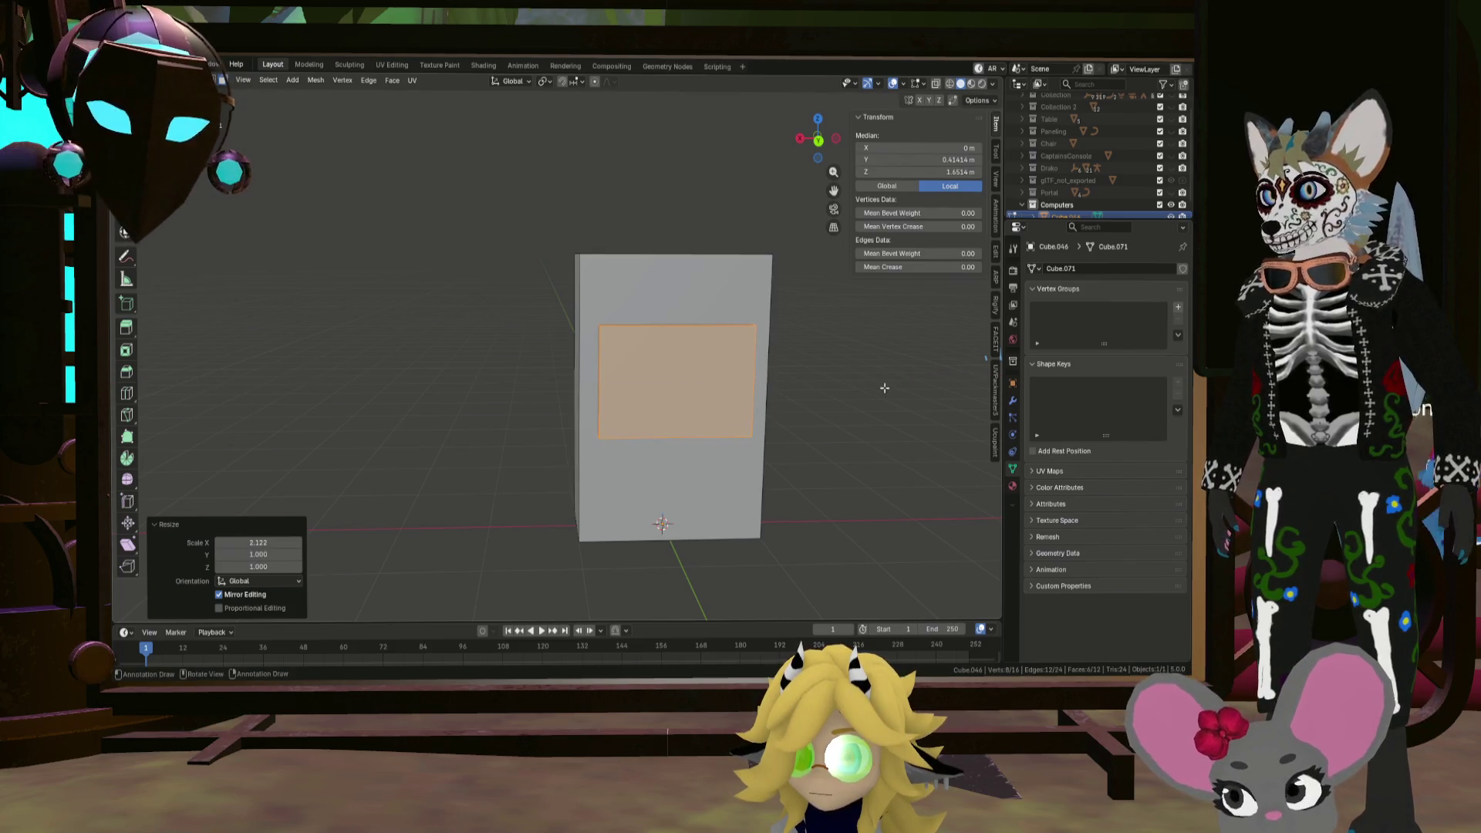
pyautogui.scroll(2, 696, 354)
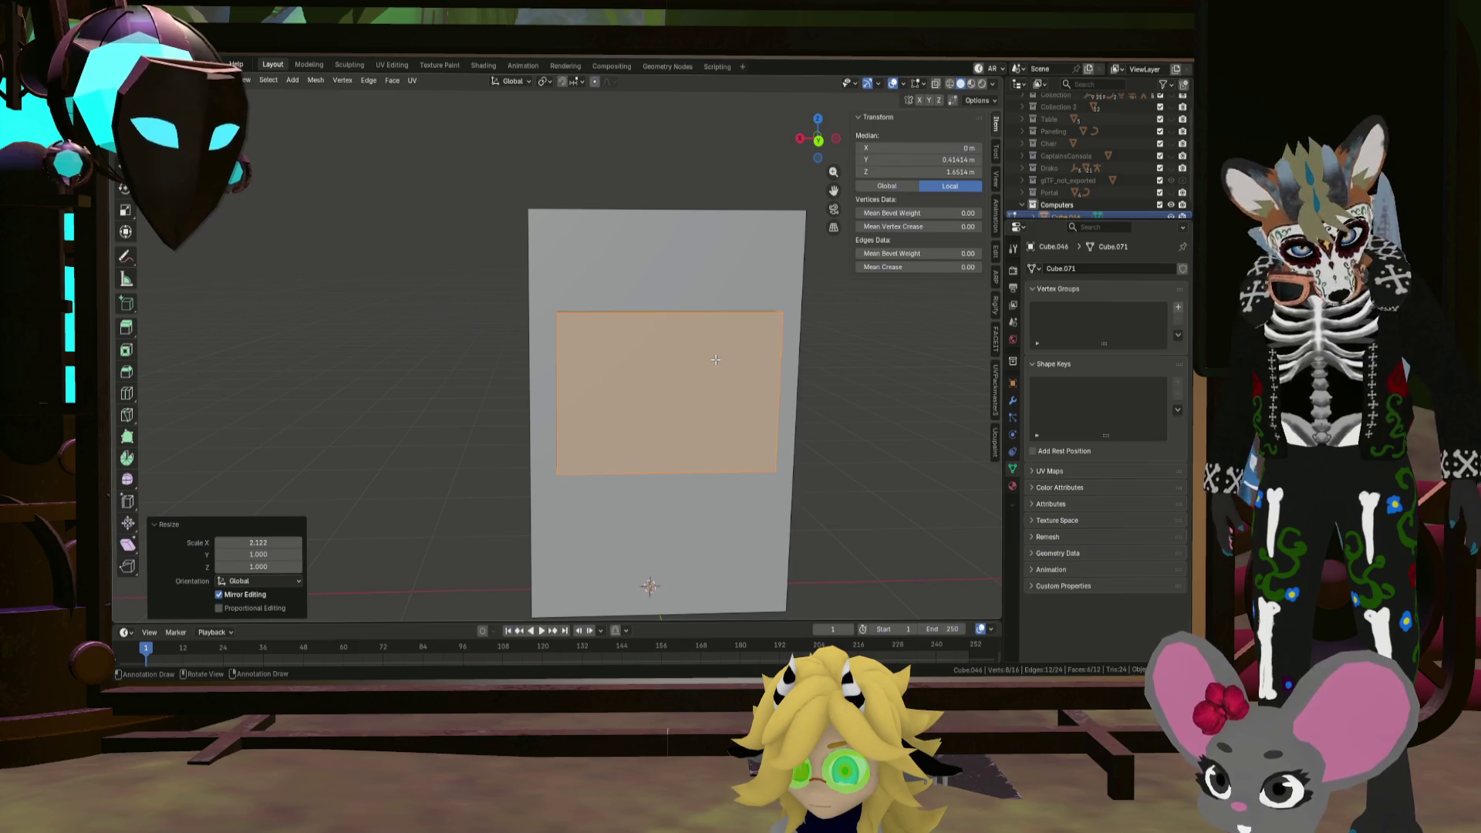
pyautogui.moveTo(716, 359); pyautogui.dragTo(749, 339, button='middle')
pyautogui.hotkey('shift', 'a')
# Step: Add and shrink a first cylinder, then undo it
pyautogui.click(748, 338)
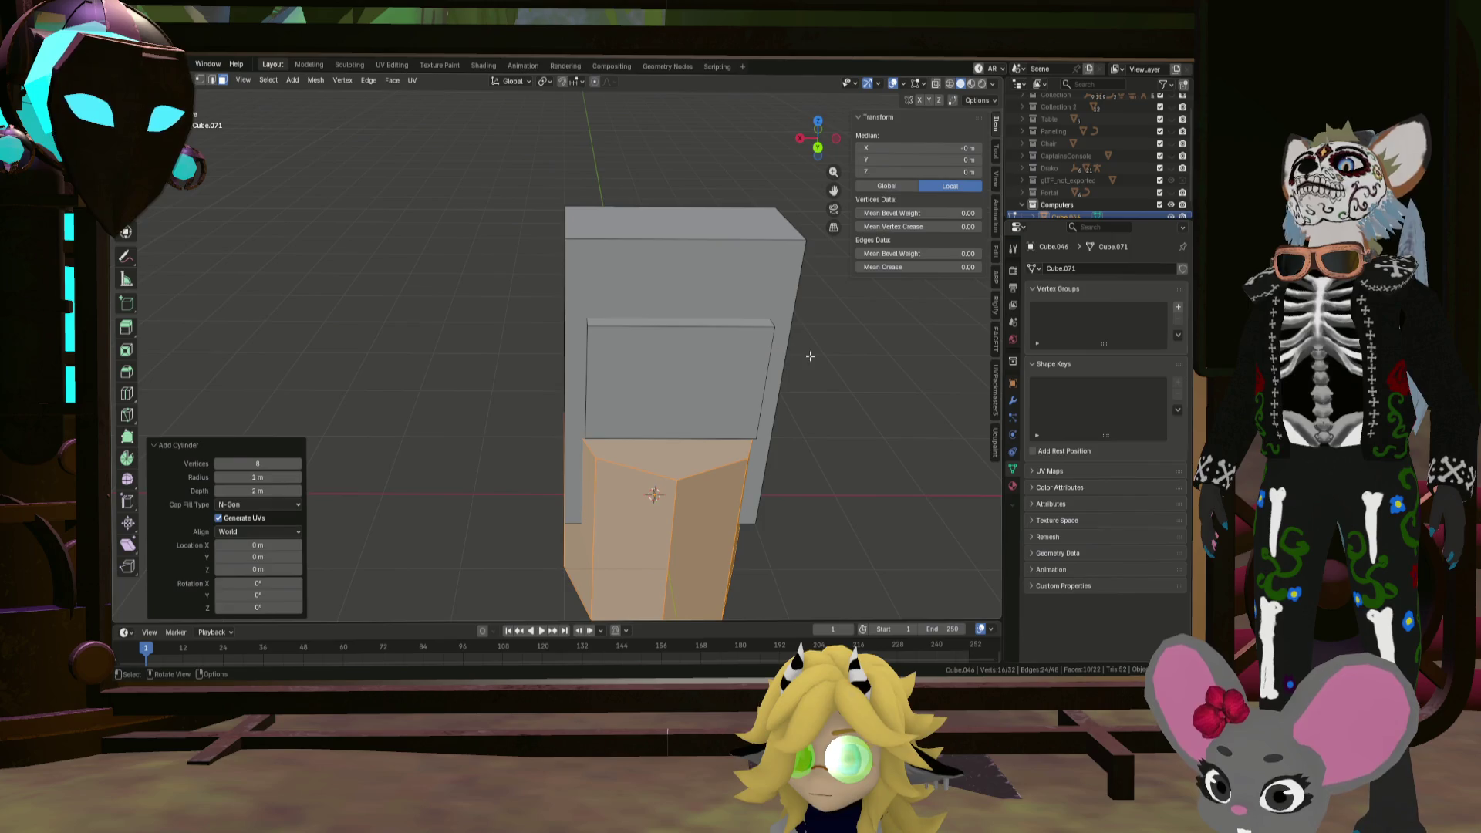
pyautogui.press('s')
pyautogui.click(714, 461)
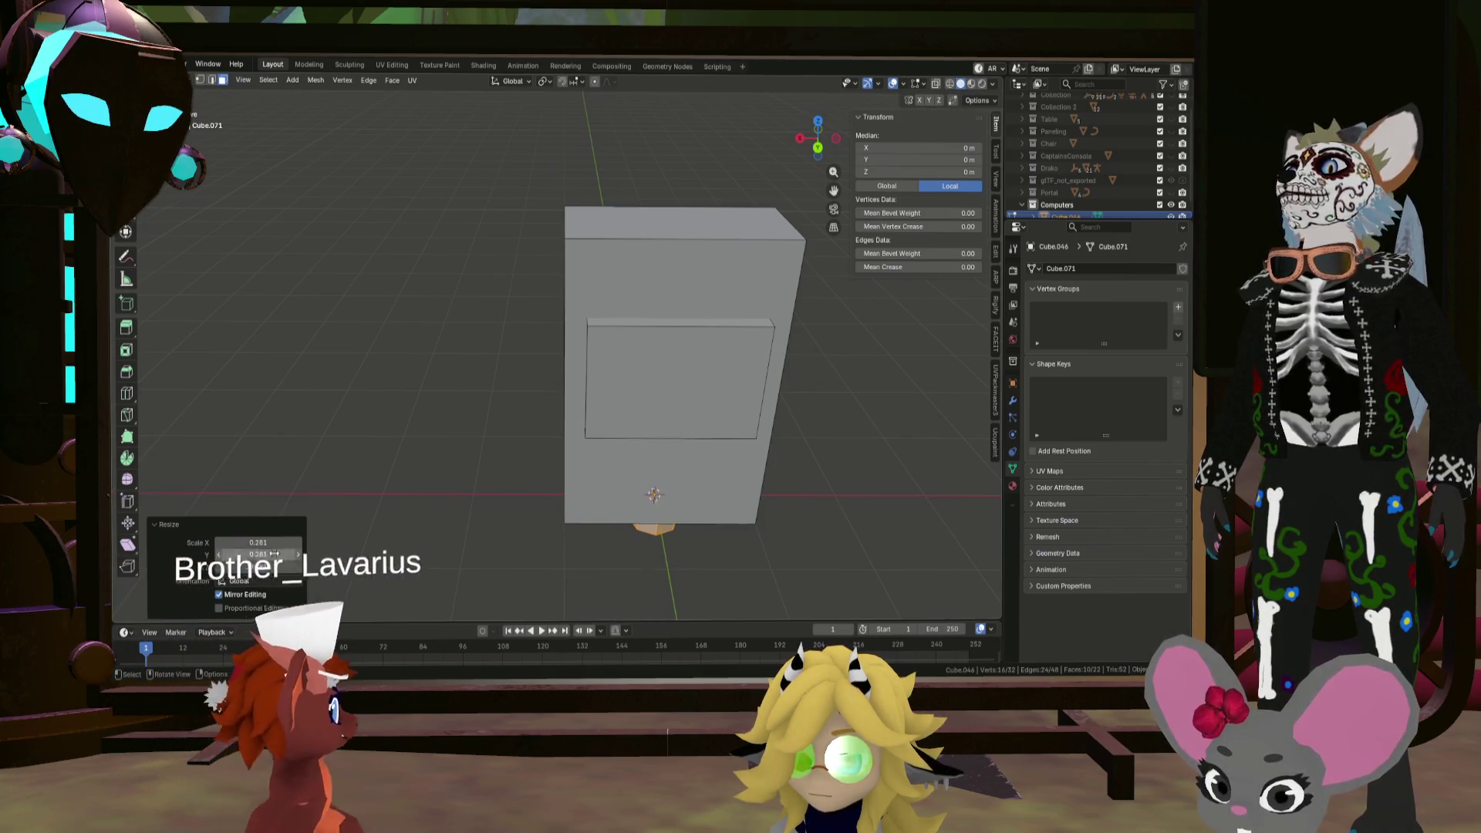
pyautogui.press('z')
pyautogui.hotkey('ctrl', 'z')
pyautogui.hotkey('ctrl', 'z')
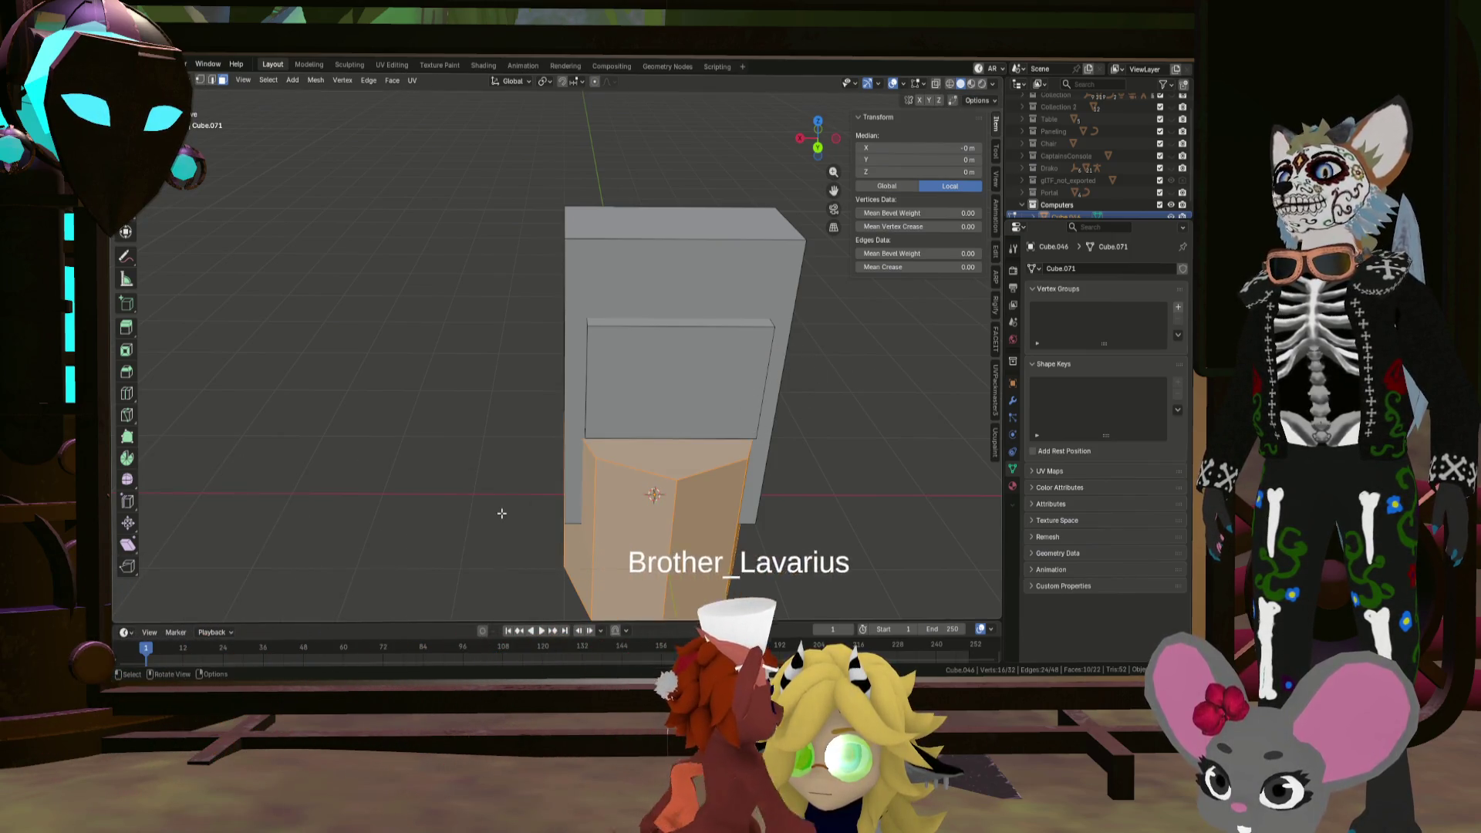
# Step: Add a 12-vertex cylinder, scale it to 0.2, and raise it onto the box top
pyautogui.hotkey('shift', 'a')
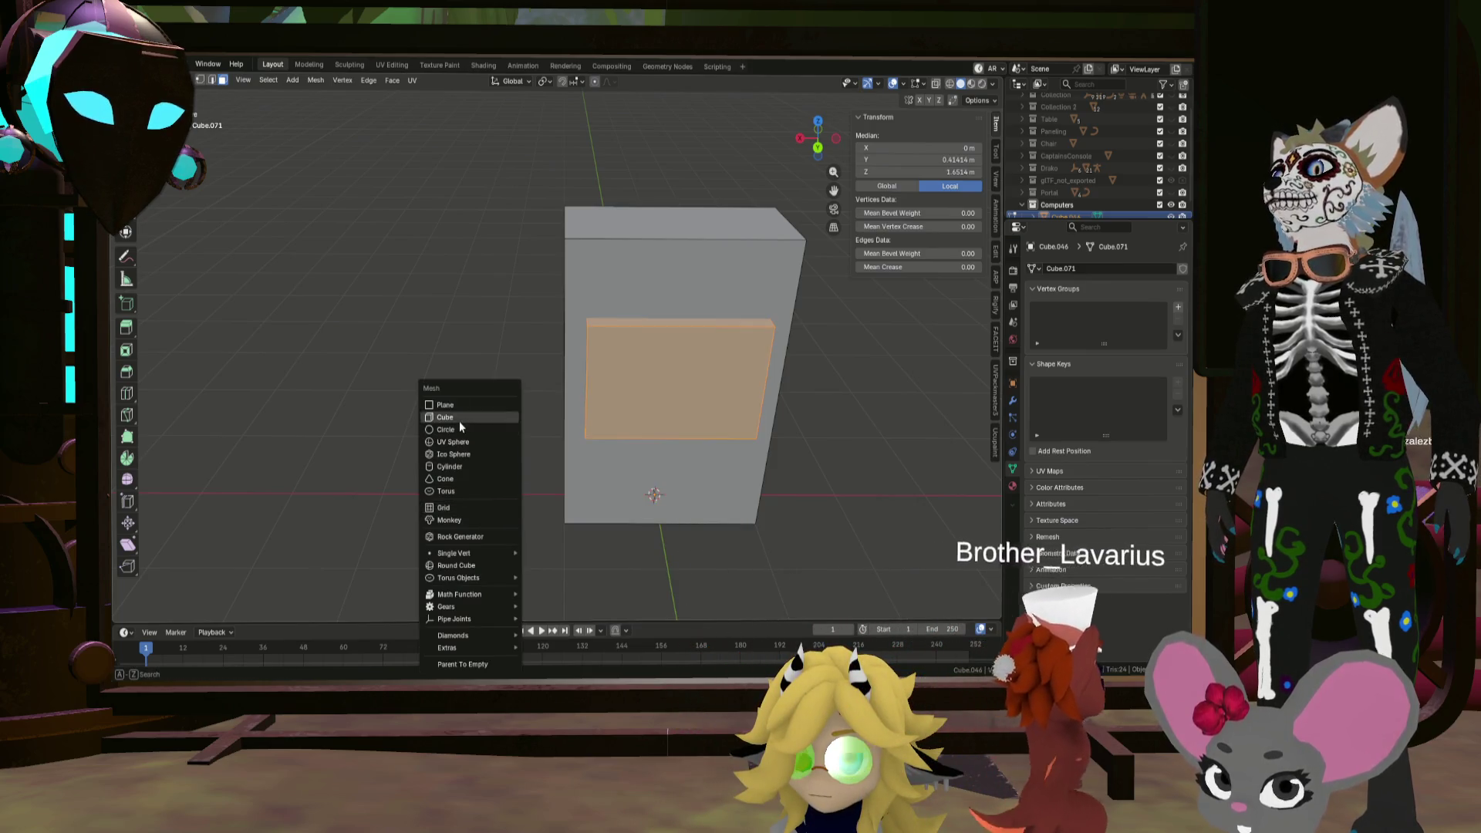
pyautogui.click(449, 467)
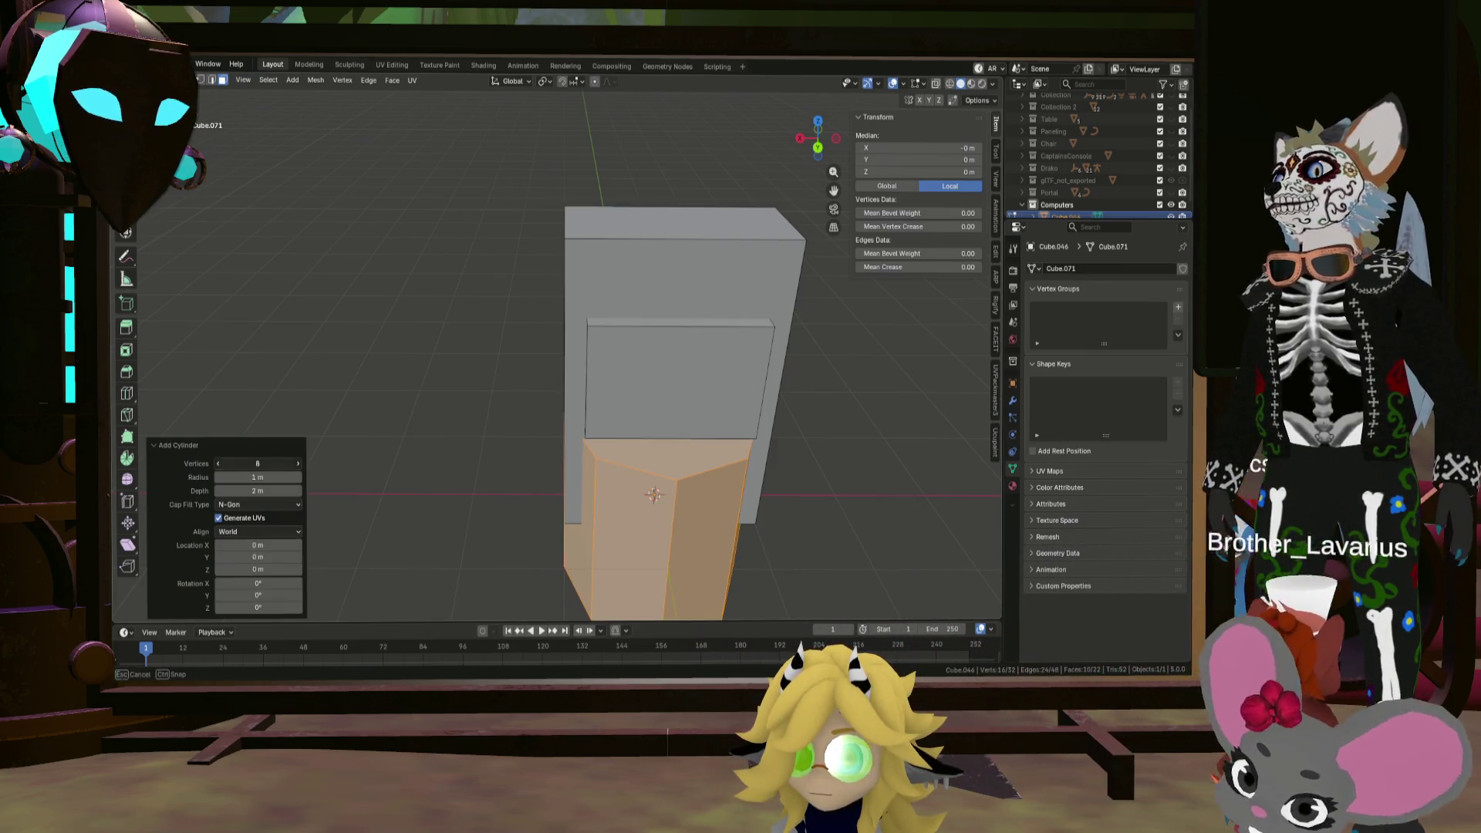
pyautogui.click(298, 464)
pyautogui.click(297, 463)
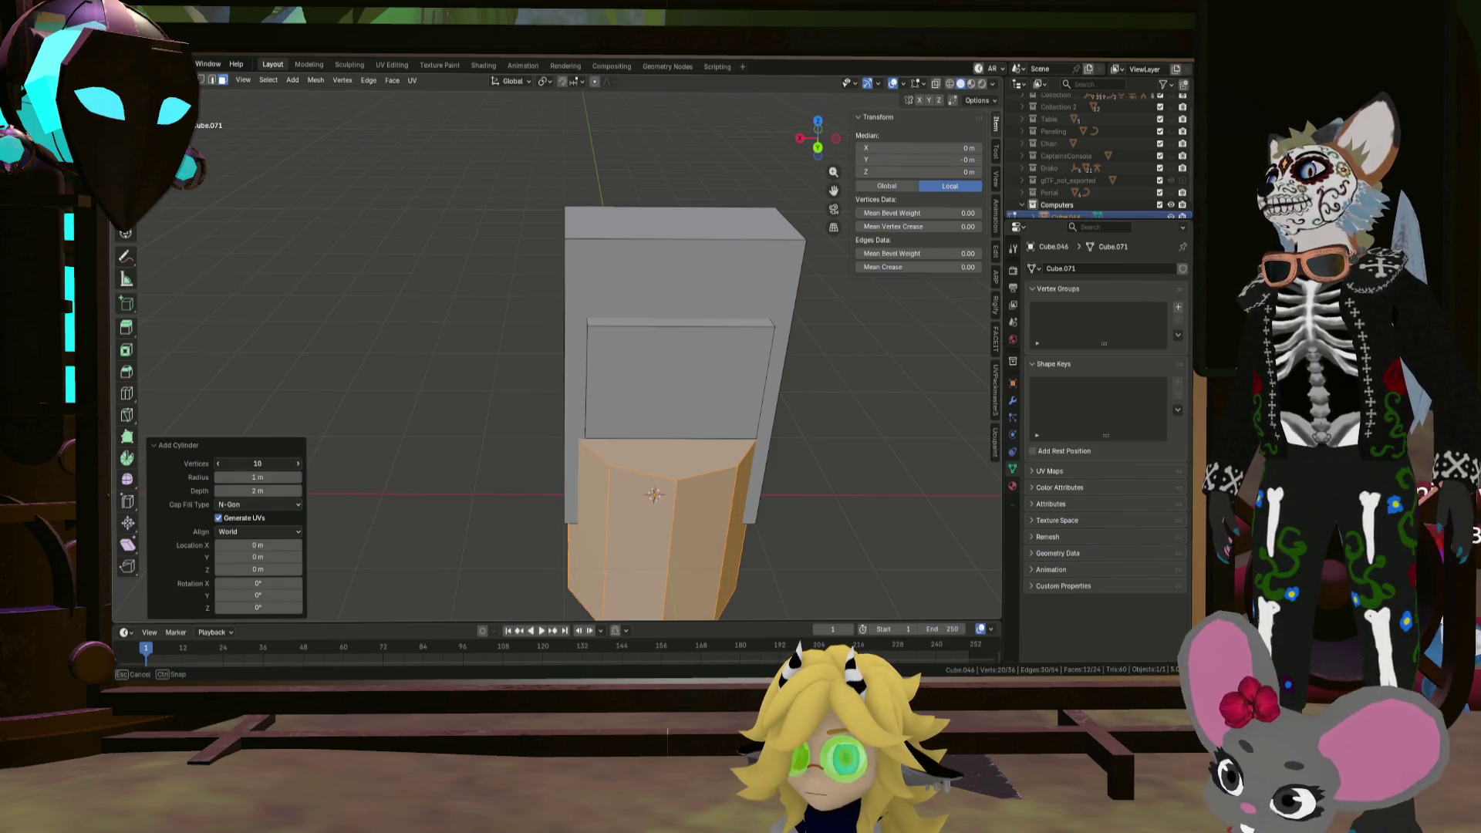
pyautogui.click(298, 464)
pyautogui.click(297, 464)
pyautogui.write('s.2')
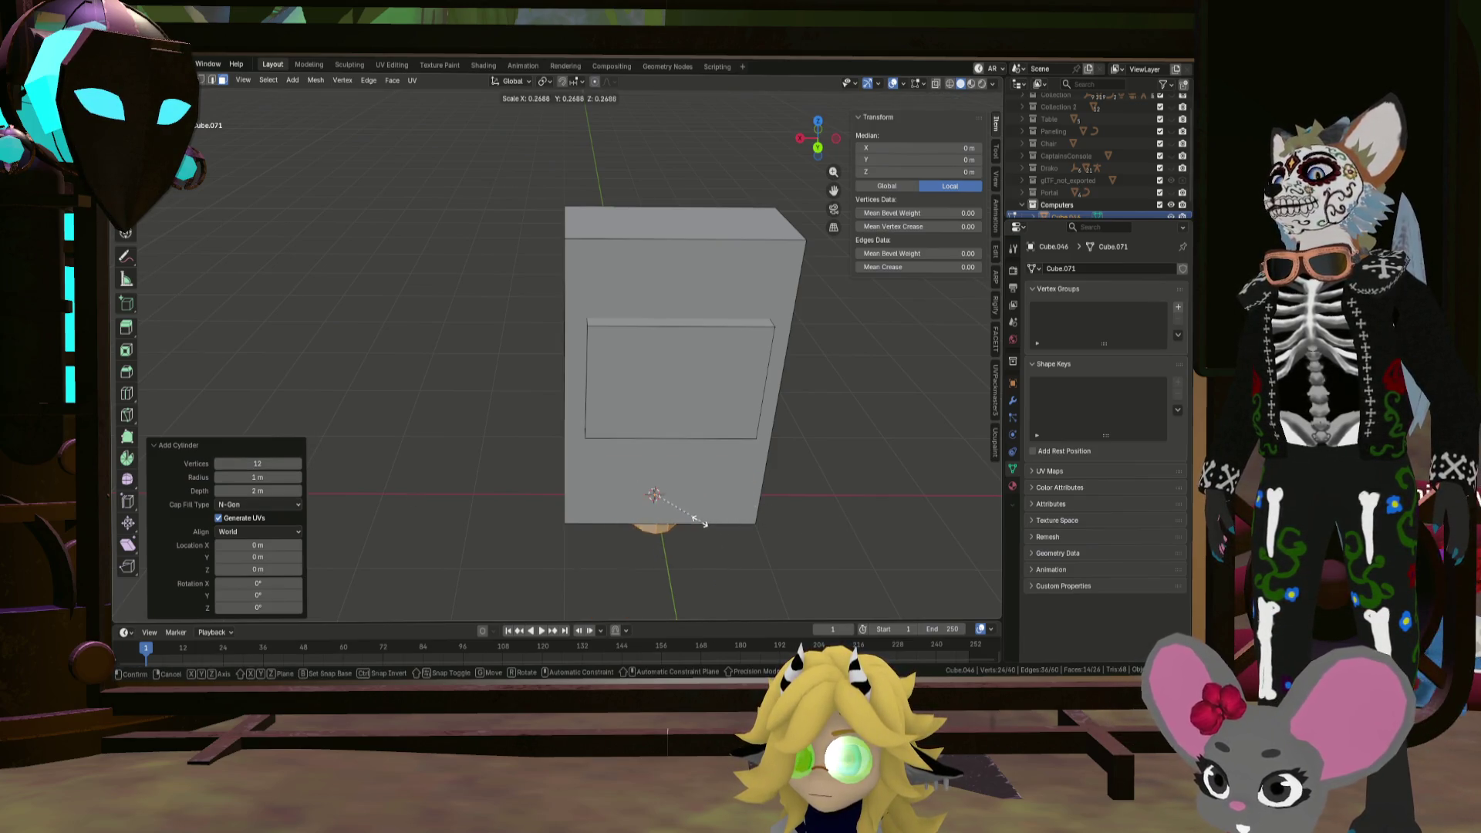
pyautogui.press('Return')
pyautogui.press('g')
pyautogui.press('z')
pyautogui.click(708, 249)
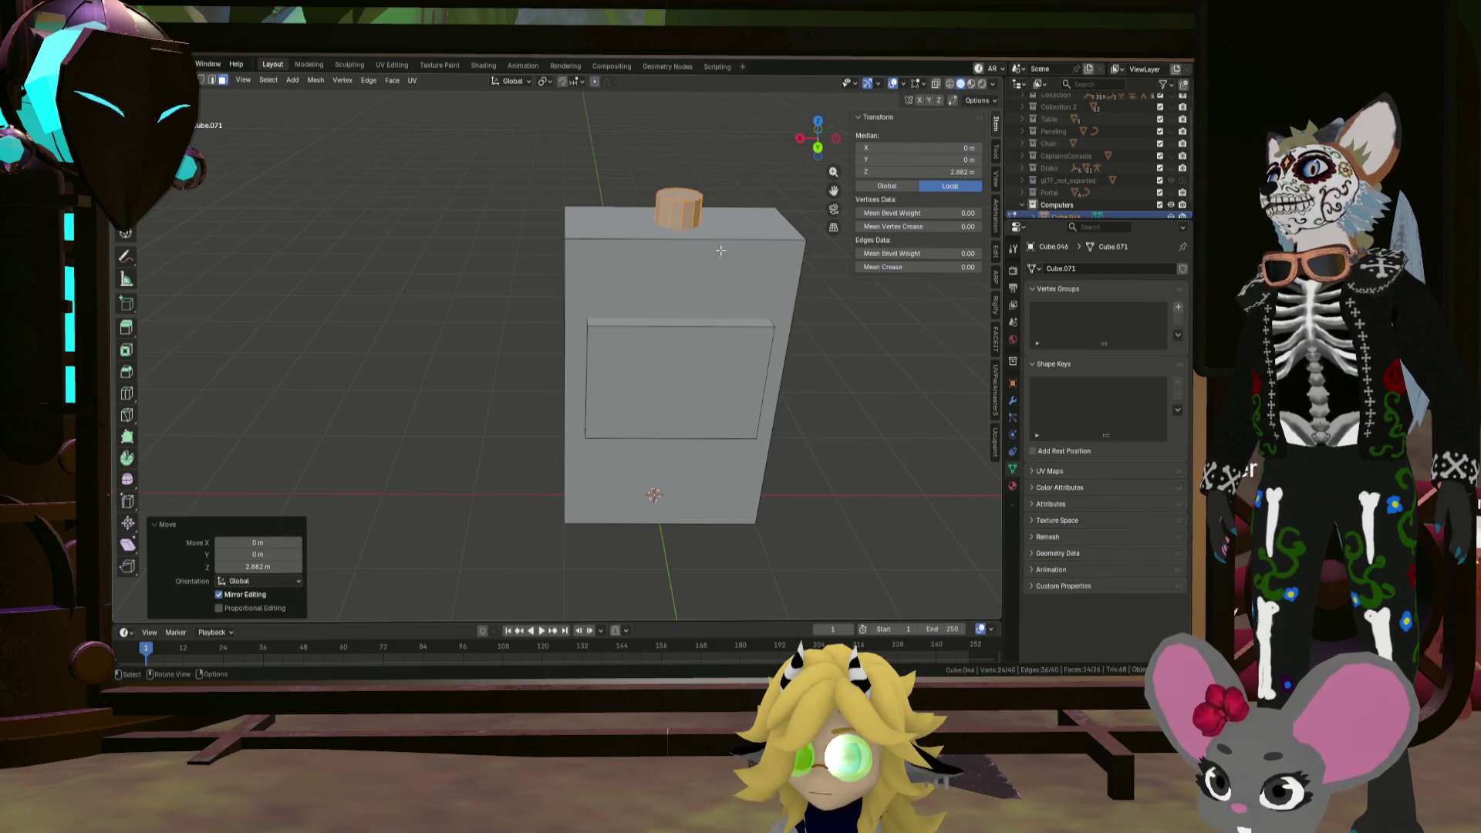
# Step: Flatten the cylinder into a thin disc and enlarge it to 1.564
pyautogui.moveTo(706, 226); pyautogui.dragTo(701, 252, button='middle')
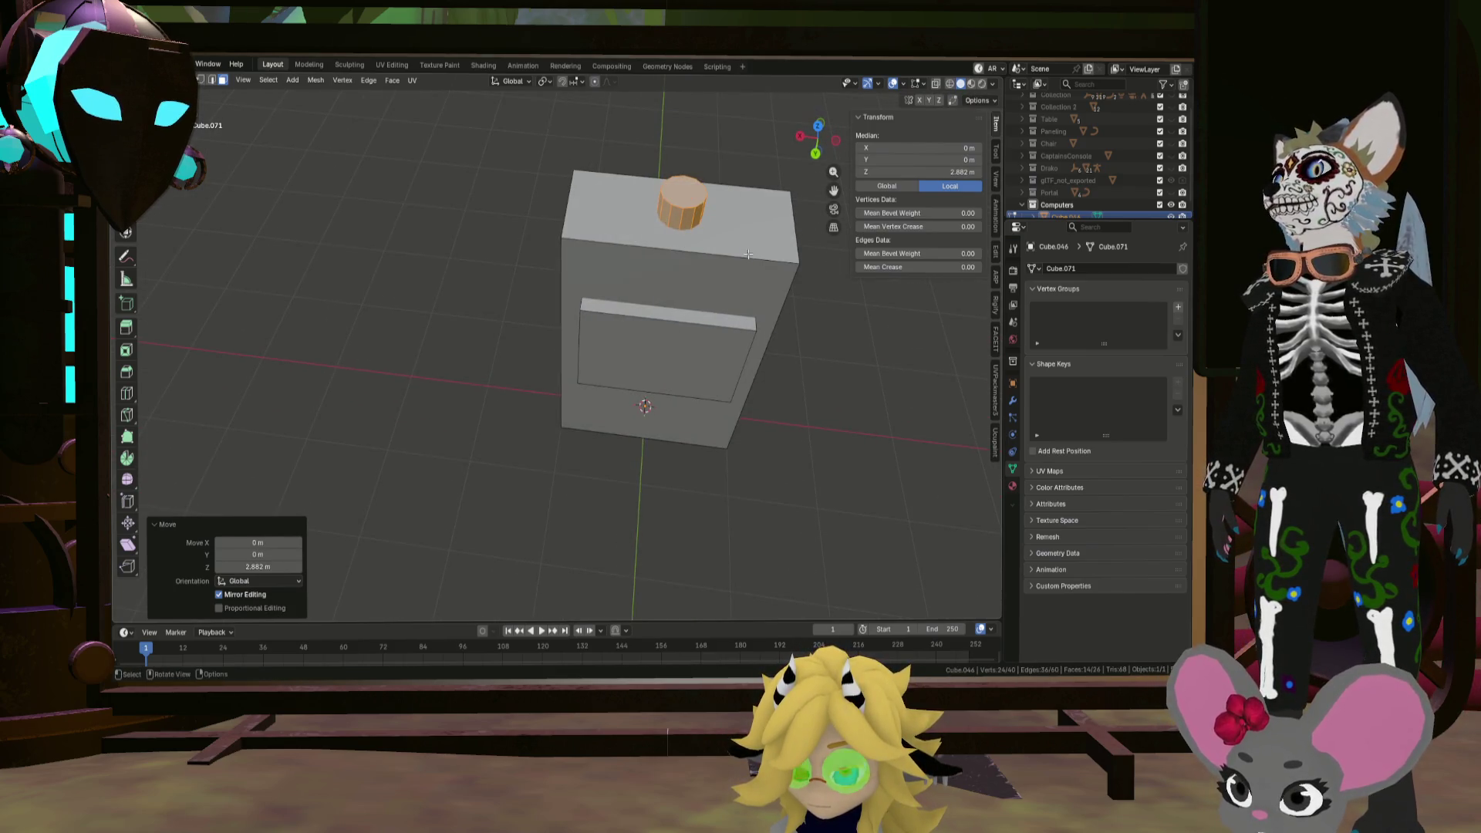
pyautogui.rightClick(701, 251)
pyautogui.click(707, 184)
pyautogui.press('s')
pyautogui.press('z')
pyautogui.click(681, 222)
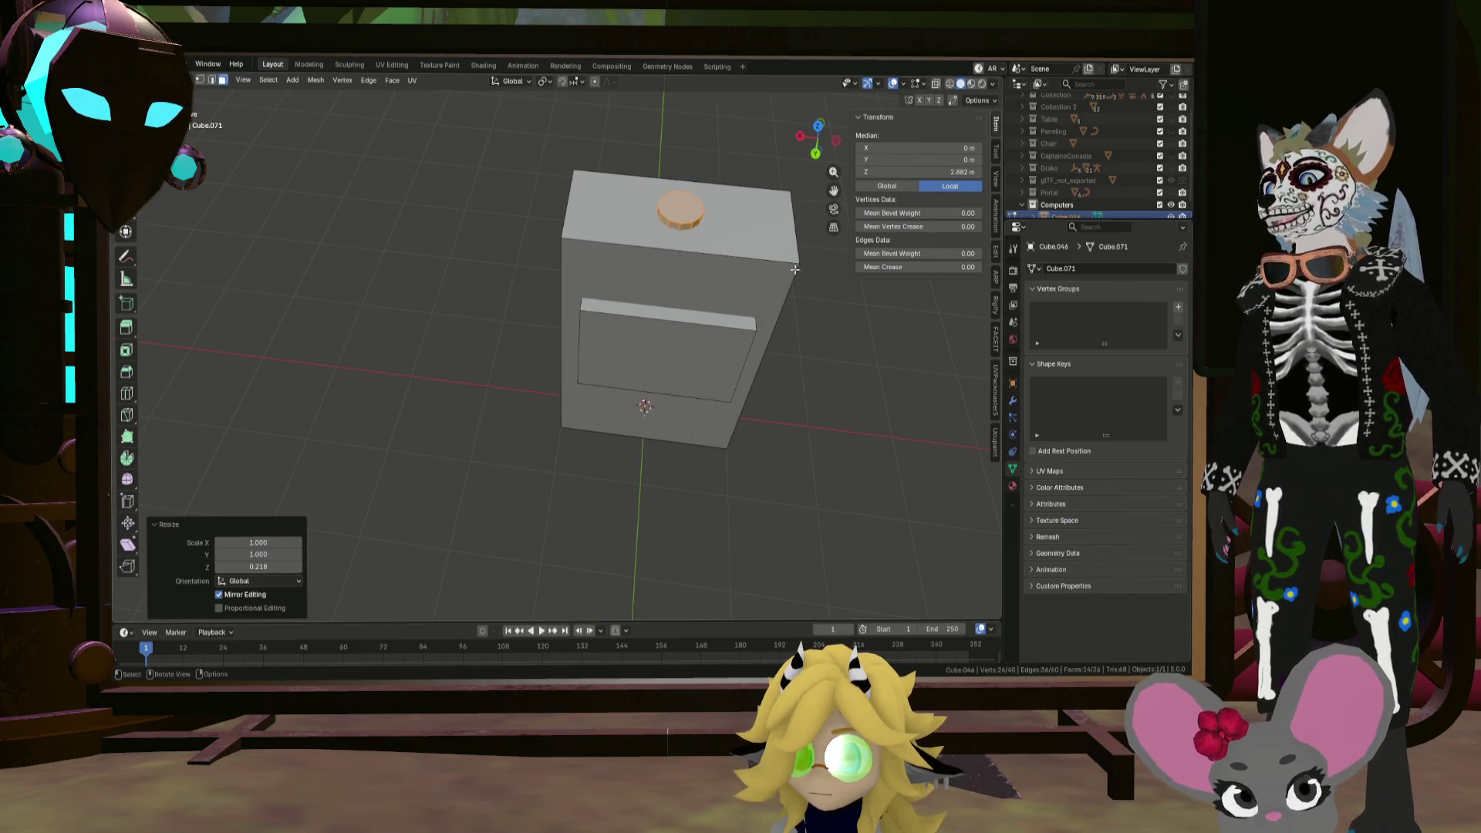
pyautogui.press('s')
pyautogui.click(804, 255)
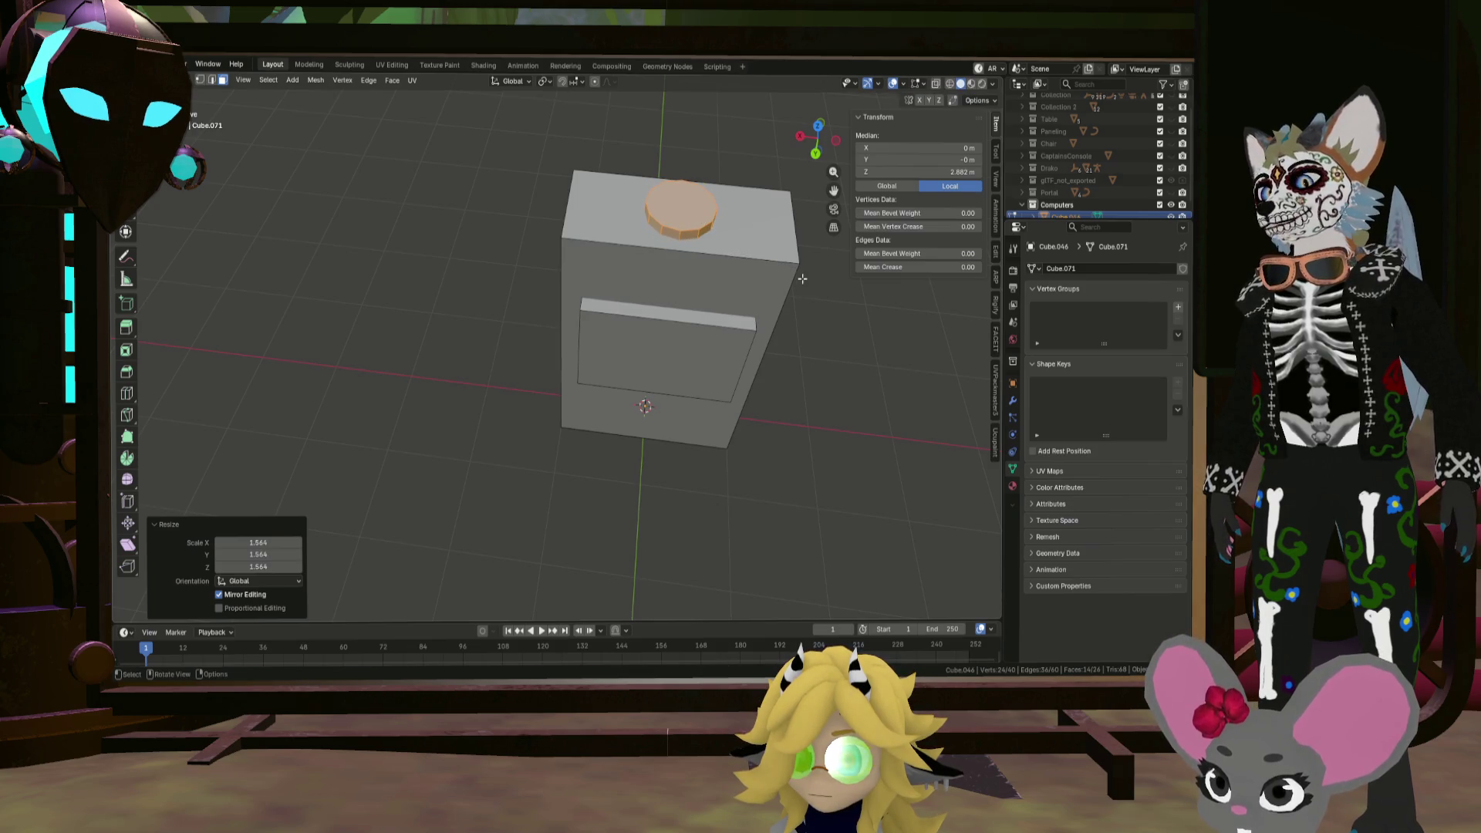
pyautogui.press('KP_1')
pyautogui.moveTo(766, 239); pyautogui.dragTo(681, 323, button='middle')
# Step: Move the disc along X toward one end of the cabinet top
pyautogui.press('g')
pyautogui.press('y')
pyautogui.press('x')
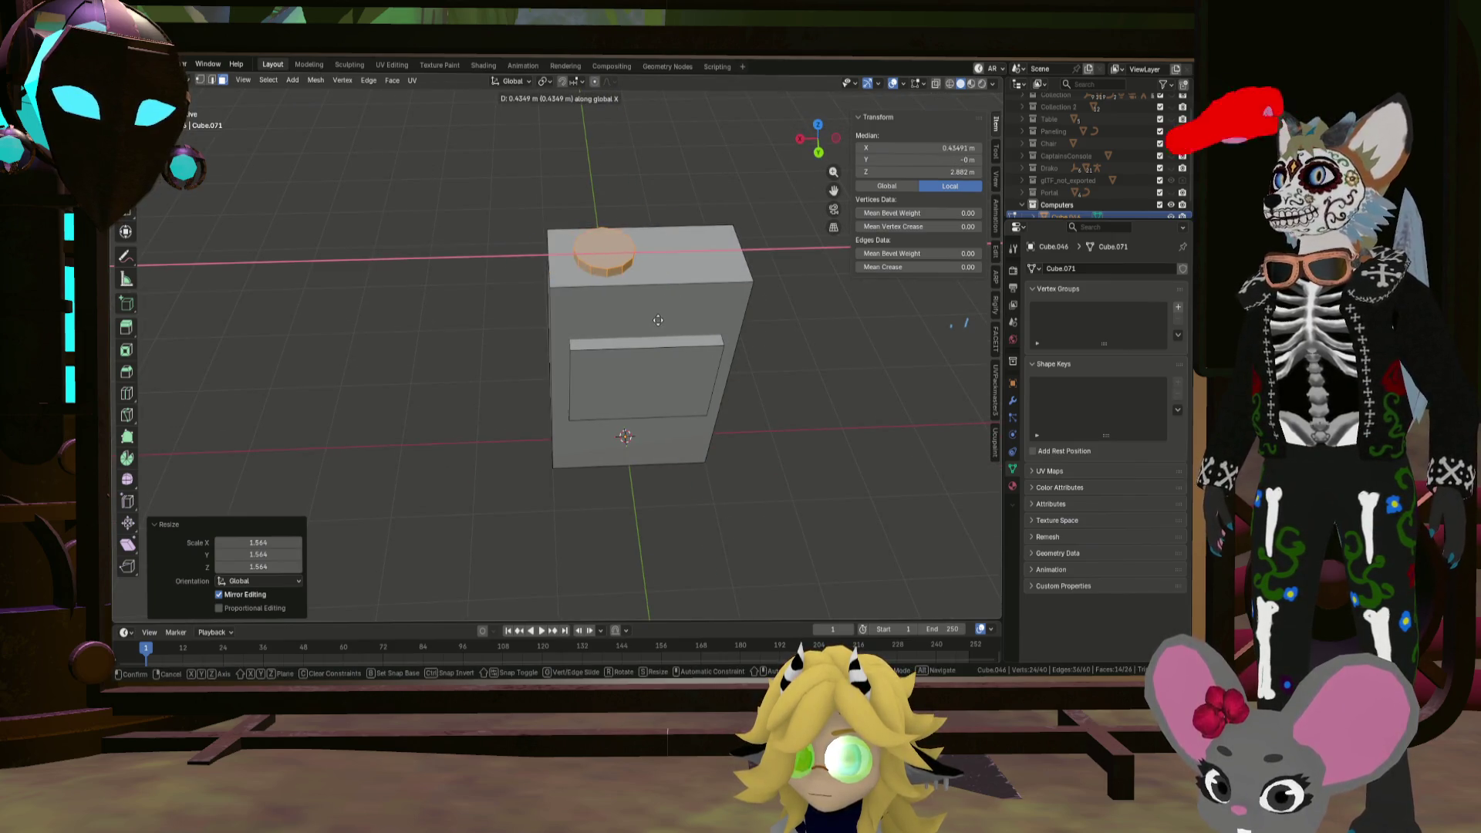
pyautogui.click(695, 305)
pyautogui.moveTo(694, 306); pyautogui.dragTo(658, 326, button='middle')
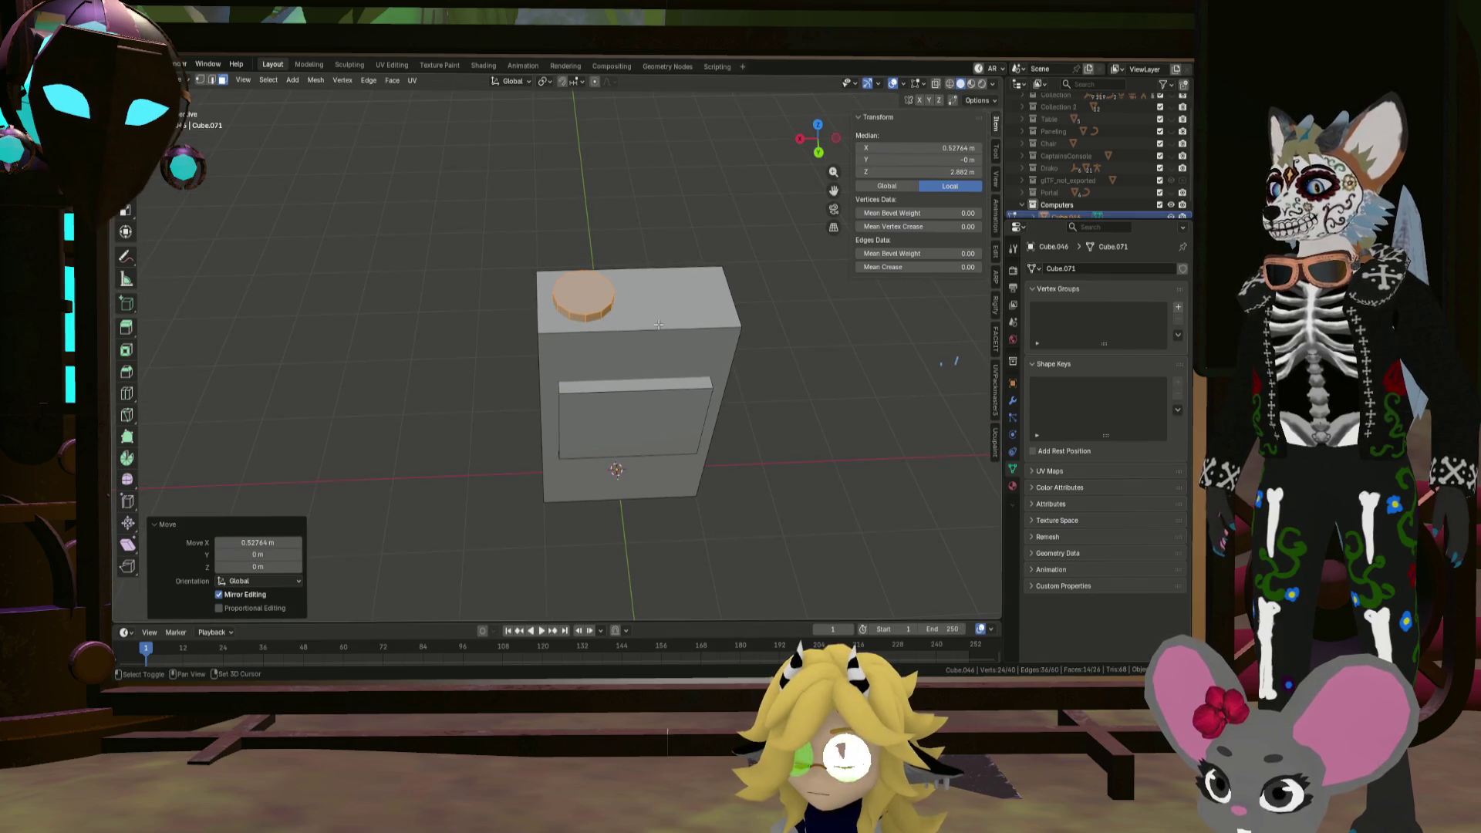
# Step: Duplicate the disc and shift the copy -1.0344 m along X to the other end
pyautogui.hotkey('shift', 'd')
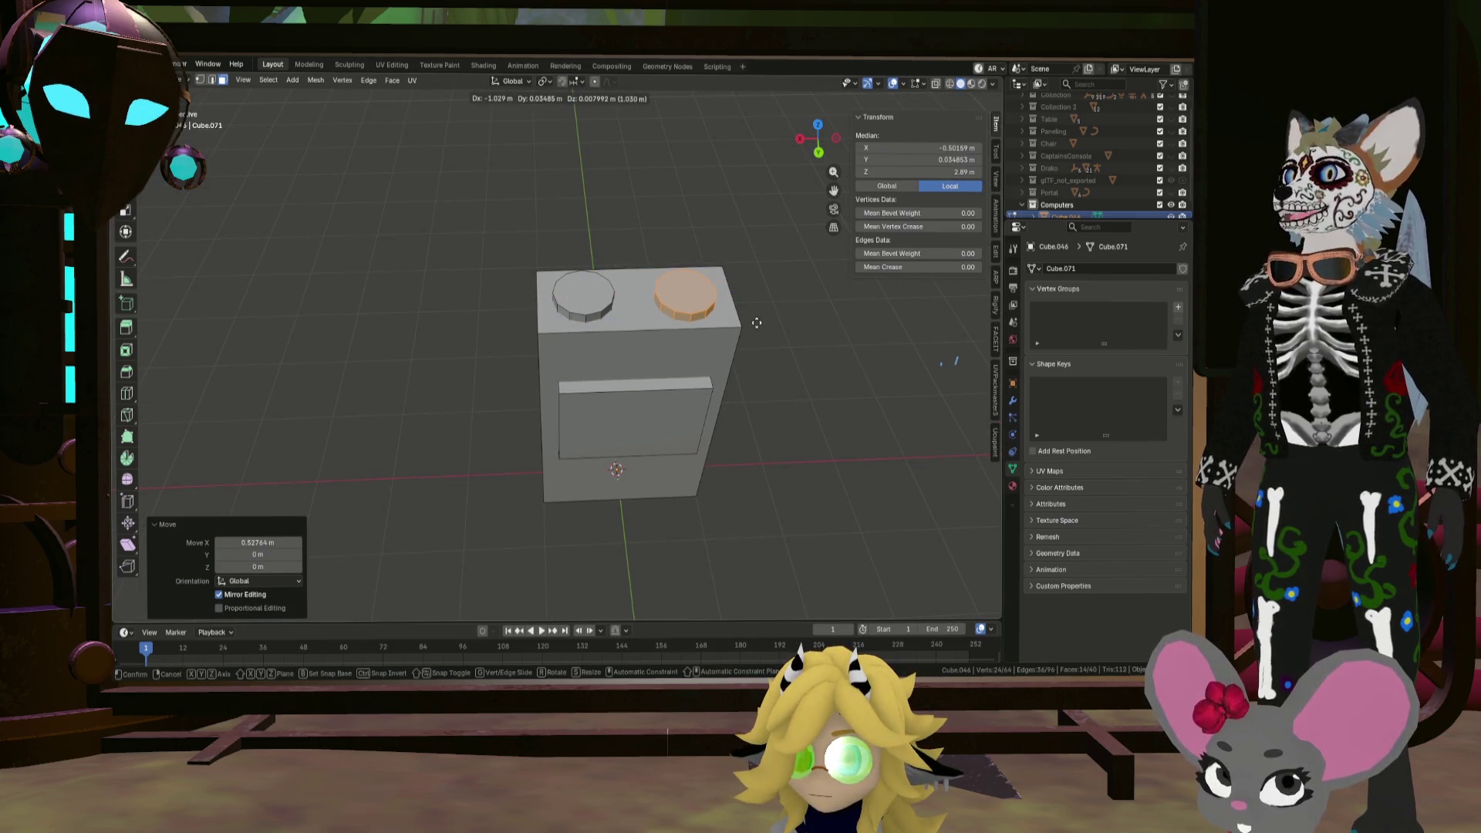
pyautogui.press('x')
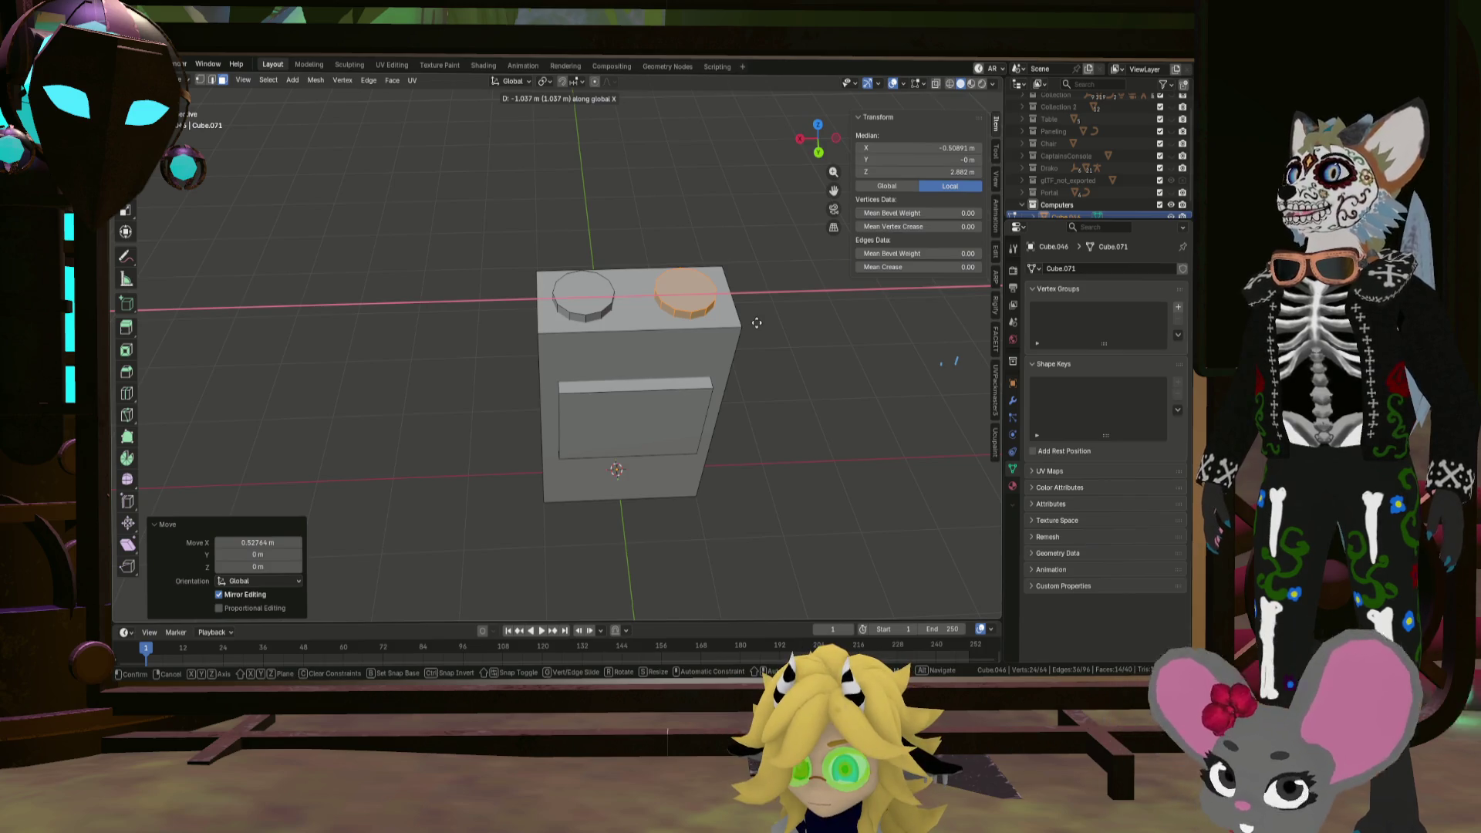
pyautogui.click(757, 323)
pyautogui.moveTo(757, 323)
pyautogui.mouseDown(button='middle')
pyautogui.moveTo(588, 287)
pyautogui.moveTo(513, 502)
pyautogui.moveTo(575, 256)
pyautogui.moveTo(597, 306)
pyautogui.mouseUp(button='middle')
pyautogui.scroll(5, 575, 256)
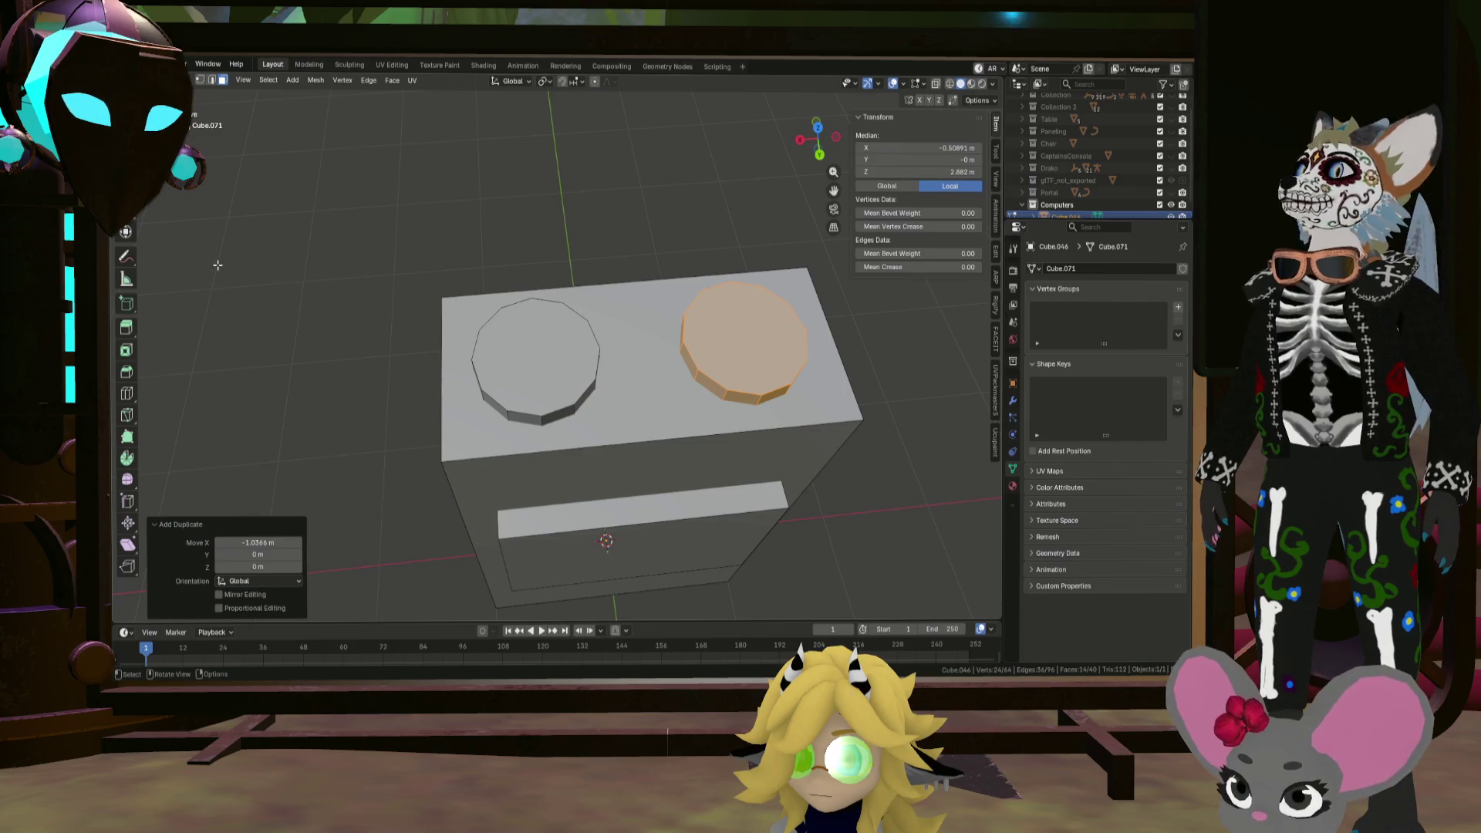
pyautogui.moveTo(417, 337); pyautogui.dragTo(386, 321, button='middle')
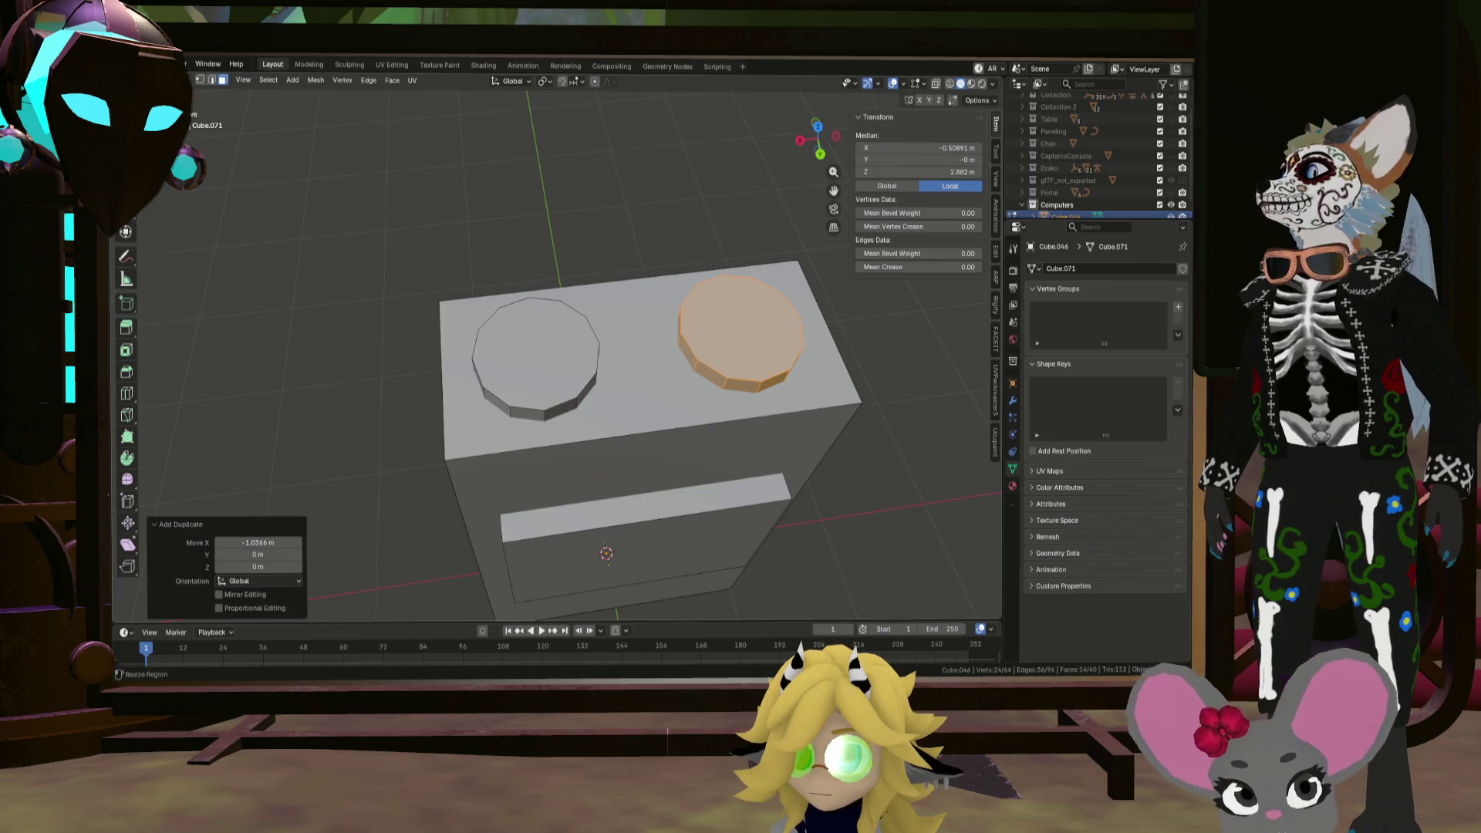
pyautogui.moveTo(616, 305)
pyautogui.mouseDown(button='middle')
pyautogui.moveTo(428, 266)
pyautogui.moveTo(744, 326)
pyautogui.mouseUp(button='middle')
# Step: Apply Shade Auto Smooth to the cabinet from the Object menu
pyautogui.press('Tab')
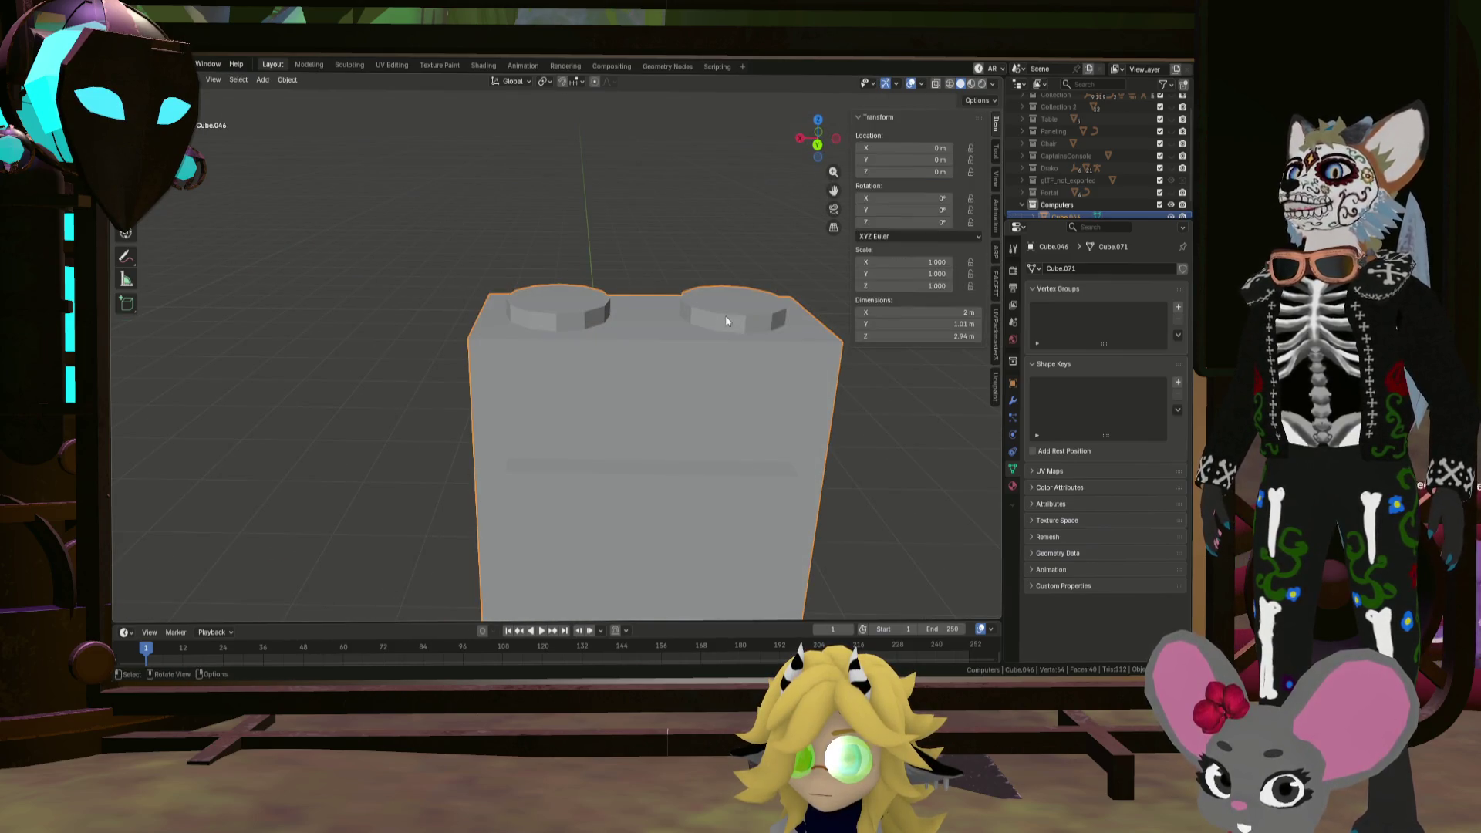
pyautogui.scroll(-2, 721, 315)
pyautogui.click(287, 80)
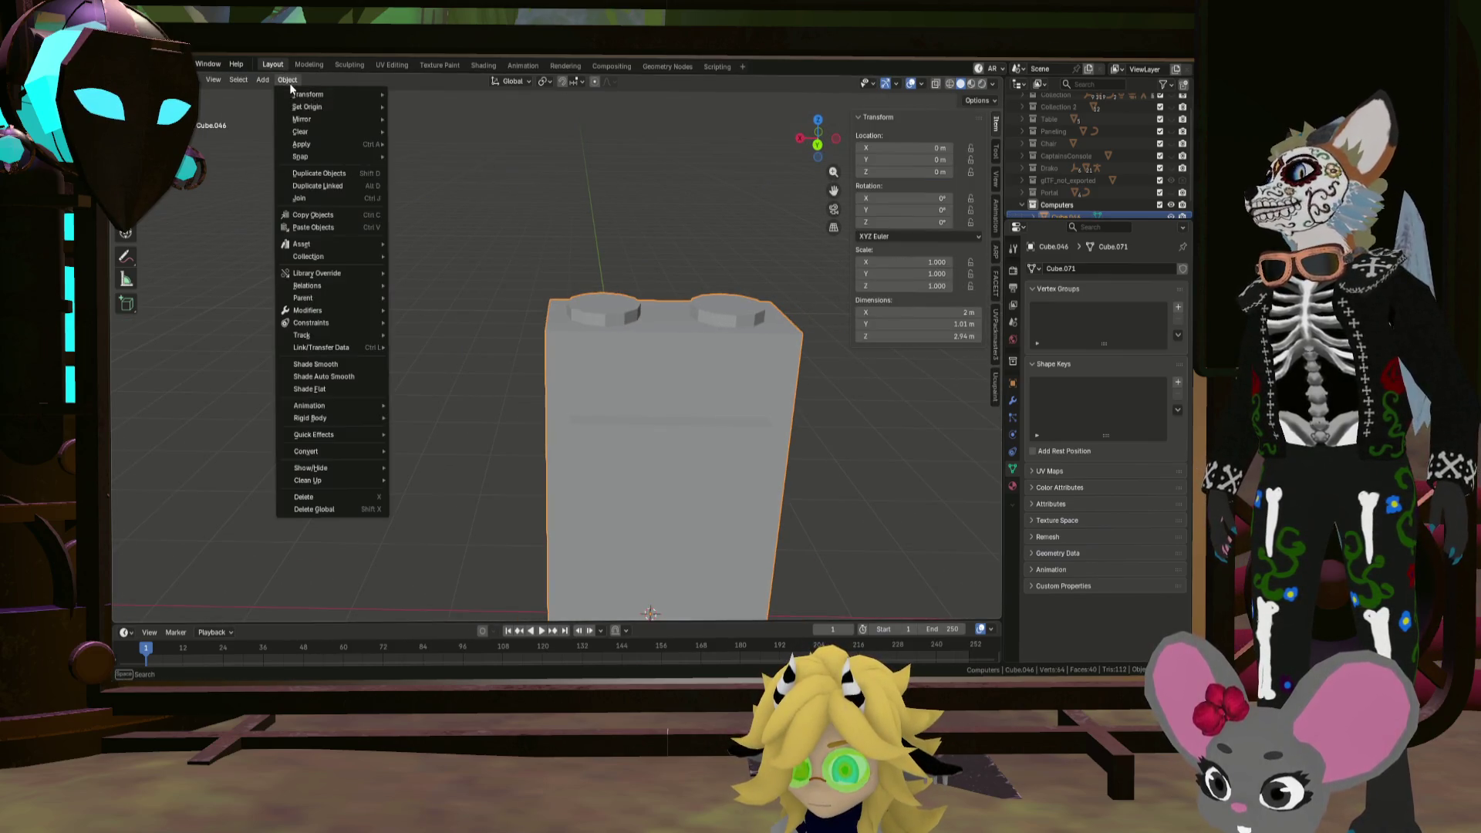
pyautogui.click(358, 377)
pyautogui.moveTo(611, 340)
pyautogui.mouseDown(button='middle')
pyautogui.moveTo(506, 323)
pyautogui.moveTo(418, 334)
pyautogui.moveTo(606, 361)
pyautogui.moveTo(616, 308)
pyautogui.mouseUp(button='middle')
pyautogui.moveTo(742, 312)
pyautogui.mouseDown(button='middle')
pyautogui.moveTo(580, 249)
pyautogui.moveTo(578, 270)
pyautogui.moveTo(679, 289)
pyautogui.mouseUp(button='middle')
# Step: Select both disc tops, inset them into rims, and extrude them slightly upward
pyautogui.press('Tab')
pyautogui.click(803, 301)
pyautogui.moveTo(802, 301); pyautogui.dragTo(694, 309, button='middle')
pyautogui.keyDown('shift'); pyautogui.click(519, 313); pyautogui.keyUp('shift')
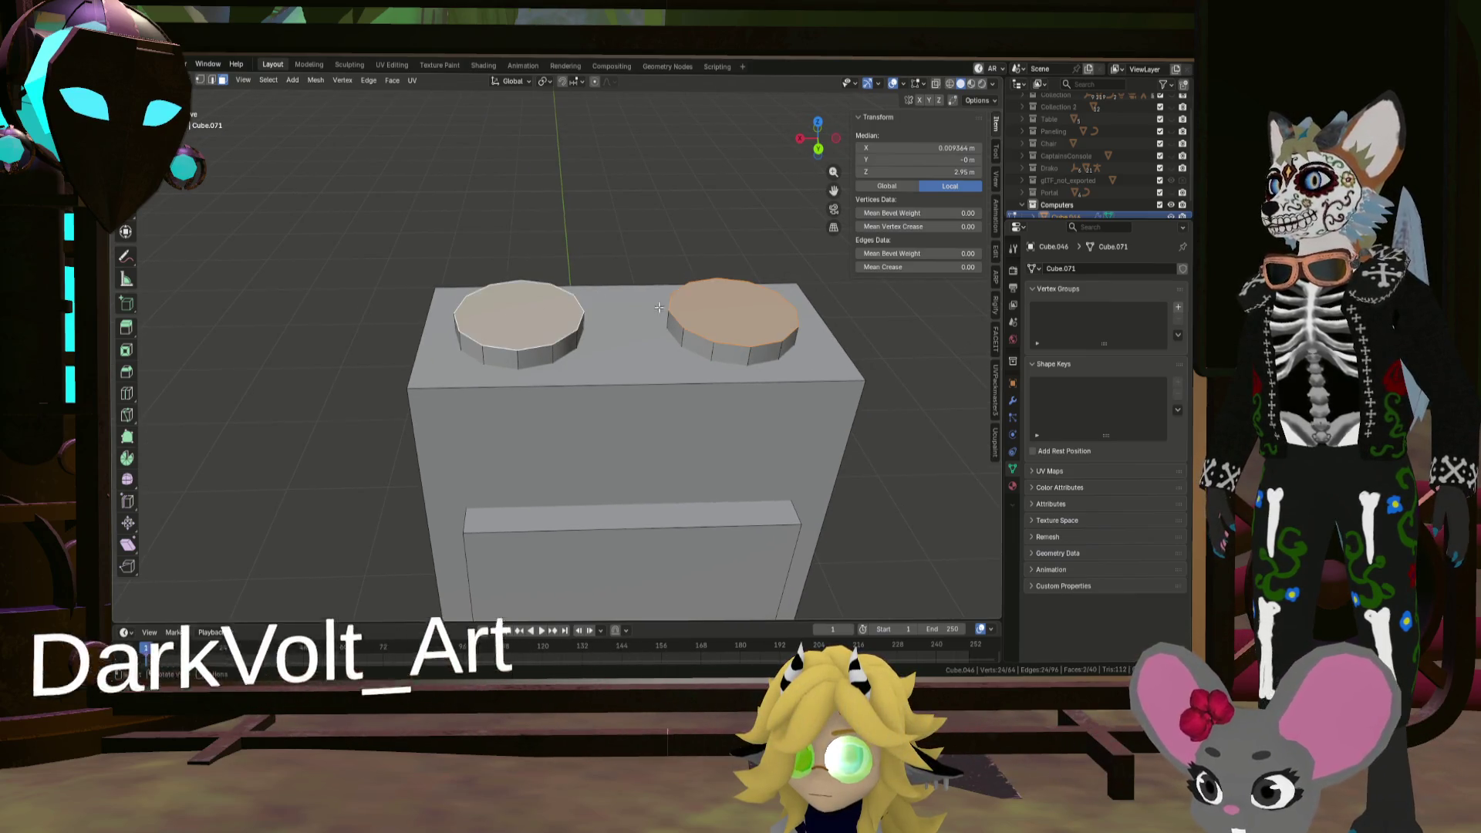
pyautogui.press('i')
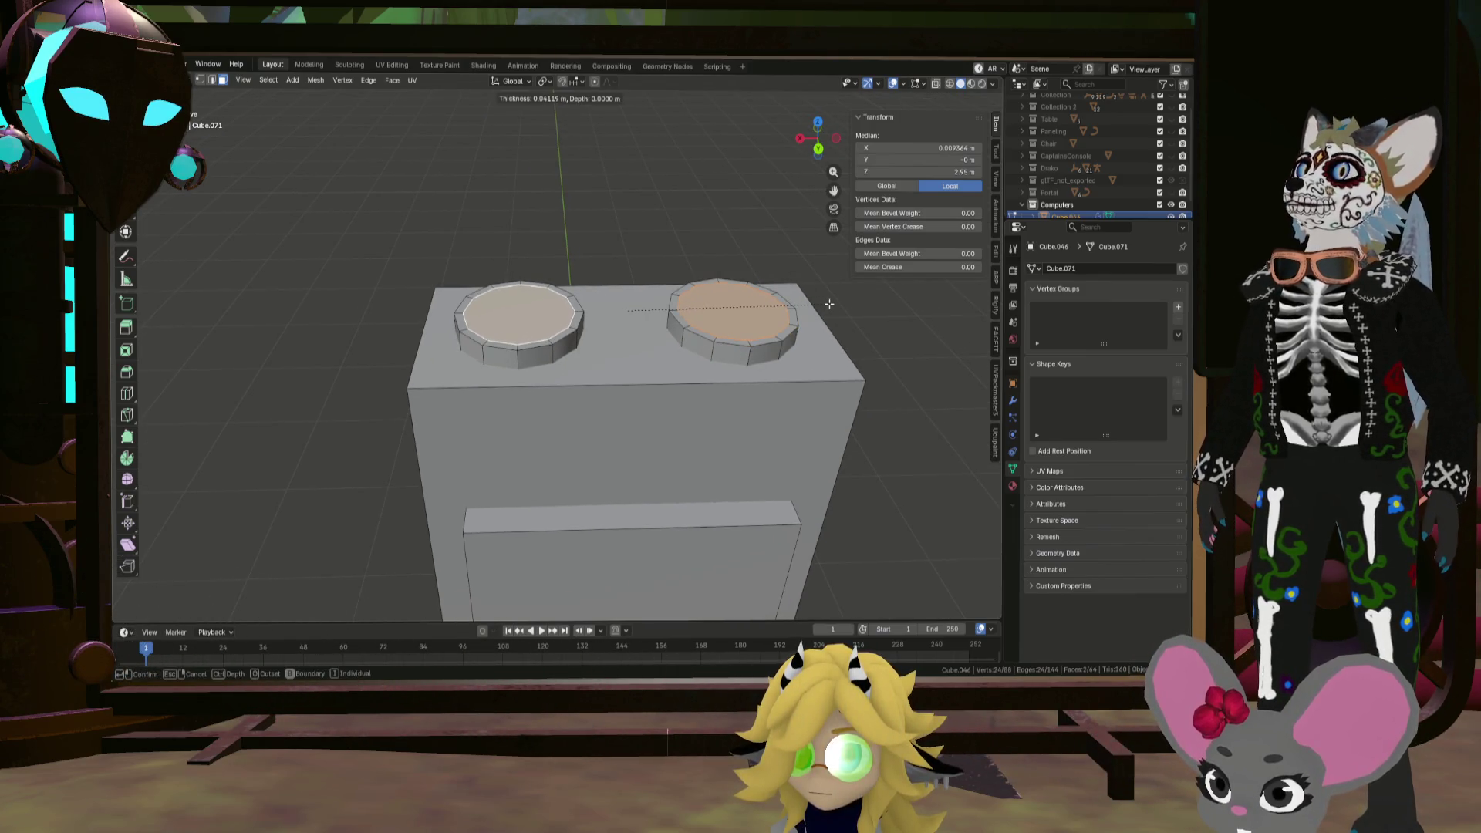
pyautogui.click(821, 303)
pyautogui.scroll(2, 772, 292)
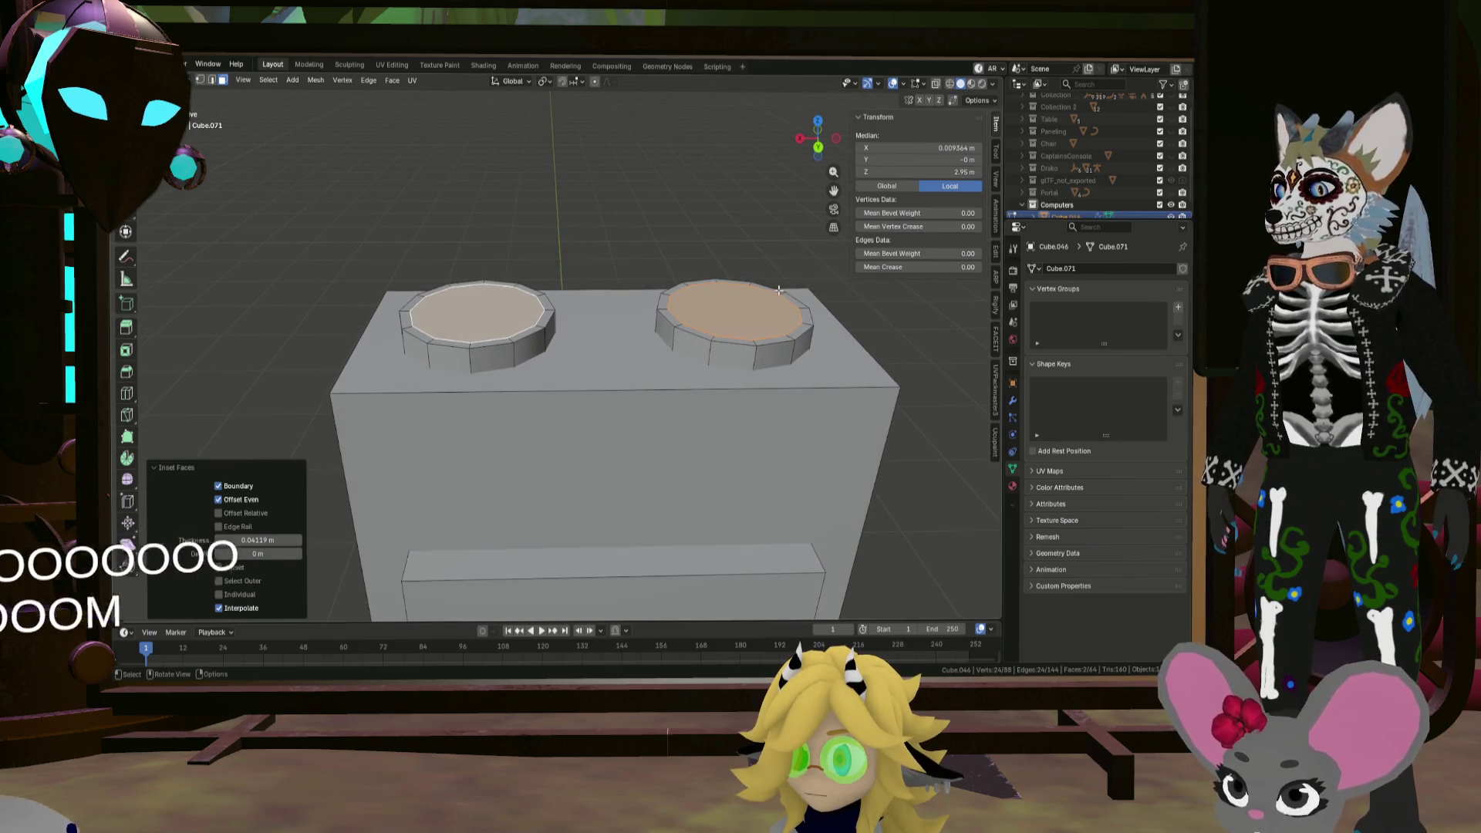
pyautogui.press('e')
pyautogui.click(830, 297)
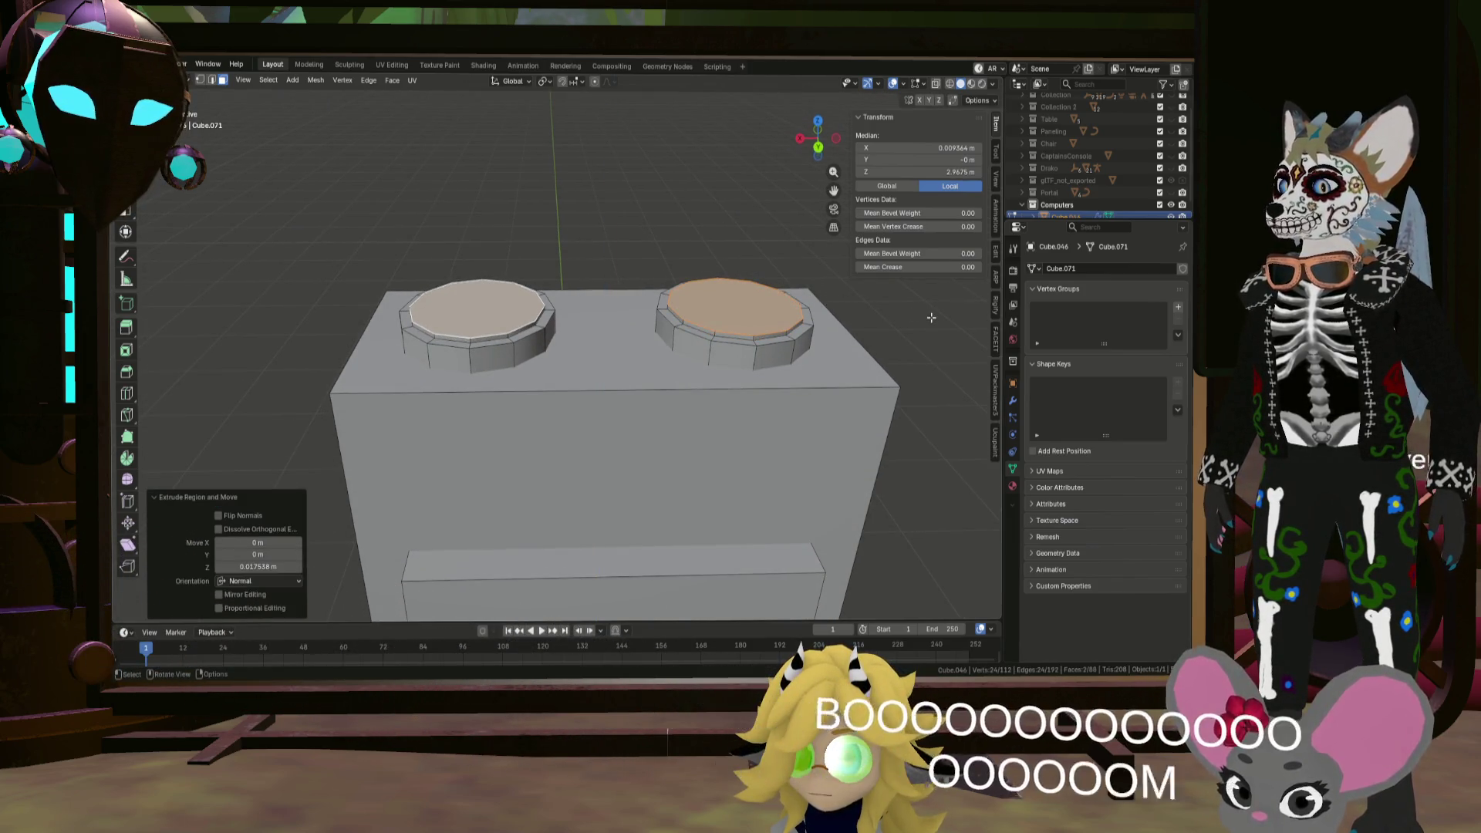
# Step: Inset the disc tops again by 0.1799 m and raise the inner faces slightly
pyautogui.press('i')
pyautogui.click(887, 319)
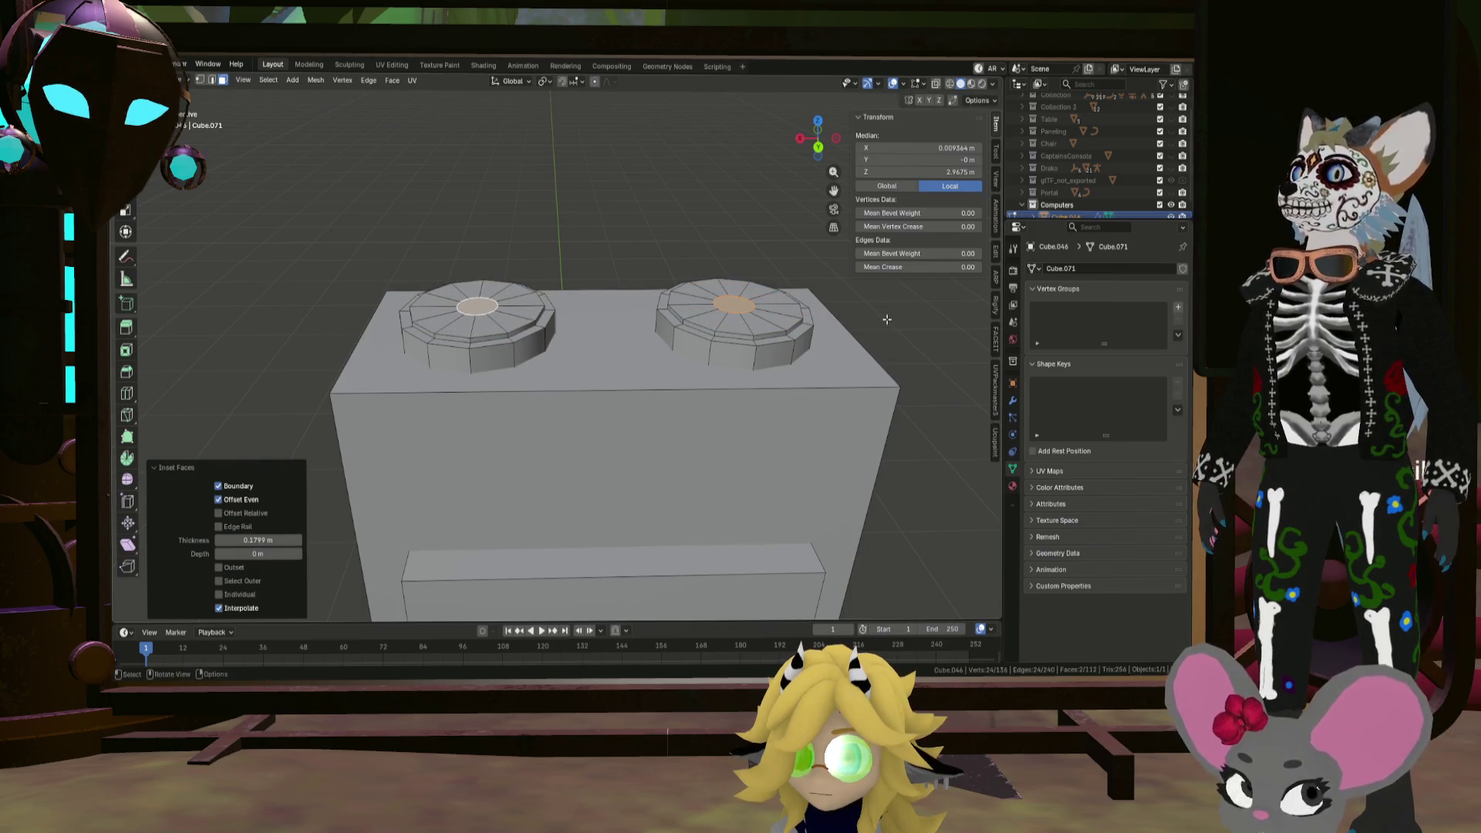
pyautogui.press('g')
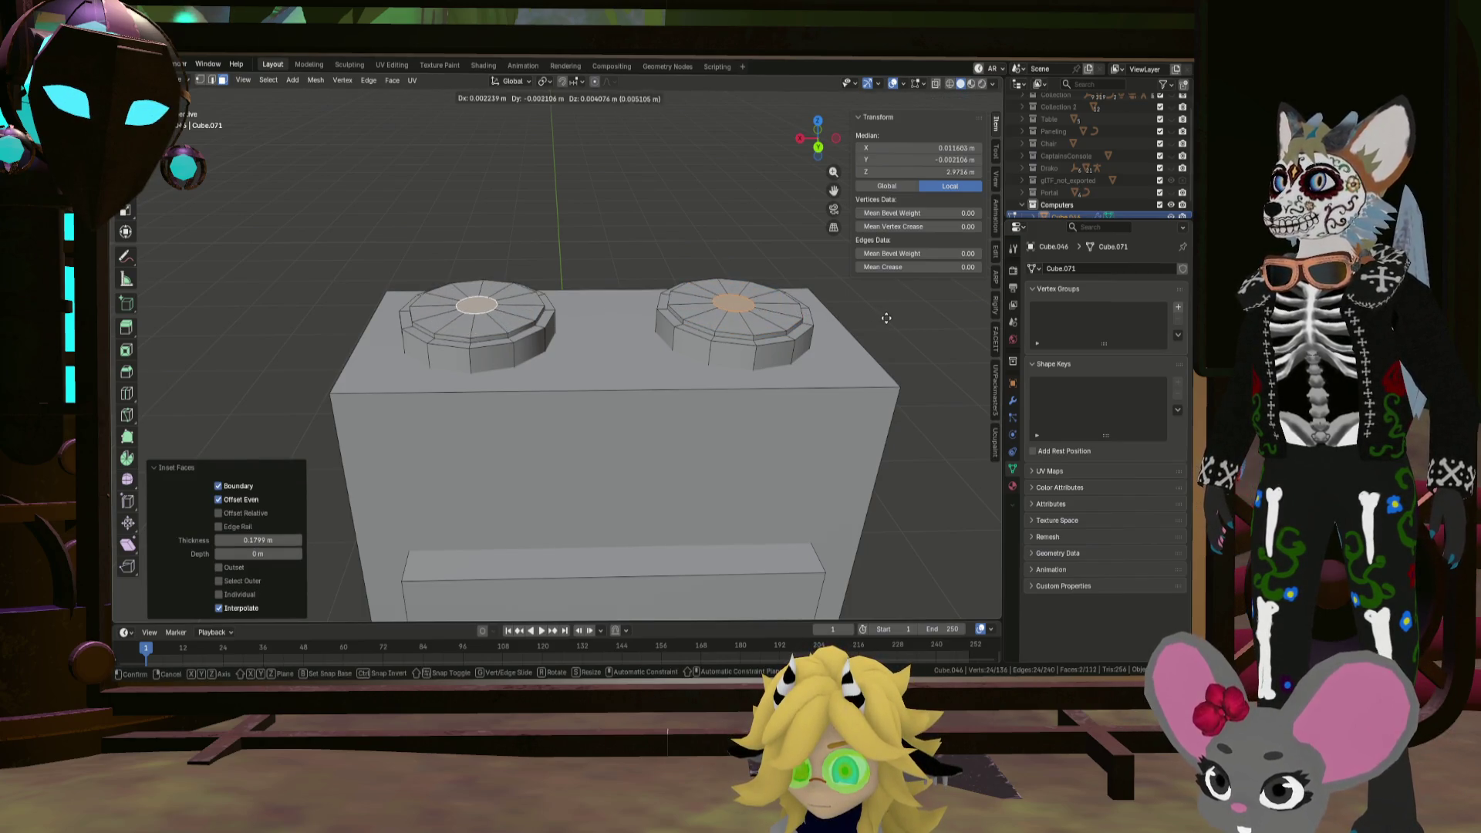
pyautogui.press('z')
pyautogui.click(887, 307)
pyautogui.moveTo(887, 306)
pyautogui.mouseDown(button='middle')
pyautogui.moveTo(767, 274)
pyautogui.moveTo(745, 253)
pyautogui.moveTo(724, 283)
pyautogui.moveTo(812, 301)
pyautogui.moveTo(755, 303)
pyautogui.mouseUp(button='middle')
# Step: Extrude both discs' small centre faces upward into raised hubs
pyautogui.press('Tab')
pyautogui.moveTo(662, 288); pyautogui.dragTo(692, 299, button='middle')
pyautogui.scroll(2, 693, 300)
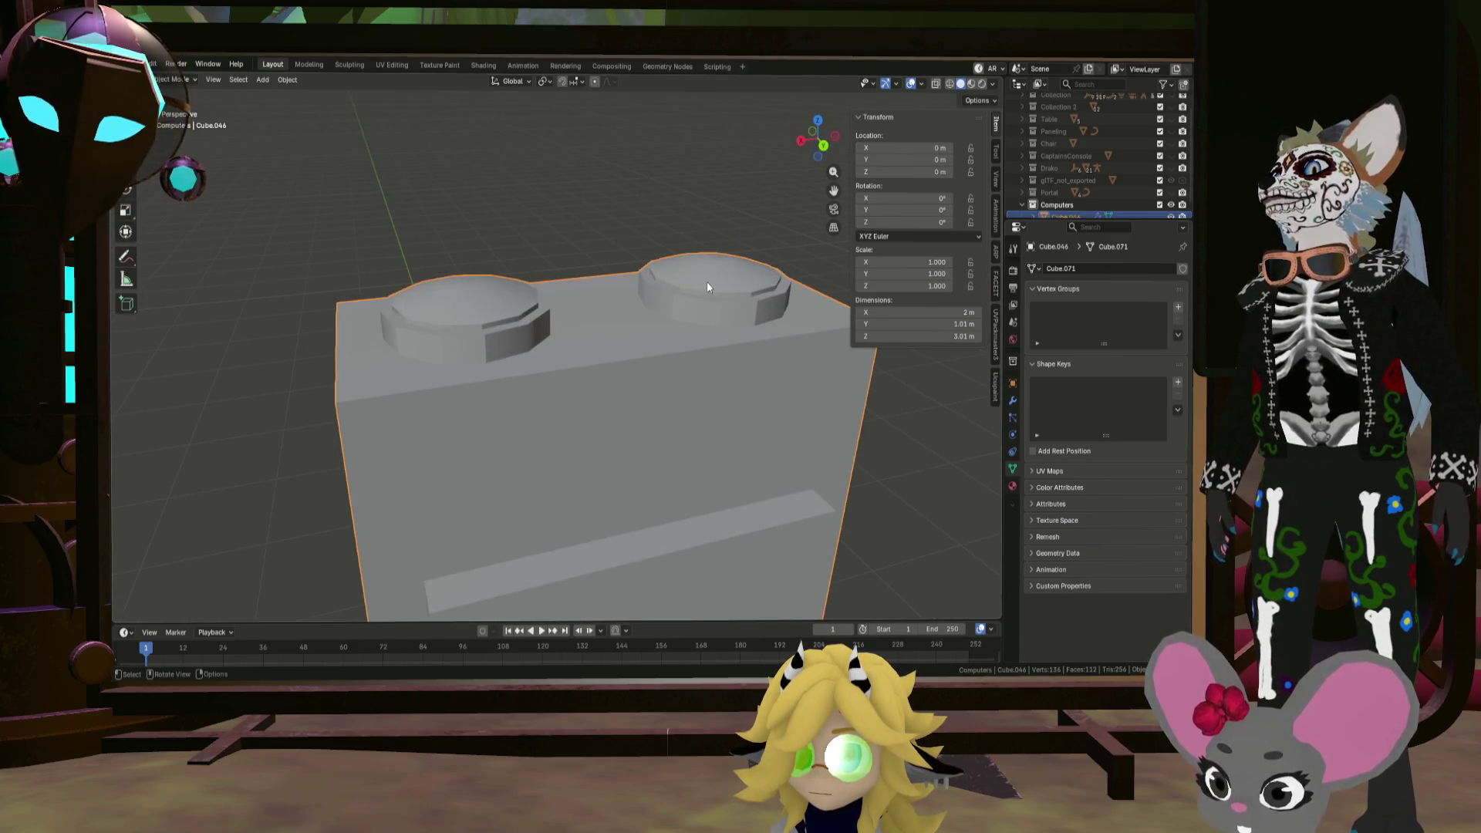
pyautogui.press('Tab')
pyautogui.click(663, 279)
pyautogui.click(468, 282)
pyautogui.press('e')
pyautogui.click(612, 317)
pyautogui.press('Tab')
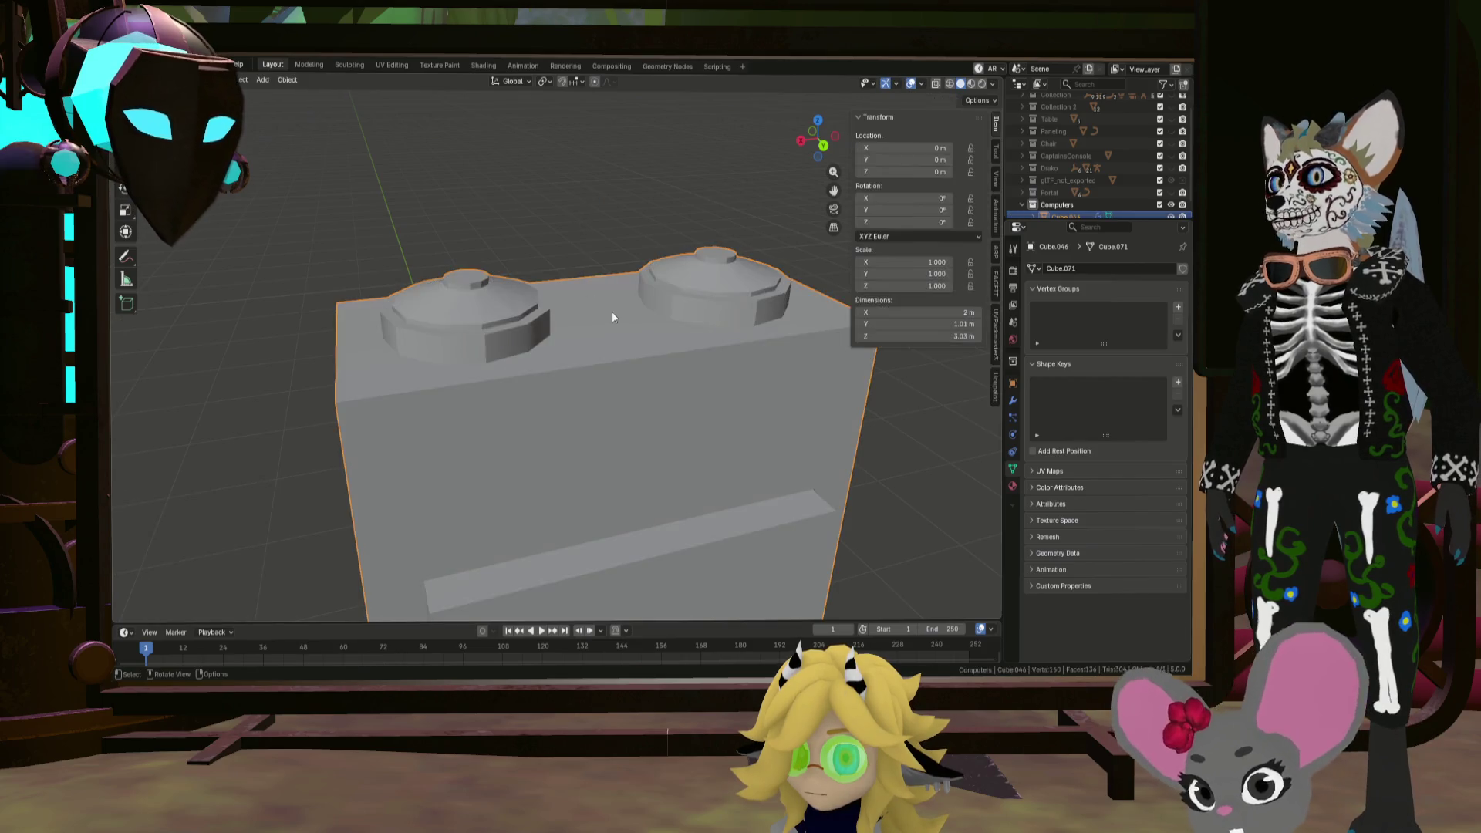
pyautogui.scroll(-2, 567, 276)
pyautogui.moveTo(567, 276)
pyautogui.mouseDown(button='middle')
pyautogui.moveTo(634, 303)
pyautogui.moveTo(554, 253)
pyautogui.mouseUp(button='middle')
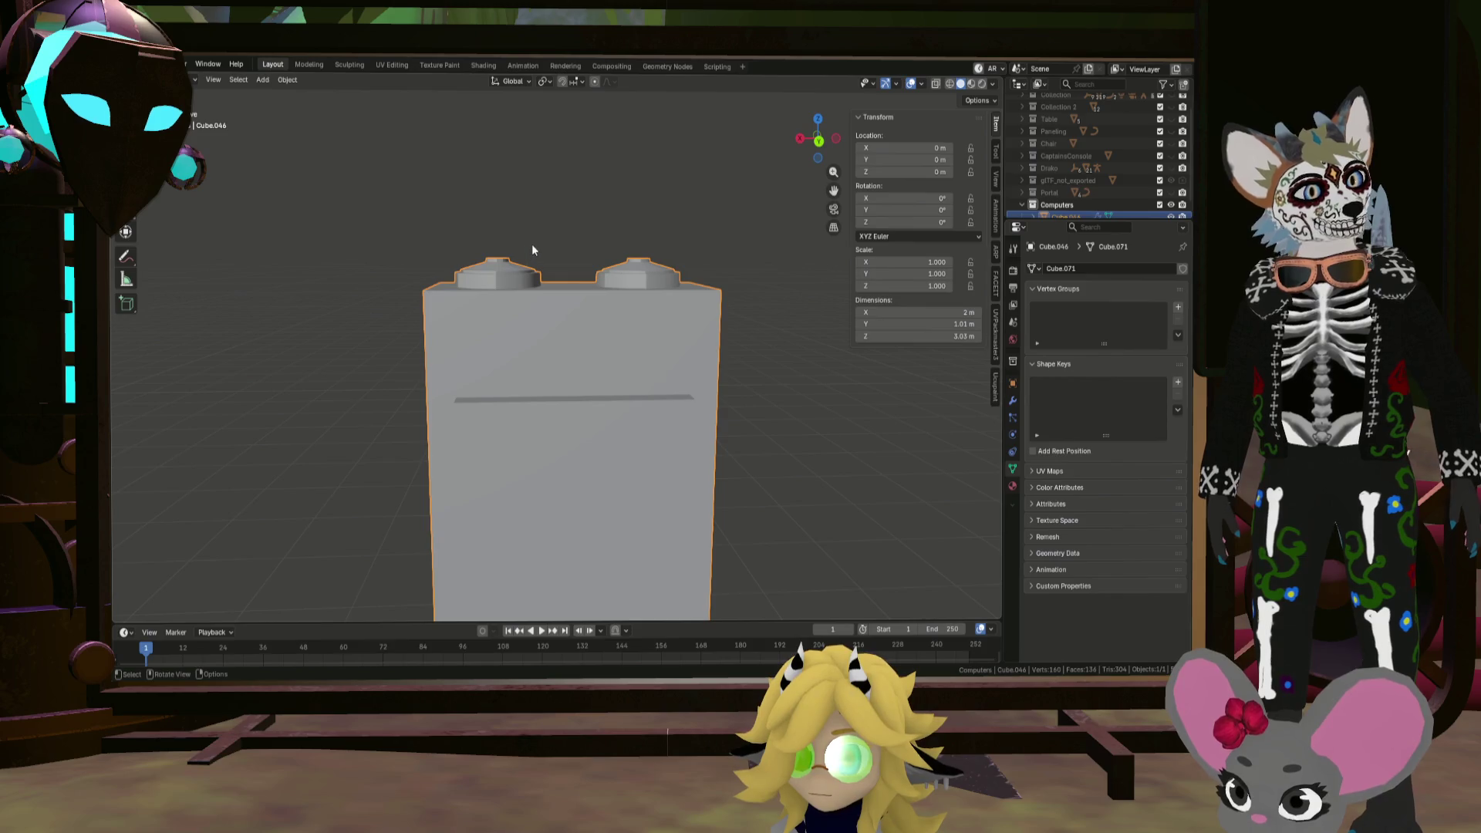
pyautogui.moveTo(559, 279)
pyautogui.mouseDown(button='middle')
pyautogui.moveTo(579, 382)
pyautogui.moveTo(579, 355)
pyautogui.moveTo(718, 404)
pyautogui.mouseUp(button='middle')
pyautogui.press('Tab')
pyautogui.click(618, 365)
pyautogui.moveTo(755, 364); pyautogui.dragTo(737, 359, button='middle')
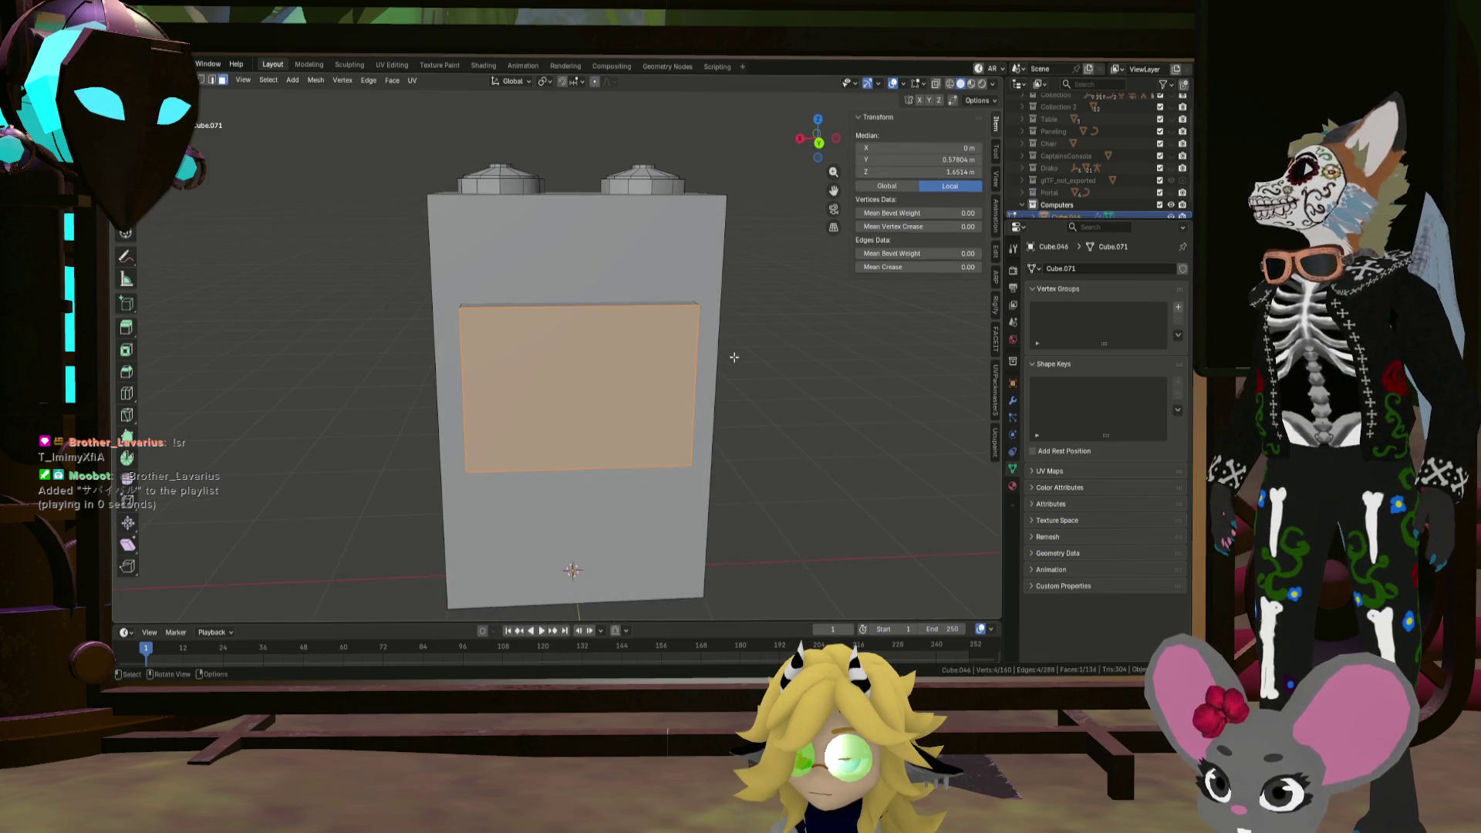
pyautogui.press('i')
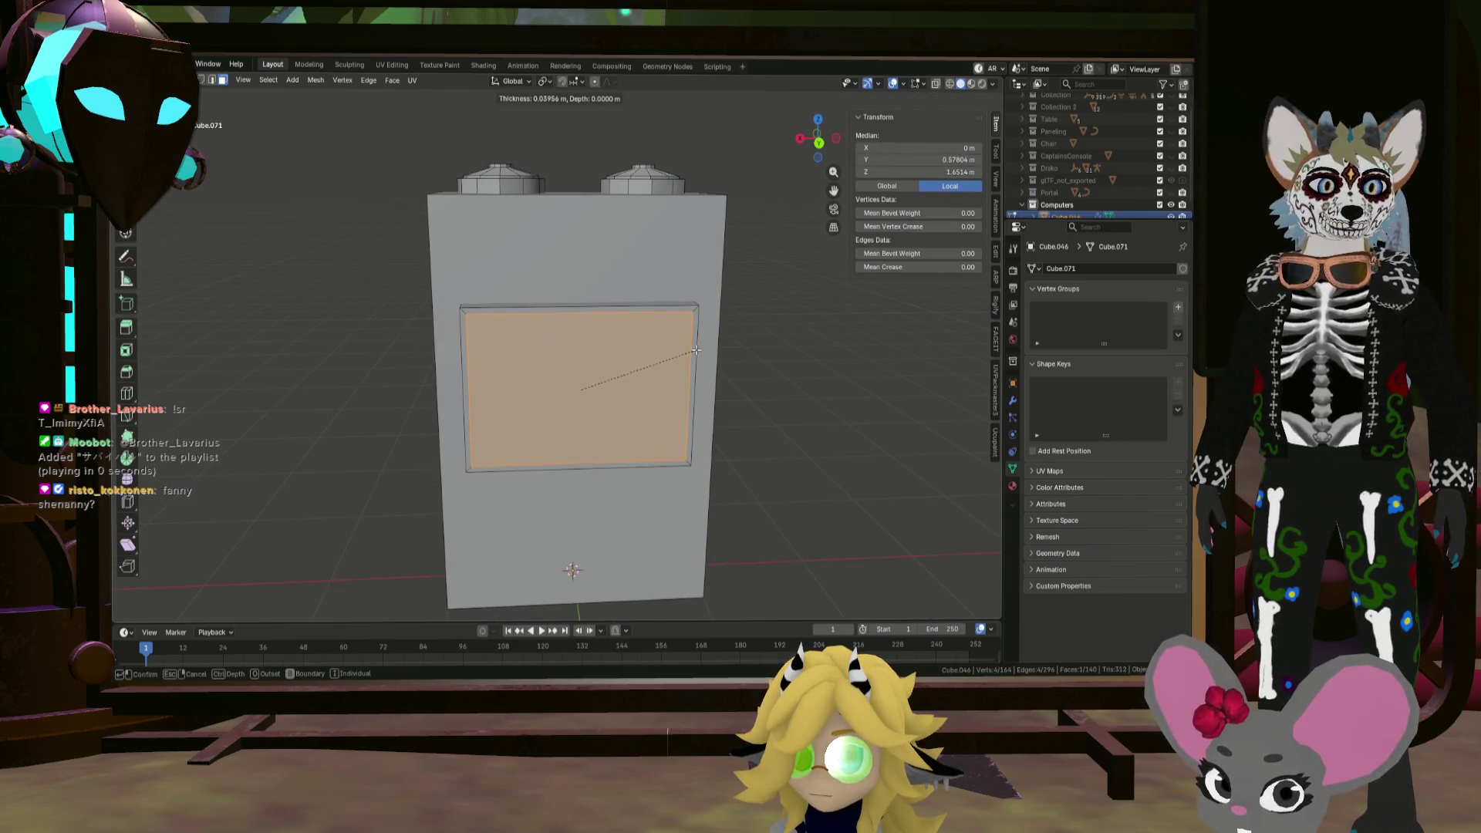
pyautogui.click(698, 352)
pyautogui.moveTo(698, 351); pyautogui.dragTo(734, 365, button='middle')
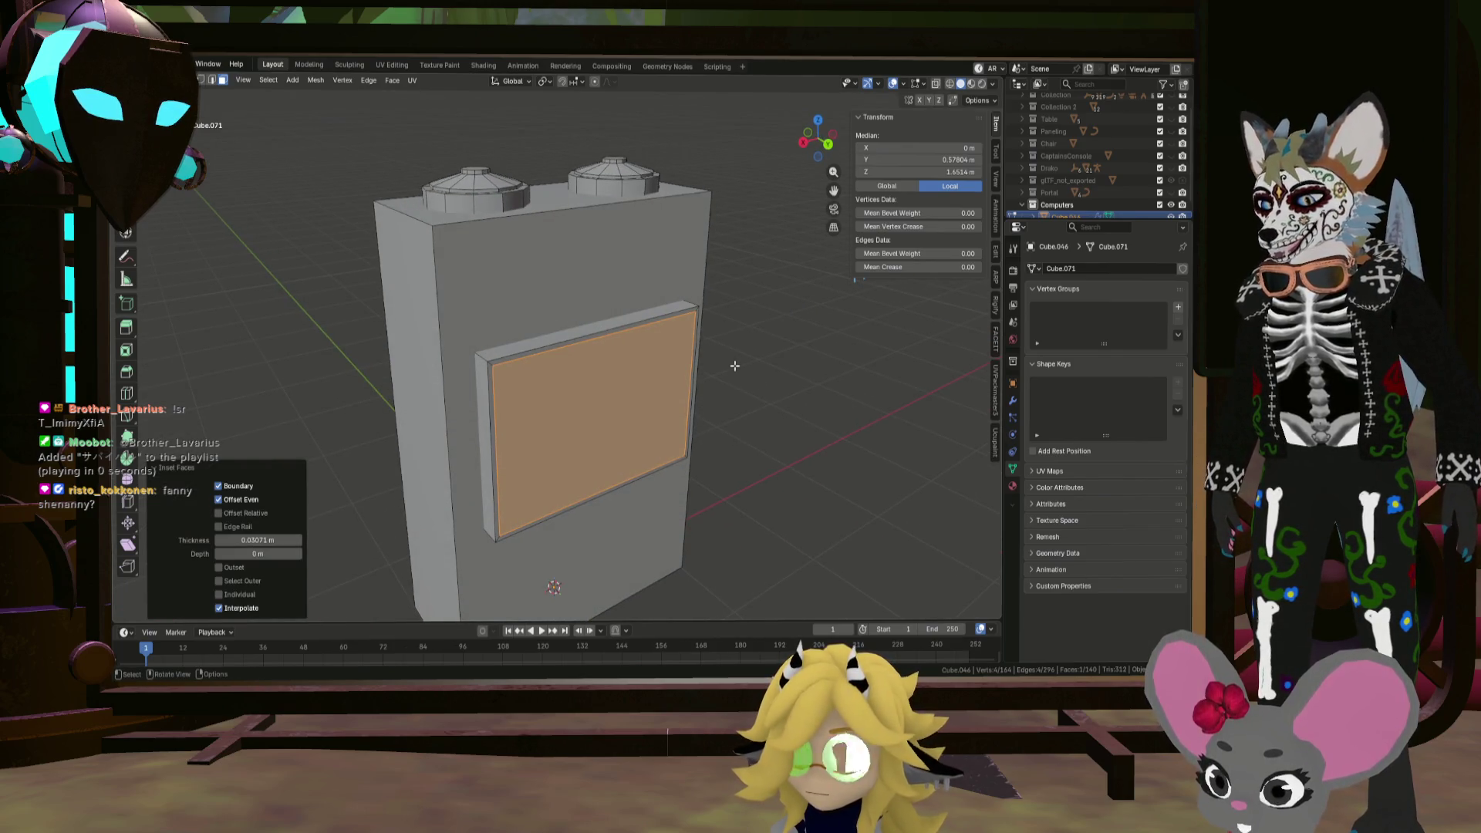
pyautogui.press('e')
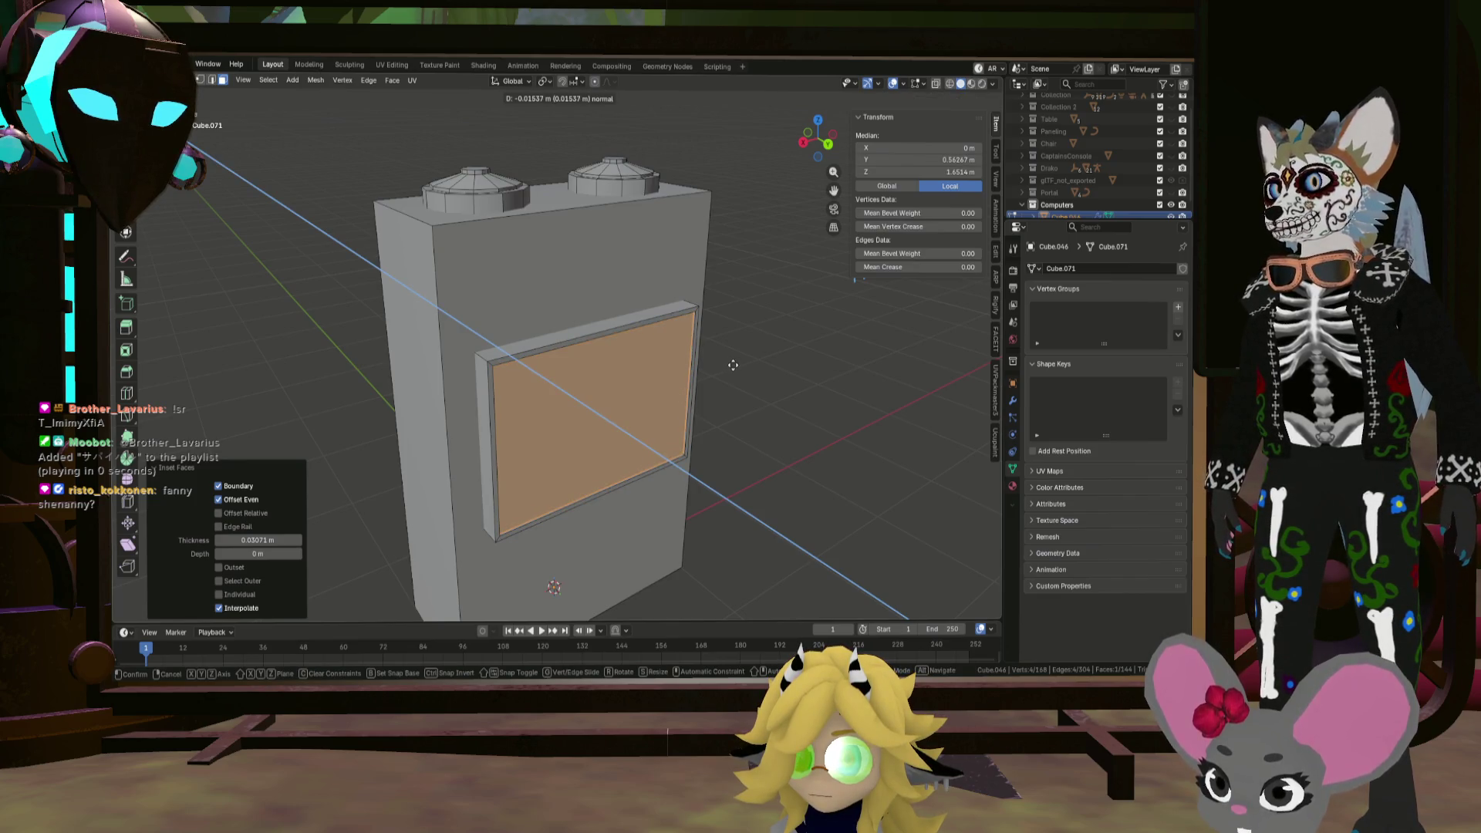
pyautogui.click(733, 365)
pyautogui.hotkey('alt', 'a')
pyautogui.moveTo(760, 367); pyautogui.dragTo(712, 344, button='middle')
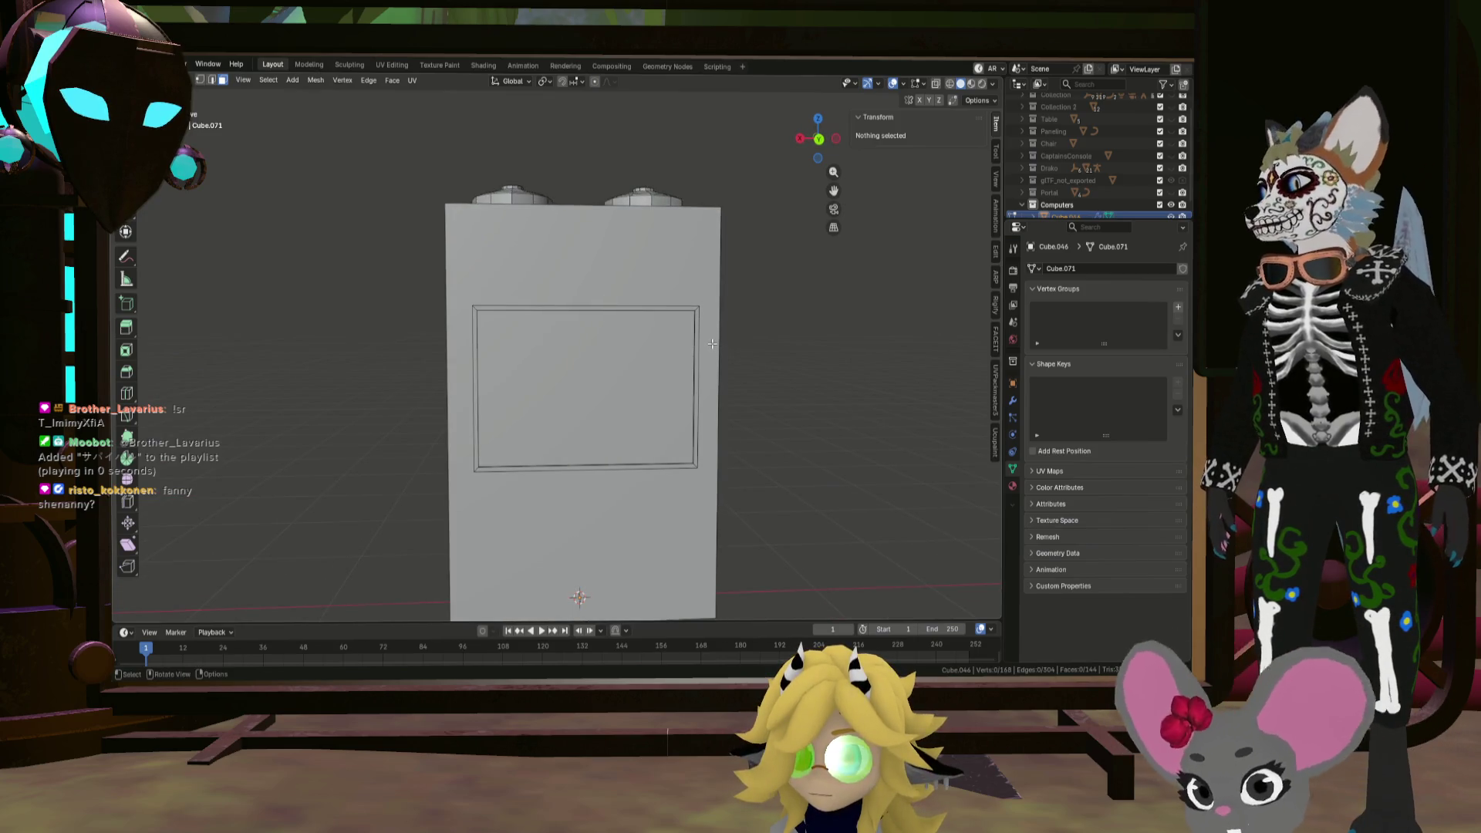
pyautogui.press('Tab')
pyautogui.moveTo(655, 313)
pyautogui.mouseDown(button='middle')
pyautogui.moveTo(692, 314)
pyautogui.moveTo(716, 361)
pyautogui.moveTo(733, 335)
pyautogui.moveTo(636, 325)
pyautogui.moveTo(730, 347)
pyautogui.mouseUp(button='middle')
pyautogui.press('Tab')
pyautogui.press('Tab')
pyautogui.press('Tab')
pyautogui.press('Tab')
pyautogui.press('Tab')
pyautogui.press('Tab')
pyautogui.press('Tab')
pyautogui.press('Tab')
pyautogui.press('Tab')
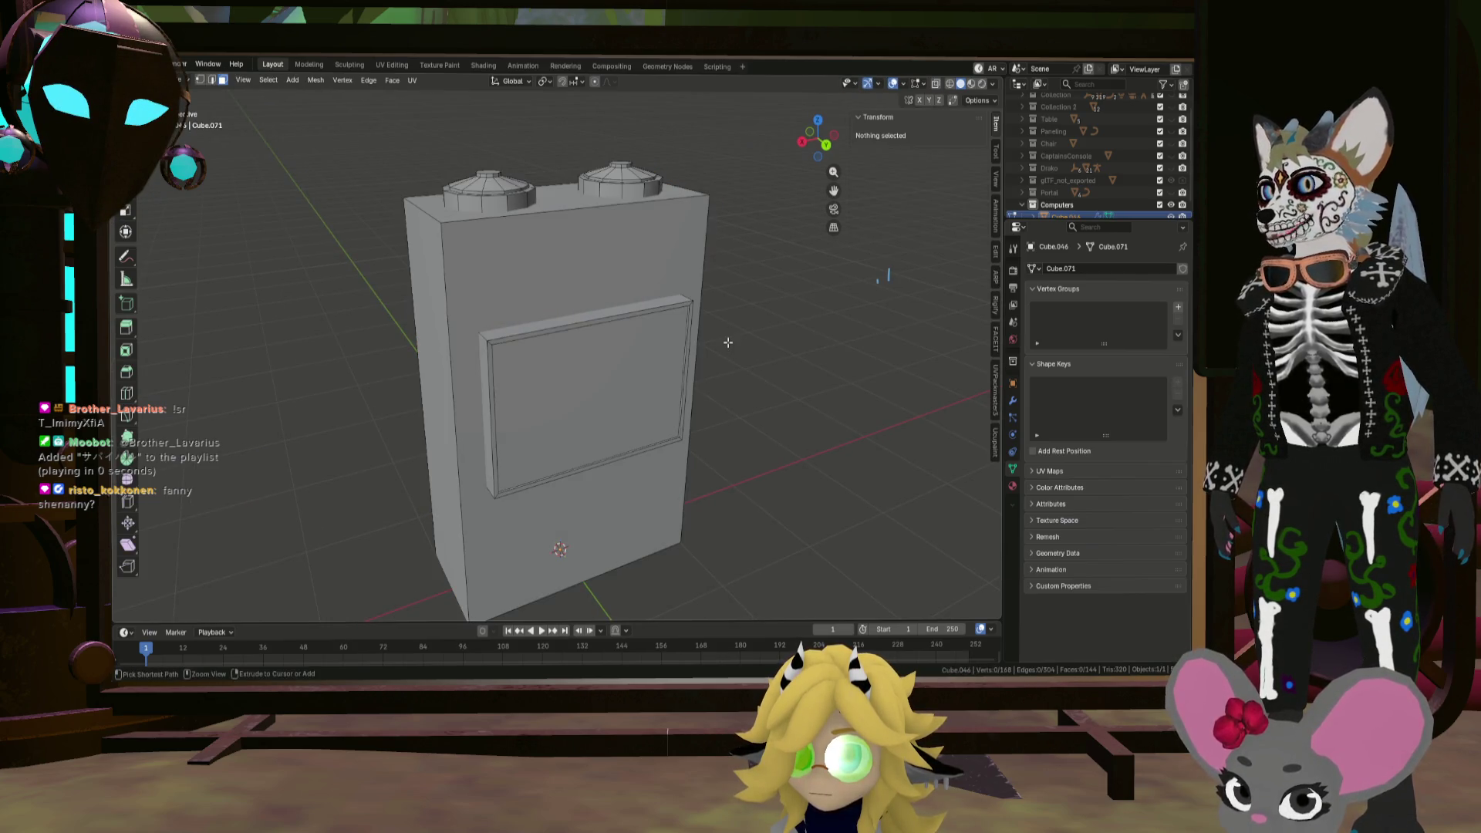
pyautogui.press('Tab')
pyautogui.press('Tab')
pyautogui.press('Tab')
pyautogui.press('Tab')
pyautogui.press('Tab')
pyautogui.press('Tab')
pyautogui.press('Tab')
pyautogui.press('Tab')
pyautogui.press('Tab')
pyautogui.press('Tab')
pyautogui.press('Tab')
pyautogui.press('Tab')
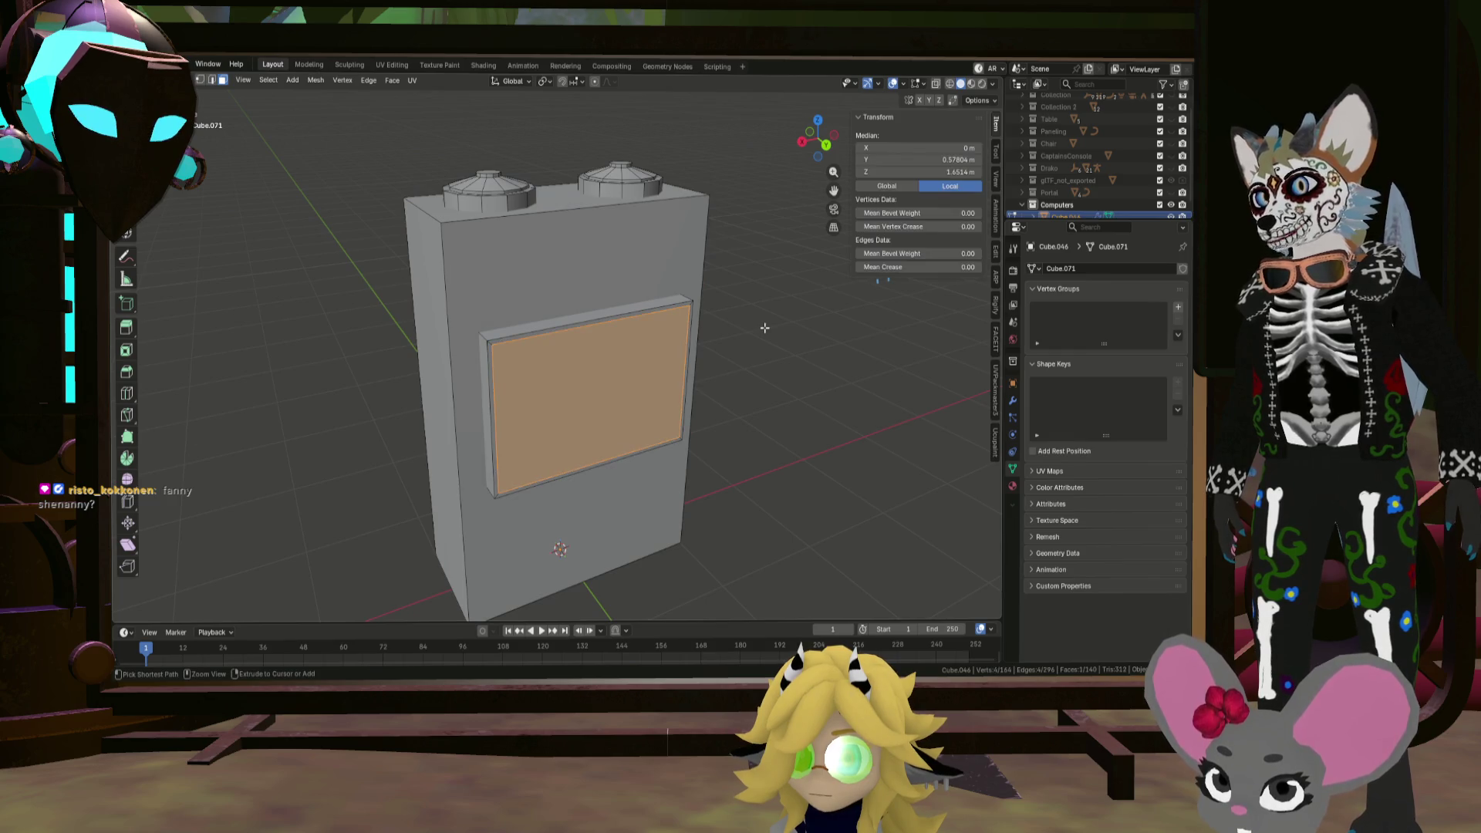
pyautogui.press('KP_1')
pyautogui.hotkey('ctrl', 'z')
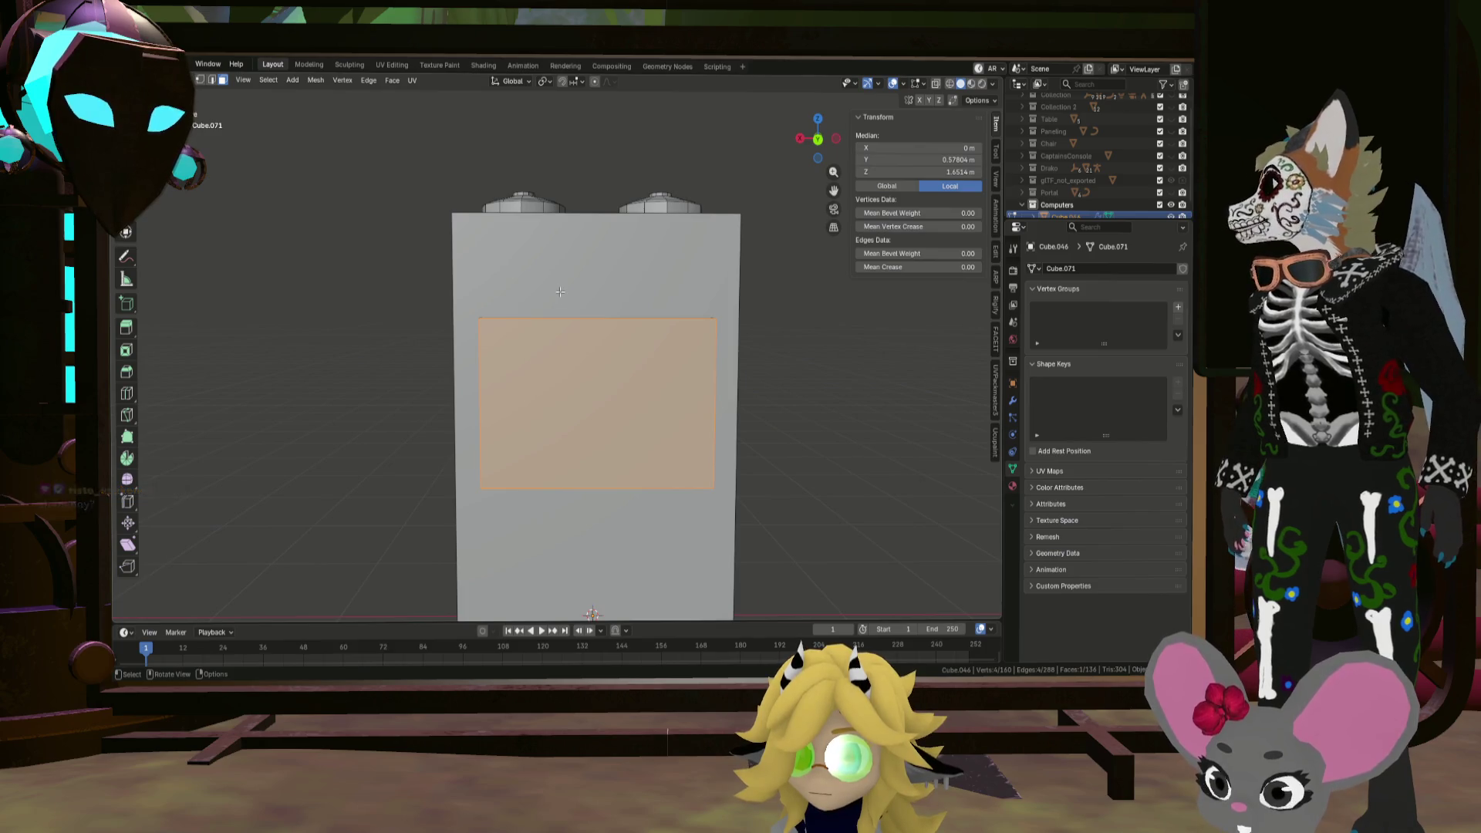
pyautogui.moveTo(564, 284); pyautogui.dragTo(598, 355, button='middle')
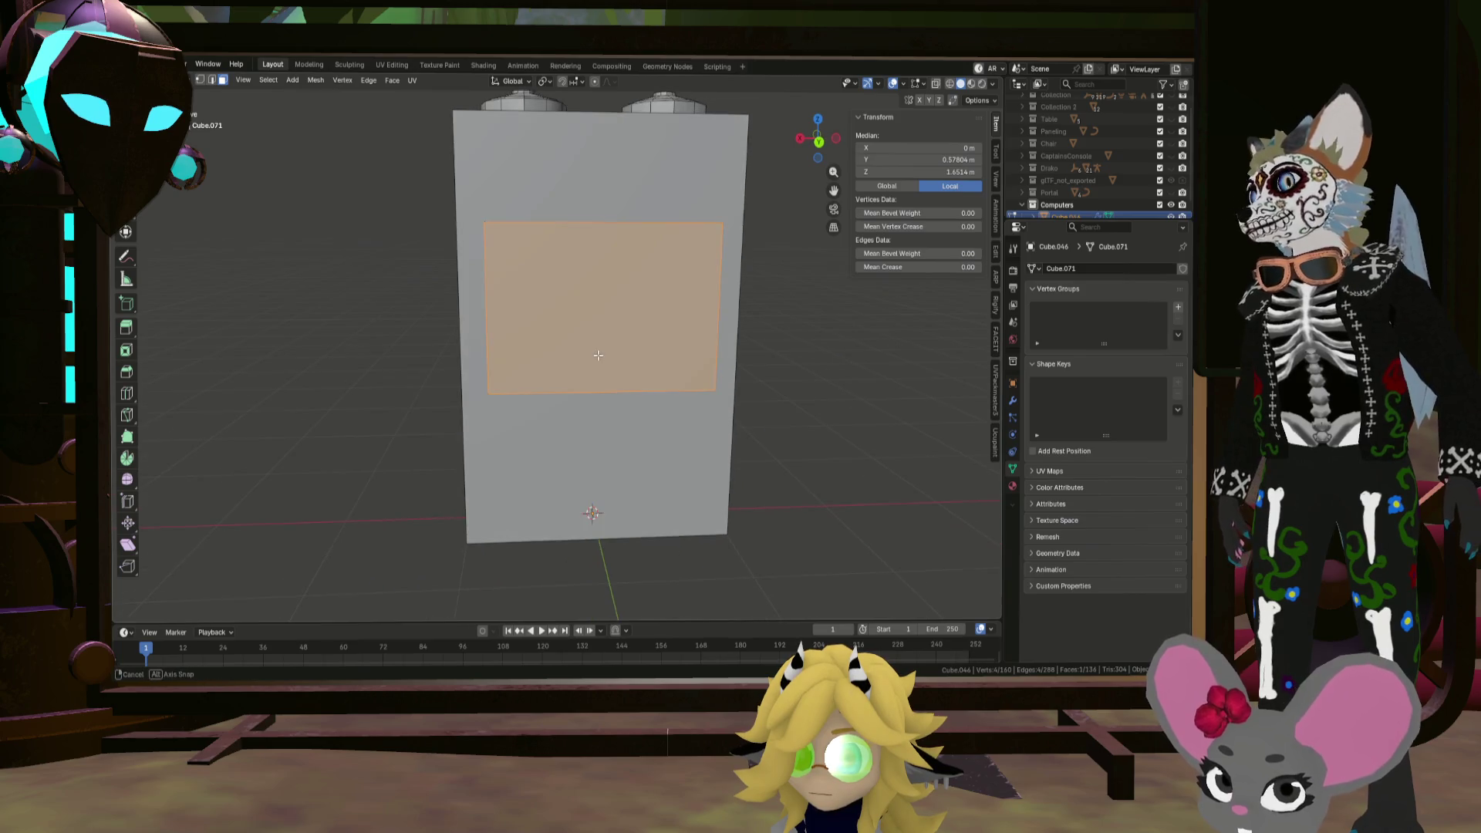
# Step: Loop-cut the front panel with two vertical cuts and horizontal cuts across the side strips and lower faces
pyautogui.click(627, 472)
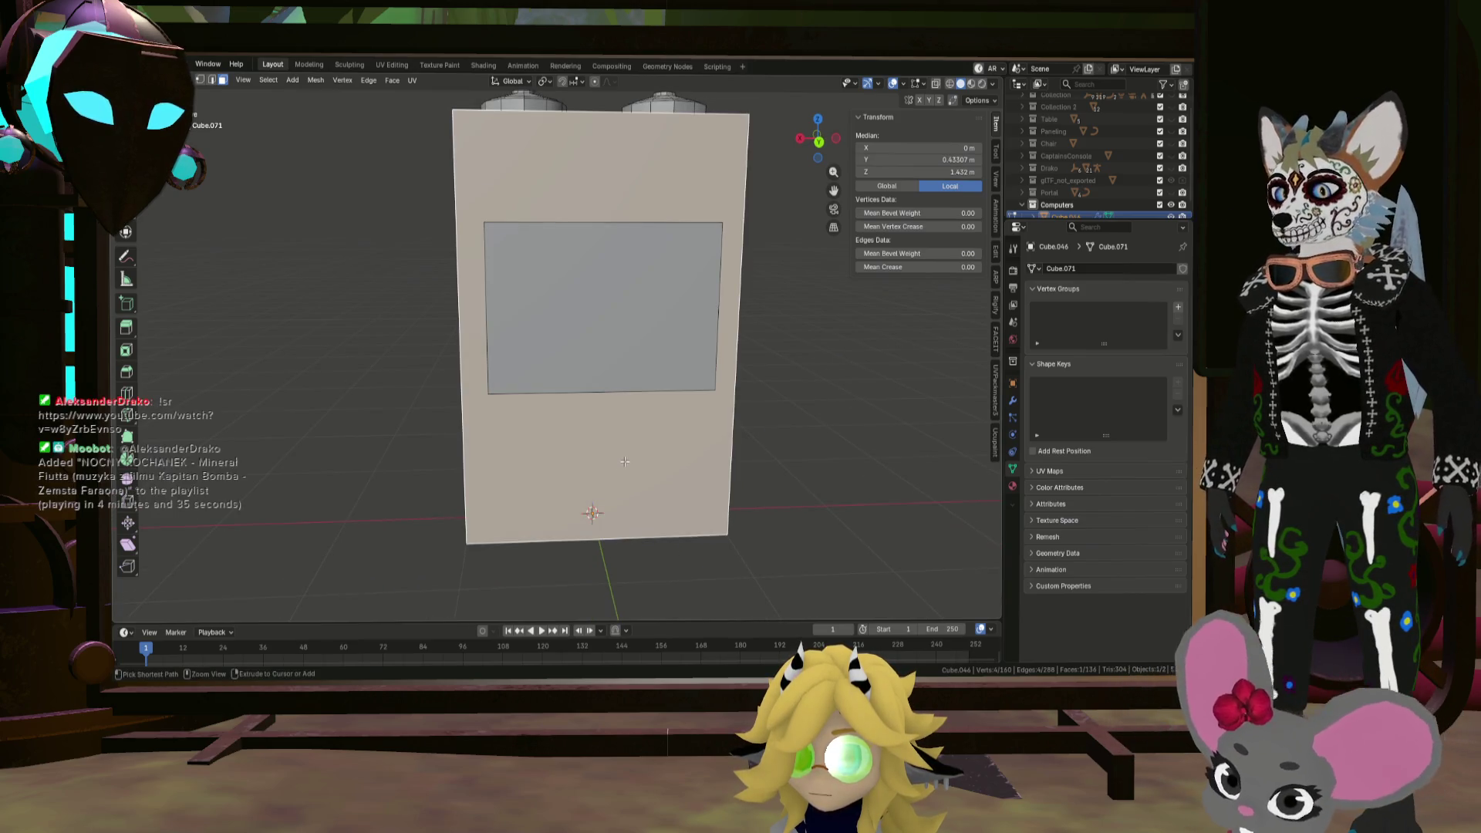
pyautogui.hotkey('ctrl', 'r')
pyautogui.press('Escape')
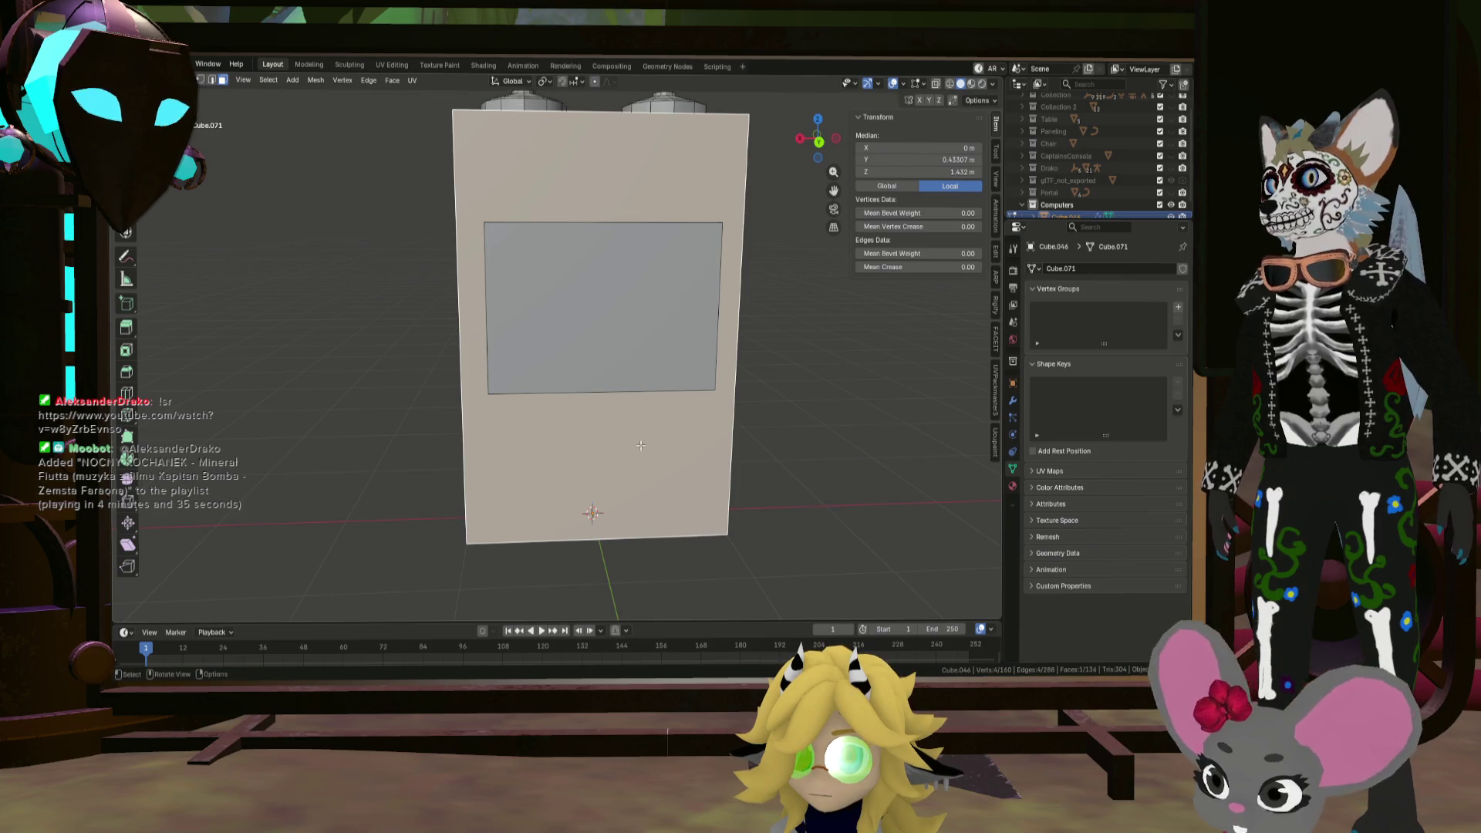
pyautogui.hotkey('ctrl', 'r')
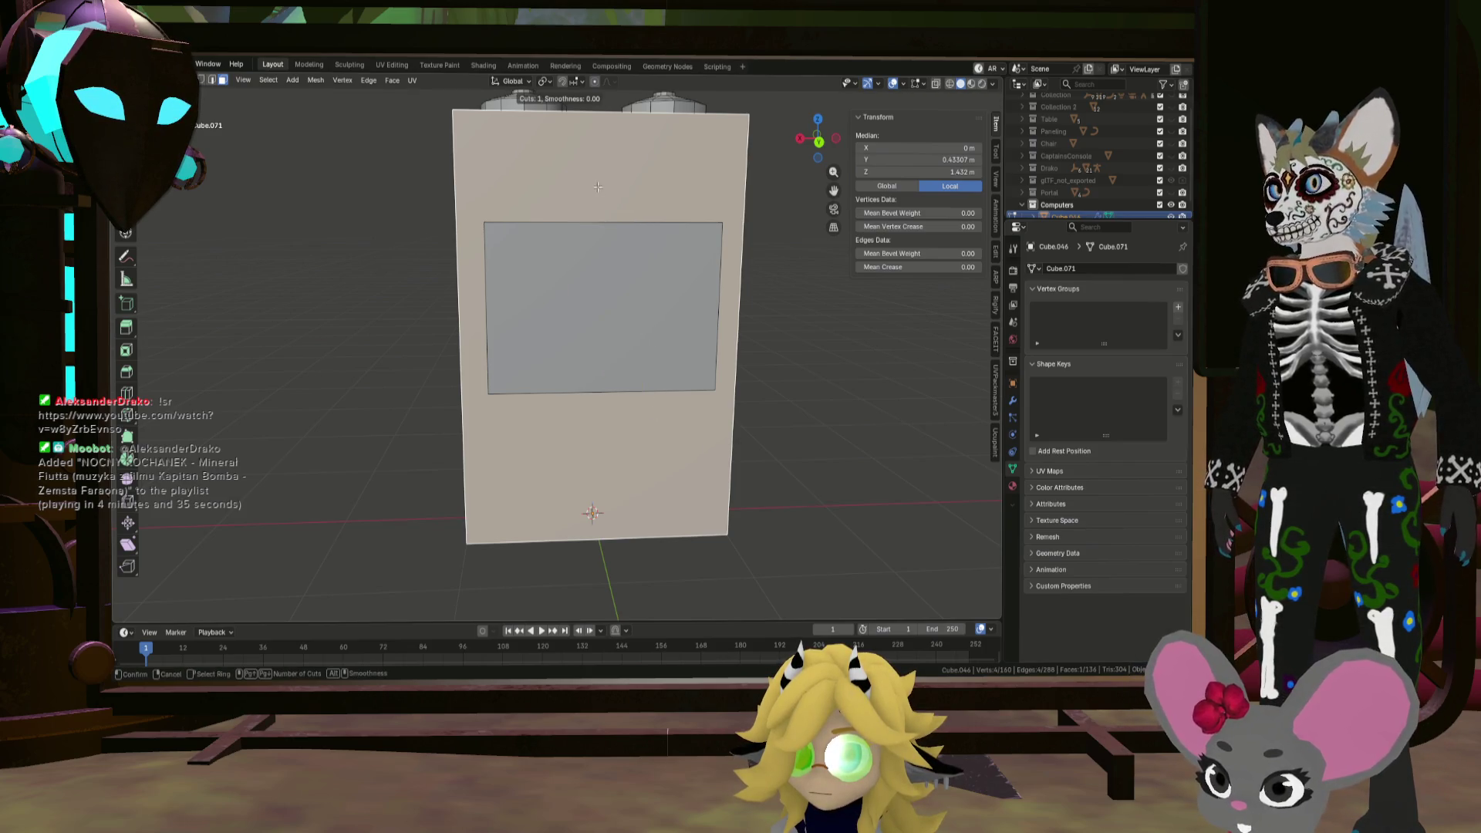
pyautogui.scroll(1, 631, 114)
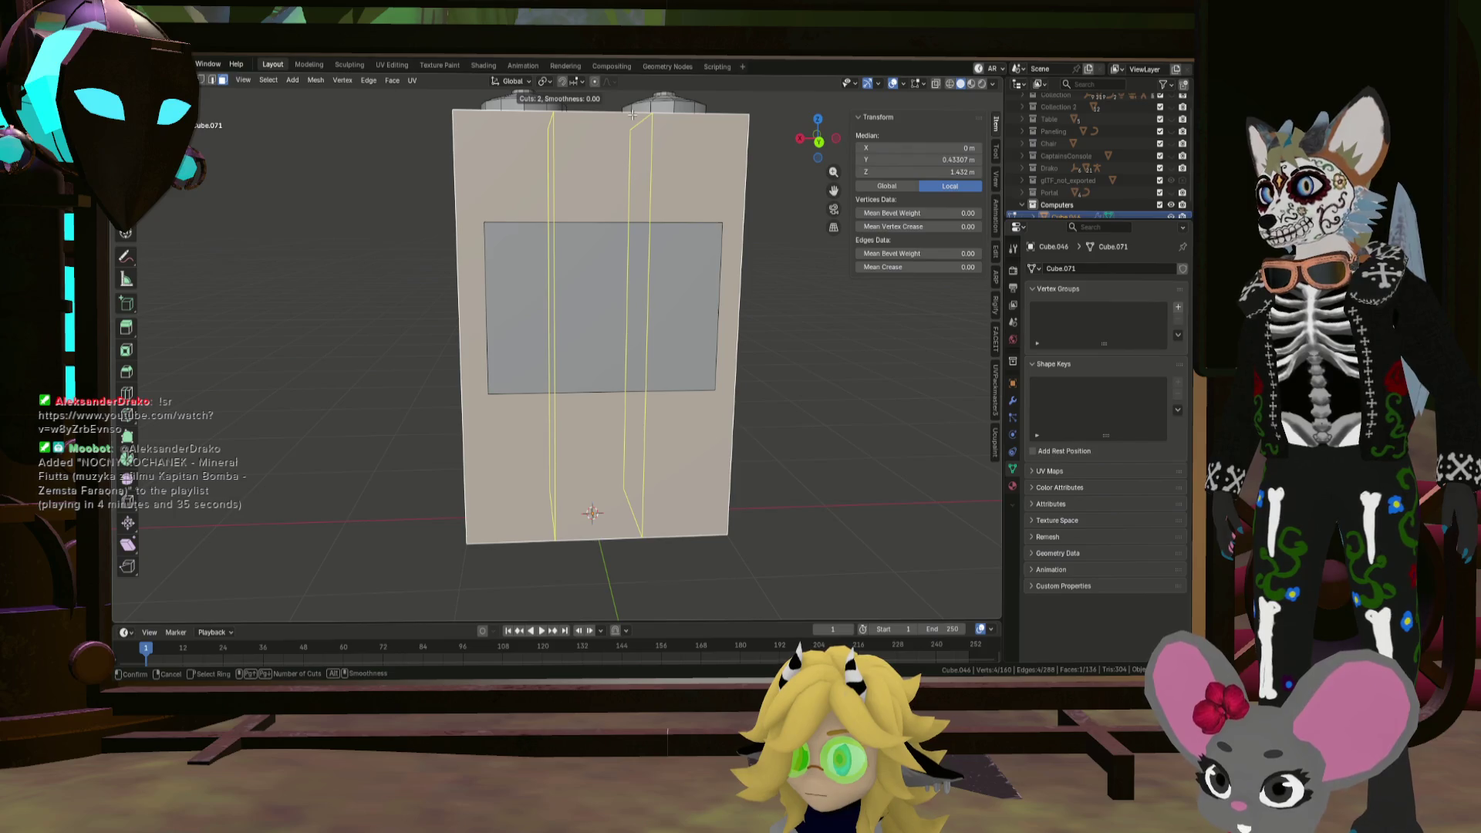
pyautogui.click(631, 114)
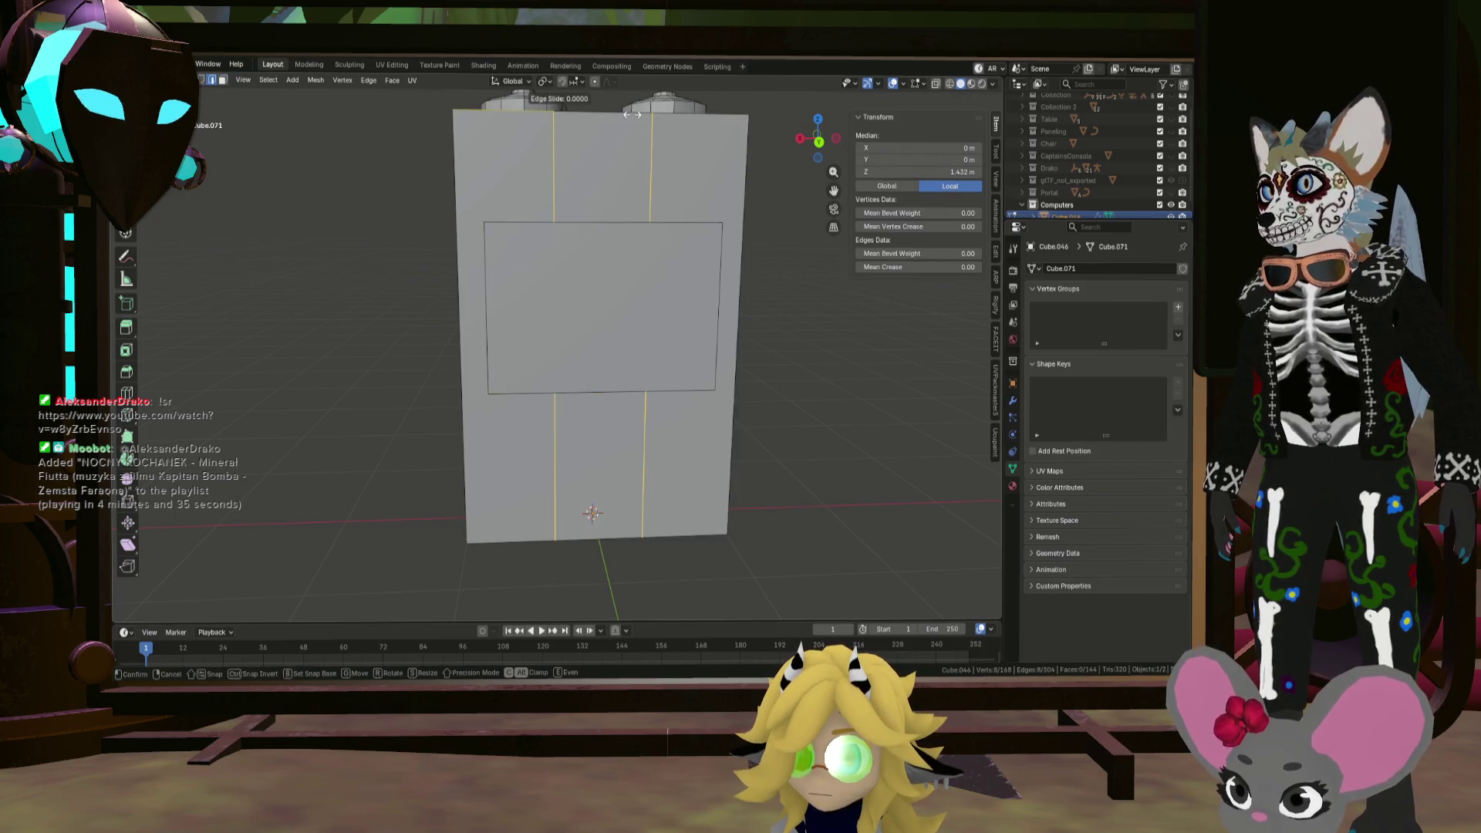
pyautogui.click(631, 115)
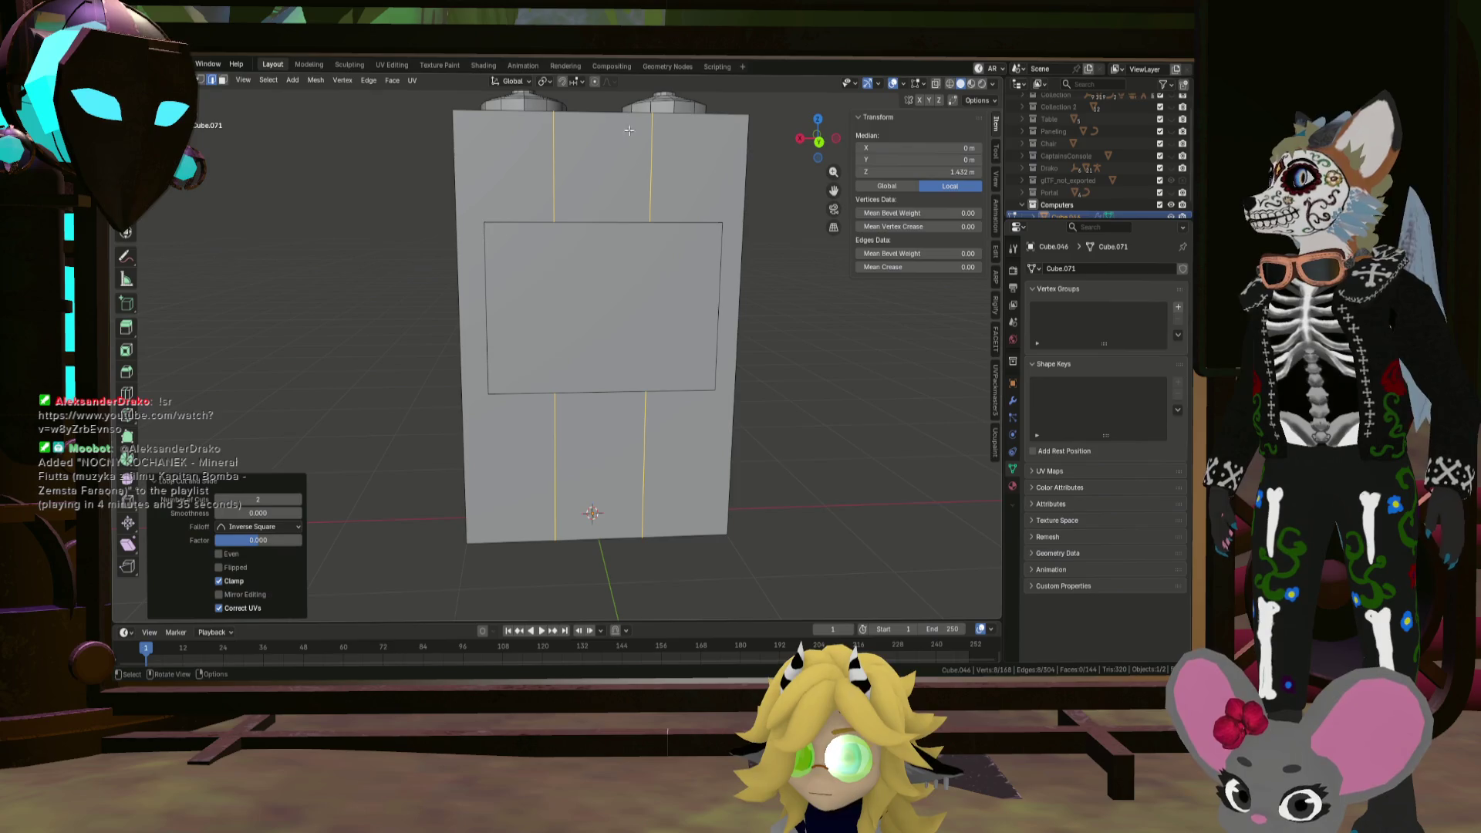
pyautogui.click(720, 351)
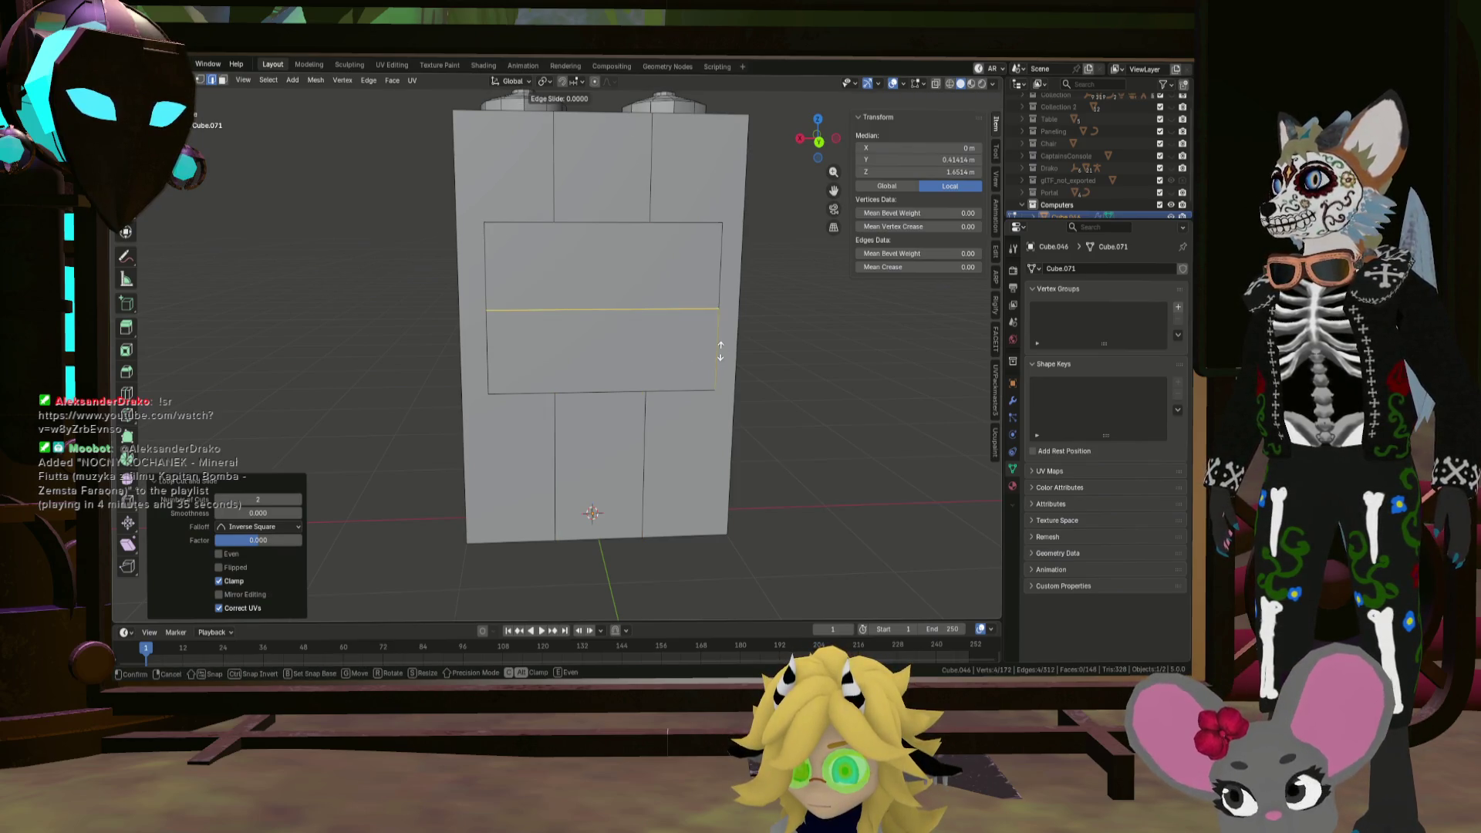
pyautogui.hotkey('ctrl', 'z')
pyautogui.click(741, 332)
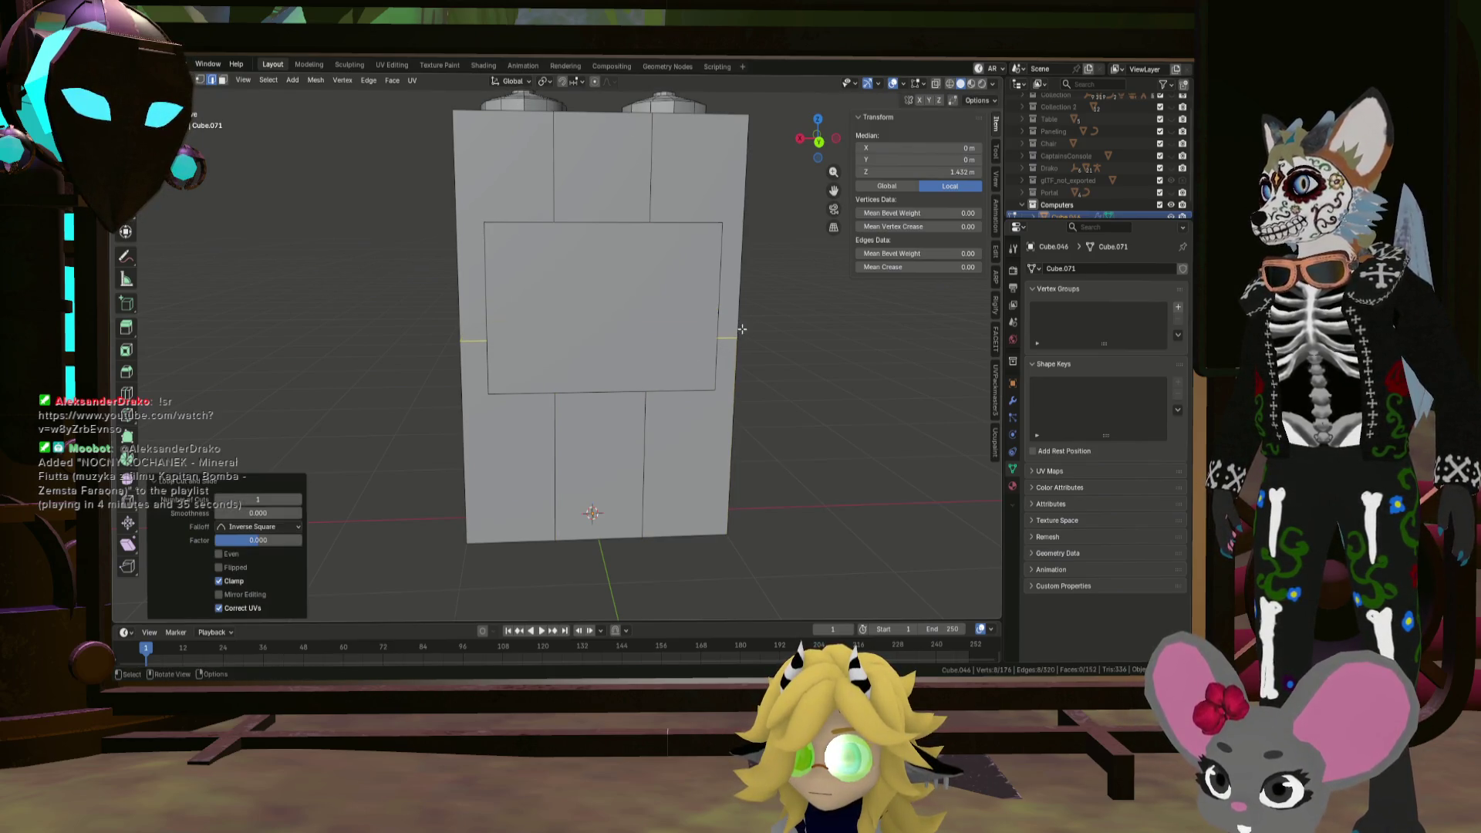
pyautogui.click(617, 455)
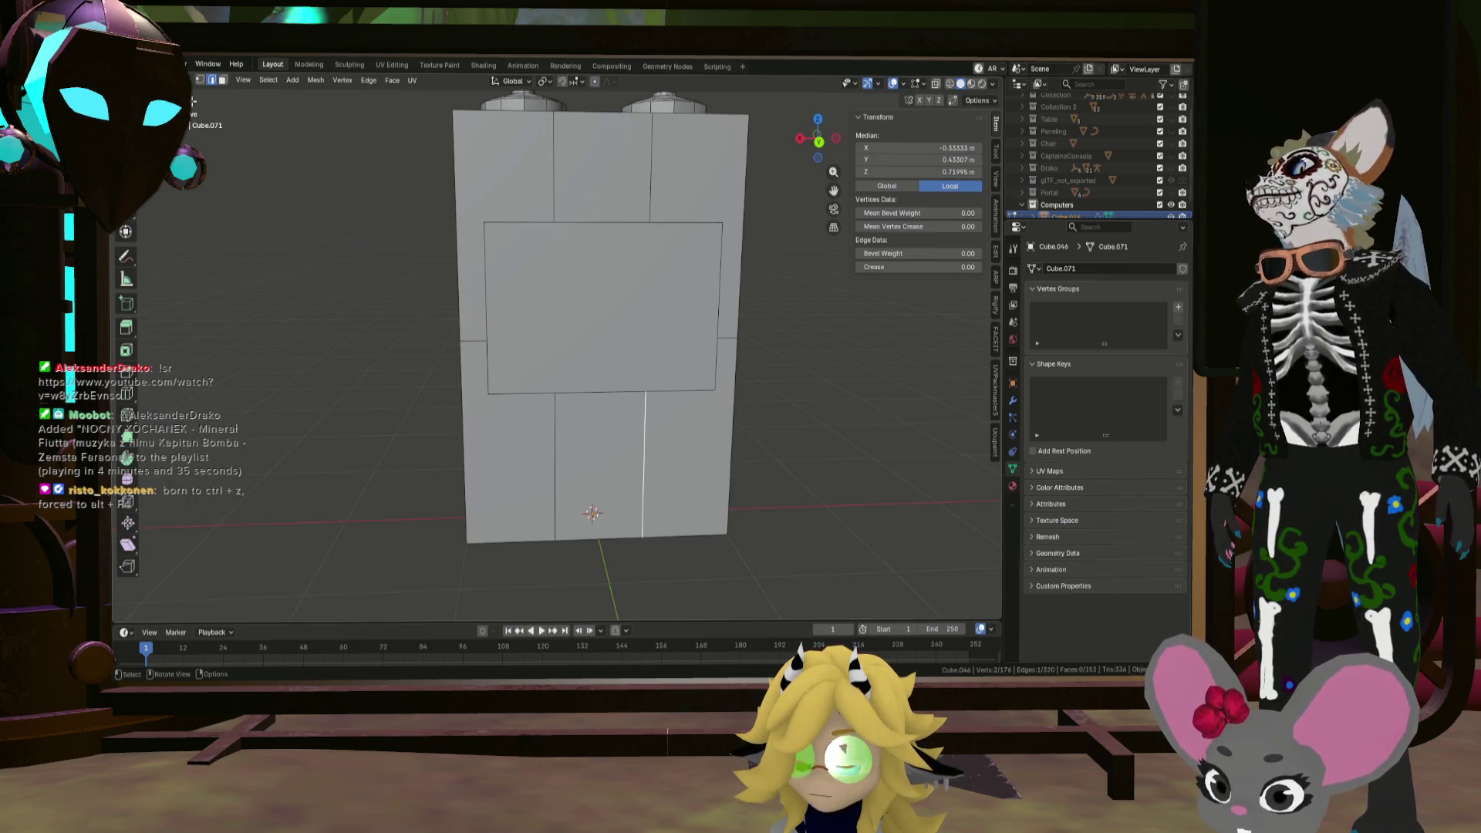
pyautogui.hotkey('ctrl', 'r')
pyautogui.click(644, 441)
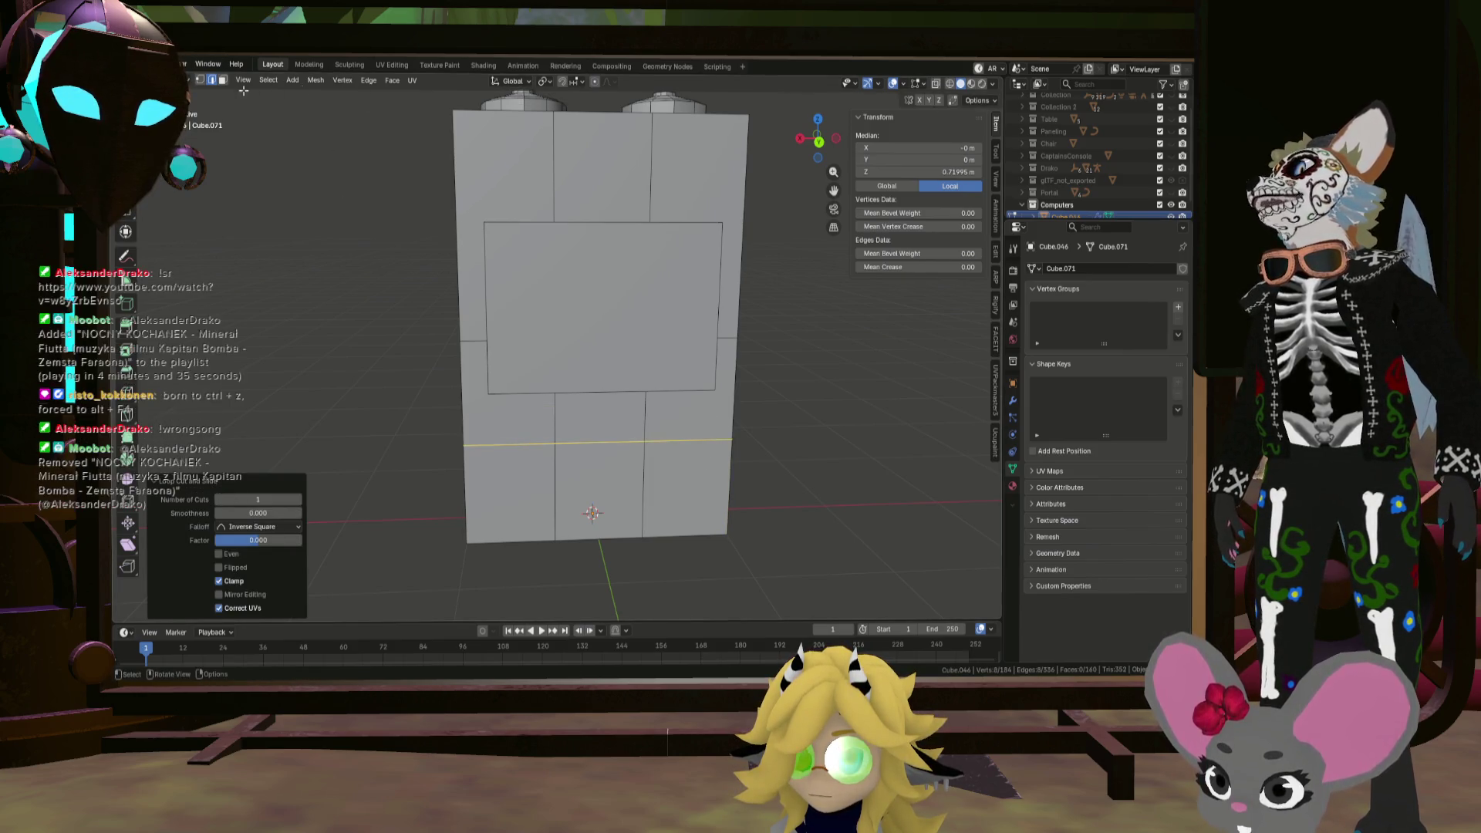
# Step: Select the two faces below the screen and Extrude Manifold them into the cabinet
pyautogui.click(223, 80)
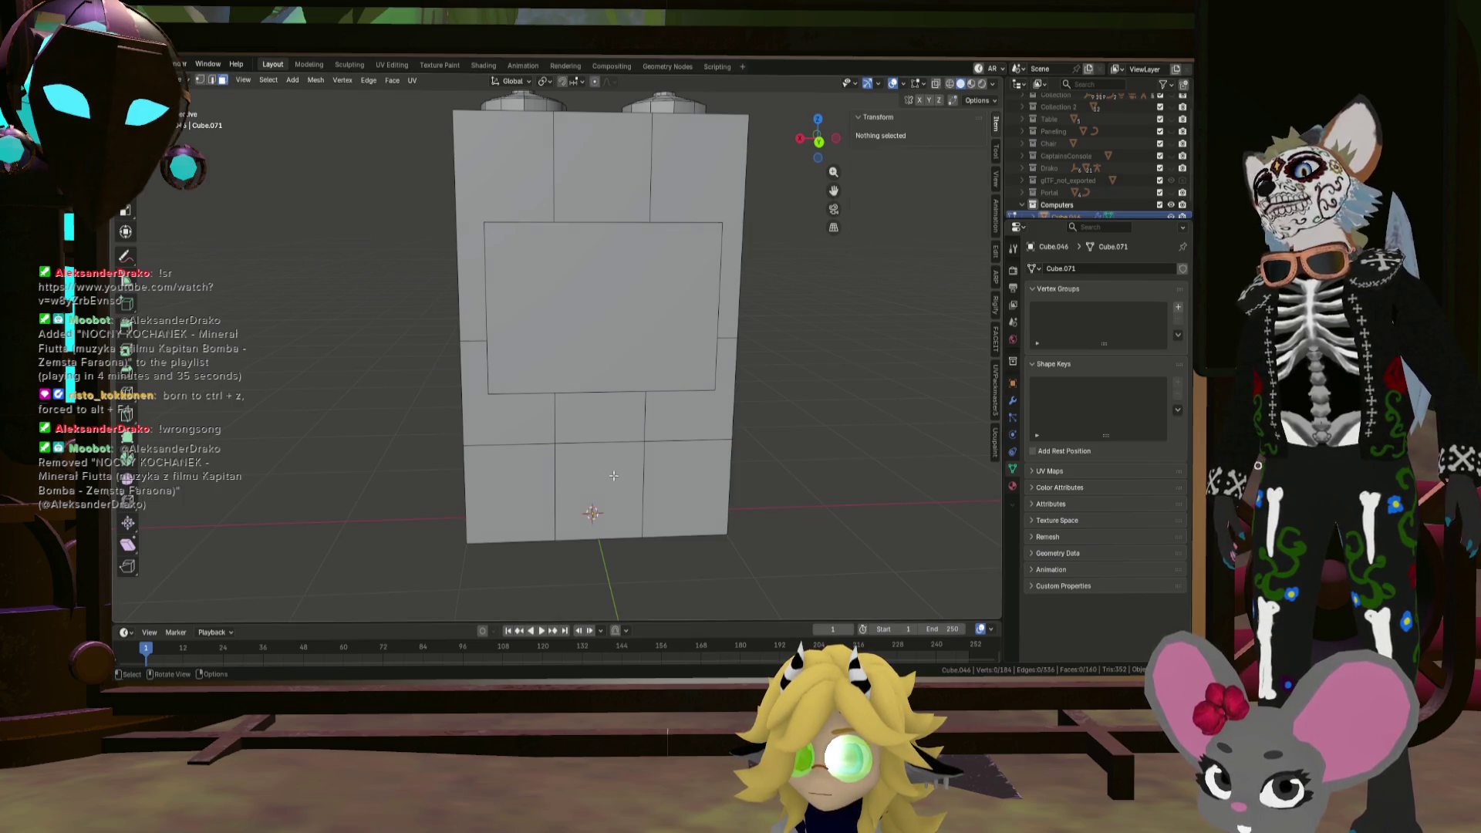
pyautogui.click(608, 402)
pyautogui.keyDown('shift'); pyautogui.click(601, 479); pyautogui.keyUp('shift')
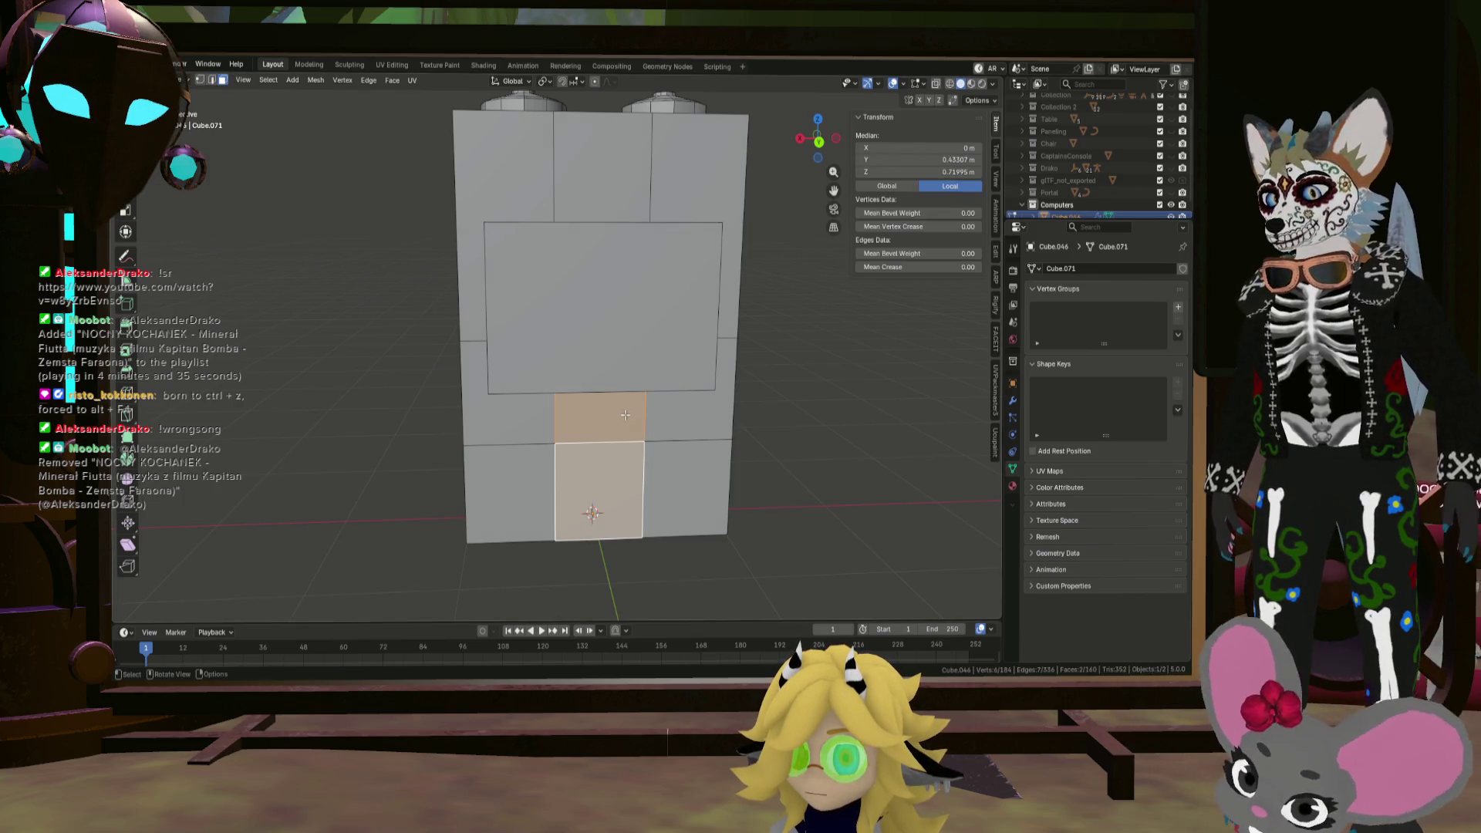
pyautogui.press('e')
pyautogui.click(619, 407)
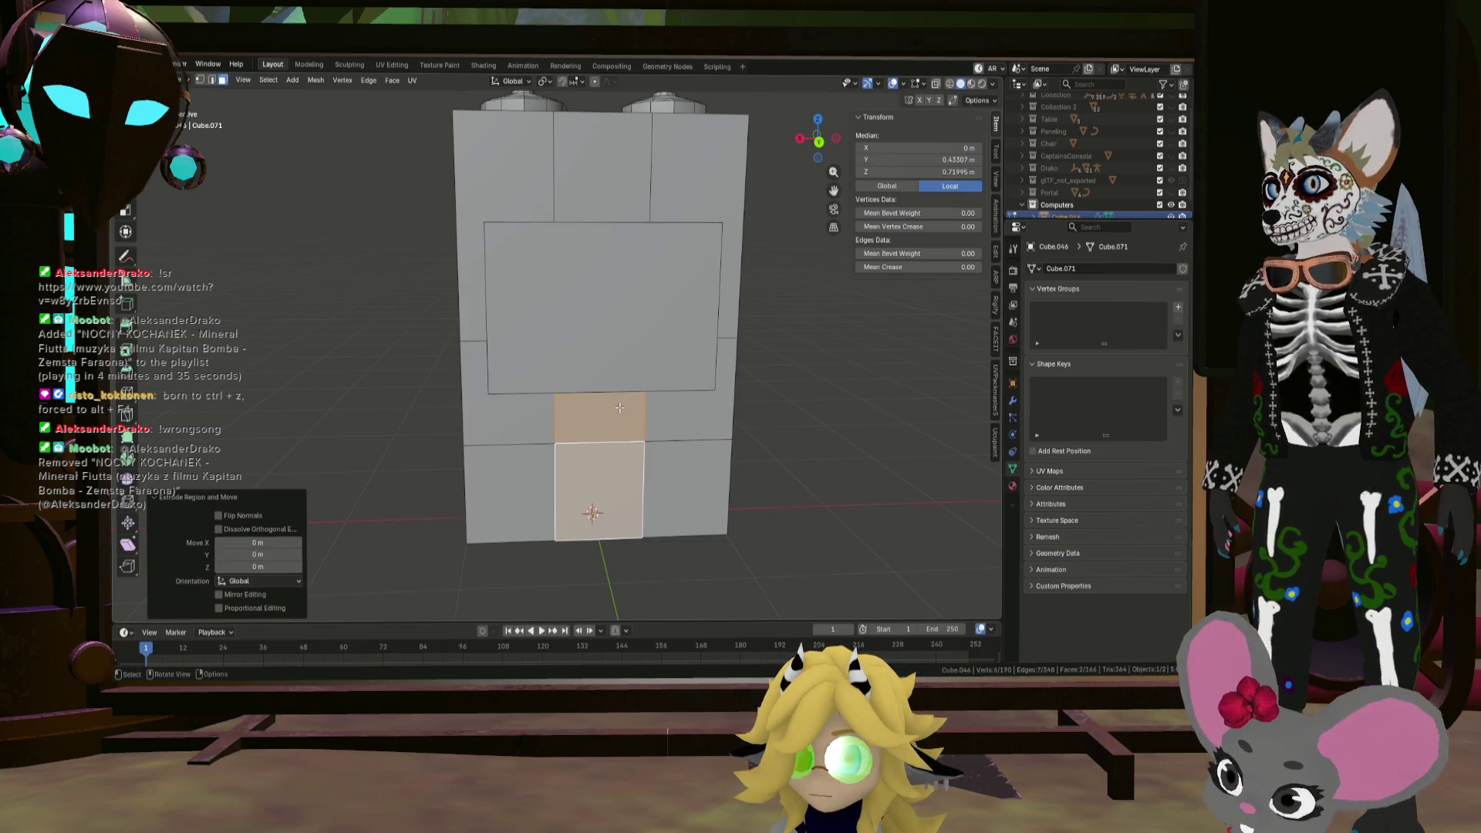
pyautogui.rightClick(620, 410)
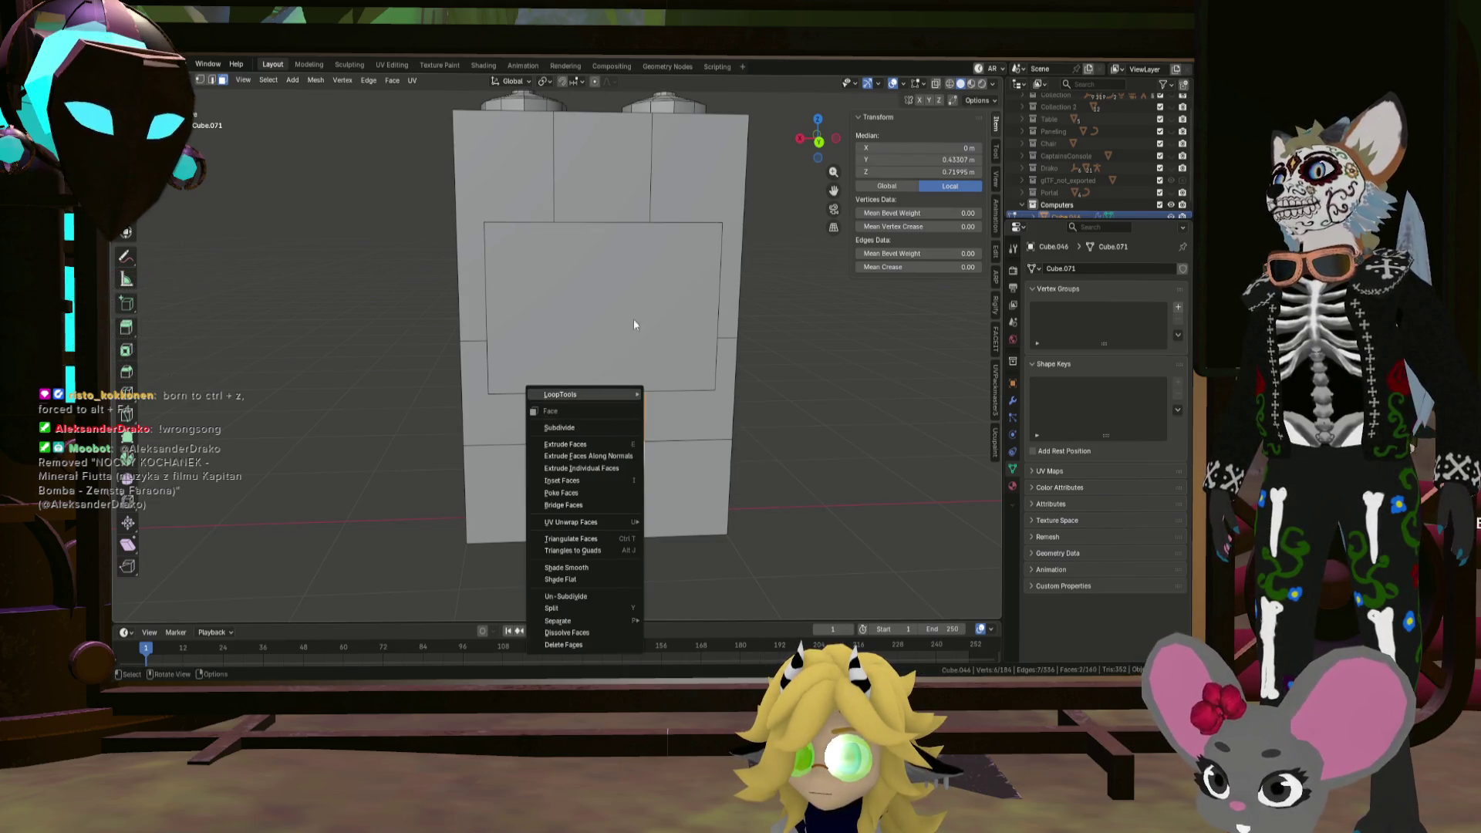
pyautogui.hotkey('alt', 'e')
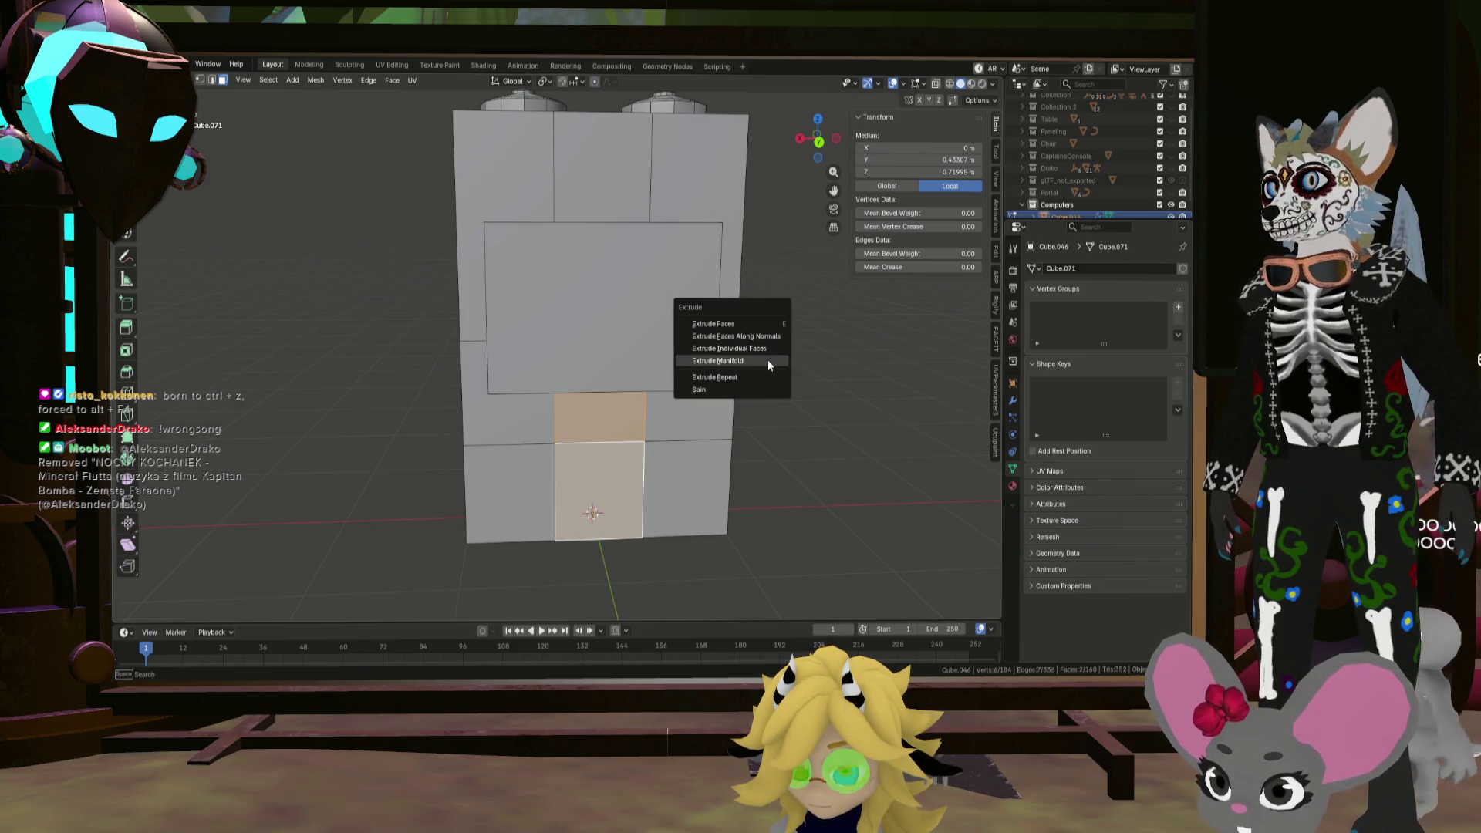
pyautogui.click(767, 360)
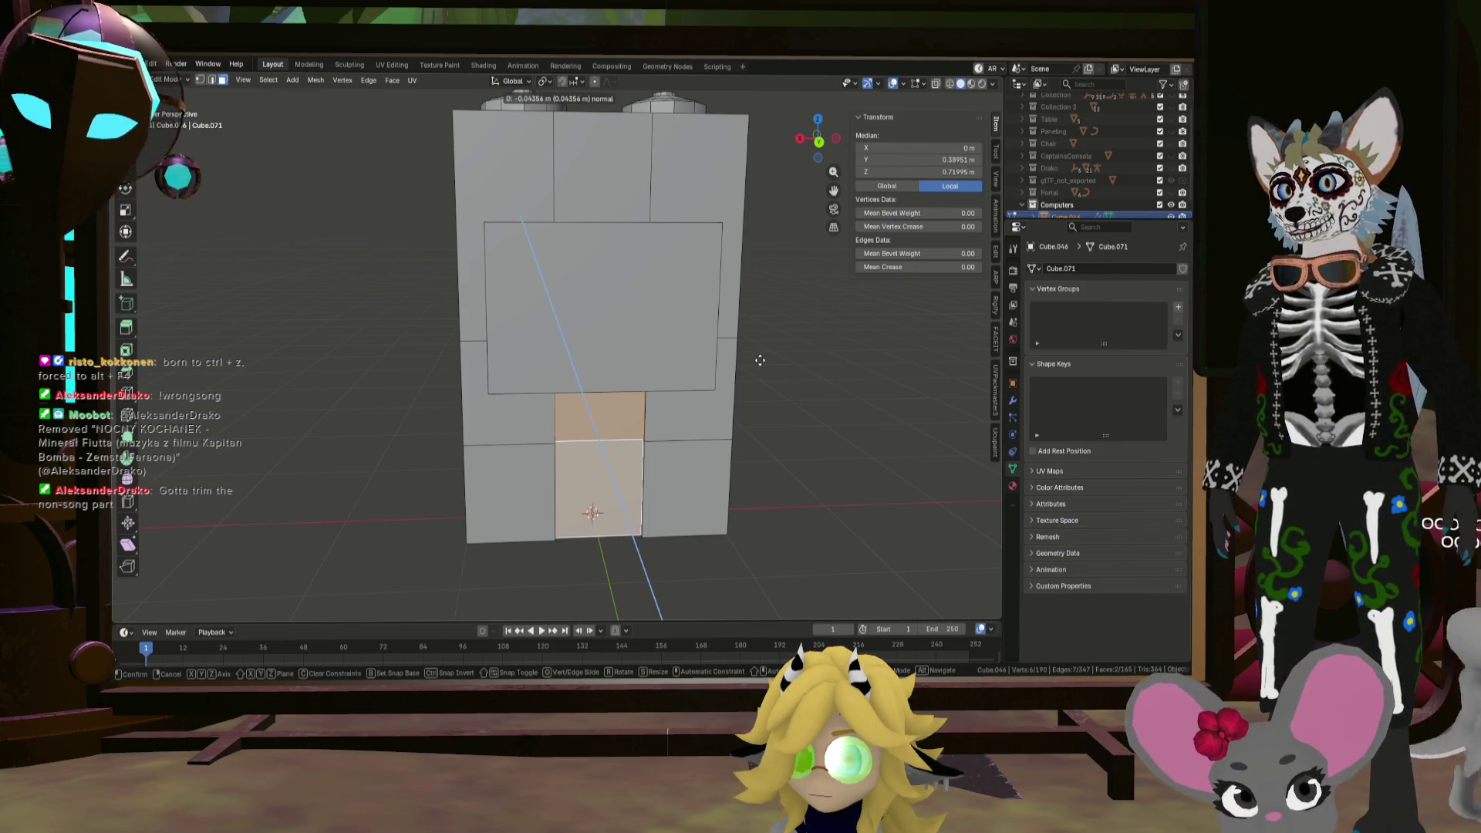
pyautogui.click(760, 357)
# Step: Extrude the upper face of the pair 0.1787 m back to form the recessed slot
pyautogui.scroll(3, 660, 466)
pyautogui.moveTo(620, 424)
pyautogui.mouseDown(button='middle')
pyautogui.moveTo(586, 386)
pyautogui.moveTo(646, 395)
pyautogui.mouseUp(button='middle')
pyautogui.click(556, 370)
pyautogui.press('e')
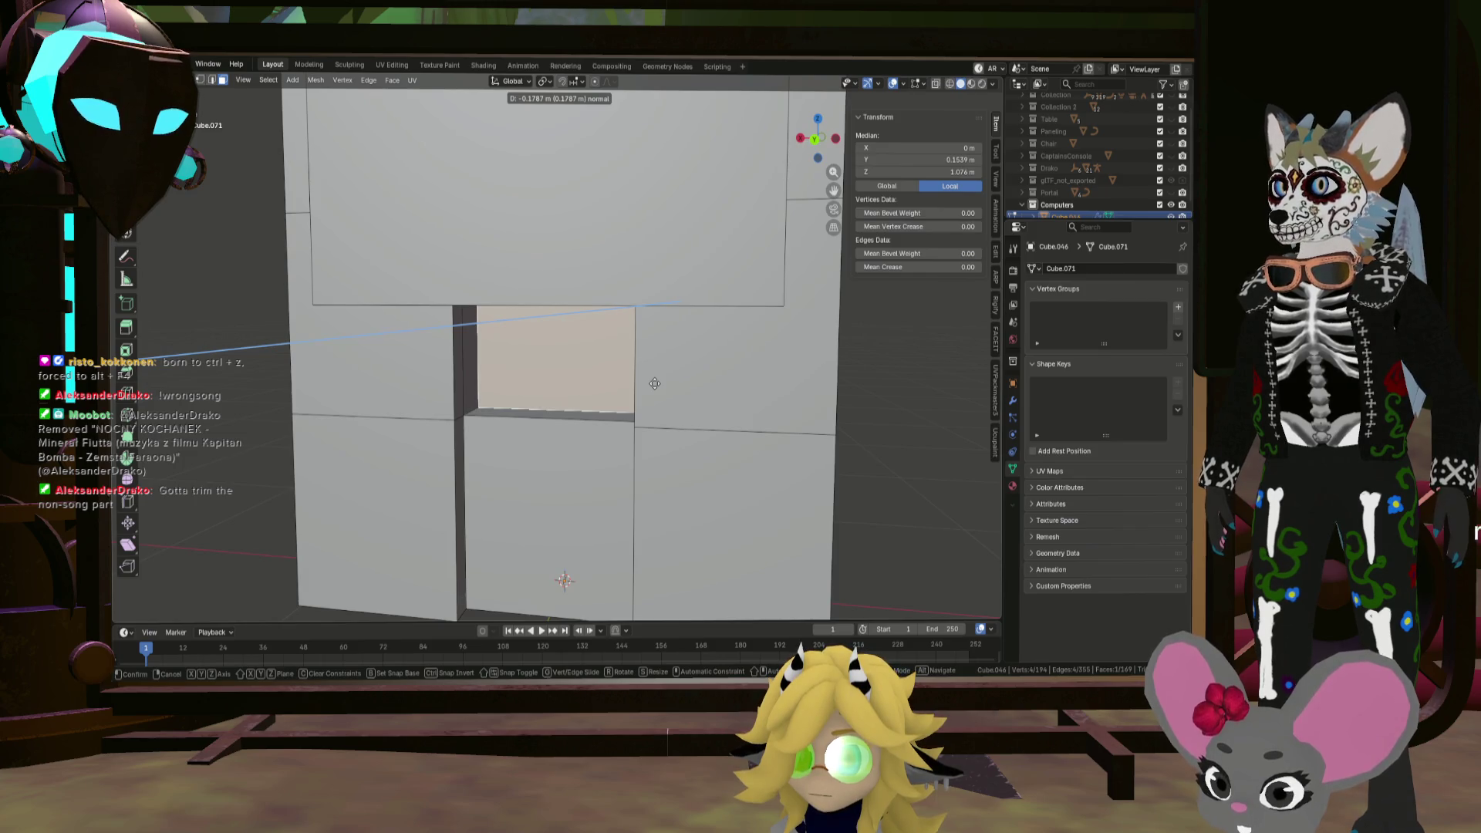
pyautogui.click(654, 383)
pyautogui.moveTo(653, 385)
pyautogui.mouseDown(button='middle')
pyautogui.moveTo(694, 388)
pyautogui.moveTo(567, 370)
pyautogui.mouseUp(button='middle')
pyautogui.scroll(3, 564, 370)
pyautogui.scroll(-5, 564, 371)
pyautogui.scroll(1, 550, 334)
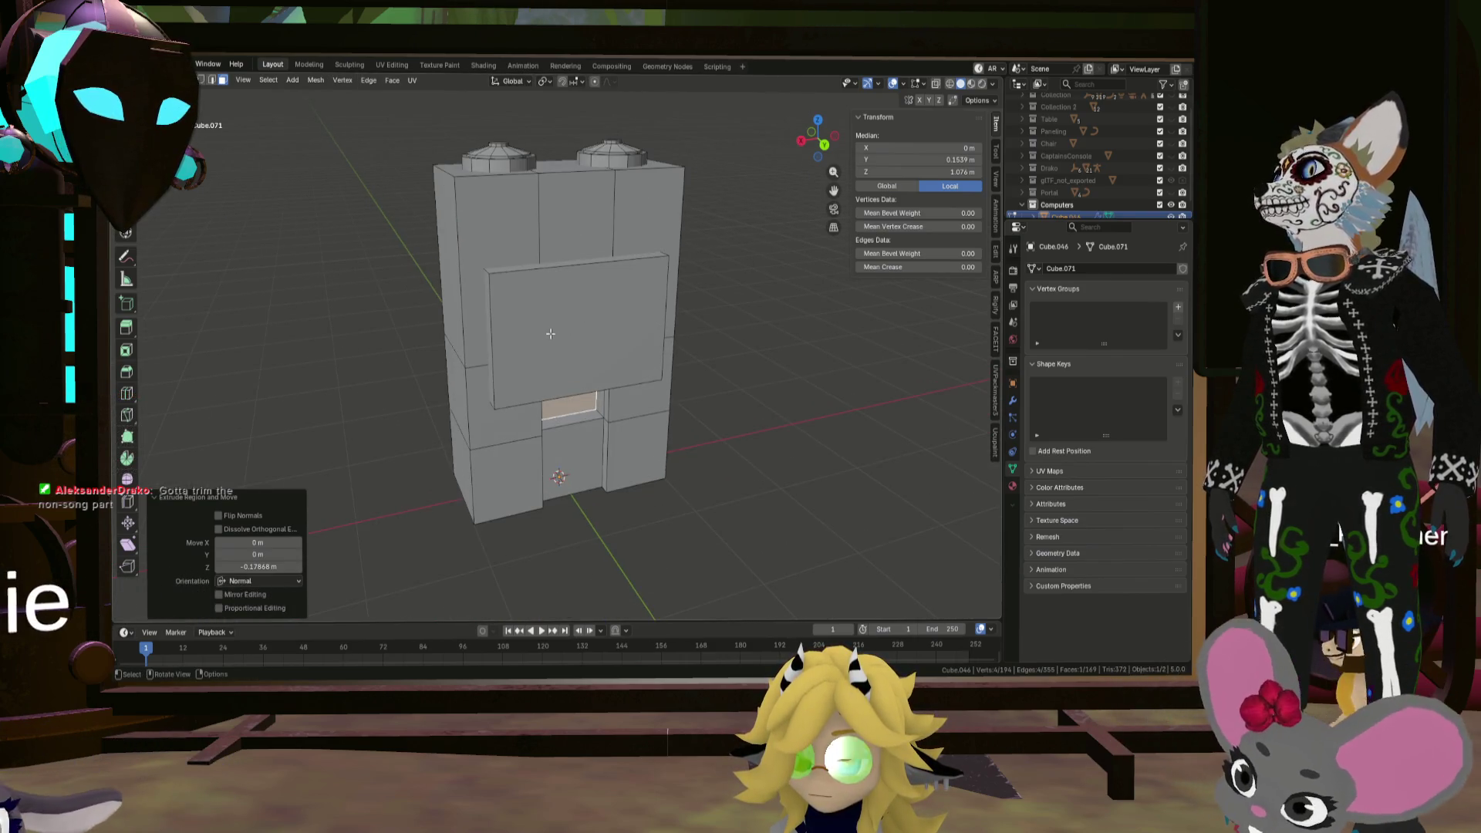
pyautogui.hotkey('shift', 'a')
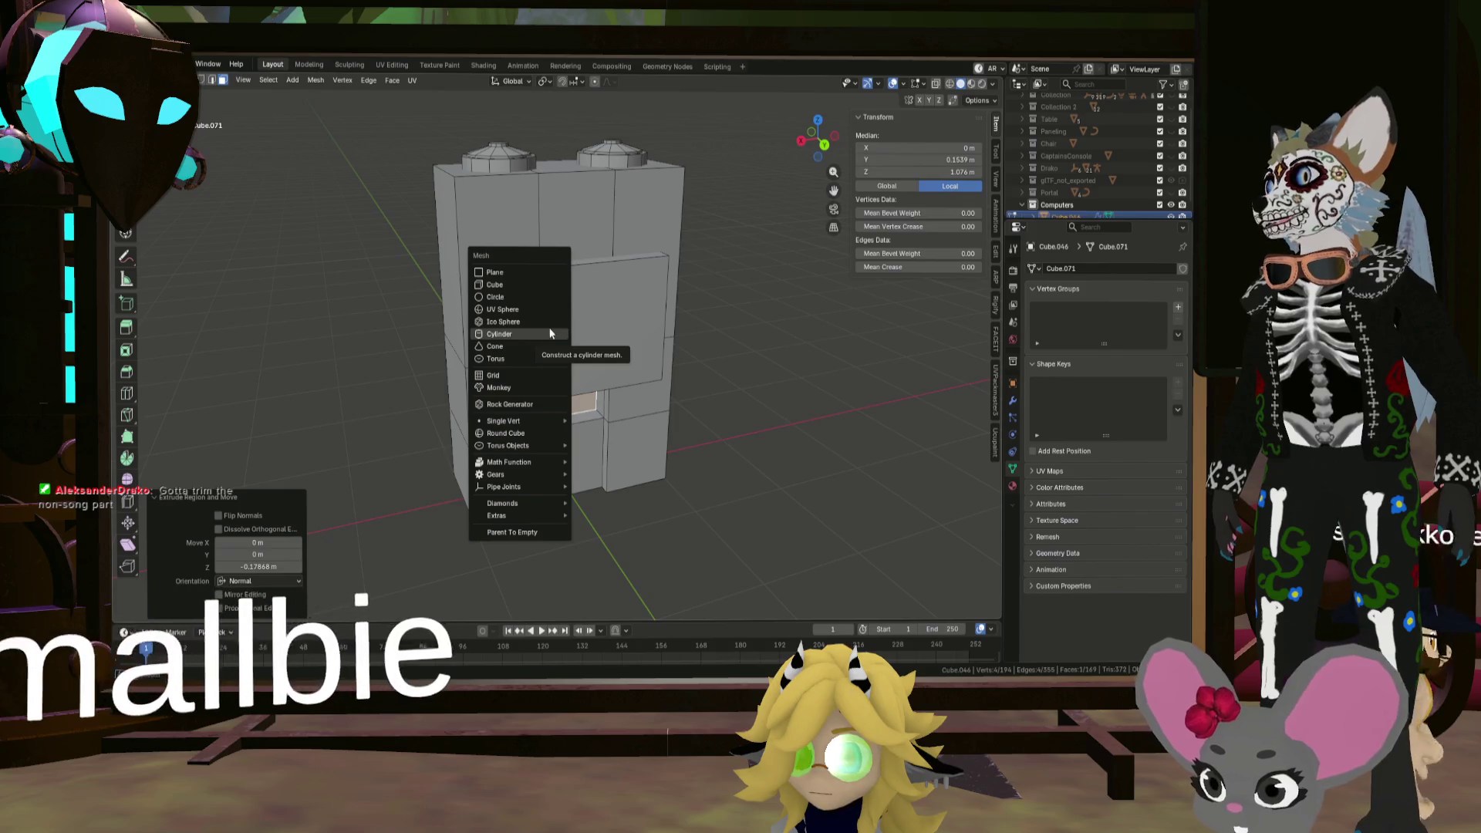
# Step: Add a cylinder and flatten it along Z into a thin disc
pyautogui.click(550, 333)
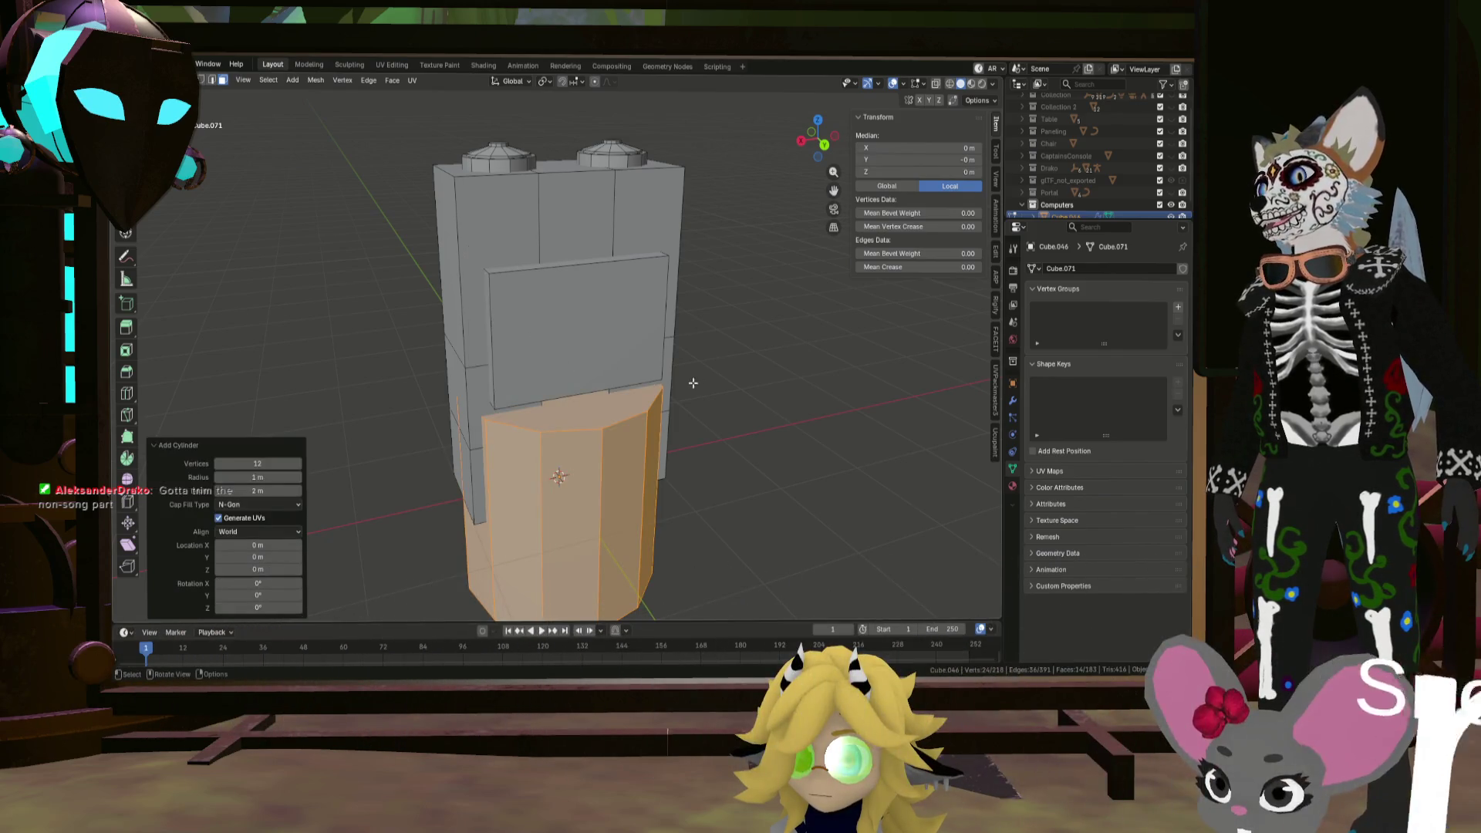
pyautogui.press('s')
pyautogui.press('z')
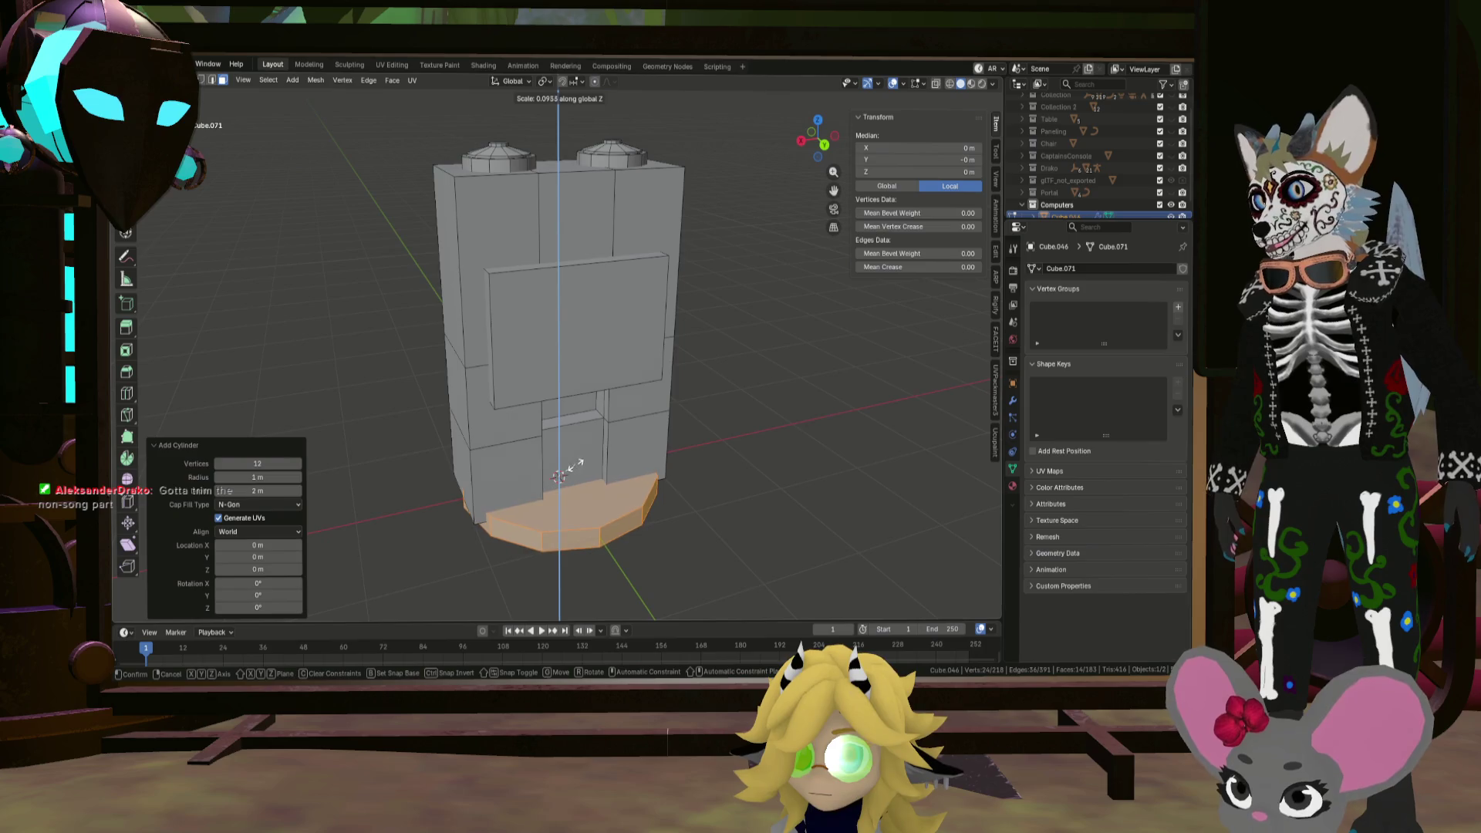
pyautogui.click(560, 475)
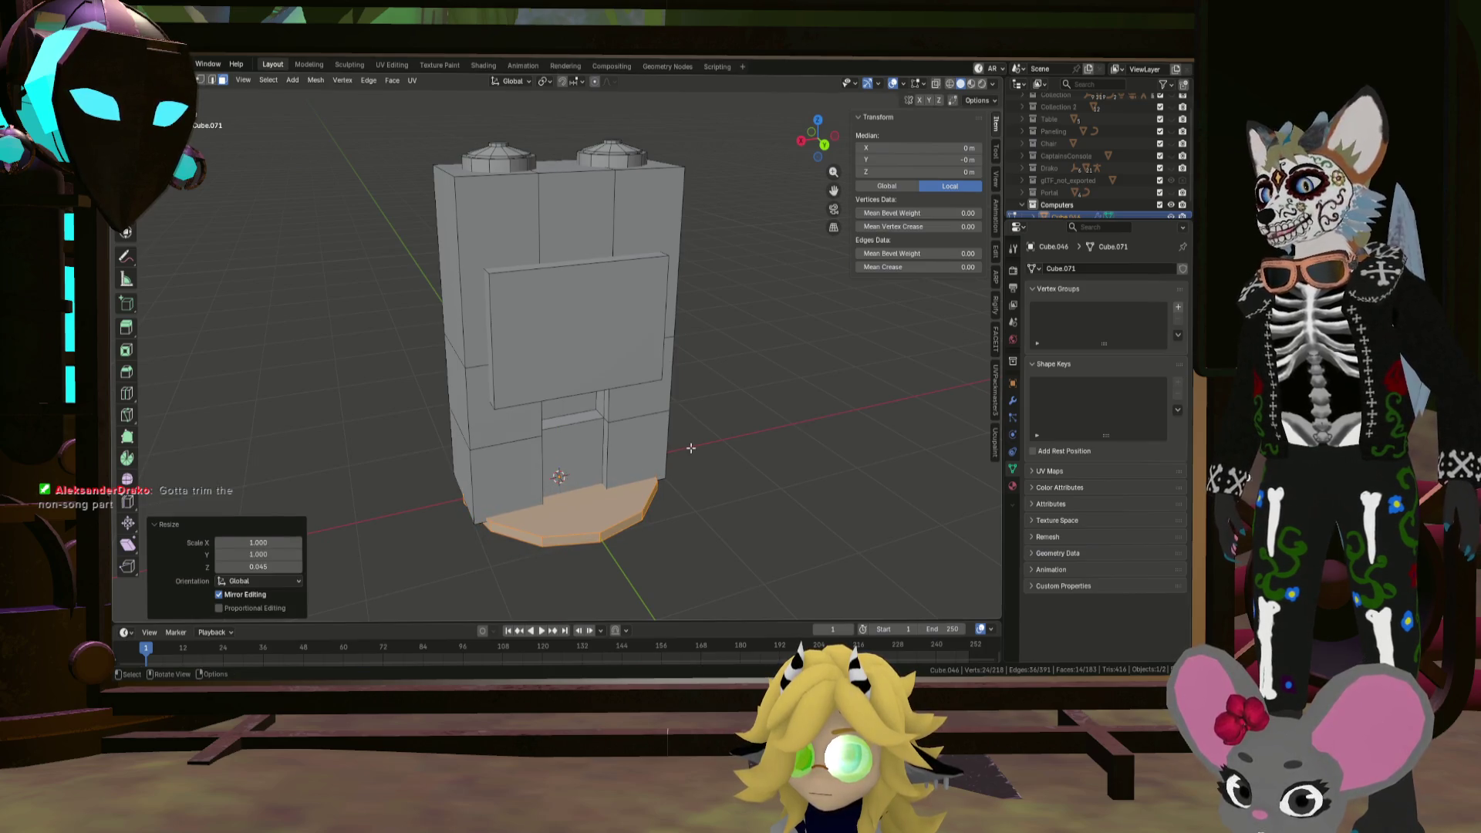
pyautogui.press('s')
pyautogui.press('z')
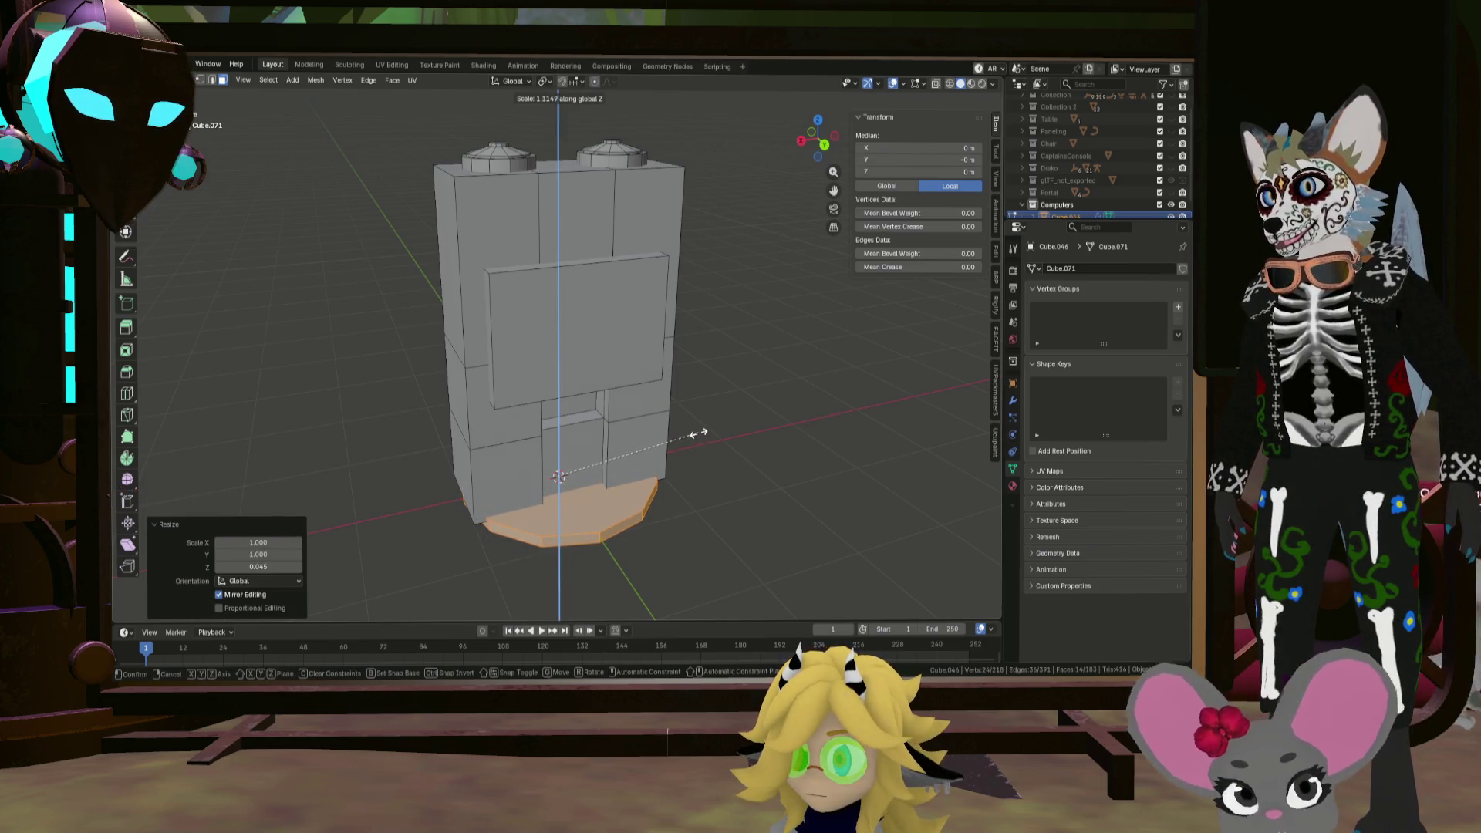
pyautogui.click(705, 426)
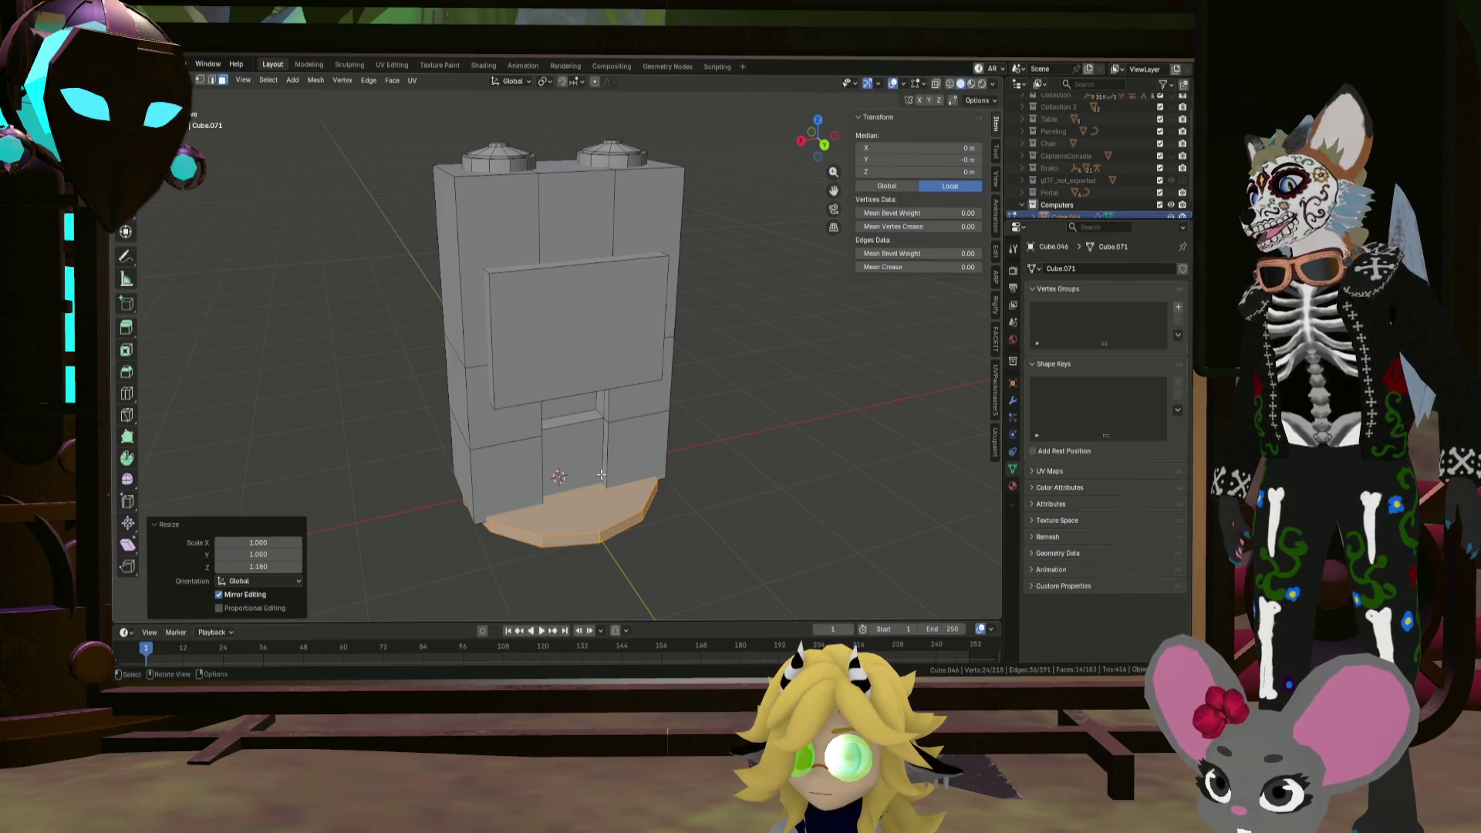
# Step: Rotate the disc 90° on X, scale it to 0.442, and raise it to panel height
pyautogui.write('rx90')
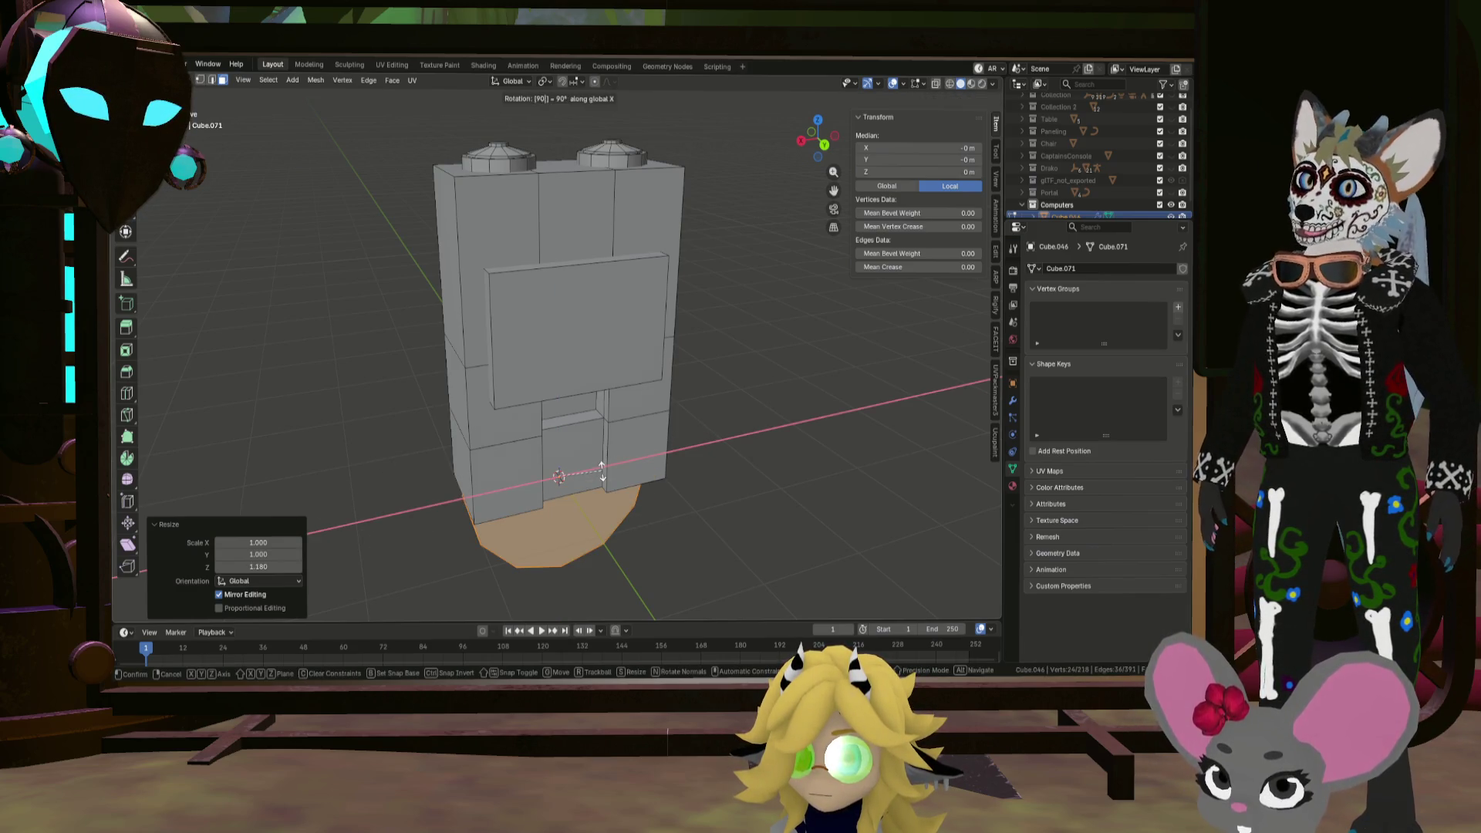
pyautogui.press('Return')
pyautogui.press('s')
pyautogui.click(634, 471)
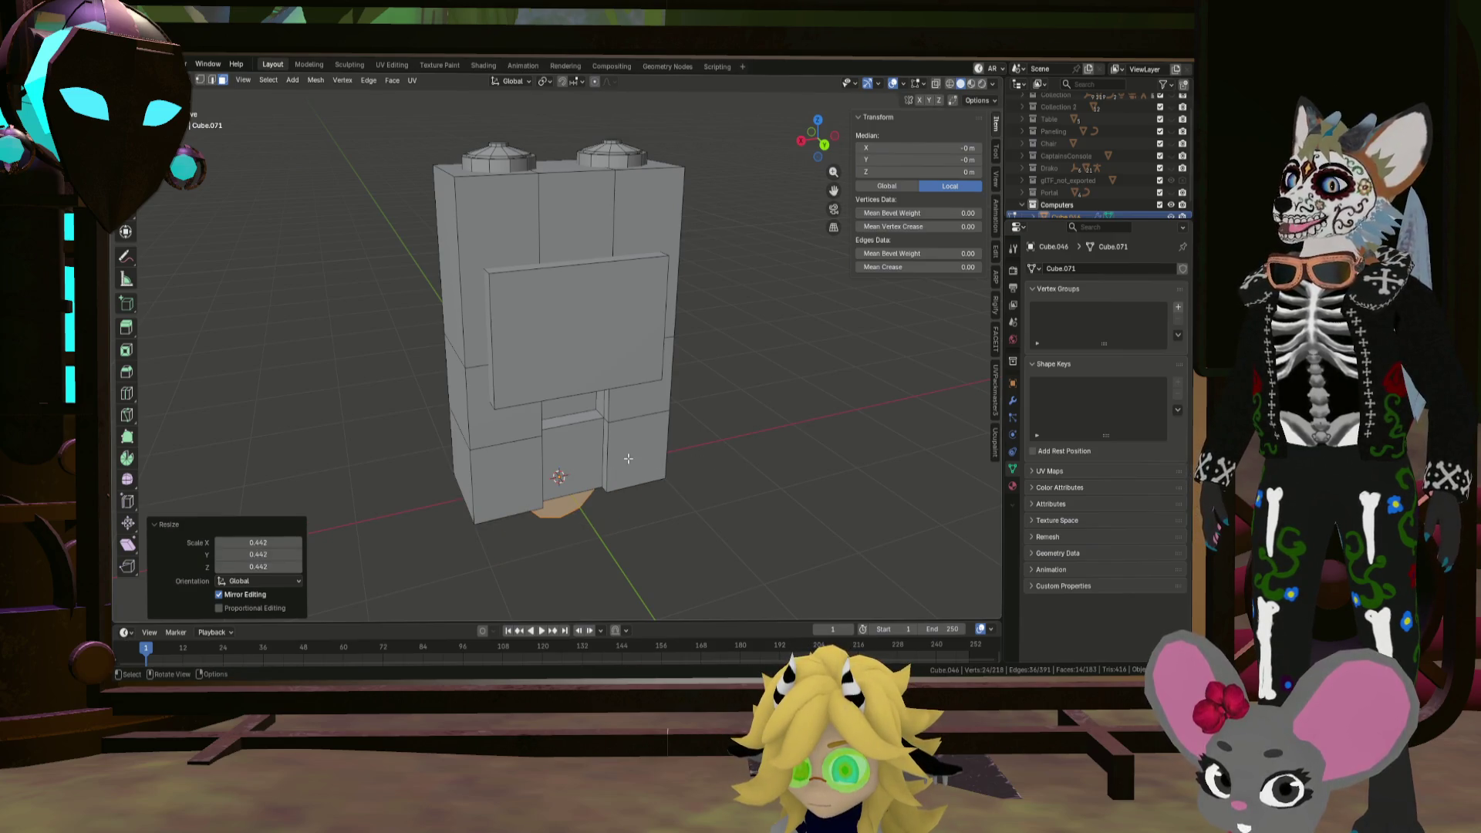
pyautogui.press('g')
pyautogui.press('z')
pyautogui.click(633, 318)
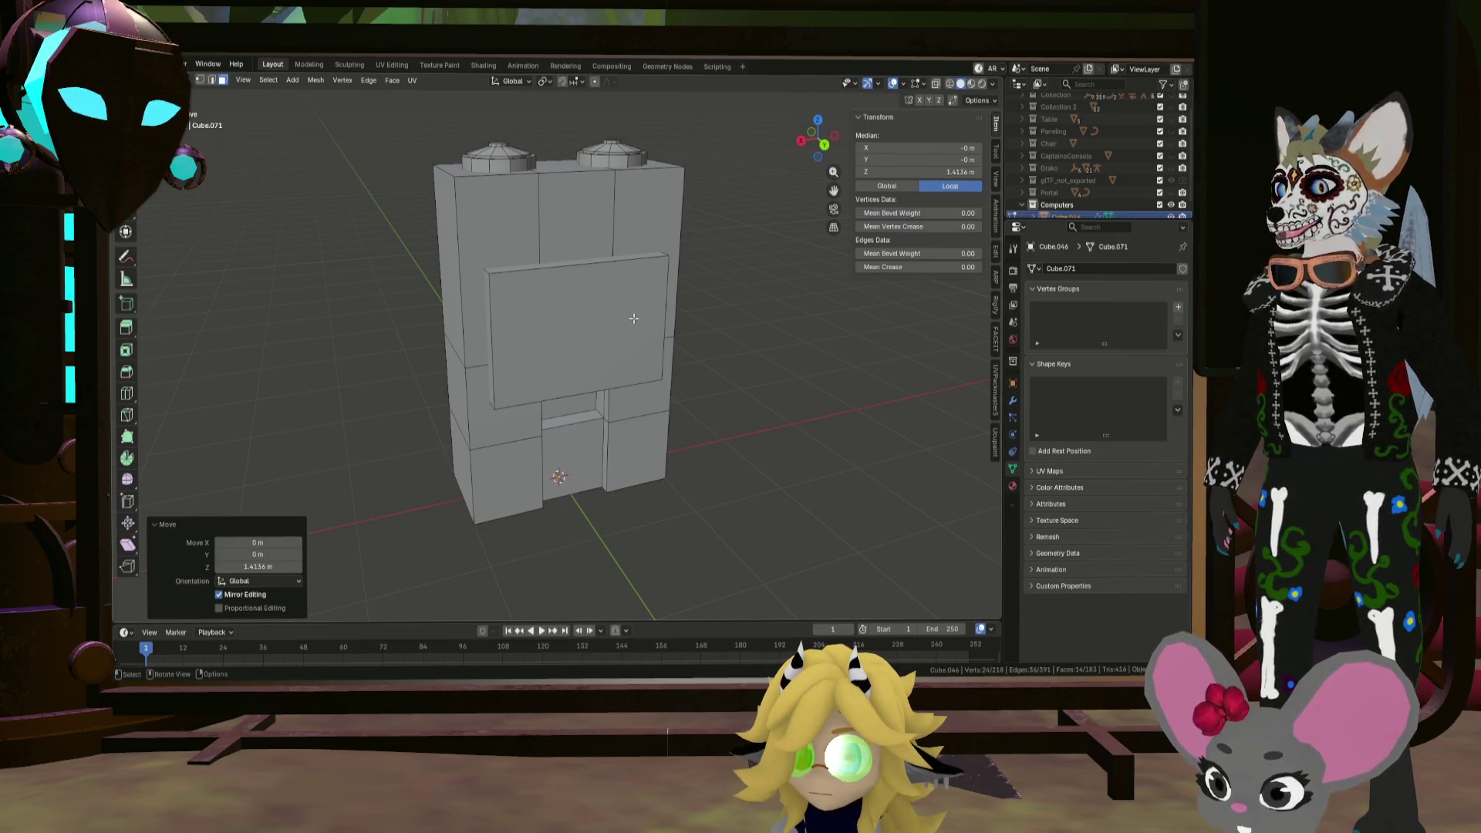
pyautogui.press('g')
pyautogui.press('y')
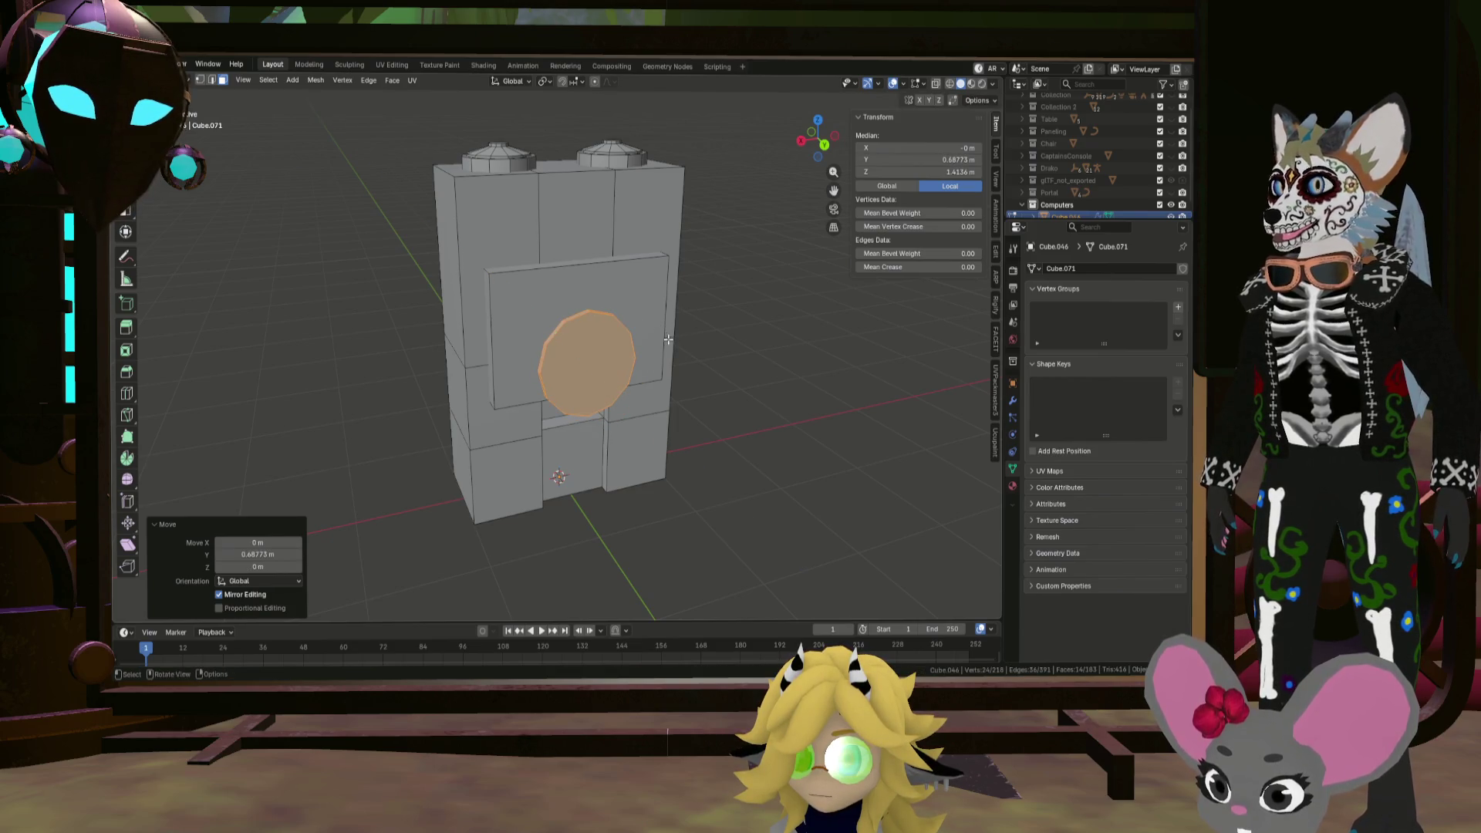
# Step: Shrink the disc to 0.681 and place it at the panel's upper left
pyautogui.click(705, 352)
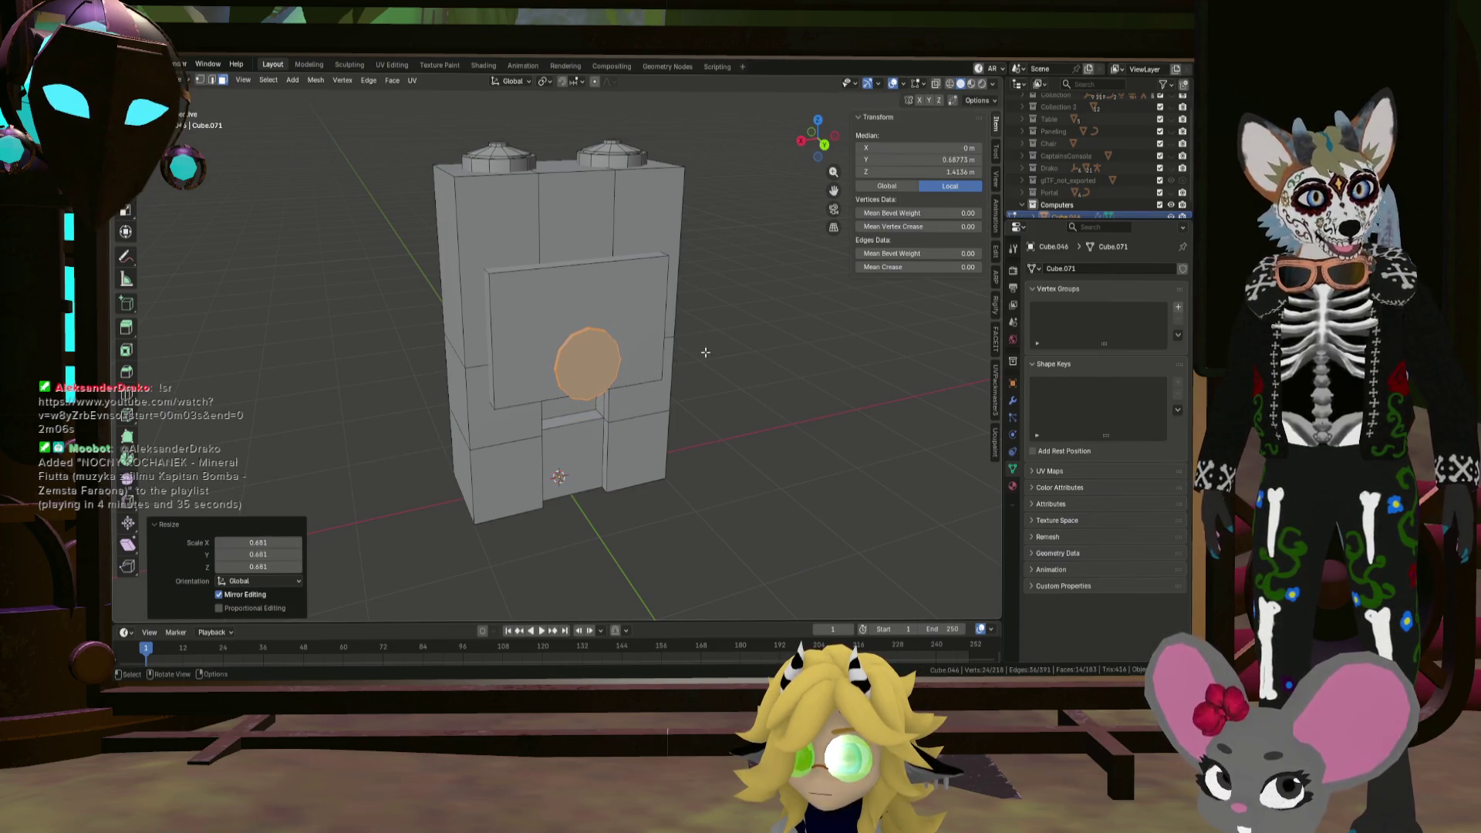
pyautogui.press('g')
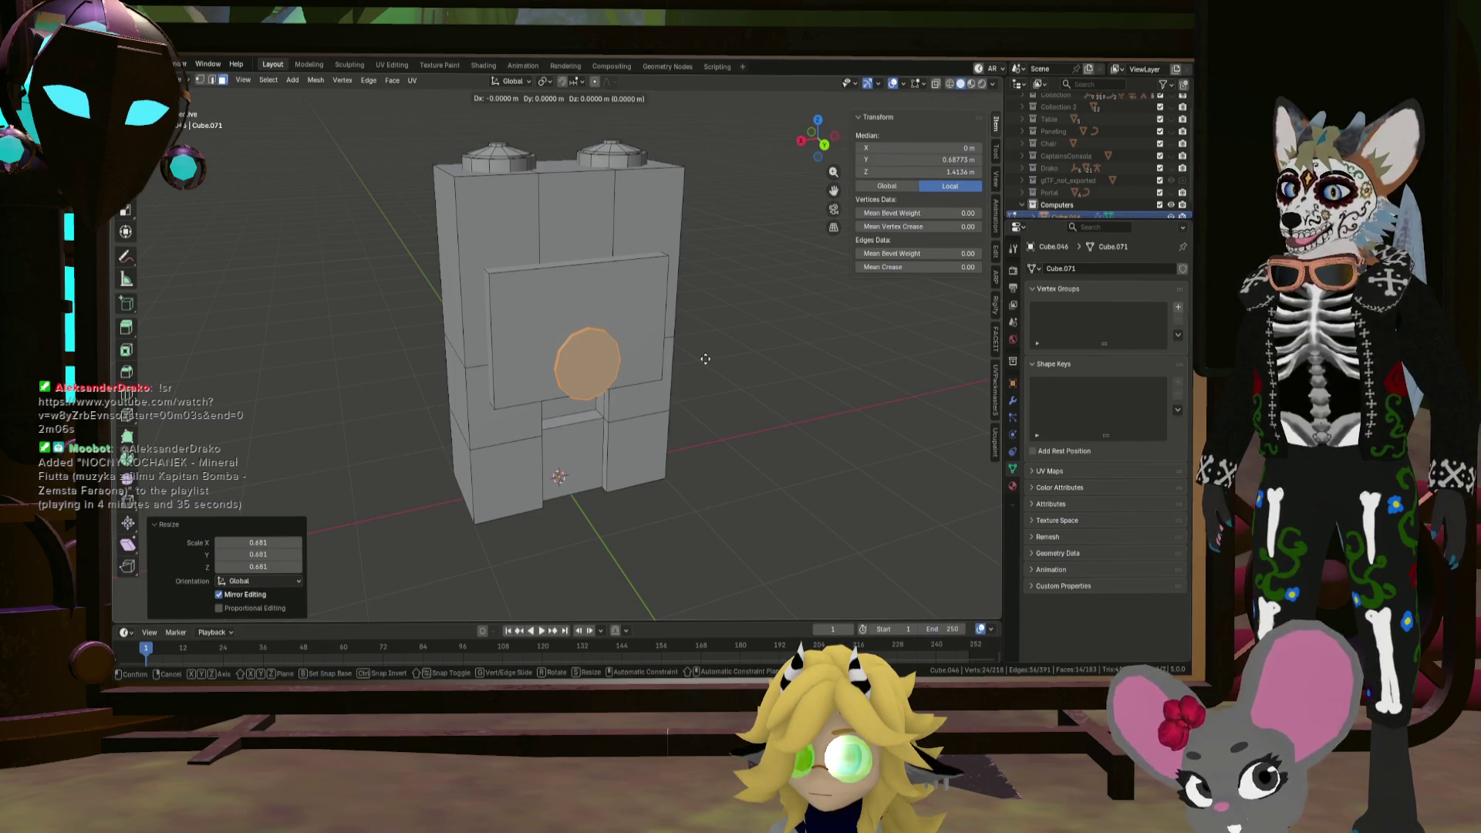
pyautogui.hotkey('shift', 'y')
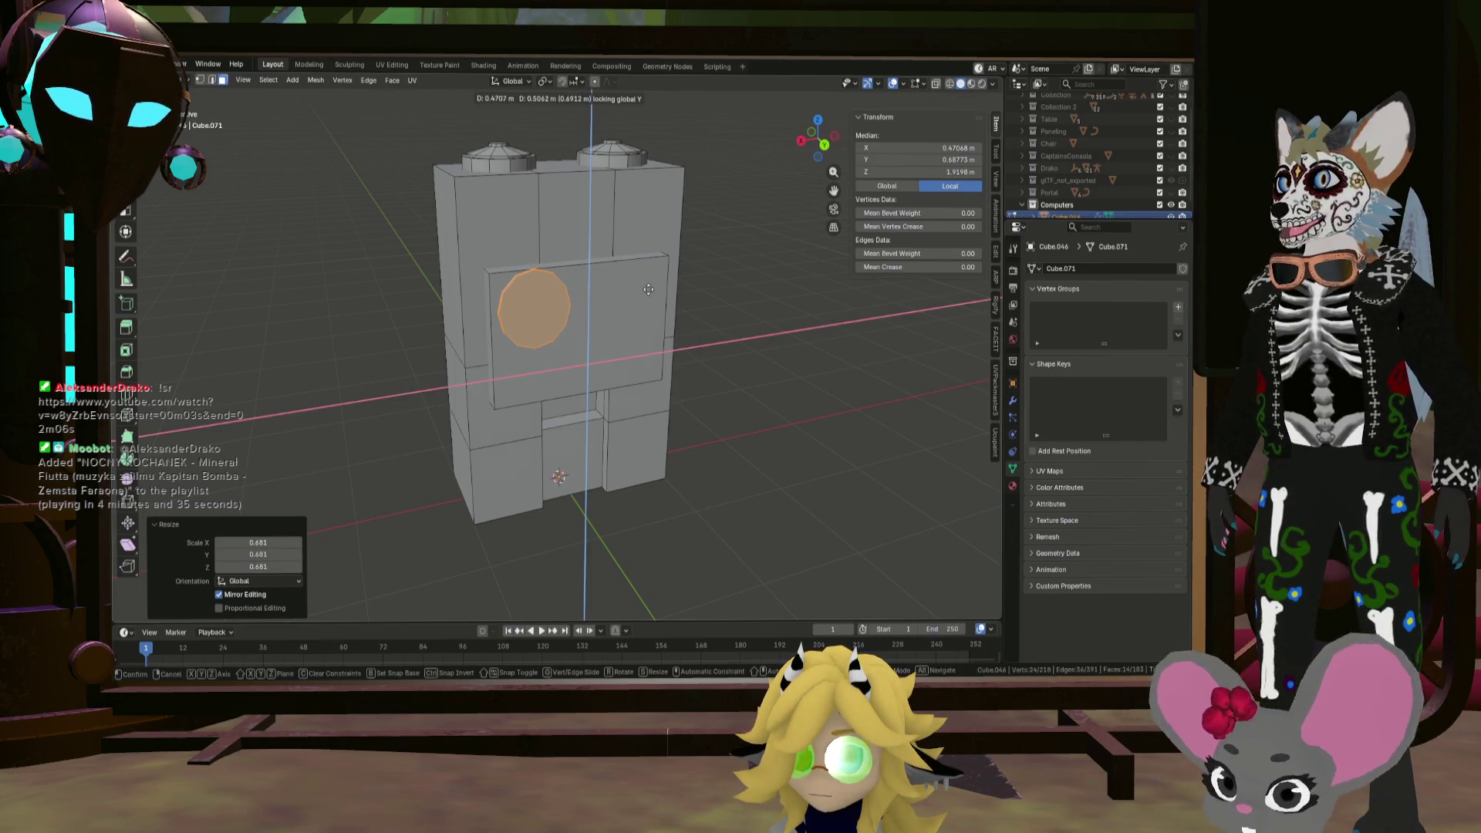
pyautogui.click(644, 289)
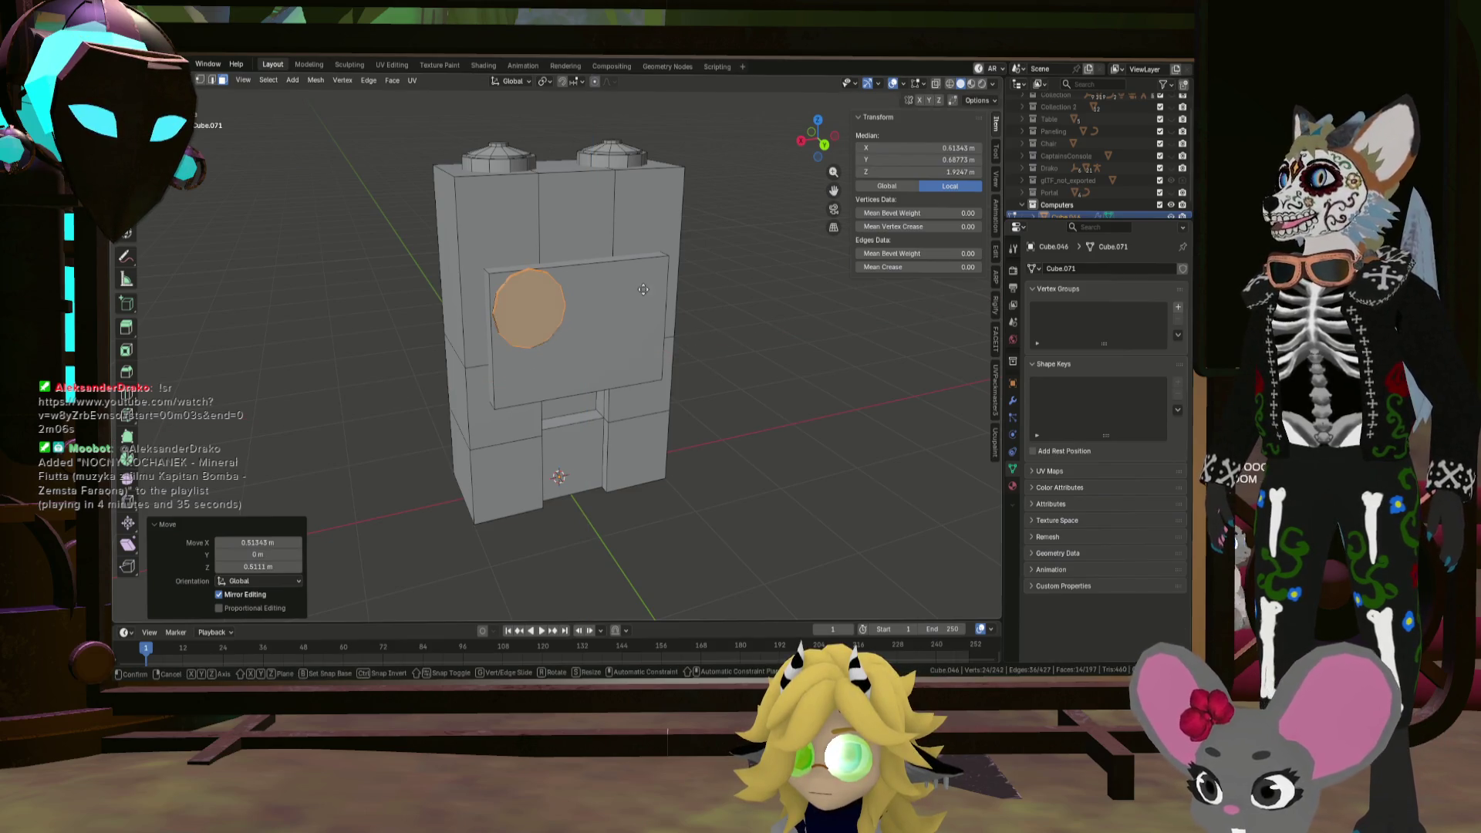
# Step: Duplicate the disc to its right, then scale both discs together to 0.619
pyautogui.hotkey('shift', 'd')
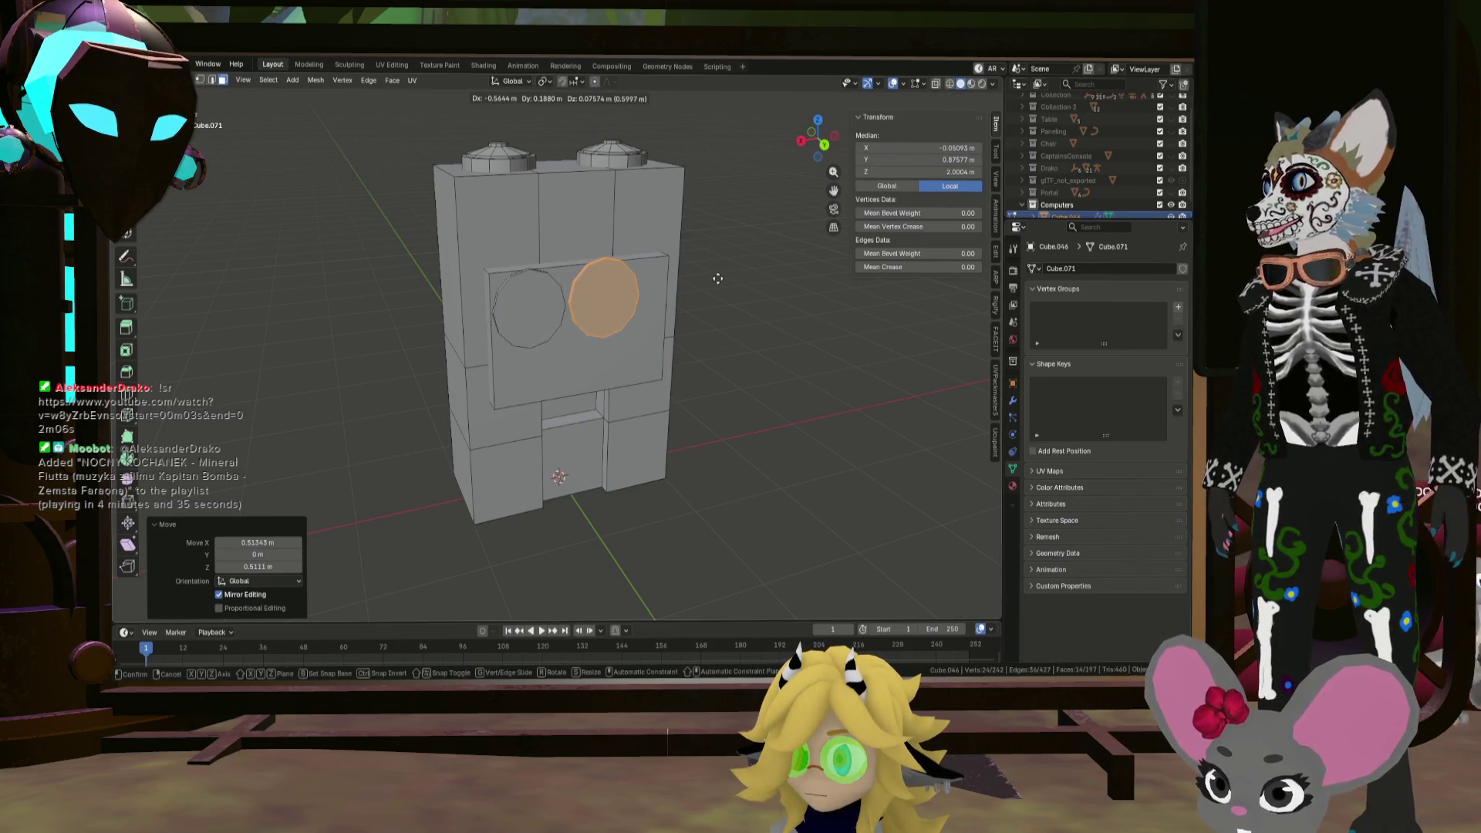
pyautogui.click(718, 279)
pyautogui.moveTo(717, 279); pyautogui.dragTo(586, 309, button='middle')
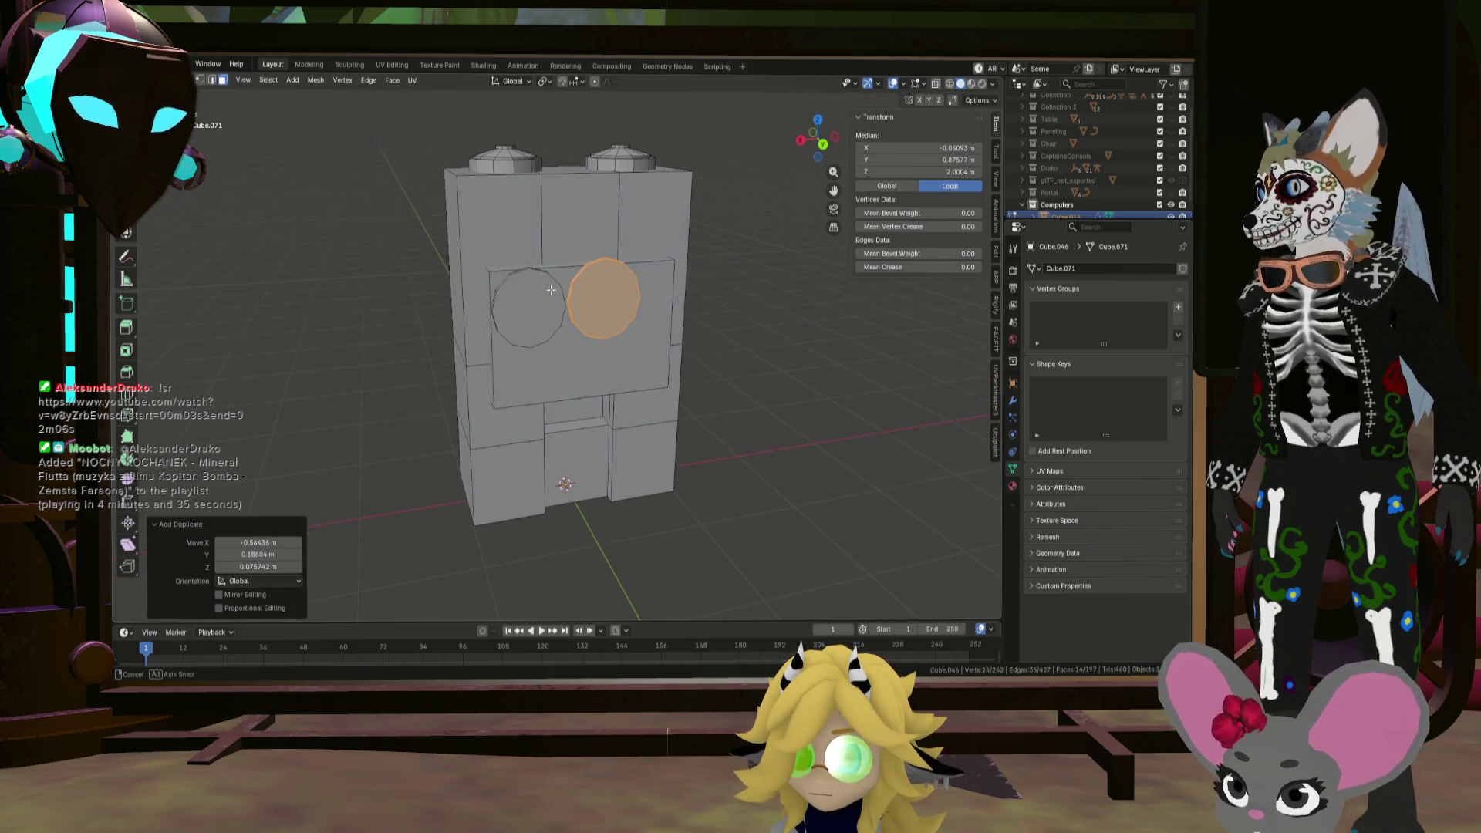
pyautogui.click(547, 315)
pyautogui.click(612, 304)
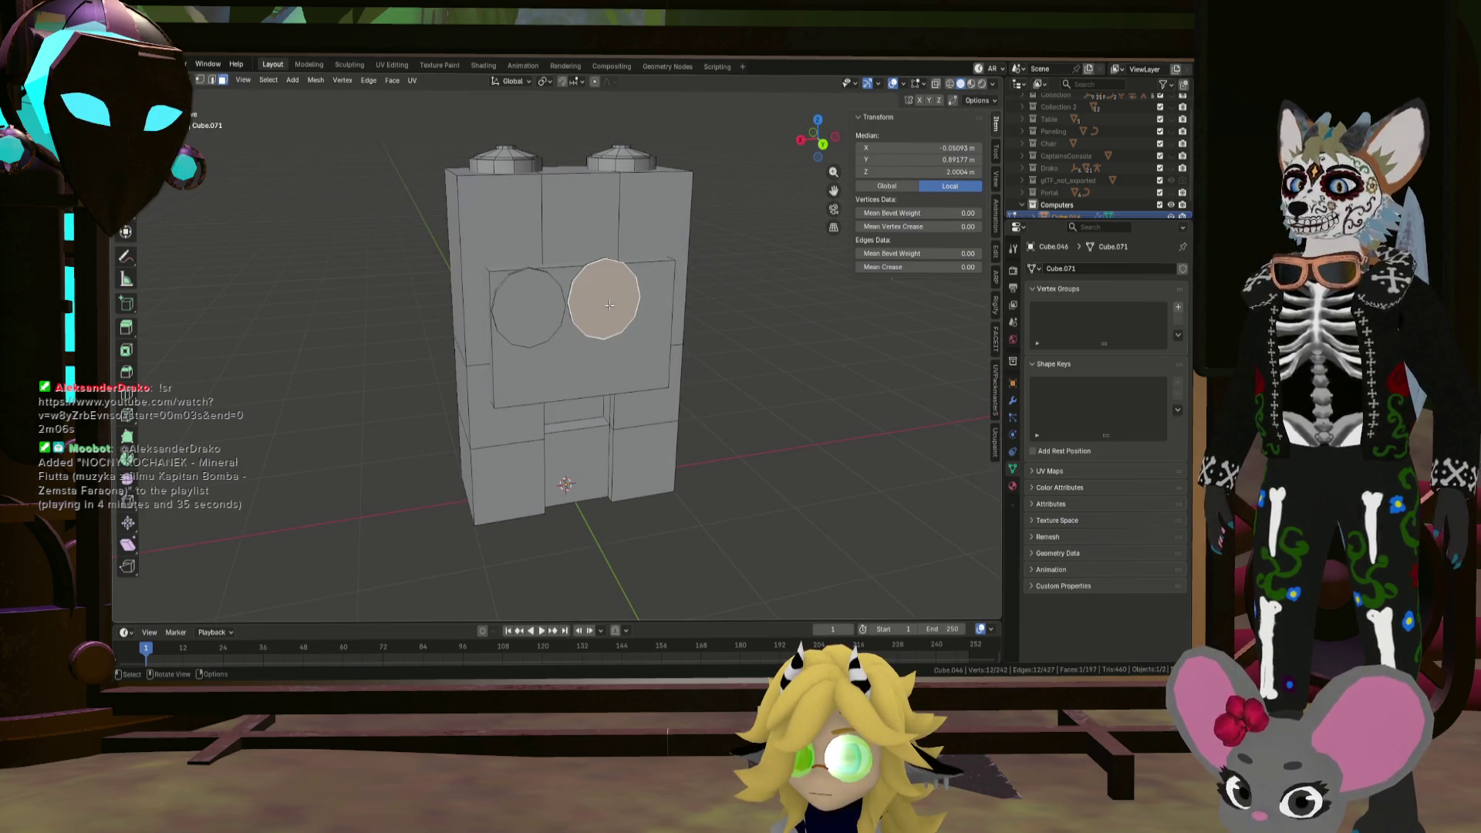
pyautogui.press('l')
pyautogui.press('s')
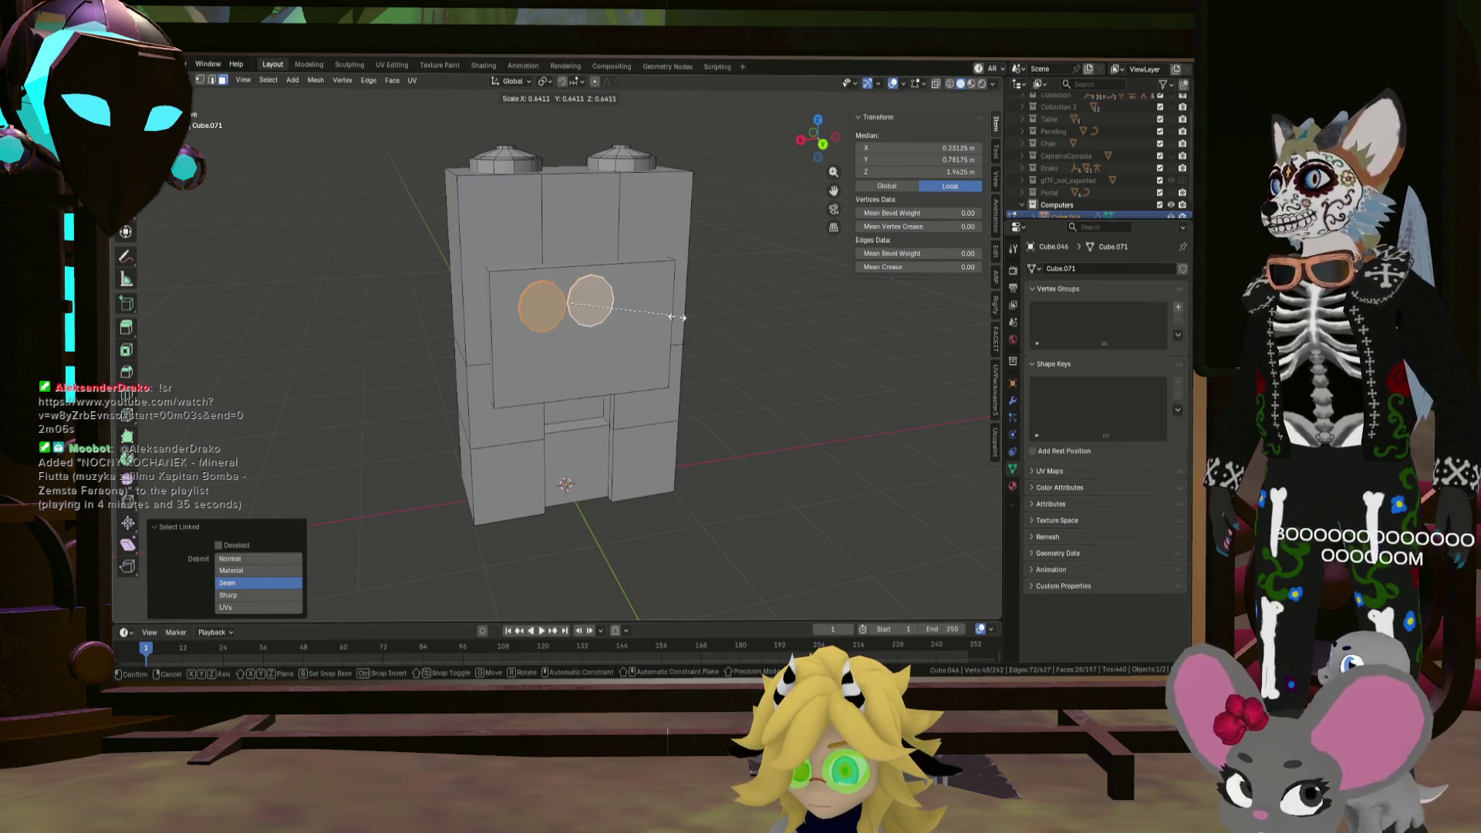
pyautogui.click(673, 317)
pyautogui.press('g')
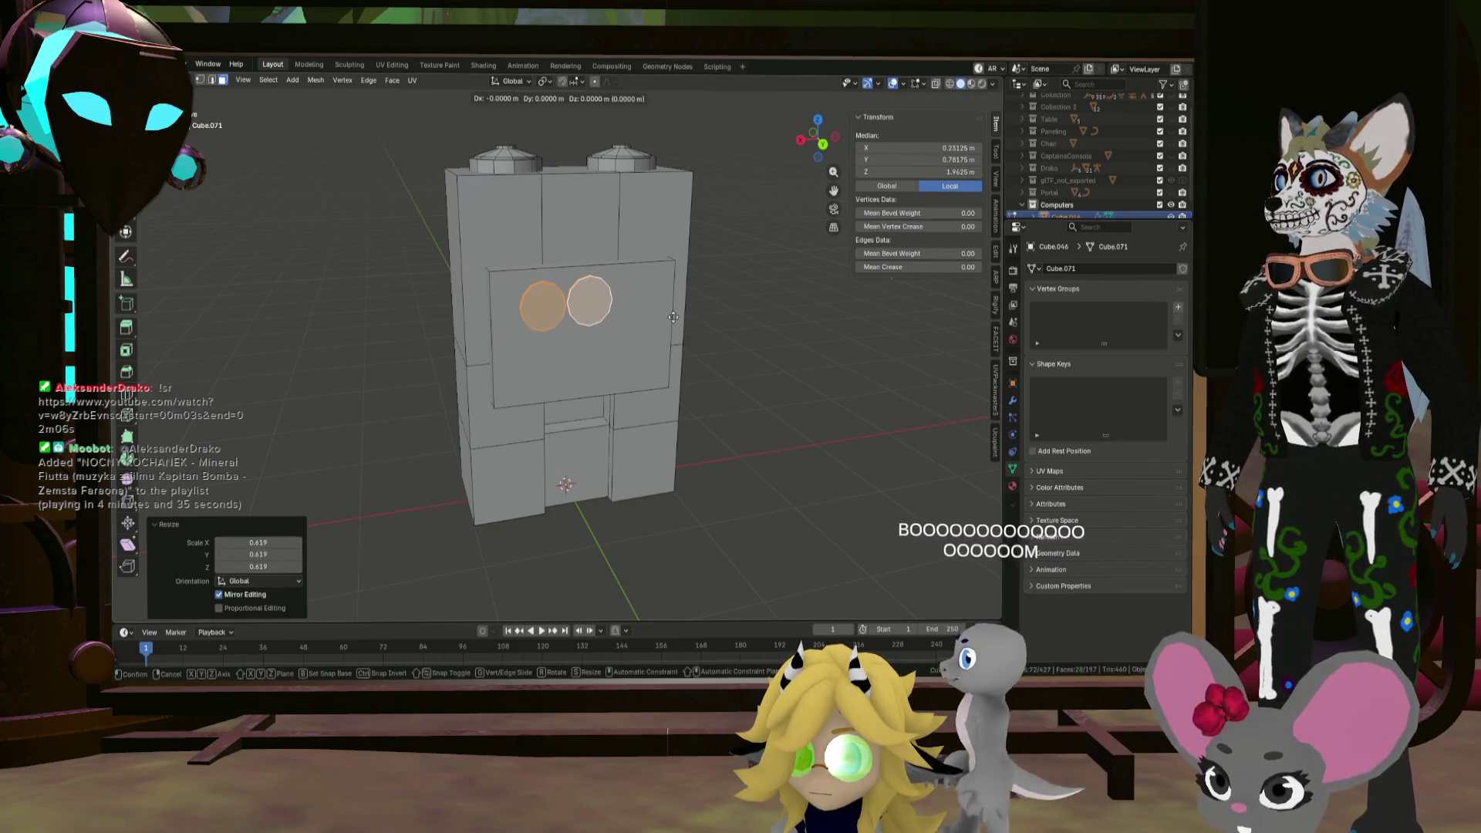
pyautogui.hotkey('shift', 'y')
# Step: Settle the discs in the upper panel and shift the lower disc 0.1172 m along Y
pyautogui.click(619, 300)
pyautogui.scroll(5, 513, 259)
pyautogui.moveTo(513, 259)
pyautogui.mouseDown(button='middle')
pyautogui.moveTo(582, 291)
pyautogui.moveTo(733, 311)
pyautogui.moveTo(484, 307)
pyautogui.mouseUp(button='middle')
pyautogui.click(484, 307)
pyautogui.hotkey('ctrl', 'l')
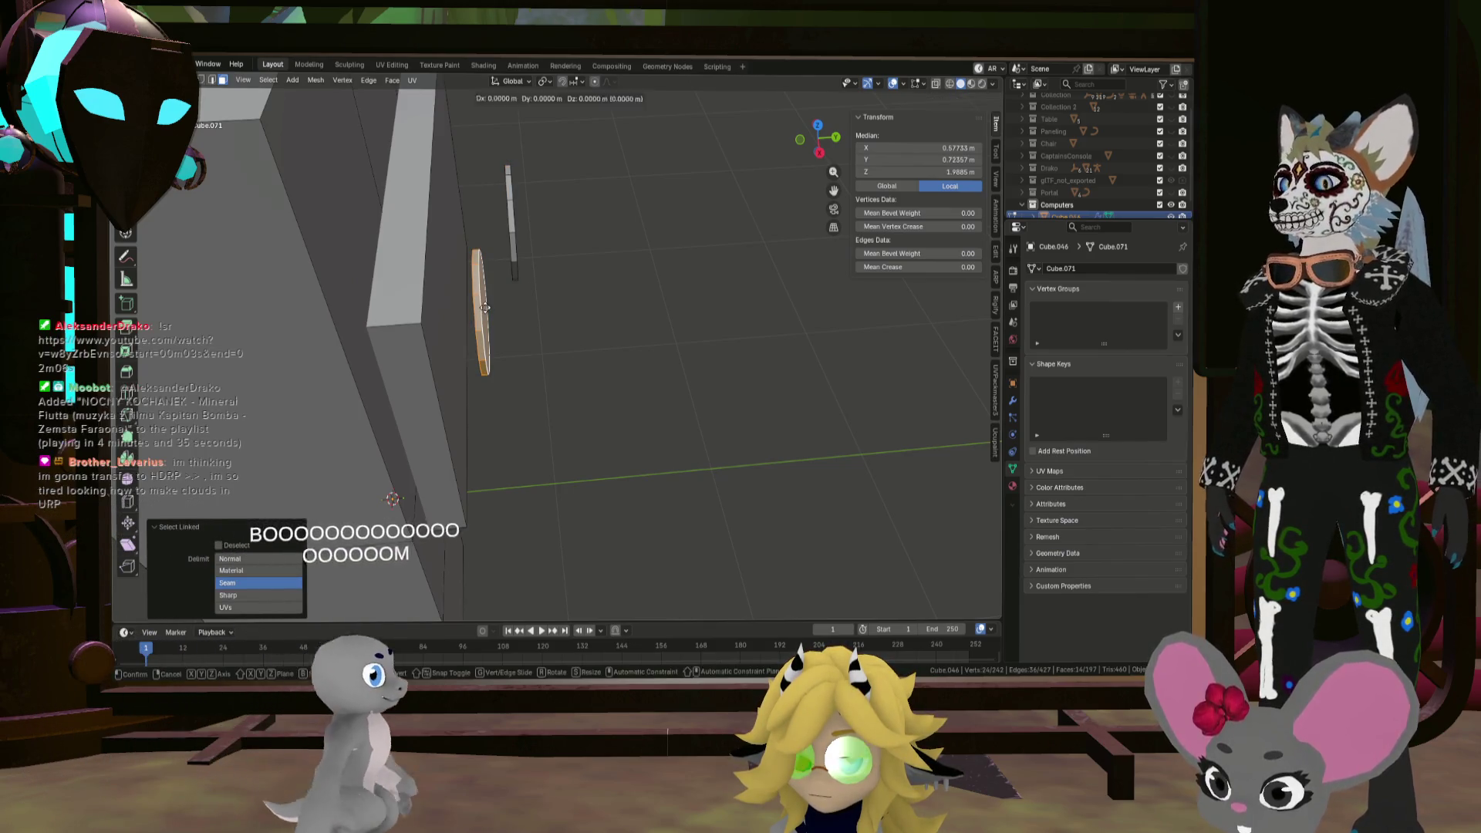
pyautogui.press('g')
pyautogui.press('y')
pyautogui.click(521, 309)
# Step: Nudge both disc faces slightly along Y
pyautogui.moveTo(521, 310)
pyautogui.mouseDown(button='middle')
pyautogui.moveTo(599, 314)
pyautogui.moveTo(553, 286)
pyautogui.moveTo(574, 308)
pyautogui.mouseUp(button='middle')
pyautogui.click(536, 316)
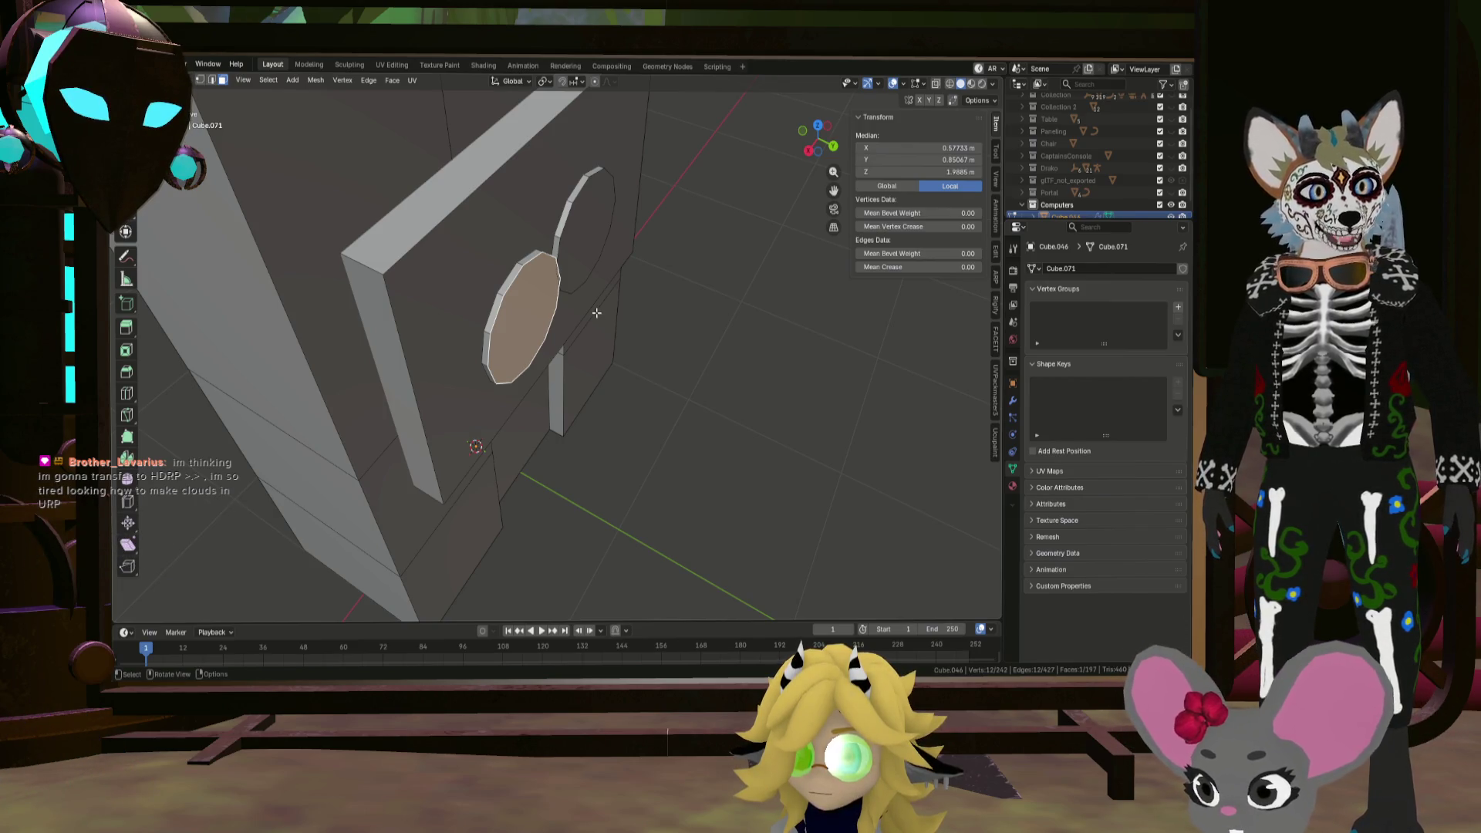
pyautogui.keyDown('shift'); pyautogui.click(605, 261); pyautogui.keyUp('shift')
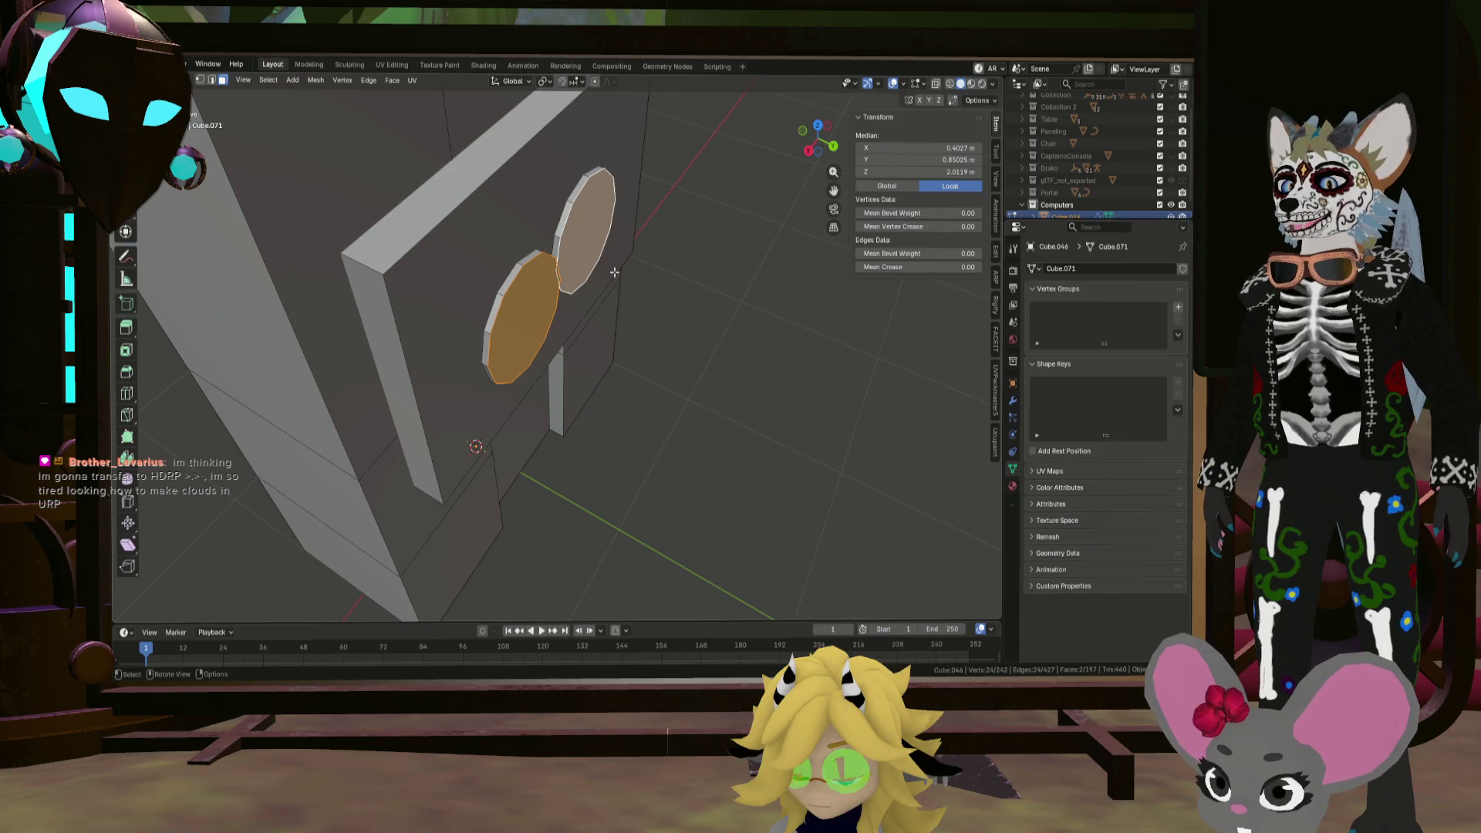
pyautogui.press('g')
pyautogui.press('y')
pyautogui.click(614, 273)
# Step: Move the right disc within the panel plane to sit beside the left one
pyautogui.moveTo(614, 272)
pyautogui.mouseDown(button='middle')
pyautogui.moveTo(543, 270)
pyautogui.moveTo(633, 258)
pyautogui.mouseUp(button='middle')
pyautogui.click(654, 250)
pyautogui.press('l')
pyautogui.press('k')
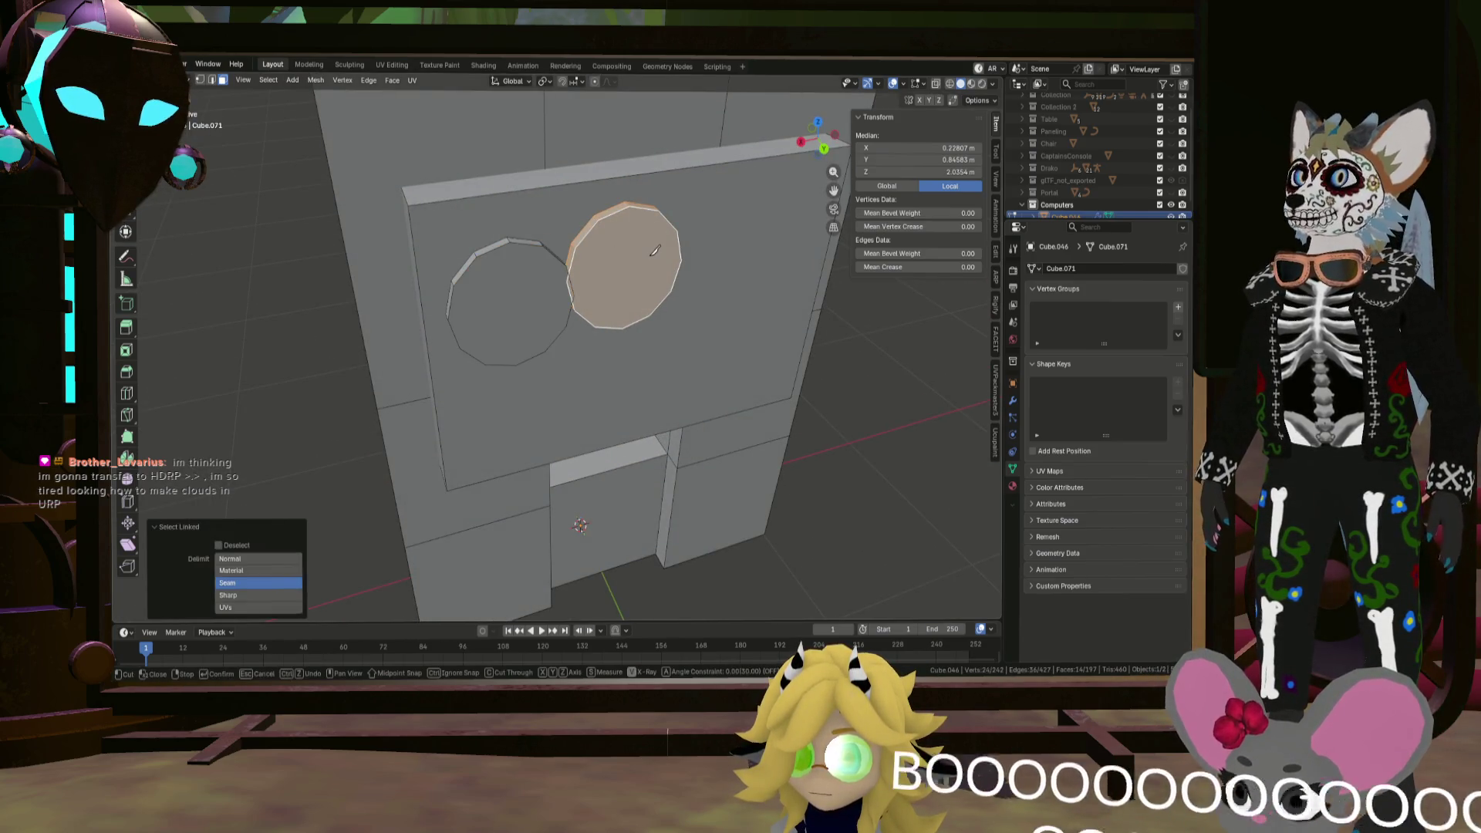
pyautogui.press('Escape')
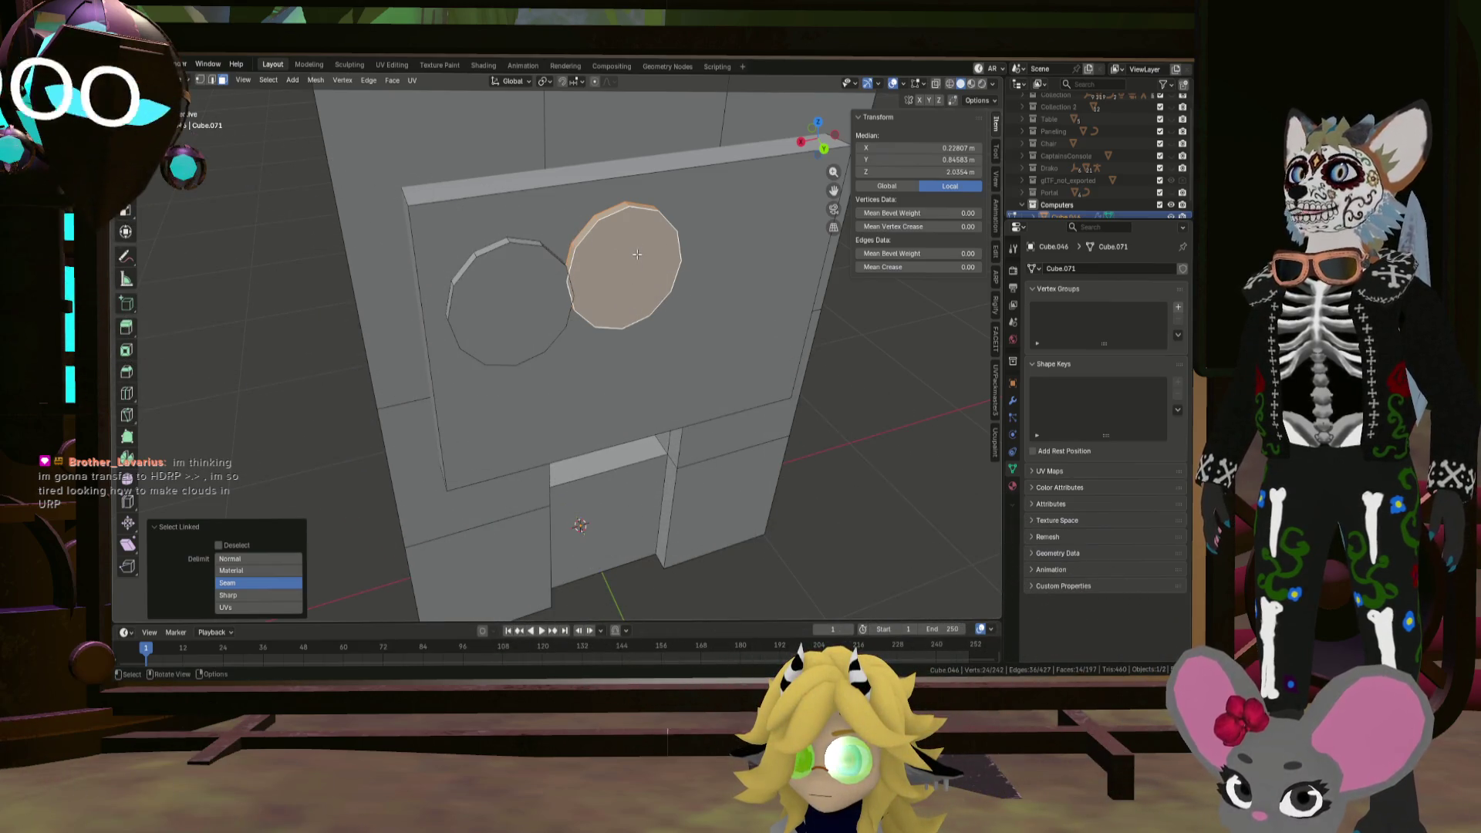
pyautogui.moveTo(637, 254); pyautogui.dragTo(609, 257, button='middle')
pyautogui.press('g')
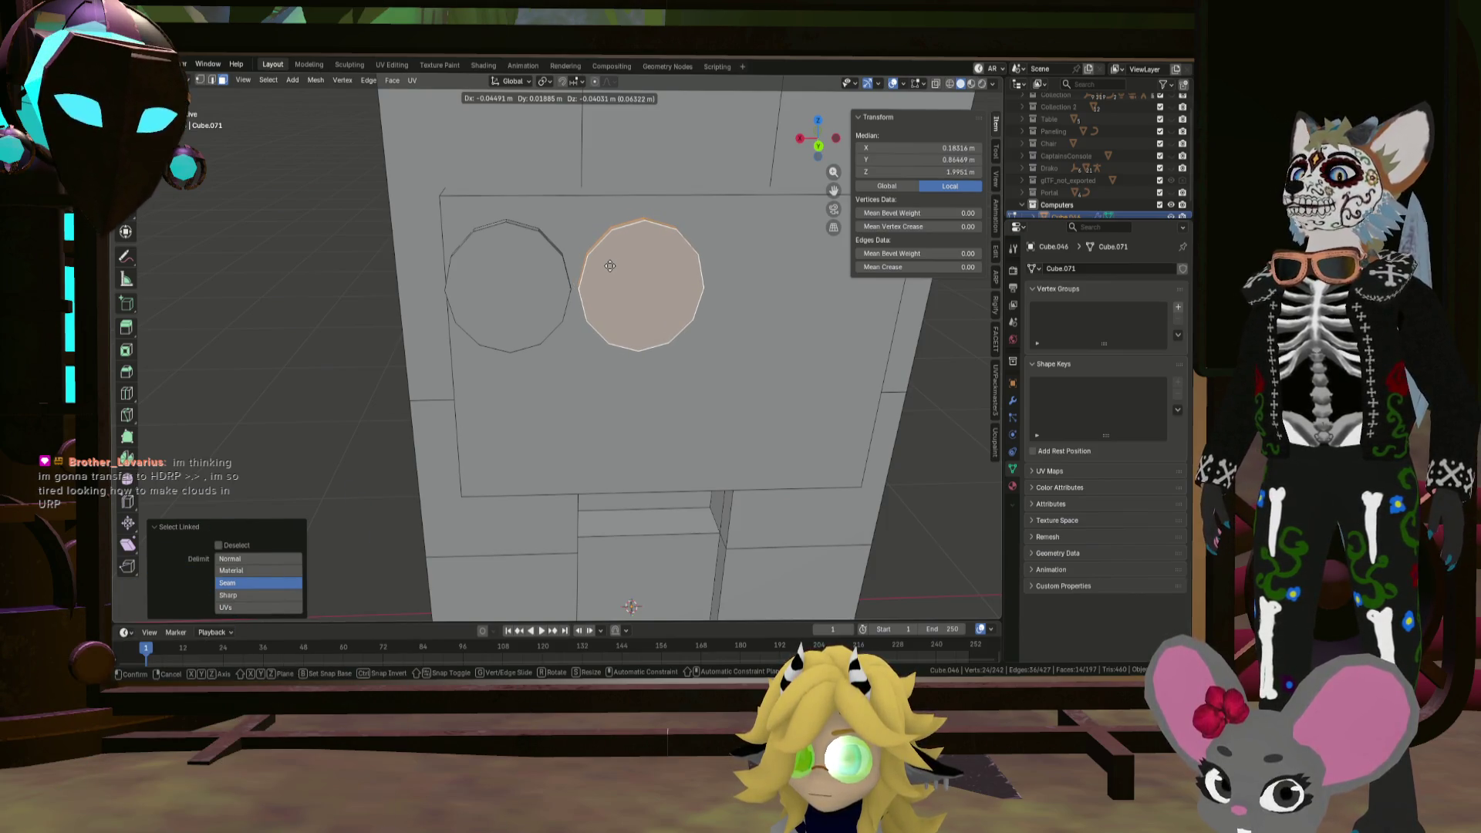
pyautogui.hotkey('shift', 'y')
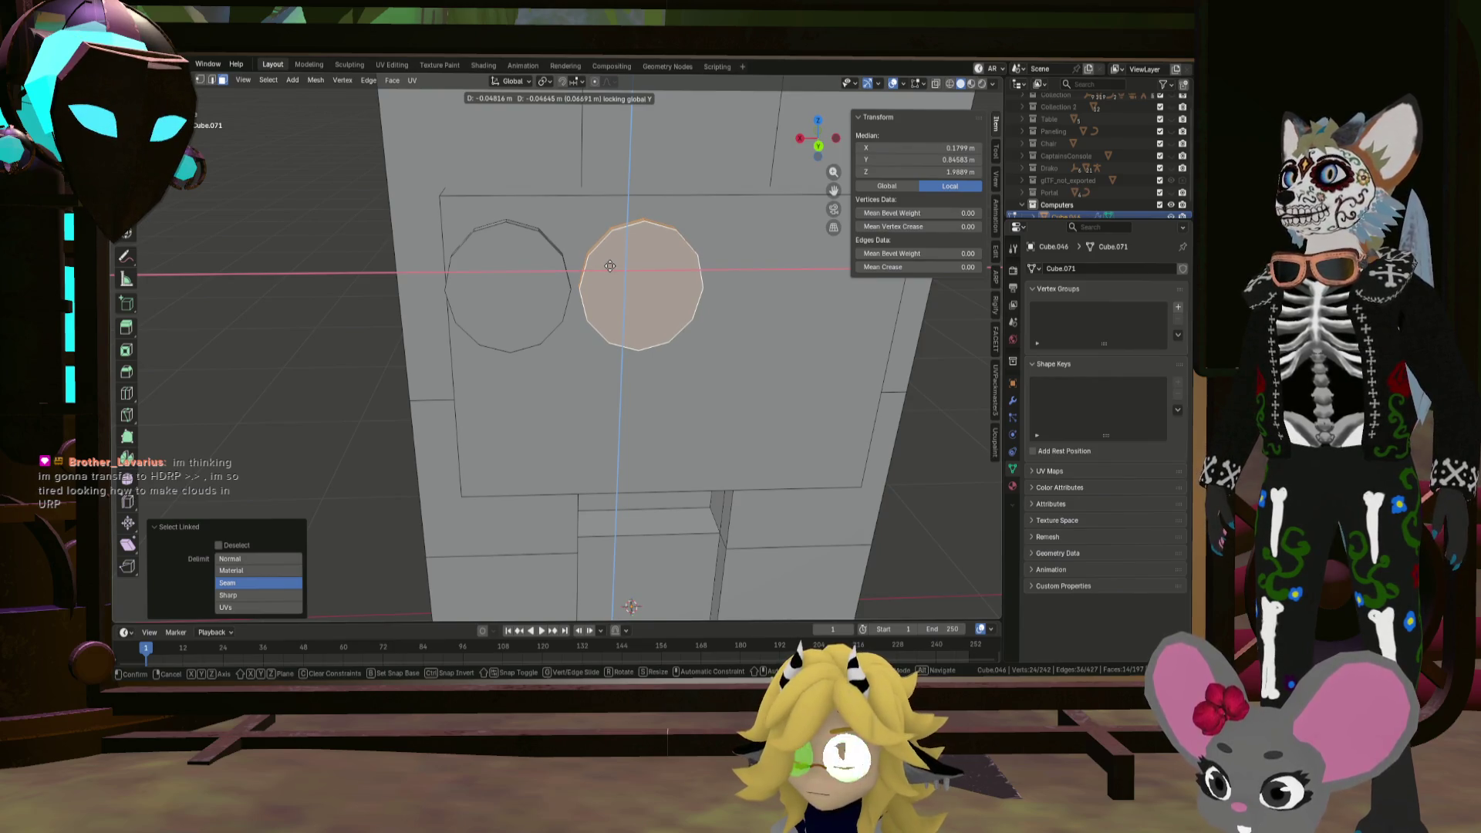
pyautogui.click(609, 265)
# Step: Push both discs -0.3496 m along Y so they sit flush on the panel
pyautogui.moveTo(609, 265)
pyautogui.mouseDown(button='middle')
pyautogui.moveTo(545, 370)
pyautogui.moveTo(551, 298)
pyautogui.moveTo(628, 259)
pyautogui.moveTo(624, 233)
pyautogui.moveTo(627, 252)
pyautogui.moveTo(576, 253)
pyautogui.moveTo(632, 287)
pyautogui.moveTo(770, 321)
pyautogui.mouseUp(button='middle')
pyautogui.click(539, 287)
pyautogui.press('l')
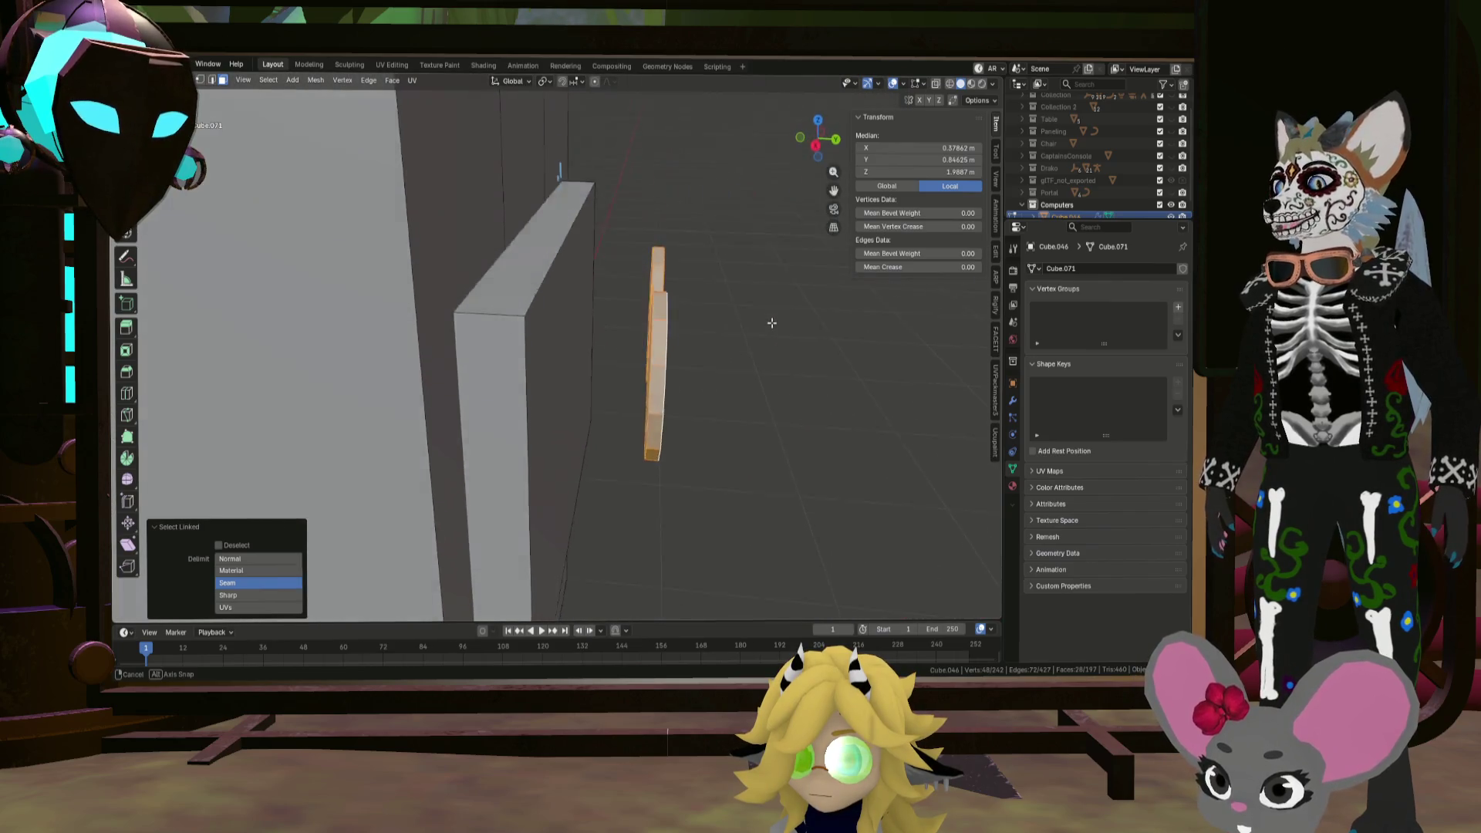
pyautogui.press('g')
pyautogui.press('y')
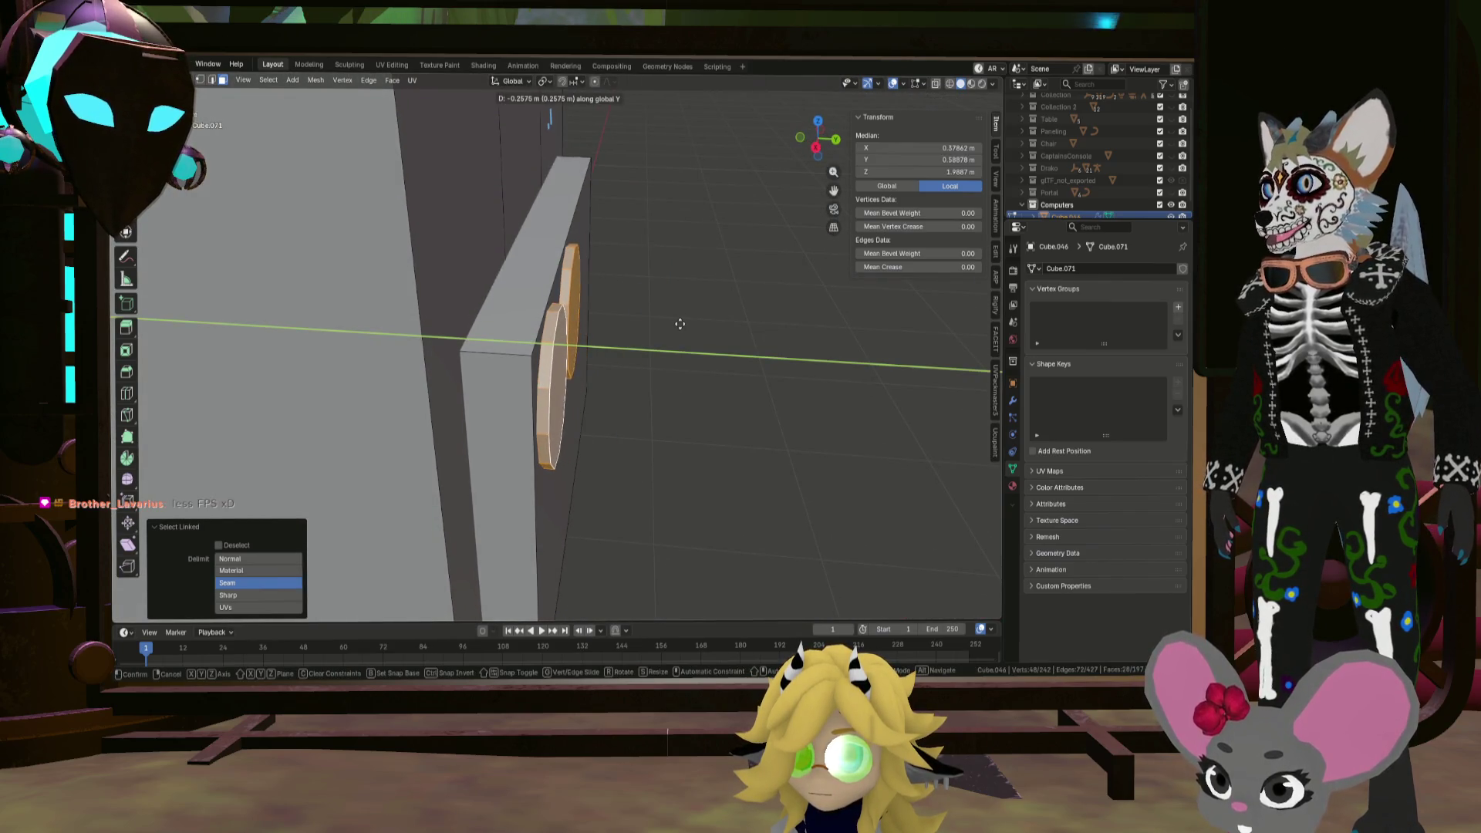
pyautogui.click(683, 325)
pyautogui.moveTo(682, 321)
pyautogui.mouseDown(button='middle')
pyautogui.moveTo(687, 297)
pyautogui.moveTo(611, 308)
pyautogui.moveTo(547, 287)
pyautogui.mouseUp(button='middle')
pyautogui.click(547, 286)
# Step: Duplicate the left disc in place and shrink the copy to a 0.377 hub, then smaller within the panel plane
pyautogui.press('l')
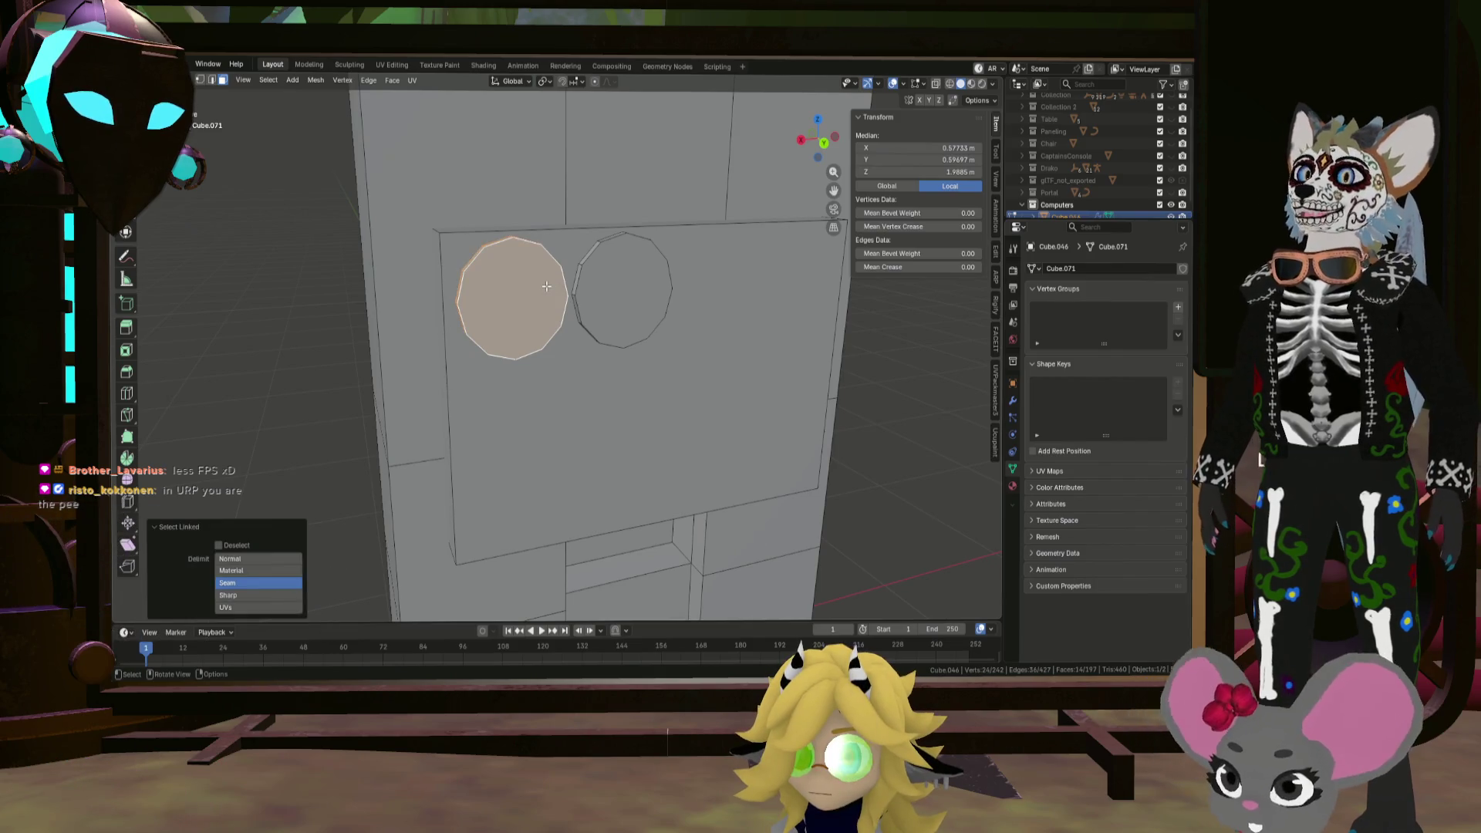
pyautogui.hotkey('shift', 'd')
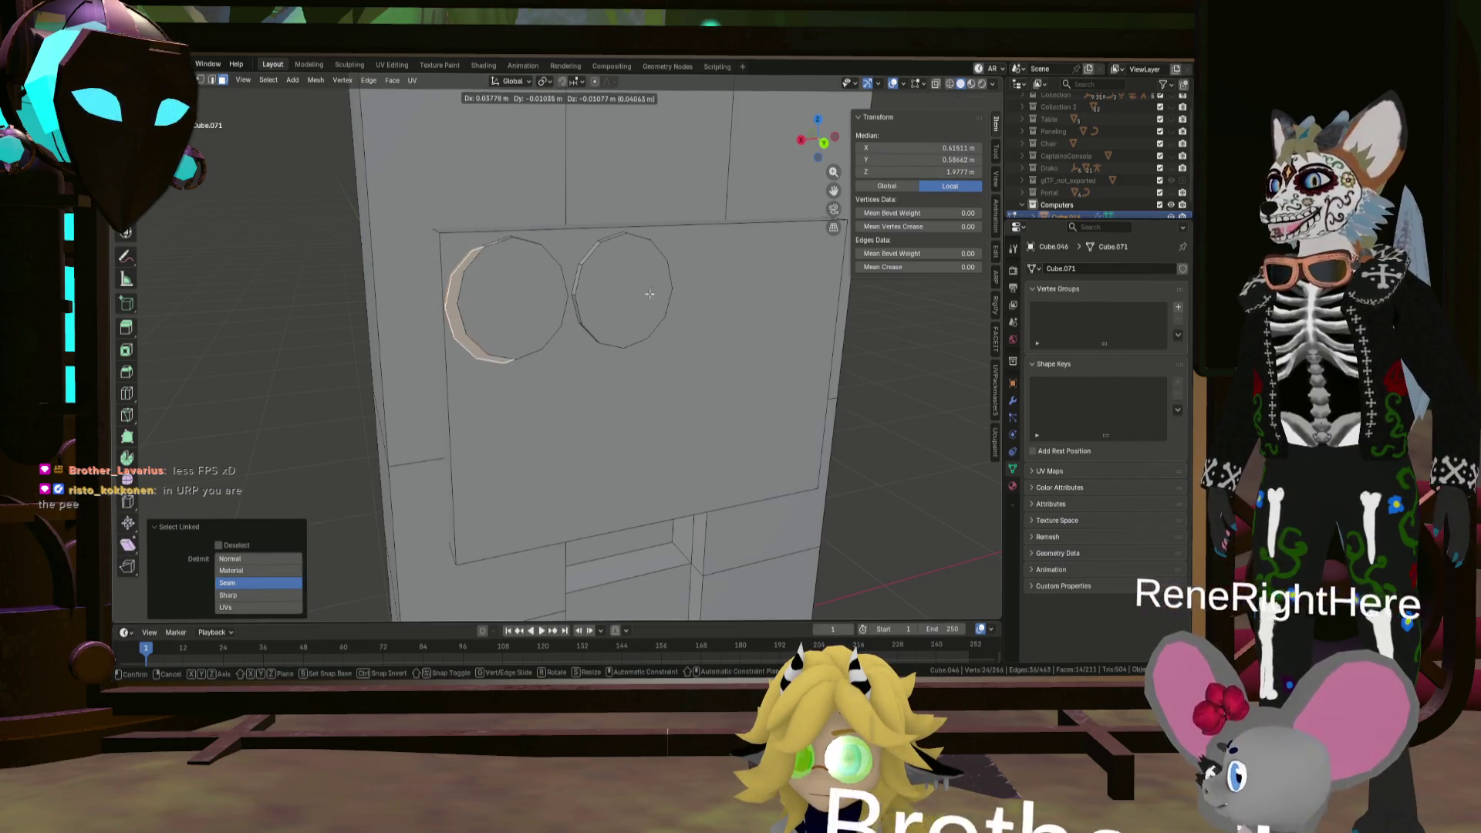
pyautogui.press('Escape')
pyautogui.press('s')
pyautogui.click(584, 290)
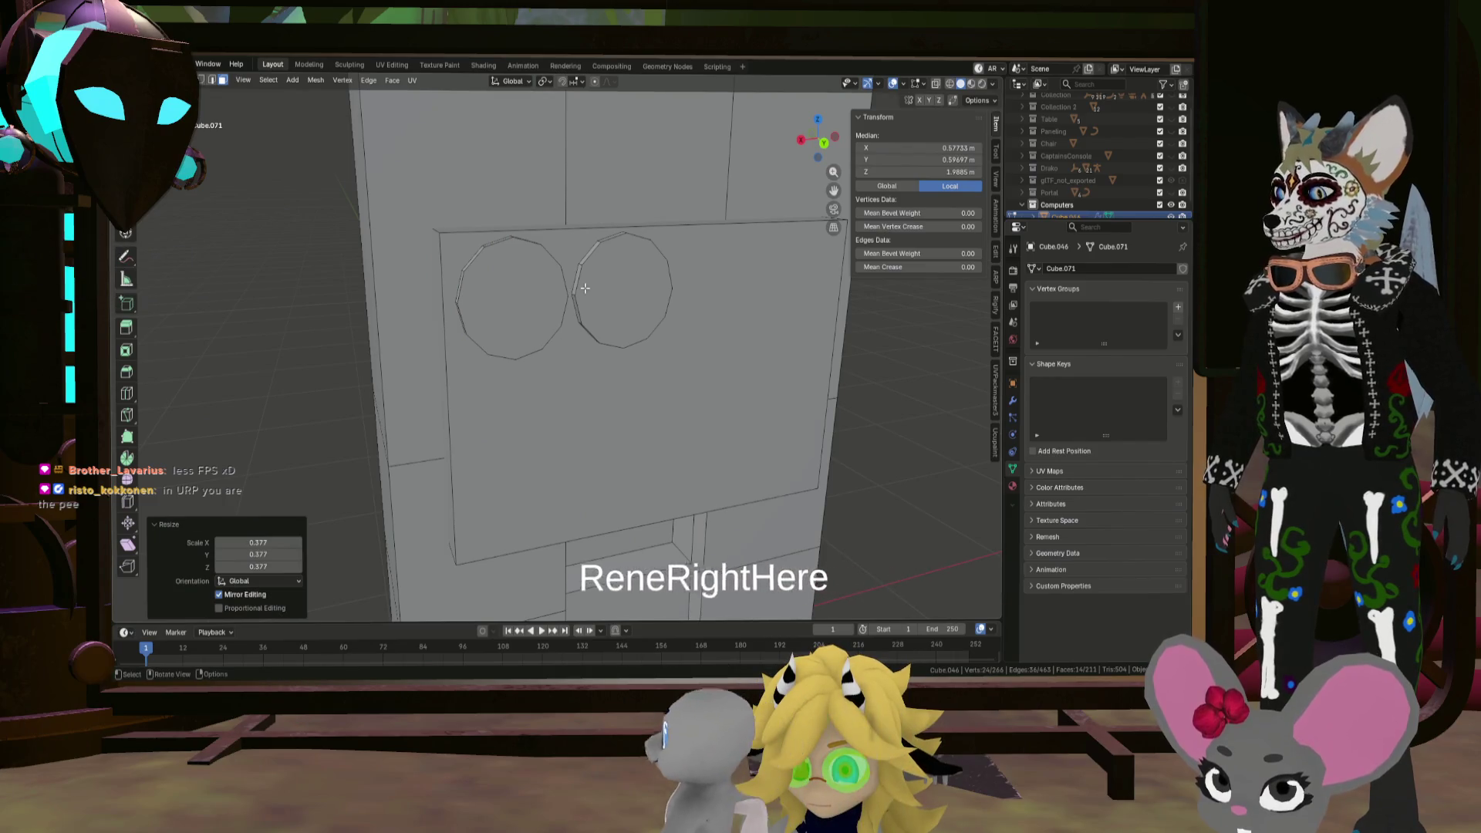
pyautogui.moveTo(581, 290); pyautogui.dragTo(695, 287, button='middle')
pyautogui.press('s')
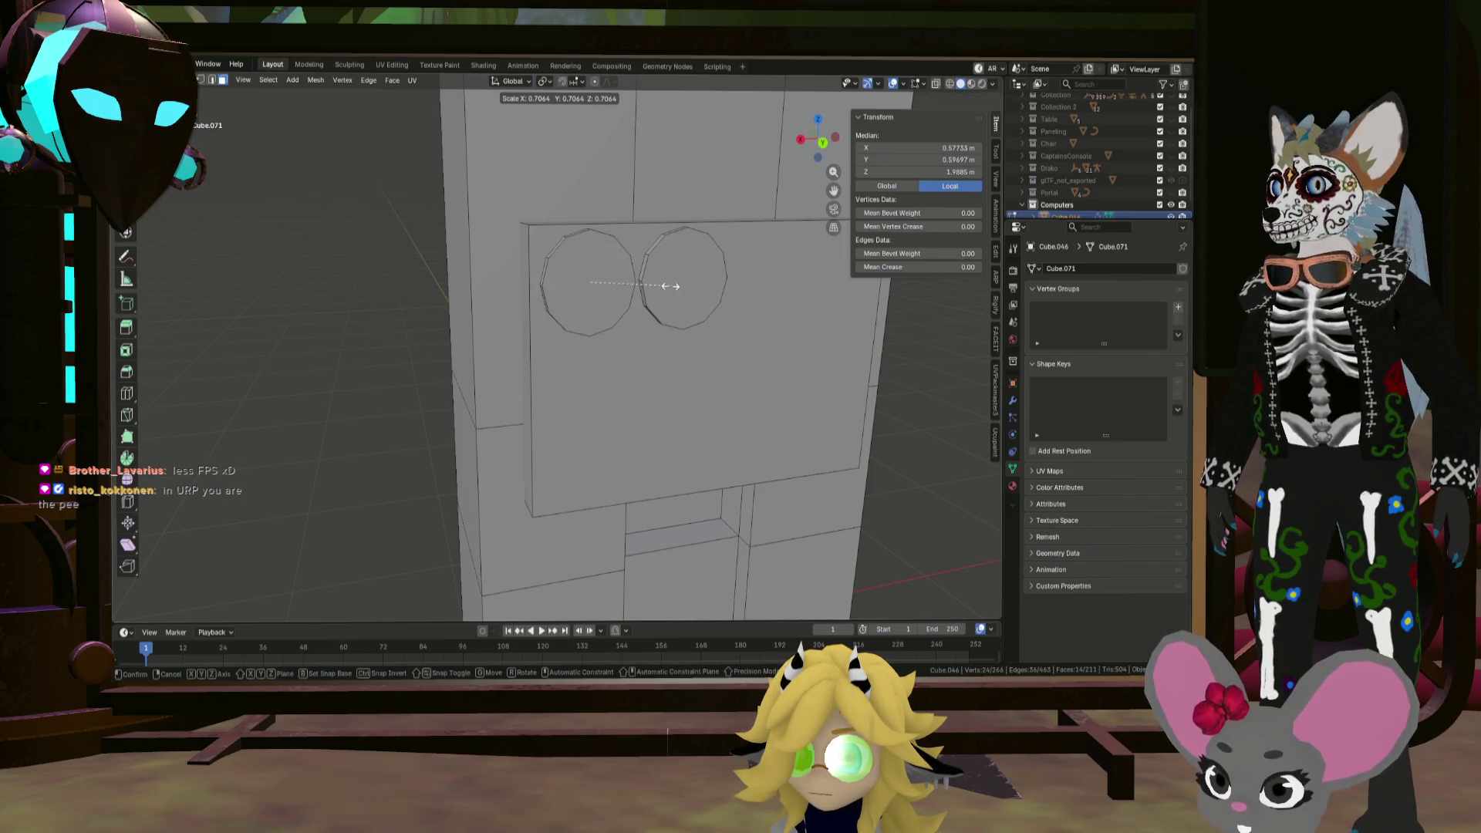
pyautogui.hotkey('shift', 'y')
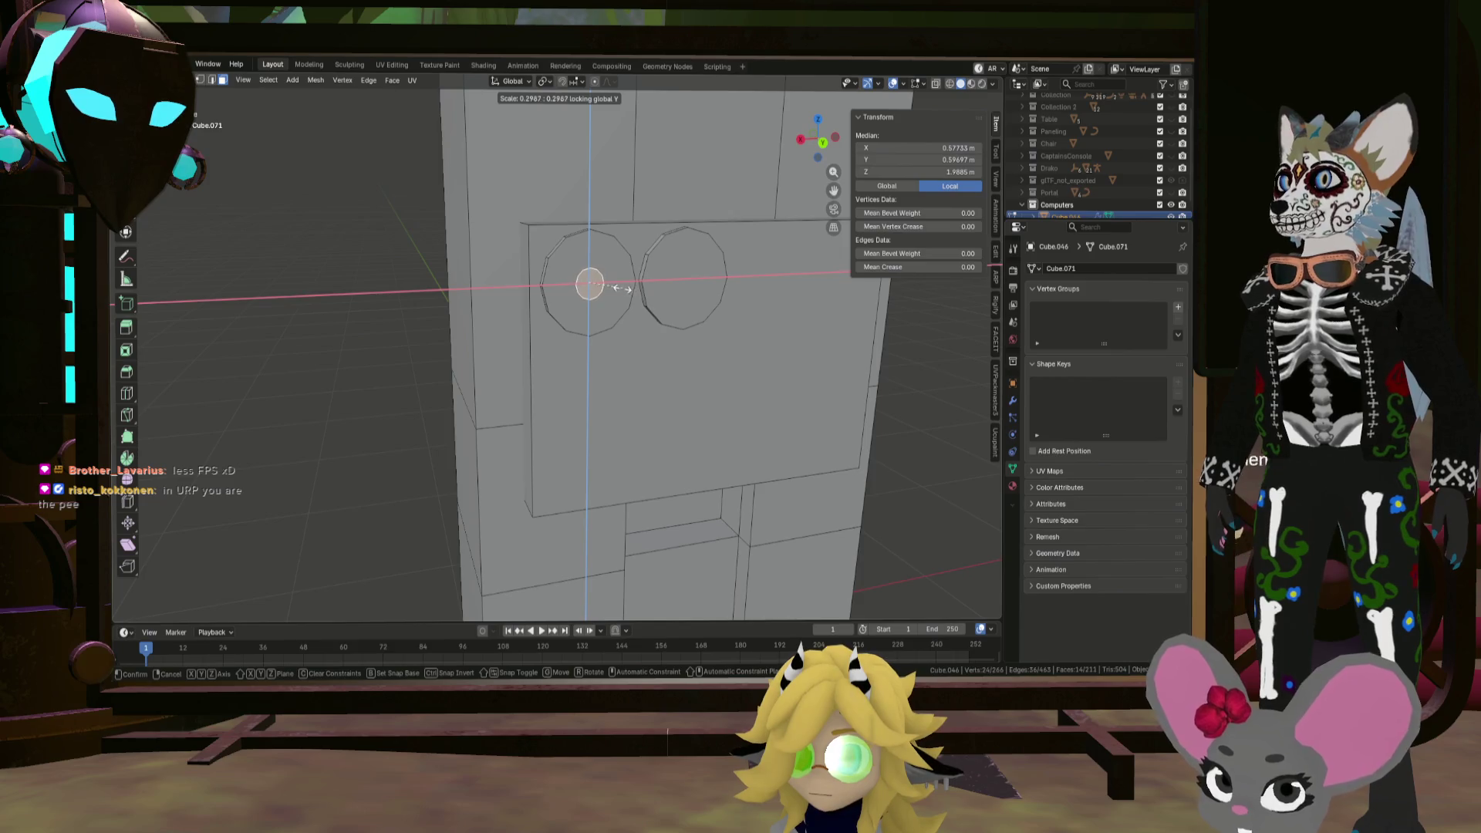
pyautogui.click(623, 285)
# Step: Stretch the left hub along Y so it sticks out from the disc
pyautogui.moveTo(624, 285); pyautogui.dragTo(677, 291, button='middle')
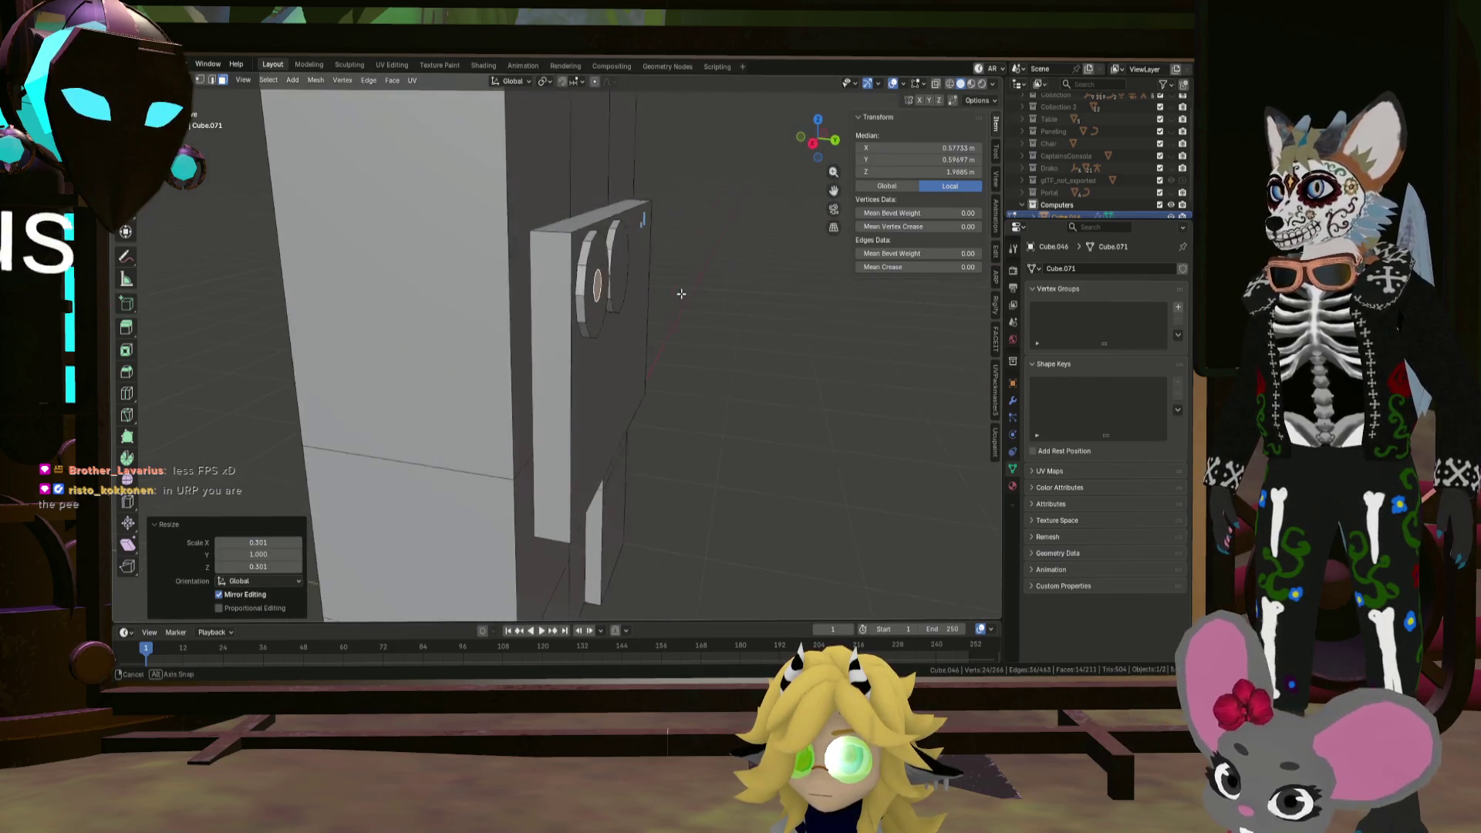
pyautogui.press('s')
pyautogui.press('x')
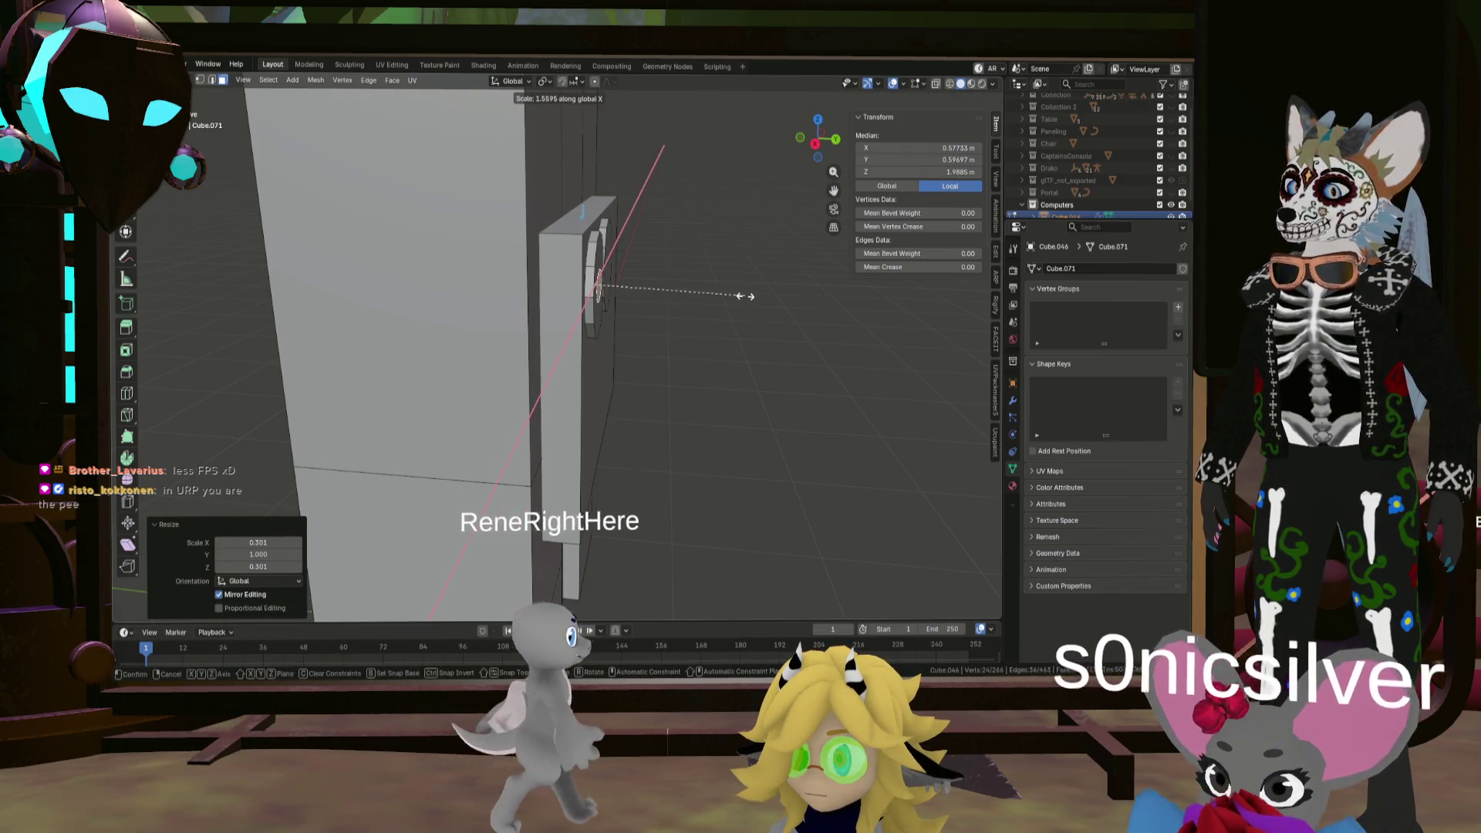
pyautogui.press('y')
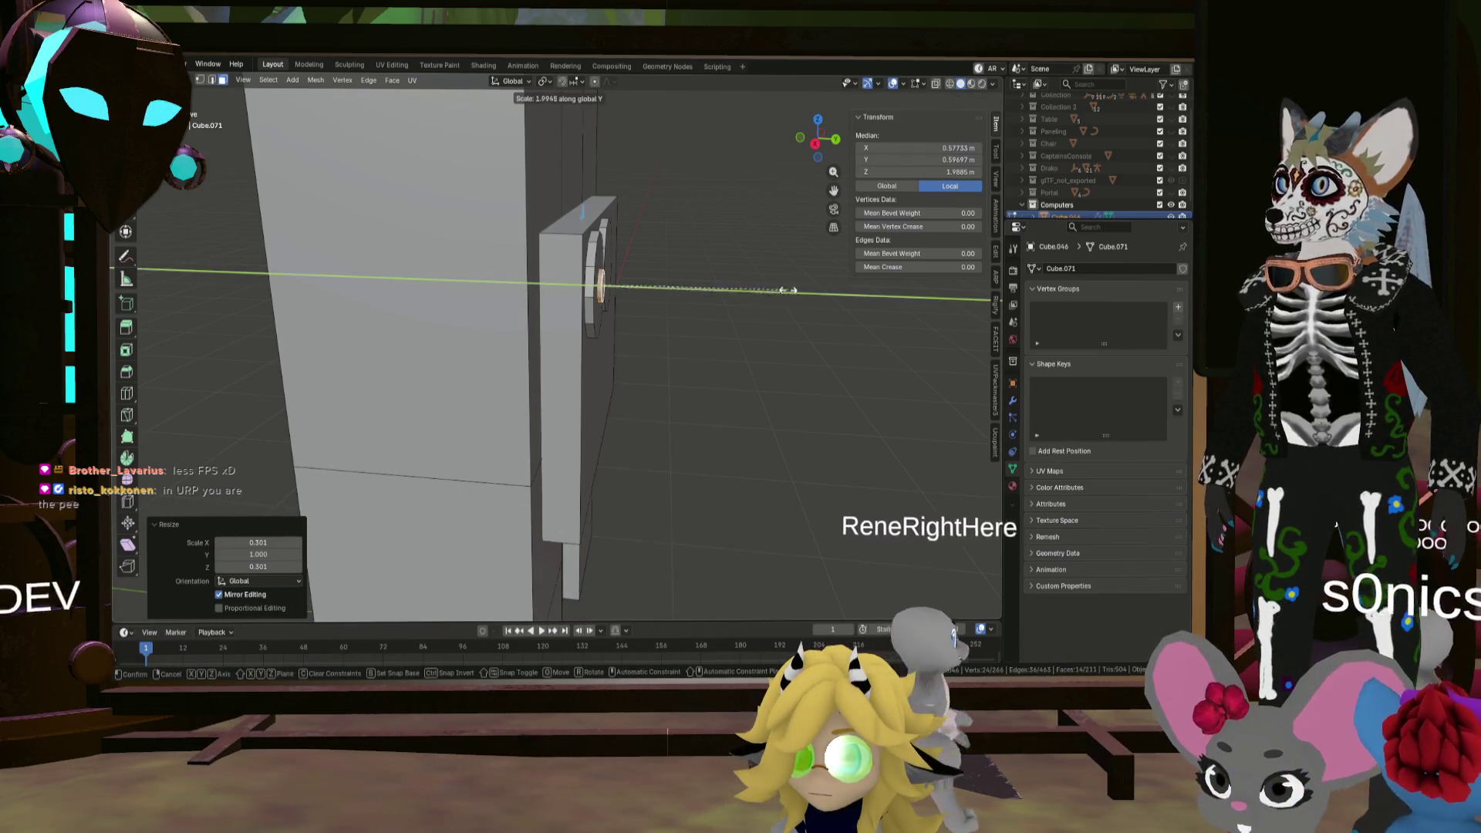
pyautogui.click(802, 298)
pyautogui.moveTo(802, 298); pyautogui.dragTo(552, 264, button='middle')
# Step: Duplicate the right reel in place and scale the copy to about 0.292 using Shift+X and Shift+Y locks
pyautogui.hotkey('shift', 'd')
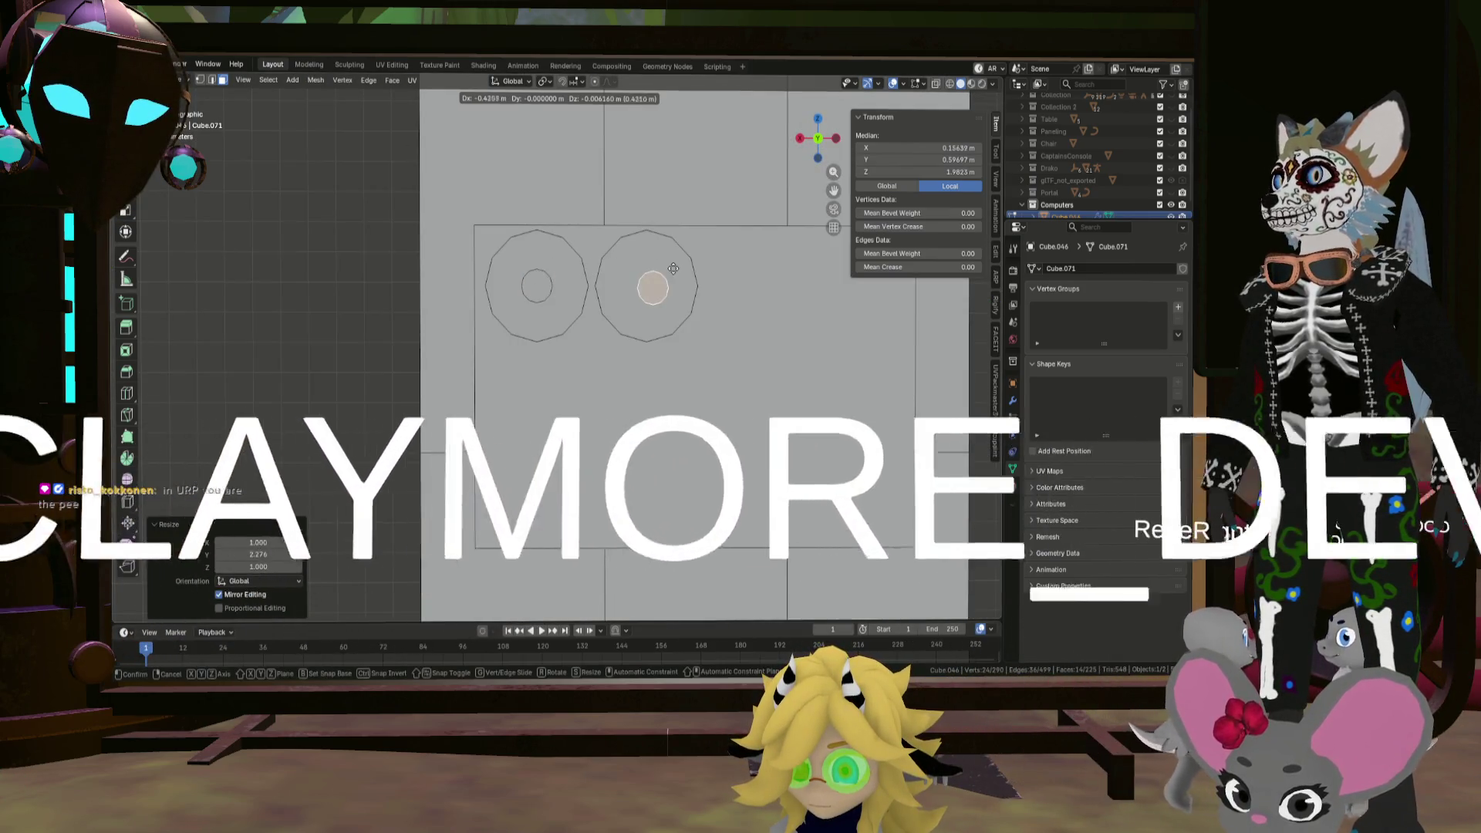
pyautogui.rightClick(663, 265)
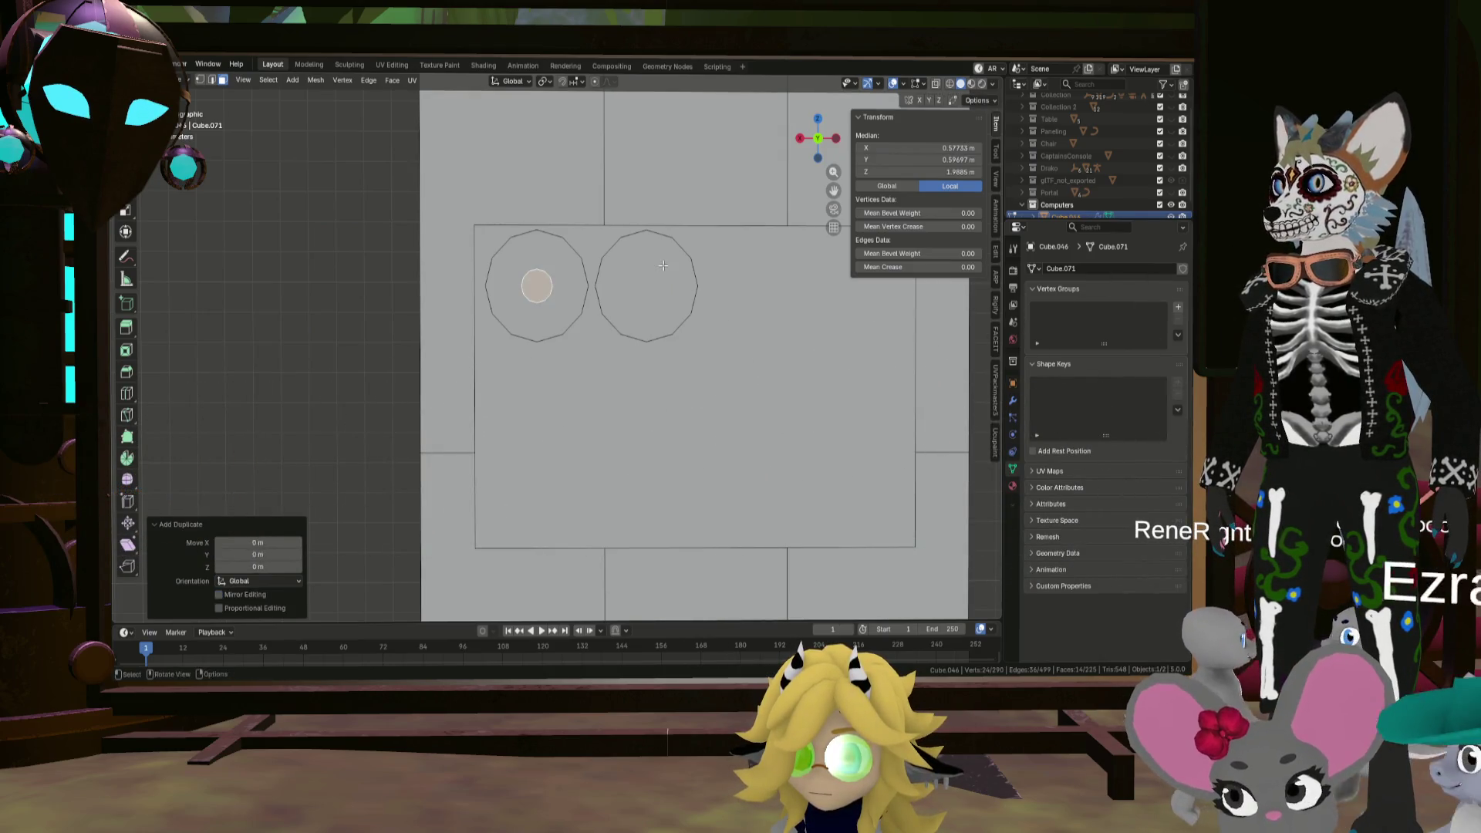
pyautogui.hotkey('ctrl', 'z')
pyautogui.click(691, 272)
pyautogui.moveTo(694, 270); pyautogui.dragTo(658, 280, button='middle')
pyautogui.press('l')
pyautogui.hotkey('shift', 'd')
pyautogui.rightClick(733, 292)
pyautogui.press('s')
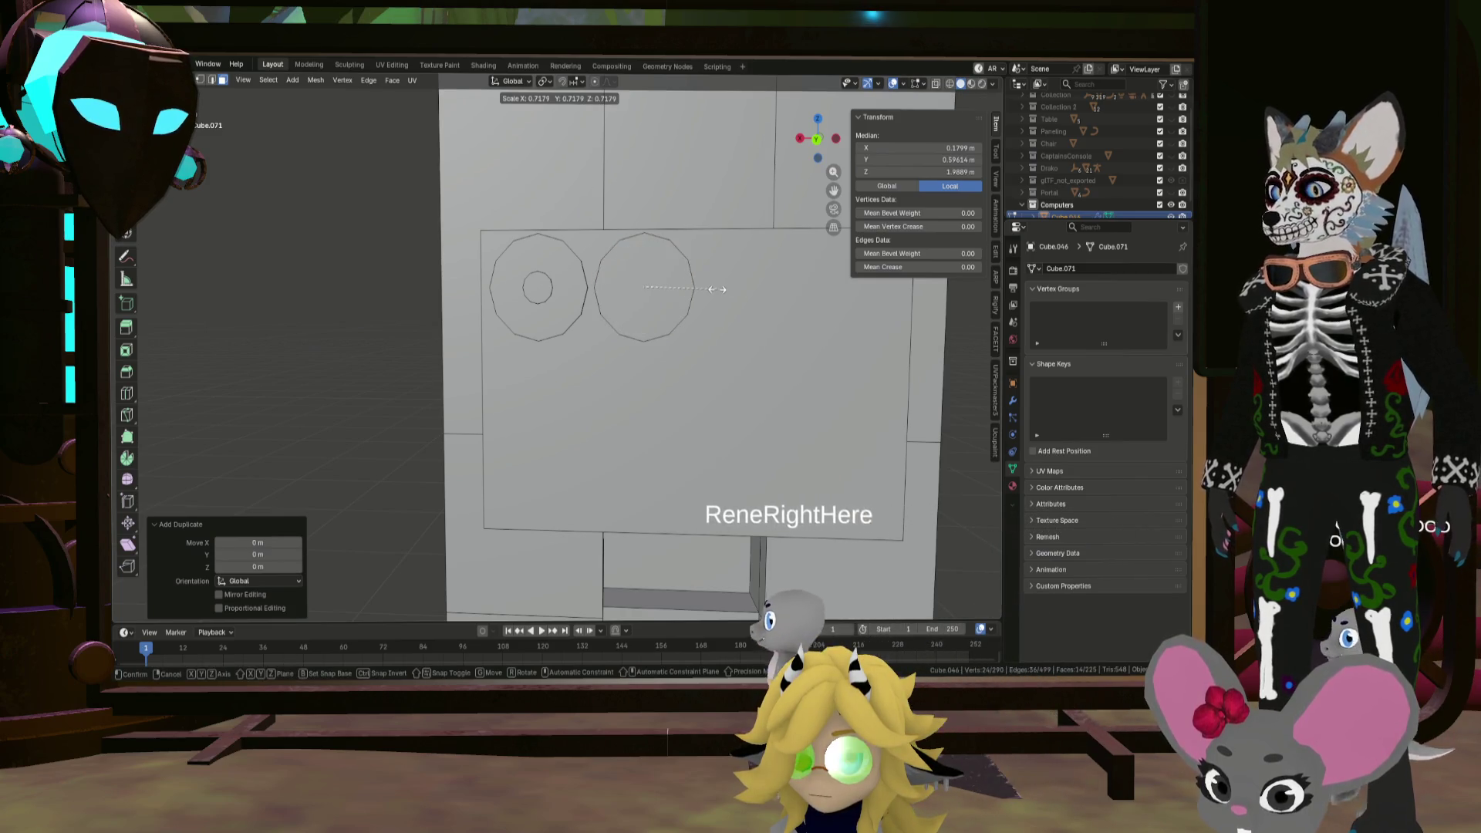
pyautogui.hotkey('shift', 'x')
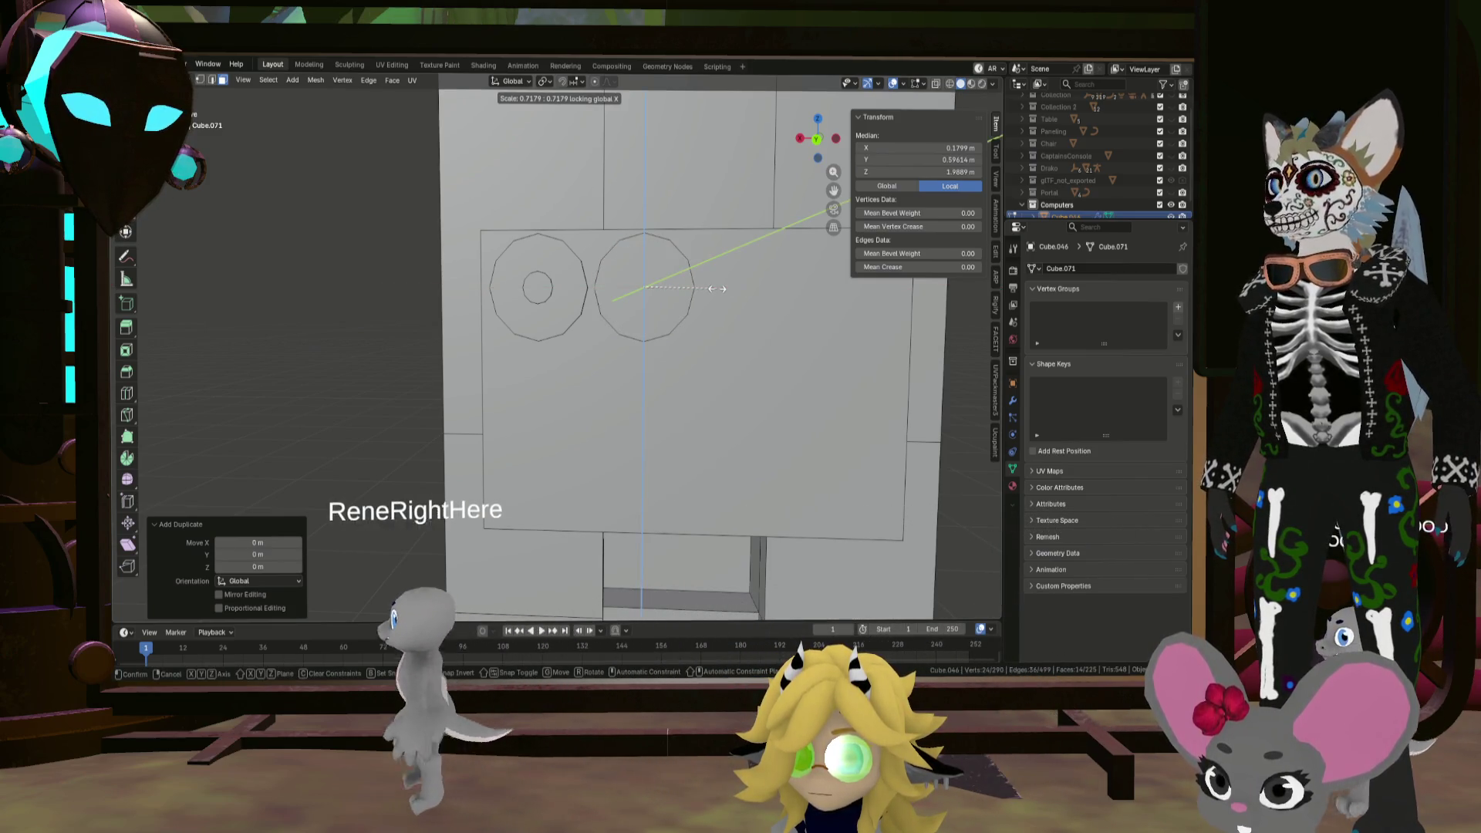
pyautogui.hotkey('shift', 'y')
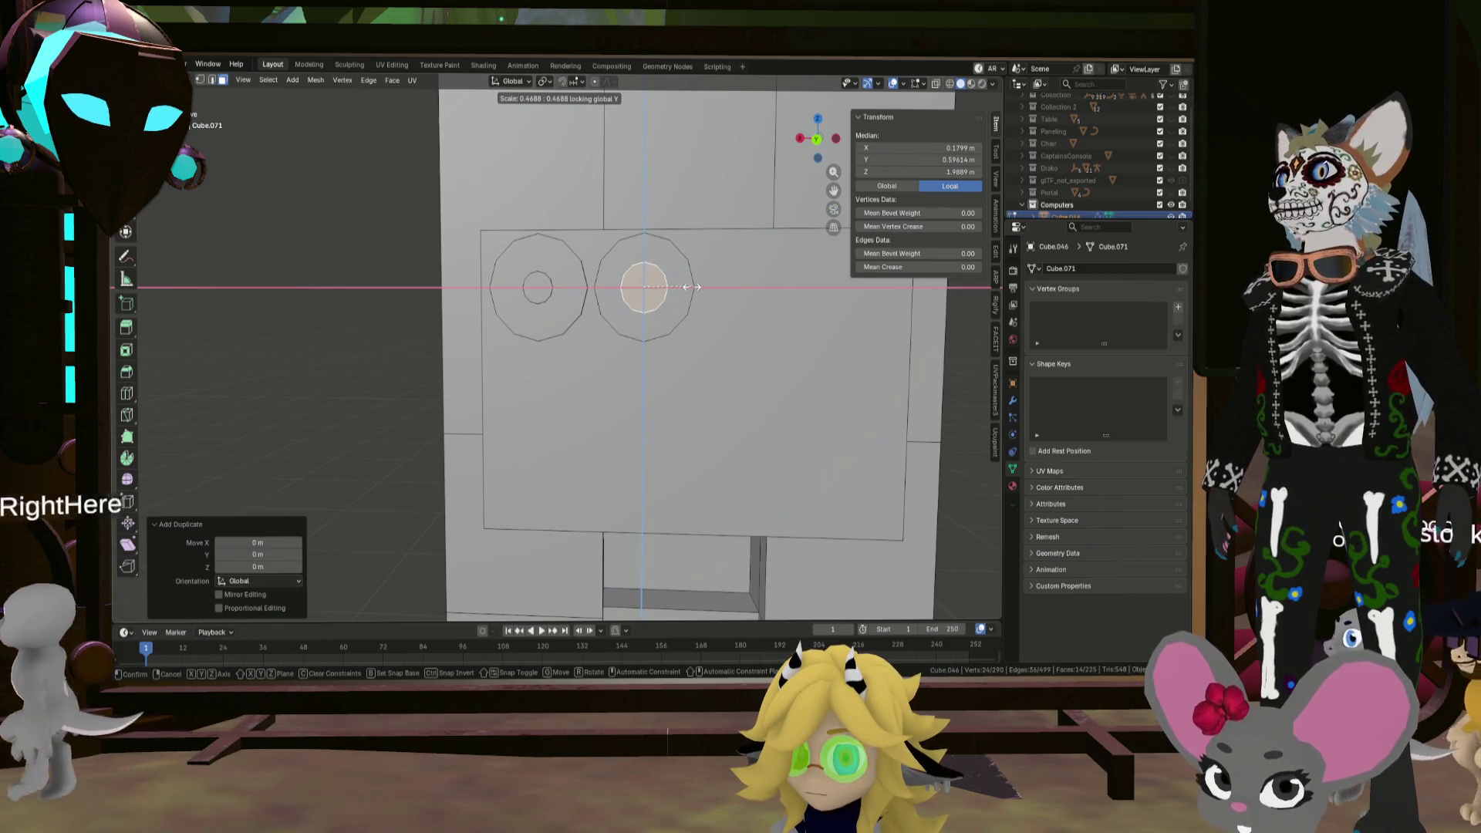
pyautogui.click(673, 286)
# Step: Scale the right hub along Y to 2.646 for depth
pyautogui.moveTo(664, 293)
pyautogui.mouseDown(button='middle')
pyautogui.moveTo(578, 359)
pyautogui.moveTo(525, 354)
pyautogui.moveTo(588, 349)
pyautogui.mouseUp(button='middle')
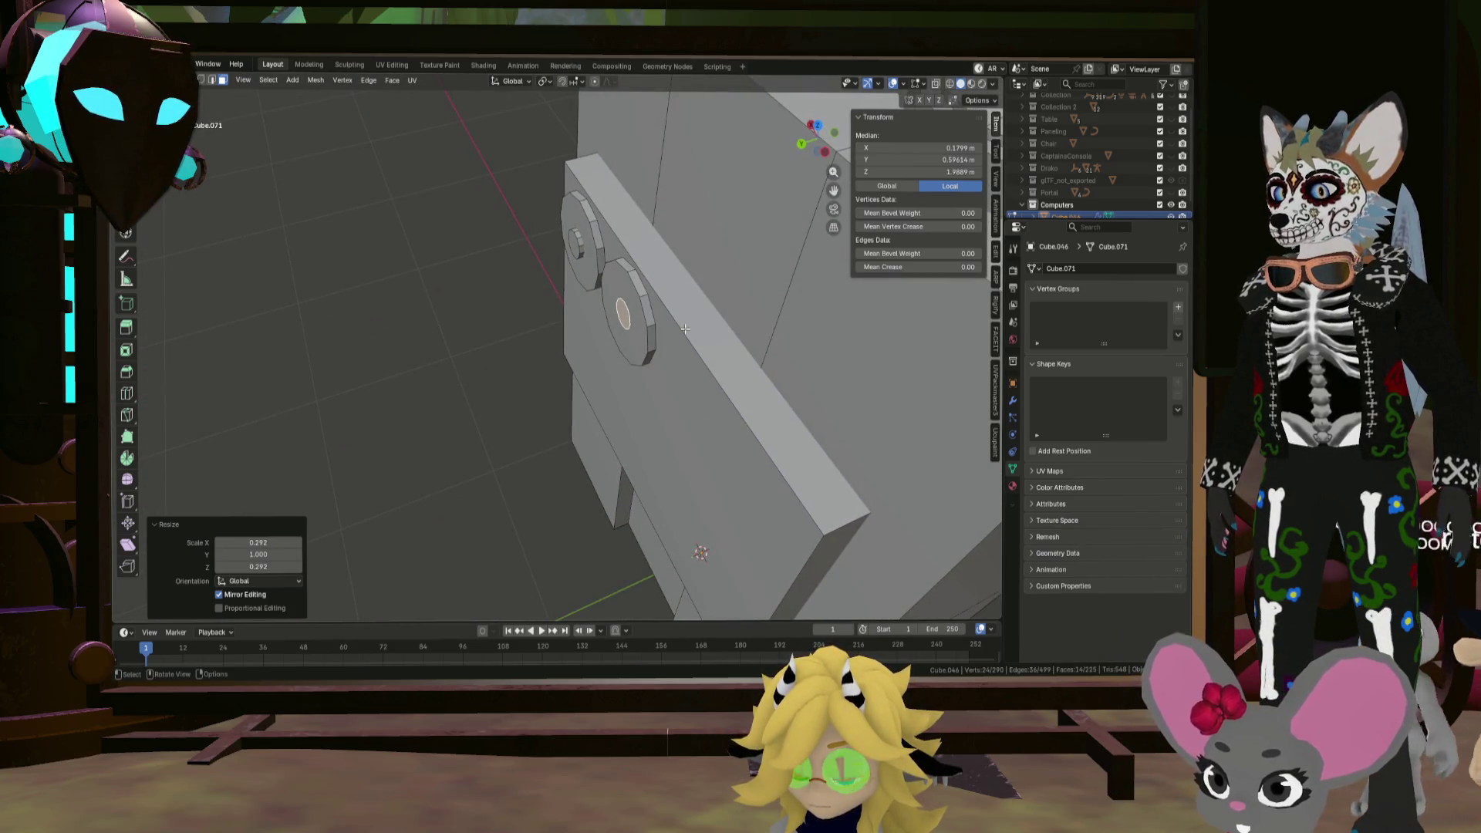
pyautogui.press('s')
pyautogui.press('y')
pyautogui.click(787, 306)
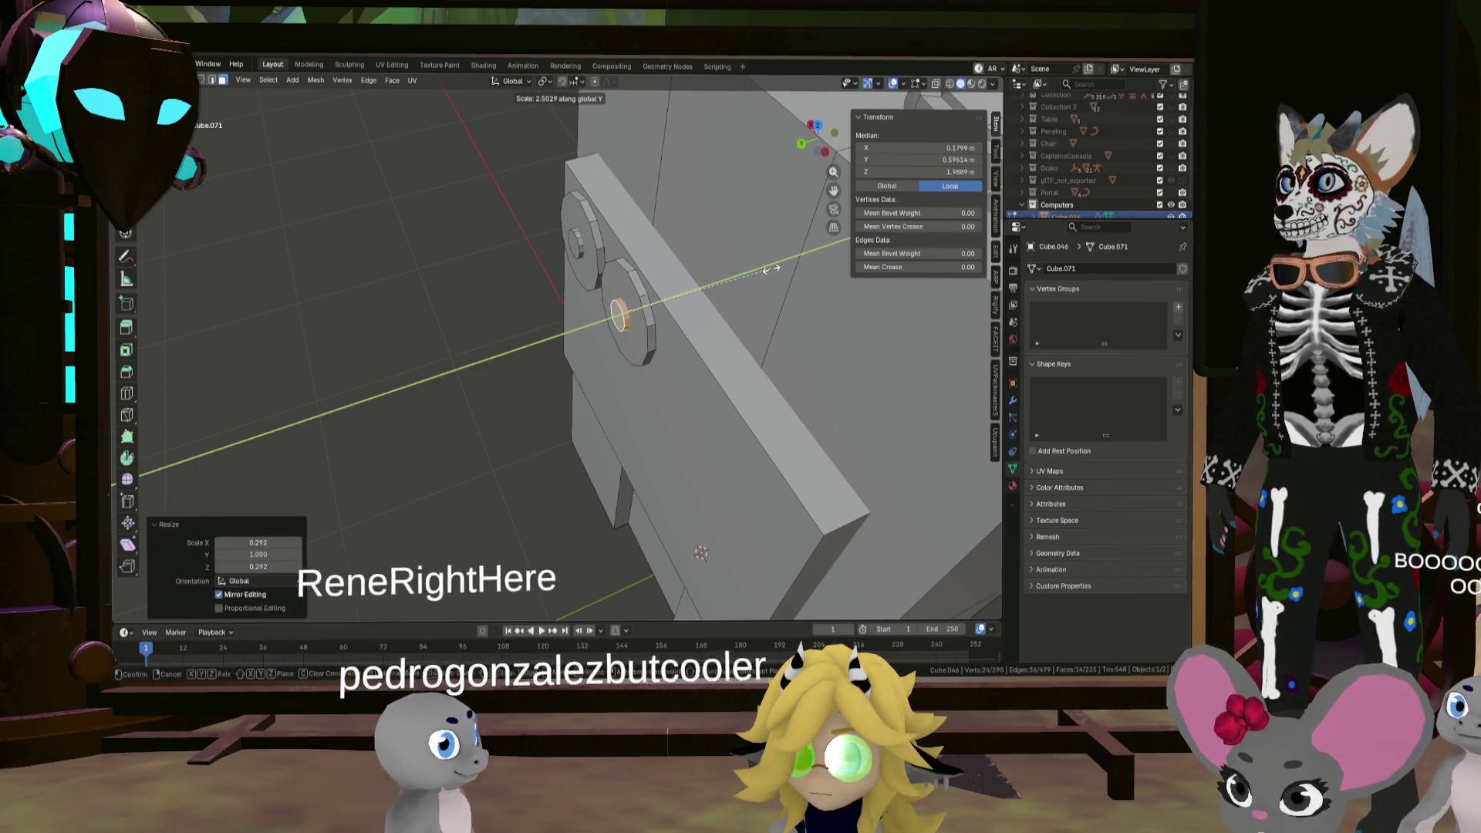
pyautogui.moveTo(787, 306)
pyautogui.mouseDown(button='middle')
pyautogui.moveTo(671, 306)
pyautogui.moveTo(617, 332)
pyautogui.moveTo(655, 324)
pyautogui.mouseUp(button='middle')
pyautogui.scroll(4, 593, 337)
pyautogui.click(580, 348)
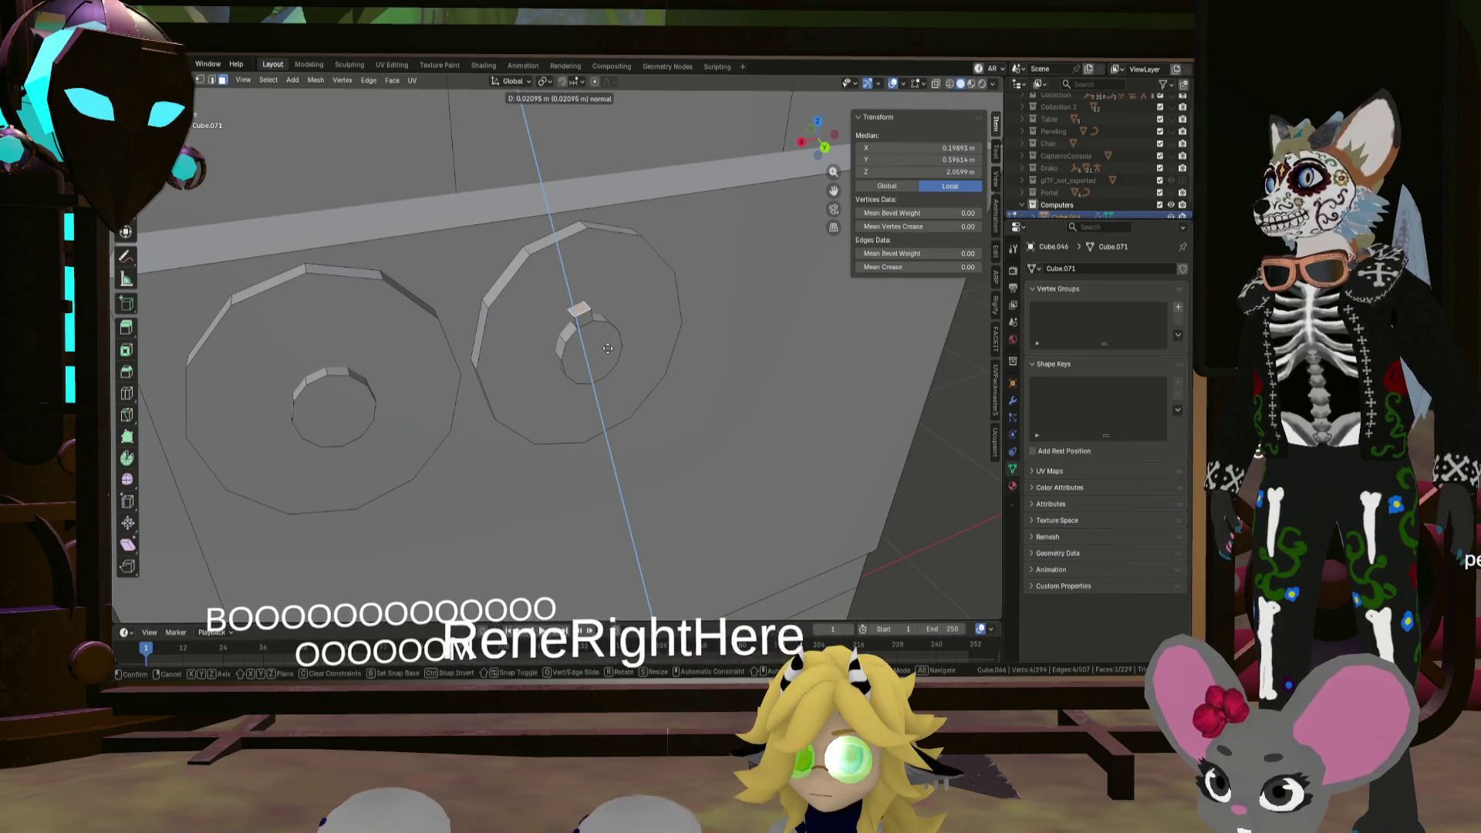
# Step: Confirm the first rim tab and extrude another from the right hub's bottom rim
pyautogui.click(575, 334)
pyautogui.press('KP_7')
pyautogui.moveTo(572, 326); pyautogui.dragTo(587, 339, button='middle')
pyautogui.scroll(2, 586, 340)
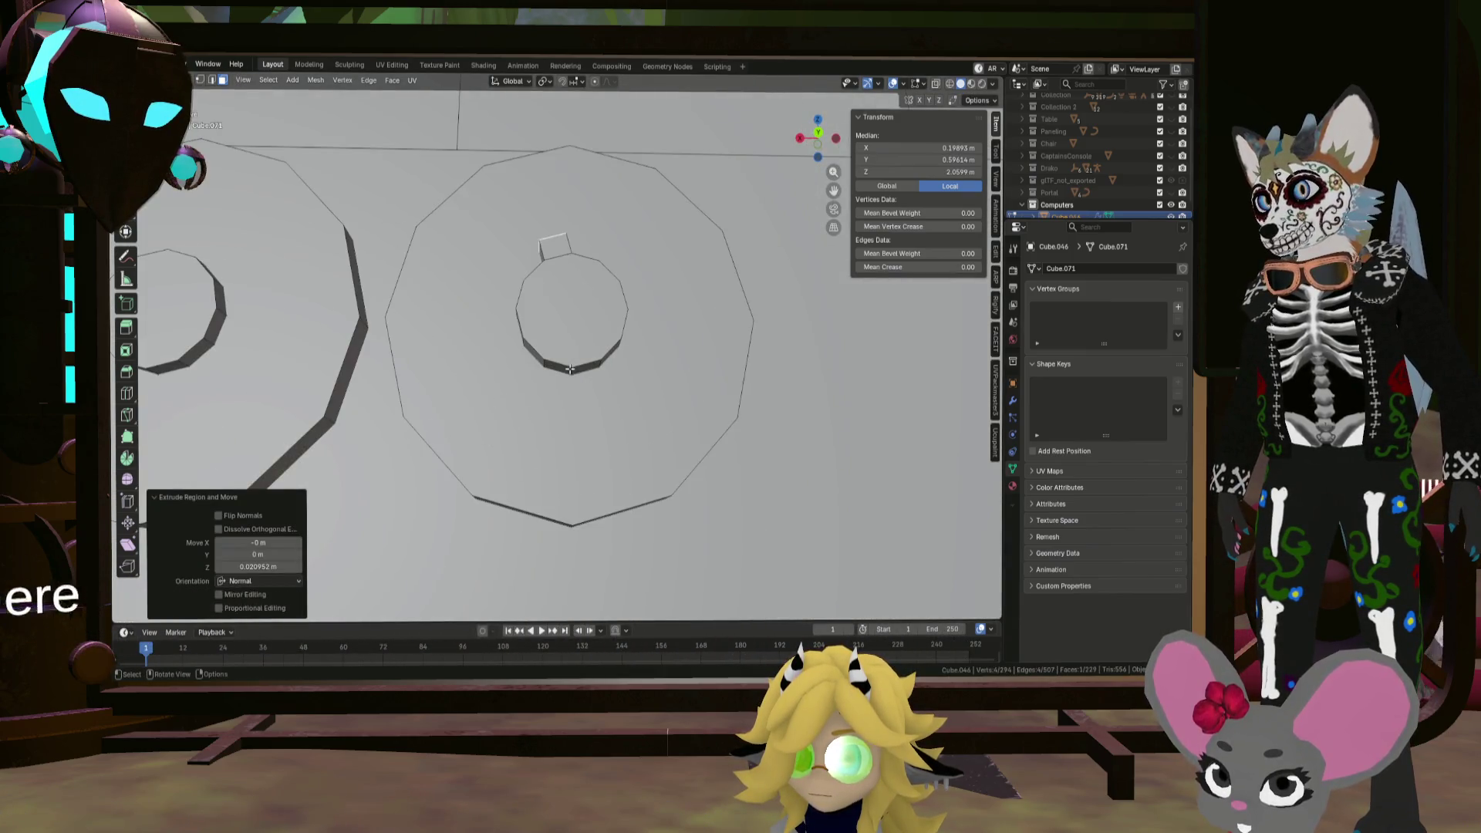
pyautogui.click(589, 372)
pyautogui.press('e')
pyautogui.click(610, 397)
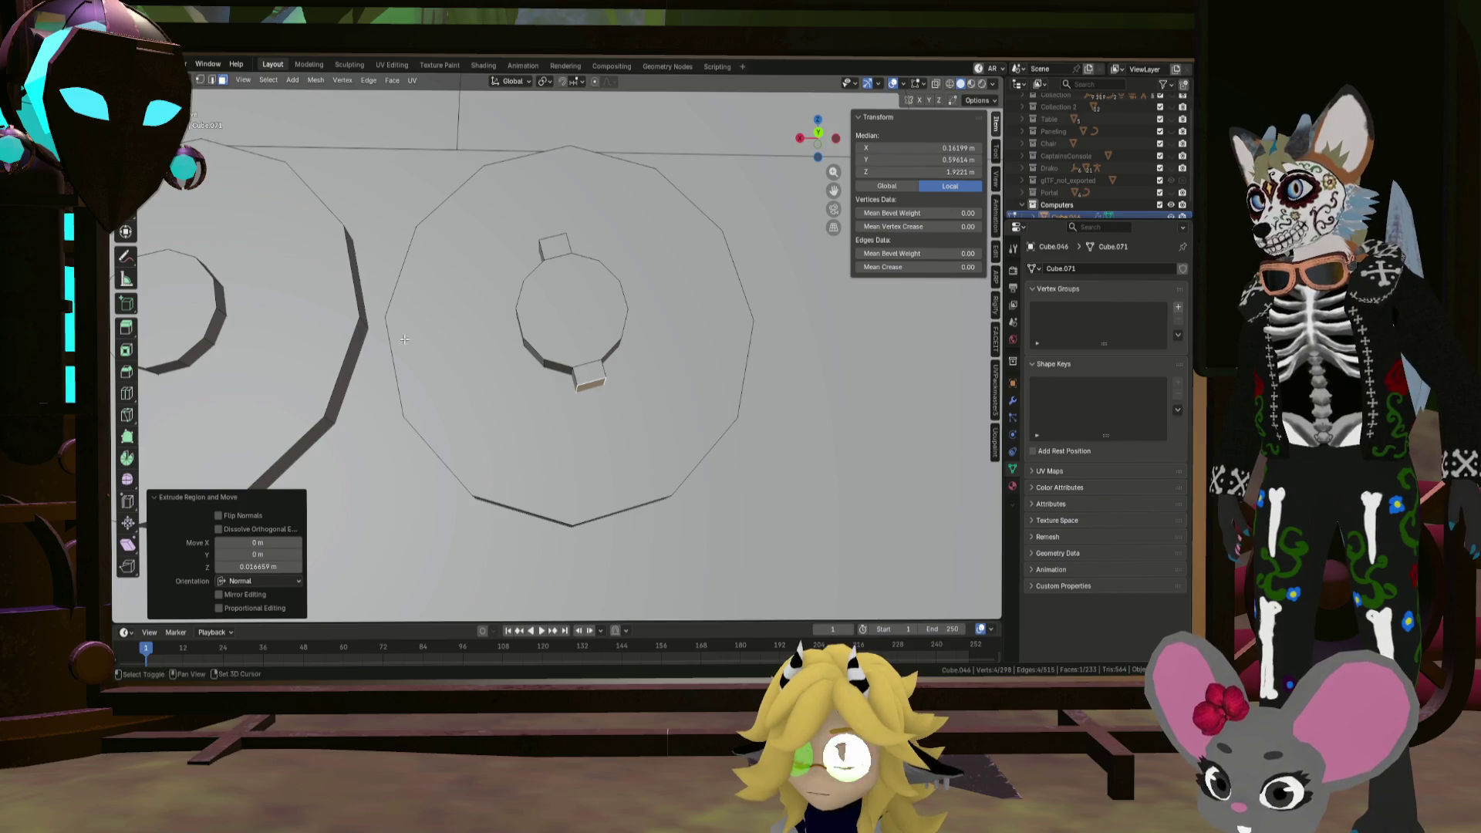
# Step: Extrude tabs from the right and left rim faces of the left hub
pyautogui.keyDown('shift'); pyautogui.moveTo(407, 341); pyautogui.dragTo(436, 365, button='middle'); pyautogui.keyUp('shift')
pyautogui.click(351, 372)
pyautogui.press('e')
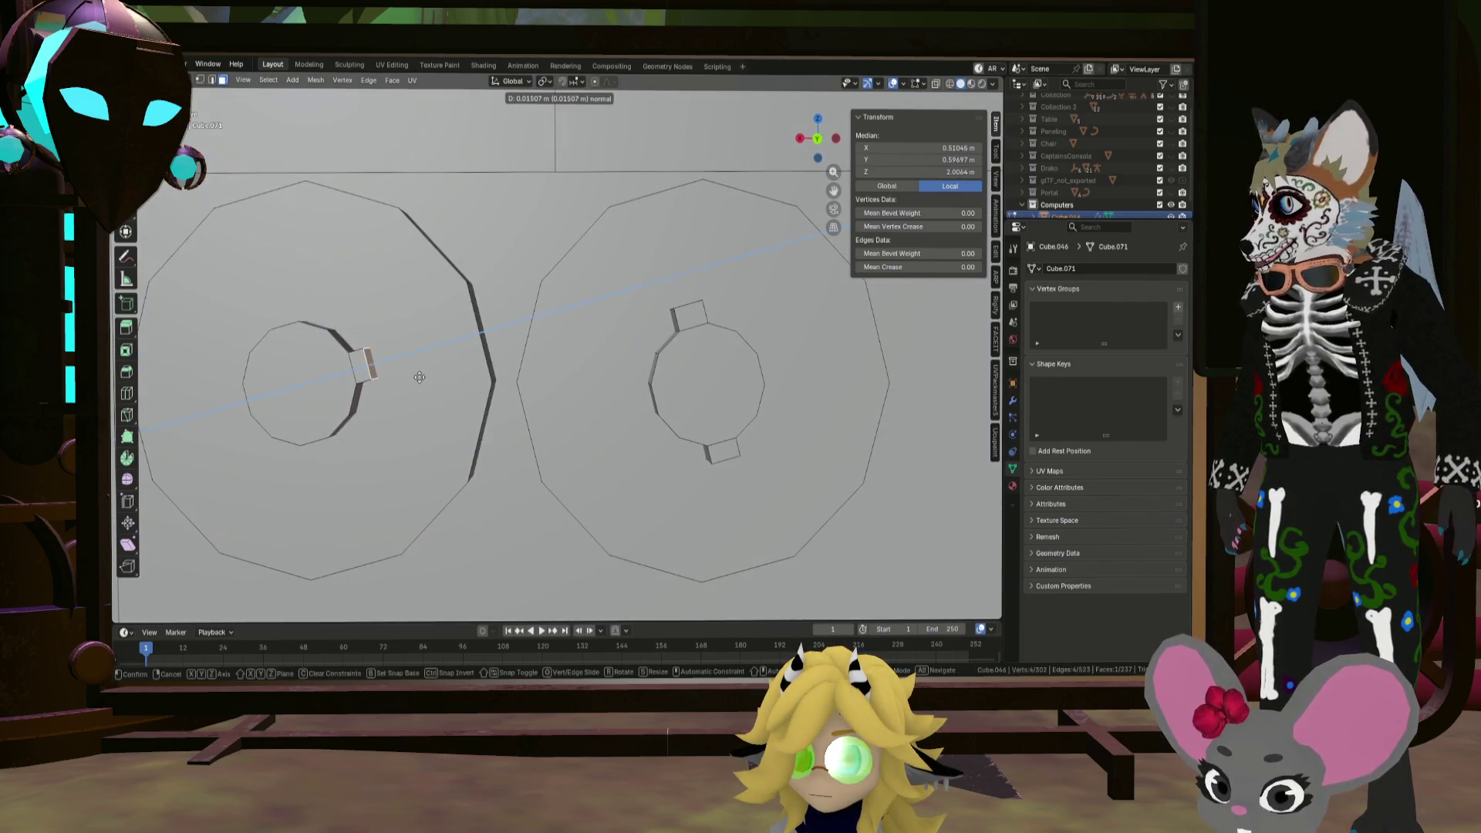
pyautogui.click(415, 379)
pyautogui.moveTo(353, 377); pyautogui.dragTo(539, 382, button='middle')
pyautogui.click(432, 394)
pyautogui.press('e')
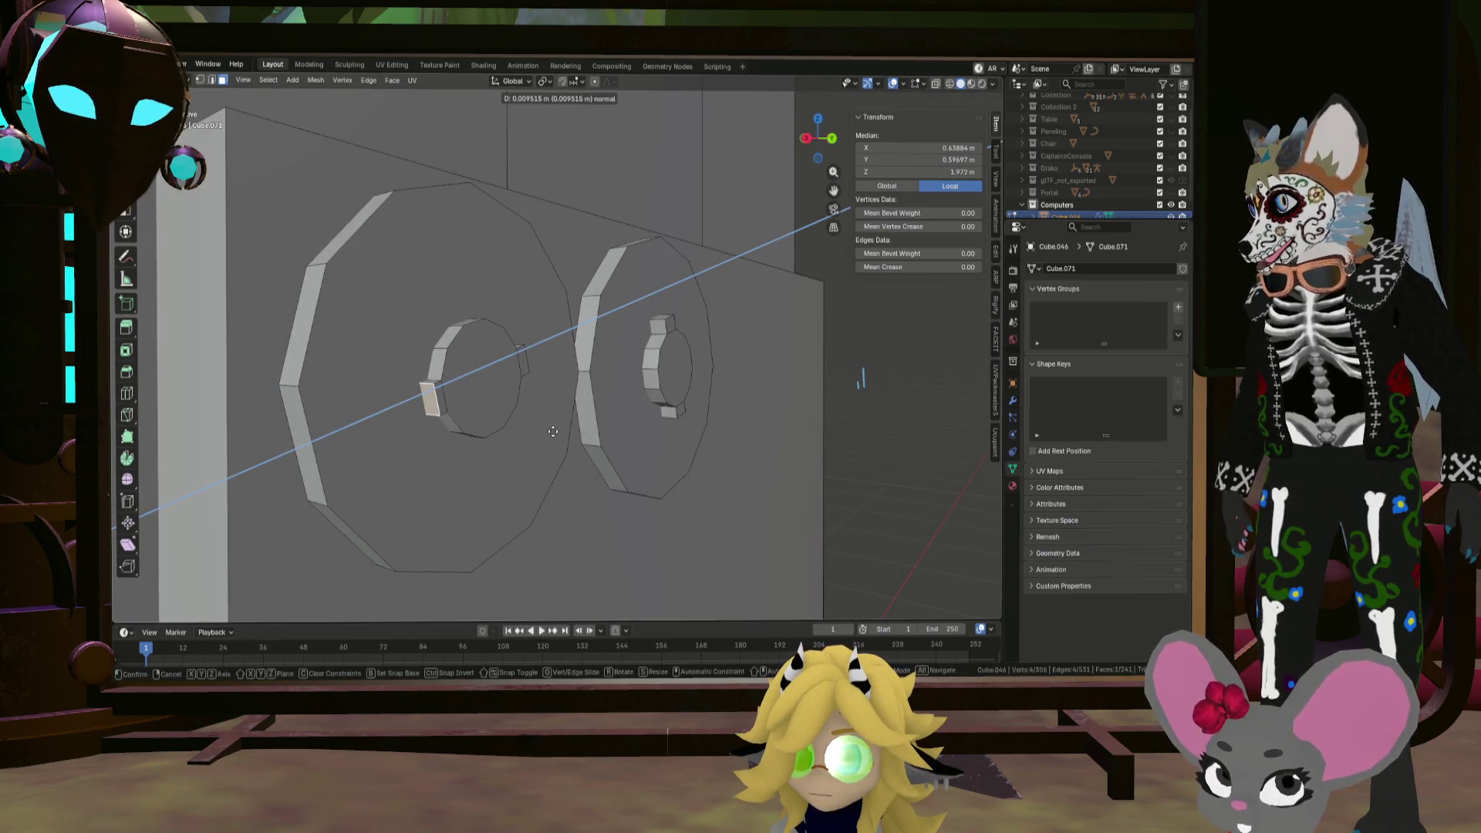
pyautogui.click(543, 430)
# Step: Reposition one of the left hub's tabs in the front view
pyautogui.moveTo(520, 420); pyautogui.dragTo(478, 382, button='middle')
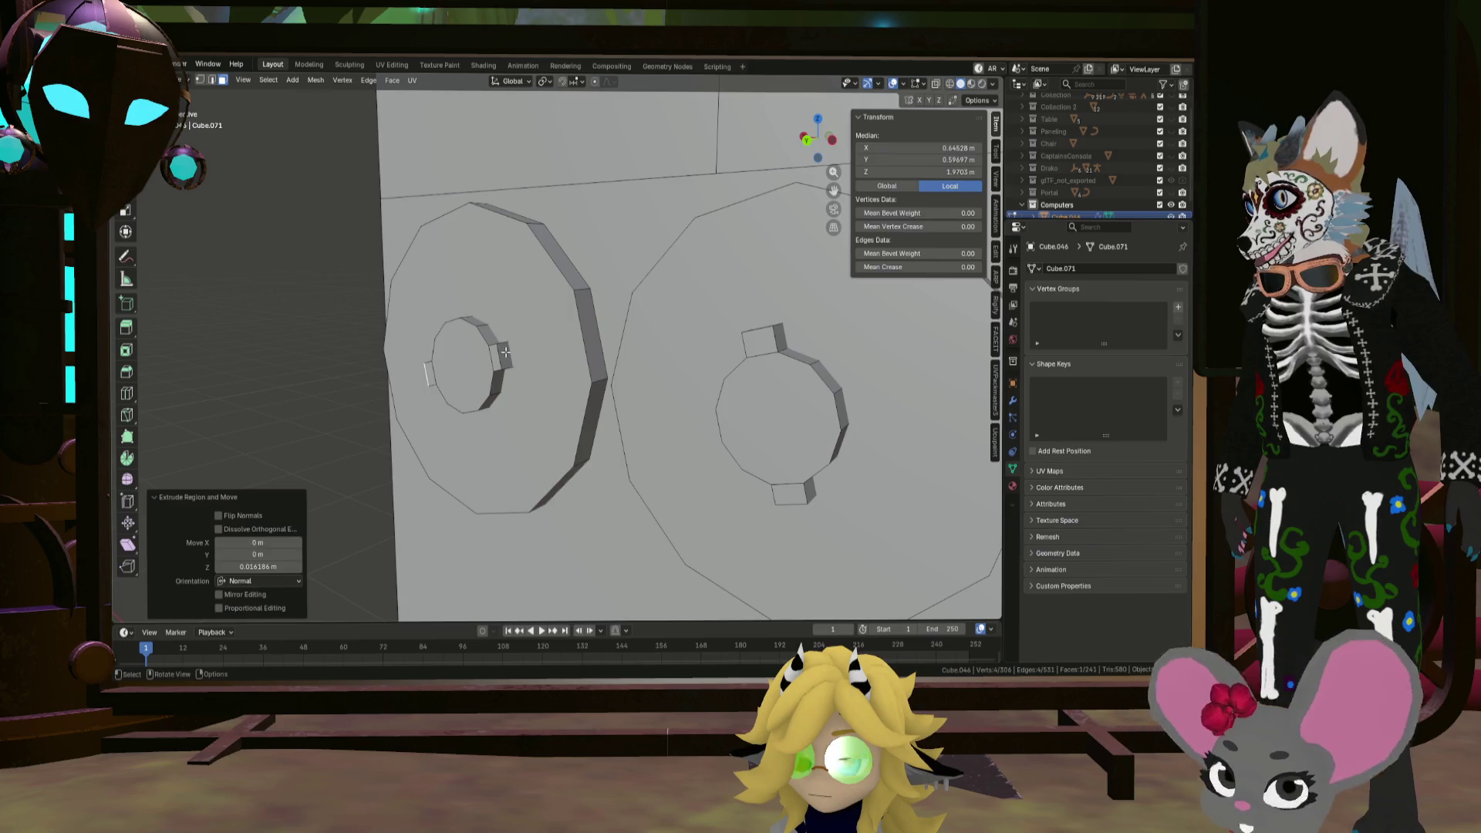
pyautogui.click(505, 352)
pyautogui.press('KP_1')
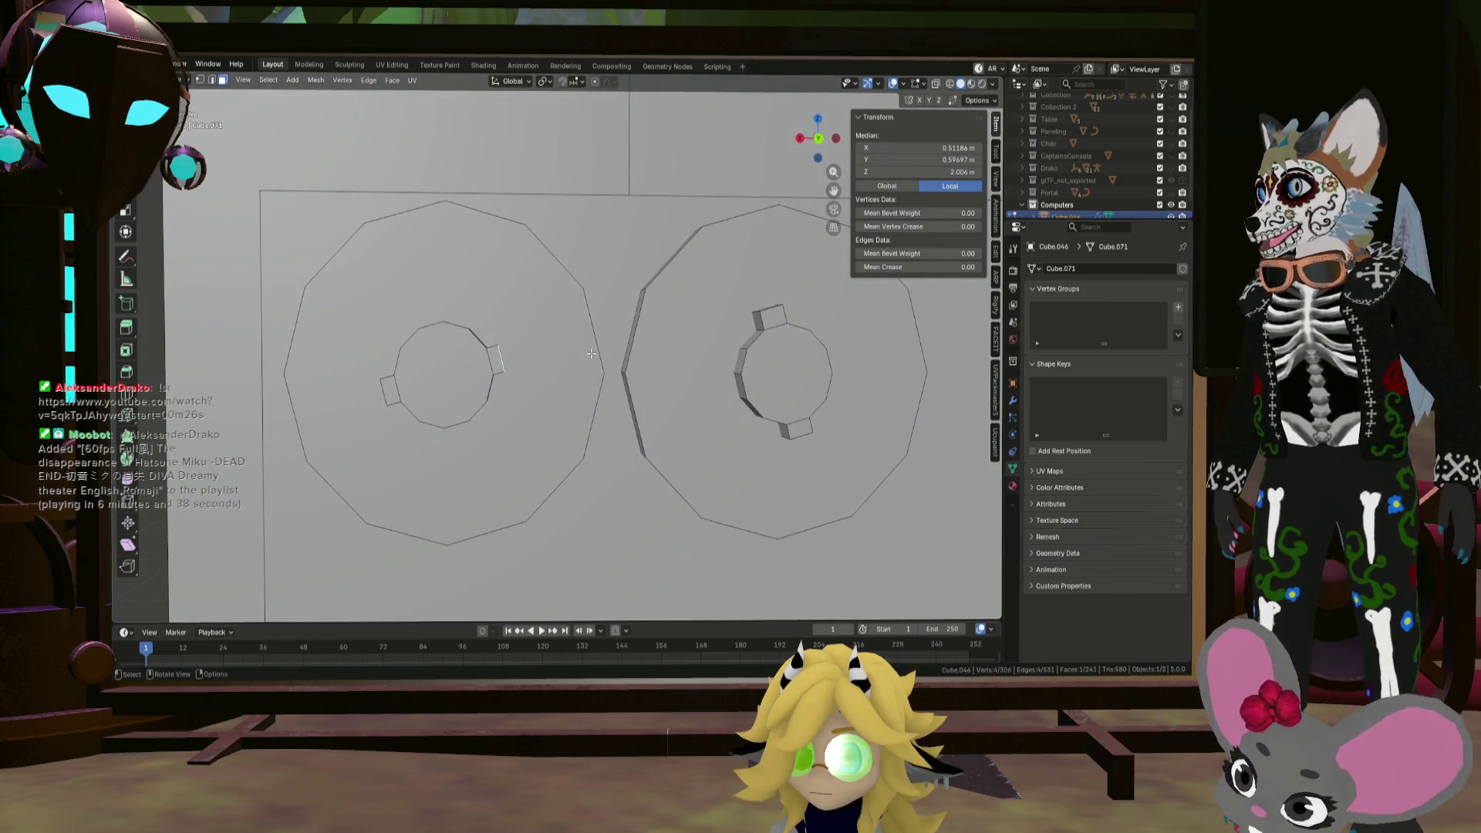
pyautogui.press('g')
pyautogui.press('Escape')
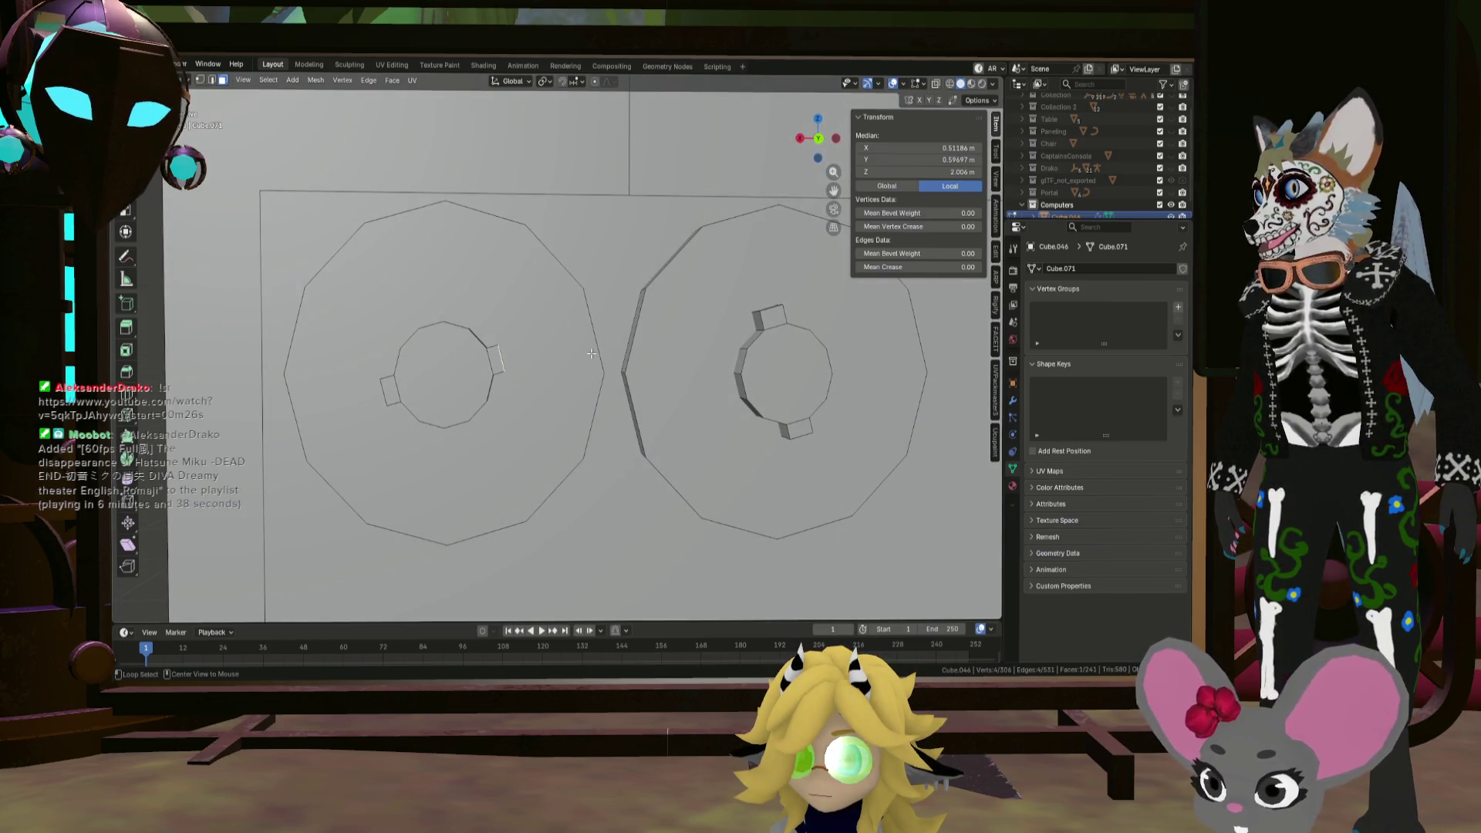
pyautogui.hotkey('ctrl', 'g')
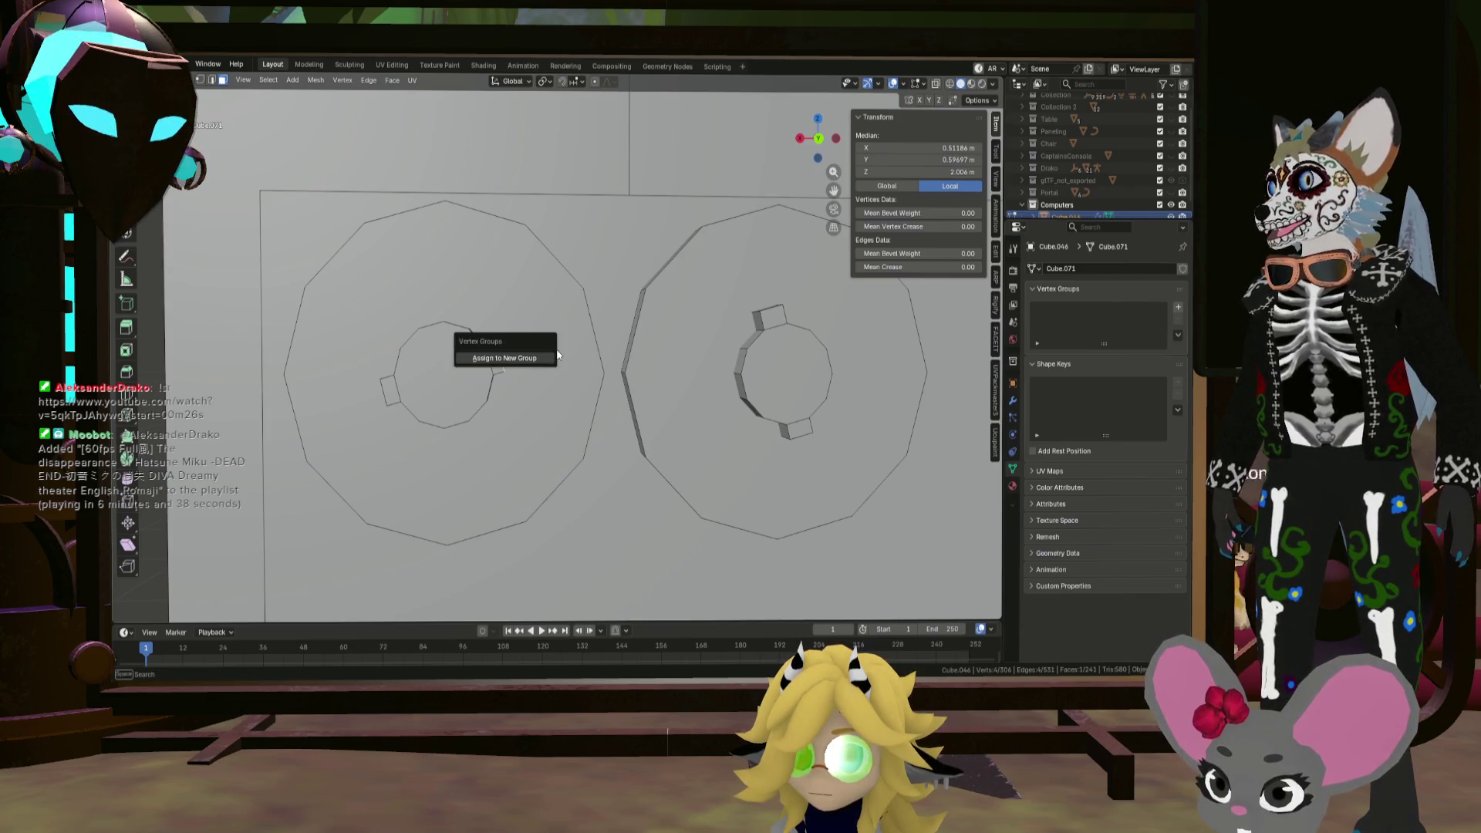
pyautogui.press('Escape')
pyautogui.press('g')
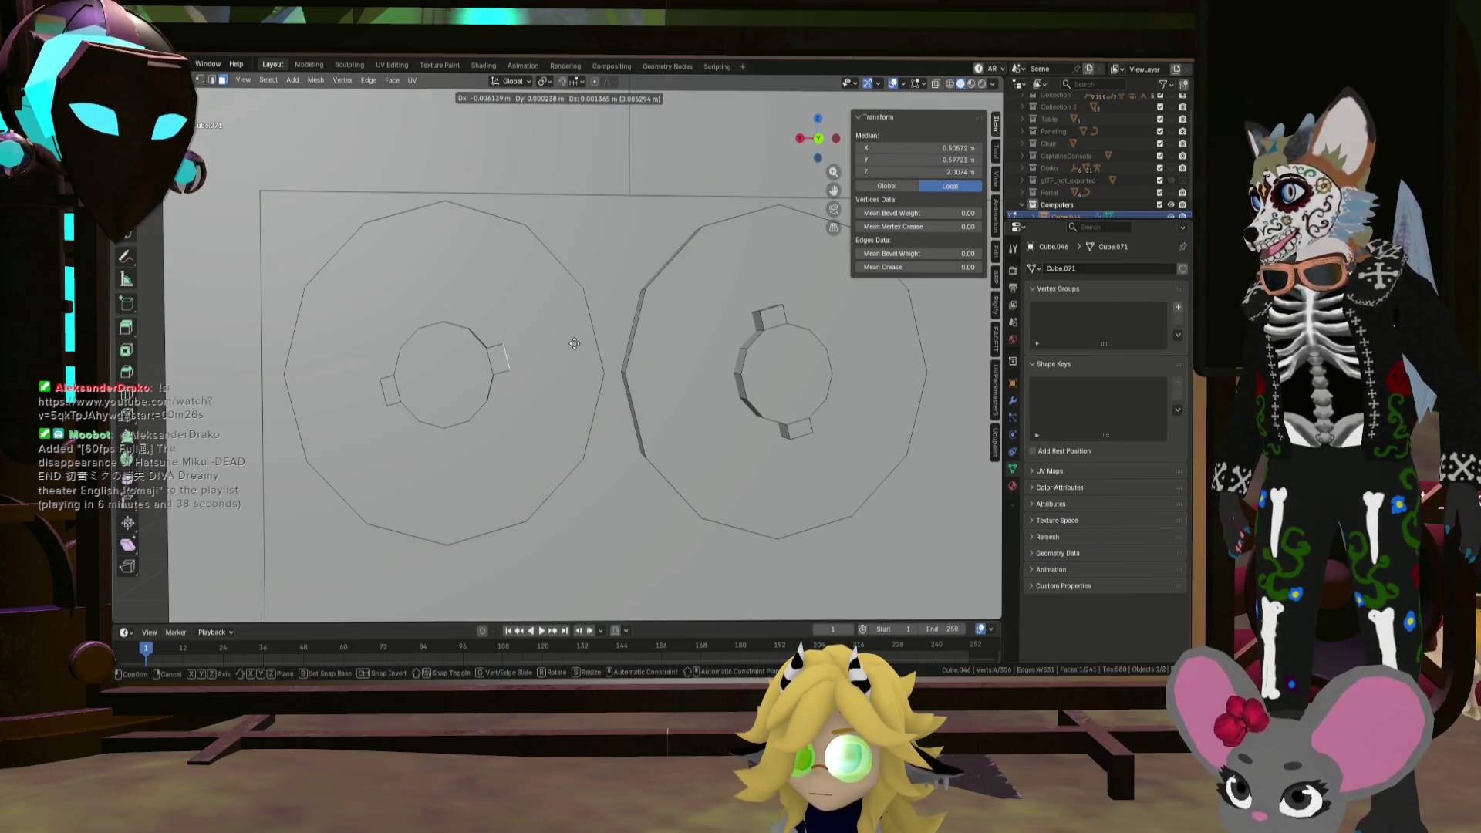
pyautogui.click(574, 344)
# Step: Return to a perspective view and select the left reel
pyautogui.scroll(-4, 574, 343)
pyautogui.moveTo(575, 343)
pyautogui.mouseDown(button='middle')
pyautogui.moveTo(608, 413)
pyautogui.moveTo(524, 324)
pyautogui.mouseUp(button='middle')
pyautogui.scroll(4, 502, 290)
pyautogui.click(502, 289)
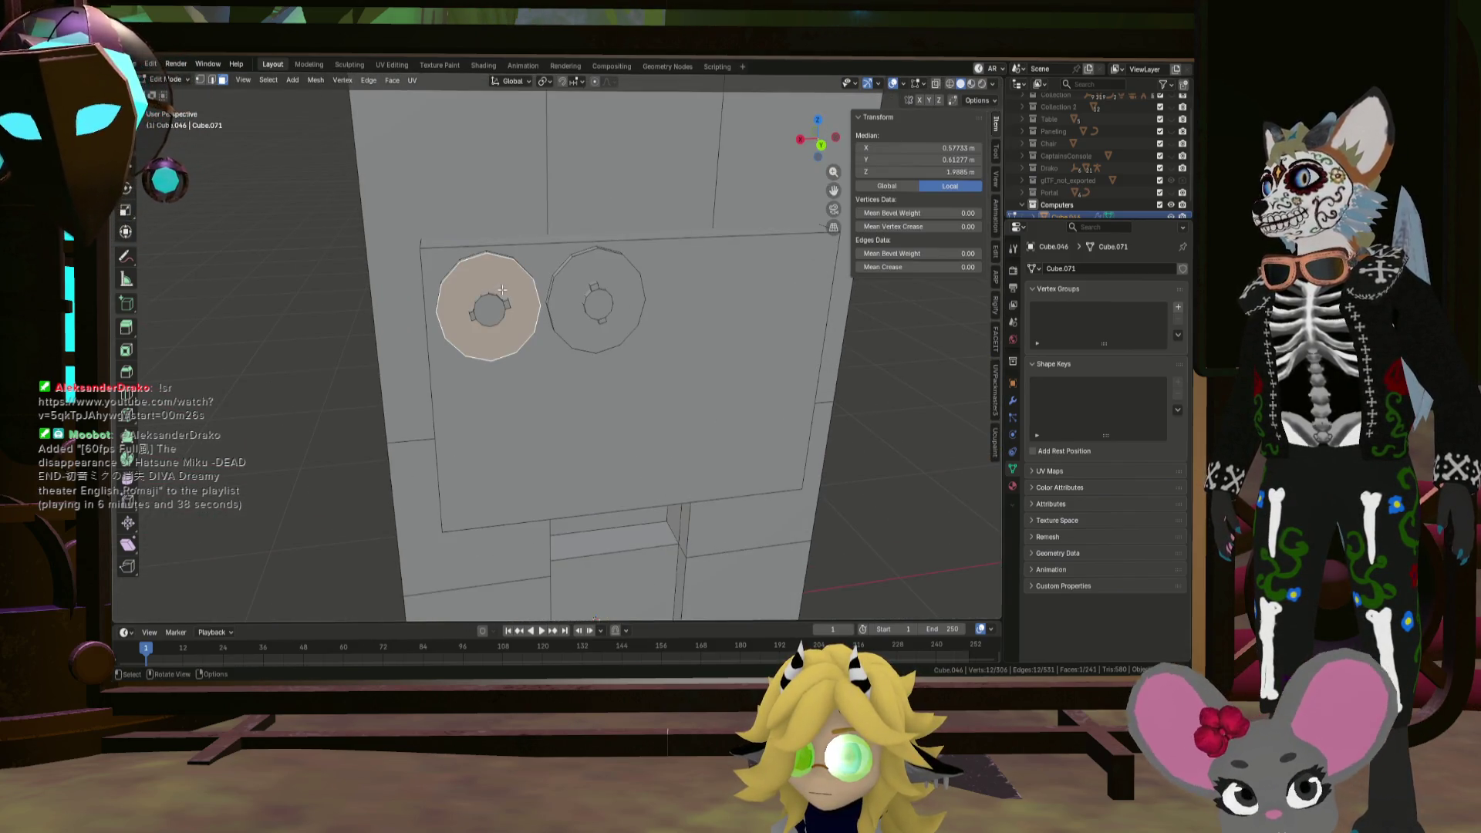
# Step: Select both reels entirely and shift them along the Y depth axis
pyautogui.keyDown('shift'); pyautogui.click(488, 305); pyautogui.keyUp('shift')
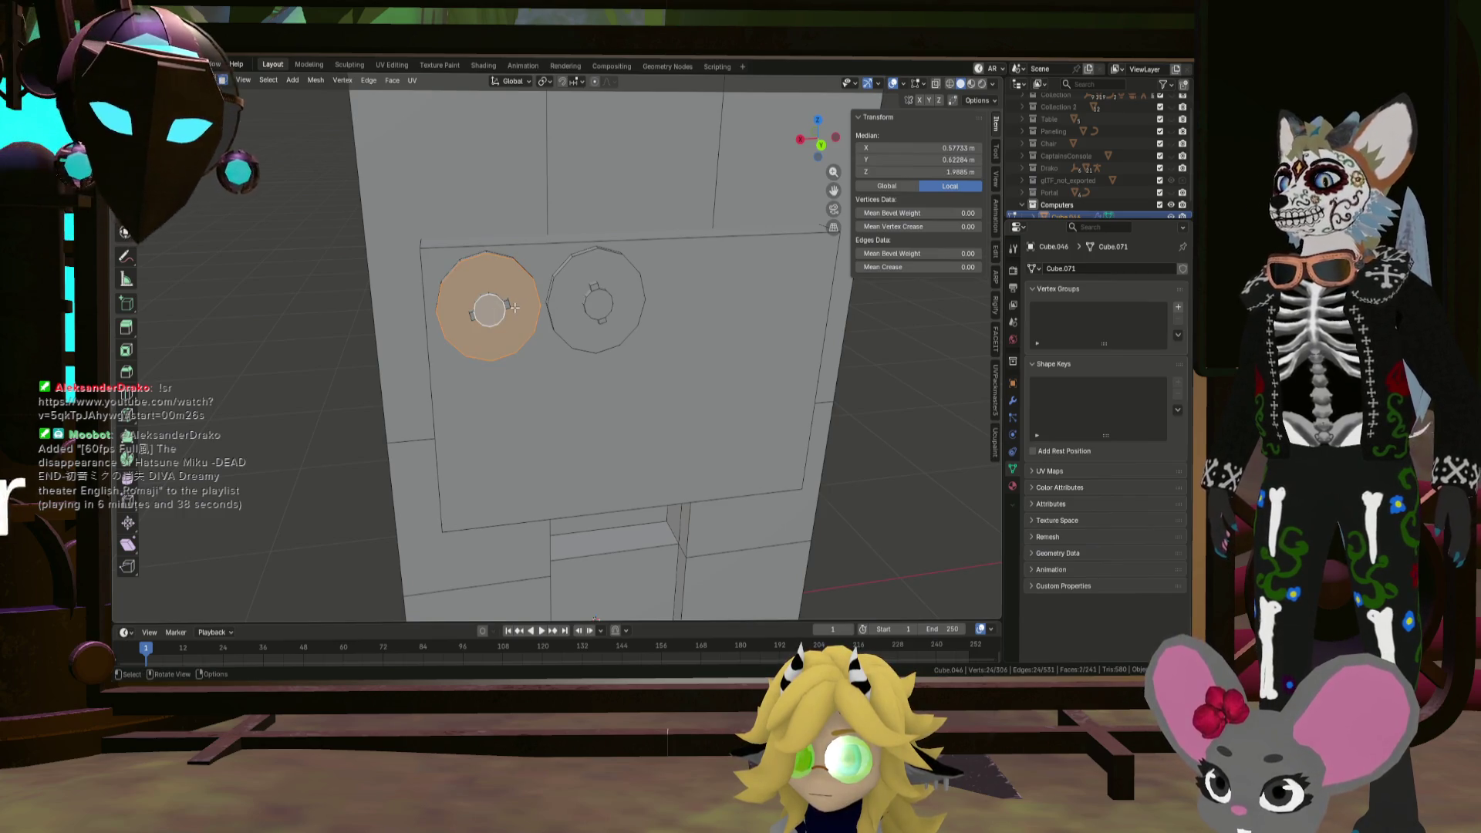
pyautogui.press('l')
pyautogui.press('l')
pyautogui.moveTo(589, 269)
pyautogui.mouseDown(button='middle')
pyautogui.moveTo(640, 285)
pyautogui.moveTo(479, 282)
pyautogui.mouseUp(button='middle')
pyautogui.press('g')
pyautogui.press('y')
pyautogui.click(626, 286)
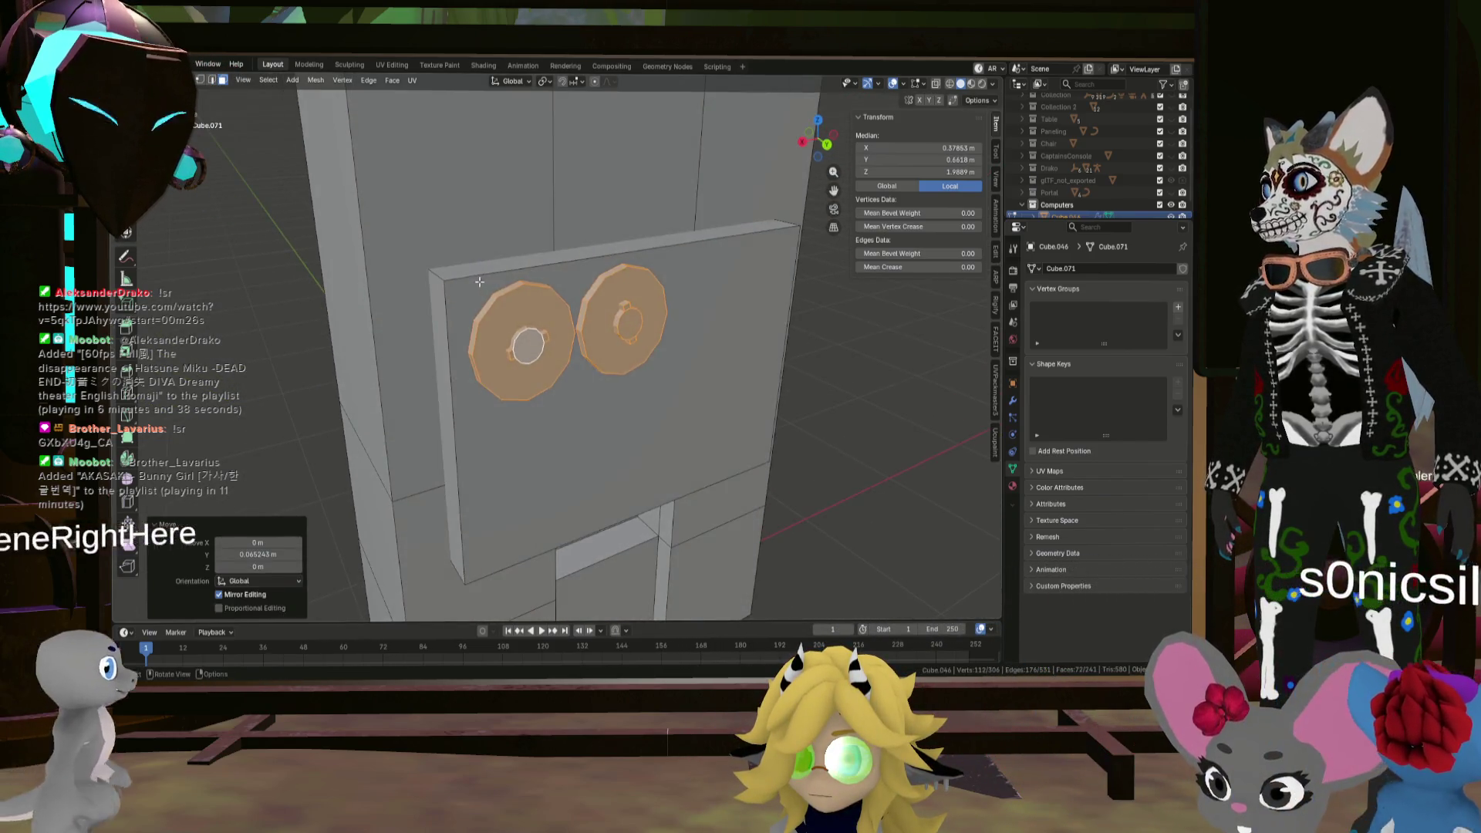
# Step: Duplicate the front panel in place and scale the copy to 0.396
pyautogui.click(479, 282)
pyautogui.press('l')
pyautogui.press('l')
pyautogui.press('b')
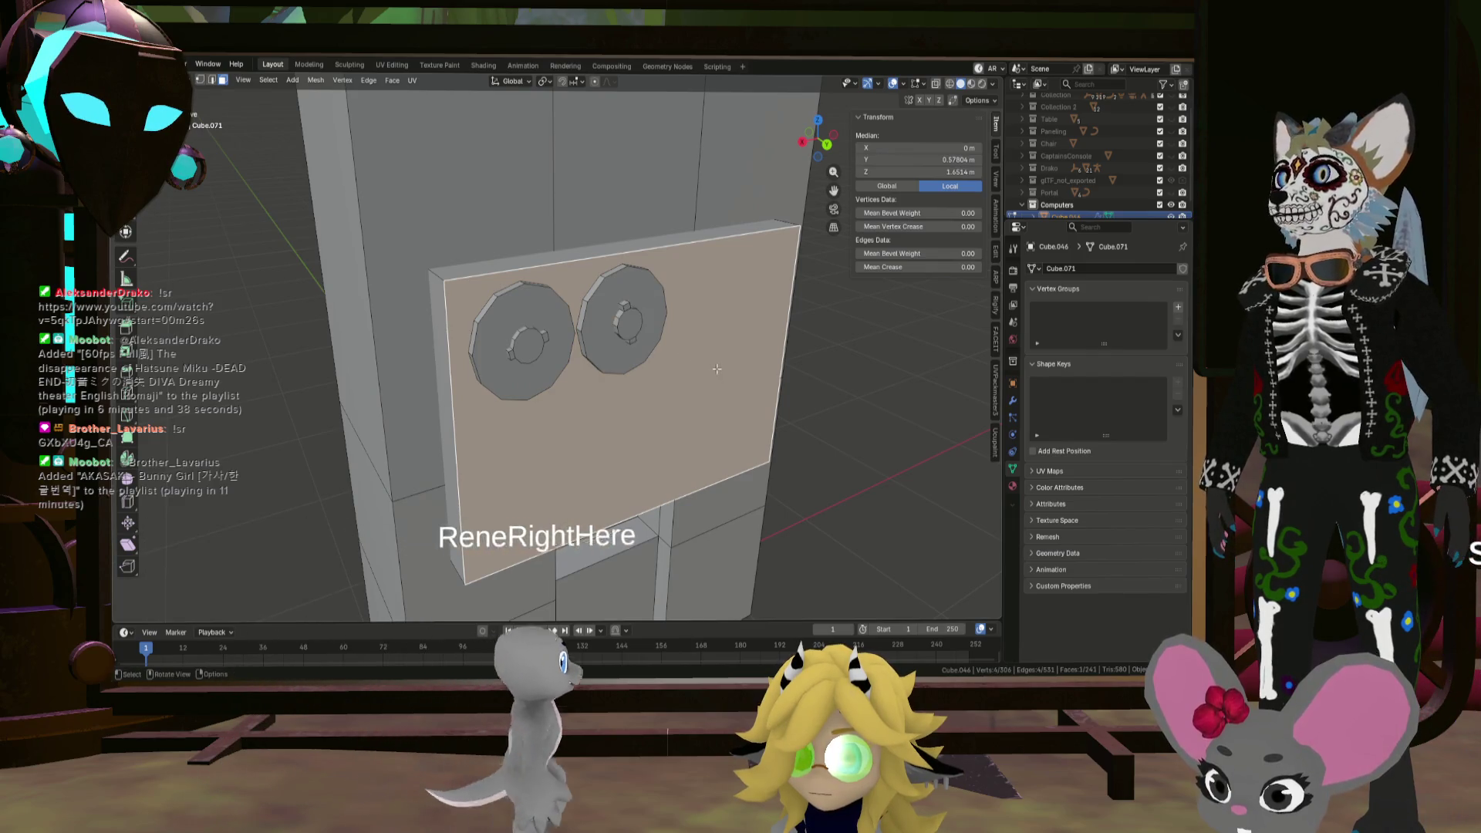
pyautogui.moveTo(718, 369)
pyautogui.mouseDown(button='middle')
pyautogui.moveTo(698, 344)
pyautogui.moveTo(721, 379)
pyautogui.mouseUp(button='middle')
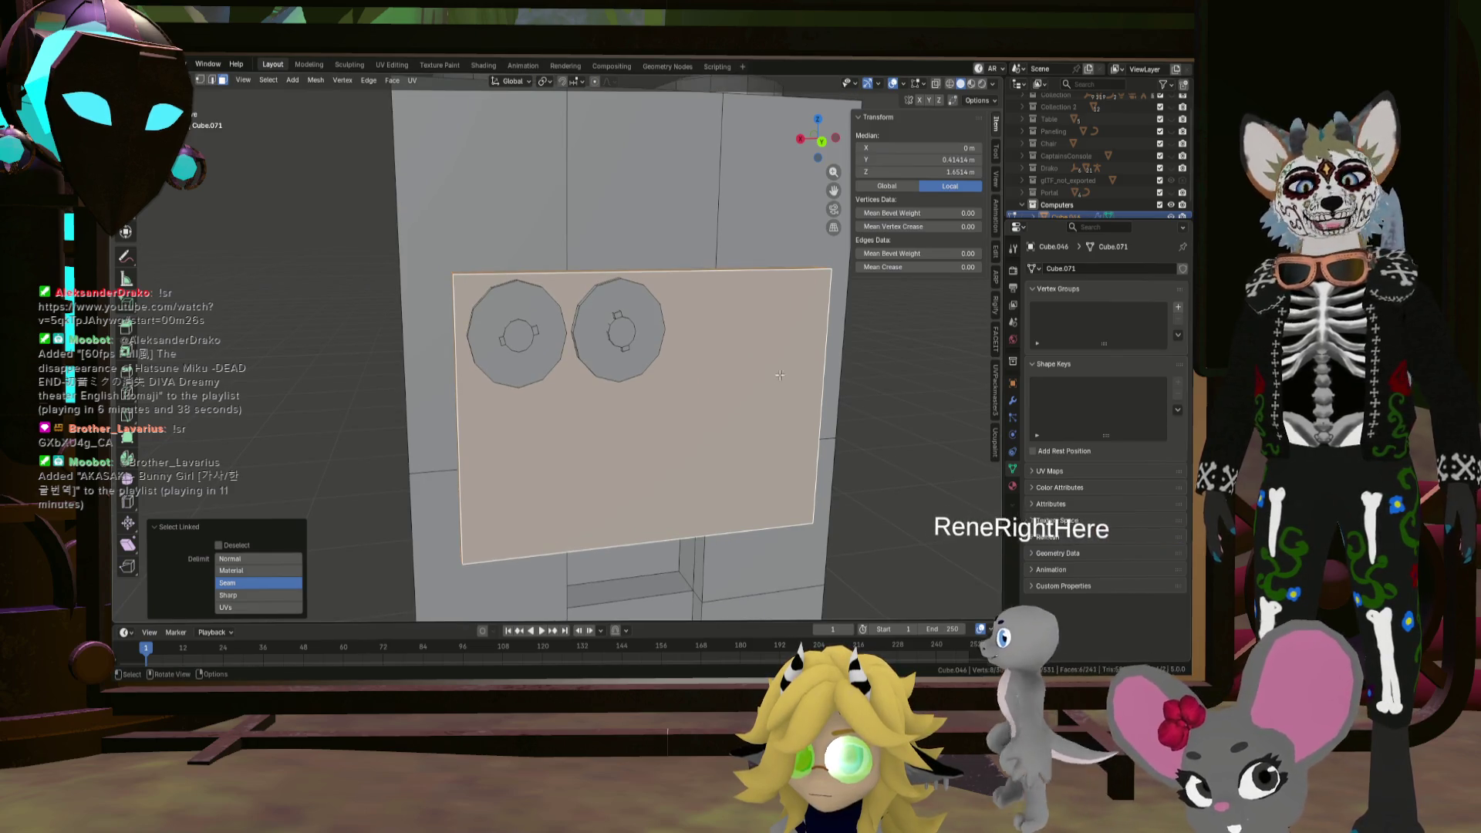
pyautogui.hotkey('shift', 'd')
pyautogui.press('Escape')
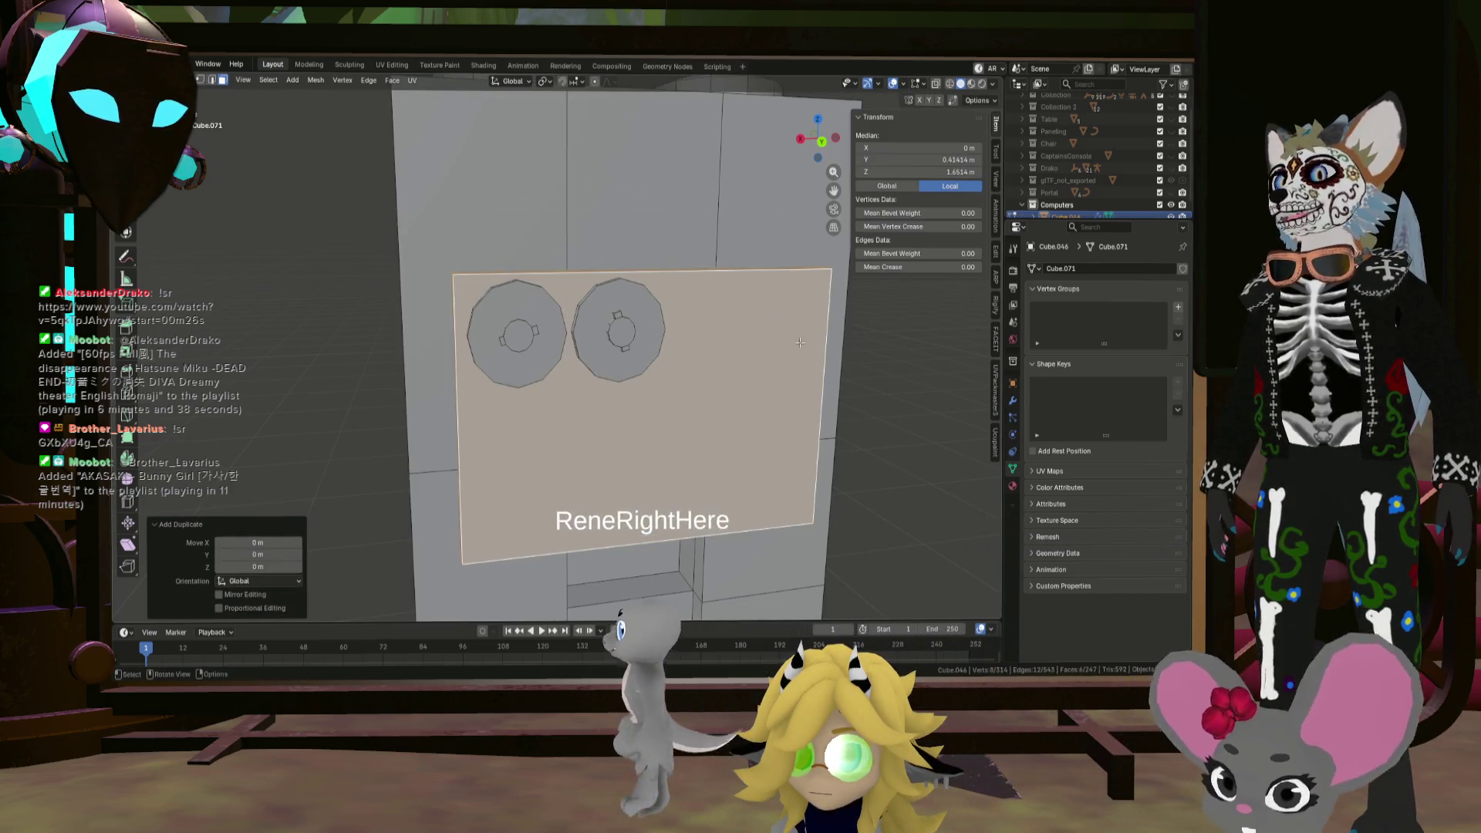
pyautogui.press('KP_1')
pyautogui.press('s')
pyautogui.click(723, 354)
# Step: Move the new plate forward along Y and stretch it 1.808 in Z
pyautogui.moveTo(723, 354)
pyautogui.mouseDown(button='middle')
pyautogui.moveTo(701, 354)
pyautogui.moveTo(764, 354)
pyautogui.mouseUp(button='middle')
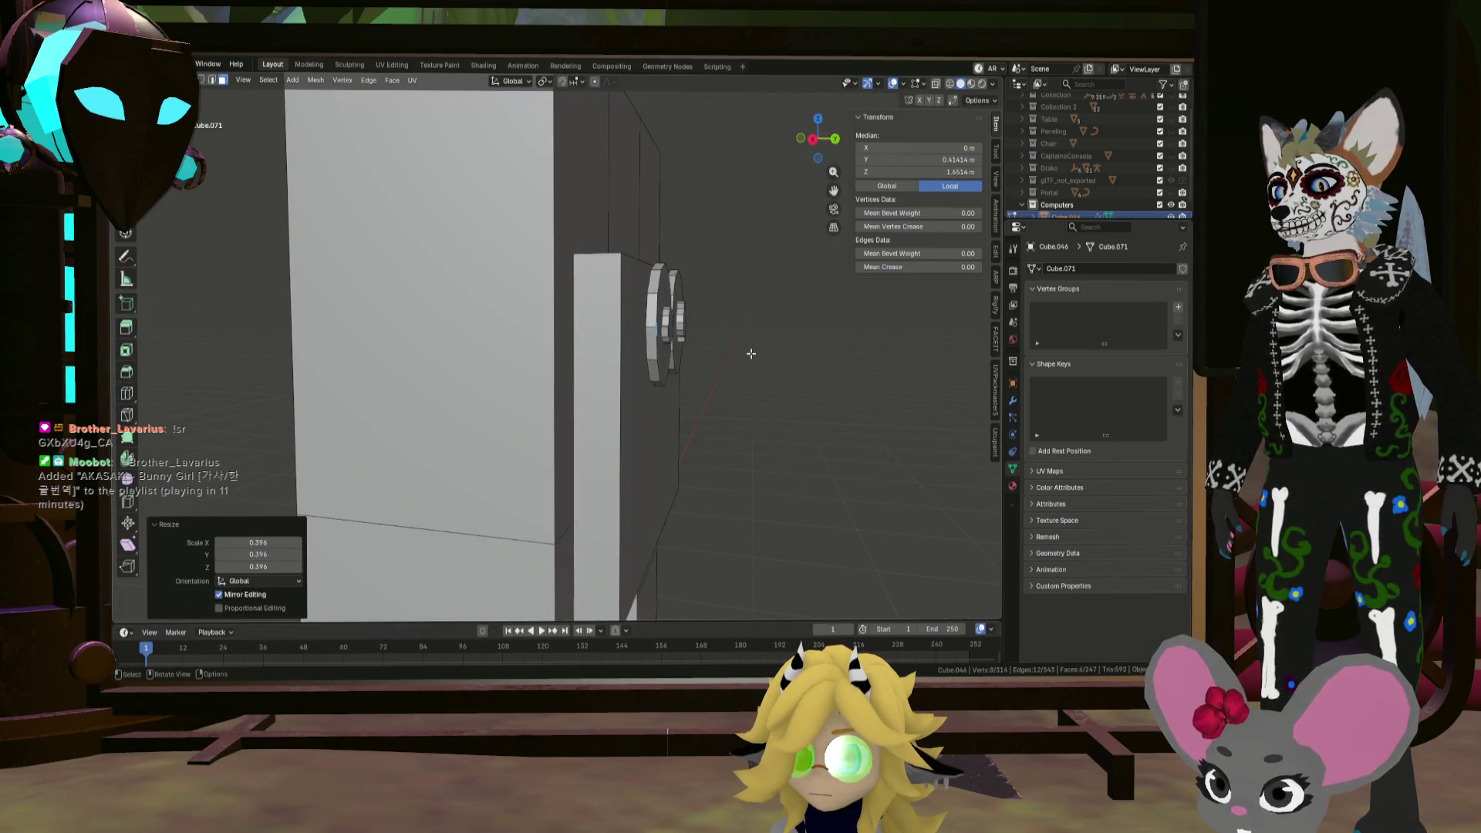
pyautogui.press('g')
pyautogui.press('y')
pyautogui.click(781, 354)
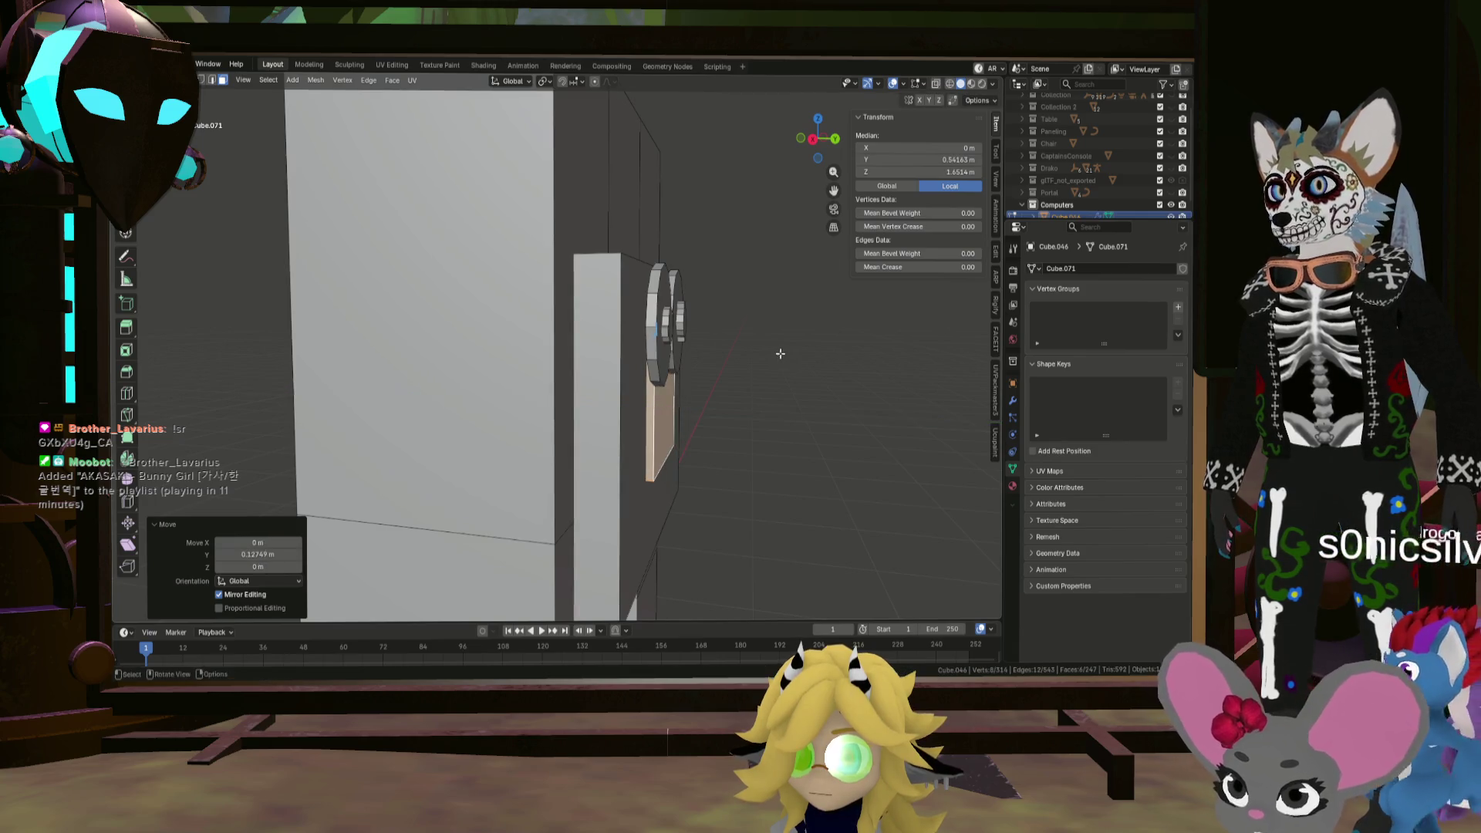
pyautogui.press('KP_1')
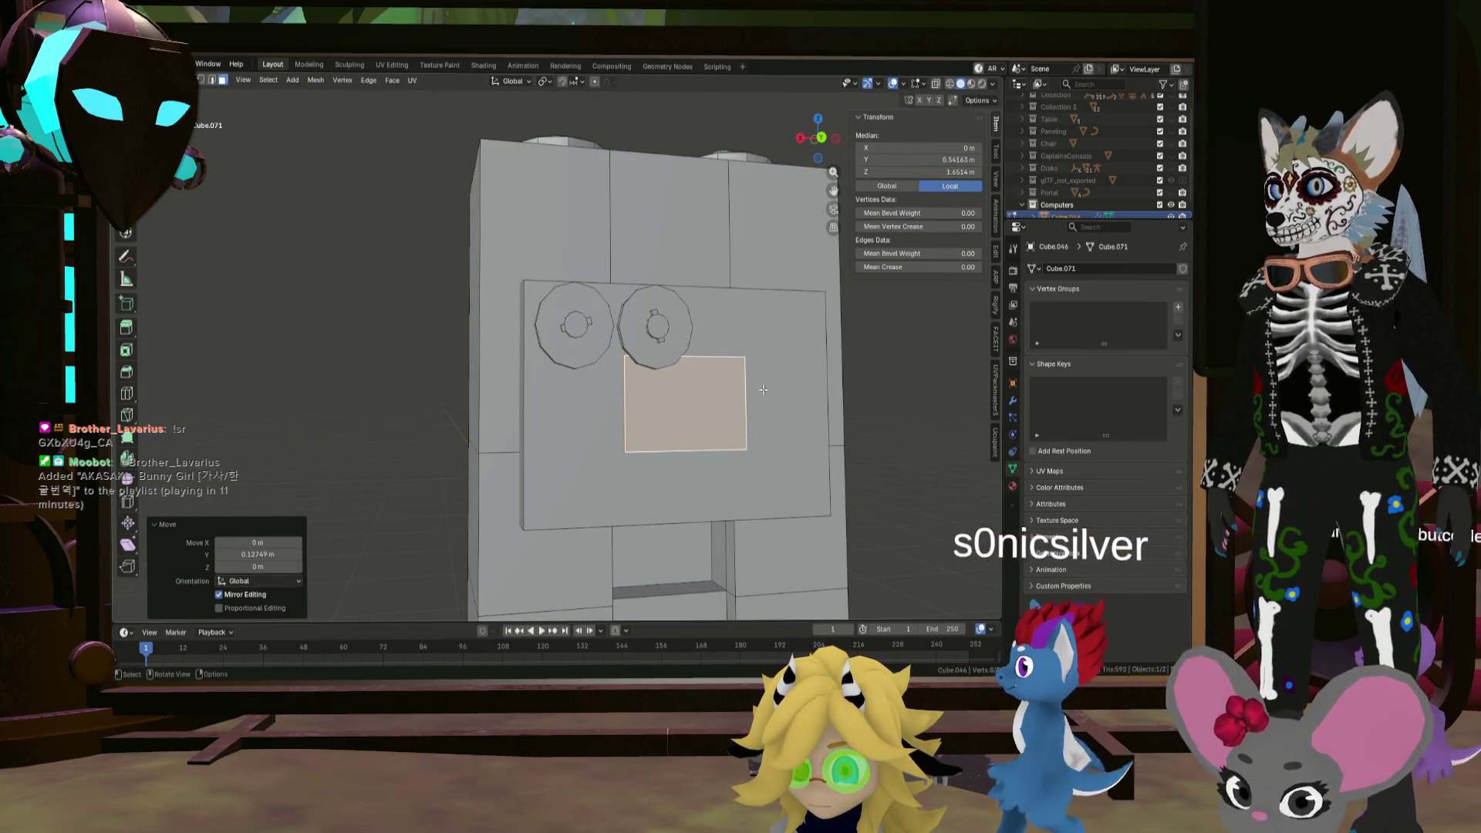
pyautogui.press('s')
pyautogui.press('z')
pyautogui.click(816, 385)
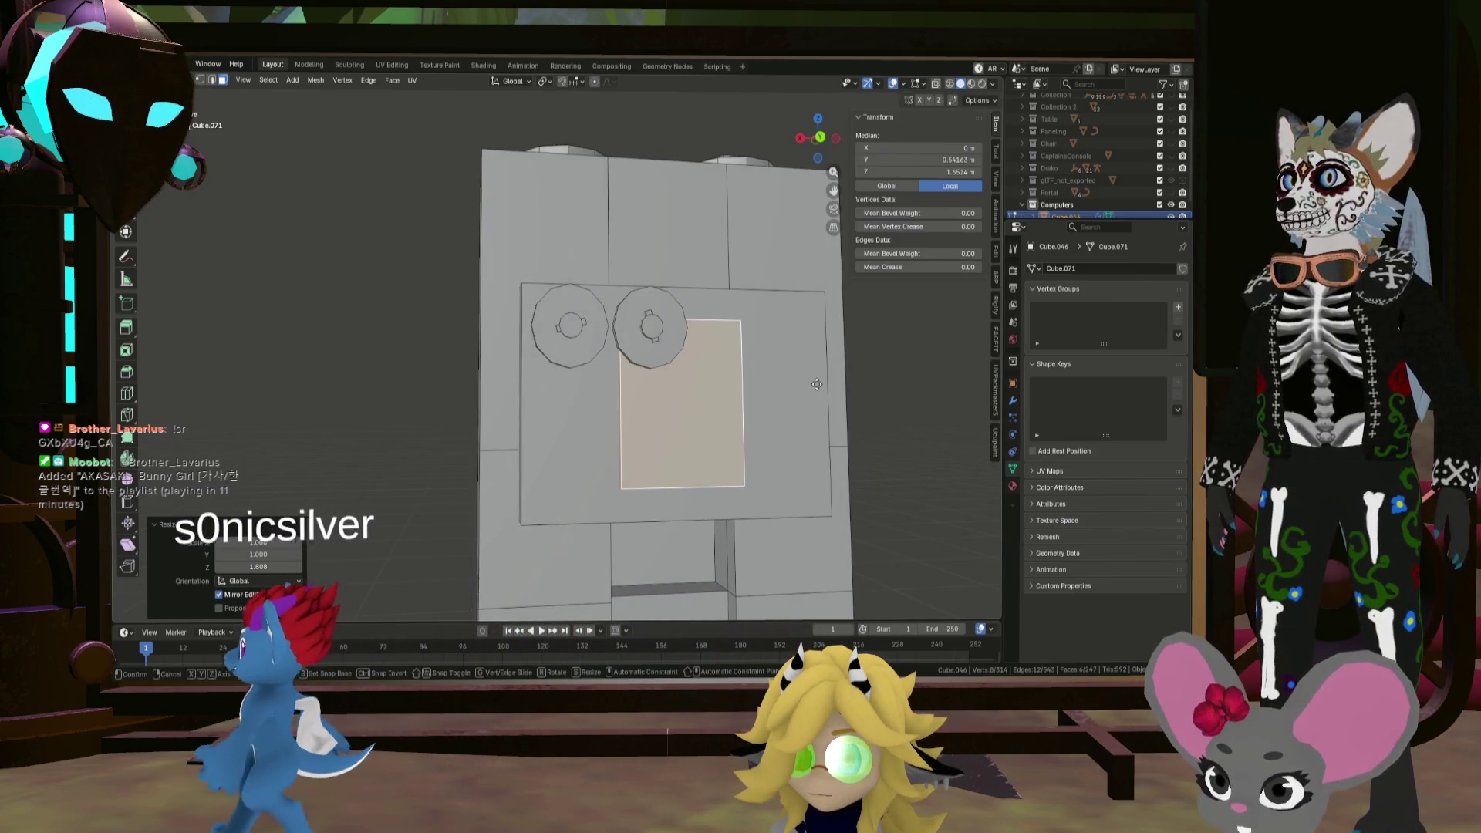
# Step: Place the plate under the reels, checking alignment from front and side views
pyautogui.press('g')
pyautogui.rightClick(769, 362)
pyautogui.press('KP_1')
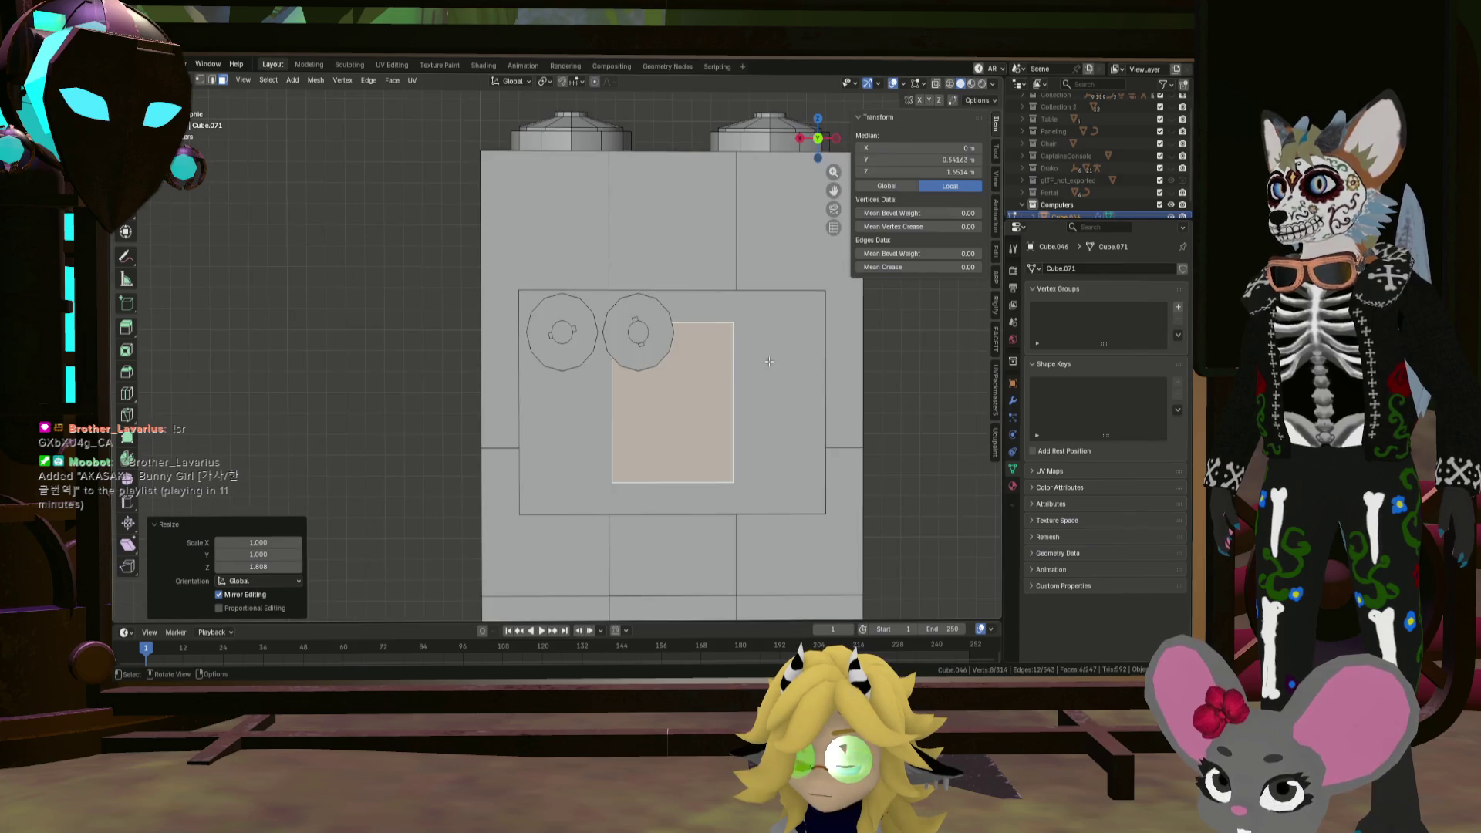
pyautogui.press('g')
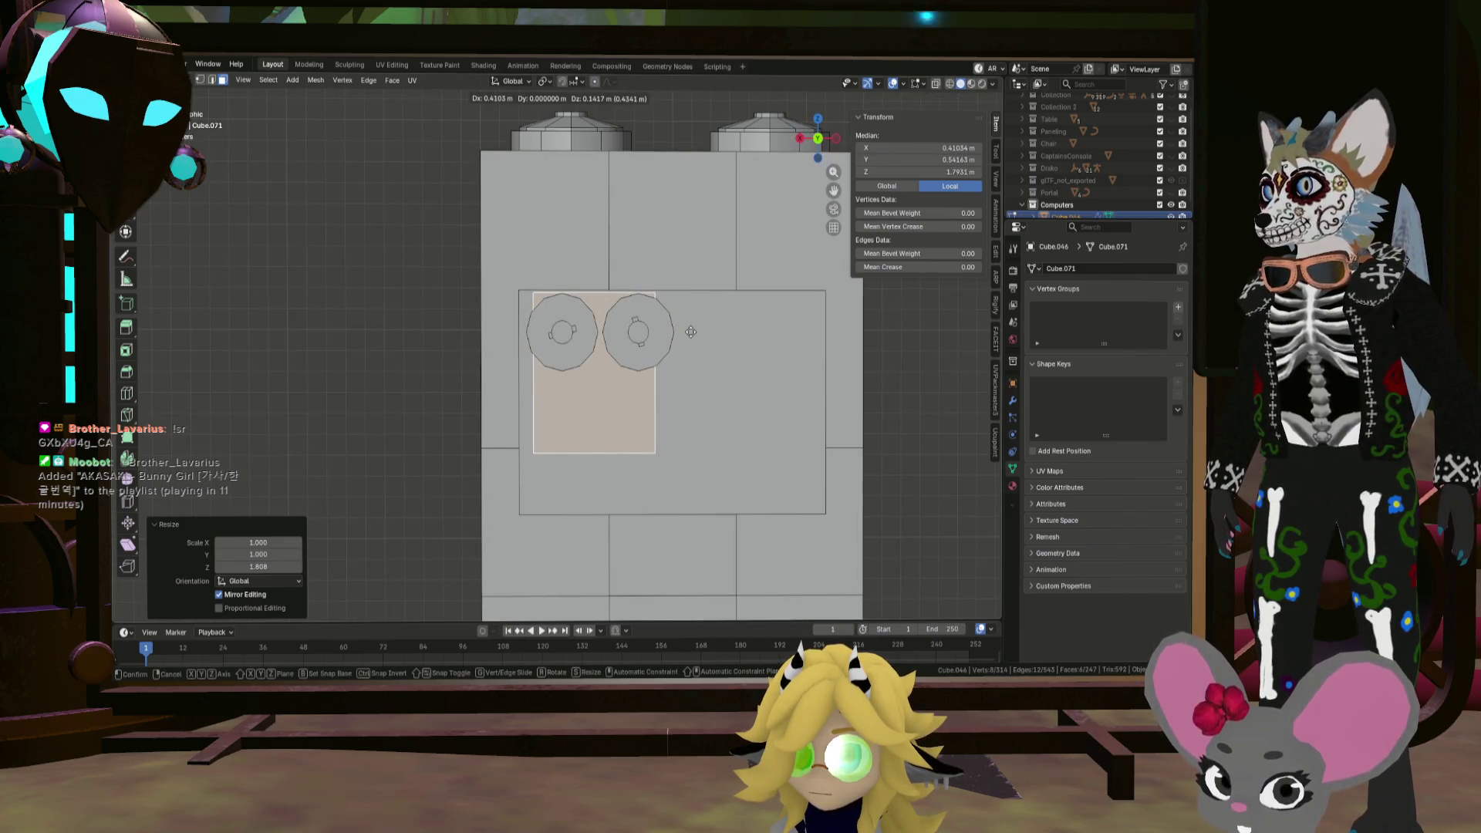
pyautogui.click(691, 332)
pyautogui.moveTo(690, 331)
pyautogui.mouseDown(button='middle')
pyautogui.moveTo(714, 434)
pyautogui.moveTo(691, 350)
pyautogui.mouseUp(button='middle')
pyautogui.press('KP_3')
pyautogui.press('KP_1')
pyautogui.press('KP_3')
pyautogui.press('KP_1')
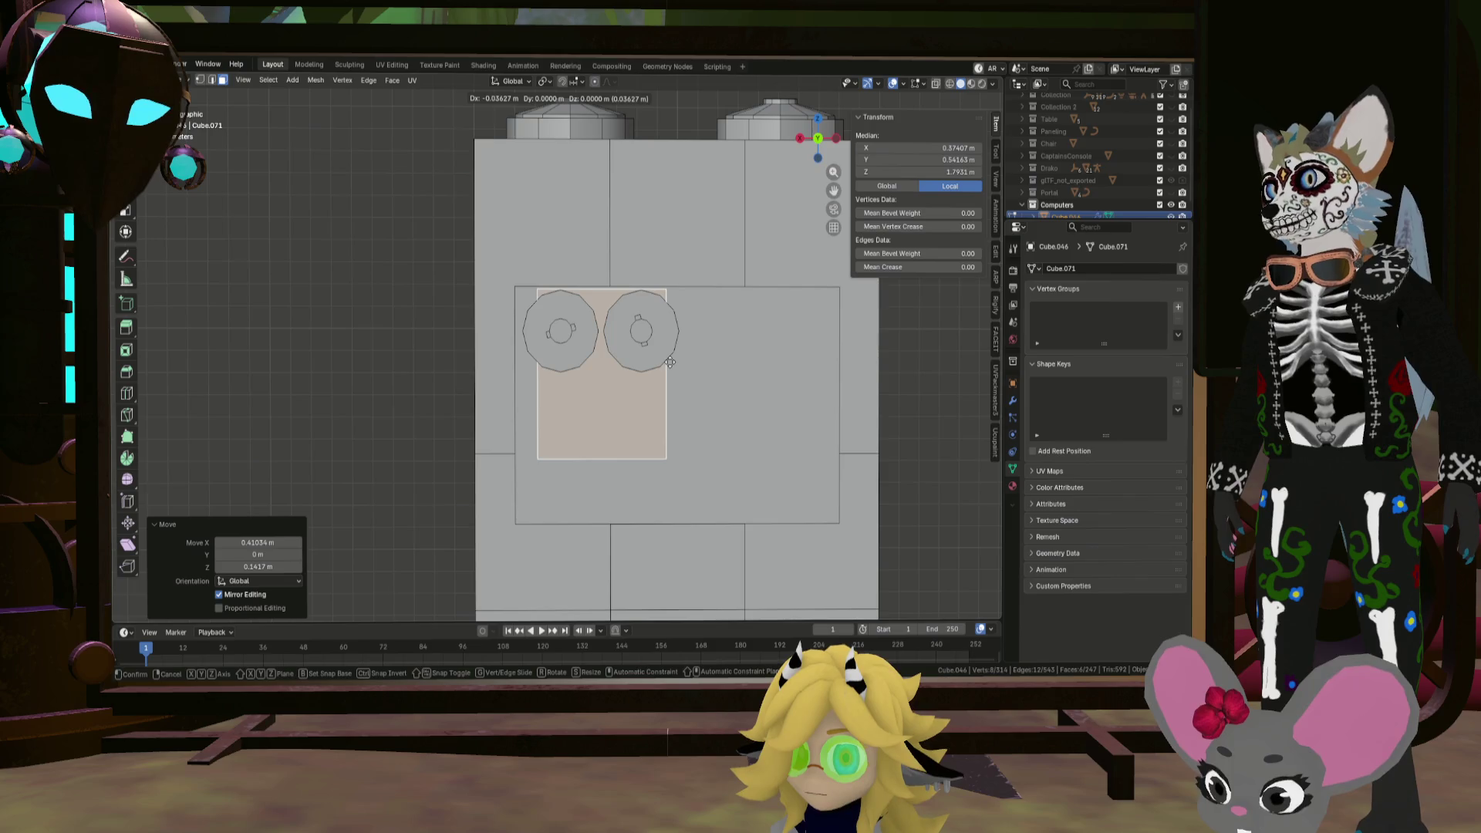
pyautogui.click(669, 361)
pyautogui.moveTo(669, 363); pyautogui.dragTo(680, 388, button='middle')
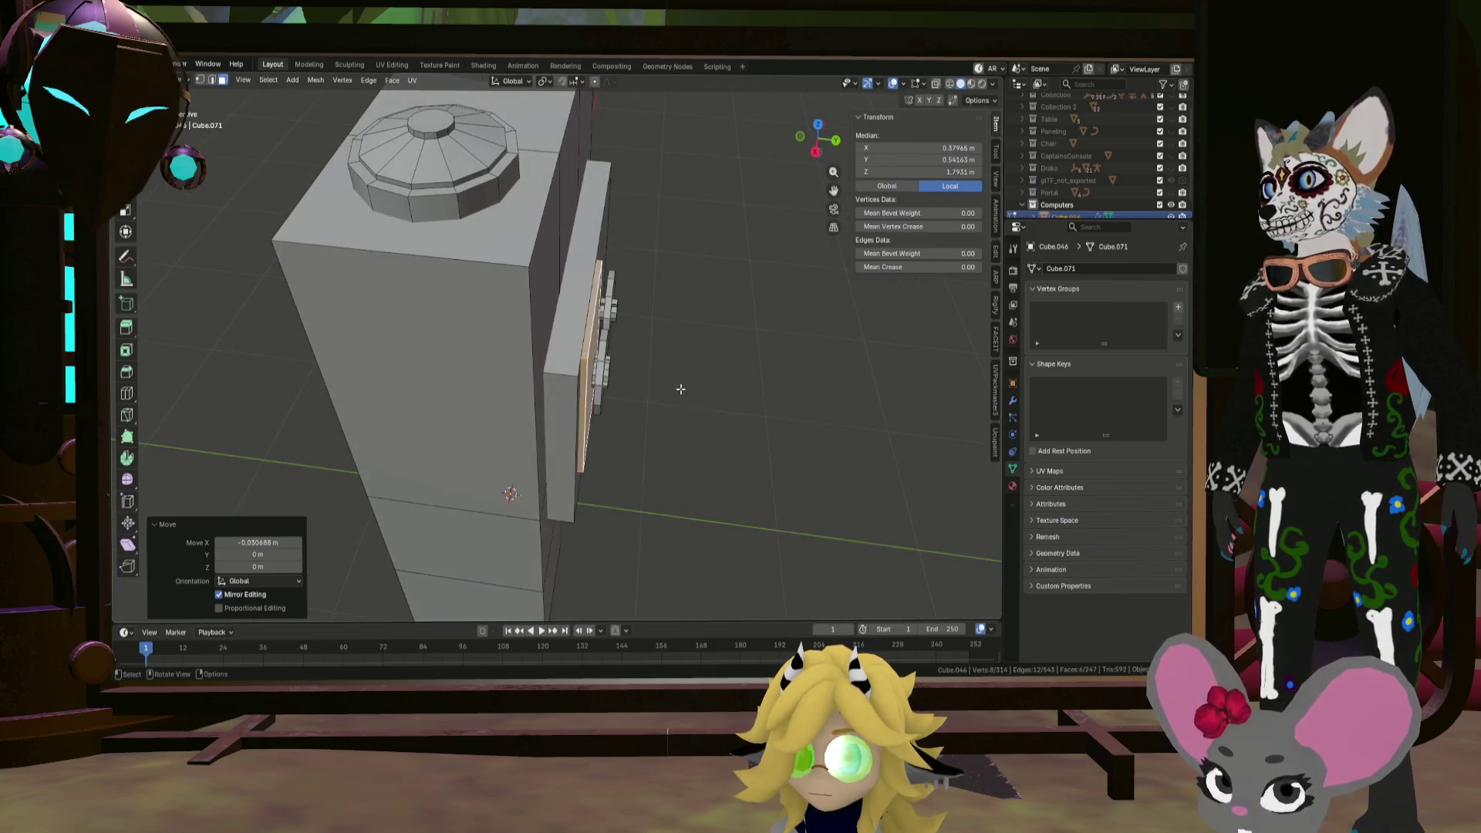
# Step: Move the linked plate piece -0.02577 m along Y, then select its front face
pyautogui.click(605, 371)
pyautogui.press('l')
pyautogui.press('l')
pyautogui.moveTo(607, 363)
pyautogui.mouseDown(button='middle')
pyautogui.moveTo(598, 349)
pyautogui.moveTo(638, 320)
pyautogui.moveTo(641, 387)
pyautogui.mouseUp(button='middle')
pyautogui.press('g')
pyautogui.press('y')
pyautogui.click(626, 334)
pyautogui.click(641, 388)
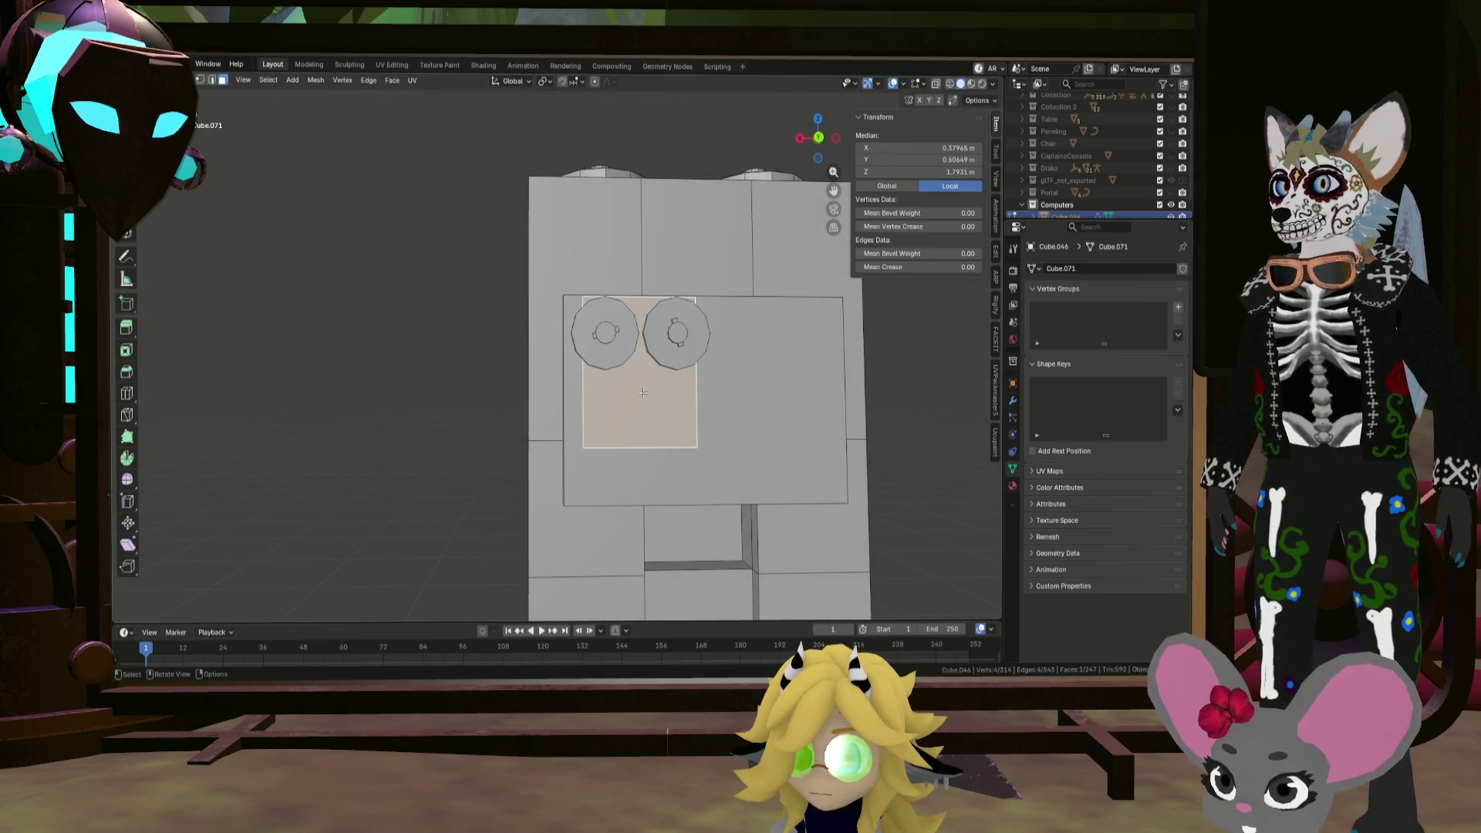
pyautogui.scroll(2, 641, 387)
pyautogui.hotkey('shift', 'a')
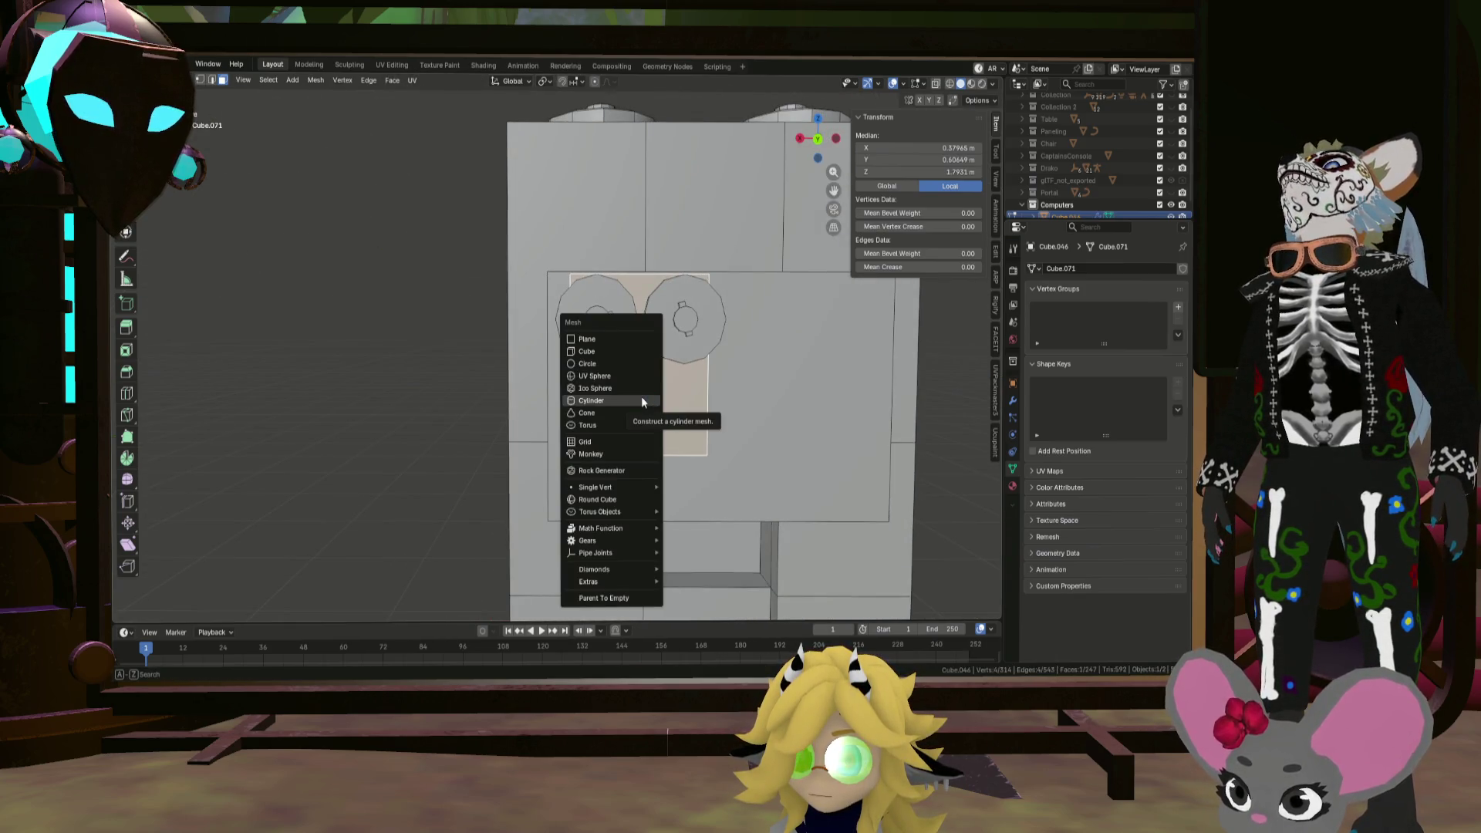
# Step: Cancel the add menu and undo an unwanted duplicate of the panel face
pyautogui.press('Escape')
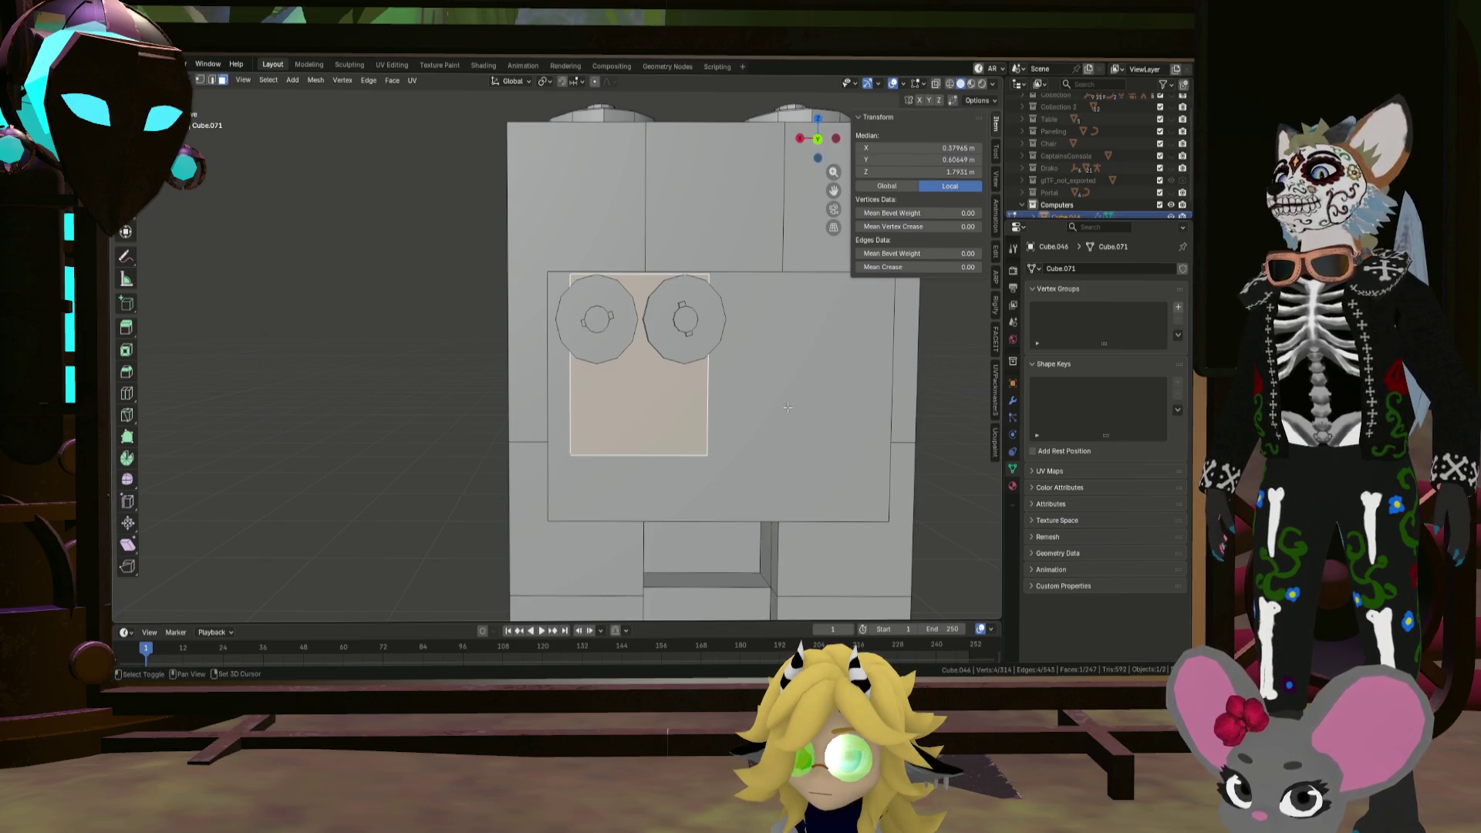
pyautogui.hotkey('shift', 'd')
pyautogui.click(723, 388)
pyautogui.moveTo(661, 371); pyautogui.dragTo(768, 390, button='middle')
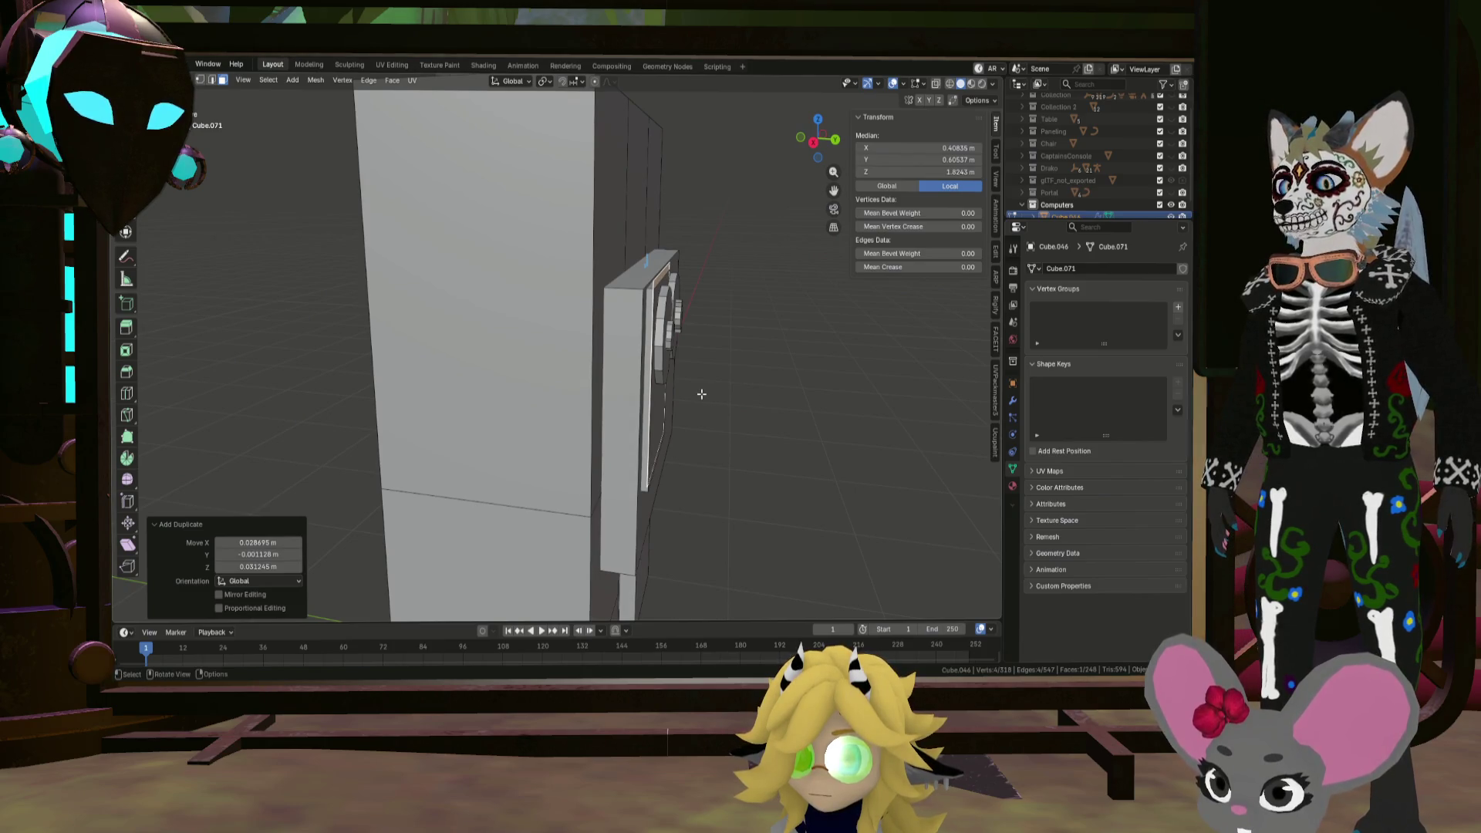
pyautogui.press('y')
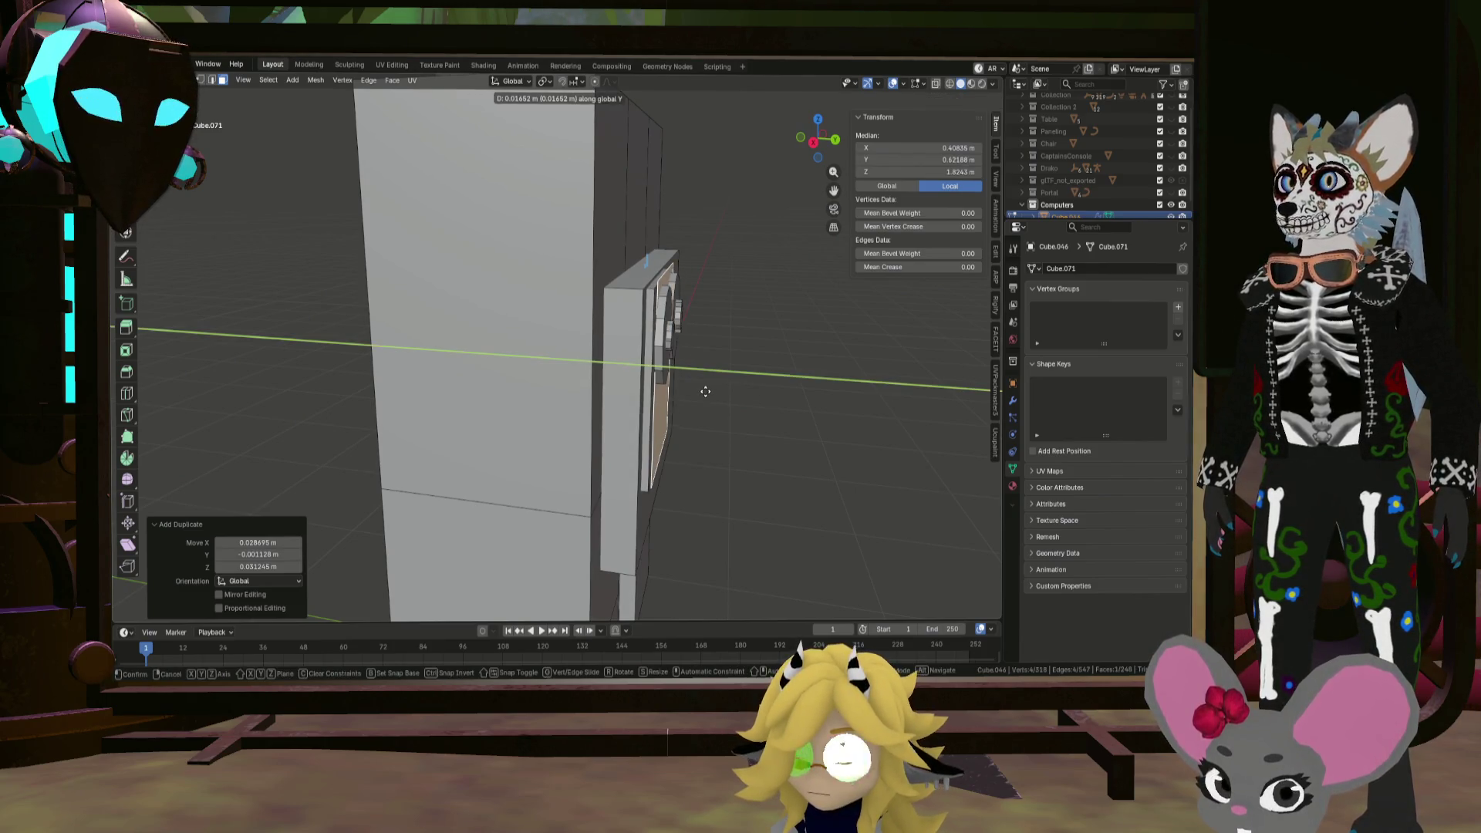
pyautogui.press('Escape')
pyautogui.hotkey('ctrl', 'z')
pyautogui.moveTo(709, 392)
pyautogui.mouseDown(button='middle')
pyautogui.moveTo(803, 321)
pyautogui.moveTo(692, 395)
pyautogui.mouseUp(button='middle')
# Step: Duplicate the whole box panel and push the copy slightly forward along Y
pyautogui.press('l')
pyautogui.hotkey('shift', 'd')
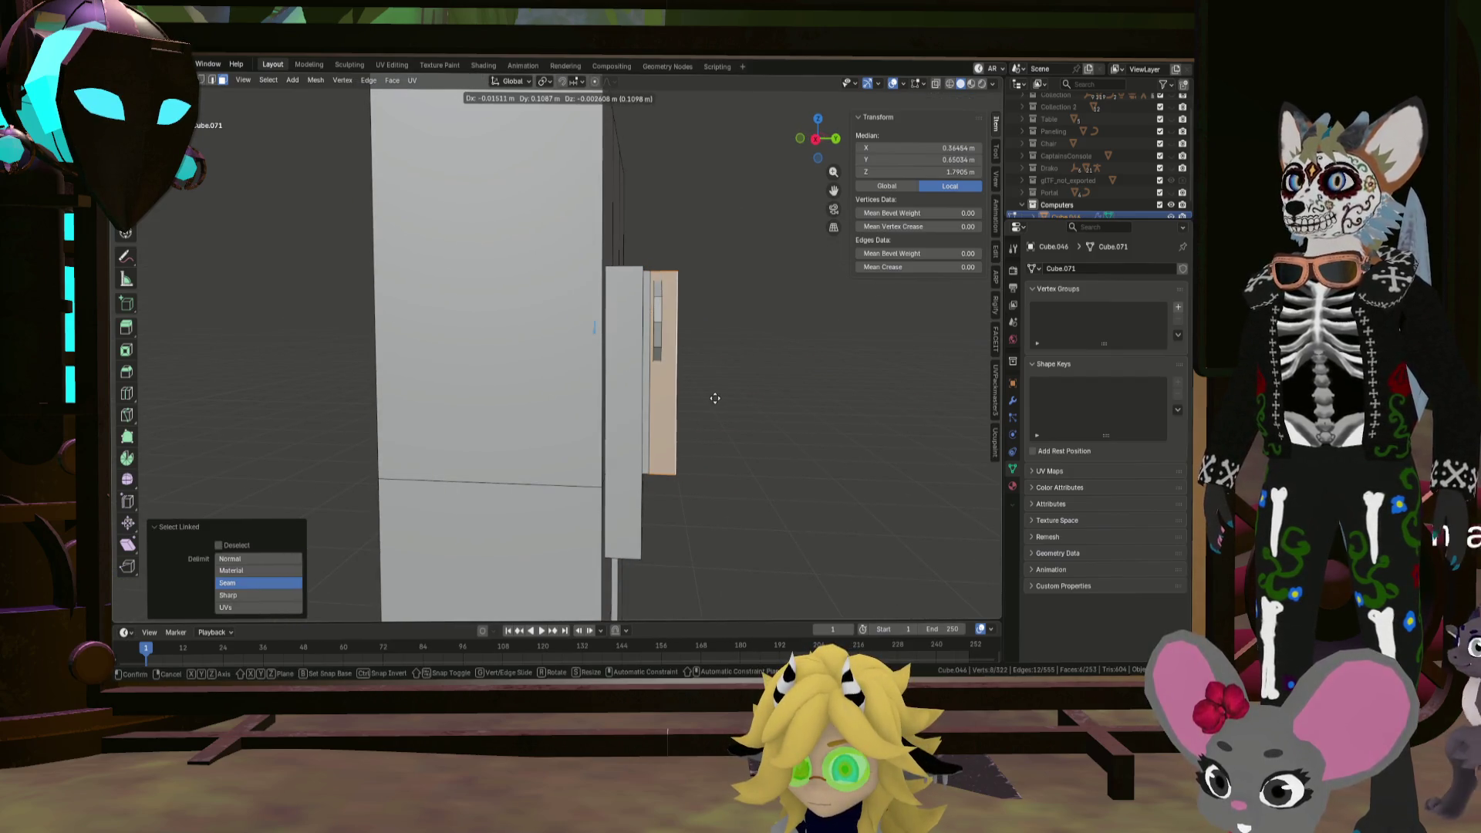
pyautogui.press('y')
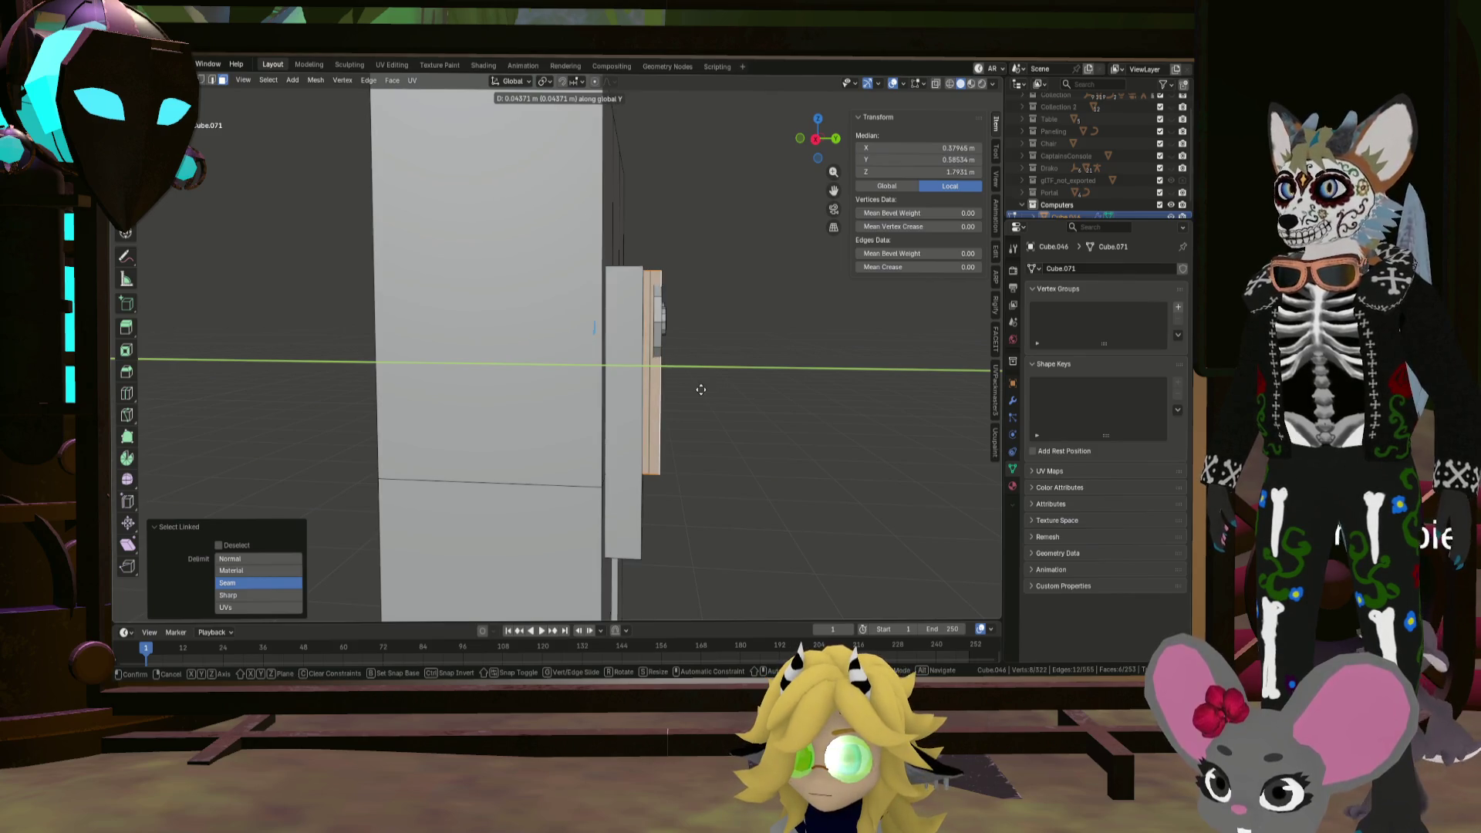
pyautogui.click(701, 391)
pyautogui.press('KP_1')
pyautogui.press('KP_3')
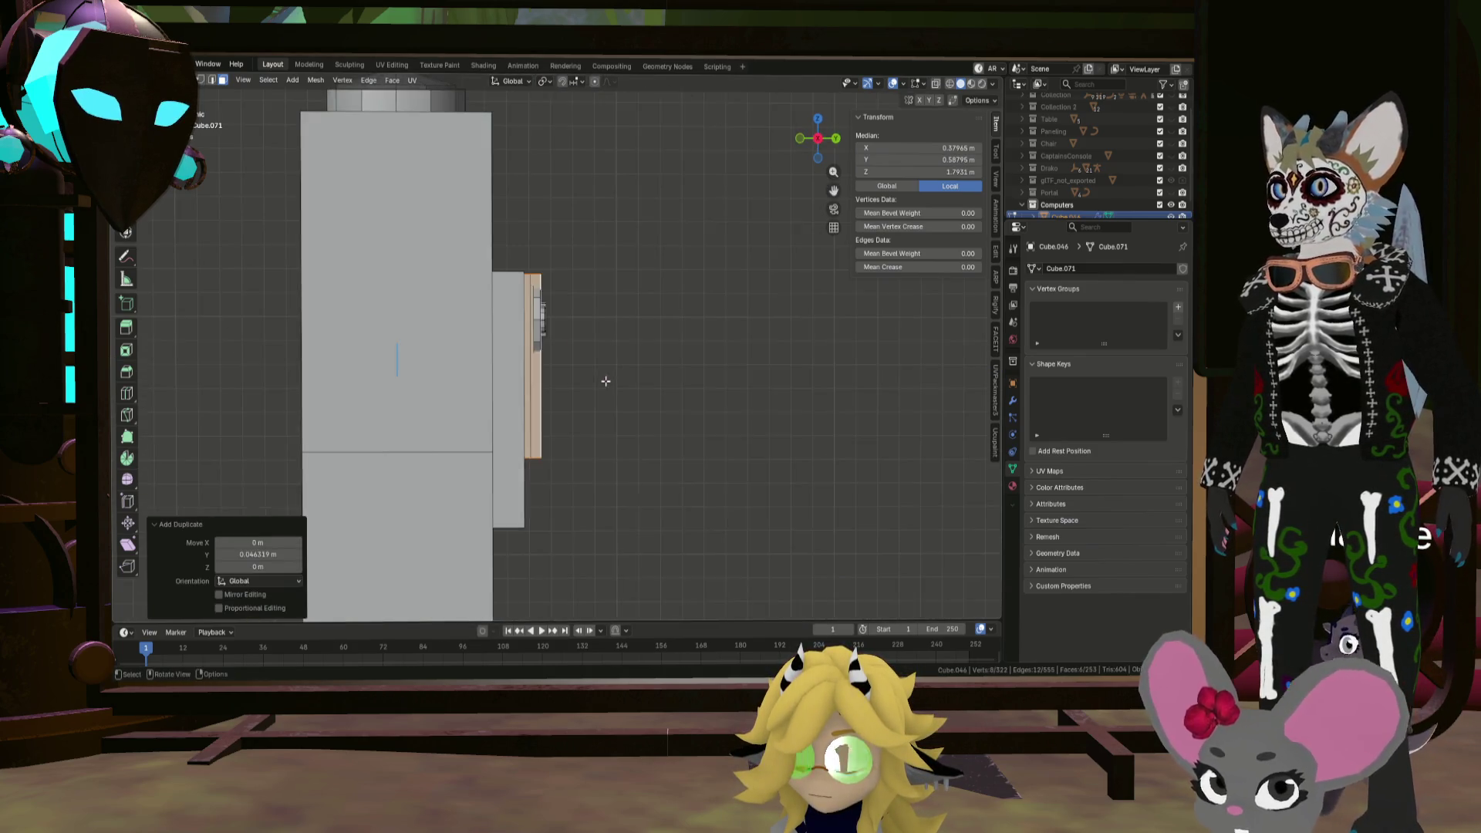
pyautogui.press('KP_1')
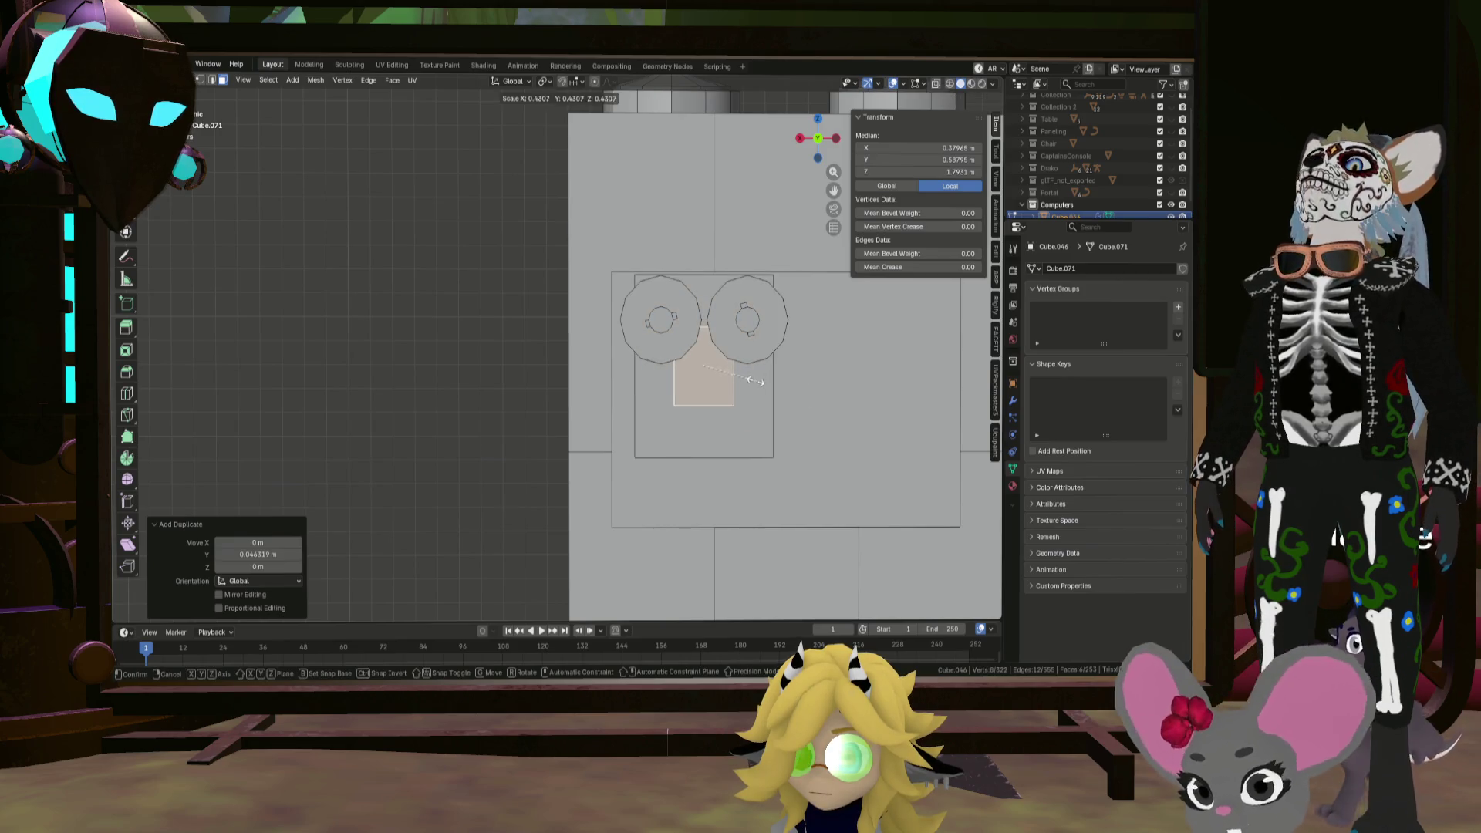
# Step: Shrink the copy to a small squat block and lower it 0.10087 m below the reels
pyautogui.hotkey('shift', 'z')
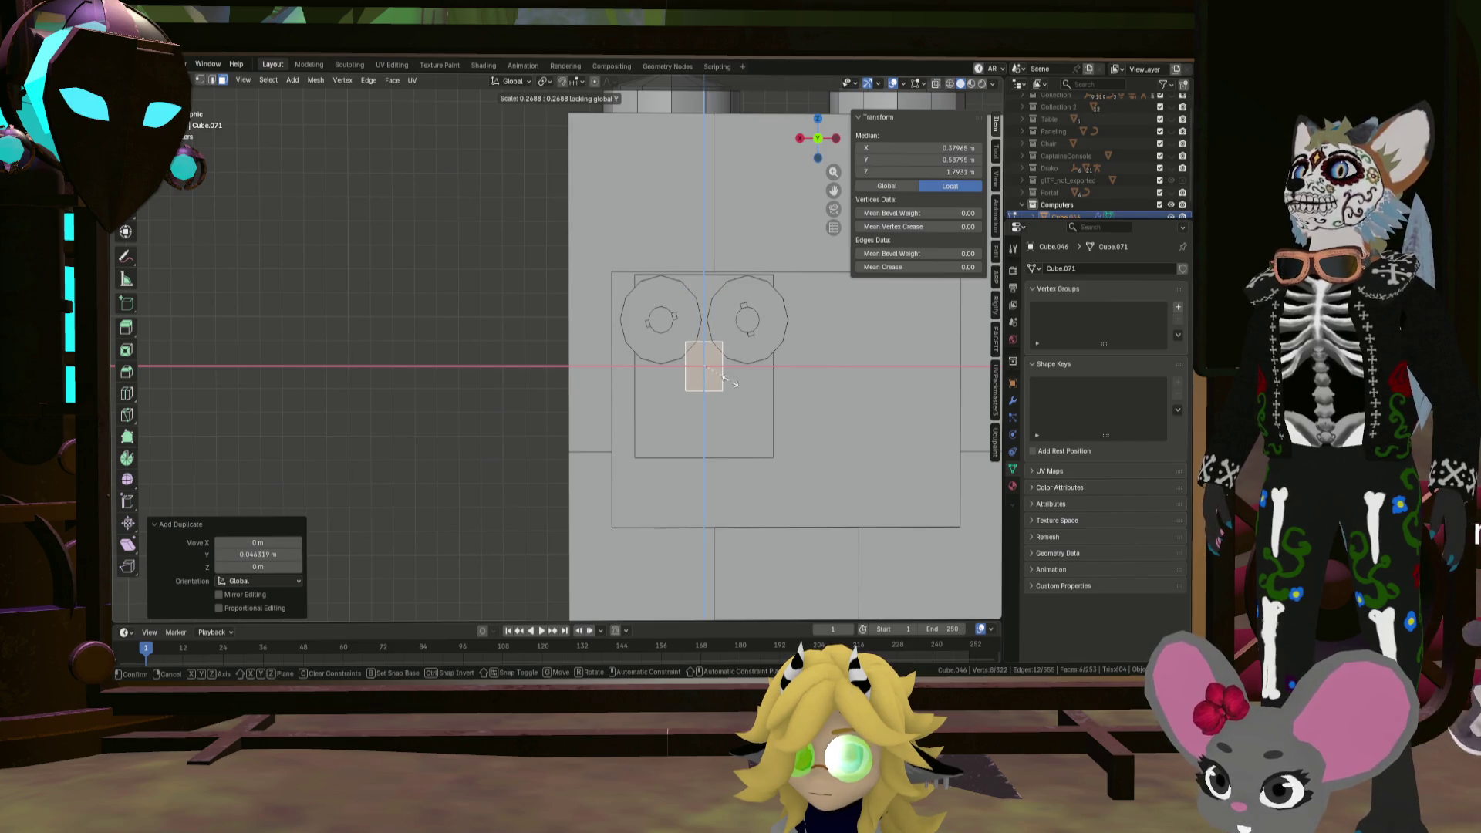
pyautogui.click(730, 380)
pyautogui.press('z')
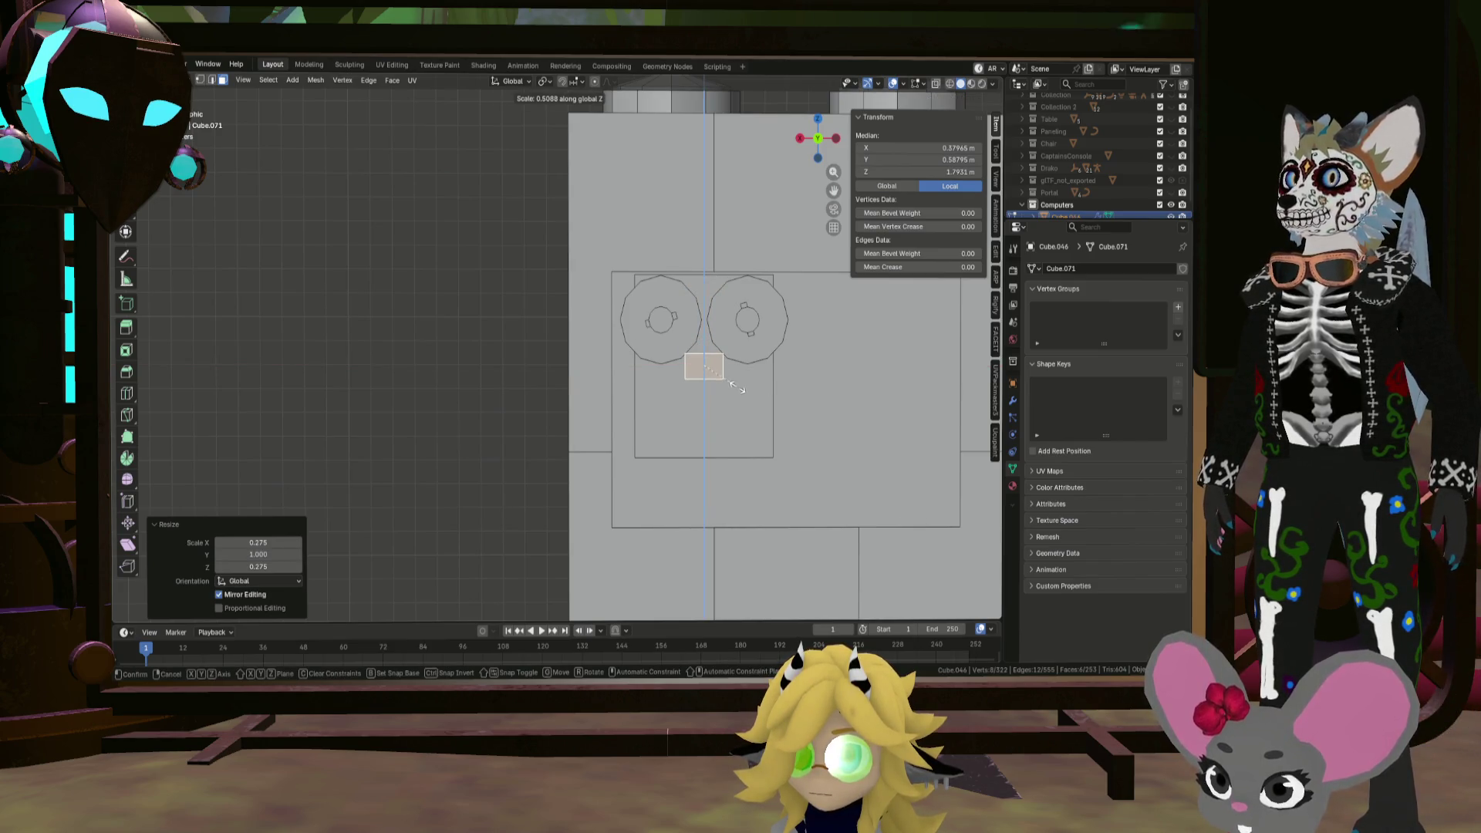
pyautogui.click(737, 388)
pyautogui.press('z')
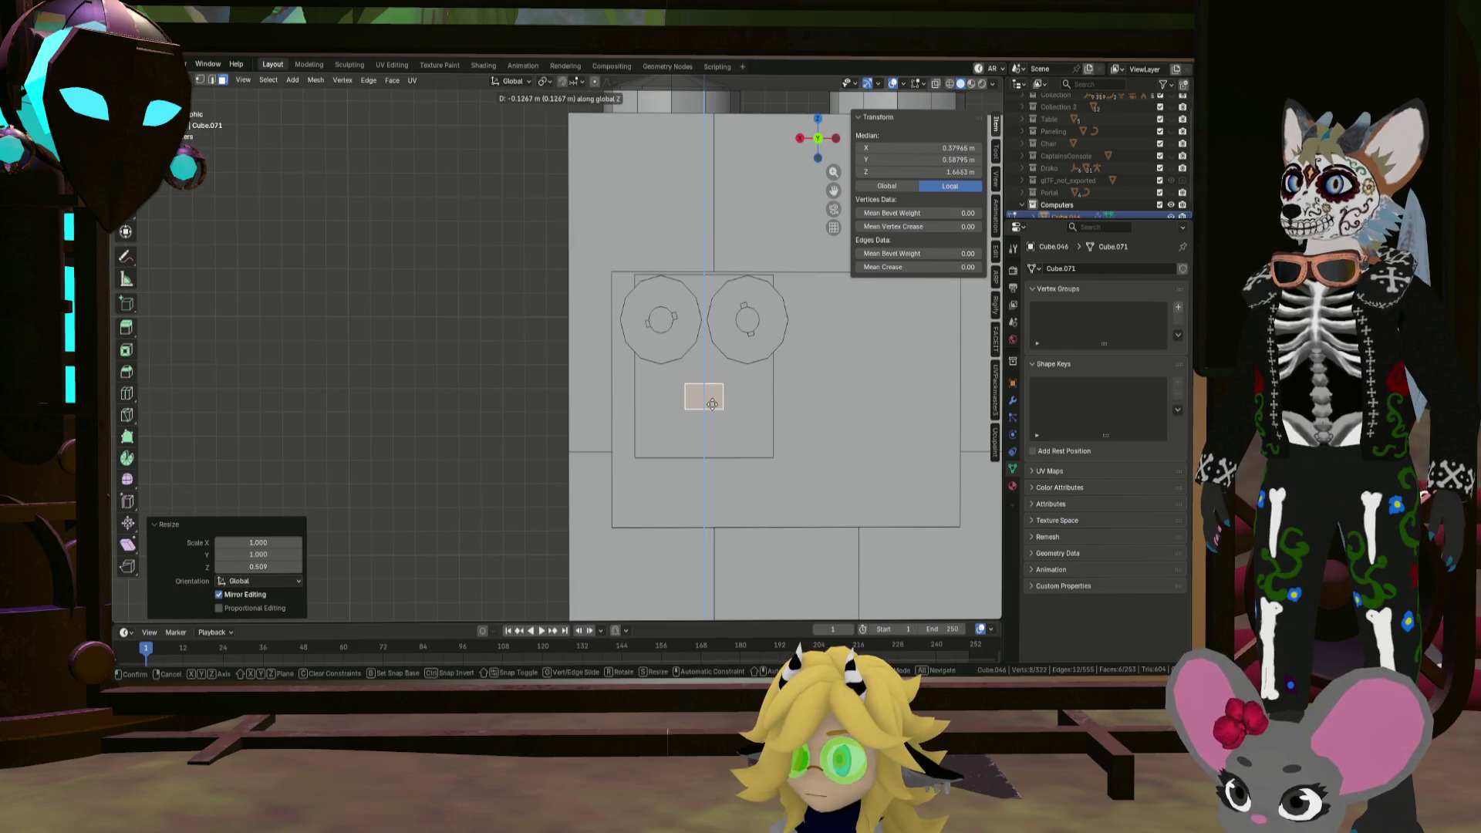
pyautogui.click(711, 397)
pyautogui.scroll(4, 714, 398)
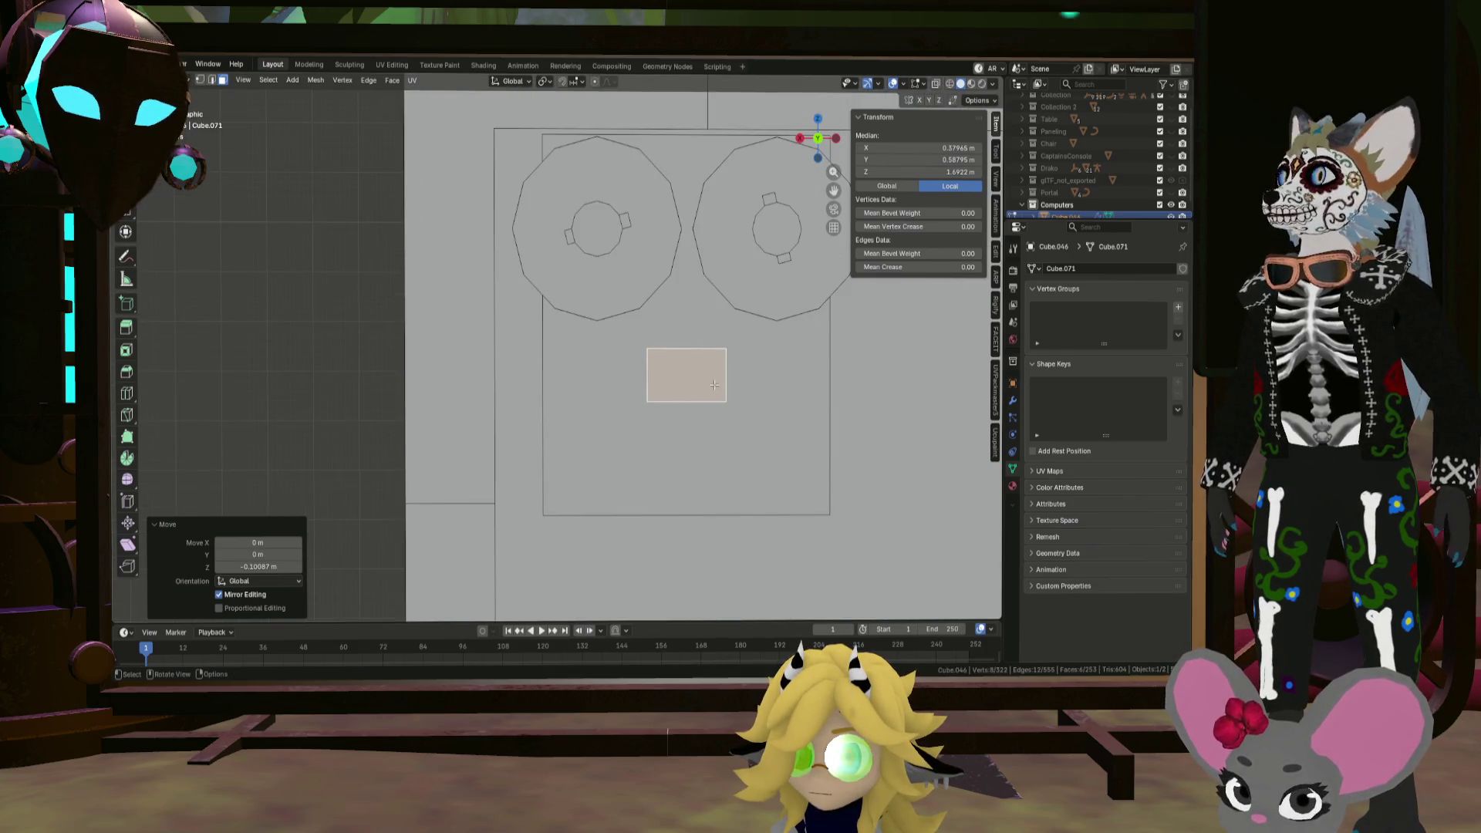
pyautogui.moveTo(714, 385); pyautogui.dragTo(540, 305, button='middle')
pyautogui.click(537, 302)
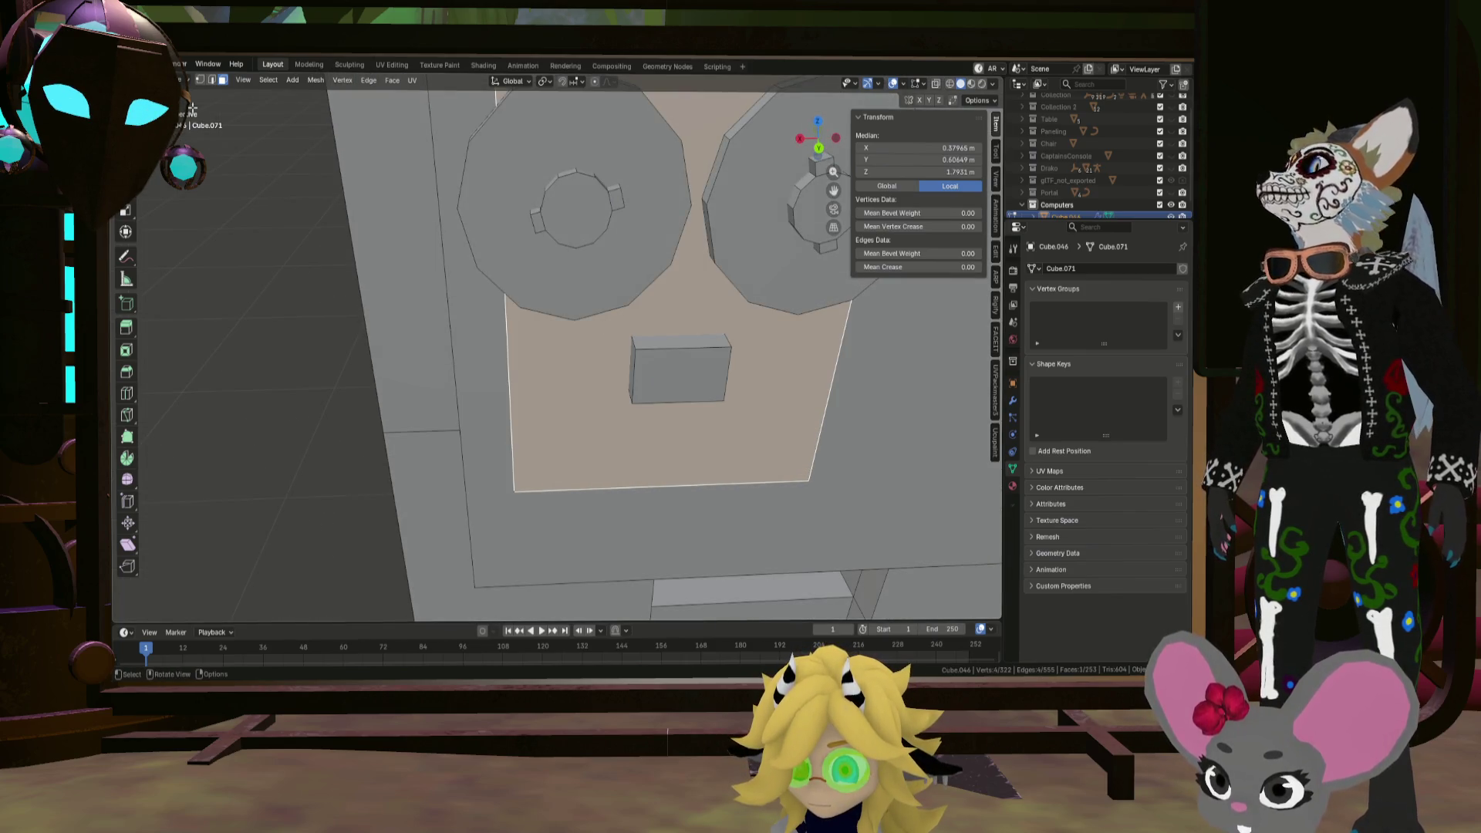
pyautogui.press('Escape')
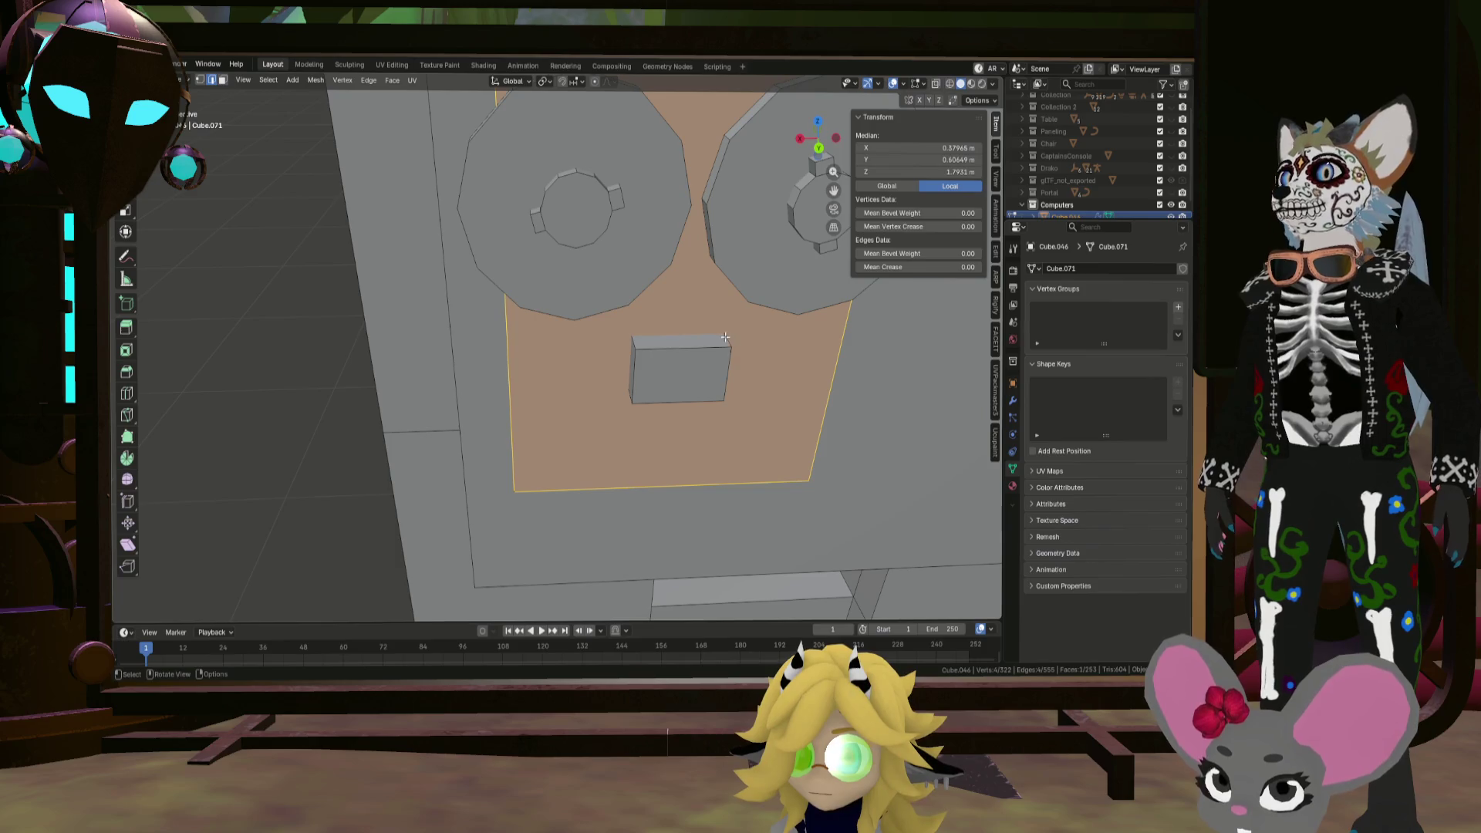
# Step: Narrow the block's top edge and lower it to form a trapezoid
pyautogui.click(725, 337)
pyautogui.moveTo(710, 347); pyautogui.dragTo(740, 349, button='middle')
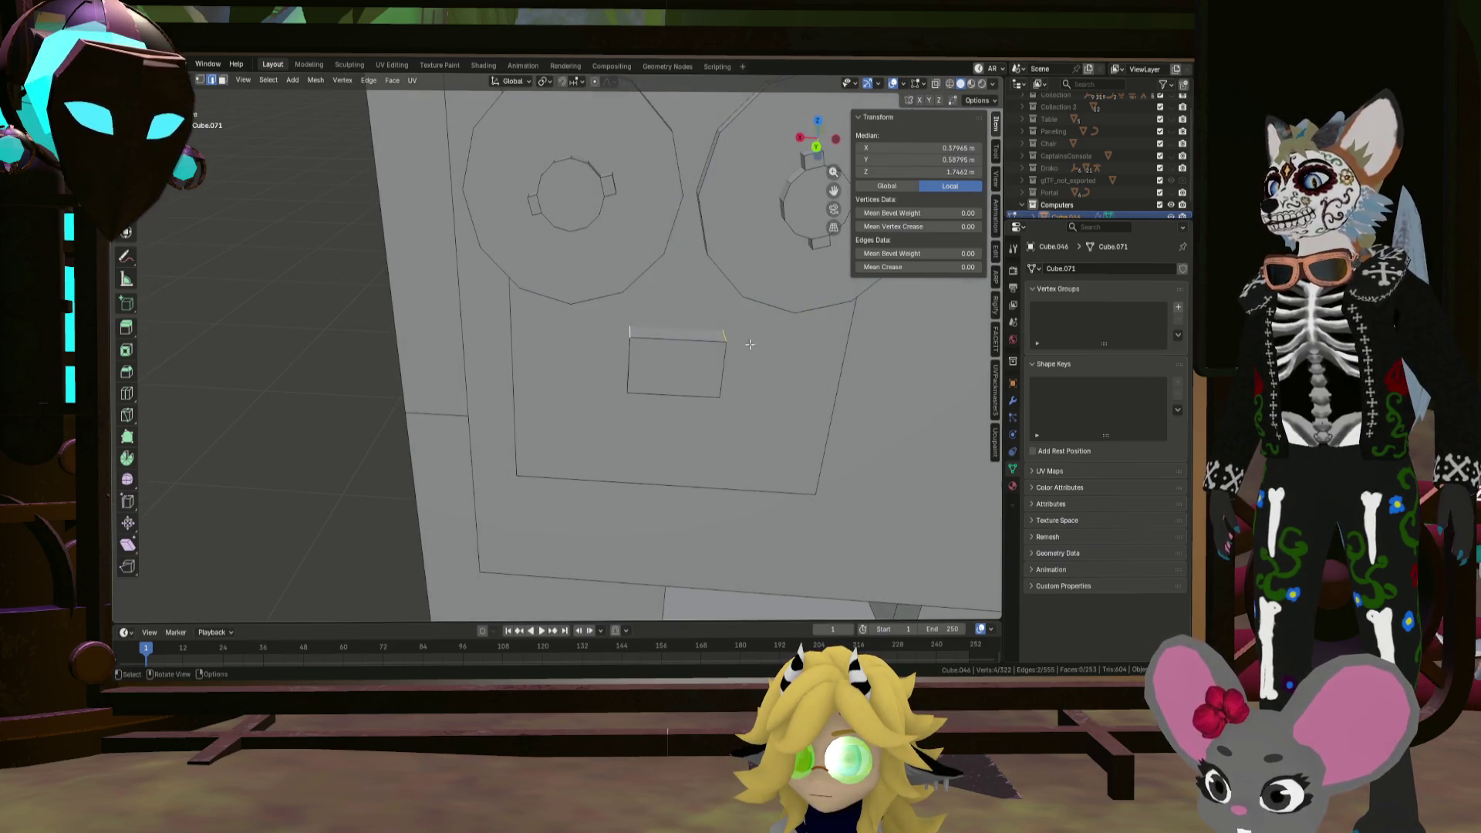
pyautogui.press('s')
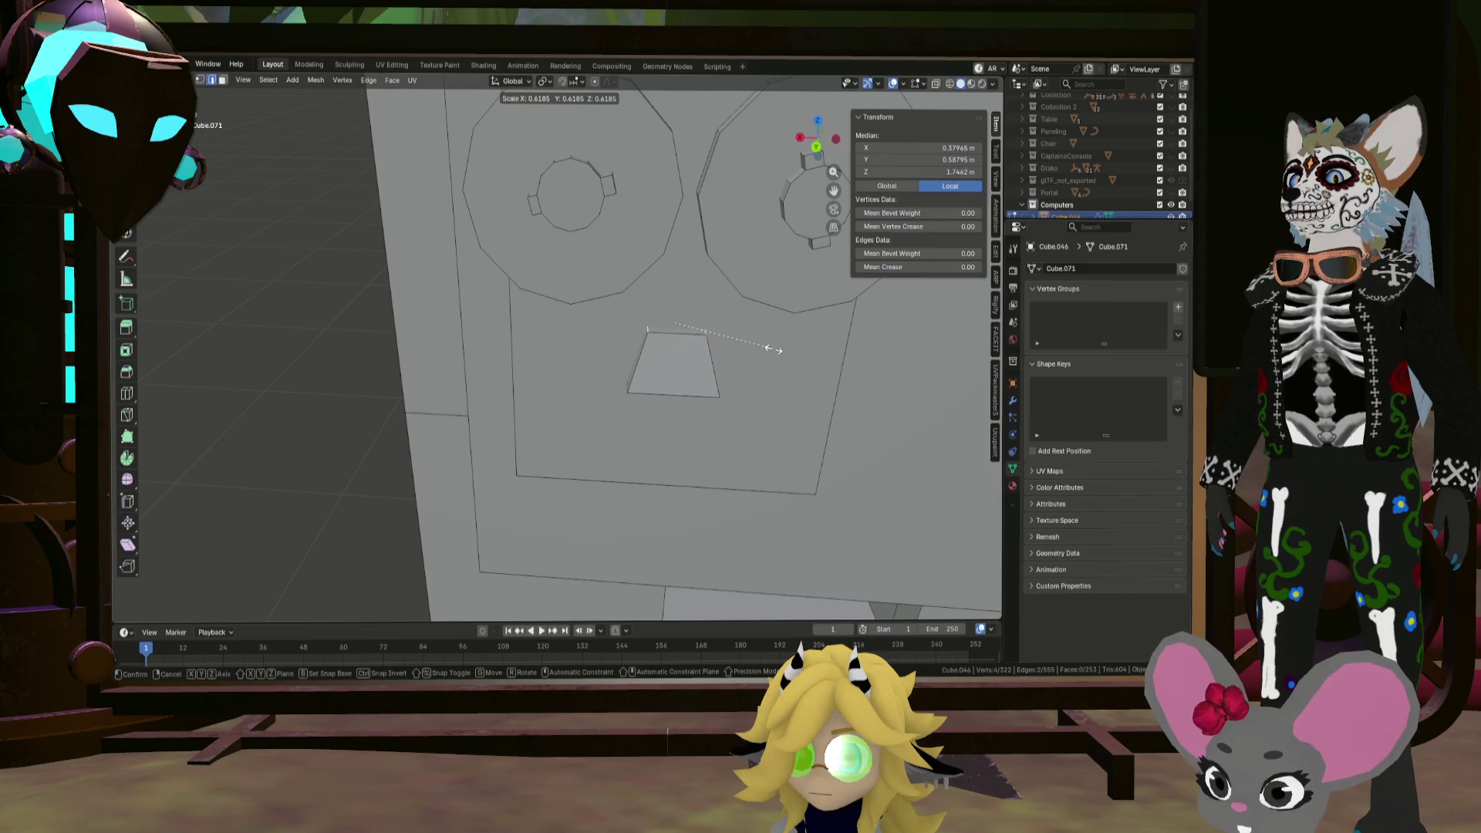
pyautogui.hotkey('shift', 'y')
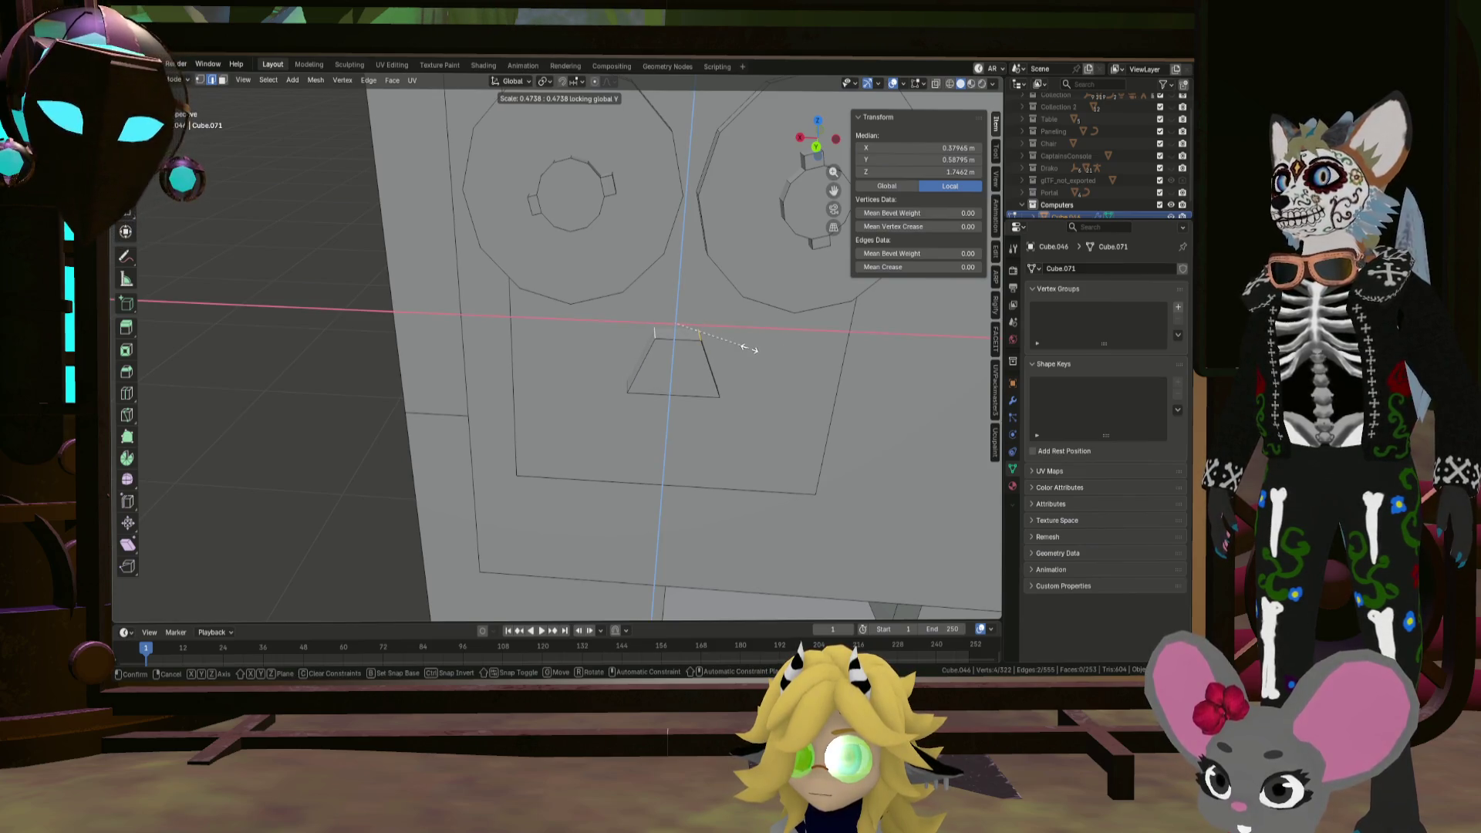
pyautogui.click(761, 352)
pyautogui.press('g')
pyautogui.press('z')
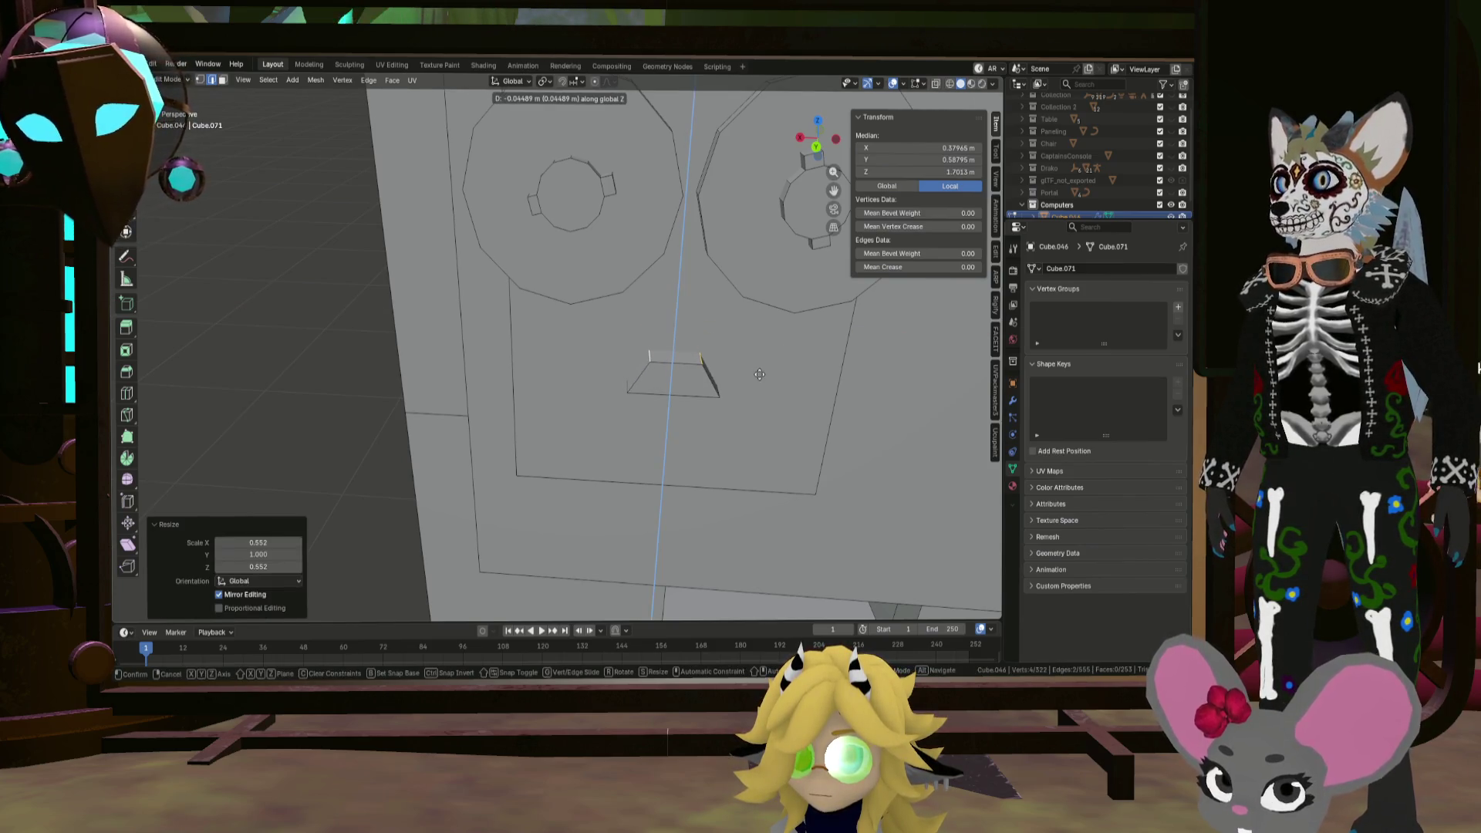
pyautogui.click(760, 374)
# Step: Raise the whole trapezoid, enlarge it, and flatten its height
pyautogui.moveTo(760, 374); pyautogui.dragTo(699, 333, button='middle')
pyautogui.click(695, 376)
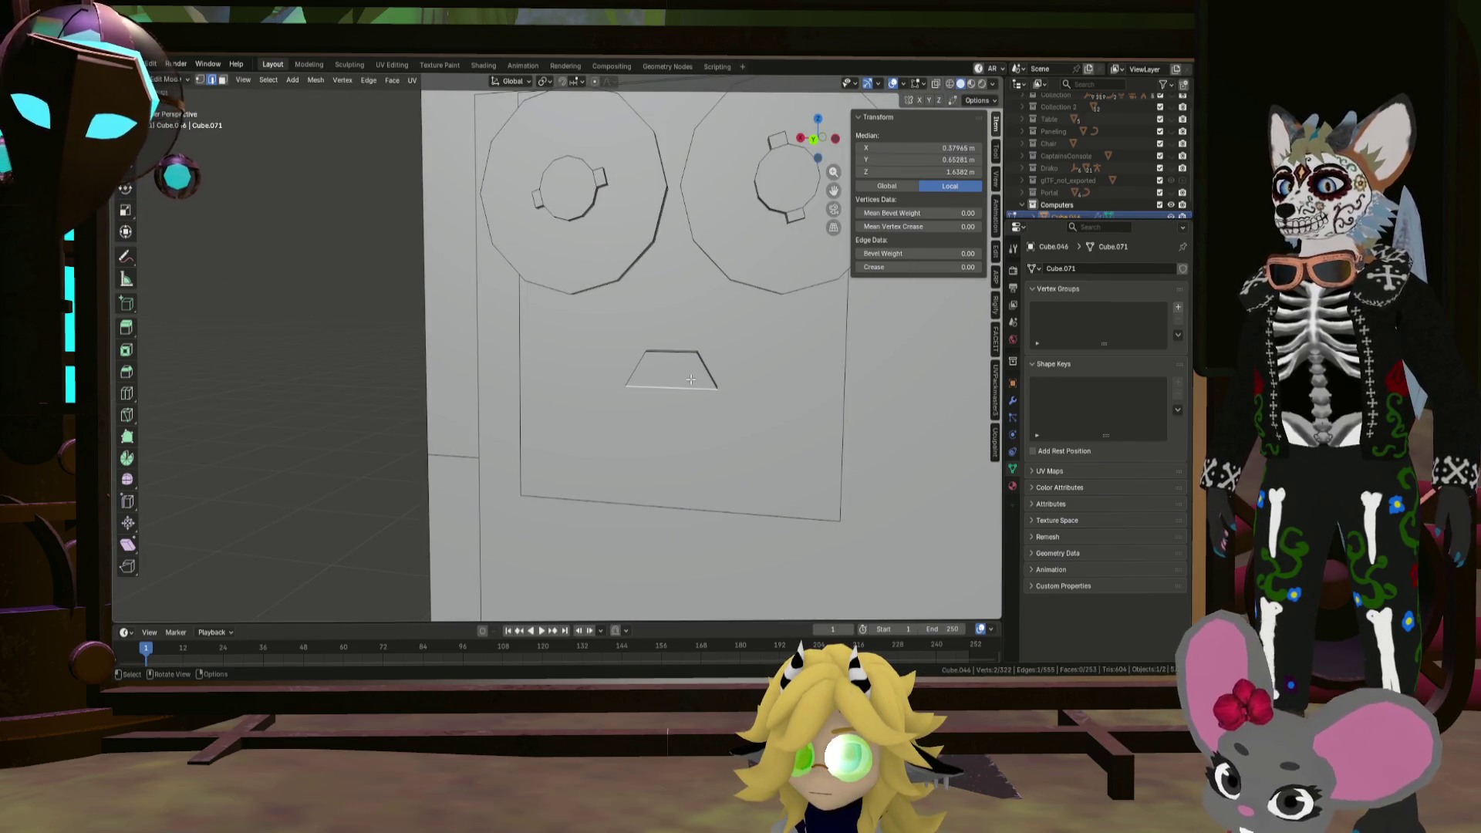
pyautogui.press('l')
pyautogui.press('KP_Decimal')
pyautogui.press('KP_1')
pyautogui.press('KP_1')
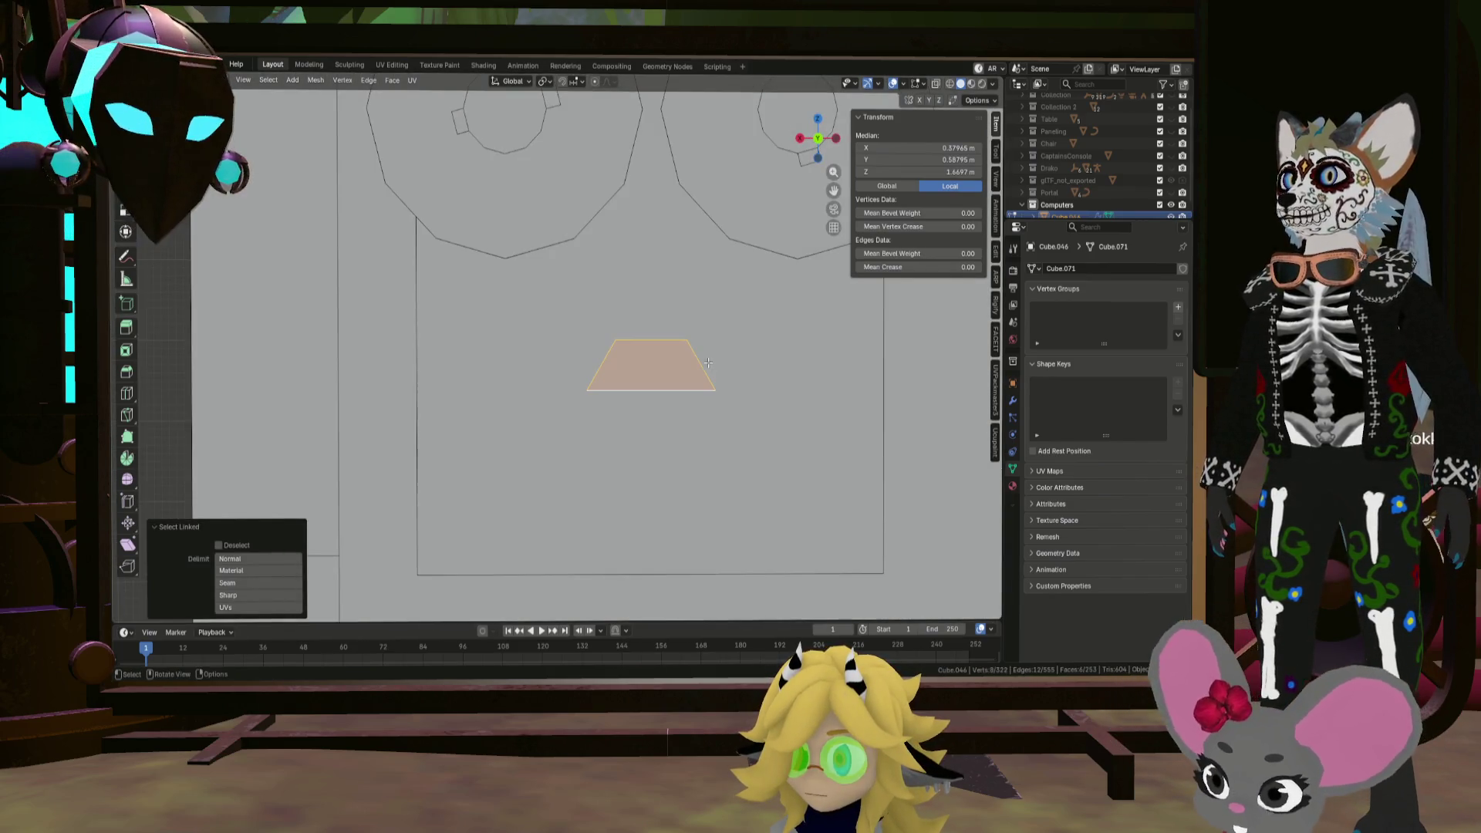
pyautogui.press('g')
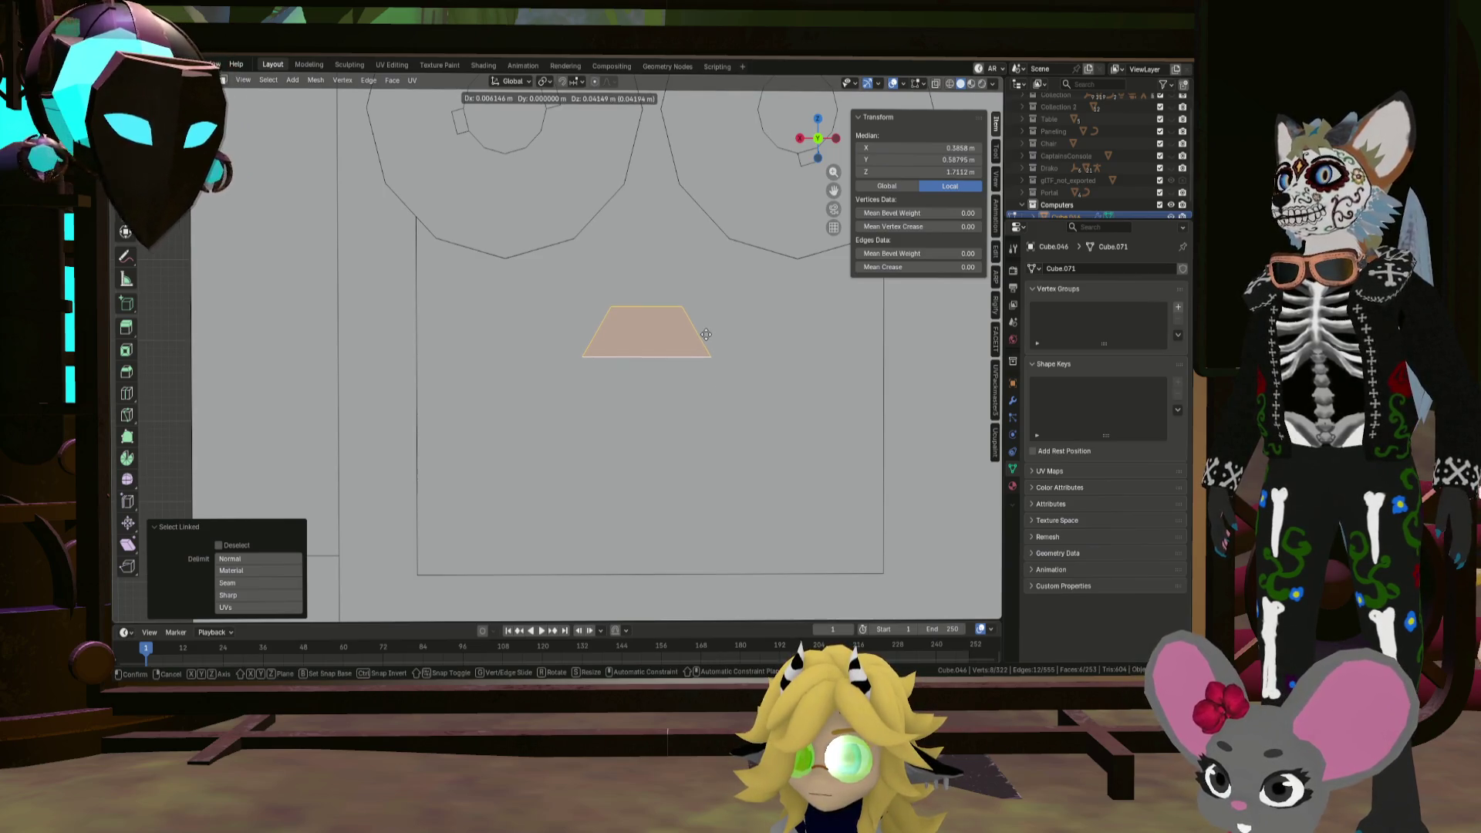
pyautogui.press('z')
pyautogui.click(706, 331)
pyautogui.press('s')
pyautogui.click(755, 320)
pyautogui.press('s')
pyautogui.press('z')
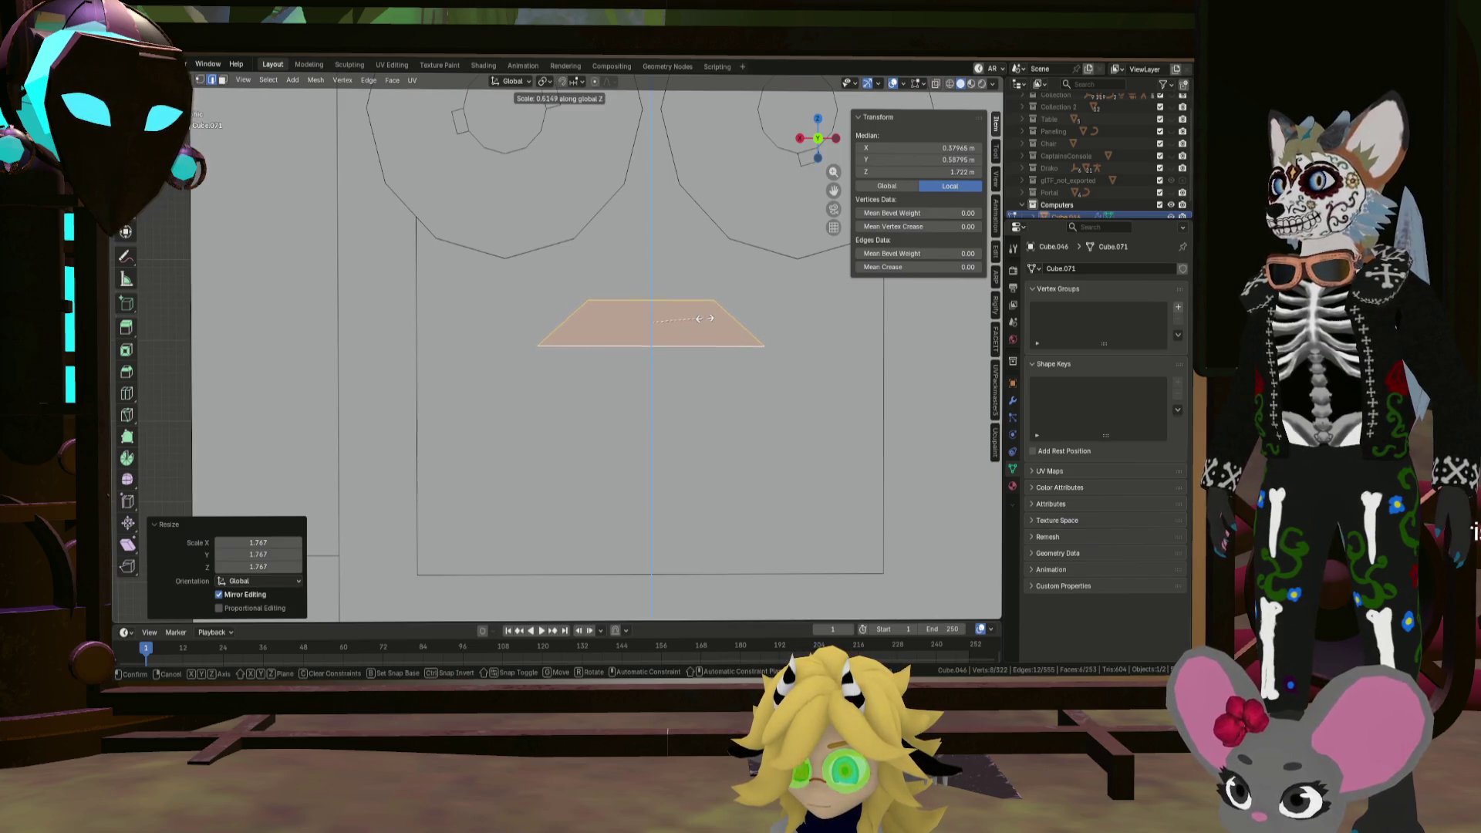
pyautogui.click(702, 318)
# Step: Push the trapezoid -0.065147 m along Y into the panel, then select the front panel
pyautogui.moveTo(704, 319)
pyautogui.mouseDown(button='middle')
pyautogui.moveTo(769, 349)
pyautogui.moveTo(628, 324)
pyautogui.moveTo(633, 361)
pyautogui.mouseUp(button='middle')
pyautogui.press('y')
pyautogui.click(722, 338)
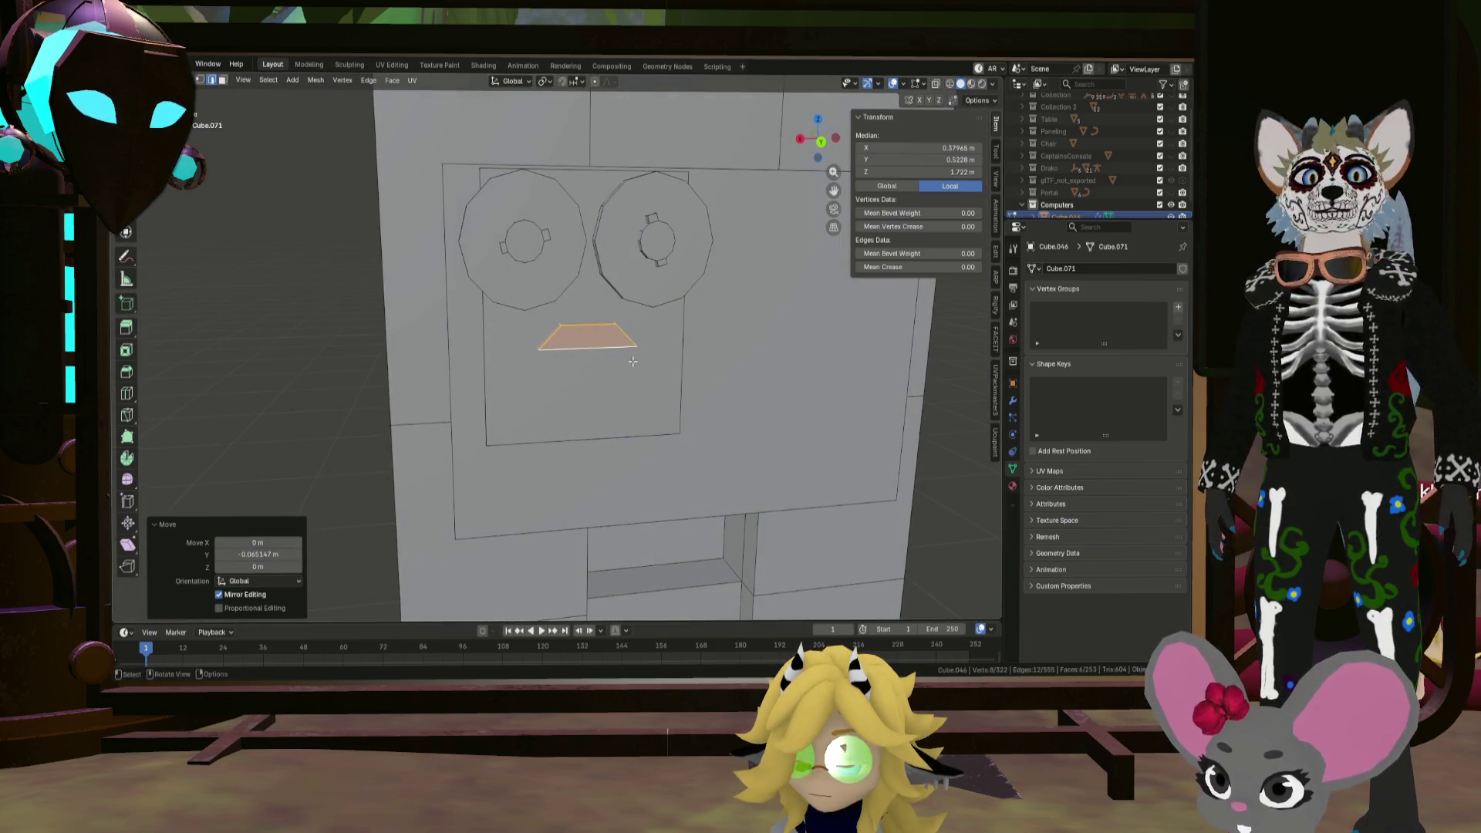
pyautogui.scroll(3, 586, 343)
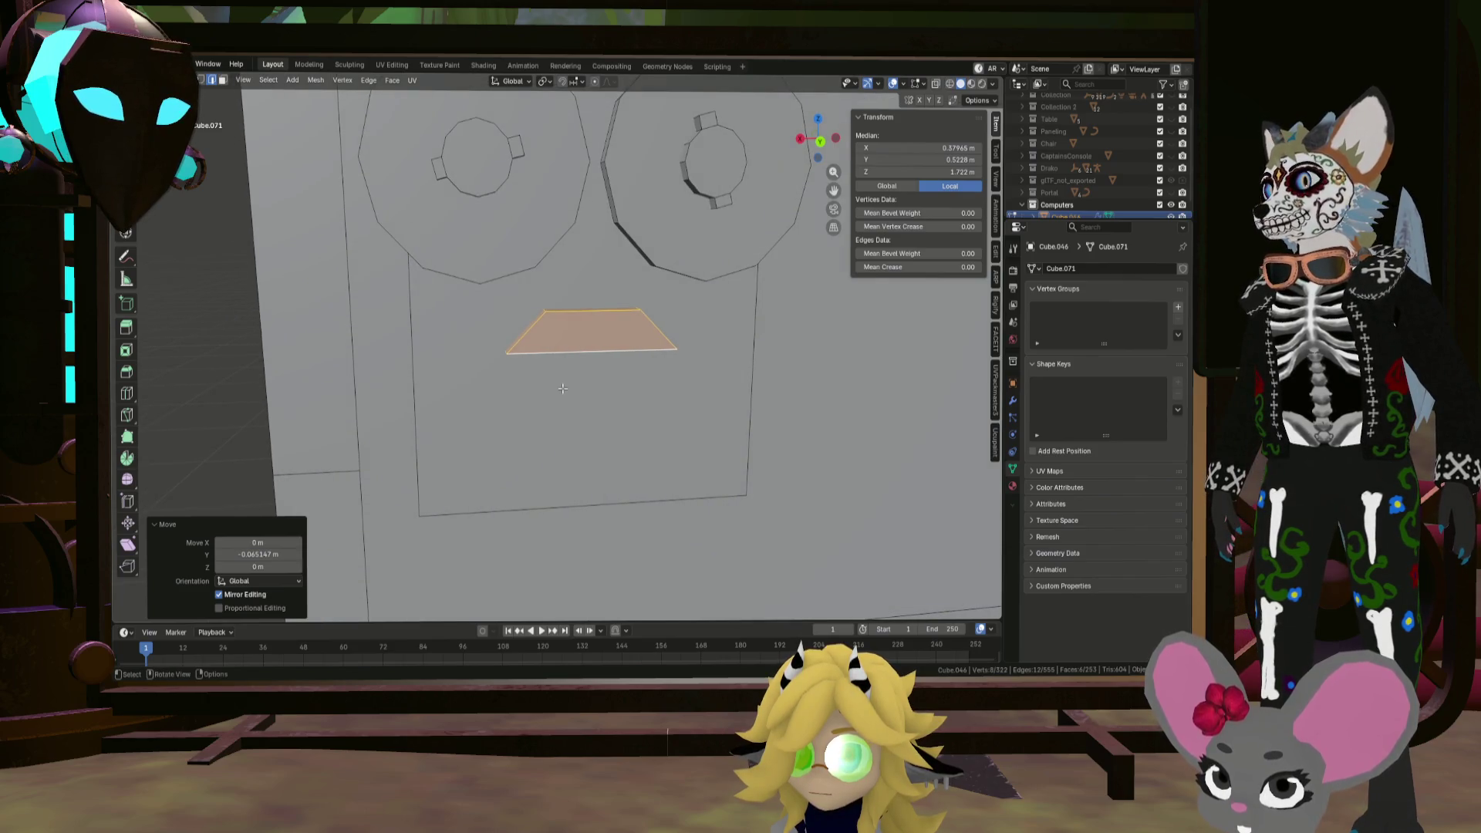
pyautogui.click(557, 413)
pyautogui.click(738, 421)
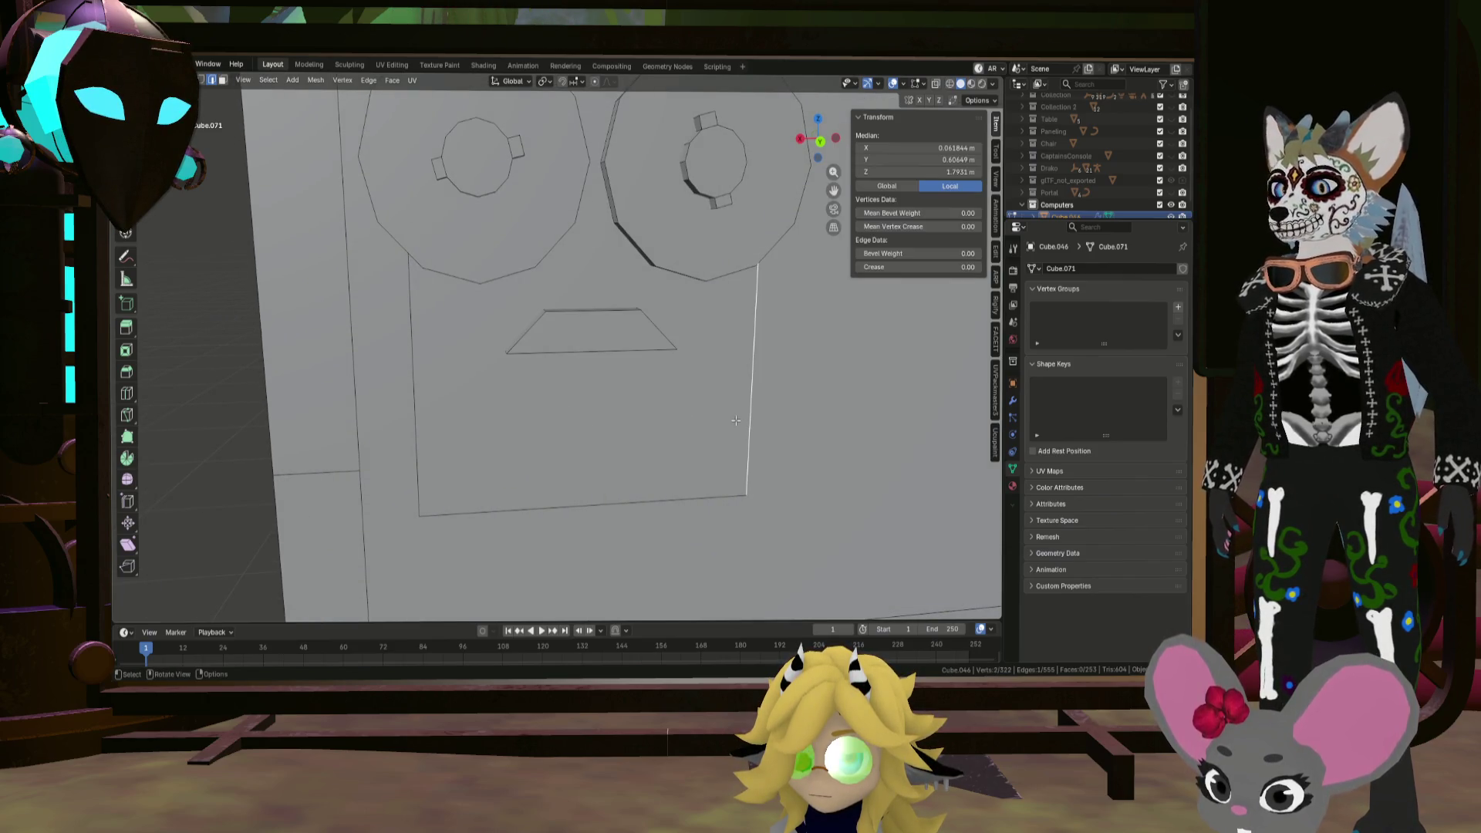
pyautogui.press('l')
pyautogui.scroll(-2, 736, 420)
pyautogui.scroll(2, 736, 420)
# Step: Shrink a copy of the panel piece, push it forward, and set it below the trapezoid vent
pyautogui.press('g')
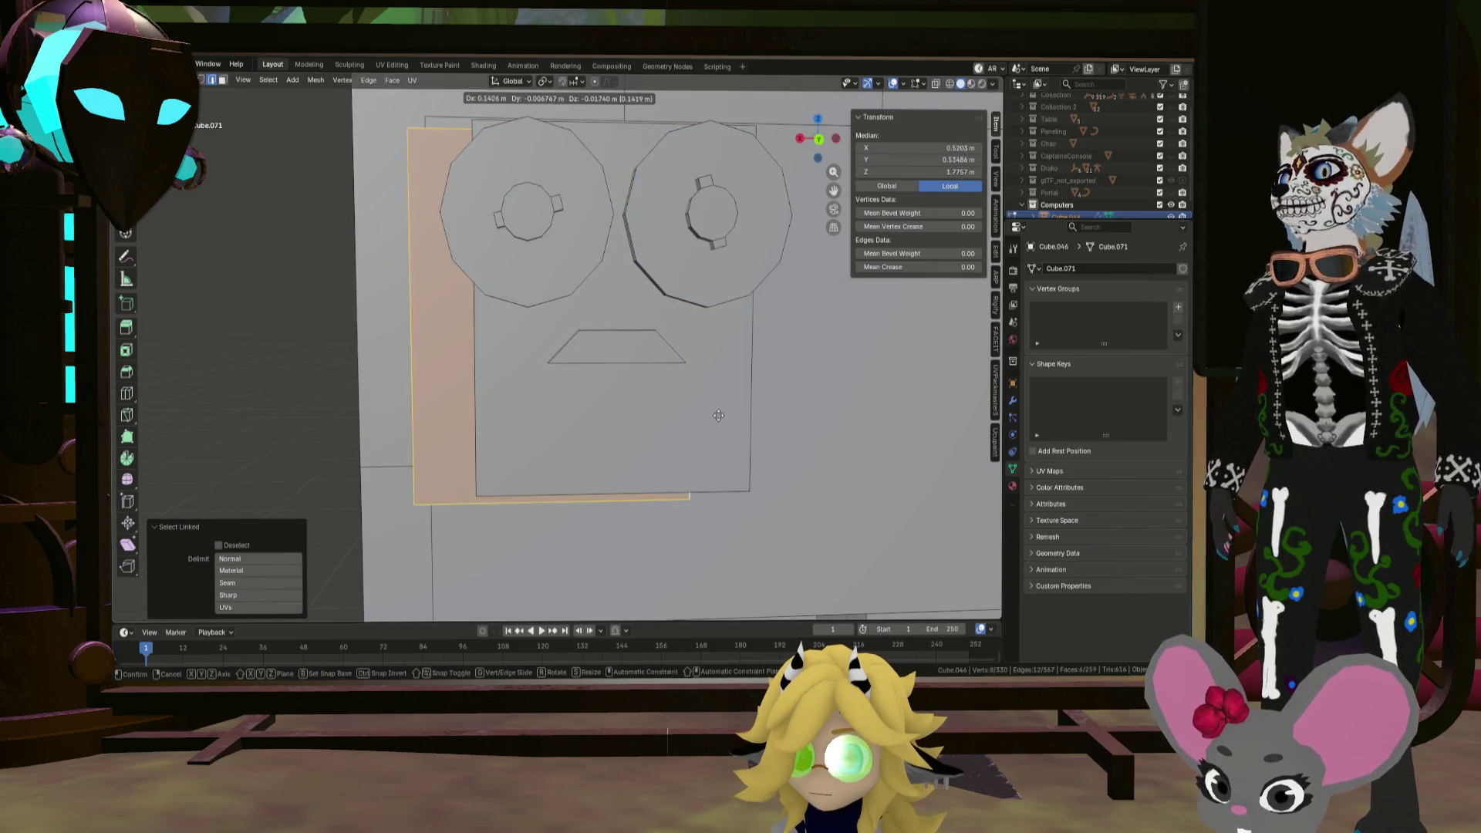
pyautogui.press('Escape')
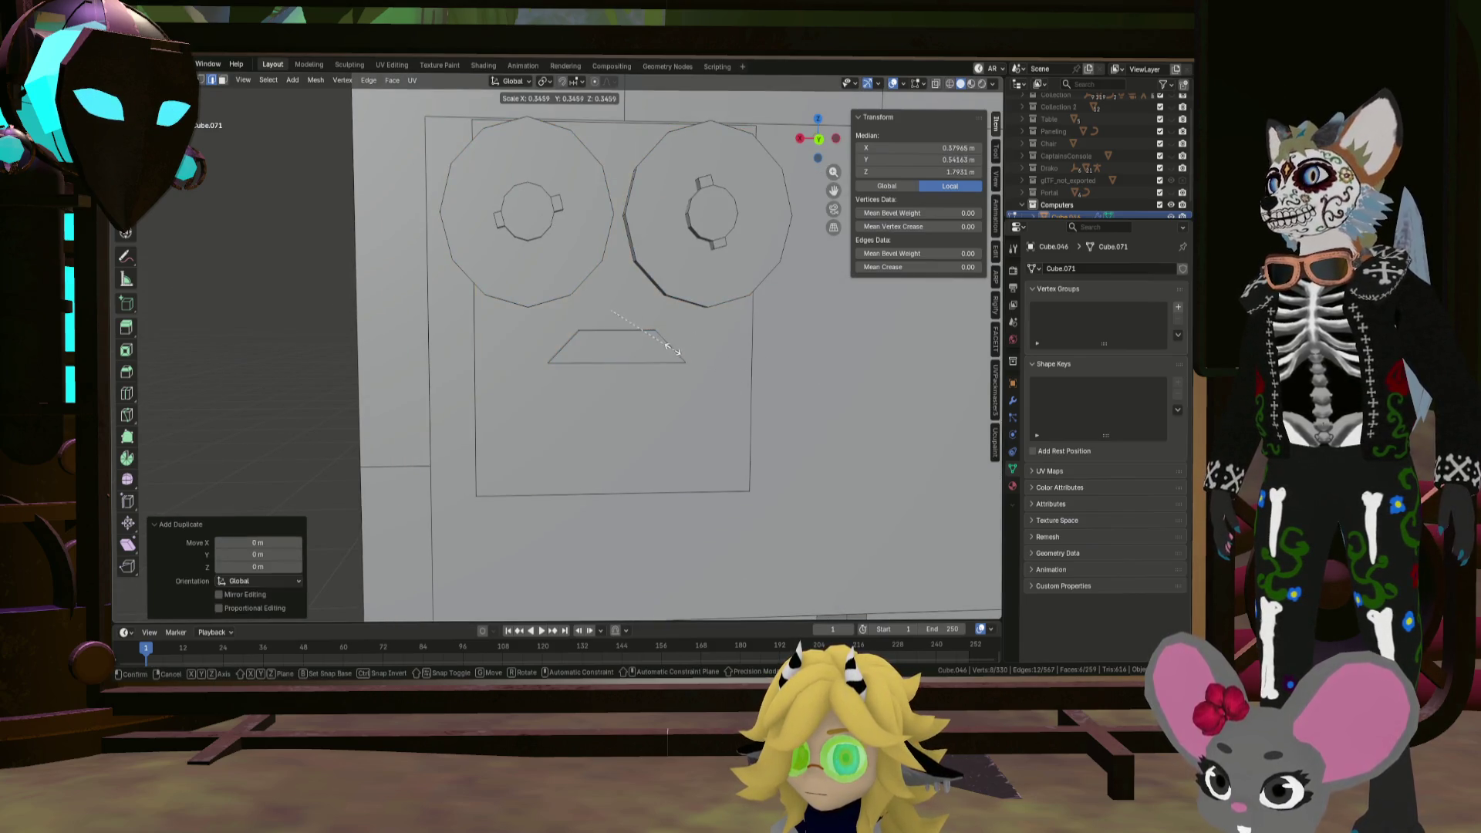
pyautogui.click(619, 325)
pyautogui.moveTo(620, 325); pyautogui.dragTo(648, 343, button='middle')
pyautogui.press('g')
pyautogui.press('y')
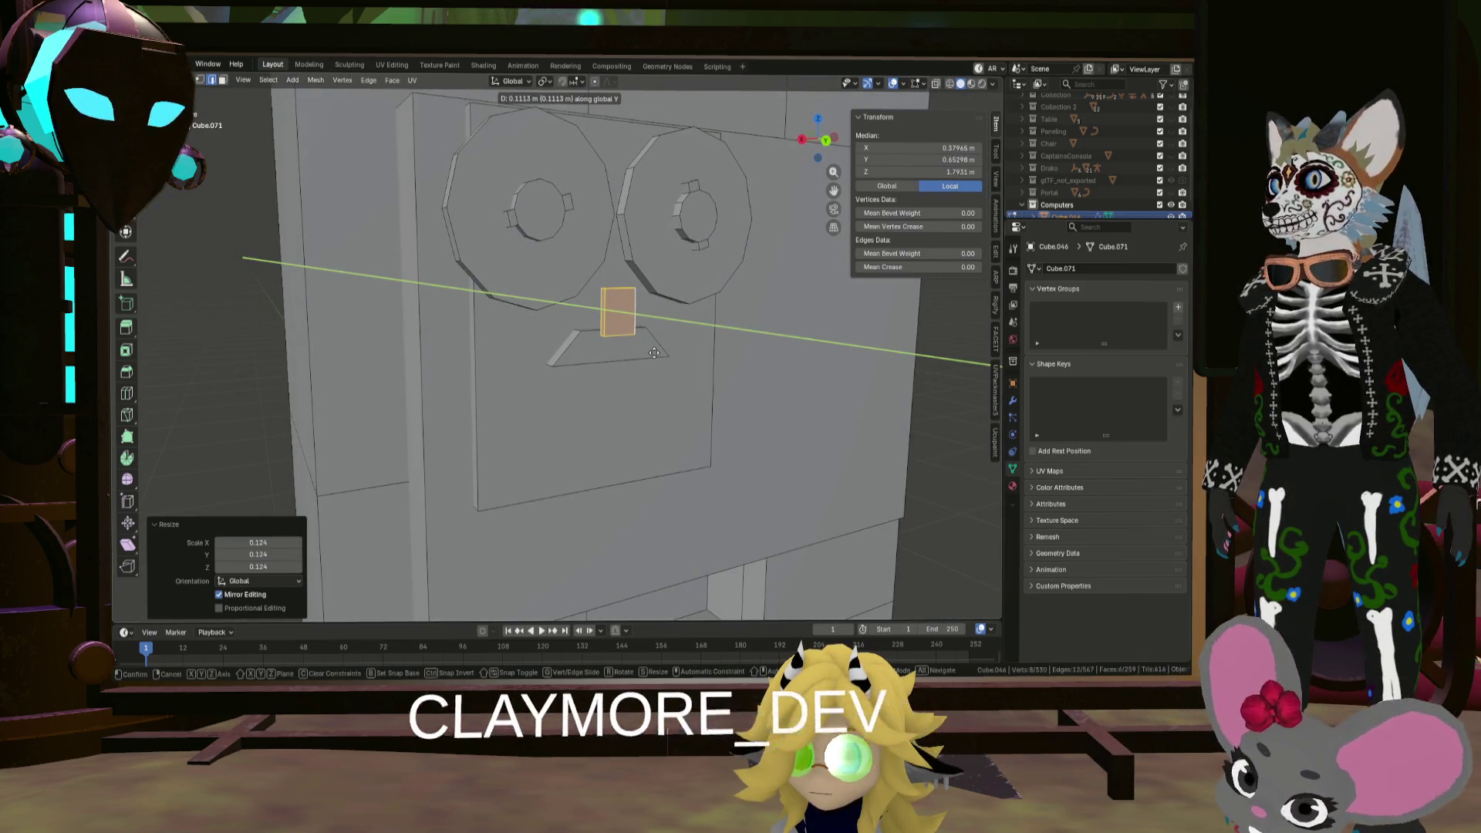
pyautogui.click(654, 352)
pyautogui.press('KP_1')
pyautogui.press('g')
pyautogui.press('z')
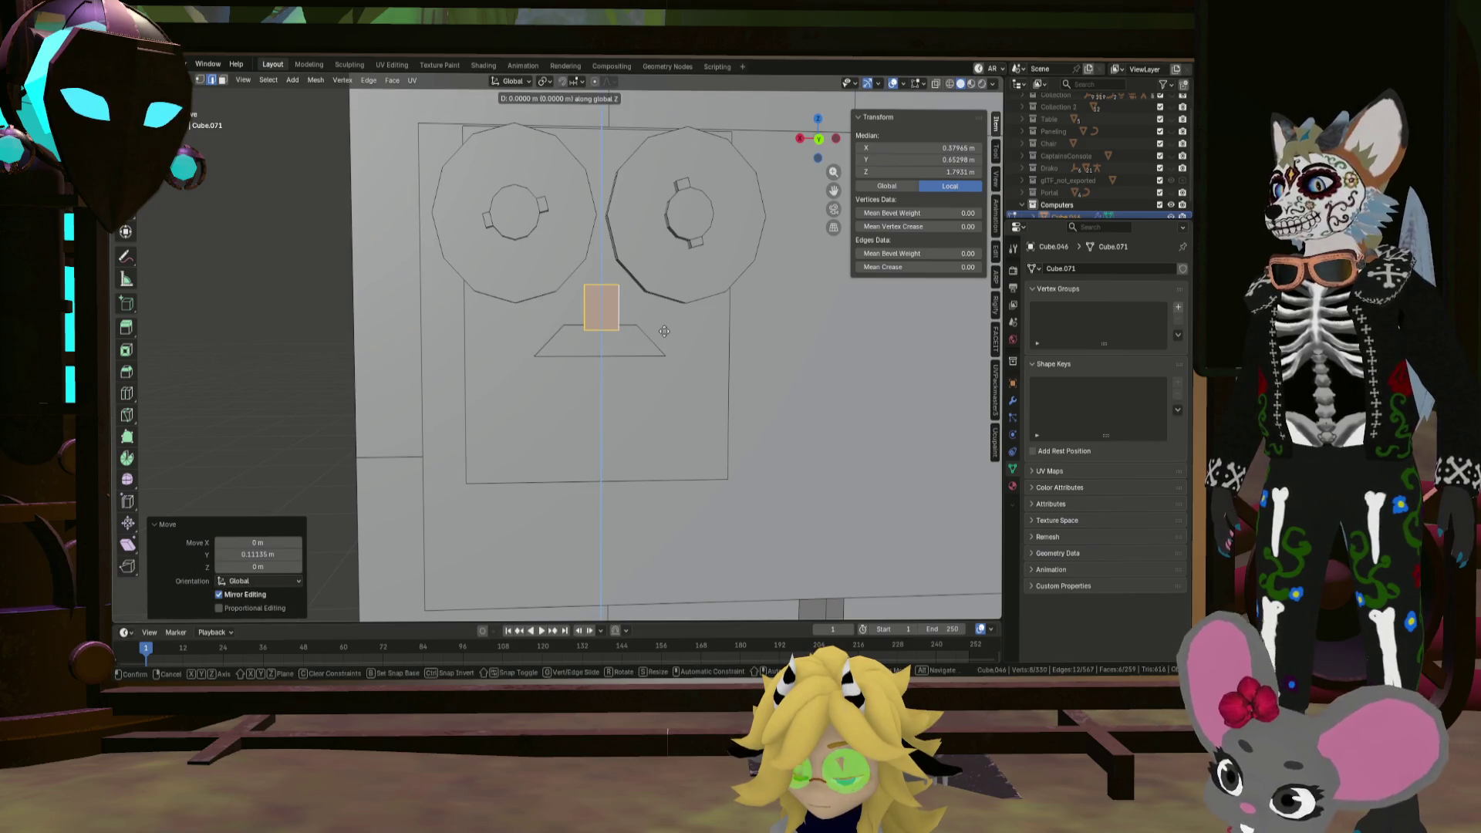
pyautogui.click(662, 417)
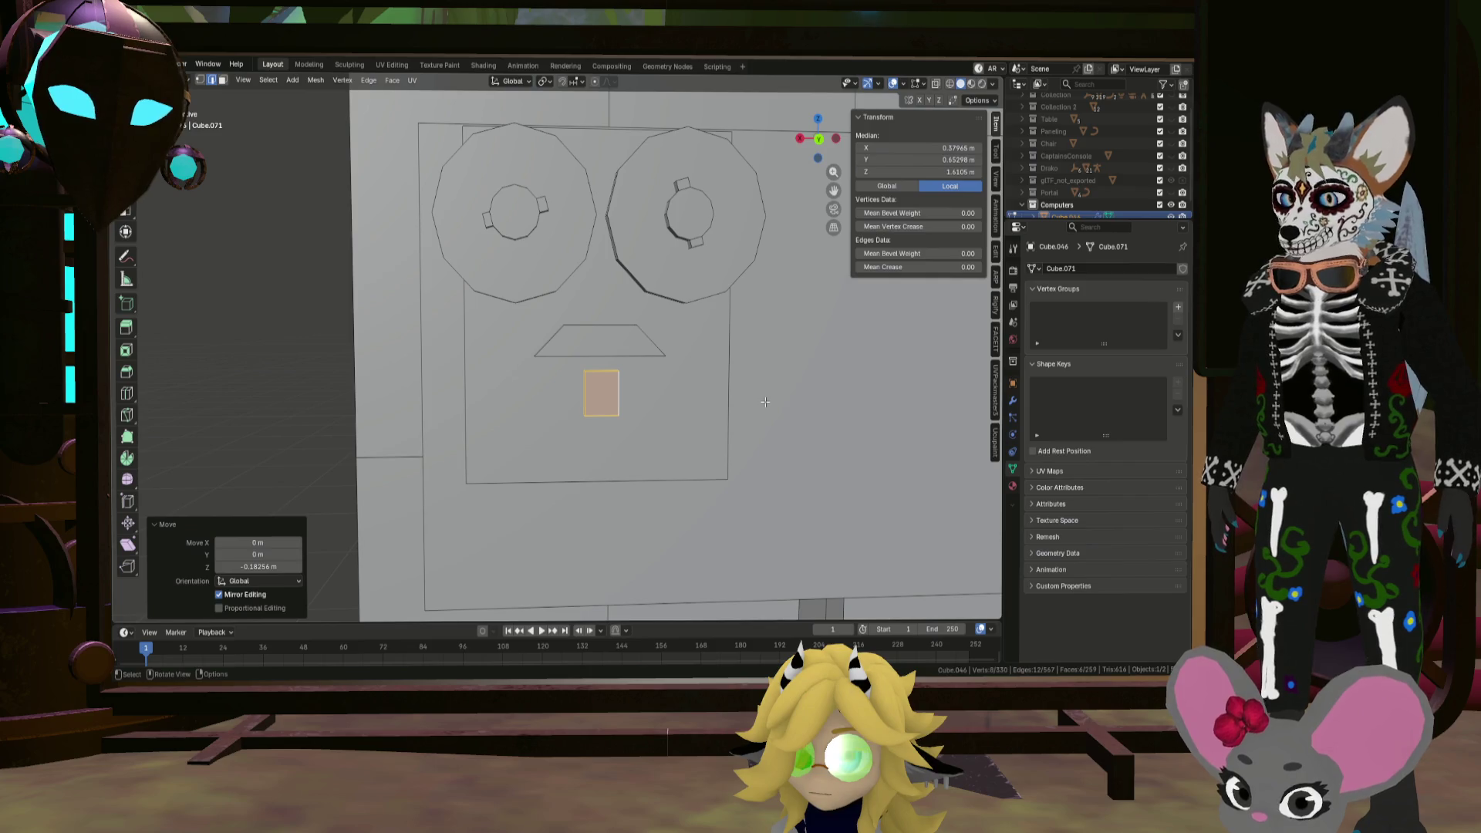
# Step: Narrow the small piece into a thin upright slot, stretching and pushing it along Y
pyautogui.press('s')
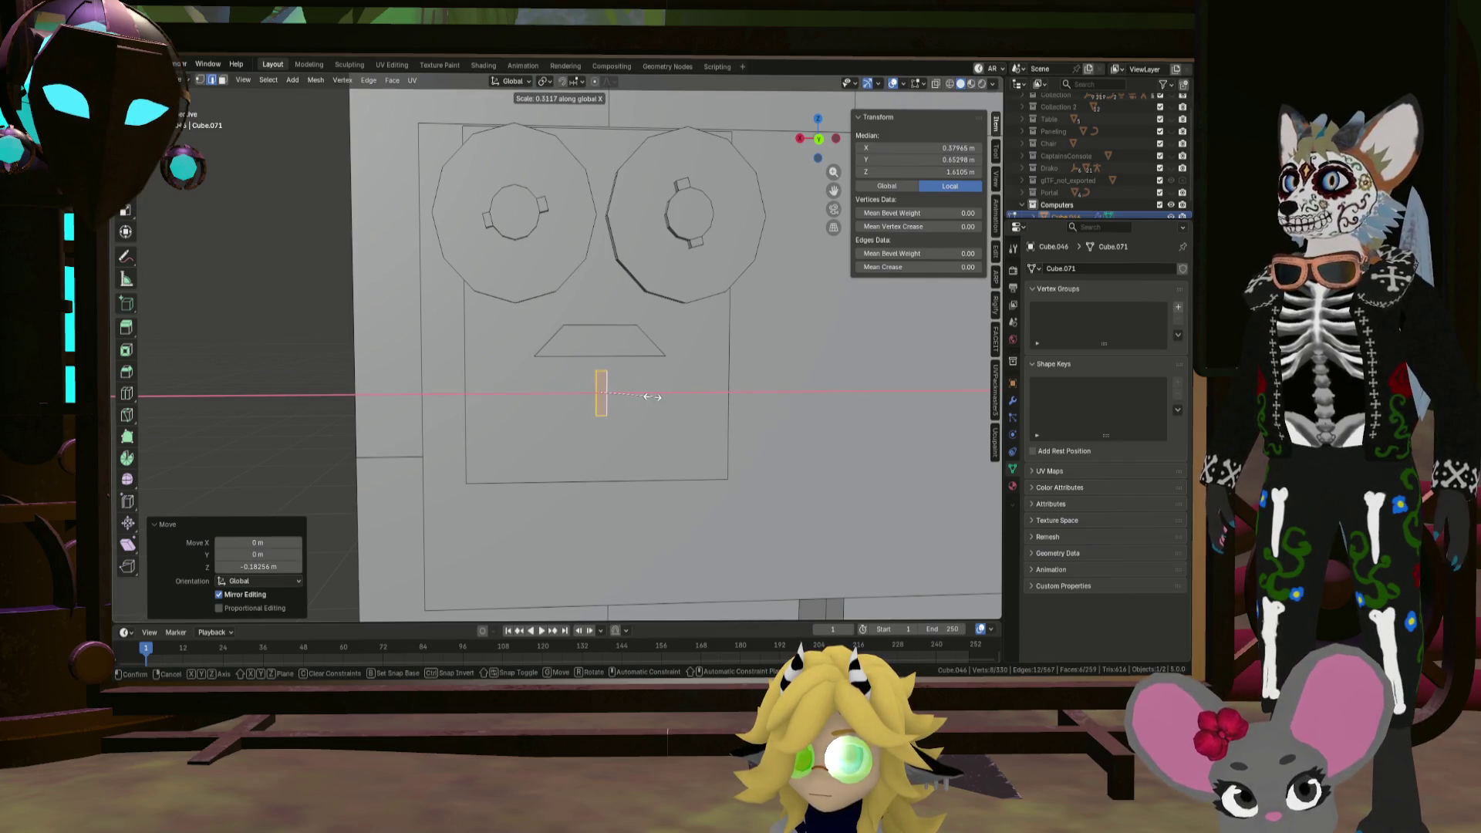
pyautogui.click(647, 395)
pyautogui.moveTo(646, 396)
pyautogui.mouseDown(button='middle')
pyautogui.moveTo(633, 400)
pyautogui.moveTo(650, 405)
pyautogui.mouseUp(button='middle')
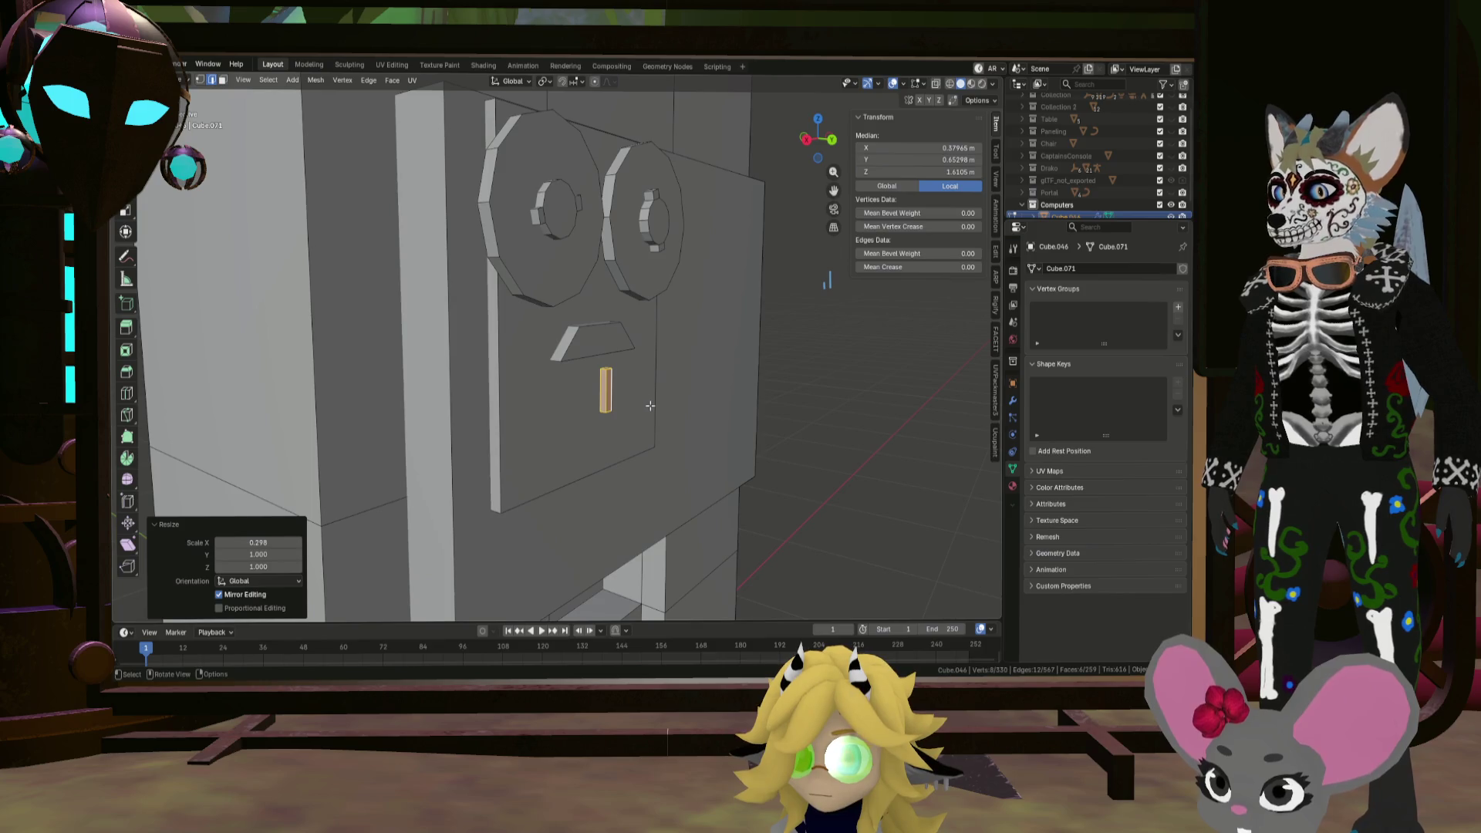
pyautogui.click(732, 418)
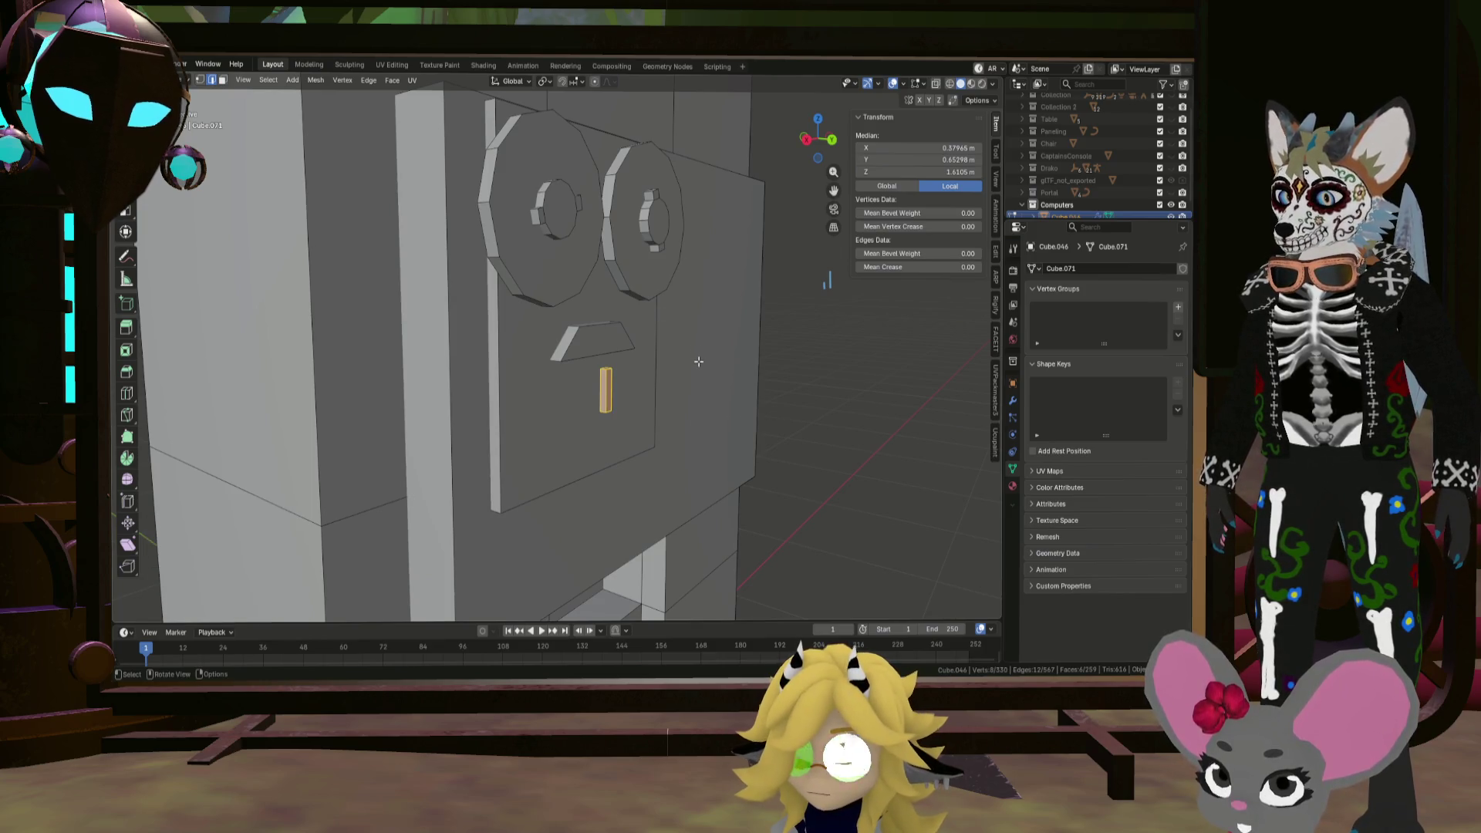
pyautogui.press('s')
pyautogui.press('y')
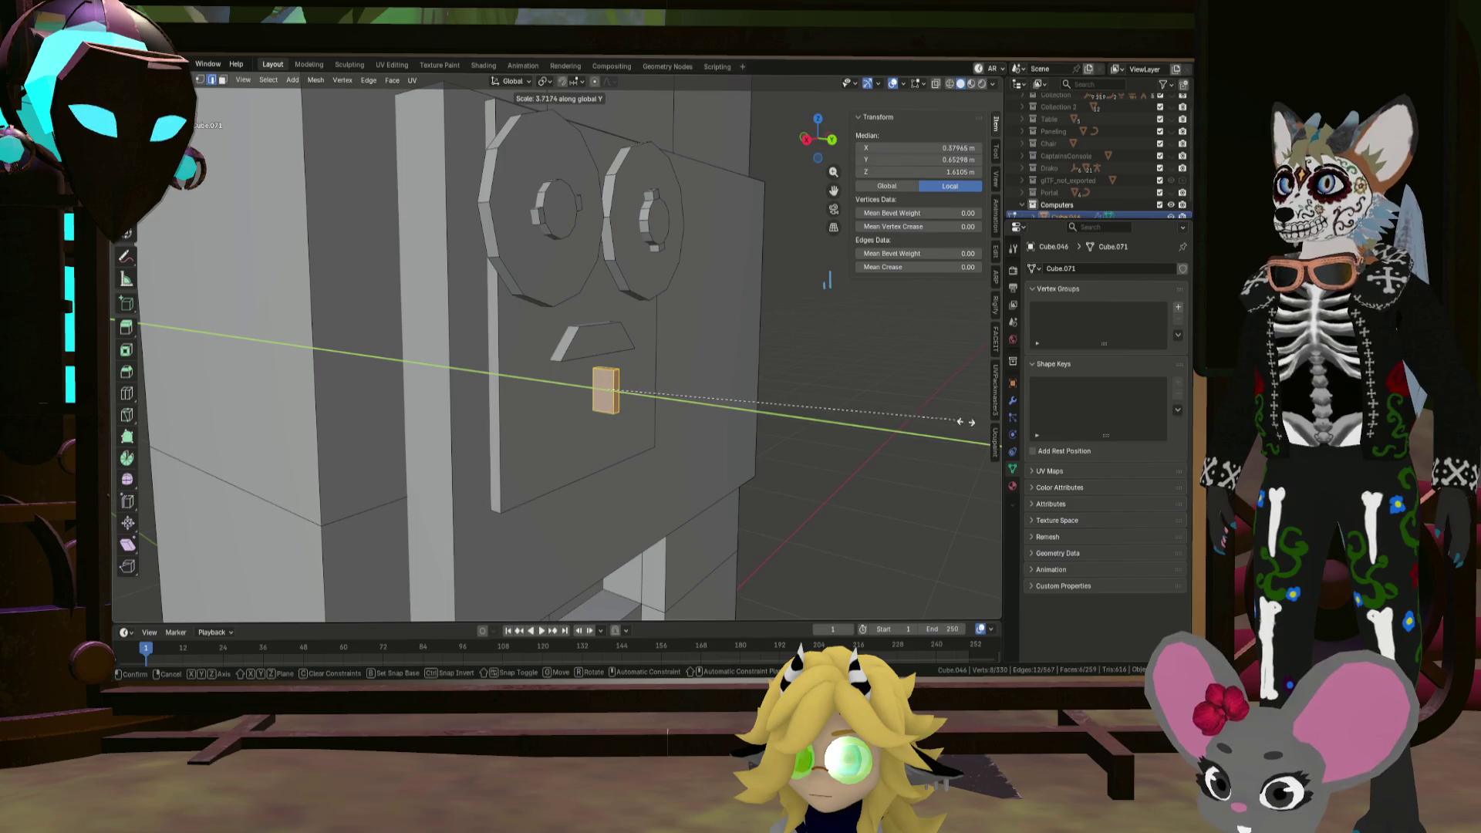
pyautogui.click(954, 416)
pyautogui.moveTo(954, 416); pyautogui.dragTo(769, 395, button='middle')
pyautogui.moveTo(776, 388); pyautogui.dragTo(659, 398, button='middle')
pyautogui.press('g')
pyautogui.press('y')
pyautogui.click(765, 391)
# Step: Move the slot right of the panel centre and add a copy shifted -0.072018 m along X
pyautogui.scroll(-2, 691, 395)
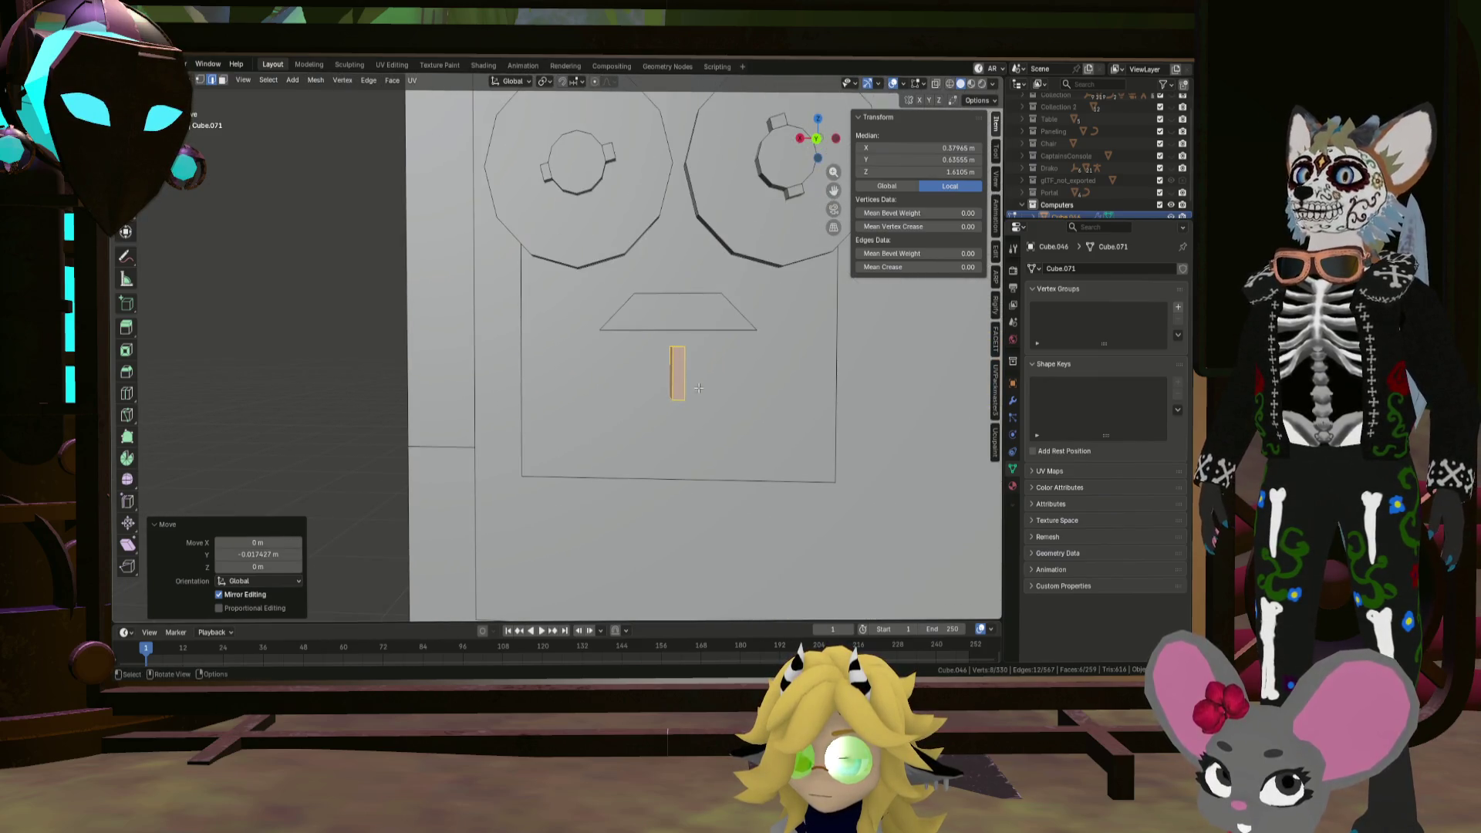
pyautogui.press('g')
pyautogui.press('x')
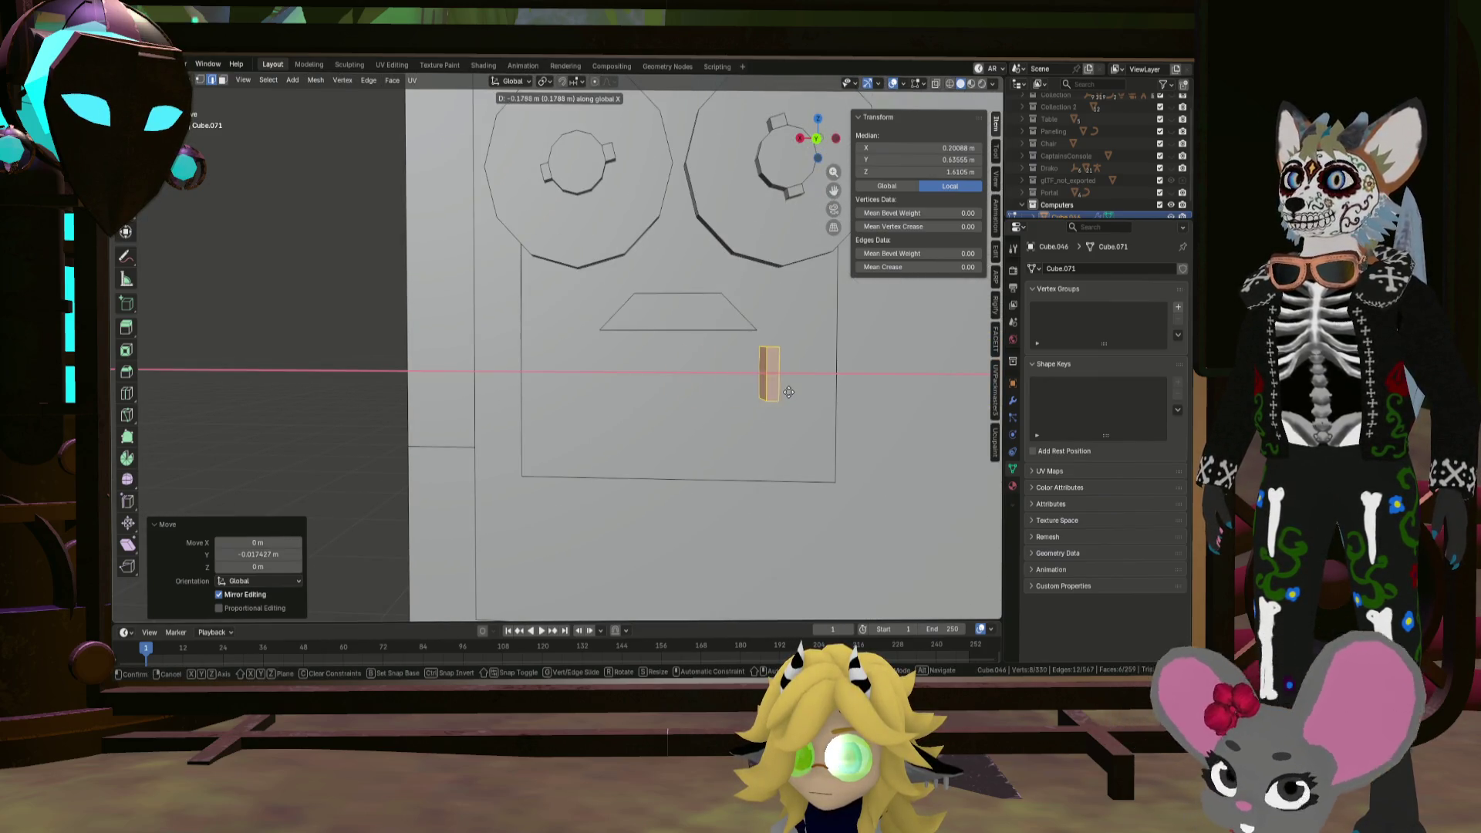
pyautogui.click(793, 393)
pyautogui.hotkey('shift', 'd')
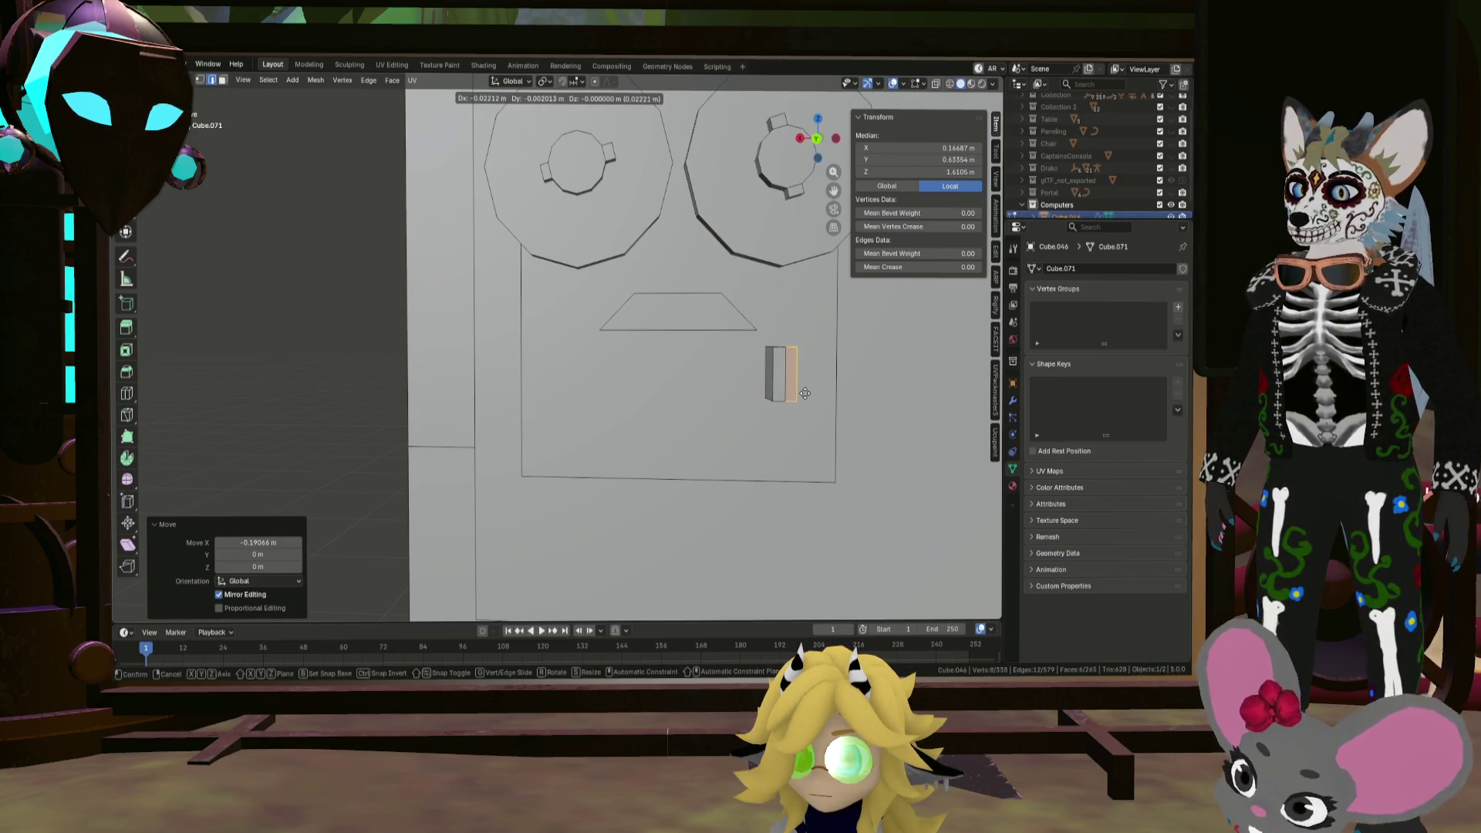
pyautogui.press('x')
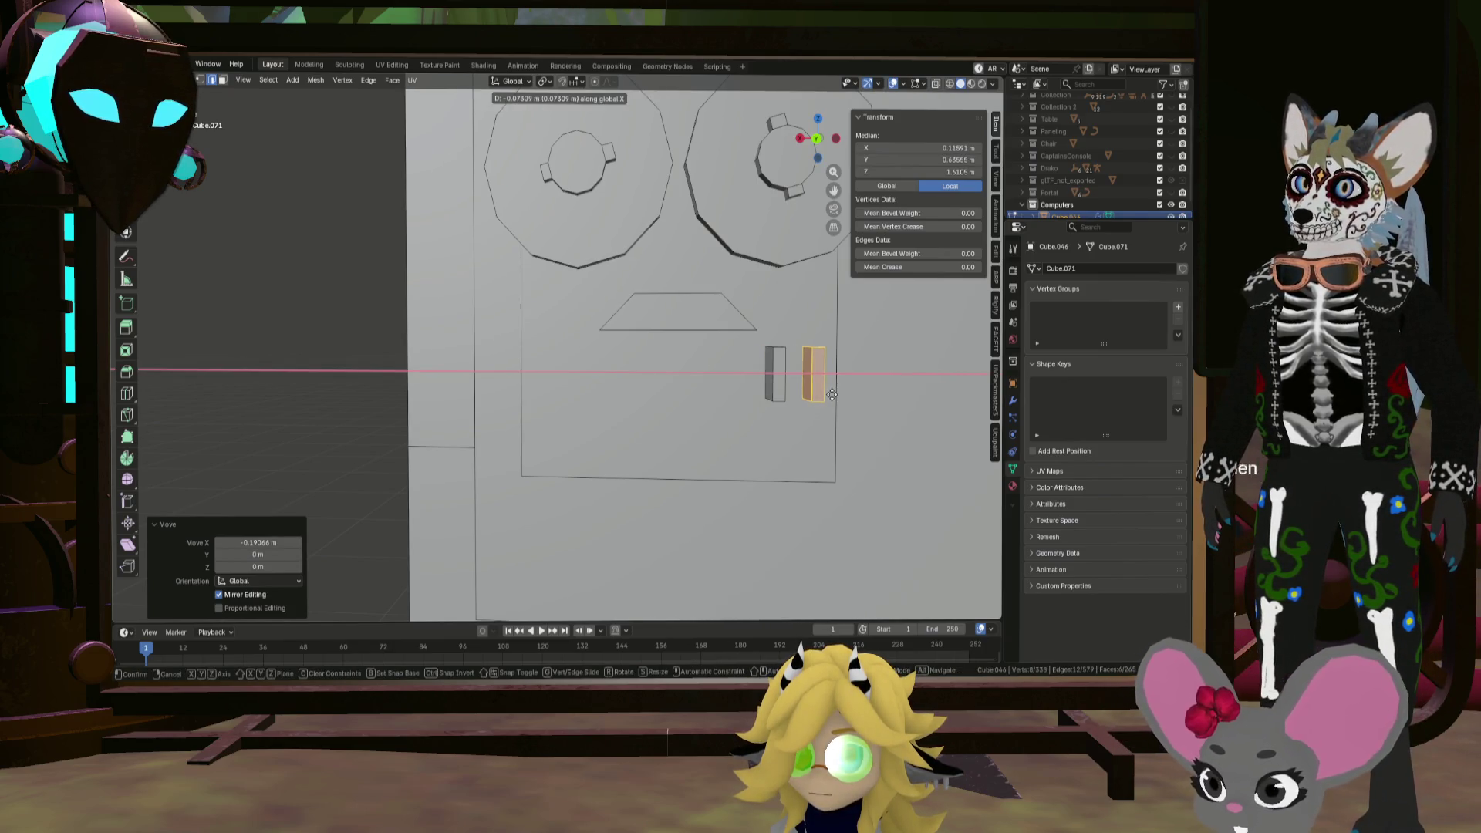
pyautogui.click(832, 394)
pyautogui.moveTo(832, 394)
pyautogui.mouseDown(button='middle')
pyautogui.moveTo(805, 417)
pyautogui.moveTo(849, 383)
pyautogui.moveTo(869, 409)
pyautogui.moveTo(836, 374)
pyautogui.moveTo(797, 398)
pyautogui.moveTo(685, 386)
pyautogui.mouseUp(button='middle')
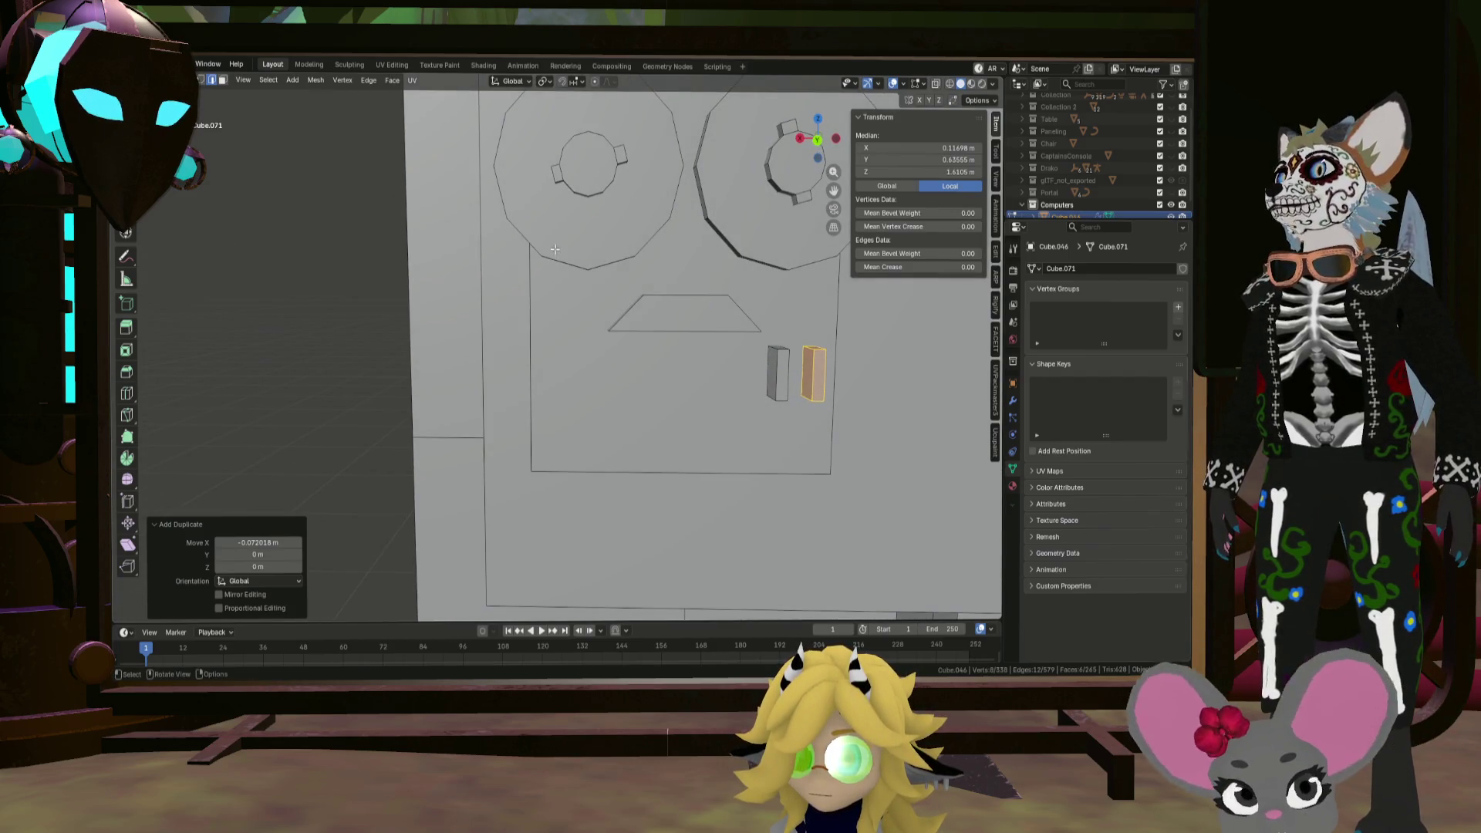
pyautogui.click(584, 169)
# Step: Copy the left reel's octagonal face below the vent and shrink it to a small knob-sized disc
pyautogui.press('l')
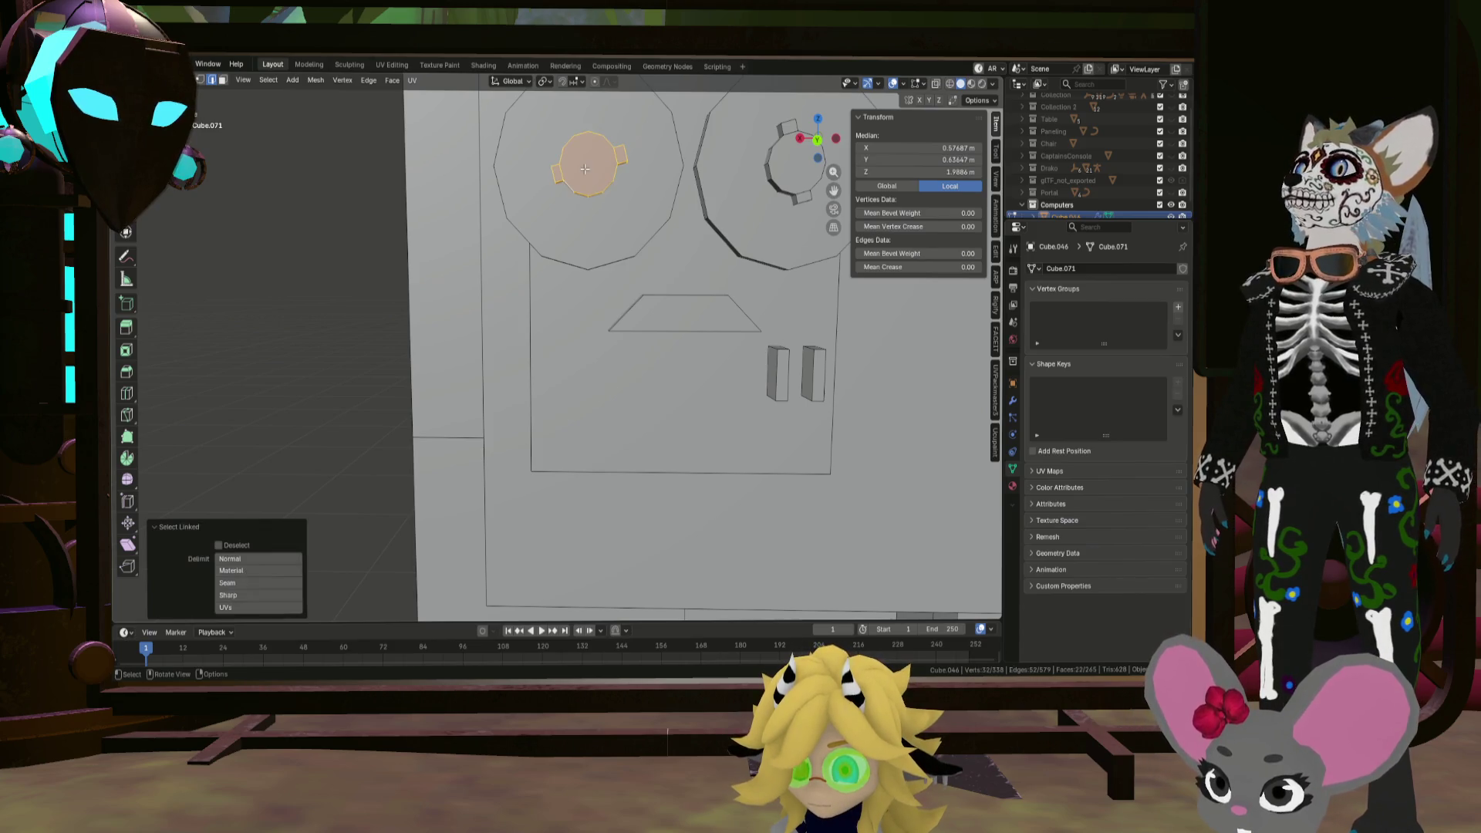
pyautogui.click(748, 295)
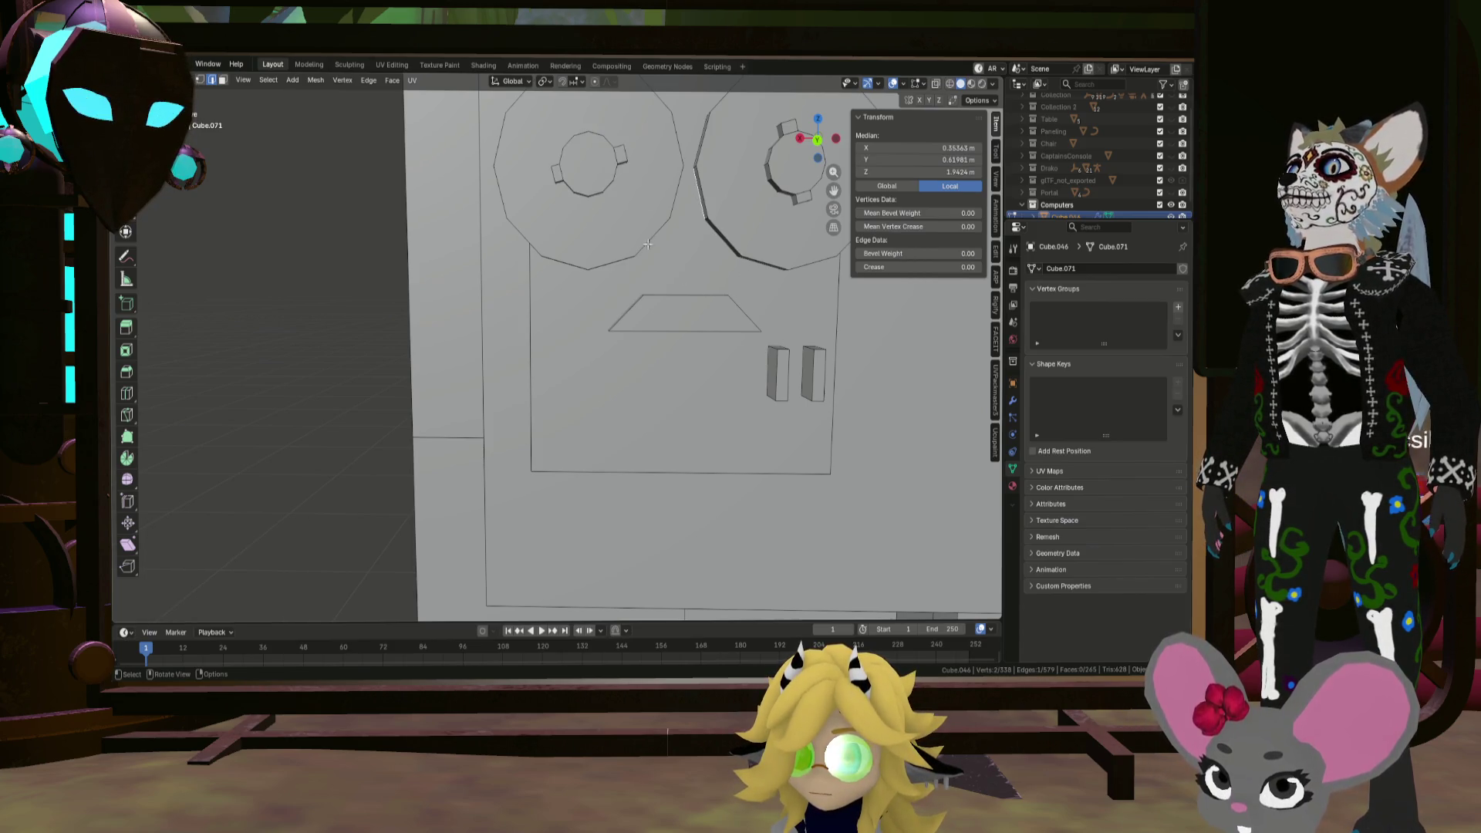
pyautogui.press('l')
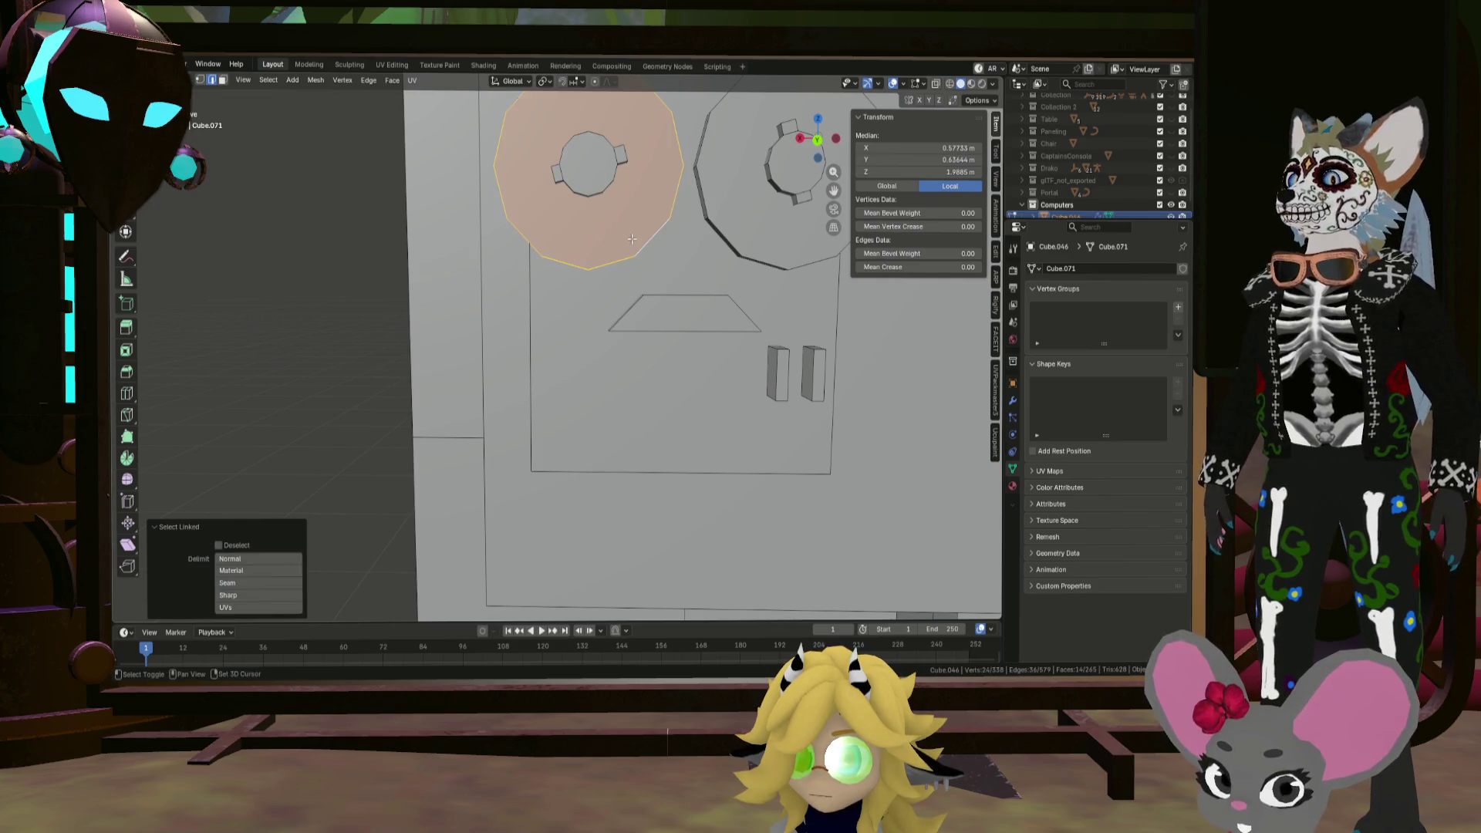
pyautogui.hotkey('shift', 'd')
pyautogui.hotkey('shift', 'y')
pyautogui.click(631, 482)
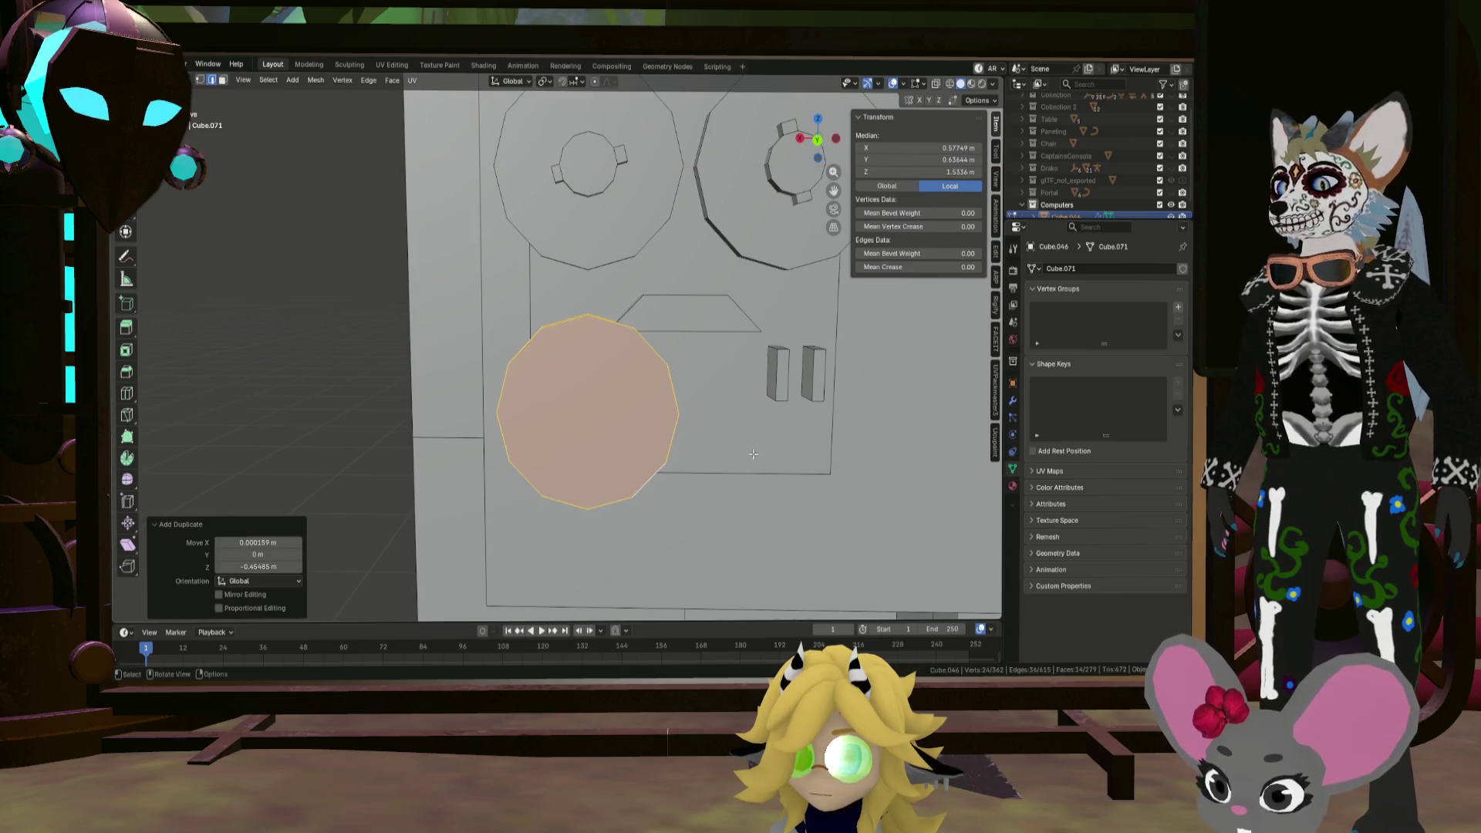
pyautogui.press('s')
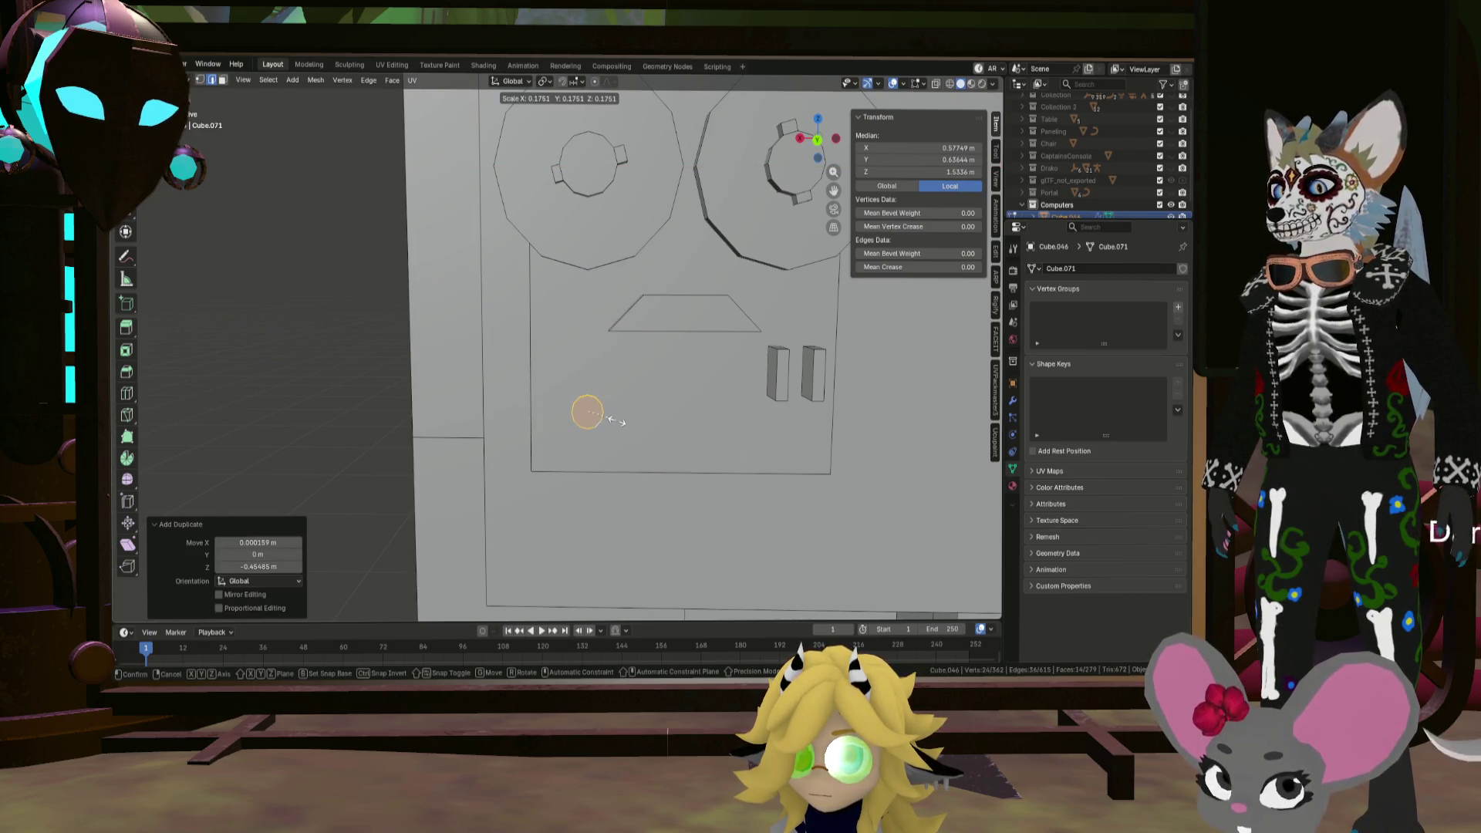
pyautogui.hotkey('shift', 'y')
pyautogui.click(600, 423)
pyautogui.moveTo(600, 423)
pyautogui.mouseDown(button='middle')
pyautogui.moveTo(559, 384)
pyautogui.moveTo(617, 397)
pyautogui.moveTo(579, 411)
pyautogui.moveTo(570, 381)
pyautogui.mouseUp(button='middle')
pyautogui.press('g')
pyautogui.click(617, 396)
pyautogui.click(592, 396)
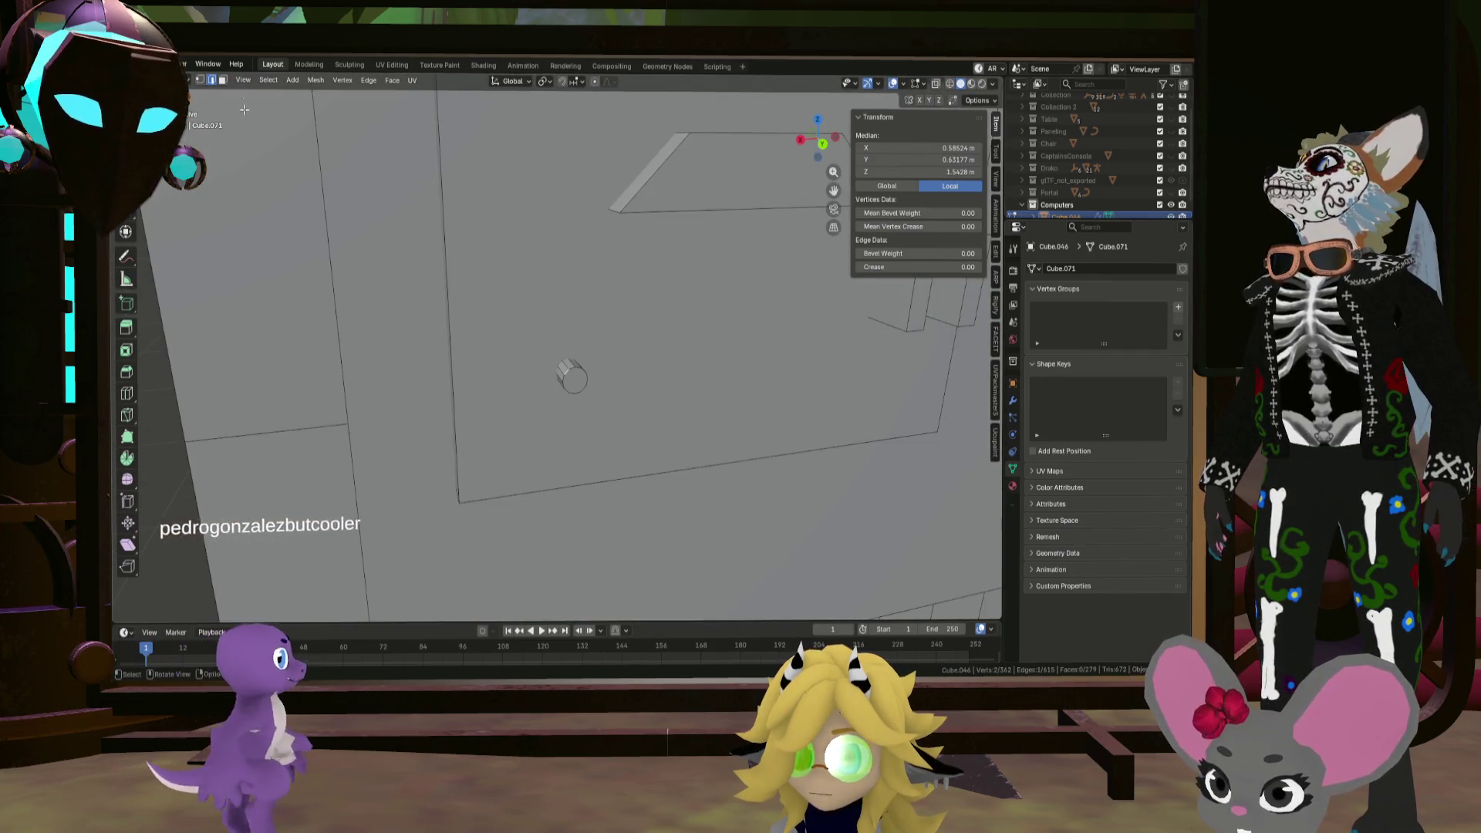
# Step: Resize the knob's front cap, then enlarge the whole knob to about double size
pyautogui.click(224, 80)
pyautogui.click(572, 375)
pyautogui.press('s')
pyautogui.click(683, 353)
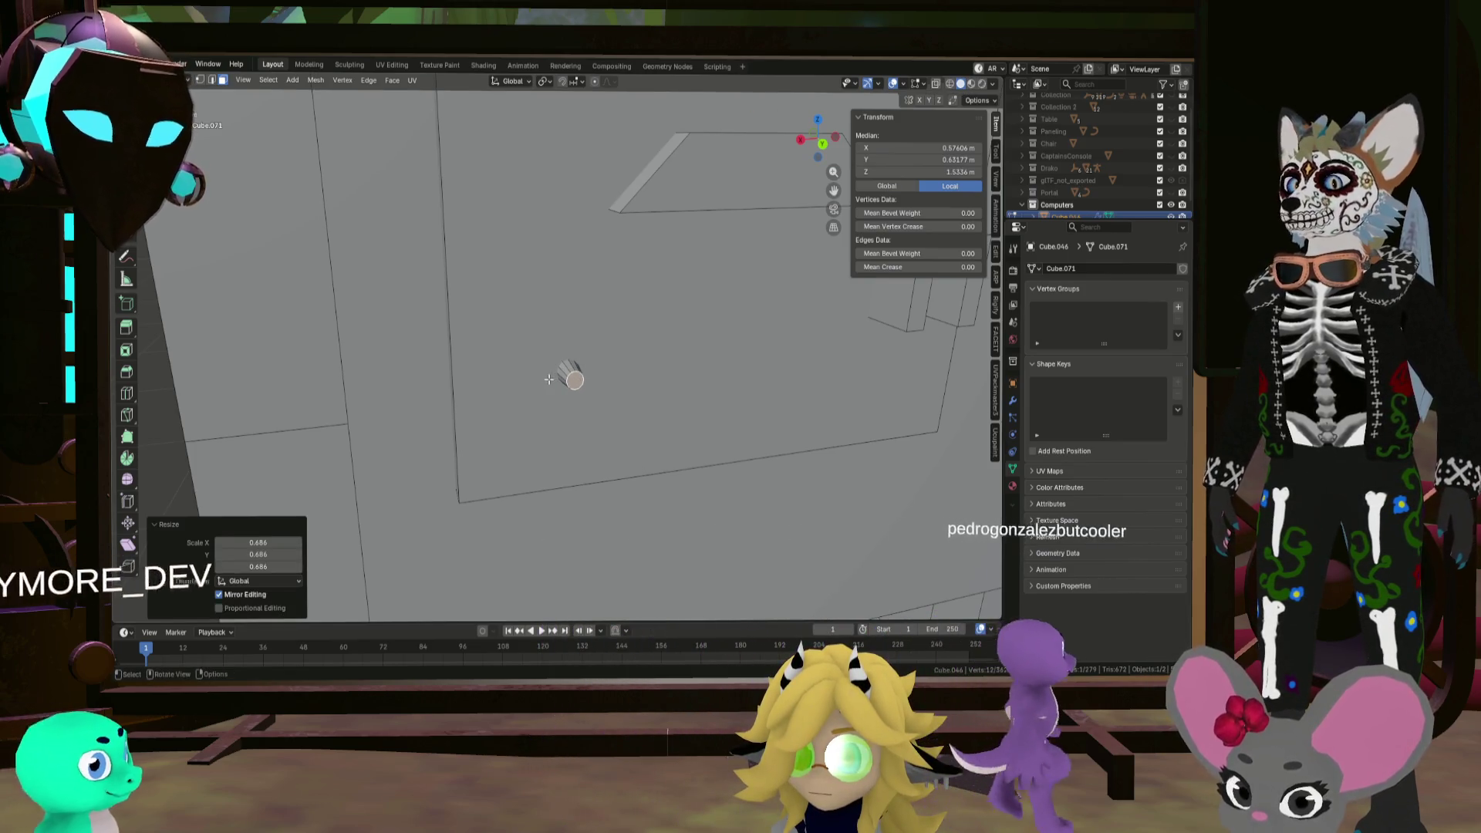
pyautogui.press('l')
pyautogui.click(570, 376)
pyautogui.press('l')
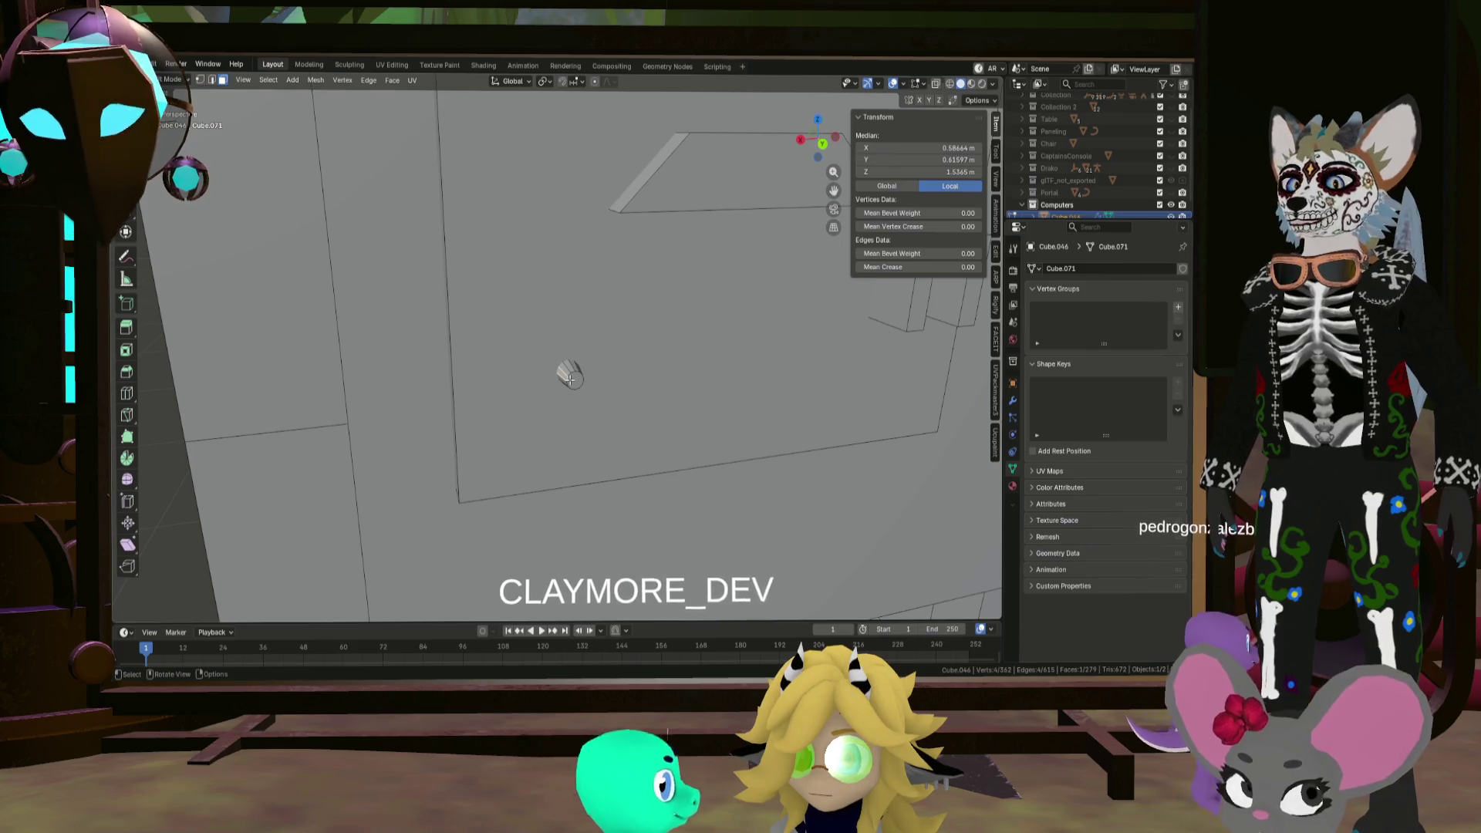
pyautogui.press('KP_1')
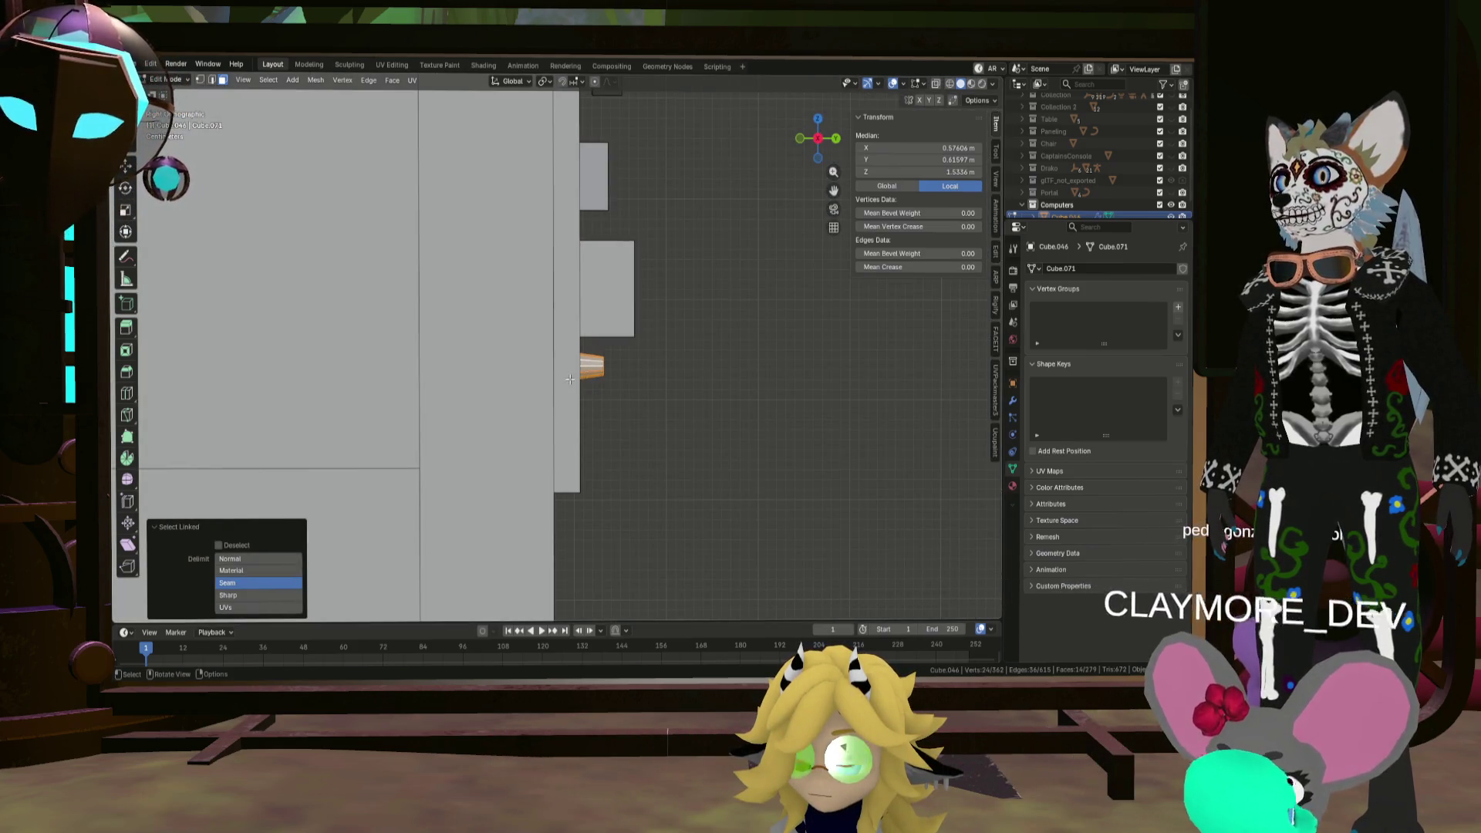
pyautogui.press('ctrl+KP_1')
pyautogui.scroll(-3, 571, 376)
pyautogui.press('a')
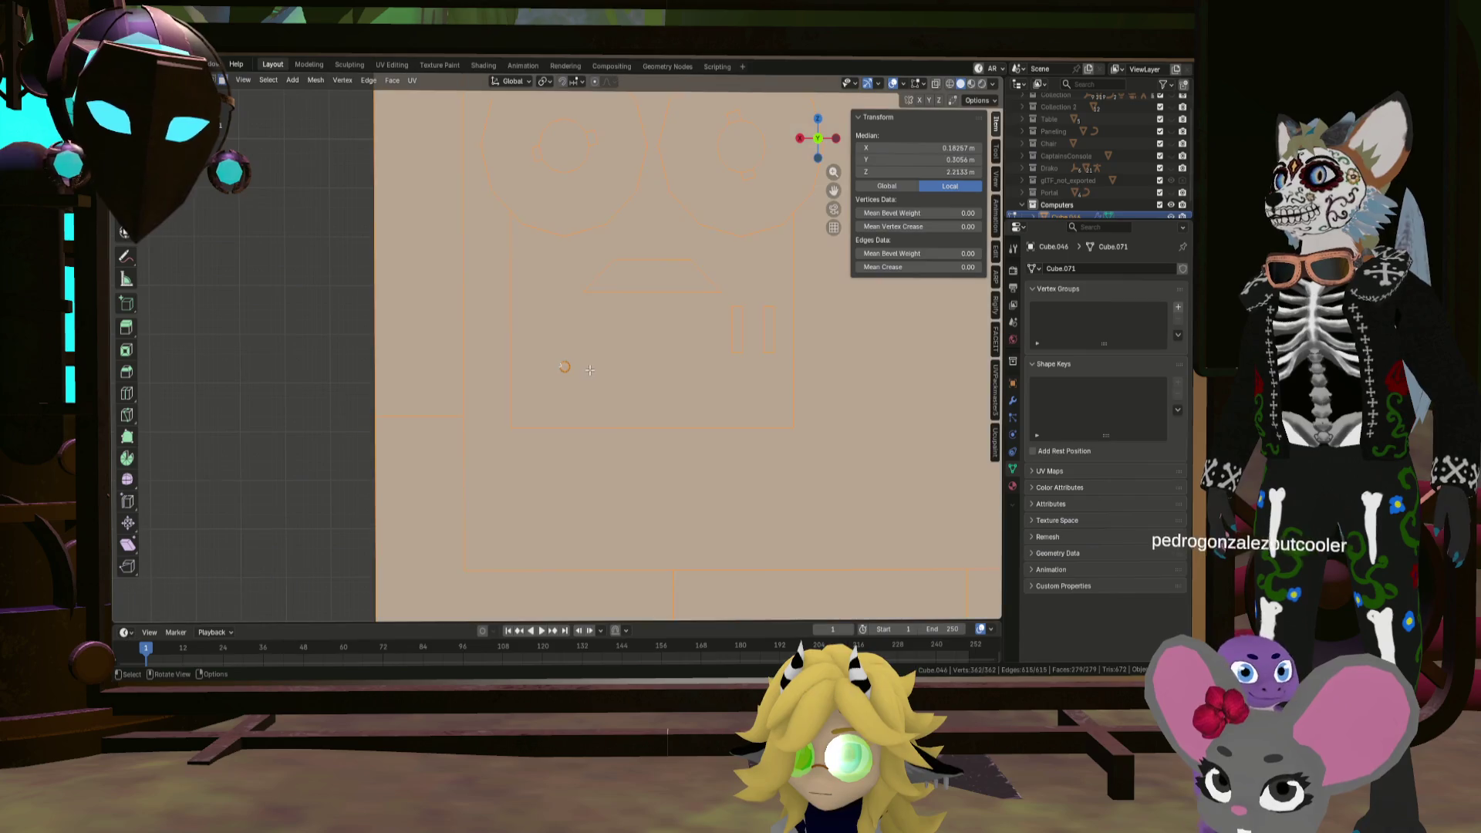
pyautogui.click(563, 365)
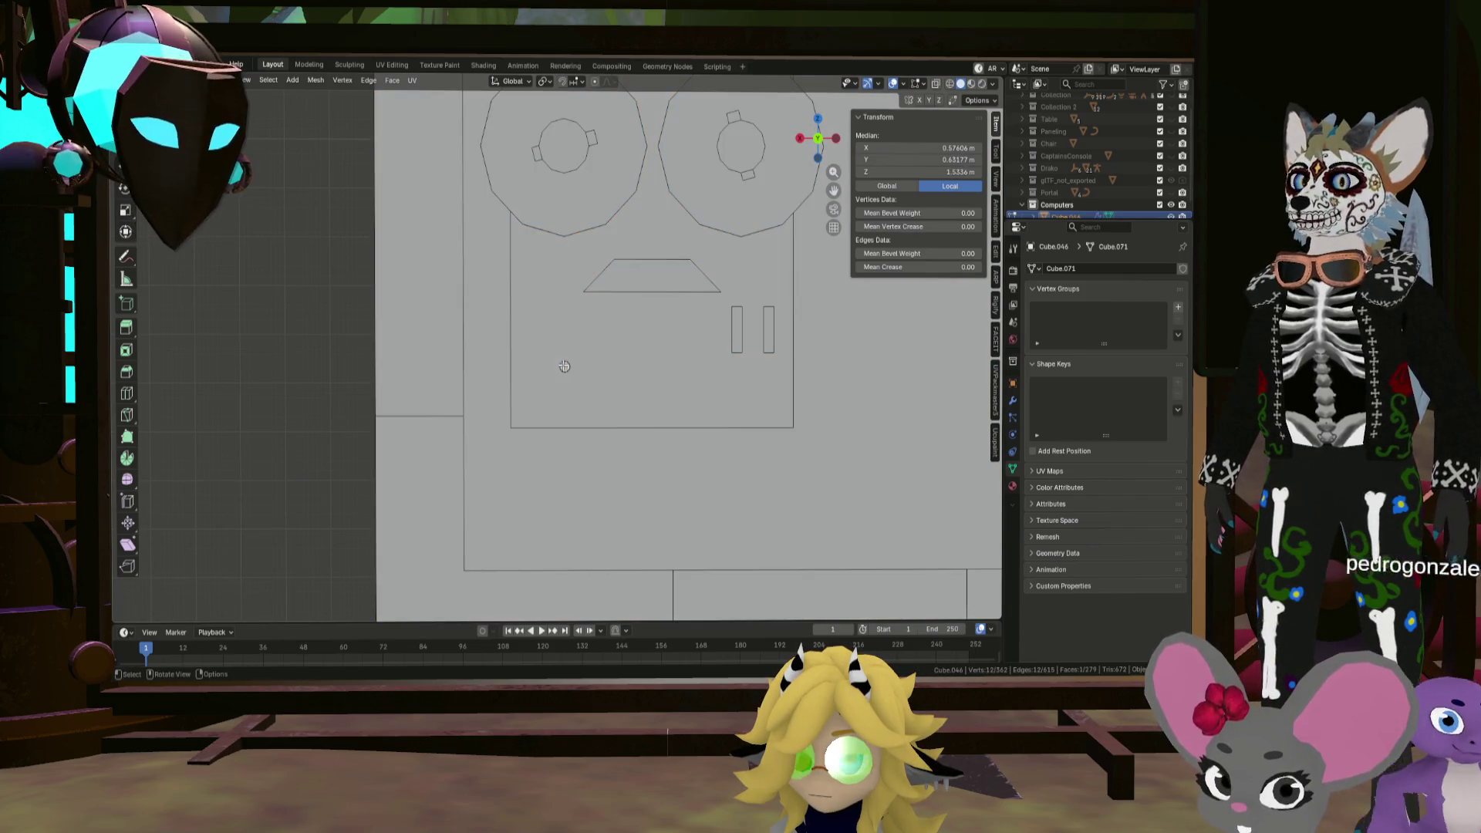
pyautogui.press('l')
pyautogui.press('s')
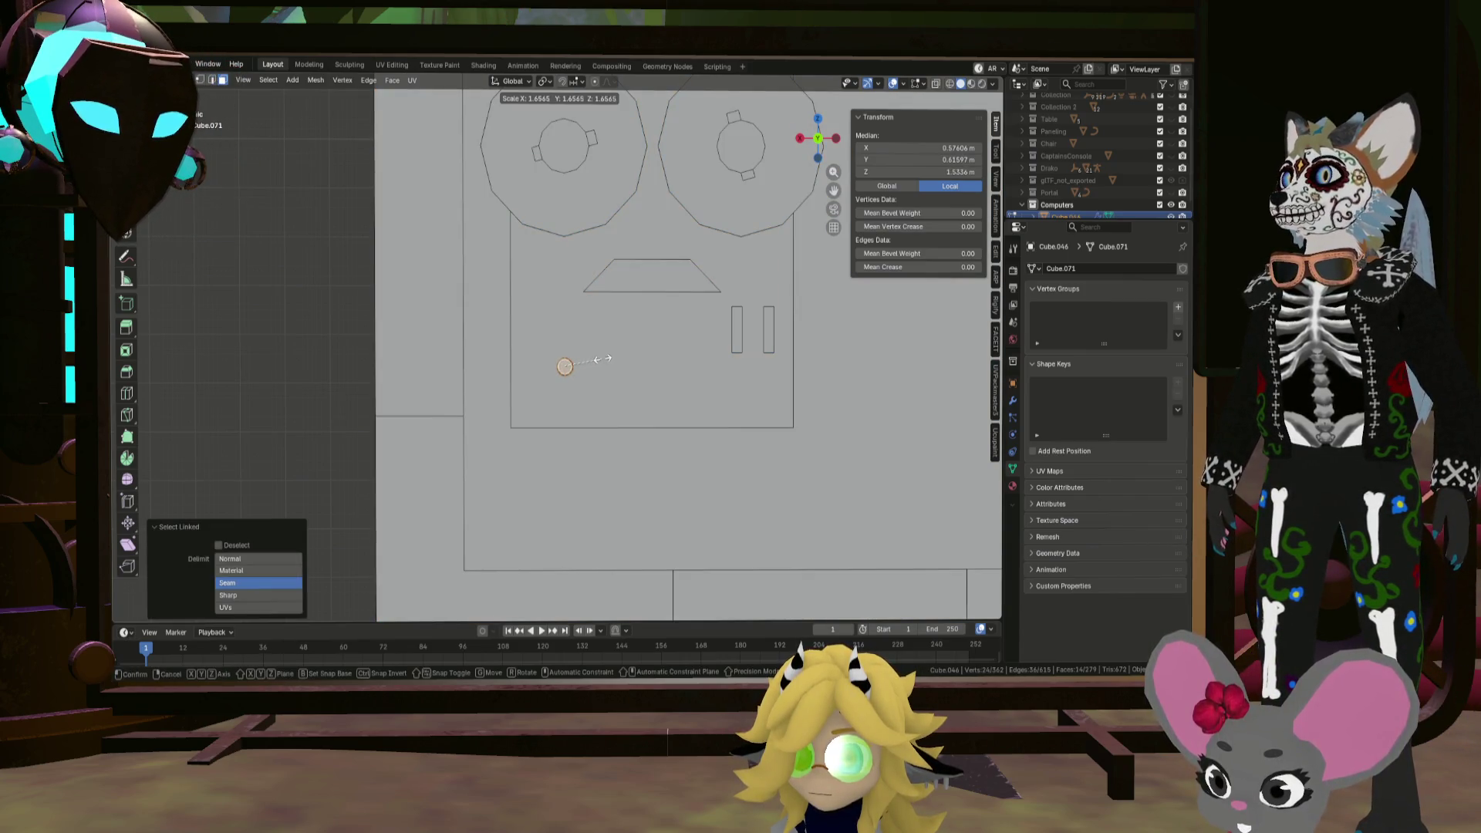
pyautogui.click(616, 359)
# Step: Duplicate the knob twice along X to form a row of three knobs
pyautogui.hotkey('shift', 'd')
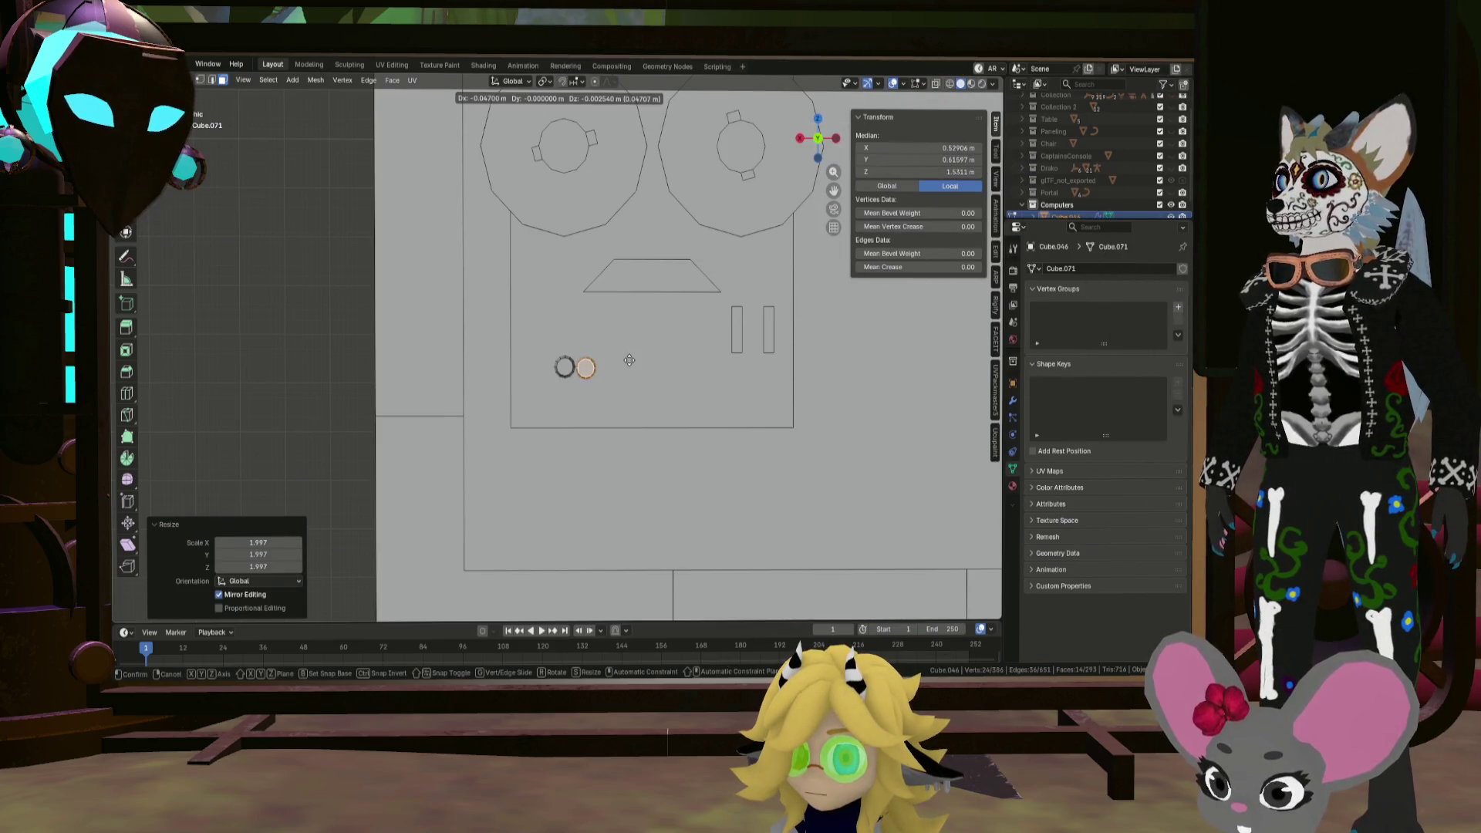
pyautogui.press('x')
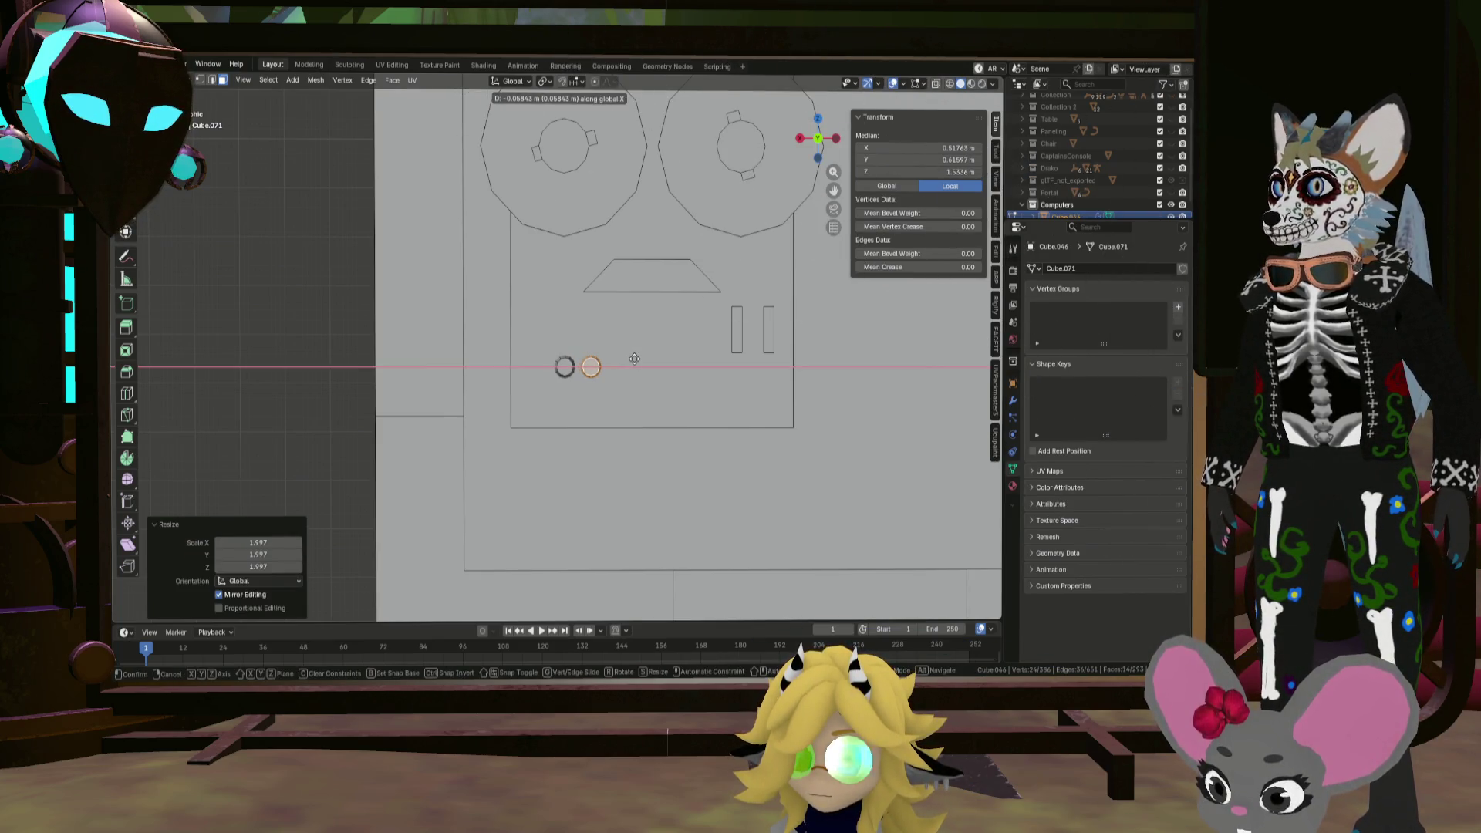
pyautogui.click(634, 359)
pyautogui.hotkey('shift', 'd')
pyautogui.press('x')
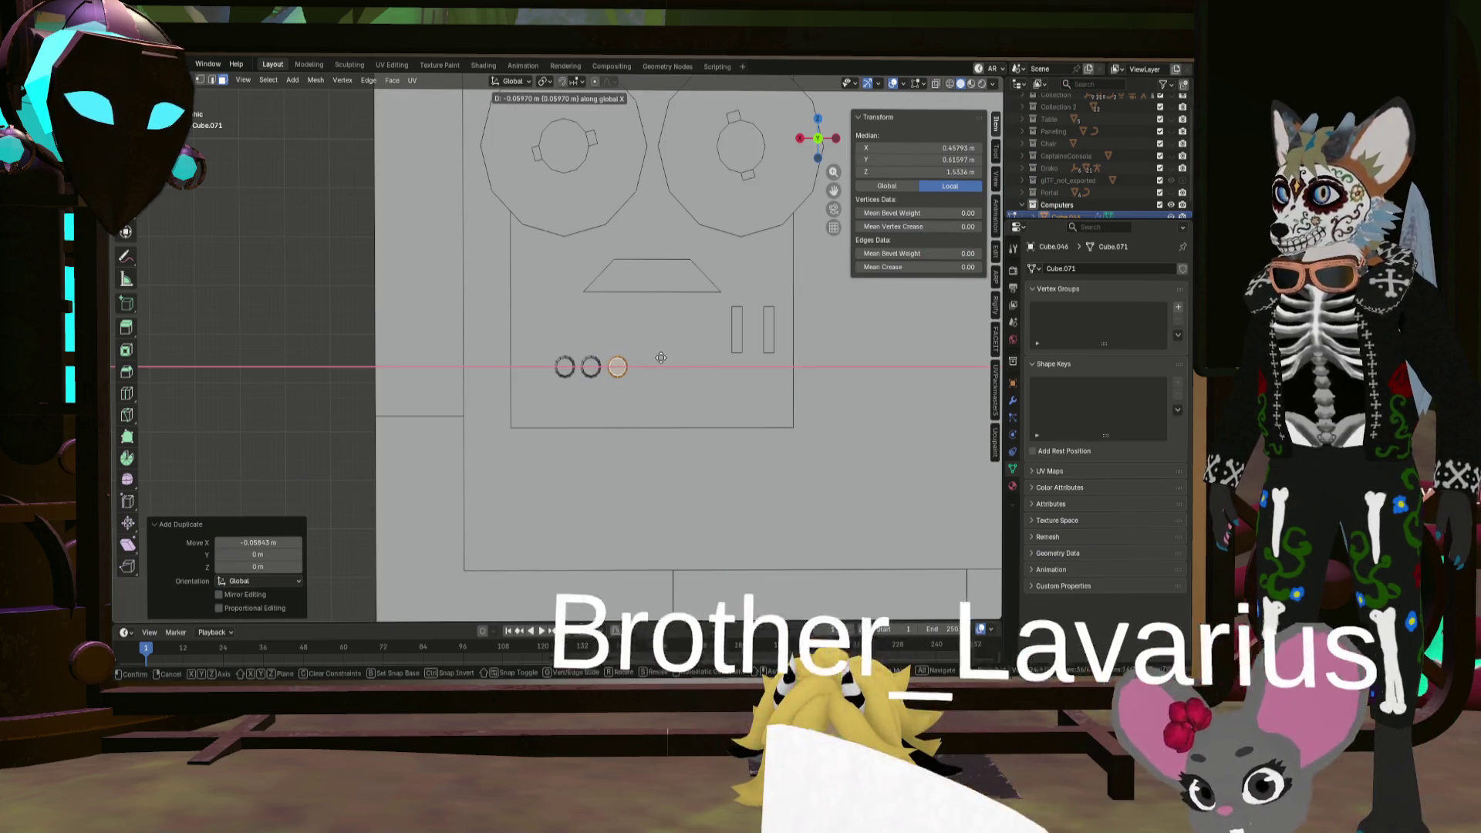
pyautogui.click(659, 358)
pyautogui.moveTo(594, 341)
pyautogui.mouseDown(button='middle')
pyautogui.moveTo(616, 381)
pyautogui.moveTo(685, 342)
pyautogui.mouseUp(button='middle')
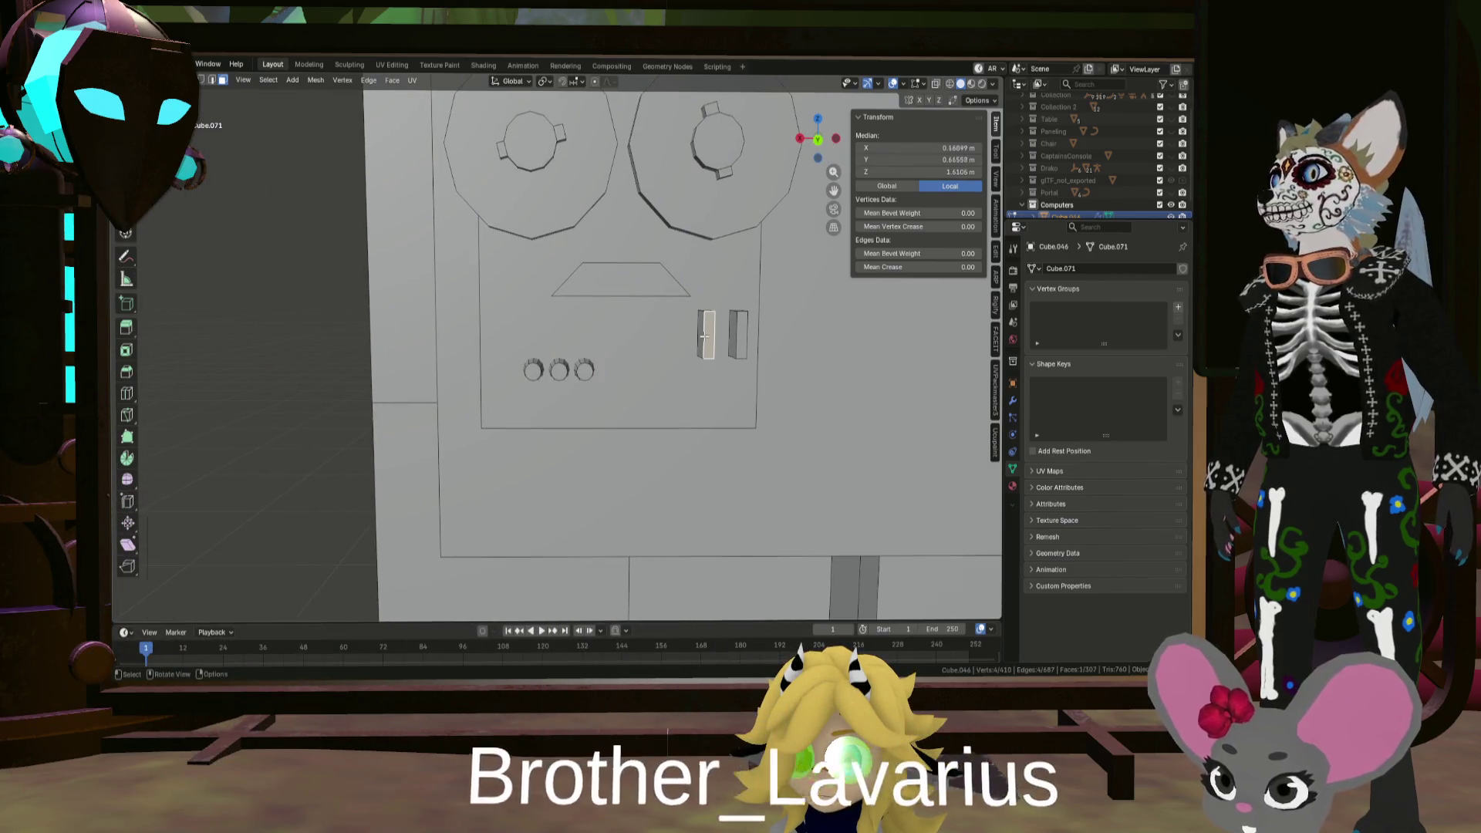
# Step: Copy a slot 0.13541 m along X so it sits left of the pair
pyautogui.press('l')
pyautogui.hotkey('shift', 'd')
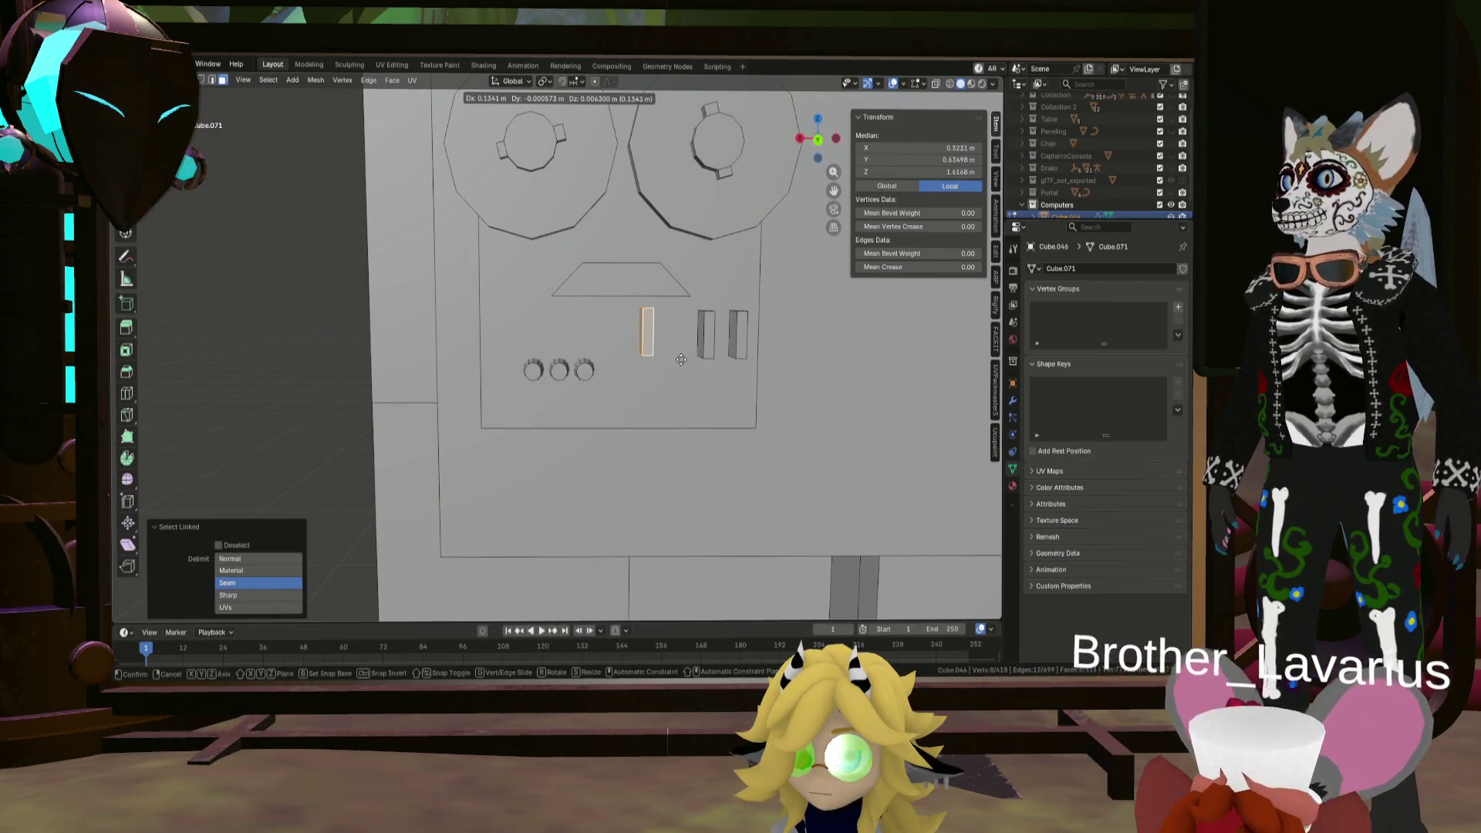
pyautogui.click(680, 361)
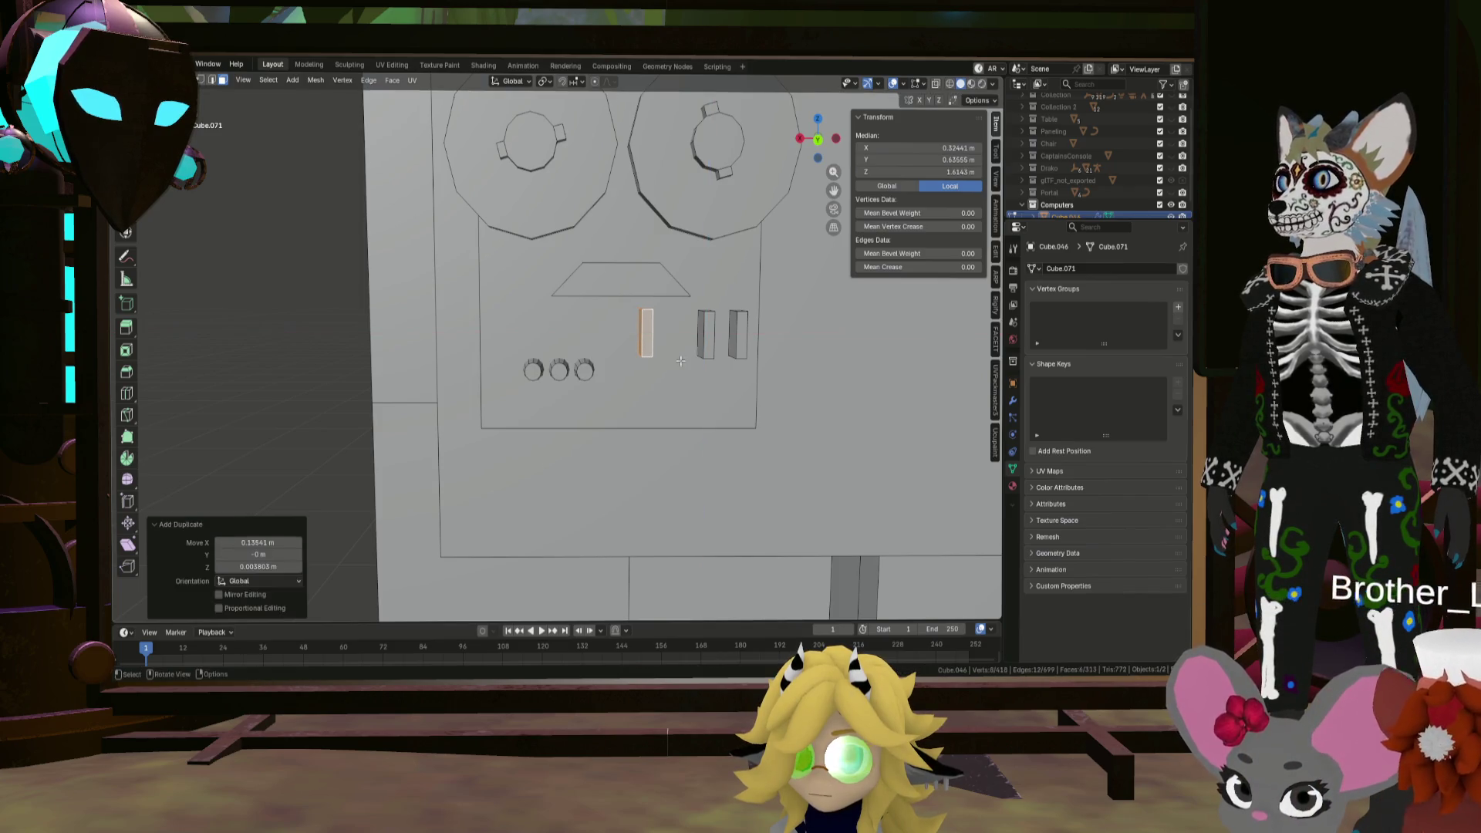
# Step: Shrink the new slot, rotate it 90° on Z and Y to lie flat, and shift it along X
pyautogui.press('s')
pyautogui.click(697, 368)
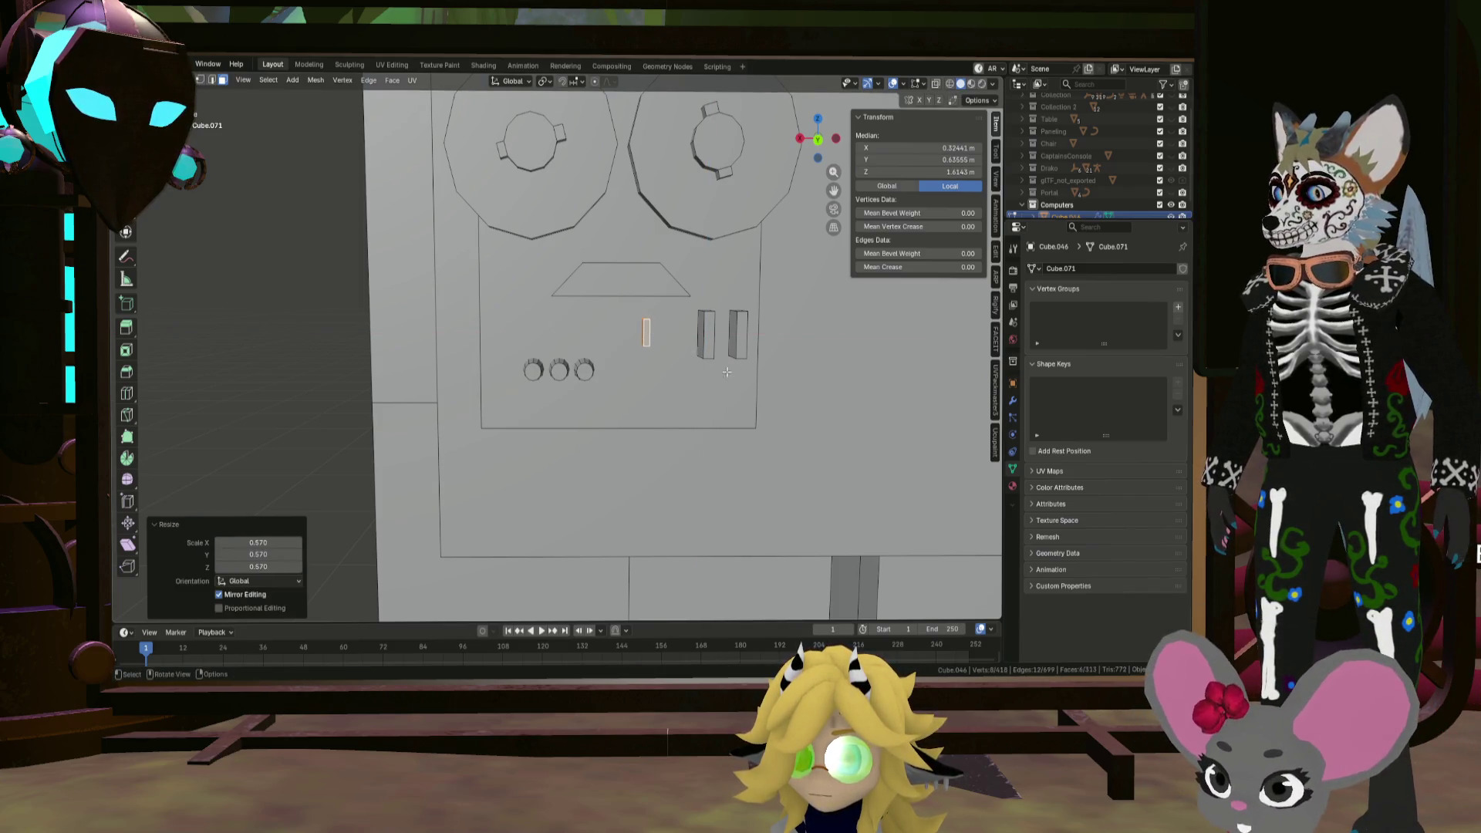
pyautogui.press('r')
pyautogui.press('z')
pyautogui.write('90')
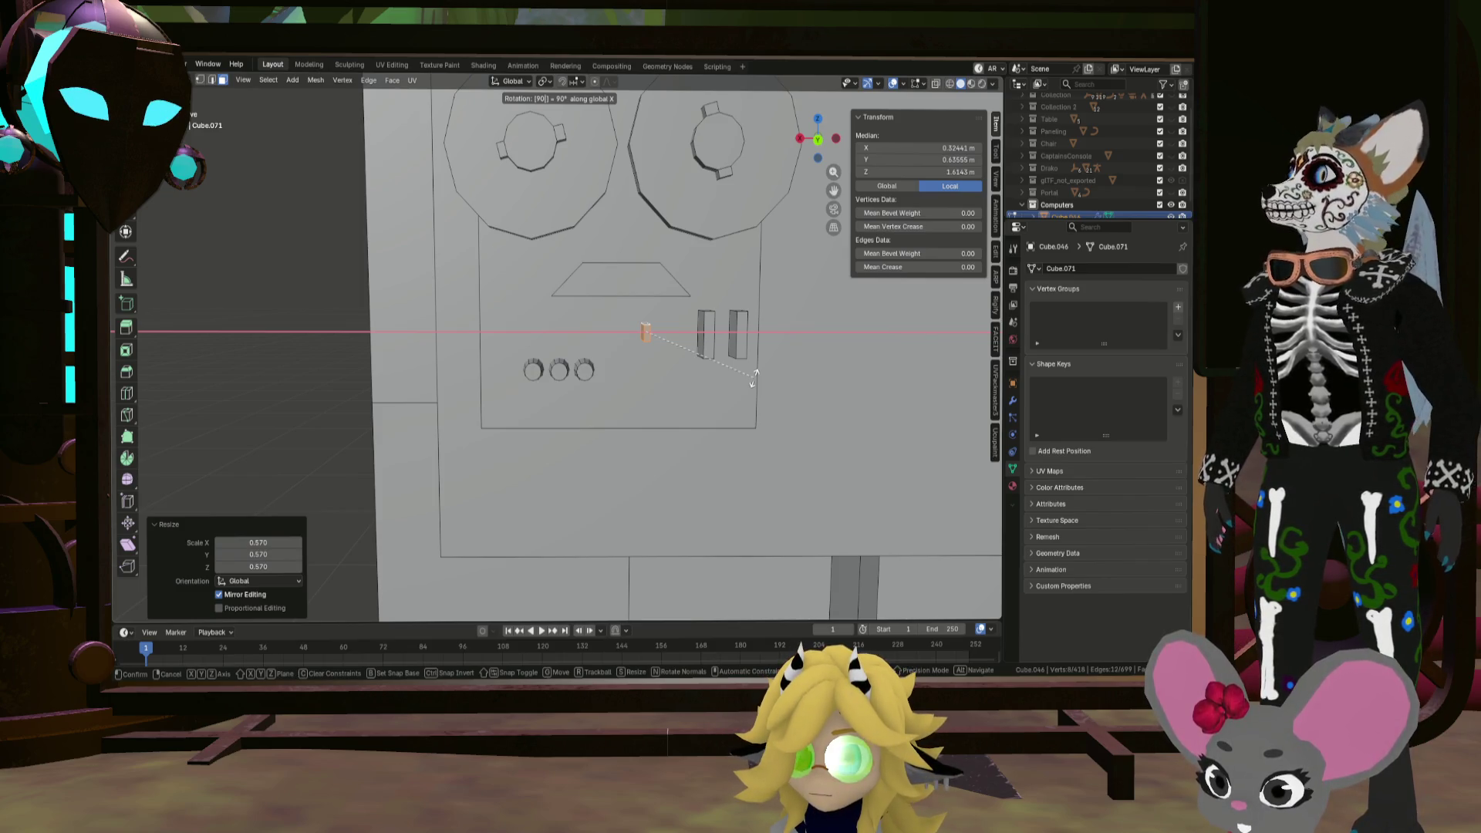
pyautogui.press('Return')
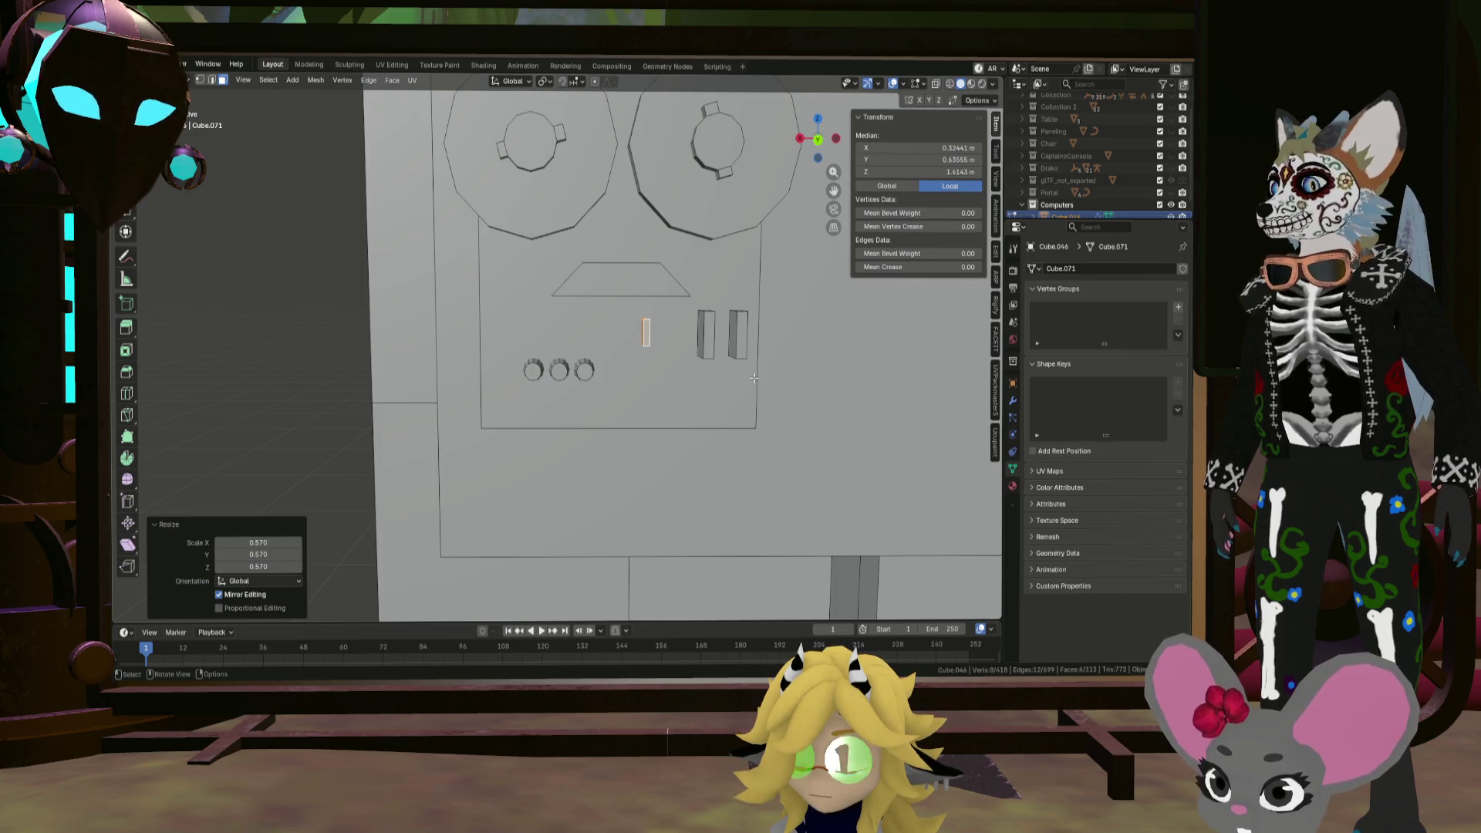
pyautogui.press('r')
pyautogui.write('y90')
pyautogui.press('Return')
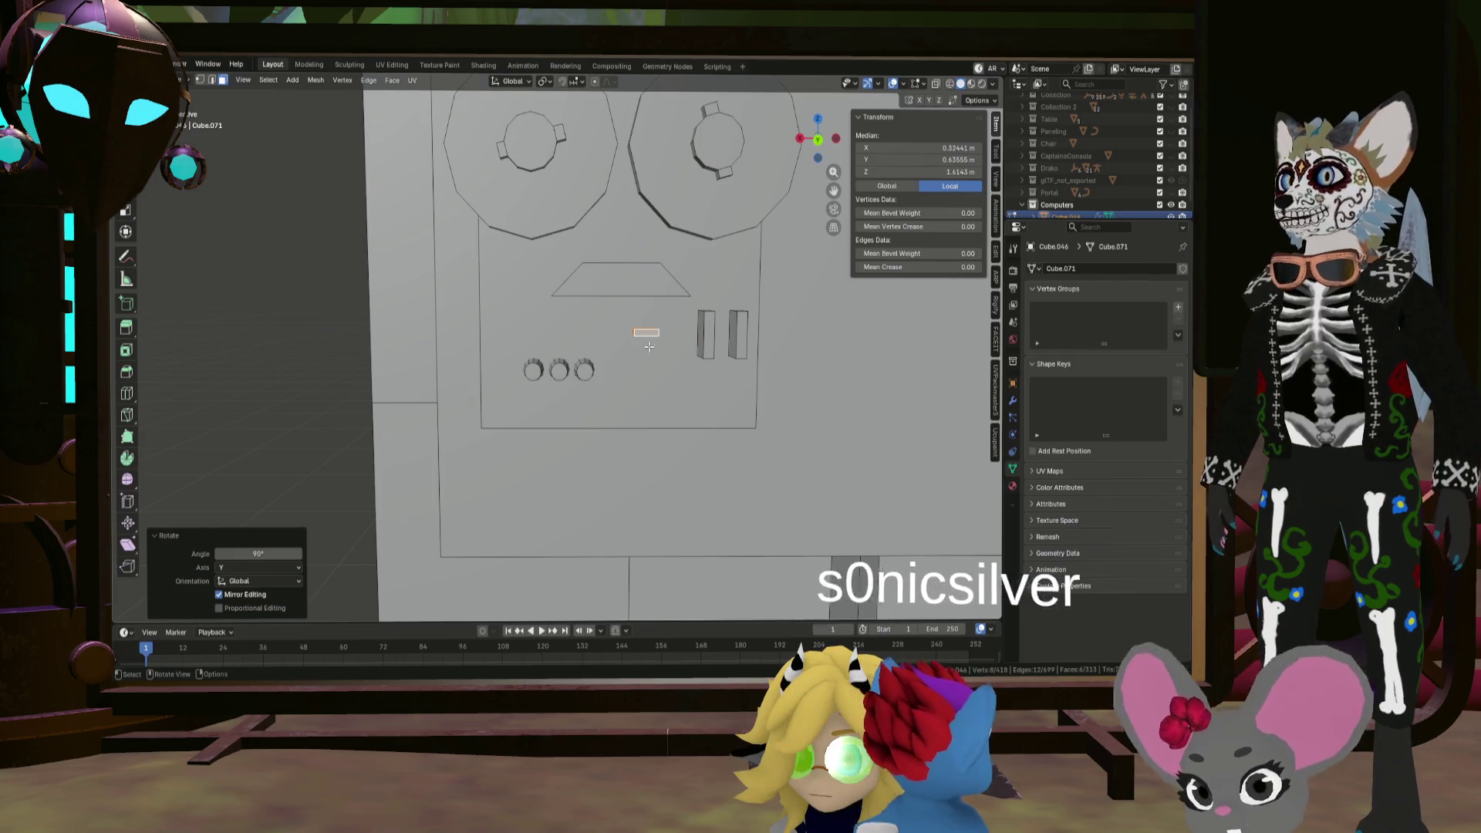
pyautogui.hotkey('shift', 'g')
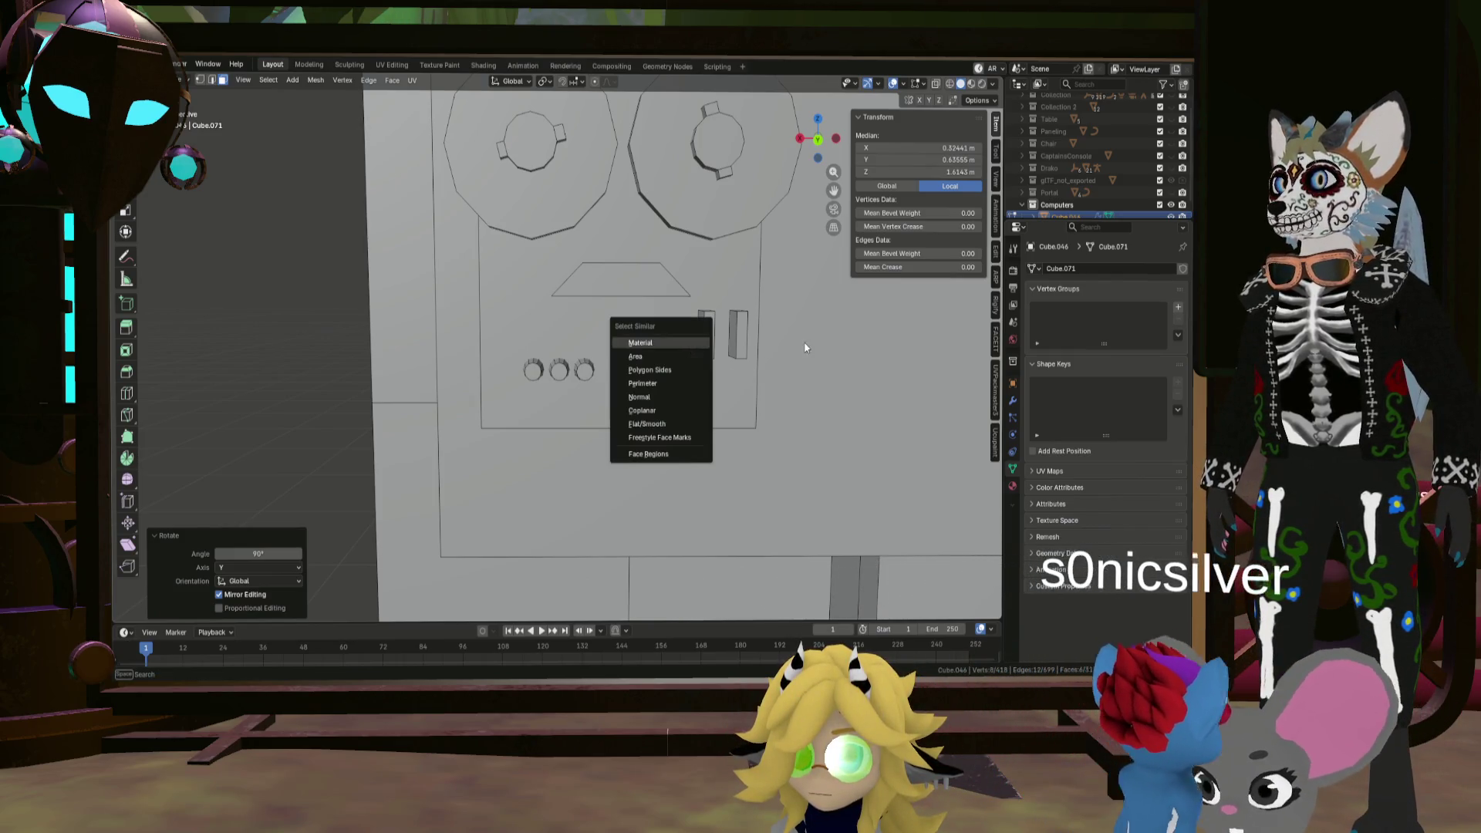
pyautogui.press('Escape')
pyautogui.press('g')
pyautogui.press('x')
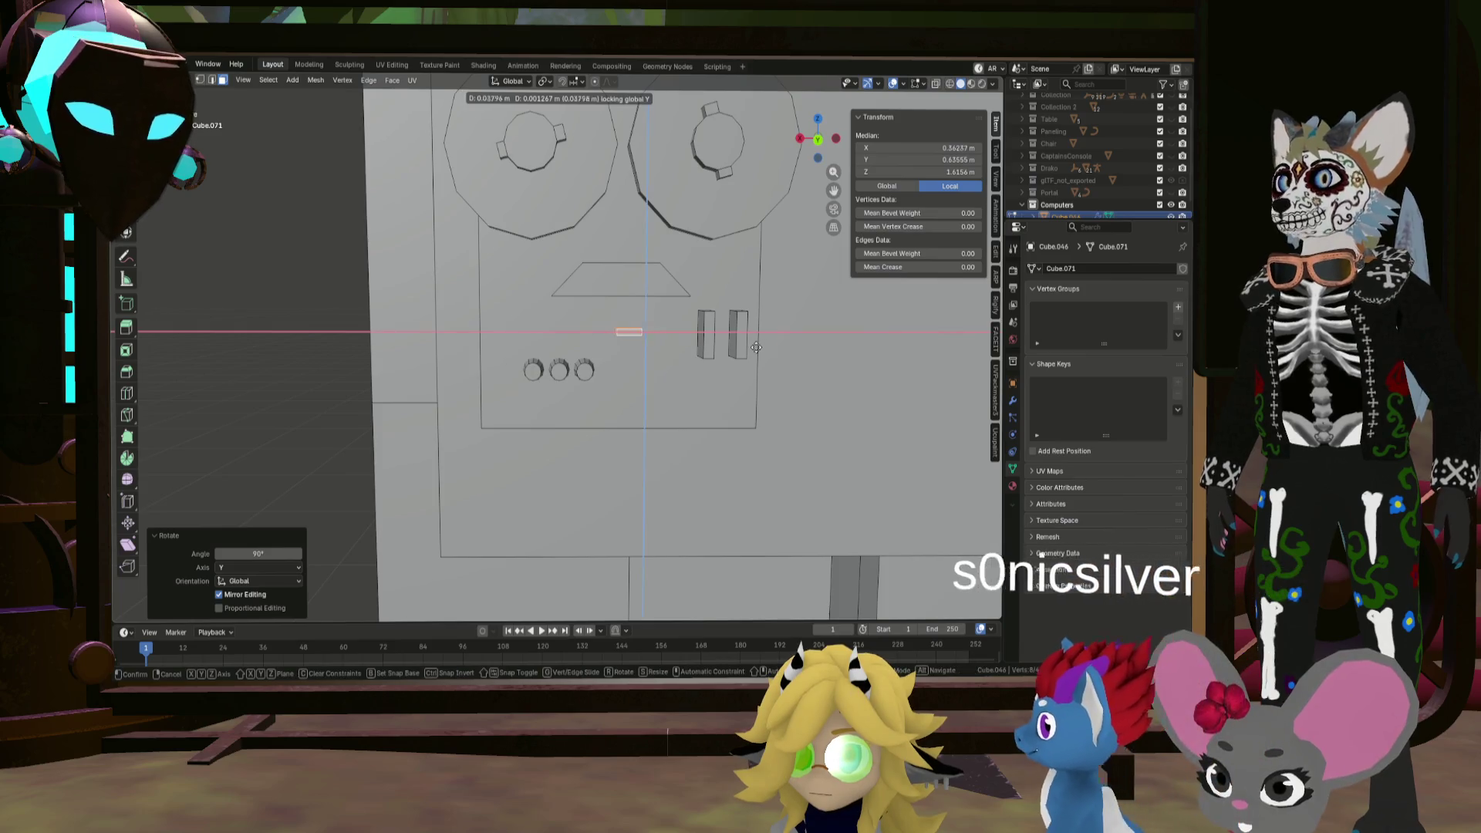
pyautogui.click(755, 349)
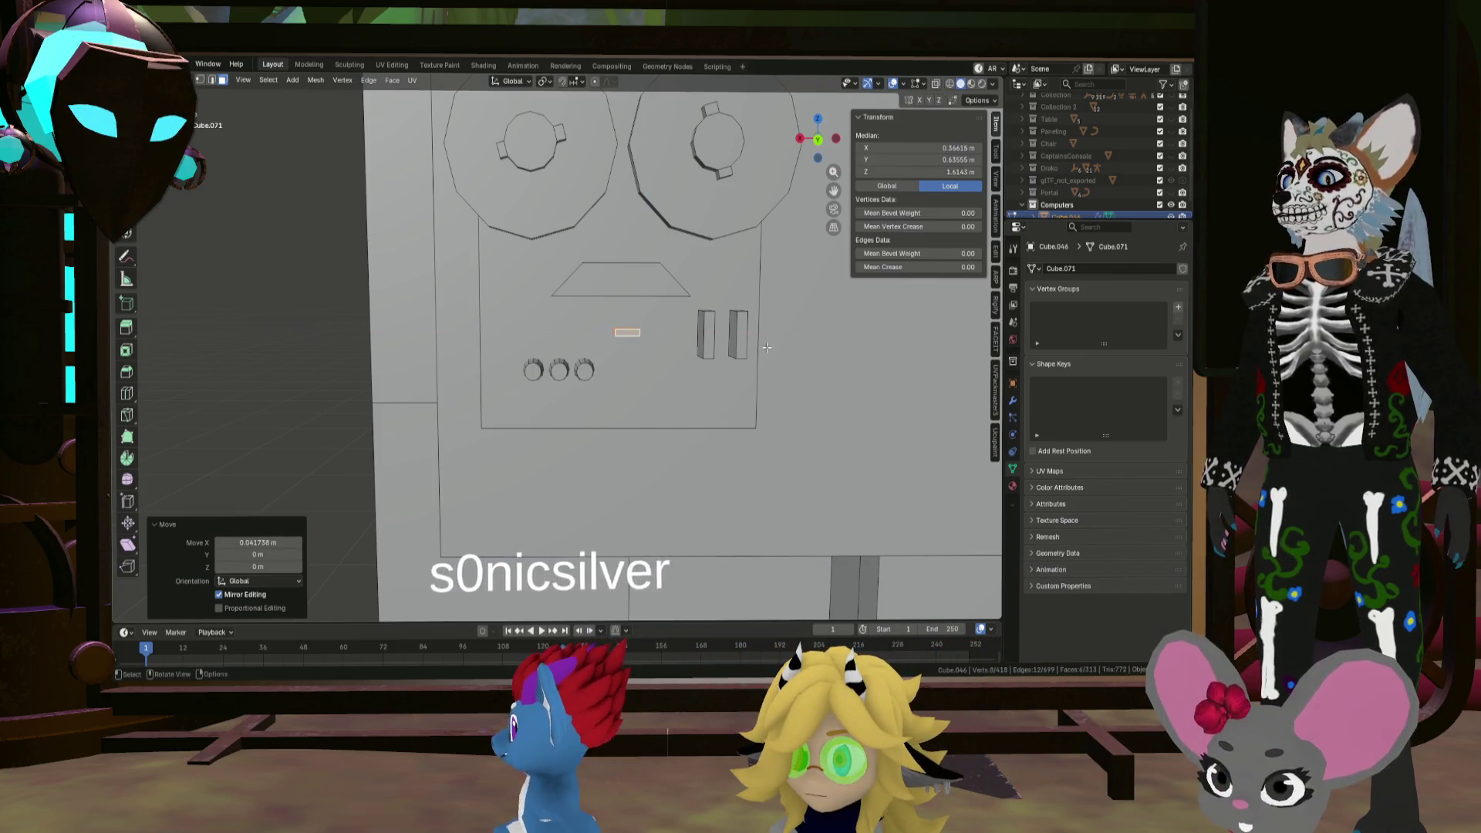
pyautogui.press('s')
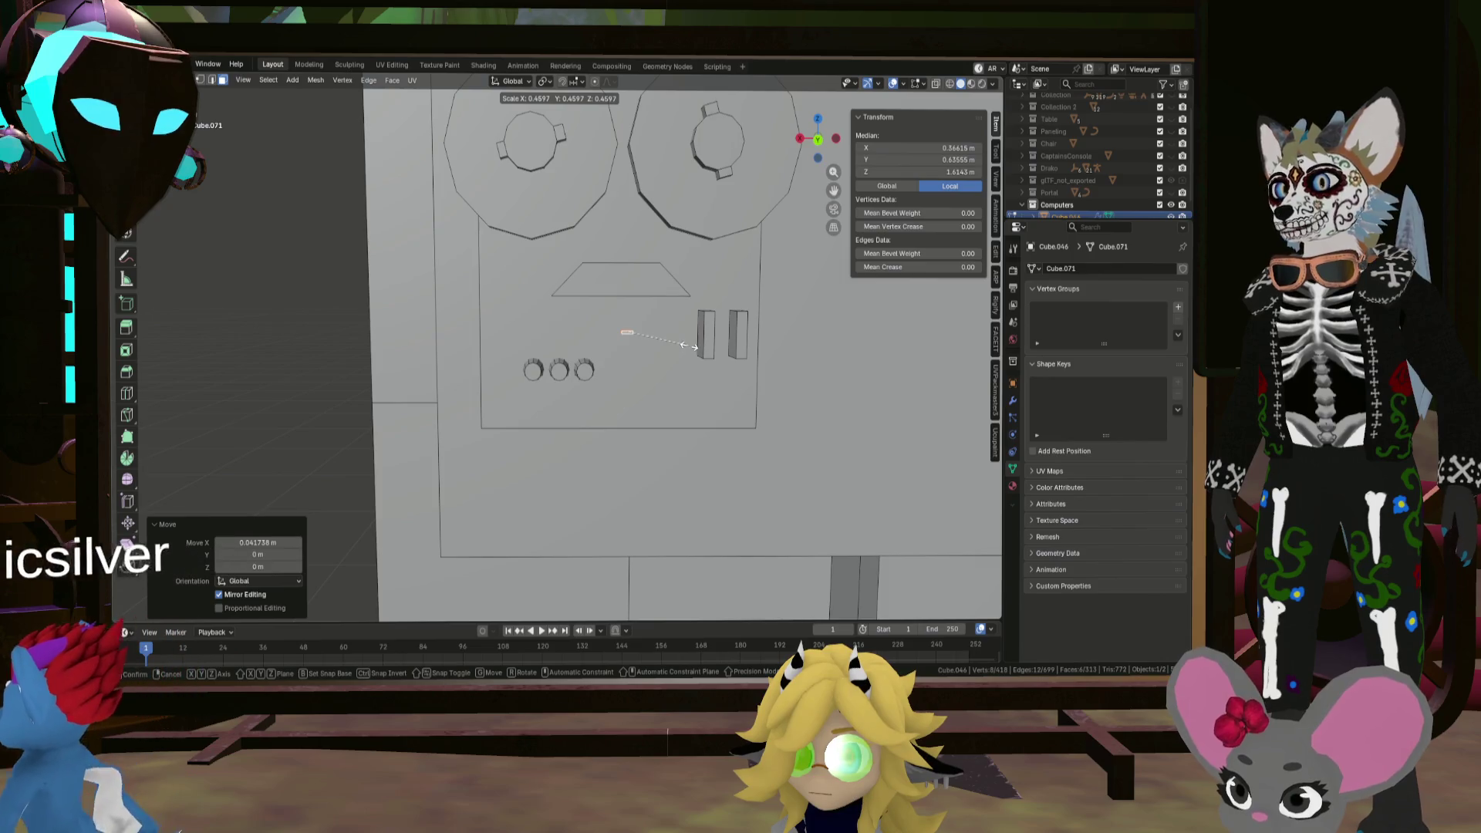
pyautogui.click(710, 349)
# Step: Stretch the piece vertically into a button shape and set its depth along Y
pyautogui.press('s')
pyautogui.press('z')
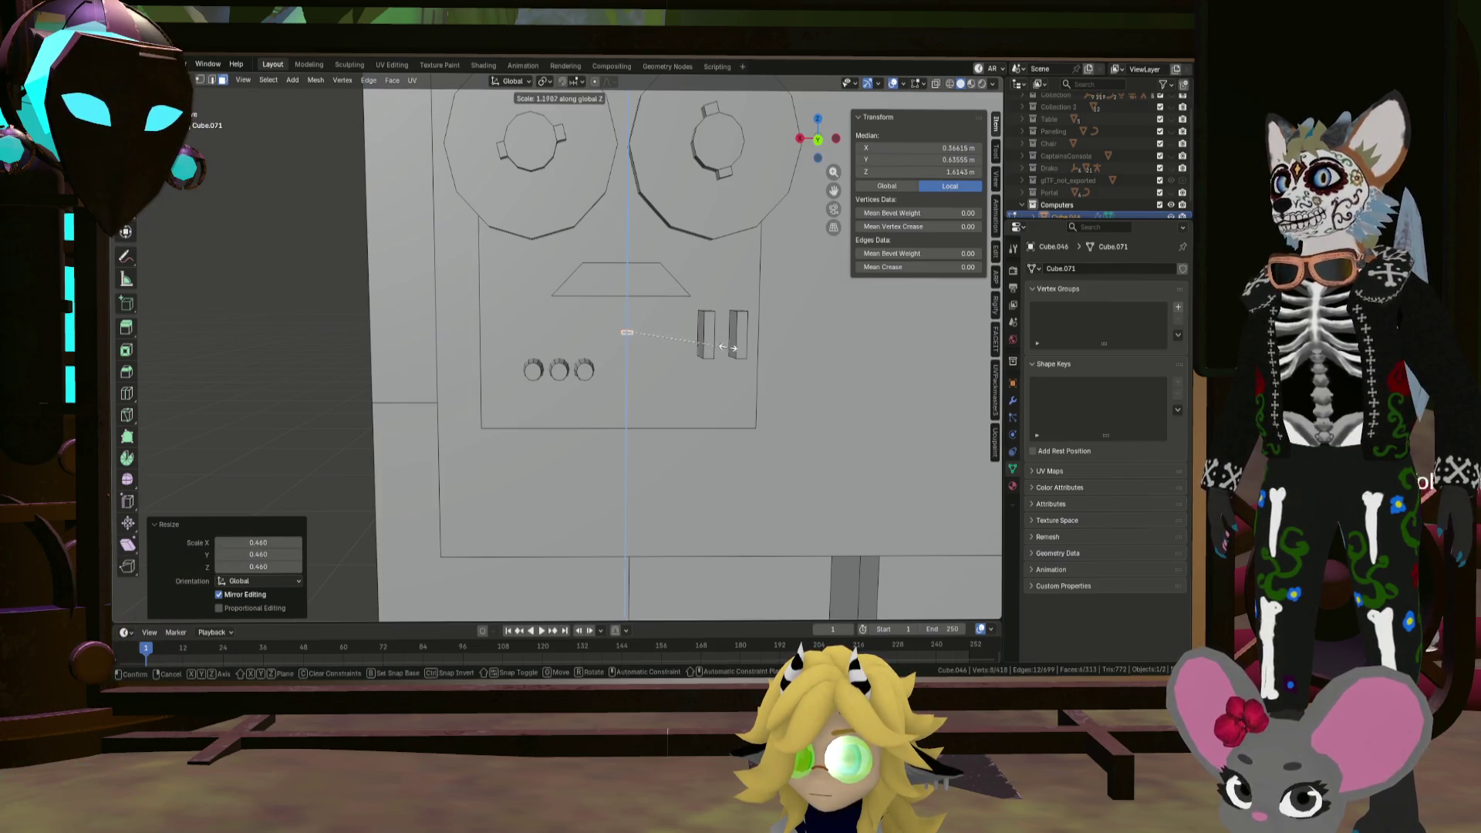
pyautogui.click(762, 345)
pyautogui.moveTo(762, 344)
pyautogui.mouseDown(button='middle')
pyautogui.moveTo(716, 388)
pyautogui.moveTo(736, 350)
pyautogui.mouseUp(button='middle')
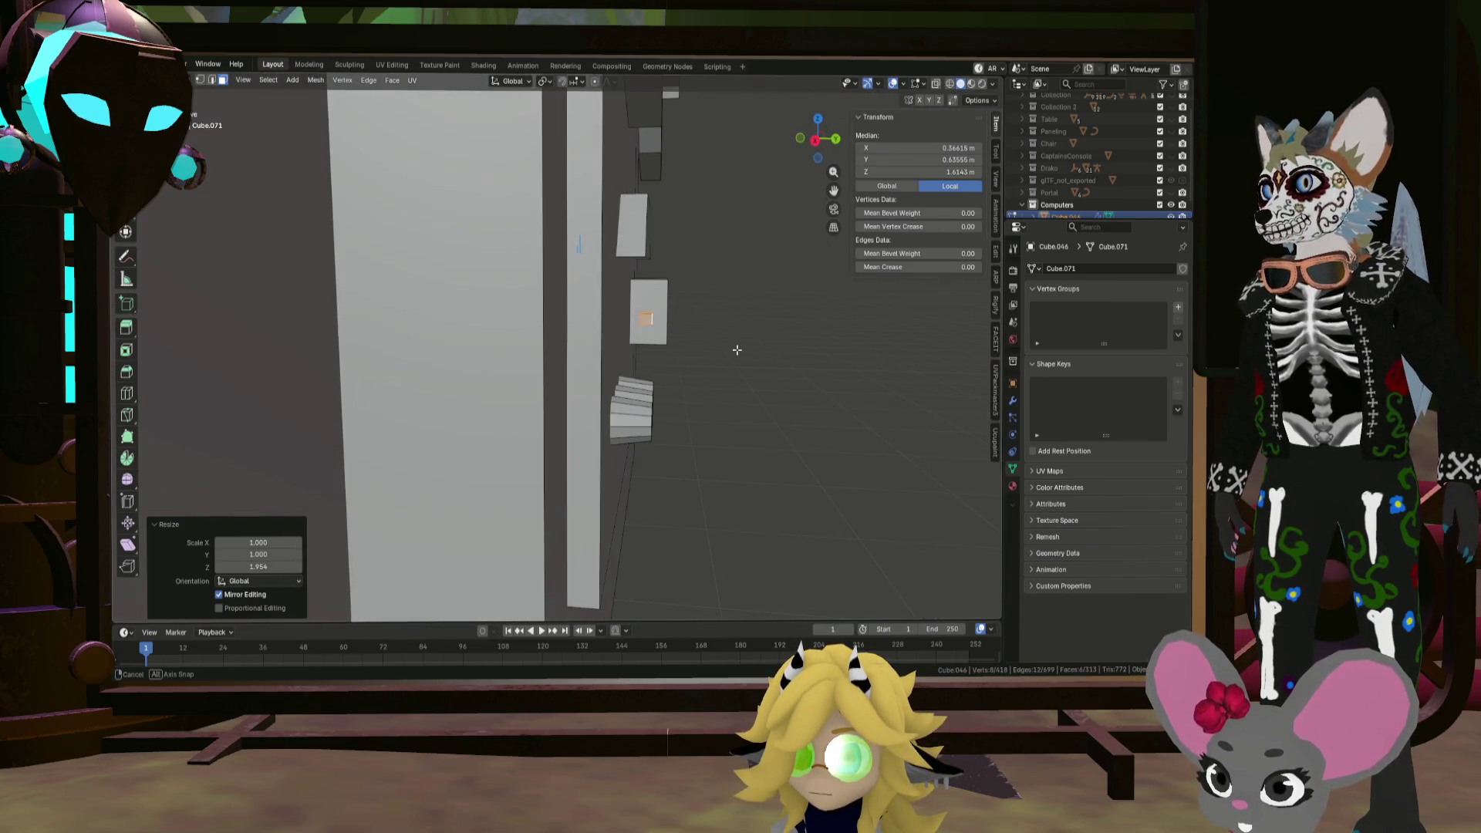
pyautogui.press('g')
pyautogui.press('y')
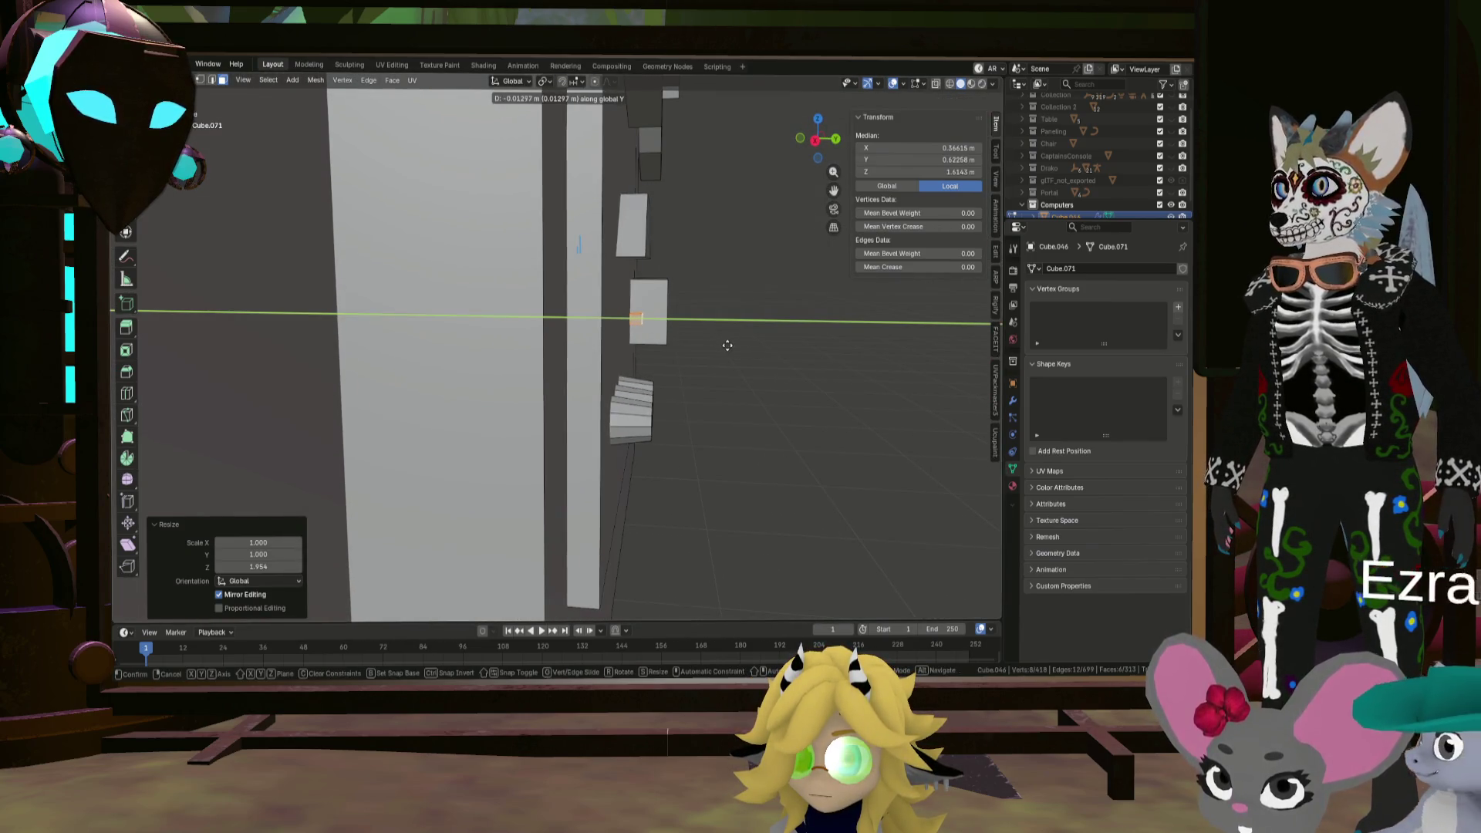
pyautogui.click(721, 344)
pyautogui.press('KP_1')
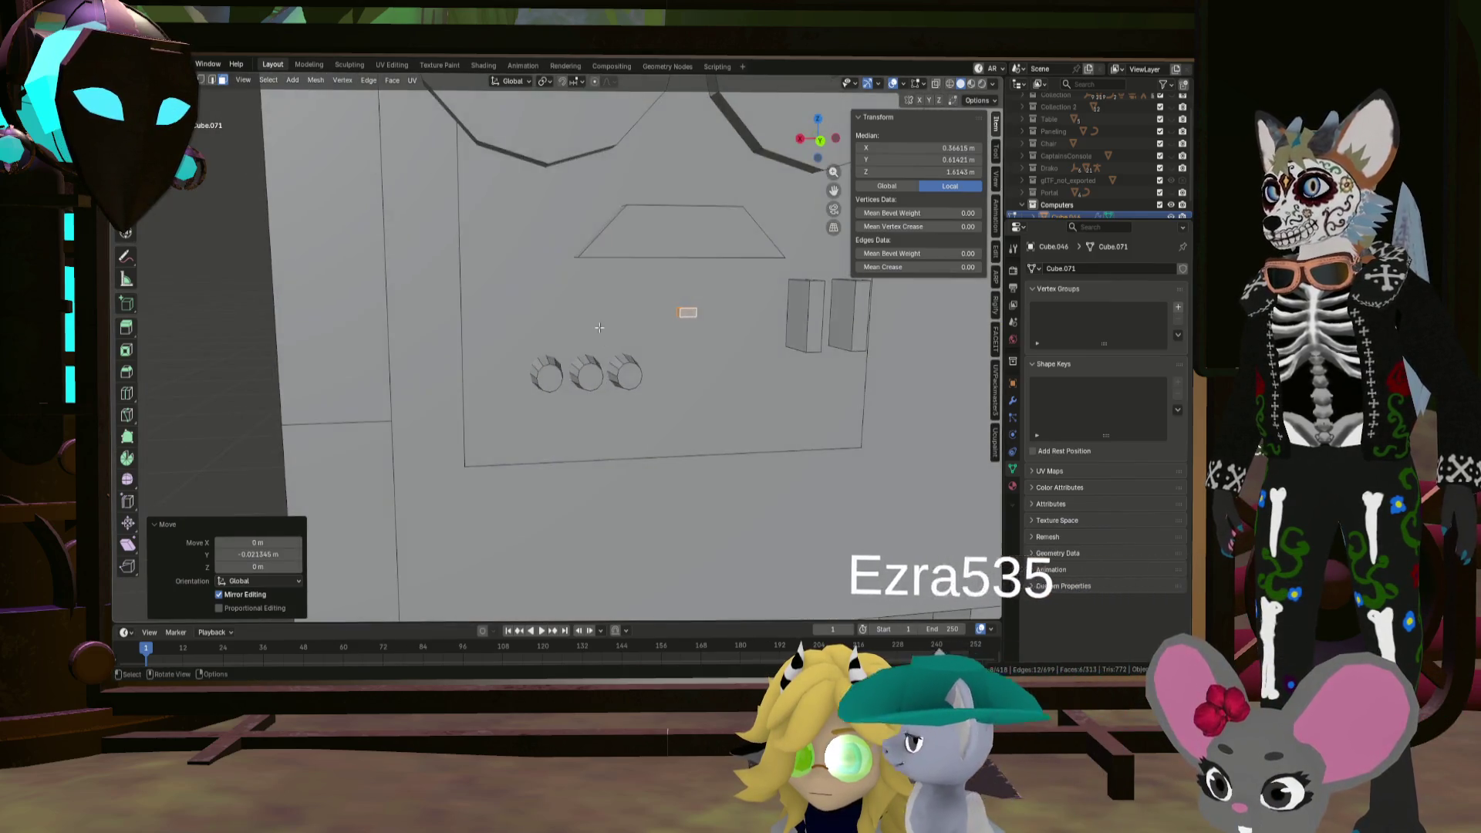
# Step: Duplicate the button twice along X, about -0.032 m apart, making a row of three
pyautogui.hotkey('shift', 'd')
pyautogui.press('x')
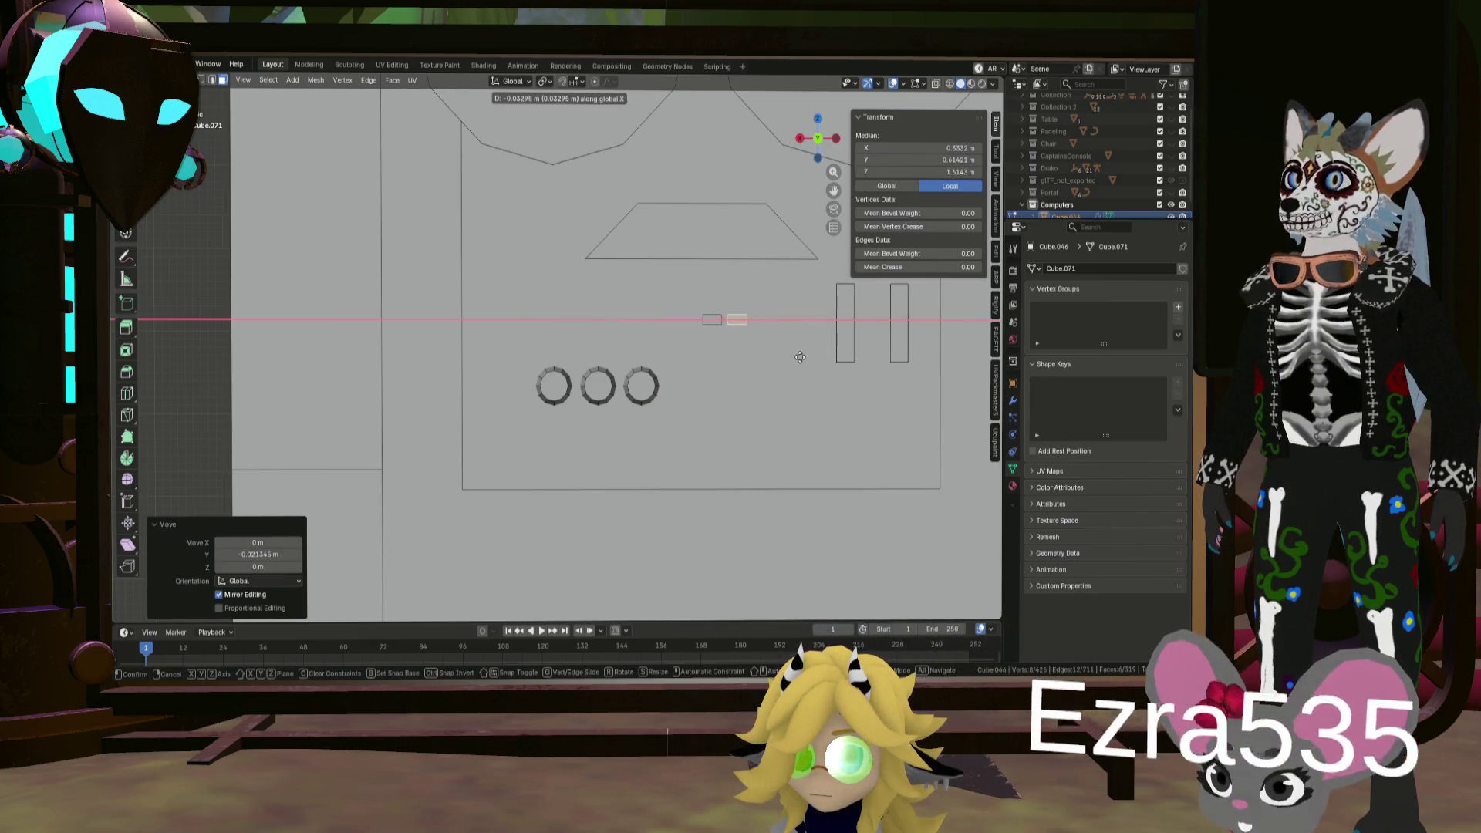
pyautogui.click(800, 357)
pyautogui.rightClick(799, 357)
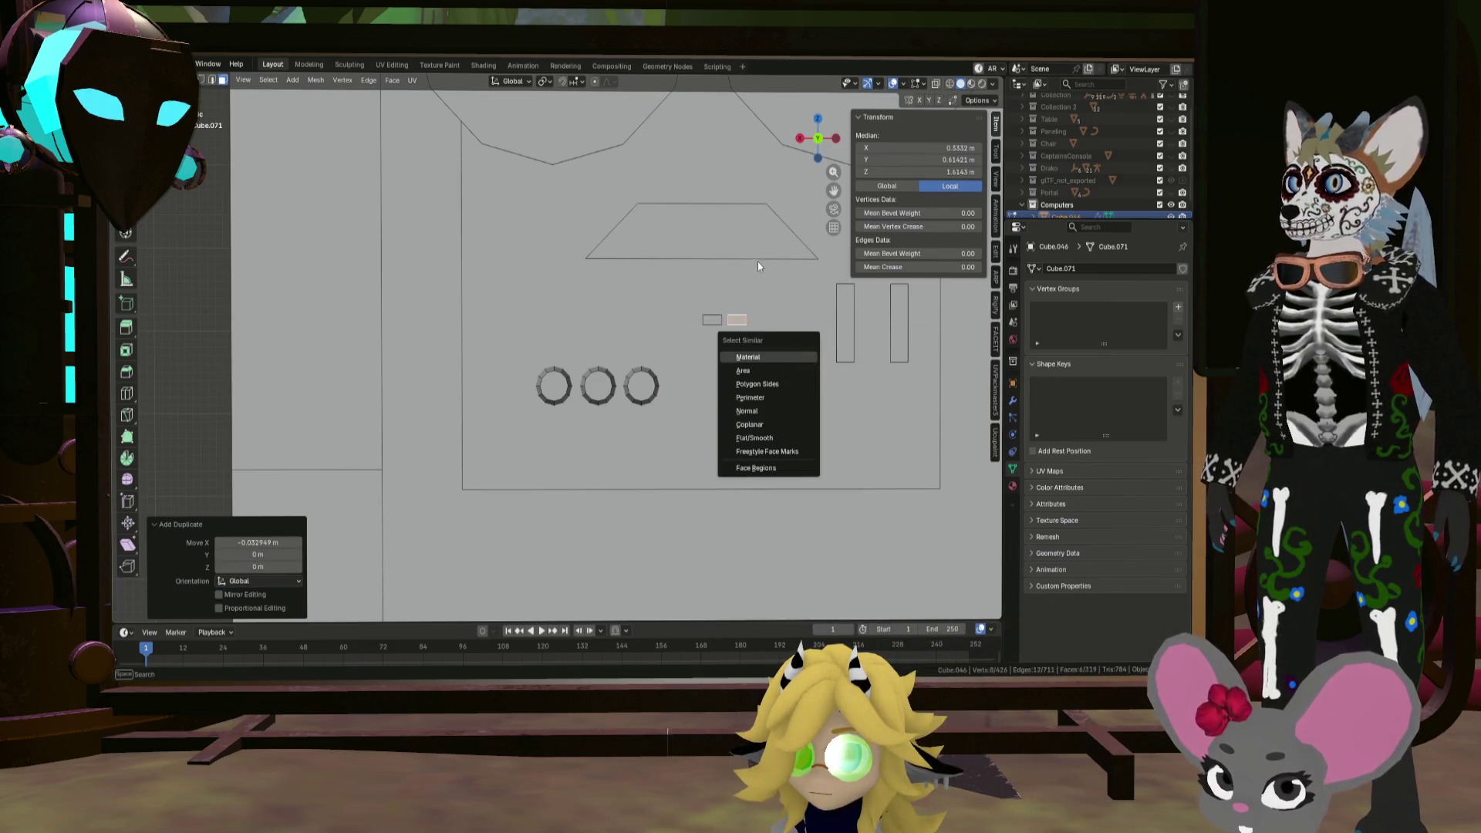
pyautogui.press('Escape')
pyautogui.hotkey('shift', 'd')
pyautogui.press('x')
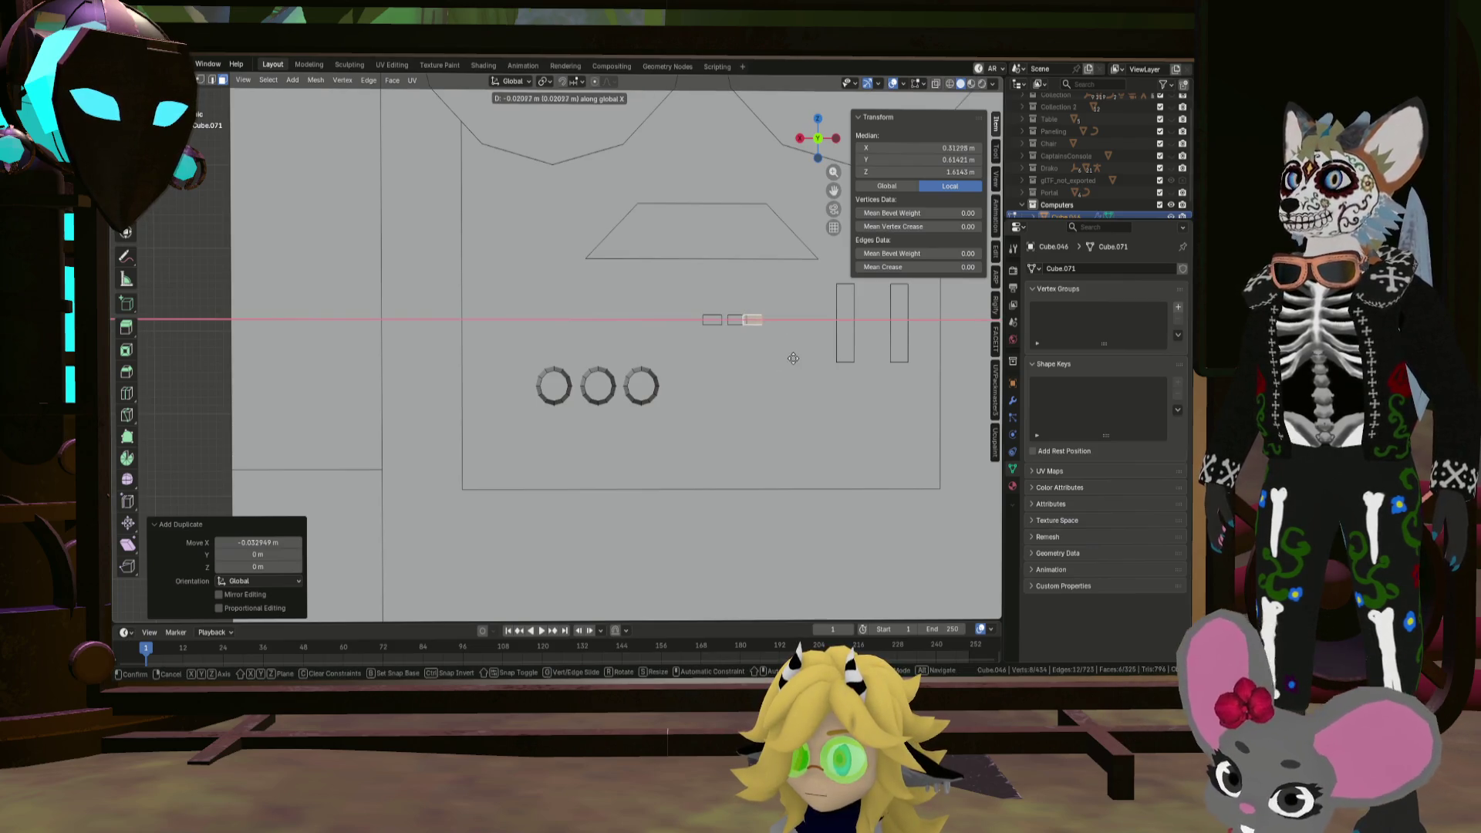
pyautogui.click(802, 356)
pyautogui.moveTo(801, 356)
pyautogui.mouseDown(button='middle')
pyautogui.moveTo(753, 381)
pyautogui.moveTo(685, 361)
pyautogui.moveTo(678, 342)
pyautogui.mouseUp(button='middle')
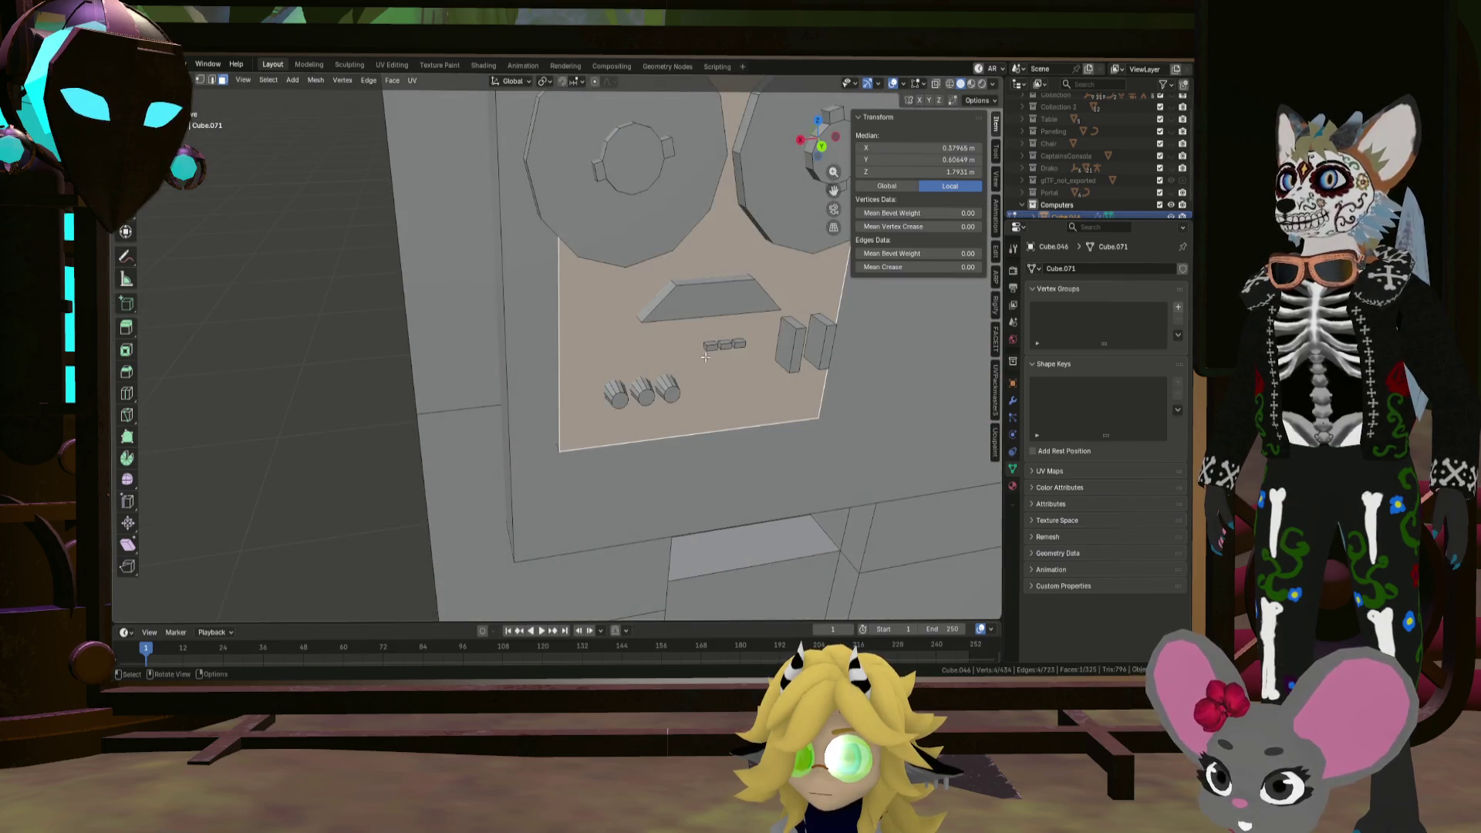
# Step: Loop-cut the front panel with two horizontal cuts
pyautogui.click(676, 339)
pyautogui.hotkey('ctrl', 'r')
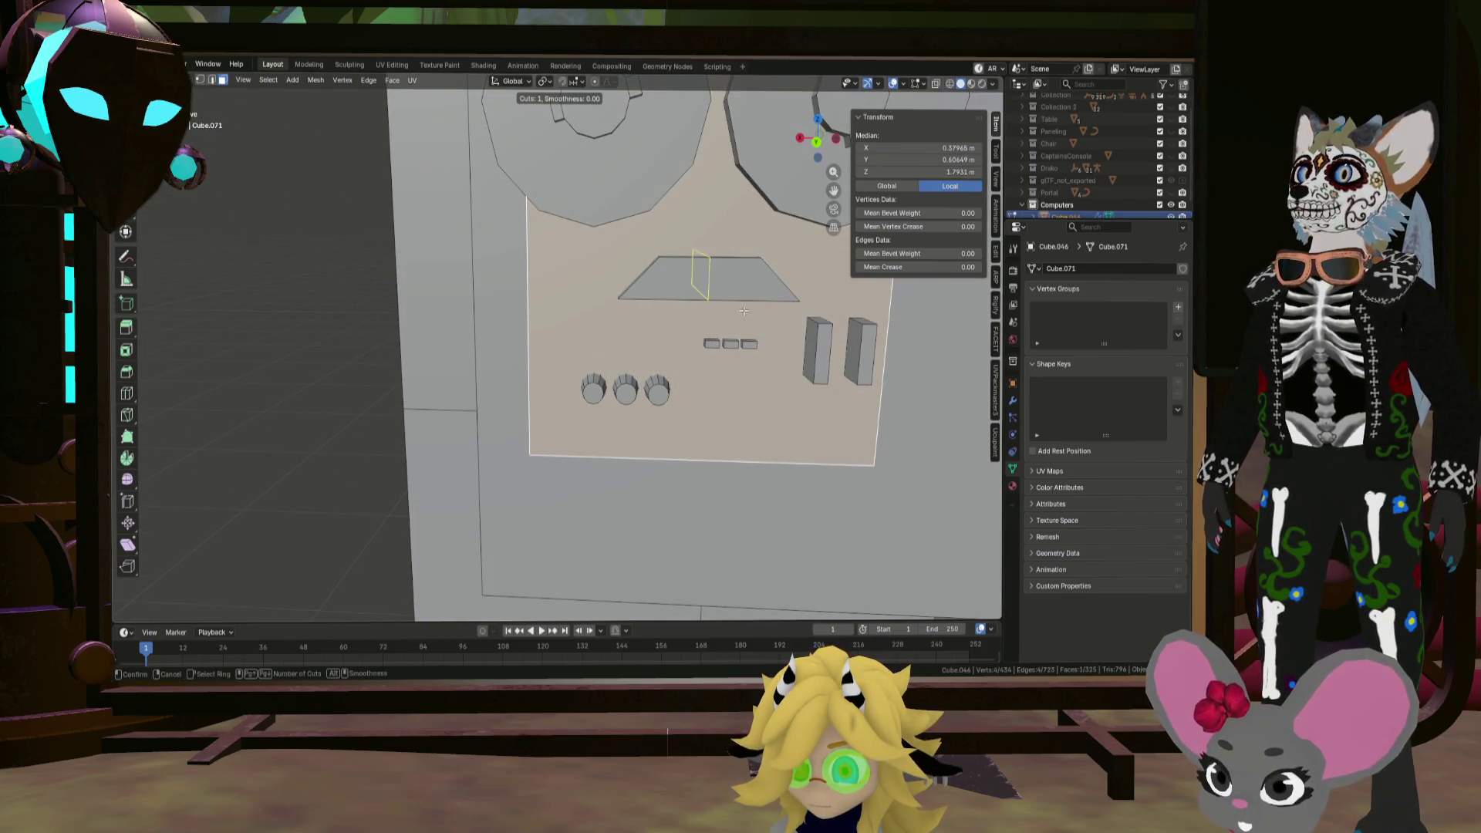
pyautogui.scroll(1, 883, 307)
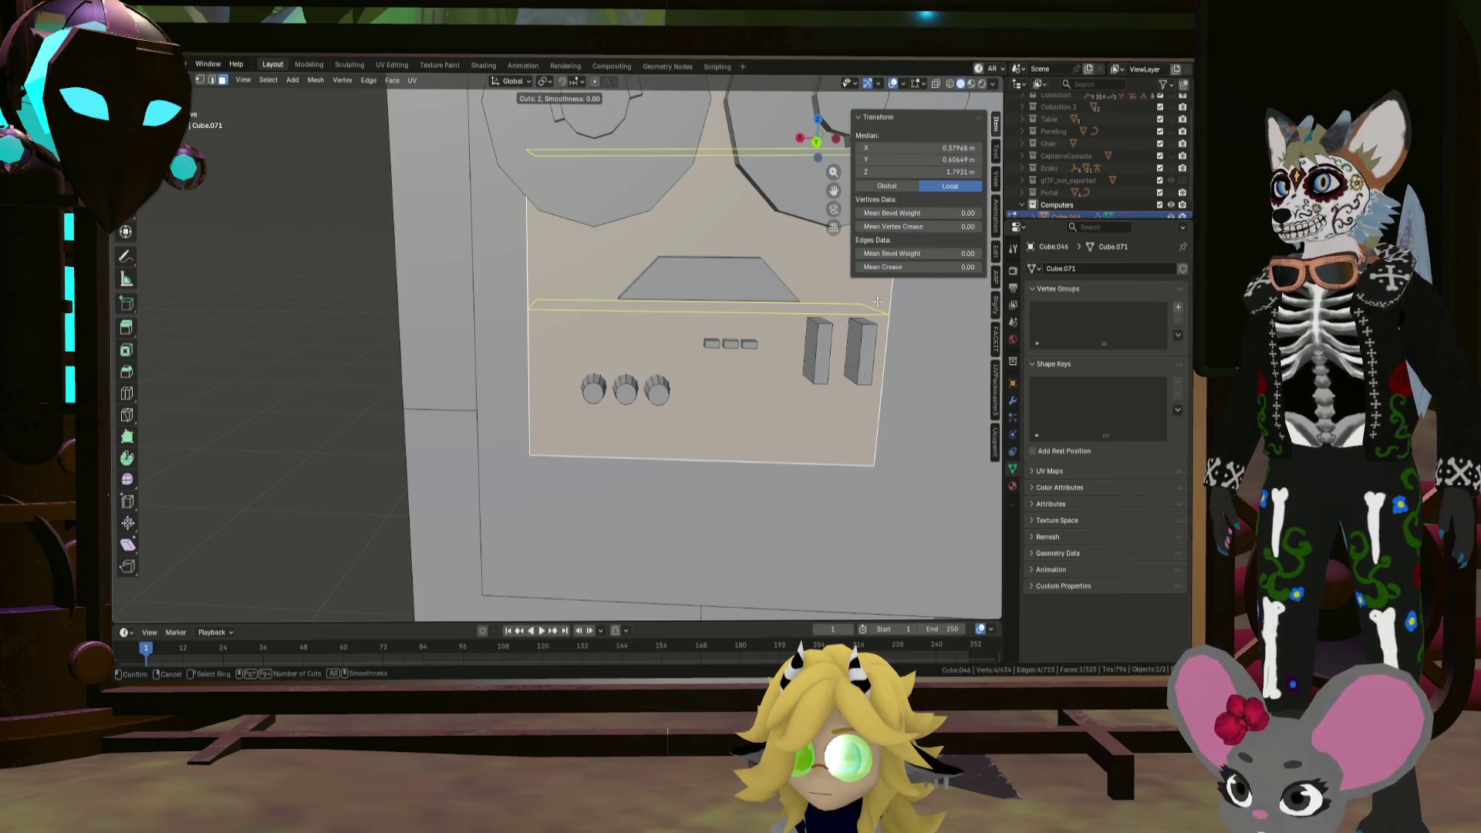
pyautogui.click(877, 302)
pyautogui.rightClick(878, 301)
pyautogui.moveTo(877, 302); pyautogui.dragTo(839, 362, button='middle')
# Step: Extrude the lower panel face with the knobs outward along its normals as a raised plate
pyautogui.click(834, 373)
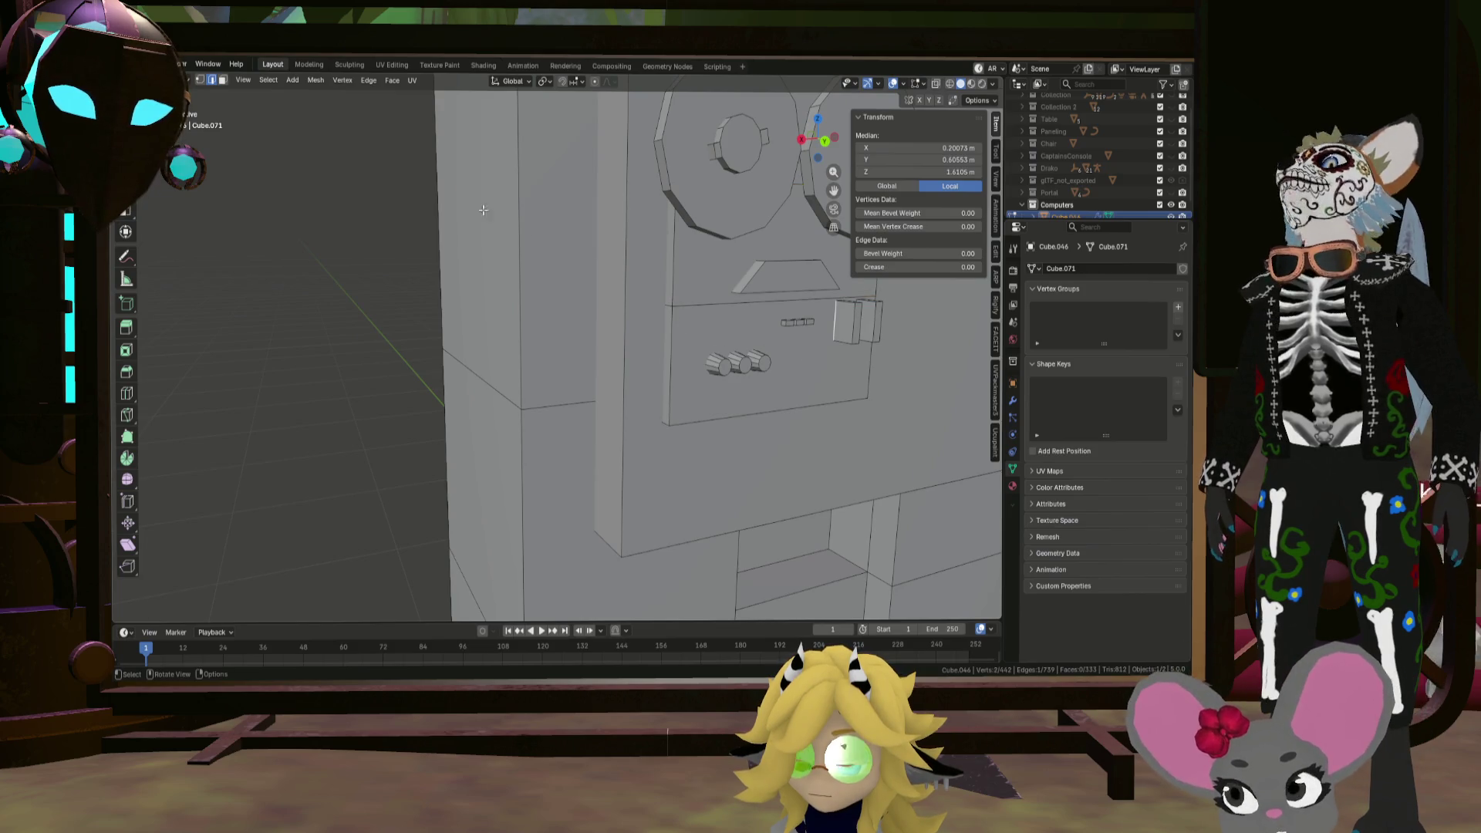
pyautogui.click(223, 83)
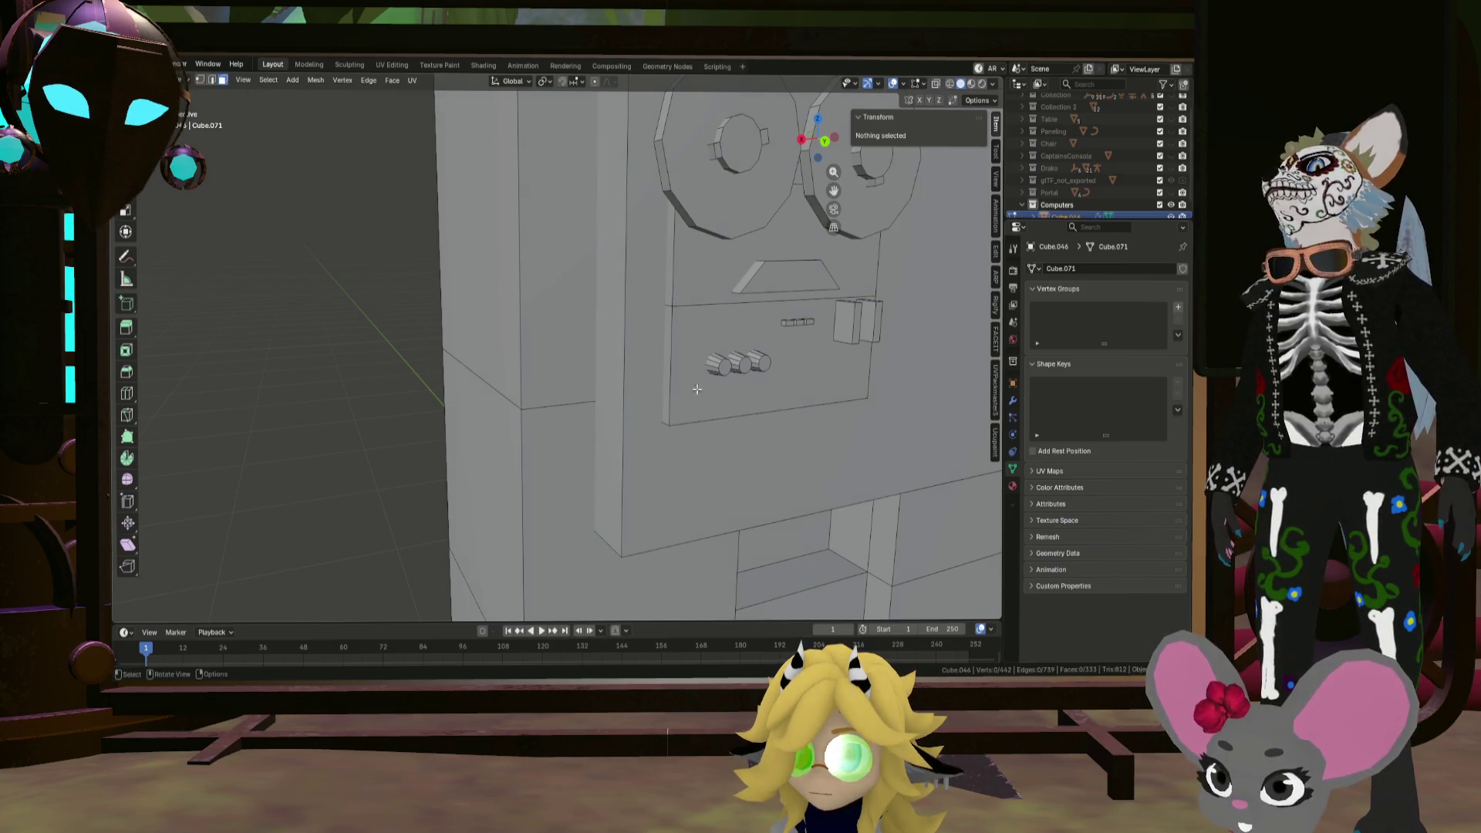
pyautogui.click(812, 373)
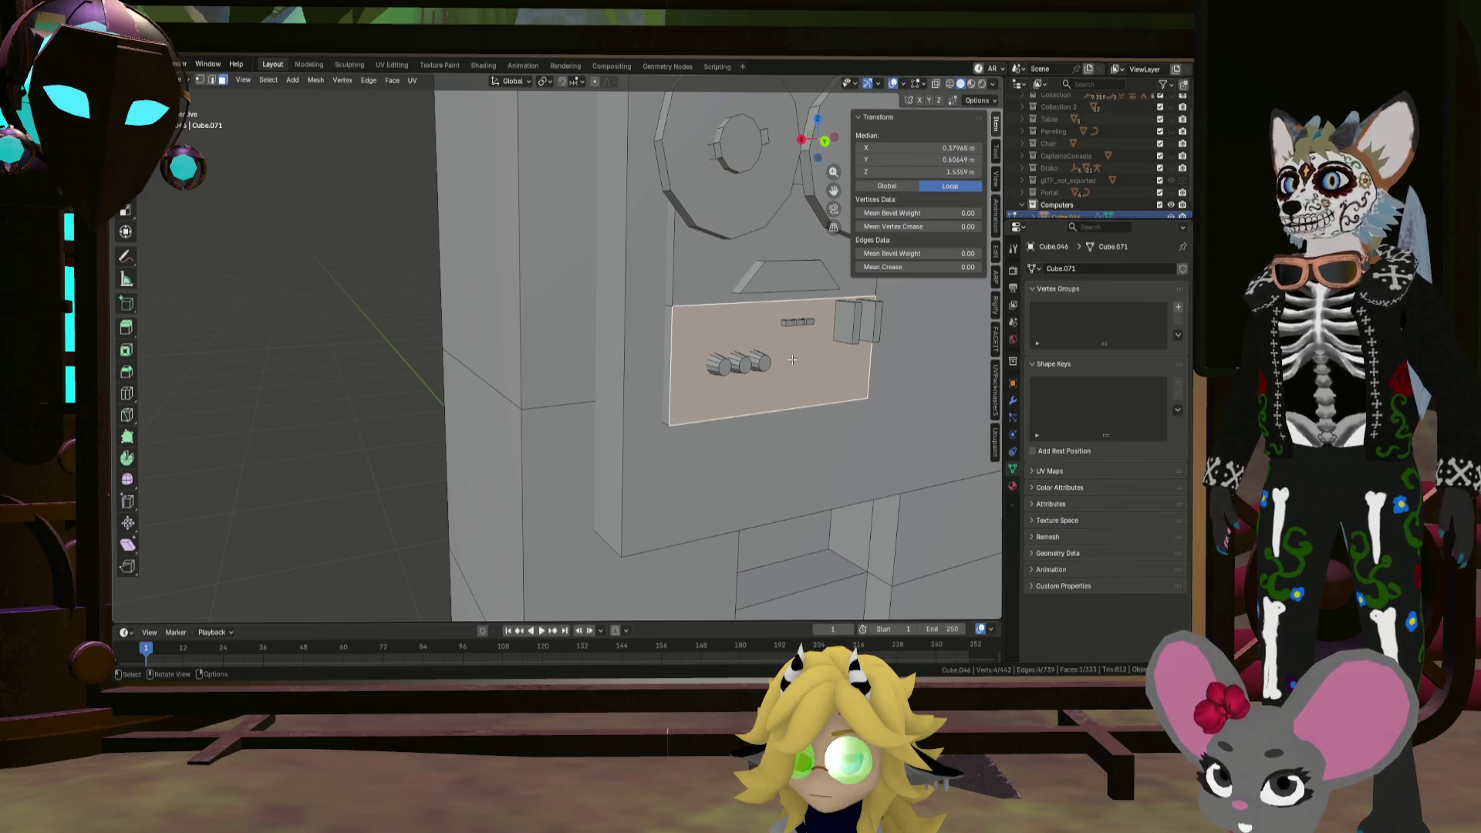
pyautogui.hotkey('alt', 'e')
pyautogui.click(791, 358)
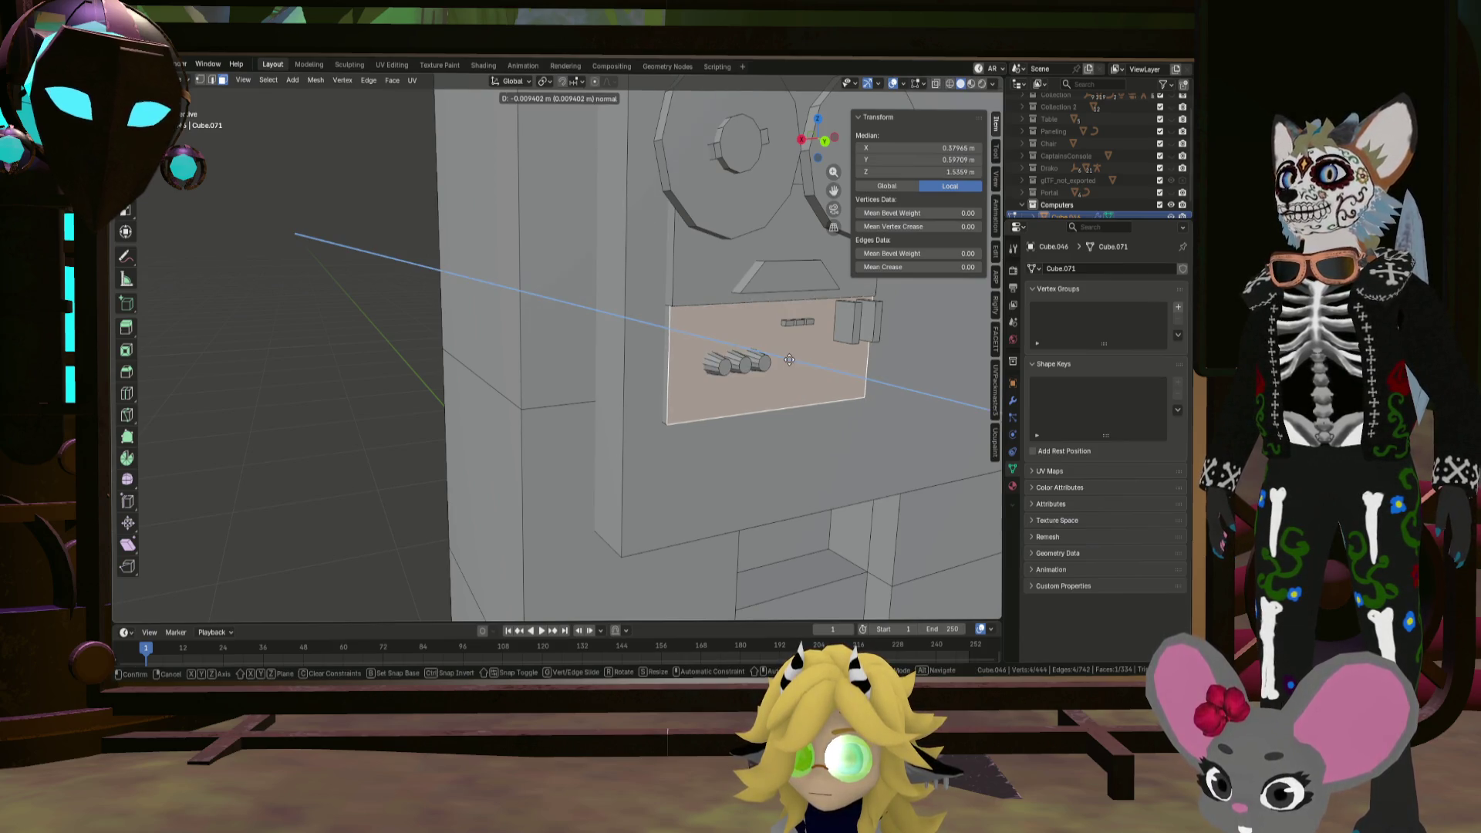
pyautogui.click(788, 359)
pyautogui.moveTo(787, 356); pyautogui.dragTo(788, 338, button='middle')
# Step: Shift the two tall slot pieces -0.017077 m along Y
pyautogui.press('Tab')
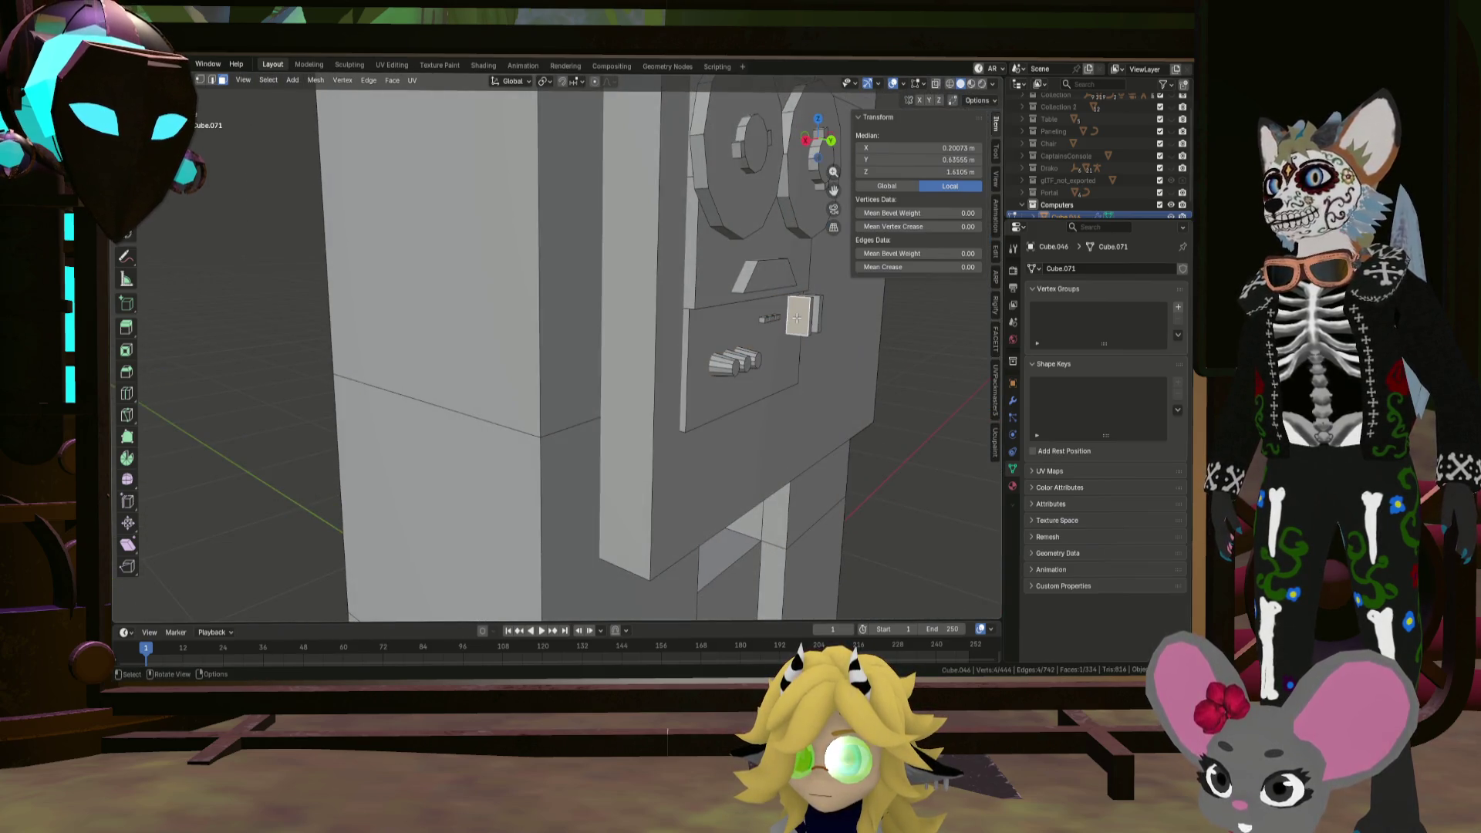
pyautogui.scroll(5, 772, 328)
pyautogui.press('Tab')
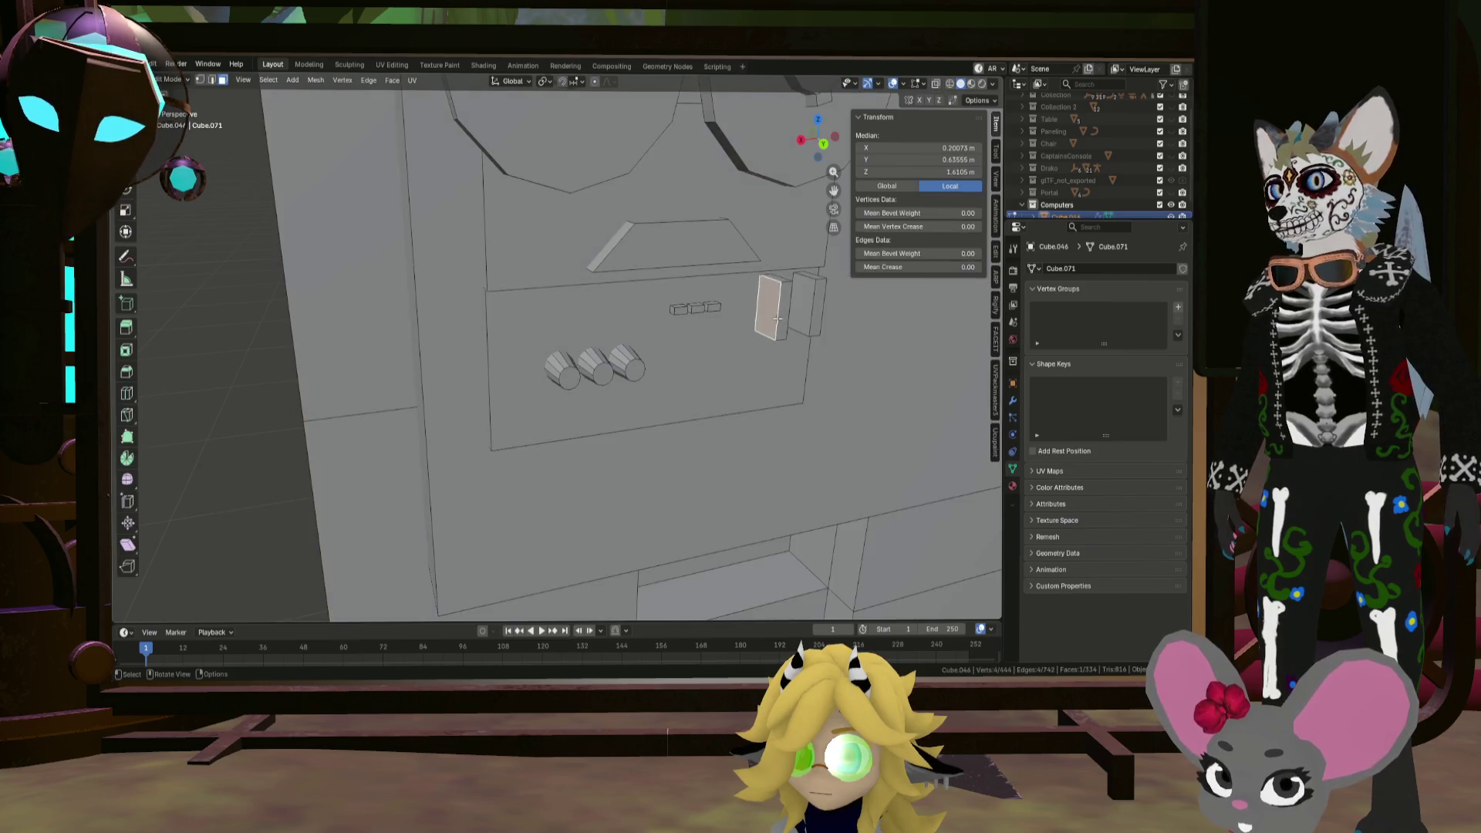
pyautogui.press('l')
pyautogui.press('l')
pyautogui.moveTo(809, 311); pyautogui.dragTo(864, 310, button='middle')
pyautogui.press('h')
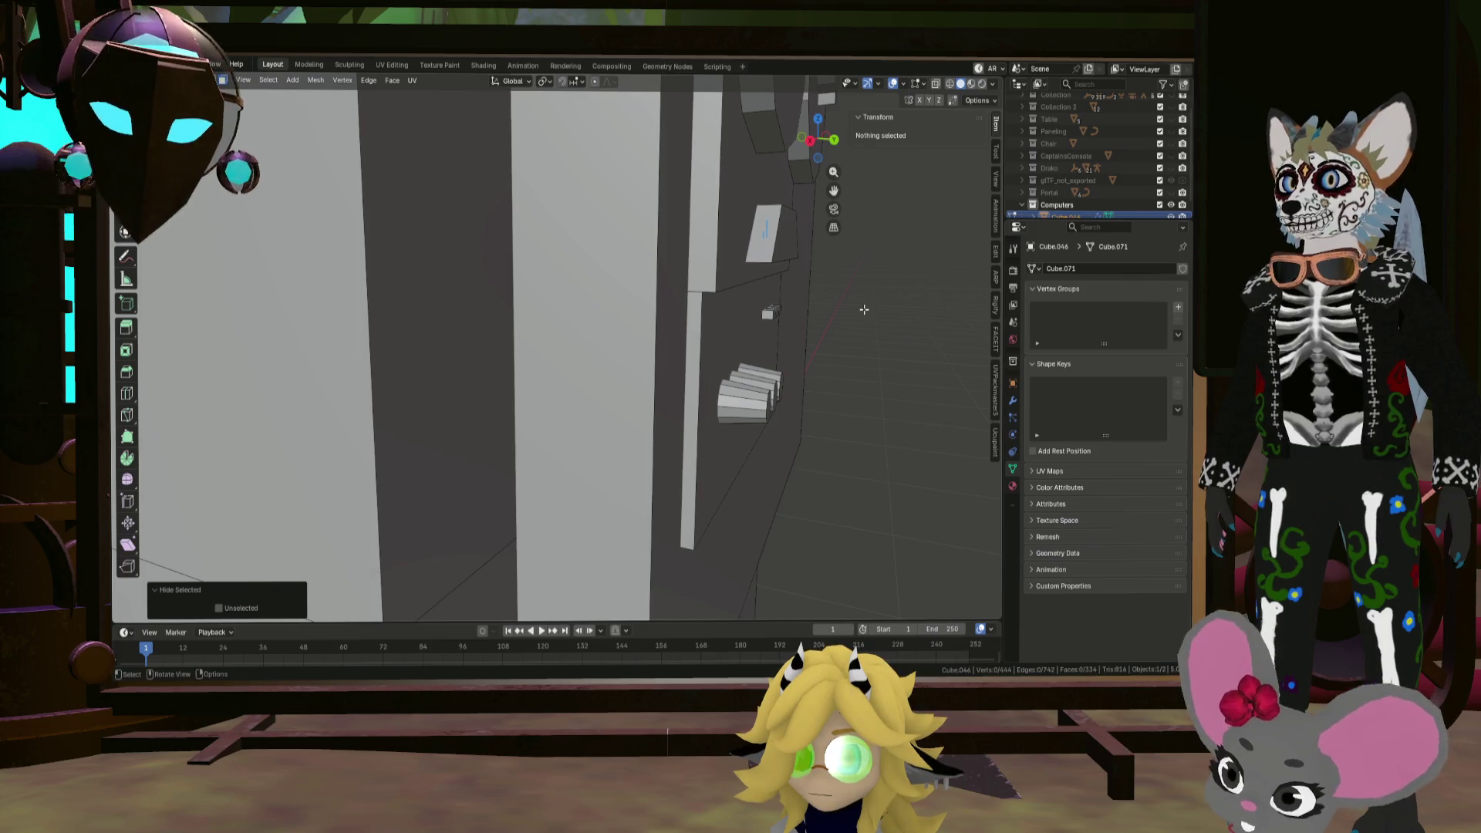
pyautogui.hotkey('alt', 'h')
pyautogui.press('g')
pyautogui.press('y')
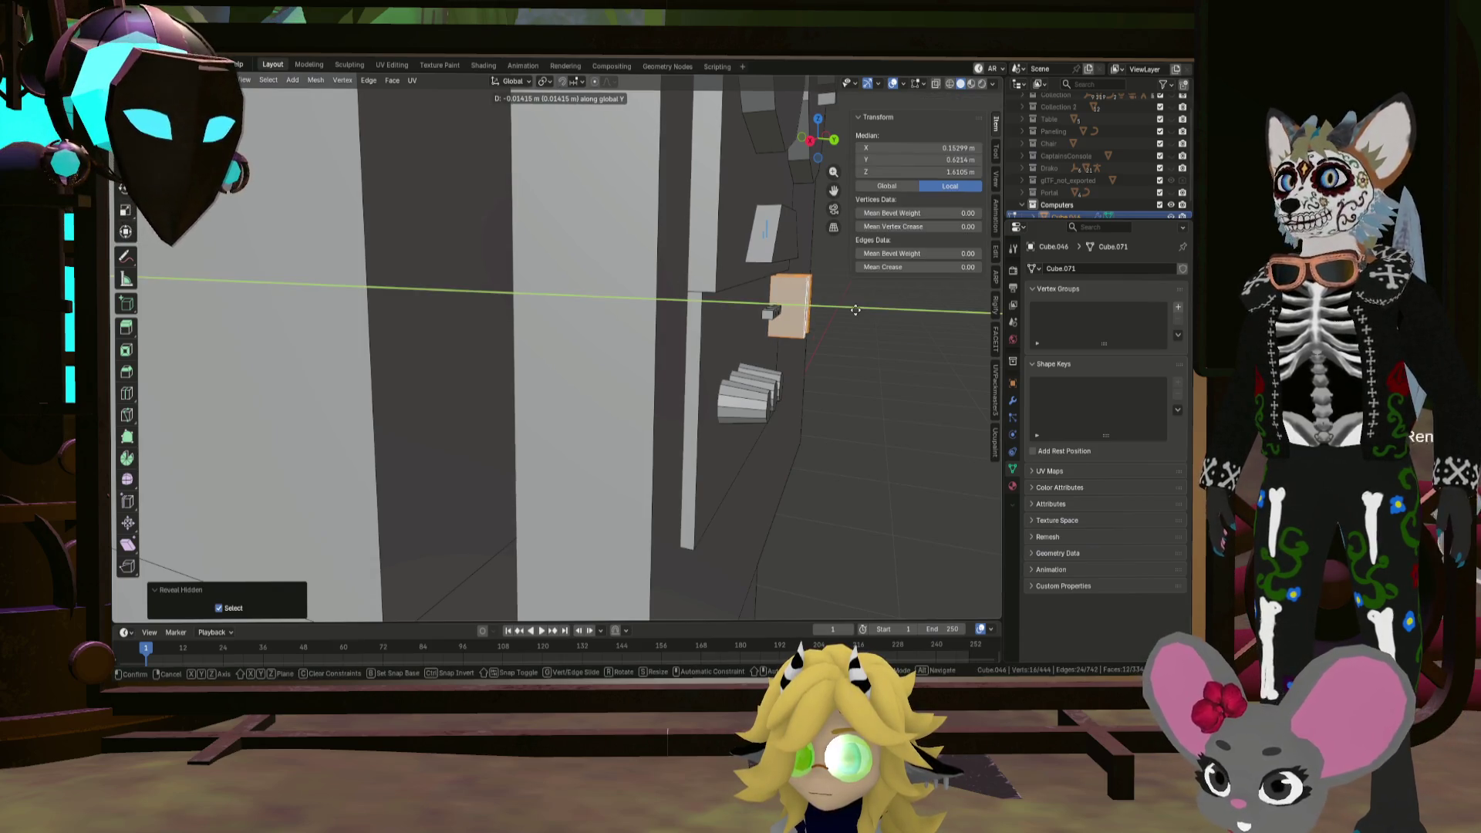
pyautogui.click(848, 309)
pyautogui.moveTo(849, 309)
pyautogui.mouseDown(button='middle')
pyautogui.moveTo(694, 348)
pyautogui.moveTo(462, 298)
pyautogui.mouseUp(button='middle')
pyautogui.click(461, 299)
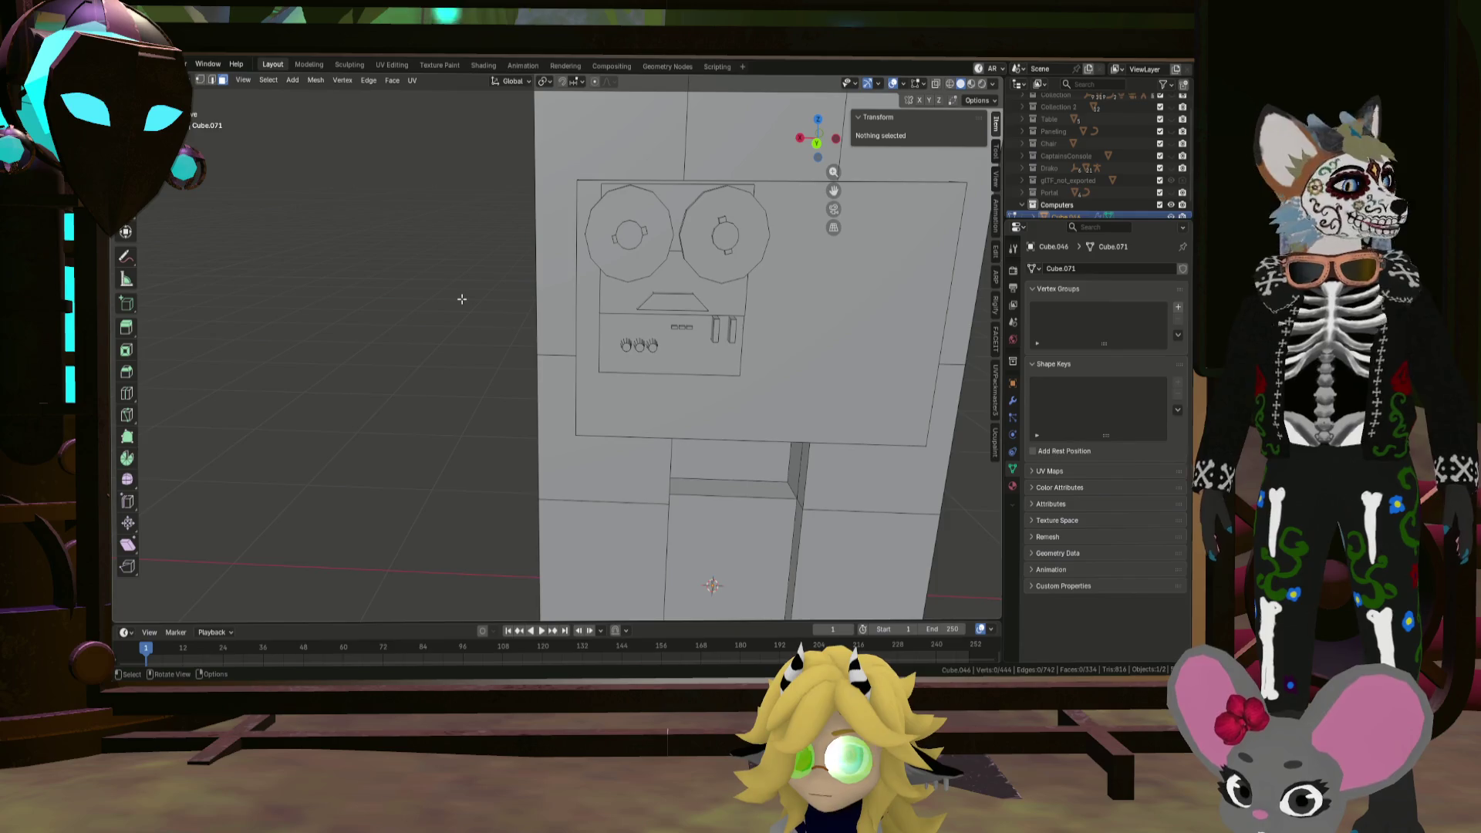
# Step: Orbit and zoom around the whole computer model to review it
pyautogui.scroll(-5, 461, 299)
pyautogui.moveTo(494, 285)
pyautogui.mouseDown(button='middle')
pyautogui.moveTo(432, 277)
pyautogui.moveTo(551, 295)
pyautogui.moveTo(543, 331)
pyautogui.moveTo(563, 305)
pyautogui.mouseUp(button='middle')
pyautogui.scroll(3, 546, 305)
pyautogui.scroll(2, 546, 332)
pyautogui.scroll(-2, 550, 320)
pyautogui.hotkey('shift', 'a')
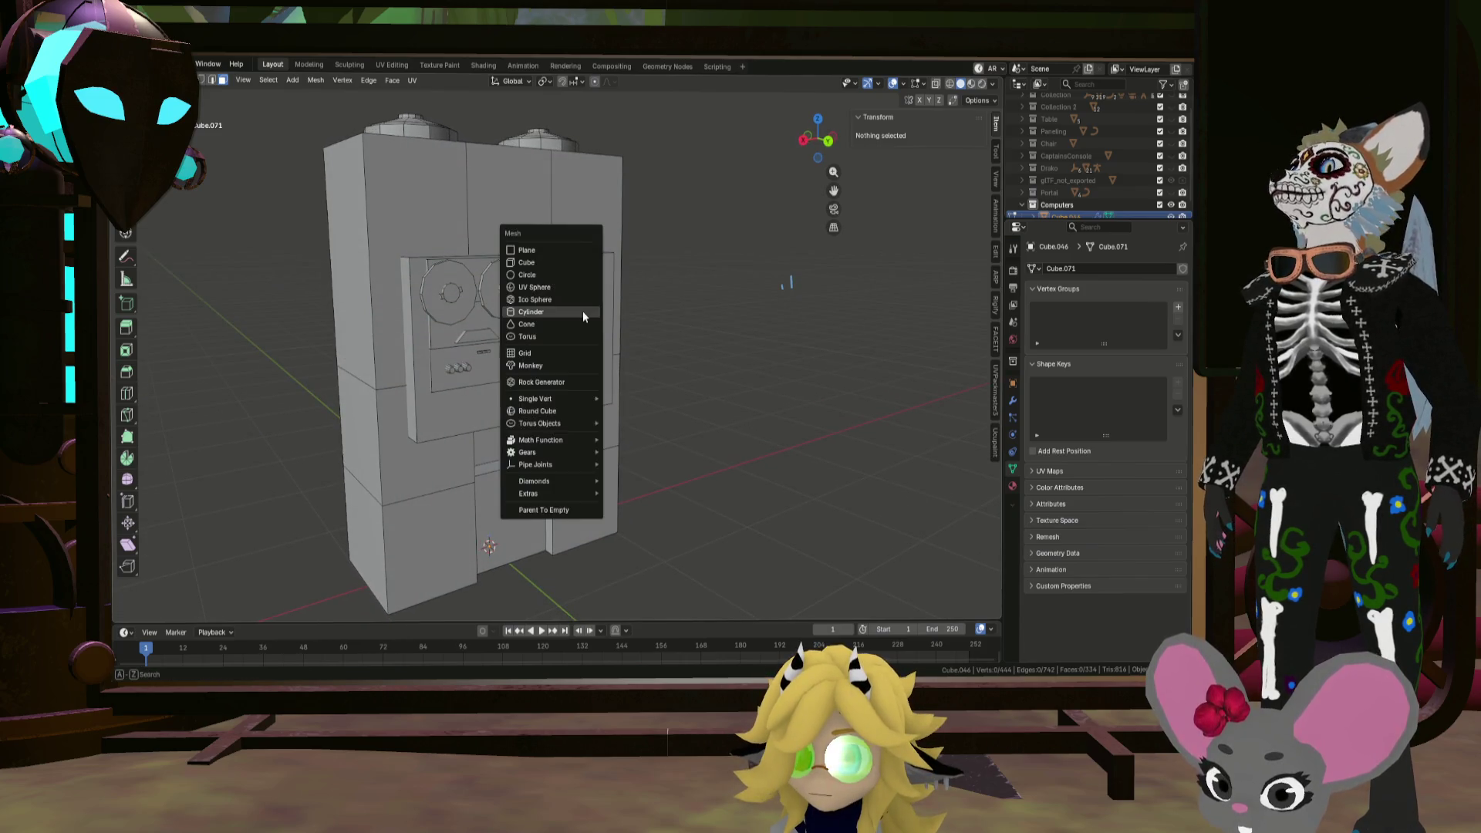
# Step: Add a Round Cube and delete its back faces, leaving a half shell
pyautogui.click(581, 411)
pyautogui.moveTo(620, 408); pyautogui.dragTo(580, 544, button='middle')
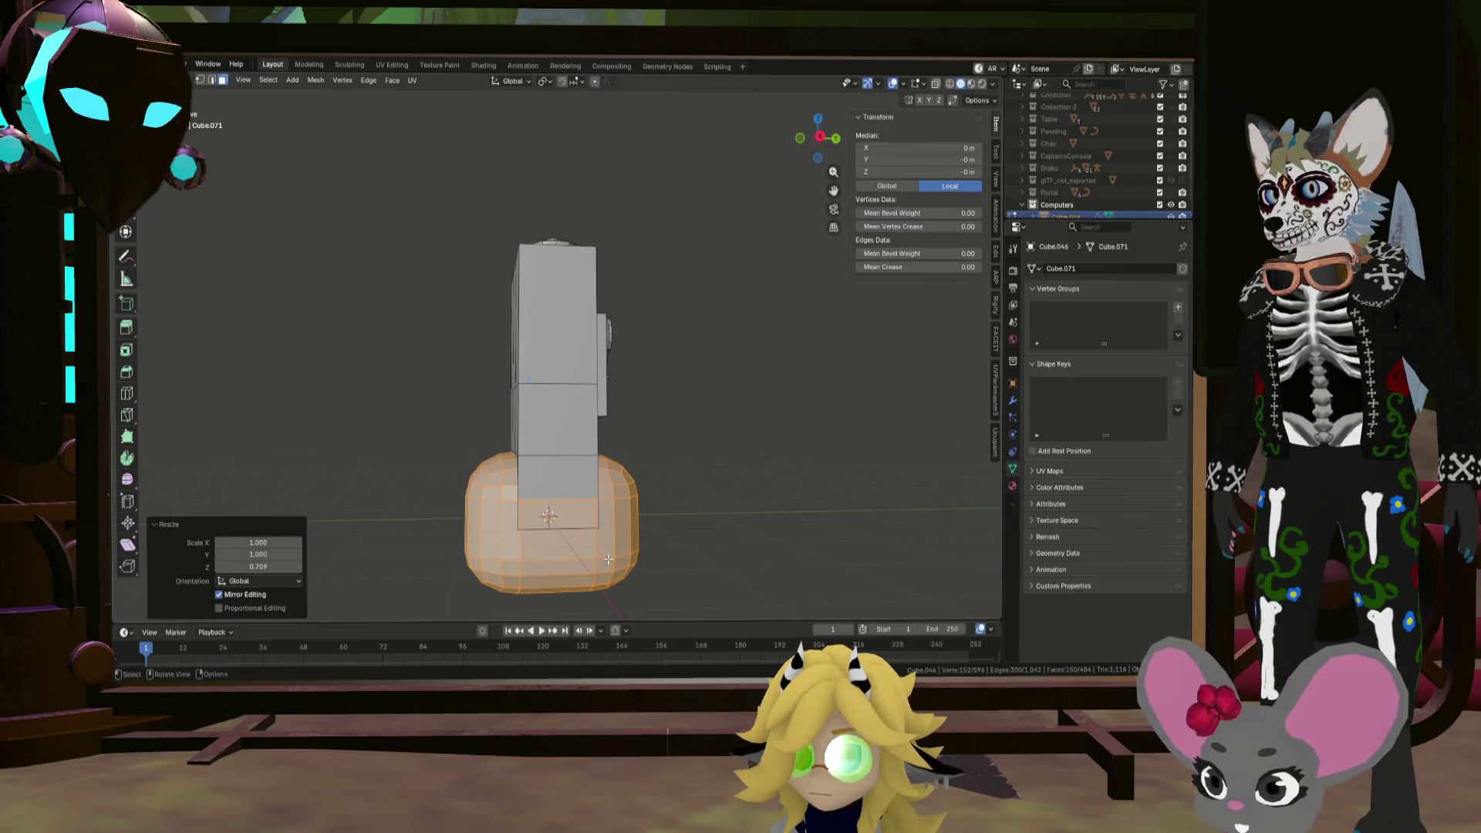
pyautogui.click(576, 569)
pyautogui.keyDown('alt'); pyautogui.click(520, 549); pyautogui.keyUp('alt')
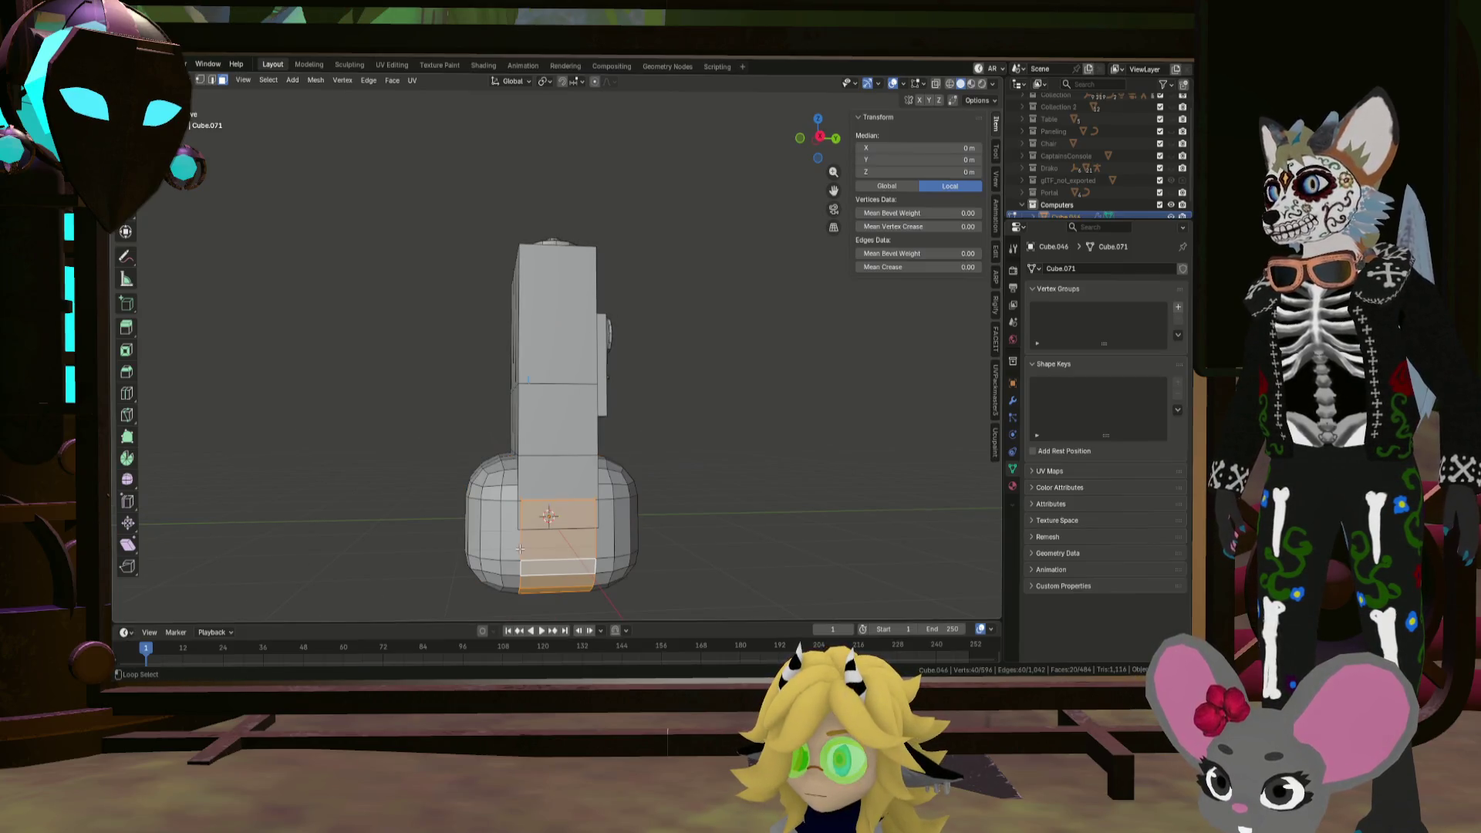
pyautogui.keyDown('alt'); pyautogui.keyDown('shift'); pyautogui.click(502, 558); pyautogui.keyUp('shift'); pyautogui.keyUp('alt')
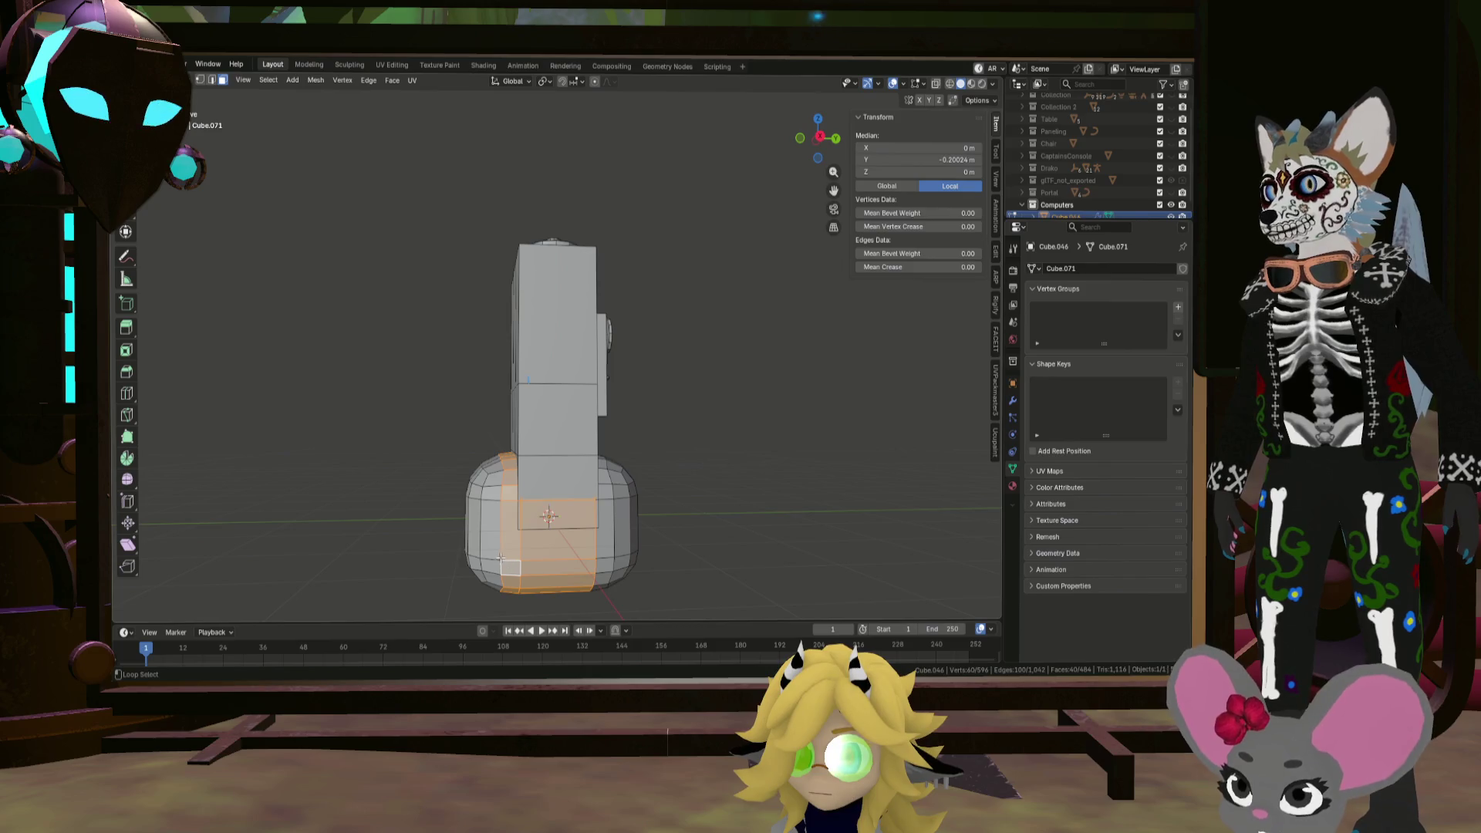
pyautogui.moveTo(478, 521)
pyautogui.mouseDown(button='middle')
pyautogui.moveTo(601, 506)
pyautogui.moveTo(411, 578)
pyautogui.mouseUp(button='middle')
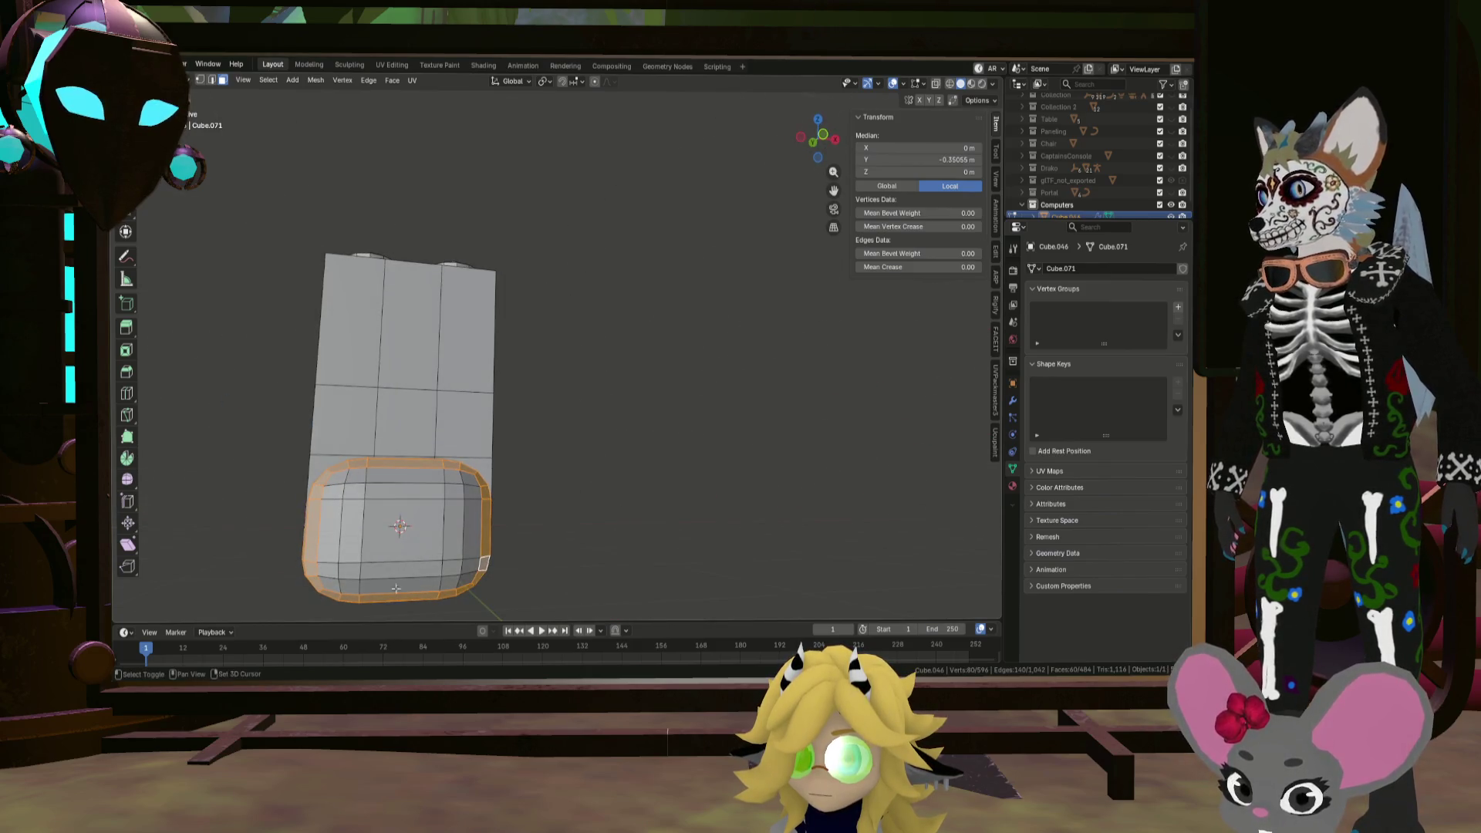
pyautogui.moveTo(468, 478); pyautogui.dragTo(469, 479)
pyautogui.moveTo(555, 473); pyautogui.dragTo(423, 493, button='middle')
pyautogui.press('x')
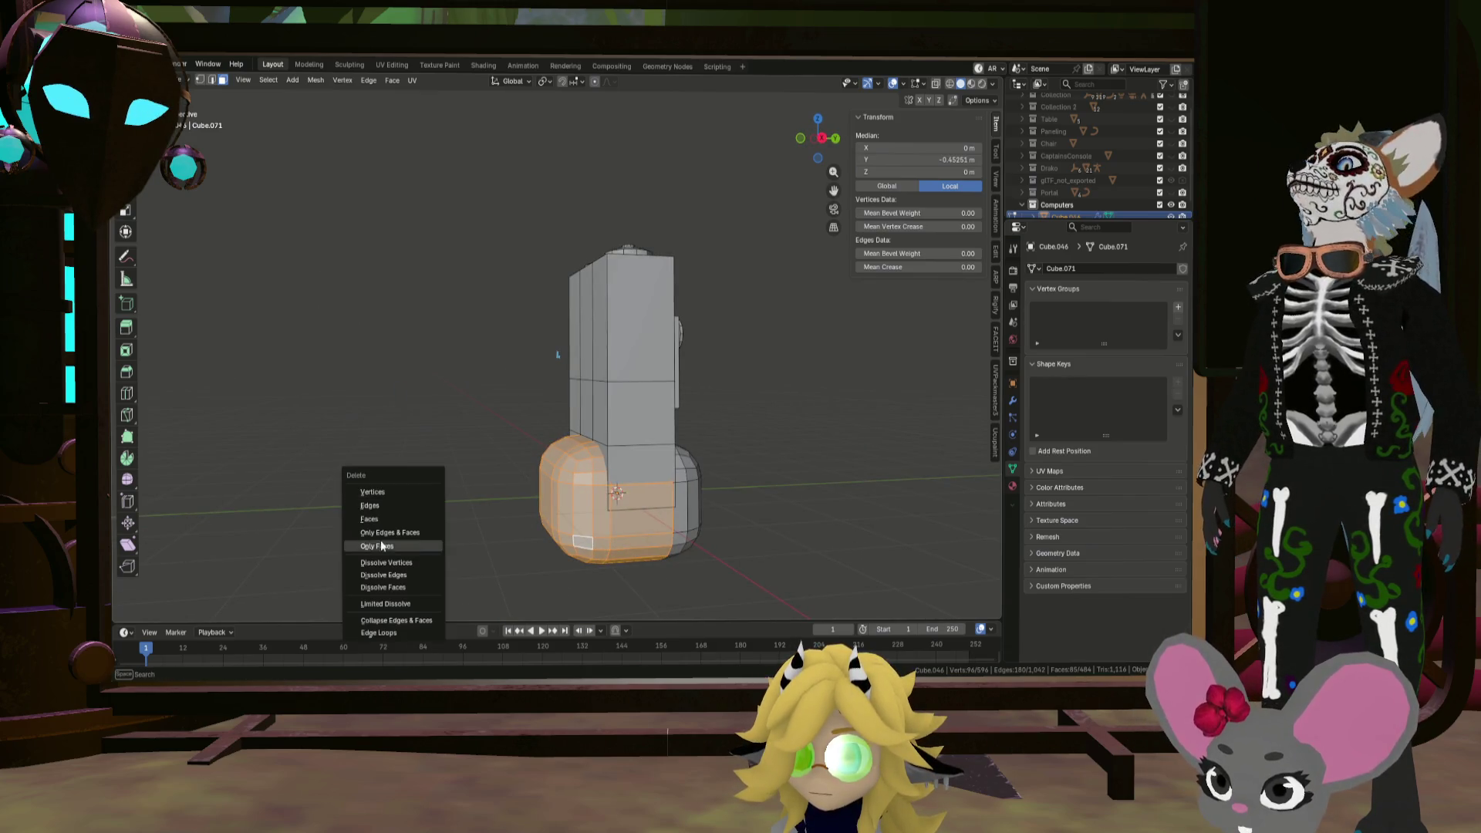
pyautogui.click(390, 519)
# Step: Select the whole shell and flatten it along Y to about half depth
pyautogui.moveTo(390, 519); pyautogui.dragTo(897, 577, button='middle')
pyautogui.click(850, 577)
pyautogui.hotkey('ctrl', 'l')
pyautogui.press('s')
pyautogui.press('y')
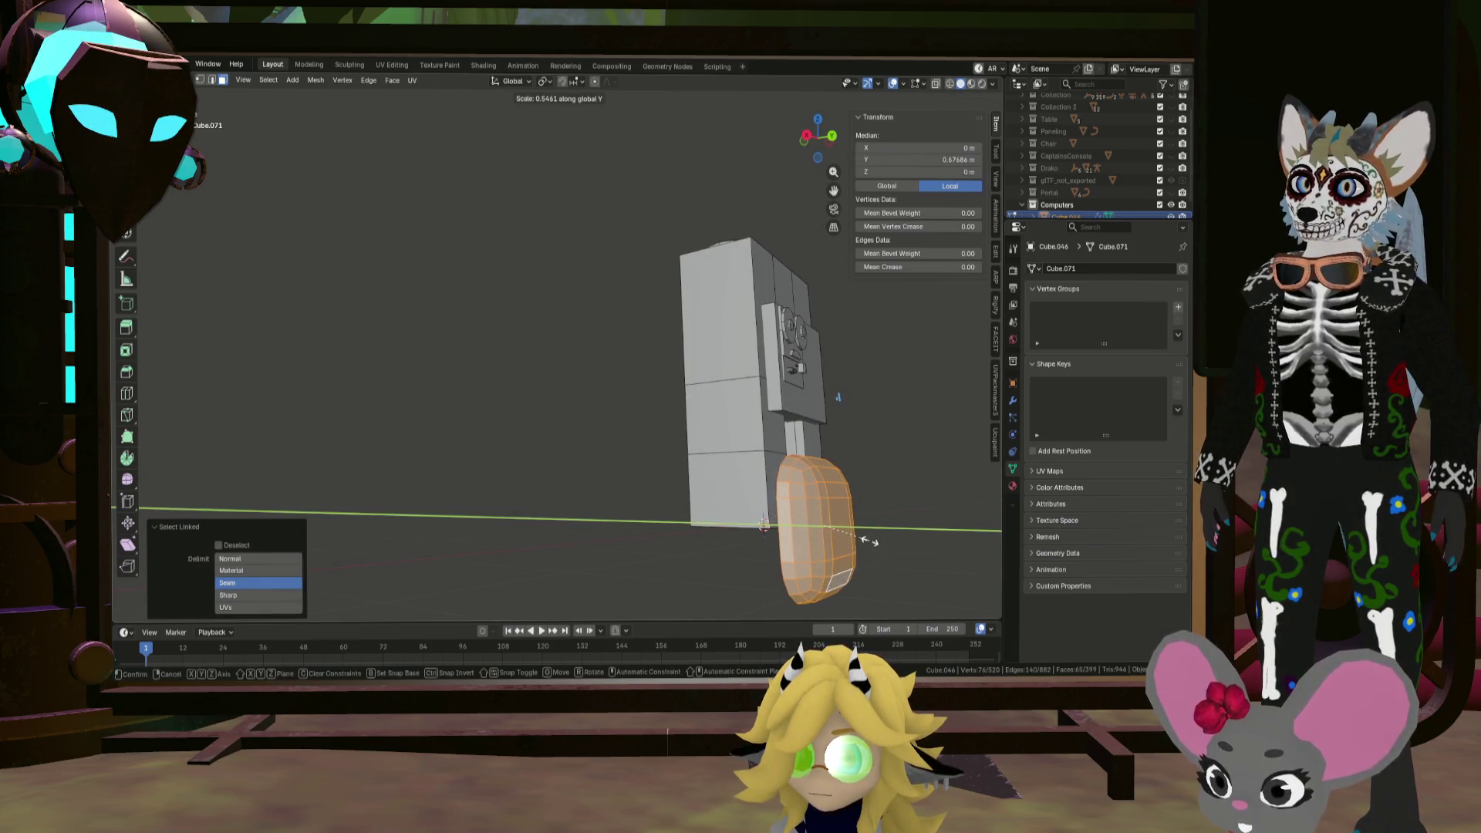
pyautogui.click(864, 532)
pyautogui.scroll(5, 864, 532)
pyautogui.moveTo(864, 532); pyautogui.dragTo(722, 429, button='middle')
# Step: Move the screen shell up beside the disc reels and scale it down to 0.366
pyautogui.press('g')
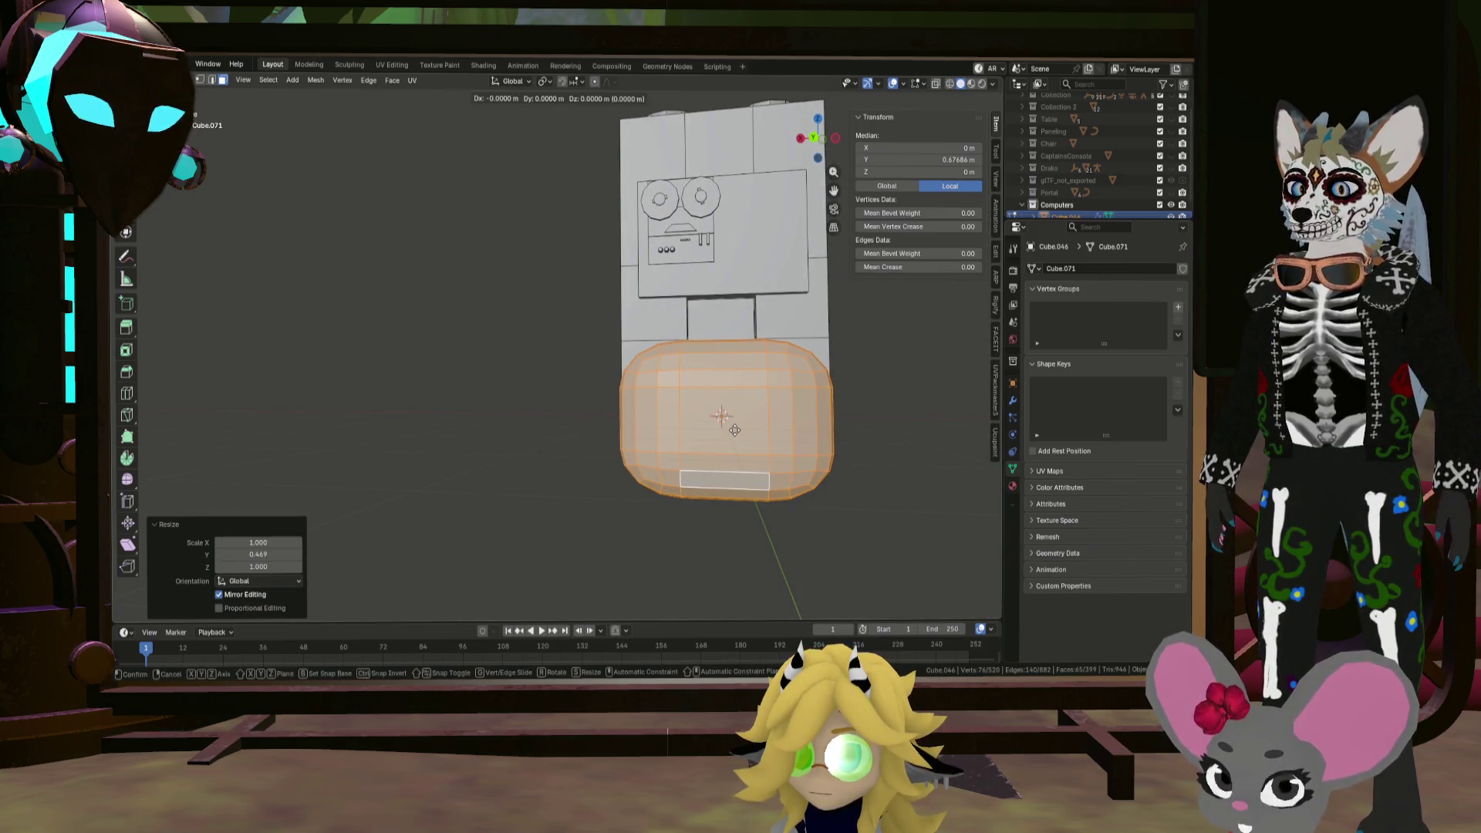
pyautogui.click(740, 250)
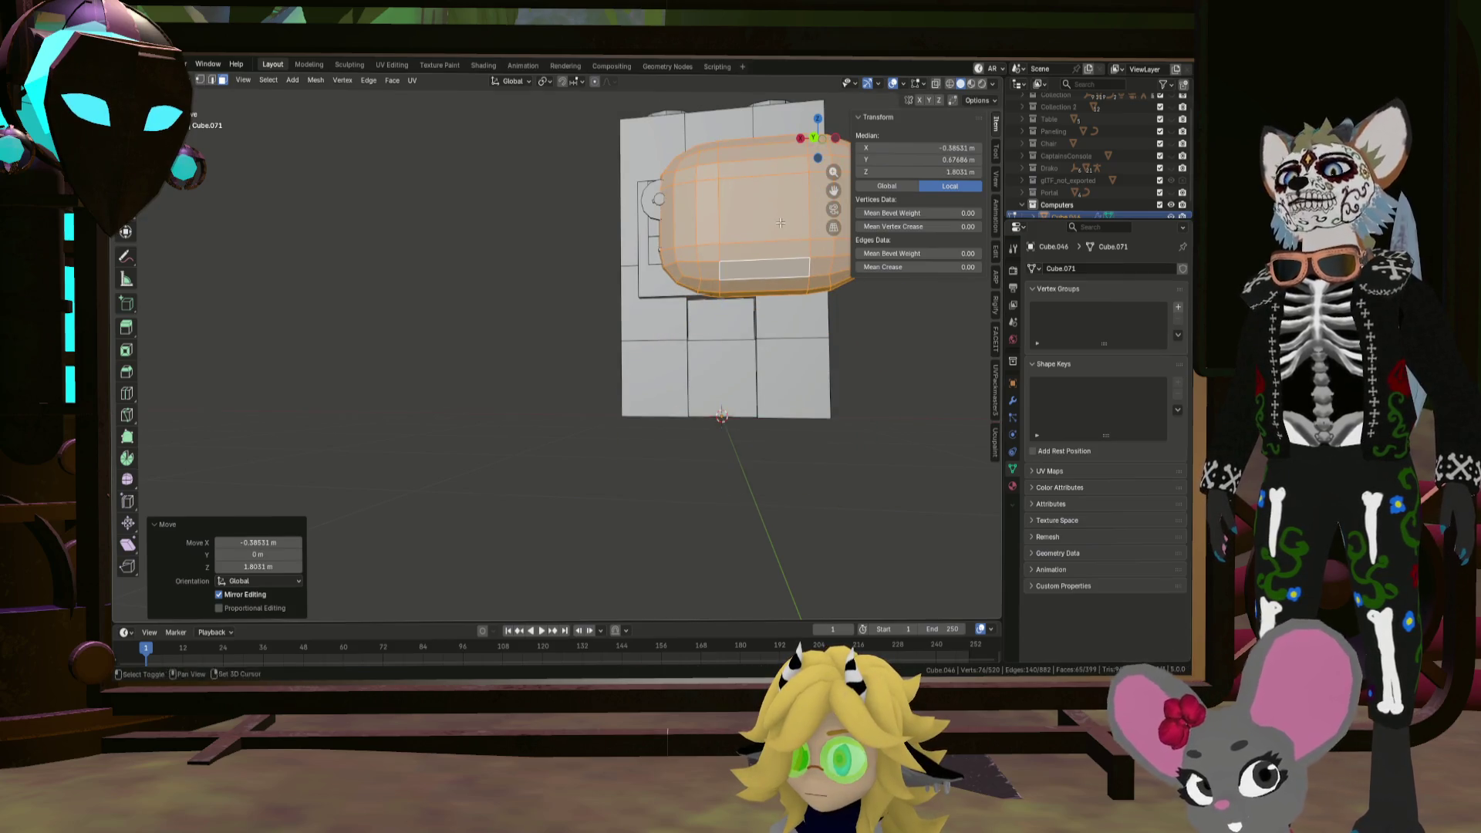
pyautogui.moveTo(741, 251); pyautogui.dragTo(730, 366, button='middle')
pyautogui.press('s')
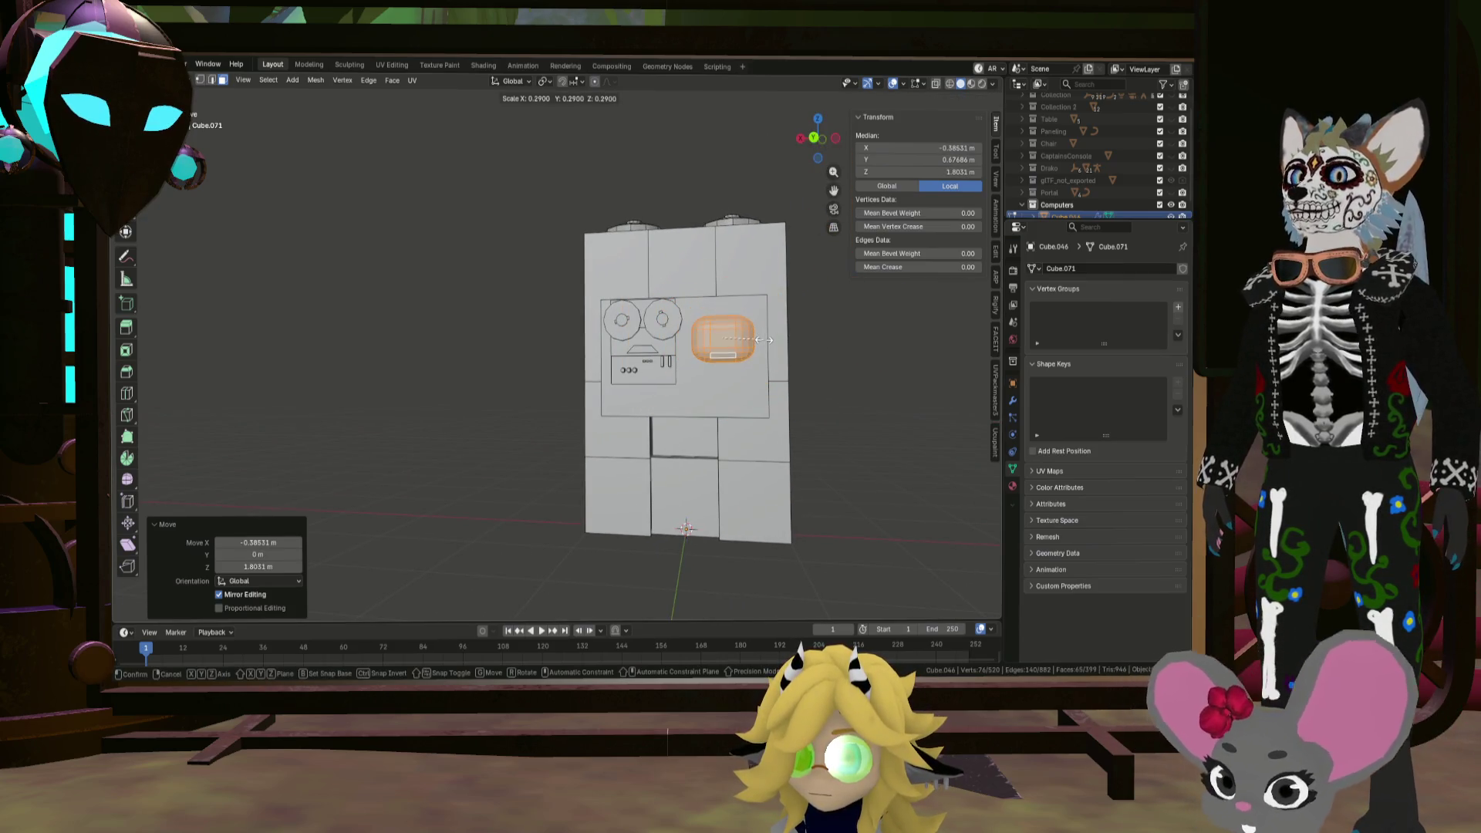
pyautogui.click(771, 335)
pyautogui.moveTo(771, 334); pyautogui.dragTo(568, 397, button='middle')
# Step: Move the screen -0.06711 m along Y against the front panel, then check the front view
pyautogui.press('g')
pyautogui.press('y')
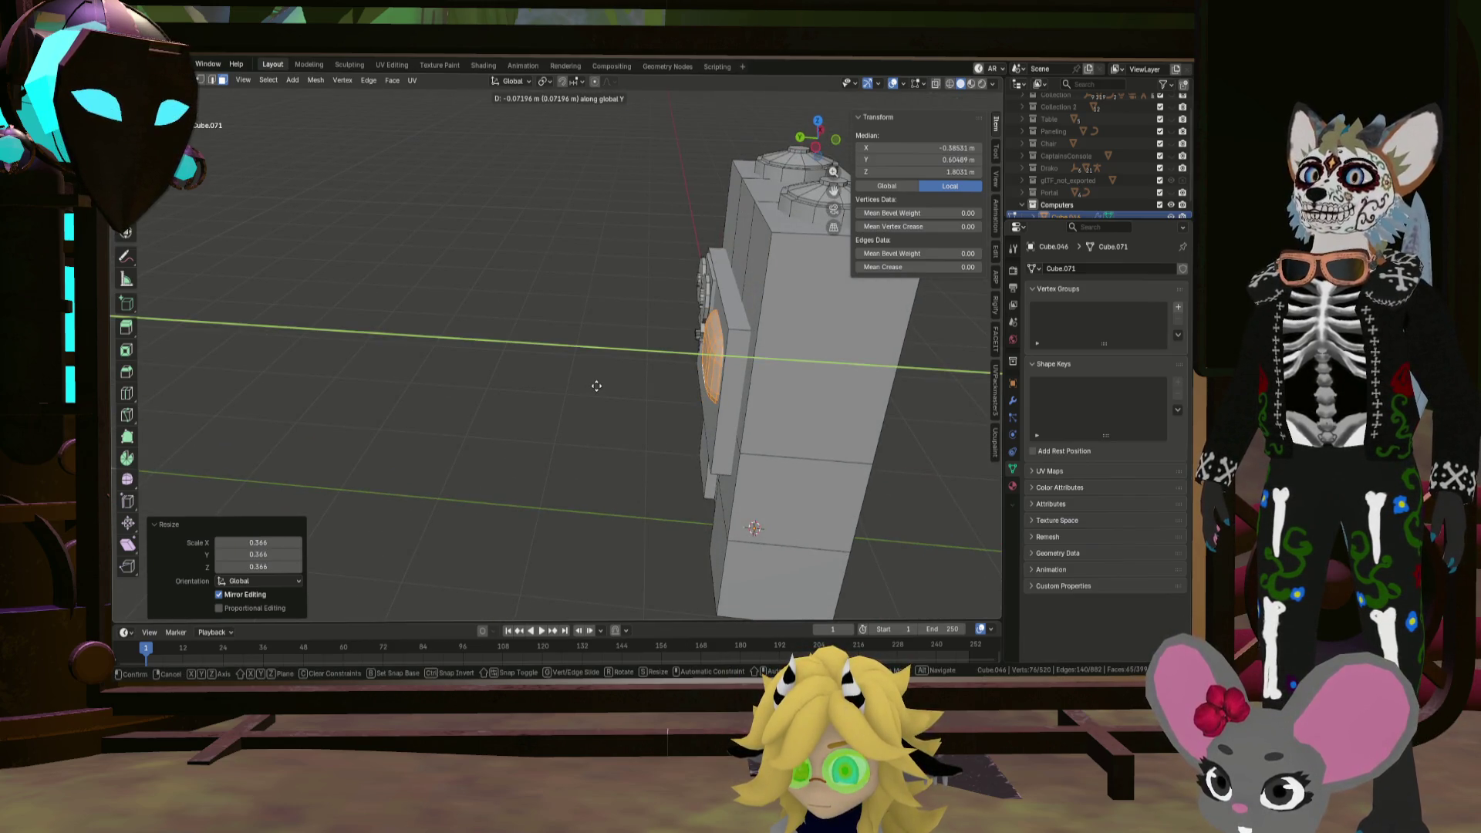
pyautogui.click(596, 384)
pyautogui.press('ctrl+KP_1')
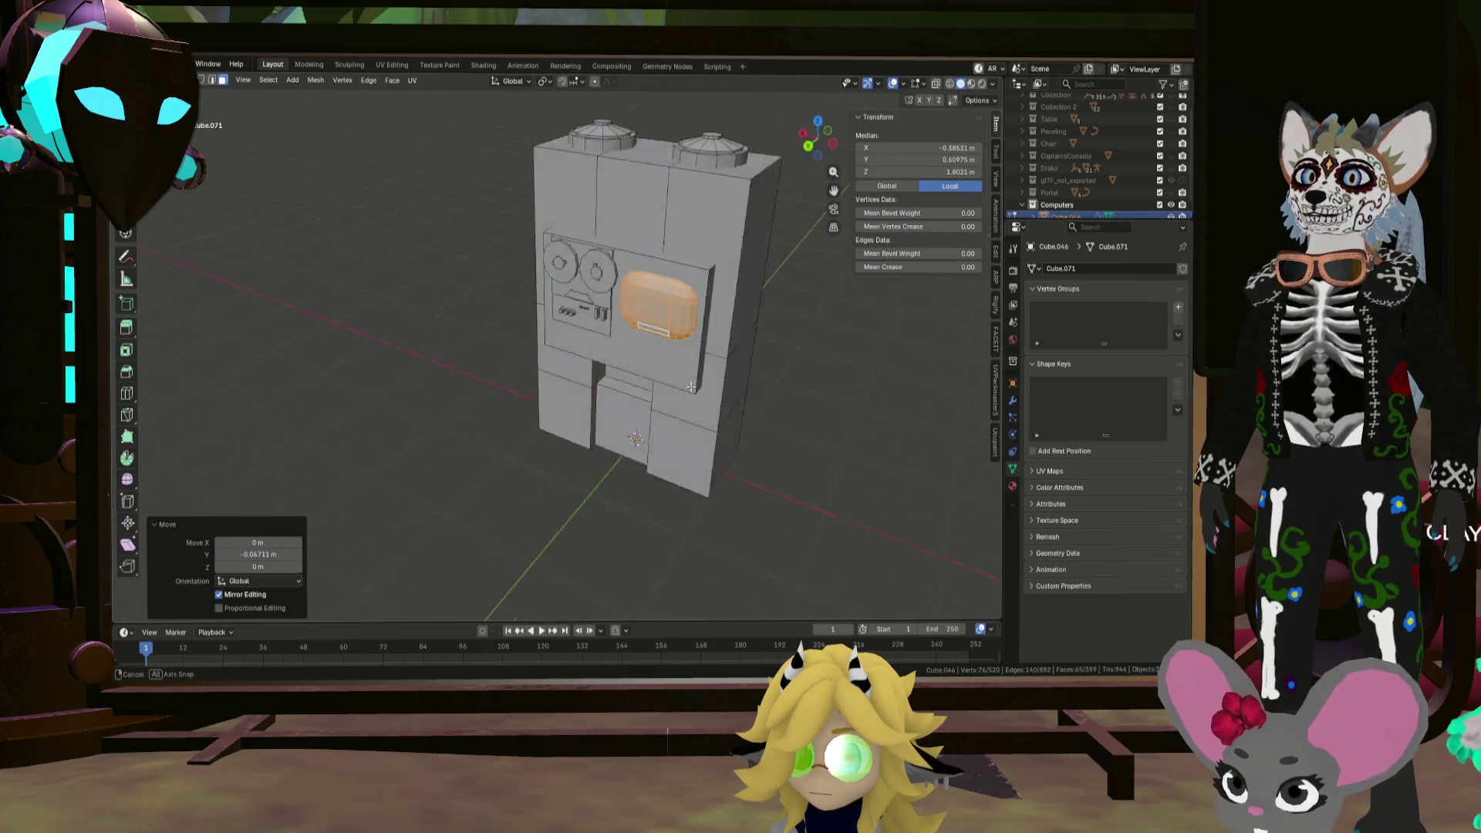
pyautogui.scroll(4, 653, 274)
pyautogui.scroll(-2, 609, 381)
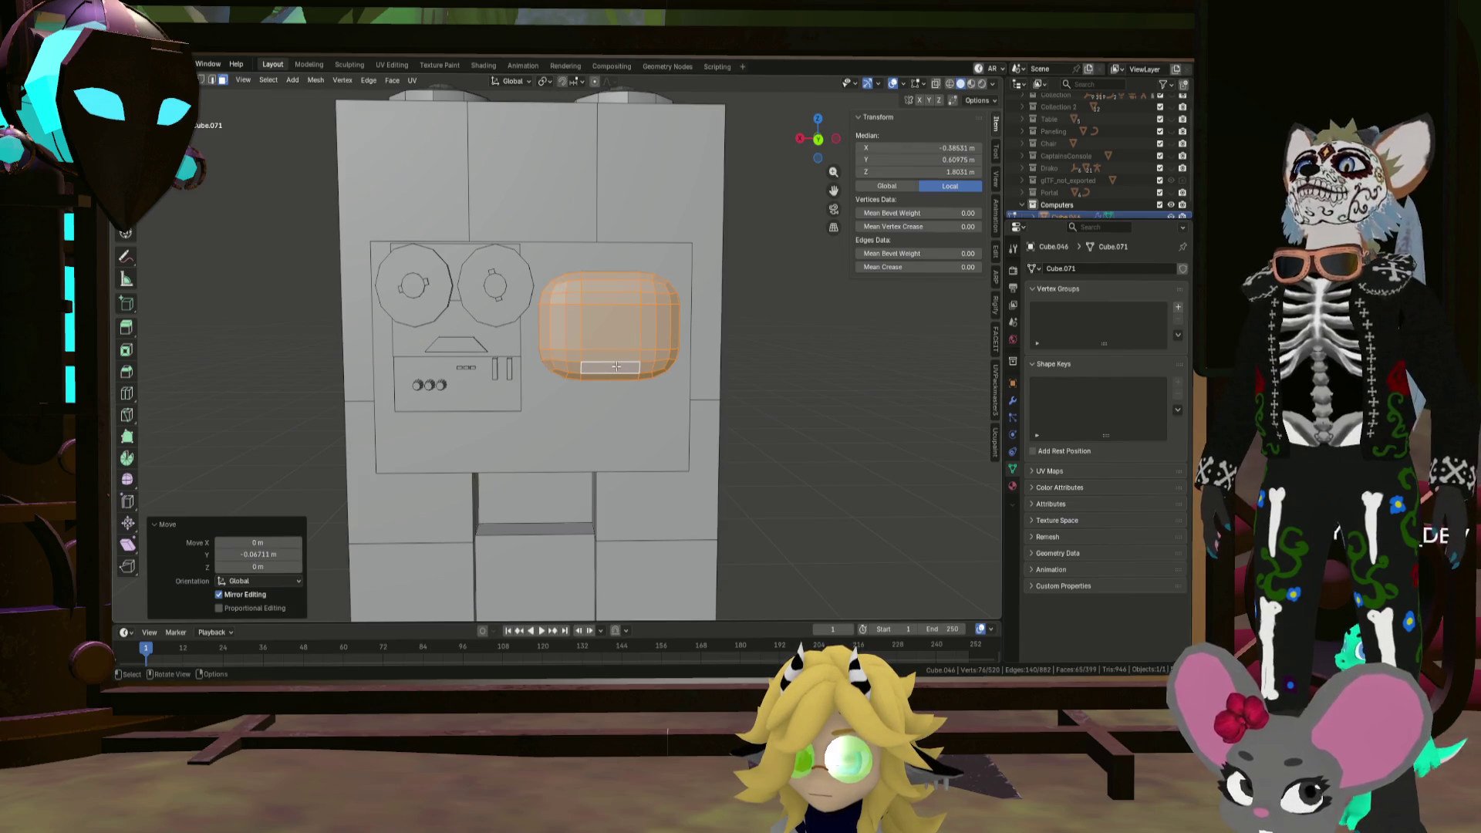
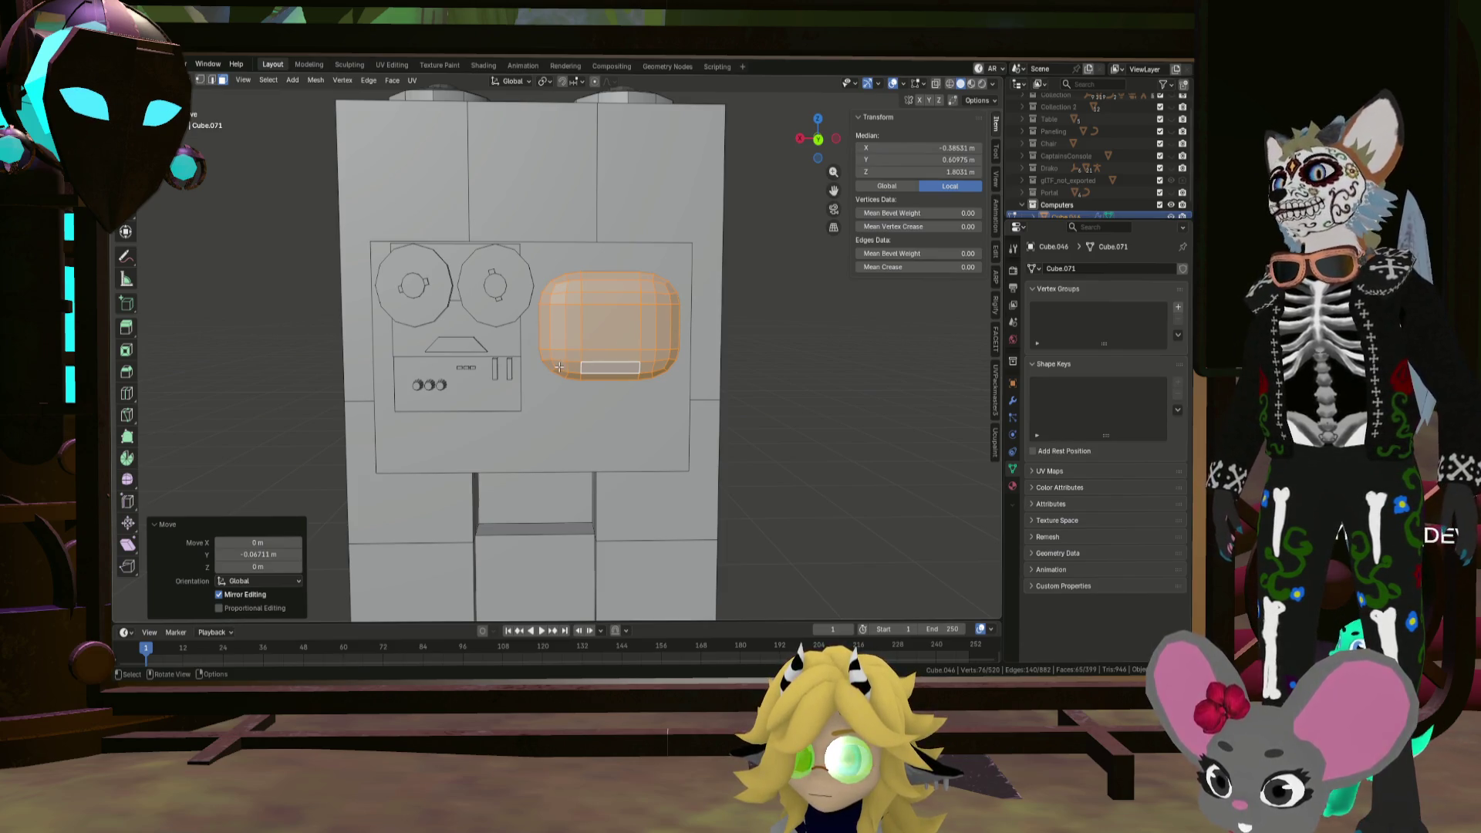
# Step: Select all geometry linked to the back plate behind the reels and CRT, viewed from the front
pyautogui.keyDown('shift'); pyautogui.moveTo(576, 392); pyautogui.dragTo(609, 371, button='middle'); pyautogui.keyUp('shift')
pyautogui.click(630, 408)
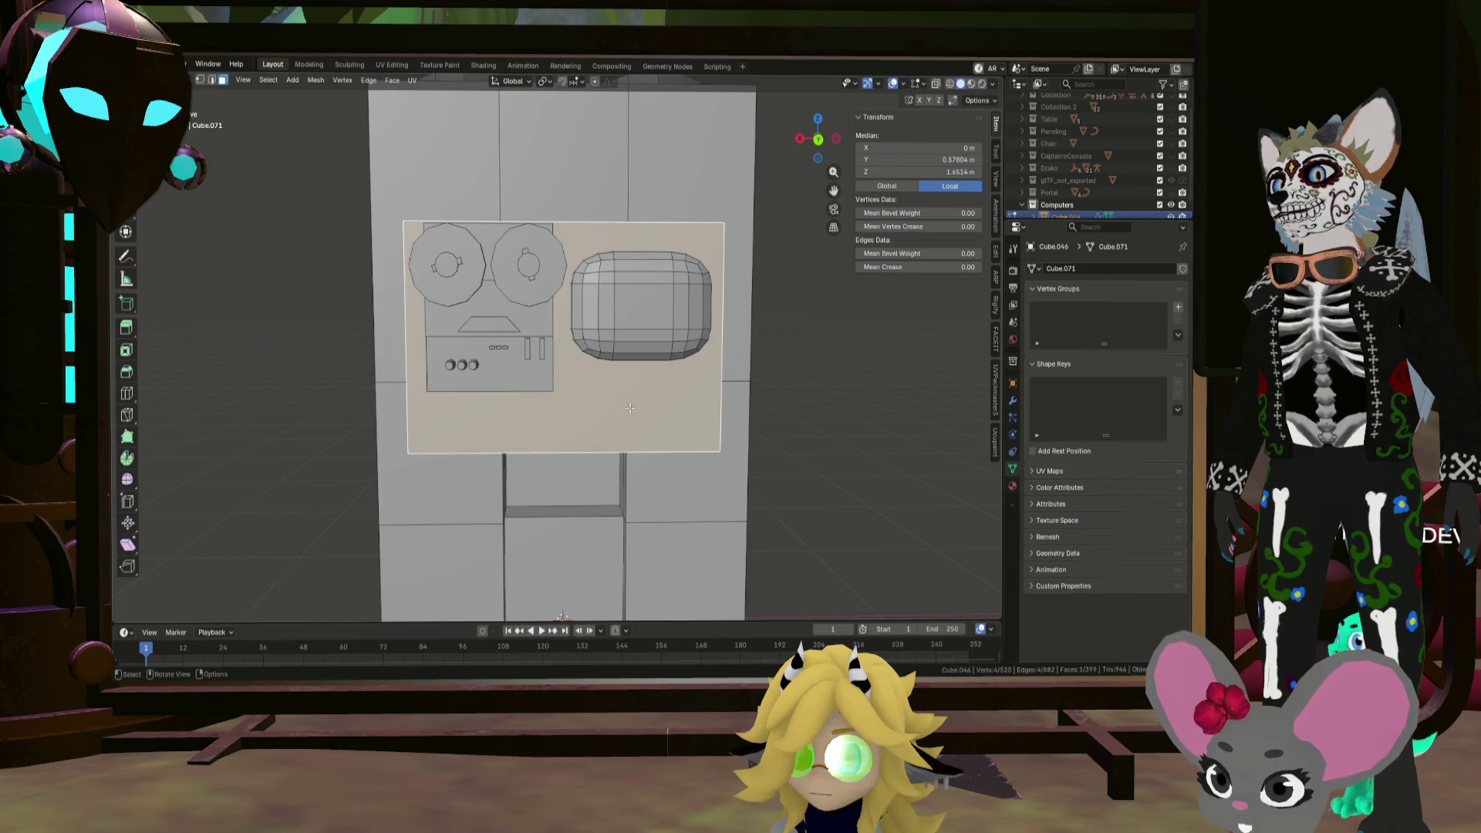
pyautogui.click(650, 340)
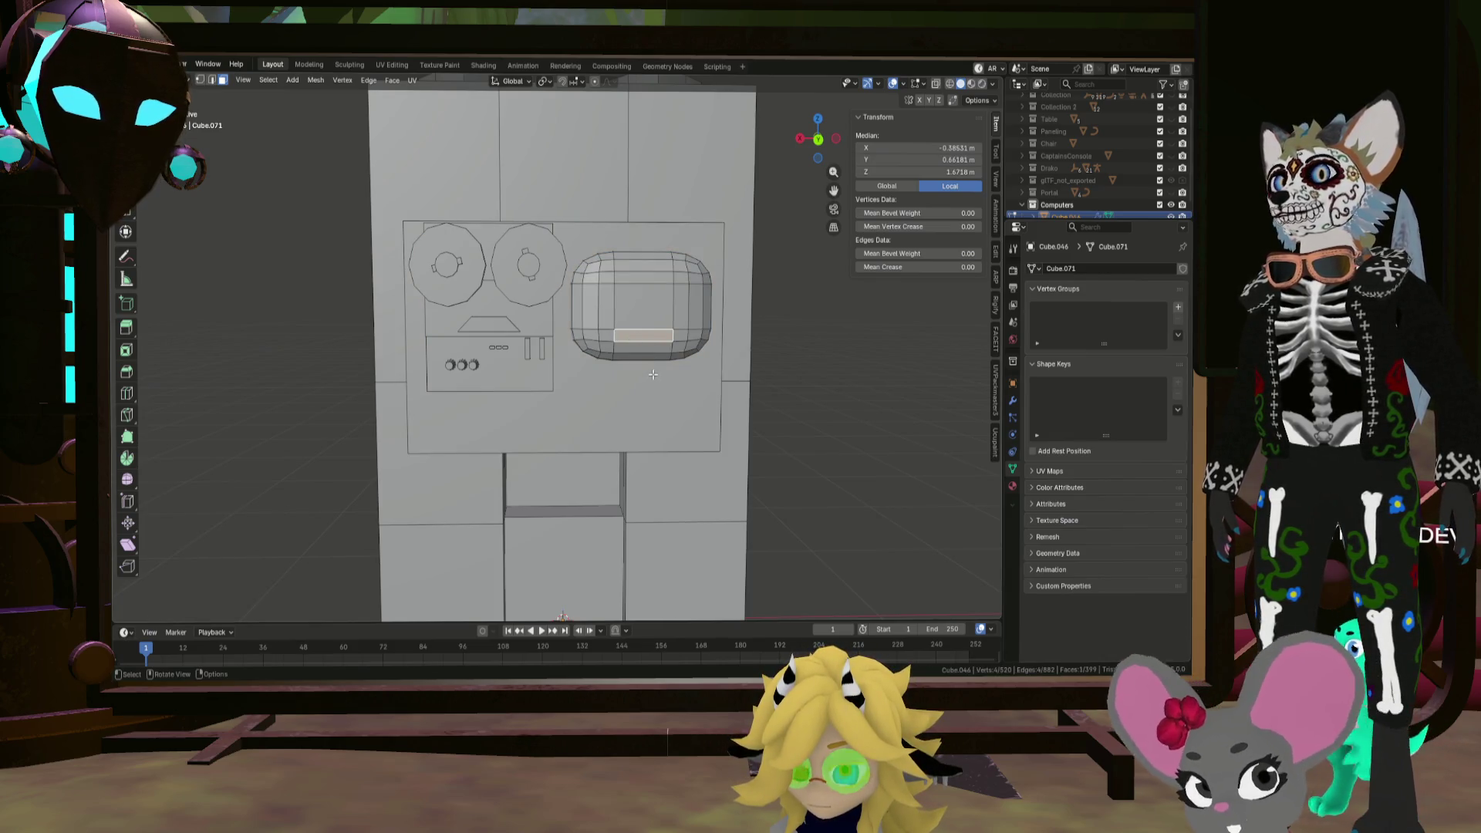
pyautogui.click(651, 405)
pyautogui.moveTo(651, 406)
pyautogui.mouseDown(button='middle')
pyautogui.moveTo(613, 399)
pyautogui.moveTo(664, 387)
pyautogui.mouseUp(button='middle')
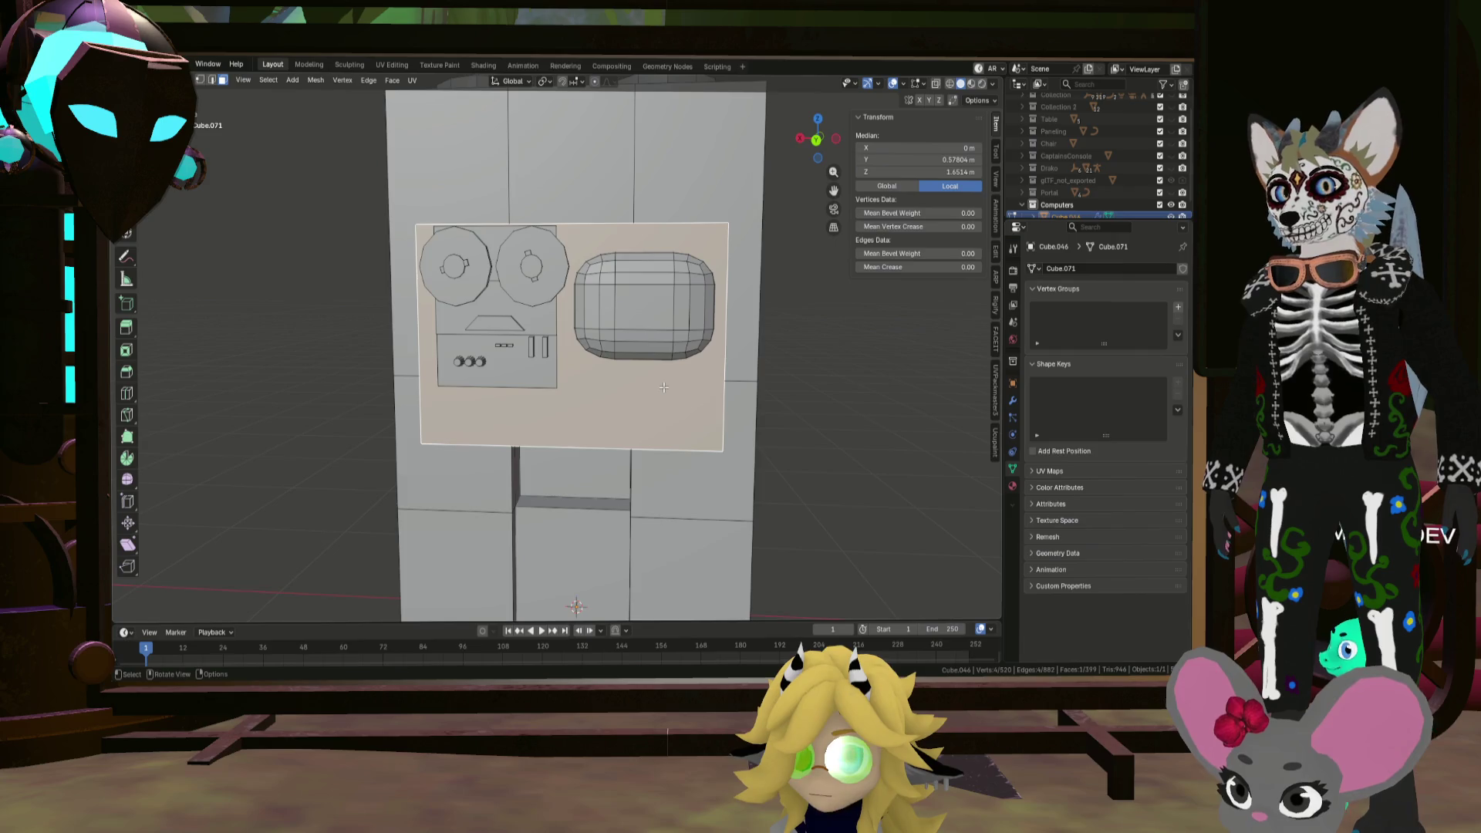
pyautogui.moveTo(664, 387)
pyautogui.mouseDown(button='middle')
pyautogui.moveTo(555, 380)
pyautogui.moveTo(673, 394)
pyautogui.mouseUp(button='middle')
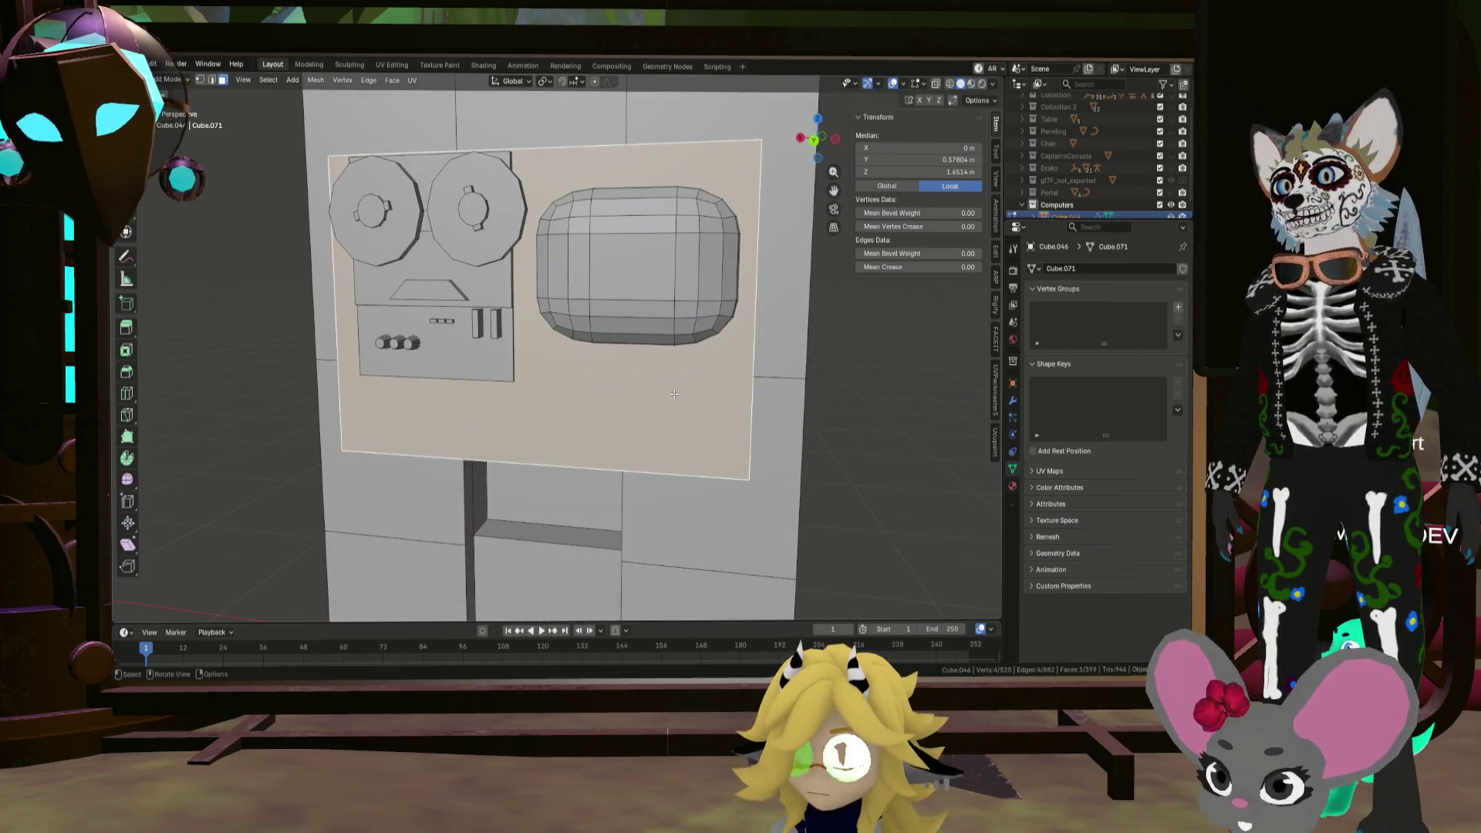
pyautogui.scroll(2, 543, 338)
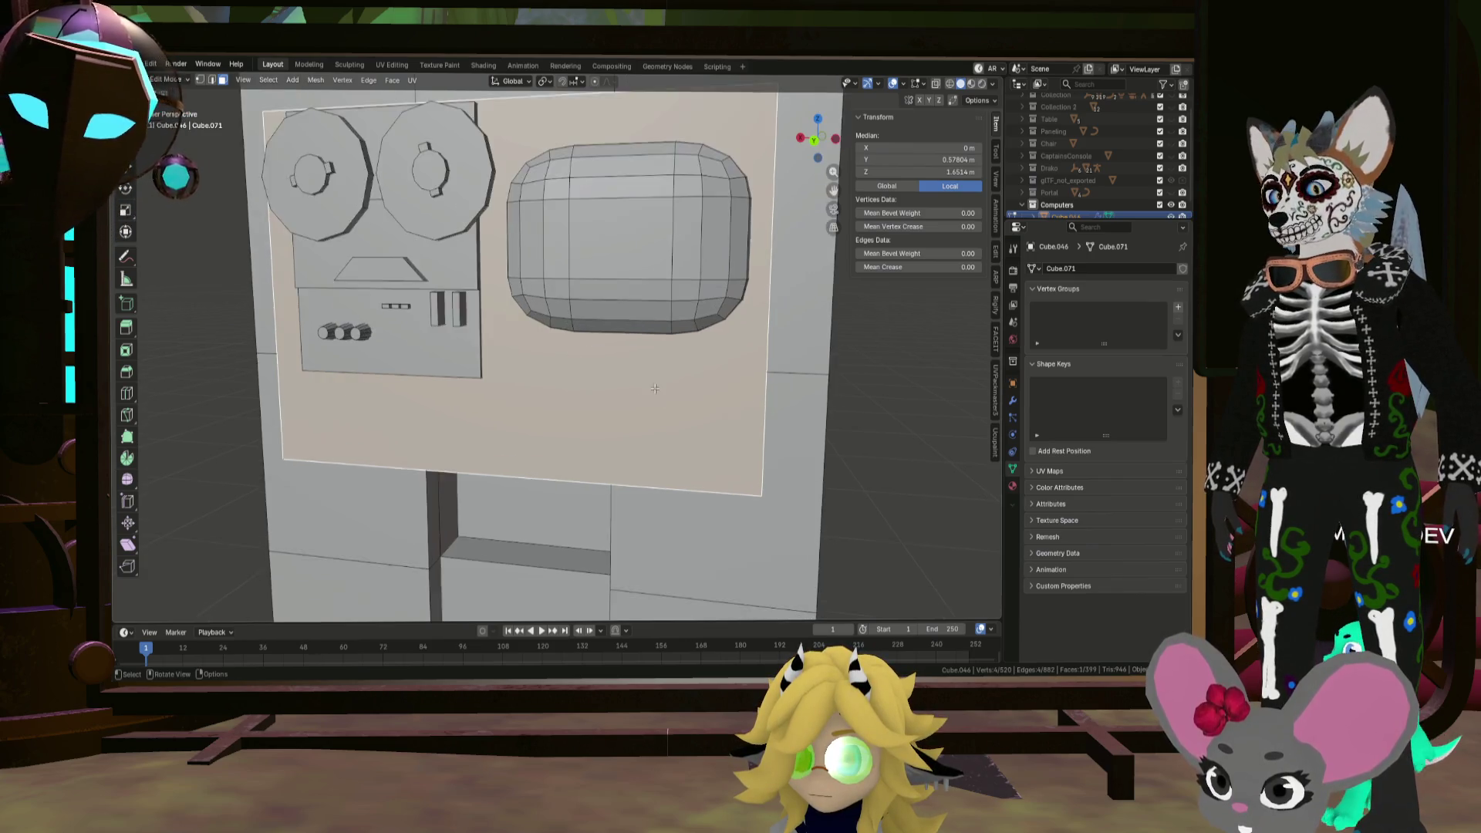
pyautogui.hotkey('ctrl', 'l')
pyautogui.press('KP_1')
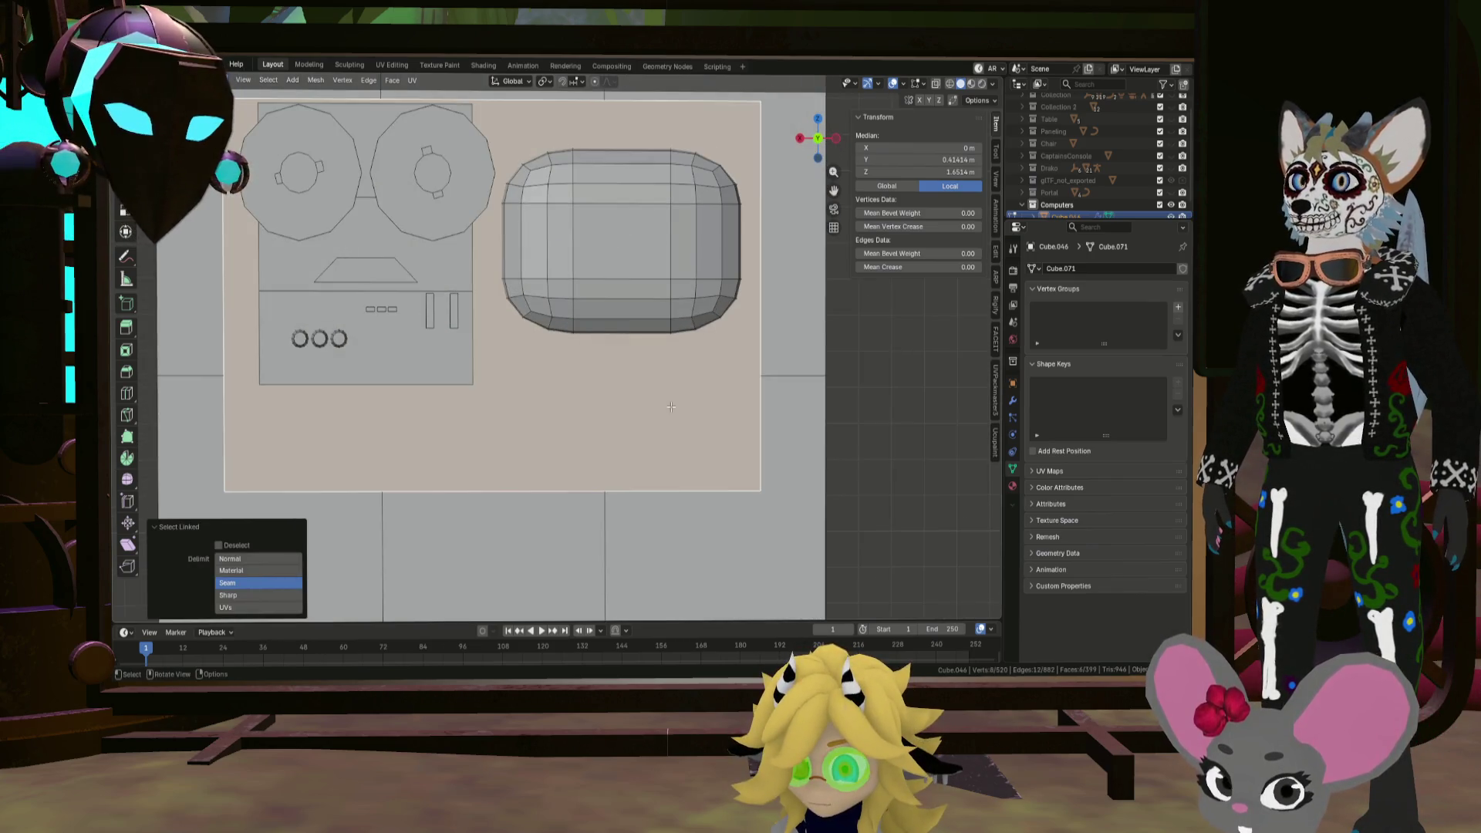
# Step: In X-ray, duplicate the back plate and shrink the copy to about a quarter, keeping its depth
pyautogui.hotkey('alt', 'z')
pyautogui.press('g')
pyautogui.click(790, 404)
pyautogui.press('s')
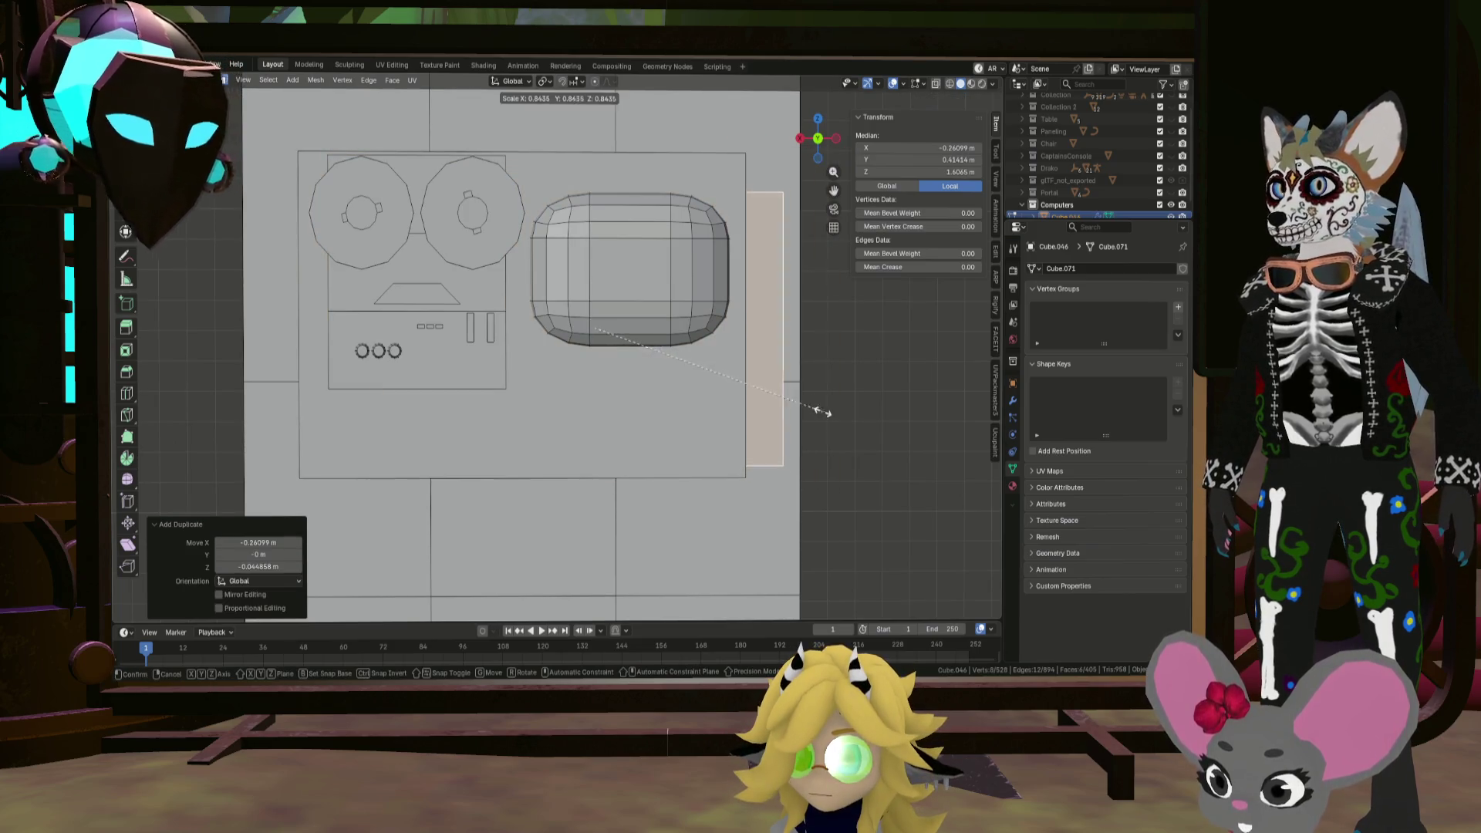
pyautogui.hotkey('shift', 'y')
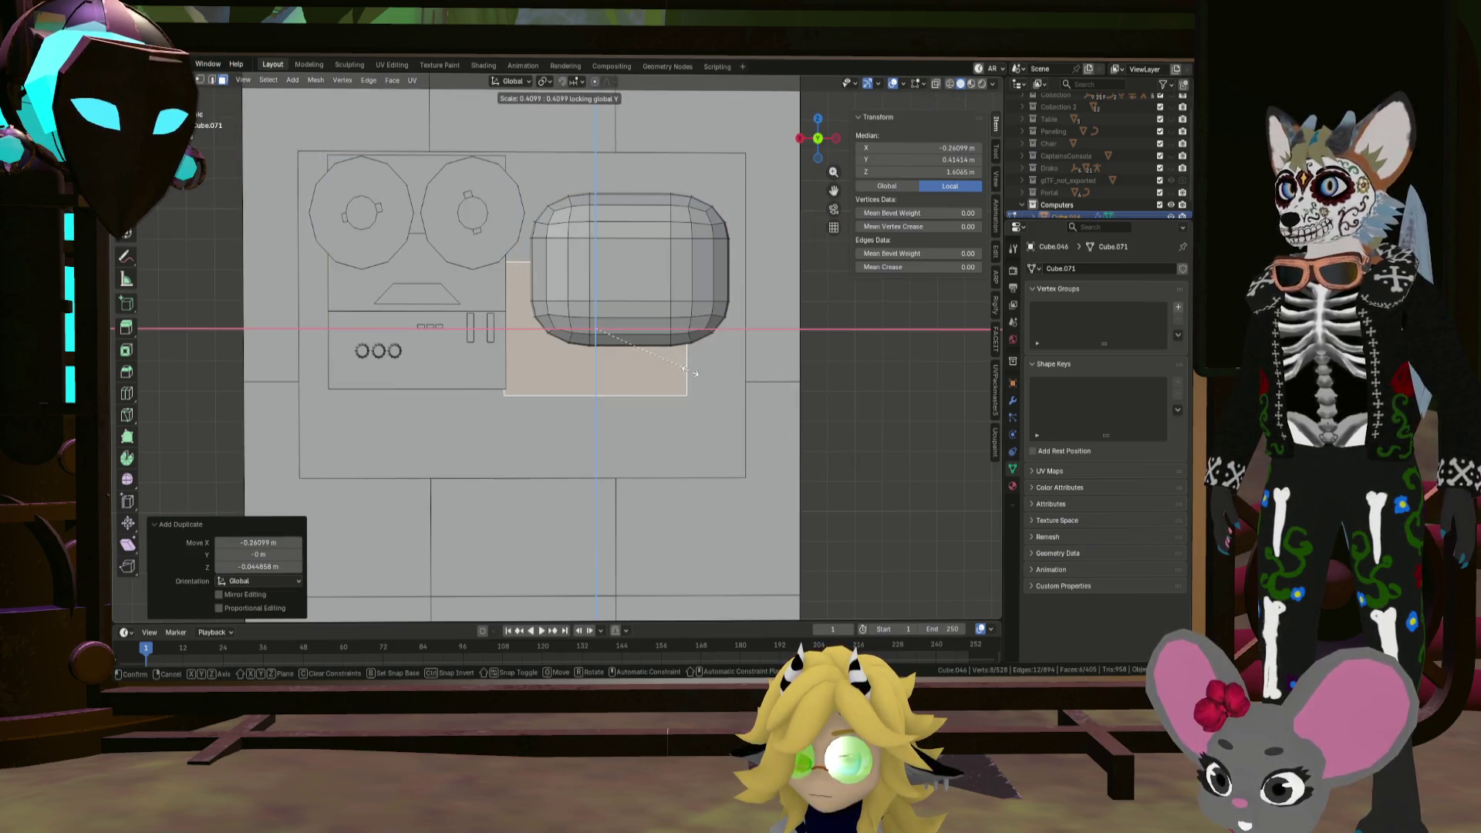
pyautogui.click(636, 360)
# Step: Move the small panel below the screen and resize its width and height
pyautogui.press('g')
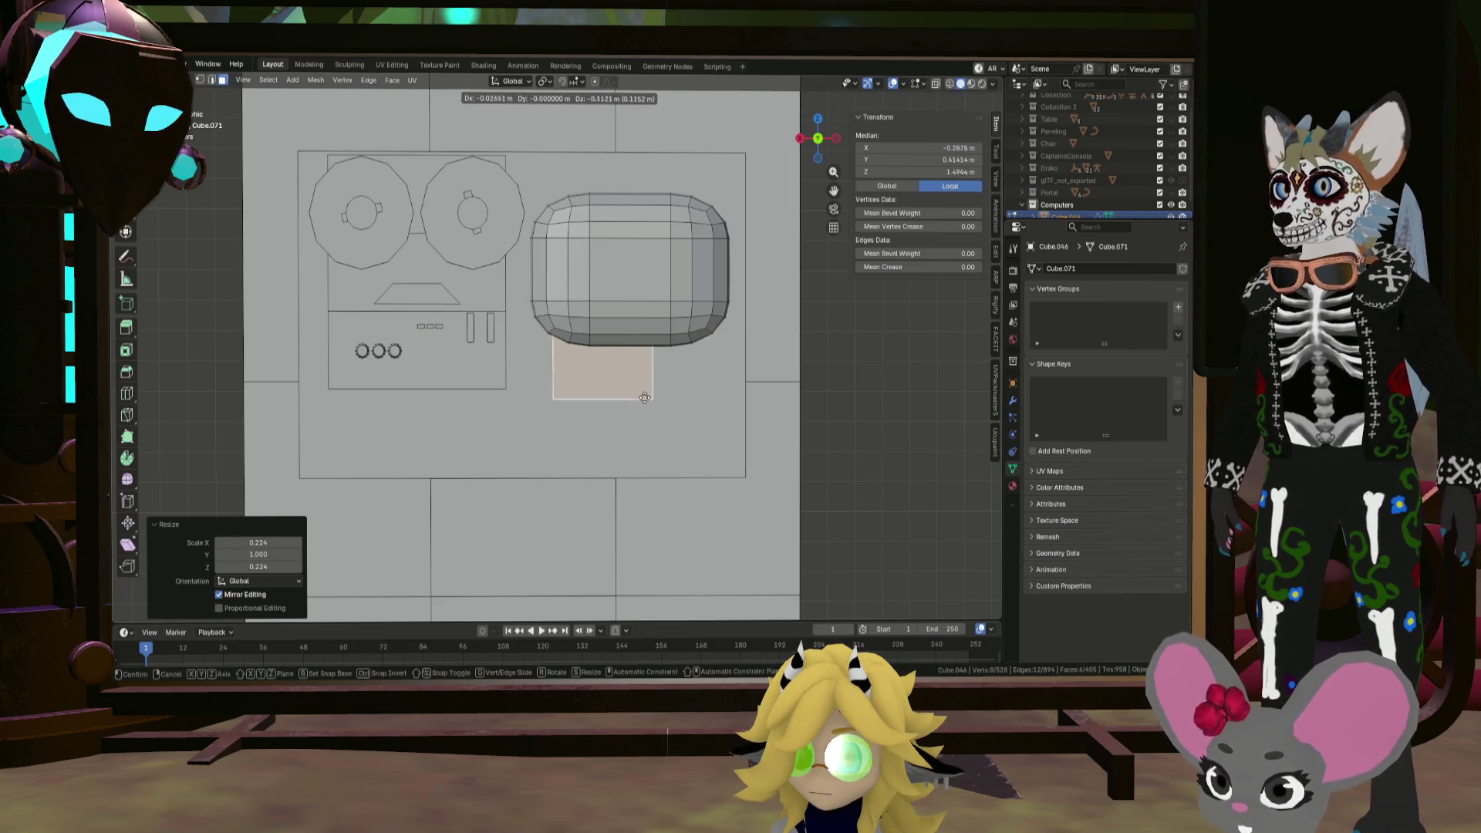
pyautogui.click(666, 435)
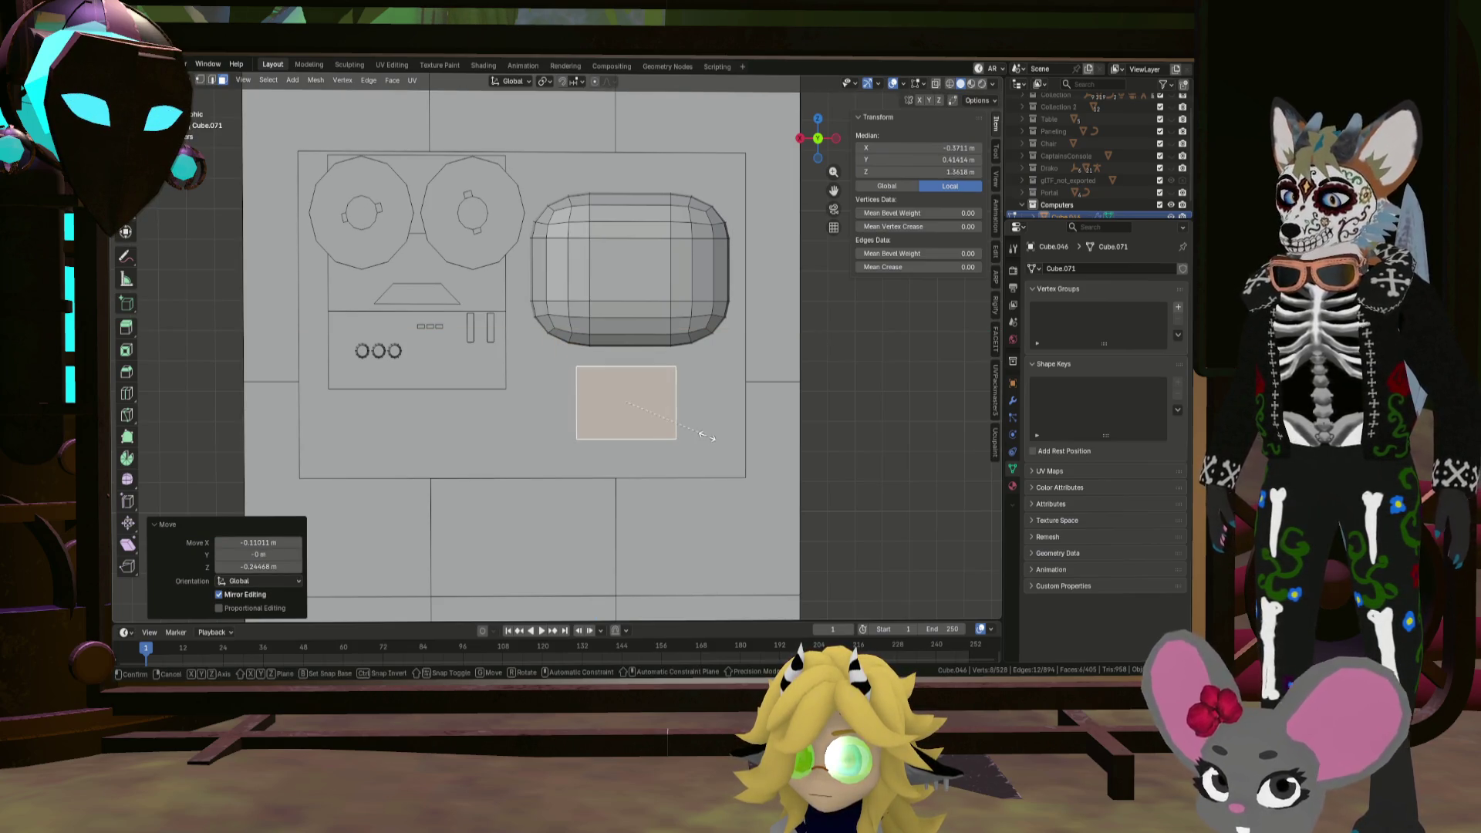
pyautogui.press('x')
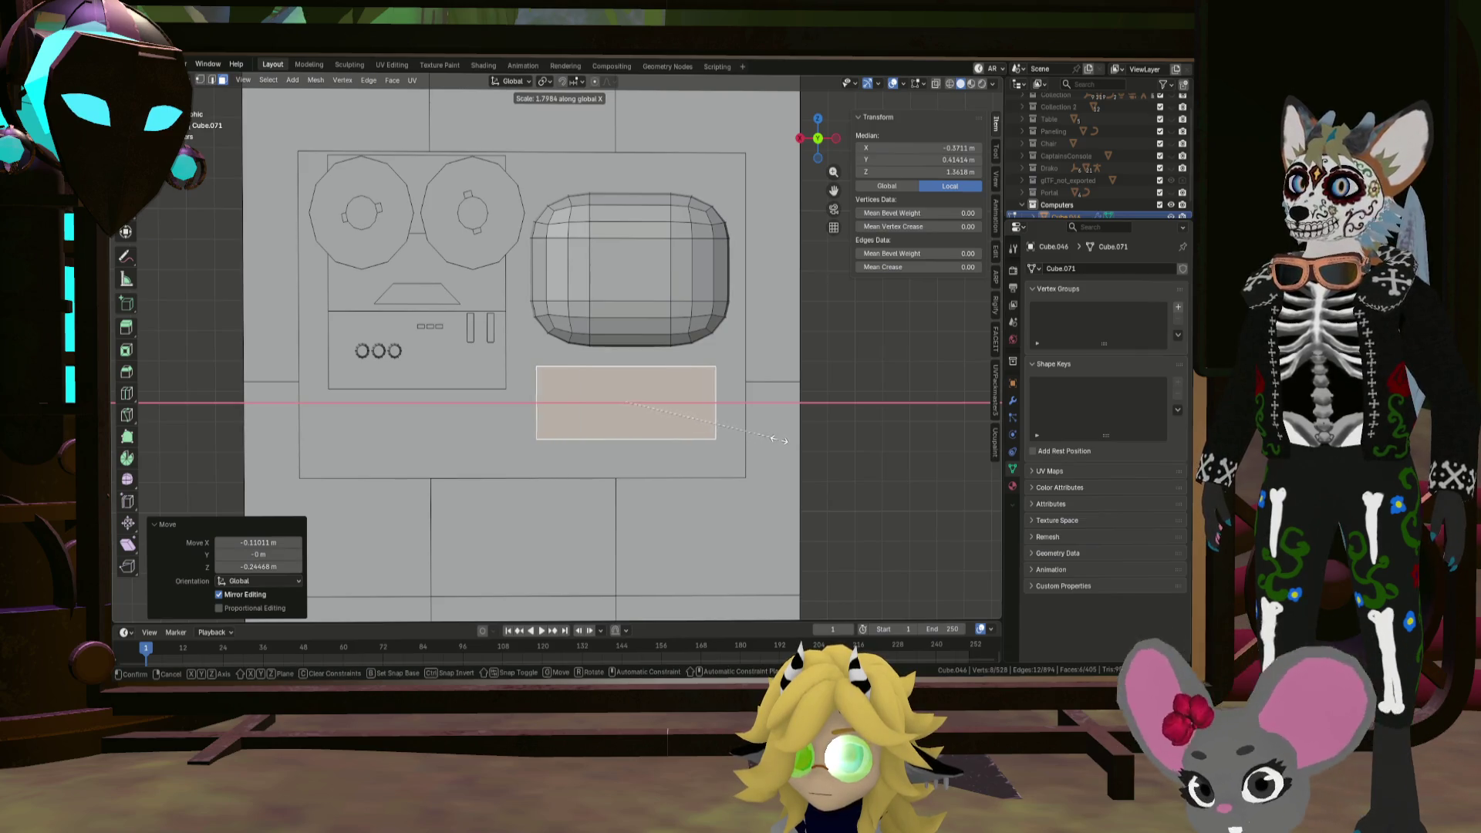
pyautogui.click(780, 440)
pyautogui.press('s')
pyautogui.click(812, 437)
# Step: Set the panel into the console front, moved -0.055914 m along Y
pyautogui.moveTo(812, 438)
pyautogui.mouseDown(button='middle')
pyautogui.moveTo(612, 420)
pyautogui.moveTo(824, 428)
pyautogui.moveTo(747, 441)
pyautogui.mouseUp(button='middle')
pyautogui.press('g')
pyautogui.press('y')
pyautogui.click(714, 426)
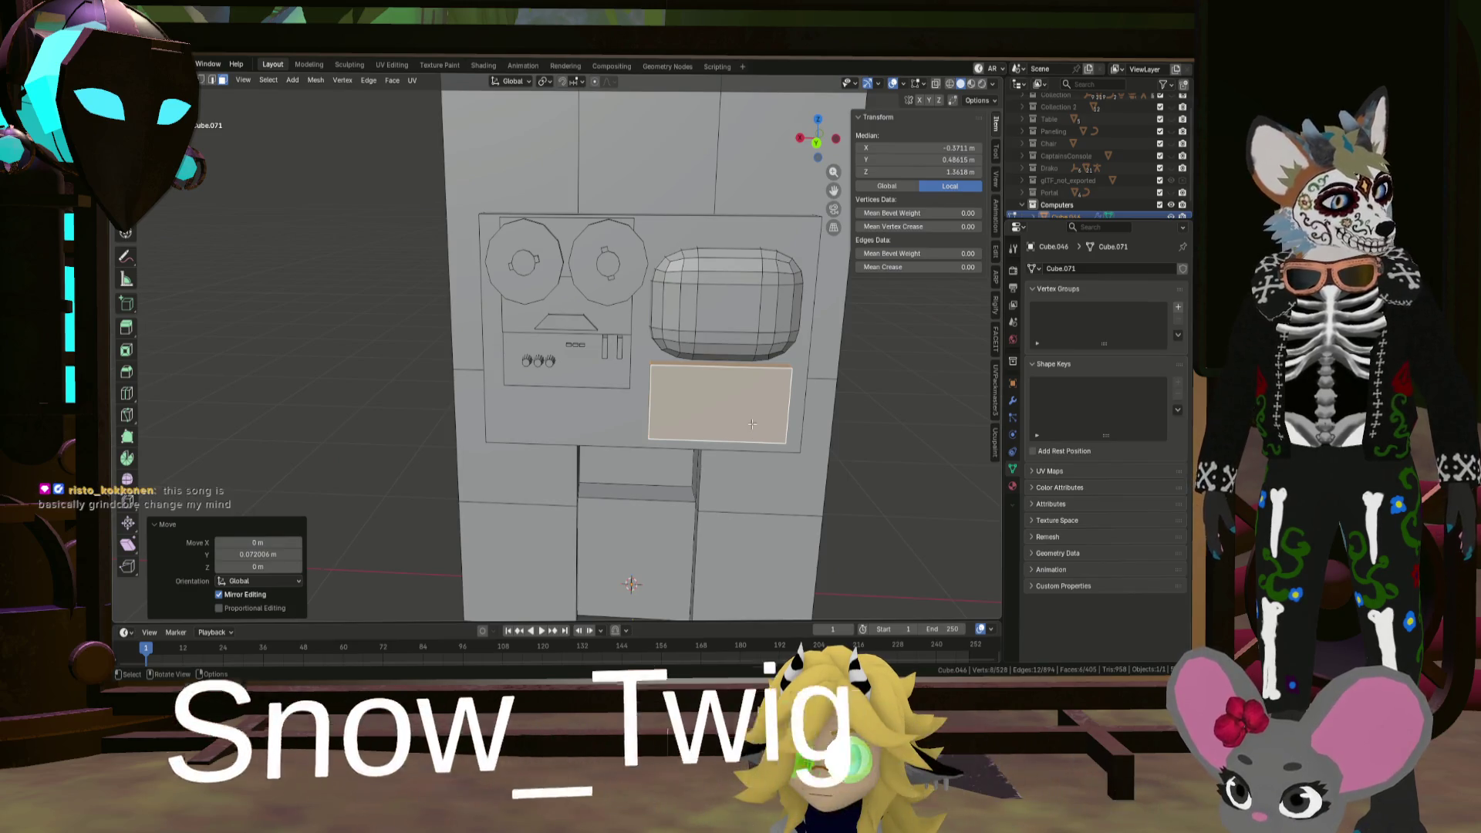
pyautogui.moveTo(752, 421)
pyautogui.mouseDown(button='middle')
pyautogui.moveTo(761, 403)
pyautogui.moveTo(657, 396)
pyautogui.moveTo(539, 413)
pyautogui.moveTo(519, 496)
pyautogui.moveTo(512, 479)
pyautogui.moveTo(588, 383)
pyautogui.moveTo(509, 317)
pyautogui.moveTo(539, 274)
pyautogui.moveTo(640, 336)
pyautogui.moveTo(577, 334)
pyautogui.moveTo(608, 370)
pyautogui.moveTo(668, 372)
pyautogui.mouseUp(button='middle')
pyautogui.press('g')
pyautogui.press('y')
pyautogui.click(677, 396)
# Step: Duplicate the panel's front face, scale it to 0.819, and extrude it 0.026448 m outward
pyautogui.scroll(4, 608, 371)
pyautogui.click(709, 364)
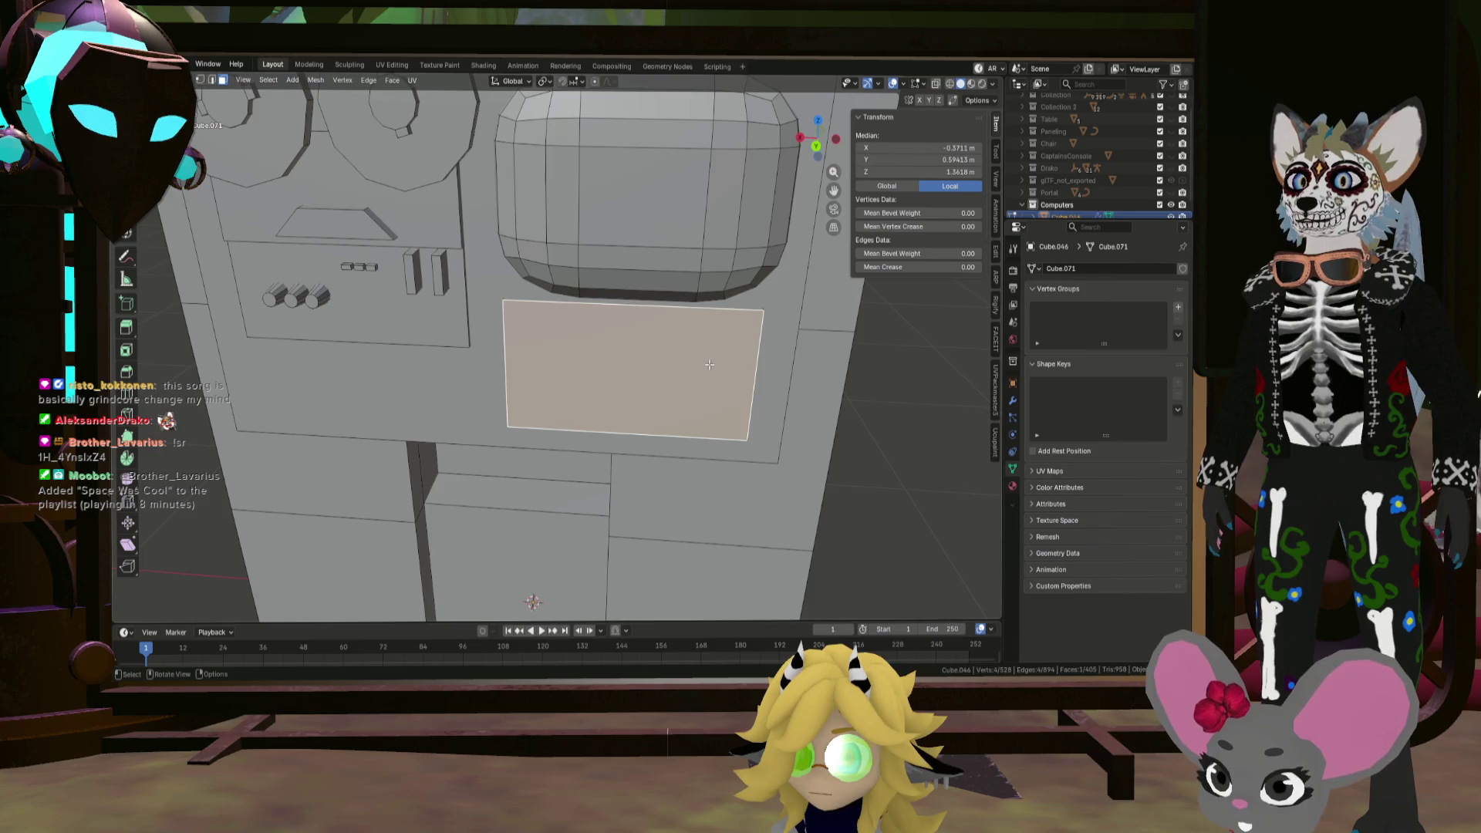
pyautogui.hotkey('shift', 'd')
pyautogui.rightClick(708, 363)
pyautogui.moveTo(709, 364)
pyautogui.mouseDown(button='middle')
pyautogui.moveTo(759, 342)
pyautogui.moveTo(696, 371)
pyautogui.moveTo(697, 354)
pyautogui.mouseUp(button='middle')
pyautogui.press('s')
pyautogui.click(737, 353)
pyautogui.press('e')
pyautogui.click(686, 361)
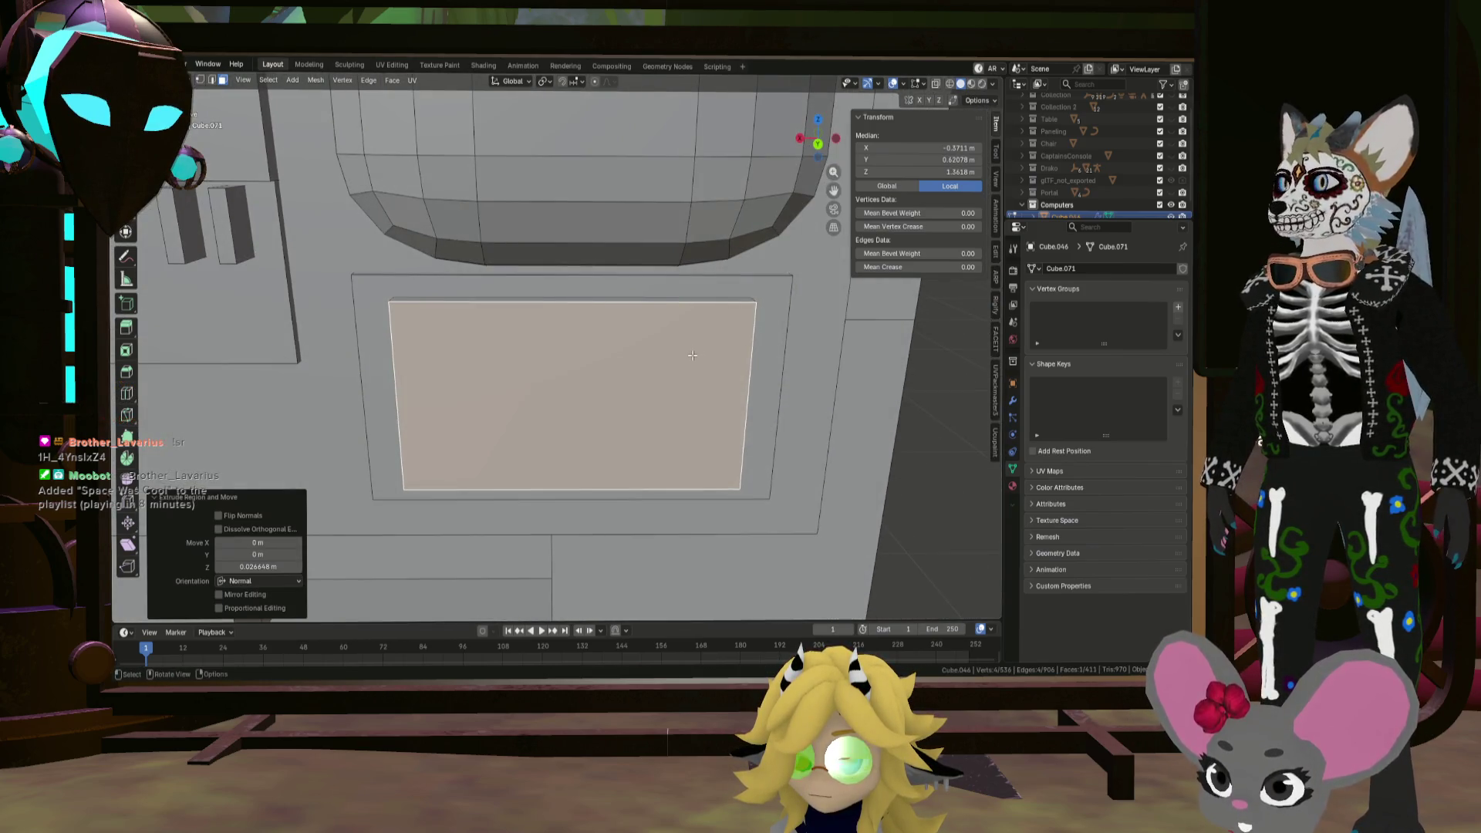
# Step: Subdivide the raised plate three times into a fine grid of cells
pyautogui.rightClick(643, 361)
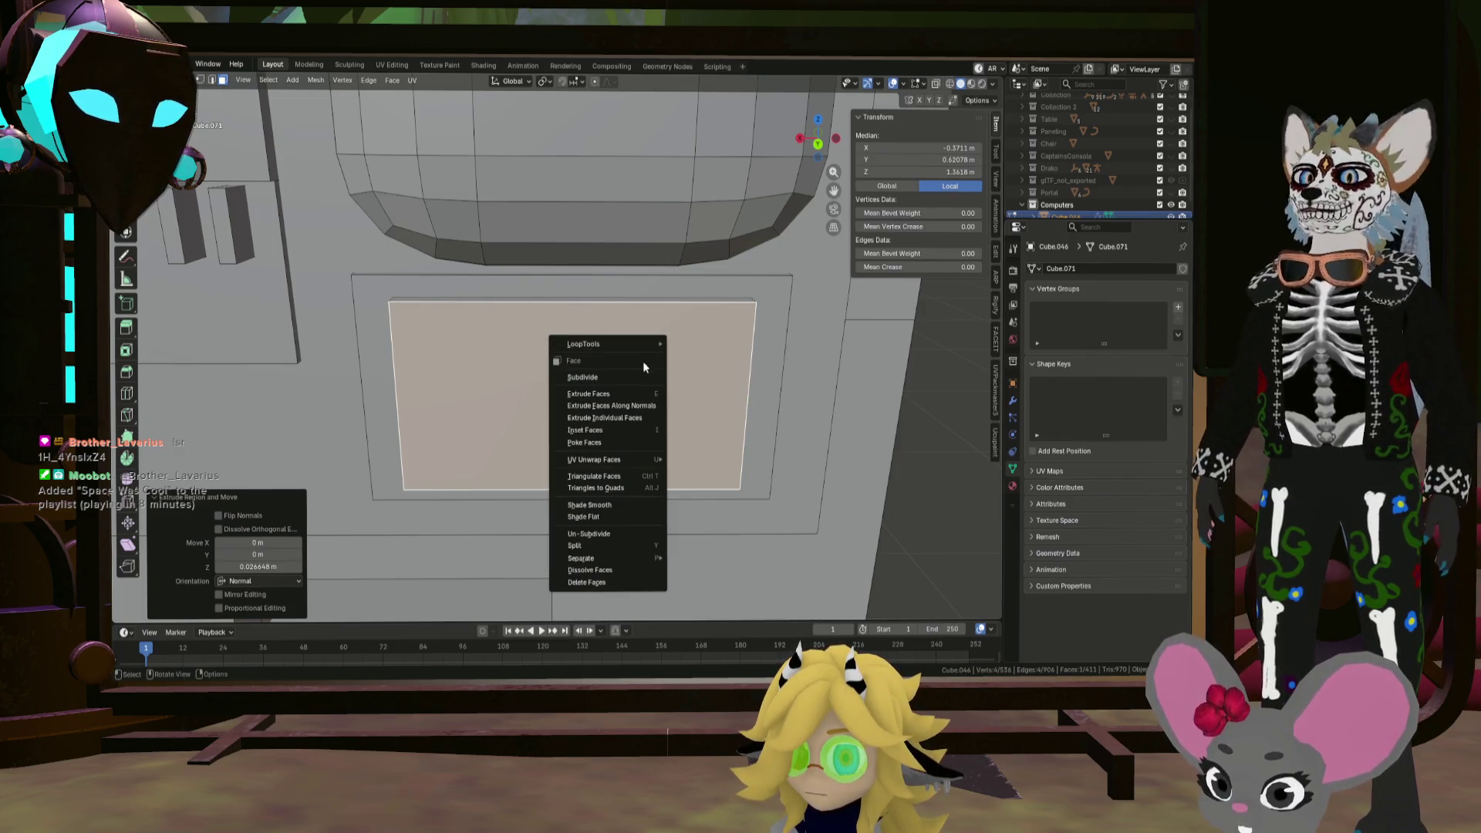
pyautogui.click(630, 378)
pyautogui.rightClick(628, 377)
pyautogui.click(628, 377)
pyautogui.rightClick(628, 377)
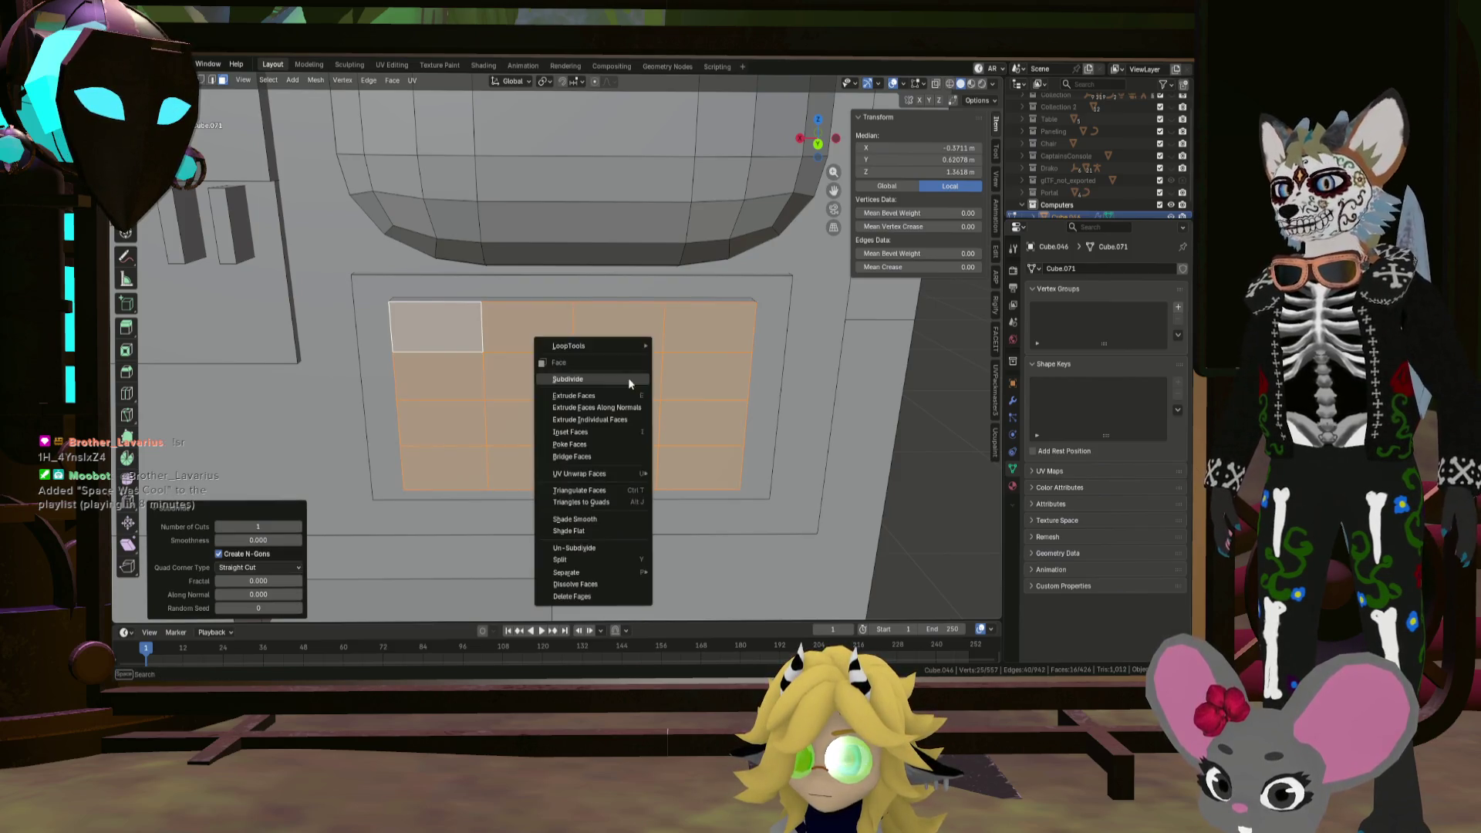
pyautogui.click(628, 377)
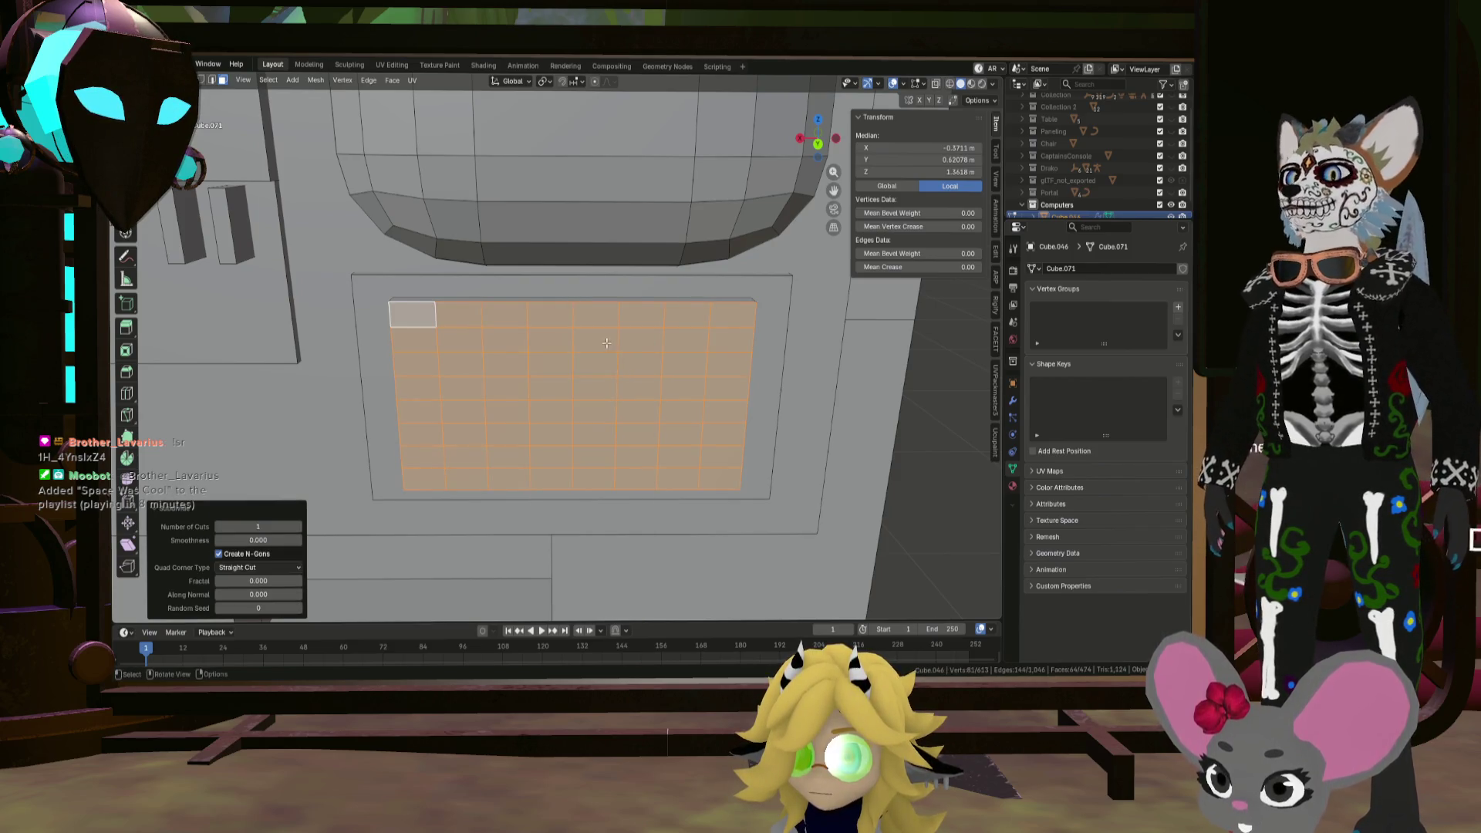
# Step: In Edge mode, try a thin 1-segment bevel on the grid edges, then undo it
pyautogui.click(212, 80)
pyautogui.moveTo(629, 323); pyautogui.dragTo(636, 321, button='middle')
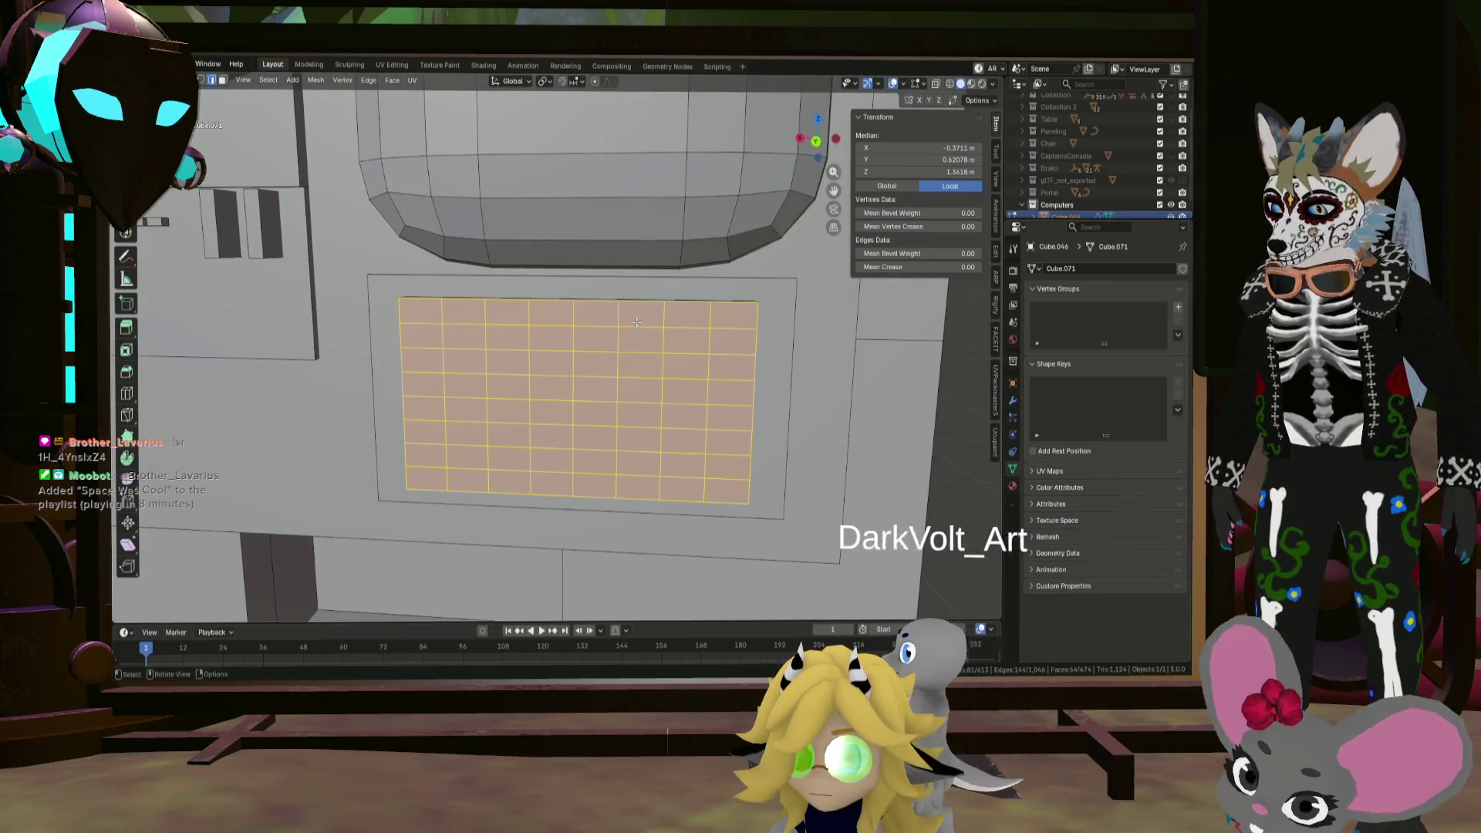
pyautogui.hotkey('ctrl', 'b')
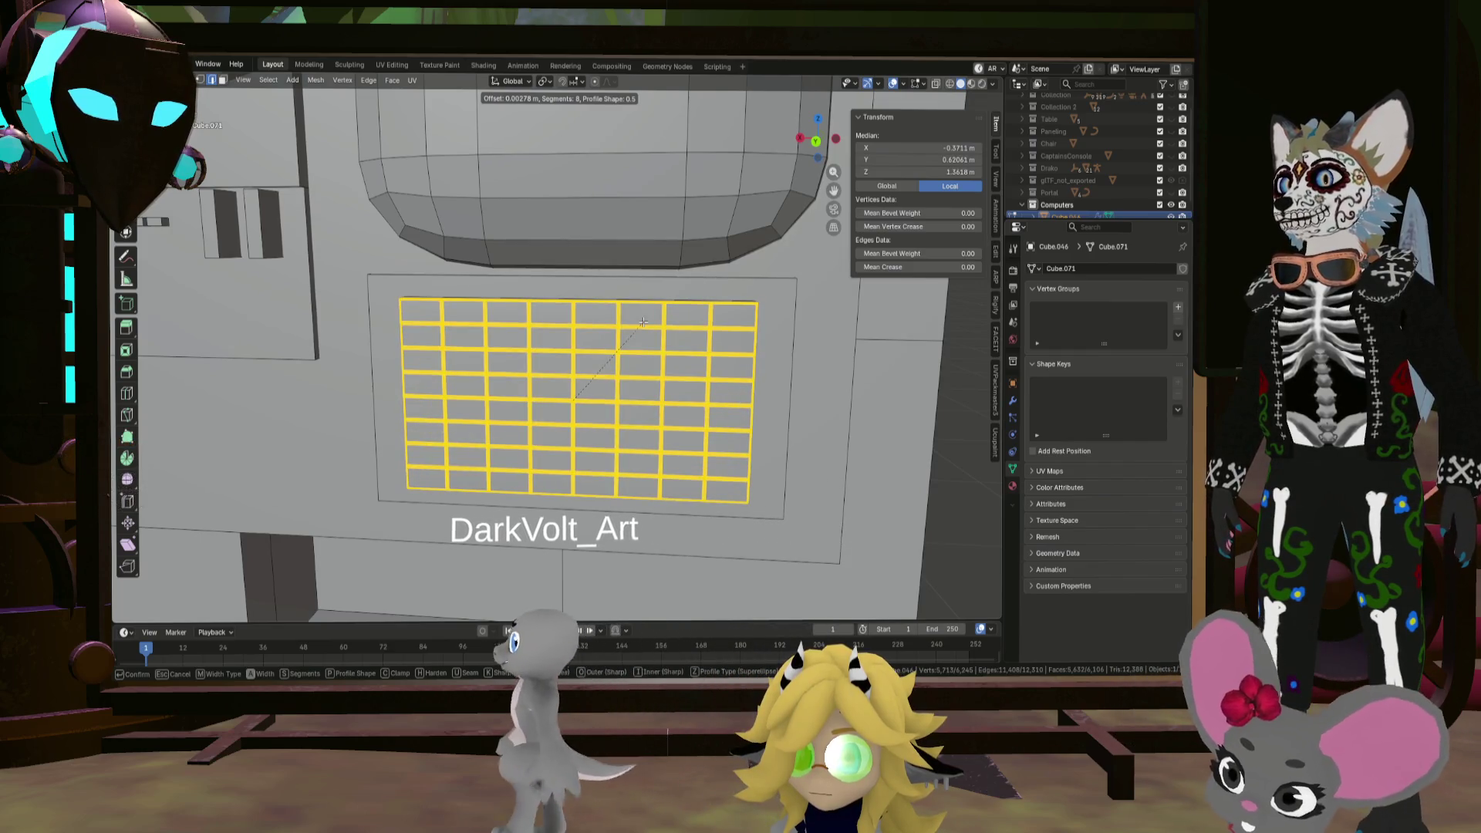
pyautogui.click(598, 371)
pyautogui.moveTo(228, 434); pyautogui.dragTo(220, 438)
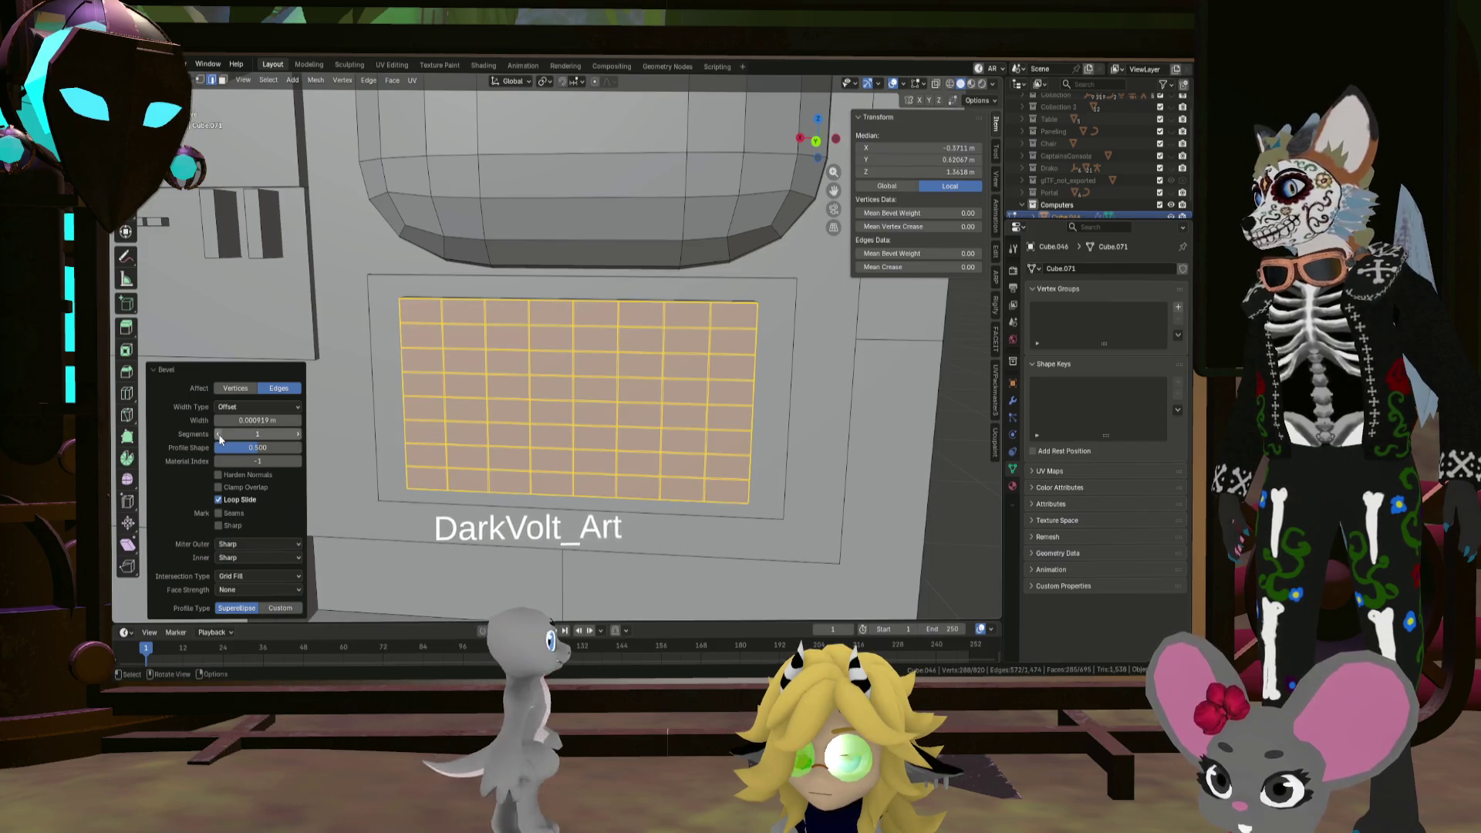
pyautogui.moveTo(555, 401); pyautogui.dragTo(608, 390, button='middle')
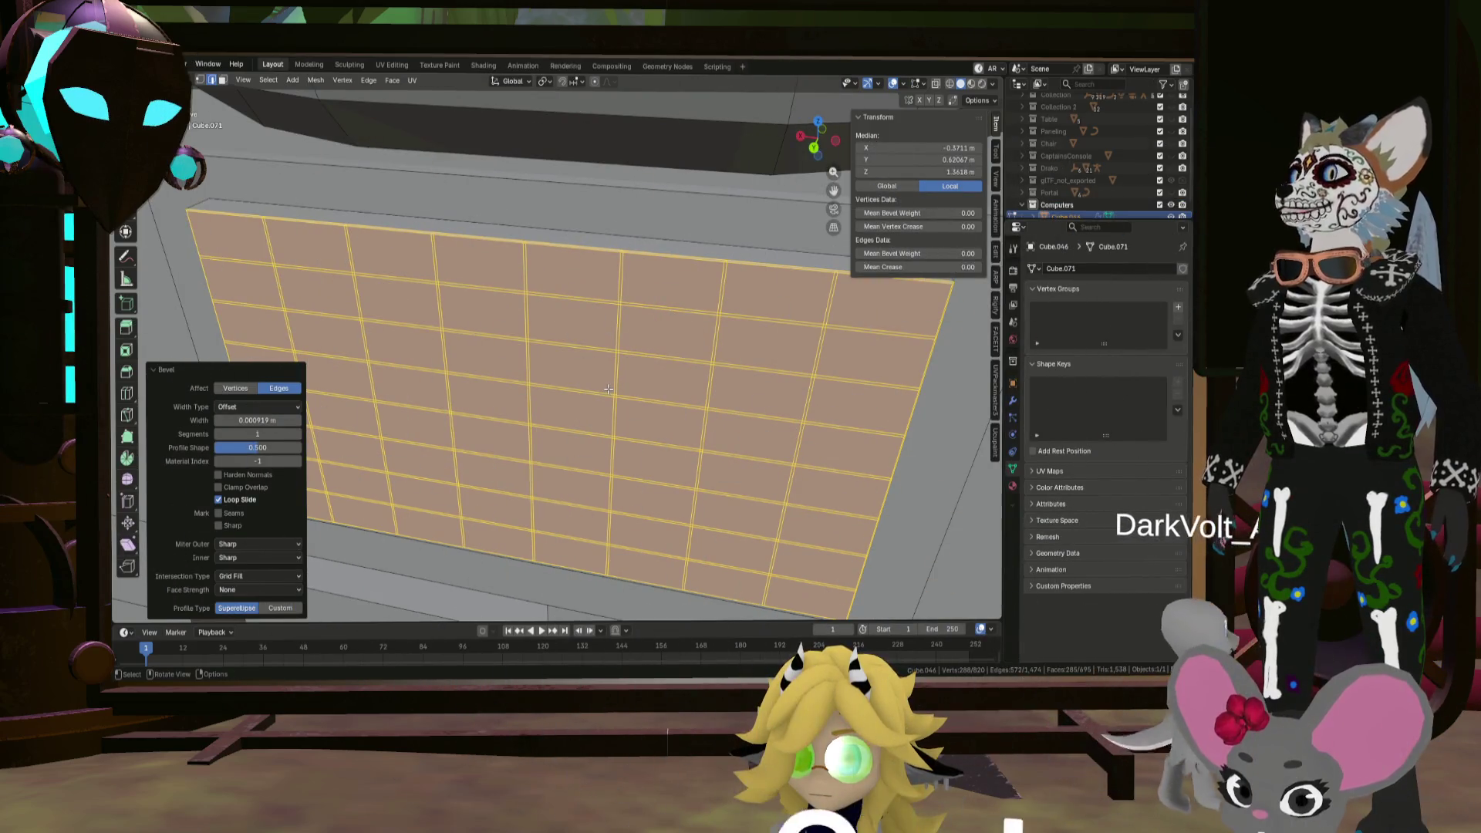
pyautogui.hotkey('ctrl', 'z')
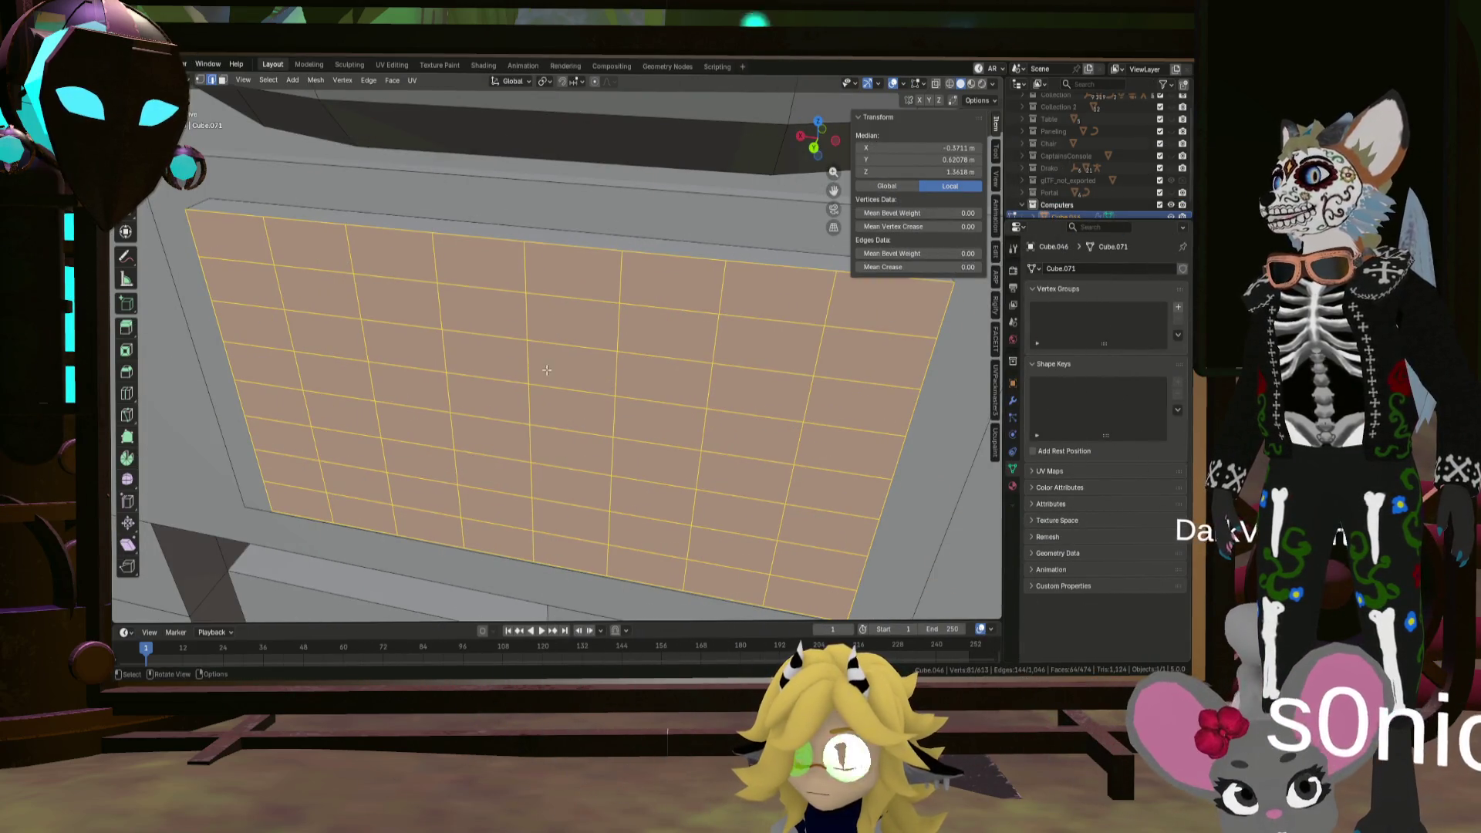
pyautogui.moveTo(546, 370); pyautogui.dragTo(304, 362, button='middle')
# Step: In Face mode, start an inset on the grid, then cancel it
pyautogui.click(221, 80)
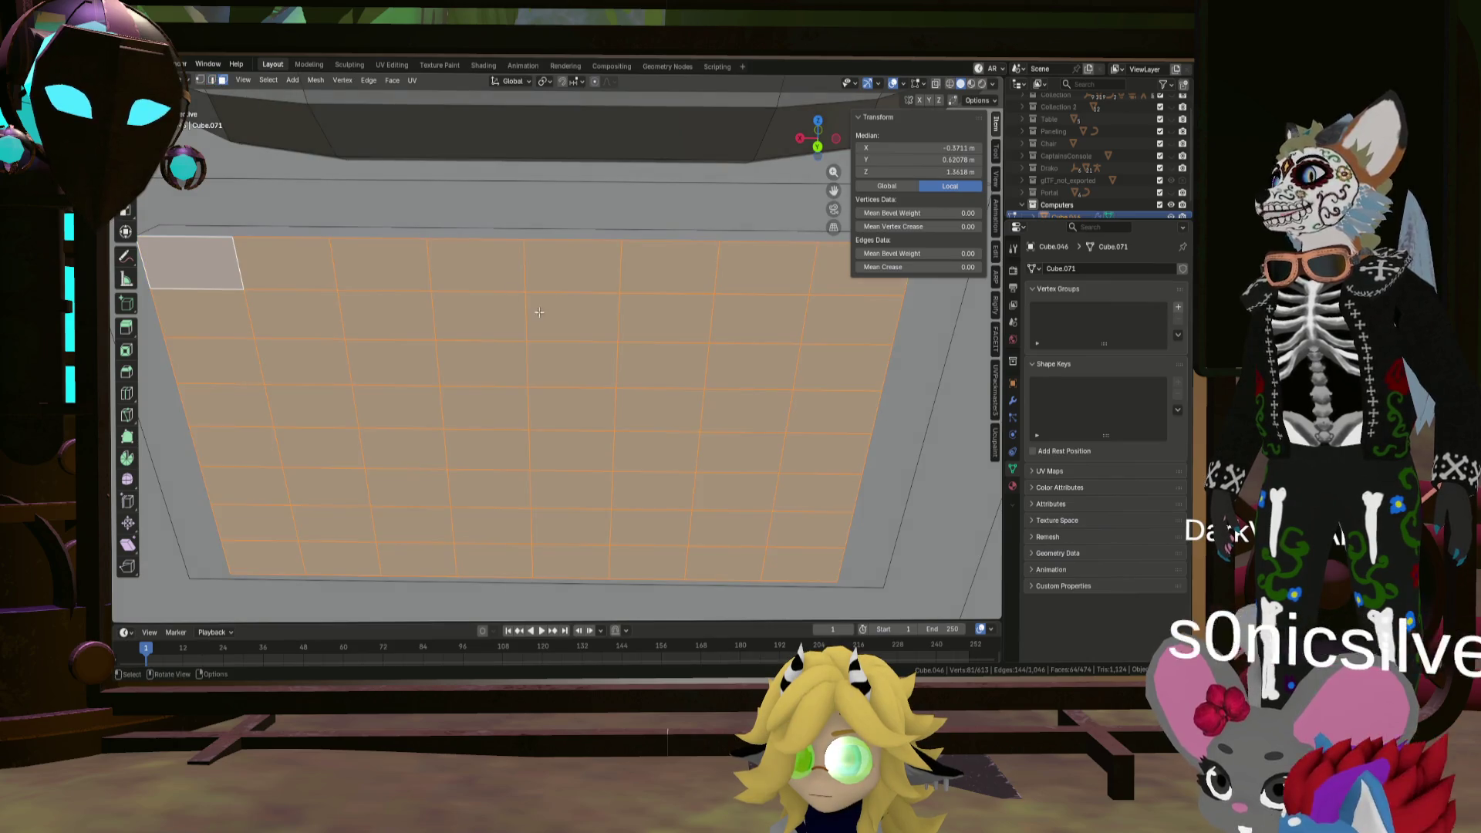
pyautogui.press('i')
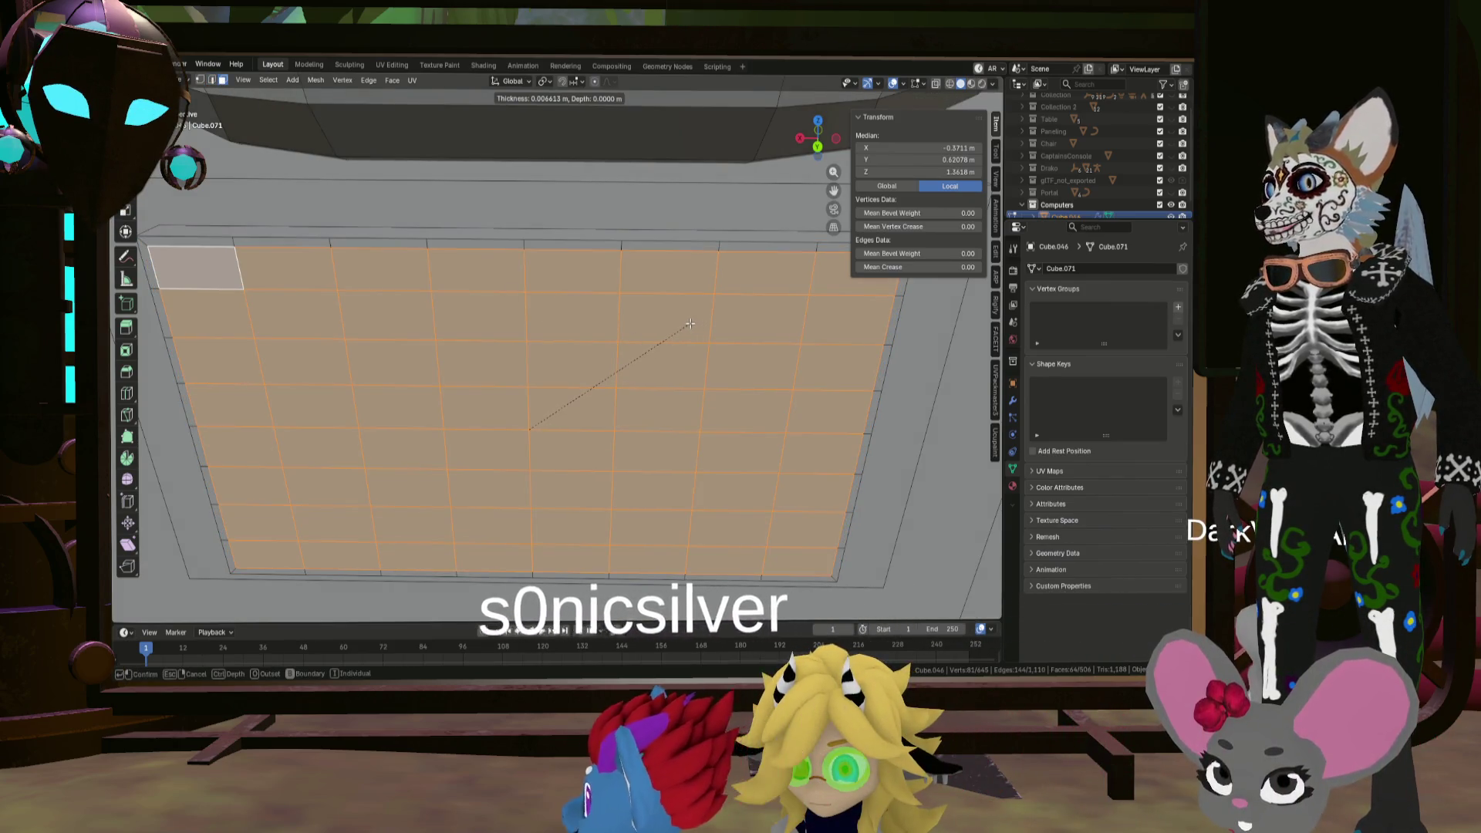
pyautogui.press('Escape')
pyautogui.scroll(-4, 523, 280)
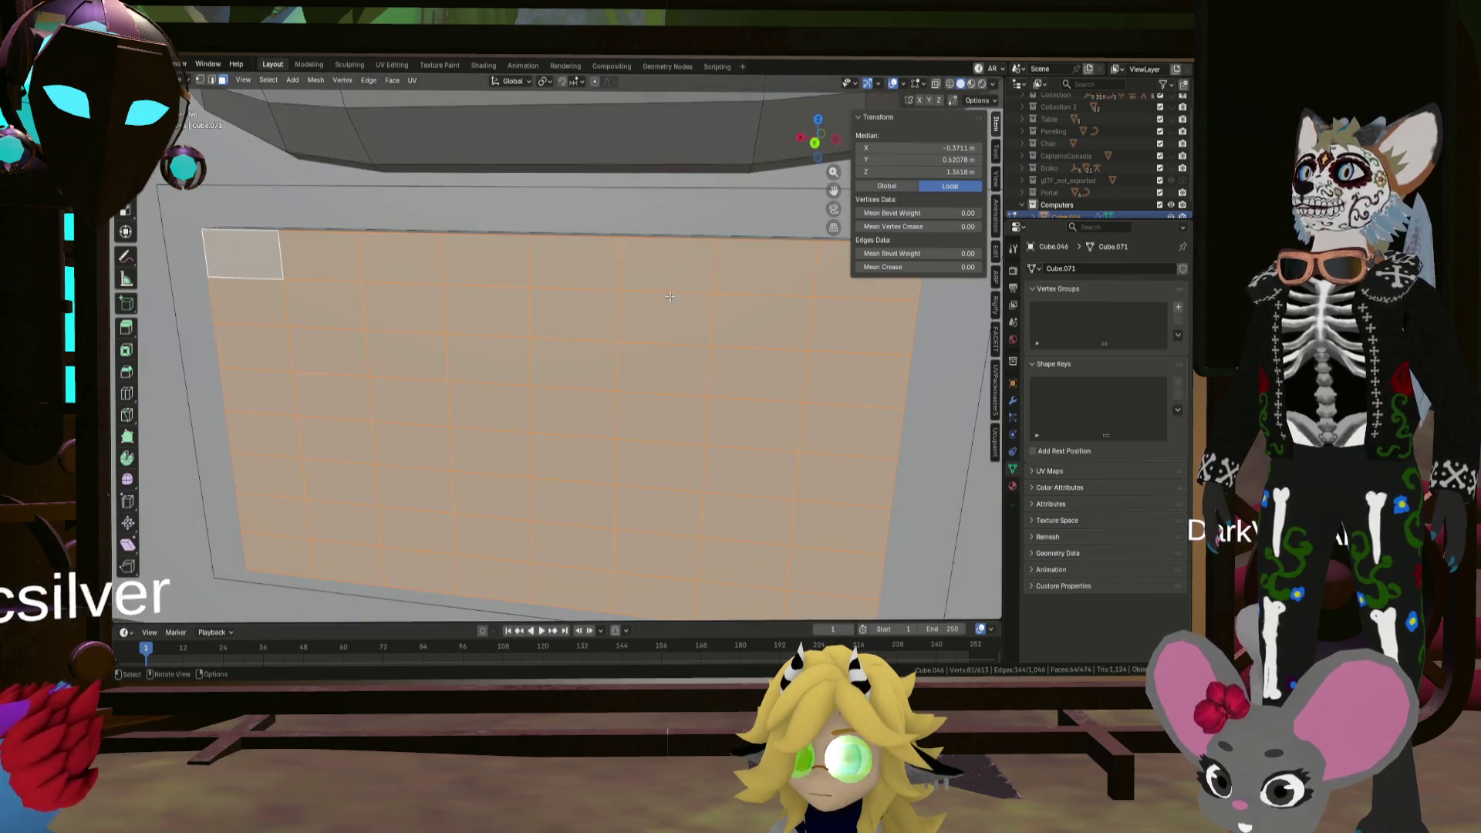
pyautogui.scroll(-5, 508, 230)
pyautogui.moveTo(508, 230)
pyautogui.mouseDown(button='middle')
pyautogui.moveTo(433, 247)
pyautogui.moveTo(623, 325)
pyautogui.mouseUp(button='middle')
pyautogui.scroll(5, 433, 248)
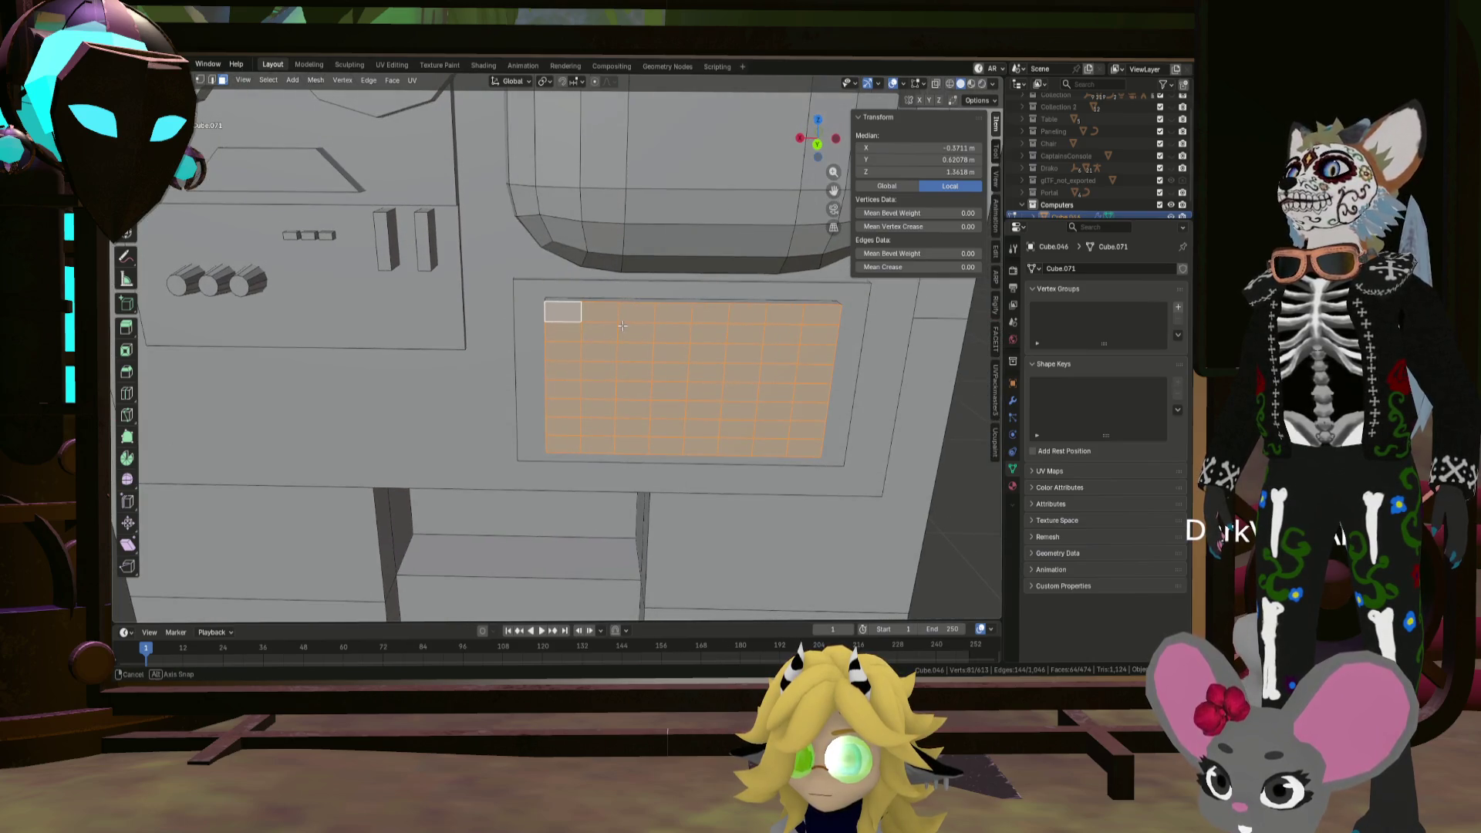
# Step: Set the Transform Pivot Point to Individual Origins and switch to Edge mode
pyautogui.click(546, 81)
pyautogui.click(562, 139)
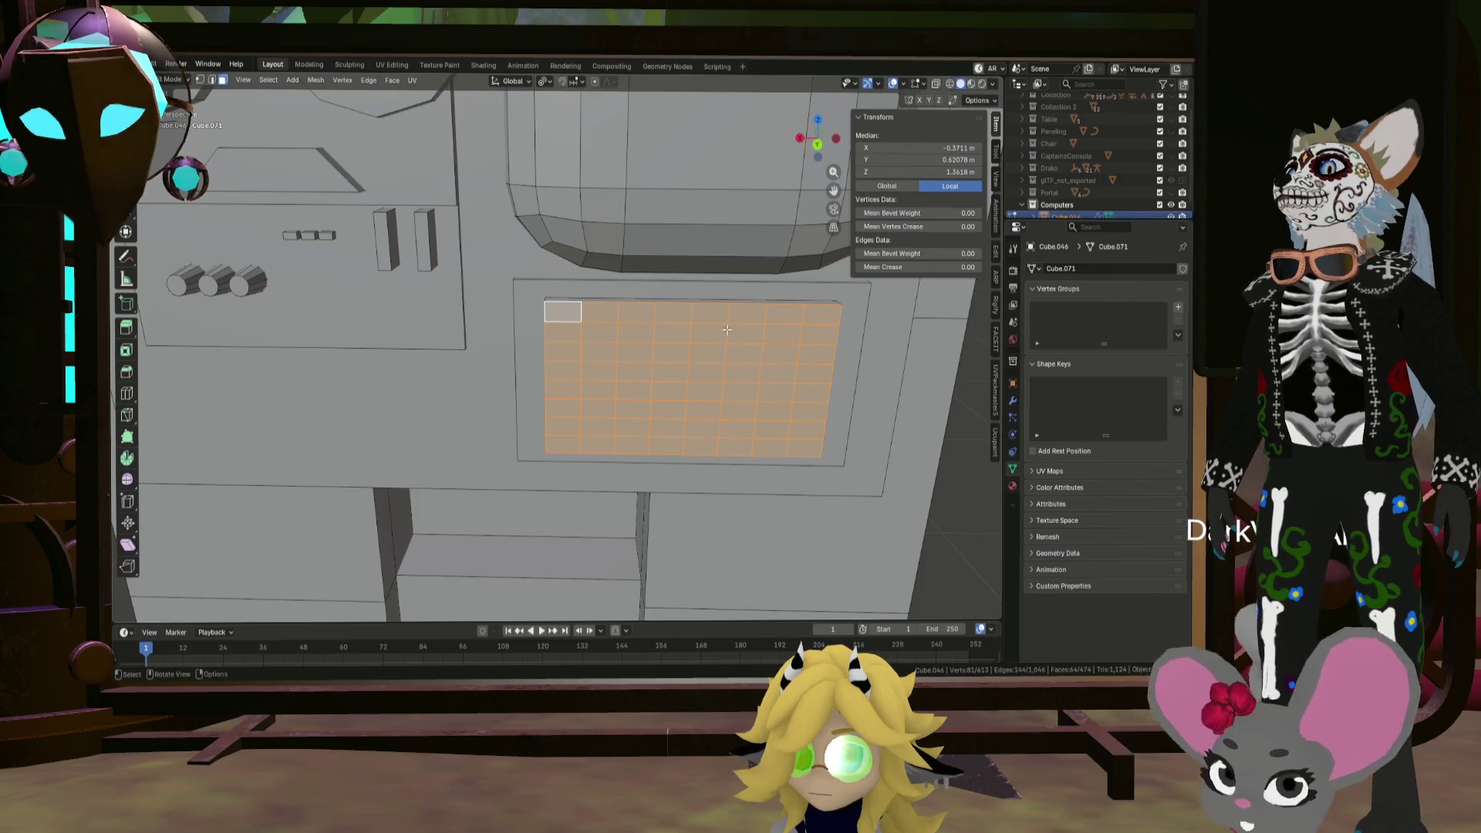
pyautogui.press('2')
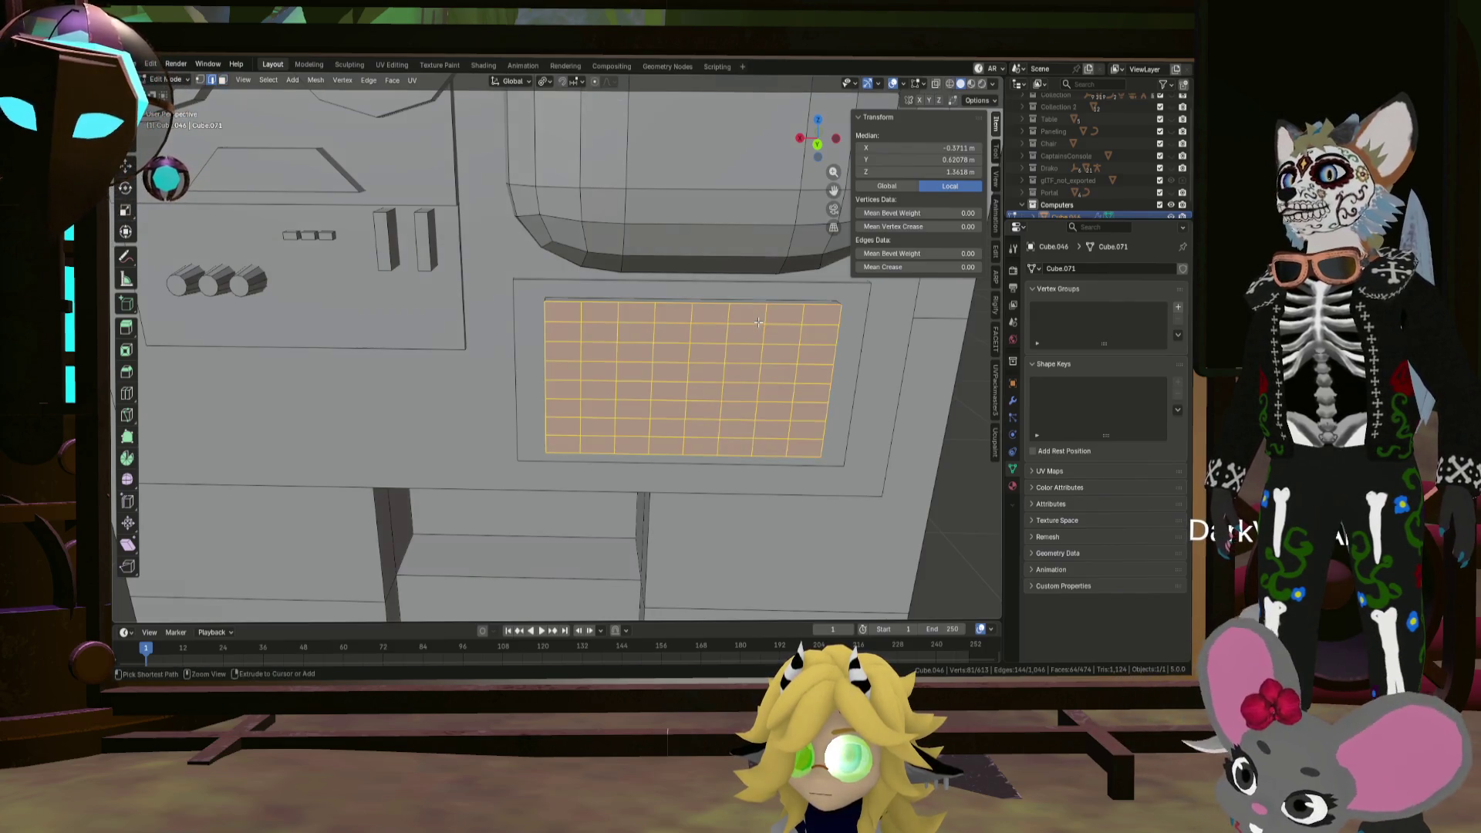
pyautogui.scroll(2, 637, 251)
pyautogui.keyDown('ctrl'); pyautogui.scroll(-3, 636, 258); pyautogui.keyUp('ctrl')
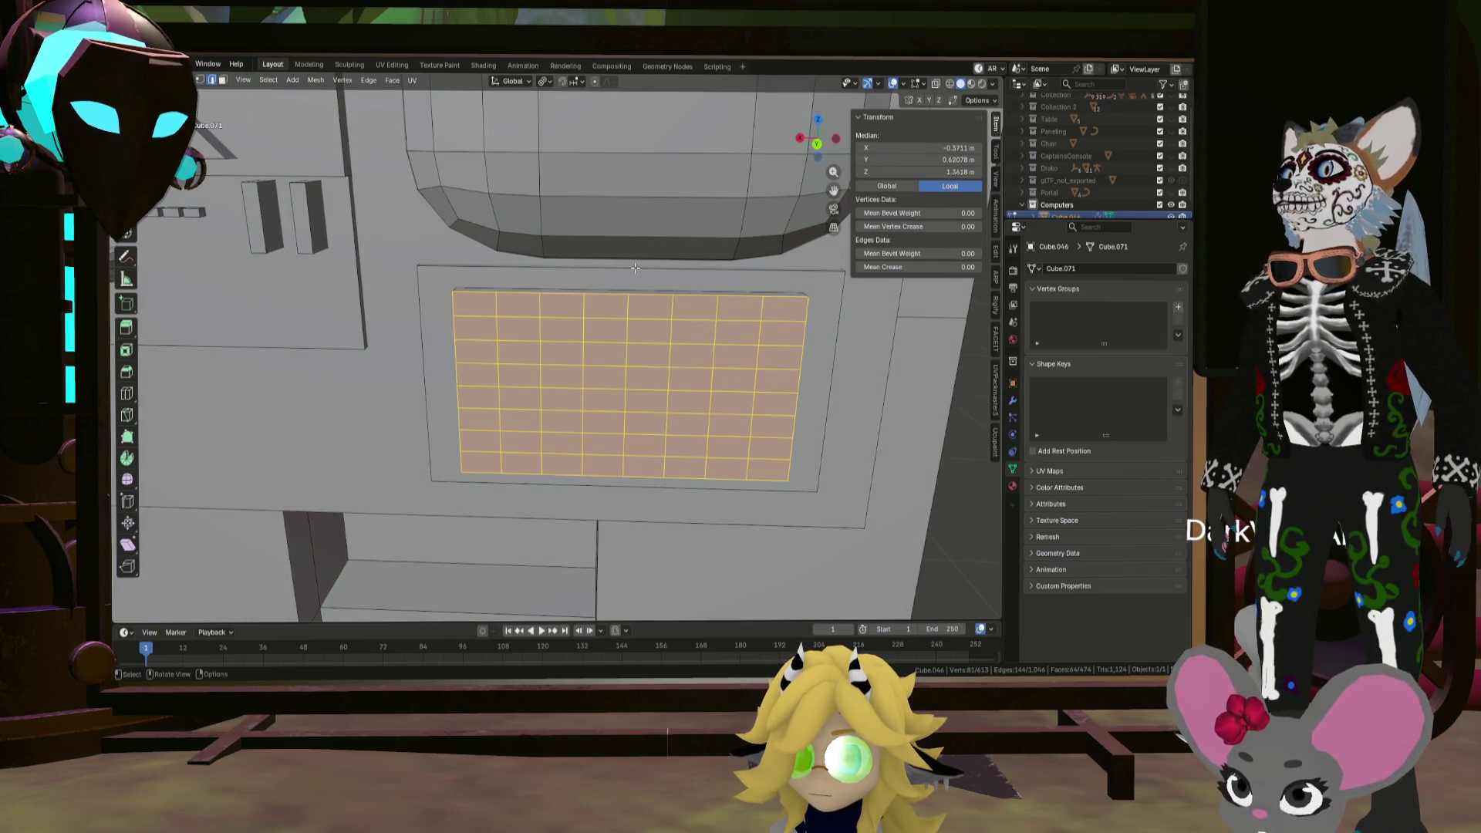
pyautogui.scroll(1, 621, 275)
pyautogui.click(555, 309)
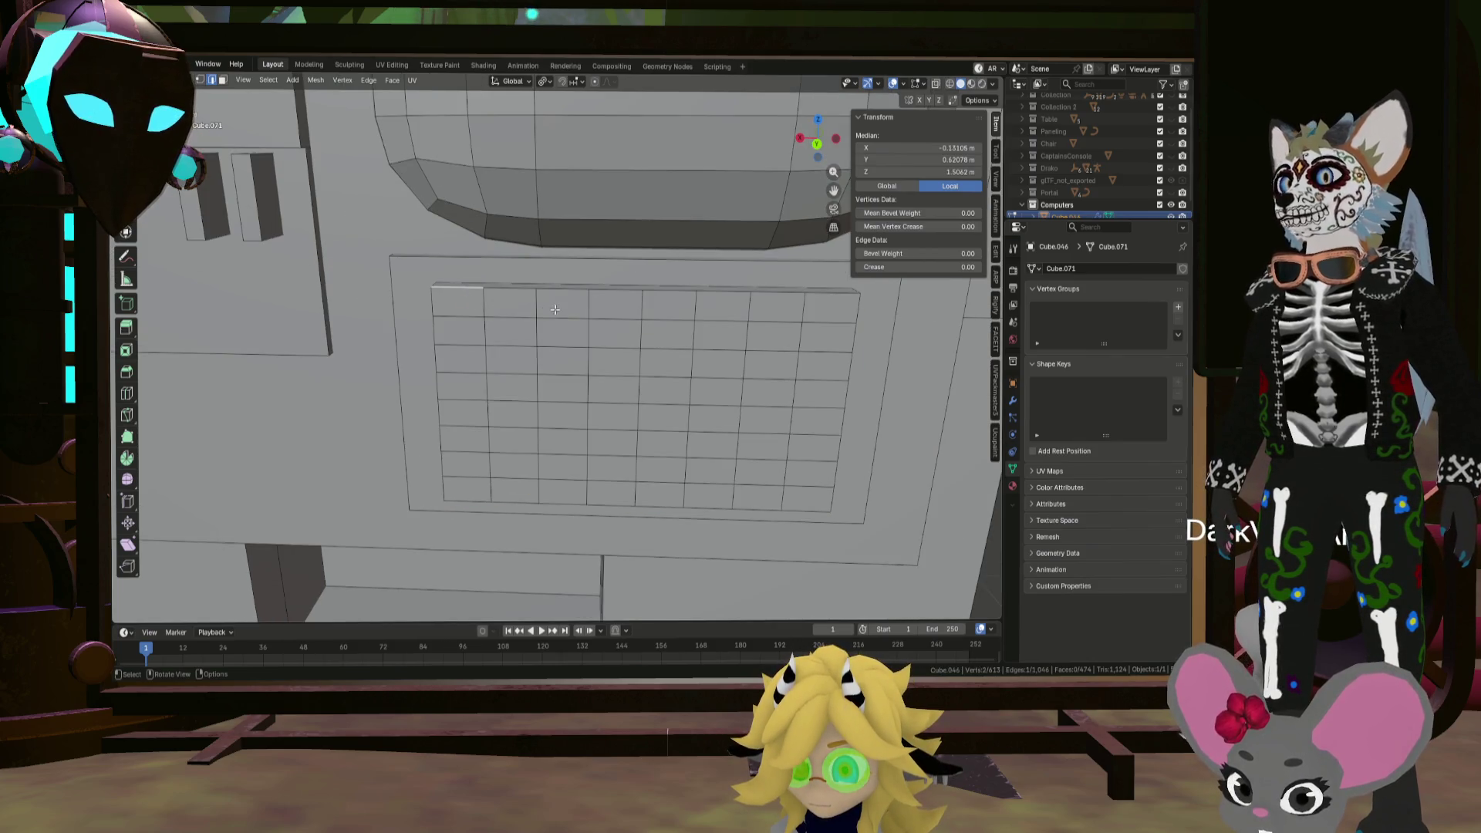
# Step: Inset the two top-left keypad cells in Face mode
pyautogui.click(222, 80)
pyautogui.click(458, 302)
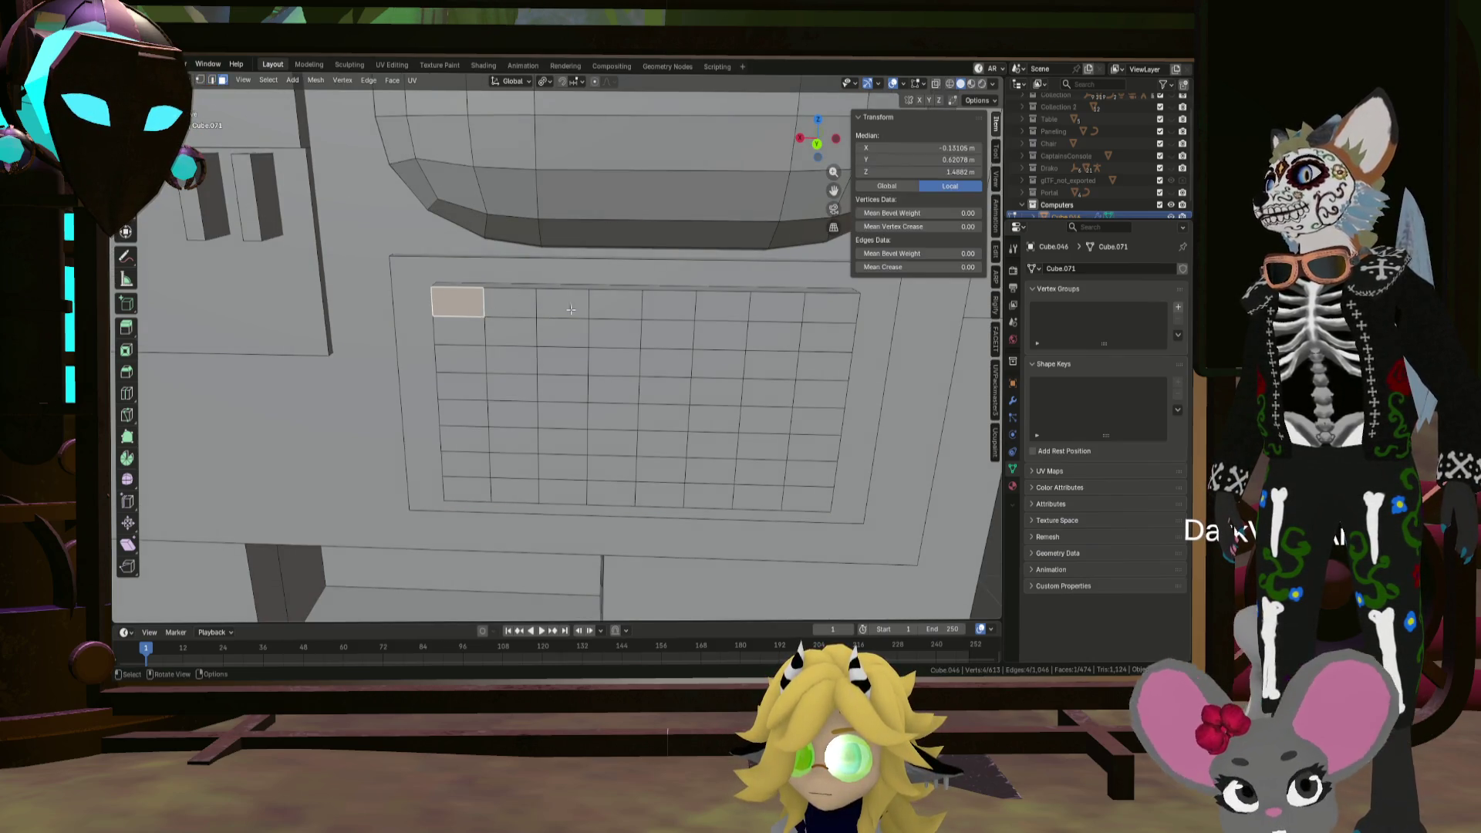
pyautogui.press('i')
pyautogui.click(616, 295)
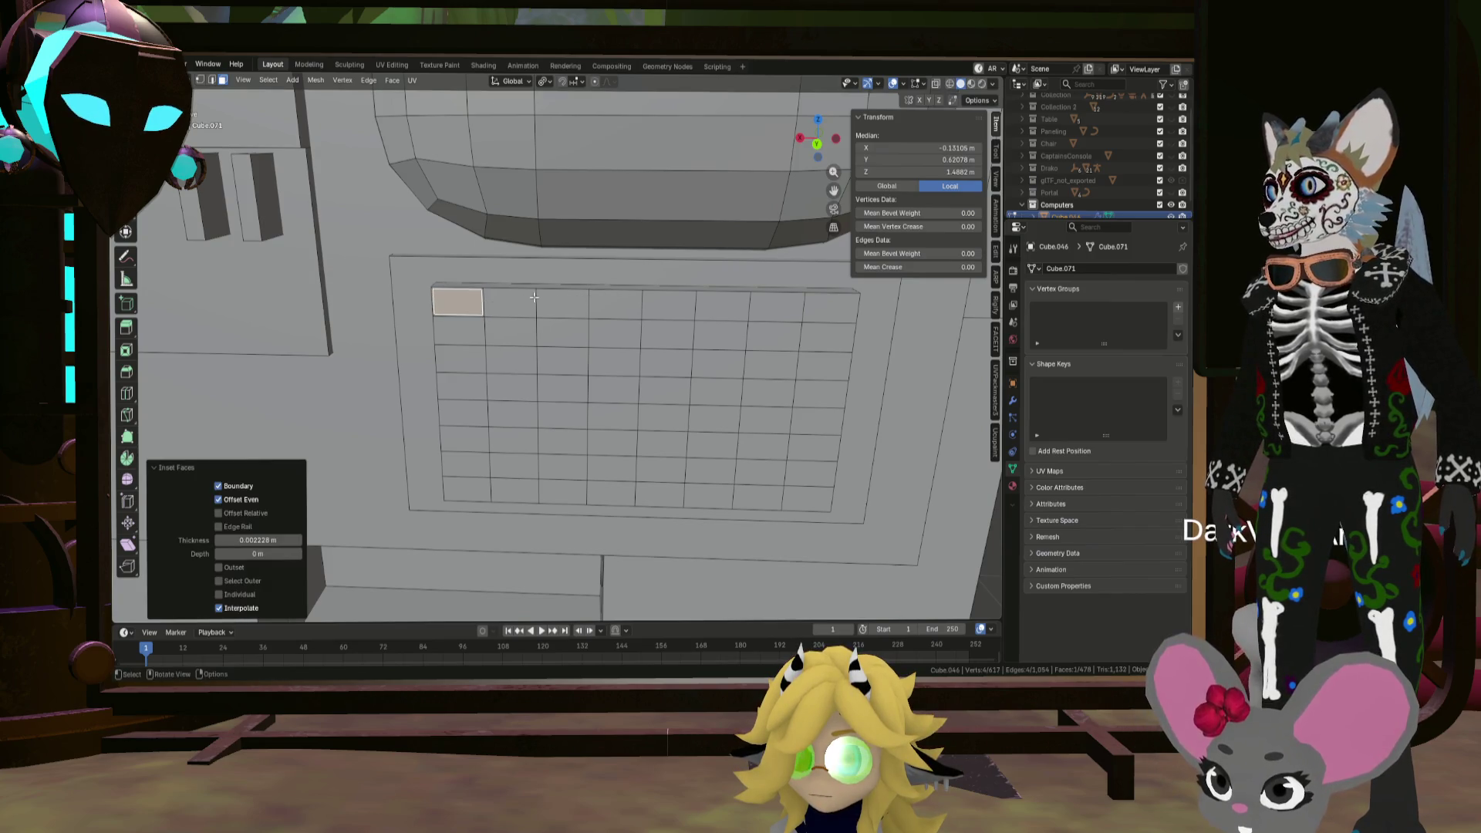
pyautogui.click(509, 303)
pyautogui.press('i')
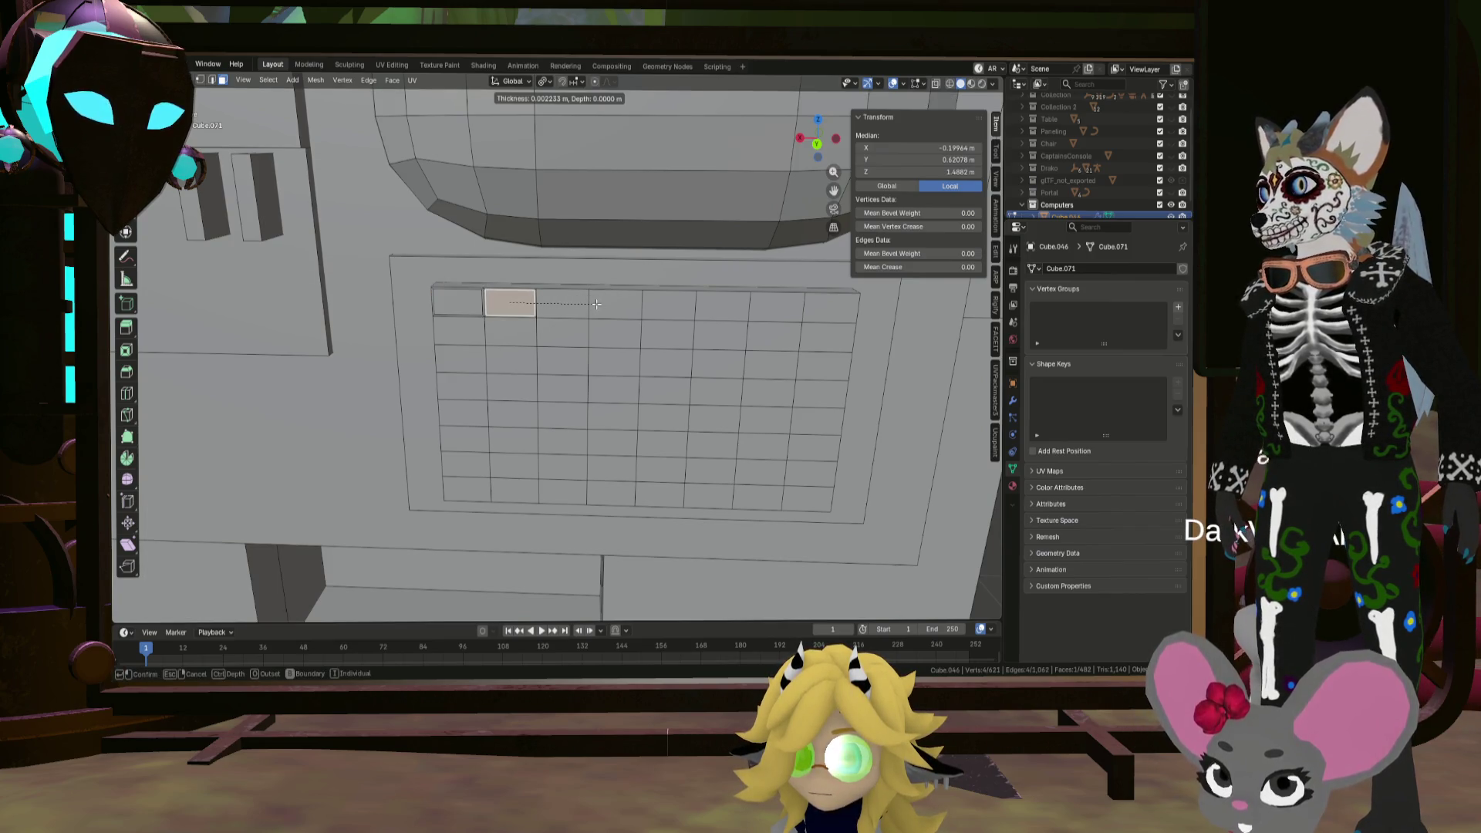
pyautogui.click(596, 304)
# Step: Raise the second key face along Y and scale it down
pyautogui.moveTo(532, 297); pyautogui.dragTo(584, 300, button='middle')
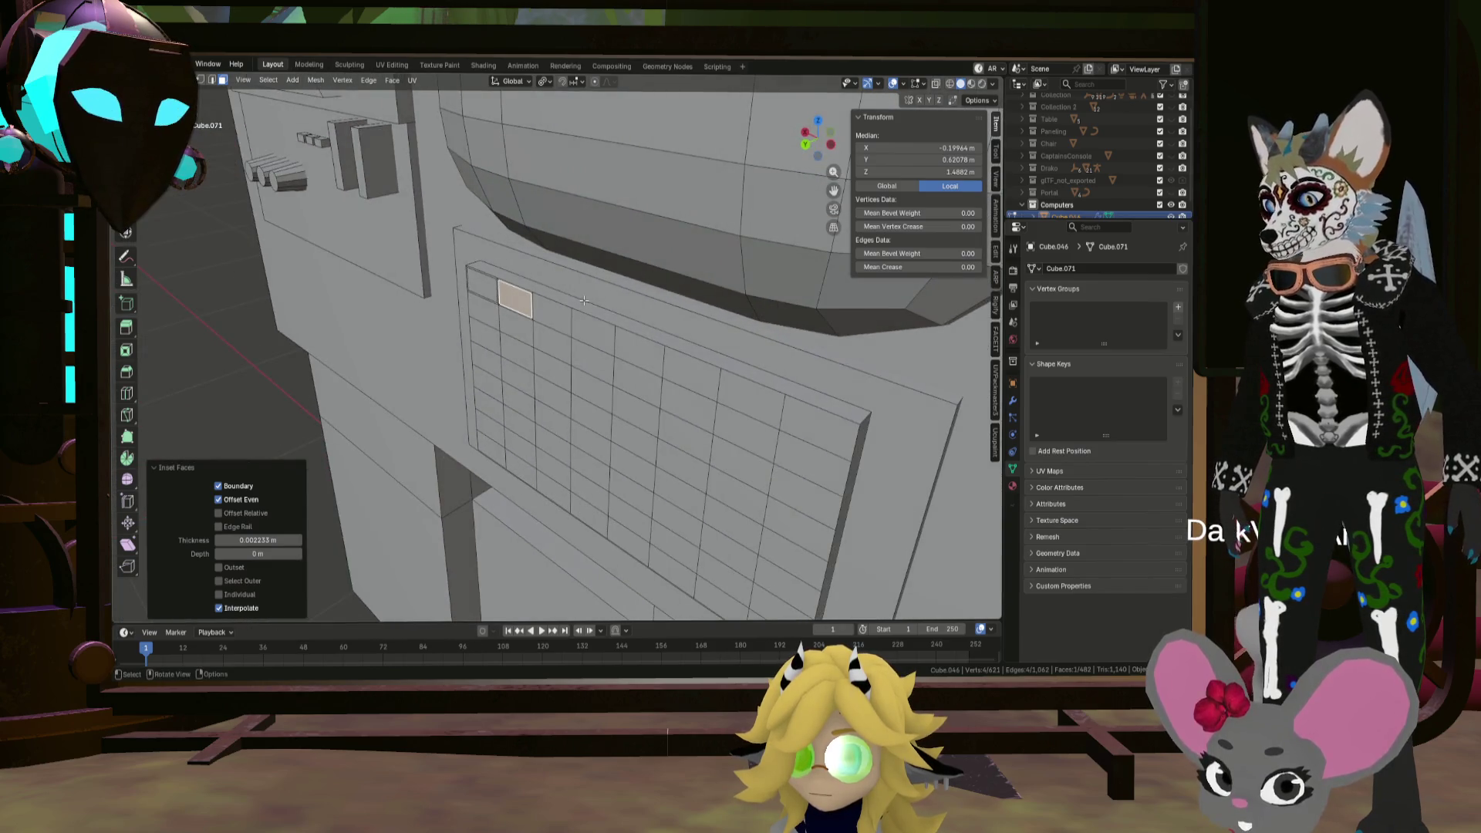
pyautogui.press('g')
pyautogui.press('y')
pyautogui.click(576, 304)
pyautogui.rightClick(576, 301)
pyautogui.moveTo(594, 285); pyautogui.dragTo(613, 244, button='middle')
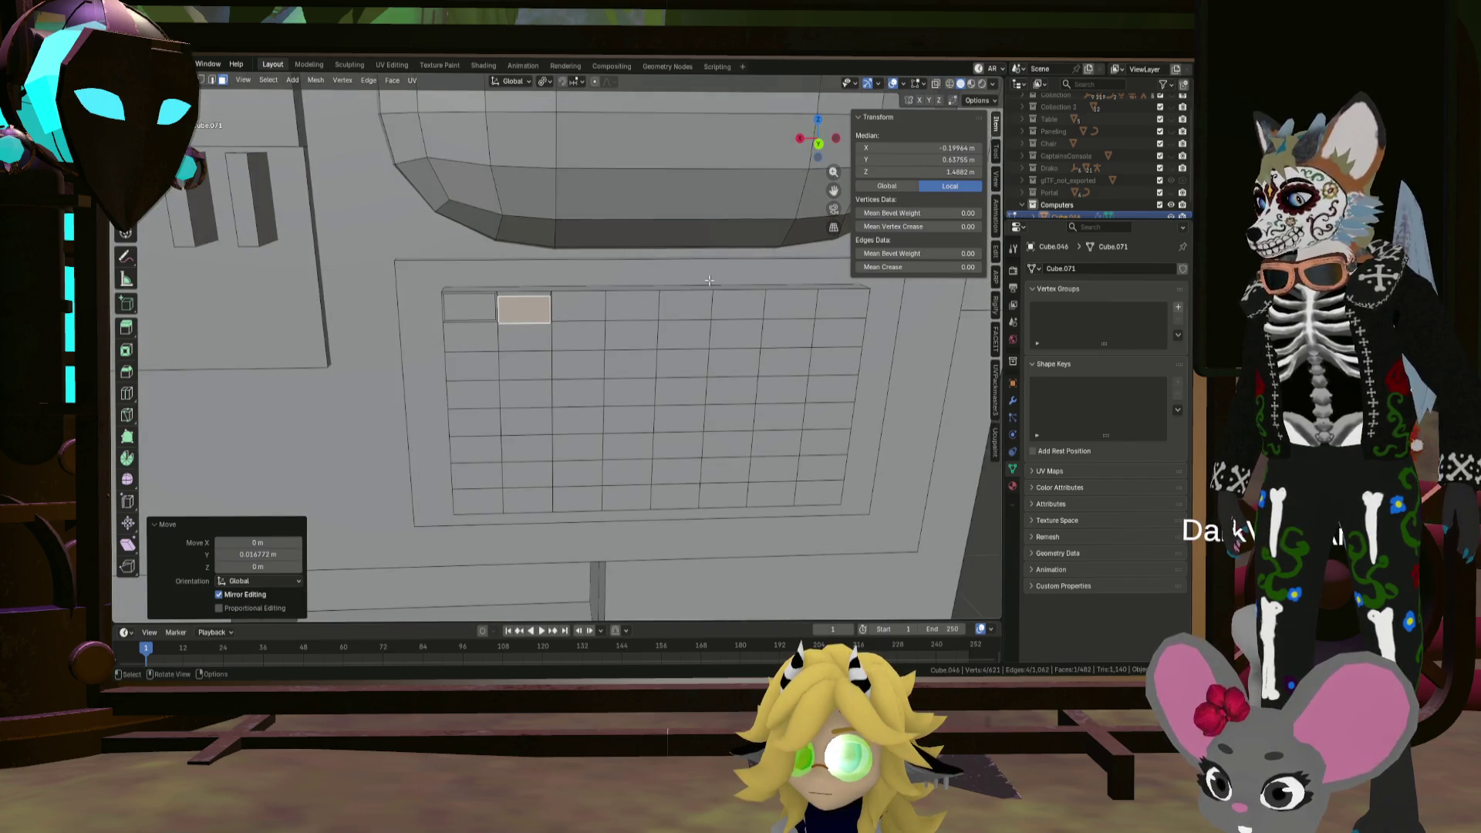
pyautogui.press('s')
pyautogui.click(632, 283)
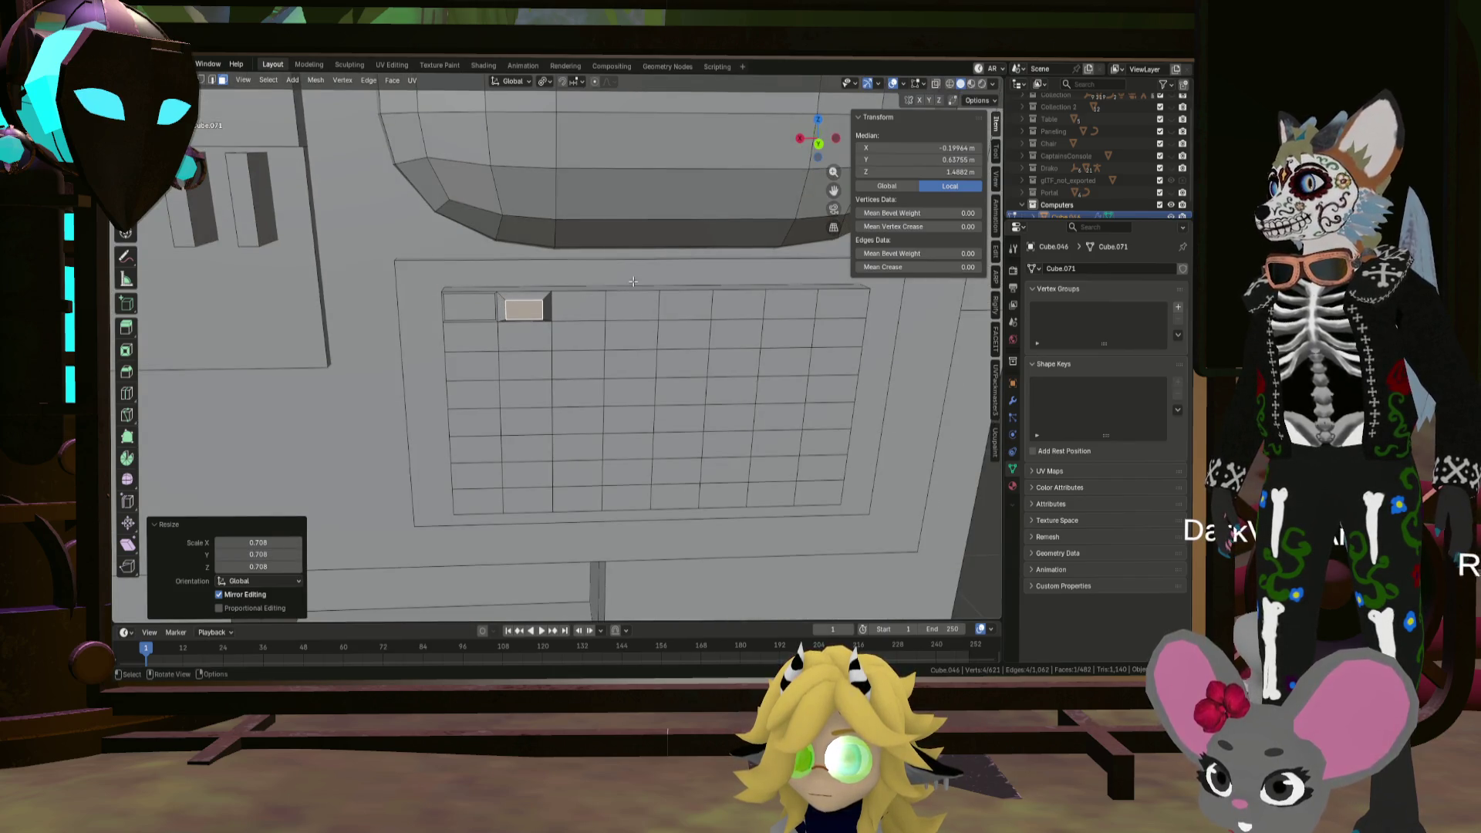
# Step: Shrink the first key and raise it 0.022426 m along Y, then return to Object Mode
pyautogui.click(476, 303)
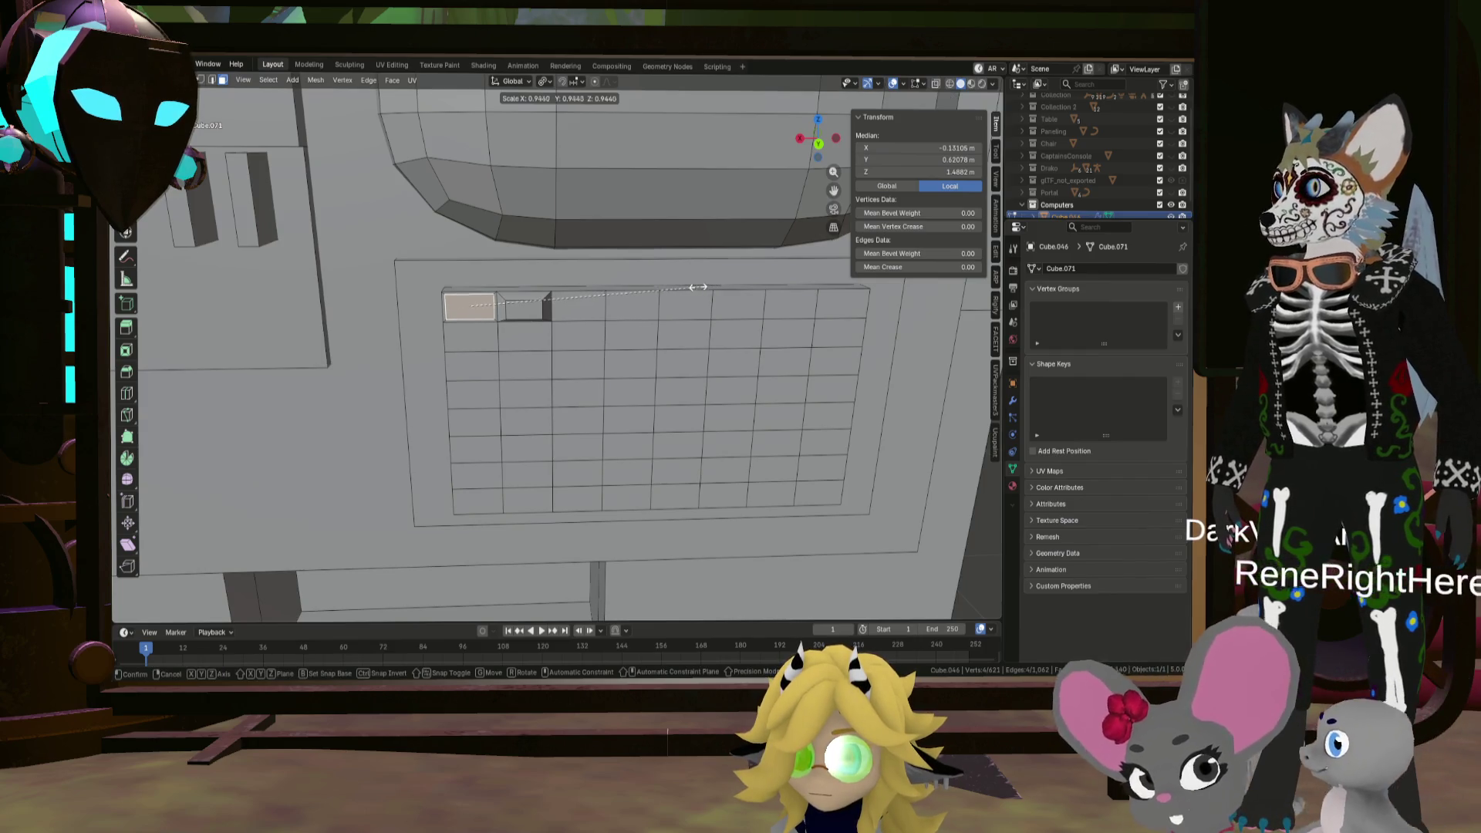
pyautogui.click(656, 293)
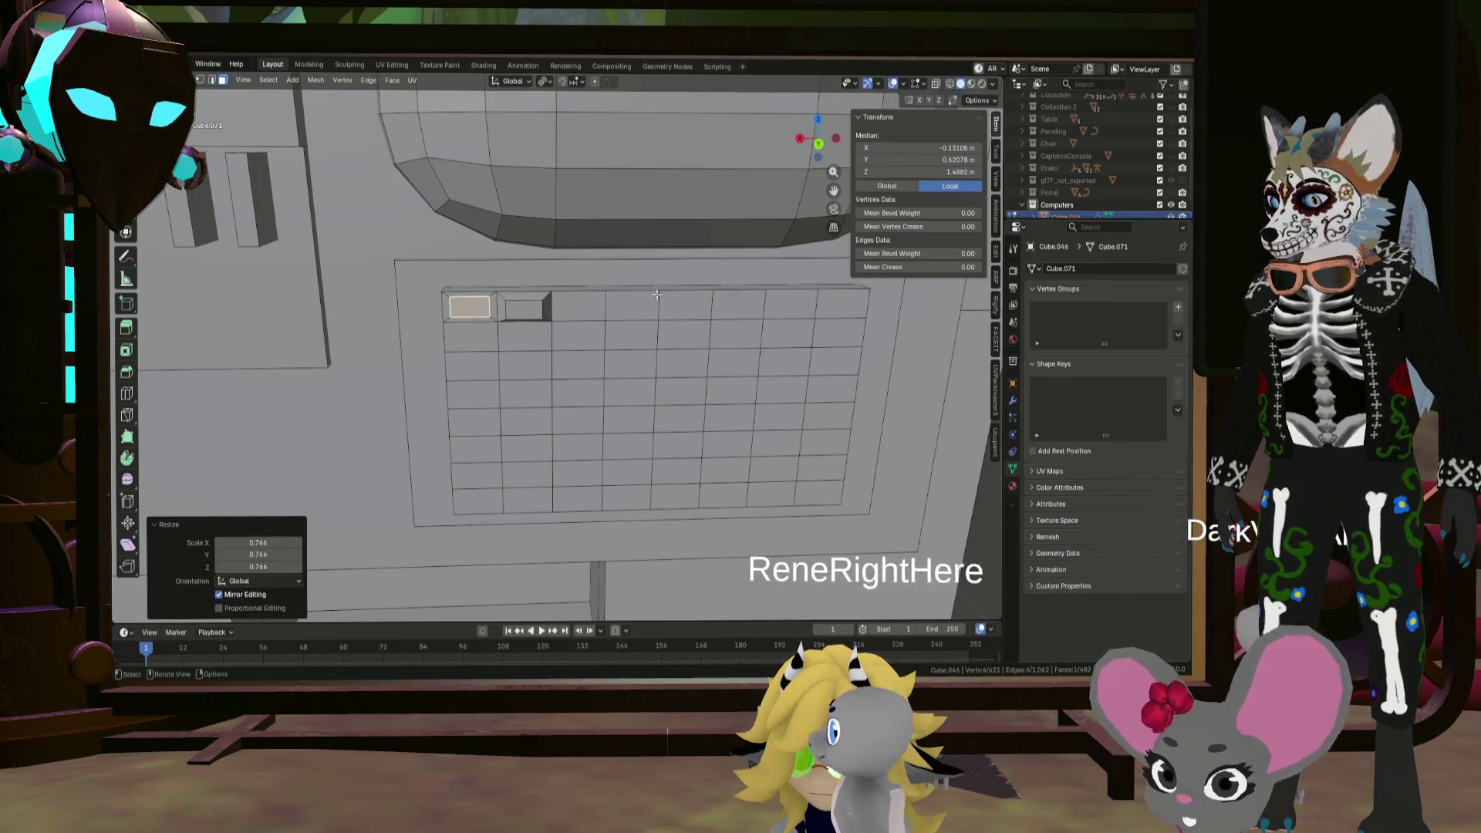
pyautogui.press('g')
pyautogui.press('y')
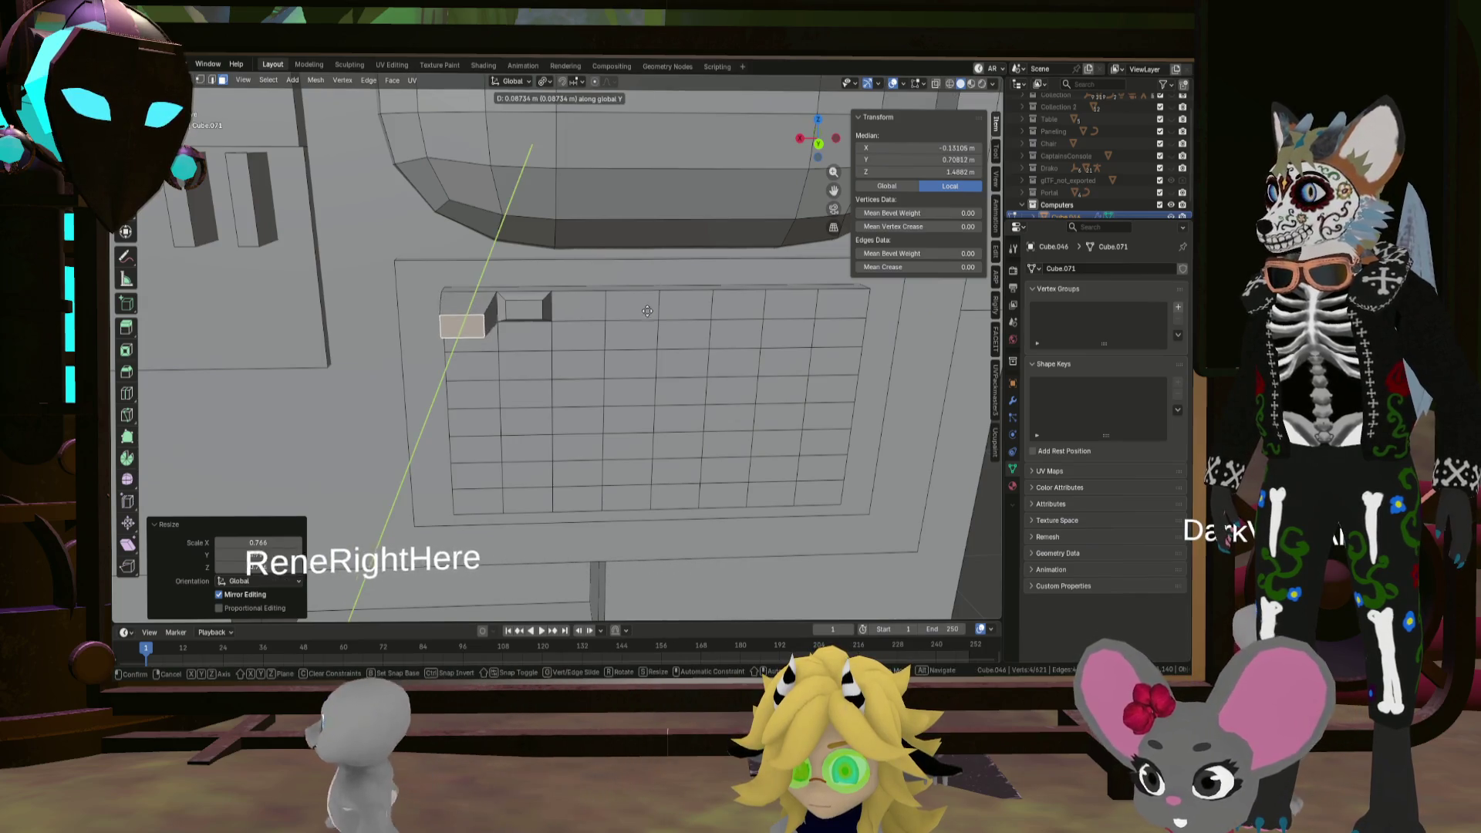
pyautogui.click(649, 298)
pyautogui.scroll(-3, 617, 301)
pyautogui.moveTo(587, 301)
pyautogui.mouseDown(button='middle')
pyautogui.moveTo(520, 304)
pyautogui.moveTo(605, 414)
pyautogui.moveTo(584, 338)
pyautogui.mouseUp(button='middle')
pyautogui.scroll(3, 520, 303)
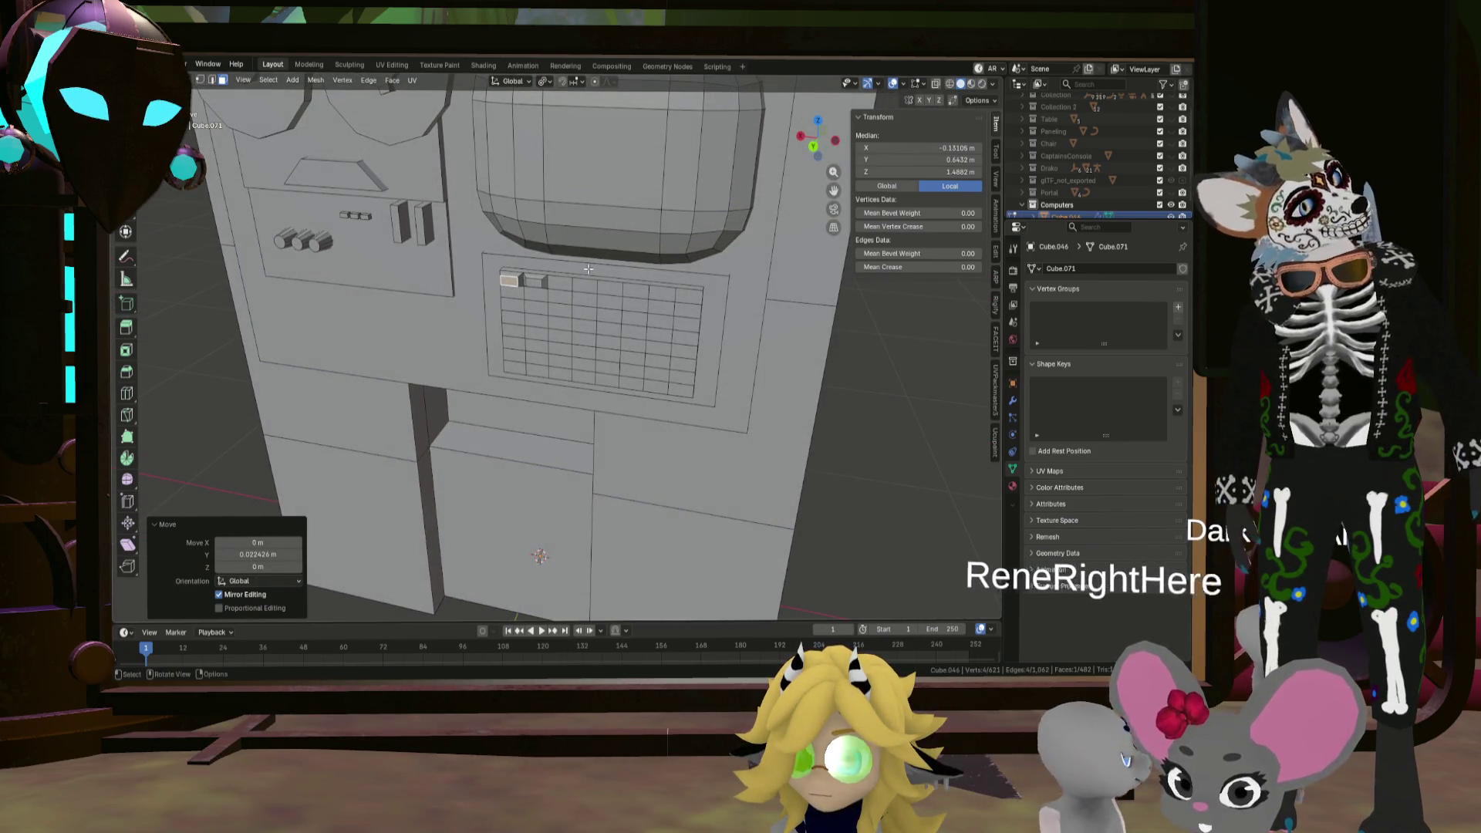
pyautogui.scroll(-3, 610, 285)
pyautogui.moveTo(611, 284)
pyautogui.mouseDown(button='middle')
pyautogui.moveTo(757, 352)
pyautogui.moveTo(629, 295)
pyautogui.moveTo(618, 348)
pyautogui.moveTo(593, 365)
pyautogui.moveTo(619, 322)
pyautogui.moveTo(614, 423)
pyautogui.mouseUp(button='middle')
pyautogui.press('Tab')
pyautogui.press('Tab')
# Step: Undo back to the plain grid, removing the two test keys
pyautogui.scroll(10, 625, 418)
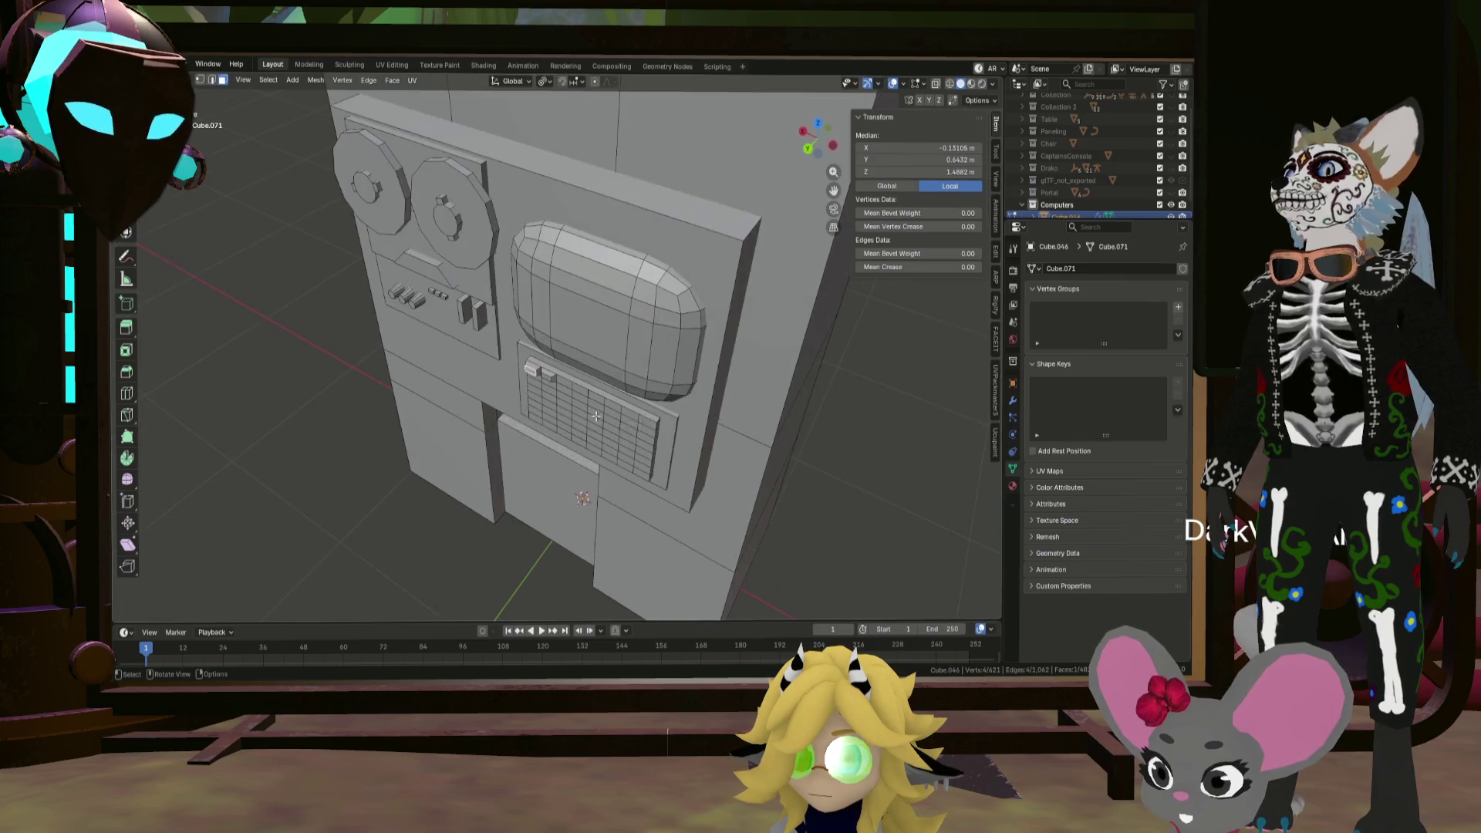
pyautogui.scroll(-8, 540, 403)
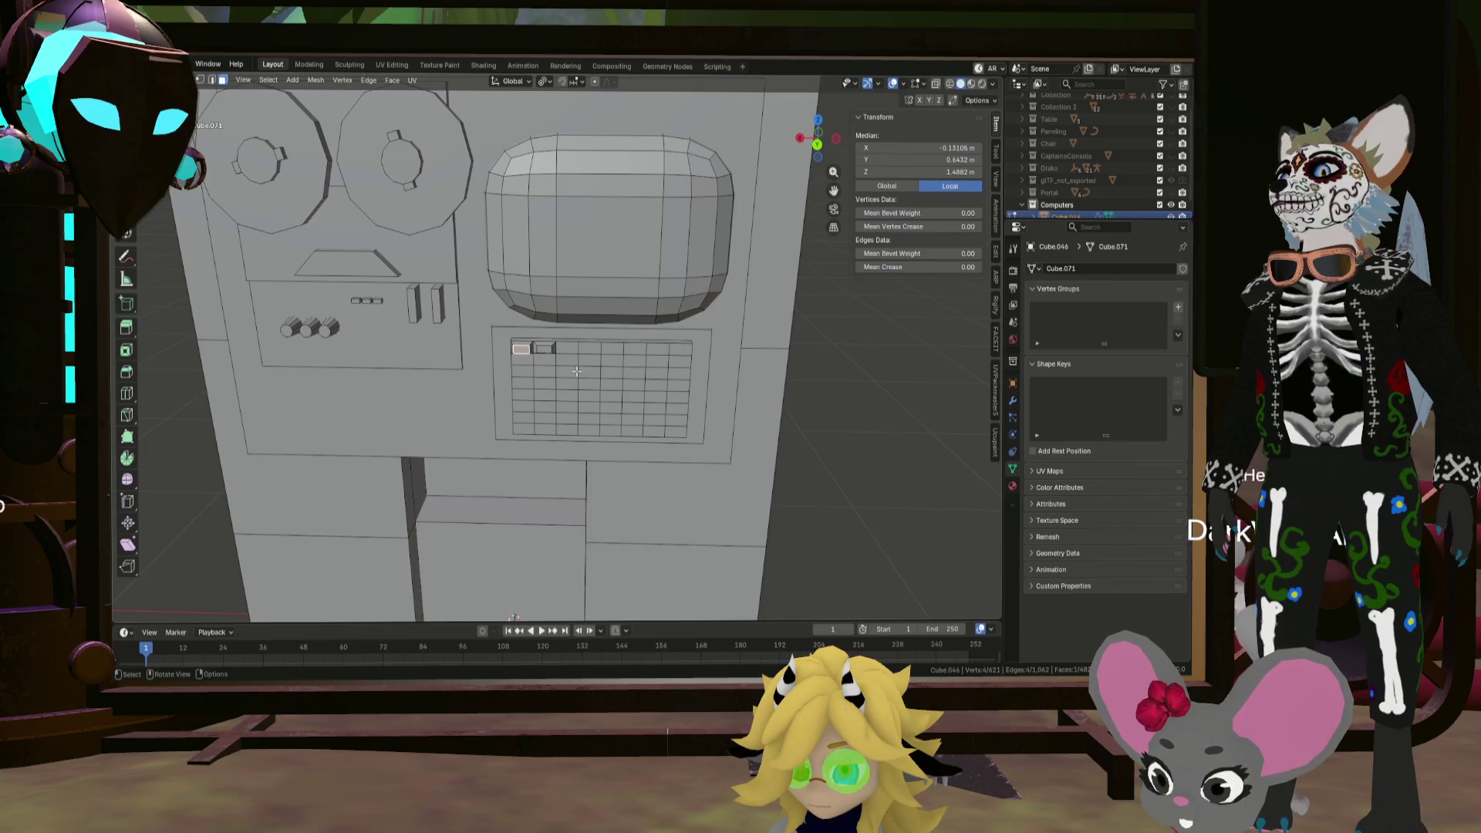
pyautogui.scroll(4, 576, 371)
pyautogui.click(509, 307)
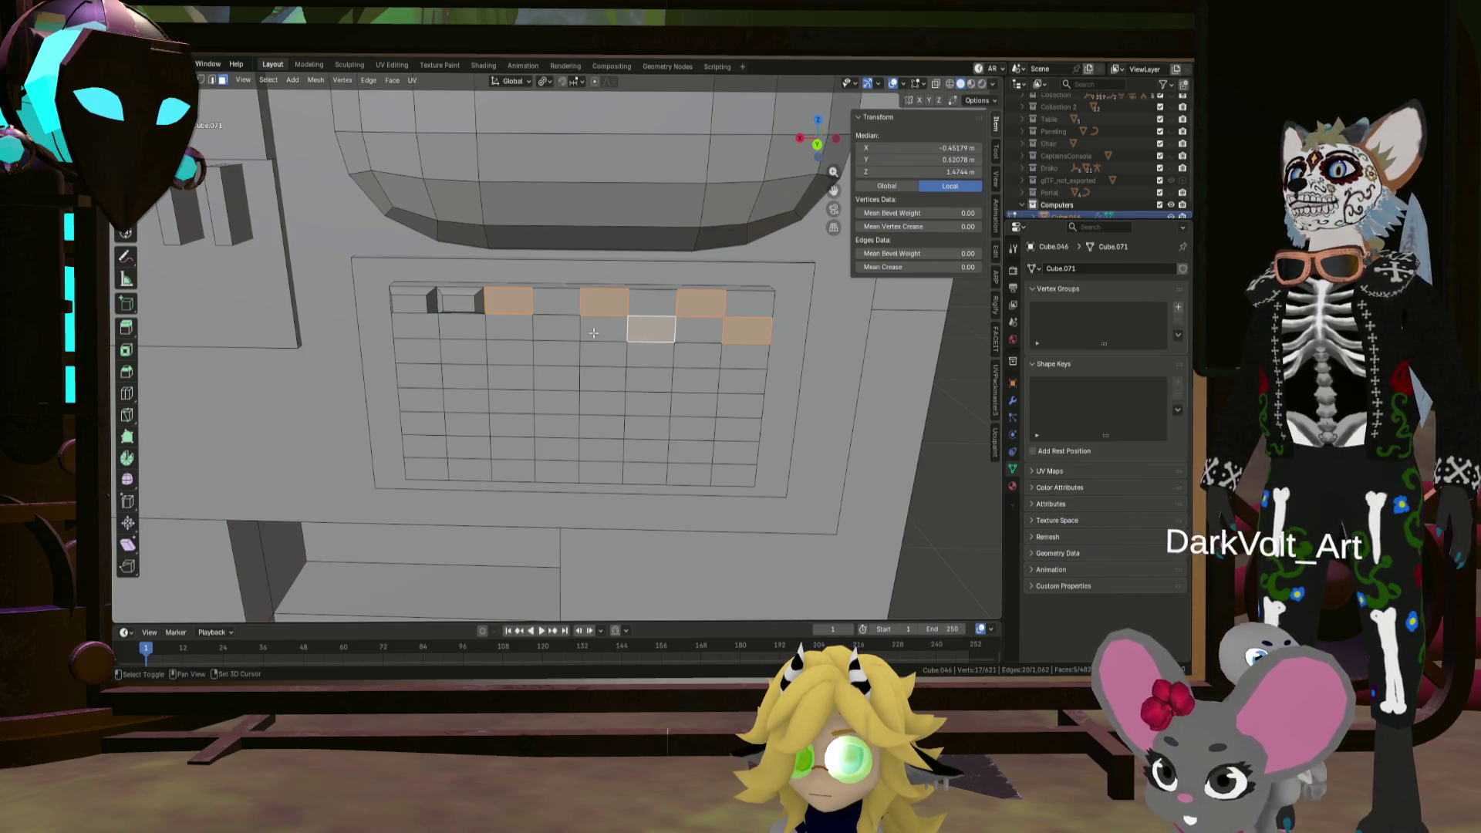
pyautogui.click(433, 326)
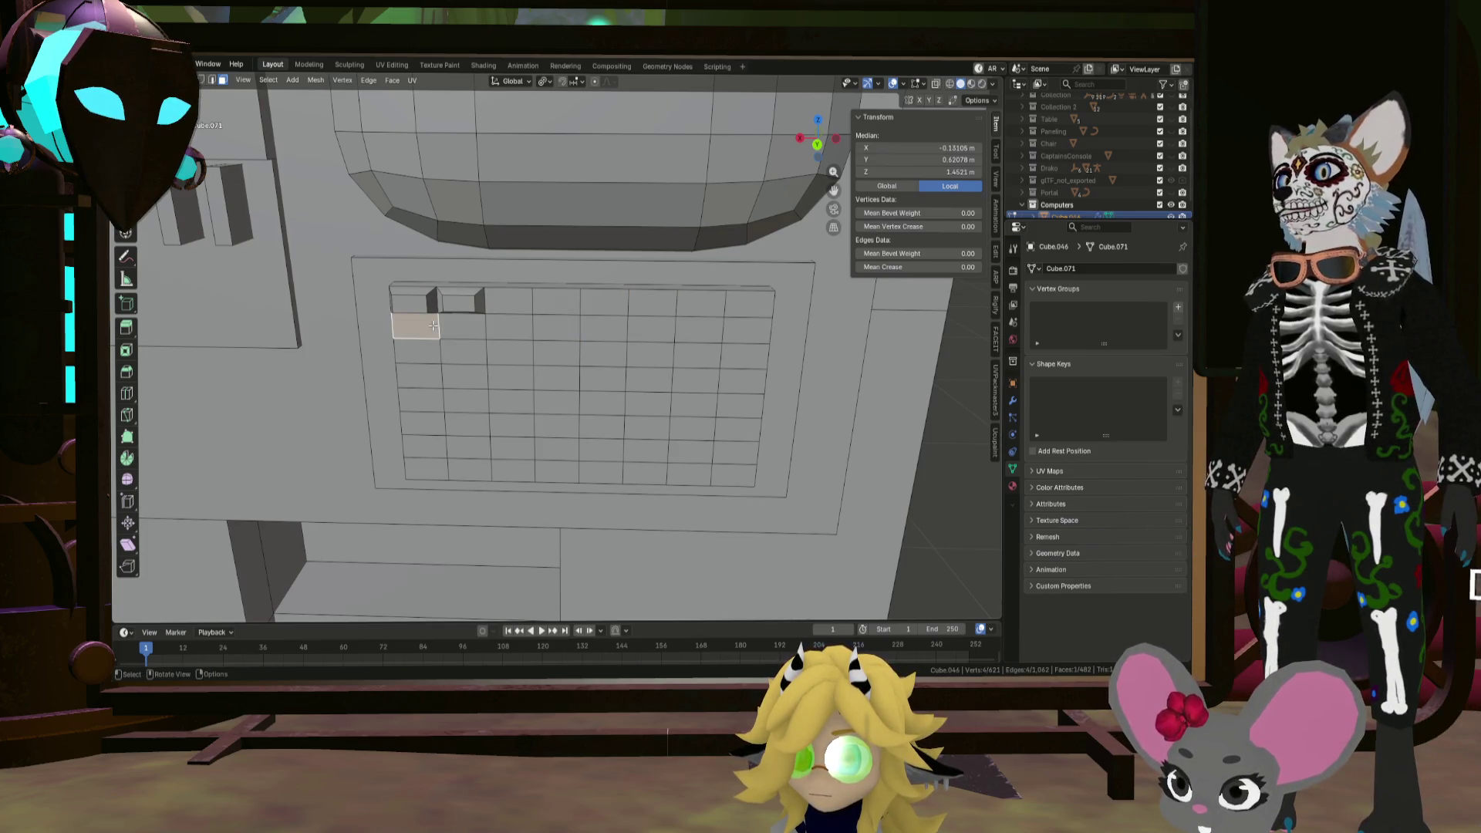
pyautogui.keyDown('ctrl'); pyautogui.click(498, 311); pyautogui.keyUp('ctrl')
pyautogui.hotkey('ctrl', 'z')
pyautogui.hotkey('ctrl', 'z')
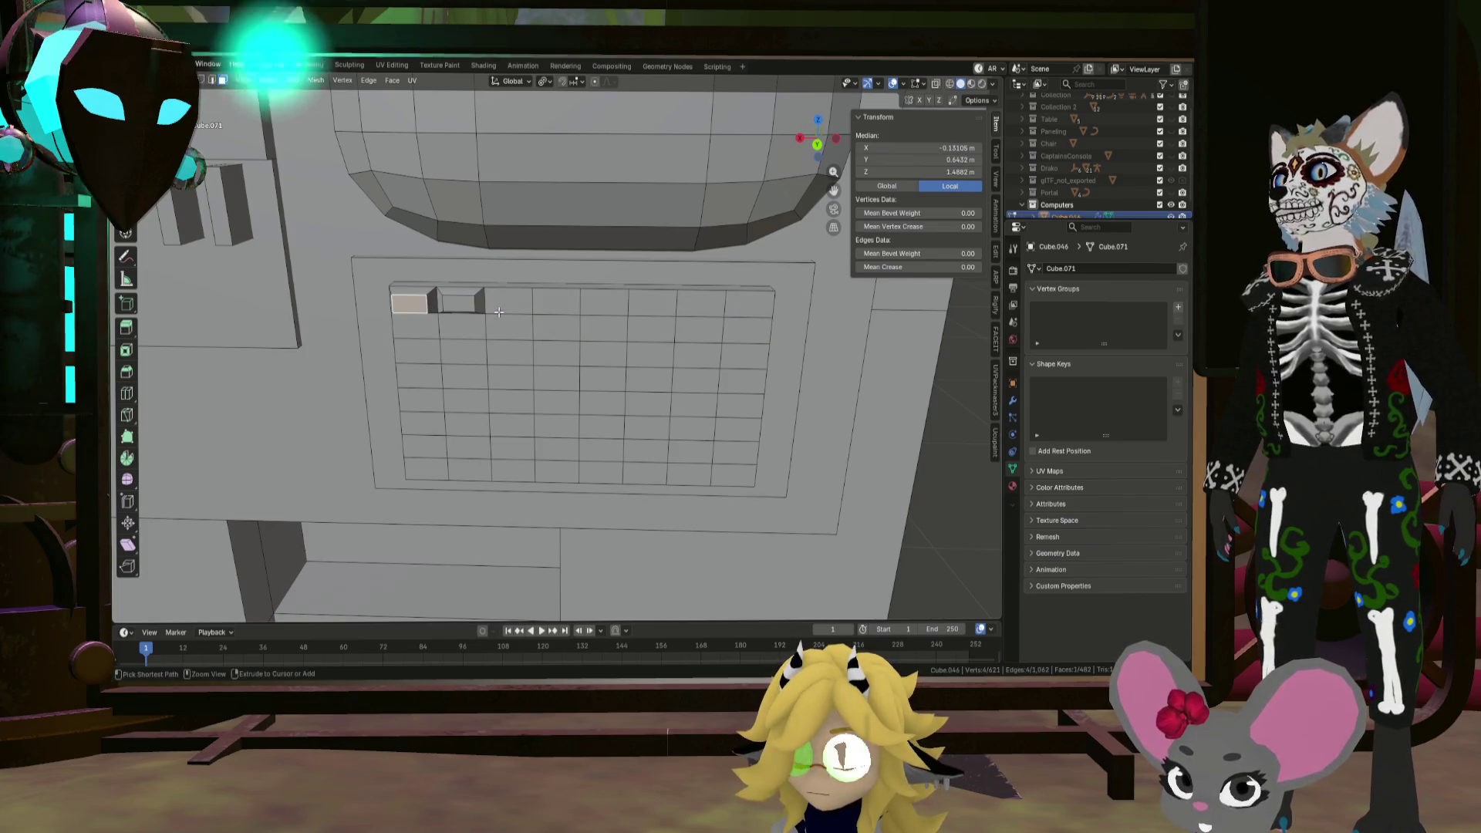
pyautogui.hotkey('ctrl', 'shift', 'z')
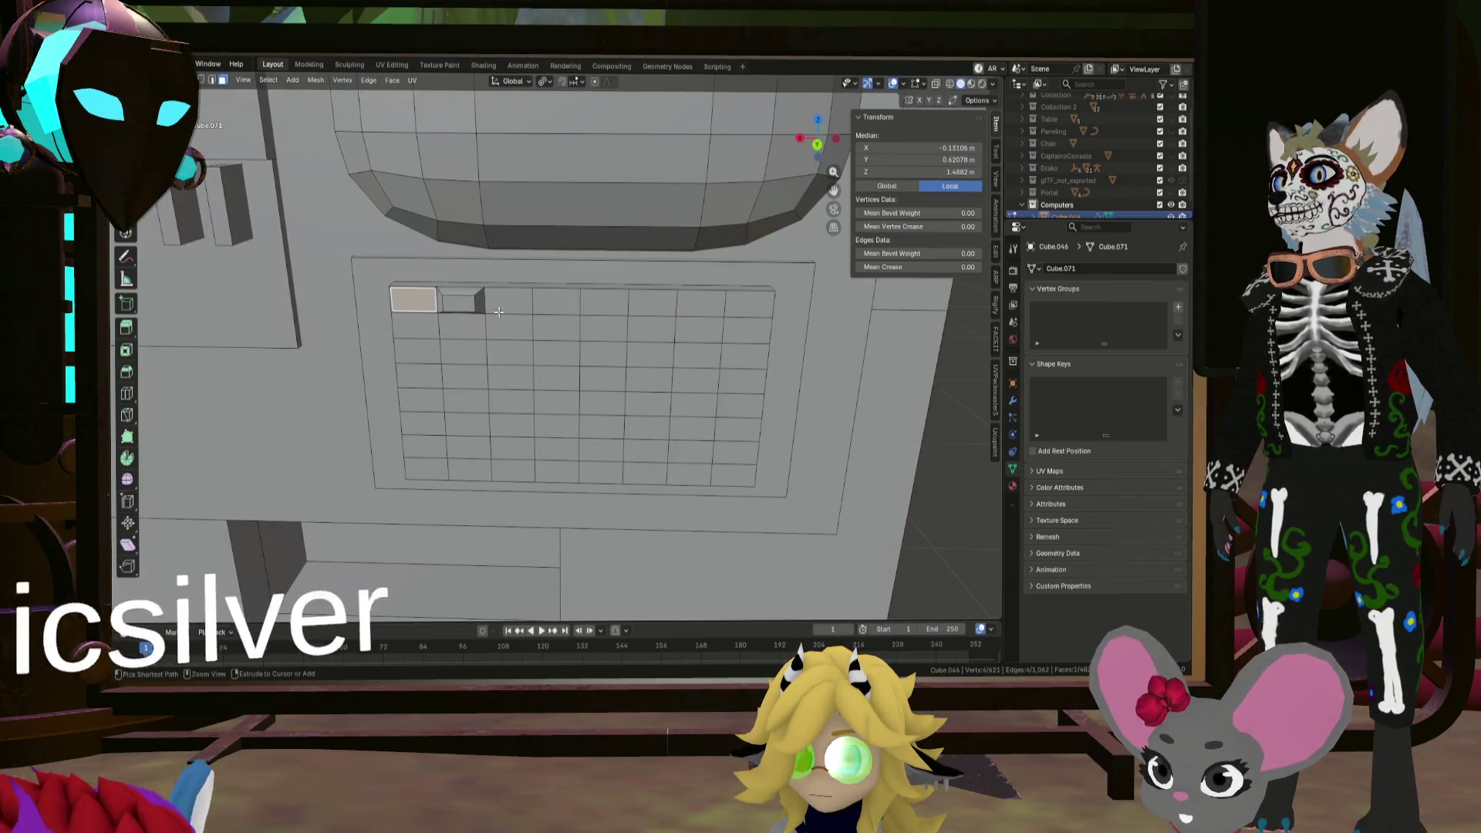
pyautogui.hotkey('ctrl', 'z')
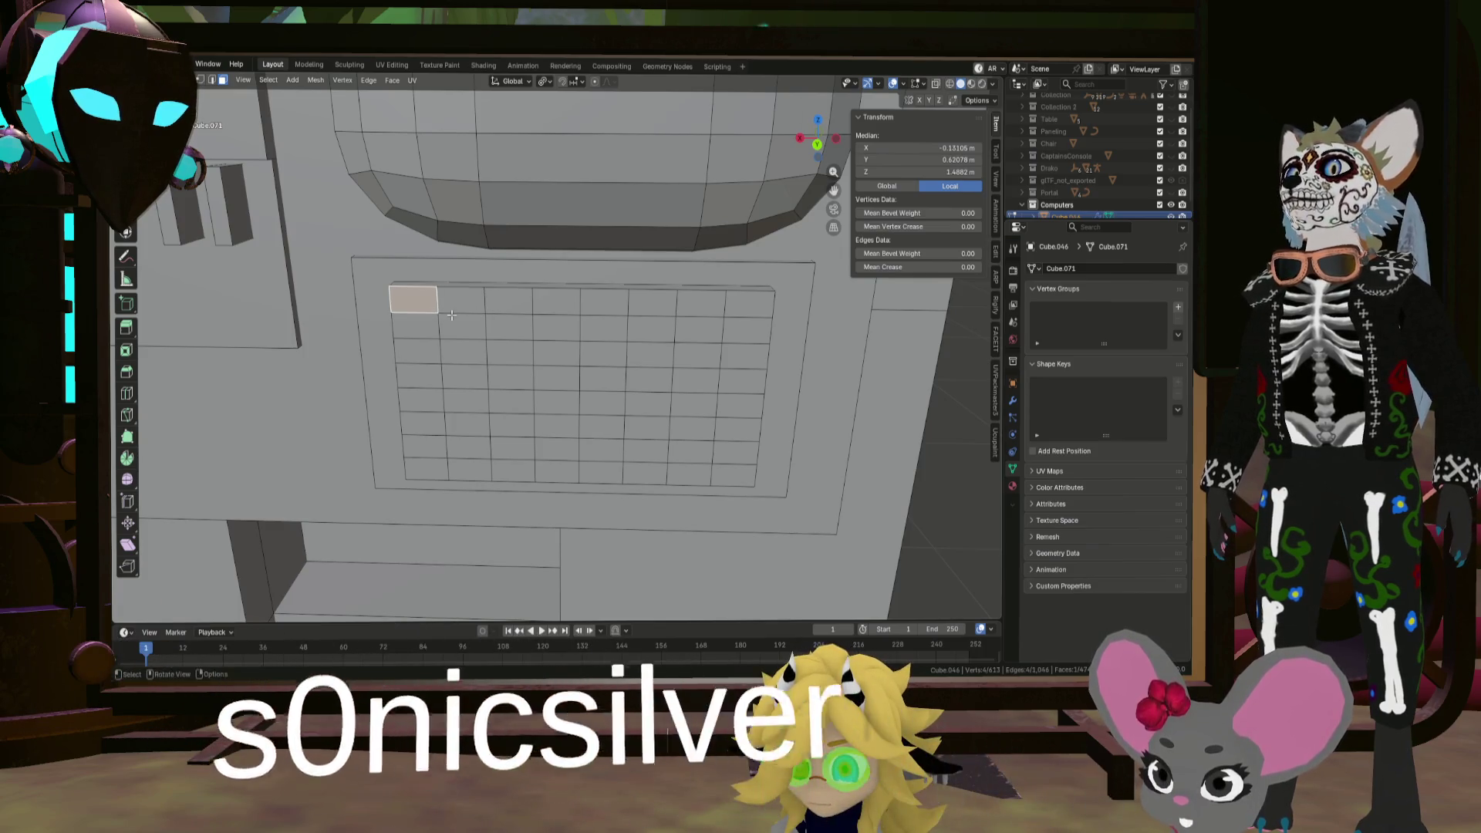
# Step: Box-select the whole grid, apply Checker Deselect, and inset the selected cells
pyautogui.moveTo(428, 301)
pyautogui.mouseDown()
pyautogui.moveTo(726, 468)
pyautogui.moveTo(753, 460)
pyautogui.mouseUp()
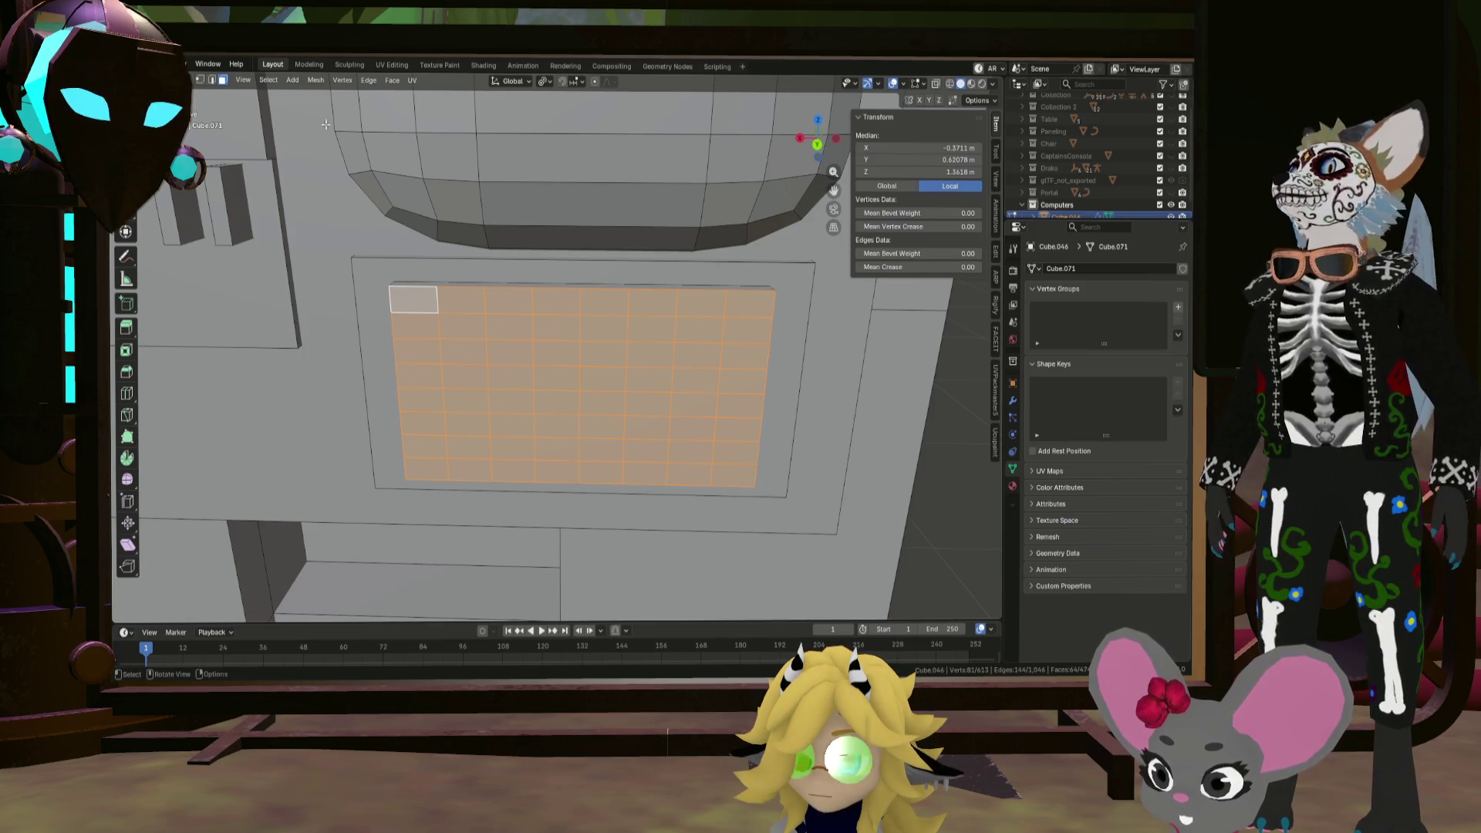
pyautogui.click(269, 79)
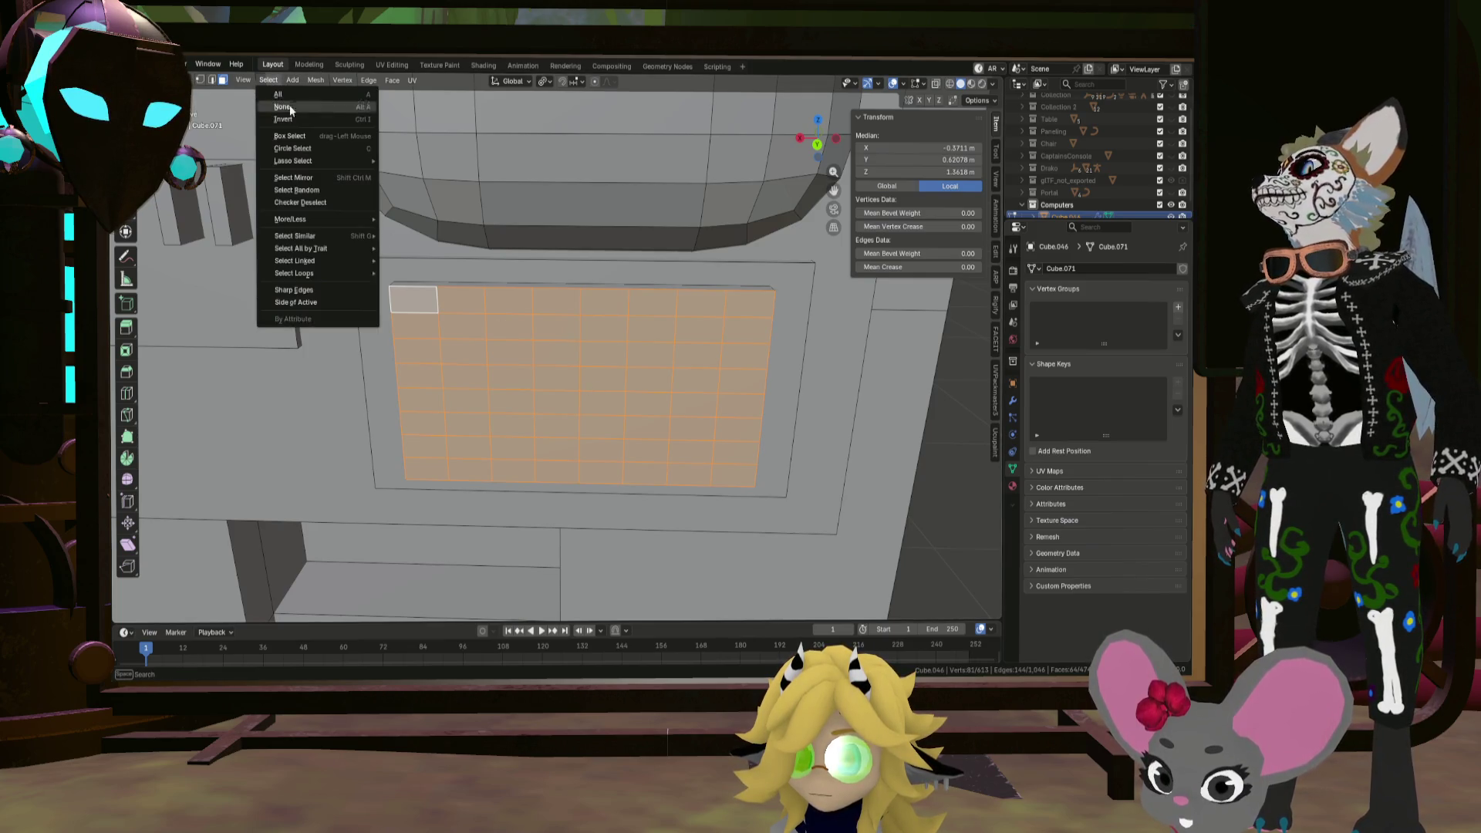
pyautogui.click(340, 202)
pyautogui.press('i')
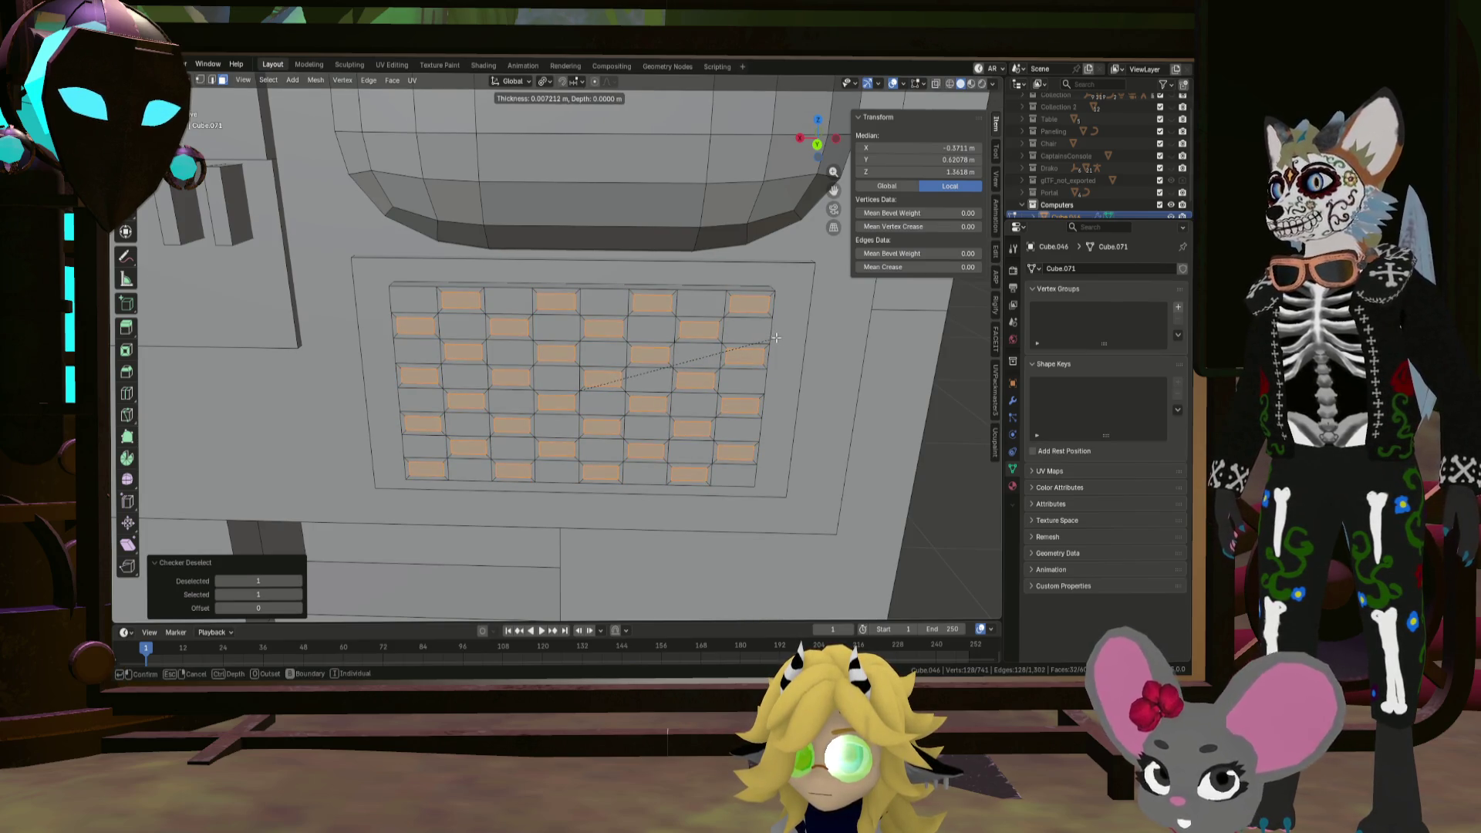
pyautogui.click(776, 337)
# Step: Extrude the checker cells outward as raised keys, then clear the selection
pyautogui.press('e')
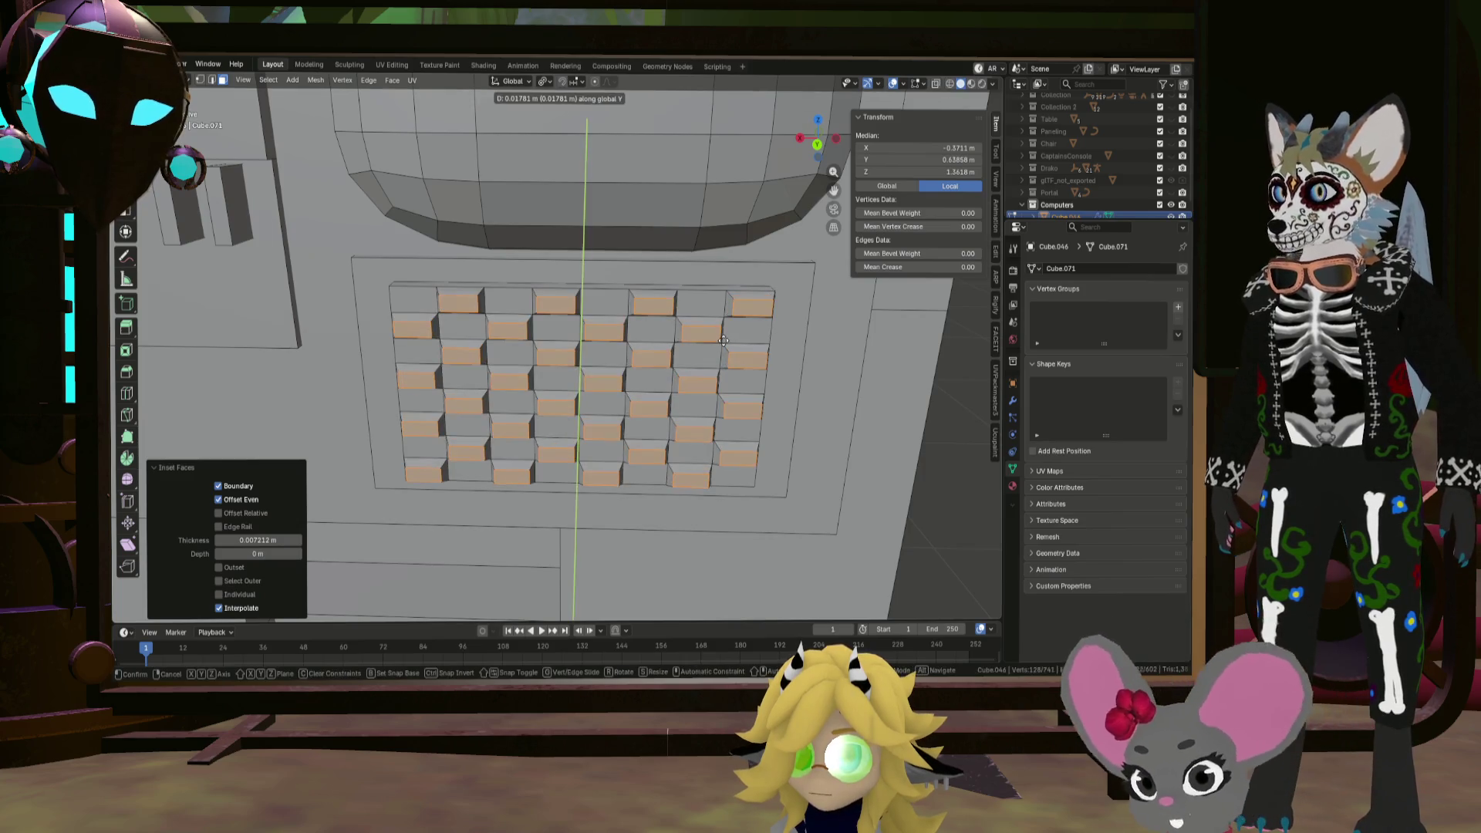
pyautogui.click(723, 339)
pyautogui.moveTo(723, 339); pyautogui.dragTo(665, 314, button='middle')
pyautogui.click(664, 320)
pyautogui.moveTo(664, 320)
pyautogui.mouseDown(button='middle')
pyautogui.moveTo(447, 339)
pyautogui.moveTo(344, 326)
pyautogui.moveTo(640, 345)
pyautogui.moveTo(592, 318)
pyautogui.mouseUp(button='middle')
pyautogui.click(326, 322)
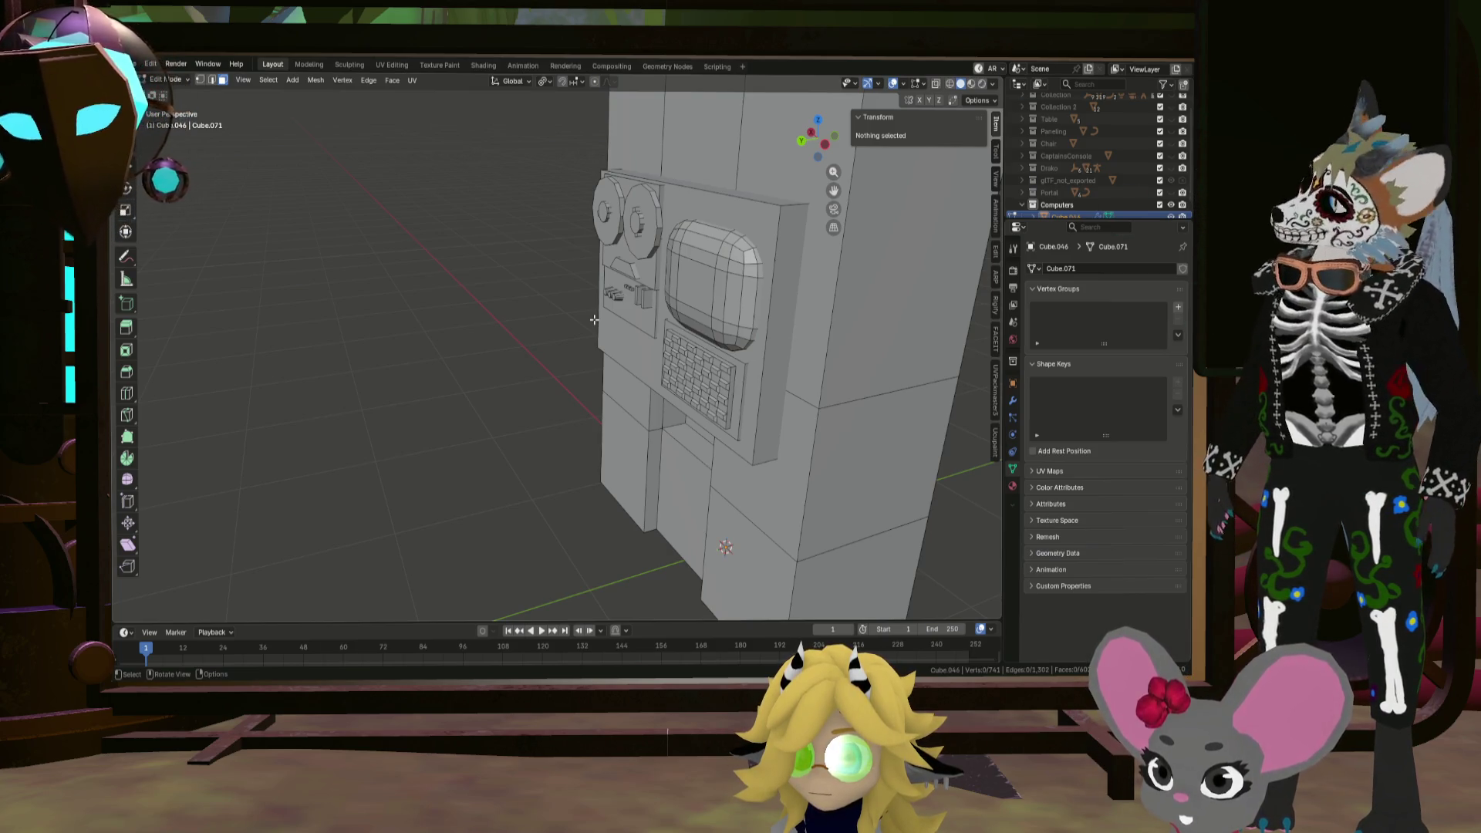
# Step: Select alternating wedge faces on both domes and recess them with Extrude Manifold
pyautogui.moveTo(650, 337)
pyautogui.mouseDown(button='middle')
pyautogui.moveTo(590, 458)
pyautogui.moveTo(654, 305)
pyautogui.moveTo(675, 336)
pyautogui.mouseUp(button='middle')
pyautogui.click(656, 301)
pyautogui.keyDown('shift'); pyautogui.click(641, 290); pyautogui.keyUp('shift')
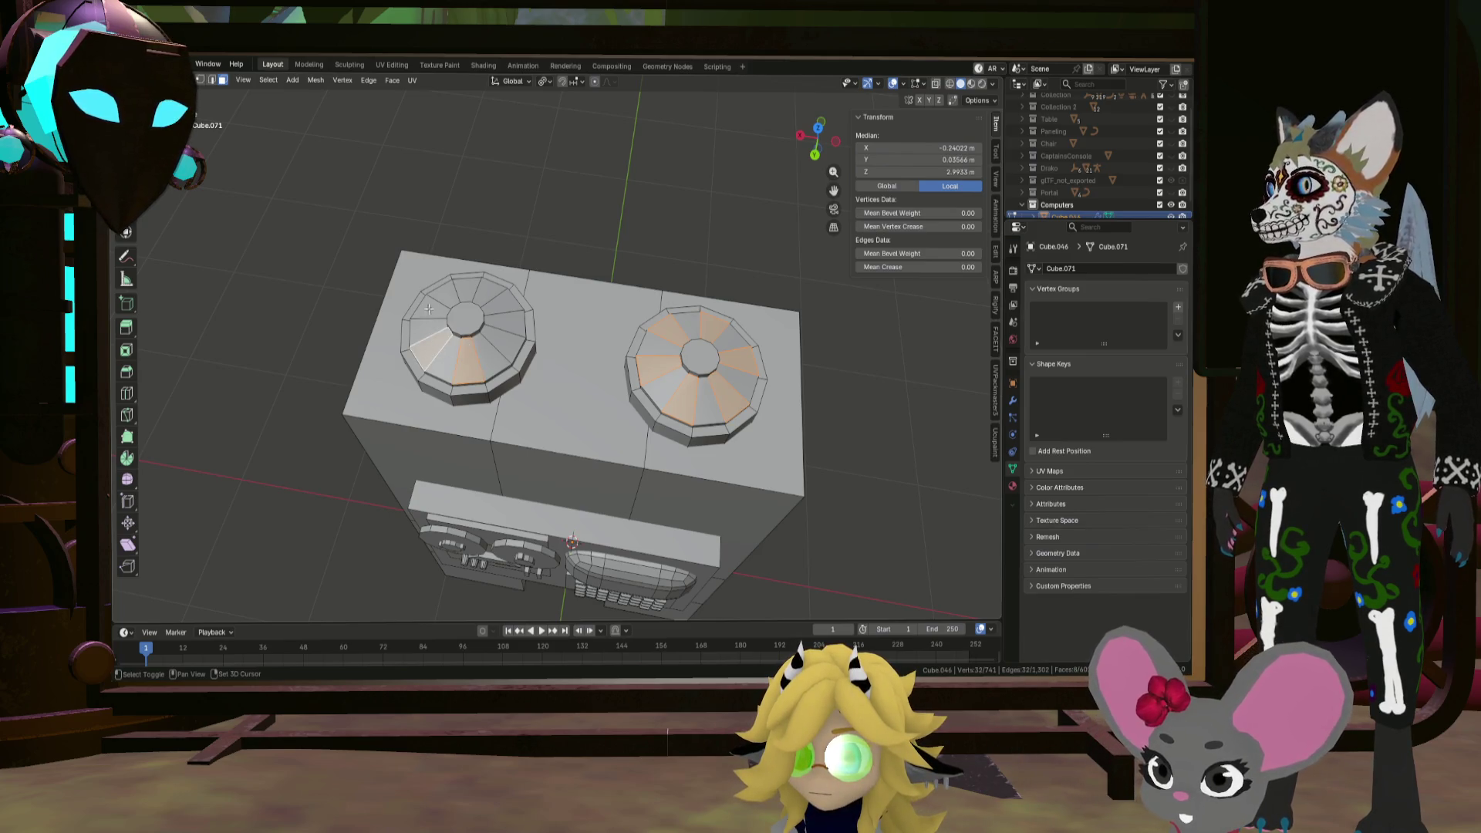
pyautogui.moveTo(510, 348); pyautogui.dragTo(585, 282, button='middle')
pyautogui.hotkey('alt', 'e')
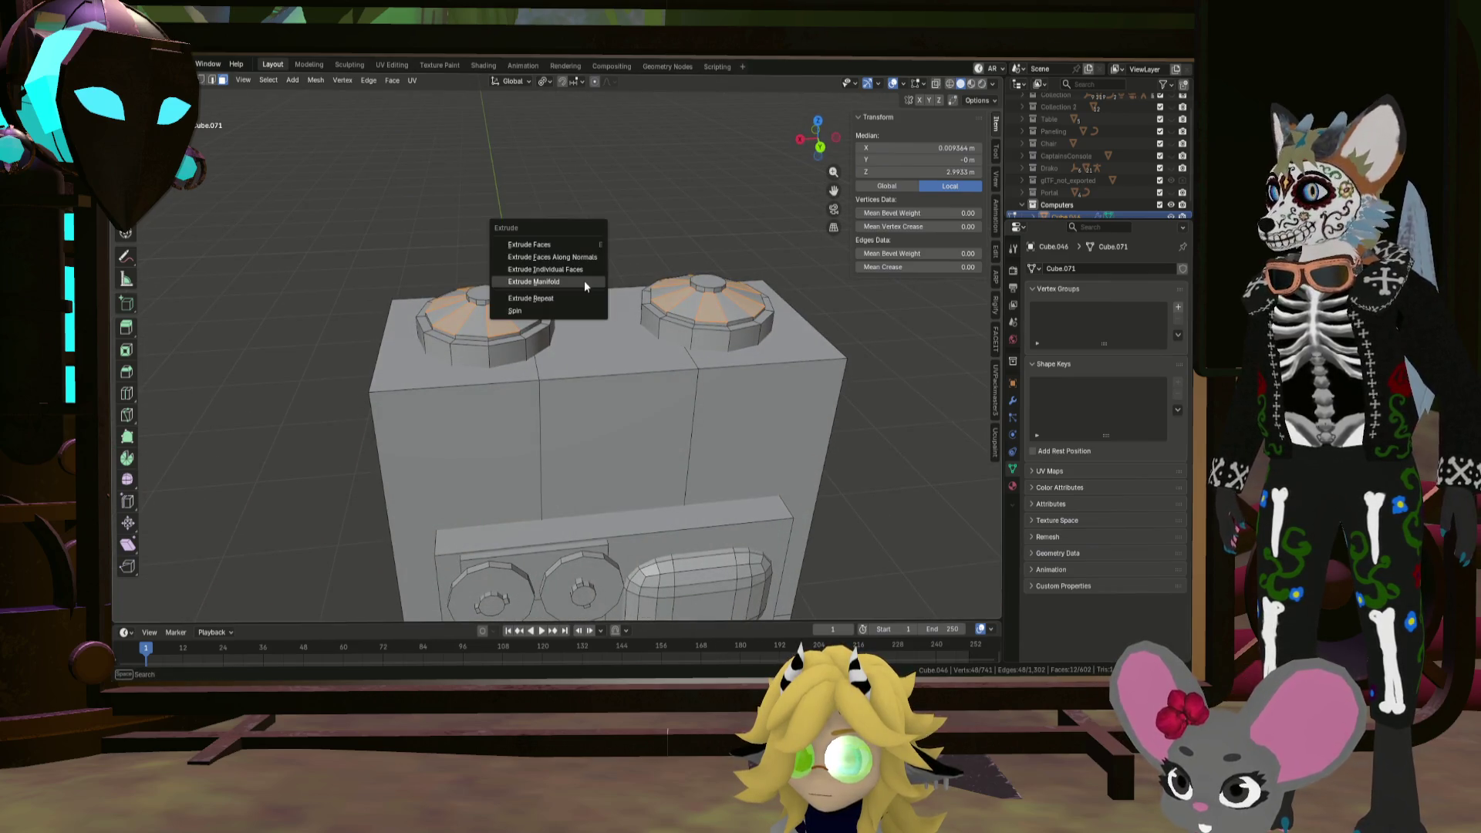
pyautogui.click(584, 282)
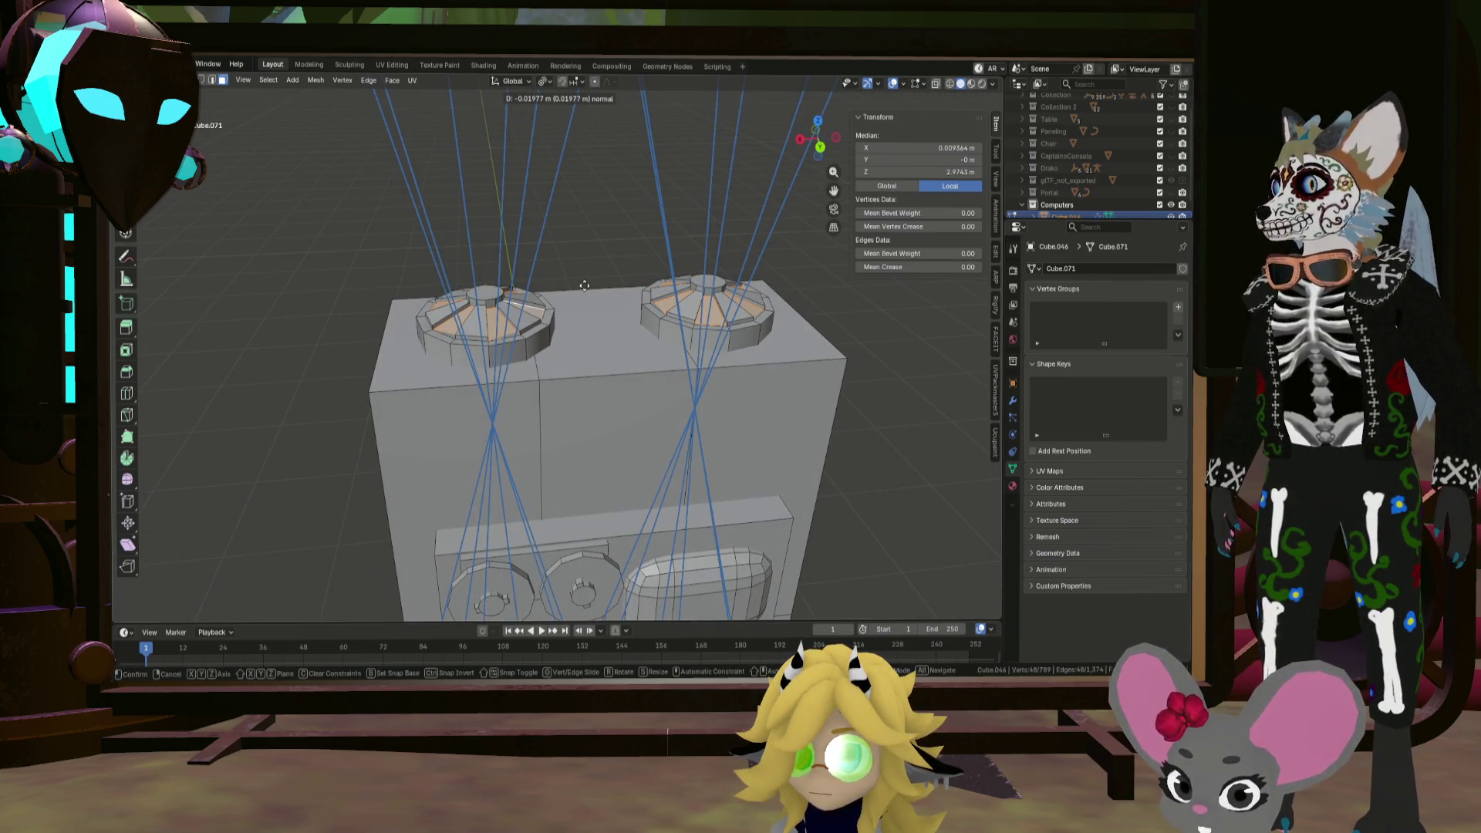
pyautogui.click(584, 285)
# Step: Extrude the dome wedges 0.007243 m, deselect, and return to Object Mode
pyautogui.moveTo(584, 284)
pyautogui.mouseDown(button='middle')
pyautogui.moveTo(594, 248)
pyautogui.moveTo(452, 281)
pyautogui.moveTo(597, 270)
pyautogui.moveTo(634, 305)
pyautogui.mouseUp(button='middle')
pyautogui.hotkey('alt', 'a')
pyautogui.scroll(3, 434, 295)
pyautogui.hotkey('ctrl', 'z')
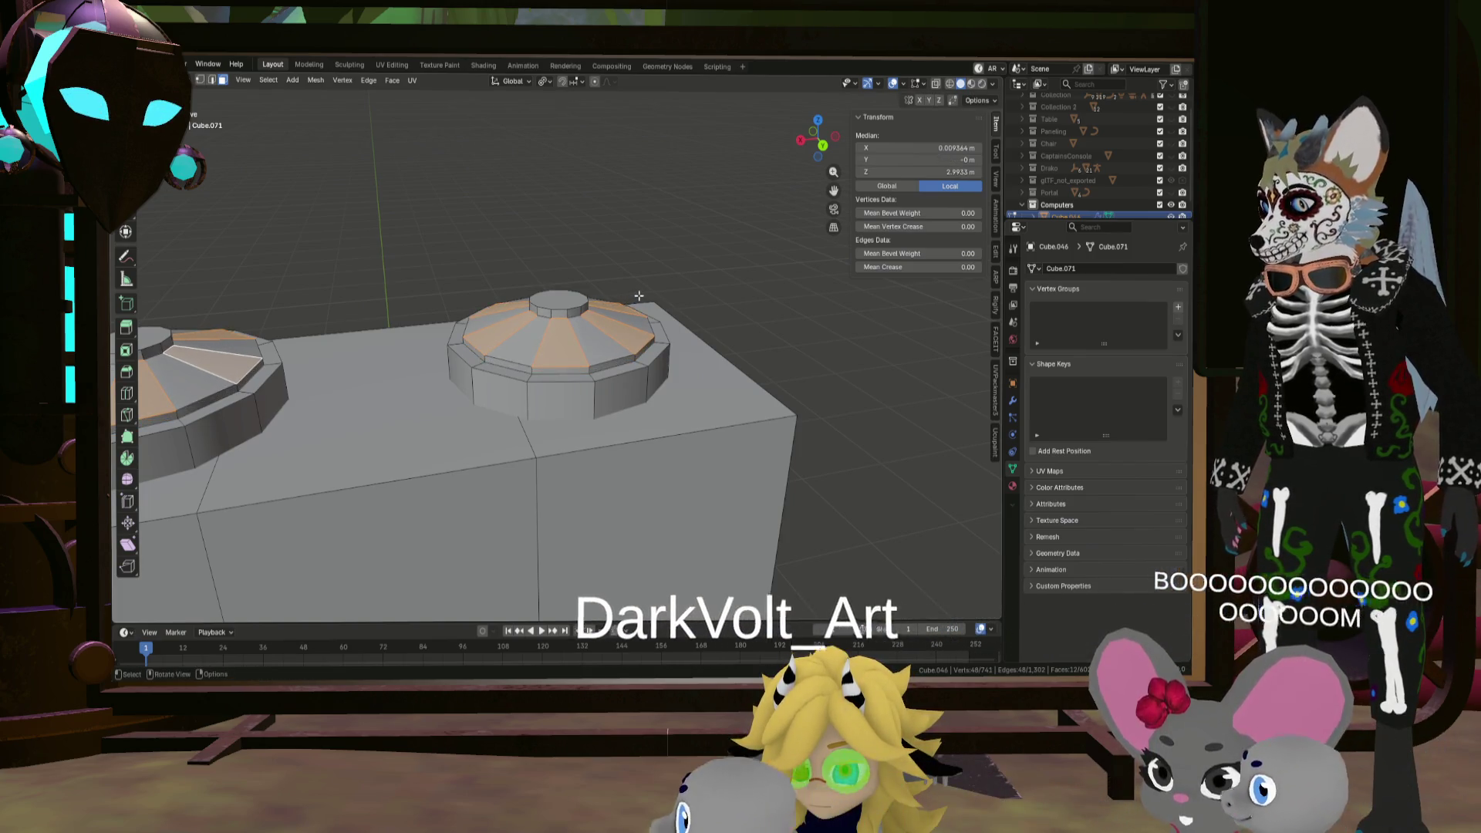
pyautogui.press('e')
pyautogui.click(640, 292)
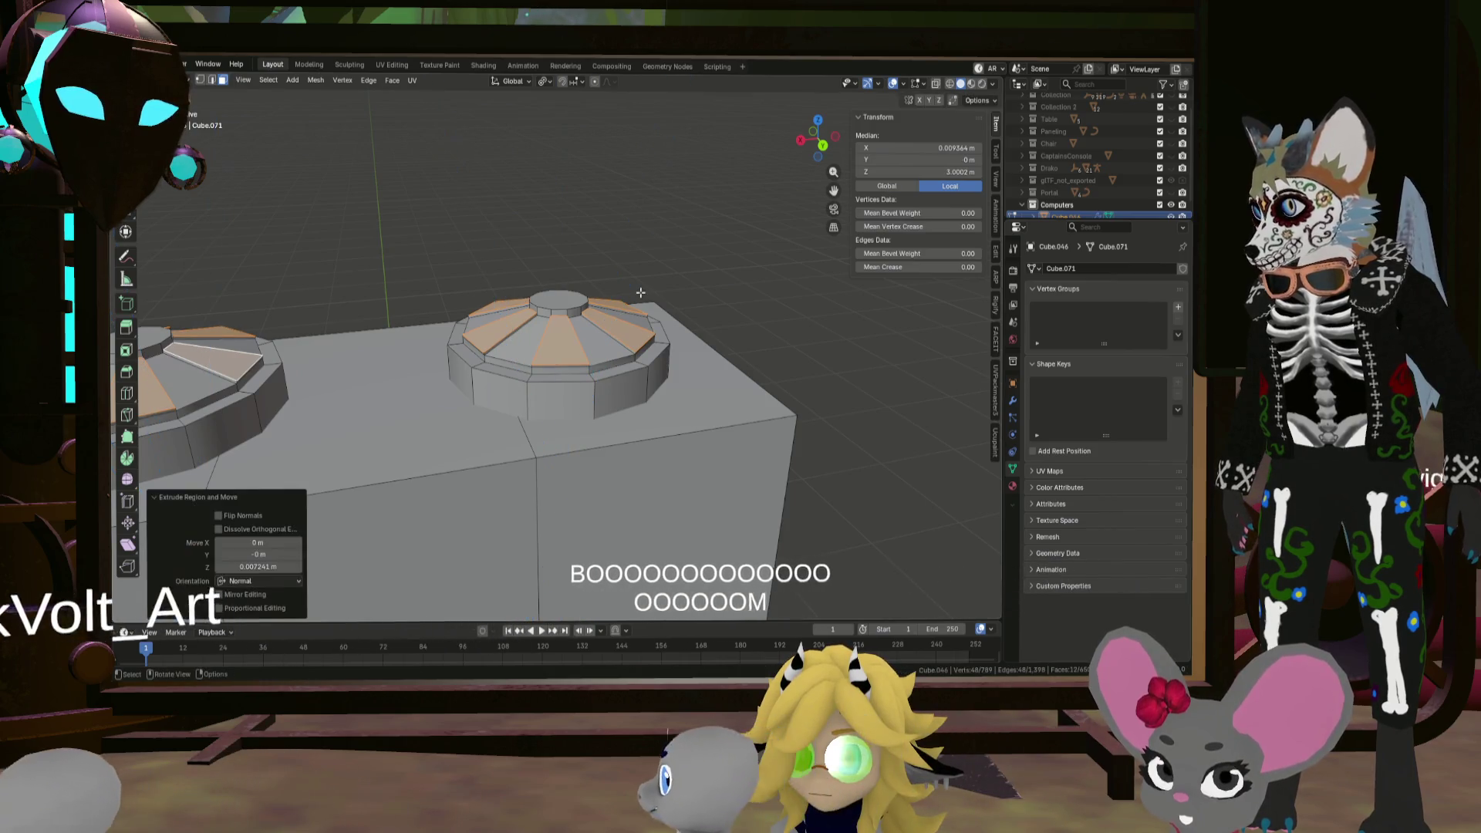
pyautogui.hotkey('alt', 'a')
pyautogui.moveTo(640, 293); pyautogui.dragTo(609, 332, button='middle')
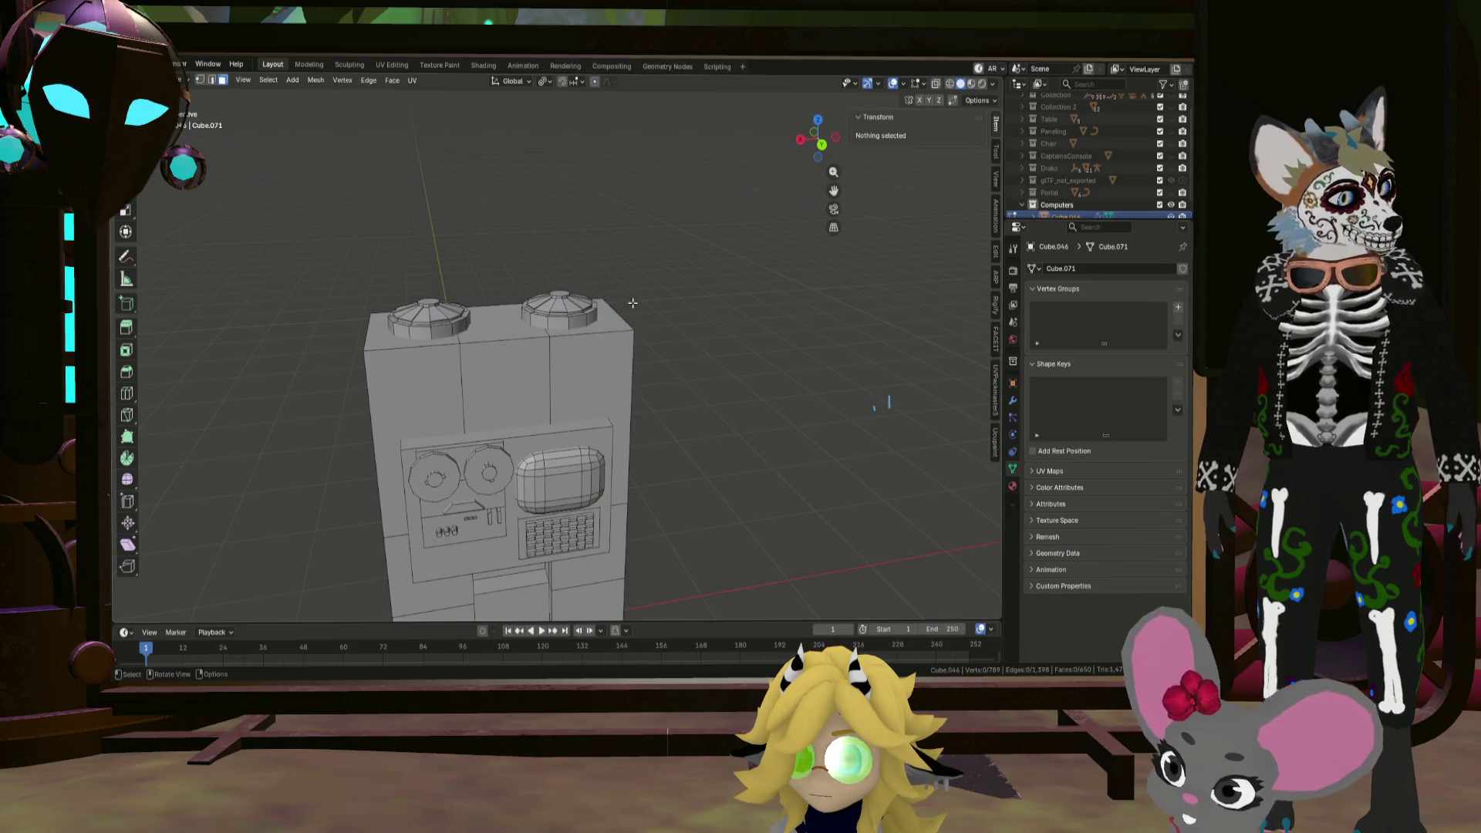
pyautogui.moveTo(617, 447)
pyautogui.mouseDown(button='middle')
pyautogui.moveTo(672, 456)
pyautogui.moveTo(694, 432)
pyautogui.moveTo(662, 472)
pyautogui.moveTo(560, 460)
pyautogui.moveTo(633, 469)
pyautogui.moveTo(479, 348)
pyautogui.mouseUp(button='middle')
pyautogui.press('Tab')
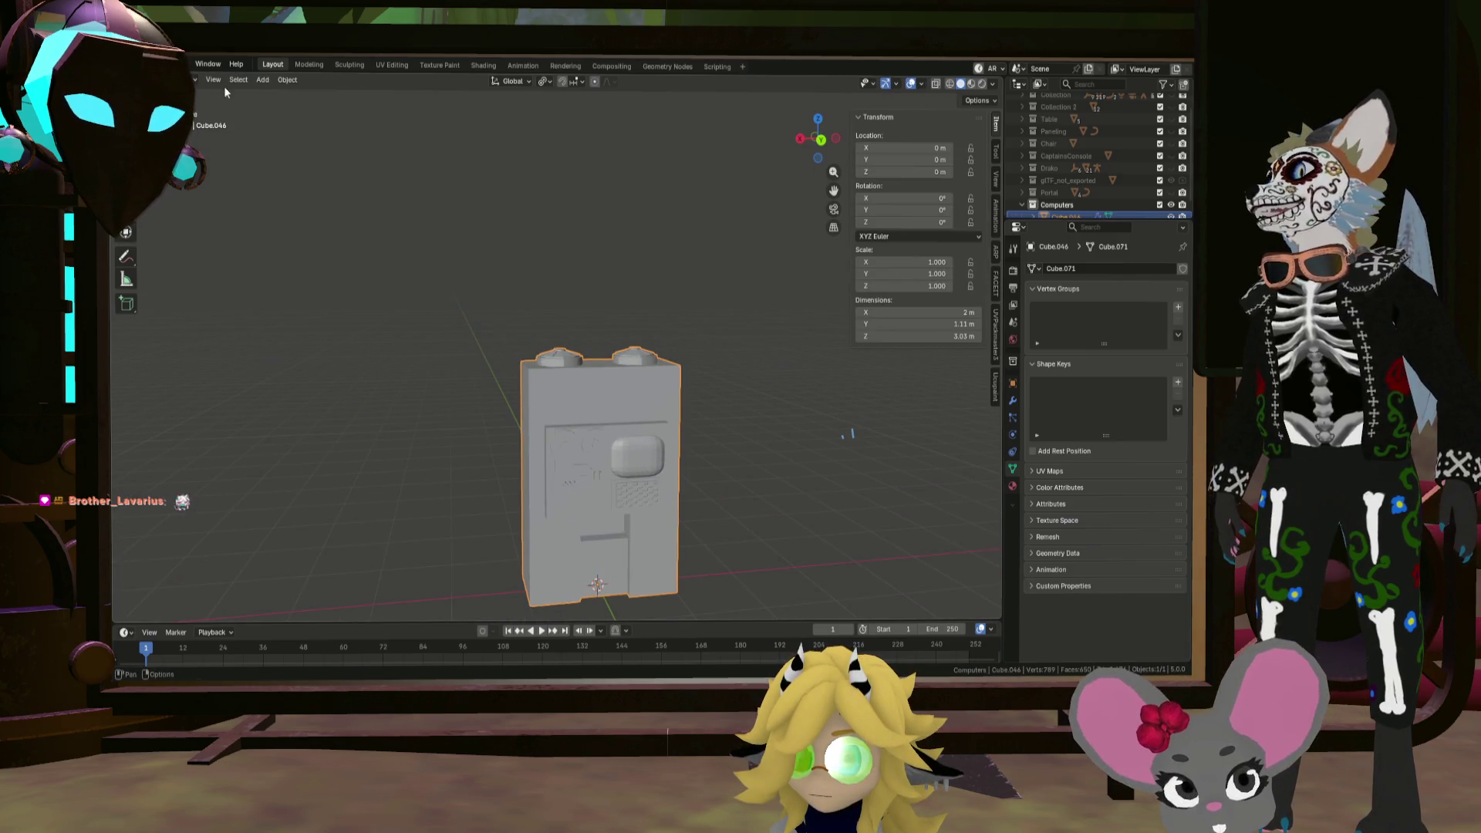
# Step: Set the viewport lighting to MatCap with a dark matcap on the cabinet
pyautogui.click(992, 84)
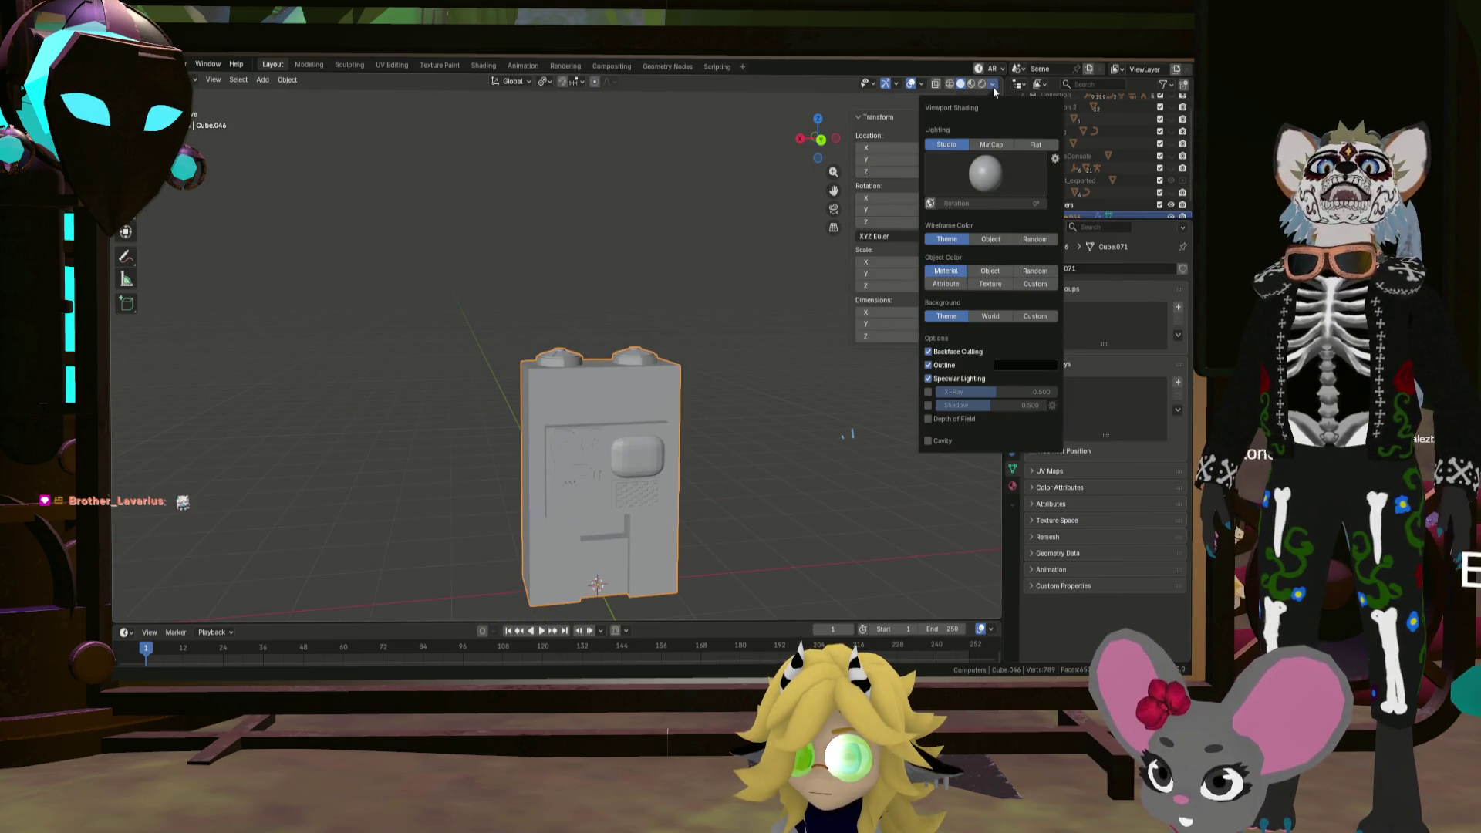
pyautogui.click(990, 176)
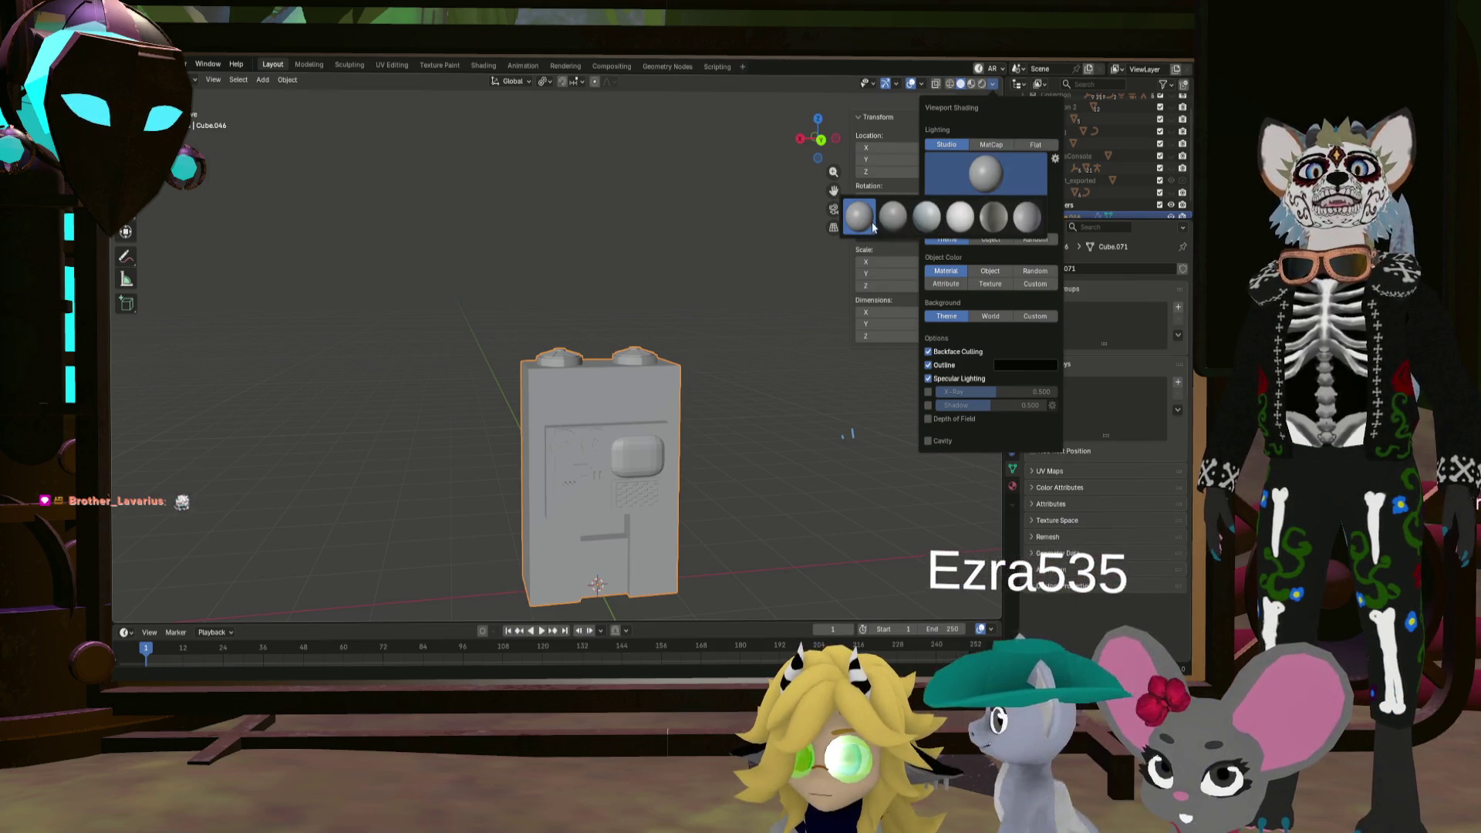
pyautogui.click(1002, 144)
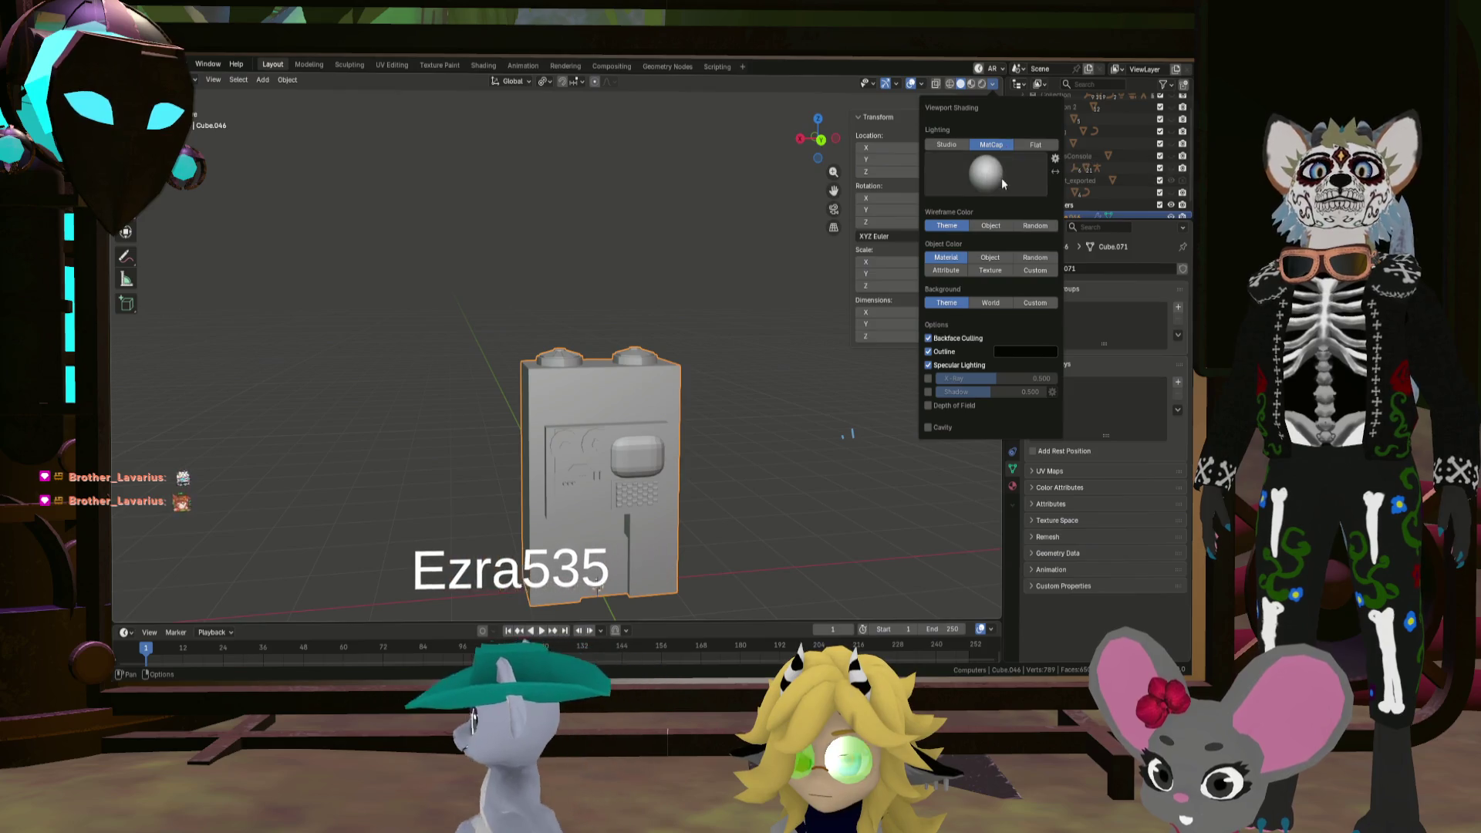
pyautogui.click(986, 174)
pyautogui.click(809, 226)
pyautogui.moveTo(678, 256)
pyautogui.mouseDown(button='middle')
pyautogui.moveTo(622, 317)
pyautogui.moveTo(524, 253)
pyautogui.moveTo(681, 287)
pyautogui.moveTo(633, 369)
pyautogui.moveTo(707, 352)
pyautogui.moveTo(665, 397)
pyautogui.moveTo(635, 324)
pyautogui.moveTo(605, 304)
pyautogui.moveTo(651, 332)
pyautogui.moveTo(555, 308)
pyautogui.mouseUp(button='middle')
pyautogui.scroll(3, 635, 324)
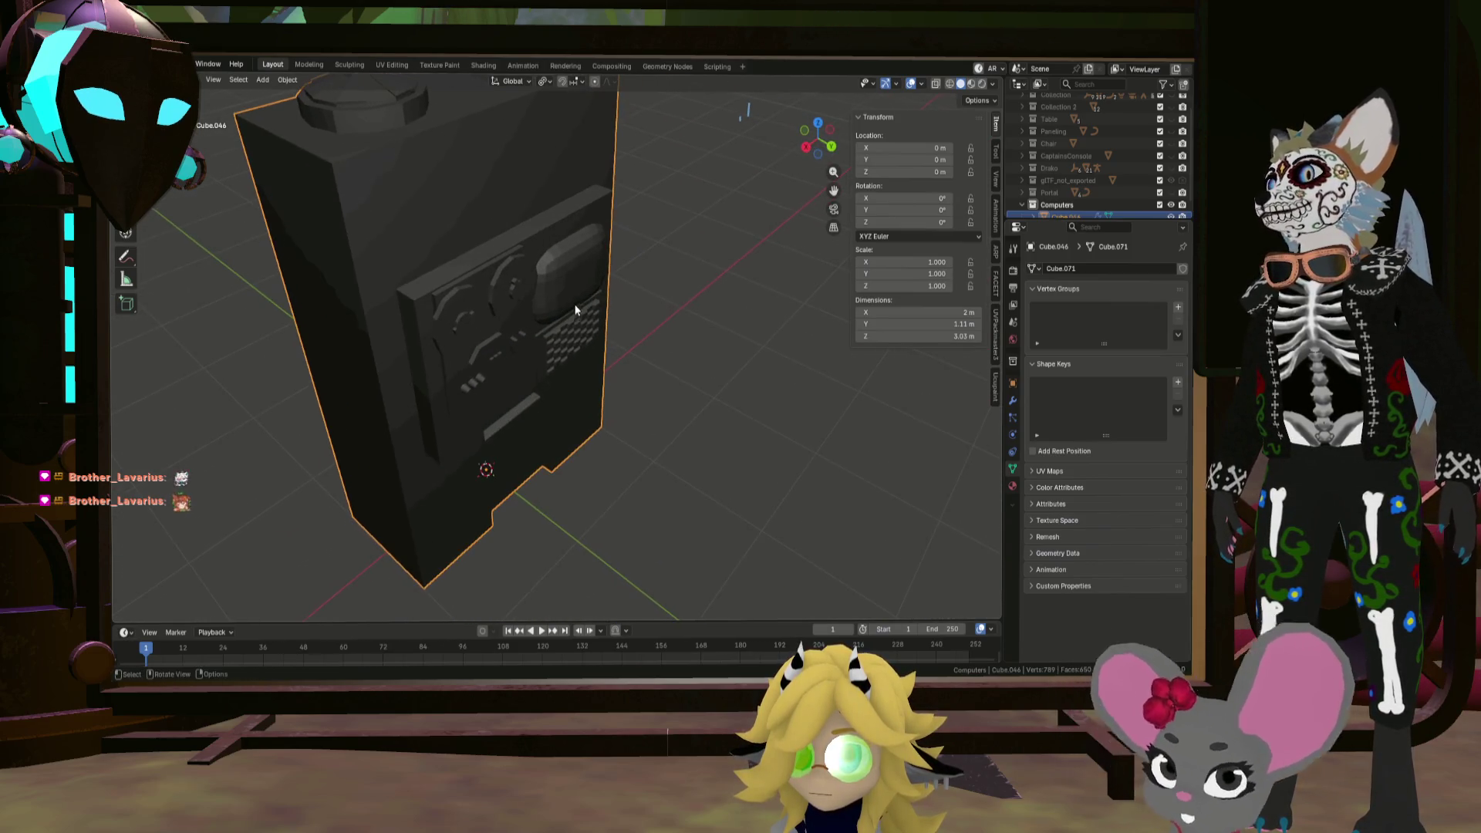
# Step: Apply Shade Auto Smooth to the cabinet, then switch the viewport to wireframe
pyautogui.click(287, 80)
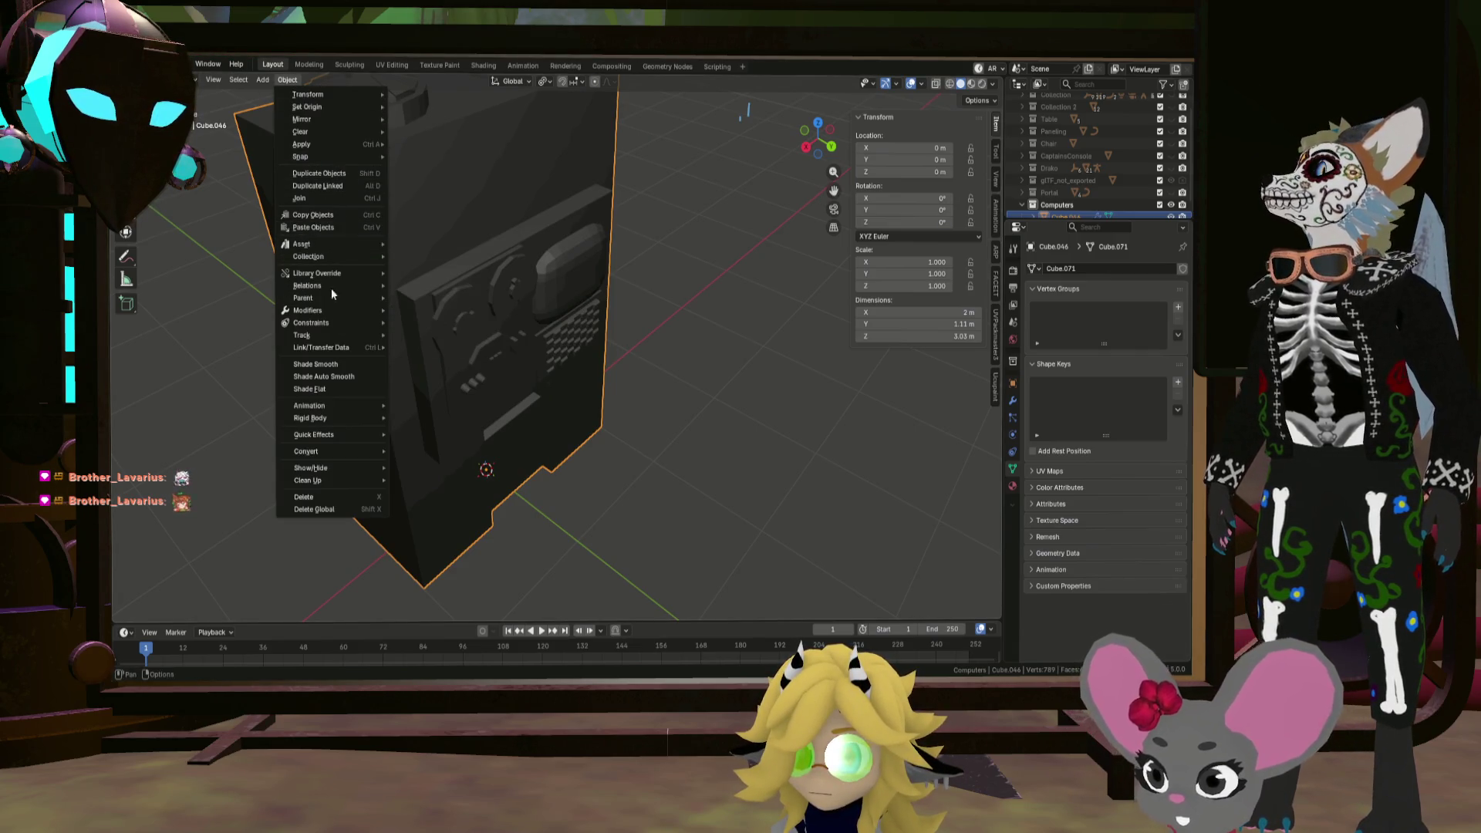
pyautogui.click(361, 375)
pyautogui.moveTo(613, 395)
pyautogui.mouseDown(button='middle')
pyautogui.moveTo(566, 358)
pyautogui.moveTo(632, 389)
pyautogui.moveTo(497, 335)
pyautogui.moveTo(568, 360)
pyautogui.moveTo(603, 405)
pyautogui.moveTo(567, 435)
pyautogui.moveTo(613, 415)
pyautogui.moveTo(604, 398)
pyautogui.mouseUp(button='middle')
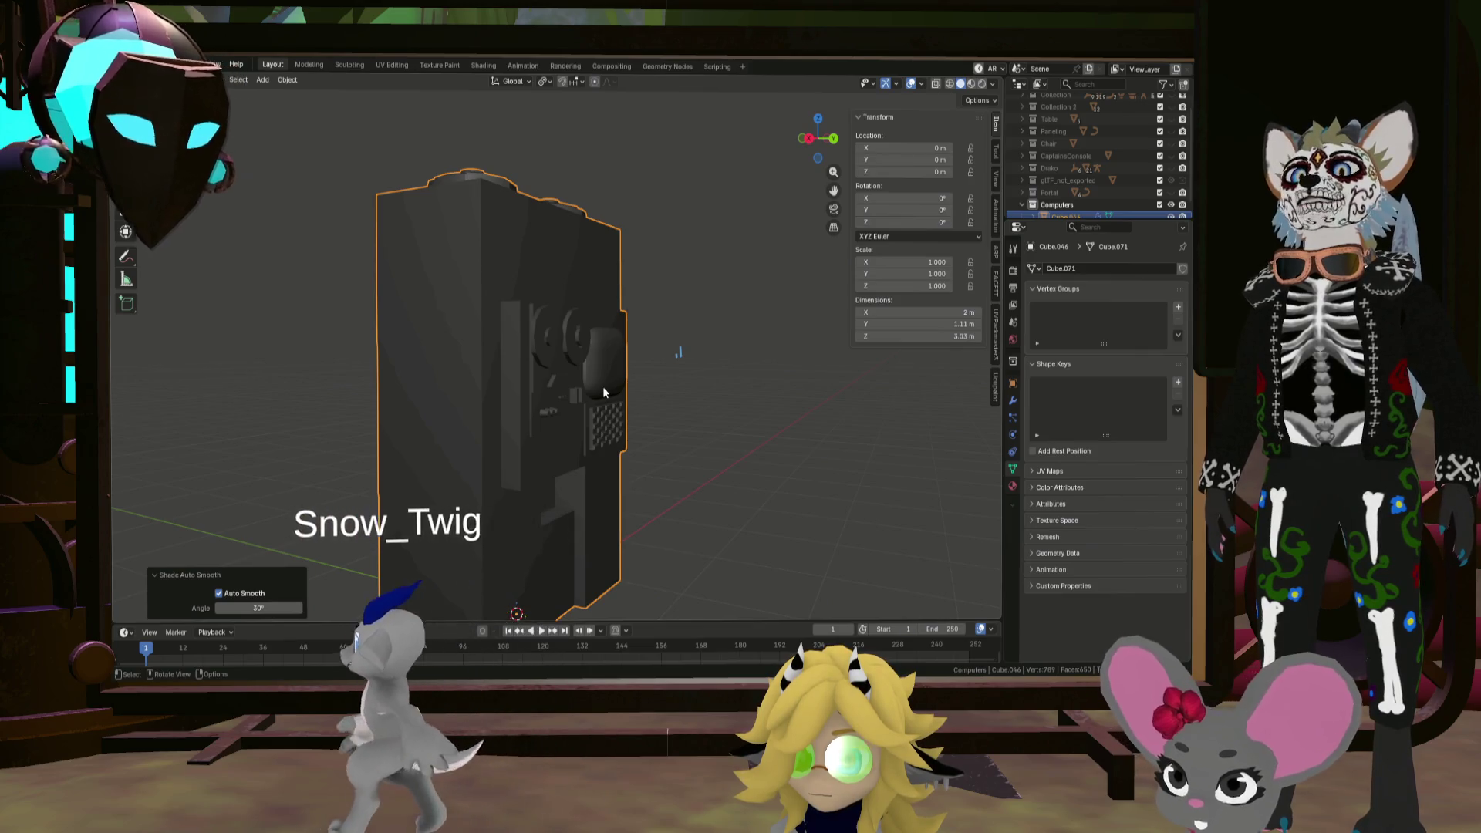
pyautogui.moveTo(609, 369)
pyautogui.mouseDown(button='middle')
pyautogui.moveTo(408, 374)
pyautogui.moveTo(511, 413)
pyautogui.moveTo(660, 399)
pyautogui.moveTo(550, 347)
pyautogui.mouseUp(button='middle')
pyautogui.scroll(-5, 517, 370)
pyautogui.scroll(6, 591, 368)
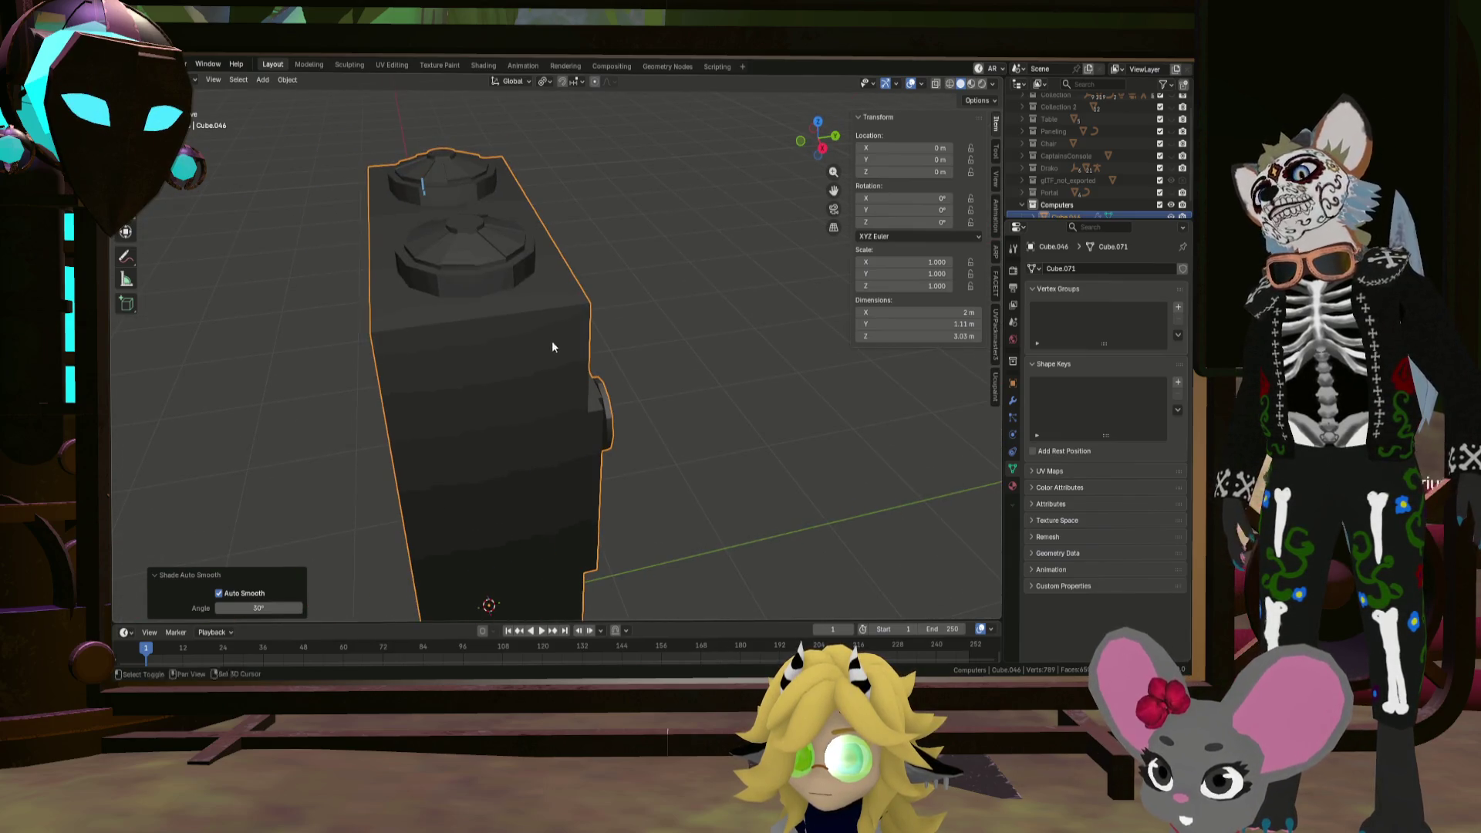
pyautogui.moveTo(463, 315)
pyautogui.mouseDown(button='middle')
pyautogui.moveTo(441, 323)
pyautogui.moveTo(554, 376)
pyautogui.moveTo(739, 224)
pyautogui.moveTo(678, 285)
pyautogui.moveTo(725, 301)
pyautogui.moveTo(627, 303)
pyautogui.moveTo(572, 191)
pyautogui.moveTo(602, 203)
pyautogui.mouseUp(button='middle')
pyautogui.click(951, 84)
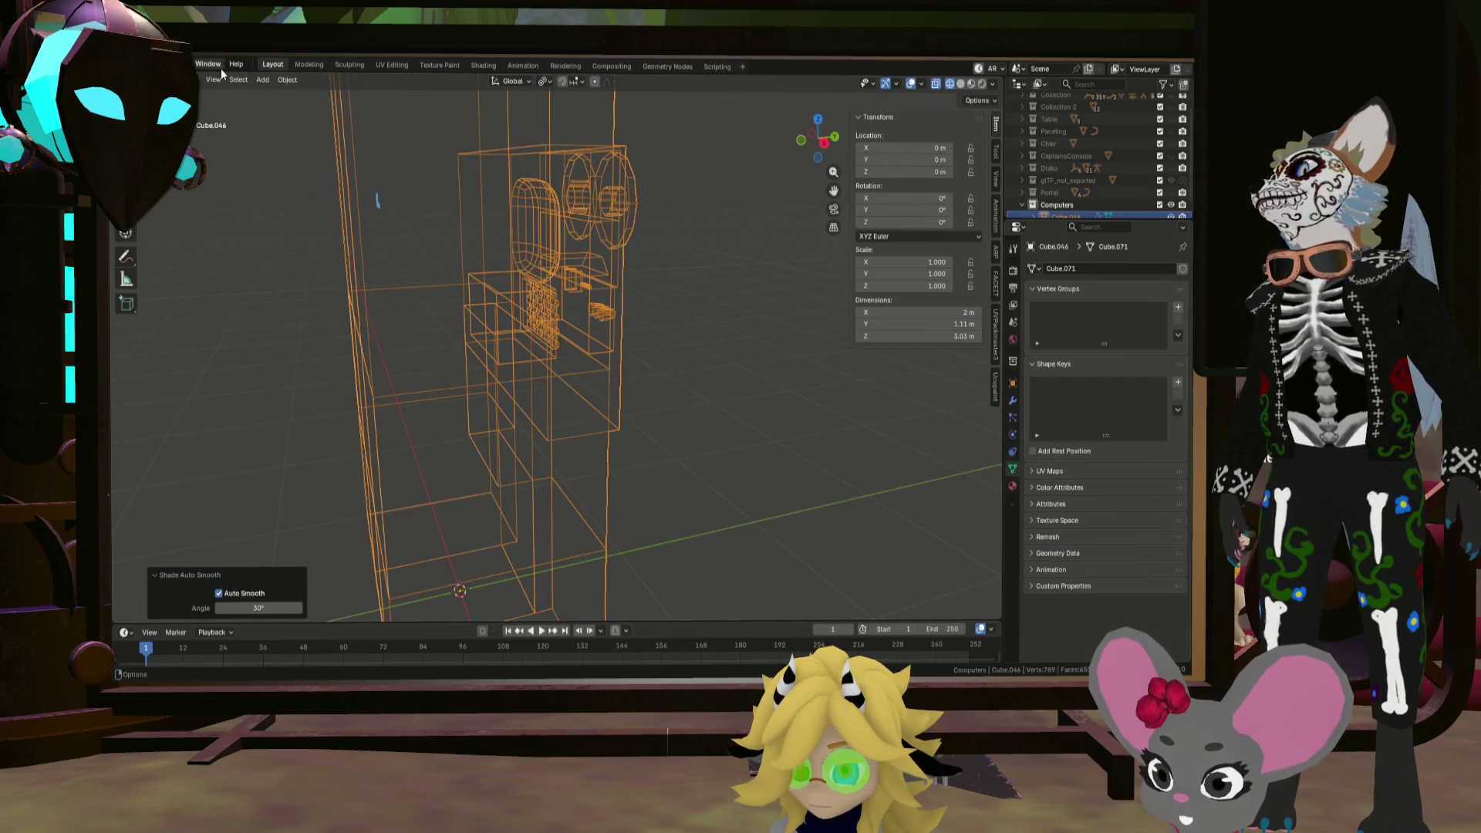
# Step: Enter Edit Mode and select hidden faces behind the cabinet's front panel
pyautogui.click(203, 80)
pyautogui.press('Tab')
pyautogui.moveTo(478, 193)
pyautogui.mouseDown(button='middle')
pyautogui.moveTo(445, 190)
pyautogui.moveTo(465, 225)
pyautogui.moveTo(556, 235)
pyautogui.moveTo(581, 258)
pyautogui.moveTo(574, 240)
pyautogui.mouseUp(button='middle')
pyautogui.click(461, 219)
pyautogui.scroll(6, 486, 243)
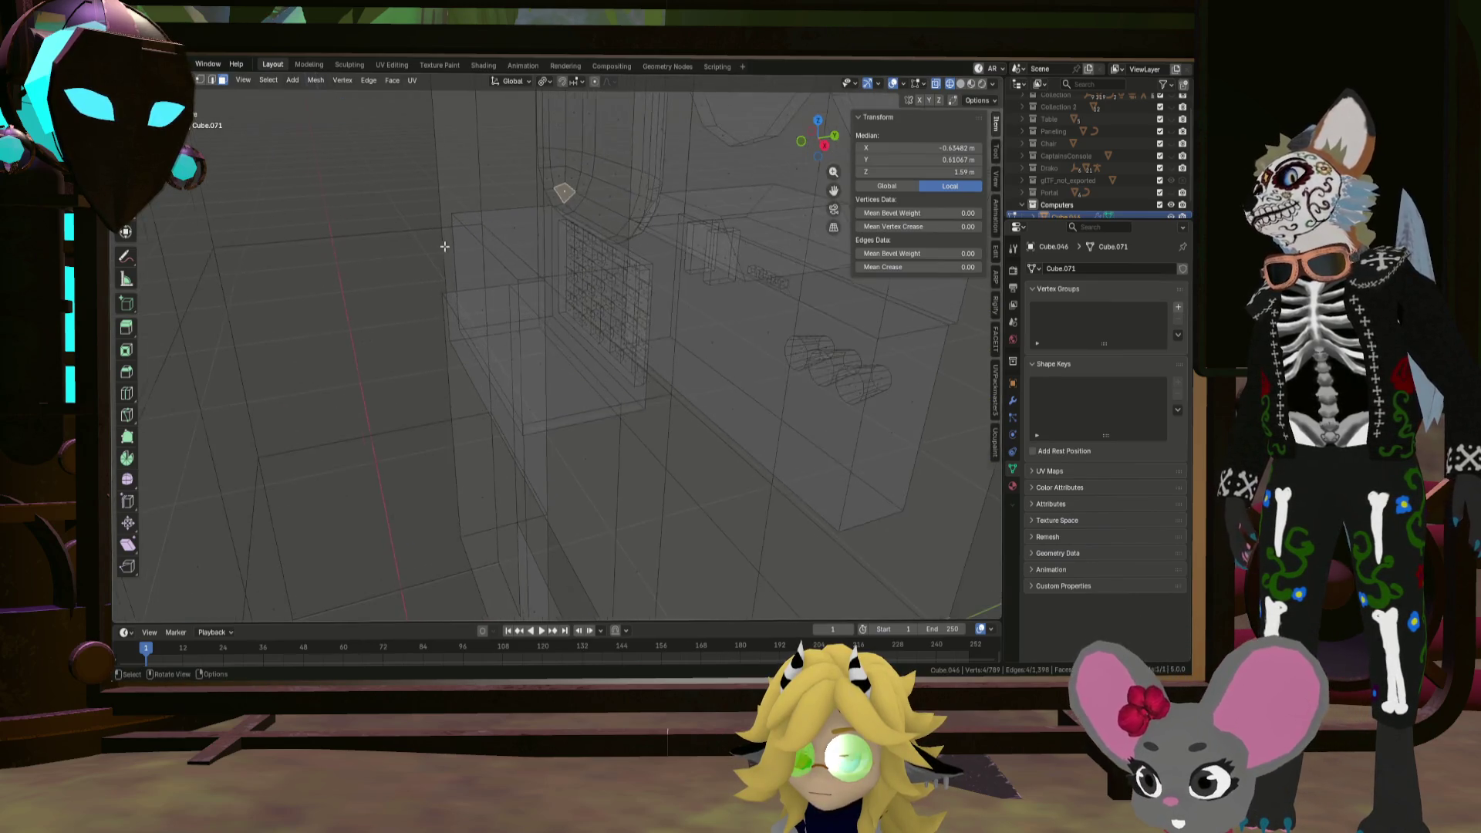
pyautogui.moveTo(463, 265)
pyautogui.keyDown('shift'); pyautogui.mouseDown(button='middle')
pyautogui.moveTo(457, 253)
pyautogui.moveTo(503, 337)
pyautogui.mouseUp(button='middle'); pyautogui.keyUp('shift')
pyautogui.moveTo(409, 464); pyautogui.dragTo(523, 199)
pyautogui.scroll(-4, 513, 232)
pyautogui.moveTo(506, 261)
pyautogui.mouseDown(button='middle')
pyautogui.moveTo(587, 327)
pyautogui.moveTo(734, 396)
pyautogui.moveTo(734, 331)
pyautogui.moveTo(677, 297)
pyautogui.mouseUp(button='middle')
pyautogui.click(676, 298)
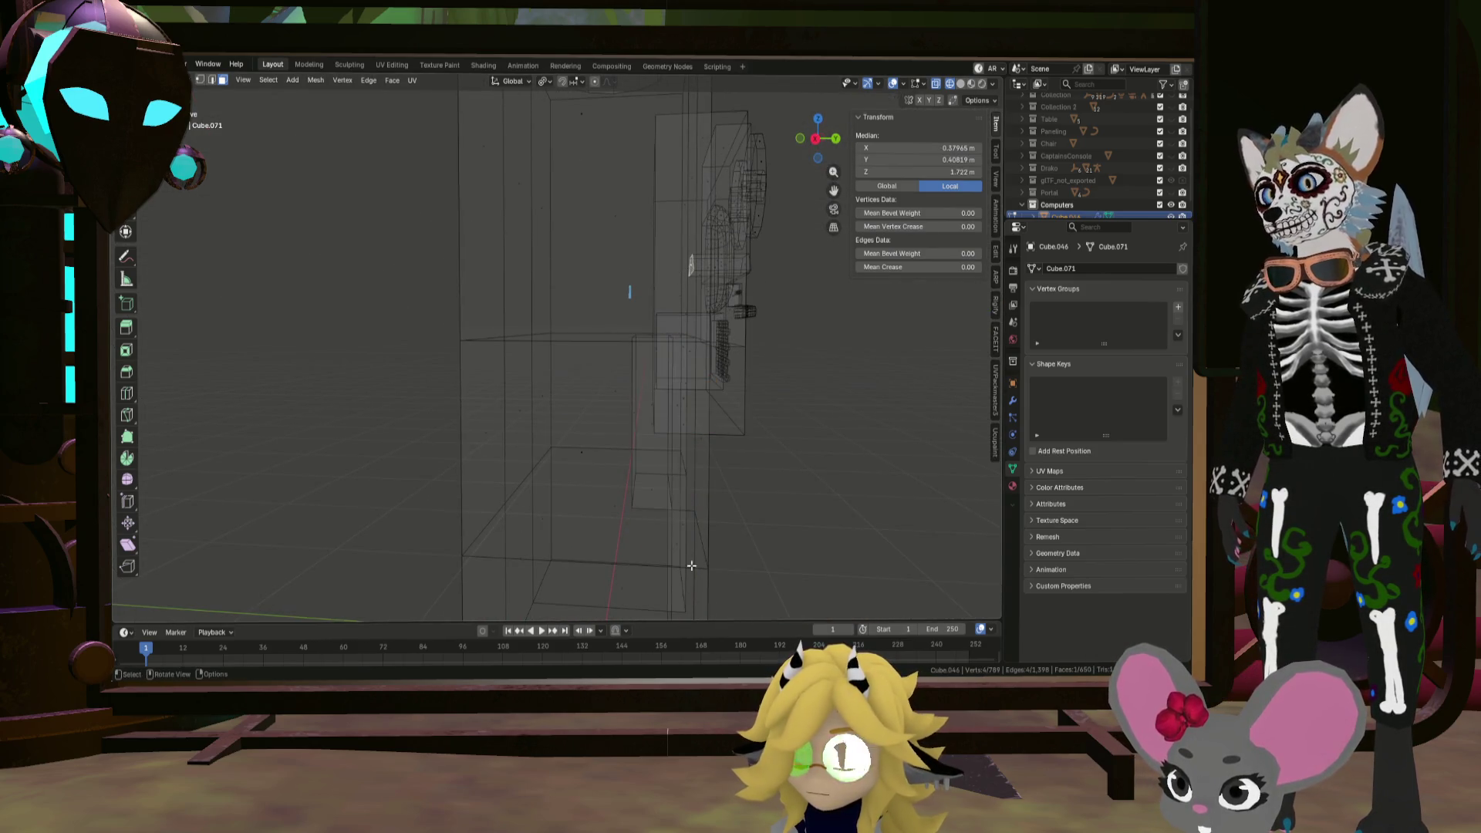
# Step: Refine the selection around the door panel and delete the selected hidden faces
pyautogui.moveTo(673, 131)
pyautogui.mouseDown()
pyautogui.moveTo(598, 124)
pyautogui.moveTo(695, 164)
pyautogui.mouseUp()
pyautogui.keyDown('ctrl'); pyautogui.moveTo(575, 442); pyautogui.dragTo(617, 164); pyautogui.keyUp('ctrl')
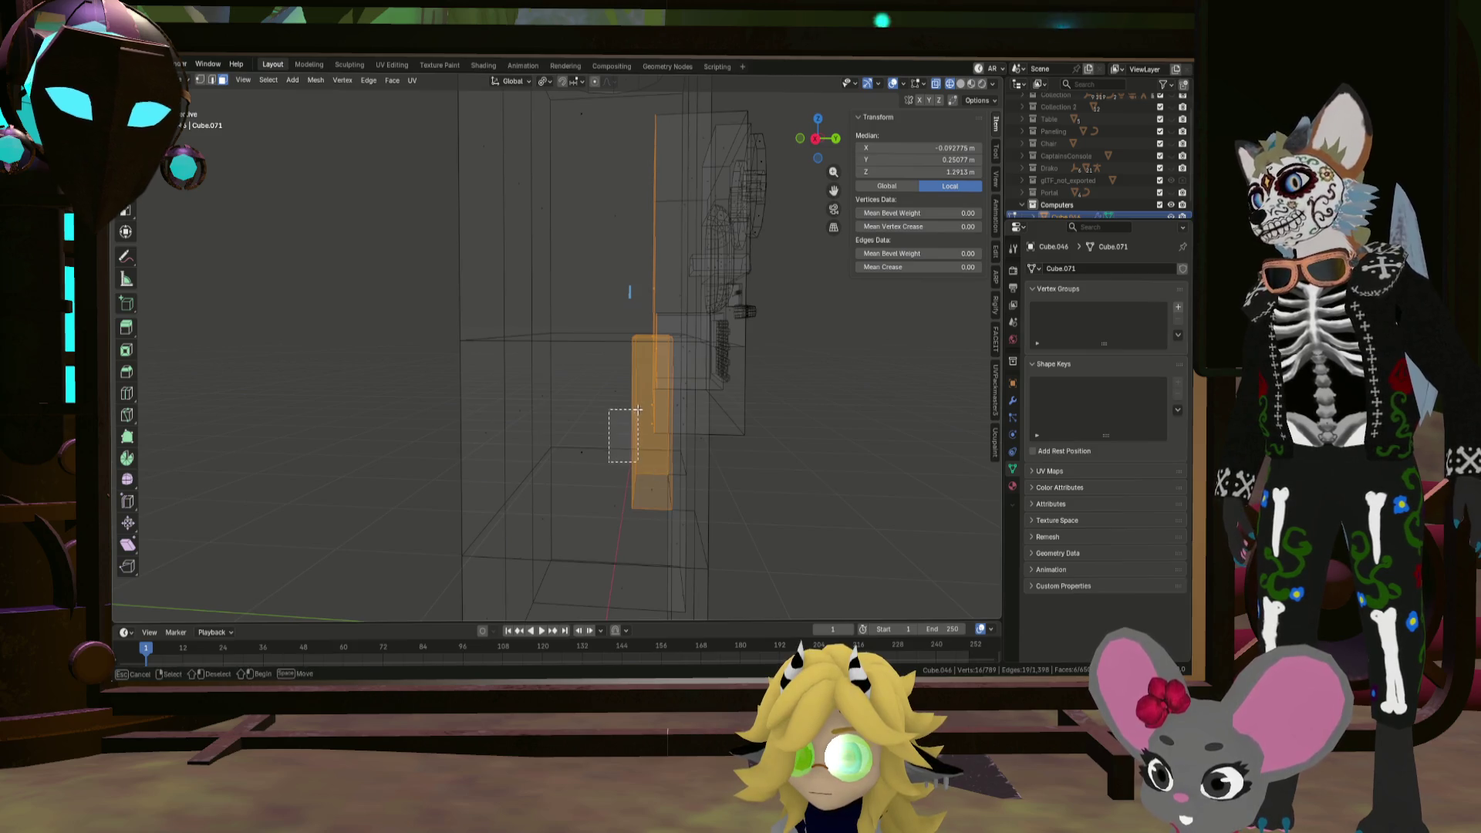
pyautogui.moveTo(649, 419)
pyautogui.mouseDown(button='middle')
pyautogui.moveTo(746, 307)
pyautogui.moveTo(679, 370)
pyautogui.moveTo(627, 459)
pyautogui.moveTo(545, 380)
pyautogui.moveTo(581, 386)
pyautogui.moveTo(563, 409)
pyautogui.moveTo(502, 387)
pyautogui.moveTo(659, 394)
pyautogui.moveTo(683, 378)
pyautogui.mouseUp(button='middle')
pyautogui.keyDown('shift'); pyautogui.click(628, 460); pyautogui.keyUp('shift')
pyautogui.moveTo(504, 317)
pyautogui.mouseDown(button='middle')
pyautogui.moveTo(450, 359)
pyautogui.moveTo(396, 344)
pyautogui.moveTo(298, 232)
pyautogui.moveTo(324, 254)
pyautogui.moveTo(718, 331)
pyautogui.moveTo(623, 337)
pyautogui.mouseUp(button='middle')
pyautogui.press('z')
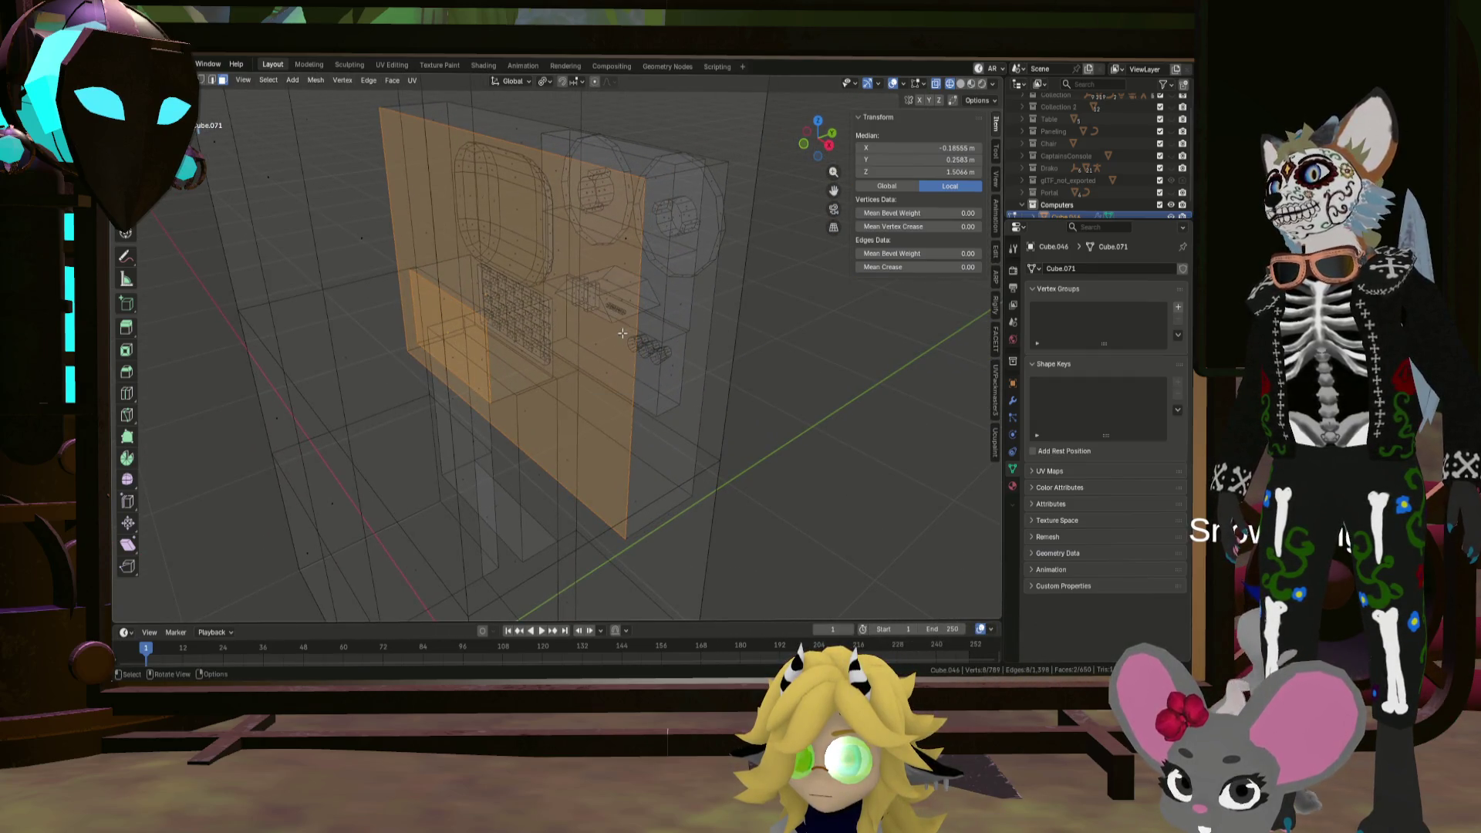
pyautogui.press('x')
pyautogui.click(623, 336)
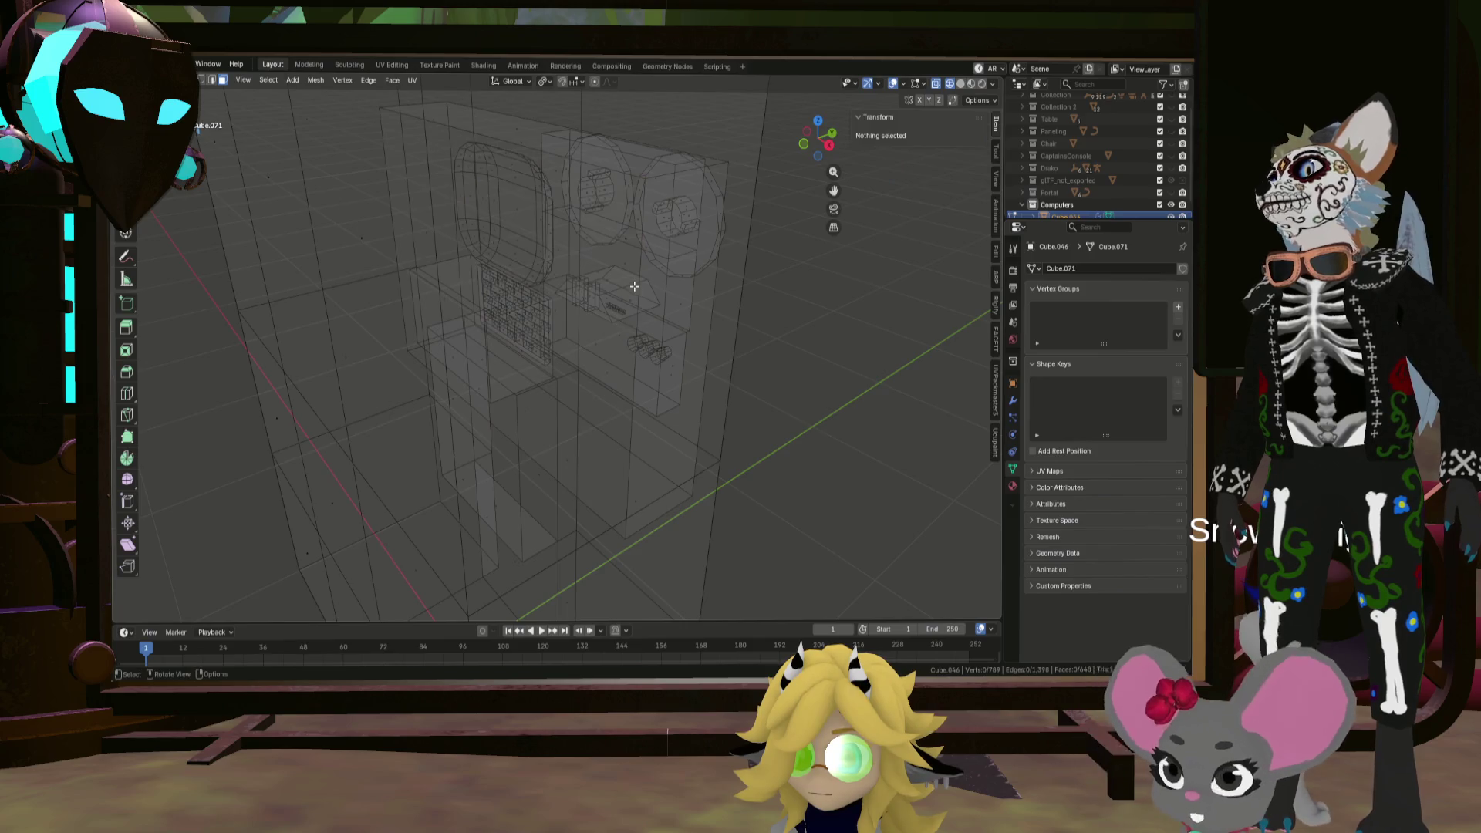
# Step: Select and delete a hidden face behind the reels
pyautogui.click(611, 337)
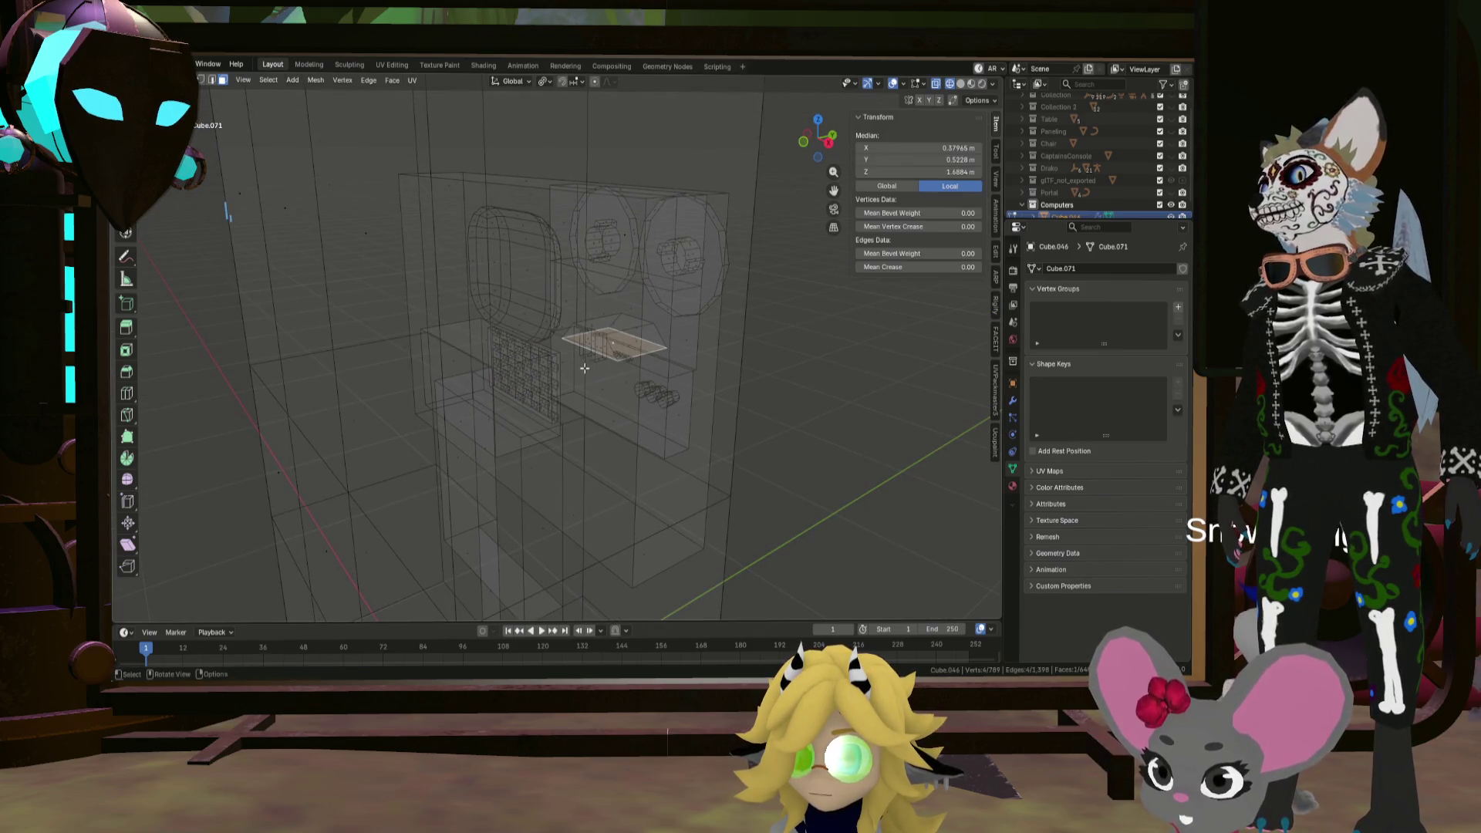
pyautogui.moveTo(677, 348)
pyautogui.mouseDown(button='middle')
pyautogui.moveTo(555, 346)
pyautogui.moveTo(605, 347)
pyautogui.moveTo(608, 320)
pyautogui.moveTo(479, 291)
pyautogui.moveTo(380, 291)
pyautogui.moveTo(506, 308)
pyautogui.moveTo(539, 347)
pyautogui.moveTo(605, 322)
pyautogui.moveTo(470, 338)
pyautogui.moveTo(524, 332)
pyautogui.moveTo(455, 290)
pyautogui.moveTo(580, 334)
pyautogui.mouseUp(button='middle')
pyautogui.press('x')
pyautogui.click(556, 348)
# Step: Select another hidden face near the front panel
pyautogui.click(459, 331)
pyautogui.rightClick(456, 289)
pyautogui.click(496, 333)
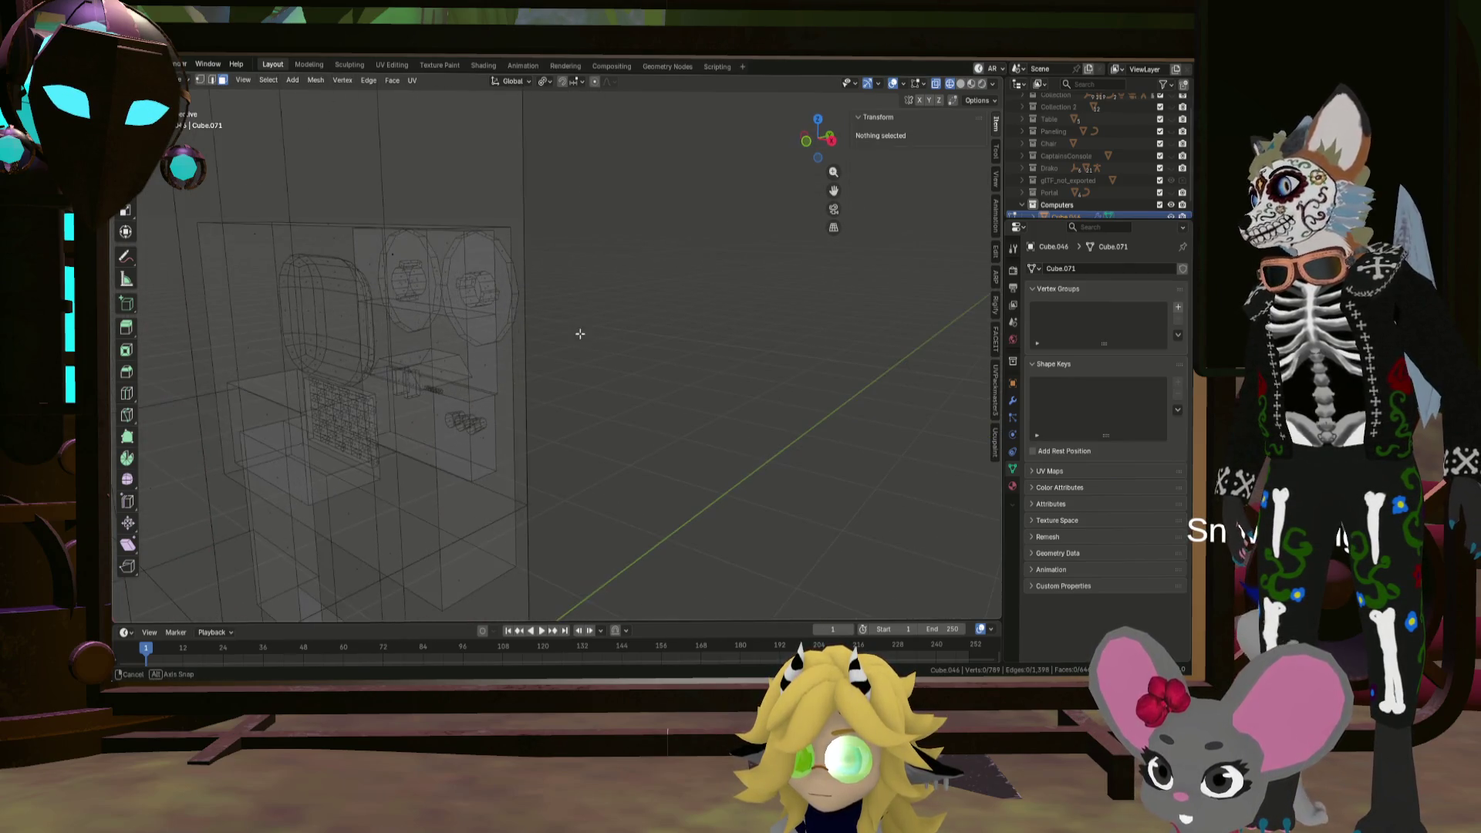
pyautogui.click(427, 342)
pyautogui.moveTo(440, 340)
pyautogui.mouseDown(button='middle')
pyautogui.moveTo(493, 339)
pyautogui.moveTo(440, 327)
pyautogui.moveTo(460, 321)
pyautogui.moveTo(540, 359)
pyautogui.moveTo(481, 324)
pyautogui.moveTo(494, 352)
pyautogui.mouseUp(button='middle')
pyautogui.moveTo(729, 468)
pyautogui.mouseDown(button='middle')
pyautogui.moveTo(849, 476)
pyautogui.moveTo(760, 483)
pyautogui.moveTo(812, 488)
pyautogui.mouseUp(button='middle')
pyautogui.press('x')
# Step: Select the hidden face under the reels and delete it
pyautogui.moveTo(813, 488)
pyautogui.mouseDown(button='middle')
pyautogui.moveTo(892, 414)
pyautogui.moveTo(680, 354)
pyautogui.mouseUp(button='middle')
pyautogui.click(679, 354)
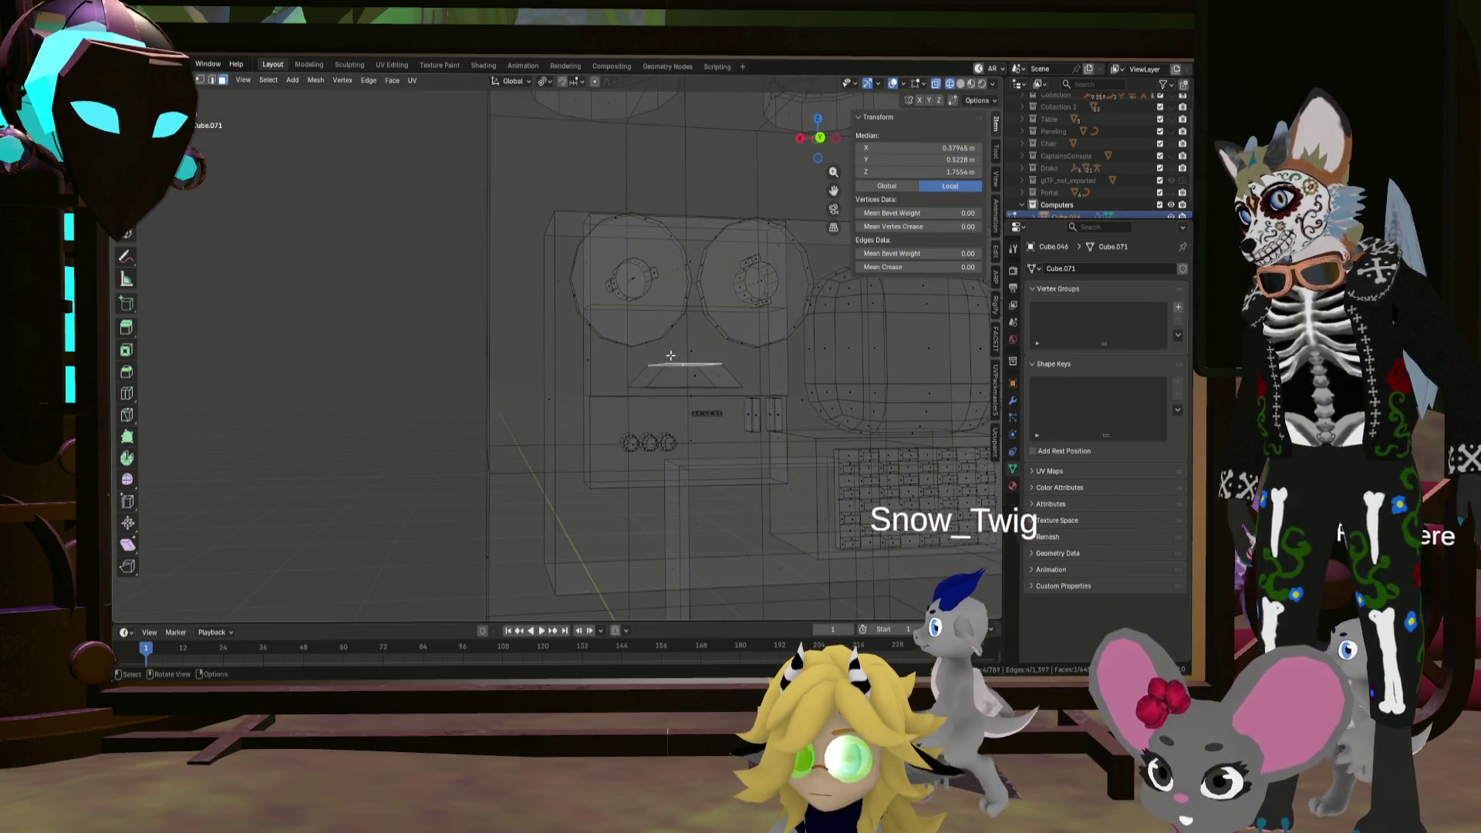
pyautogui.click(655, 348)
pyautogui.moveTo(654, 348)
pyautogui.mouseDown(button='middle')
pyautogui.moveTo(750, 362)
pyautogui.moveTo(810, 344)
pyautogui.moveTo(684, 290)
pyautogui.mouseUp(button='middle')
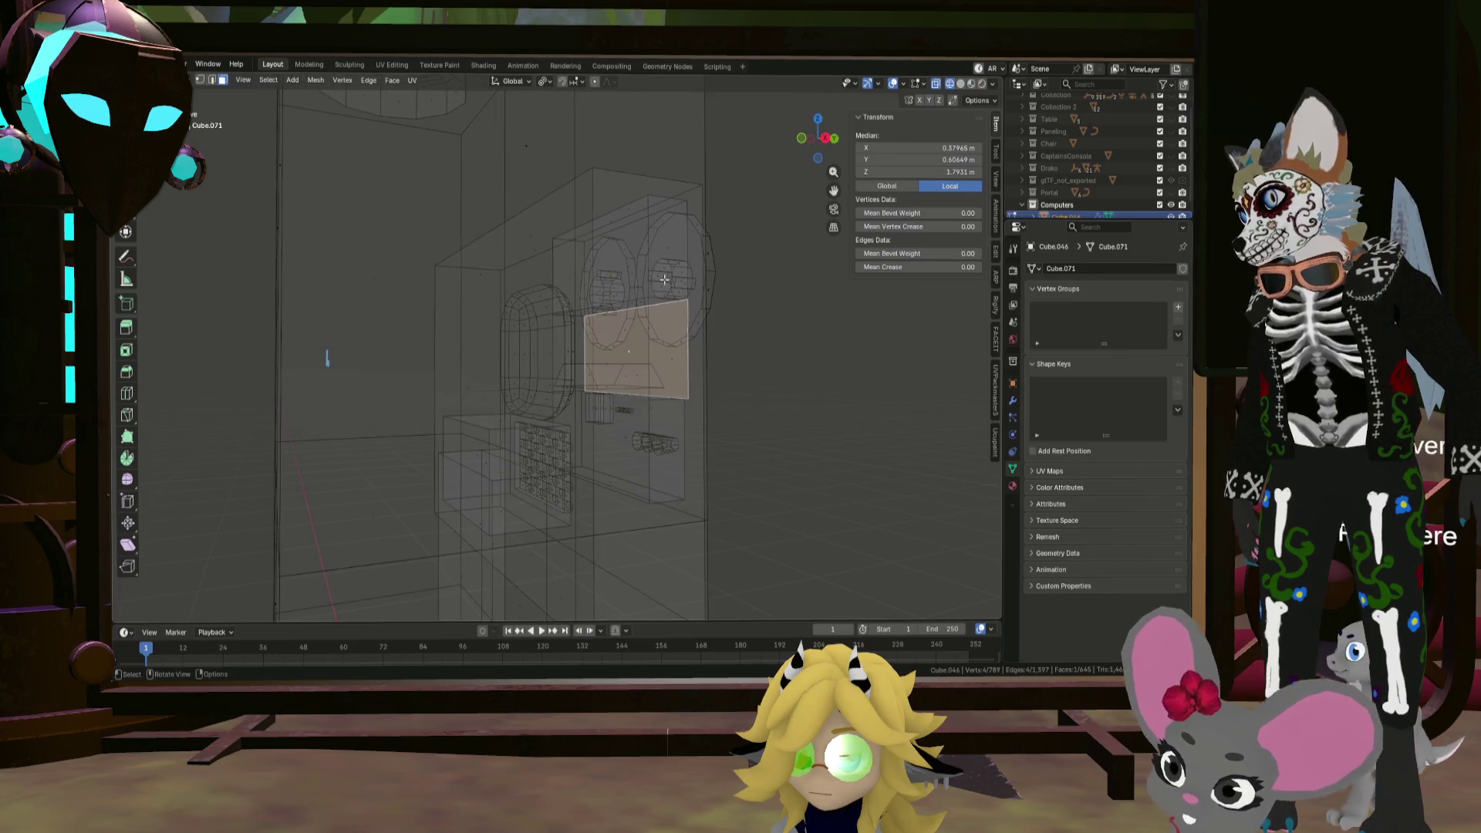
pyautogui.moveTo(580, 255); pyautogui.dragTo(604, 276, button='middle')
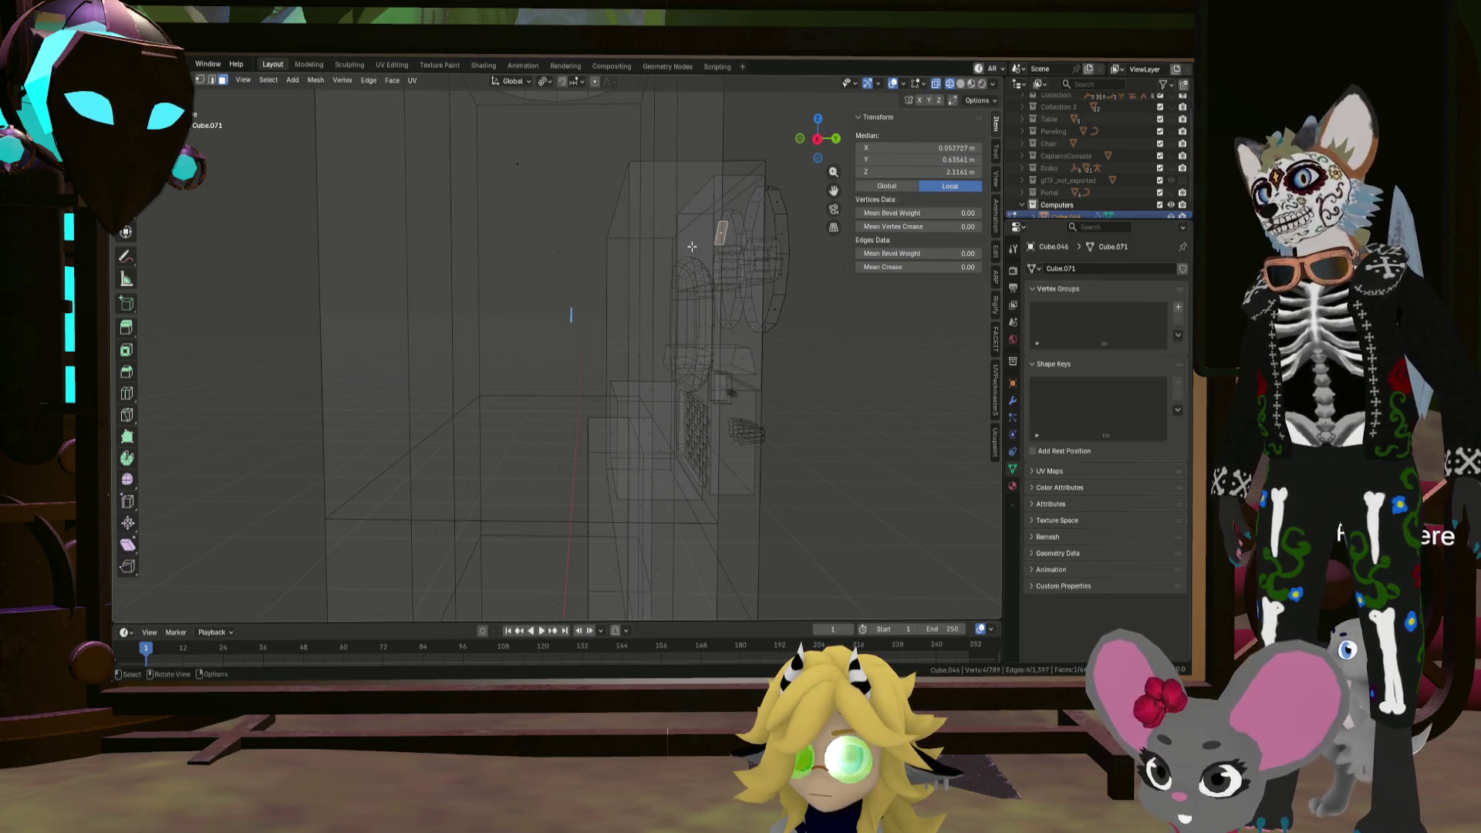
pyautogui.press('x')
pyautogui.click(732, 253)
pyautogui.moveTo(732, 253)
pyautogui.mouseDown(button='middle')
pyautogui.moveTo(682, 268)
pyautogui.moveTo(654, 304)
pyautogui.moveTo(684, 303)
pyautogui.moveTo(614, 331)
pyautogui.moveTo(651, 342)
pyautogui.moveTo(572, 288)
pyautogui.moveTo(513, 303)
pyautogui.moveTo(661, 274)
pyautogui.moveTo(618, 383)
pyautogui.moveTo(670, 378)
pyautogui.moveTo(625, 373)
pyautogui.moveTo(678, 403)
pyautogui.moveTo(720, 370)
pyautogui.moveTo(617, 406)
pyautogui.moveTo(624, 255)
pyautogui.mouseUp(button='middle')
pyautogui.scroll(-4, 644, 361)
# Step: Leave Edit Mode, restore Solid shading, view the console front, then re-enter Edit Mode
pyautogui.press('Tab')
pyautogui.click(738, 308)
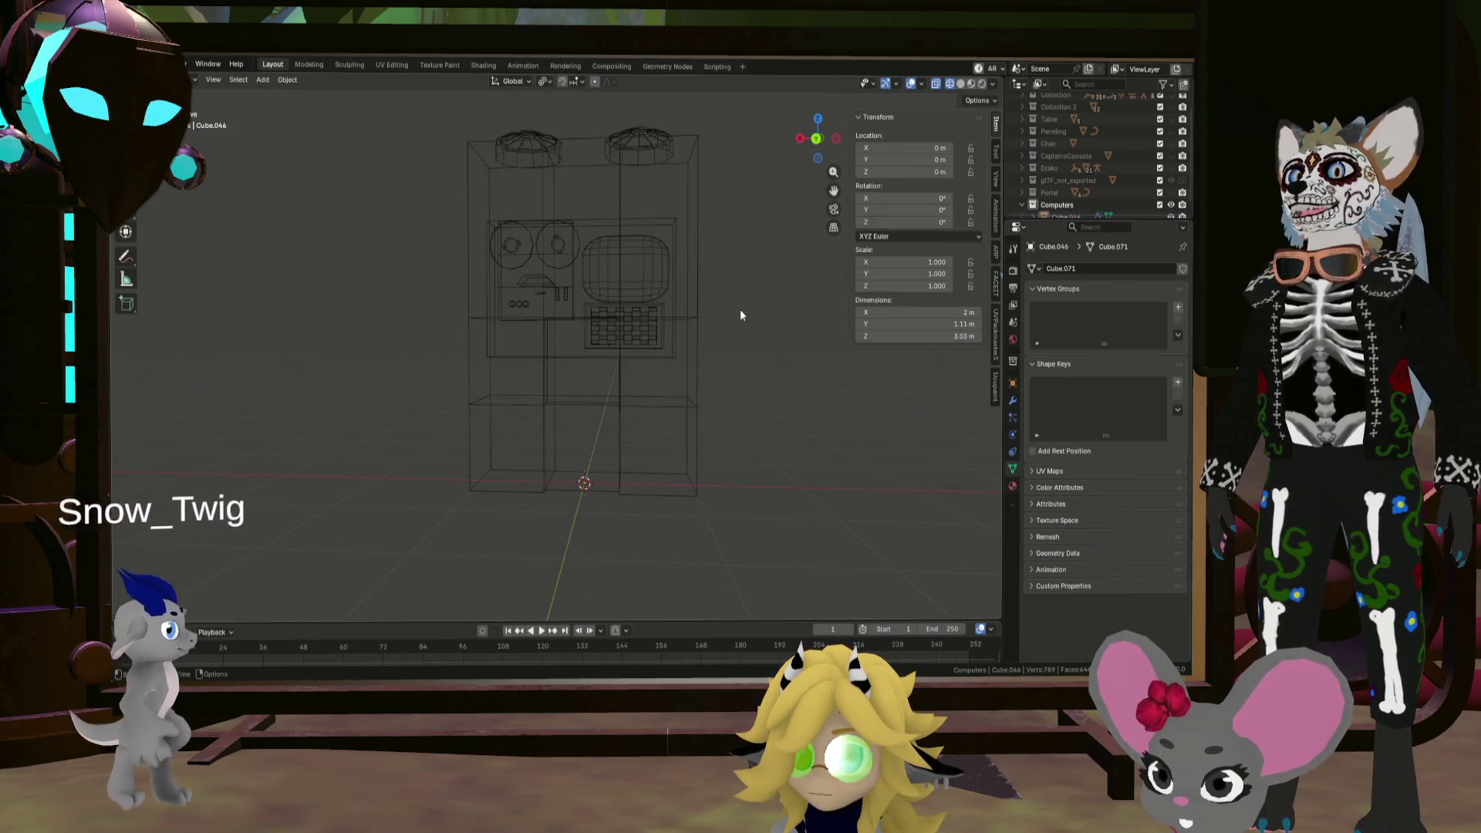
pyautogui.hotkey('shift', 'z')
pyautogui.moveTo(739, 308)
pyautogui.mouseDown(button='middle')
pyautogui.moveTo(634, 252)
pyautogui.moveTo(664, 344)
pyautogui.moveTo(707, 339)
pyautogui.mouseUp(button='middle')
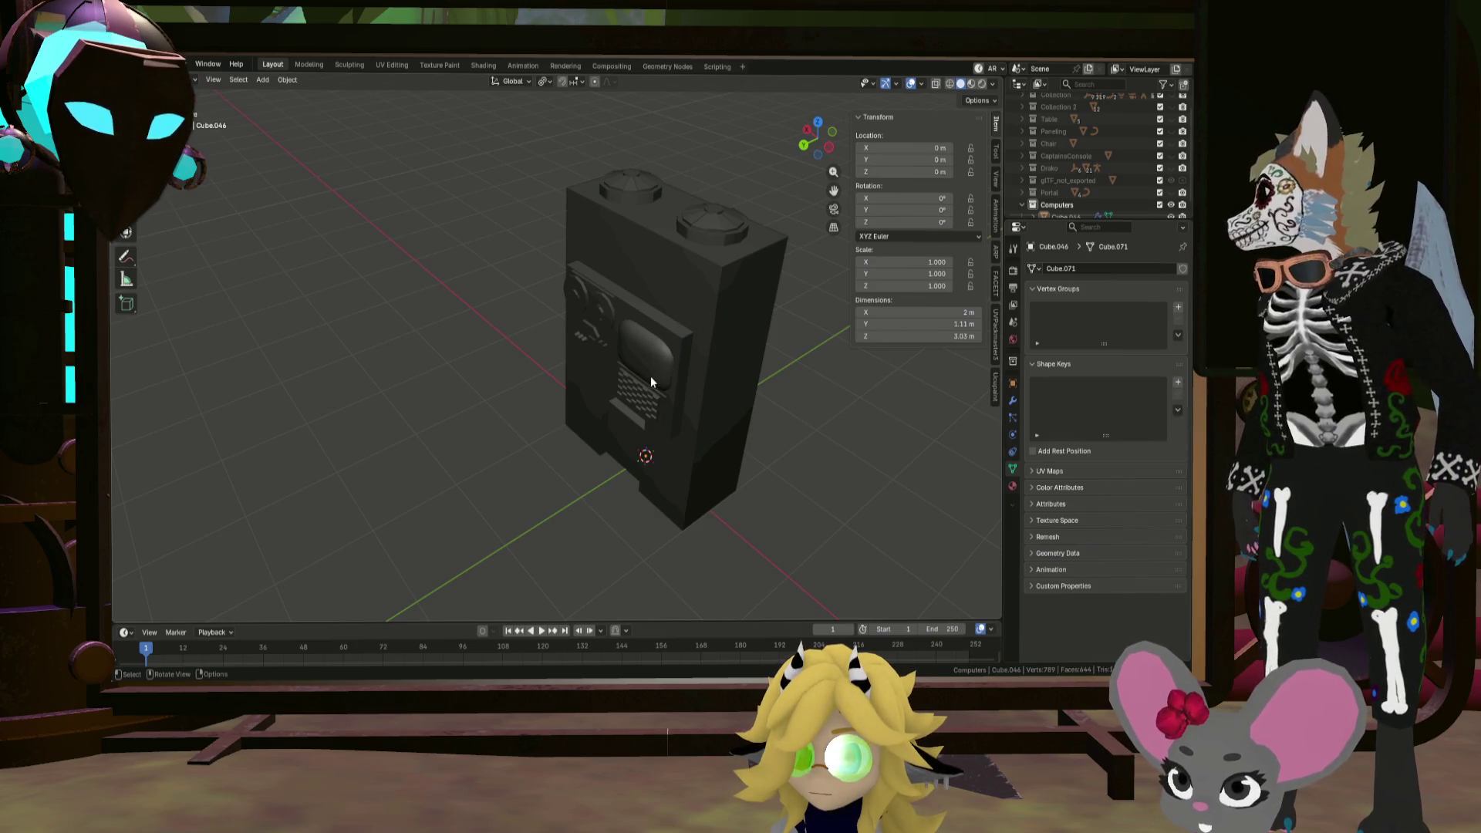
pyautogui.moveTo(651, 368)
pyautogui.mouseDown(button='middle')
pyautogui.moveTo(789, 319)
pyautogui.moveTo(669, 404)
pyautogui.moveTo(710, 373)
pyautogui.moveTo(700, 381)
pyautogui.moveTo(699, 362)
pyautogui.moveTo(713, 399)
pyautogui.moveTo(721, 375)
pyautogui.mouseUp(button='middle')
pyautogui.scroll(2, 671, 376)
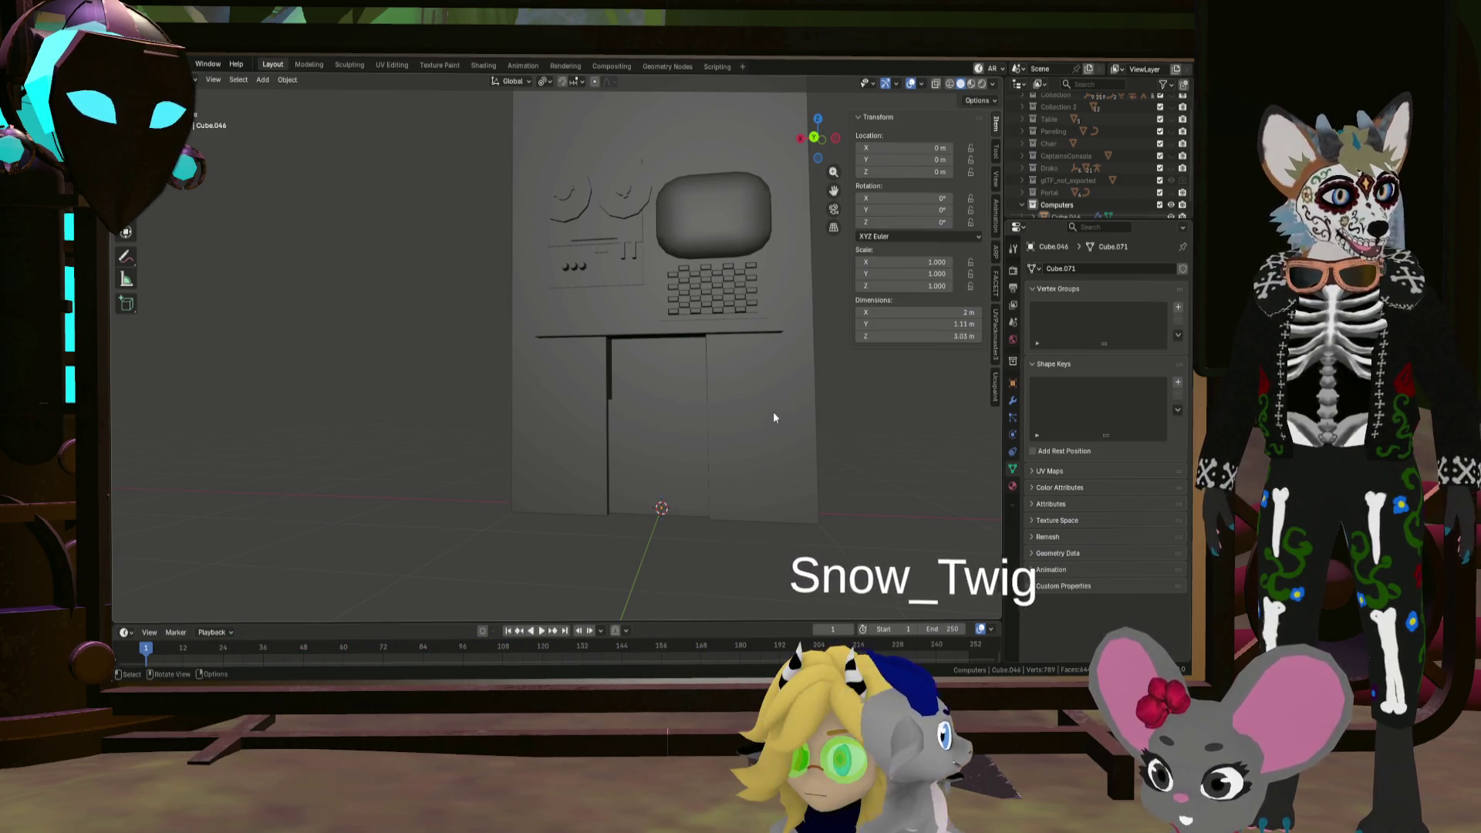
pyautogui.moveTo(801, 415)
pyautogui.mouseDown(button='middle')
pyautogui.moveTo(834, 456)
pyautogui.moveTo(815, 434)
pyautogui.moveTo(729, 433)
pyautogui.moveTo(710, 409)
pyautogui.moveTo(719, 420)
pyautogui.moveTo(684, 420)
pyautogui.moveTo(770, 374)
pyautogui.moveTo(704, 400)
pyautogui.moveTo(756, 390)
pyautogui.moveTo(714, 397)
pyautogui.moveTo(771, 417)
pyautogui.moveTo(796, 400)
pyautogui.moveTo(714, 394)
pyautogui.mouseUp(button='middle')
pyautogui.press('Tab')
# Step: Copy the right reel disc in front view and place the copy below the control panel
pyautogui.hotkey('shift', 'a')
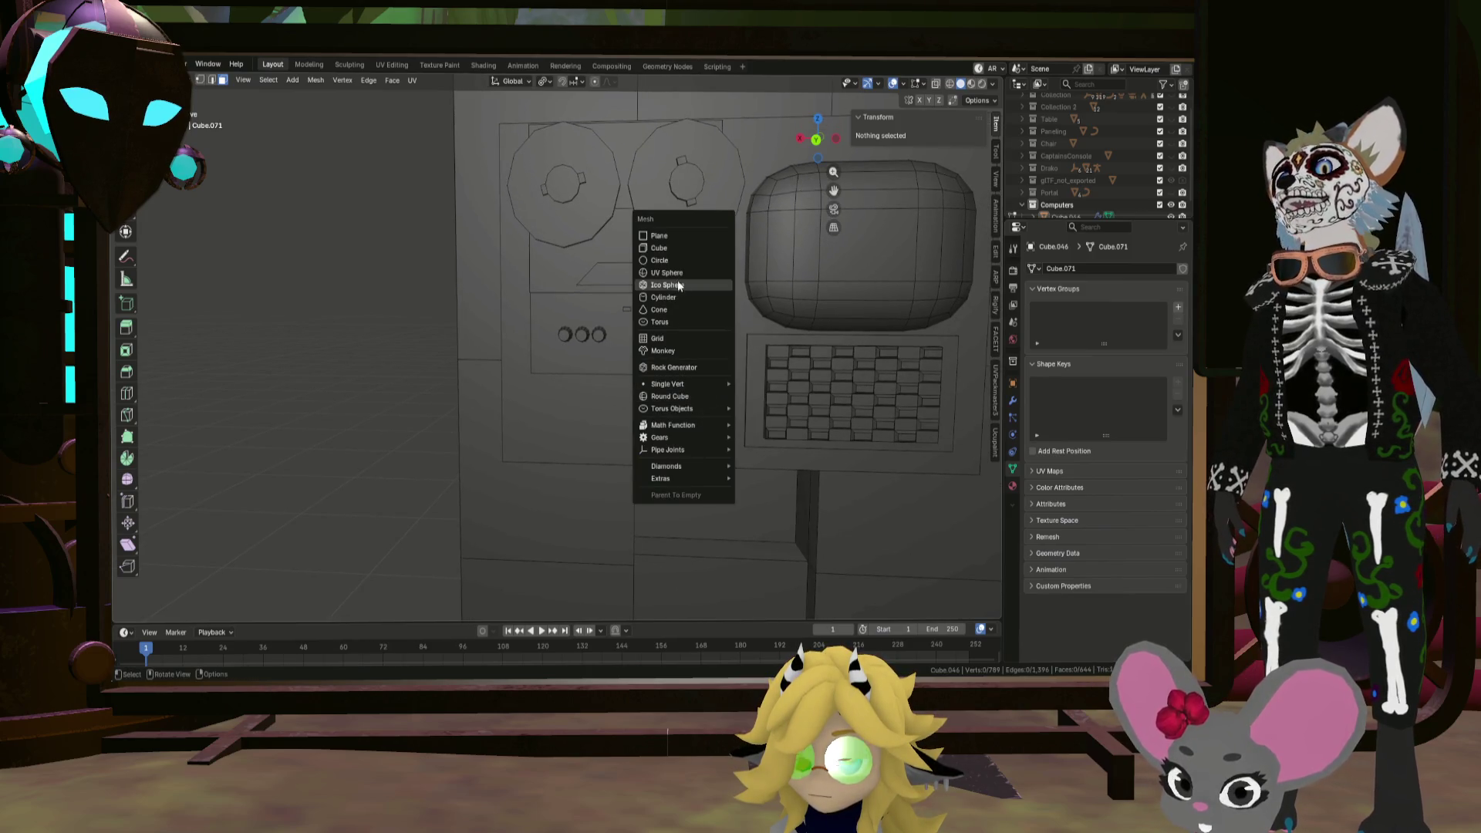
pyautogui.click(726, 195)
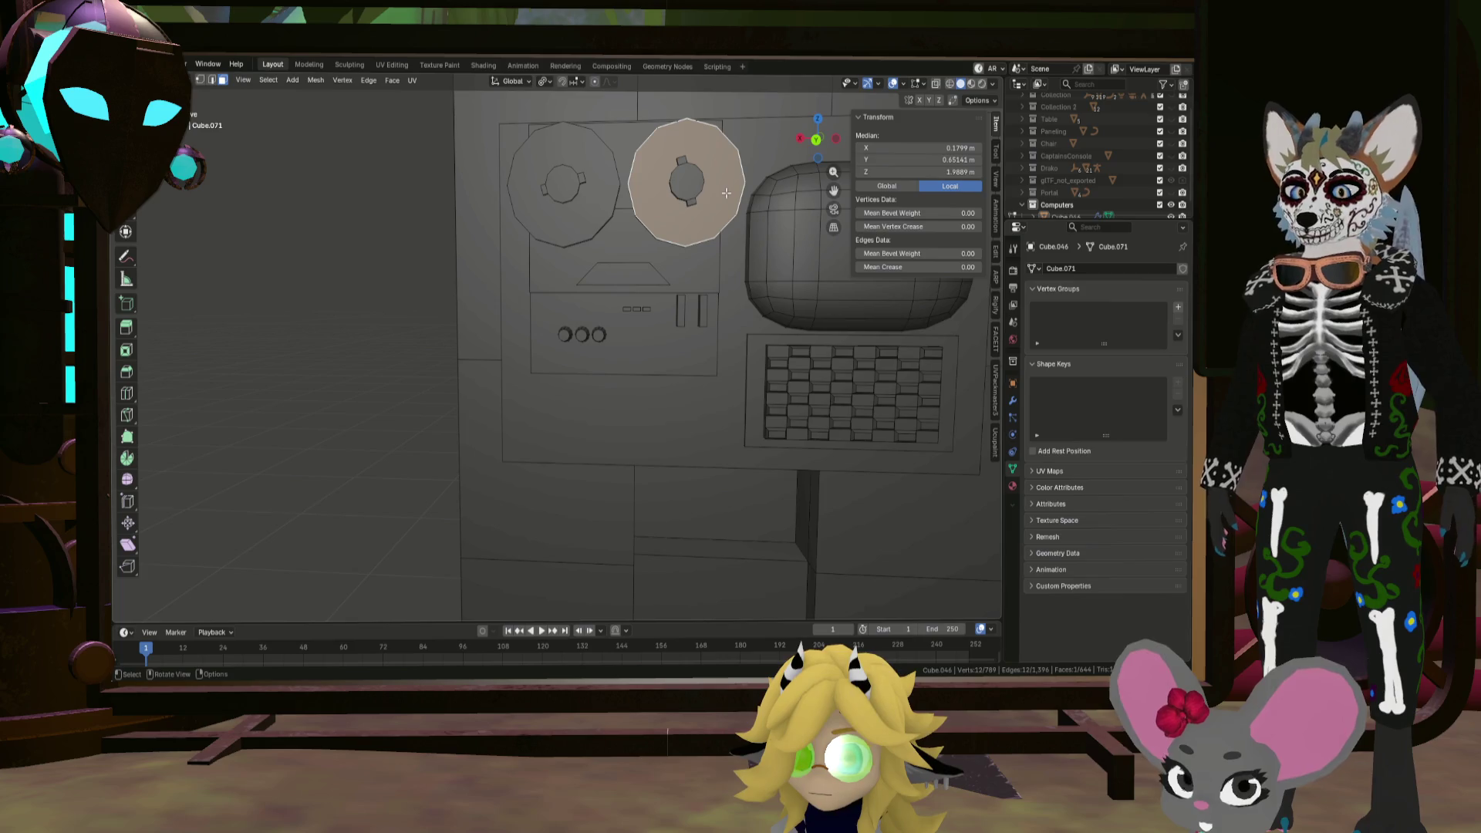
pyautogui.hotkey('ctrl', 'l')
pyautogui.press('KP_1')
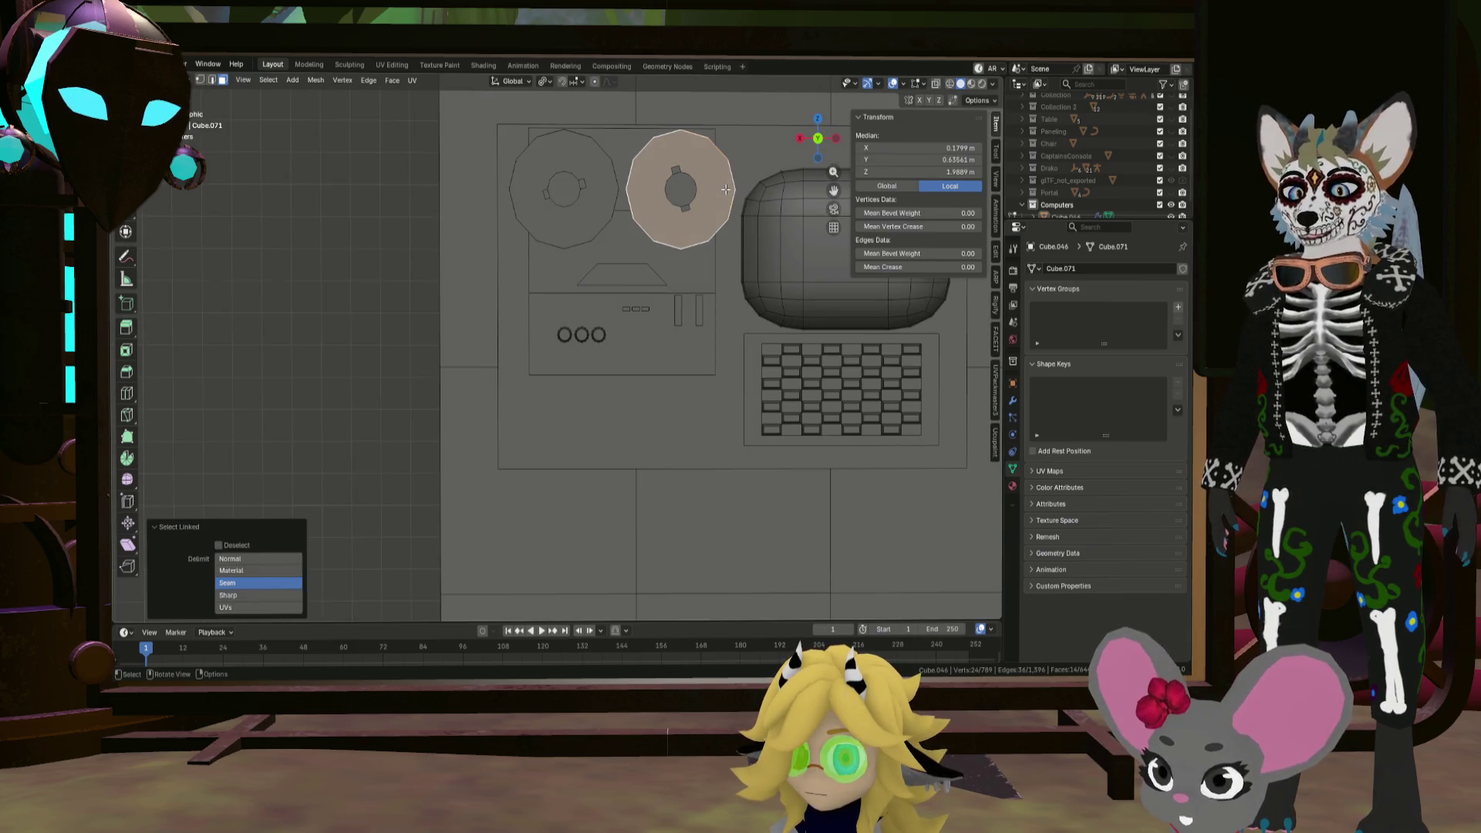
pyautogui.moveTo(726, 189)
pyautogui.mouseDown(button='middle')
pyautogui.moveTo(708, 266)
pyautogui.moveTo(711, 248)
pyautogui.mouseUp(button='middle')
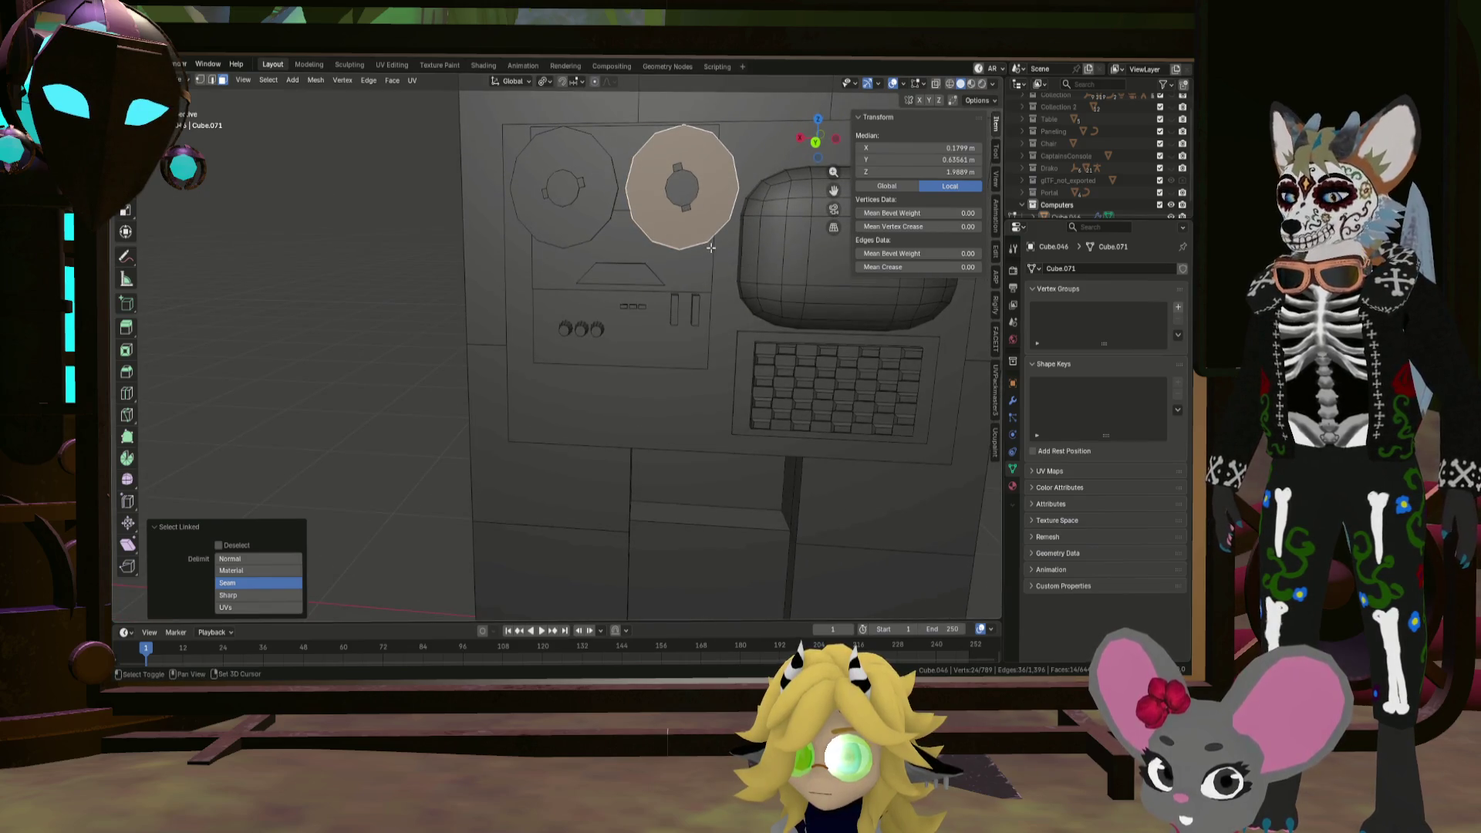
pyautogui.press('g')
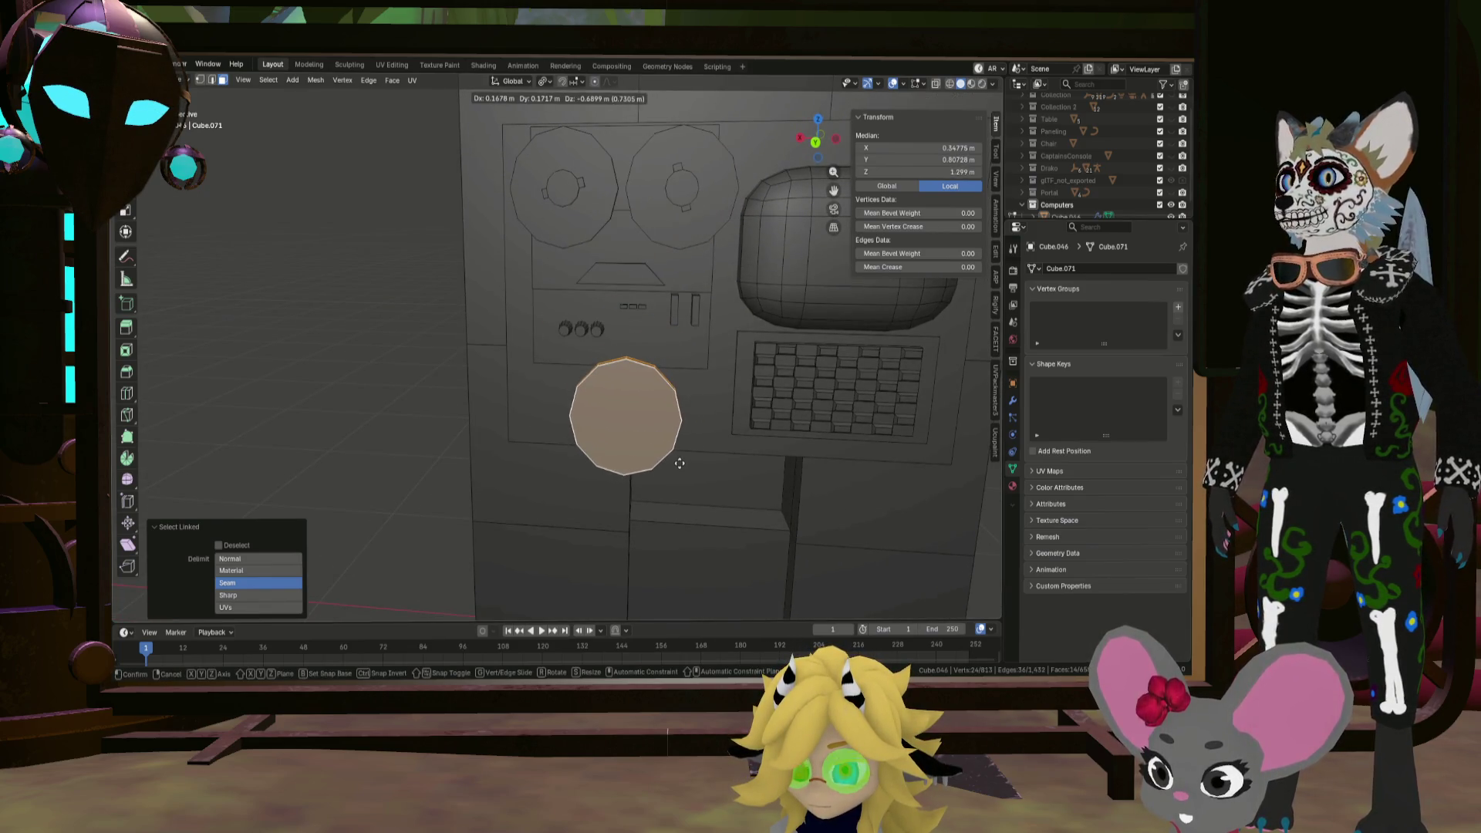
pyautogui.click(679, 461)
pyautogui.moveTo(678, 461); pyautogui.dragTo(606, 398, button='middle')
# Step: Thicken the copied disc along Y and shrink it into a small knob
pyautogui.press('s')
pyautogui.press('y')
pyautogui.click(274, 451)
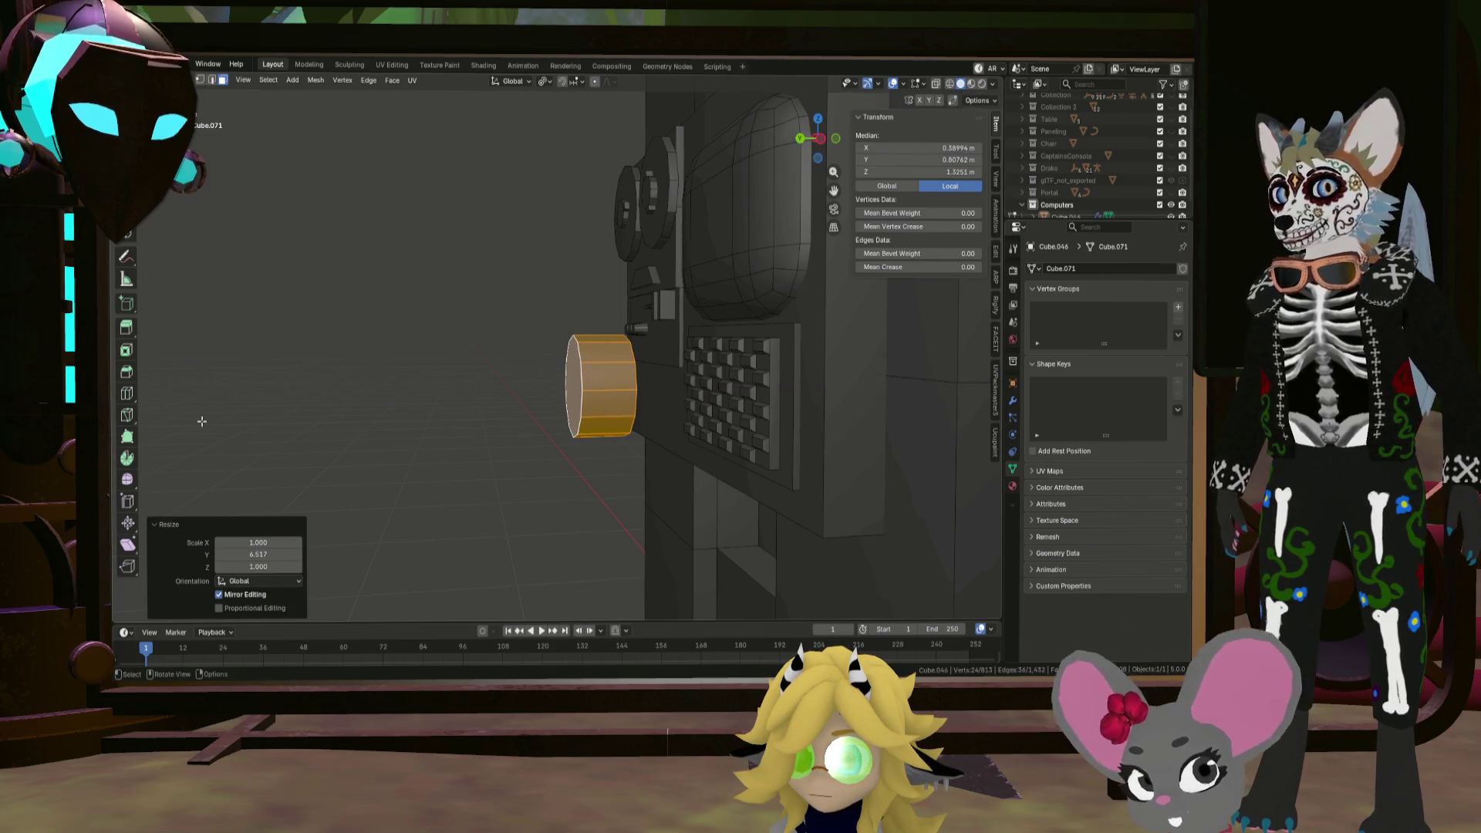
pyautogui.moveTo(466, 442)
pyautogui.mouseDown(button='middle')
pyautogui.moveTo(558, 416)
pyautogui.moveTo(404, 373)
pyautogui.moveTo(553, 390)
pyautogui.mouseUp(button='middle')
pyautogui.press('s')
pyautogui.click(598, 387)
# Step: Move the knob along Y for depth and along Z for height below the button panel
pyautogui.press('g')
pyautogui.press('y')
pyautogui.click(490, 392)
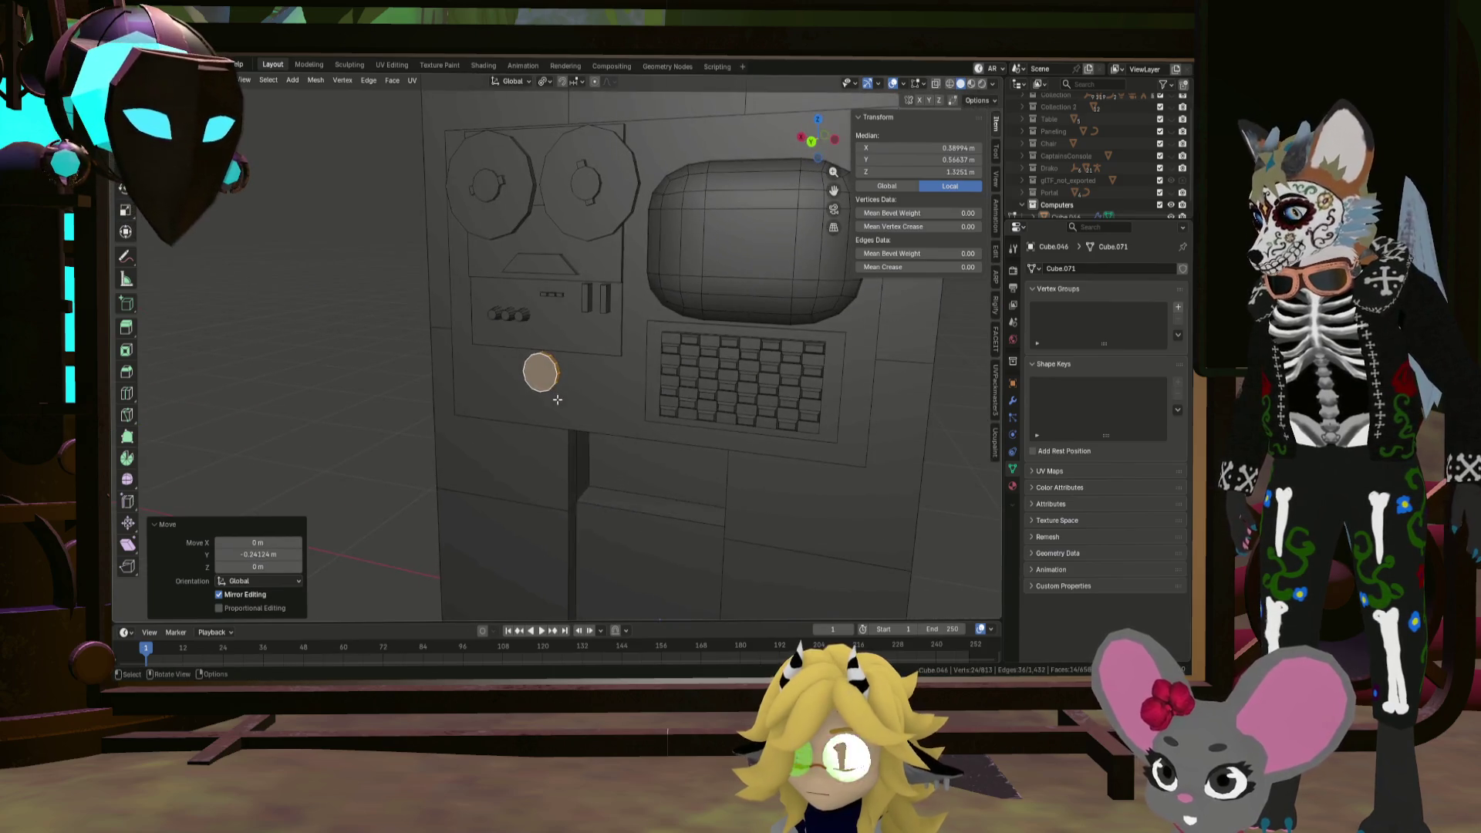
pyautogui.press('g')
pyautogui.press('z')
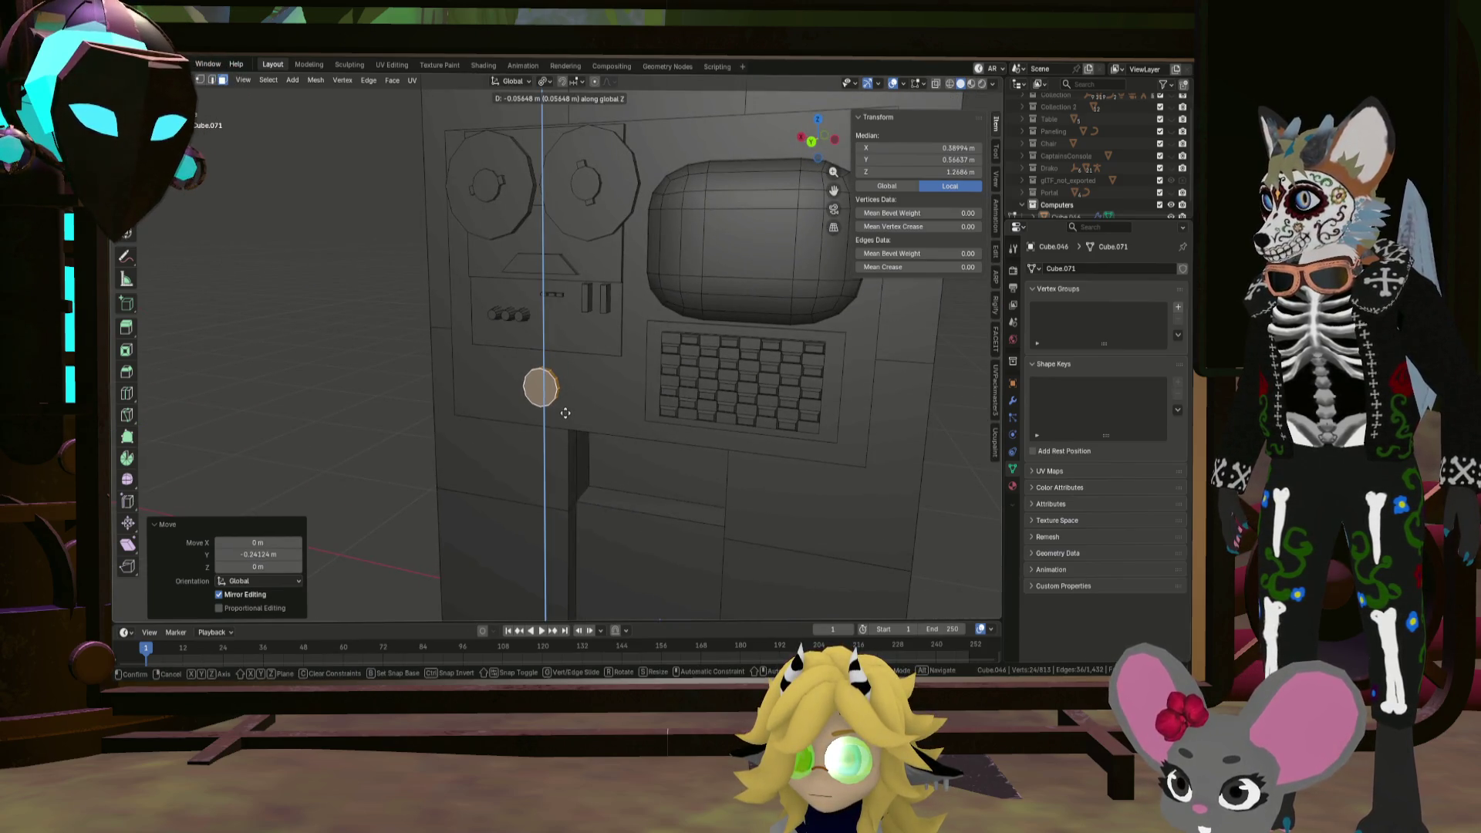
pyautogui.click(565, 413)
pyautogui.scroll(5, 557, 378)
pyautogui.moveTo(557, 374)
pyautogui.mouseDown(button='middle')
pyautogui.moveTo(478, 369)
pyautogui.moveTo(560, 381)
pyautogui.mouseUp(button='middle')
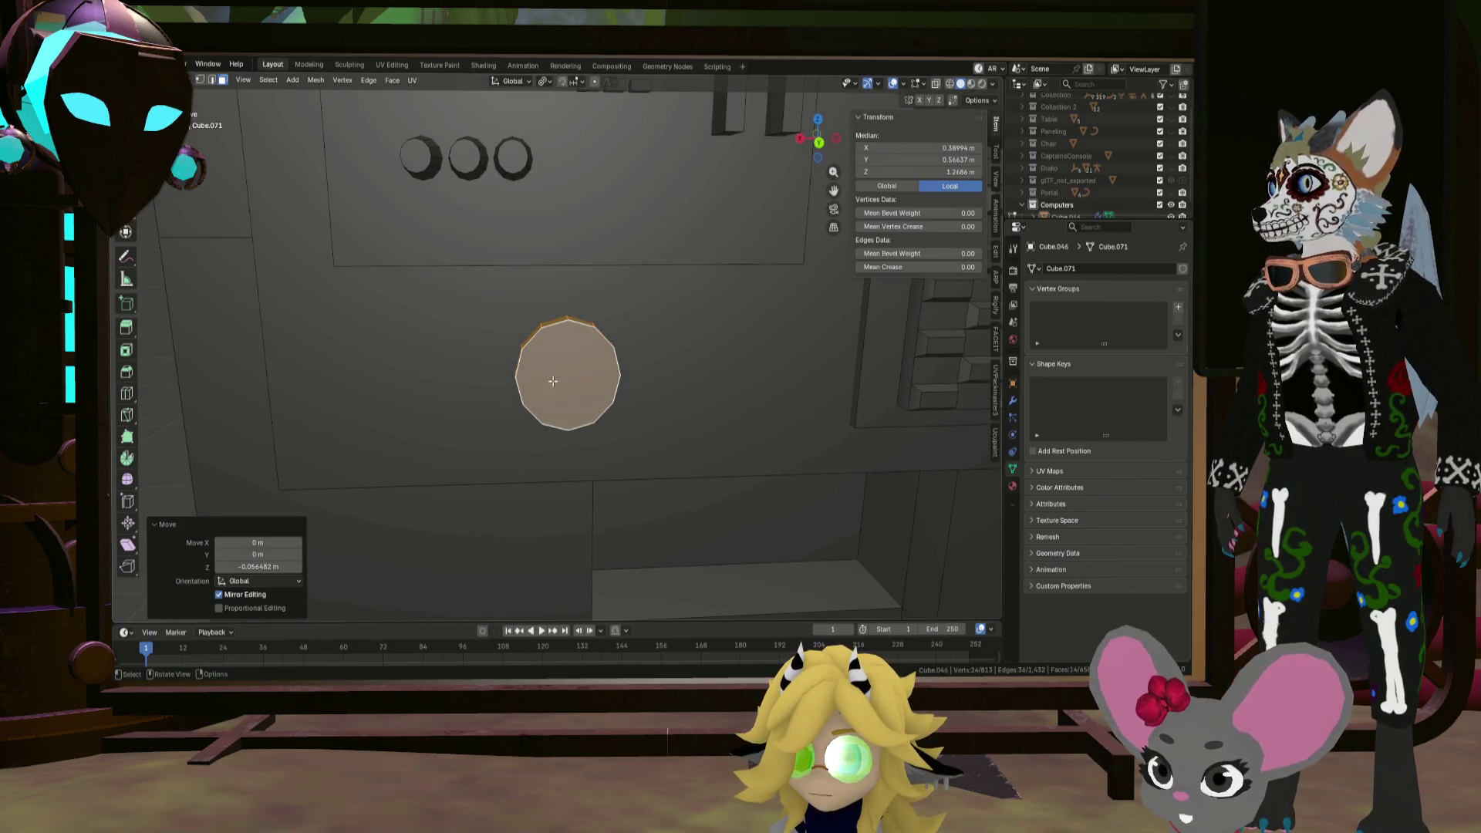
pyautogui.scroll(-4, 560, 380)
# Step: Select the keyboard face, its side strips and bezel face
pyautogui.click(625, 318)
pyautogui.scroll(-3, 625, 317)
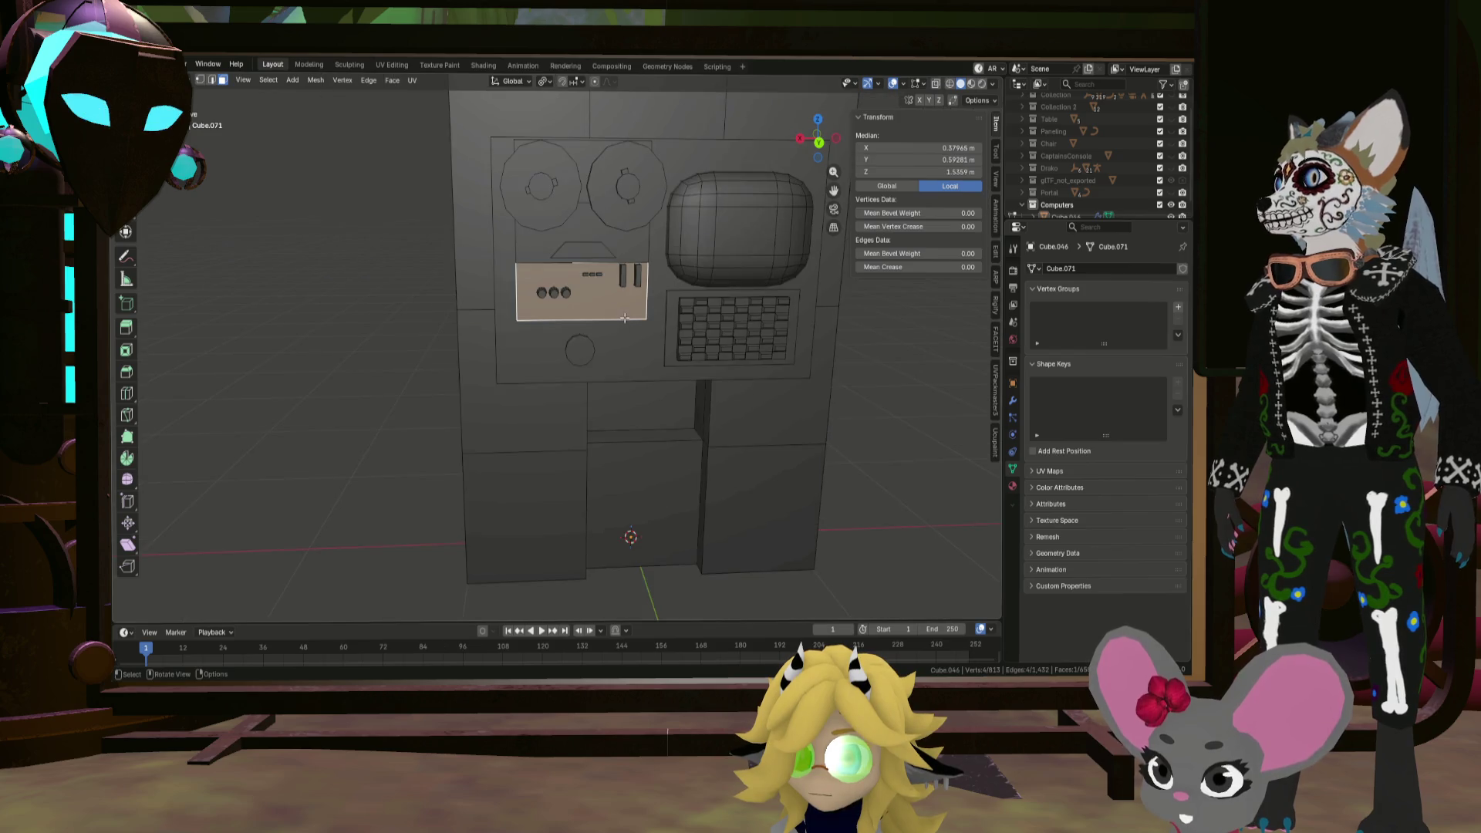
pyautogui.click(670, 306)
pyautogui.scroll(3, 671, 308)
pyautogui.moveTo(671, 309); pyautogui.dragTo(671, 321, button='middle')
pyautogui.click(671, 322)
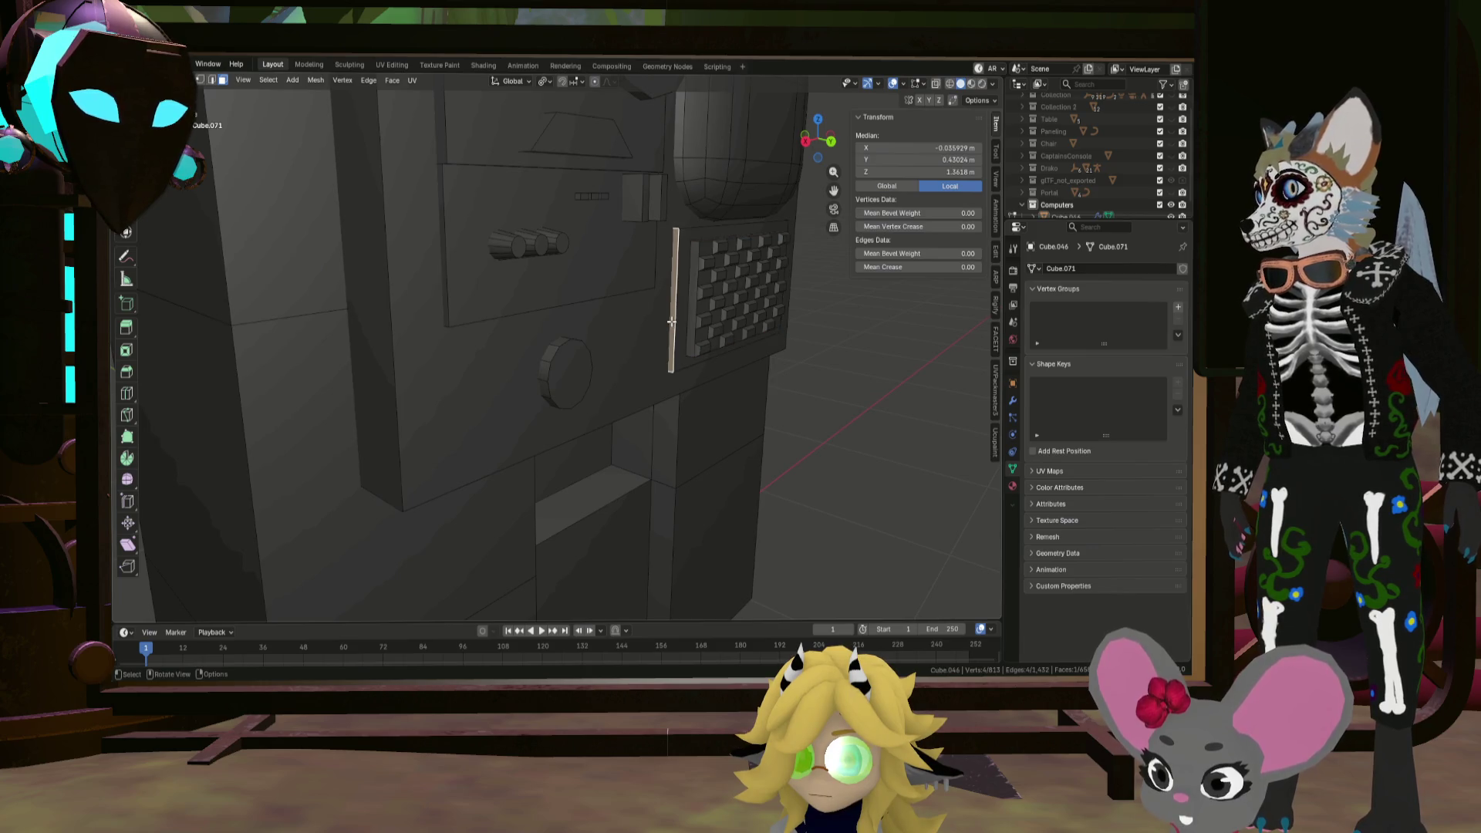
pyautogui.click(688, 327)
pyautogui.click(676, 319)
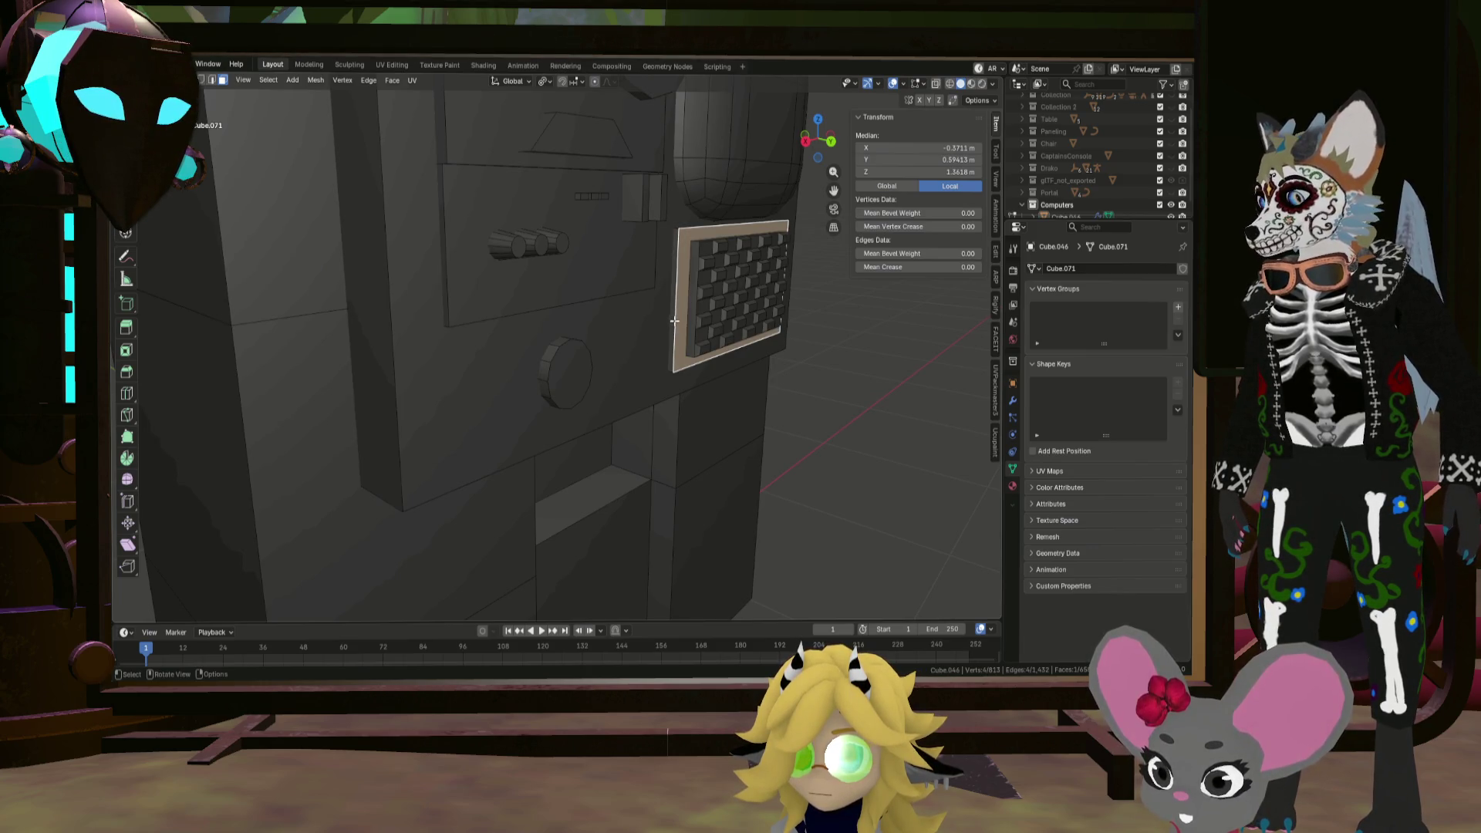
# Step: Select all geometry linked to the keypad plate and switch to front orthographic view
pyautogui.press('e')
pyautogui.press('Escape')
pyautogui.moveTo(783, 354)
pyautogui.mouseDown(button='middle')
pyautogui.moveTo(588, 308)
pyautogui.moveTo(646, 302)
pyautogui.mouseUp(button='middle')
pyautogui.press('l')
pyautogui.press('KP_1')
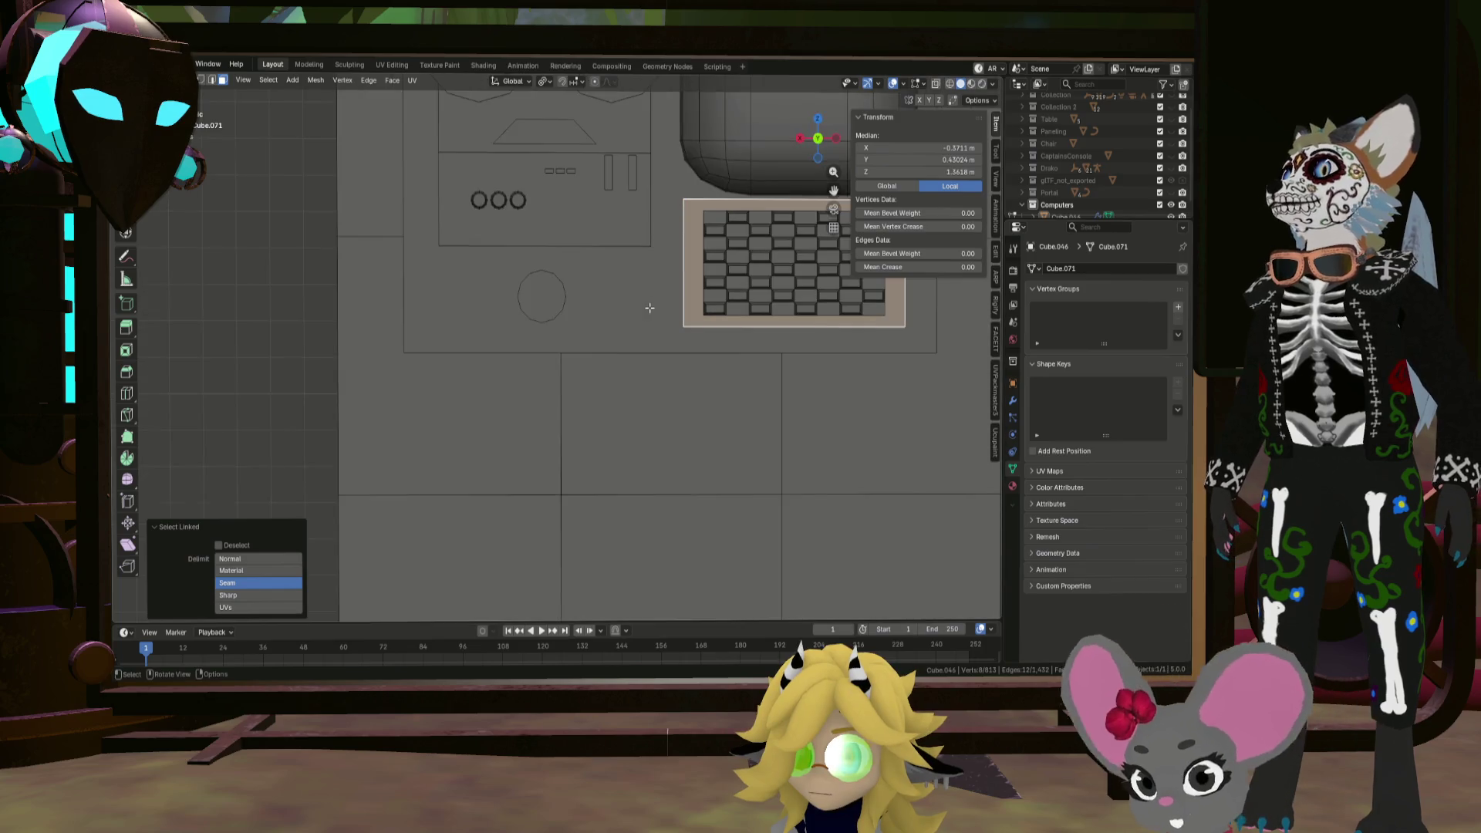
# Step: Duplicate the keypad plate over the round dial and scale it to 0.45, excluding Y
pyautogui.hotkey('shift', 'd')
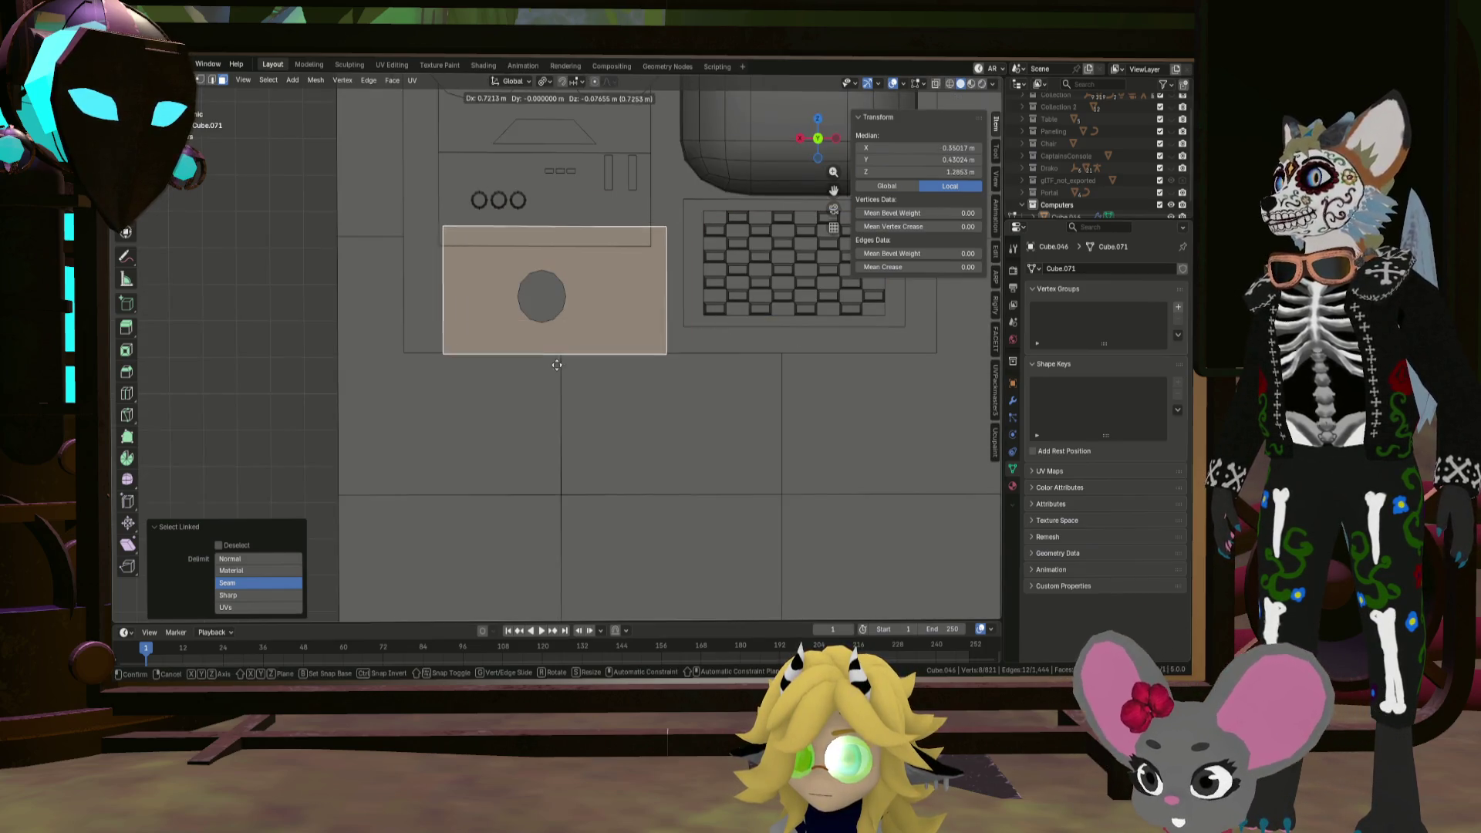
pyautogui.click(545, 368)
pyautogui.press('s')
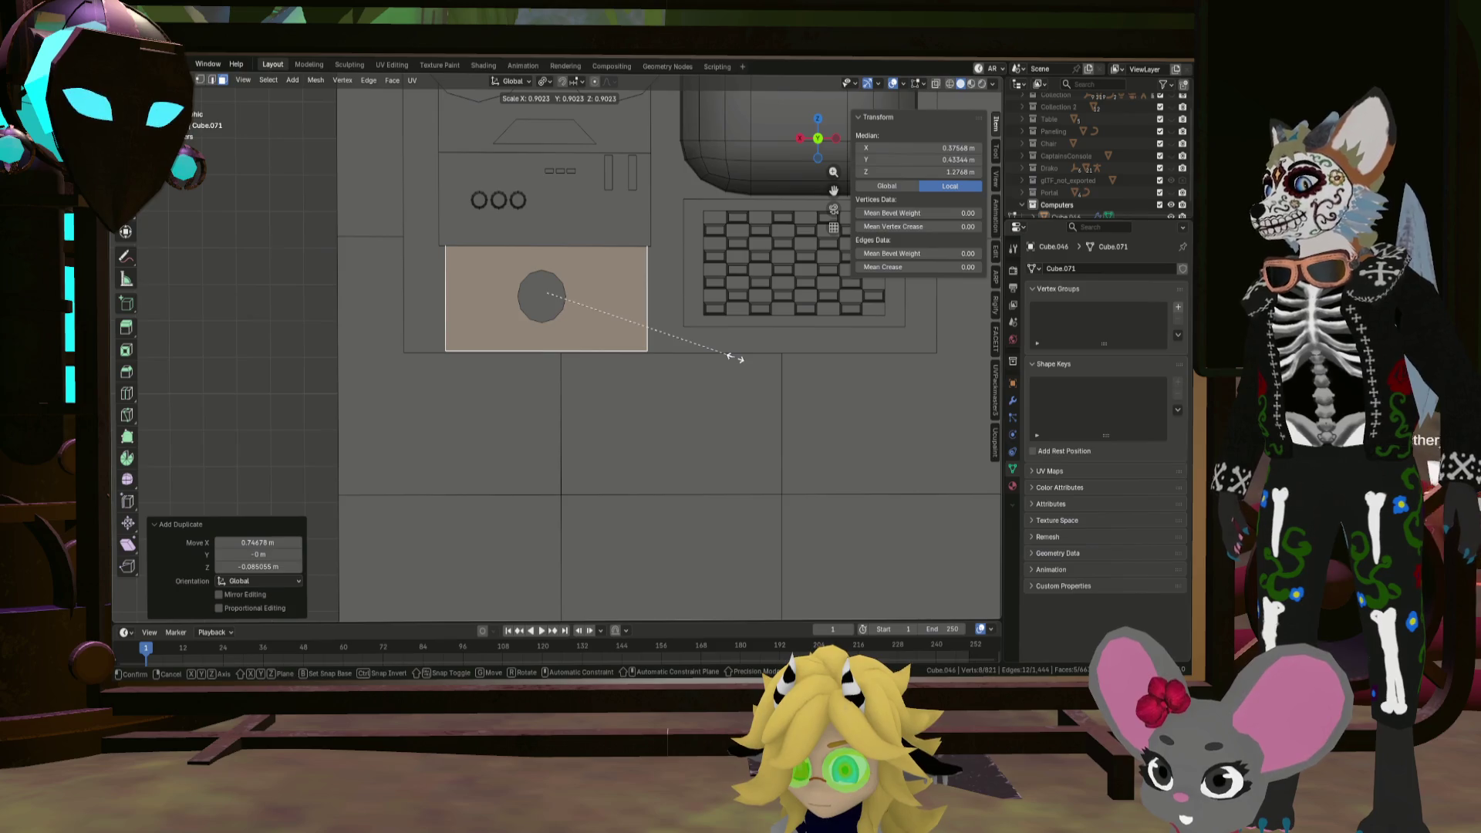
pyautogui.hotkey('shift', 'y')
pyautogui.click(617, 327)
pyautogui.press('g')
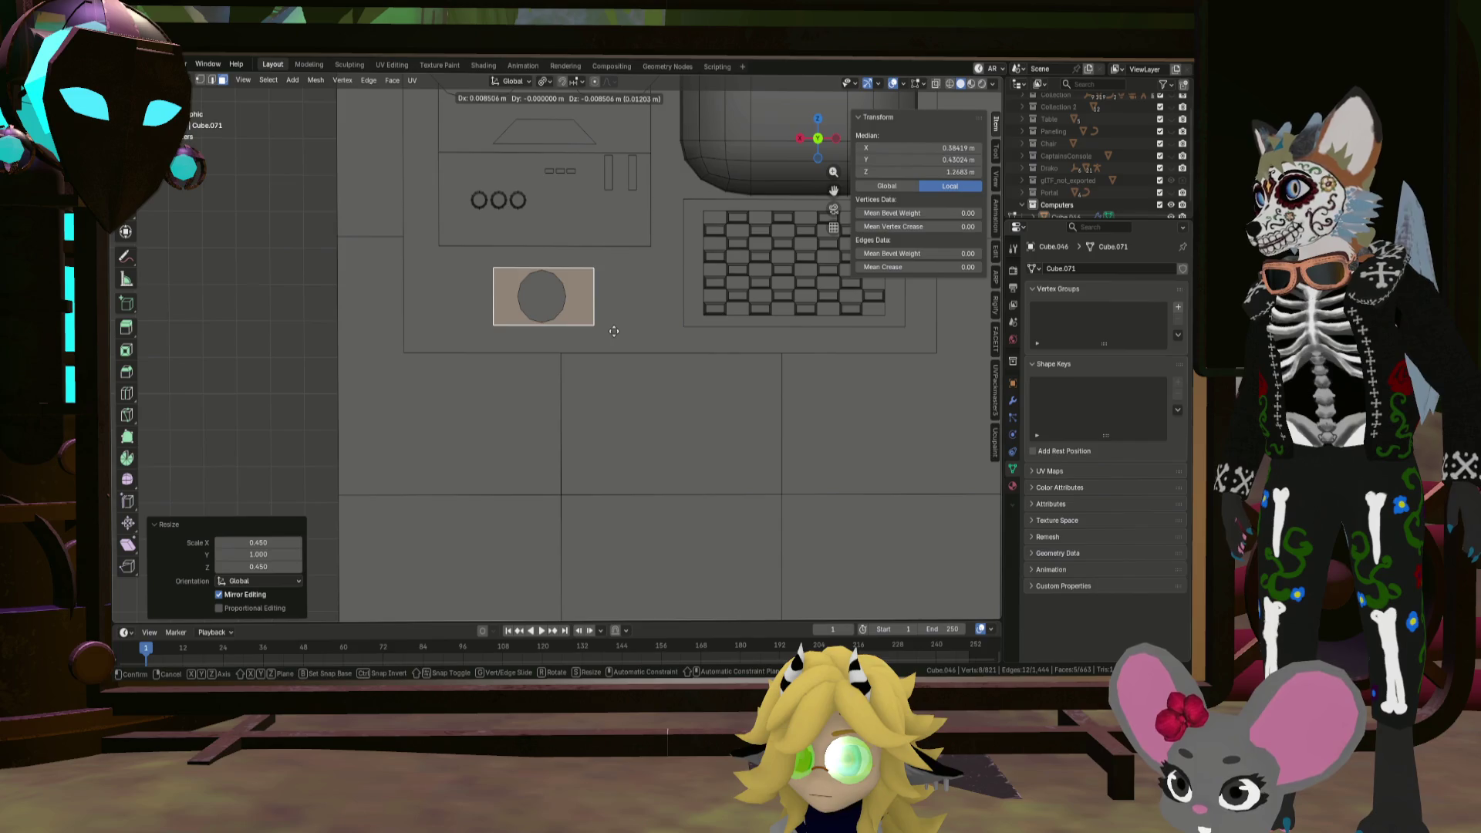
pyautogui.press('Escape')
# Step: Add a centred vertical loop cut through the plate across the circle
pyautogui.hotkey('ctrl', 'r')
pyautogui.click(546, 269)
pyautogui.rightClick(547, 268)
pyautogui.scroll(3, 547, 269)
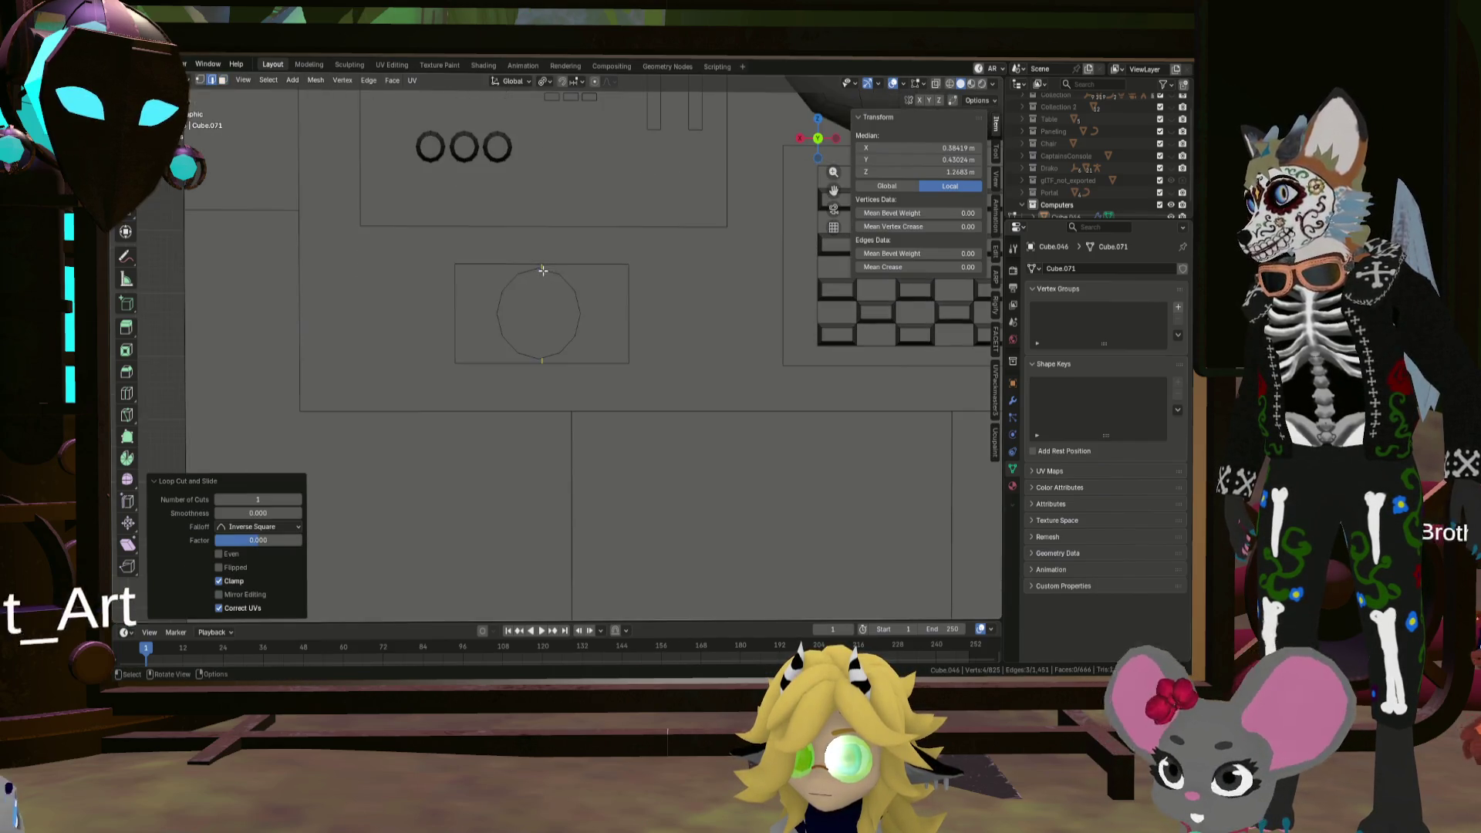
pyautogui.hotkey('ctrl', 'z')
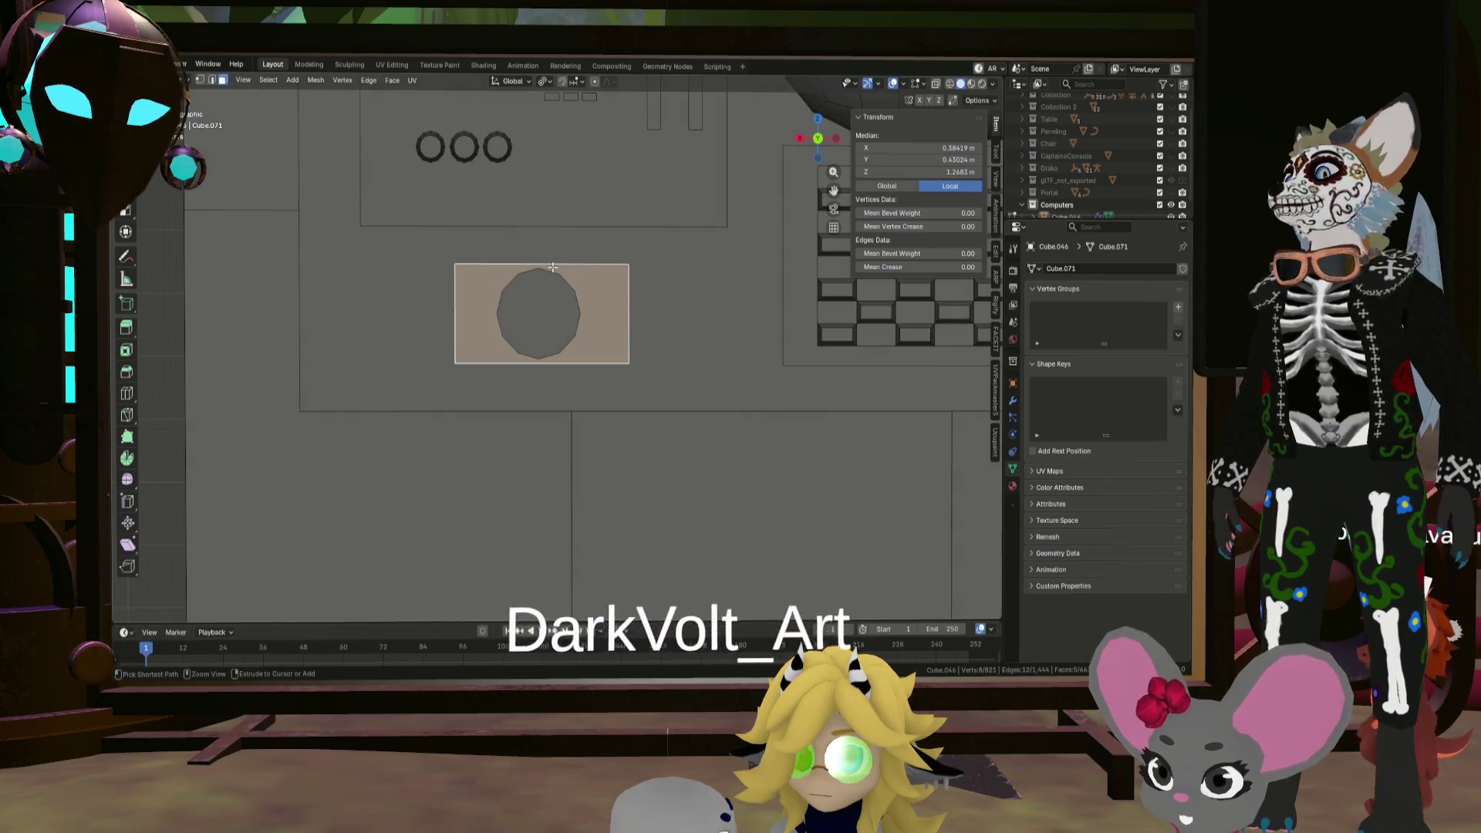
pyautogui.hotkey('ctrl', 'r')
pyautogui.click(548, 264)
pyautogui.rightClick(548, 265)
# Step: Select the plate's right vertical edge
pyautogui.moveTo(638, 301)
pyautogui.mouseDown(button='middle')
pyautogui.moveTo(557, 290)
pyautogui.moveTo(599, 331)
pyautogui.moveTo(508, 313)
pyautogui.mouseUp(button='middle')
pyautogui.click(222, 81)
pyautogui.click(629, 304)
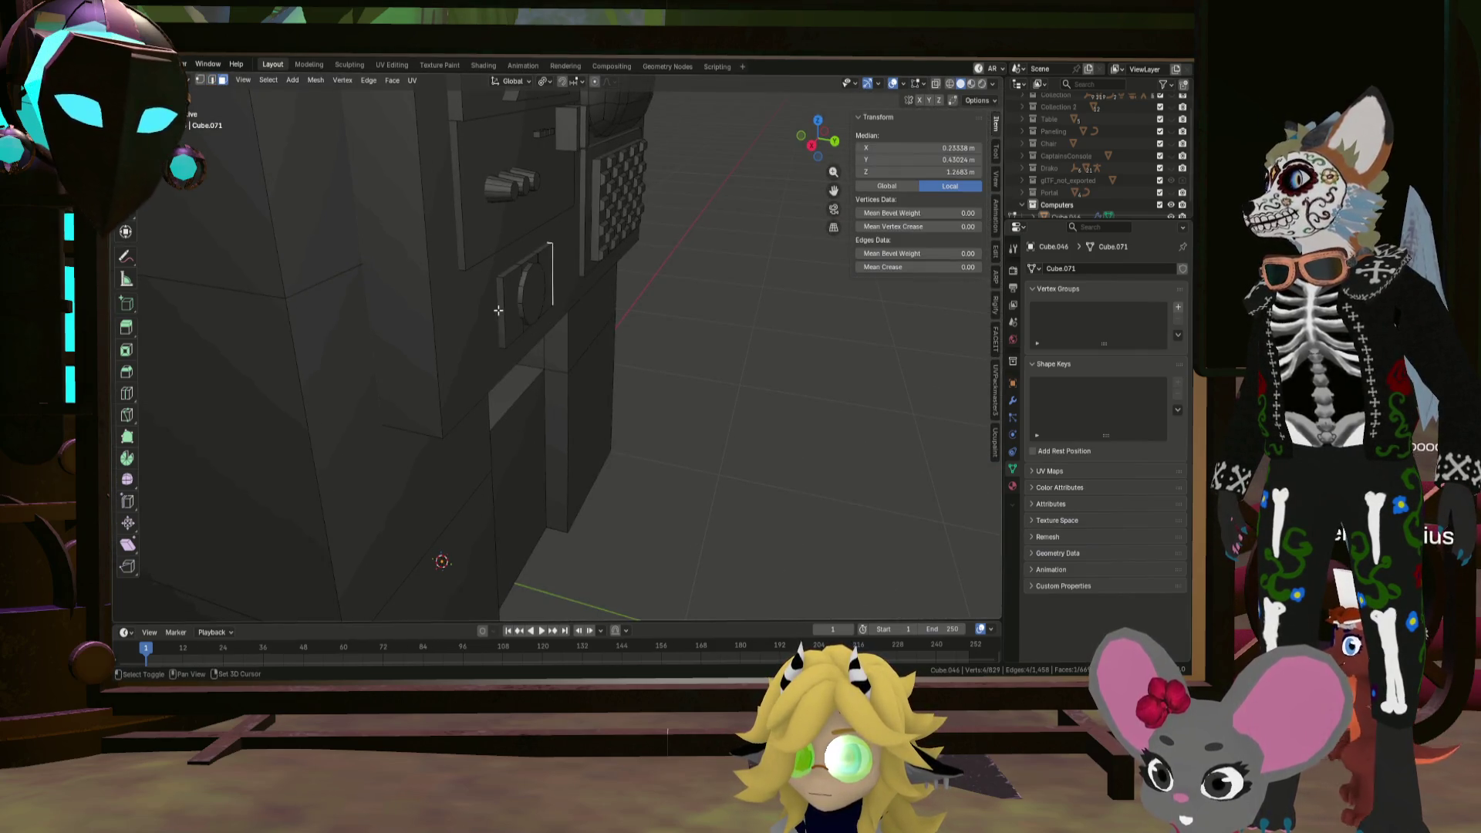
# Step: Scale the plate's side edge with Shift+Y to taper the plate into a hexagon
pyautogui.moveTo(599, 318); pyautogui.dragTo(648, 328, button='middle')
pyautogui.press('s')
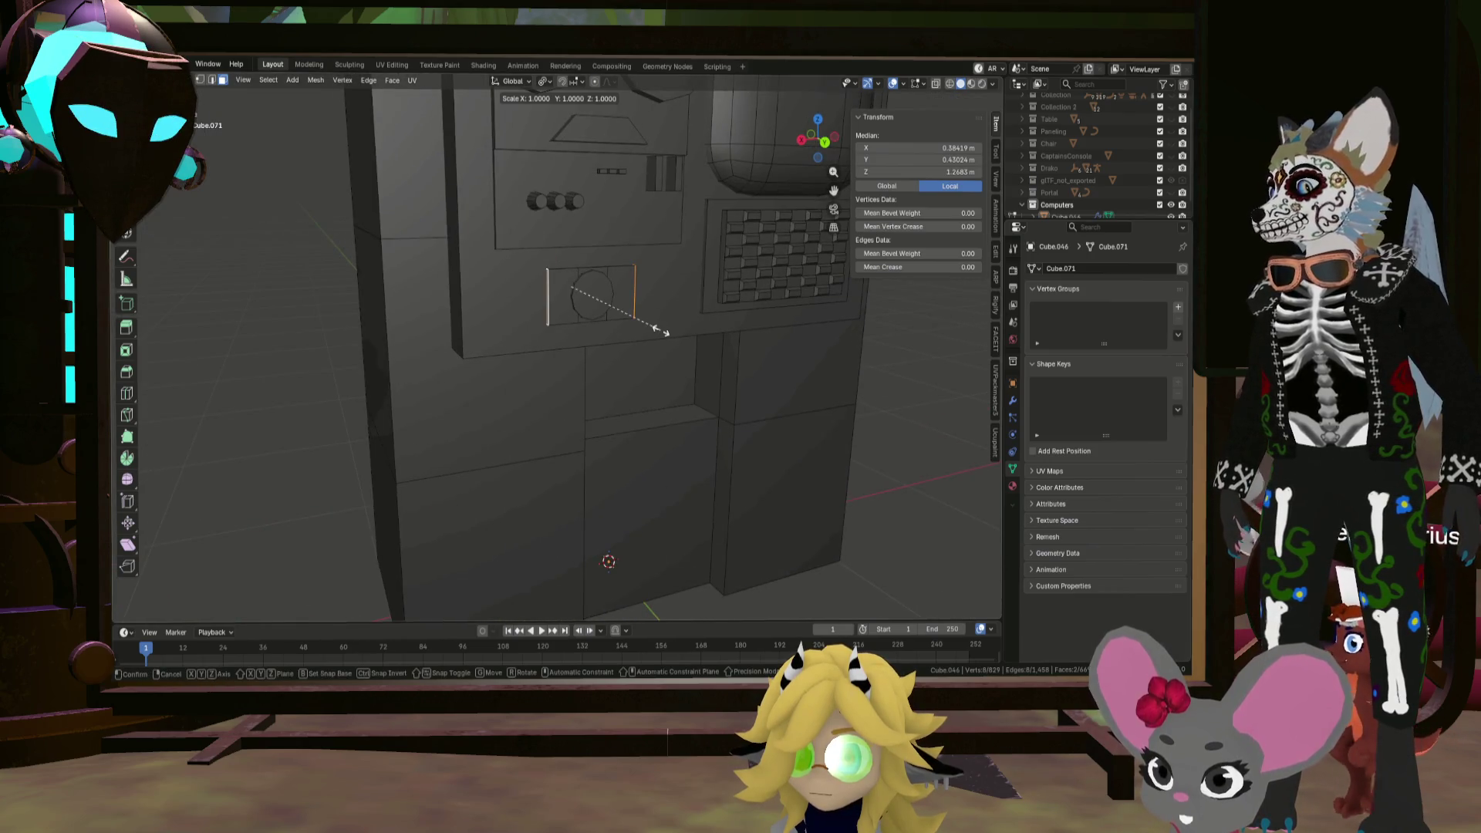
pyautogui.hotkey('shift', 'y')
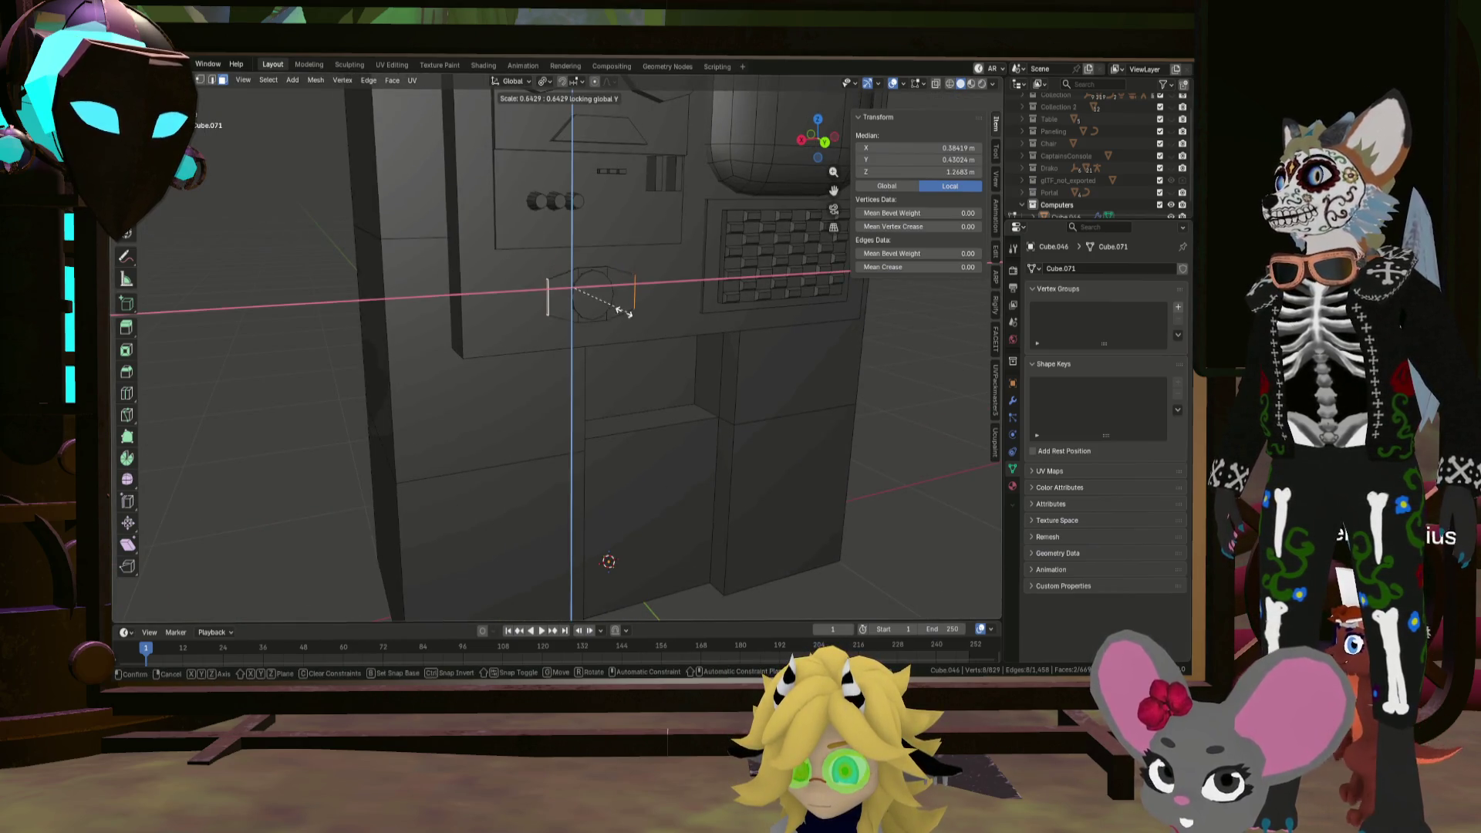
pyautogui.click(604, 306)
# Step: Select the whole plate mesh and merge its overlapping vertices by distance
pyautogui.moveTo(651, 330)
pyautogui.mouseDown(button='middle')
pyautogui.moveTo(616, 312)
pyautogui.moveTo(621, 274)
pyautogui.mouseUp(button='middle')
pyautogui.click(622, 274)
pyautogui.click(594, 275)
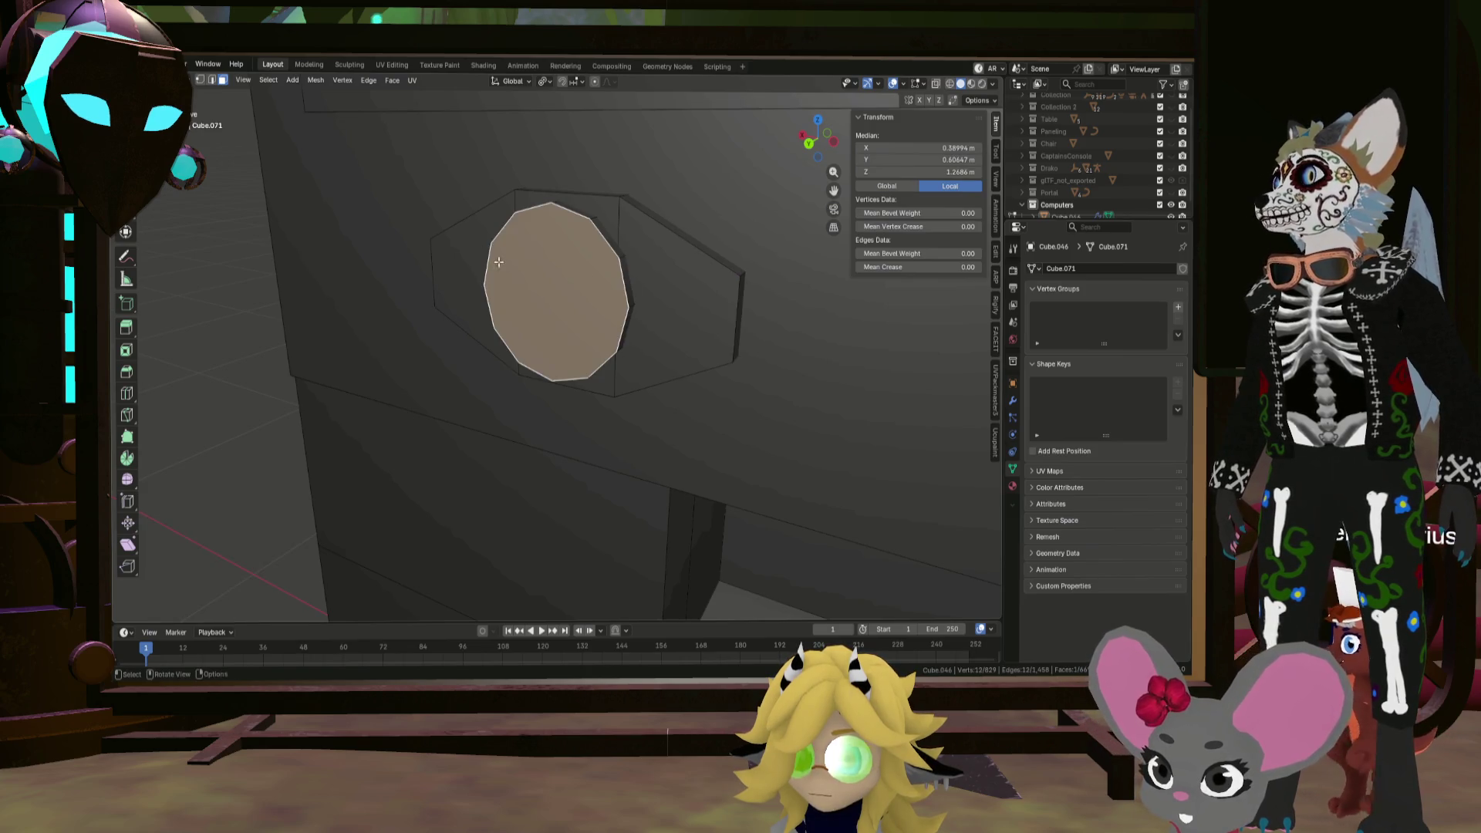
pyautogui.press('g')
pyautogui.press('y')
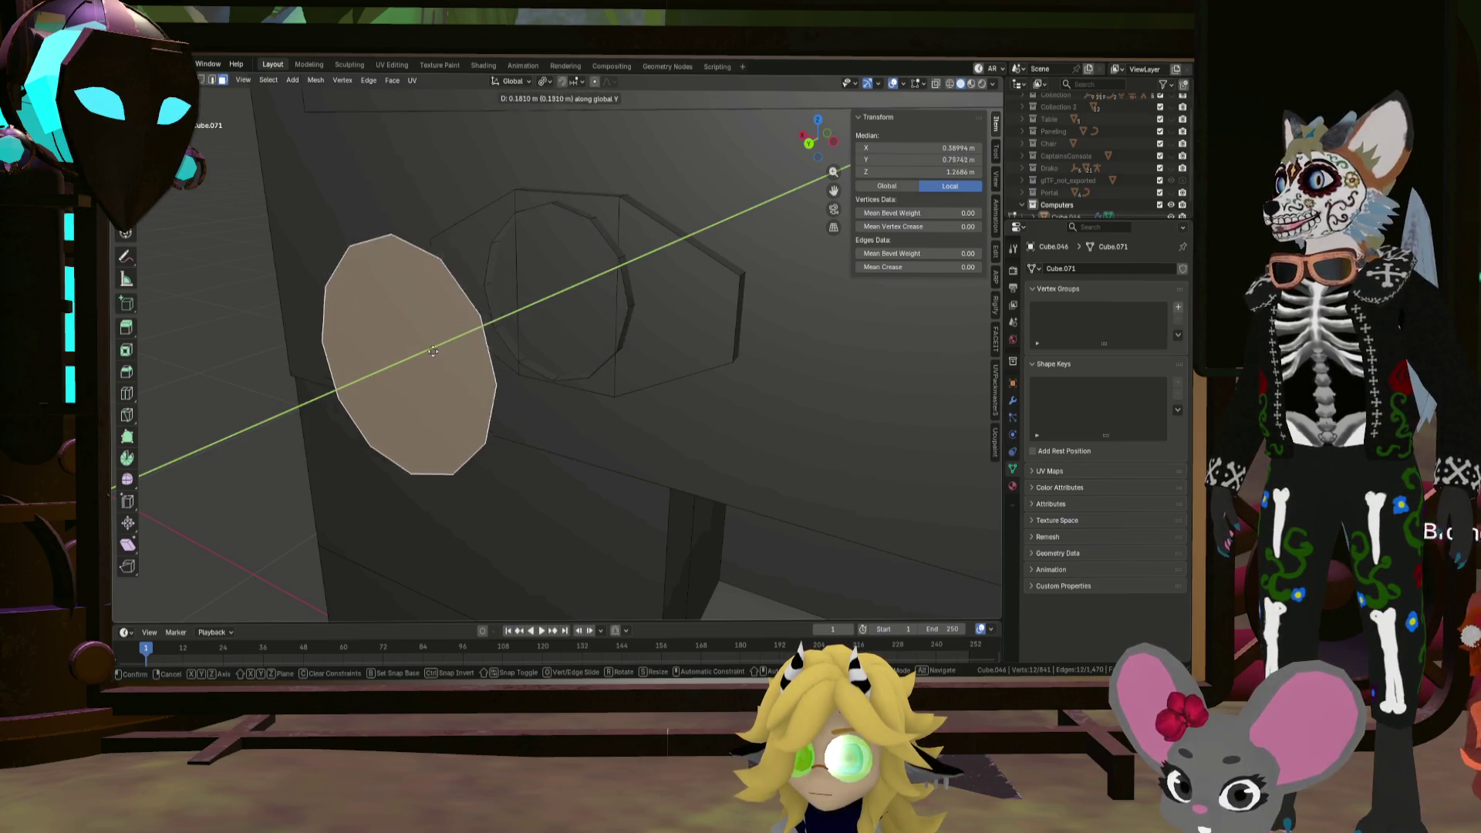
pyautogui.press('Escape')
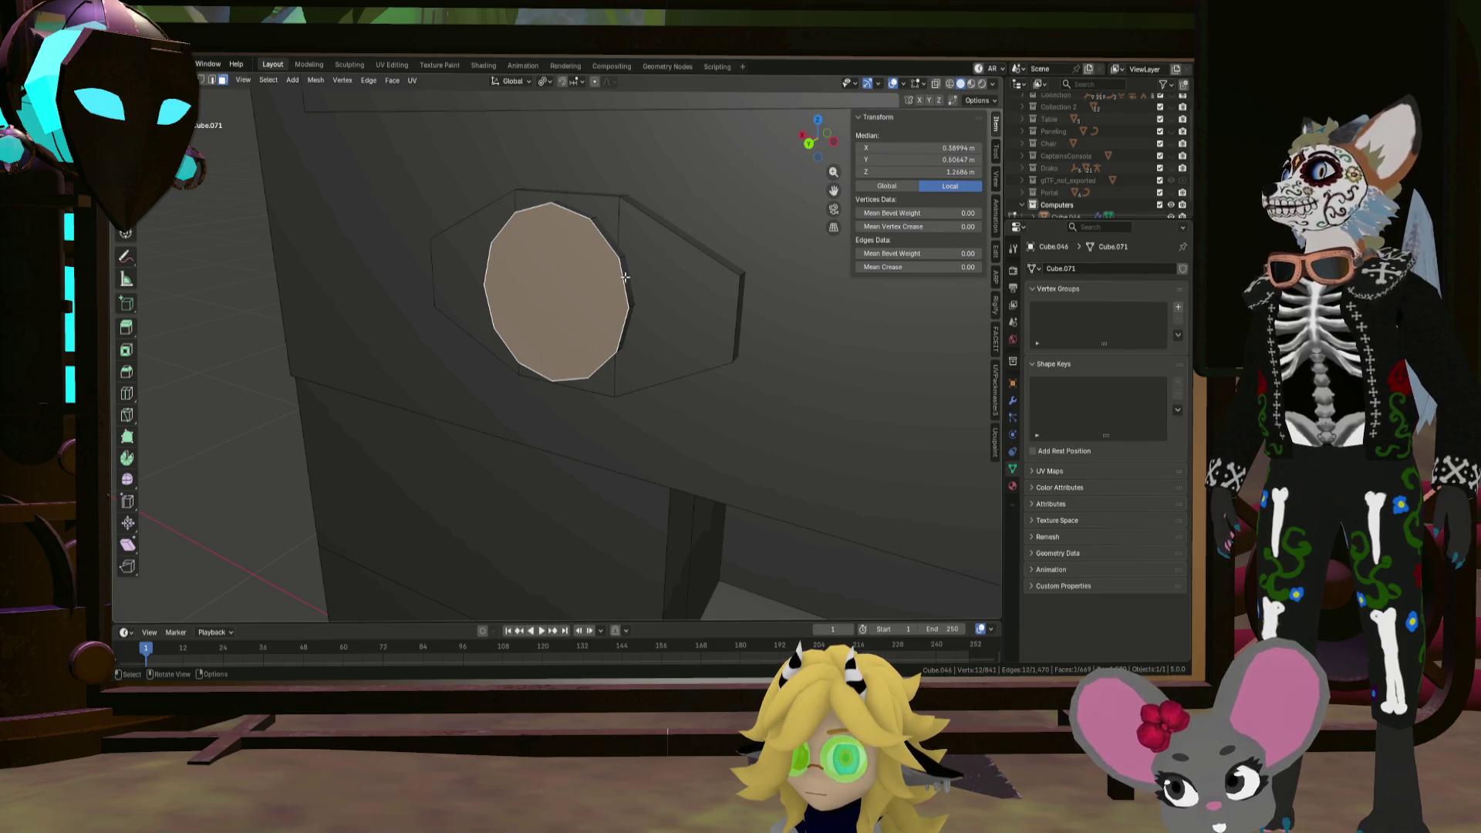
pyautogui.click(624, 276)
pyautogui.press('a')
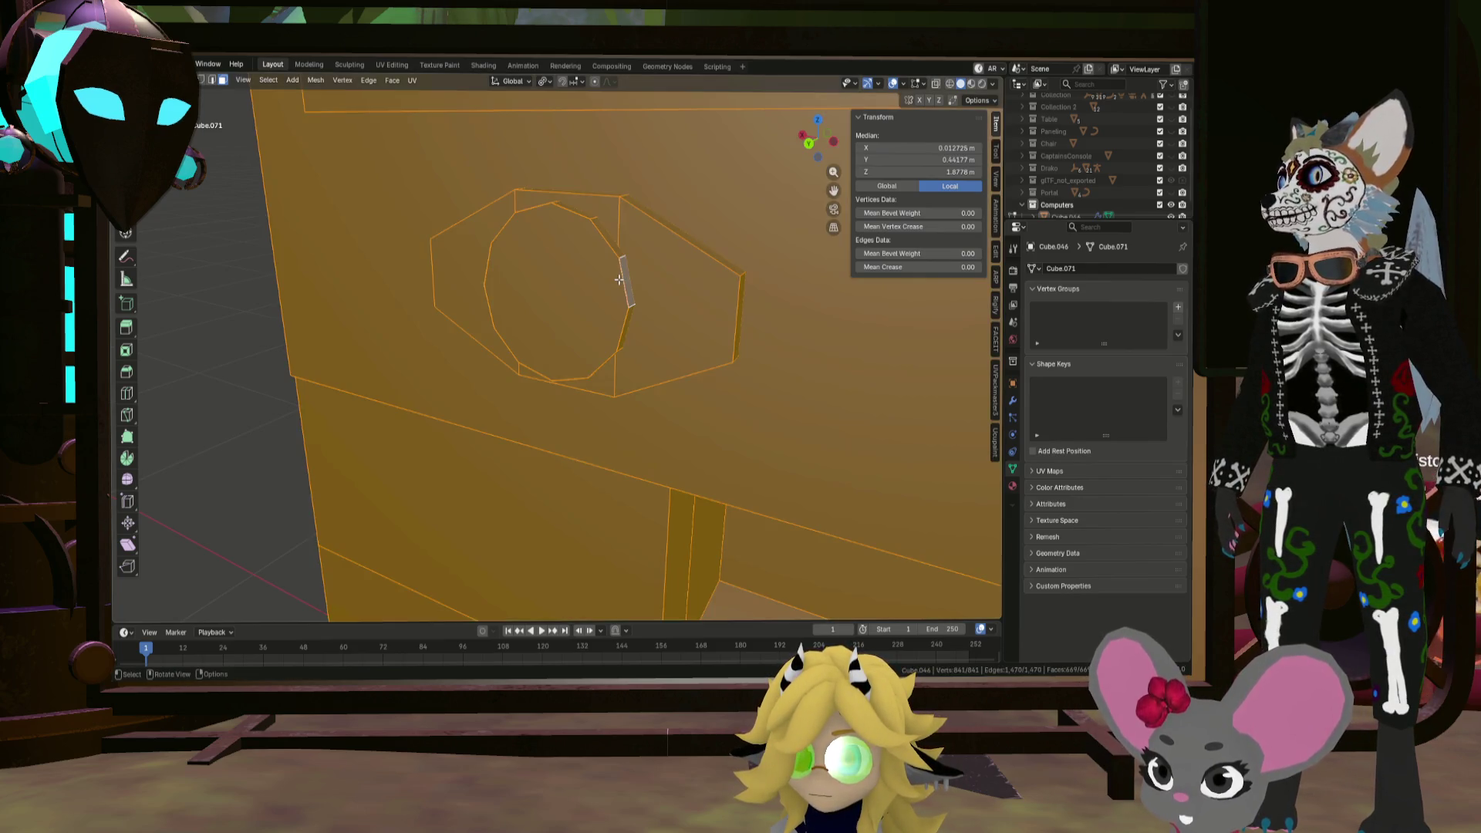
pyautogui.press('m')
pyautogui.click(618, 280)
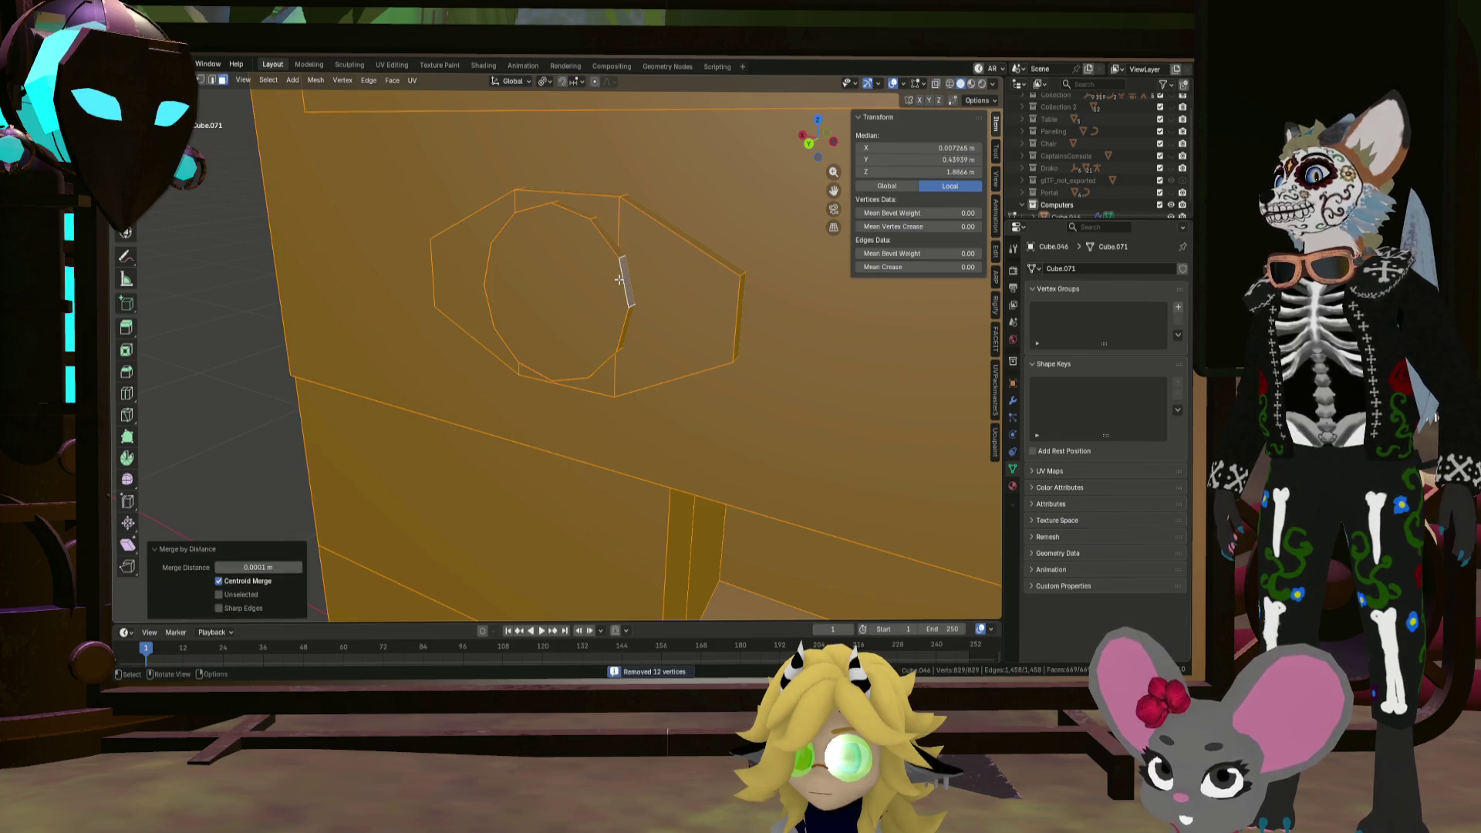
# Step: Push the round inner face outward along Y to form the knob
pyautogui.click(619, 280)
pyautogui.press('g')
pyautogui.press('y')
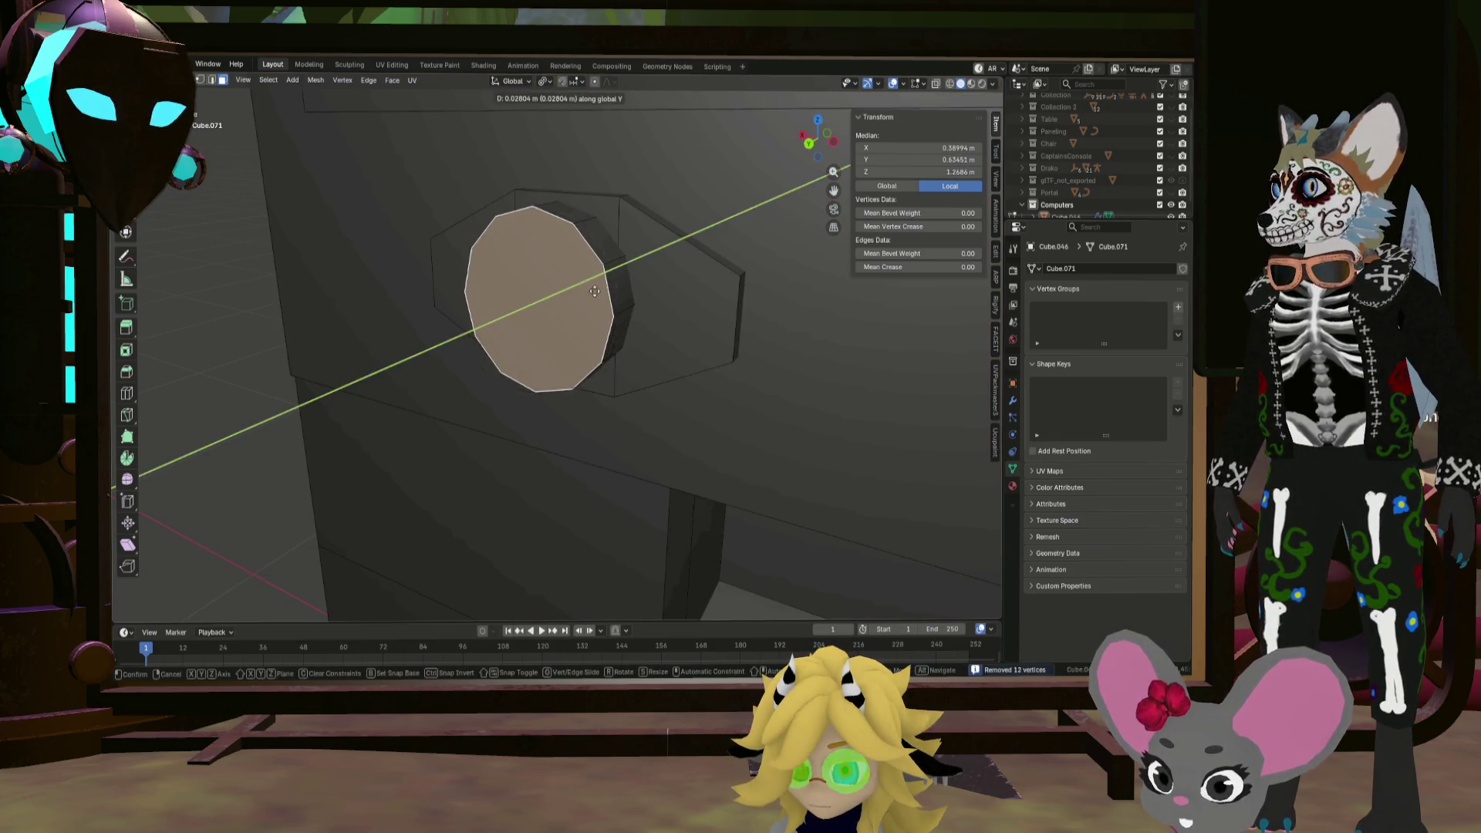
pyautogui.click(600, 281)
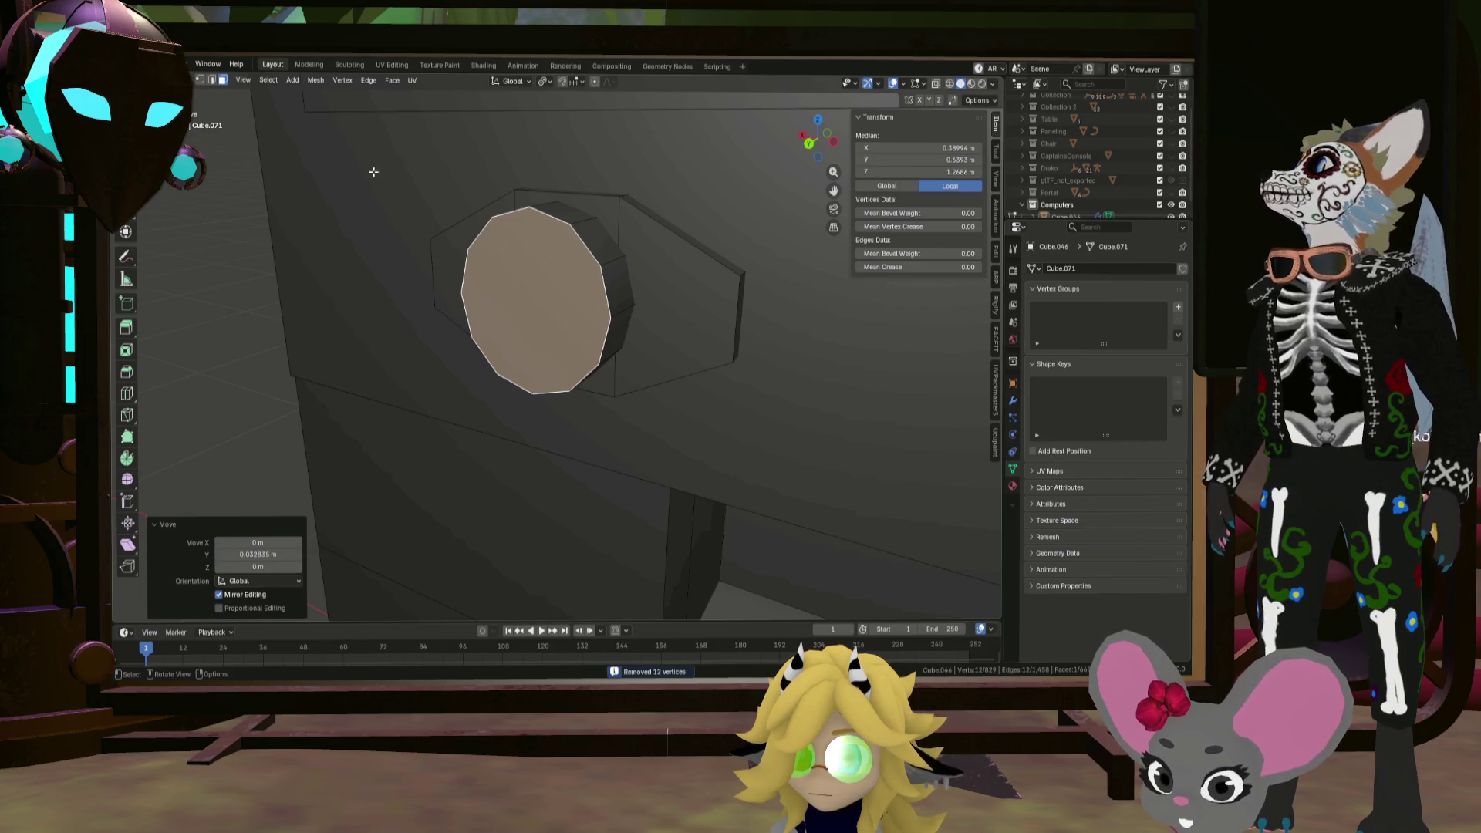
# Step: Bevel the knob's rim edge loop with Ctrl+B
pyautogui.click(212, 80)
pyautogui.click(608, 295)
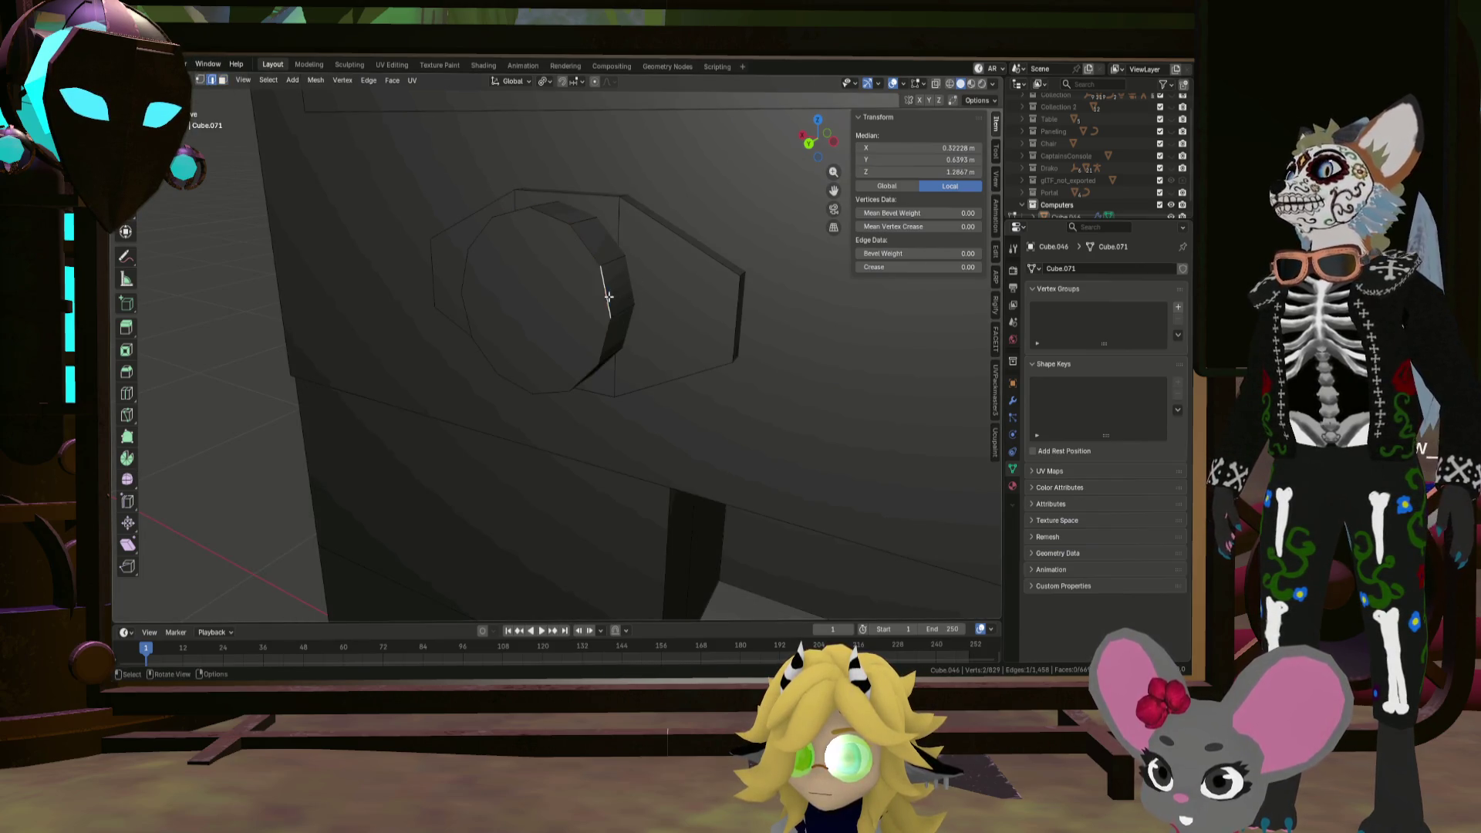
pyautogui.keyDown('alt'); pyautogui.click(607, 295); pyautogui.keyUp('alt')
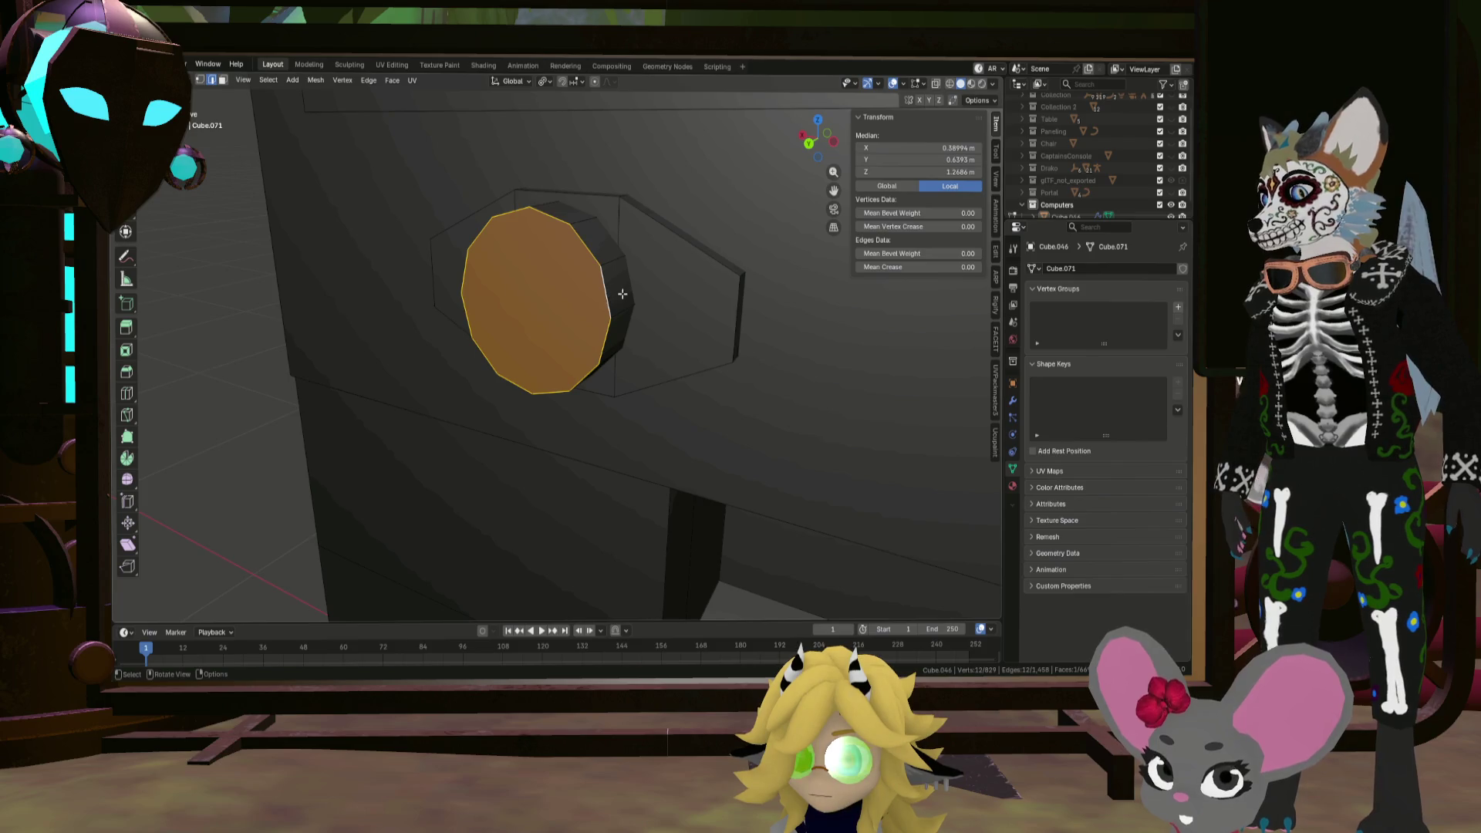
pyautogui.hotkey('ctrl', 'b')
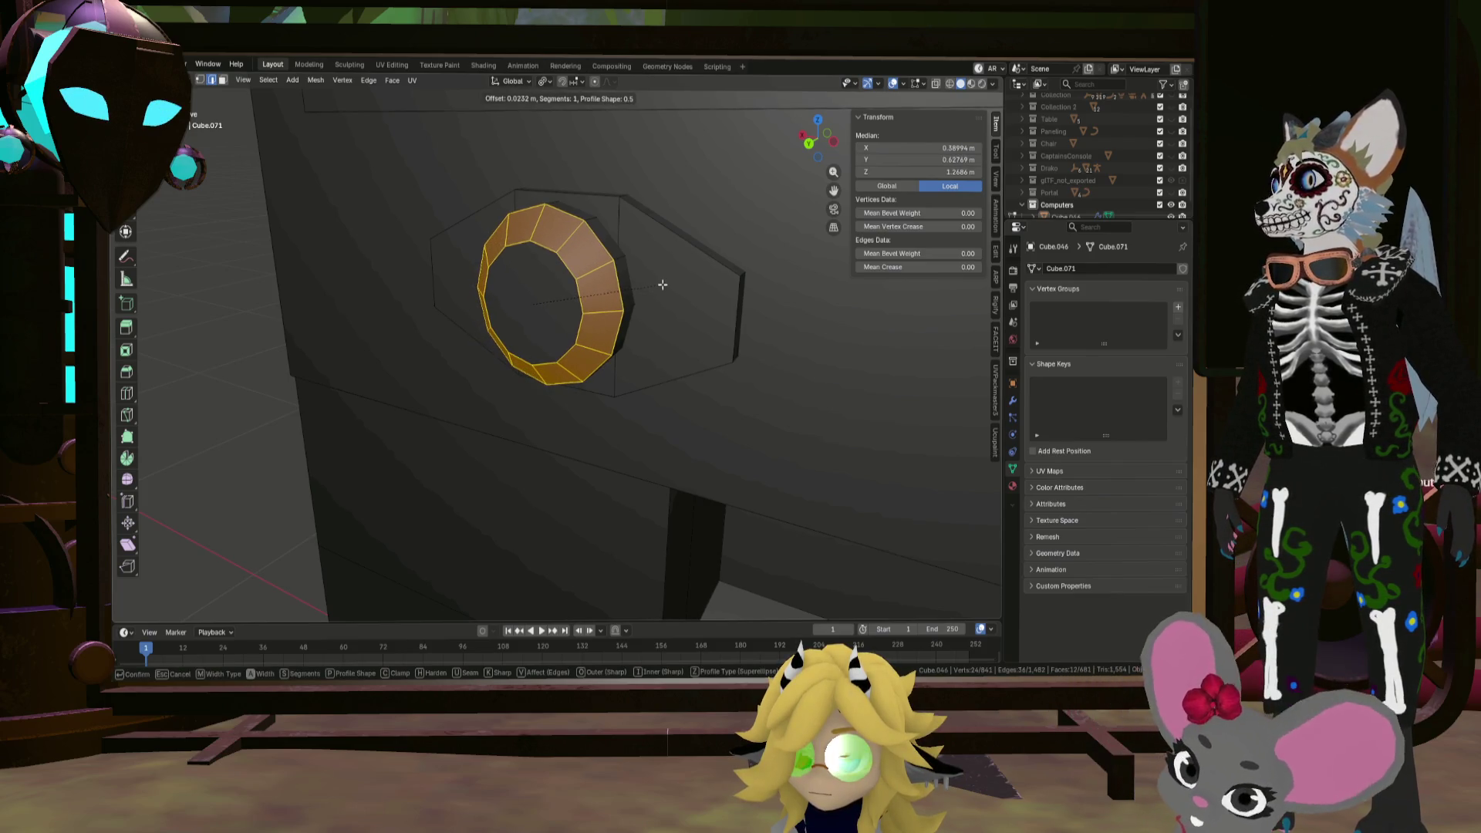
pyautogui.click(661, 284)
pyautogui.moveTo(660, 284); pyautogui.dragTo(637, 286, button='middle')
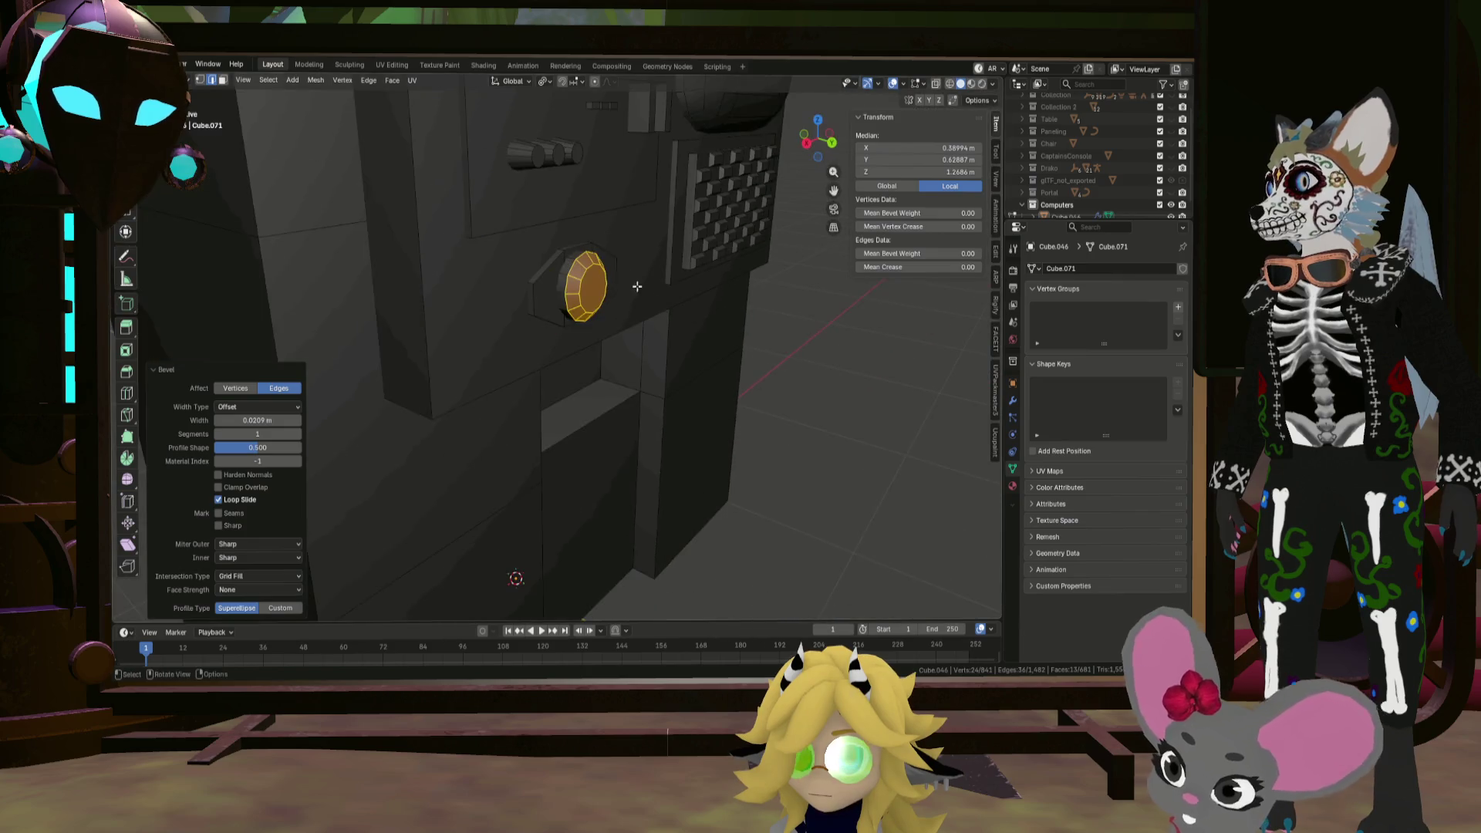
pyautogui.scroll(-5, 770, 379)
pyautogui.moveTo(770, 380)
pyautogui.mouseDown(button='middle')
pyautogui.moveTo(866, 414)
pyautogui.moveTo(837, 414)
pyautogui.mouseUp(button='middle')
# Step: Return to Object Mode and orbit the terminal, briefly previewing materials before returning to solid shading
pyautogui.press('Tab')
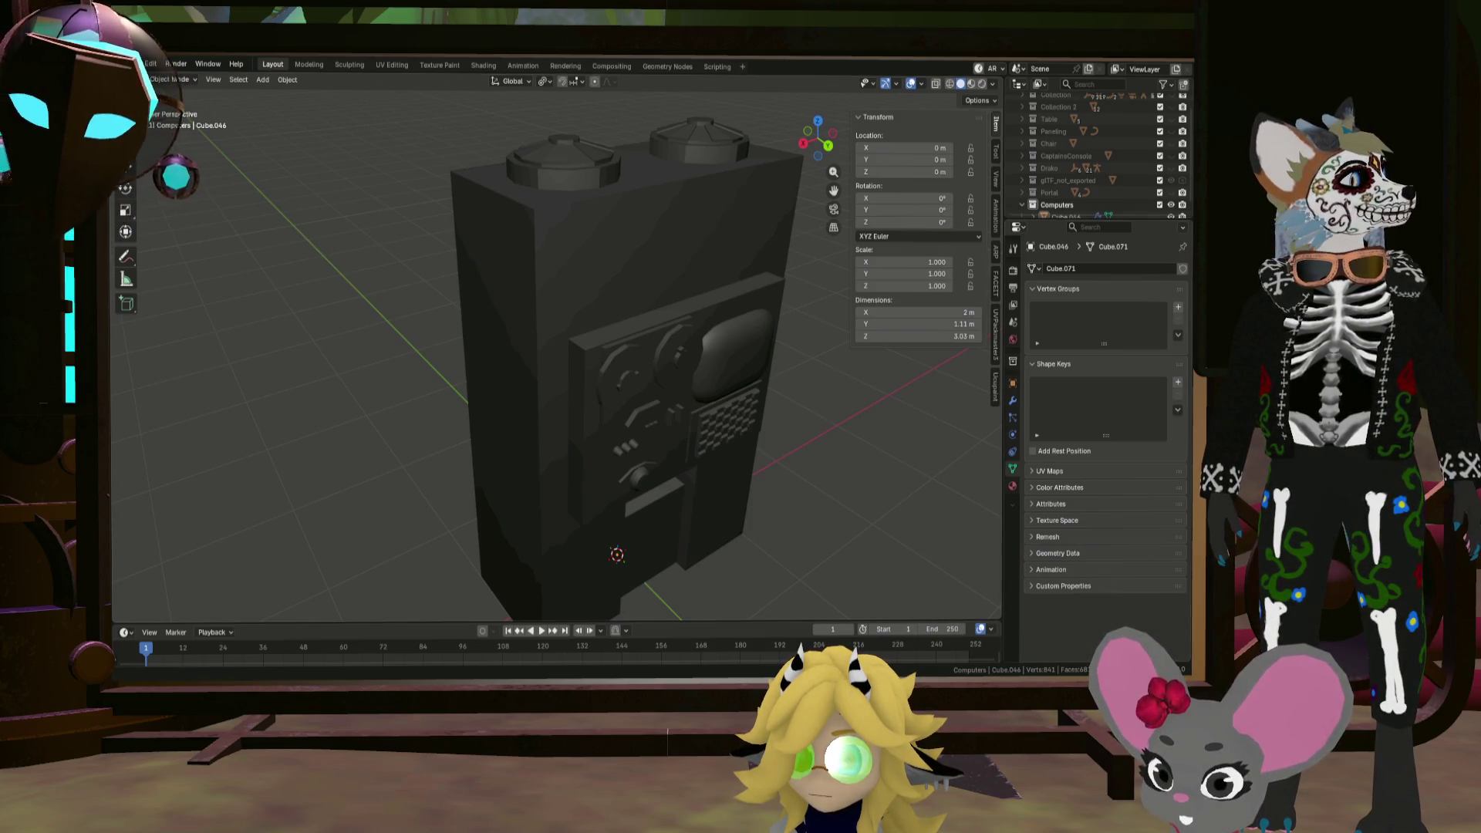
pyautogui.moveTo(804, 376)
pyautogui.mouseDown(button='middle')
pyautogui.moveTo(738, 322)
pyautogui.moveTo(655, 314)
pyautogui.moveTo(759, 294)
pyautogui.moveTo(781, 257)
pyautogui.moveTo(773, 316)
pyautogui.moveTo(739, 318)
pyautogui.mouseUp(button='middle')
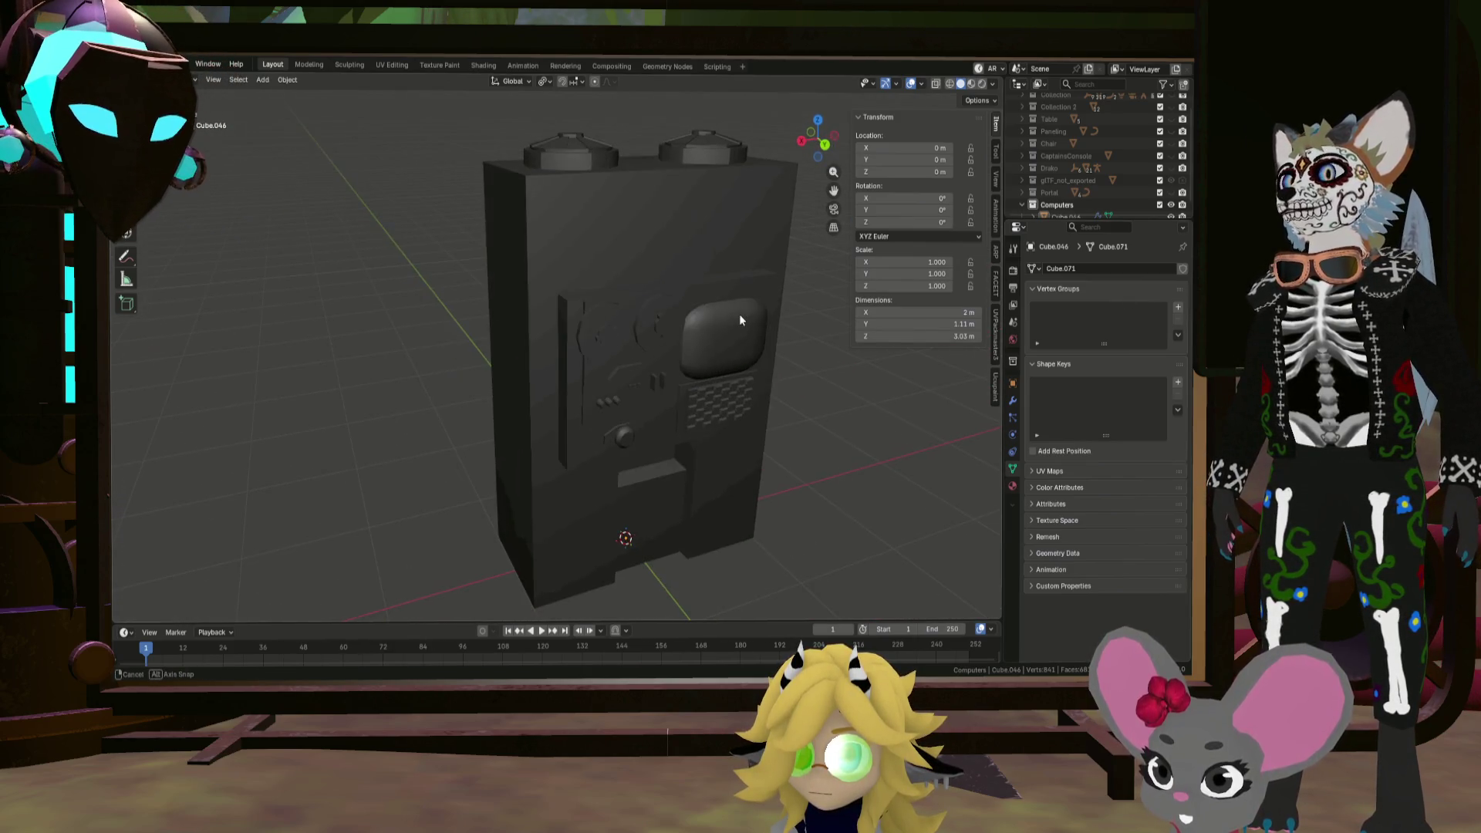
pyautogui.click(970, 85)
pyautogui.click(960, 84)
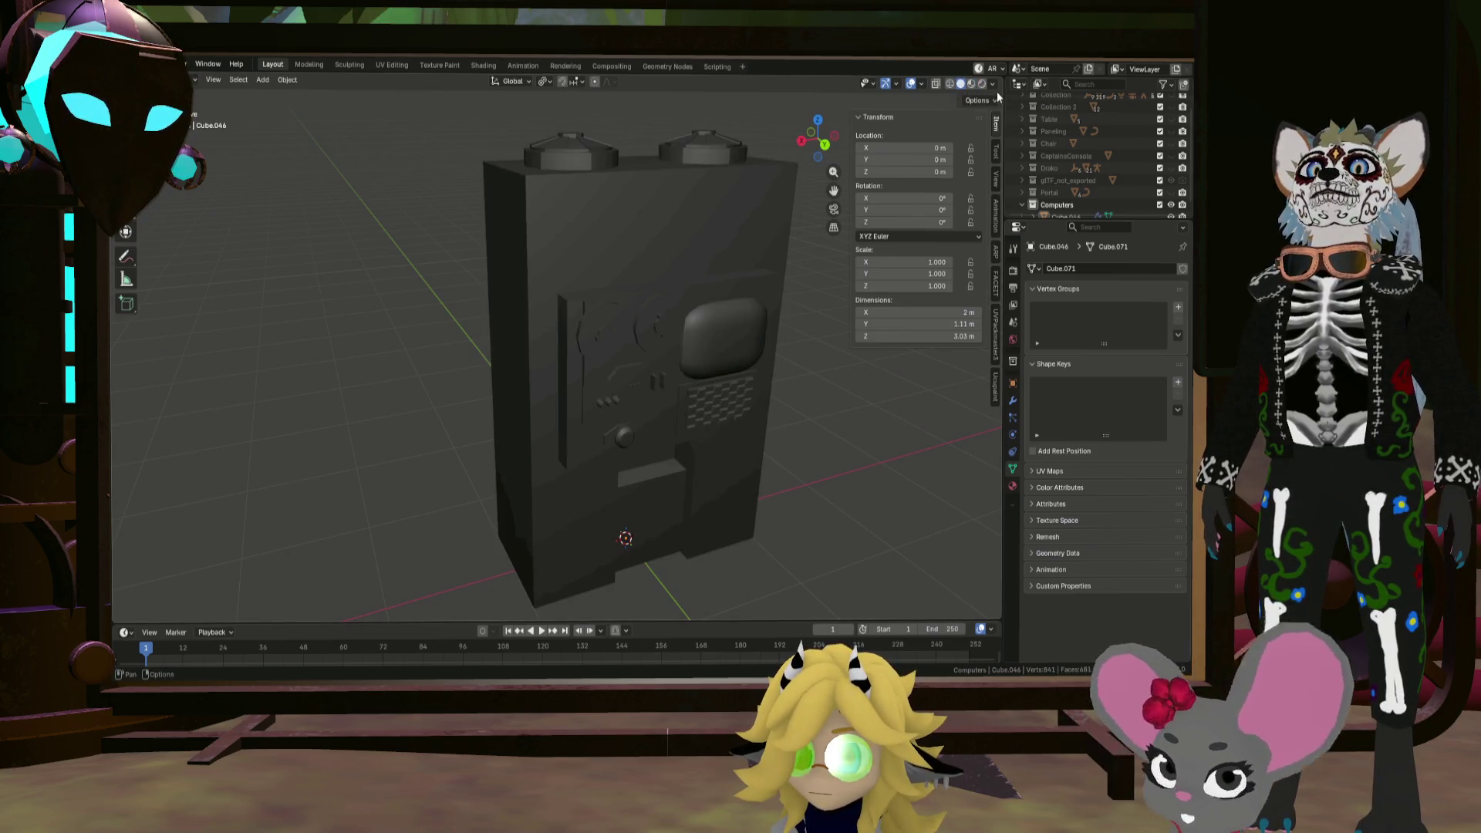
# Step: Try the rainbow normal matcap, then a dark ringed matcap, on the terminal
pyautogui.click(994, 85)
pyautogui.click(986, 179)
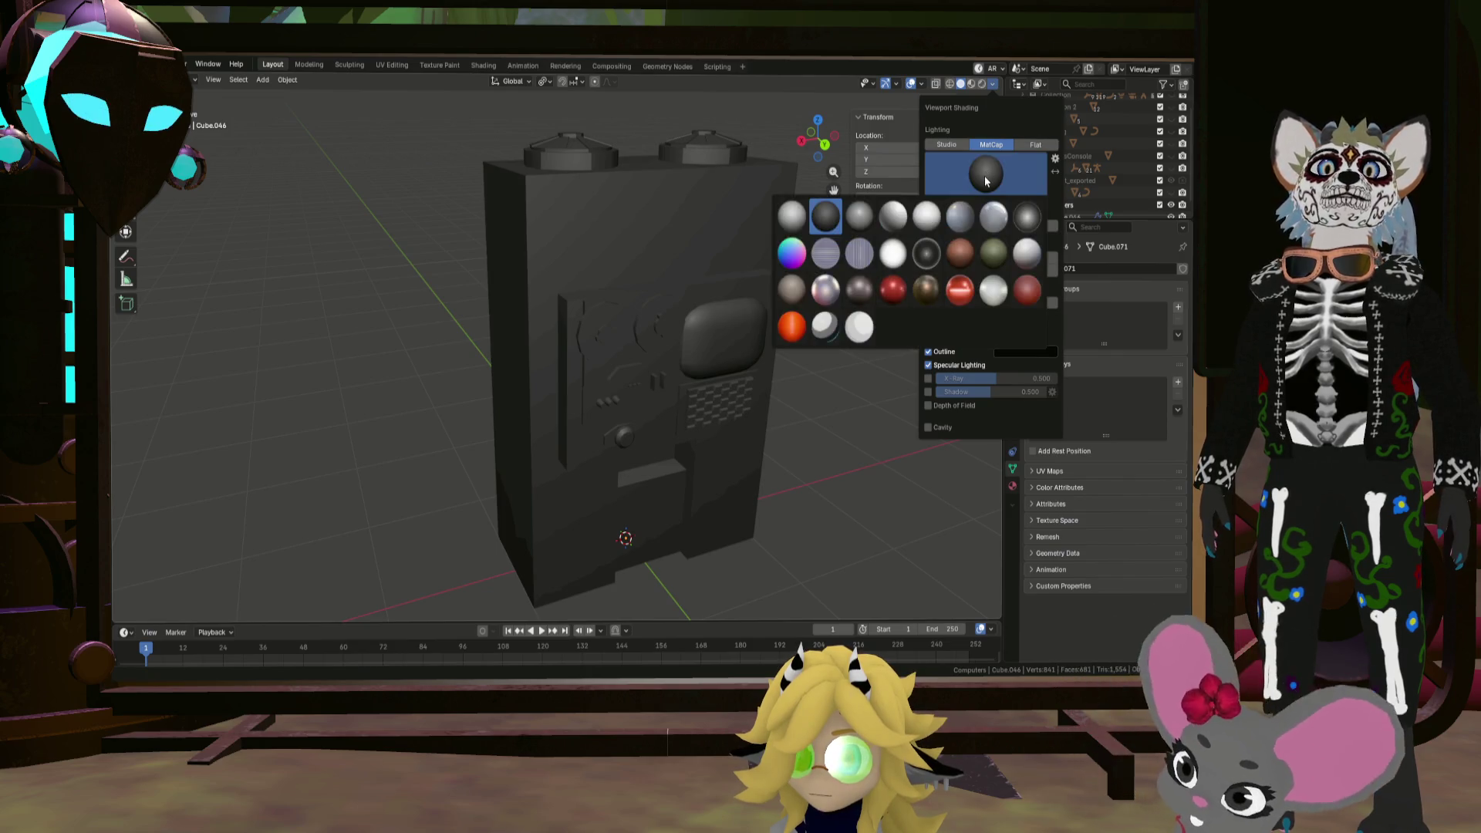
pyautogui.click(793, 254)
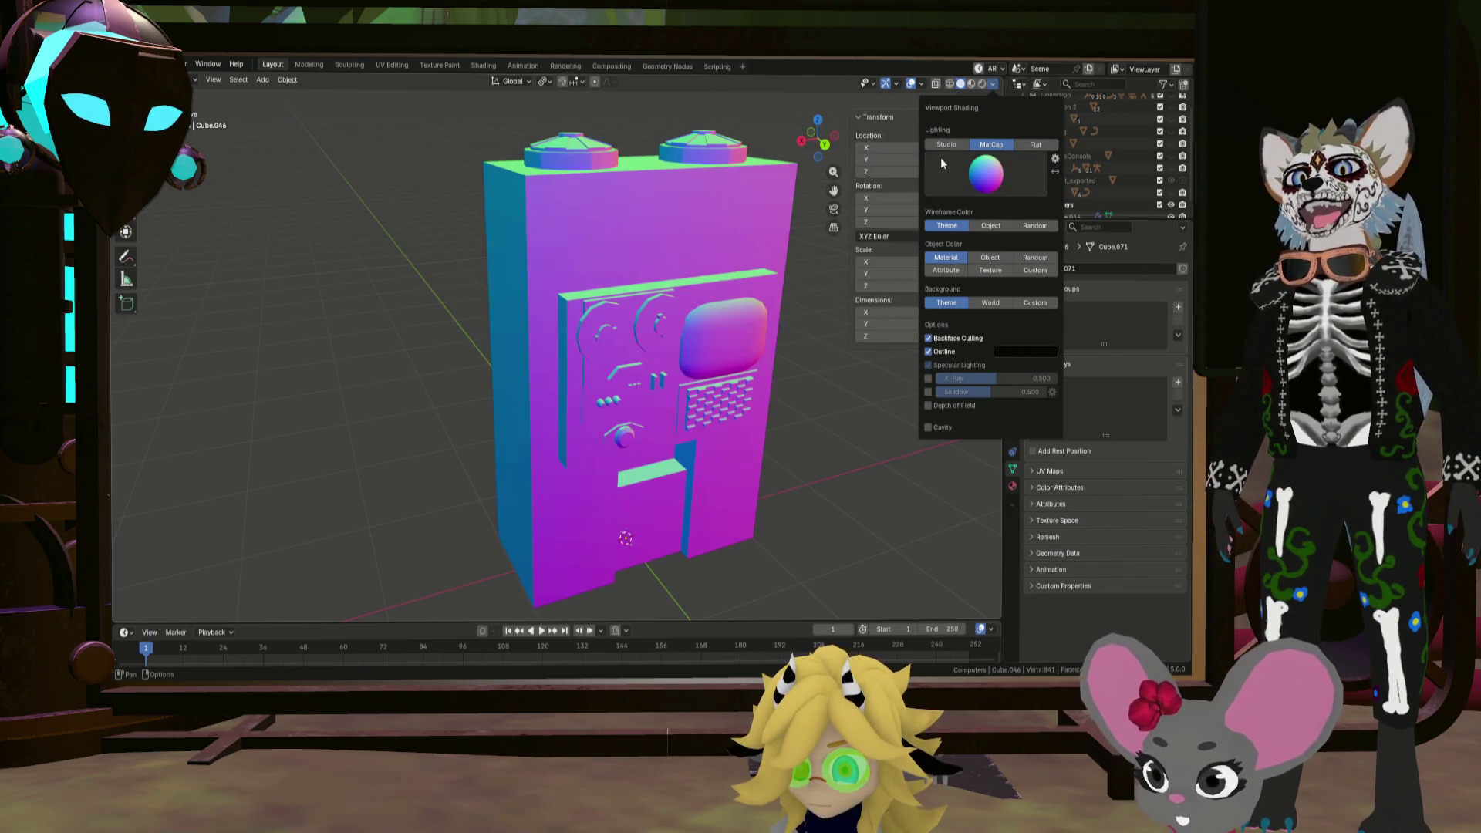
pyautogui.click(986, 179)
pyautogui.click(926, 255)
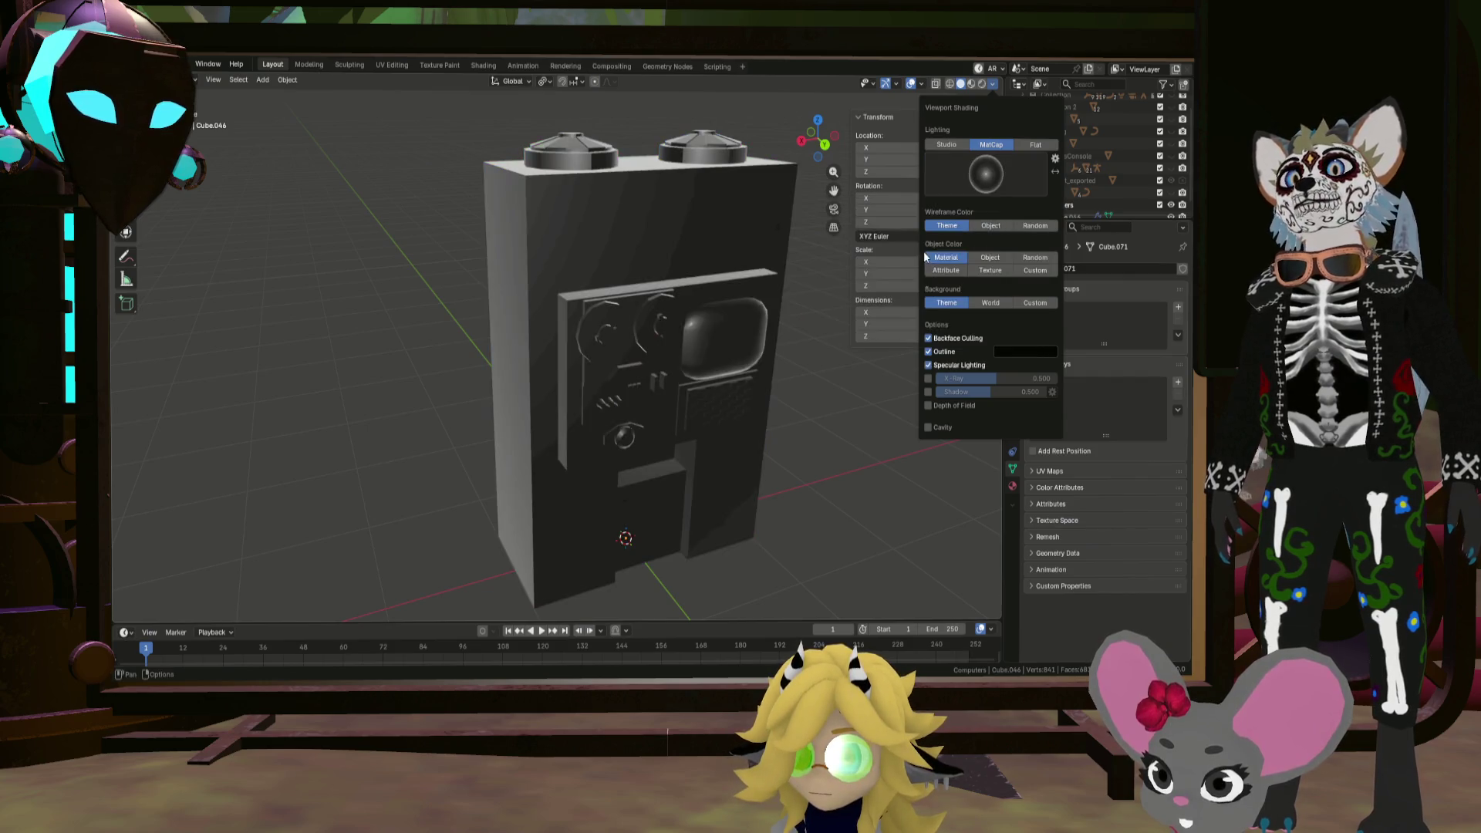
pyautogui.moveTo(648, 261)
pyautogui.mouseDown(button='middle')
pyautogui.moveTo(668, 253)
pyautogui.moveTo(614, 241)
pyautogui.moveTo(681, 207)
pyautogui.moveTo(705, 237)
pyautogui.mouseUp(button='middle')
pyautogui.moveTo(667, 262); pyautogui.dragTo(674, 254, button='middle')
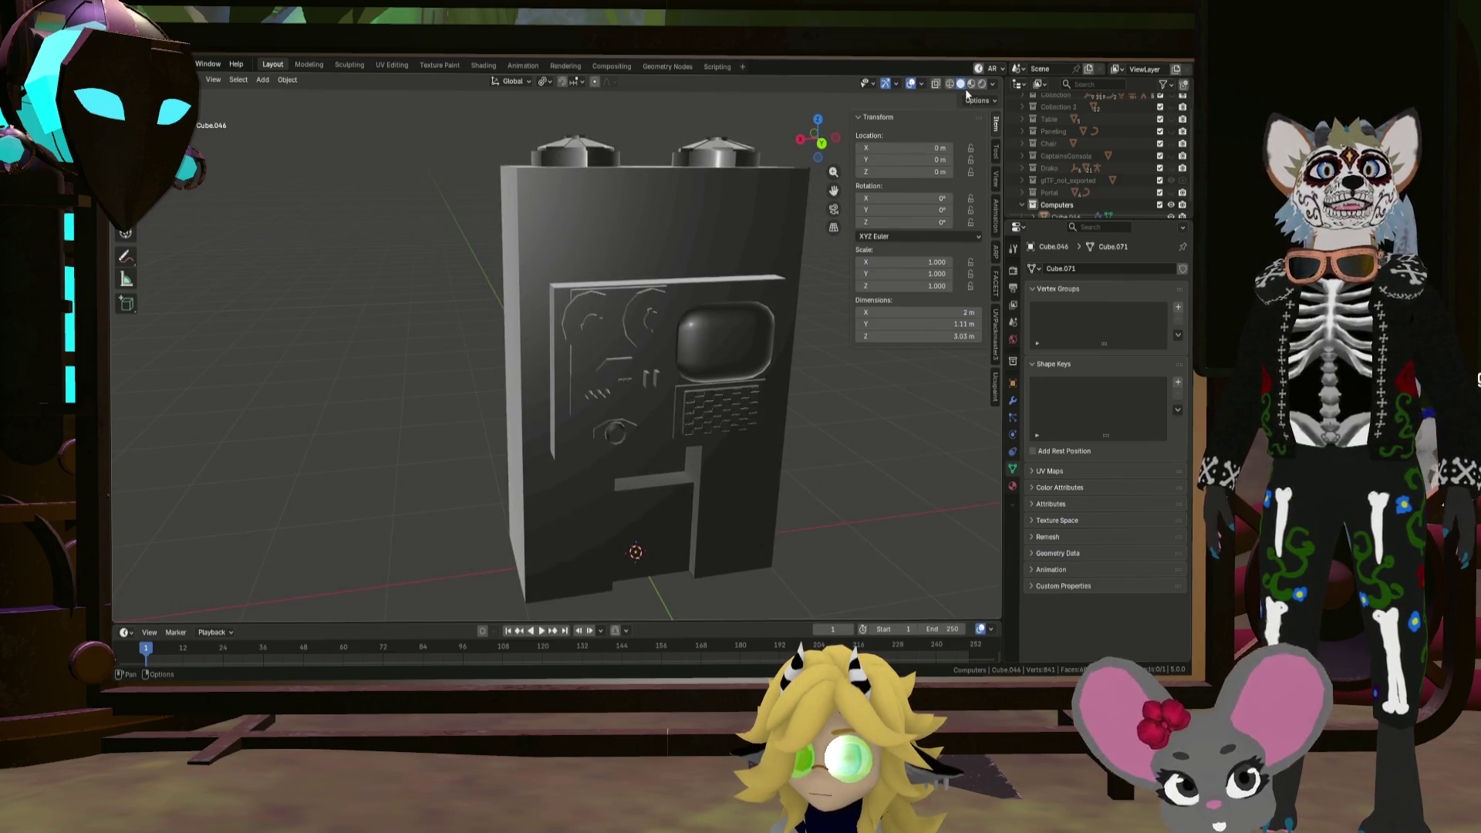
# Step: Cycle through beige clay, red and dark grey matcaps, settling on light grey
pyautogui.click(994, 84)
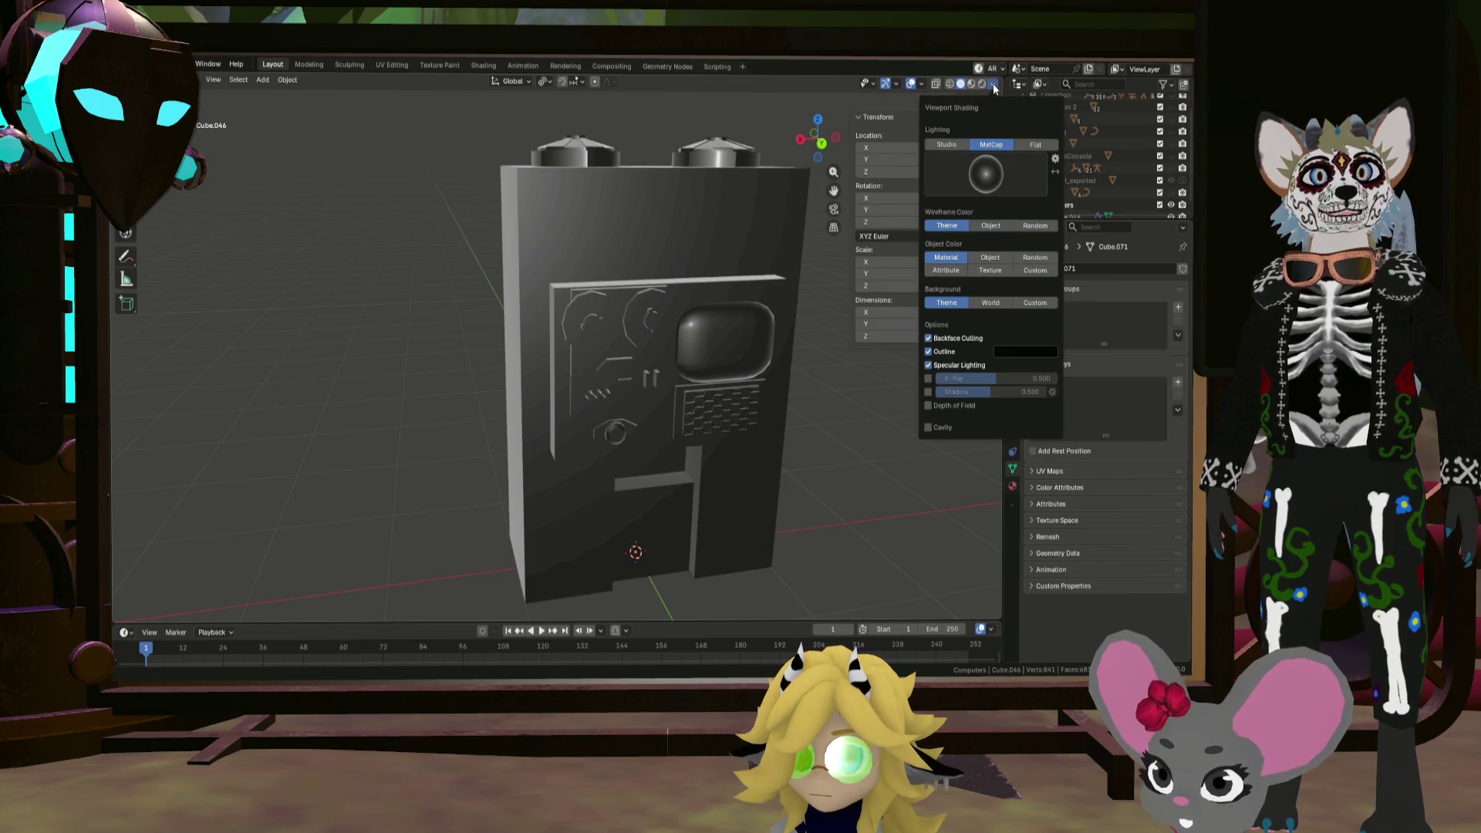
pyautogui.click(975, 180)
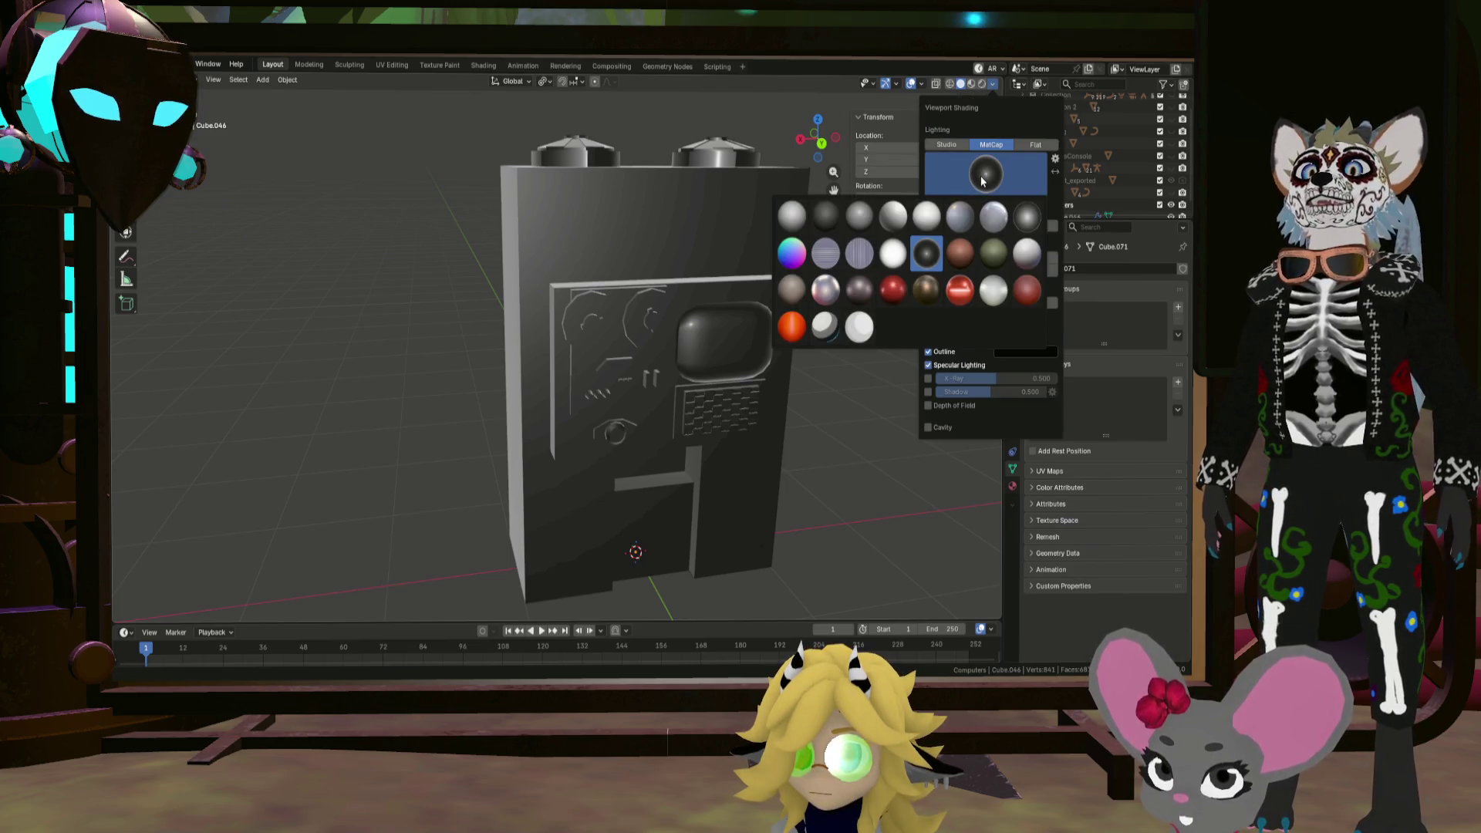
pyautogui.click(798, 286)
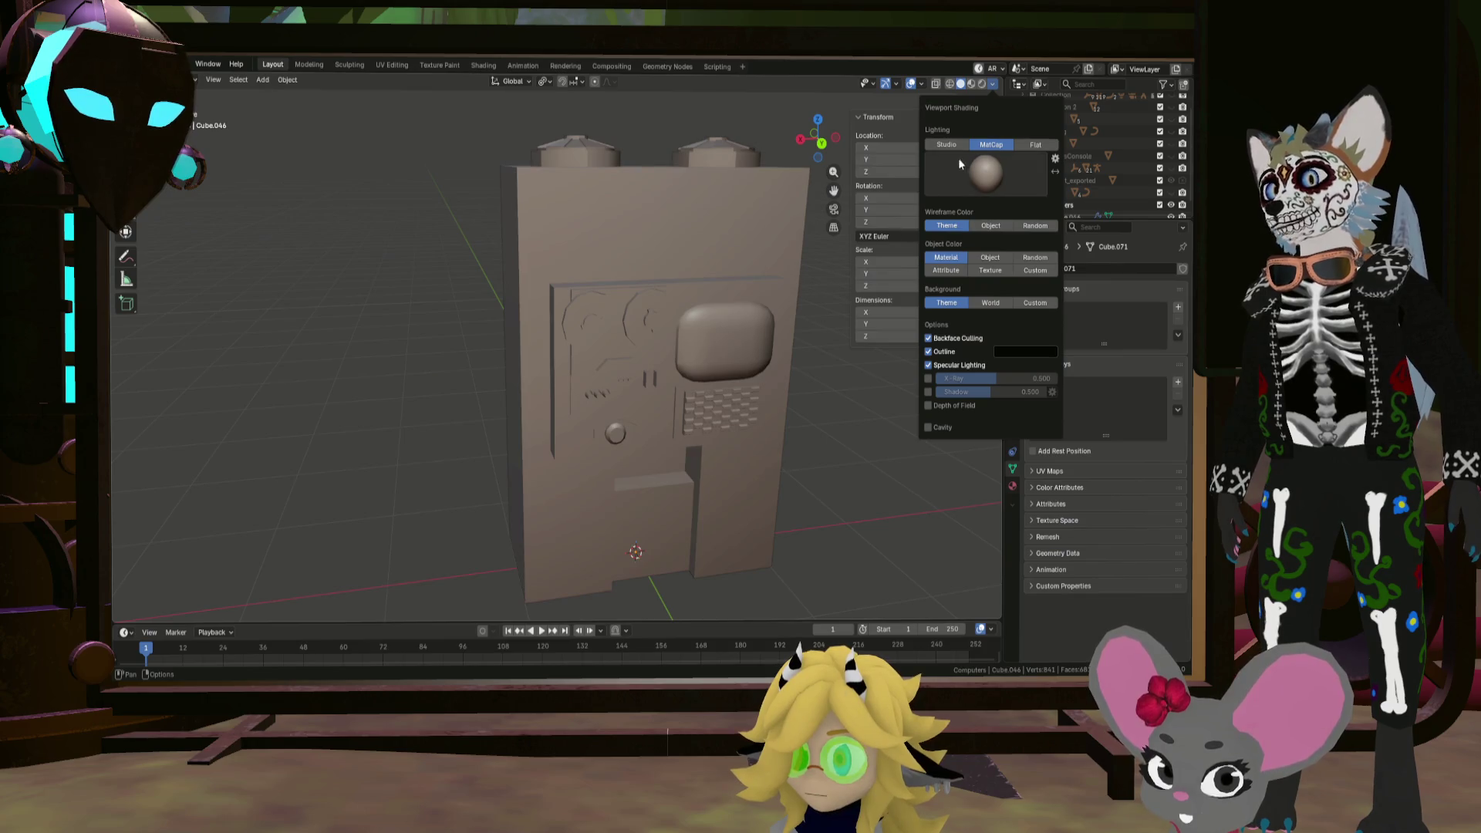
pyautogui.click(996, 172)
pyautogui.click(894, 297)
pyautogui.click(974, 177)
pyautogui.click(872, 296)
pyautogui.click(956, 191)
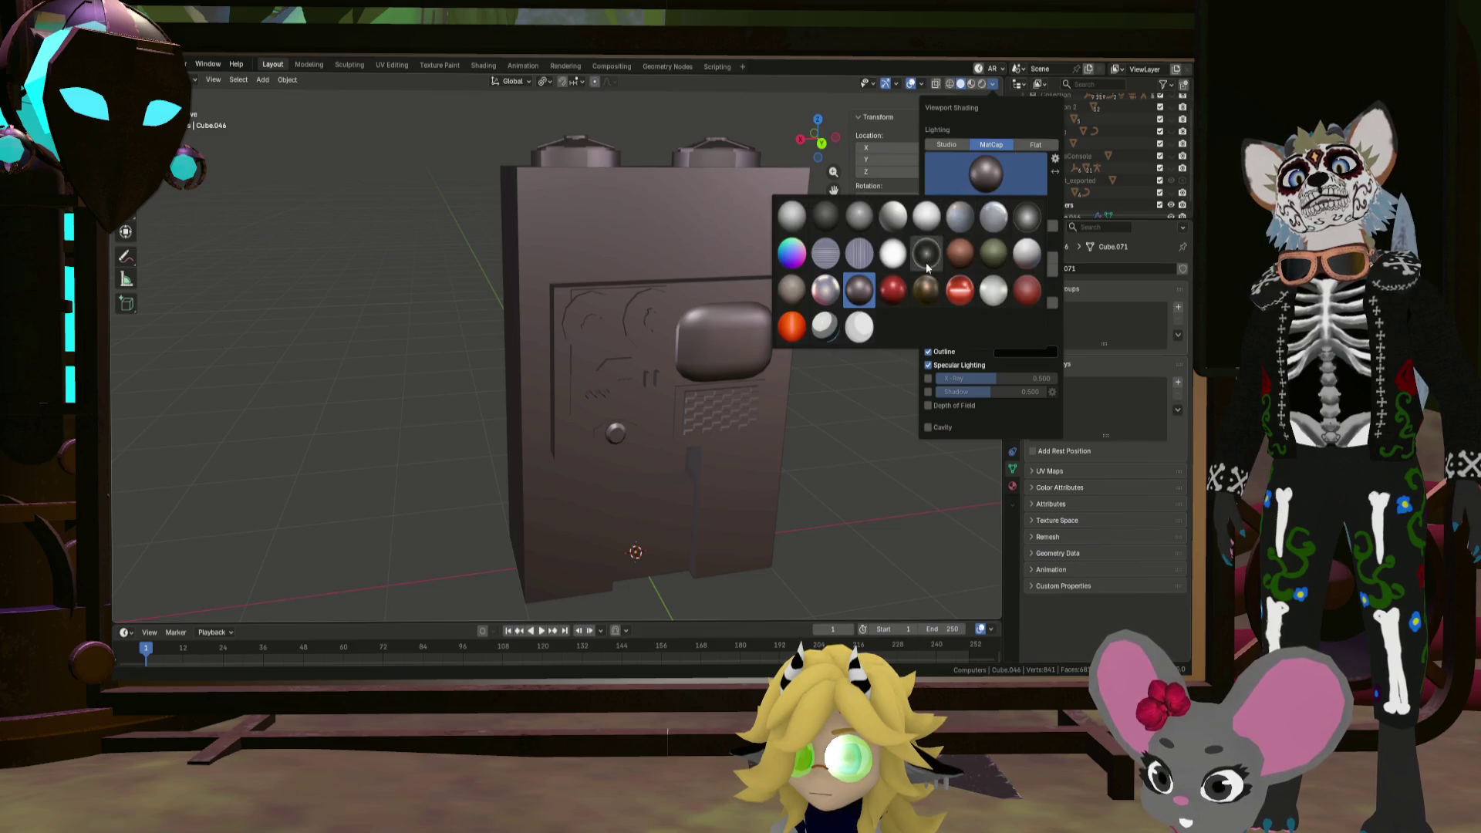
pyautogui.click(824, 330)
pyautogui.moveTo(693, 267)
pyautogui.mouseDown(button='middle')
pyautogui.moveTo(687, 281)
pyautogui.moveTo(752, 315)
pyautogui.moveTo(606, 266)
pyautogui.moveTo(594, 308)
pyautogui.moveTo(742, 276)
pyautogui.moveTo(696, 305)
pyautogui.moveTo(717, 286)
pyautogui.moveTo(678, 280)
pyautogui.moveTo(645, 298)
pyautogui.moveTo(833, 355)
pyautogui.moveTo(832, 371)
pyautogui.moveTo(841, 342)
pyautogui.moveTo(821, 427)
pyautogui.moveTo(763, 387)
pyautogui.moveTo(724, 330)
pyautogui.moveTo(749, 334)
pyautogui.moveTo(582, 335)
pyautogui.moveTo(679, 332)
pyautogui.moveTo(637, 336)
pyautogui.moveTo(647, 316)
pyautogui.moveTo(625, 299)
pyautogui.moveTo(552, 281)
pyautogui.moveTo(769, 324)
pyautogui.moveTo(631, 301)
pyautogui.moveTo(744, 307)
pyautogui.moveTo(385, 353)
pyautogui.moveTo(555, 380)
pyautogui.moveTo(502, 377)
pyautogui.moveTo(650, 335)
pyautogui.moveTo(455, 329)
pyautogui.moveTo(442, 350)
pyautogui.moveTo(447, 327)
pyautogui.moveTo(466, 310)
pyautogui.moveTo(552, 358)
pyautogui.moveTo(615, 366)
pyautogui.moveTo(601, 351)
pyautogui.moveTo(503, 397)
pyautogui.moveTo(522, 387)
pyautogui.mouseUp(button='middle')
pyautogui.click(1170, 112)
pyautogui.moveTo(594, 356)
pyautogui.mouseDown(button='middle')
pyautogui.moveTo(554, 381)
pyautogui.moveTo(818, 276)
pyautogui.mouseUp(button='middle')
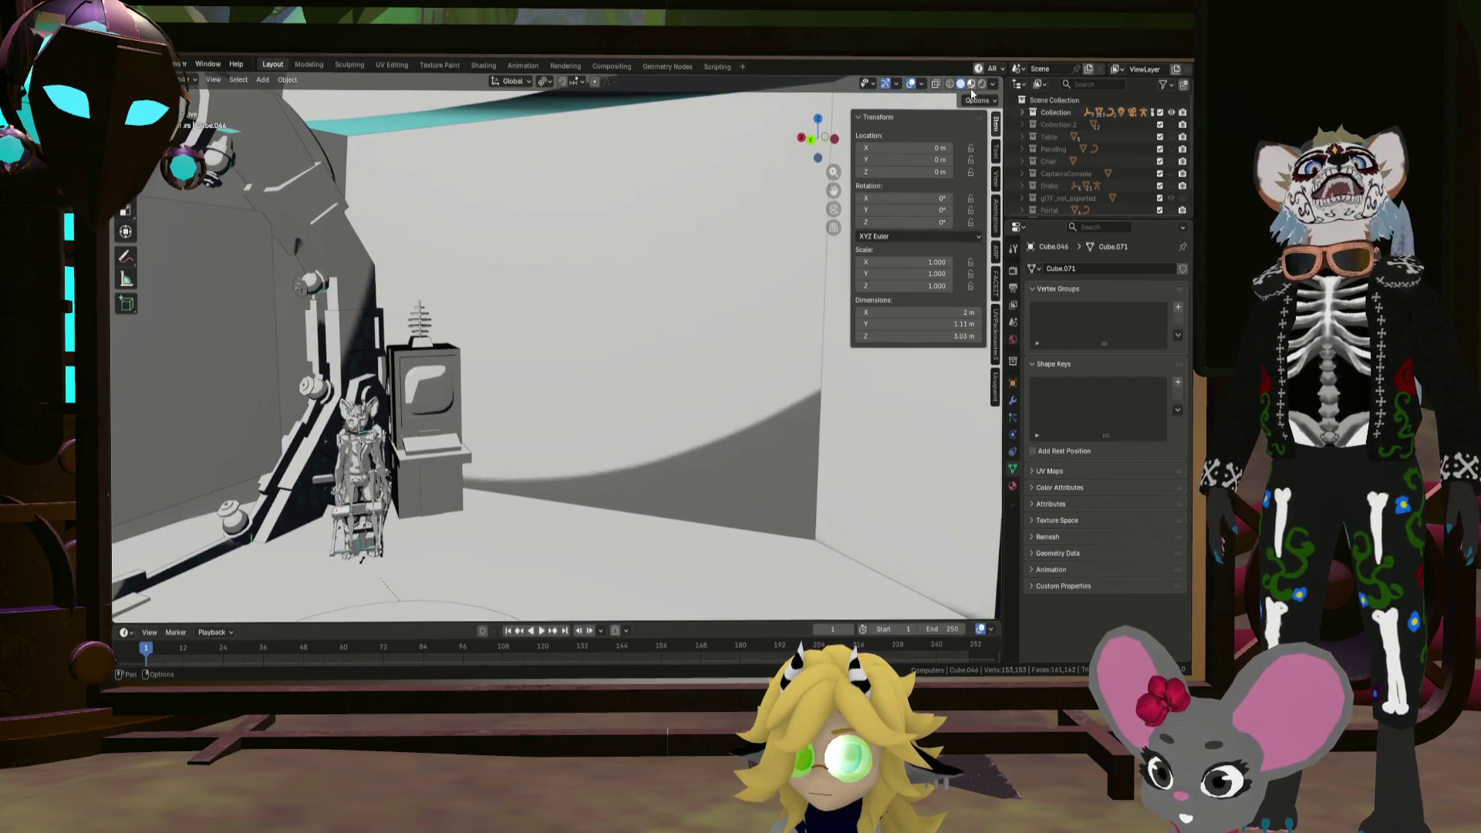
# Step: Hide the room Collection, then preview the terminal with red and dark grey matcaps
pyautogui.click(1170, 114)
pyautogui.moveTo(771, 442); pyautogui.dragTo(498, 377, button='middle')
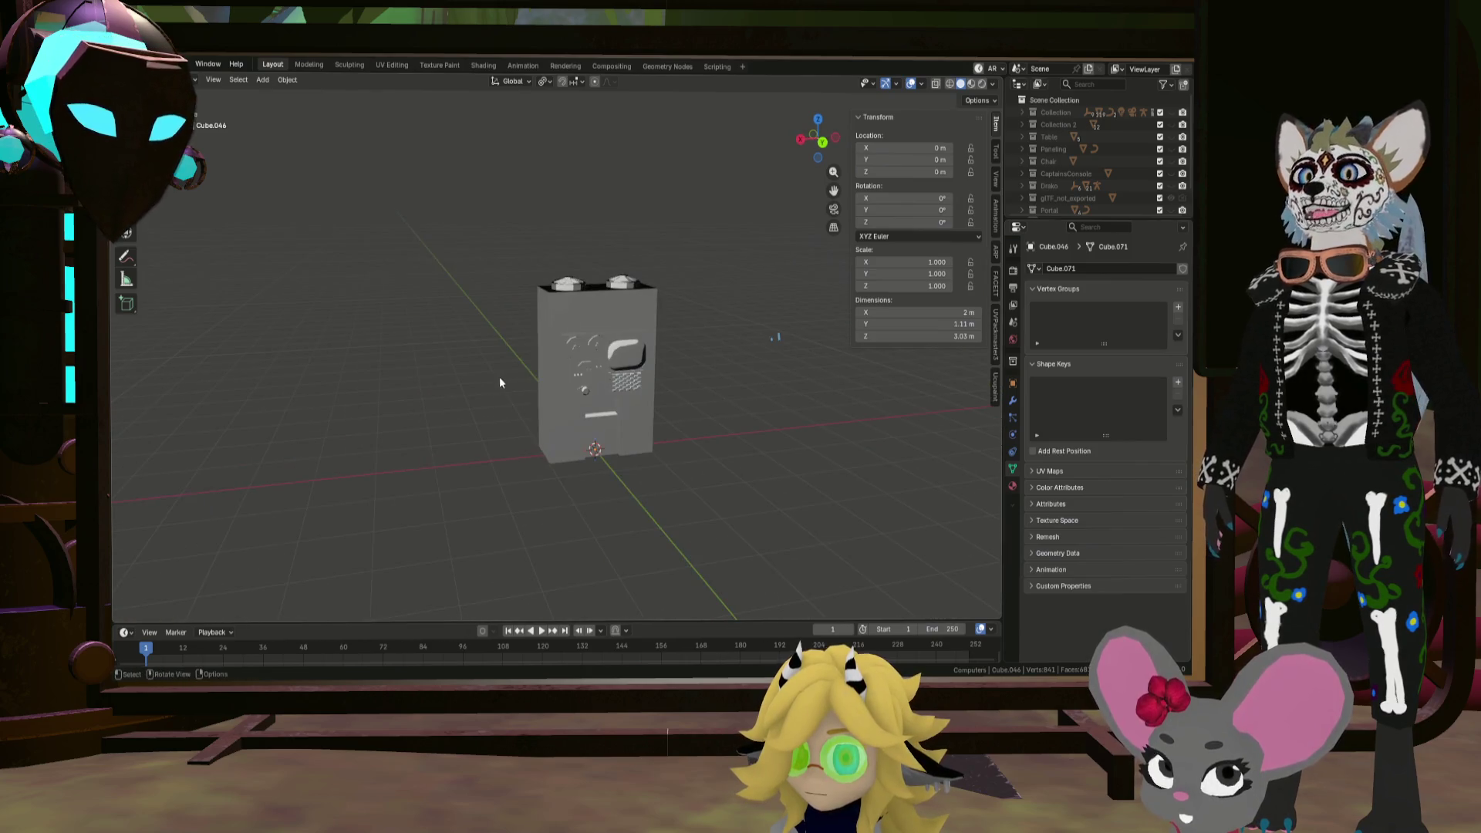
pyautogui.click(992, 84)
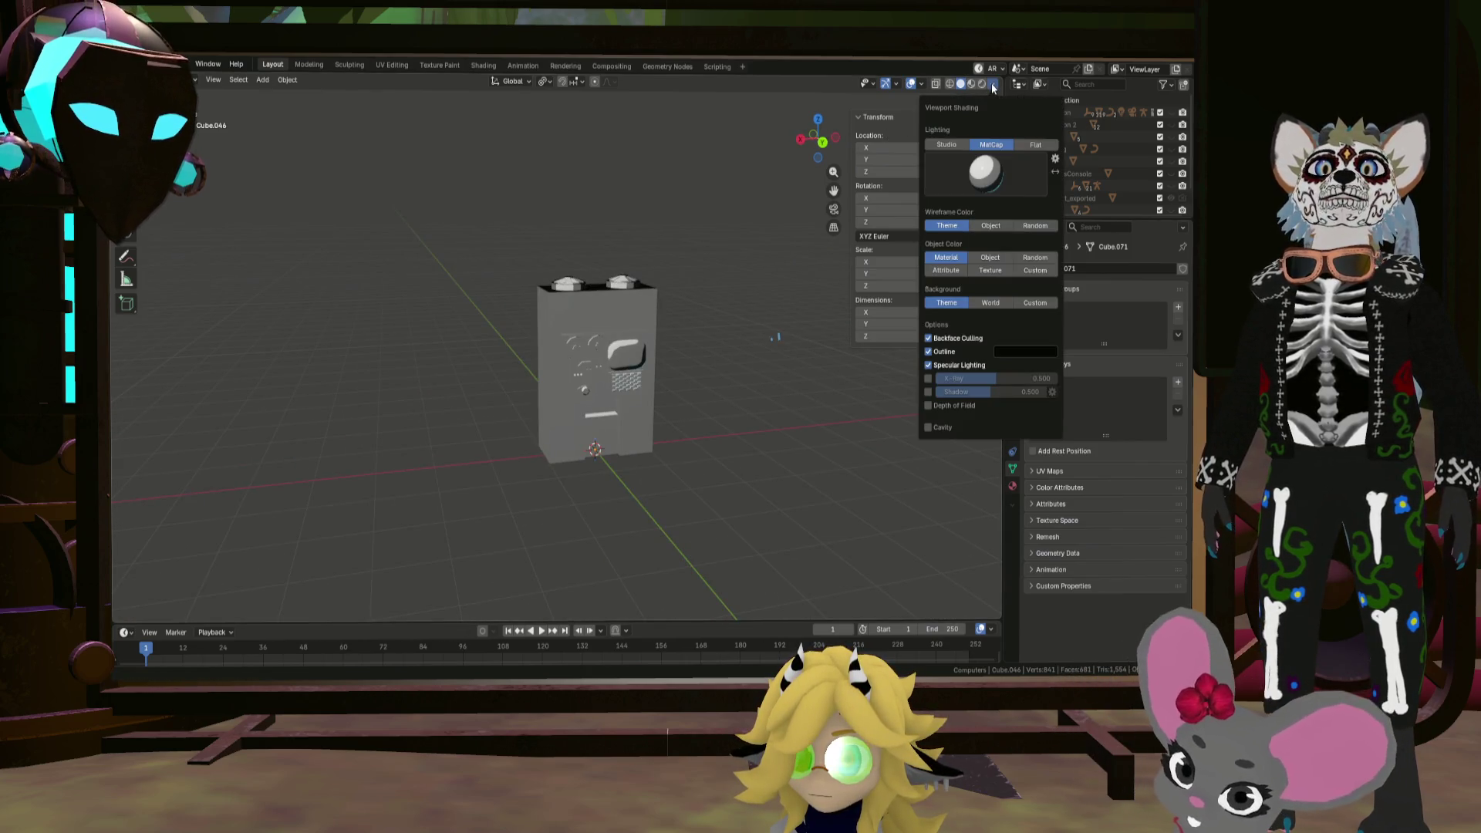
pyautogui.click(969, 188)
pyautogui.click(947, 292)
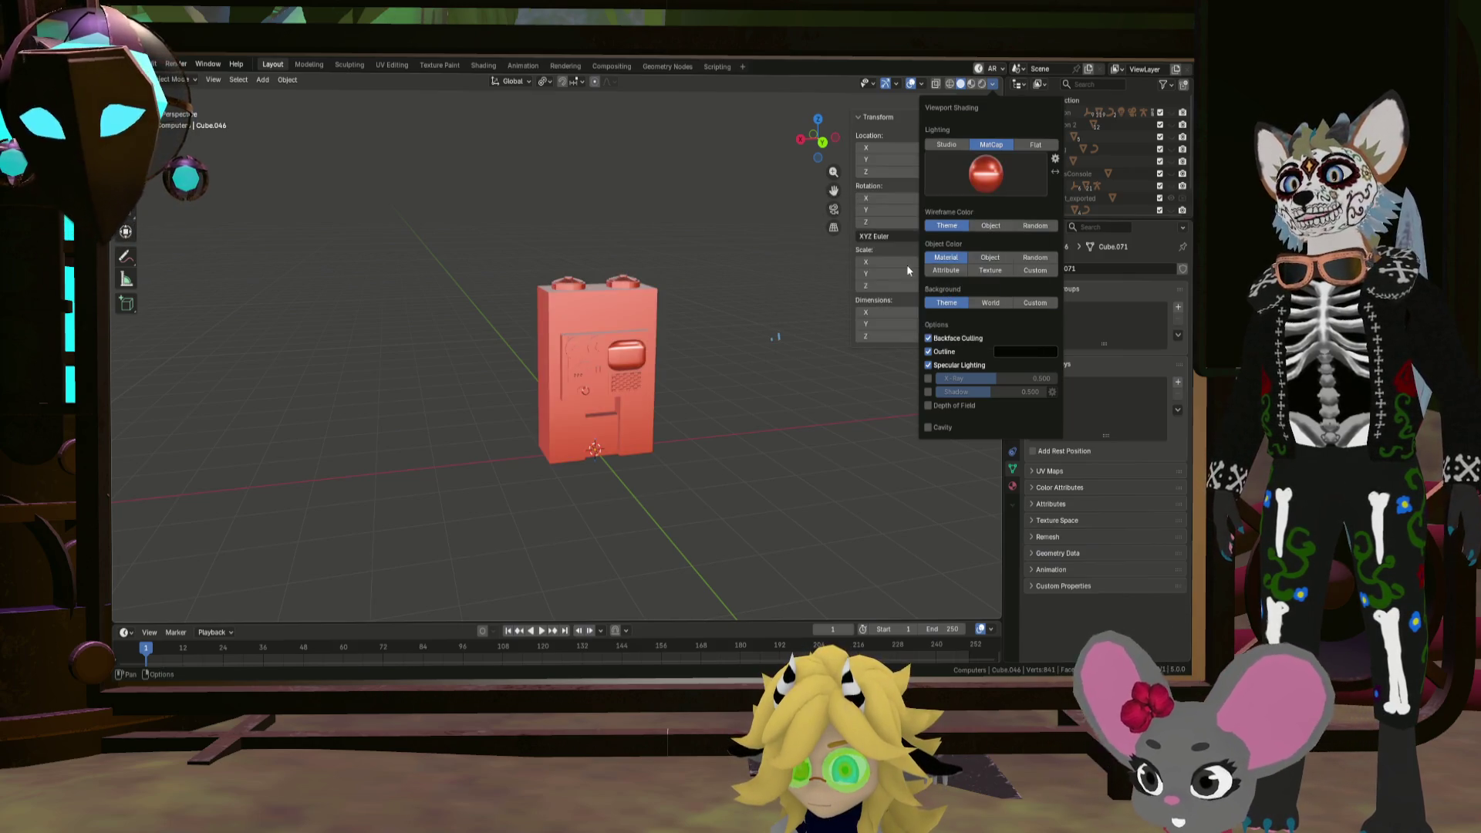
pyautogui.click(1007, 176)
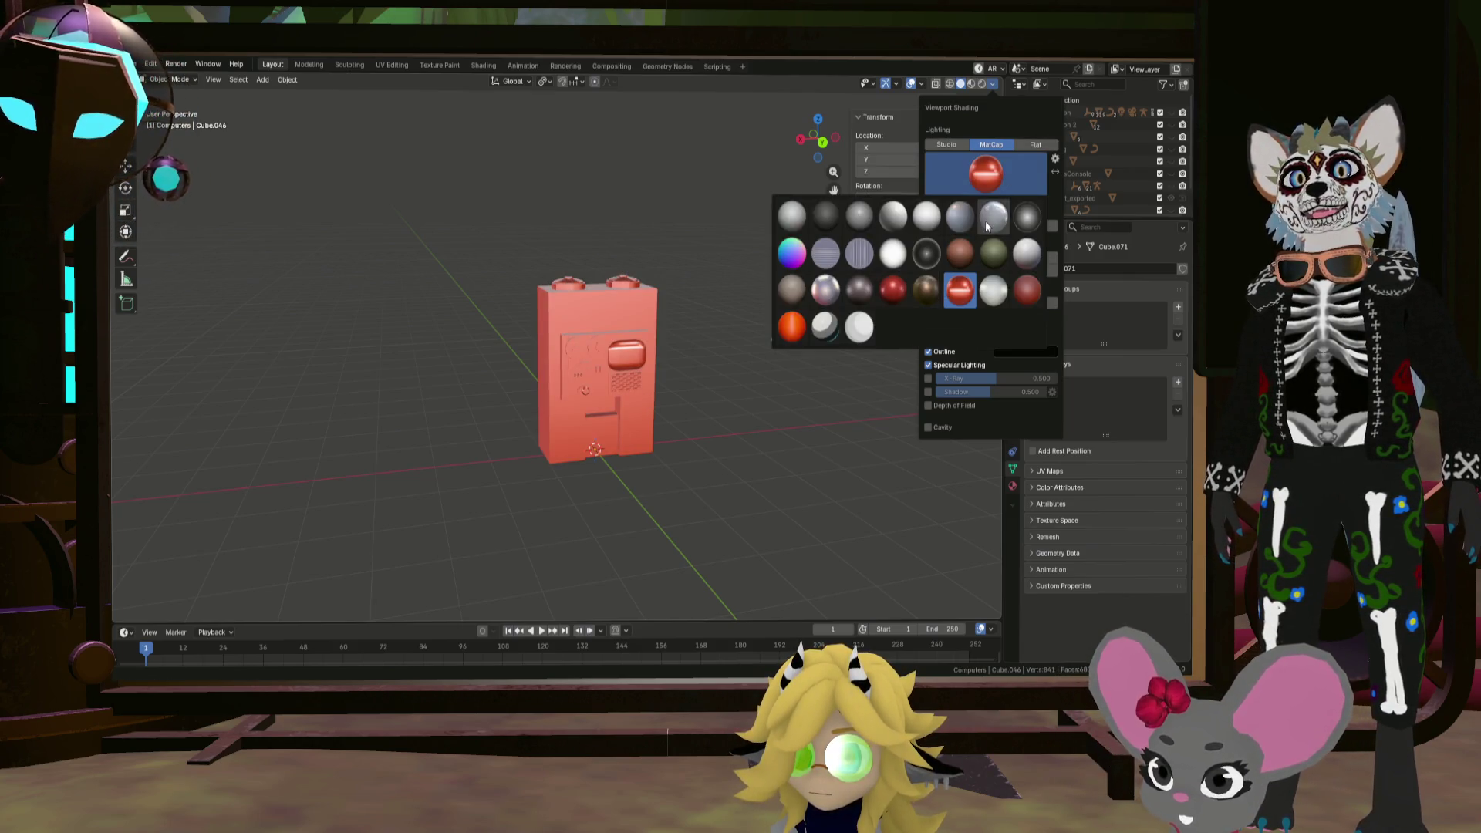
pyautogui.click(831, 227)
# Step: Try light grey, striped, white and orange matcaps, returning to dark grey
pyautogui.click(994, 180)
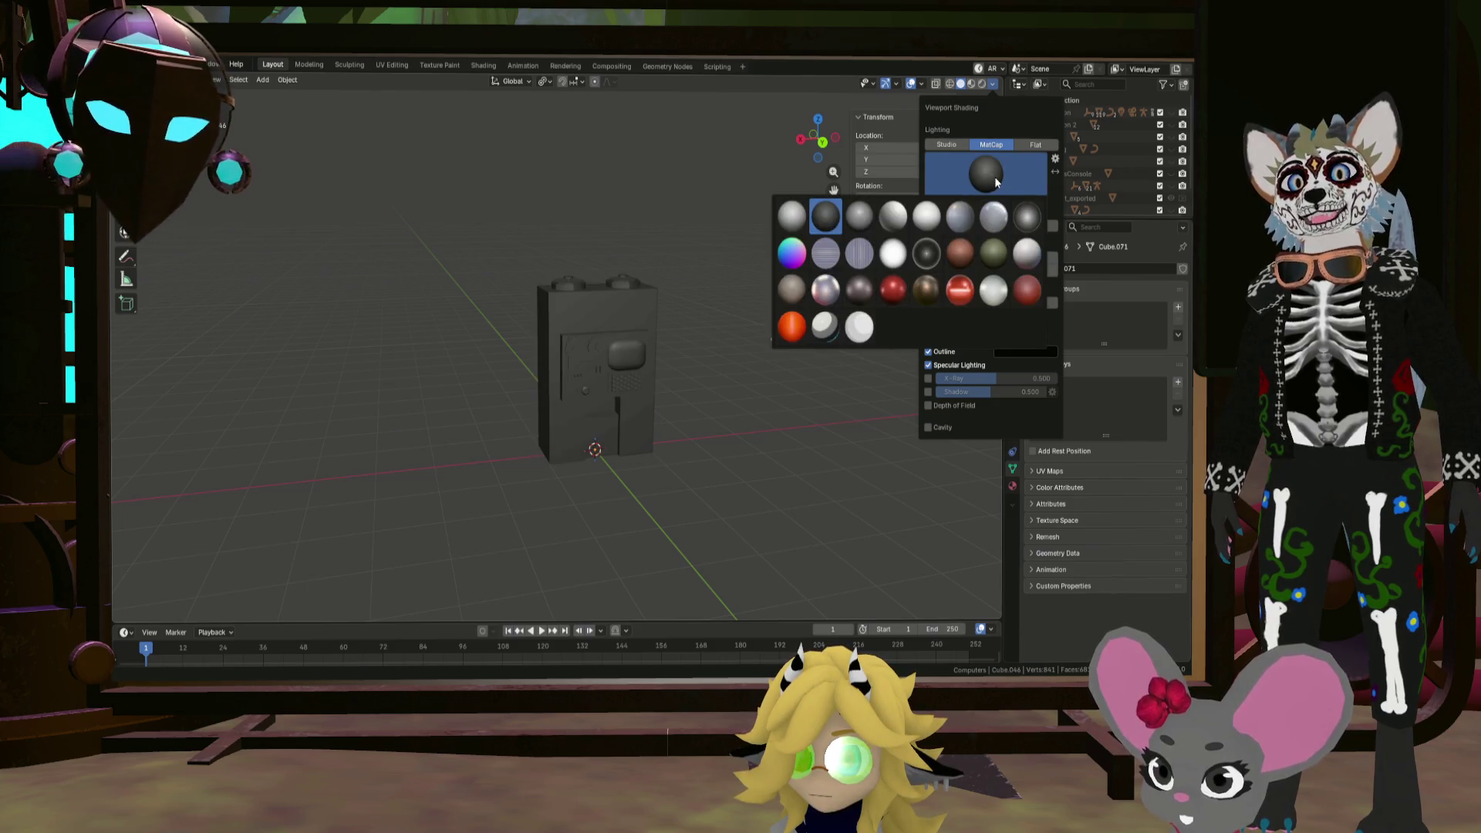
pyautogui.click(960, 220)
pyautogui.click(997, 169)
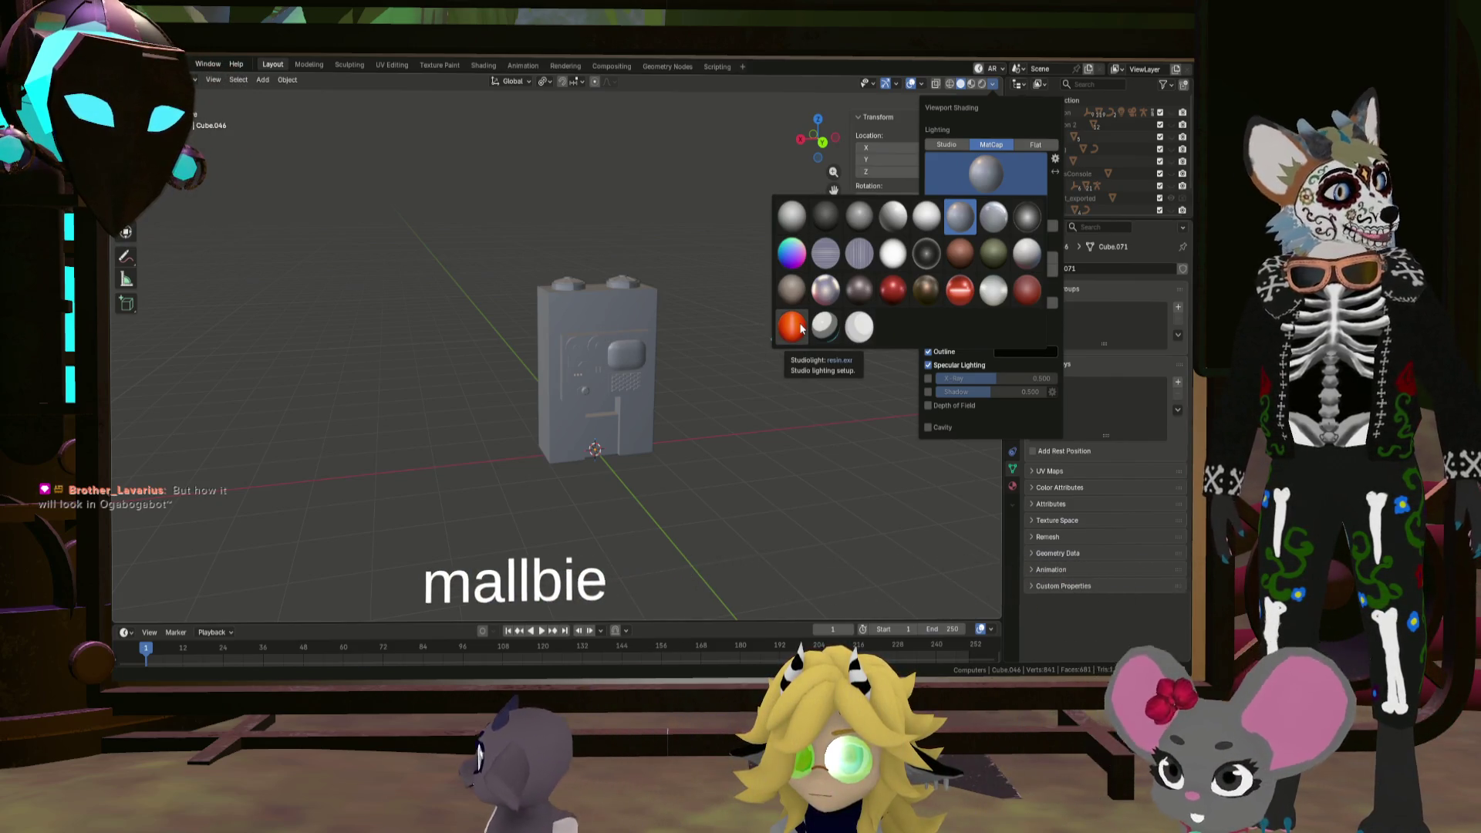
pyautogui.click(857, 256)
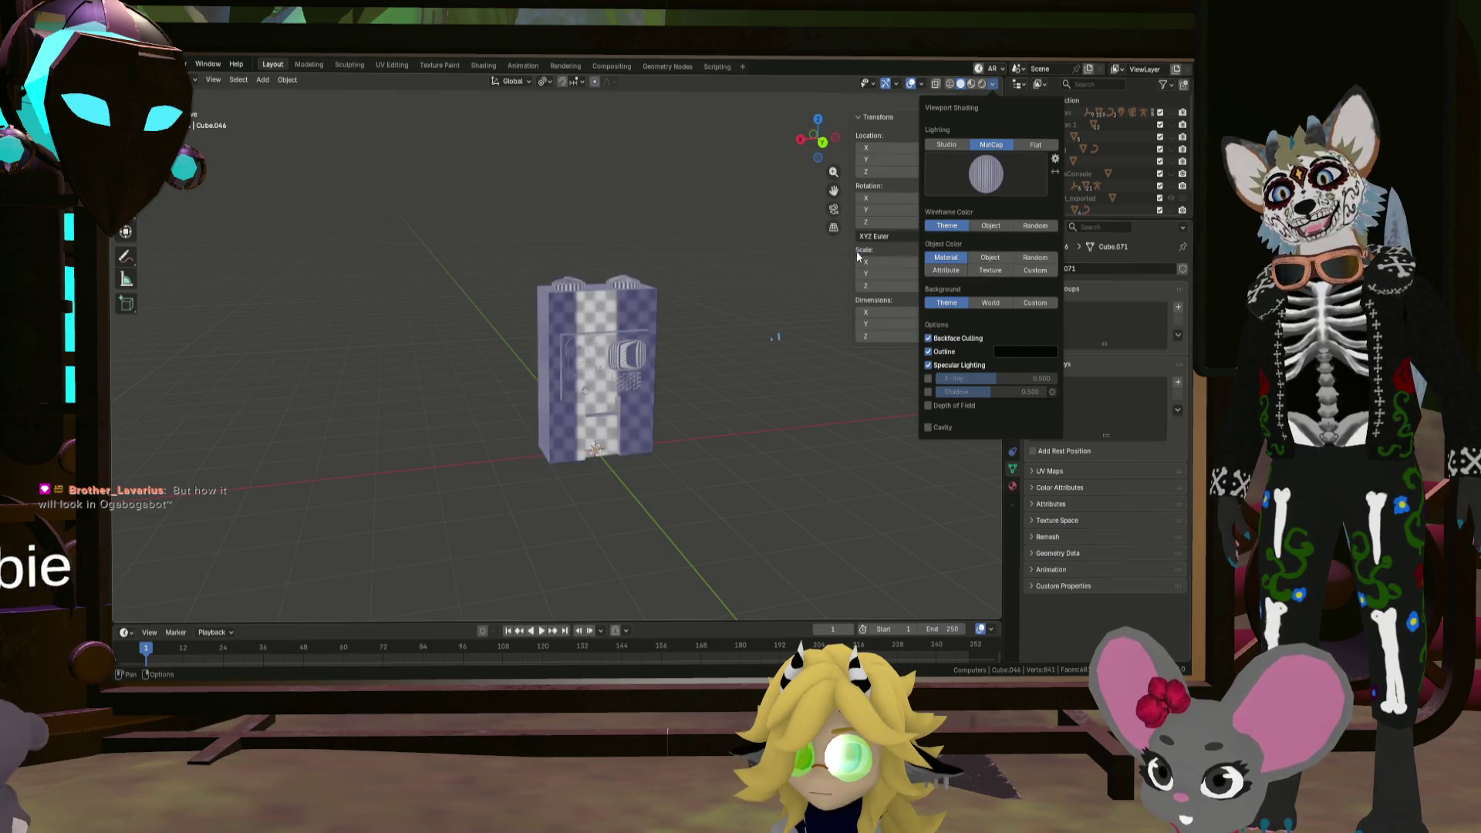
pyautogui.click(986, 173)
pyautogui.click(859, 327)
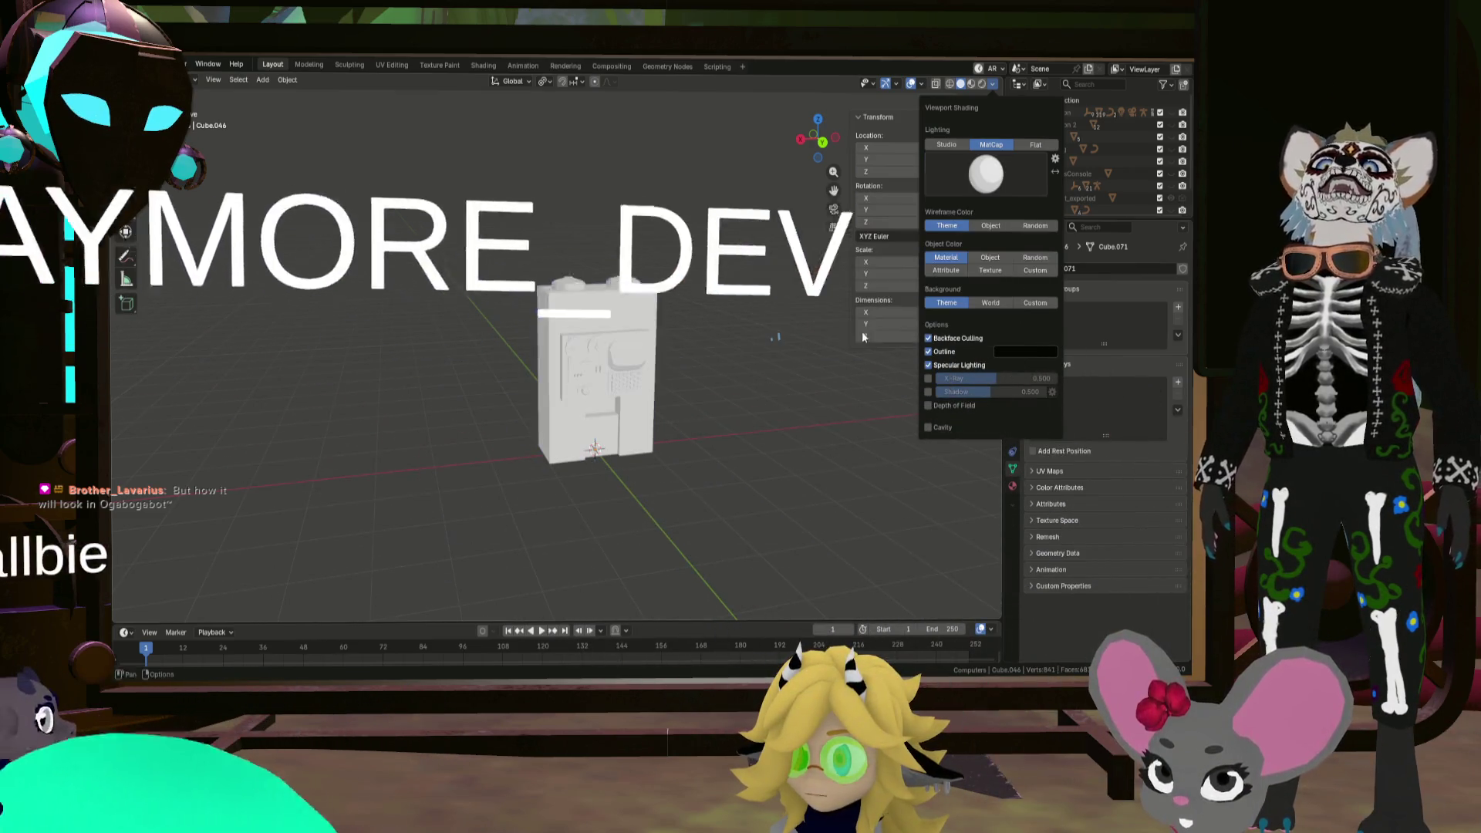
pyautogui.click(986, 173)
pyautogui.click(791, 327)
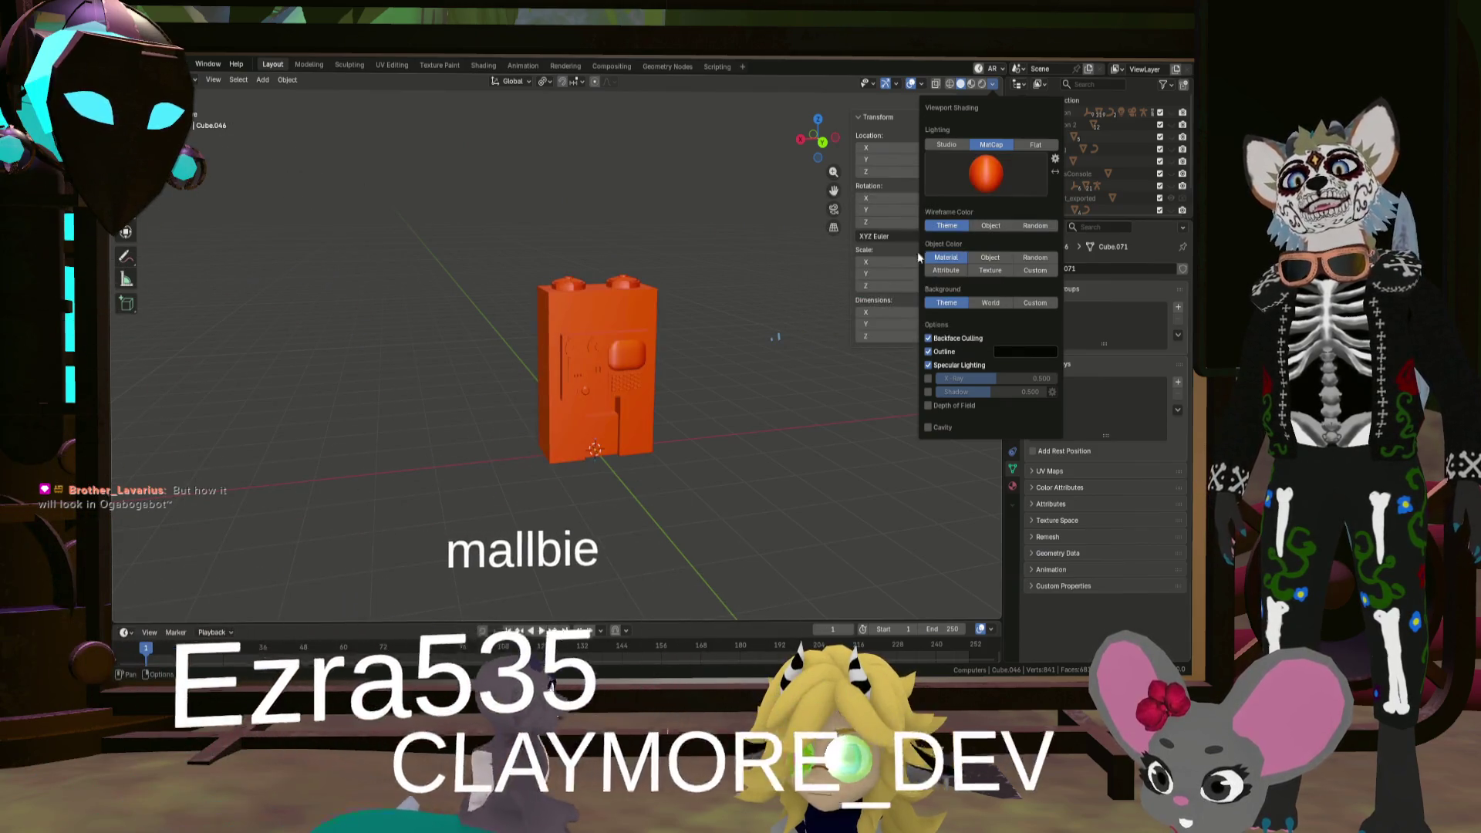
pyautogui.click(985, 174)
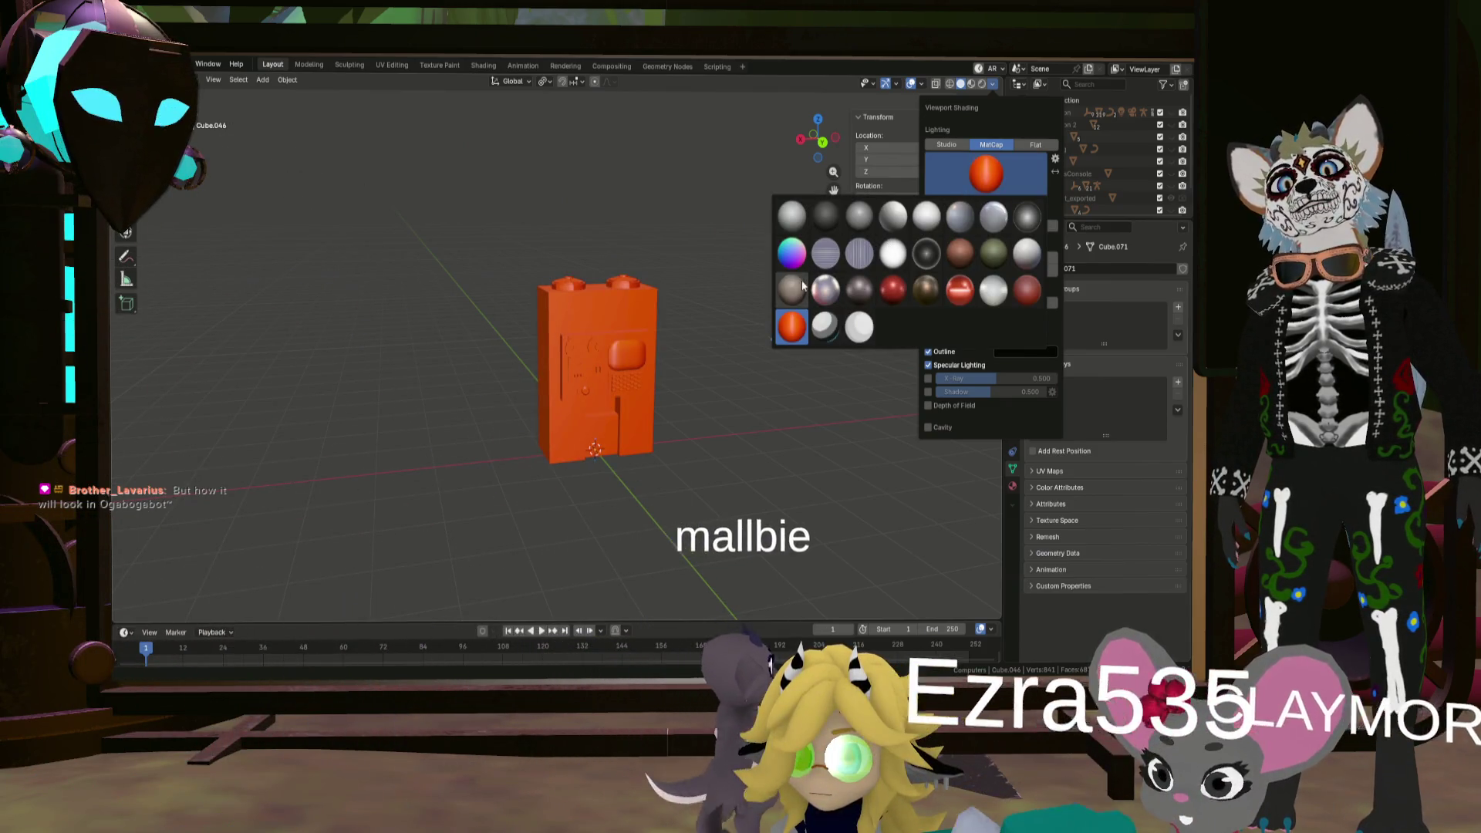
pyautogui.click(858, 293)
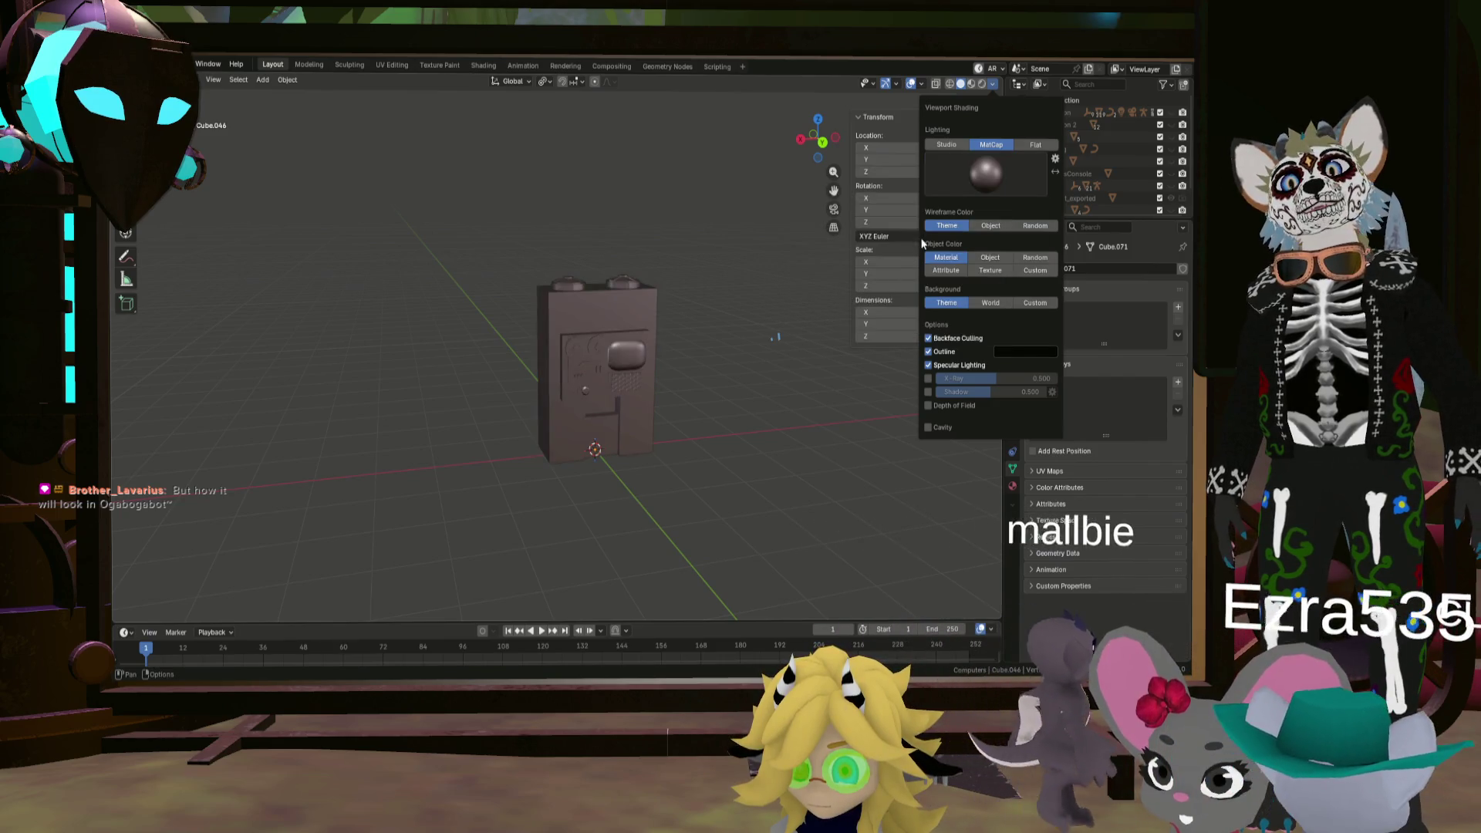
# Step: Compare several more grey matcaps, ending on a light grey one
pyautogui.click(993, 188)
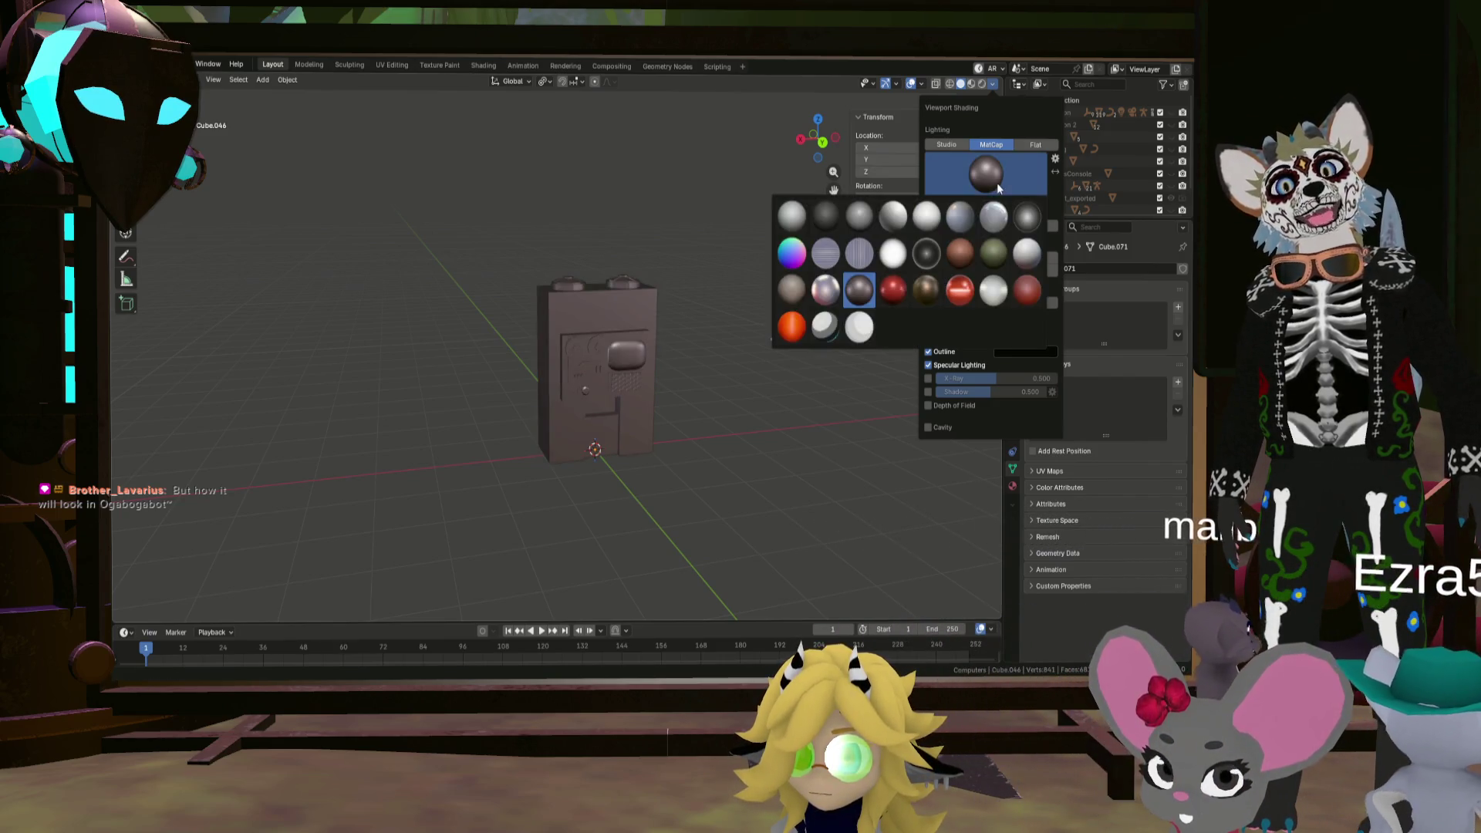
pyautogui.click(850, 220)
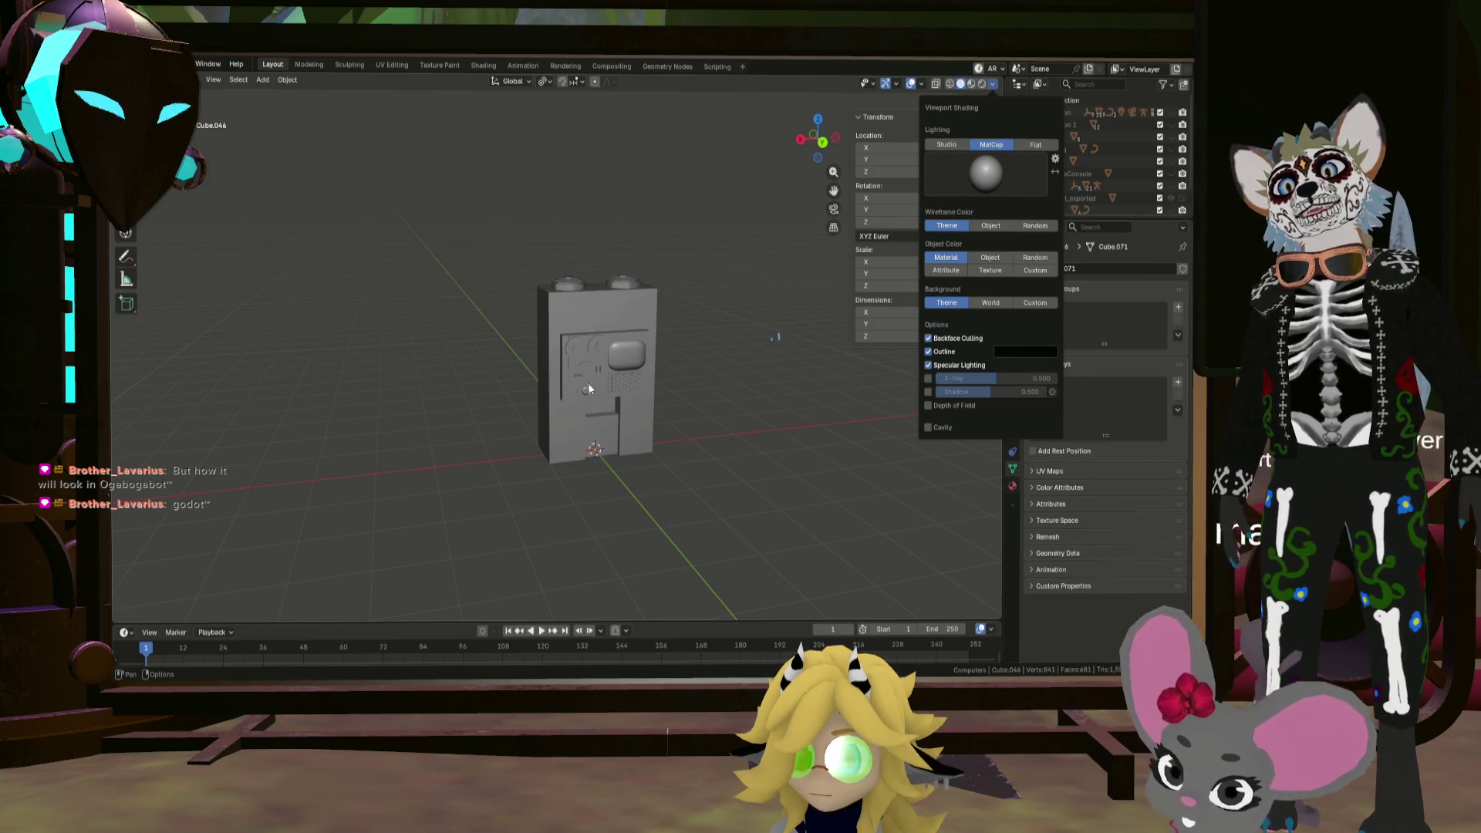
pyautogui.click(995, 179)
pyautogui.click(805, 221)
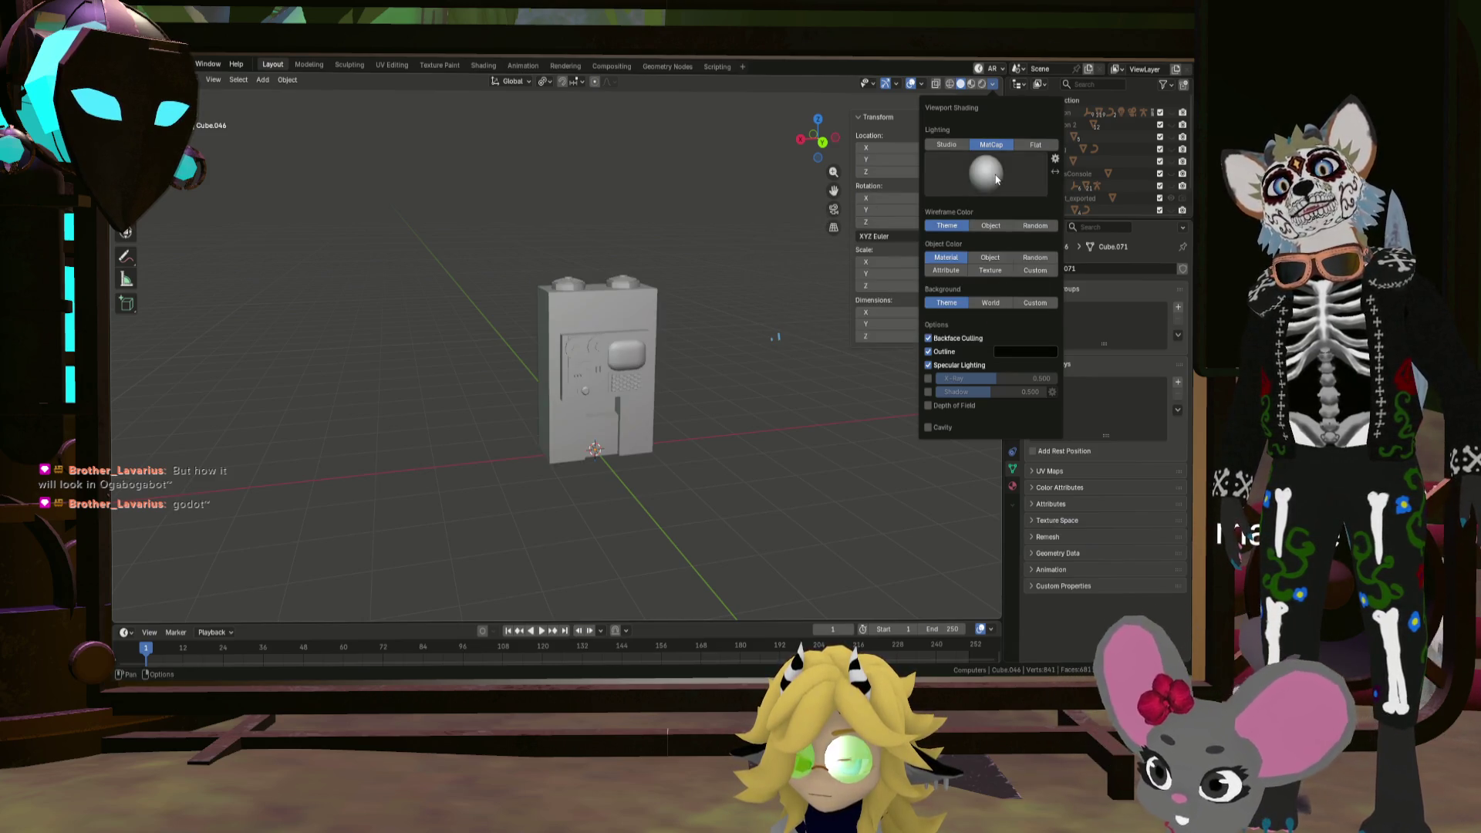
pyautogui.click(985, 174)
pyautogui.click(853, 216)
pyautogui.click(969, 174)
pyautogui.click(826, 210)
pyautogui.click(984, 182)
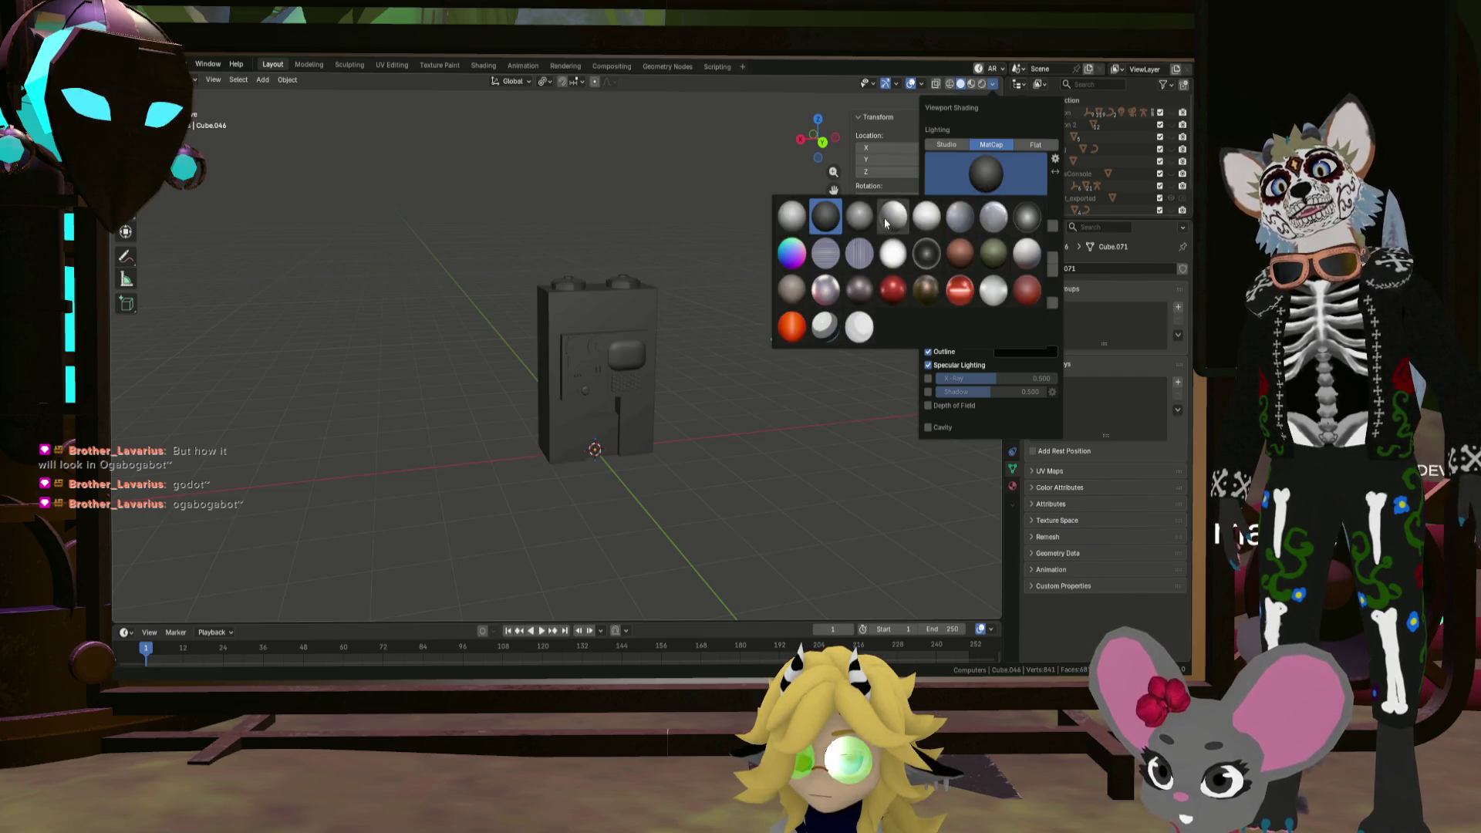
pyautogui.click(869, 216)
pyautogui.click(963, 185)
pyautogui.click(899, 216)
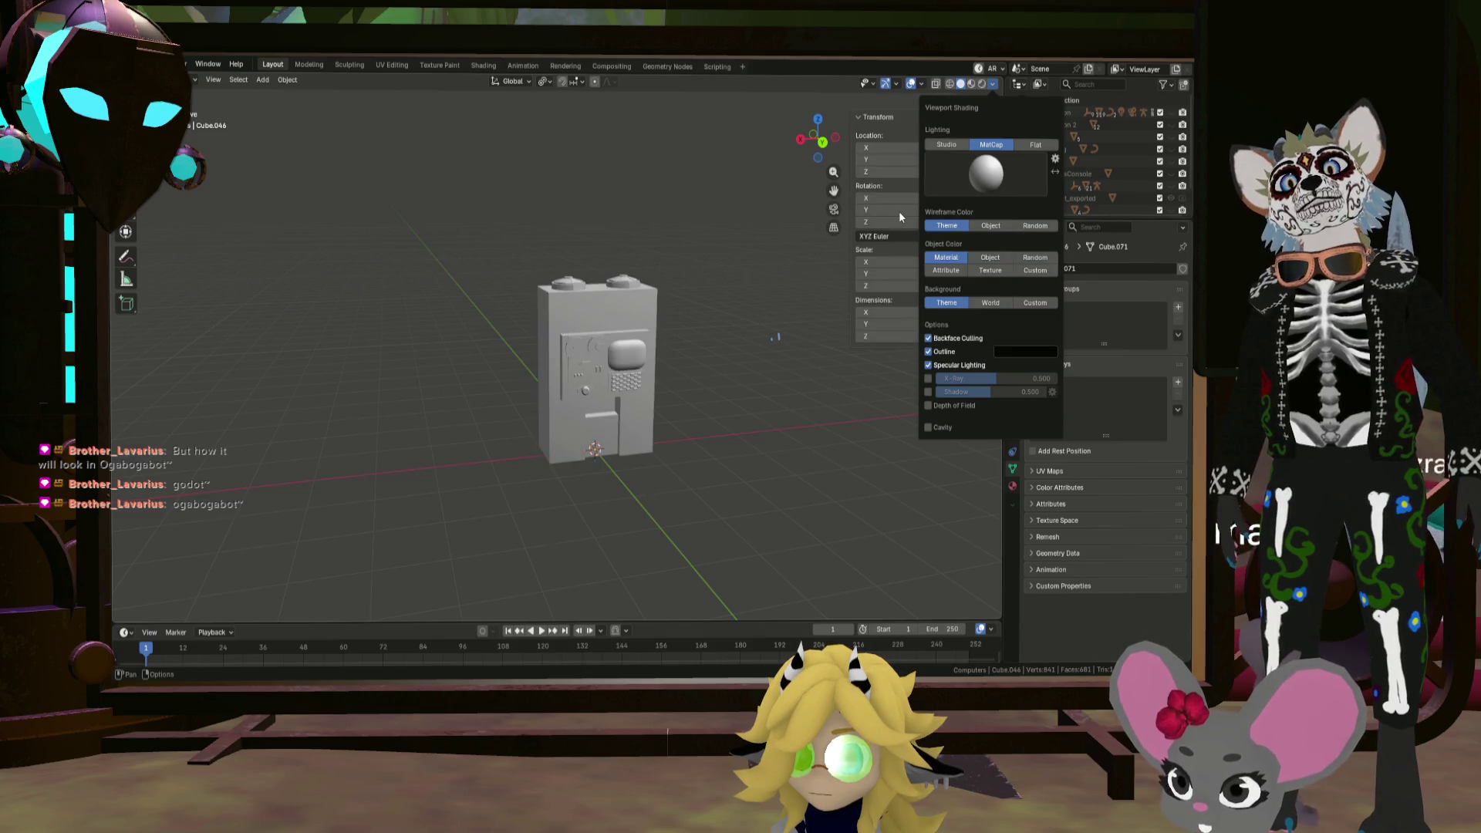
pyautogui.moveTo(540, 386)
pyautogui.mouseDown(button='middle')
pyautogui.moveTo(583, 394)
pyautogui.moveTo(594, 344)
pyautogui.moveTo(654, 322)
pyautogui.moveTo(631, 366)
pyautogui.moveTo(622, 352)
pyautogui.mouseUp(button='middle')
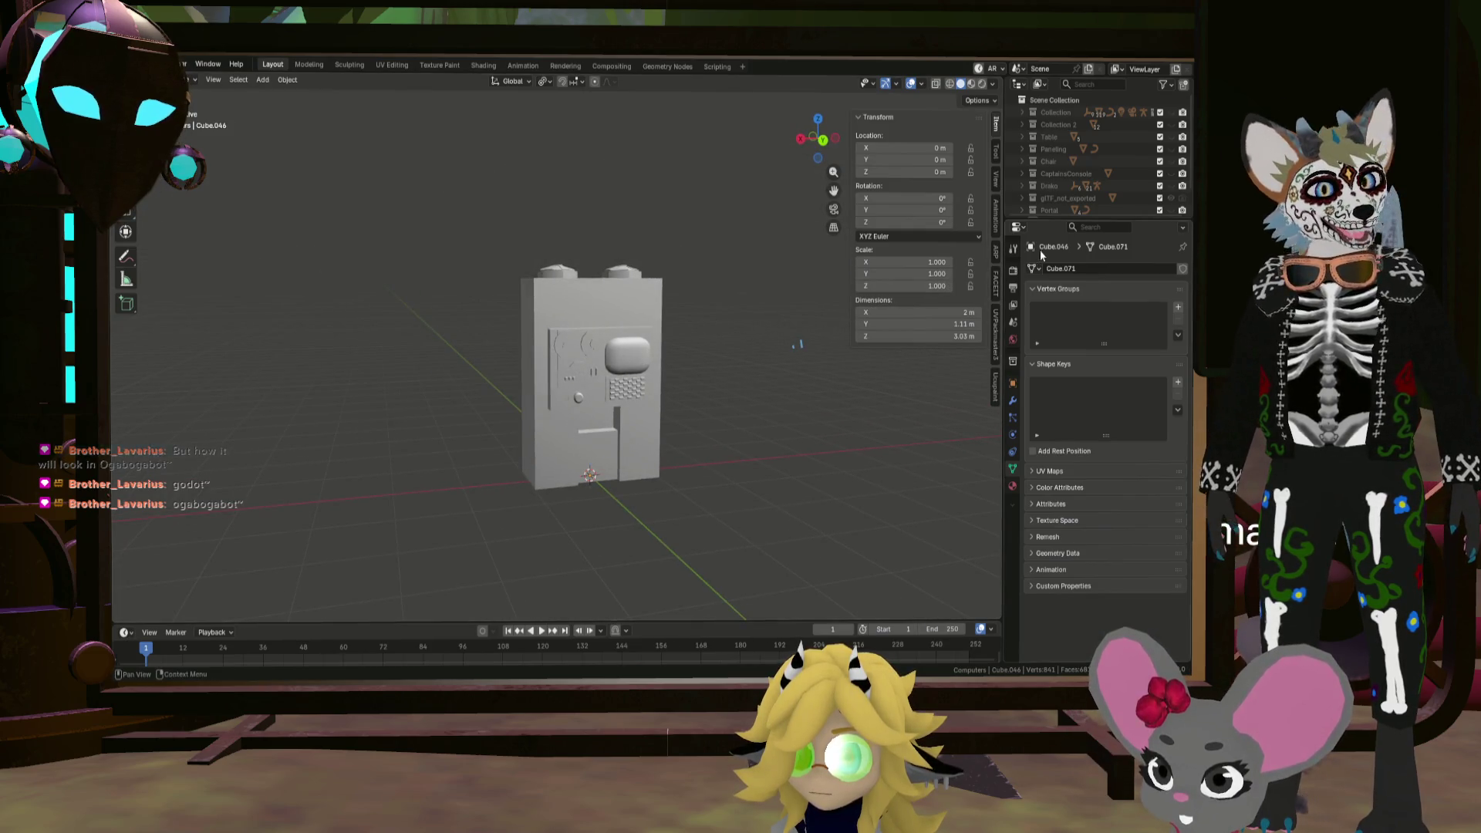
# Step: Try a matte white matcap, then settle on a dark matcap
pyautogui.click(994, 85)
pyautogui.click(985, 179)
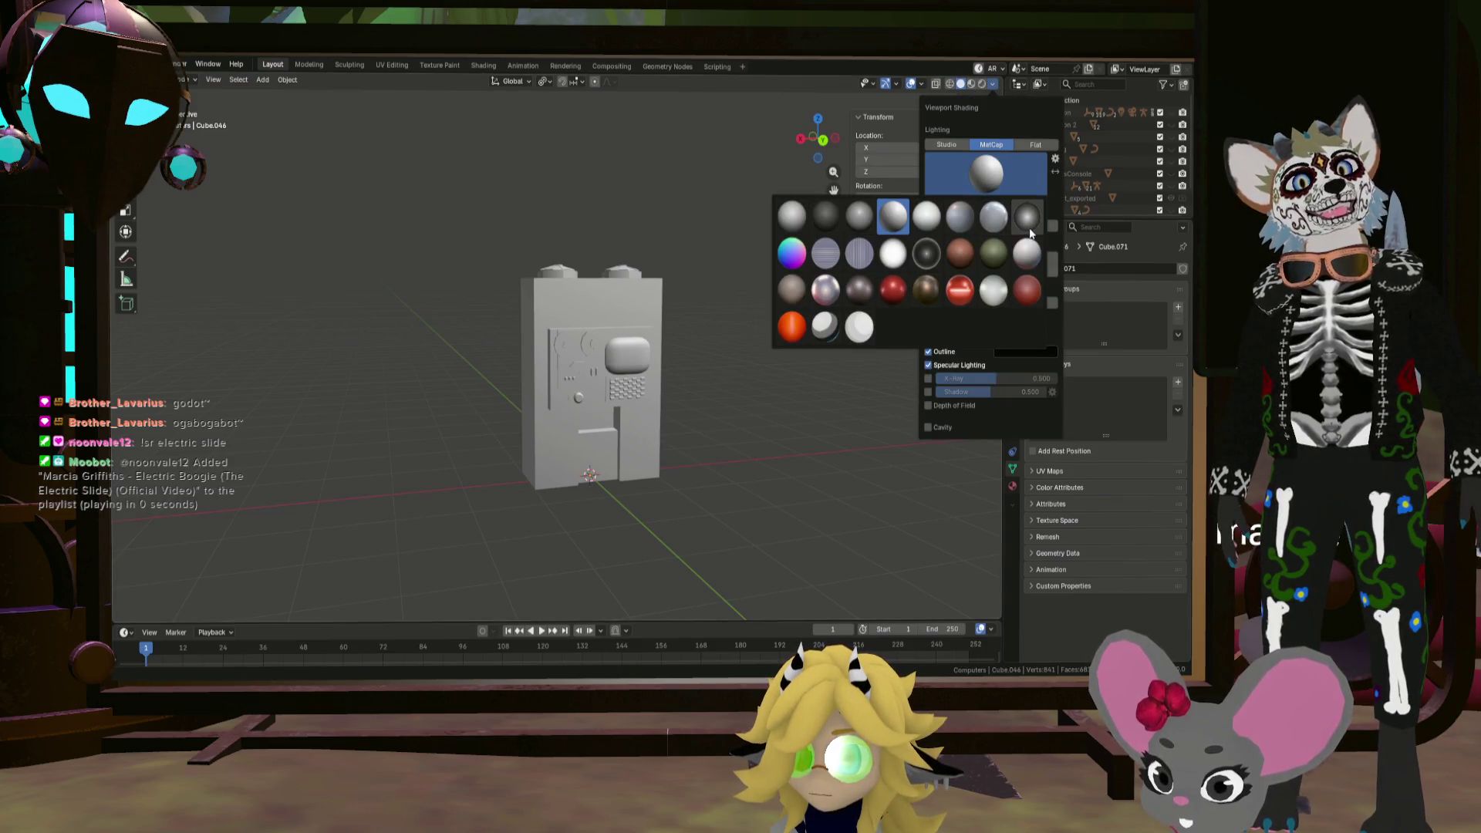
pyautogui.click(1018, 259)
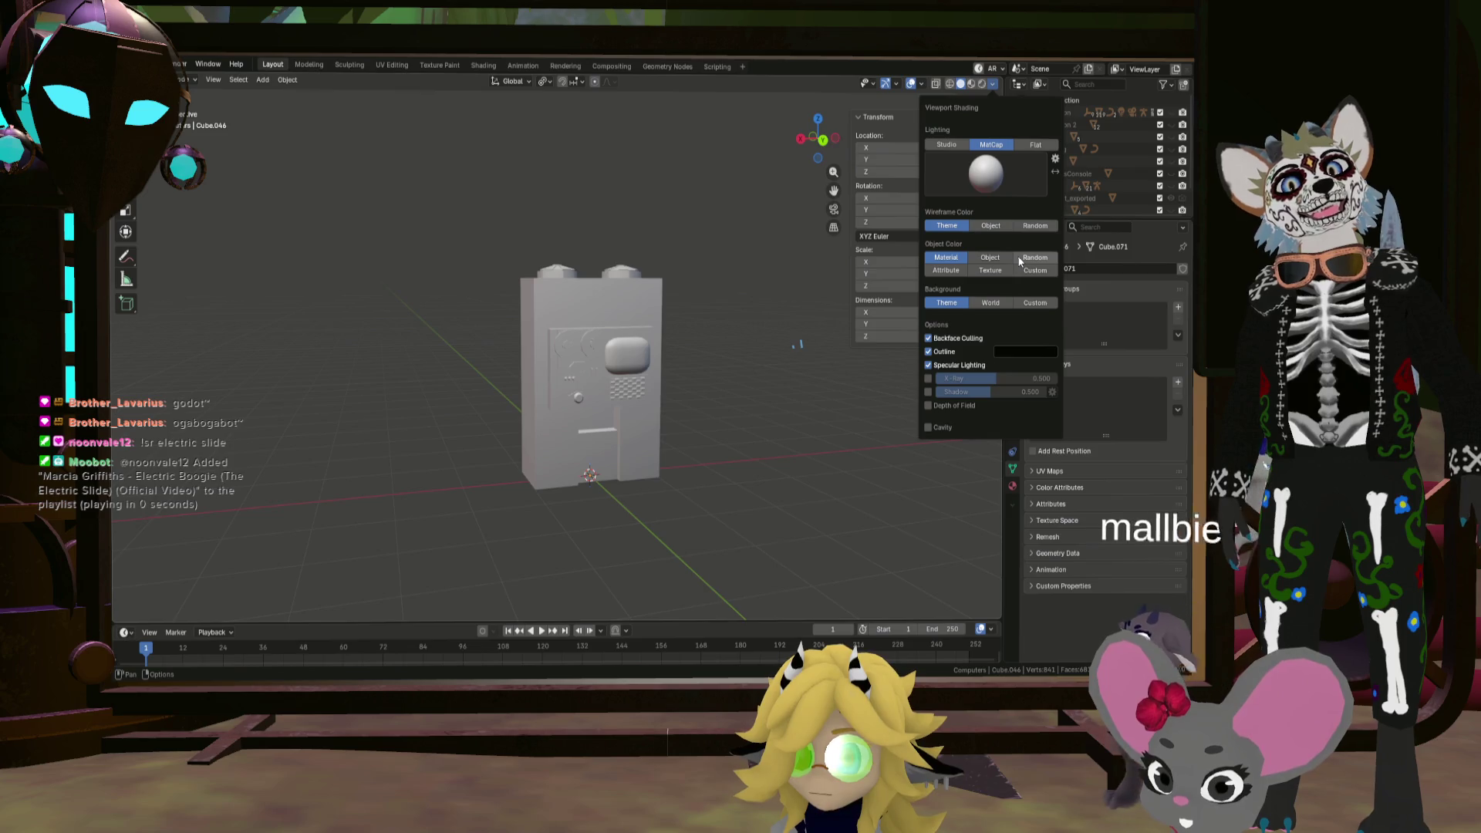
pyautogui.click(1040, 177)
pyautogui.click(853, 265)
pyautogui.moveTo(626, 380)
pyautogui.mouseDown(button='middle')
pyautogui.moveTo(706, 409)
pyautogui.moveTo(597, 303)
pyautogui.moveTo(589, 350)
pyautogui.moveTo(563, 342)
pyautogui.moveTo(561, 303)
pyautogui.moveTo(526, 311)
pyautogui.moveTo(675, 299)
pyautogui.mouseUp(button='middle')
pyautogui.scroll(3, 566, 308)
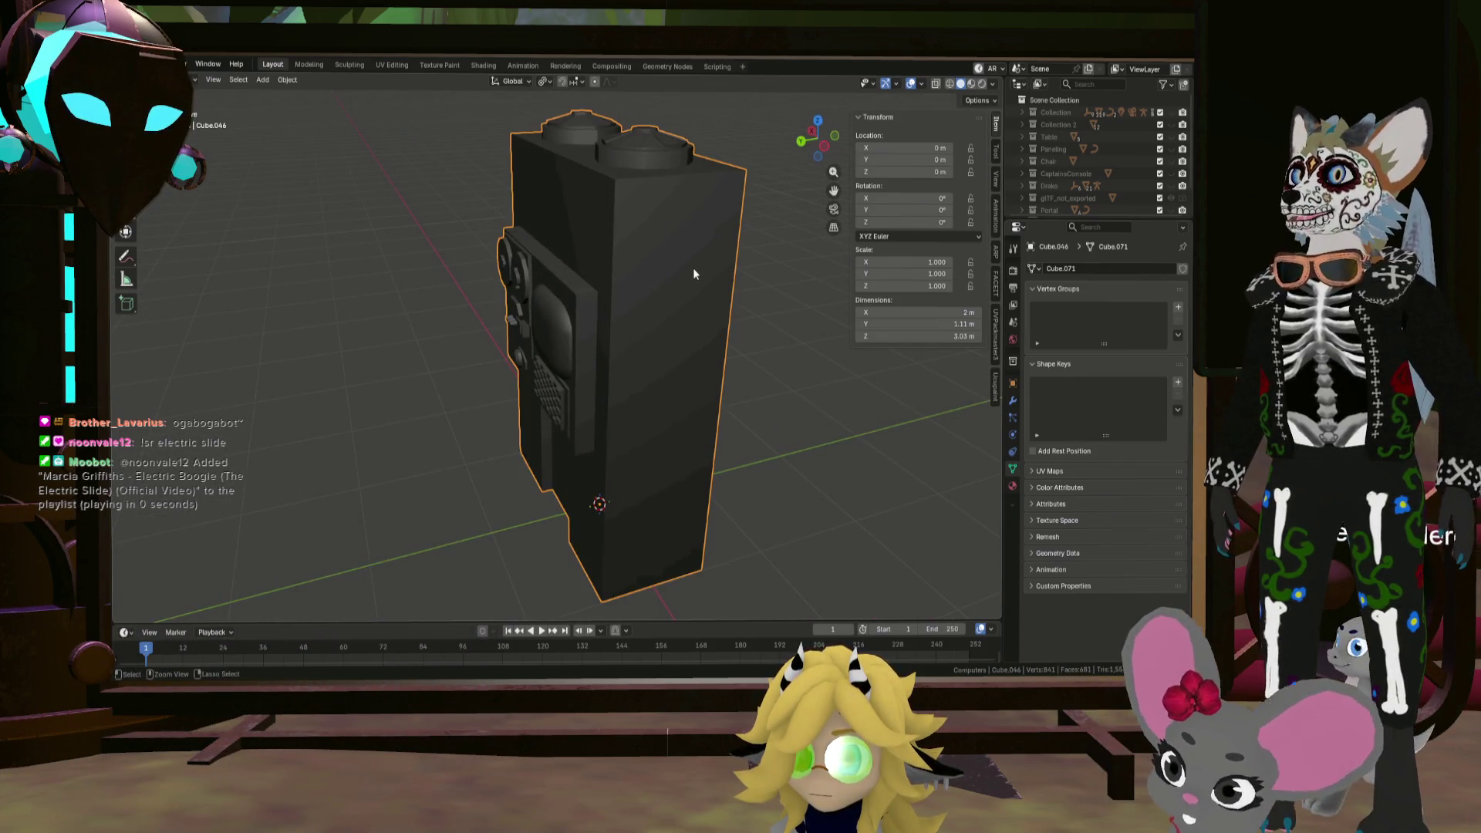
# Step: In Edit Mode, add two vertical loop cuts on the side and one horizontal cut
pyautogui.press('Tab')
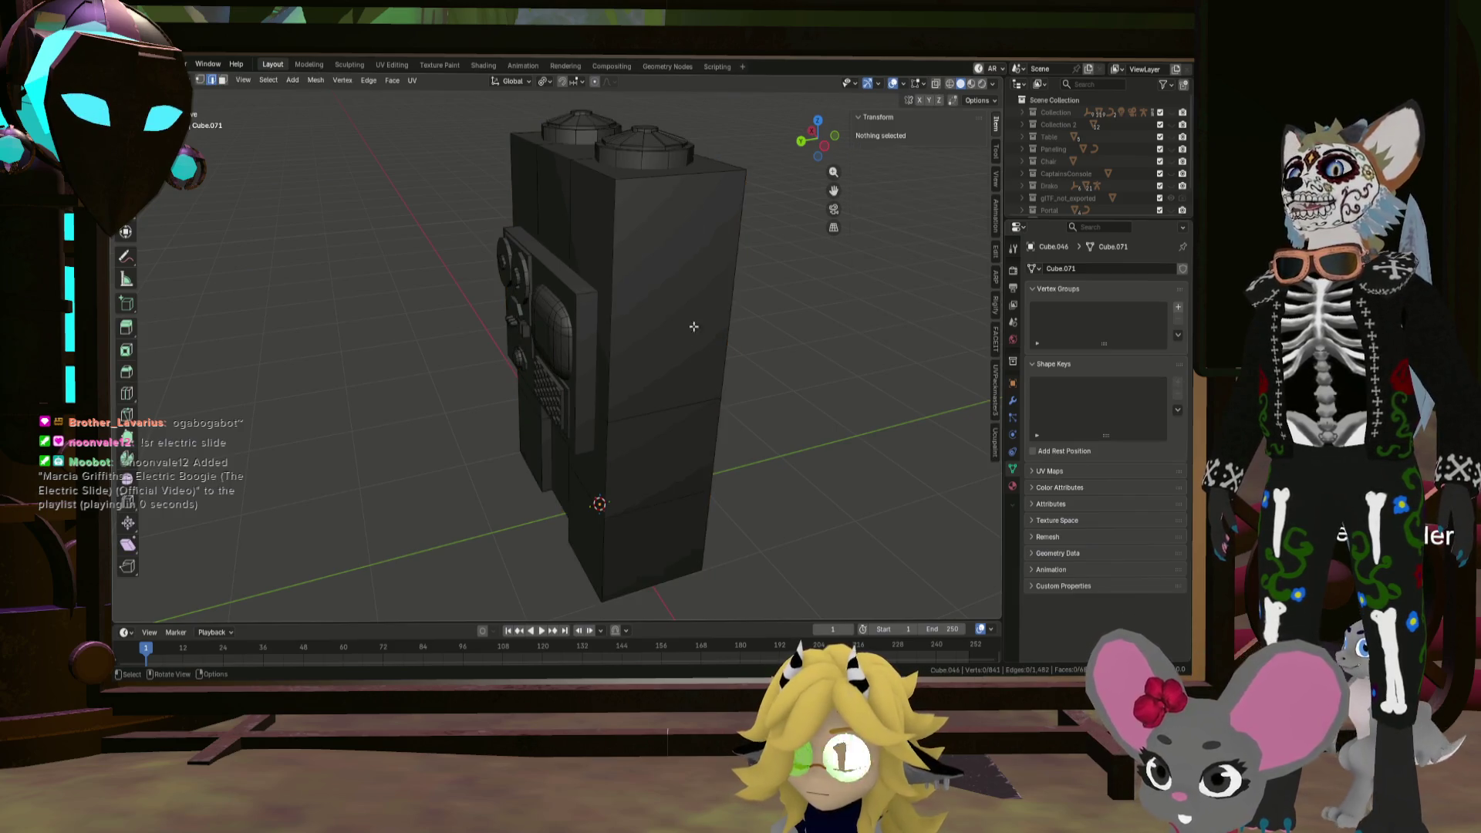
pyautogui.scroll(3, 687, 309)
pyautogui.hotkey('ctrl', 'r')
pyautogui.scroll(2, 700, 104)
pyautogui.scroll(-1, 698, 101)
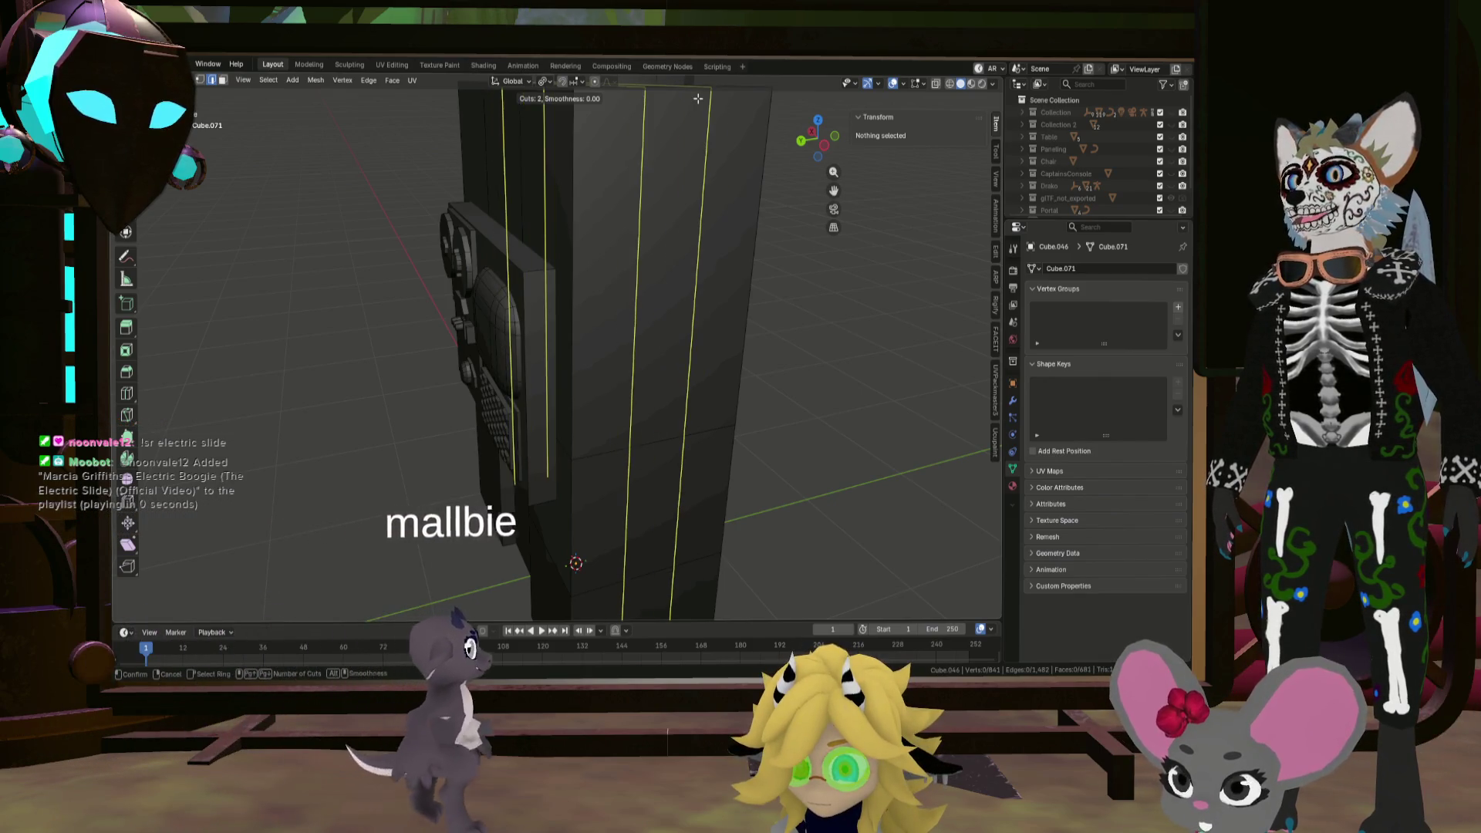
pyautogui.click(698, 105)
pyautogui.rightClick(698, 104)
pyautogui.scroll(-5, 701, 154)
pyautogui.moveTo(702, 177); pyautogui.dragTo(669, 240, button='middle')
pyautogui.hotkey('ctrl', 'r')
pyautogui.click(688, 194)
pyautogui.rightClick(688, 194)
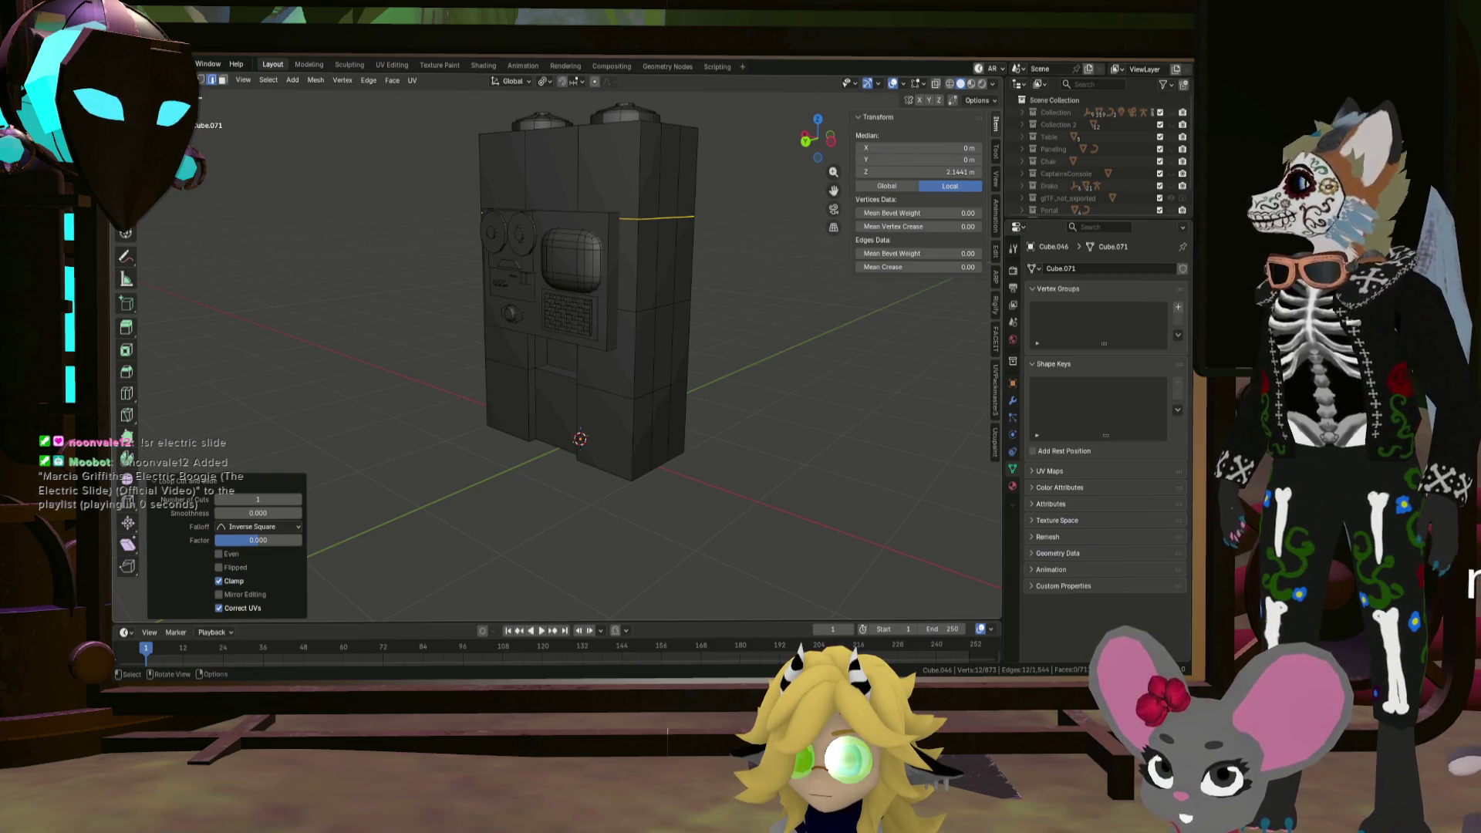
# Step: Push the vertical strip of side faces 0.1175 m inward as a recess
pyautogui.click(222, 80)
pyautogui.keyDown('shift'); pyautogui.click(678, 336); pyautogui.keyUp('shift')
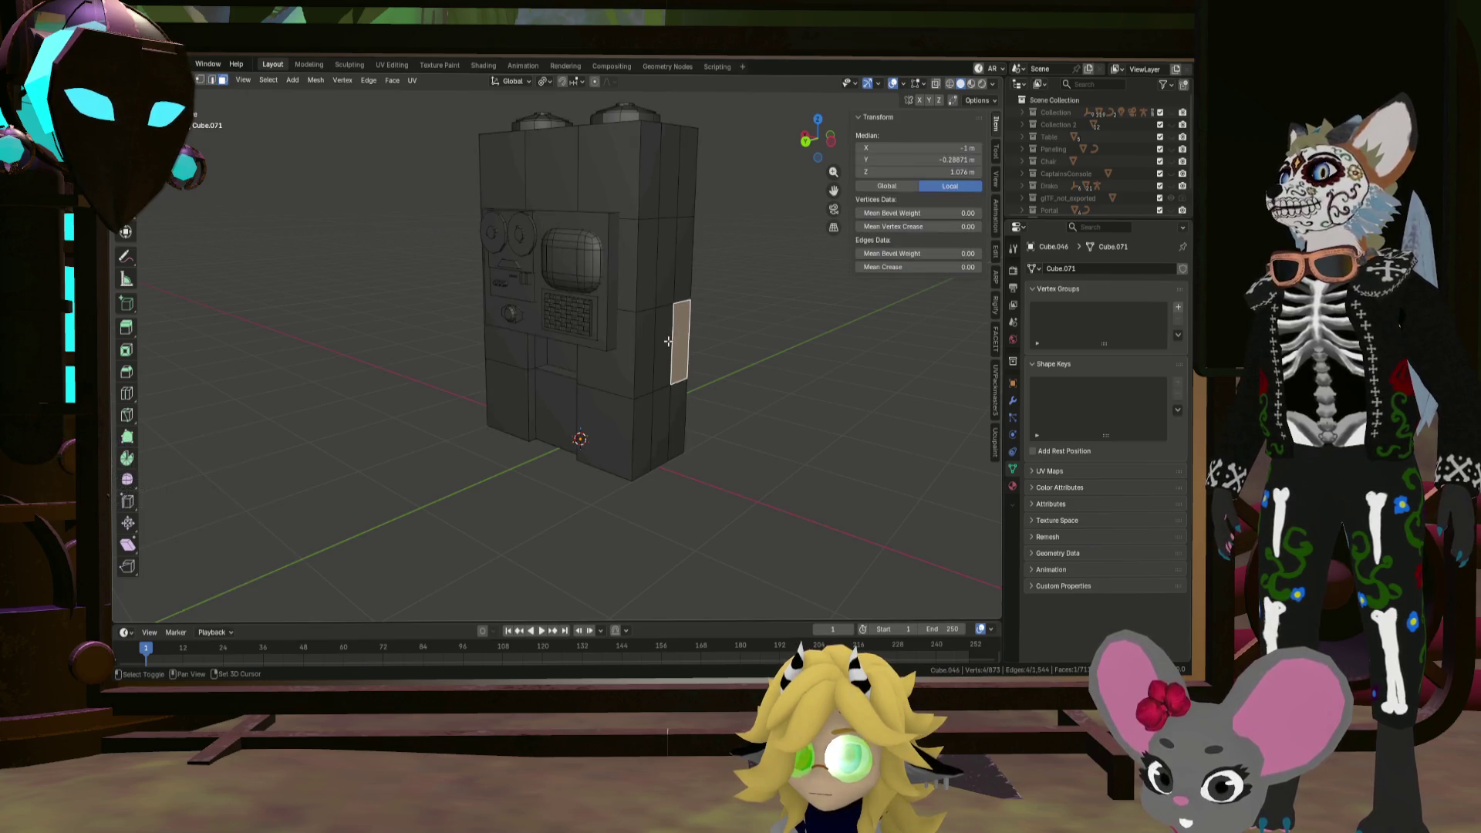
pyautogui.moveTo(655, 293); pyautogui.dragTo(605, 311, button='middle')
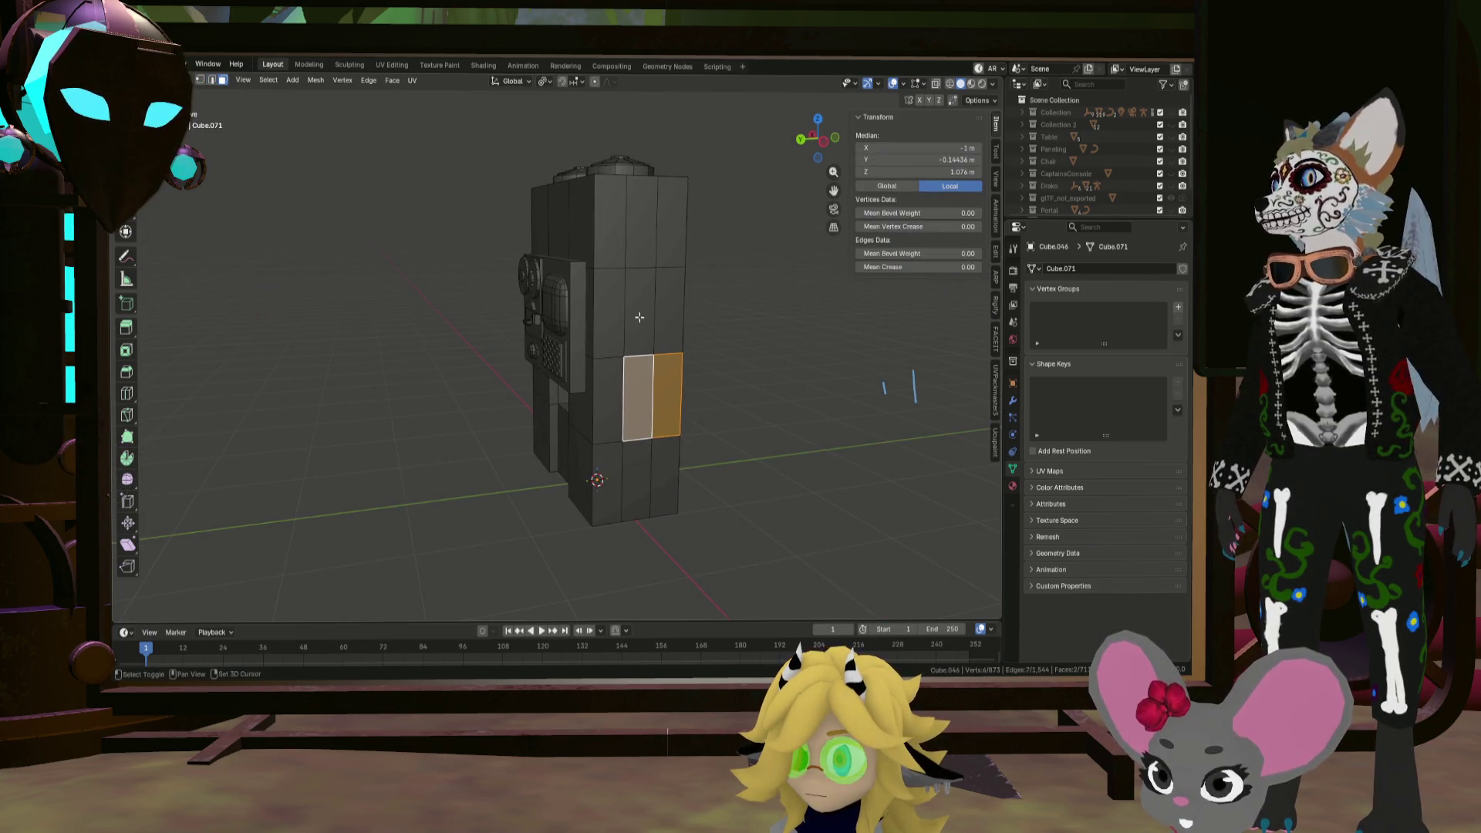
pyautogui.moveTo(628, 248); pyautogui.dragTo(685, 245, button='middle')
pyautogui.click(684, 247)
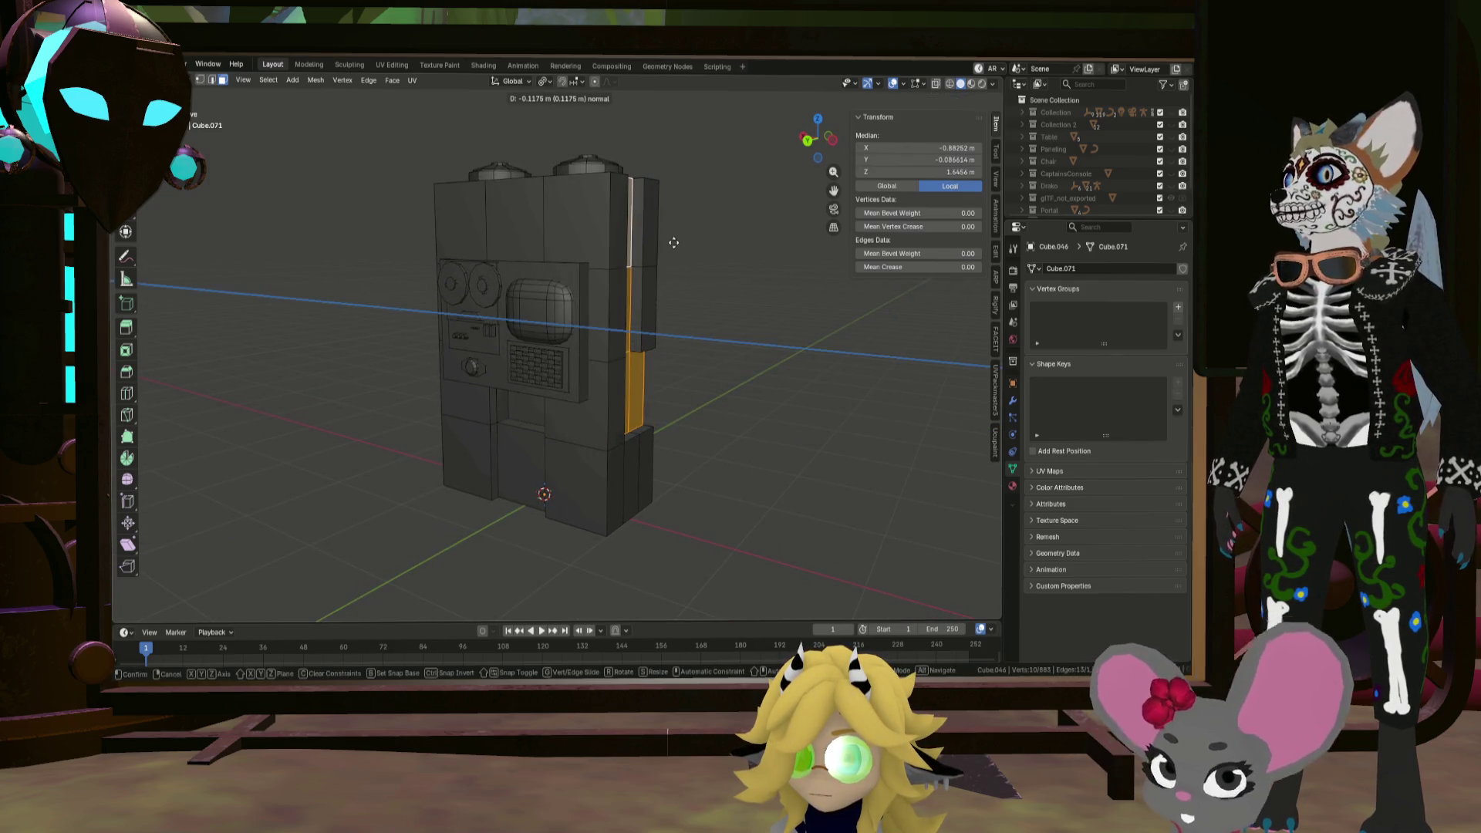
pyautogui.click(671, 238)
pyautogui.click(678, 258)
pyautogui.moveTo(678, 257)
pyautogui.mouseDown(button='middle')
pyautogui.moveTo(632, 253)
pyautogui.moveTo(704, 316)
pyautogui.moveTo(671, 301)
pyautogui.moveTo(648, 225)
pyautogui.moveTo(767, 285)
pyautogui.moveTo(591, 265)
pyautogui.moveTo(647, 255)
pyautogui.moveTo(546, 254)
pyautogui.moveTo(673, 270)
pyautogui.mouseUp(button='middle')
pyautogui.hotkey('ctrl', 'r')
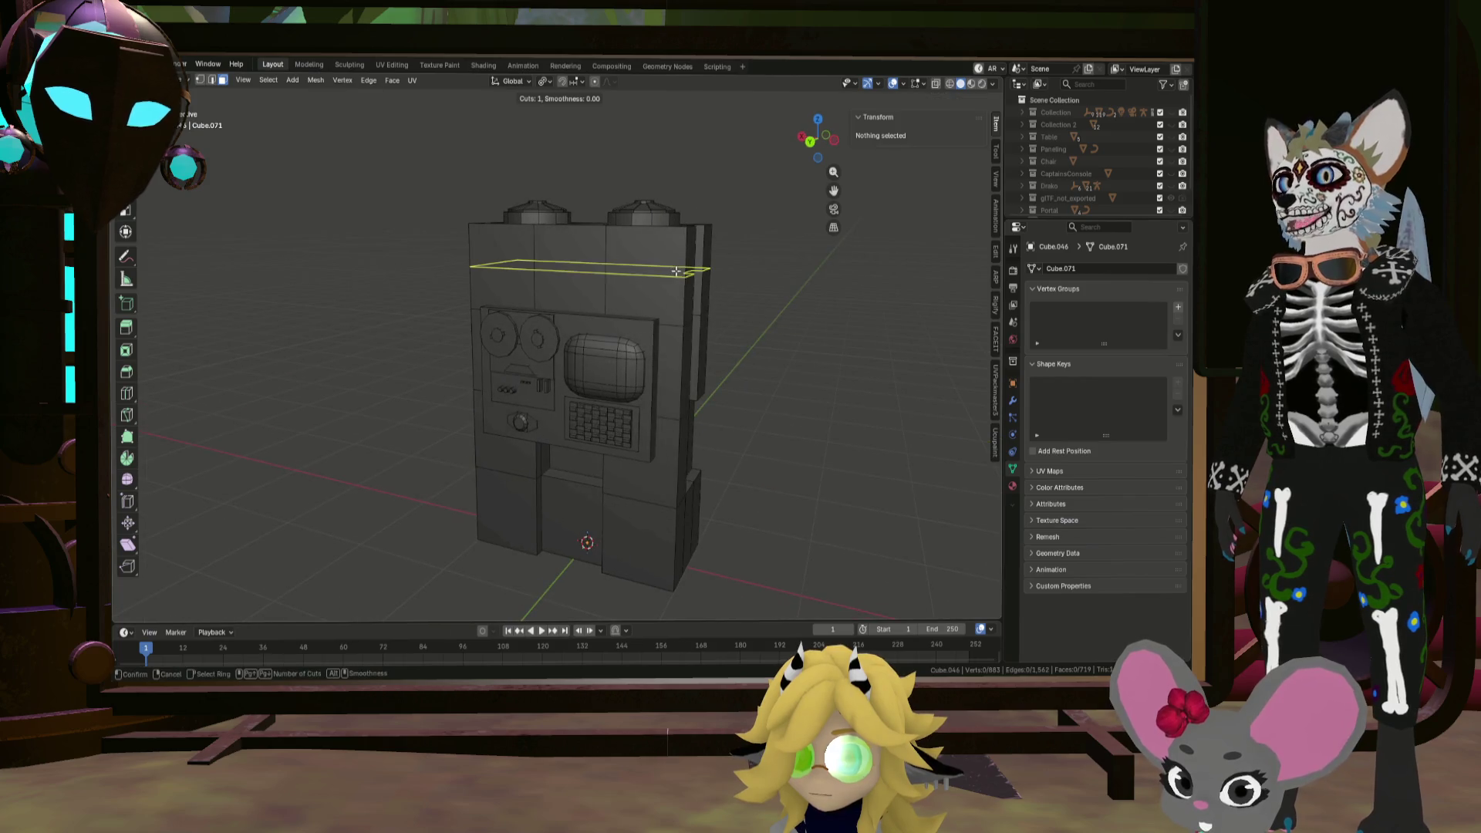
# Step: Place the loop cut near the top and select the two-face band there
pyautogui.click(581, 254)
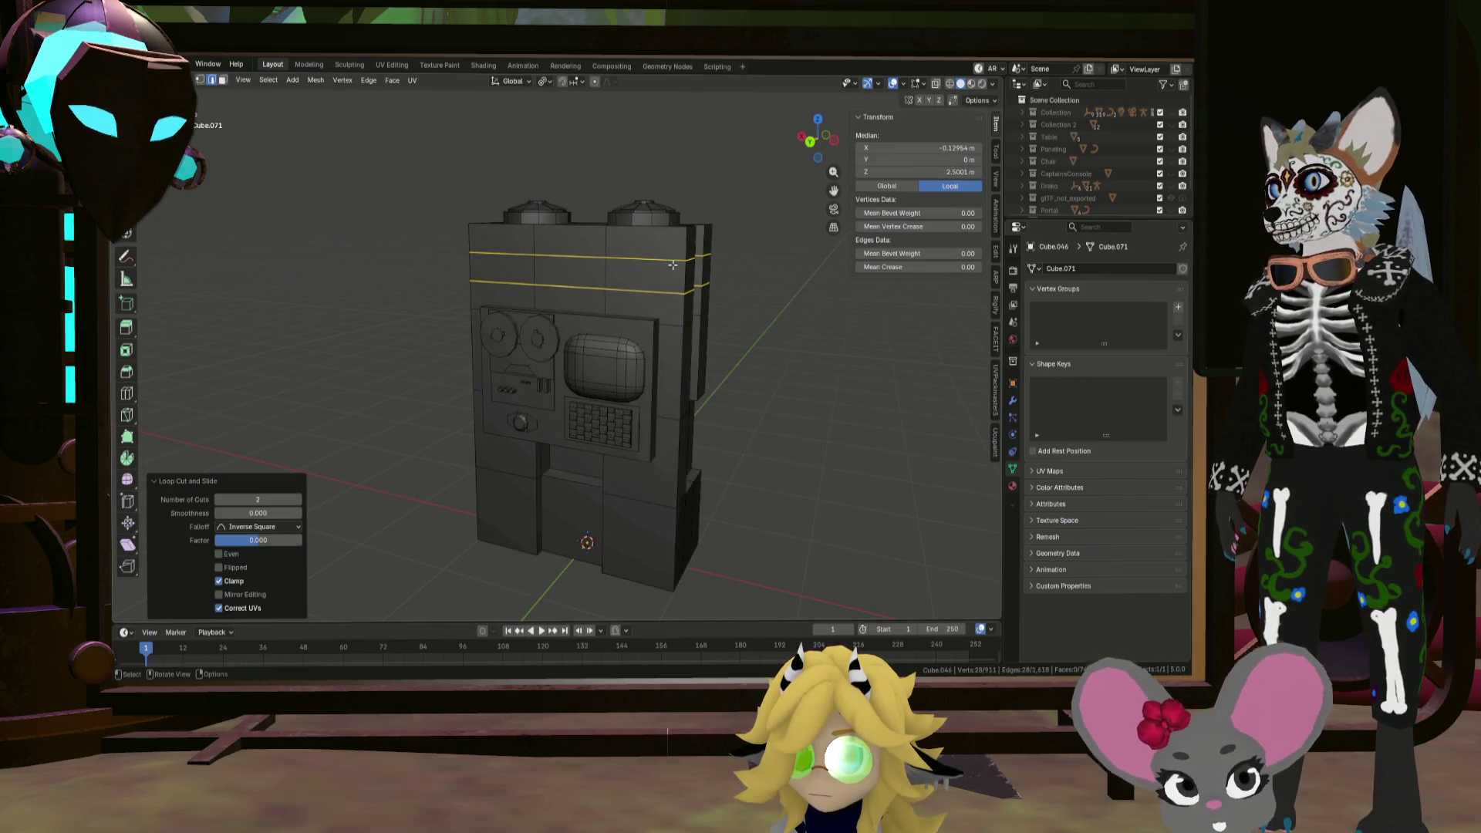
pyautogui.moveTo(580, 254); pyautogui.dragTo(498, 272, button='middle')
pyautogui.click(499, 271)
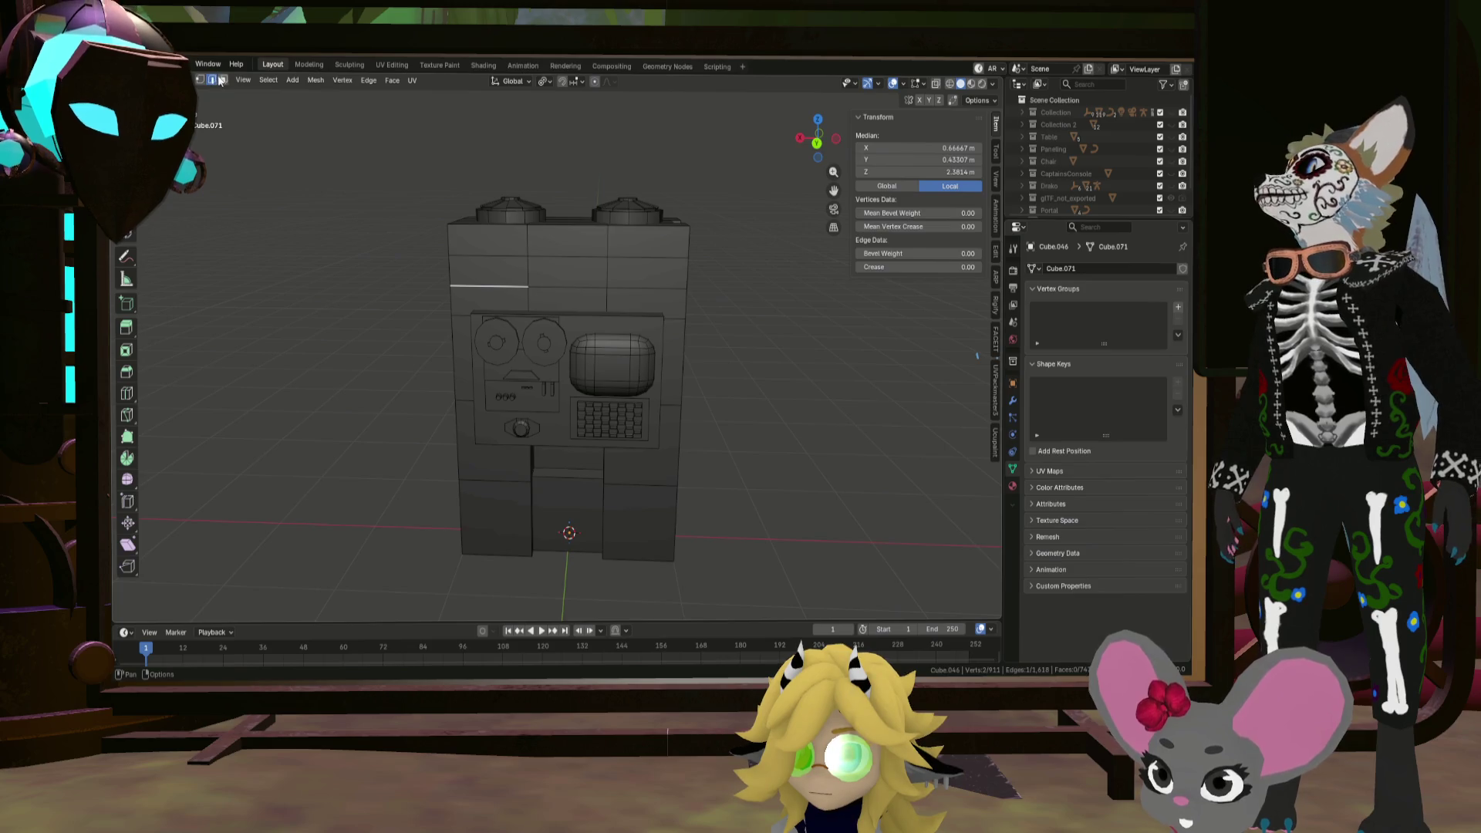
pyautogui.keyDown('shift'); pyautogui.click(506, 262); pyautogui.keyUp('shift')
pyautogui.moveTo(669, 276)
pyautogui.mouseDown(button='middle')
pyautogui.moveTo(695, 272)
pyautogui.moveTo(866, 502)
pyautogui.moveTo(720, 270)
pyautogui.mouseUp(button='middle')
pyautogui.keyDown('shift'); pyautogui.click(664, 267); pyautogui.keyUp('shift')
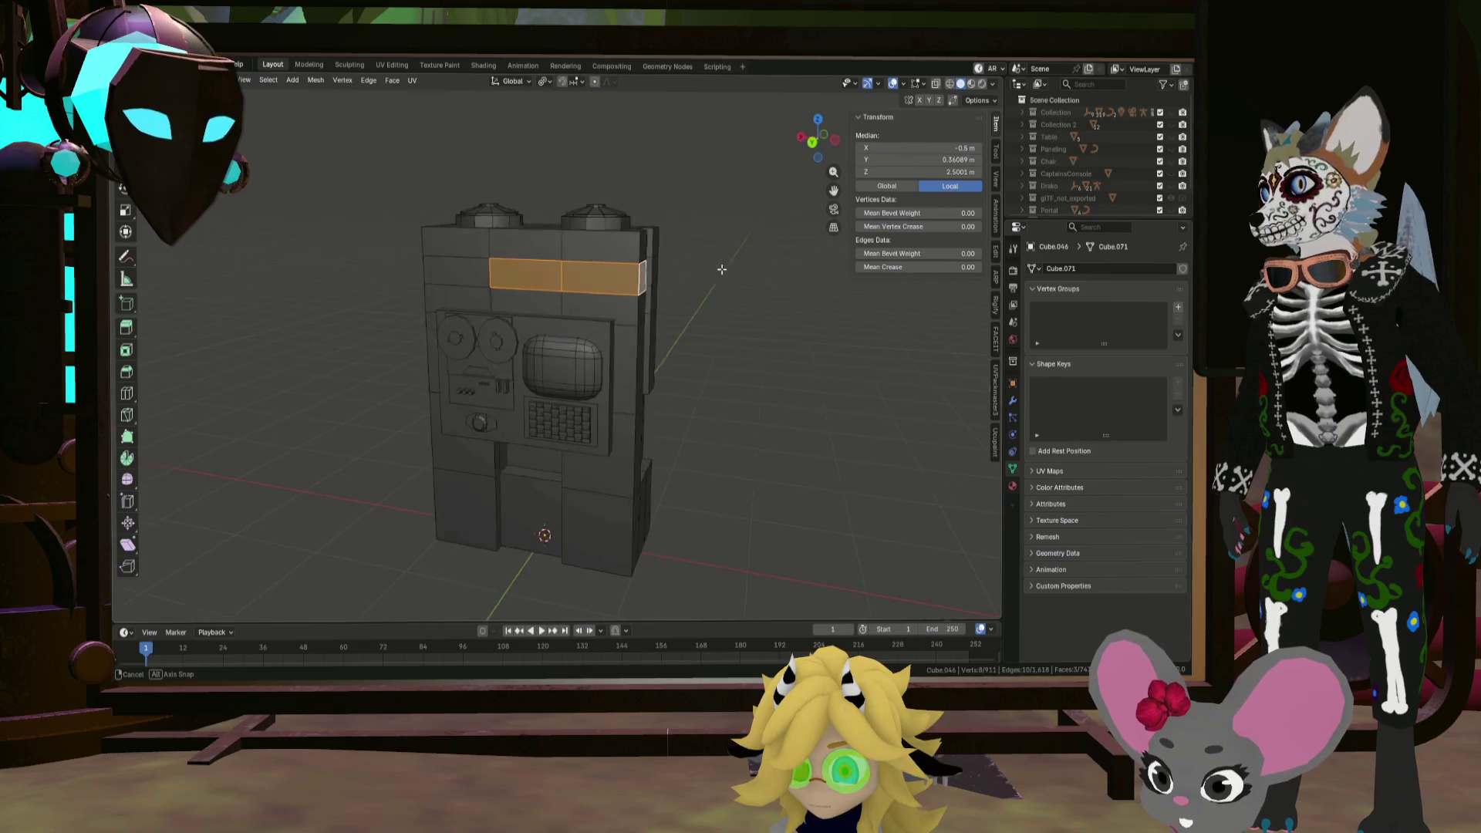
# Step: Extrude Manifold the band 0.20479 m inward into a recessed slot
pyautogui.hotkey('alt', 'e')
pyautogui.click(737, 262)
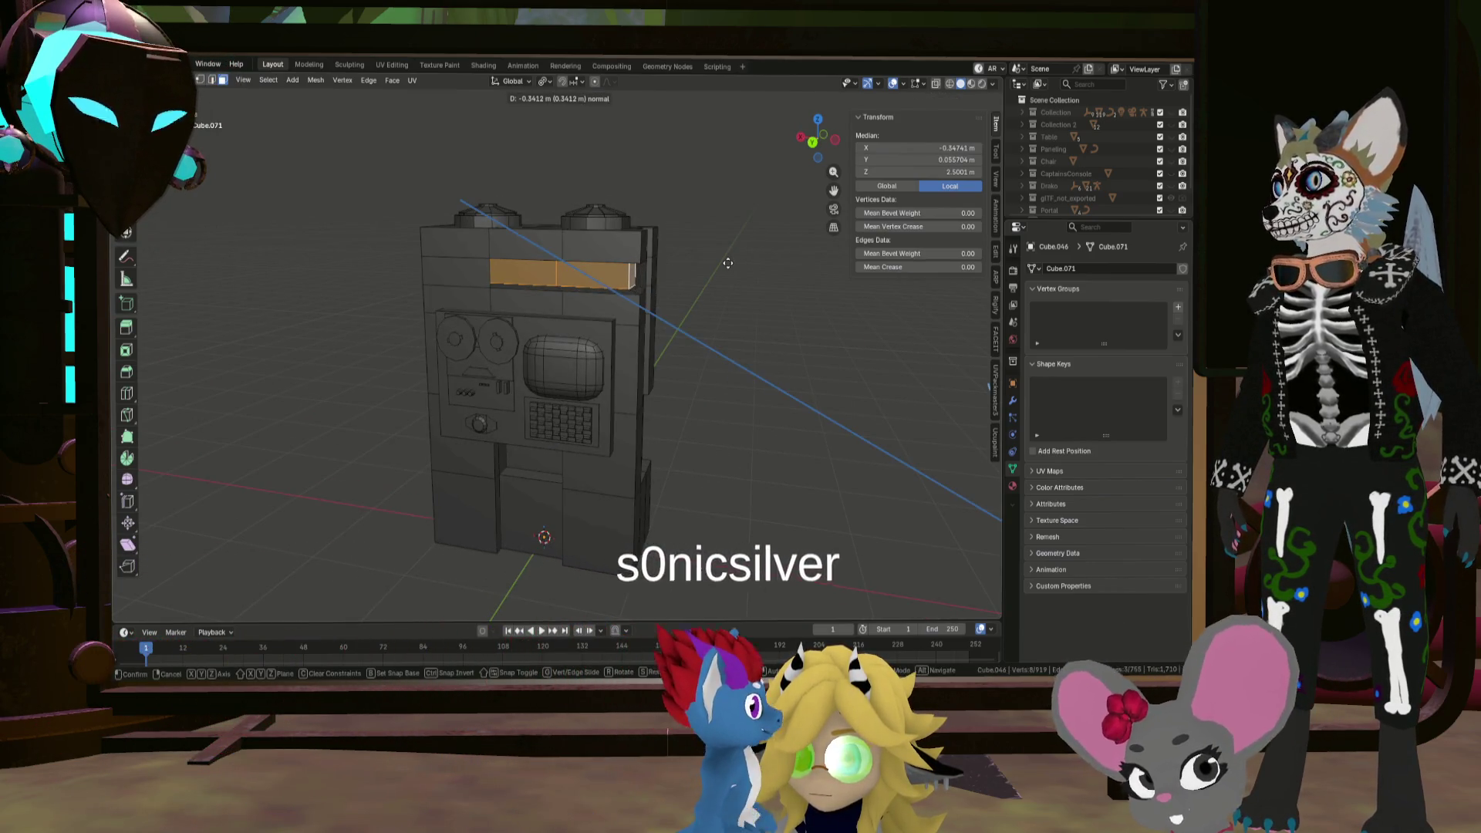
pyautogui.click(730, 265)
pyautogui.moveTo(733, 258)
pyautogui.mouseDown(button='middle')
pyautogui.moveTo(900, 432)
pyautogui.moveTo(652, 250)
pyautogui.moveTo(679, 289)
pyautogui.moveTo(555, 277)
pyautogui.moveTo(663, 272)
pyautogui.moveTo(609, 274)
pyautogui.moveTo(628, 267)
pyautogui.moveTo(706, 299)
pyautogui.moveTo(639, 317)
pyautogui.mouseUp(button='middle')
# Step: Delete the three stray faces left around the recessed panel
pyautogui.click(651, 338)
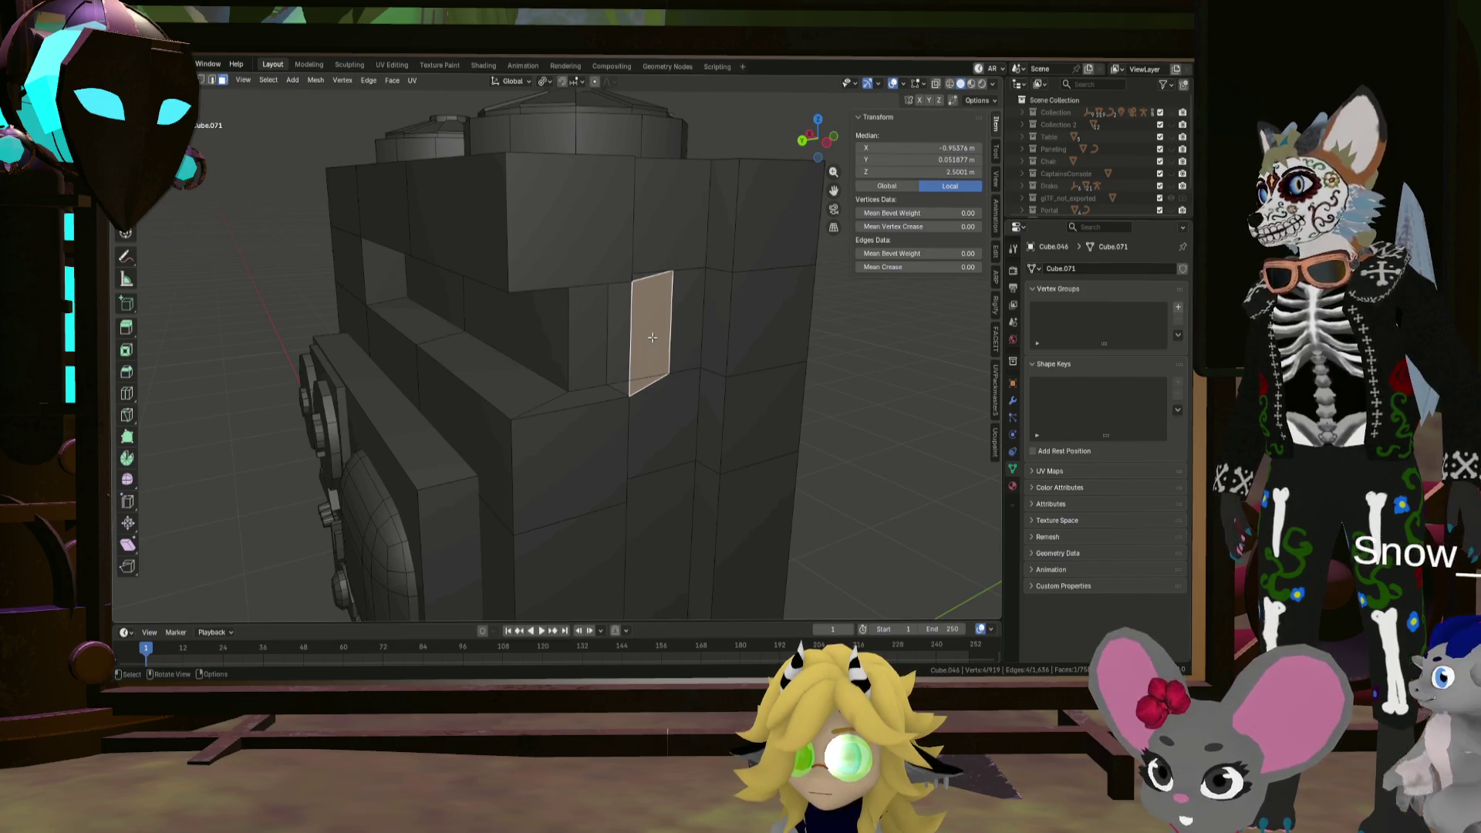
pyautogui.rightClick(651, 336)
pyautogui.click(651, 337)
pyautogui.moveTo(651, 337)
pyautogui.mouseDown(button='middle')
pyautogui.moveTo(612, 334)
pyautogui.moveTo(614, 387)
pyautogui.mouseUp(button='middle')
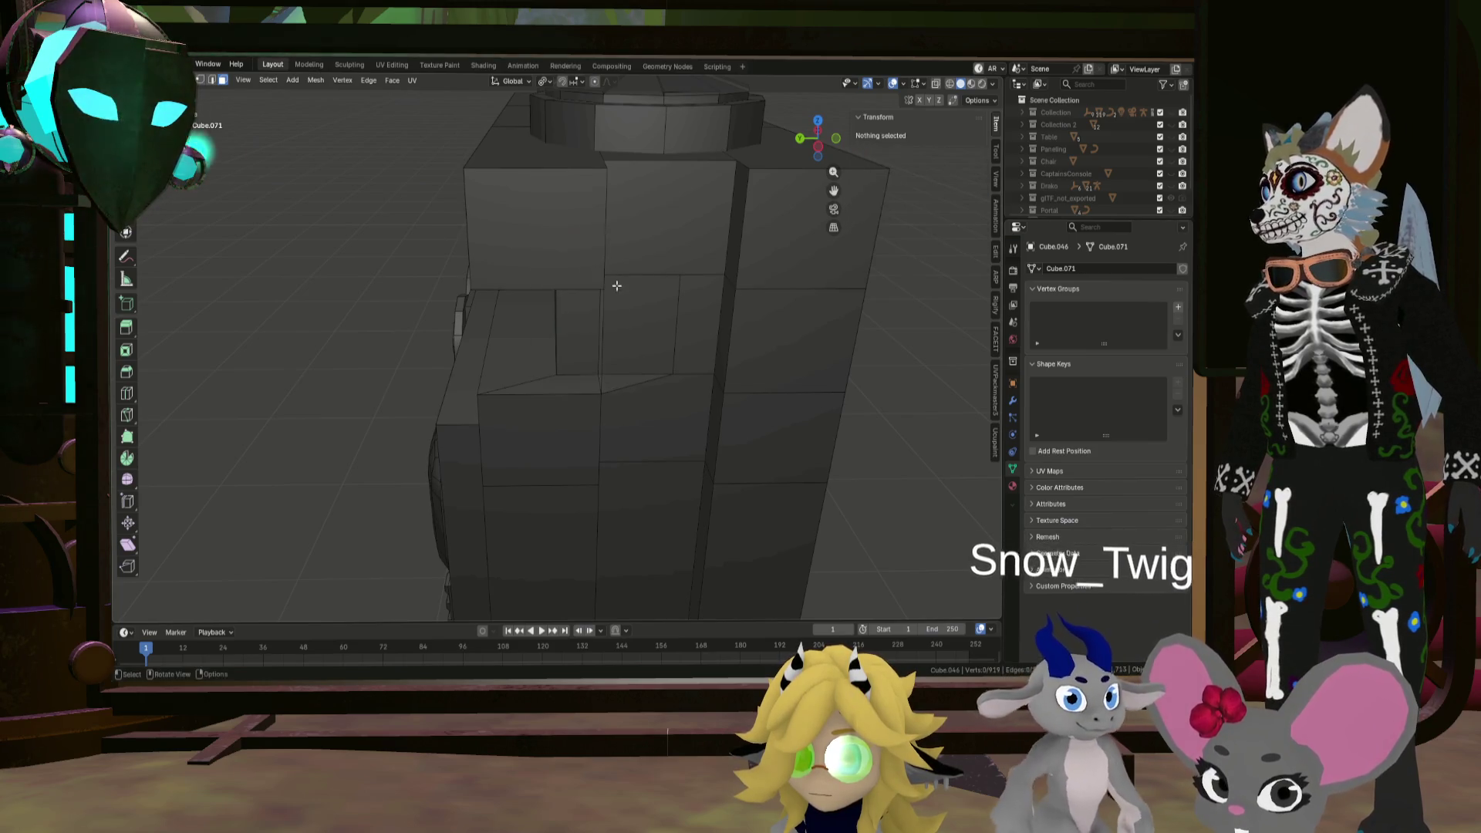
pyautogui.click(614, 387)
pyautogui.rightClick(614, 388)
pyautogui.click(614, 386)
pyautogui.moveTo(614, 385)
pyautogui.mouseDown(button='middle')
pyautogui.moveTo(645, 354)
pyautogui.moveTo(553, 357)
pyautogui.moveTo(590, 326)
pyautogui.moveTo(605, 347)
pyautogui.moveTo(596, 370)
pyautogui.moveTo(612, 313)
pyautogui.mouseUp(button='middle')
pyautogui.click(609, 351)
pyautogui.rightClick(608, 351)
pyautogui.click(611, 354)
# Step: Merge overlapping vertices by distance and undo an accidental selection
pyautogui.click(590, 326)
pyautogui.scroll(-1, 612, 312)
pyautogui.press('m')
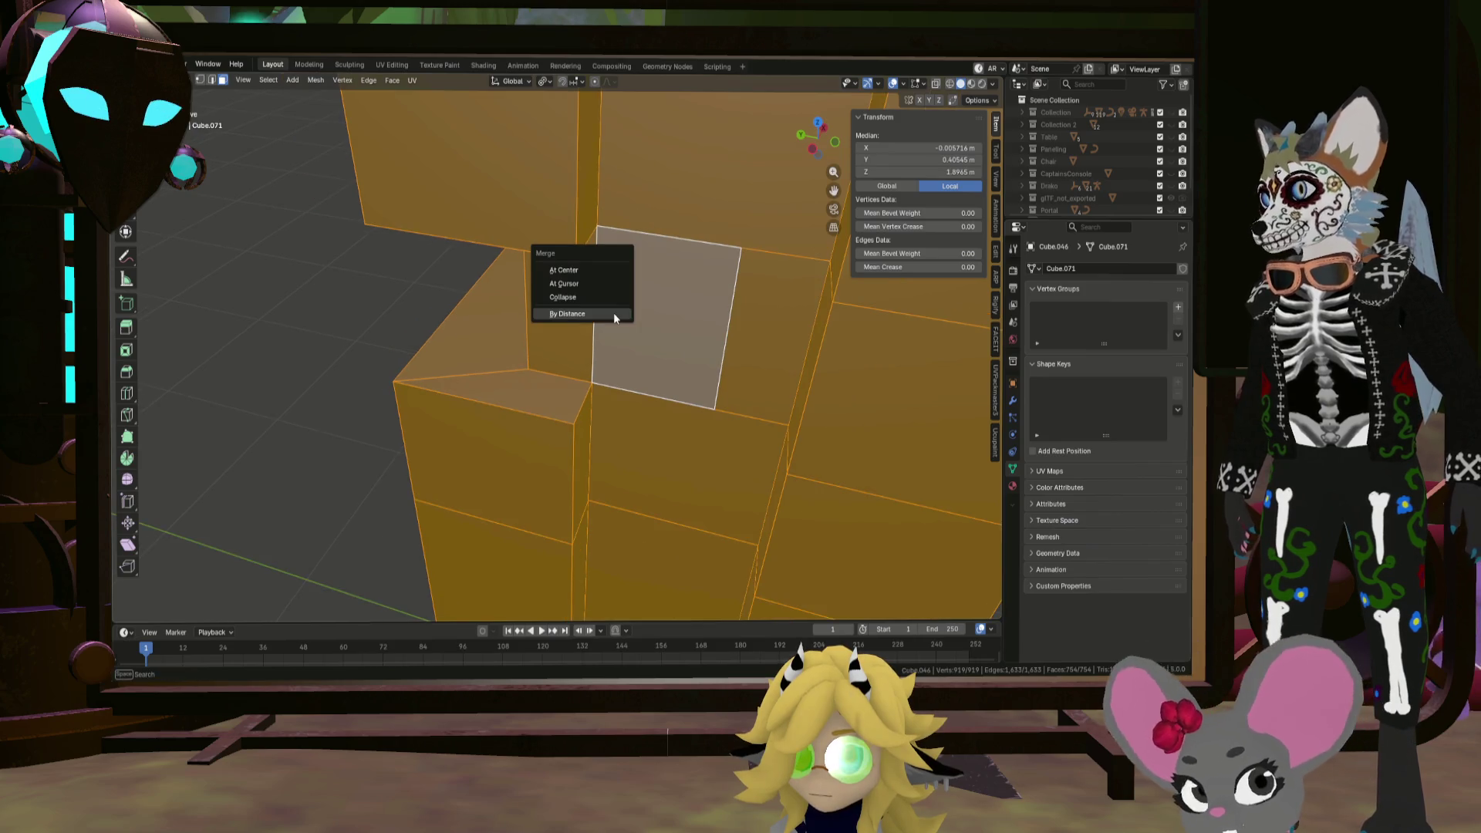
pyautogui.click(613, 315)
pyautogui.click(613, 311)
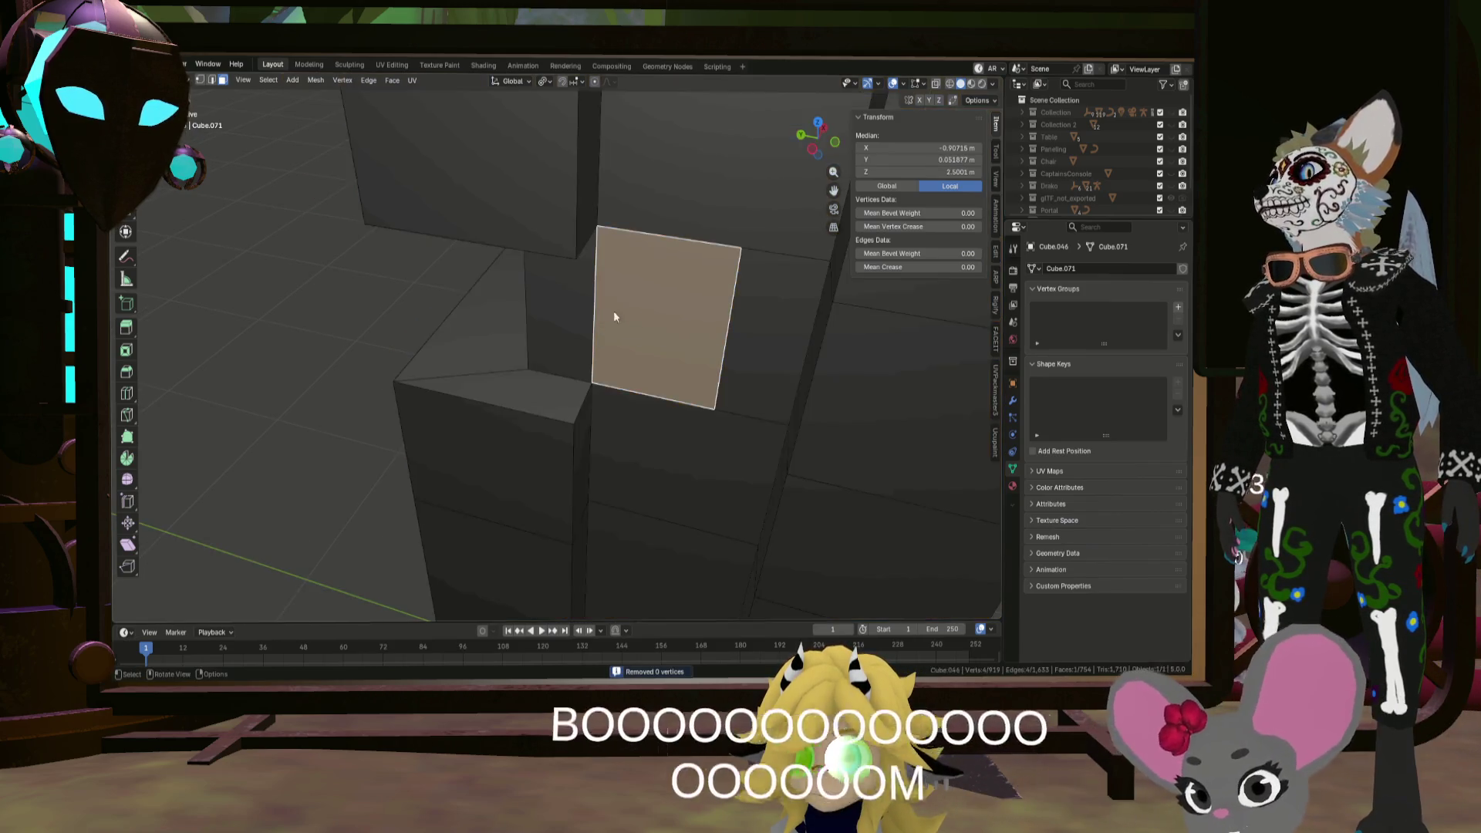
pyautogui.click(461, 248)
pyautogui.hotkey('ctrl', 'z')
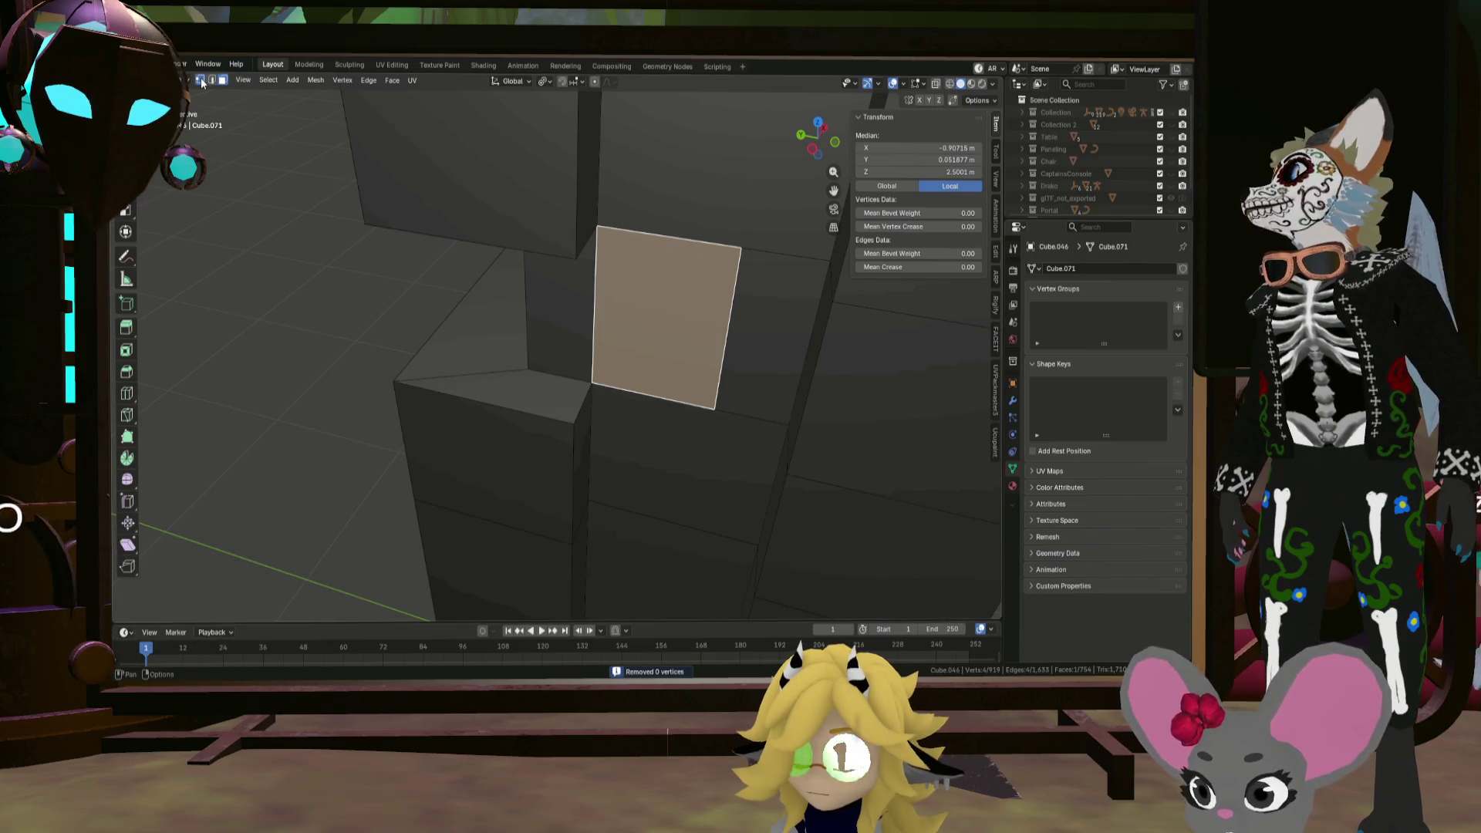
# Step: Raise the corner vertex vertically to 2.6188 m
pyautogui.click(200, 81)
pyautogui.scroll(3, 629, 324)
pyautogui.click(622, 373)
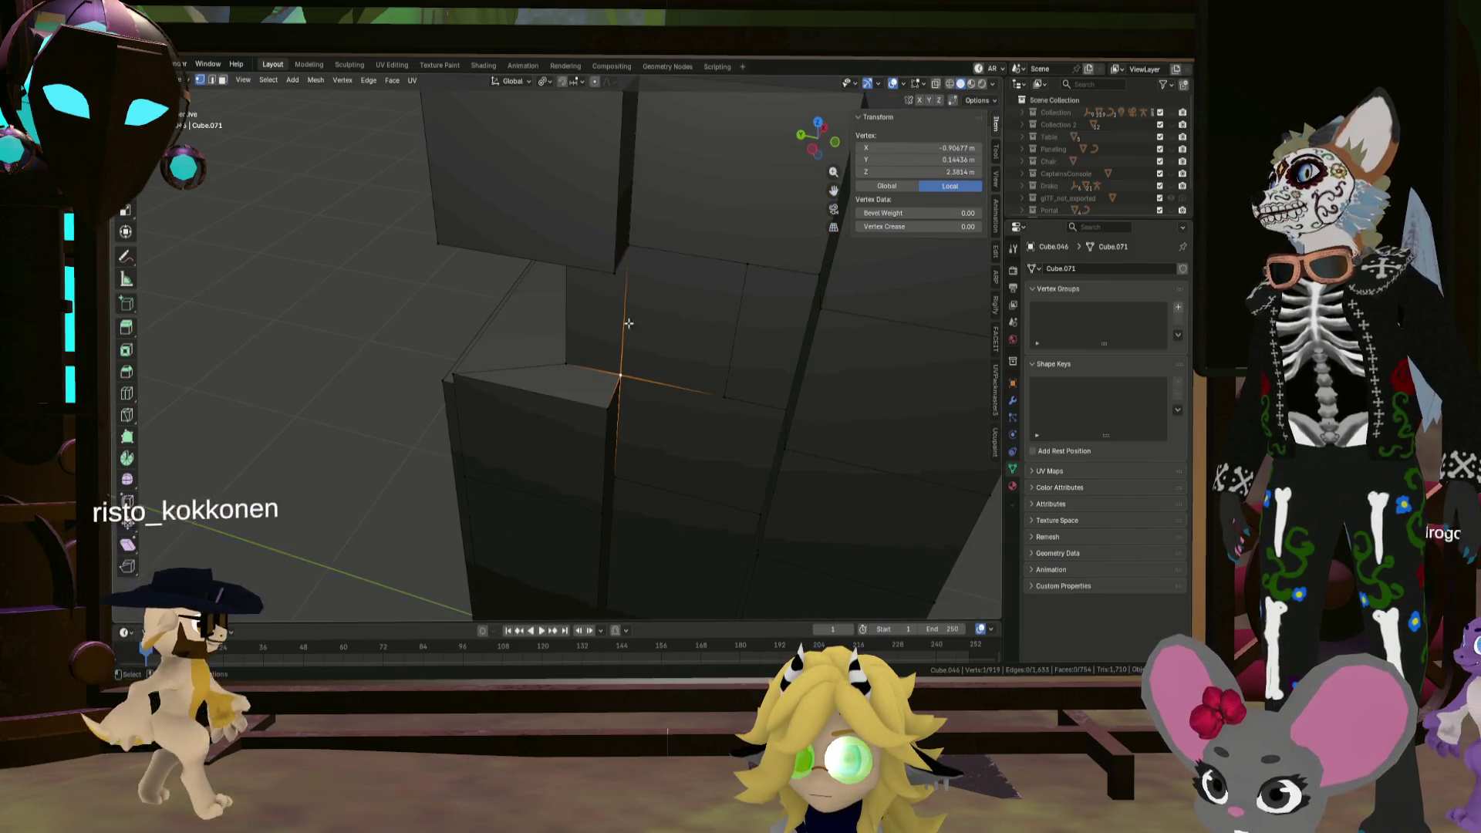
pyautogui.press('g')
pyautogui.press('z')
pyautogui.click(629, 266)
pyautogui.moveTo(629, 267)
pyautogui.mouseDown(button='middle')
pyautogui.moveTo(713, 204)
pyautogui.moveTo(784, 240)
pyautogui.moveTo(661, 274)
pyautogui.moveTo(644, 363)
pyautogui.moveTo(648, 288)
pyautogui.moveTo(677, 301)
pyautogui.moveTo(678, 242)
pyautogui.moveTo(651, 314)
pyautogui.moveTo(727, 285)
pyautogui.moveTo(636, 297)
pyautogui.moveTo(623, 325)
pyautogui.mouseUp(button='middle')
pyautogui.scroll(-5, 677, 301)
pyautogui.scroll(-3, 671, 263)
pyautogui.hotkey('shift', 'a')
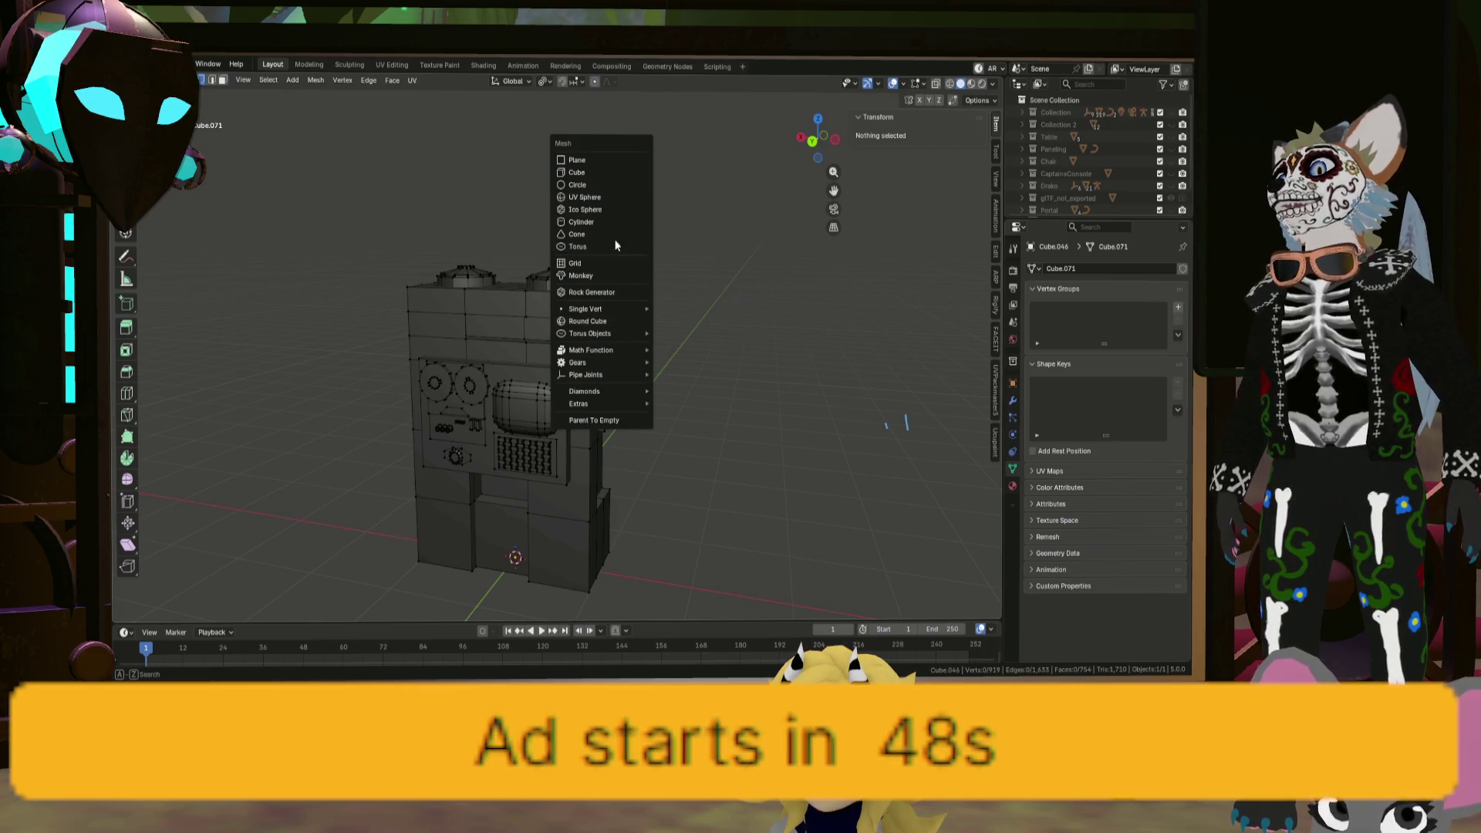
# Step: Return to Object Mode in a straight-on orthographic view and add a Bézier curve
pyautogui.moveTo(613, 304)
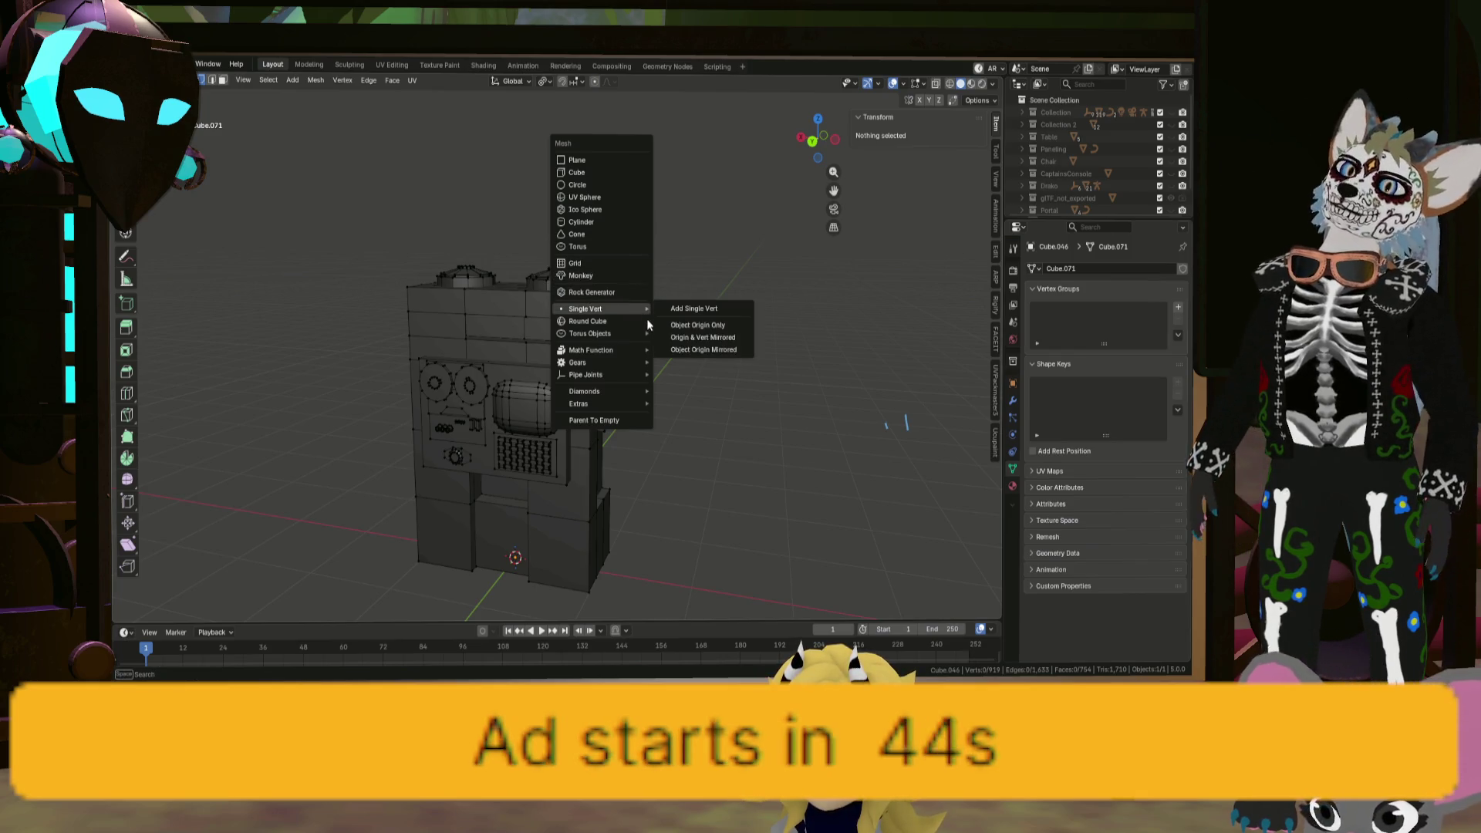
pyautogui.moveTo(630, 353)
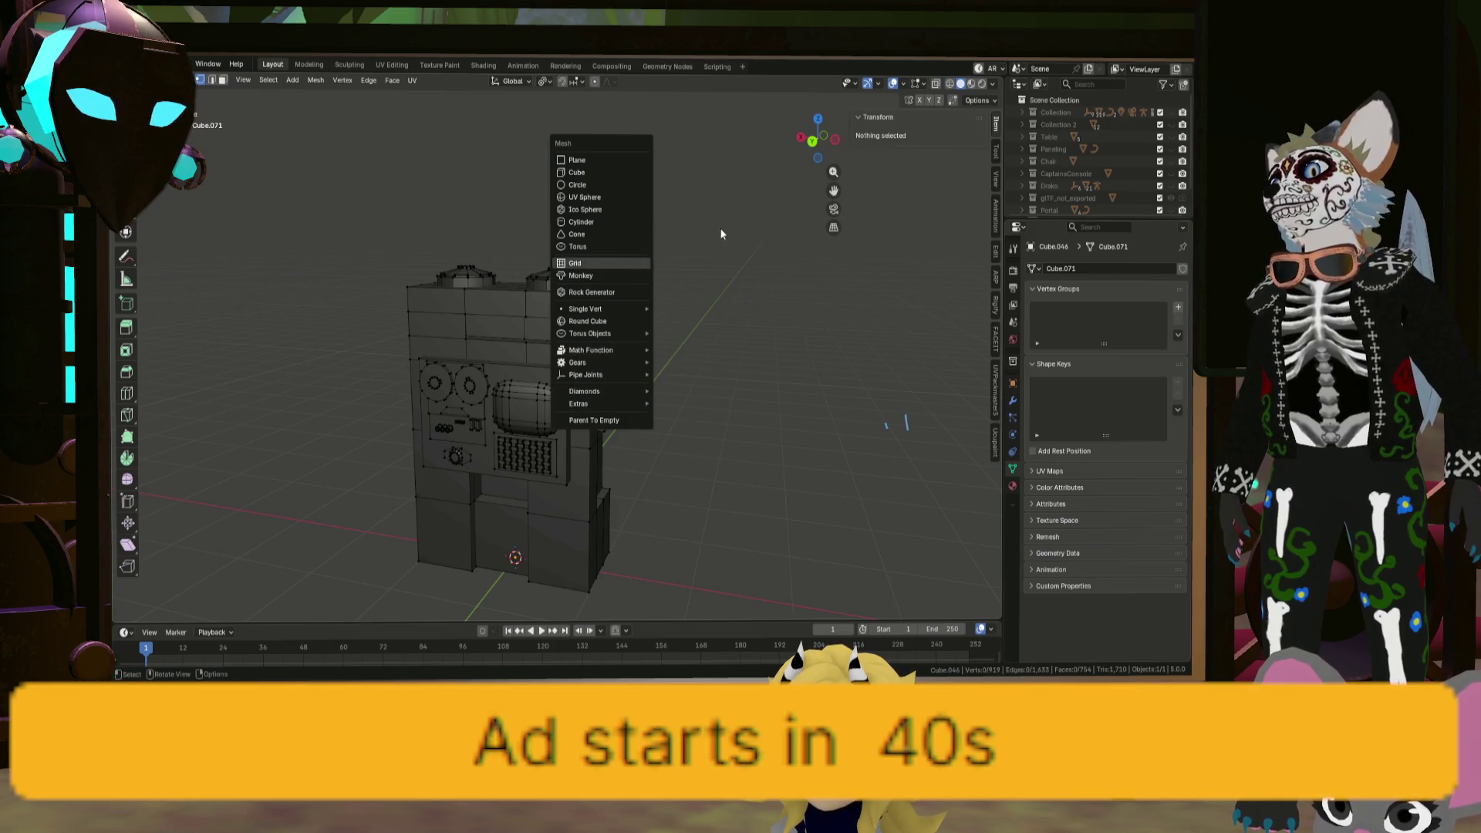
pyautogui.click(833, 228)
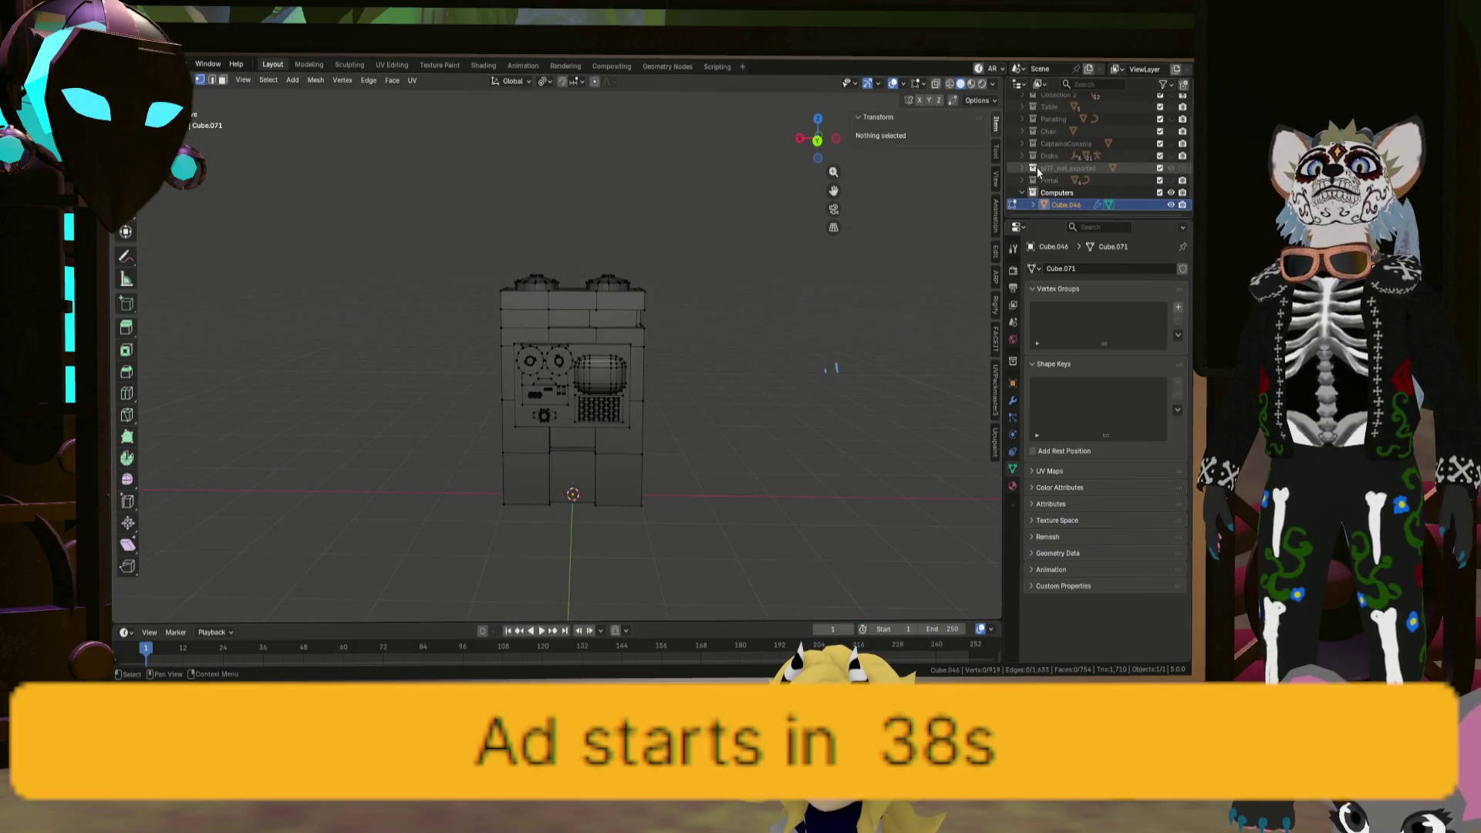
pyautogui.press('Tab')
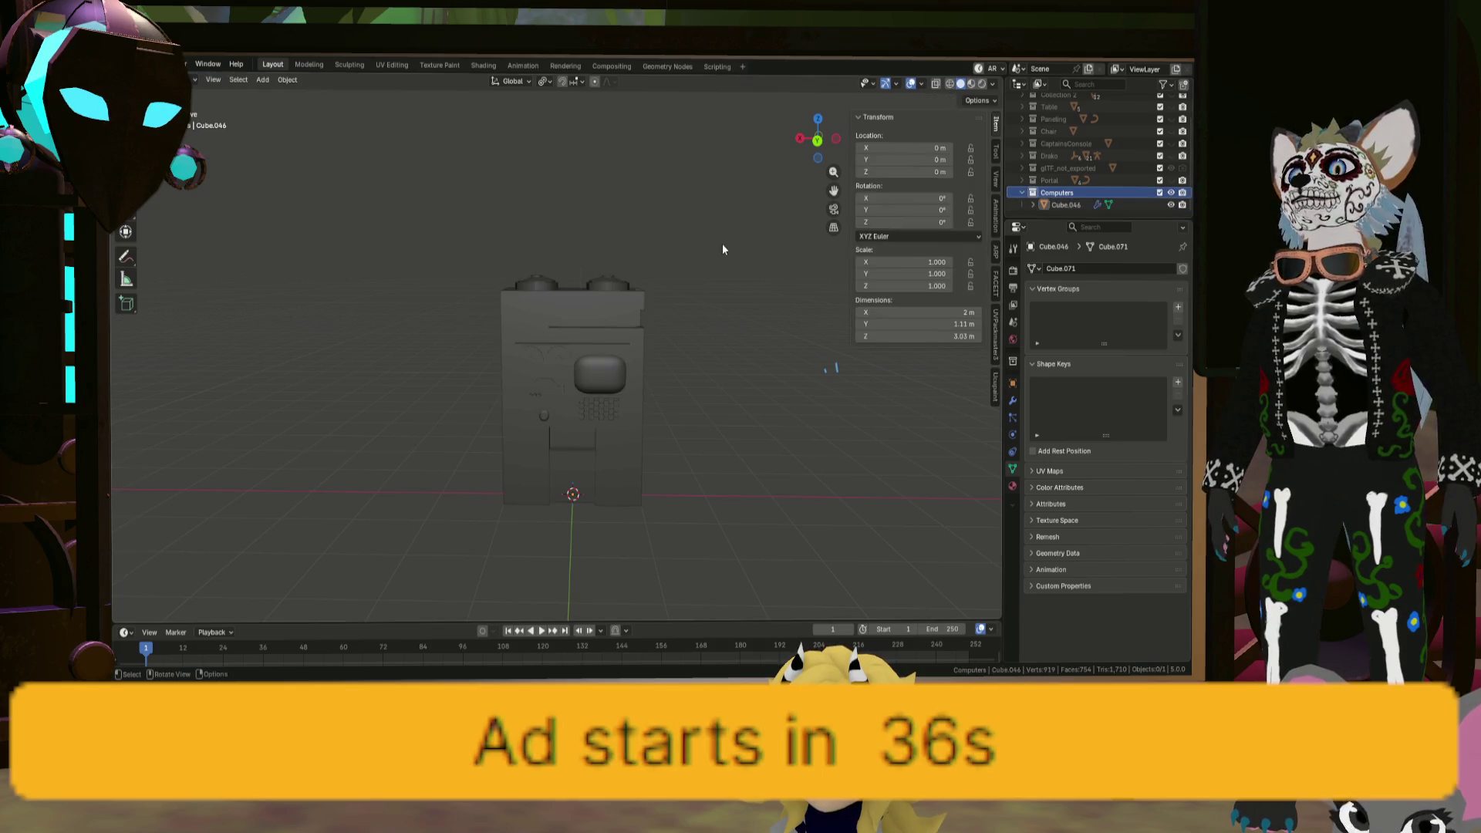
pyautogui.scroll(5, 657, 319)
pyautogui.moveTo(657, 319); pyautogui.dragTo(638, 321, button='middle')
pyautogui.hotkey('shift', 'a')
pyautogui.moveTo(637, 324)
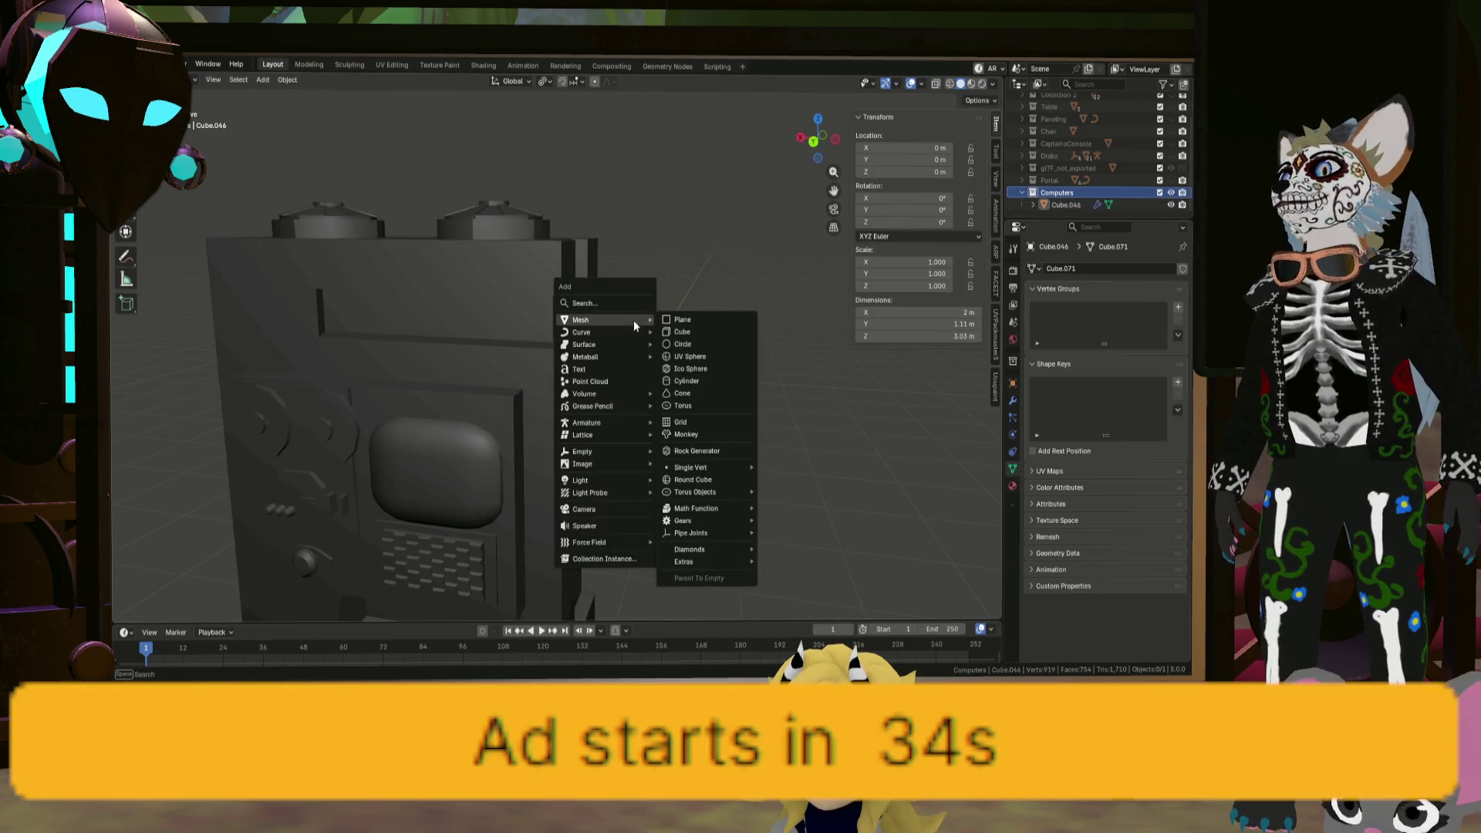
pyautogui.click(696, 333)
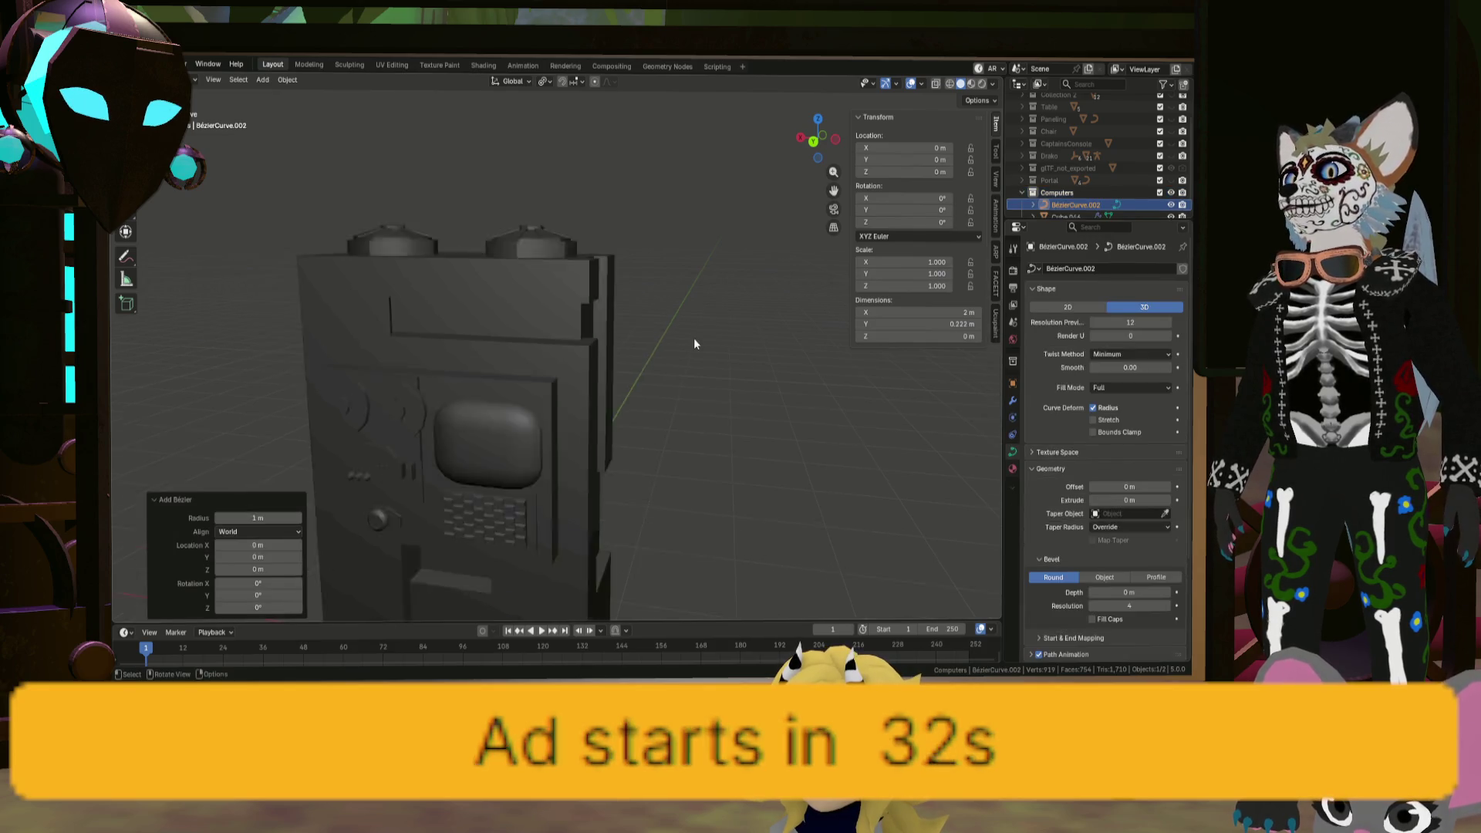
# Step: Move the curve 1.428 m along Y, enter Edit Mode, and bevel it 0.03 m
pyautogui.scroll(-5, 702, 386)
pyautogui.moveTo(711, 447); pyautogui.dragTo(687, 437, button='middle')
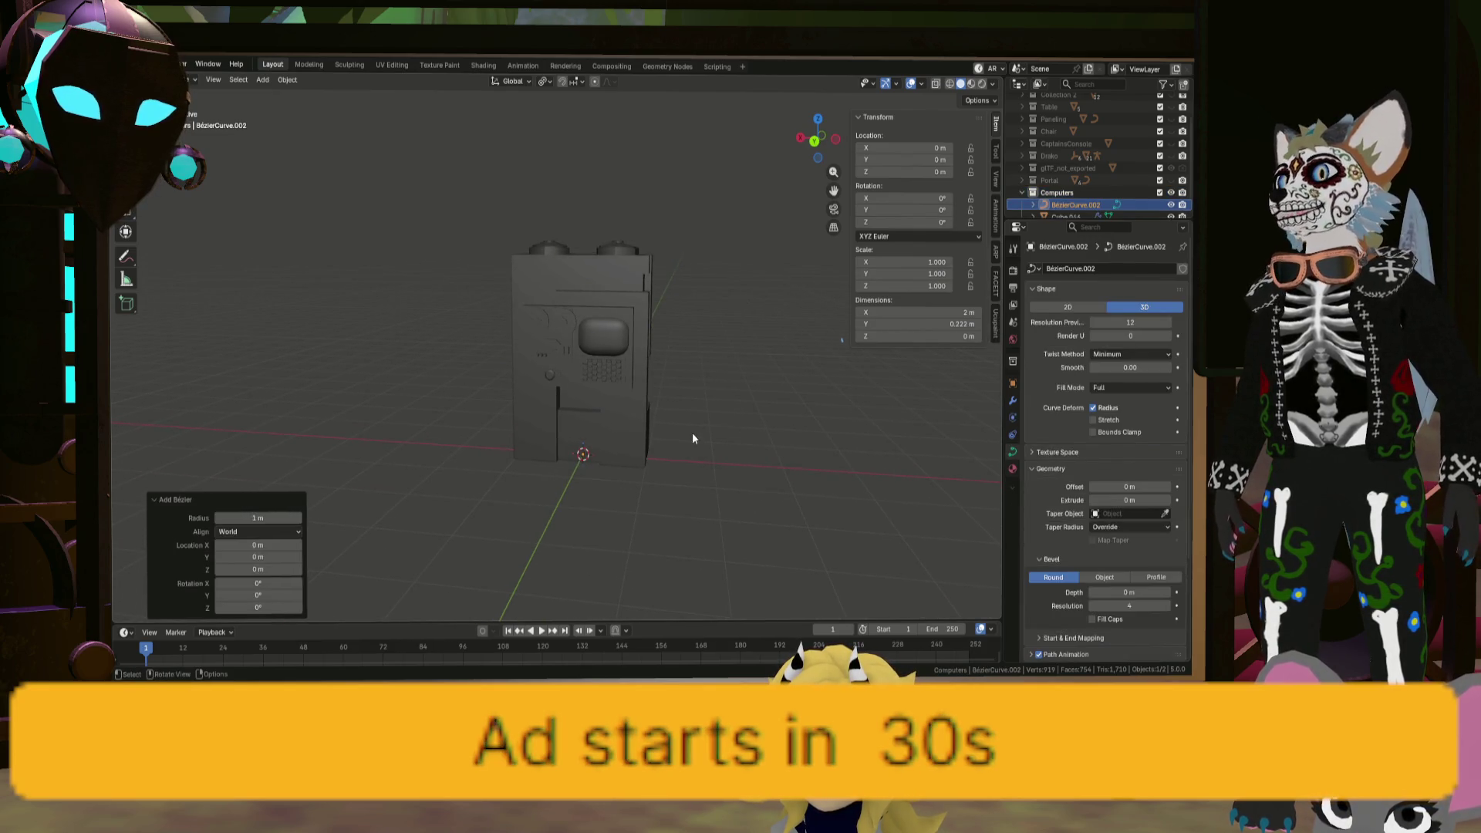
pyautogui.click(696, 269)
pyautogui.press('g')
pyautogui.press('y')
pyautogui.click(687, 271)
pyautogui.moveTo(687, 272); pyautogui.dragTo(648, 341, button='middle')
pyautogui.scroll(2, 587, 347)
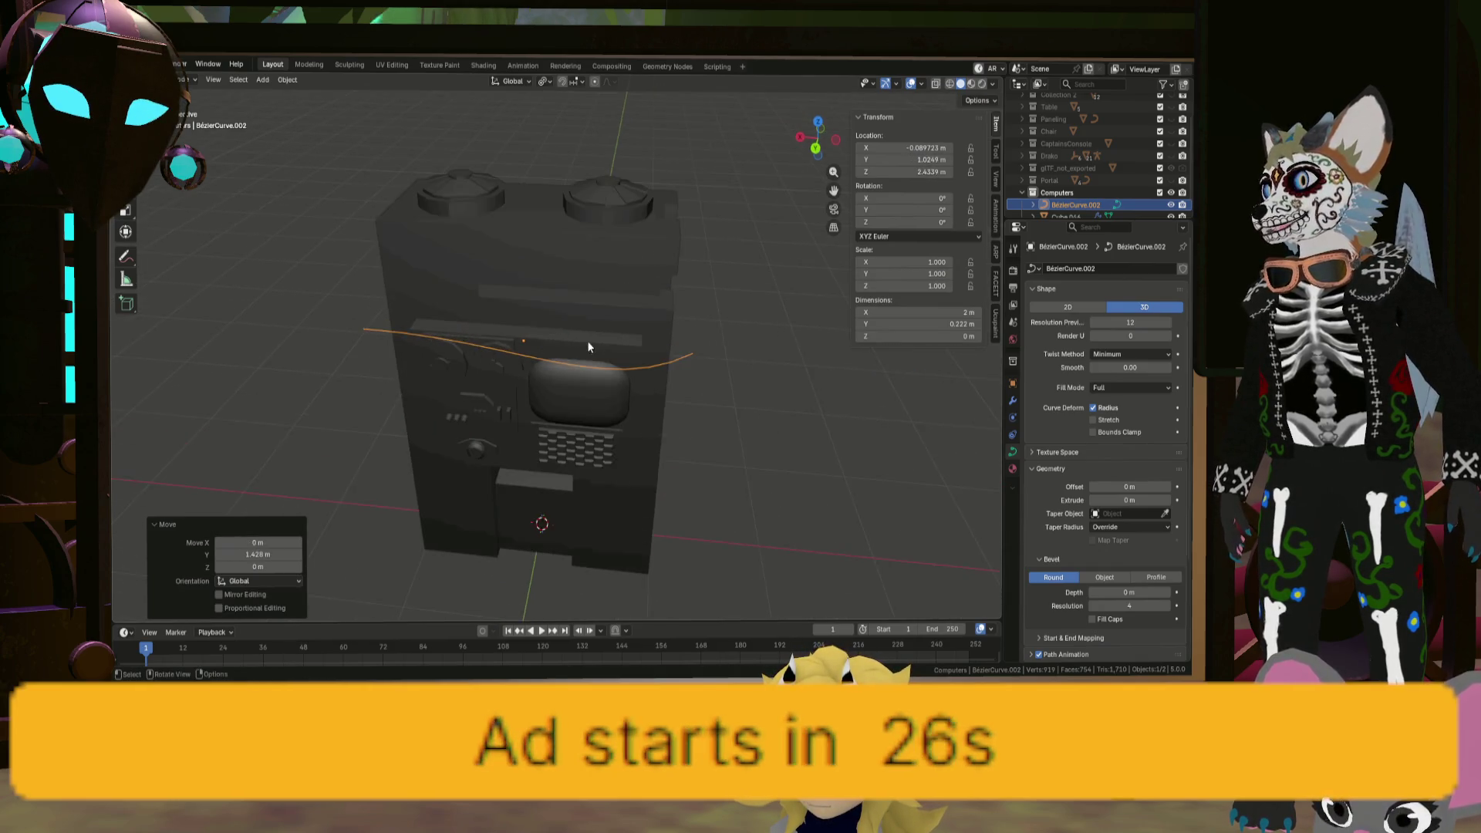
pyautogui.press('Tab')
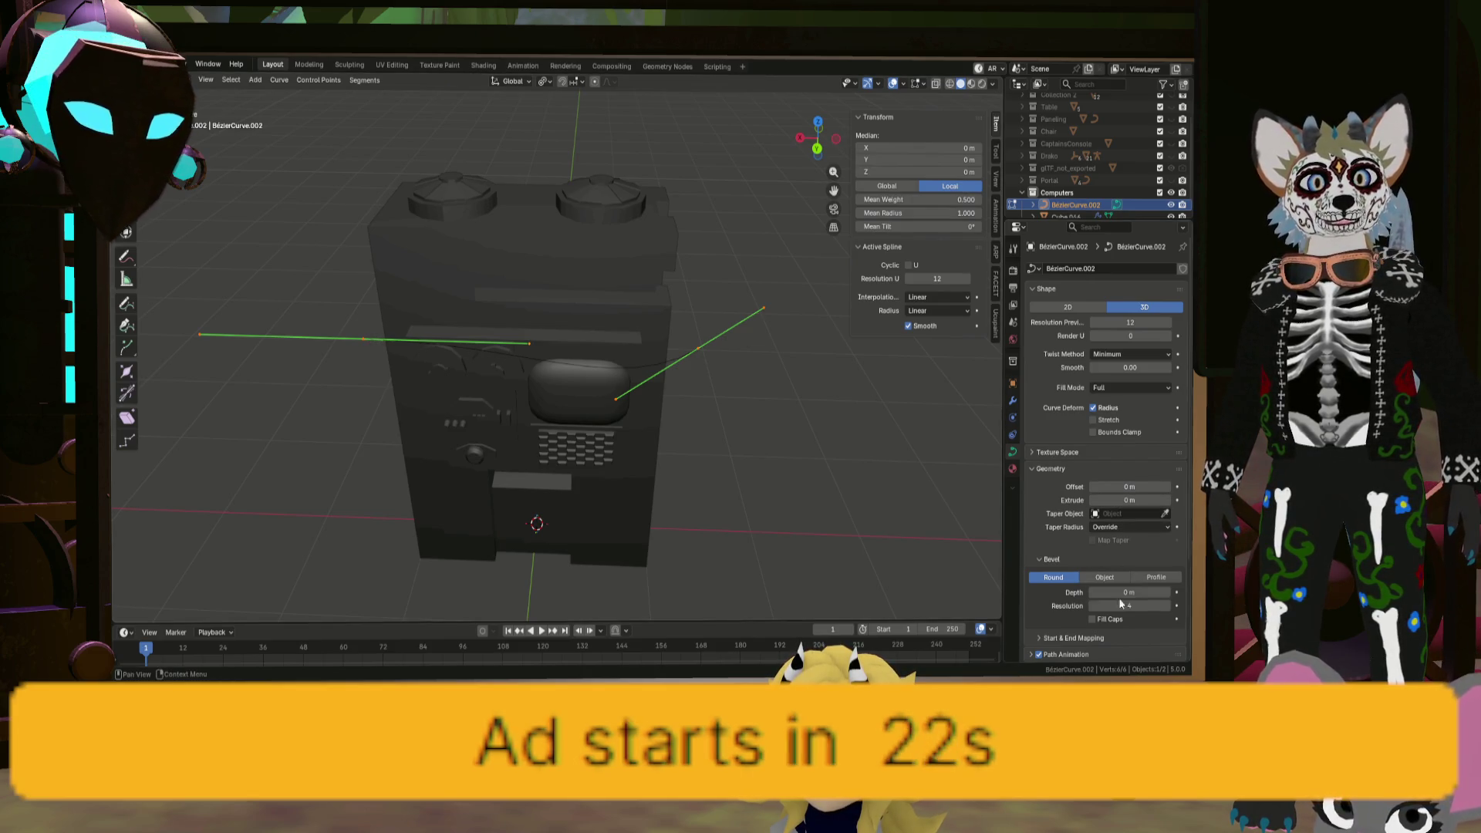
pyautogui.moveTo(1121, 592)
pyautogui.mouseDown()
pyautogui.moveTo(1138, 593)
pyautogui.moveTo(1120, 592)
pyautogui.mouseUp()
pyautogui.write('.03')
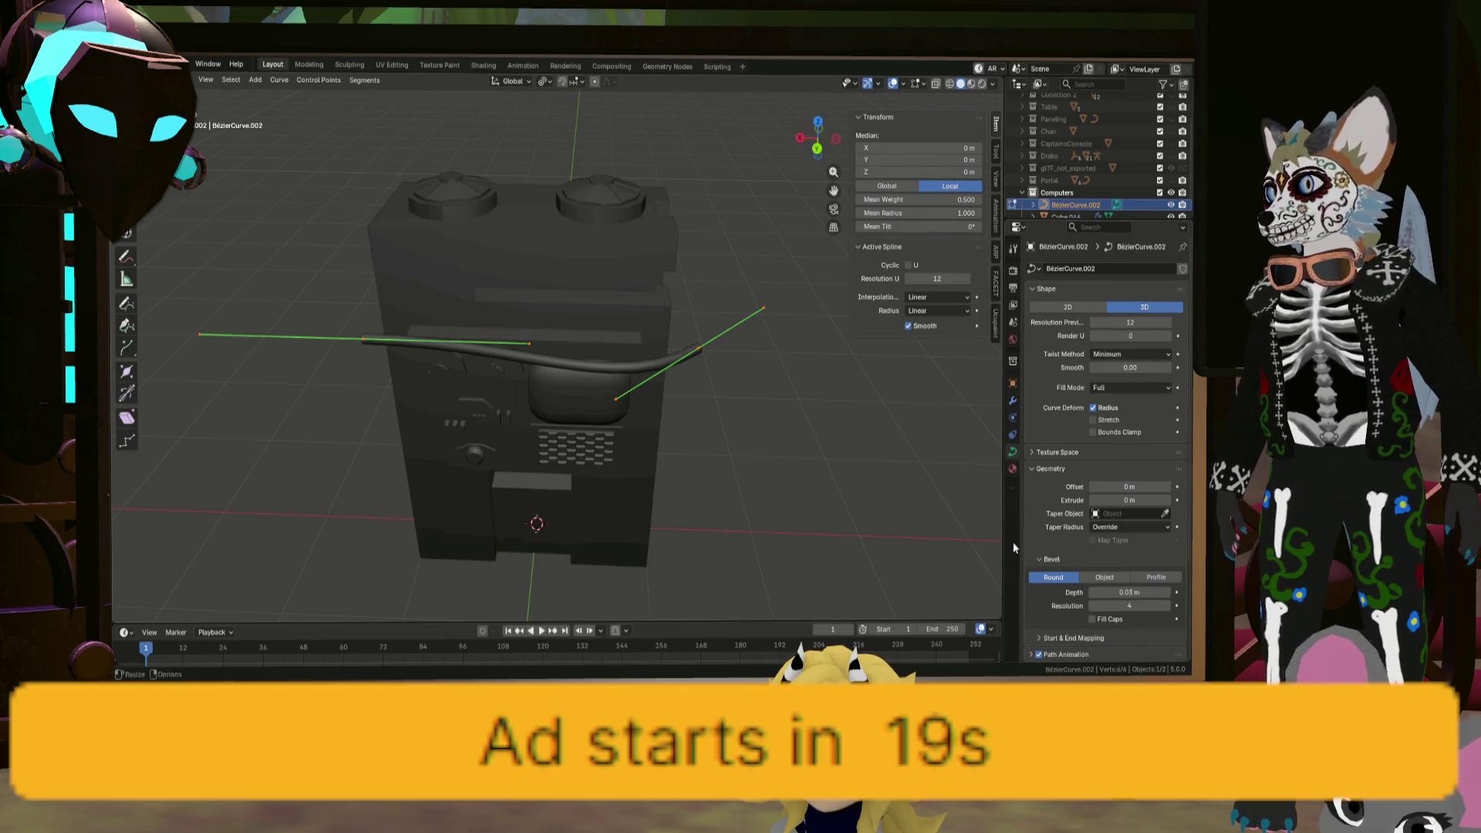
# Step: Drag the curve's first end point and its neighbouring control point across the terminal's top
pyautogui.click(365, 341)
pyautogui.moveTo(366, 340); pyautogui.dragTo(377, 419, button='middle')
pyautogui.press('g')
pyautogui.click(492, 371)
pyautogui.moveTo(492, 370)
pyautogui.mouseDown(button='middle')
pyautogui.moveTo(462, 397)
pyautogui.moveTo(521, 418)
pyautogui.moveTo(456, 408)
pyautogui.moveTo(445, 361)
pyautogui.moveTo(429, 368)
pyautogui.moveTo(546, 383)
pyautogui.mouseUp(button='middle')
pyautogui.press('g')
pyautogui.click(455, 404)
pyautogui.press('g')
pyautogui.click(460, 422)
pyautogui.press('g')
# Step: Reposition two more control points, one along Y, to follow the cabinet's side
pyautogui.press('g')
pyautogui.click(543, 386)
pyautogui.moveTo(639, 421); pyautogui.dragTo(654, 421, button='middle')
pyautogui.moveTo(794, 475); pyautogui.dragTo(716, 461, button='middle')
pyautogui.click(879, 455)
pyautogui.press('g')
pyautogui.moveTo(880, 455)
pyautogui.mouseDown(button='middle')
pyautogui.moveTo(880, 432)
pyautogui.moveTo(594, 399)
pyautogui.mouseUp(button='middle')
pyautogui.click(881, 414)
pyautogui.press('g')
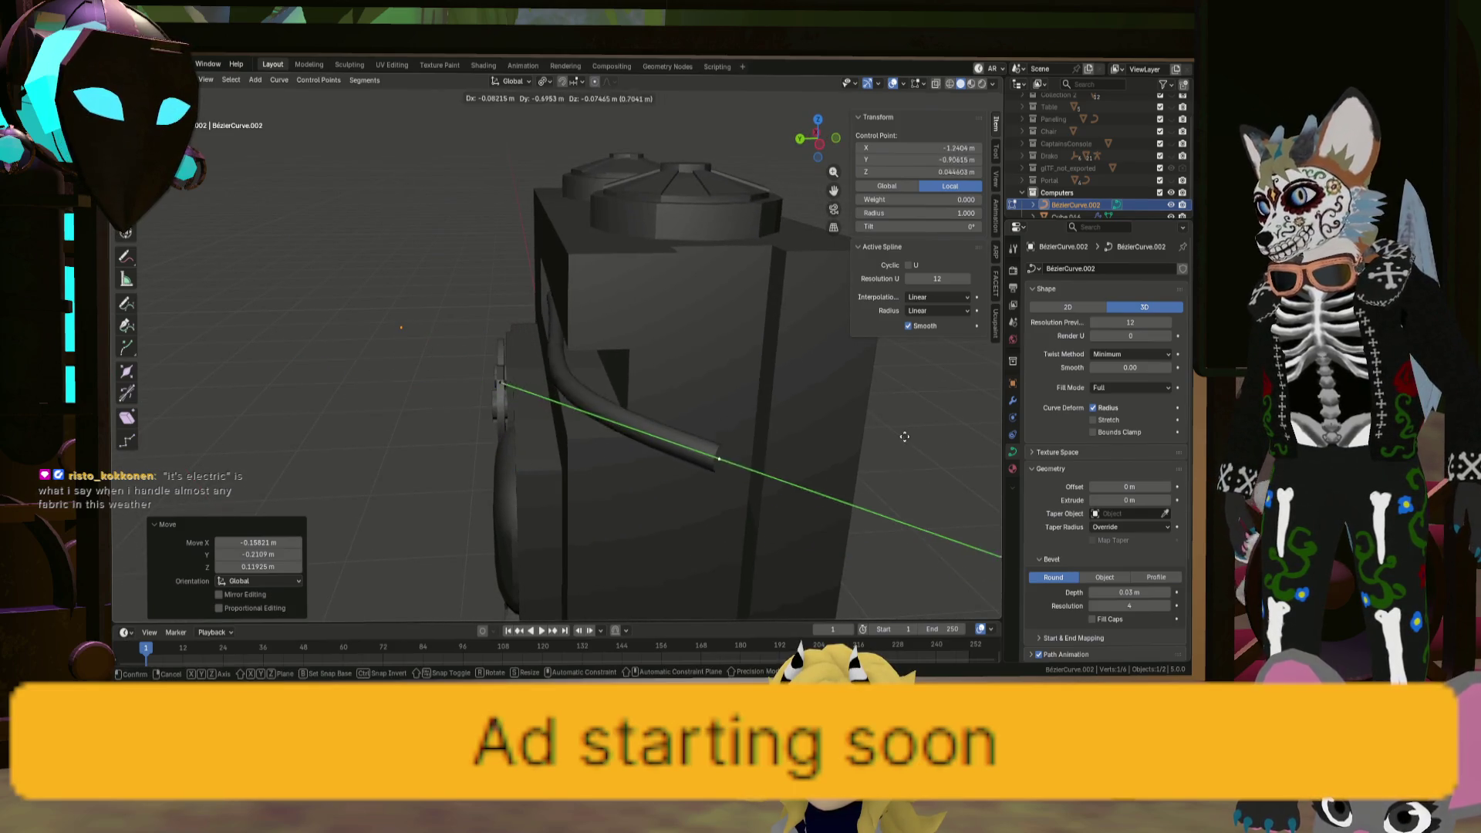
pyautogui.moveTo(709, 414); pyautogui.dragTo(787, 367, button='middle')
pyautogui.press('g')
pyautogui.moveTo(589, 331)
pyautogui.mouseDown(button='middle')
pyautogui.moveTo(728, 228)
pyautogui.moveTo(666, 326)
pyautogui.mouseUp(button='middle')
pyautogui.click(725, 202)
# Step: Move the curve's end point and last control point into the recessed top slot
pyautogui.hotkey('alt', 'a')
pyautogui.moveTo(761, 465); pyautogui.dragTo(849, 428, button='middle')
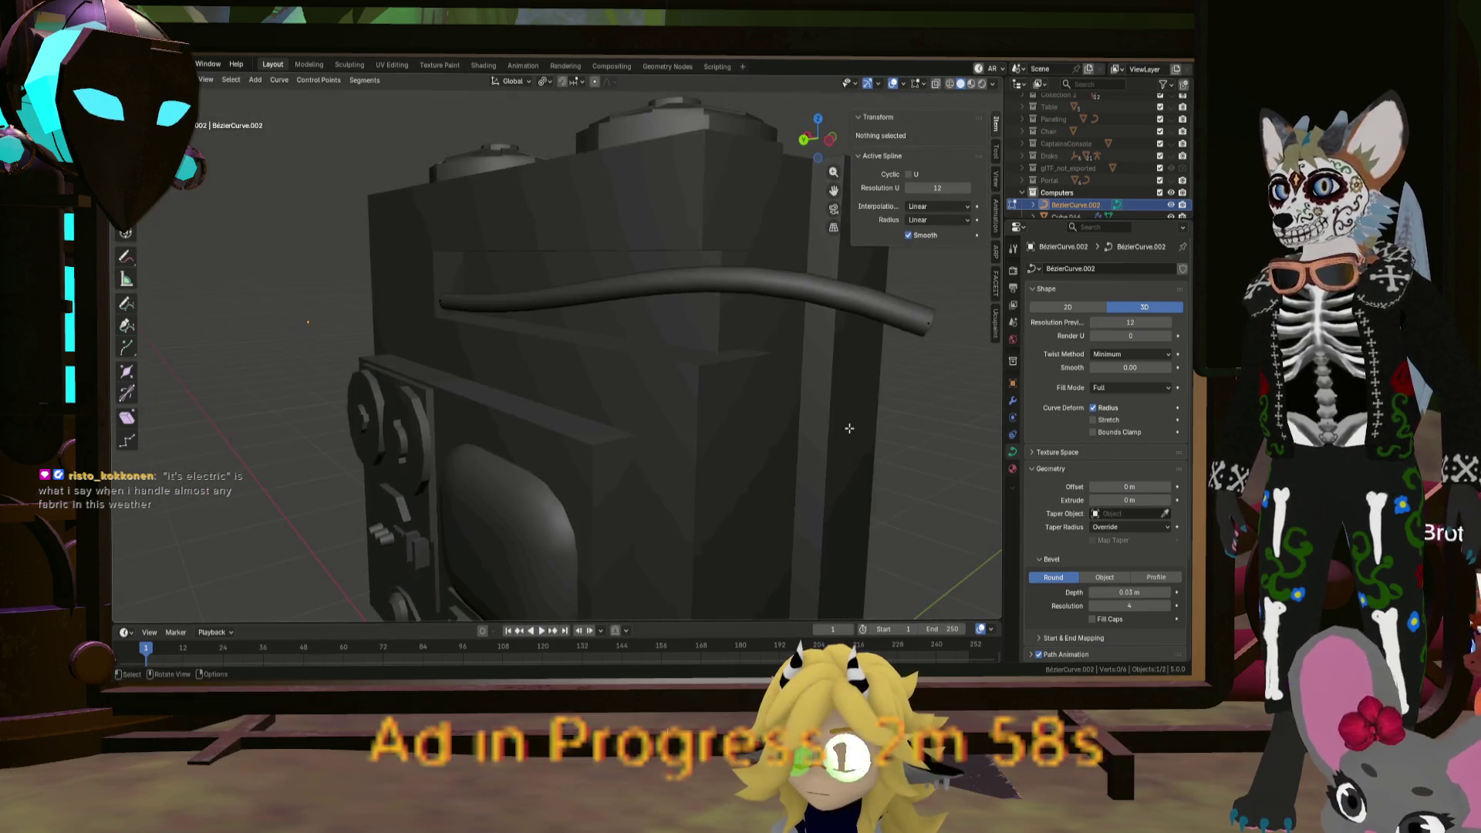
pyautogui.click(931, 317)
pyautogui.keyDown('shift'); pyautogui.moveTo(931, 317); pyautogui.dragTo(885, 339, button='middle'); pyautogui.keyUp('shift')
pyautogui.press('g')
pyautogui.moveTo(810, 414)
pyautogui.mouseDown(button='middle')
pyautogui.moveTo(710, 357)
pyautogui.moveTo(605, 414)
pyautogui.moveTo(607, 393)
pyautogui.moveTo(398, 280)
pyautogui.moveTo(430, 346)
pyautogui.mouseUp(button='middle')
pyautogui.press('g')
pyautogui.click(405, 320)
pyautogui.press('g')
pyautogui.click(430, 345)
pyautogui.scroll(-5, 431, 345)
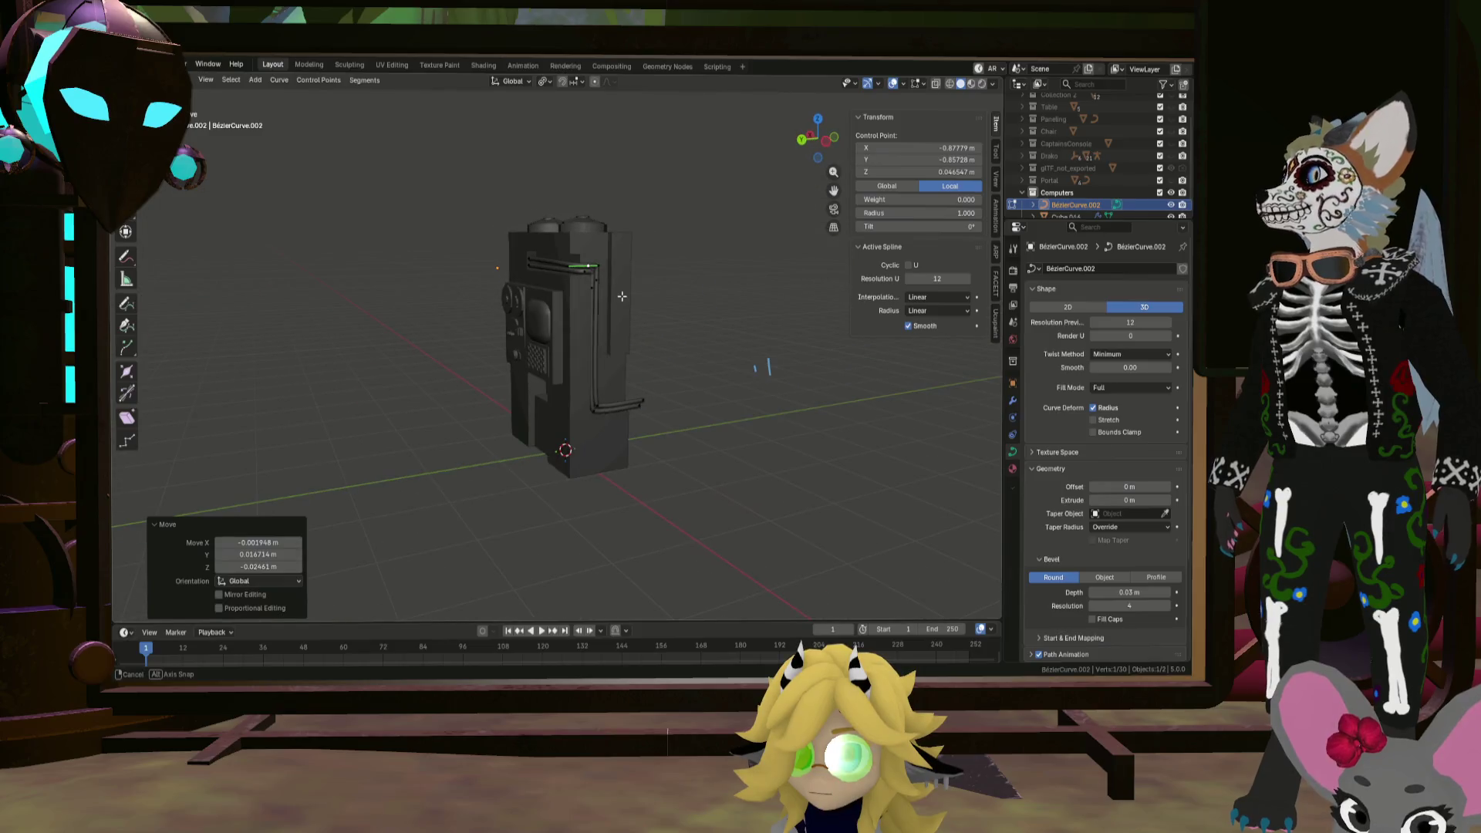
# Step: Adjust the pipe's upper control point near the top of the terminal
pyautogui.moveTo(540, 293); pyautogui.dragTo(571, 270, button='middle')
pyautogui.scroll(6, 570, 270)
pyautogui.click(589, 279)
pyautogui.press('g')
pyautogui.click(589, 280)
pyautogui.scroll(-5, 589, 280)
pyautogui.moveTo(589, 280)
pyautogui.mouseDown(button='middle')
pyautogui.moveTo(731, 328)
pyautogui.moveTo(556, 383)
pyautogui.mouseUp(button='middle')
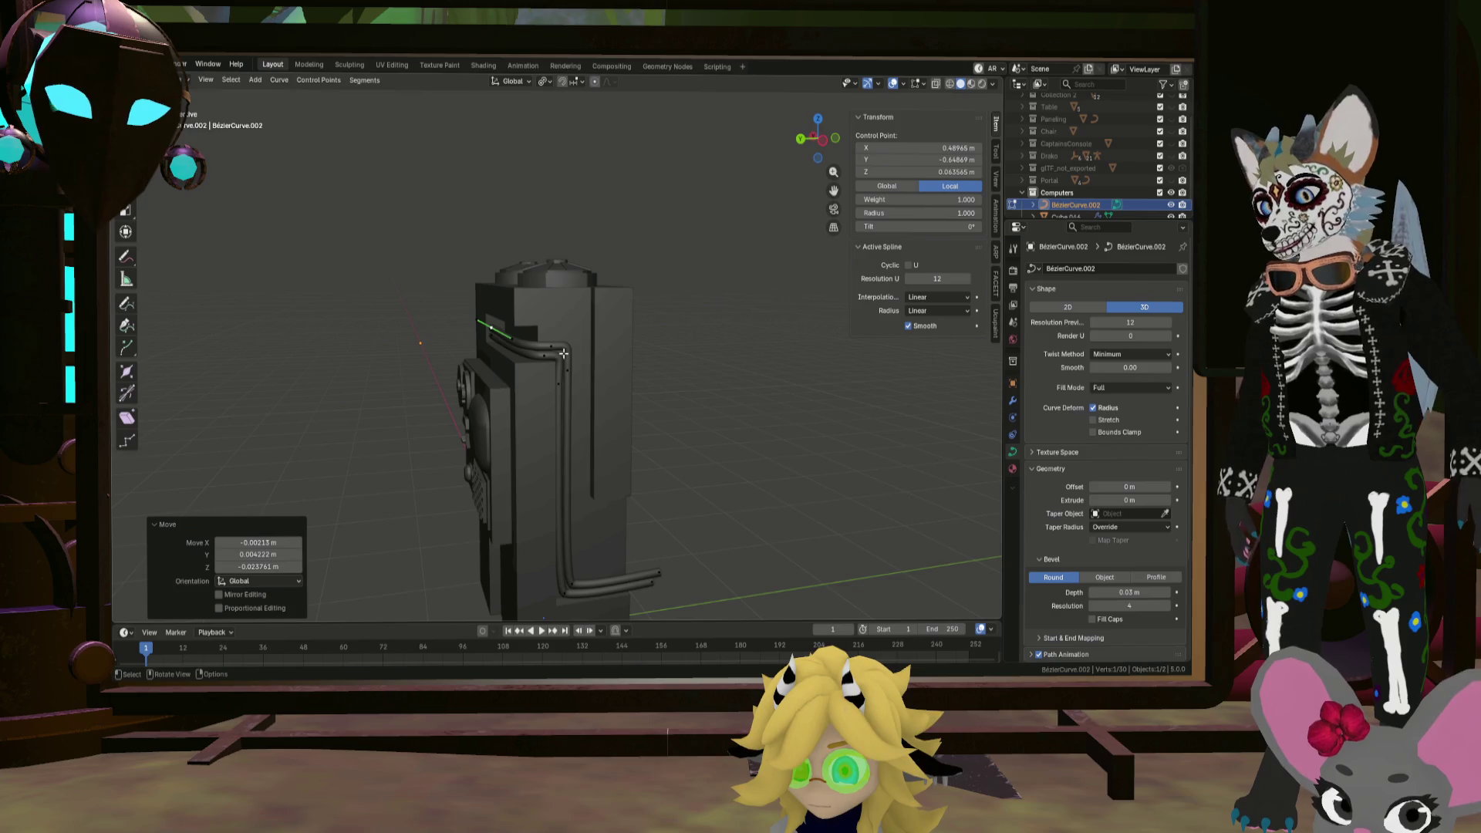
# Step: Select the whole pipe spline and duplicate it into parallel pipes alongside
pyautogui.hotkey('ctrl', 'l')
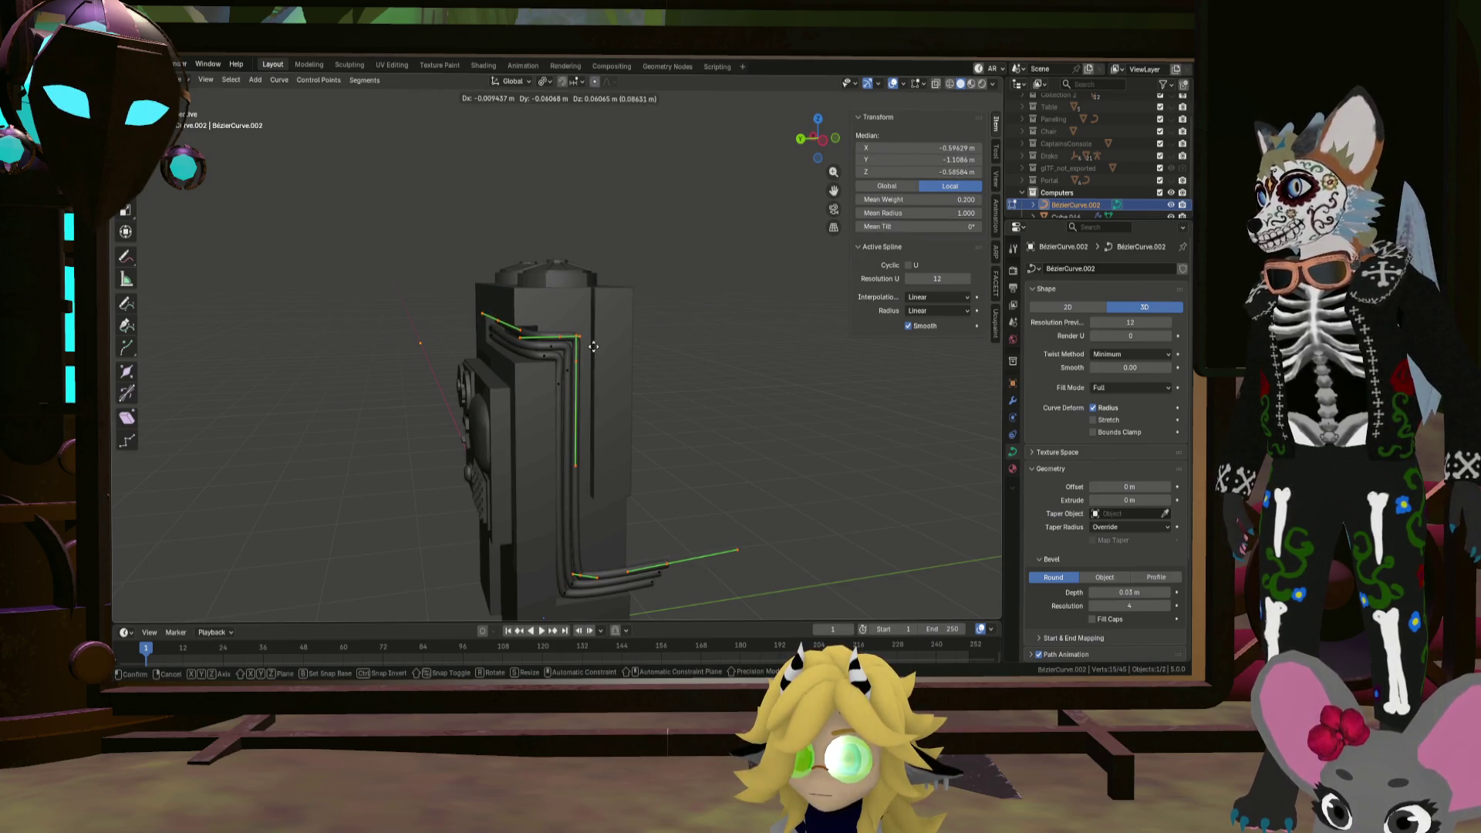
pyautogui.click(593, 347)
pyautogui.moveTo(593, 346); pyautogui.dragTo(570, 344, button='middle')
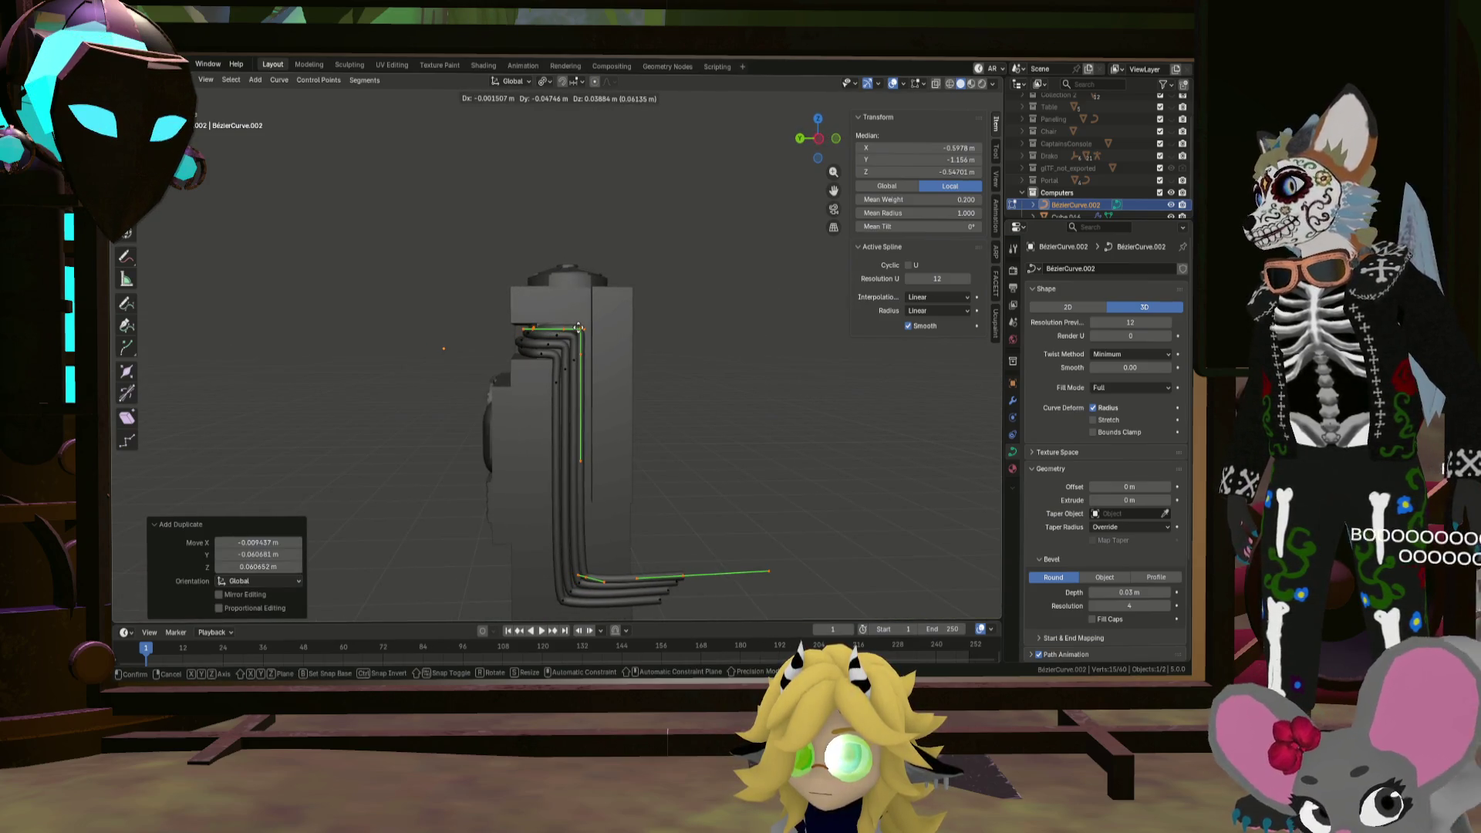
pyautogui.click(580, 327)
pyautogui.moveTo(580, 327); pyautogui.dragTo(656, 352, button='middle')
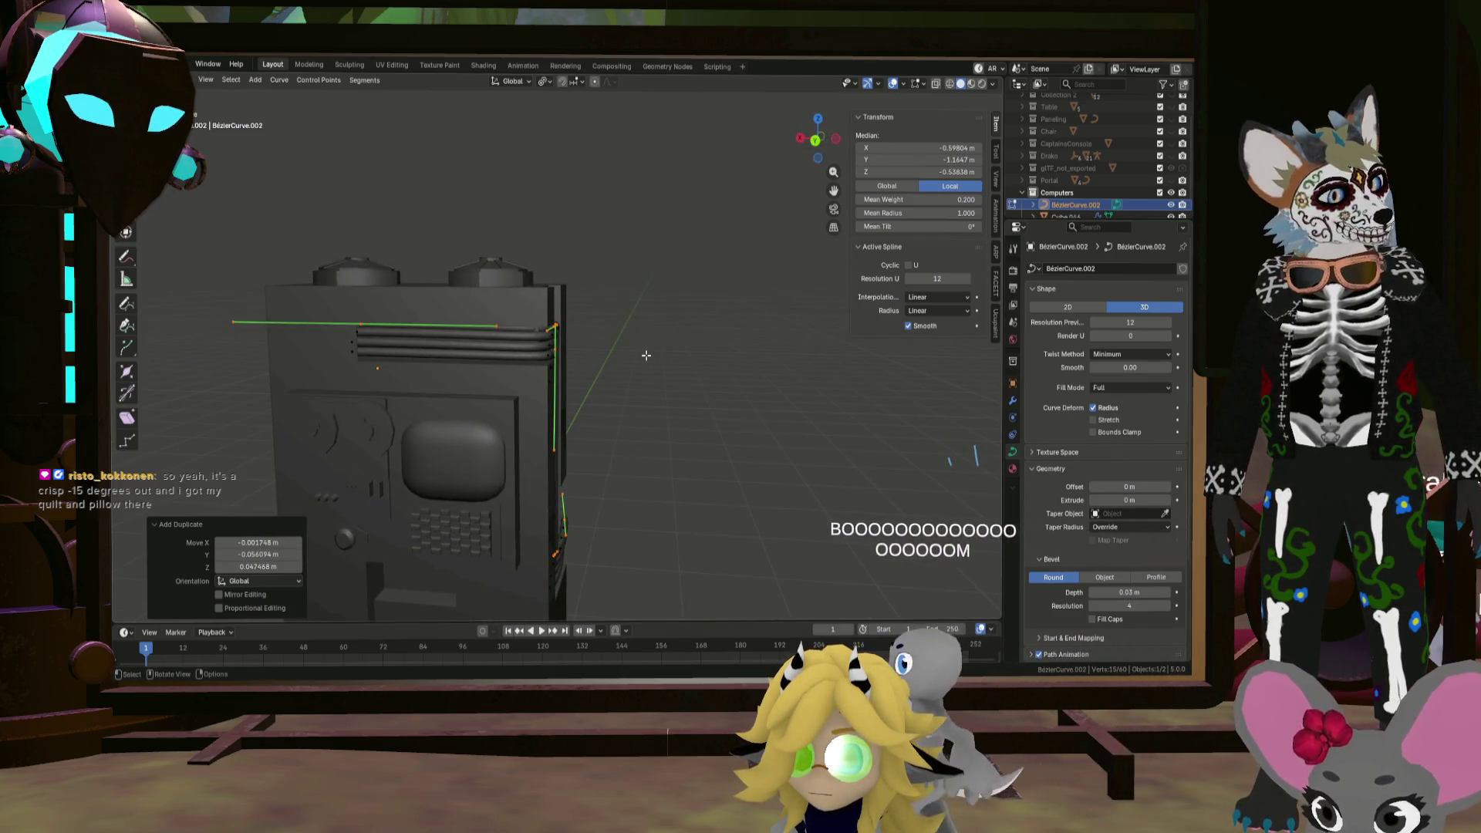
pyautogui.scroll(5, 645, 354)
pyautogui.moveTo(645, 354)
pyautogui.mouseDown(button='middle')
pyautogui.moveTo(525, 303)
pyautogui.moveTo(515, 336)
pyautogui.mouseUp(button='middle')
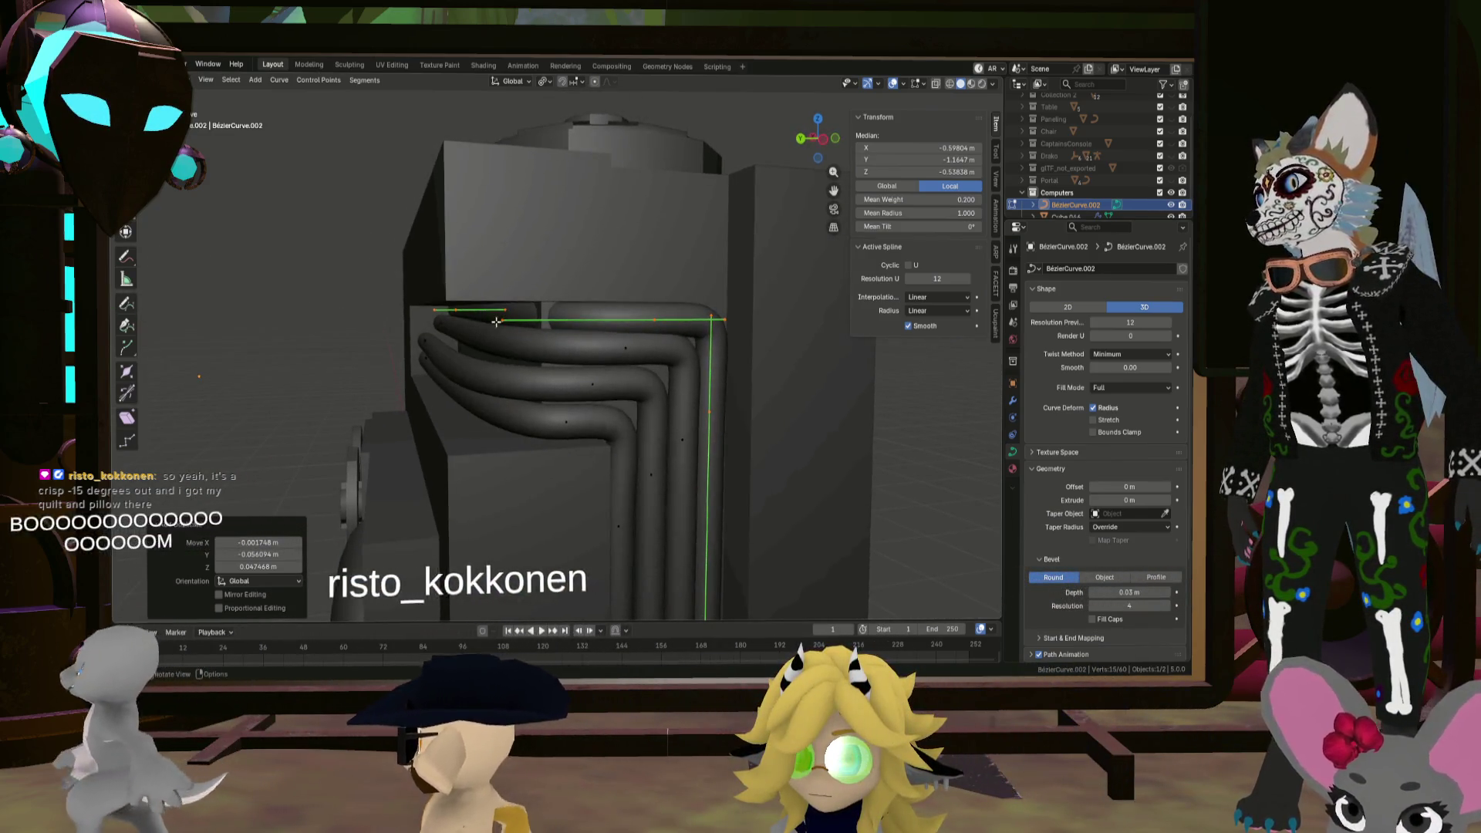
# Step: Stagger two pipes' bend points by moving them along Y
pyautogui.click(513, 343)
pyautogui.press('g')
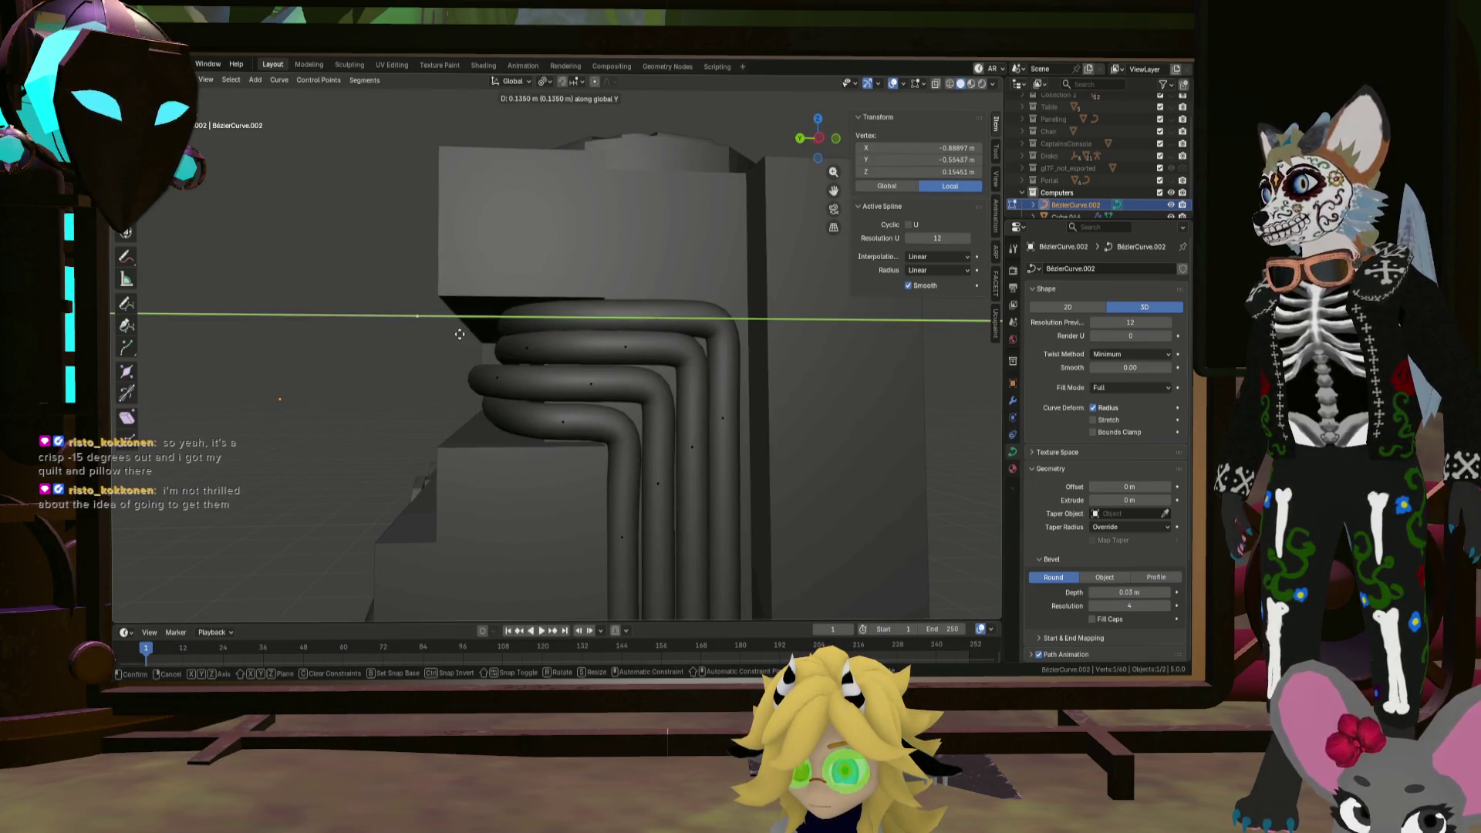
pyautogui.click(377, 323)
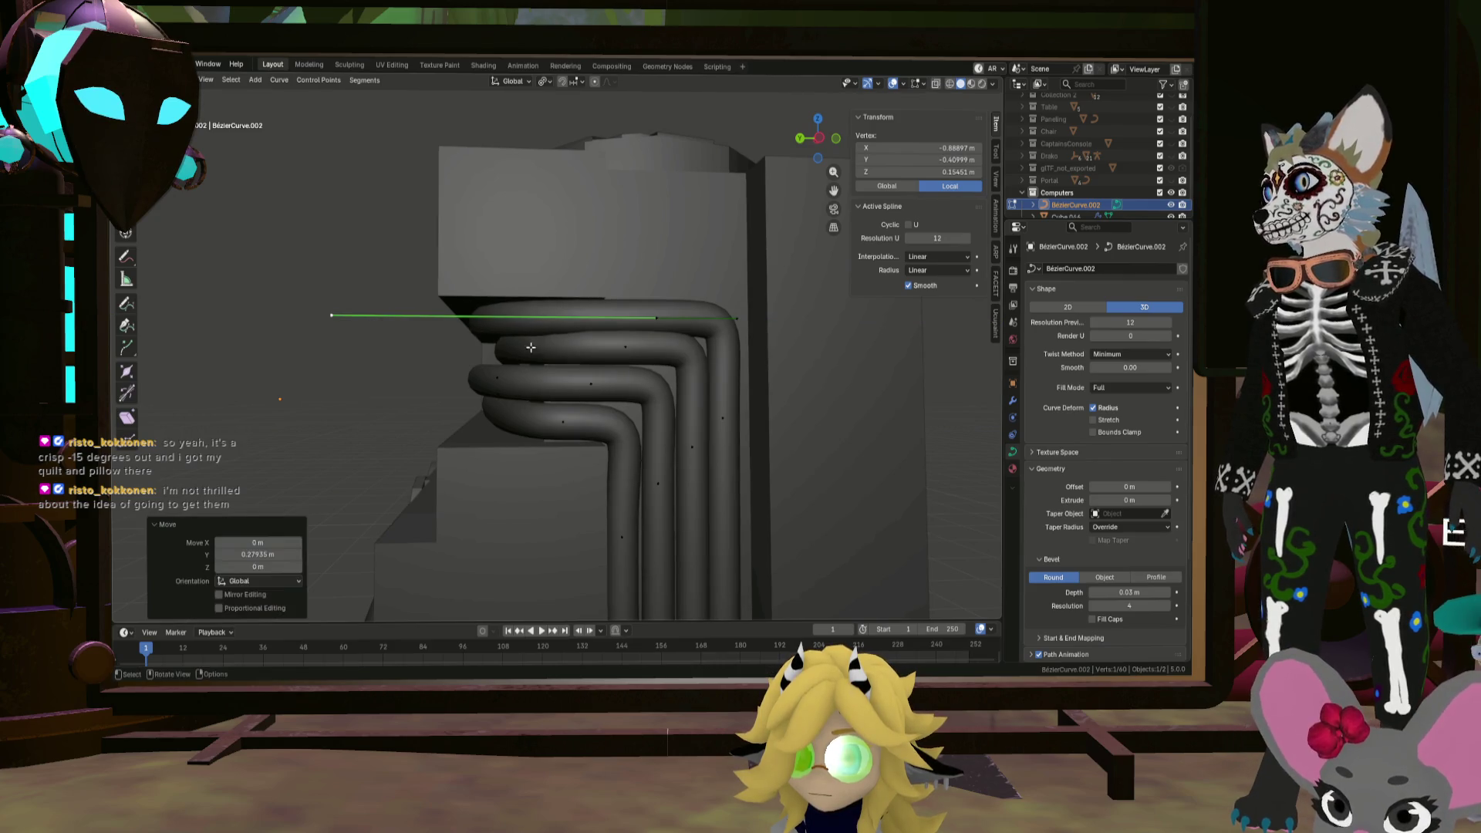
pyautogui.click(626, 347)
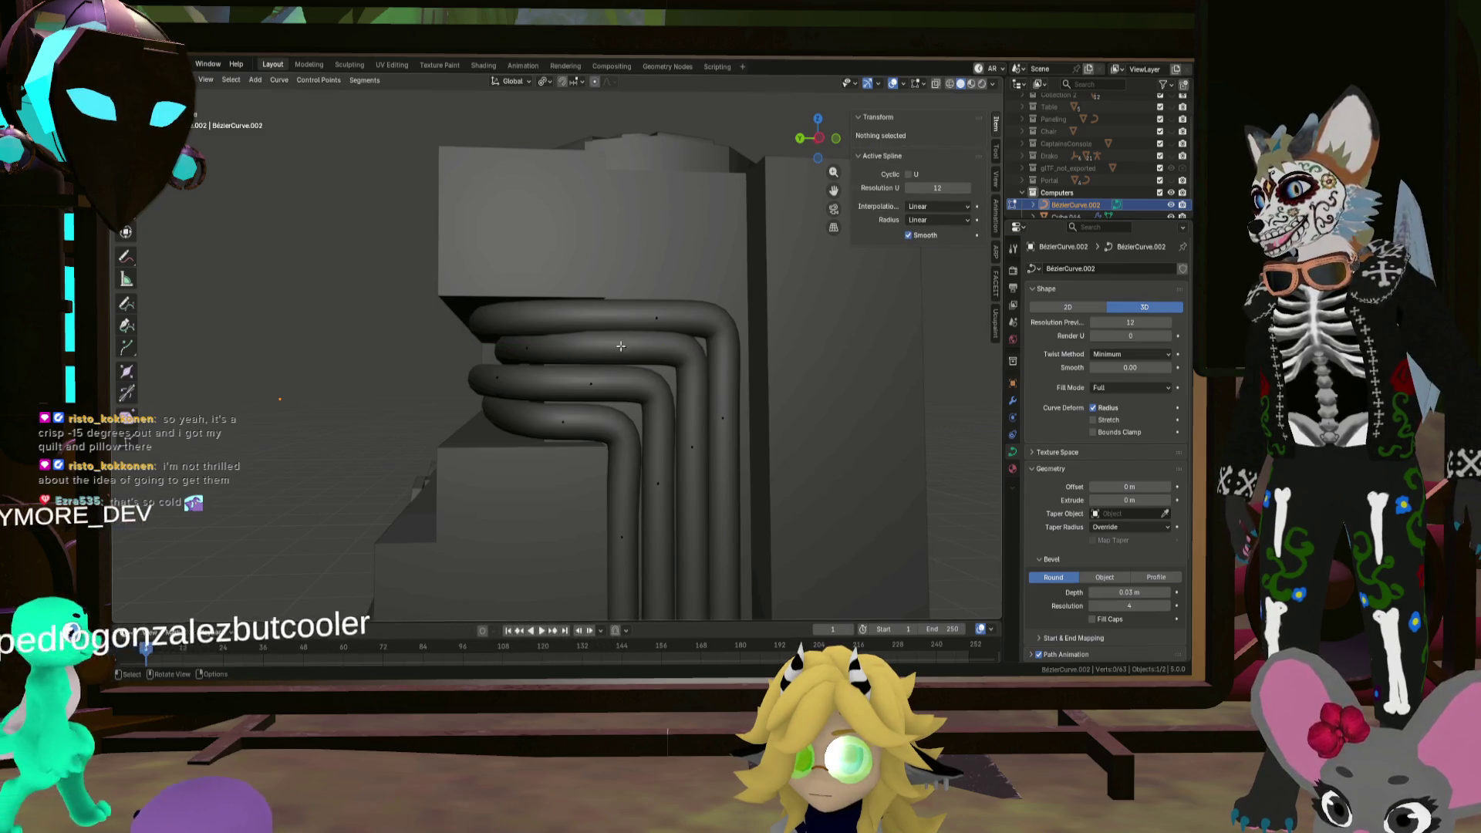
pyautogui.press('g')
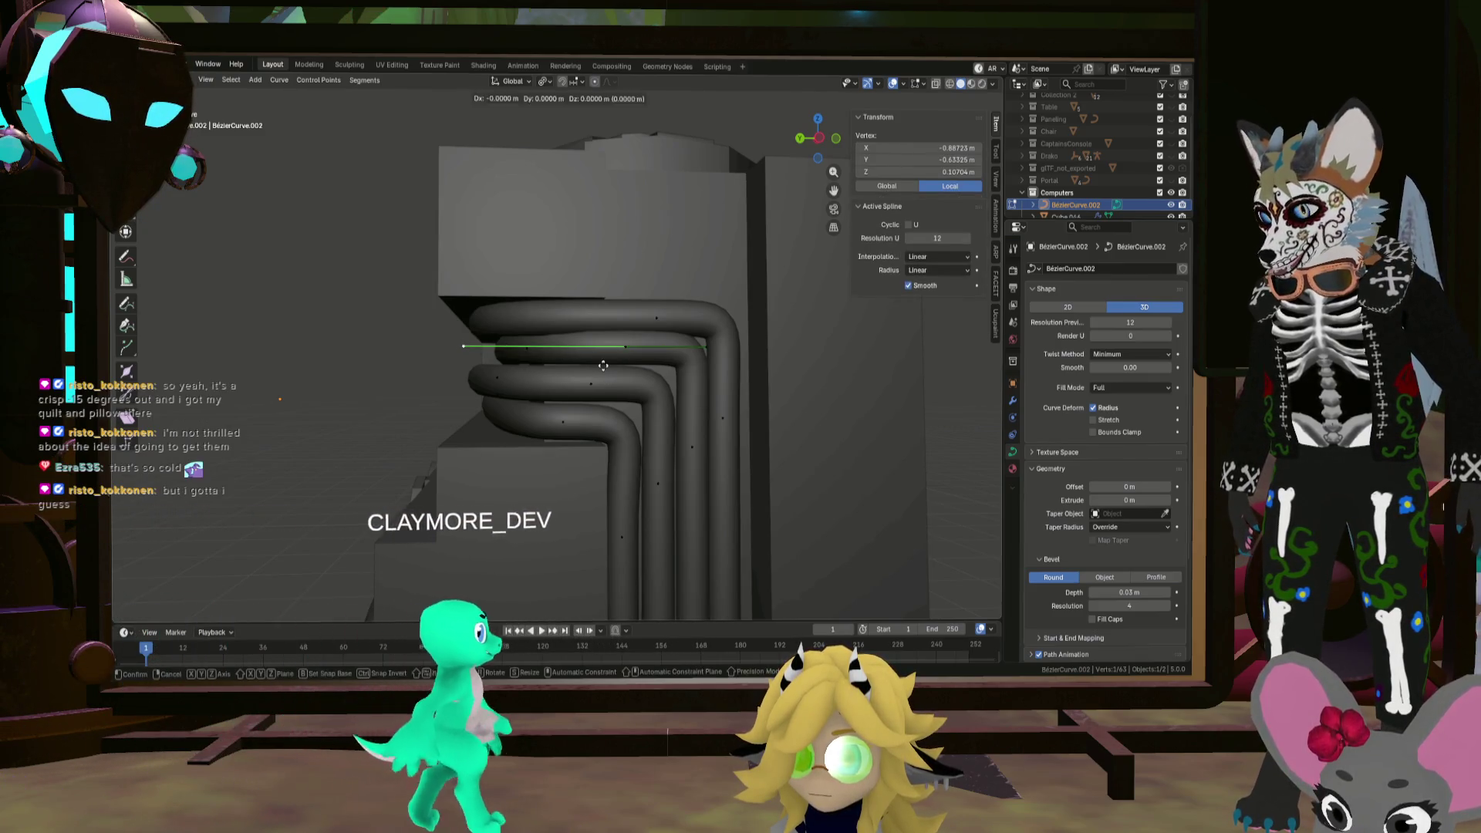
pyautogui.press('y')
pyautogui.click(519, 366)
pyautogui.moveTo(518, 366)
pyautogui.mouseDown(button='middle')
pyautogui.moveTo(494, 369)
pyautogui.moveTo(554, 373)
pyautogui.mouseUp(button='middle')
# Step: Shift the lower pipe's bend point and deselect everything
pyautogui.click(448, 385)
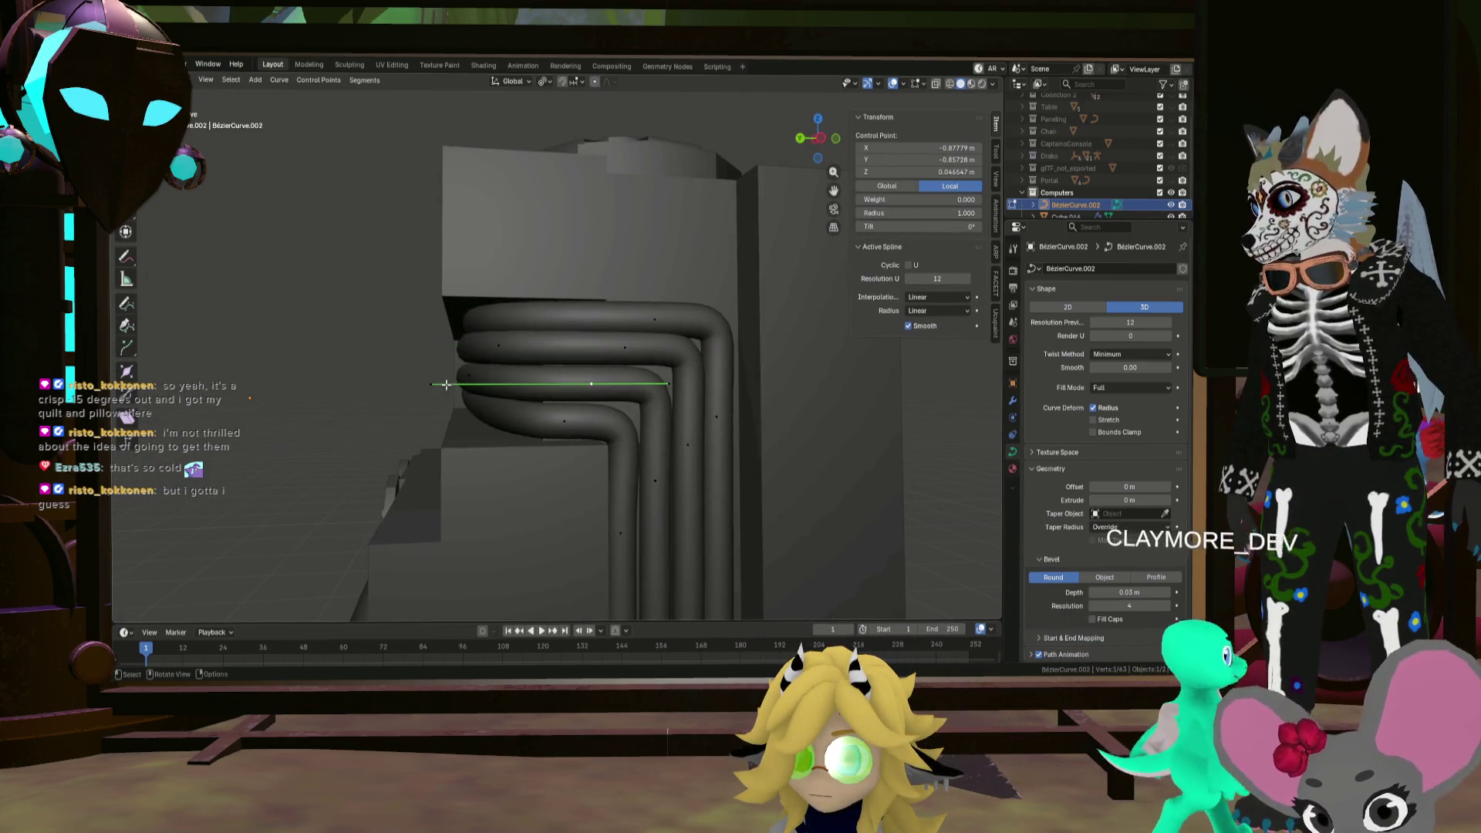
pyautogui.click(531, 374)
pyautogui.scroll(-5, 531, 374)
pyautogui.moveTo(531, 374)
pyautogui.mouseDown(button='middle')
pyautogui.moveTo(604, 364)
pyautogui.moveTo(628, 334)
pyautogui.moveTo(870, 459)
pyautogui.moveTo(489, 367)
pyautogui.moveTo(597, 371)
pyautogui.moveTo(638, 351)
pyautogui.moveTo(475, 351)
pyautogui.mouseUp(button='middle')
pyautogui.click(613, 364)
pyautogui.scroll(6, 474, 351)
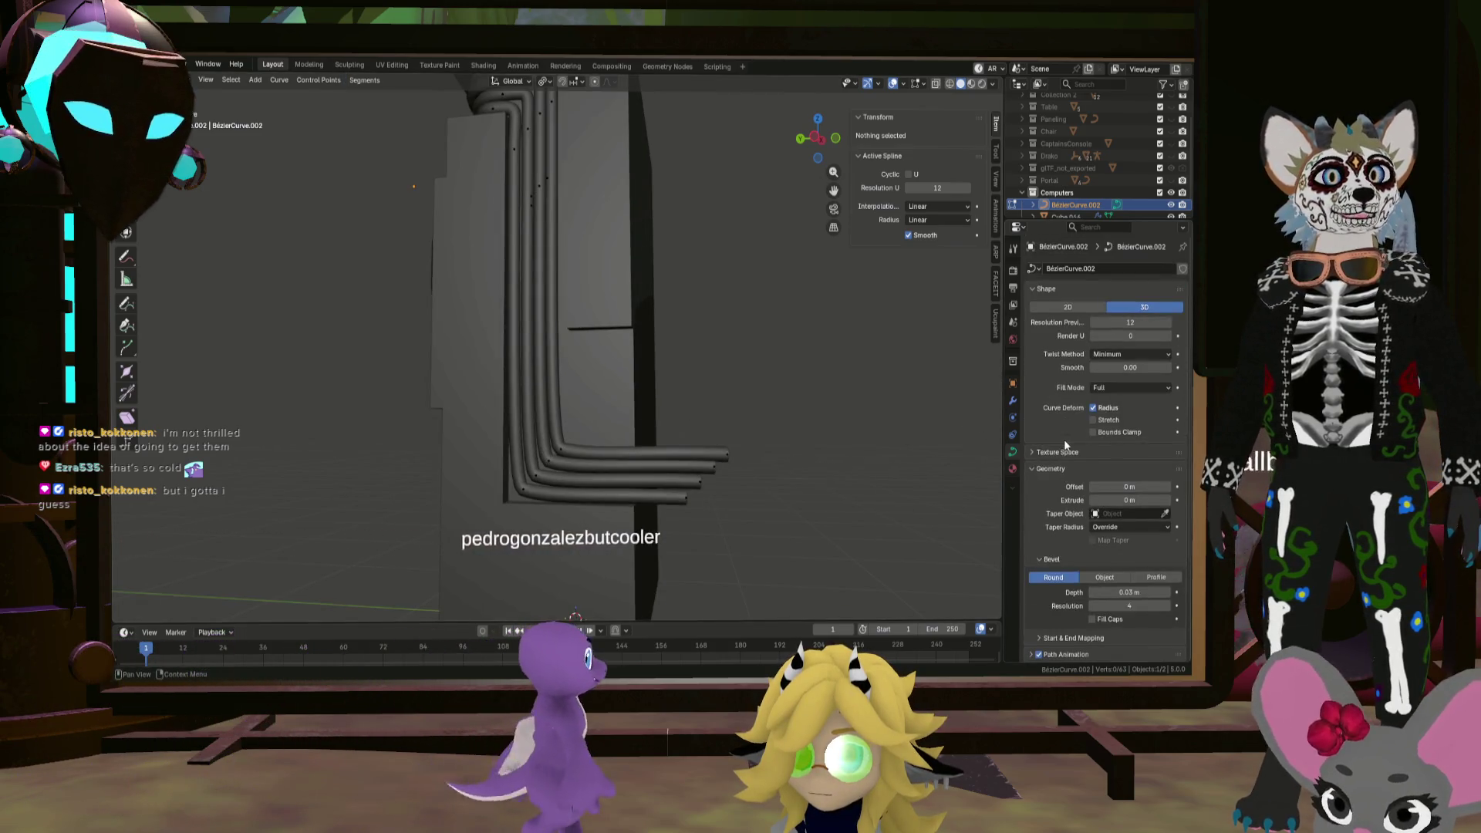
# Step: Set the cable's bevel resolution to 1 and preview resolution to 3, then view in wireframe
pyautogui.moveTo(1129, 605); pyautogui.dragTo(1110, 605)
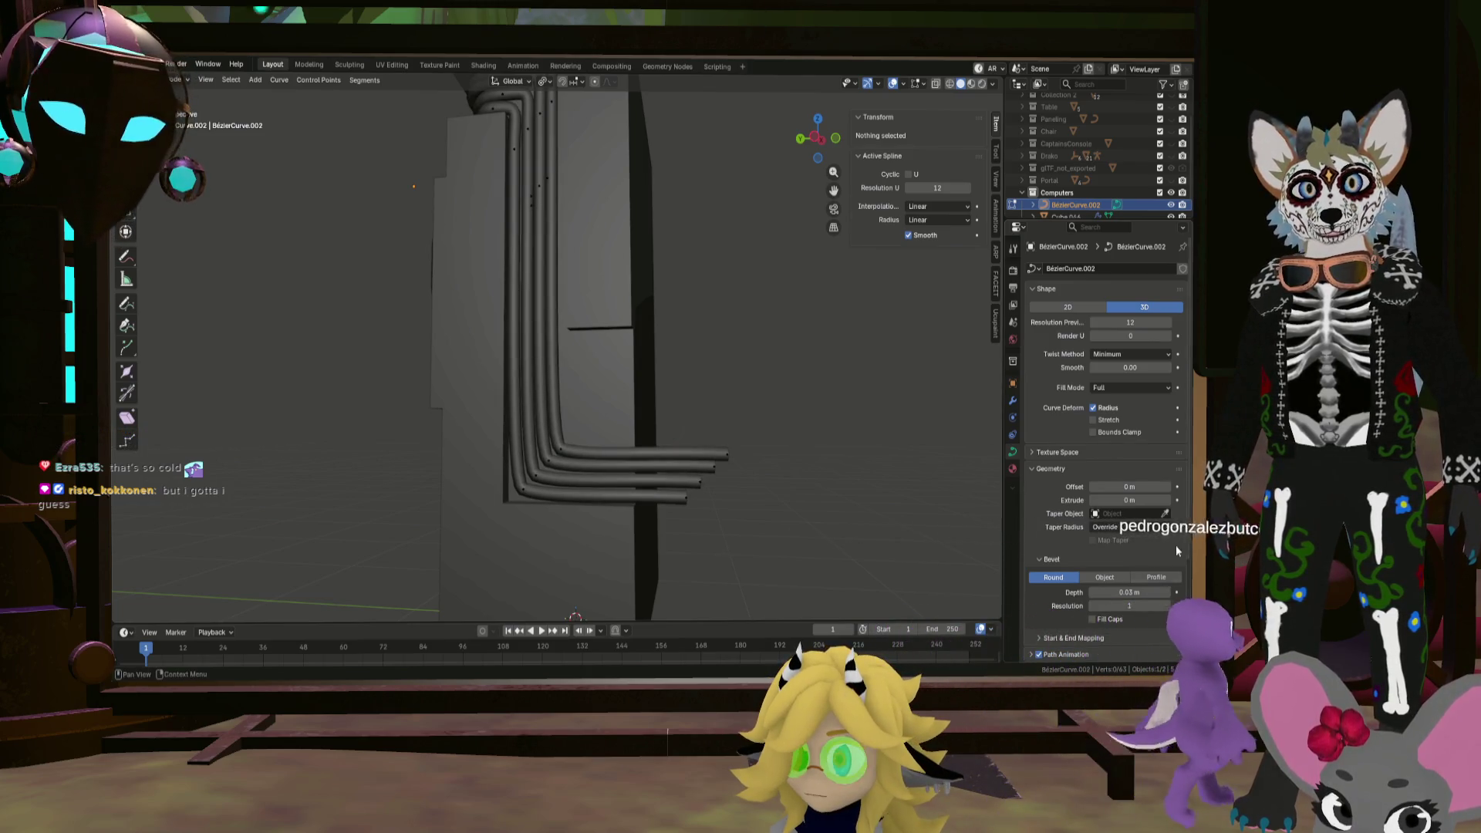
pyautogui.moveTo(1131, 322); pyautogui.dragTo(1110, 322)
pyautogui.moveTo(586, 432)
pyautogui.mouseDown(button='middle')
pyautogui.moveTo(710, 442)
pyautogui.moveTo(571, 413)
pyautogui.moveTo(658, 420)
pyautogui.moveTo(677, 404)
pyautogui.moveTo(753, 484)
pyautogui.moveTo(709, 483)
pyautogui.moveTo(764, 467)
pyautogui.moveTo(702, 472)
pyautogui.moveTo(728, 468)
pyautogui.moveTo(715, 440)
pyautogui.moveTo(806, 447)
pyautogui.mouseUp(button='middle')
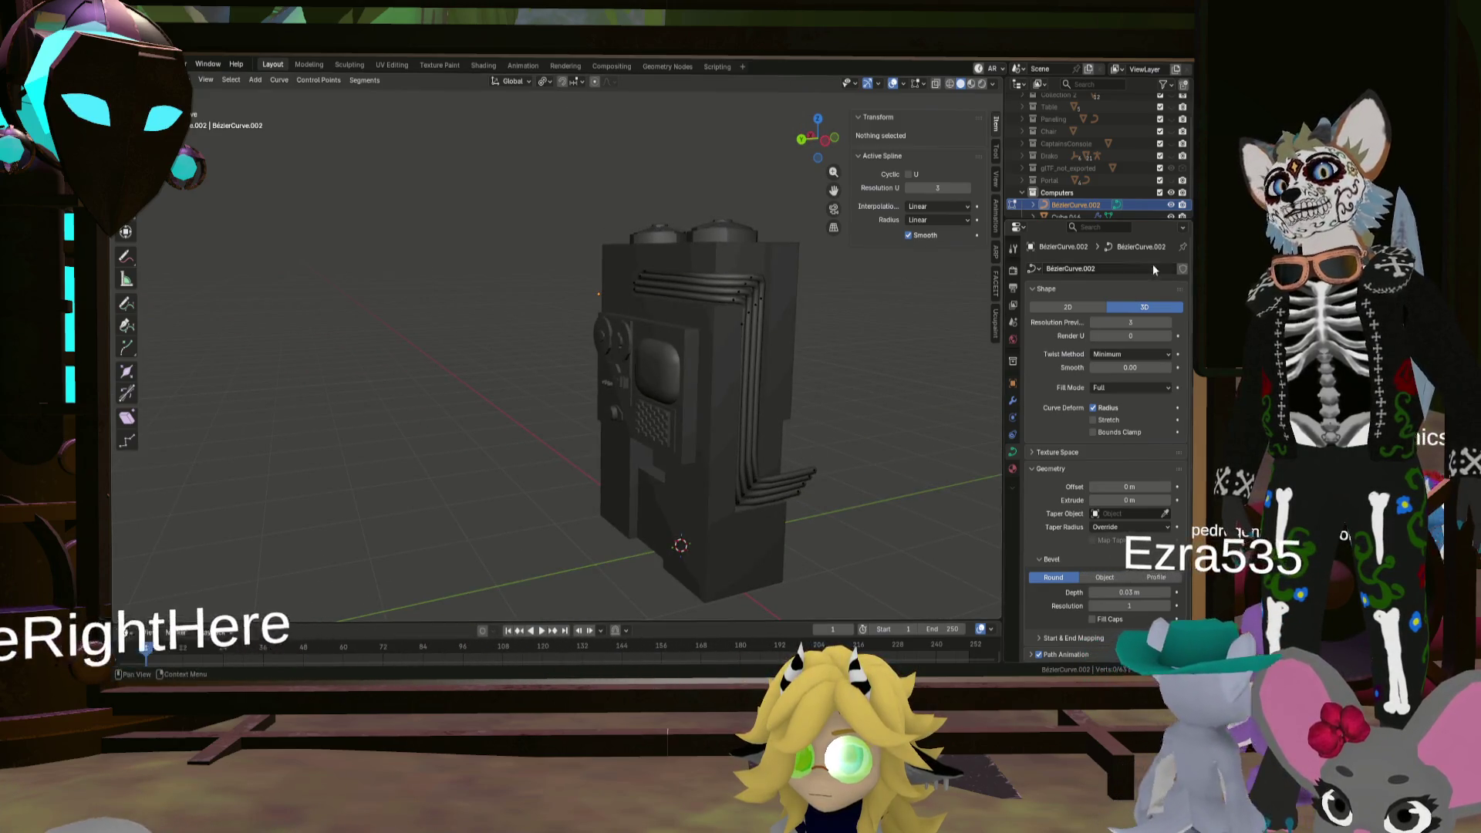
pyautogui.click(950, 84)
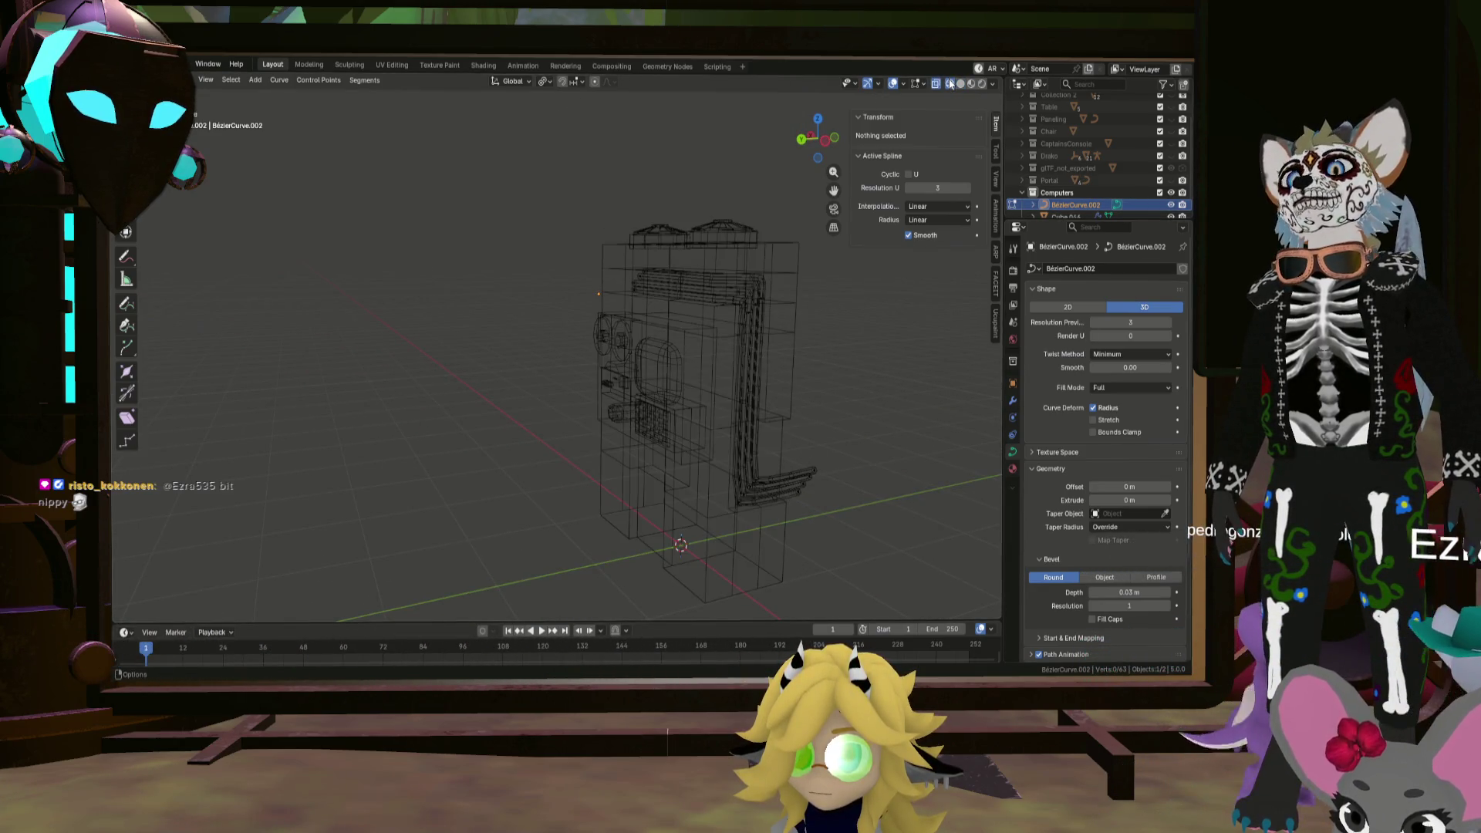
# Step: Flatten the selected pipe end points onto one plane with S Y 0
pyautogui.moveTo(719, 303)
pyautogui.mouseDown(button='middle')
pyautogui.moveTo(684, 288)
pyautogui.moveTo(768, 364)
pyautogui.moveTo(678, 390)
pyautogui.moveTo(793, 400)
pyautogui.moveTo(707, 394)
pyautogui.moveTo(562, 265)
pyautogui.moveTo(580, 368)
pyautogui.mouseUp(button='middle')
pyautogui.click(580, 345)
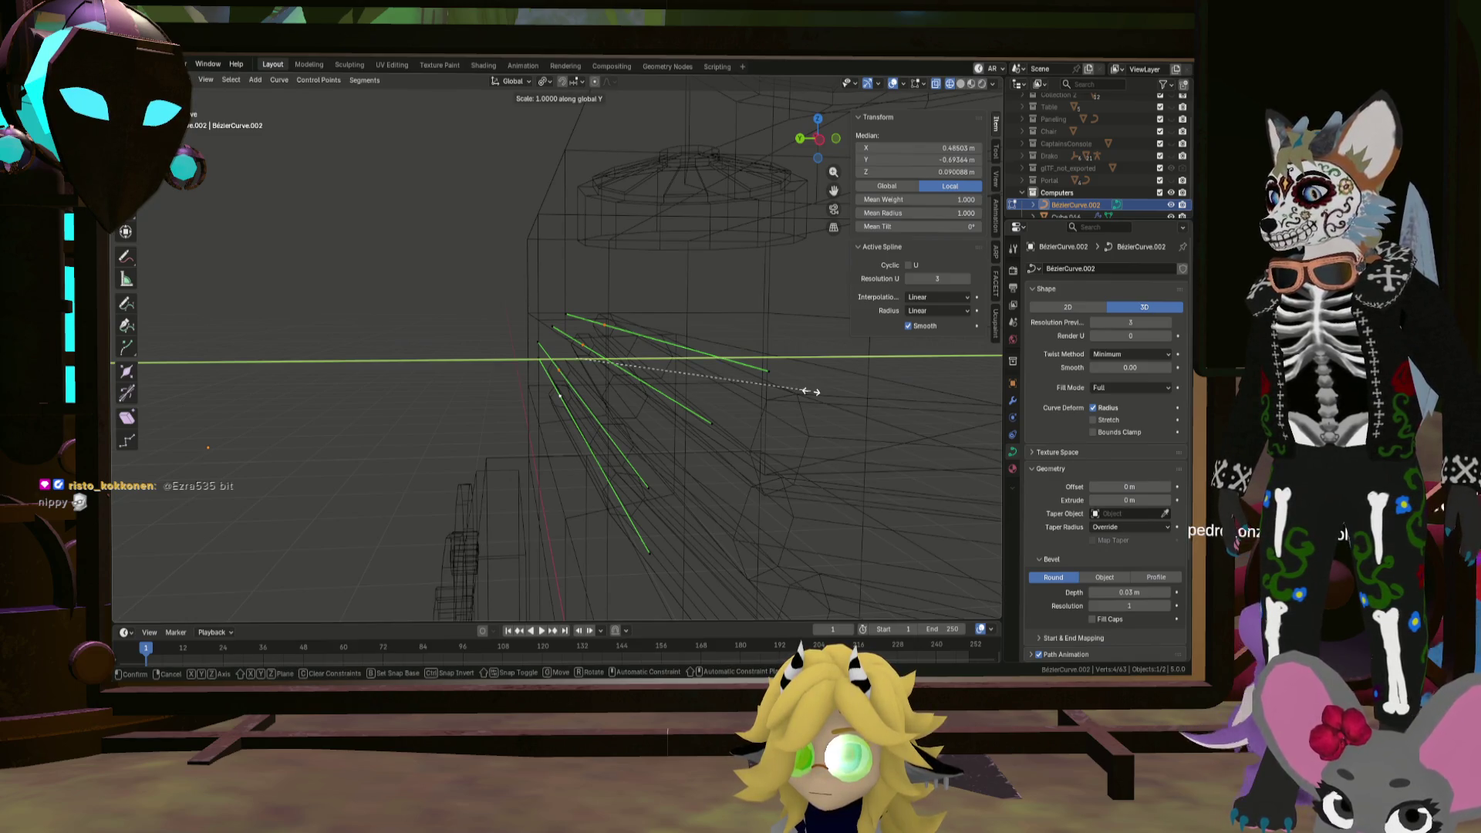
pyautogui.press('Return')
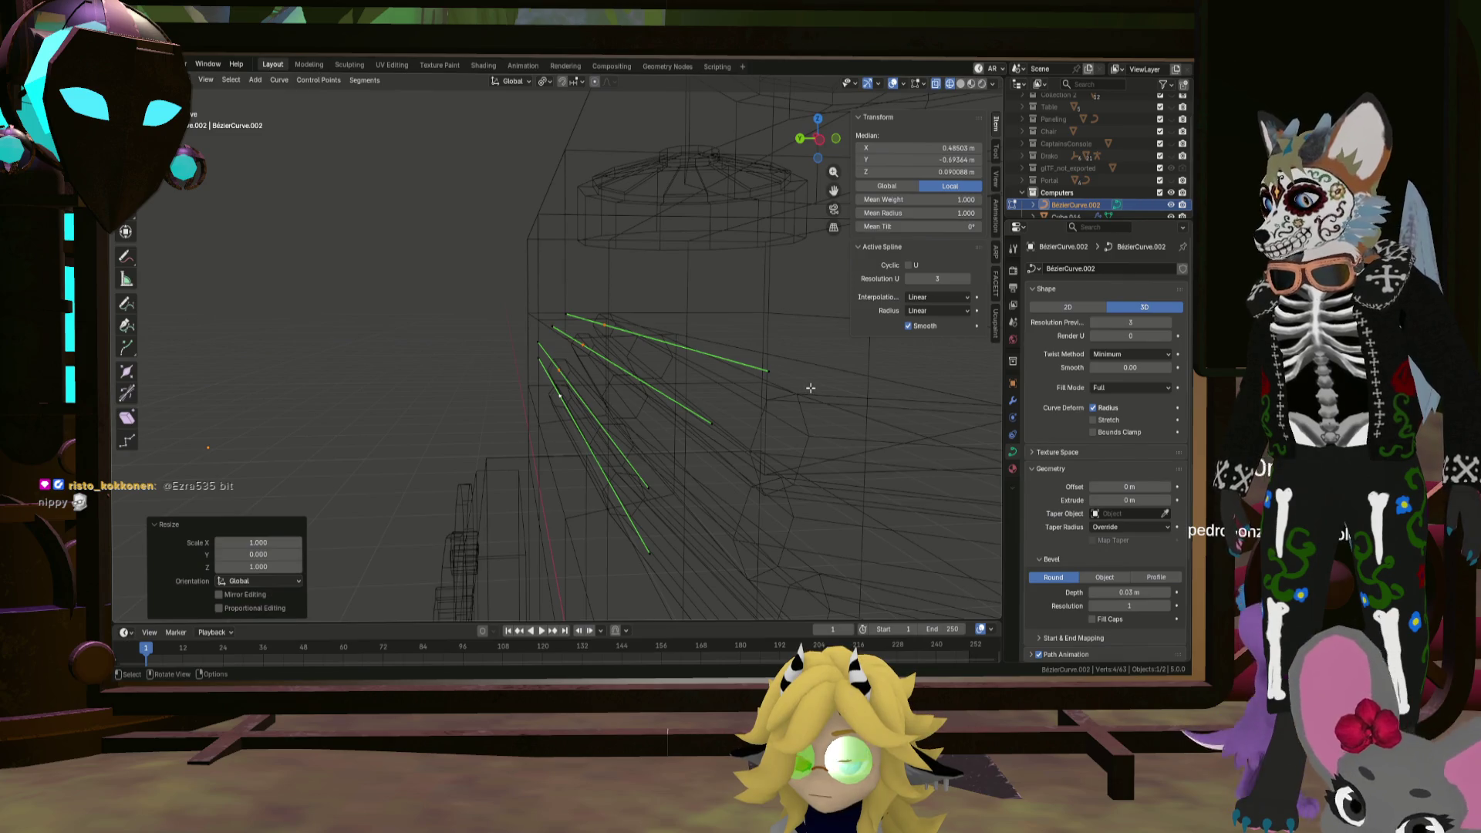
pyautogui.press('Escape')
pyautogui.moveTo(848, 256)
pyautogui.mouseDown(button='middle')
pyautogui.moveTo(661, 344)
pyautogui.moveTo(691, 354)
pyautogui.moveTo(556, 420)
pyautogui.moveTo(589, 396)
pyautogui.mouseUp(button='middle')
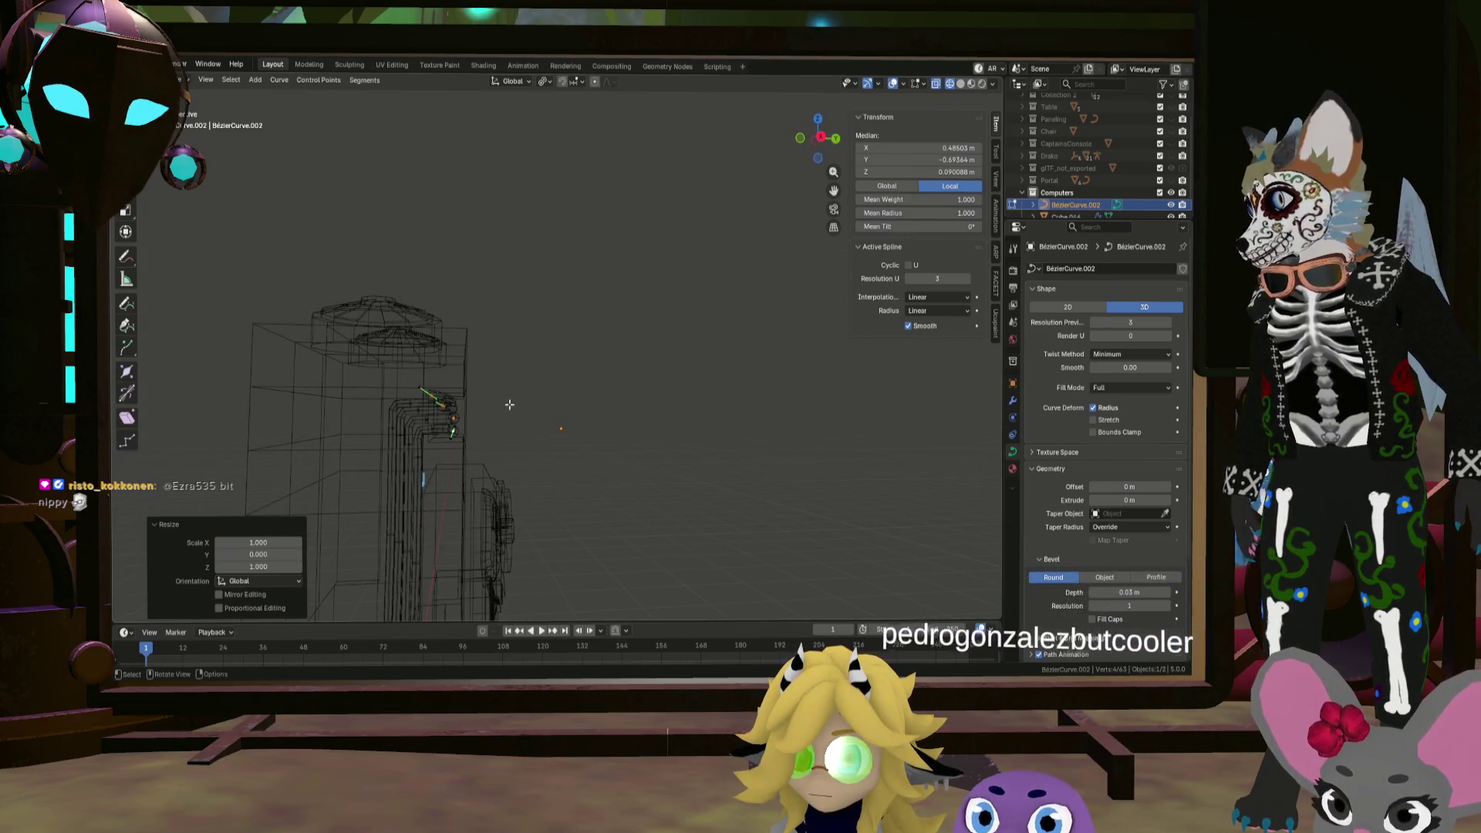
pyautogui.scroll(5, 509, 404)
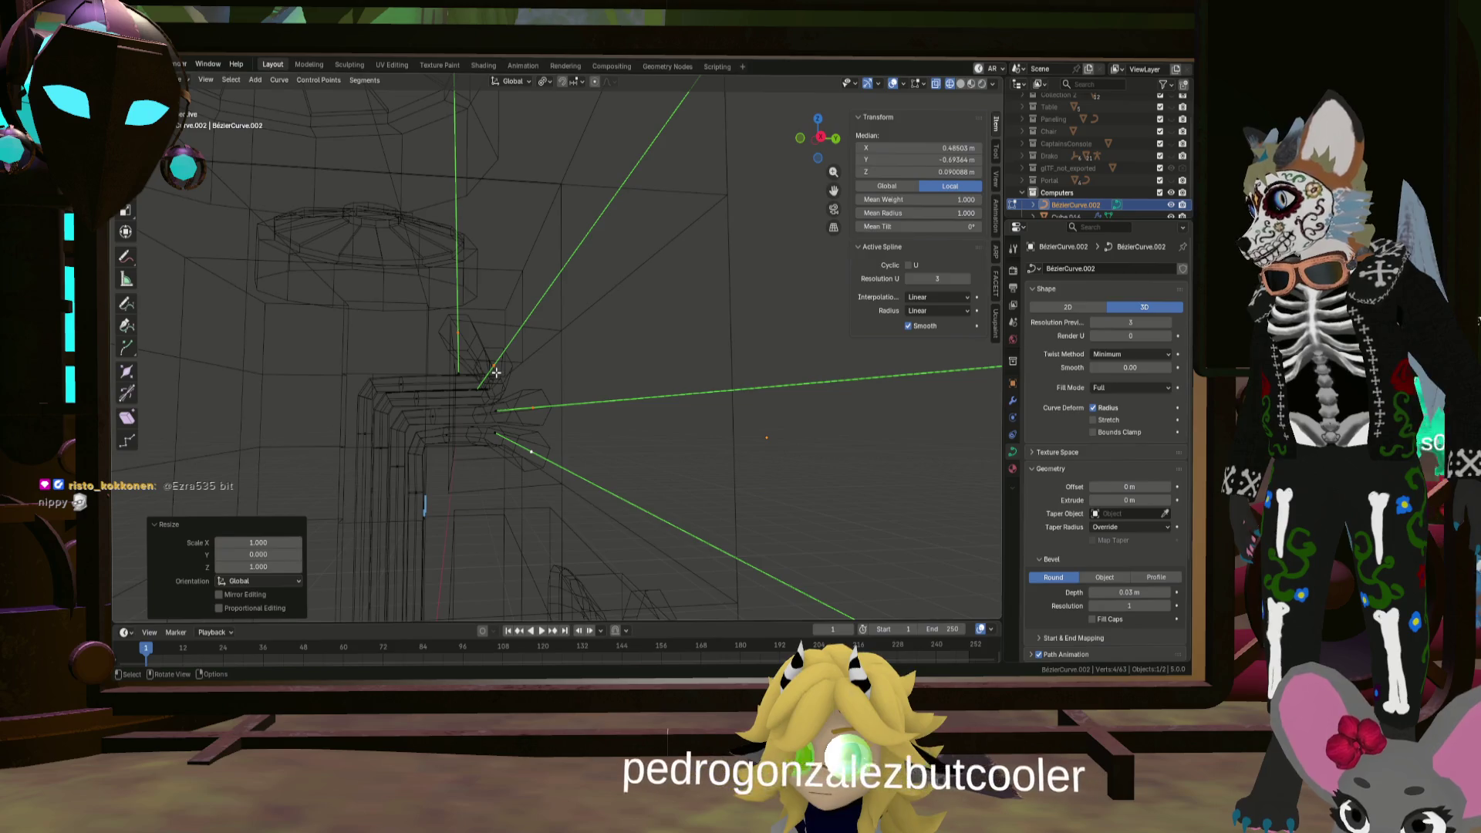
# Step: Move one pipe end about 0.075 m along Y and snap to an orthographic side view
pyautogui.click(496, 372)
pyautogui.press('g')
pyautogui.press('y')
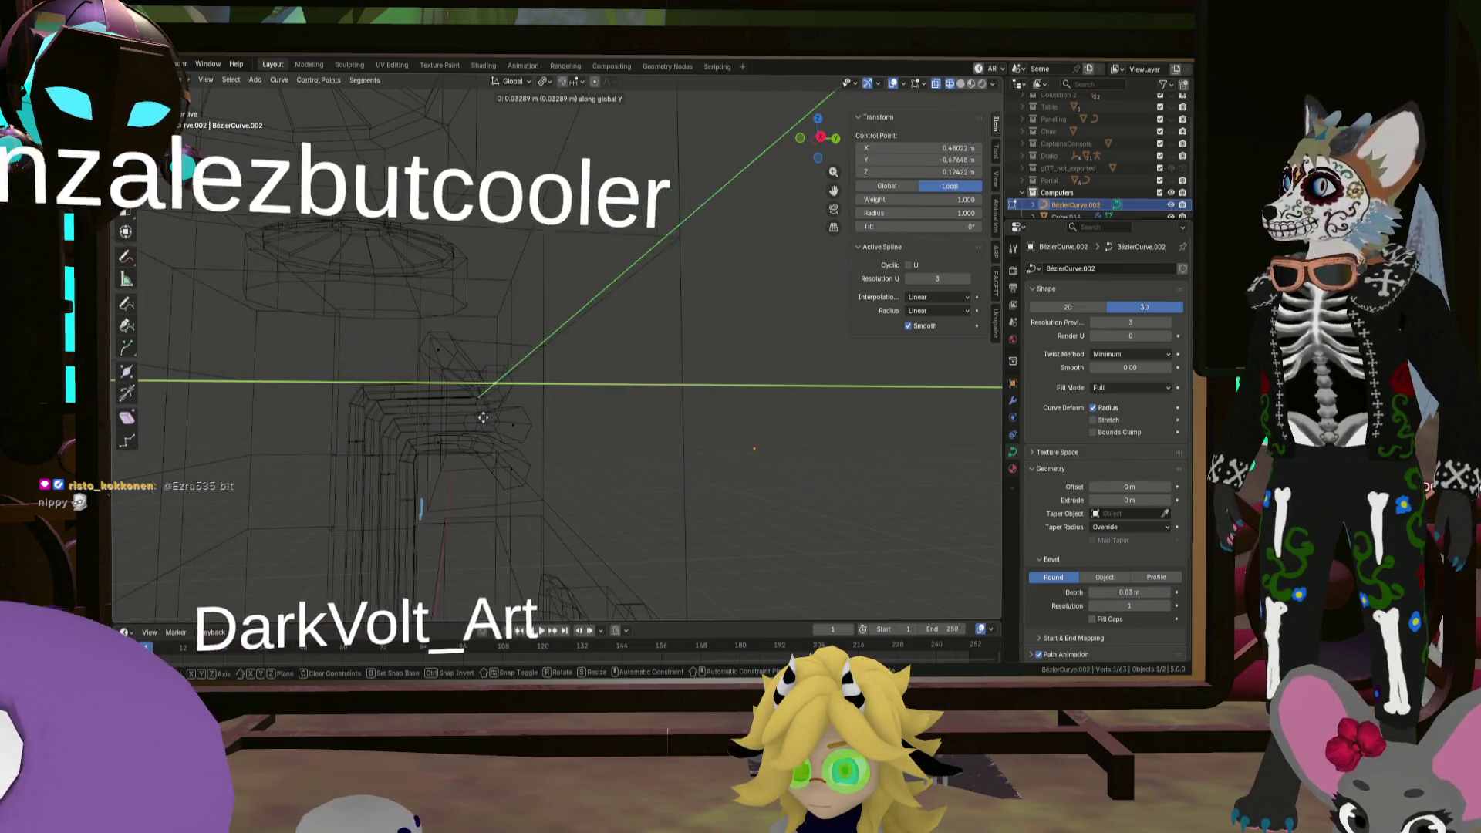
pyautogui.click(486, 419)
pyautogui.moveTo(486, 419); pyautogui.dragTo(506, 425, button='middle')
pyautogui.click(814, 138)
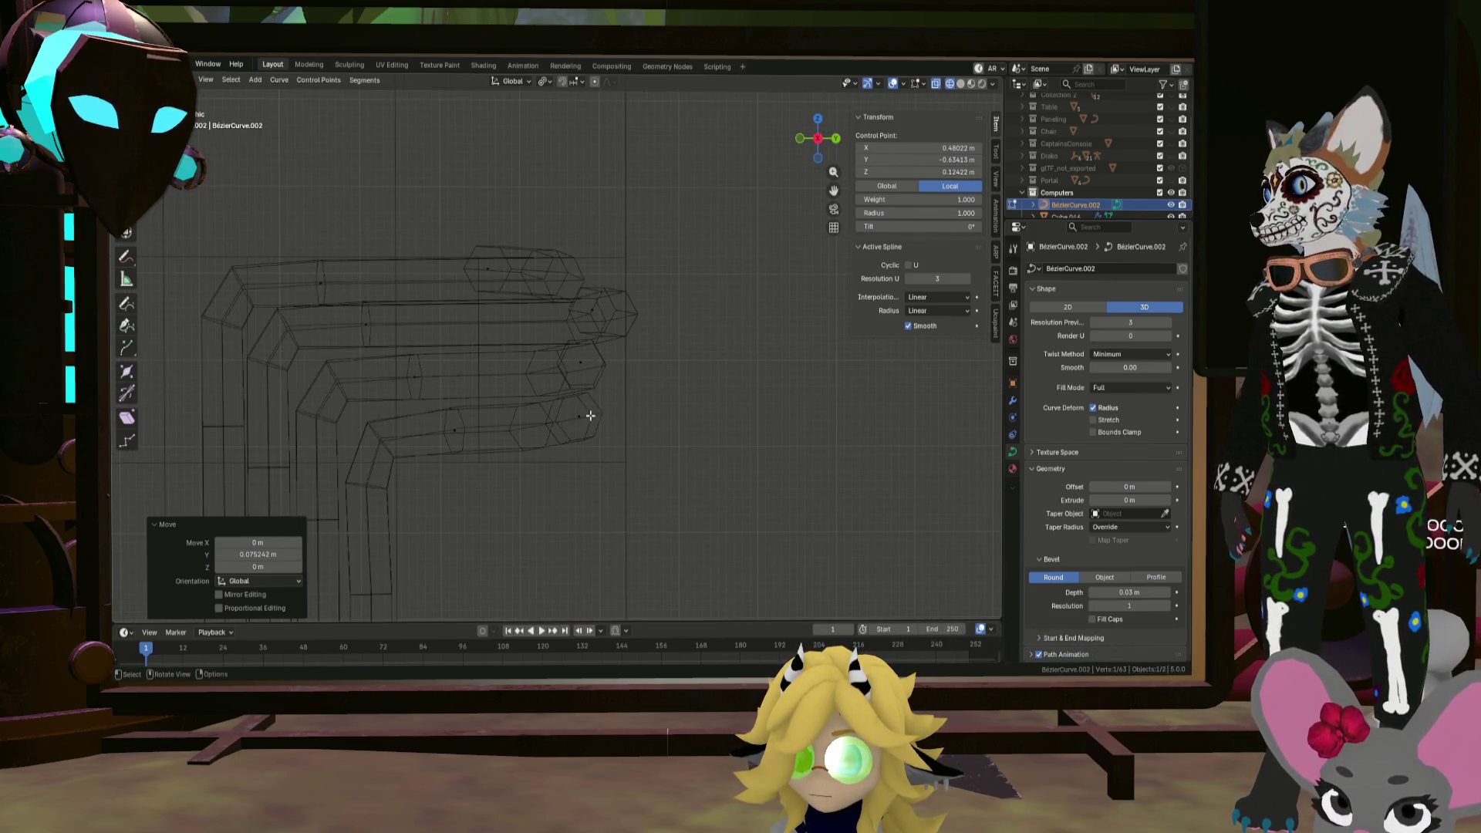
# Step: Move two more pipe end points along Y so the cable ends are staggered
pyautogui.click(581, 421)
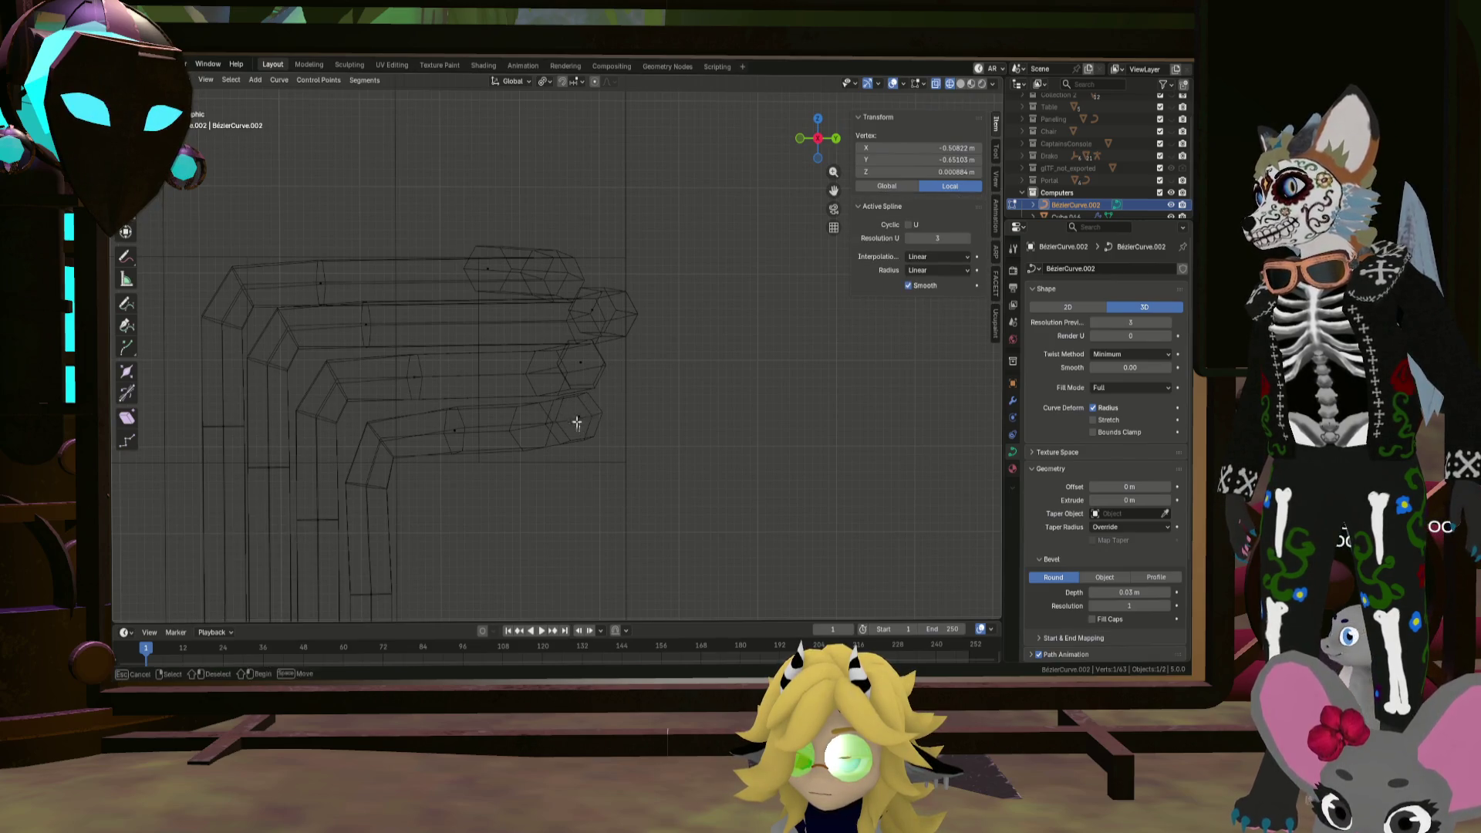
pyautogui.click(573, 417)
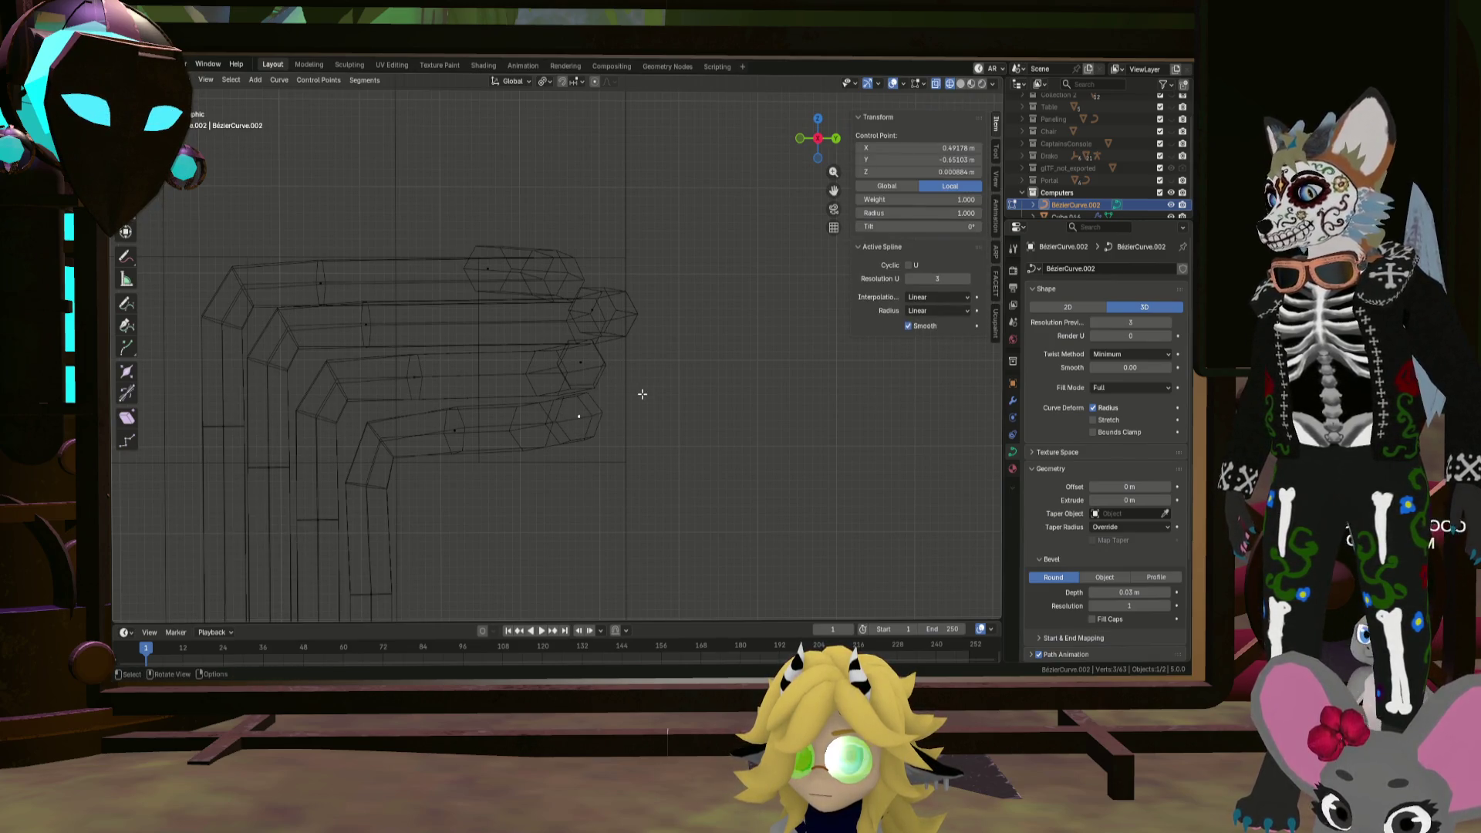
pyautogui.click(647, 394)
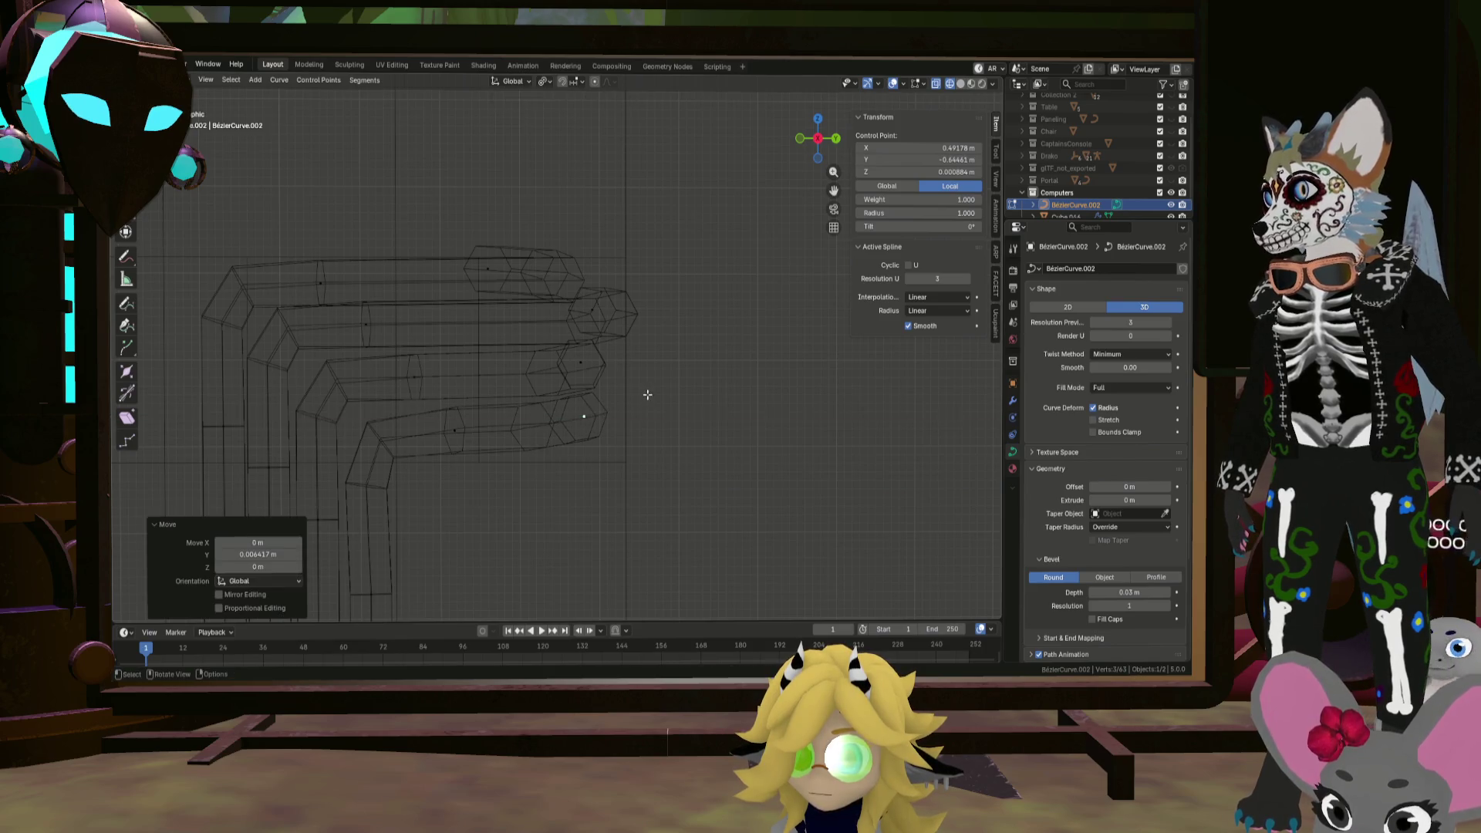
pyautogui.click(590, 316)
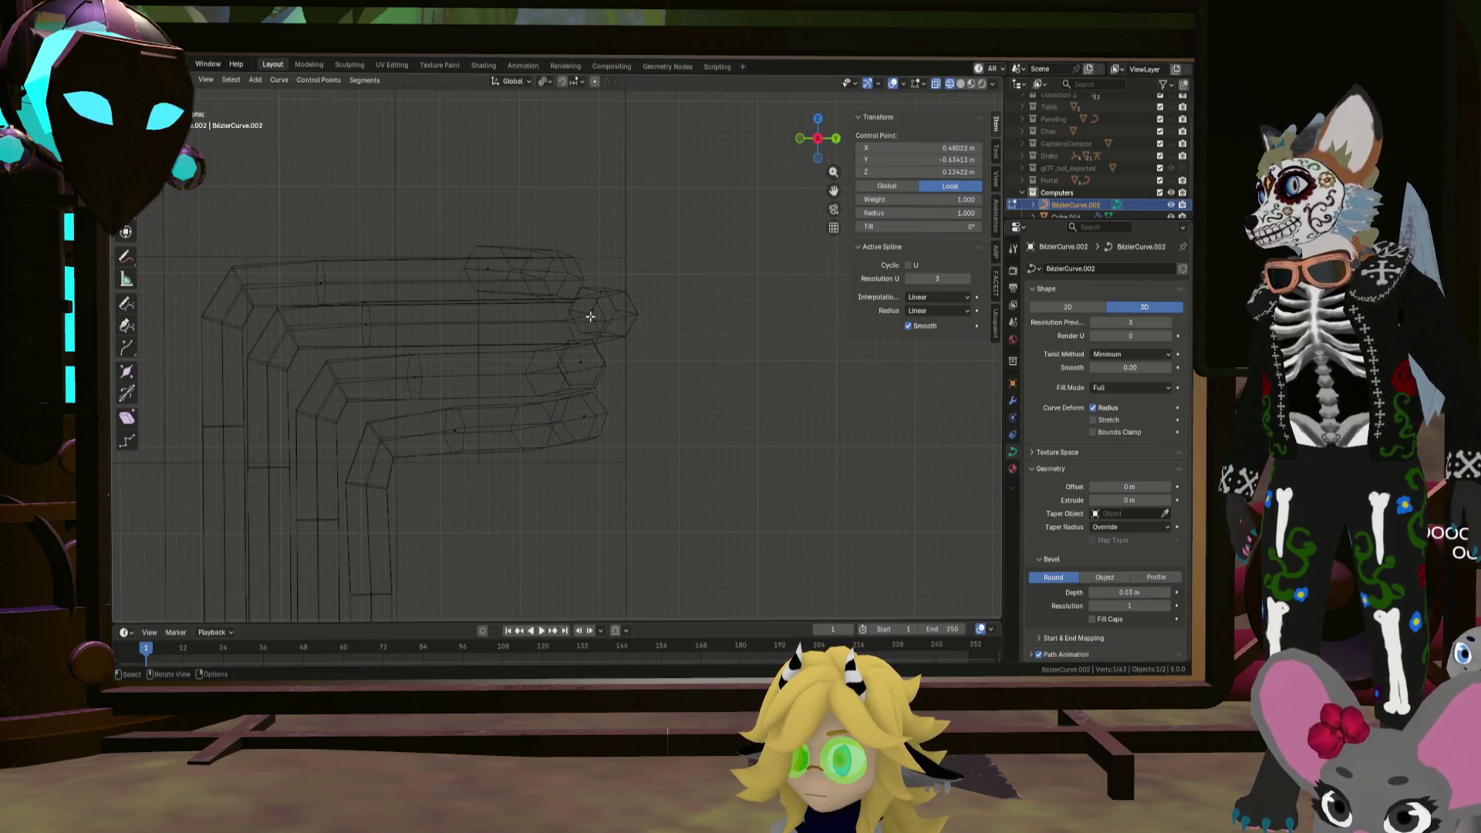
pyautogui.click(698, 325)
# Step: Lengthen the top pipe by moving its end point along Y
pyautogui.moveTo(505, 252); pyautogui.dragTo(506, 253)
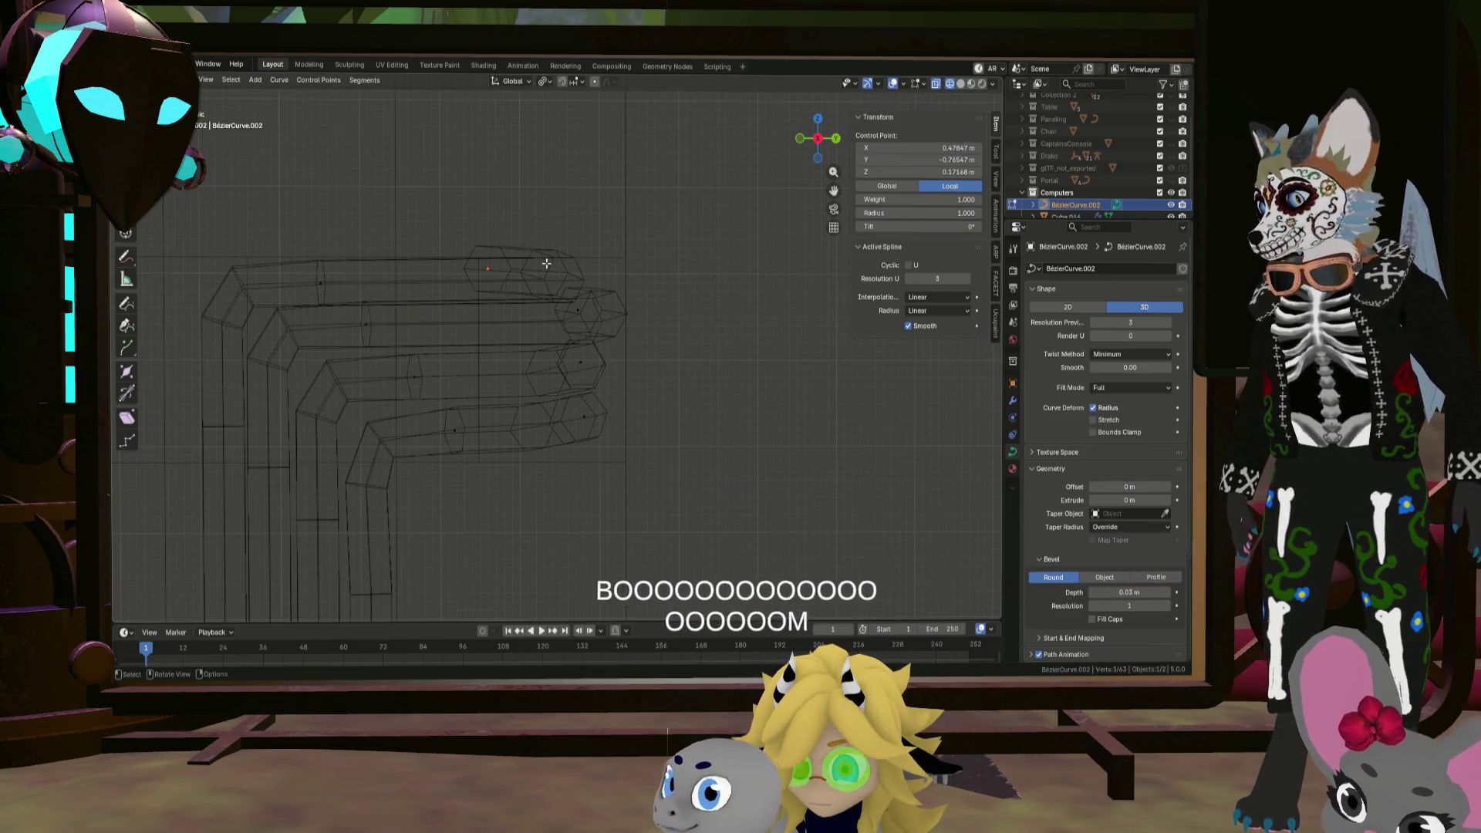
pyautogui.press('g')
pyautogui.press('y')
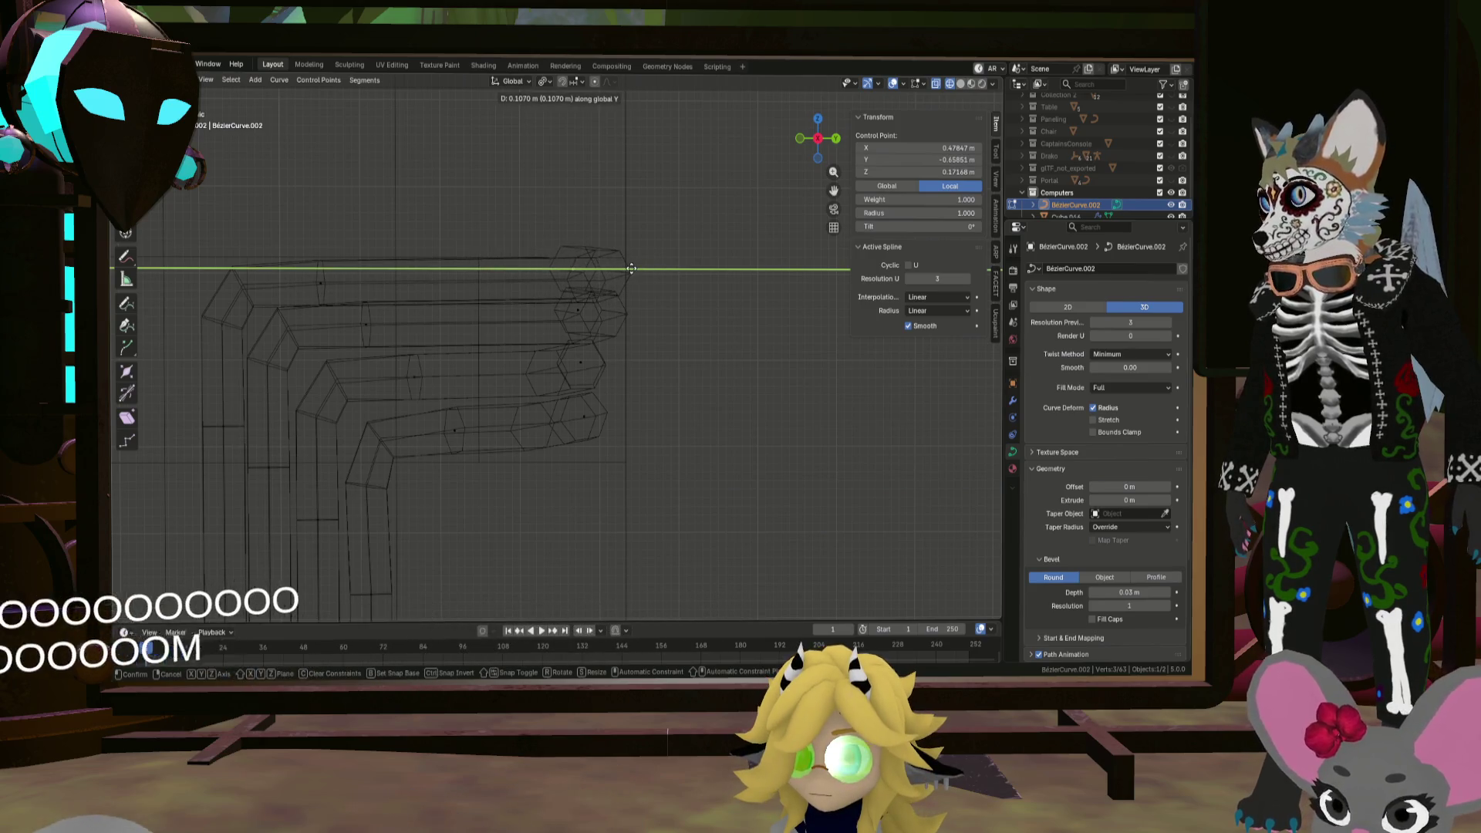
pyautogui.click(637, 270)
# Step: In the side view along X, select the top pipe's end points and then a single end vertex
pyautogui.moveTo(637, 270)
pyautogui.mouseDown(button='middle')
pyautogui.moveTo(584, 293)
pyautogui.moveTo(725, 300)
pyautogui.moveTo(671, 313)
pyautogui.moveTo(597, 297)
pyautogui.moveTo(708, 315)
pyautogui.mouseUp(button='middle')
pyautogui.click(816, 139)
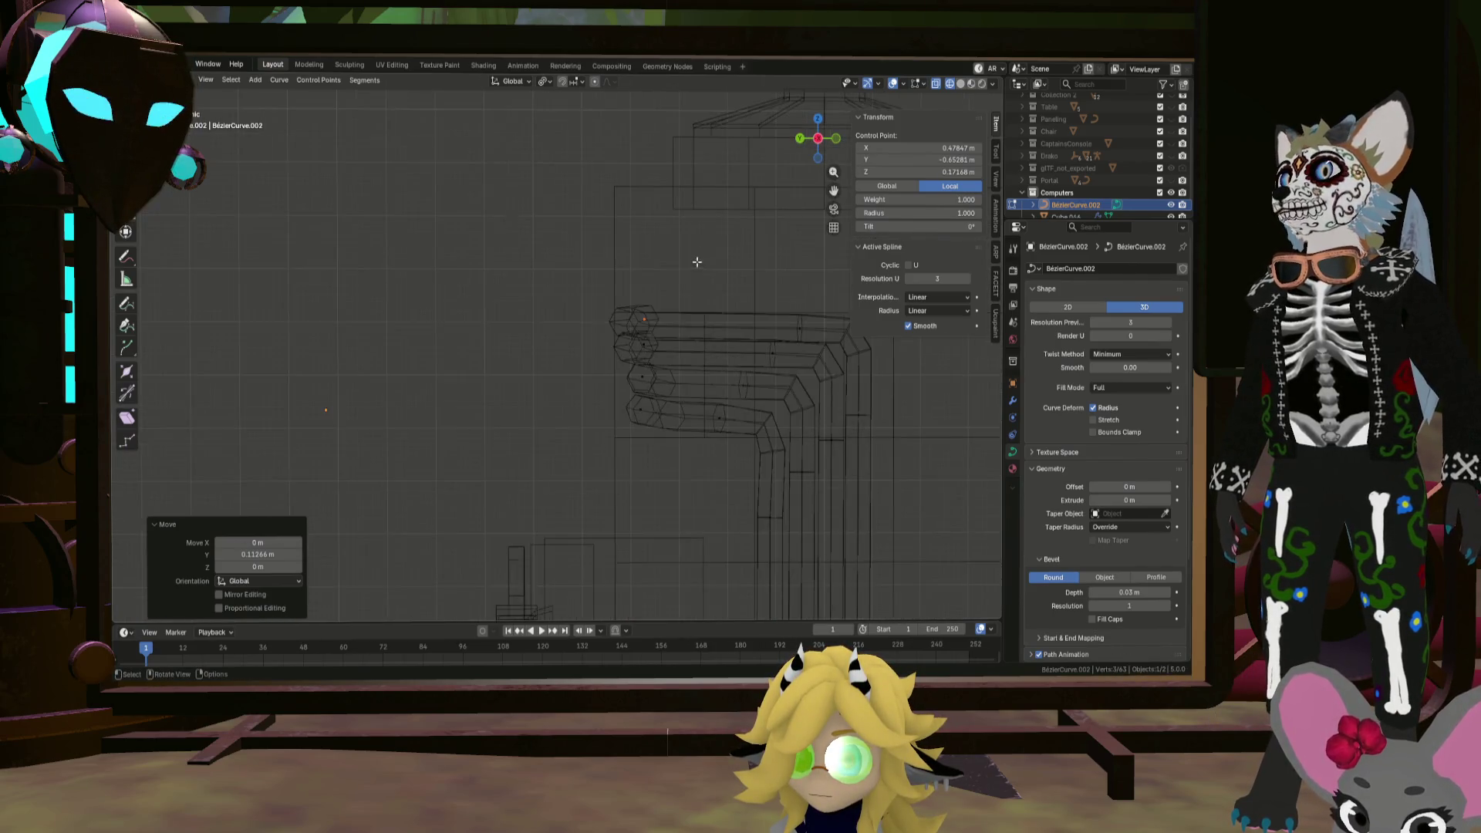
pyautogui.scroll(3, 645, 354)
pyautogui.scroll(-3, 657, 324)
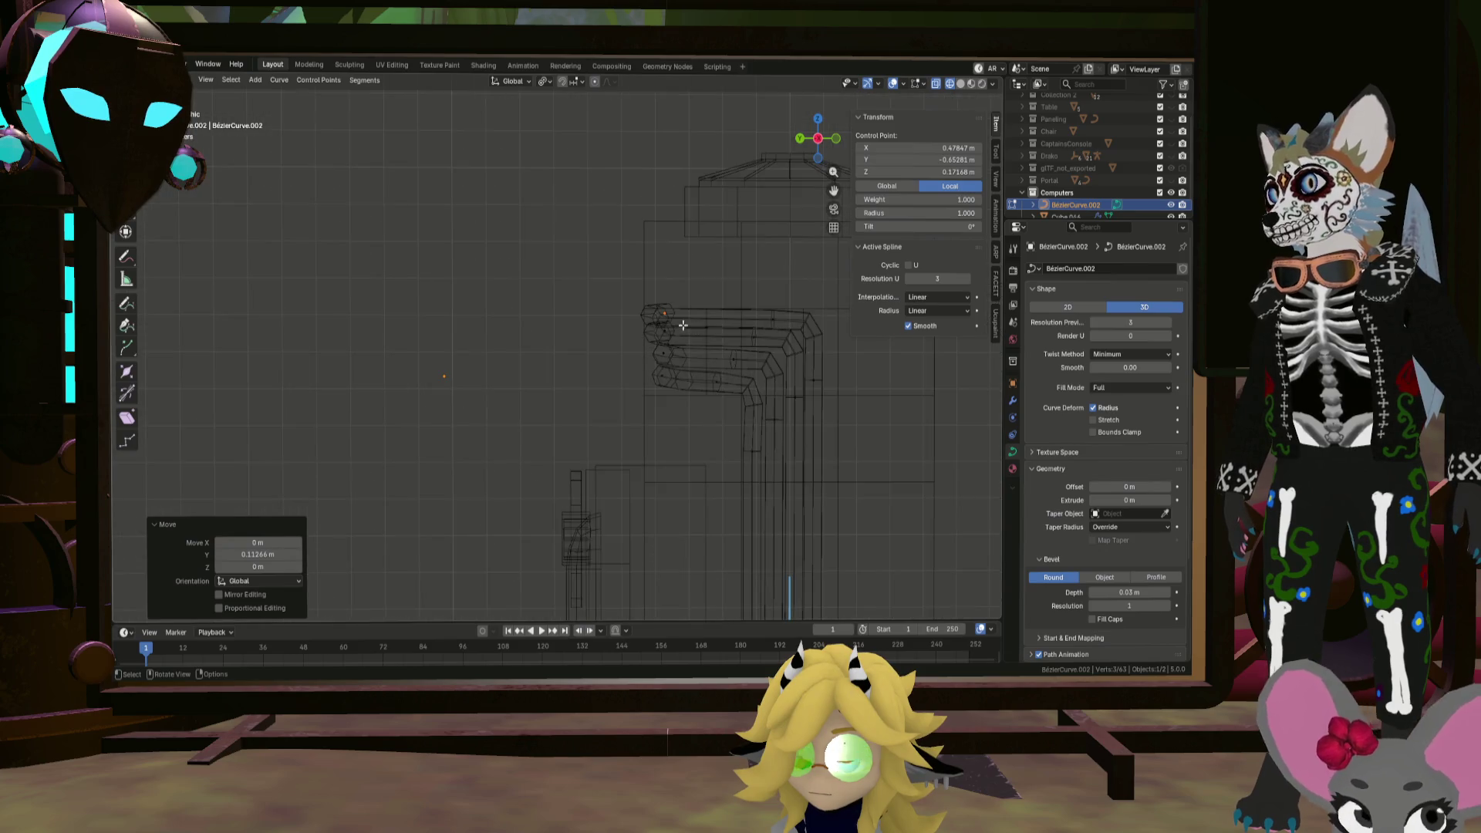
pyautogui.click(783, 321)
pyautogui.keyDown('shift'); pyautogui.click(786, 336); pyautogui.keyUp('shift')
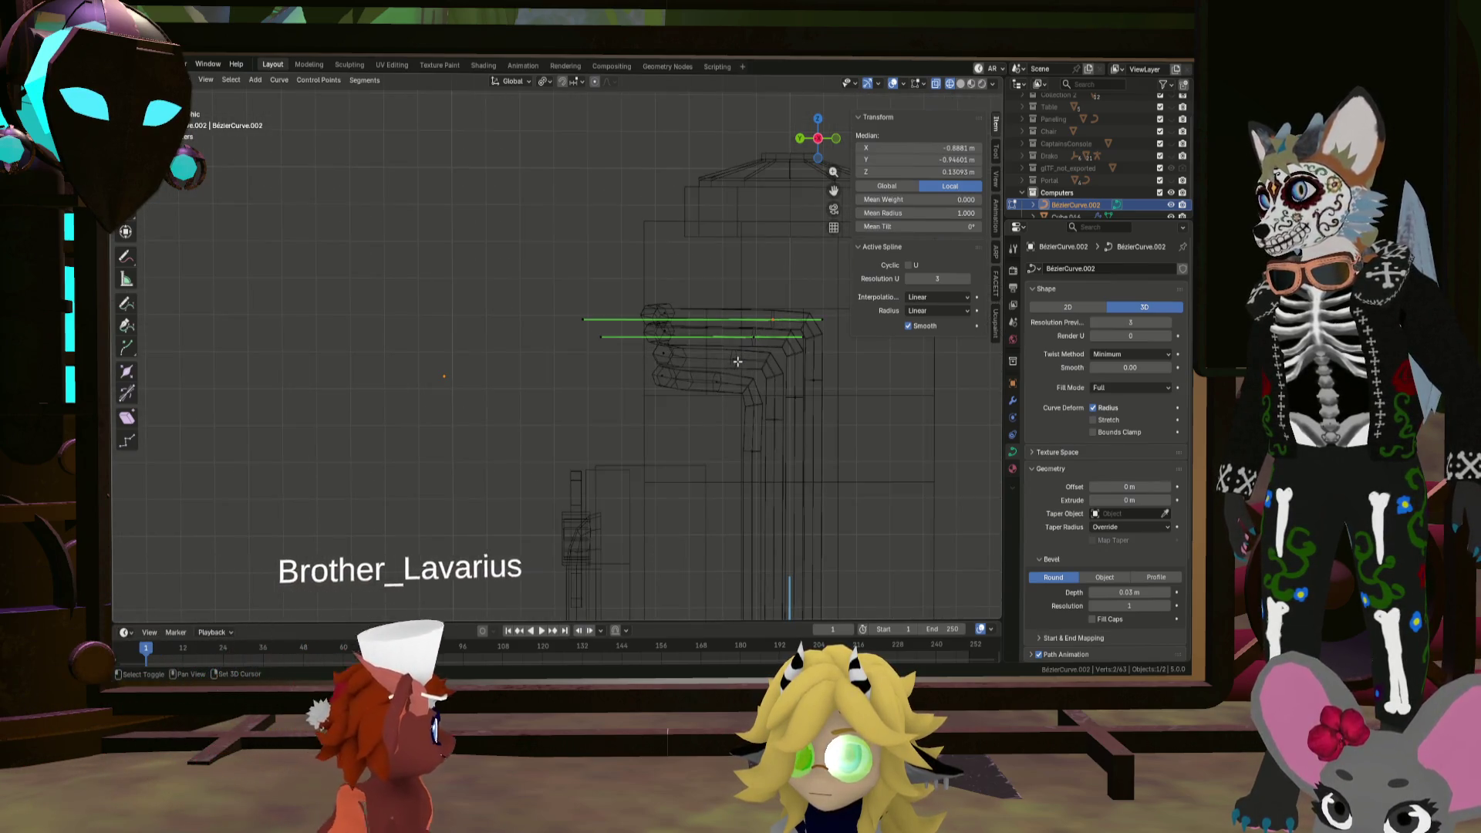
pyautogui.scroll(3, 582, 322)
pyautogui.click(581, 326)
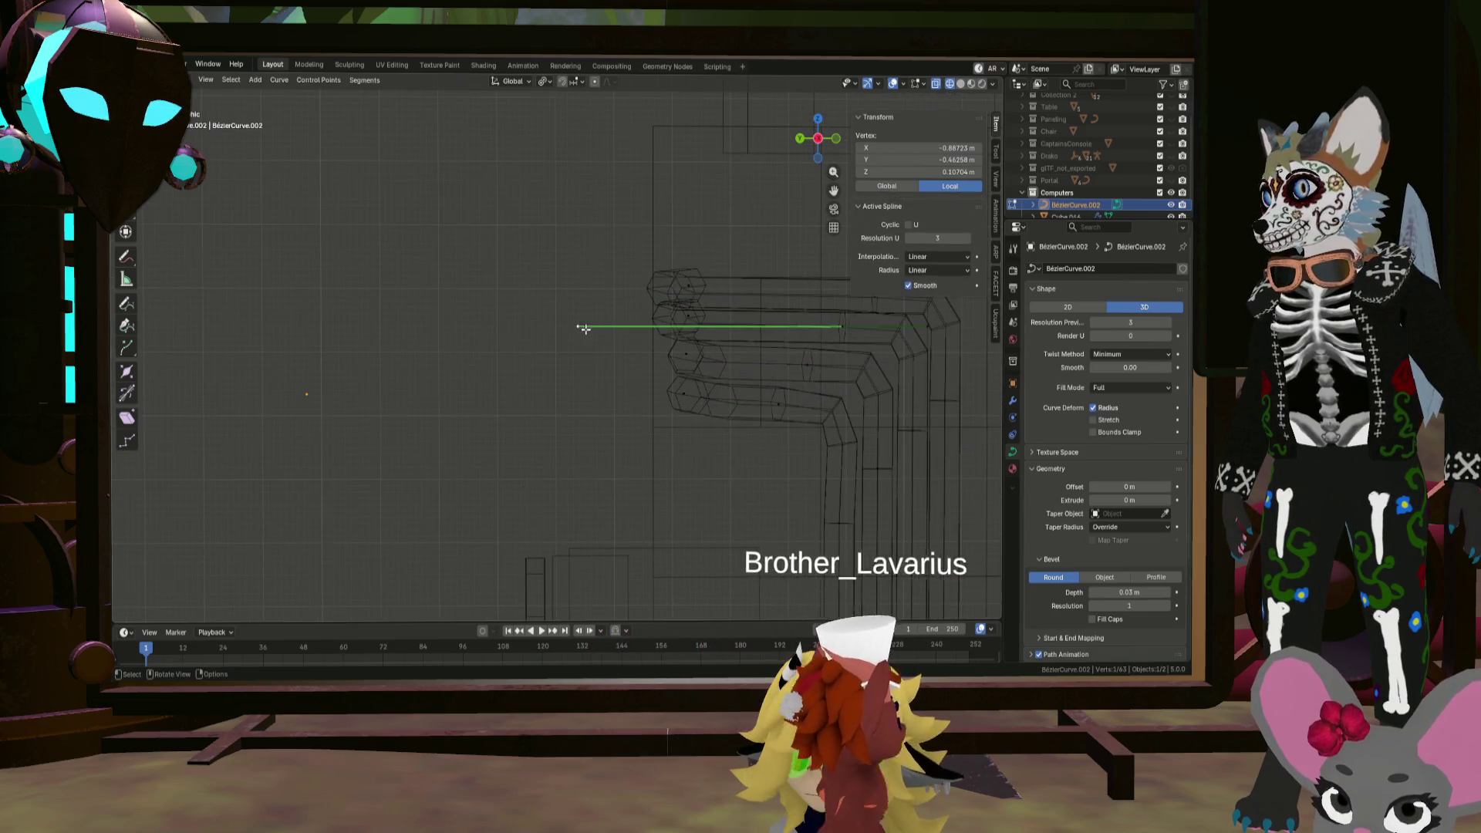
# Step: Hide and reveal the selected pipe segment, then move pipe ends along Y
pyautogui.press('h')
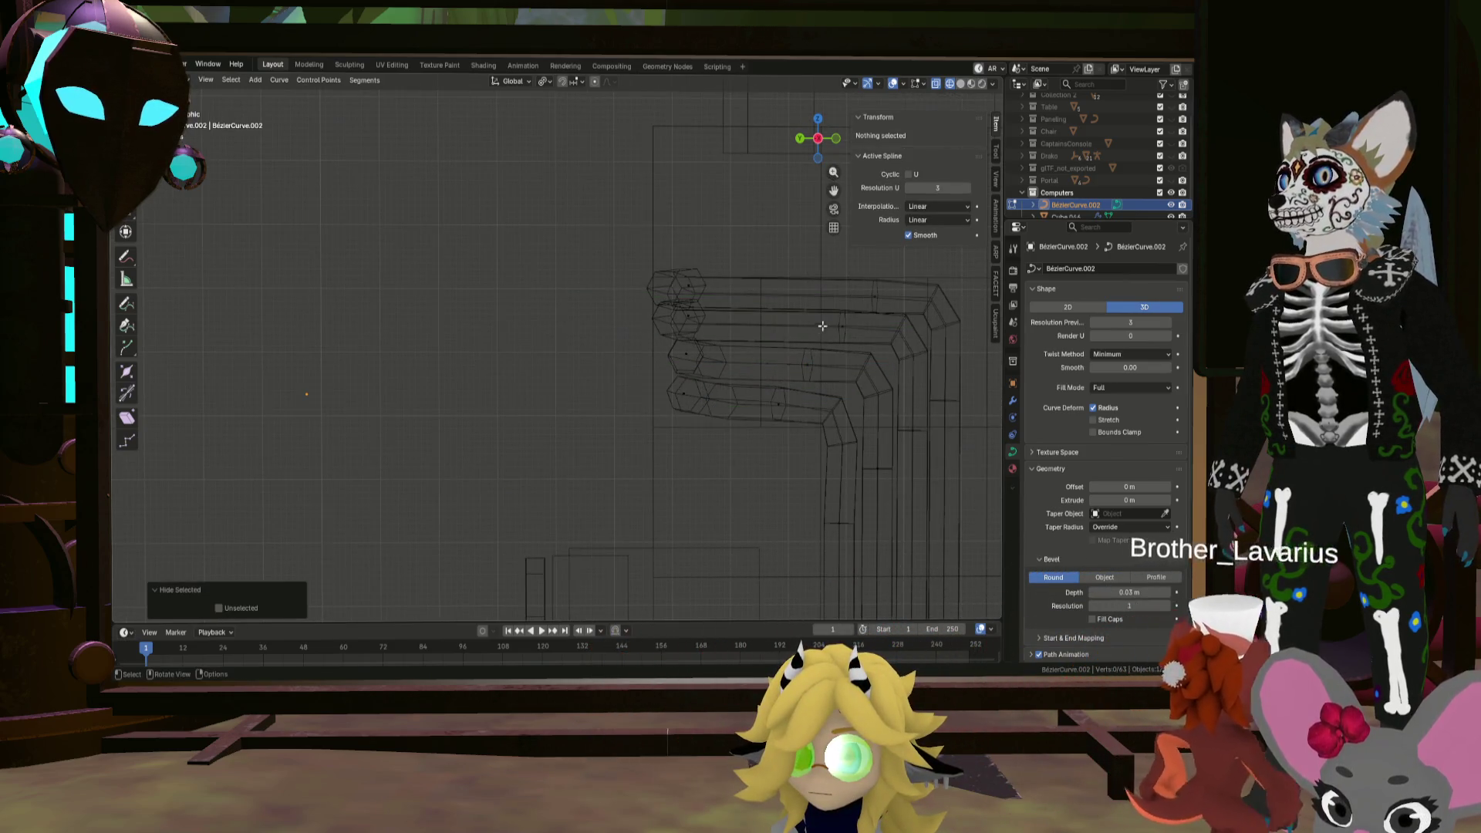
pyautogui.hotkey('alt', 'h')
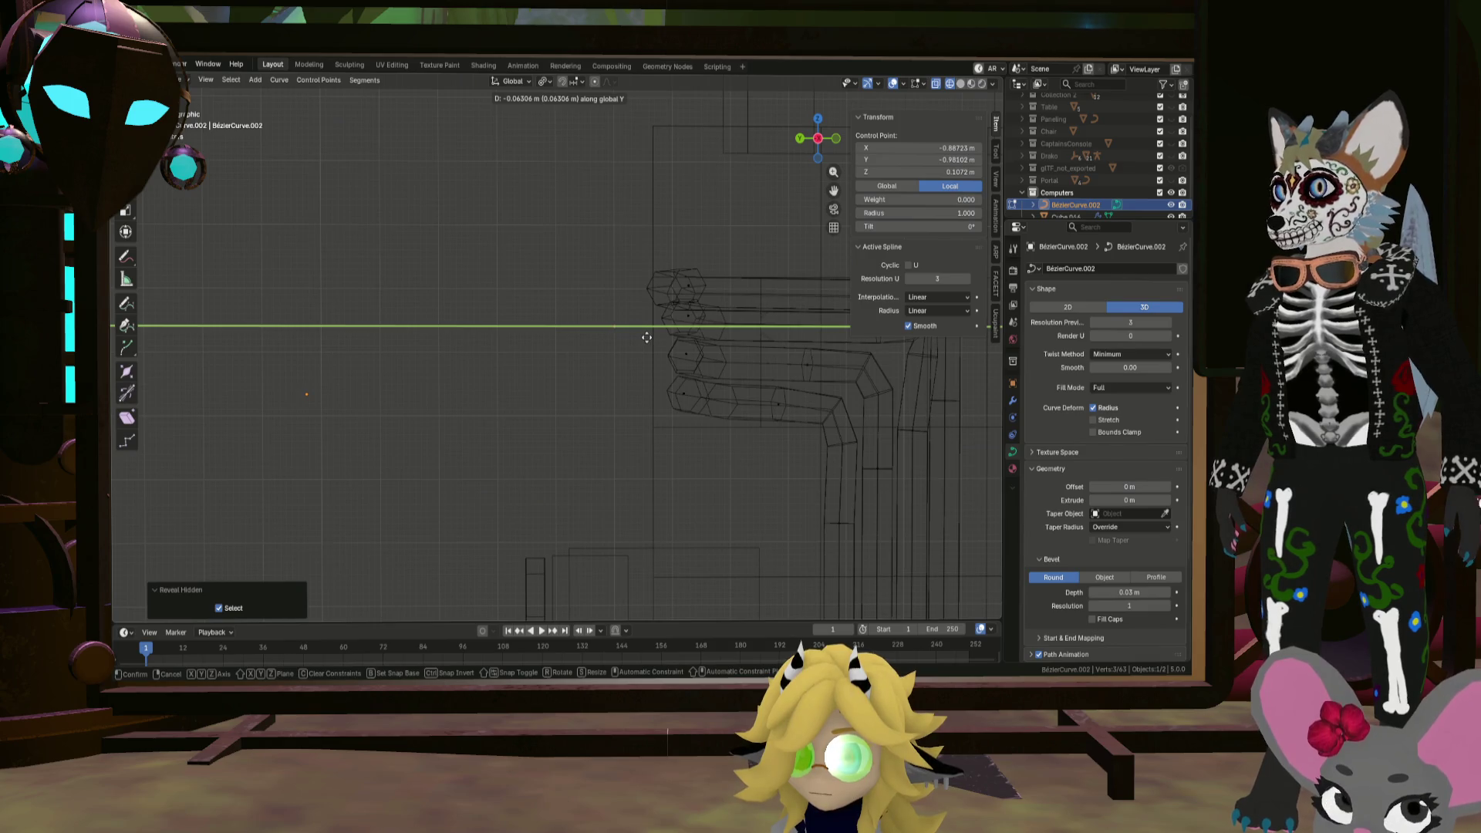
pyautogui.click(647, 337)
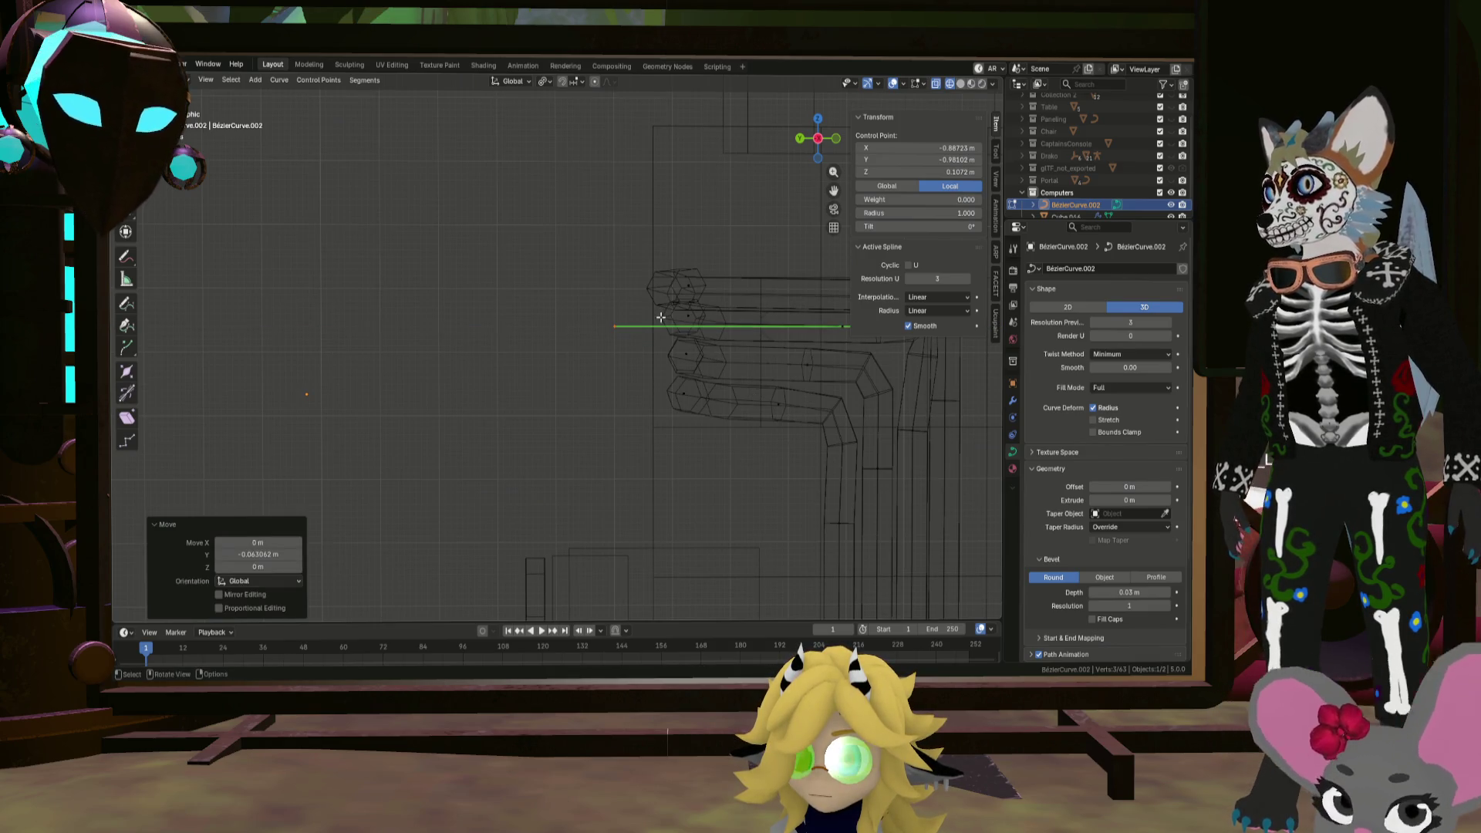
pyautogui.click(667, 292)
pyautogui.moveTo(666, 292)
pyautogui.mouseDown(button='middle')
pyautogui.moveTo(767, 319)
pyautogui.moveTo(442, 289)
pyautogui.mouseUp(button='middle')
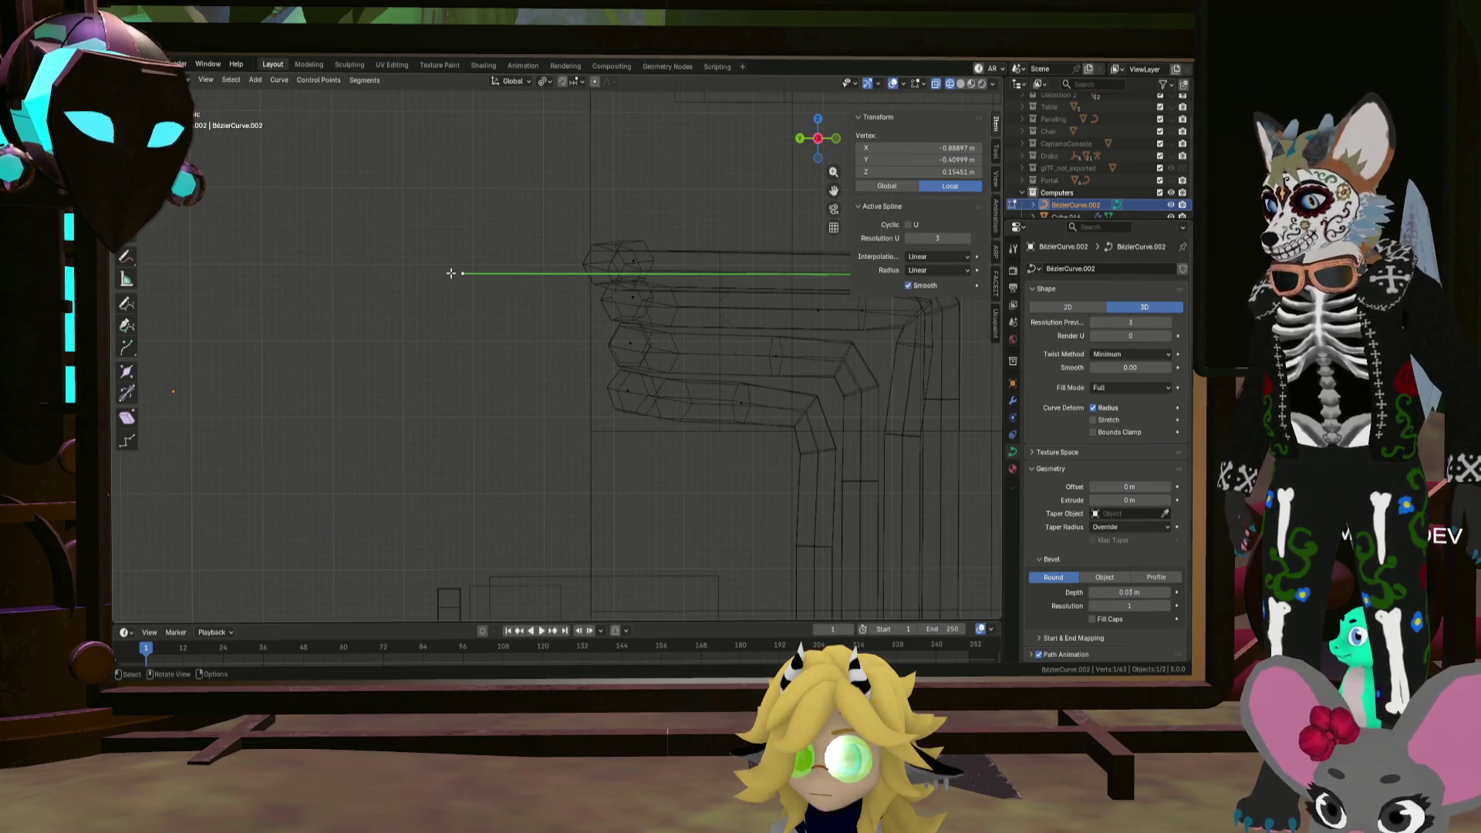
pyautogui.click(579, 270)
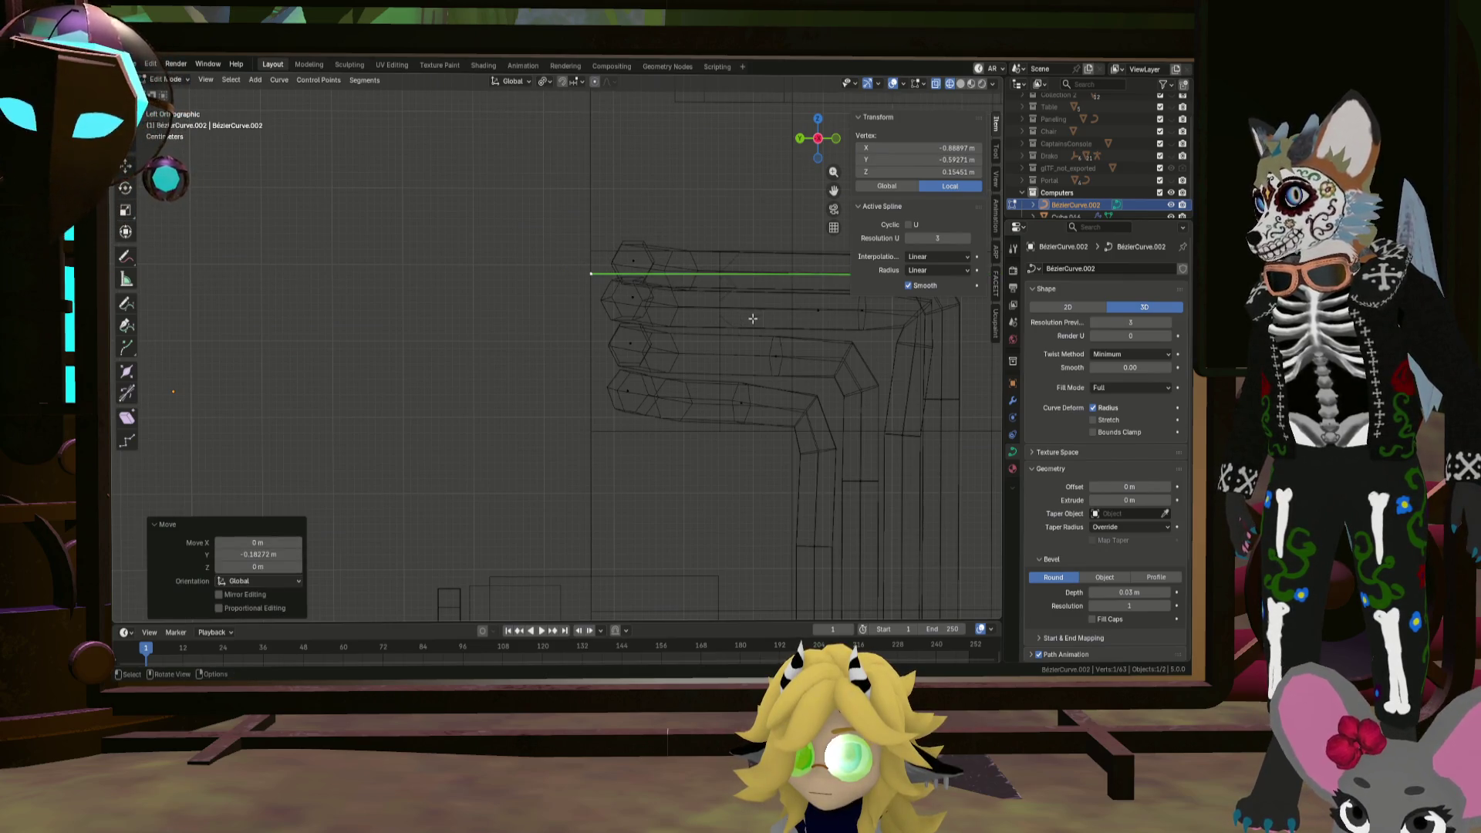
# Step: Push another pipe end point further out and reposition a selected pipe segment
pyautogui.click(821, 312)
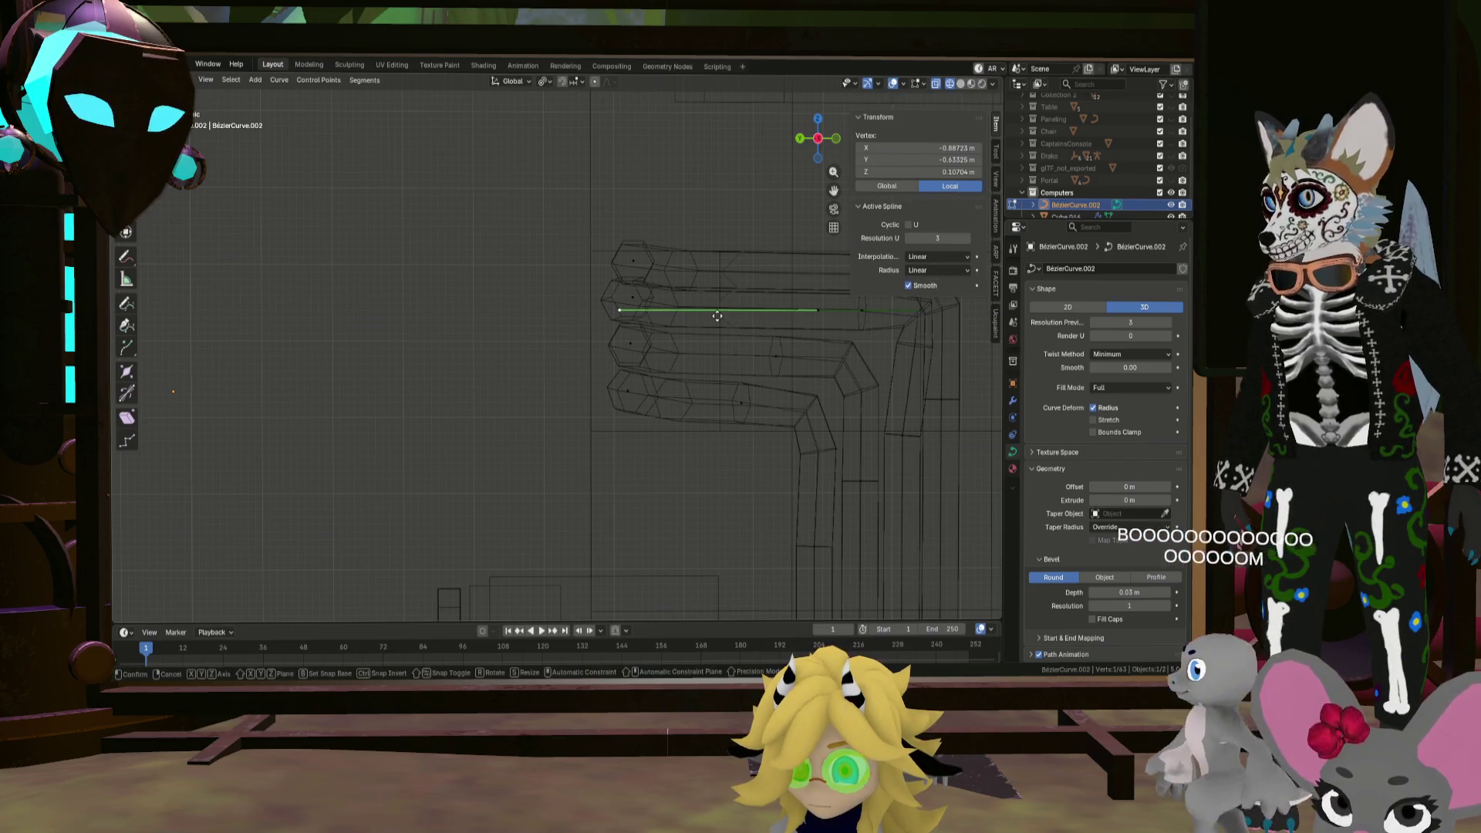
pyautogui.click(818, 309)
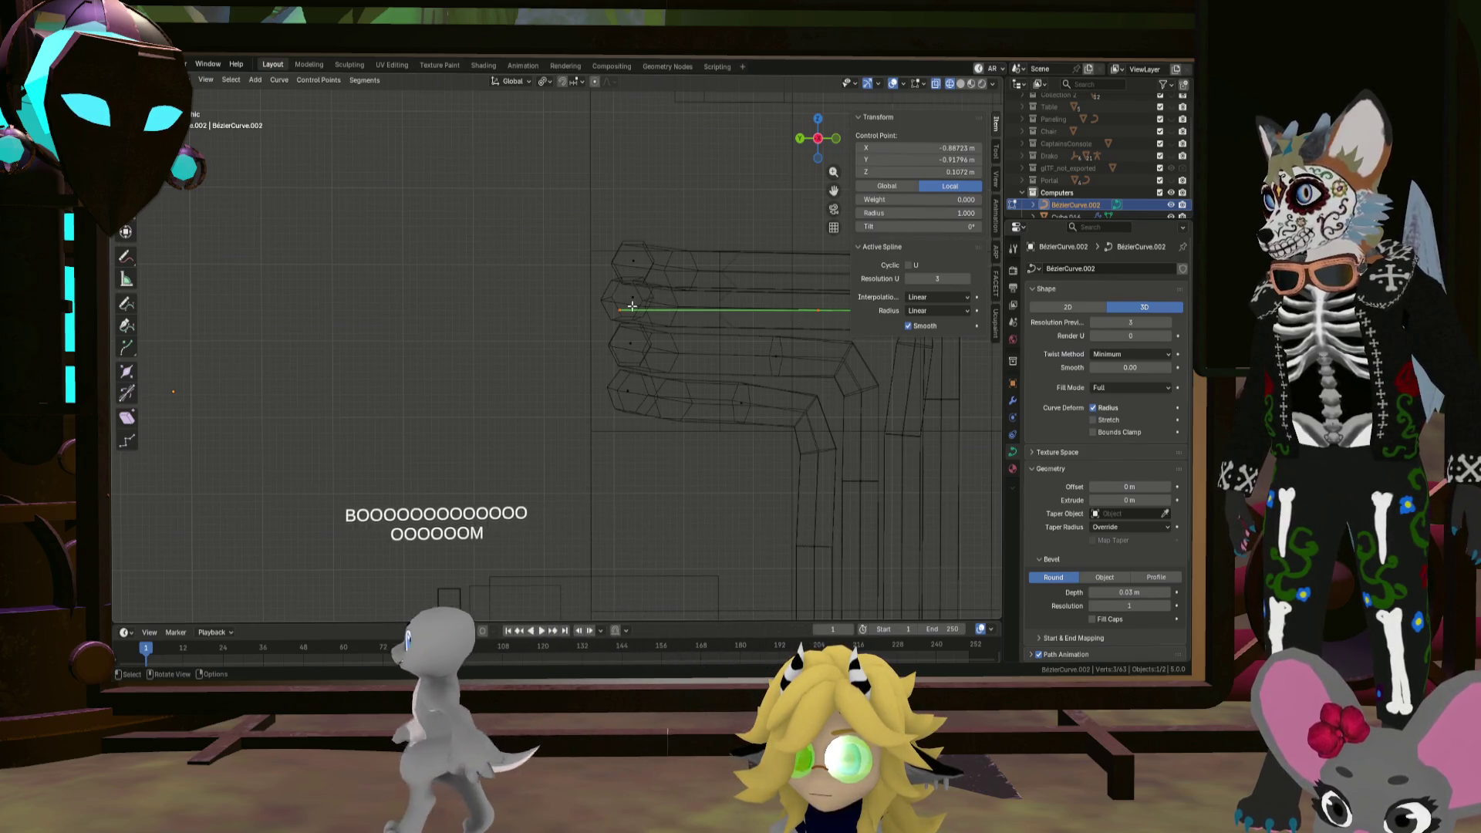
pyautogui.click(677, 309)
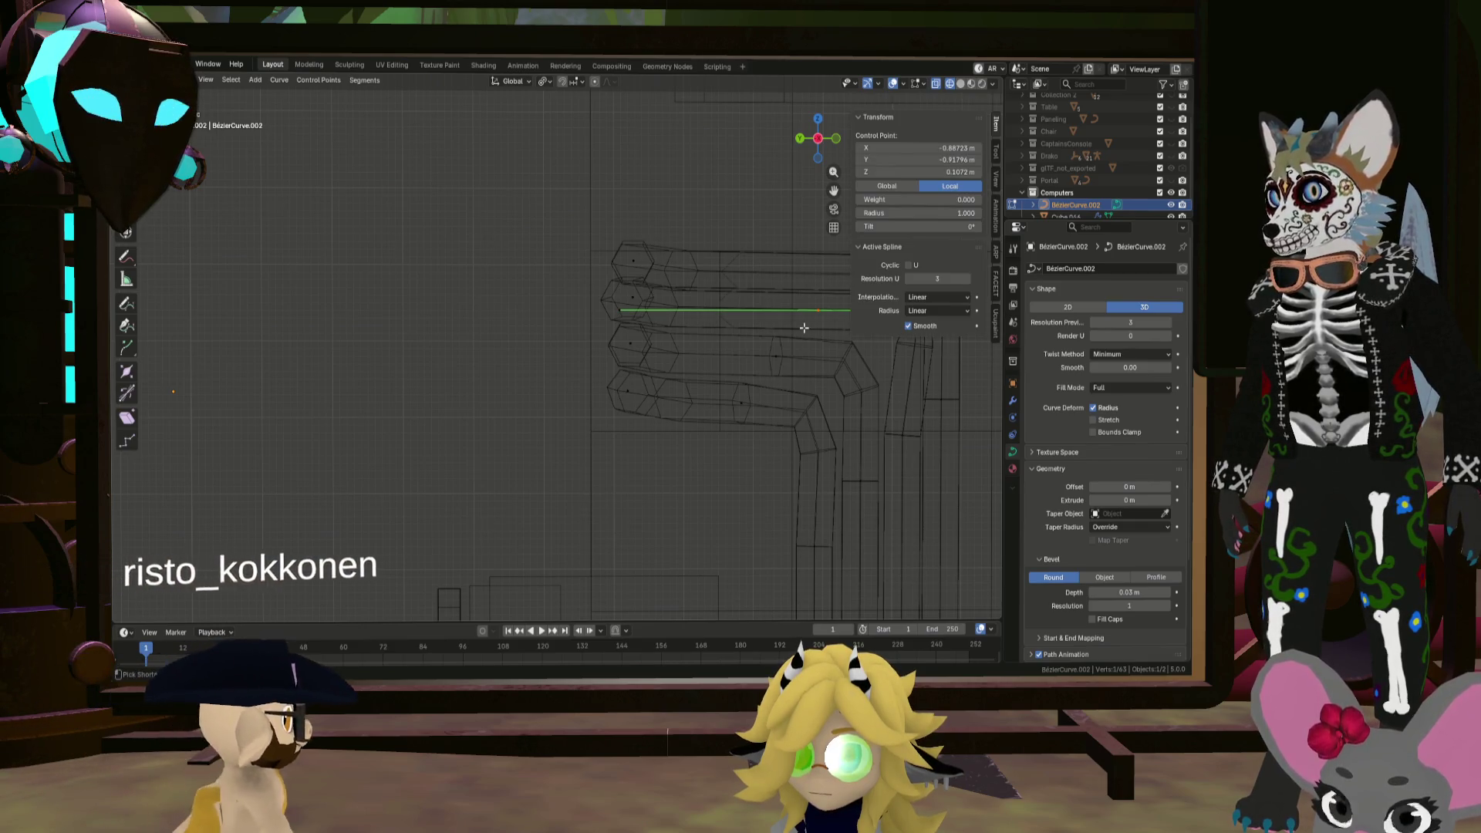
pyautogui.click(657, 318)
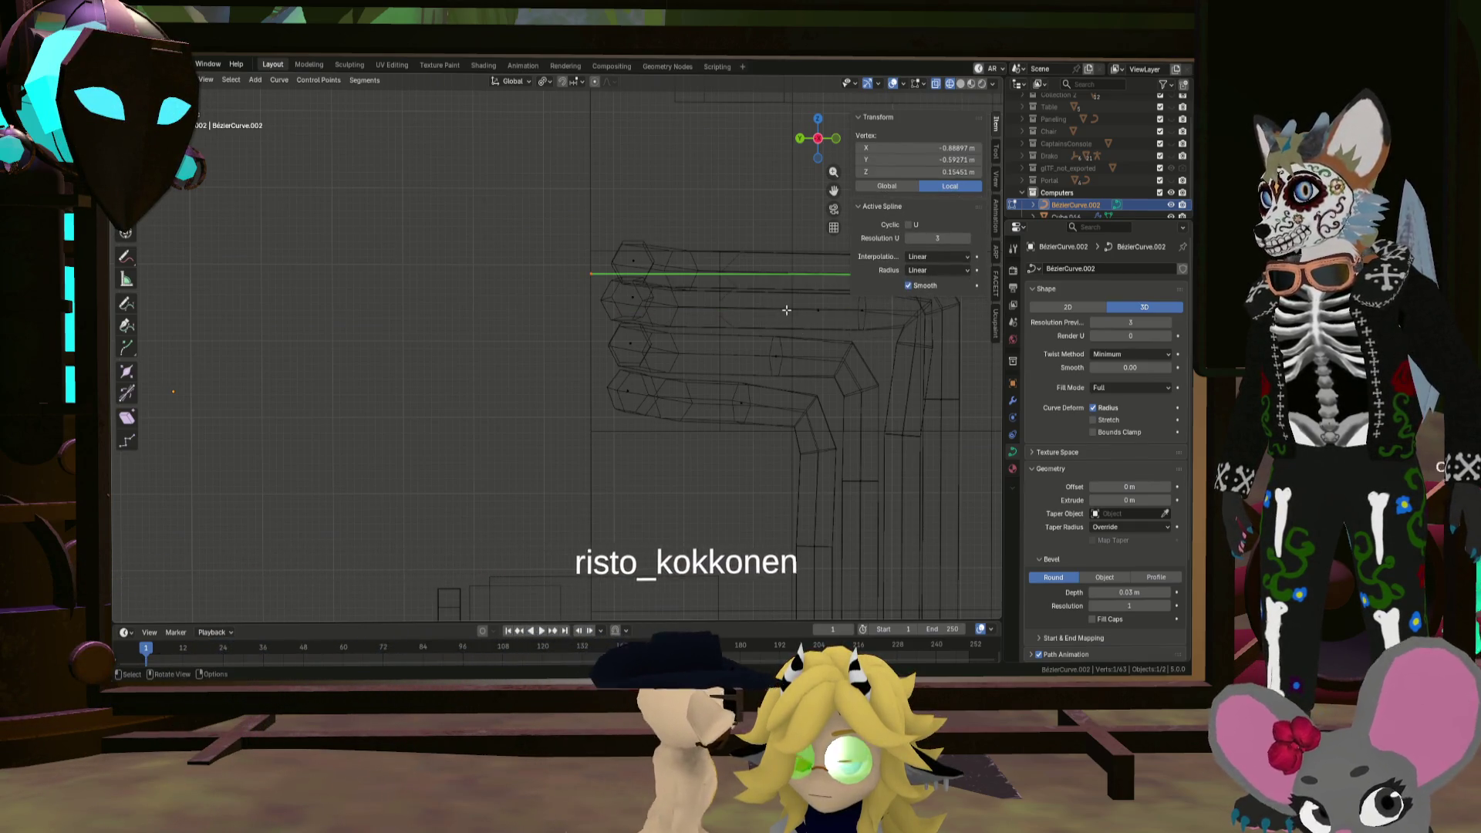
pyautogui.click(703, 317)
pyautogui.press('g')
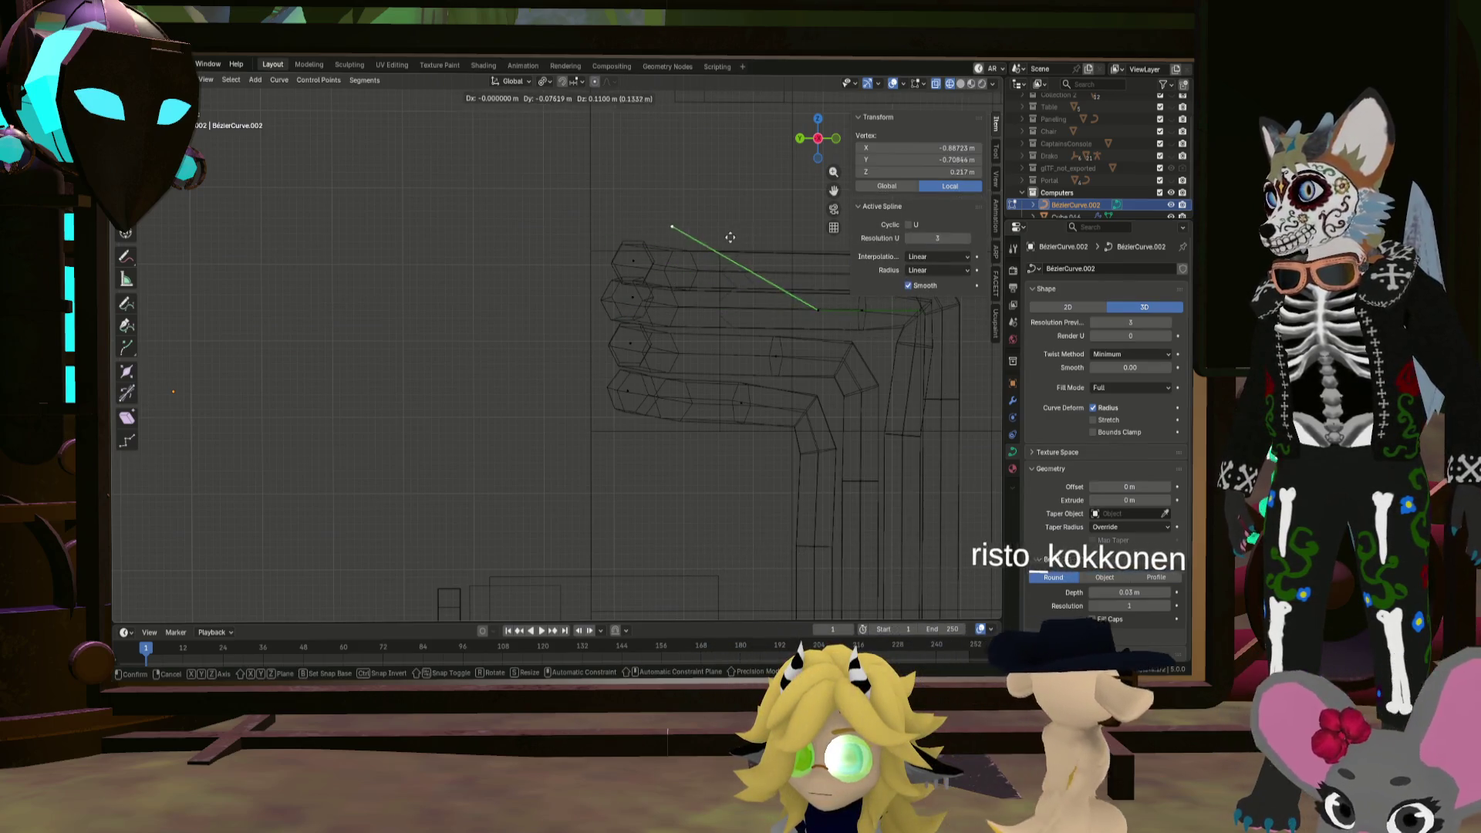
pyautogui.click(837, 391)
# Step: Delete an unwanted control point from the pipe
pyautogui.moveTo(805, 340)
pyautogui.mouseDown(button='middle')
pyautogui.moveTo(771, 344)
pyautogui.moveTo(840, 403)
pyautogui.moveTo(625, 367)
pyautogui.moveTo(629, 321)
pyautogui.moveTo(588, 331)
pyautogui.moveTo(576, 311)
pyautogui.moveTo(594, 307)
pyautogui.moveTo(601, 270)
pyautogui.moveTo(704, 276)
pyautogui.moveTo(555, 331)
pyautogui.moveTo(573, 310)
pyautogui.mouseUp(button='middle')
pyautogui.press('g')
pyautogui.press('x')
pyautogui.click(576, 311)
# Step: In side view, move the top pipe's end point outward, -0.064752 m along Y
pyautogui.scroll(5, 576, 311)
pyautogui.click(618, 304)
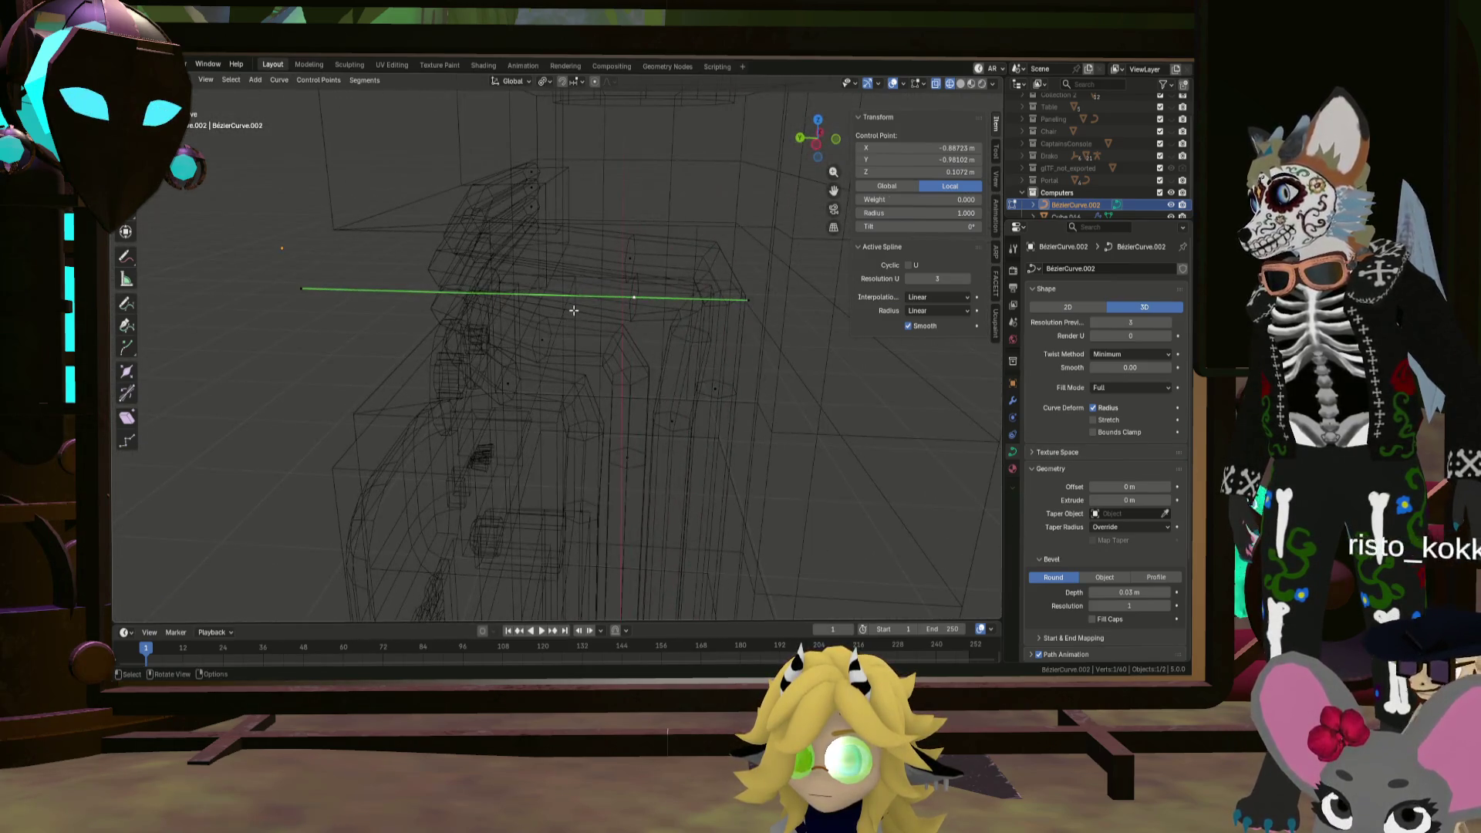
pyautogui.click(817, 145)
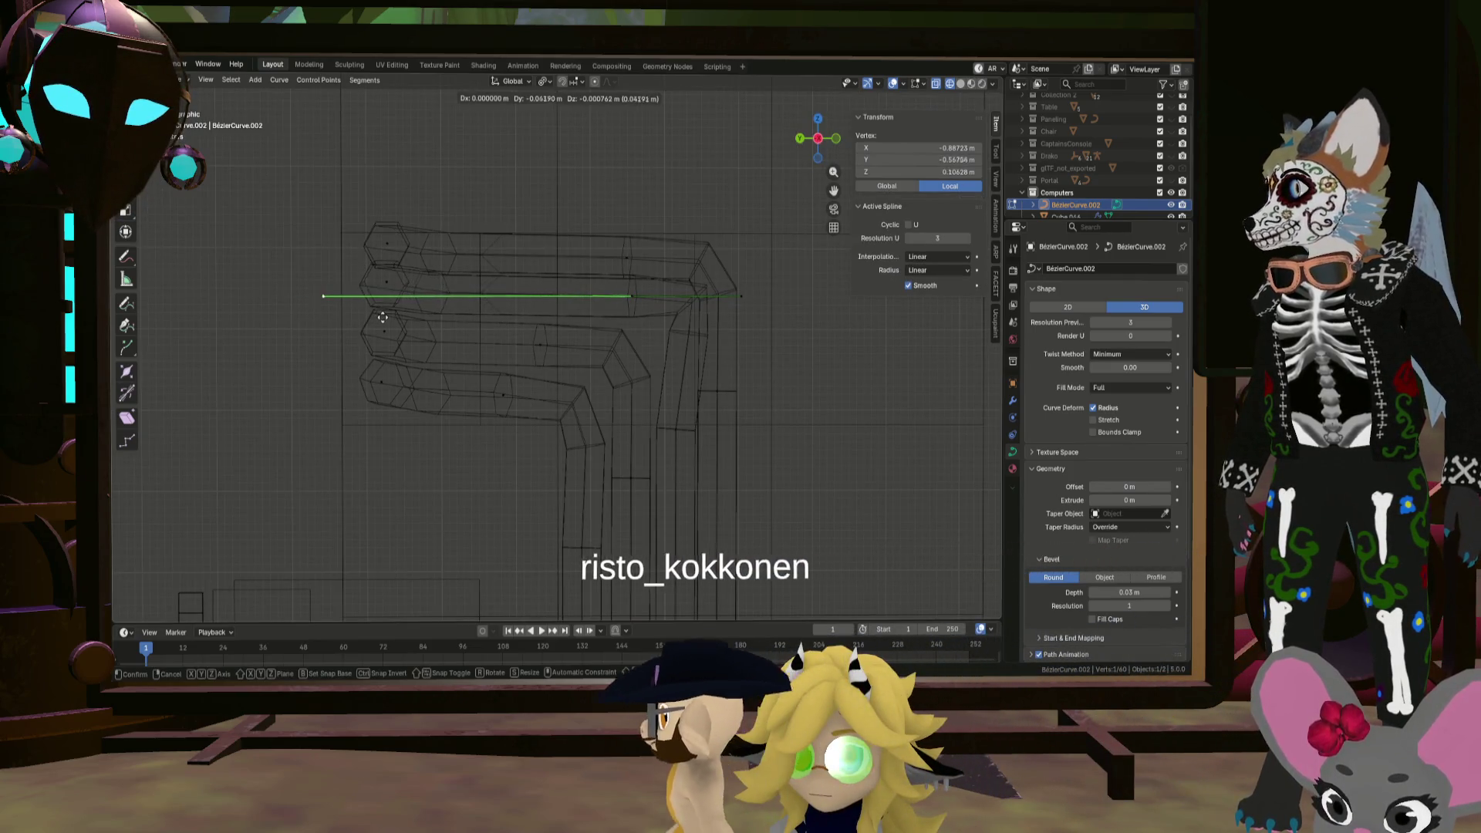
pyautogui.click(398, 317)
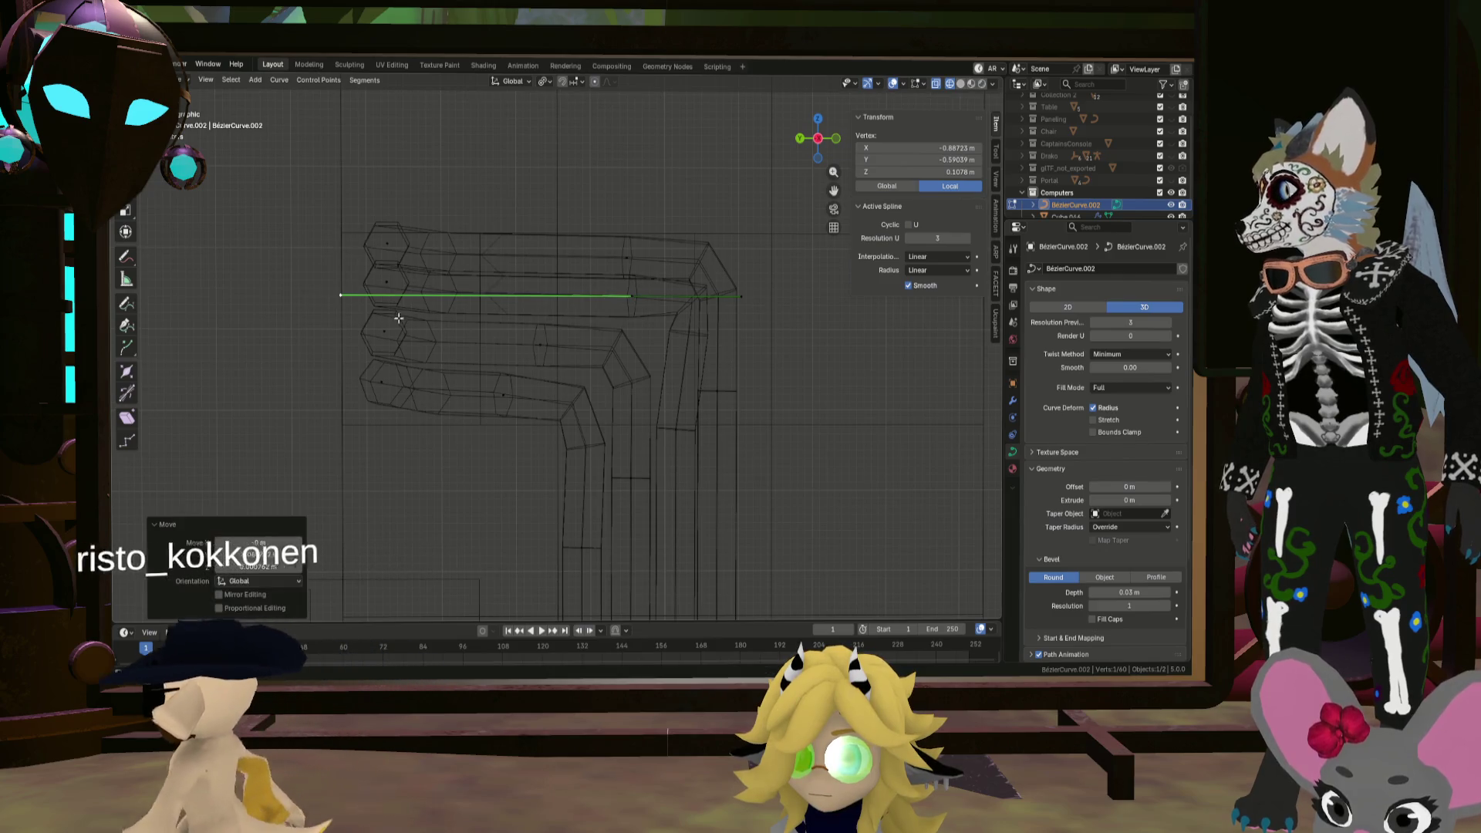
pyautogui.moveTo(479, 330)
pyautogui.mouseDown(button='middle')
pyautogui.moveTo(489, 340)
pyautogui.moveTo(788, 235)
pyautogui.mouseUp(button='middle')
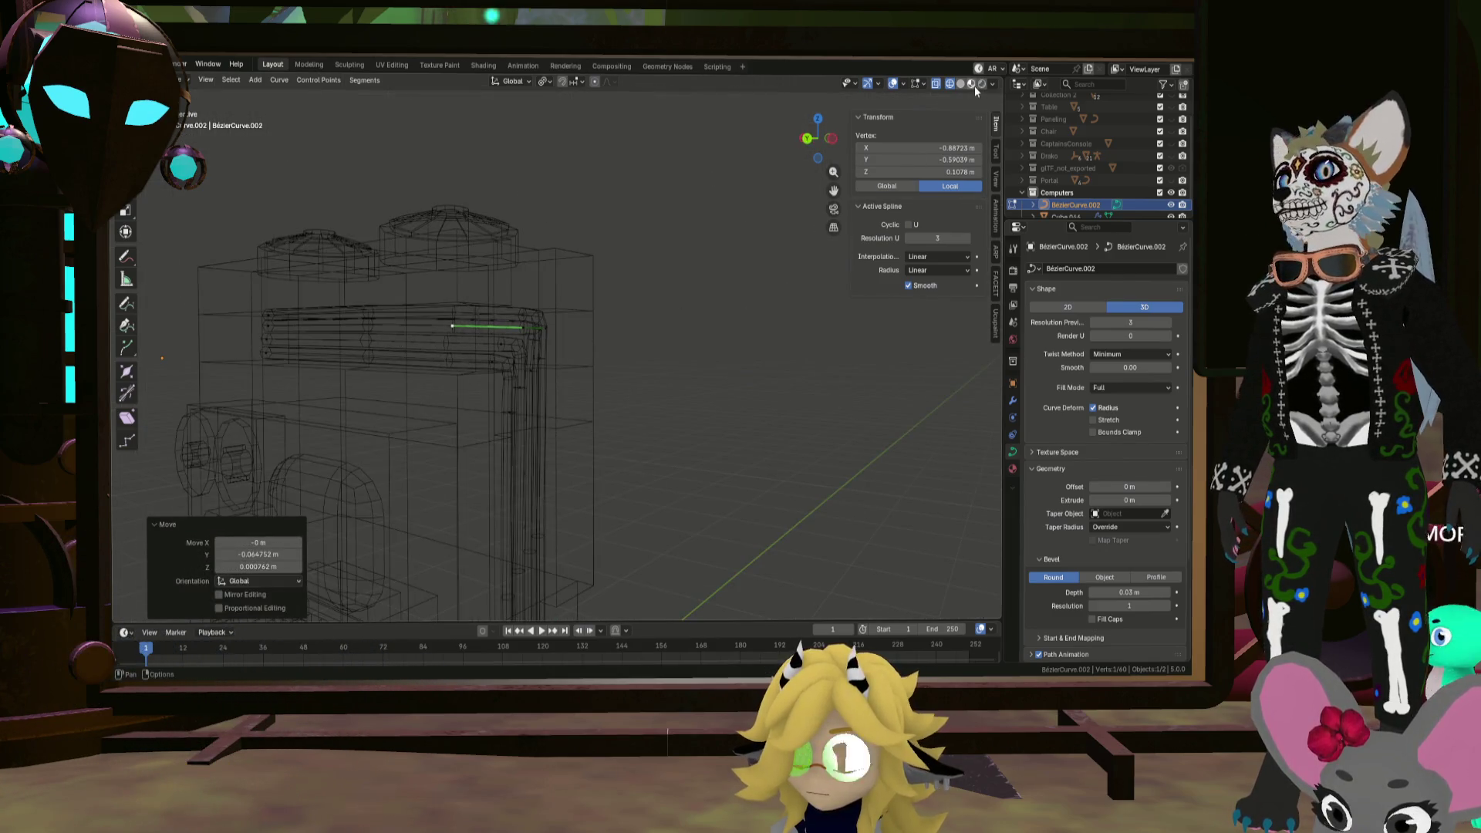
# Step: Switch to light-grey Solid shading and view the pipes side-on
pyautogui.click(964, 85)
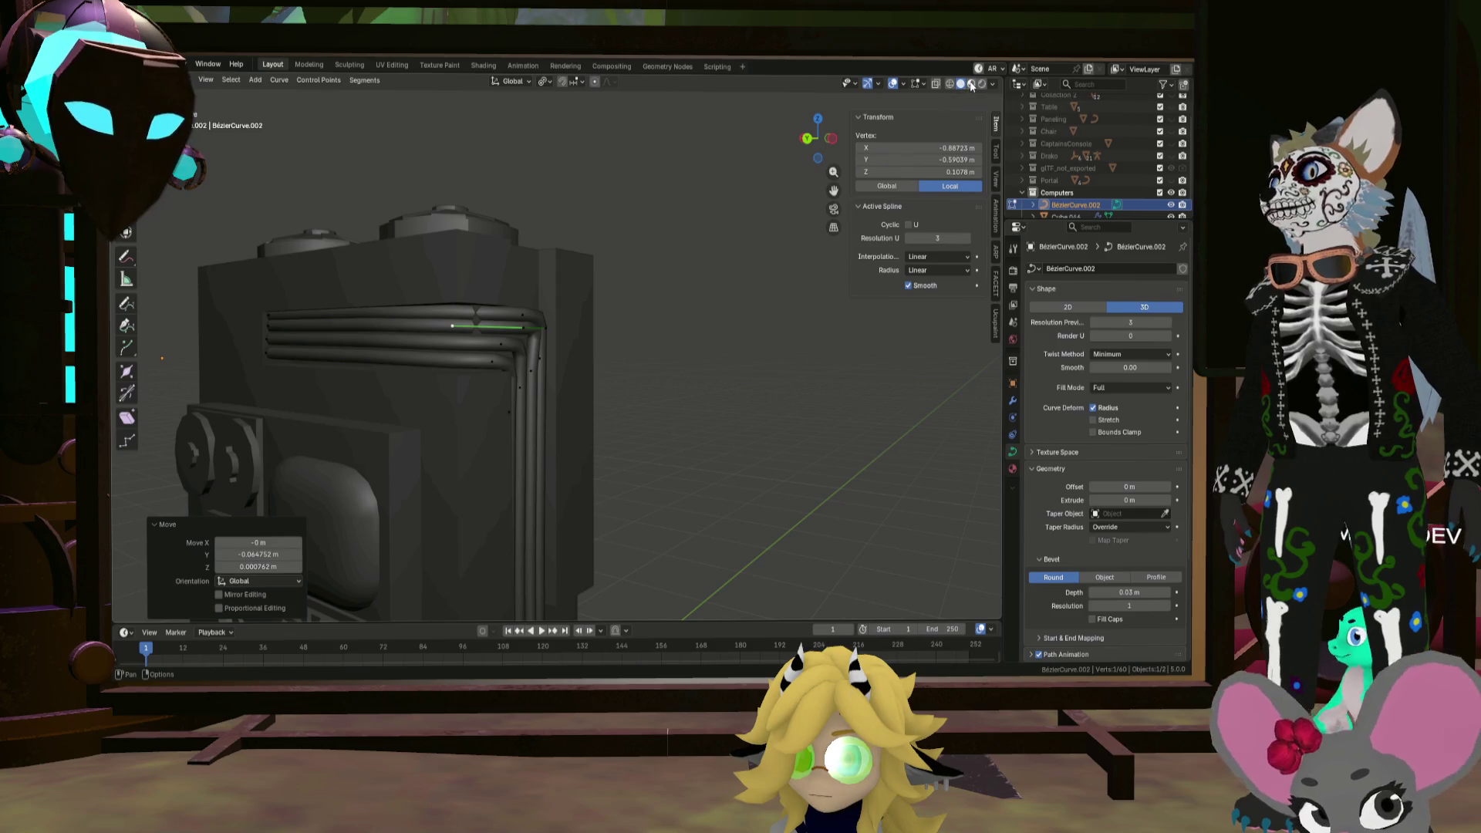
pyautogui.click(971, 86)
pyautogui.moveTo(540, 347); pyautogui.dragTo(444, 328, button='middle')
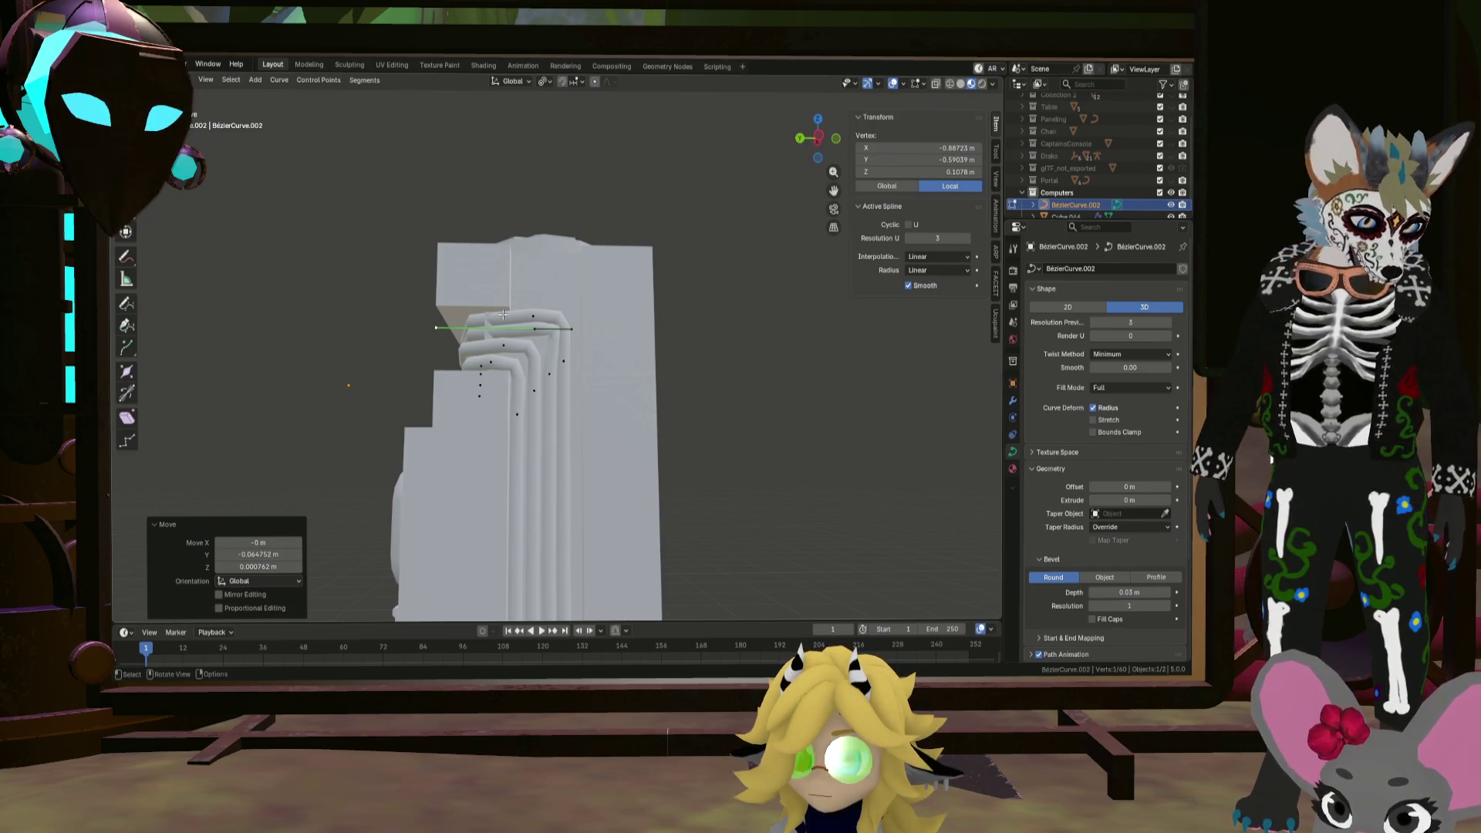
pyautogui.moveTo(519, 327)
pyautogui.mouseDown(button='middle')
pyautogui.moveTo(575, 333)
pyautogui.moveTo(324, 306)
pyautogui.moveTo(466, 308)
pyautogui.mouseUp(button='middle')
# Step: Subdivide the top pipe's segment with 1 cut and select its new point
pyautogui.click(538, 311)
pyautogui.rightClick(301, 269)
pyautogui.click(297, 275)
pyautogui.click(388, 312)
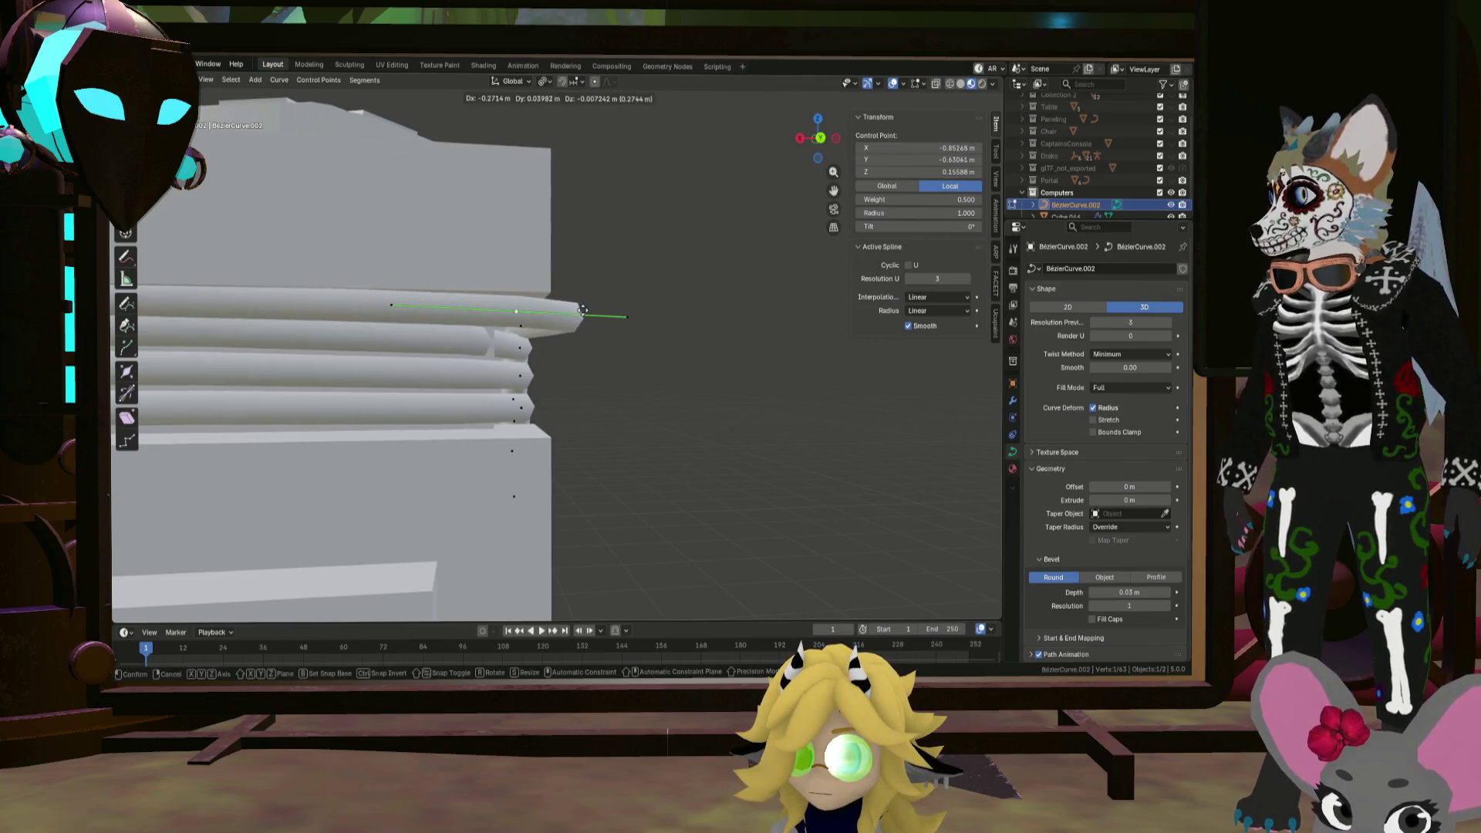
# Step: Push the top pipe end outward and scale the selected points to 0.094
pyautogui.click(626, 317)
pyautogui.click(651, 319)
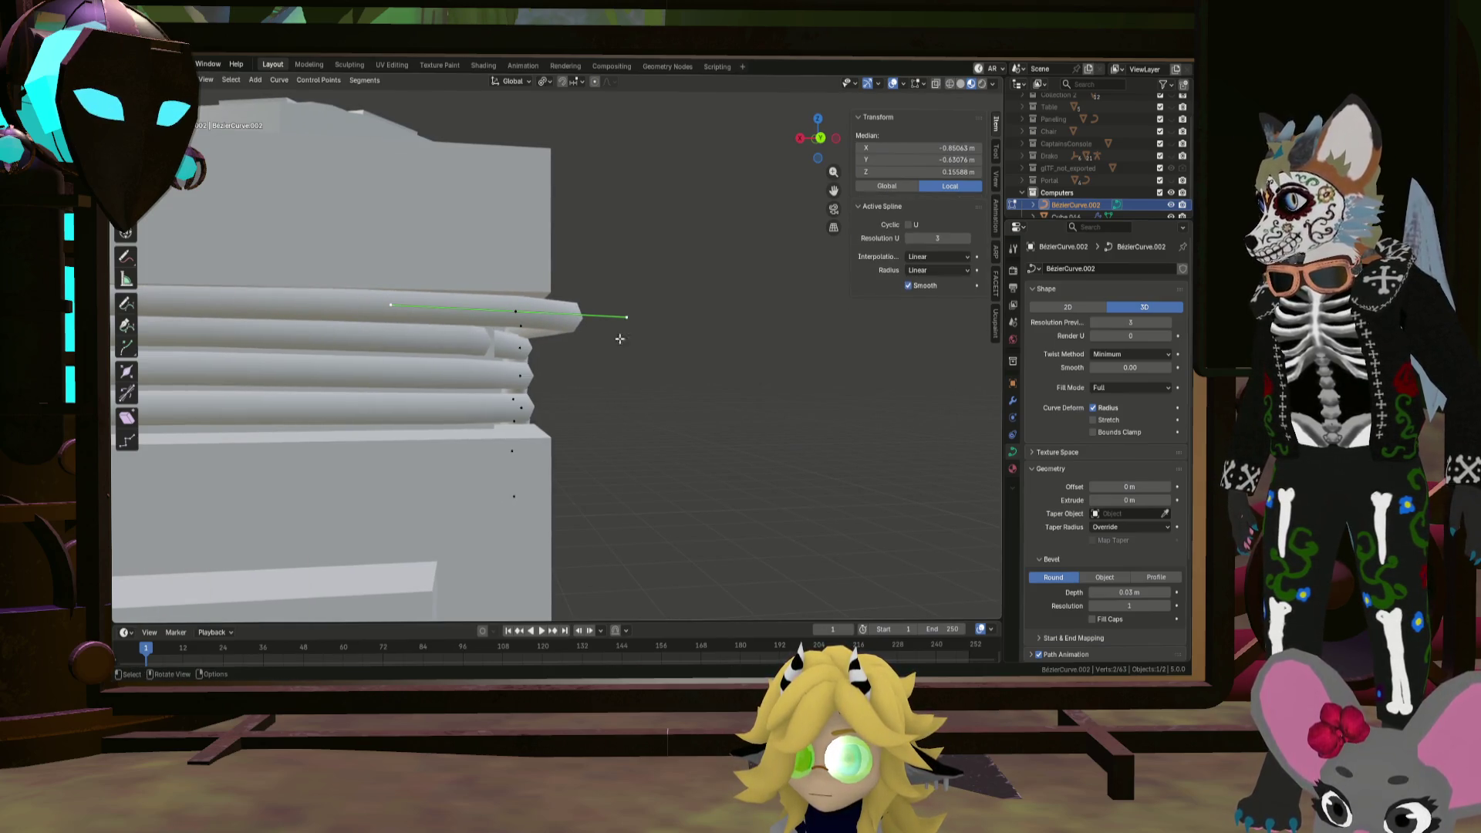
pyautogui.click(540, 316)
pyautogui.moveTo(540, 316)
pyautogui.mouseDown(button='middle')
pyautogui.moveTo(362, 305)
pyautogui.moveTo(353, 325)
pyautogui.moveTo(463, 340)
pyautogui.mouseUp(button='middle')
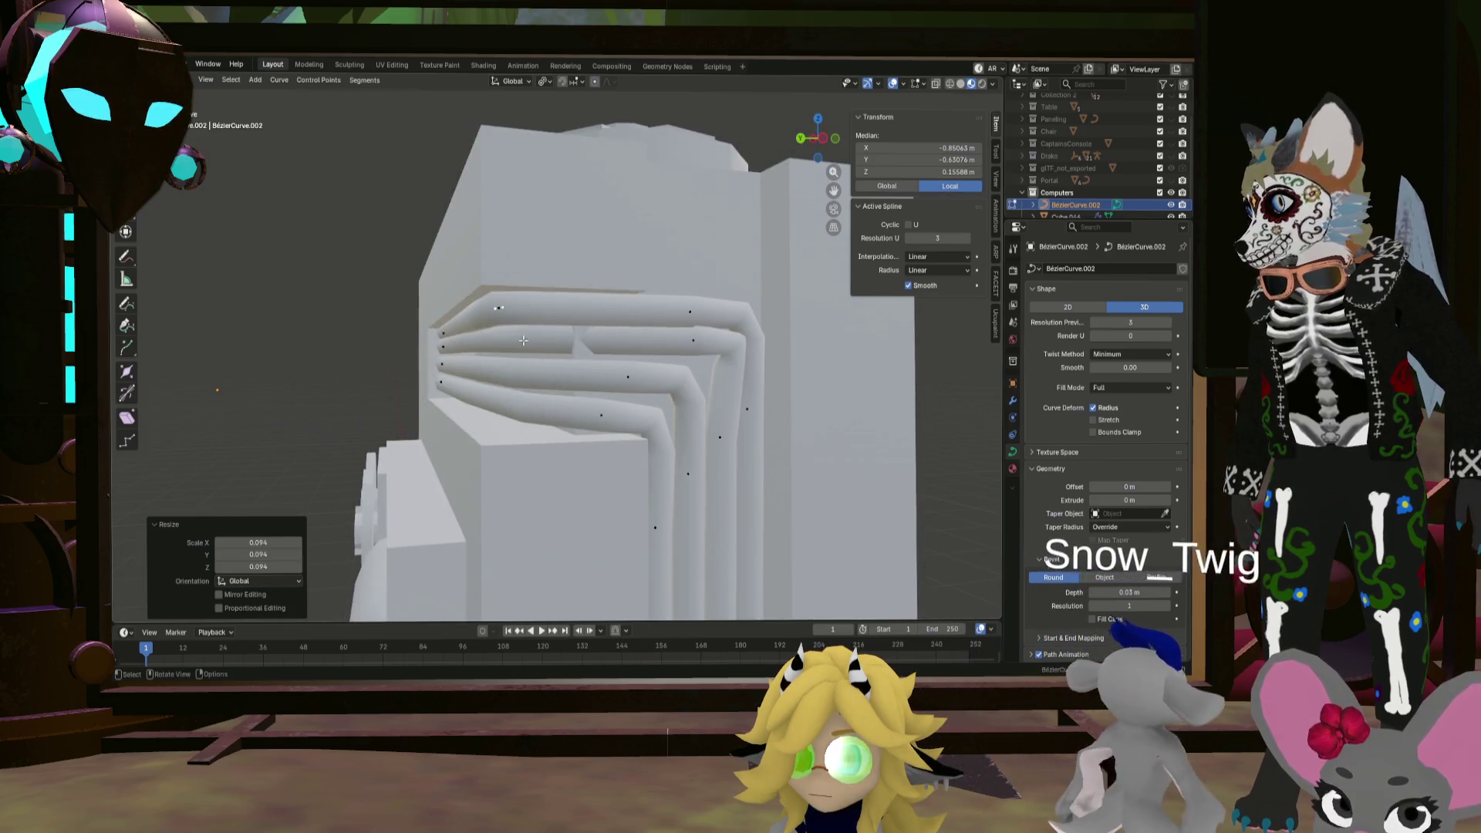
# Step: Subdivide the next pipe's segment and move its new control point outward
pyautogui.click(692, 341)
pyautogui.rightClick(502, 348)
pyautogui.click(503, 349)
pyautogui.moveTo(496, 341)
pyautogui.mouseDown(button='middle')
pyautogui.moveTo(540, 346)
pyautogui.moveTo(463, 339)
pyautogui.mouseUp(button='middle')
pyautogui.click(458, 338)
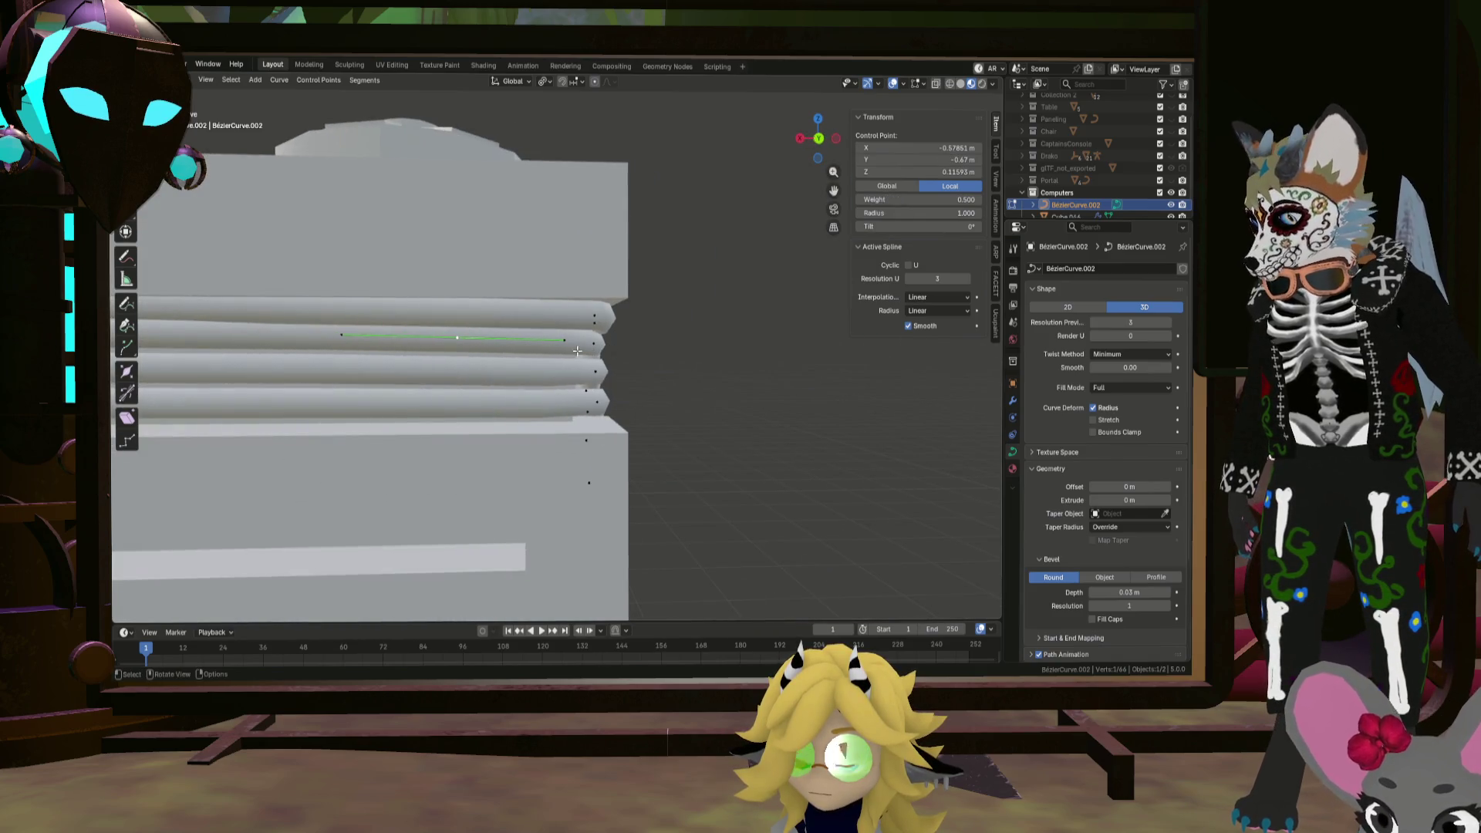
pyautogui.click(689, 358)
# Step: Reposition two more control points on that pipe to align its bend
pyautogui.press('g')
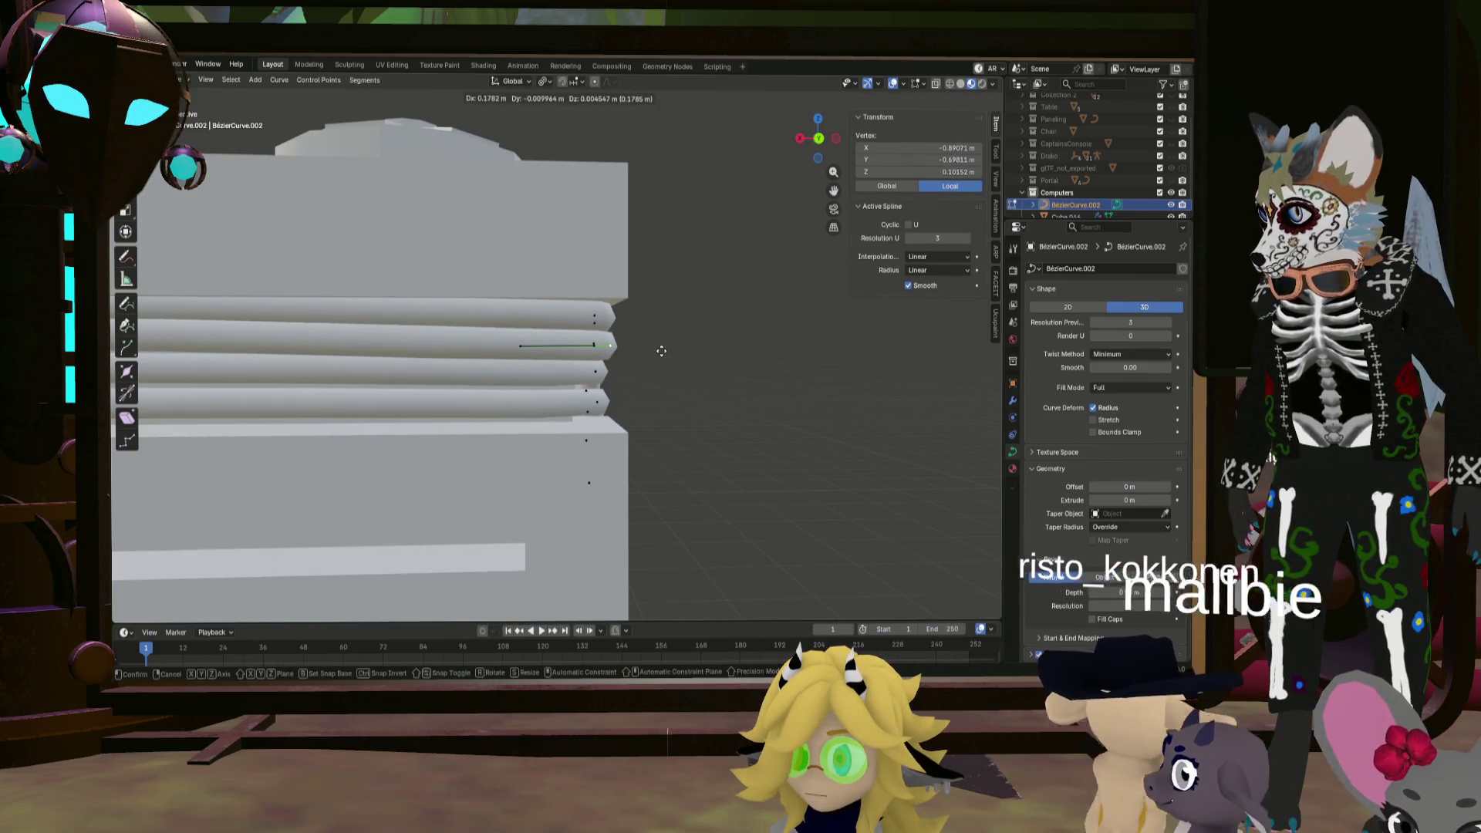
pyautogui.click(617, 348)
pyautogui.press('g')
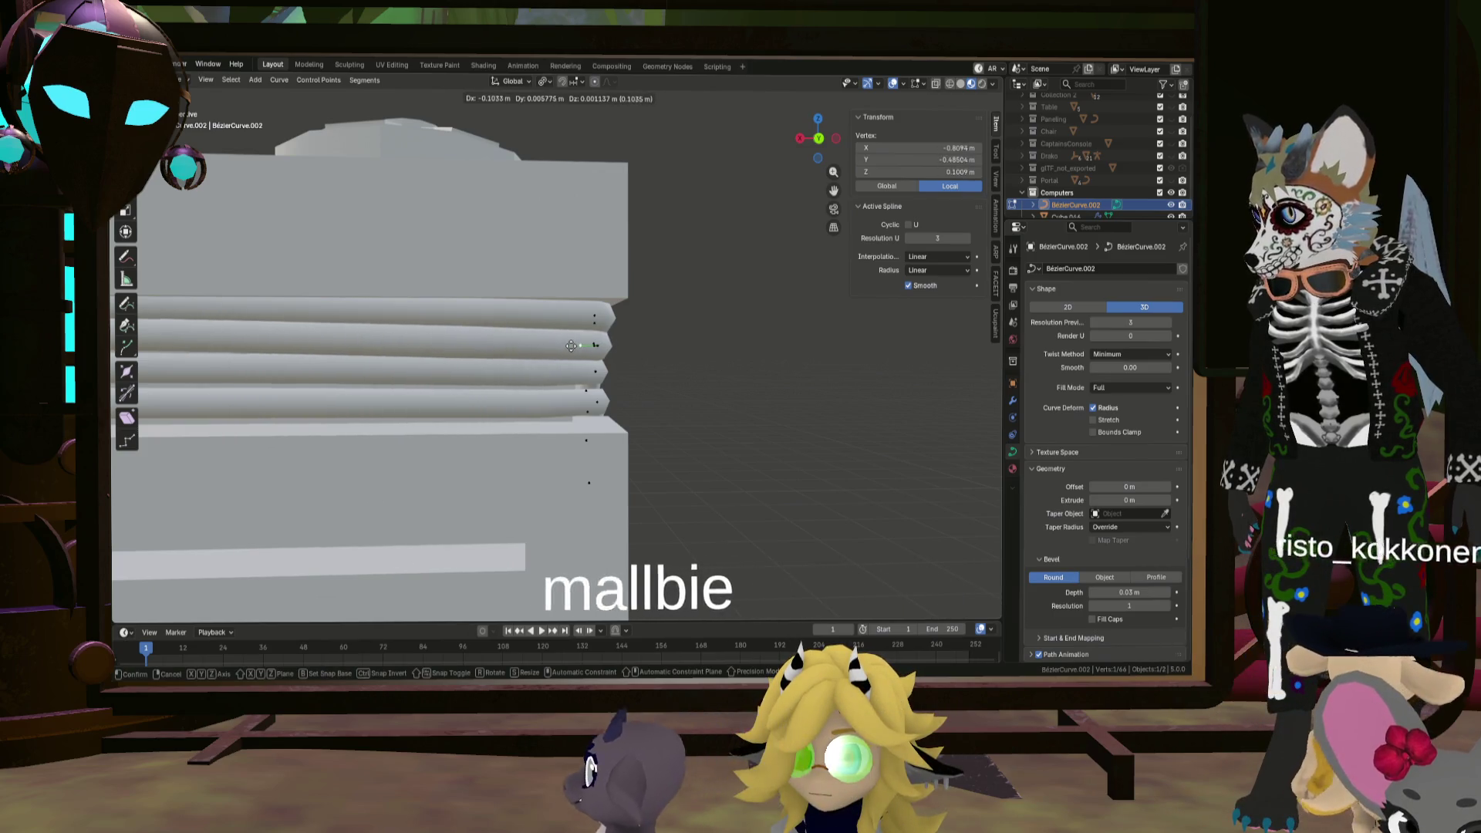
pyautogui.click(567, 347)
pyautogui.moveTo(567, 347)
pyautogui.mouseDown(button='middle')
pyautogui.moveTo(403, 370)
pyautogui.moveTo(473, 354)
pyautogui.moveTo(547, 365)
pyautogui.moveTo(479, 347)
pyautogui.moveTo(548, 315)
pyautogui.moveTo(594, 336)
pyautogui.moveTo(574, 400)
pyautogui.moveTo(640, 389)
pyautogui.moveTo(687, 358)
pyautogui.moveTo(660, 321)
pyautogui.moveTo(596, 299)
pyautogui.mouseUp(button='middle')
# Step: Move further points, the last -0.089064 m along X, then select the third pipe's control point
pyautogui.press('g')
pyautogui.click(599, 338)
pyautogui.press('g')
pyautogui.click(703, 381)
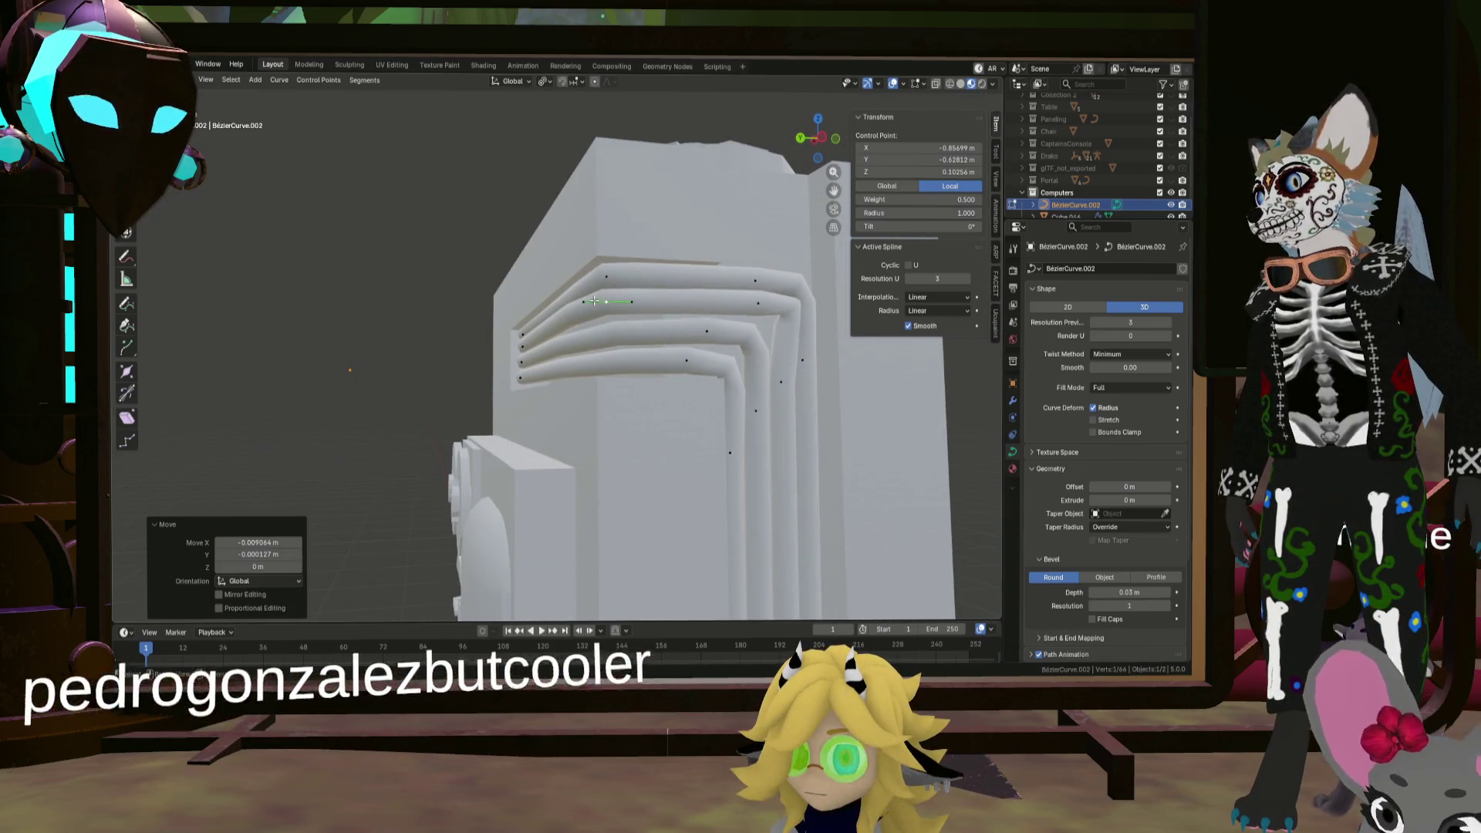
pyautogui.click(700, 333)
pyautogui.click(705, 332)
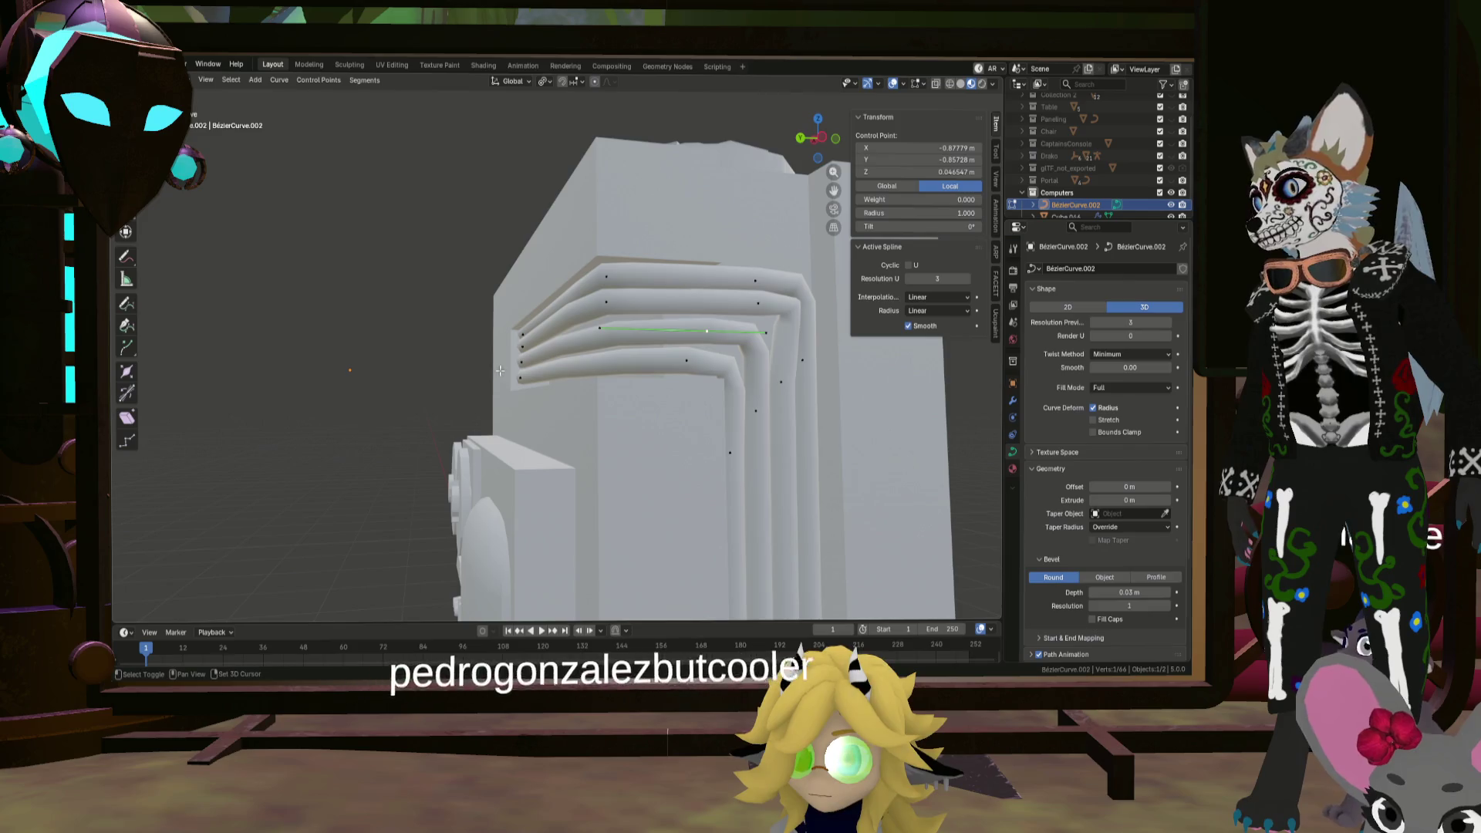
pyautogui.rightClick(526, 363)
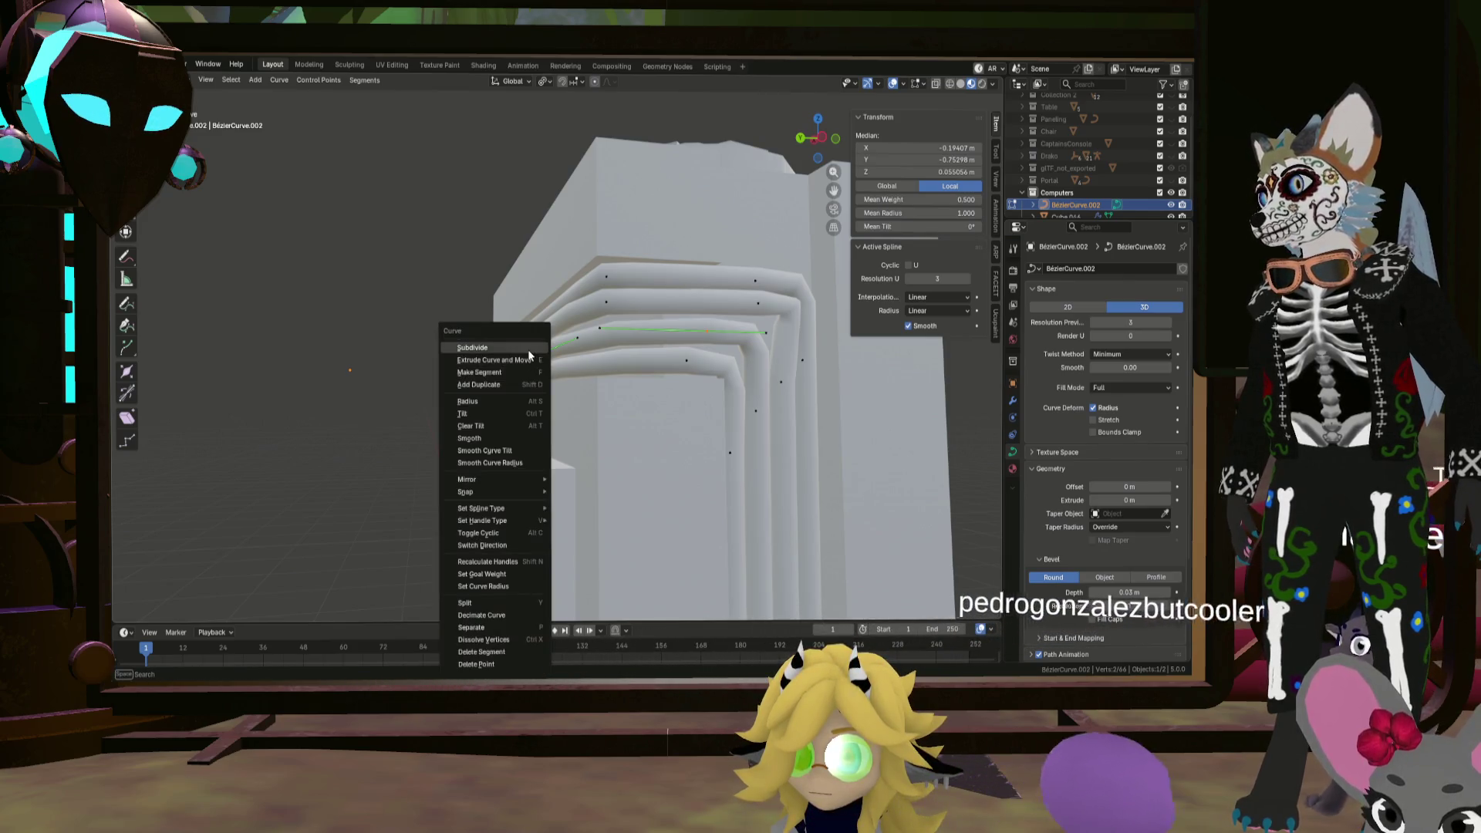
# Step: Subdivide the third pipe's segment, switch to dark Solid shading, and move its point
pyautogui.click(526, 356)
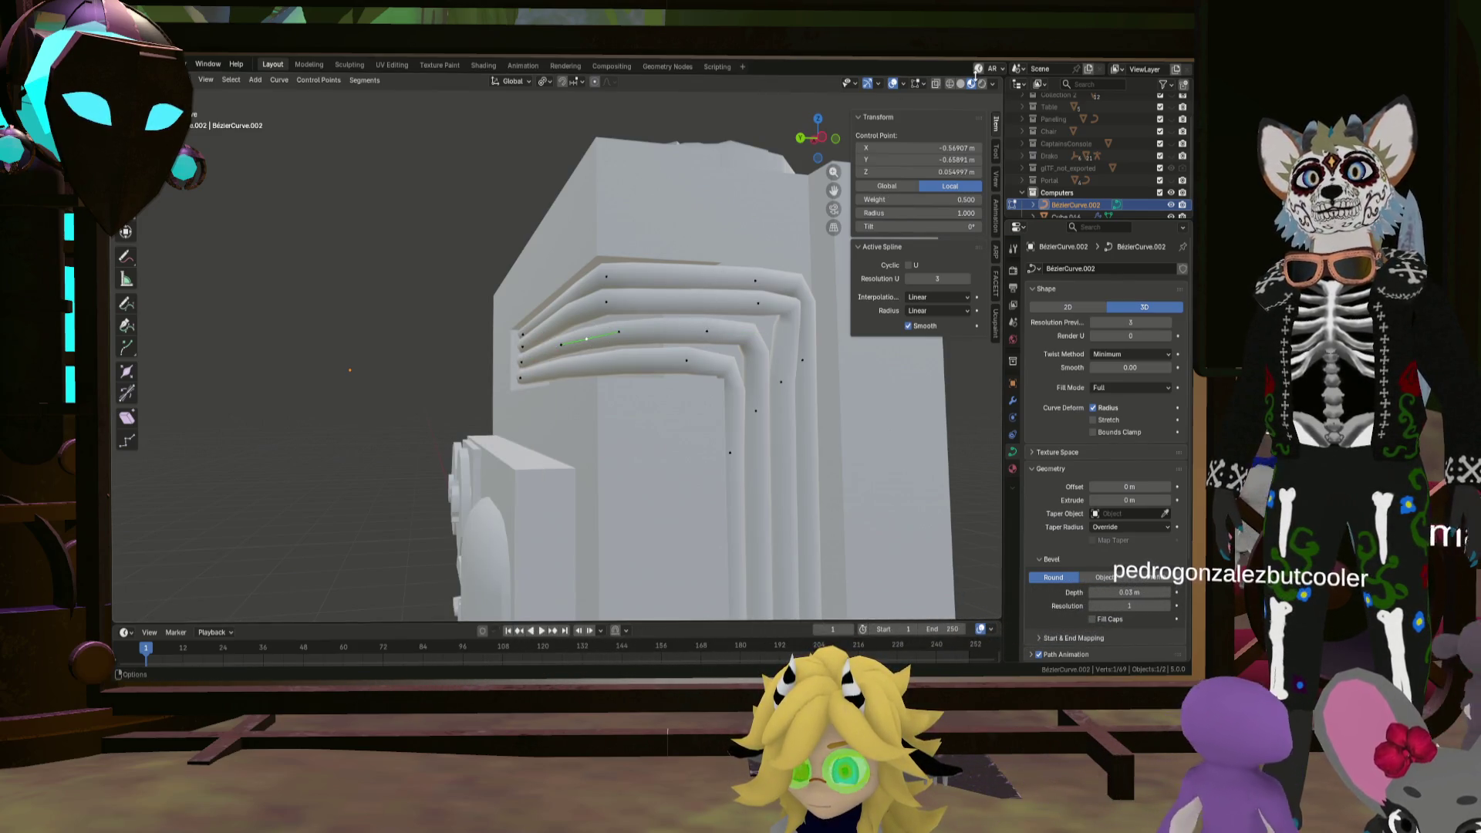
pyautogui.click(961, 85)
pyautogui.moveTo(567, 357); pyautogui.dragTo(617, 320, button='middle')
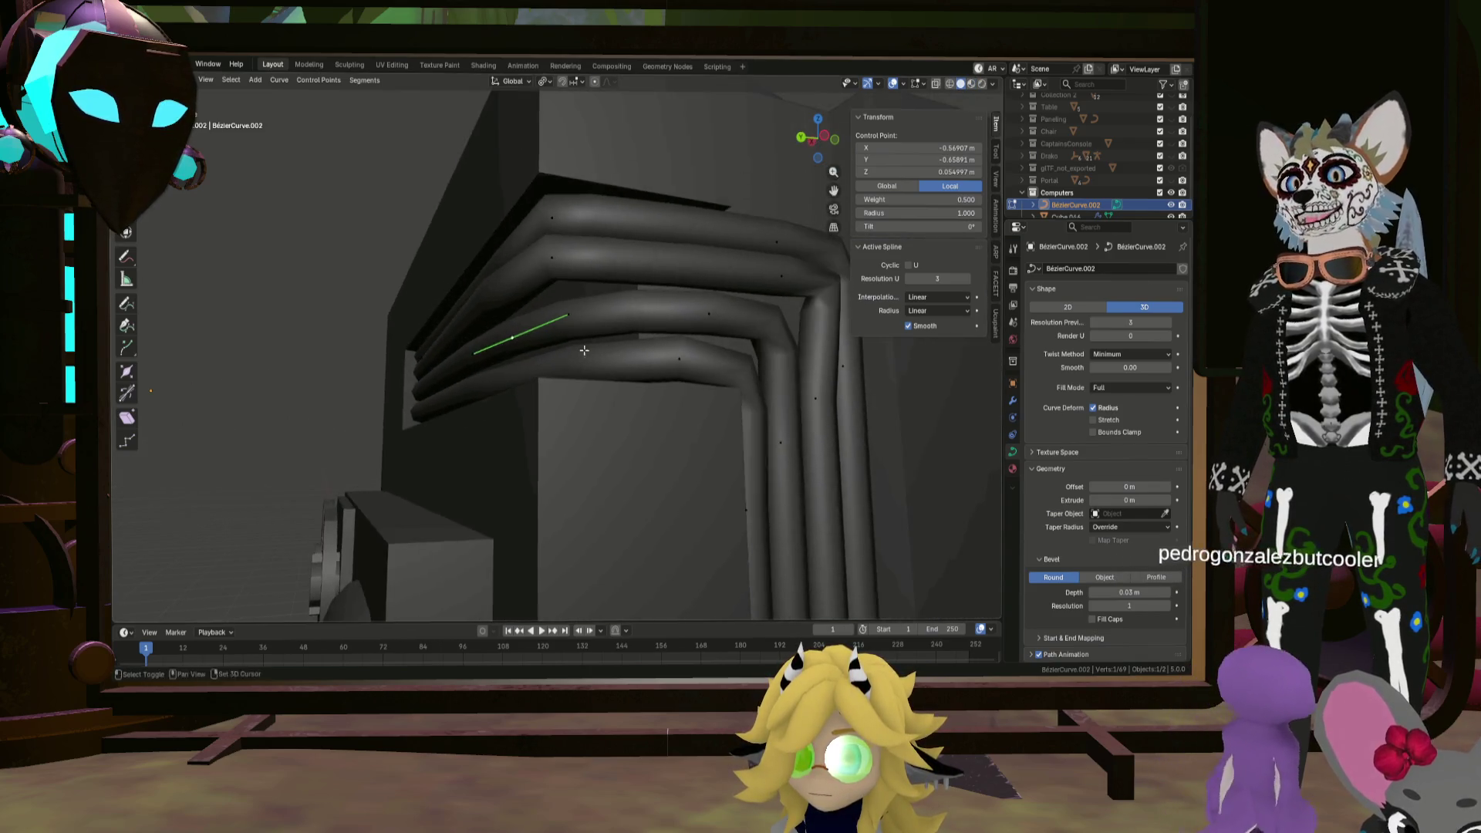
pyautogui.press('g')
pyautogui.scroll(3, 637, 305)
pyautogui.click(730, 285)
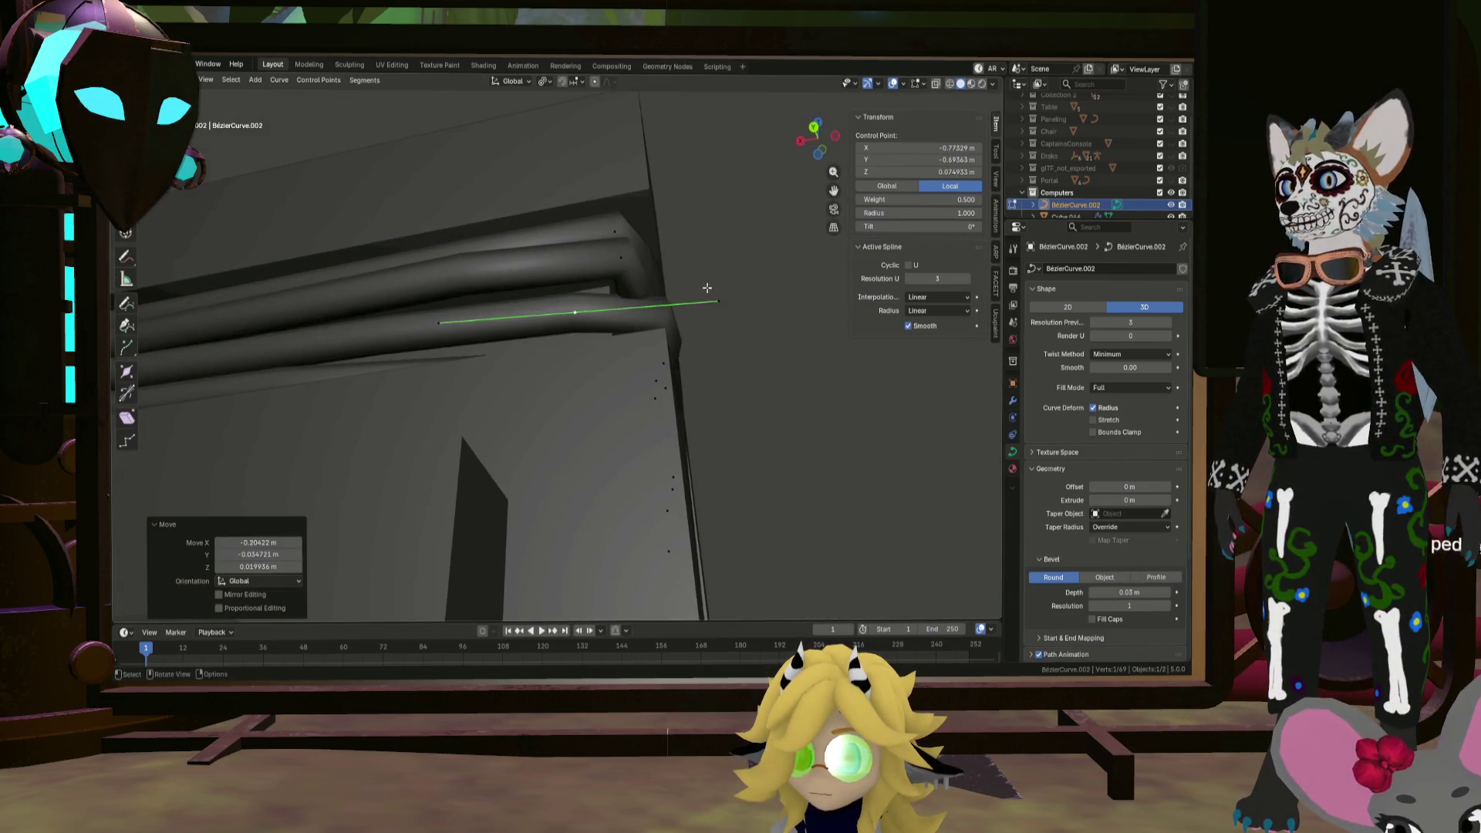
# Step: Scale and move the bottom pipe's end points into line with the others
pyautogui.moveTo(731, 285); pyautogui.dragTo(623, 323, button='middle')
pyautogui.click(623, 322)
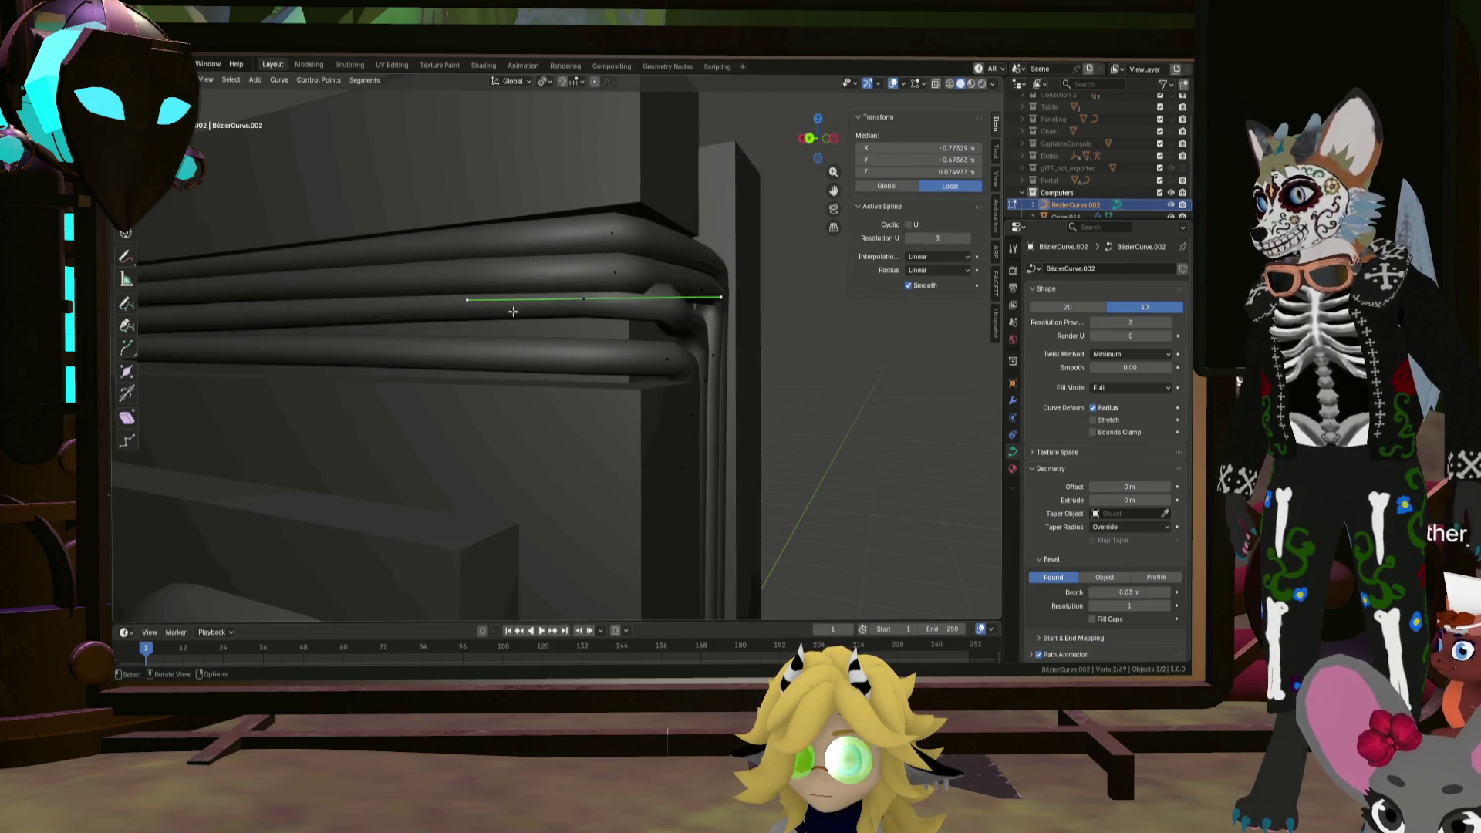
pyautogui.click(613, 311)
pyautogui.moveTo(614, 310)
pyautogui.mouseDown(button='middle')
pyautogui.moveTo(608, 282)
pyautogui.moveTo(470, 354)
pyautogui.moveTo(439, 304)
pyautogui.moveTo(734, 288)
pyautogui.moveTo(596, 290)
pyautogui.moveTo(485, 371)
pyautogui.moveTo(512, 324)
pyautogui.moveTo(638, 352)
pyautogui.mouseUp(button='middle')
pyautogui.click(610, 295)
pyautogui.click(537, 277)
pyautogui.press('g')
pyautogui.click(611, 302)
# Step: Subdivide the bottom pipe's segment and select its new control point
pyautogui.click(533, 375)
pyautogui.click(643, 345)
pyautogui.rightClick(478, 354)
pyautogui.click(482, 349)
pyautogui.moveTo(523, 345); pyautogui.dragTo(555, 345, button='middle')
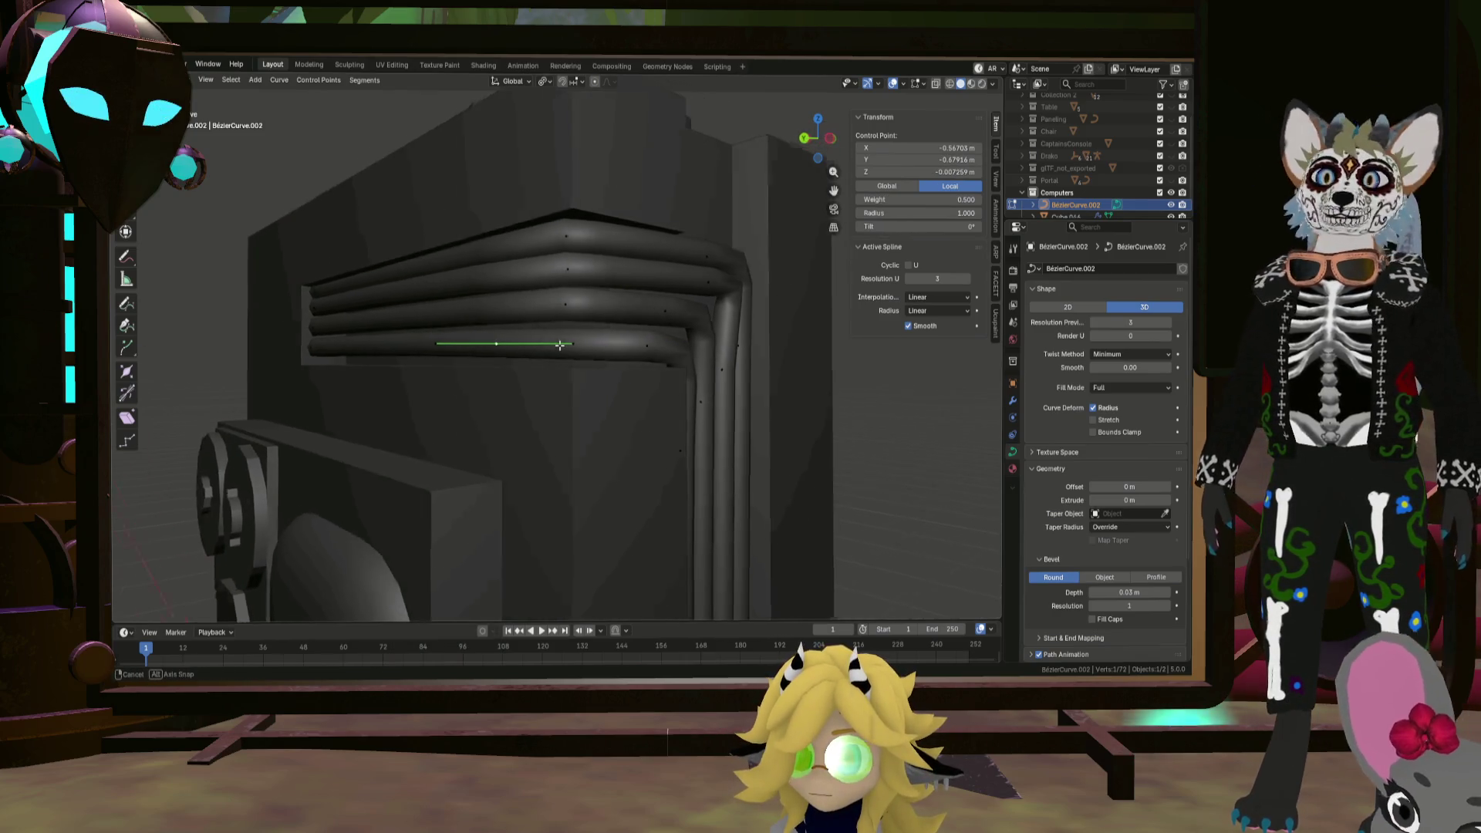
pyautogui.click(576, 346)
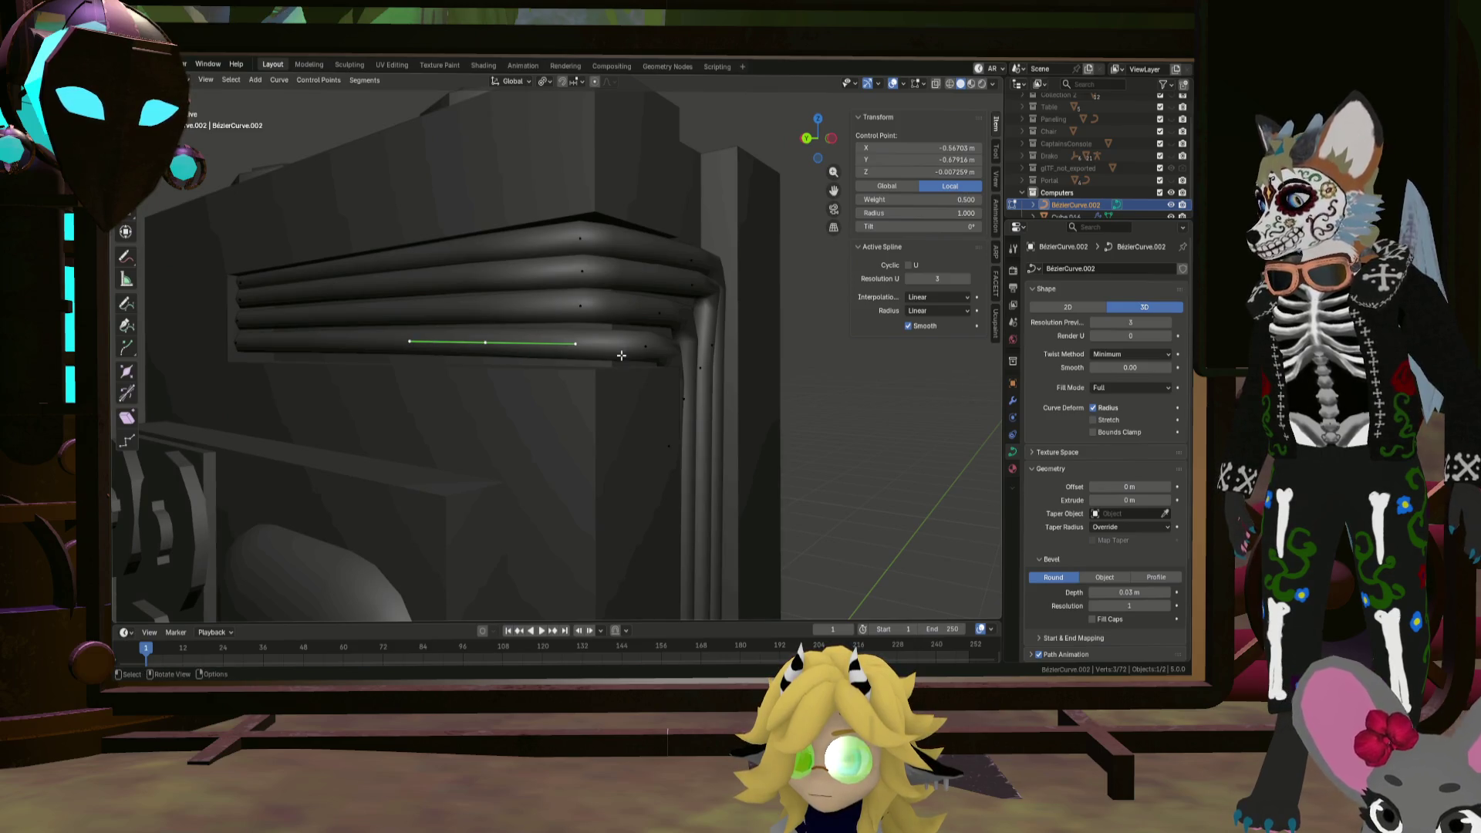
pyautogui.moveTo(482, 347); pyautogui.dragTo(544, 327, button='middle')
# Step: Move the first pipe bend control points to start turning the tubes outward
pyautogui.press('g')
pyautogui.click(700, 323)
pyautogui.moveTo(700, 322); pyautogui.dragTo(532, 333, button='middle')
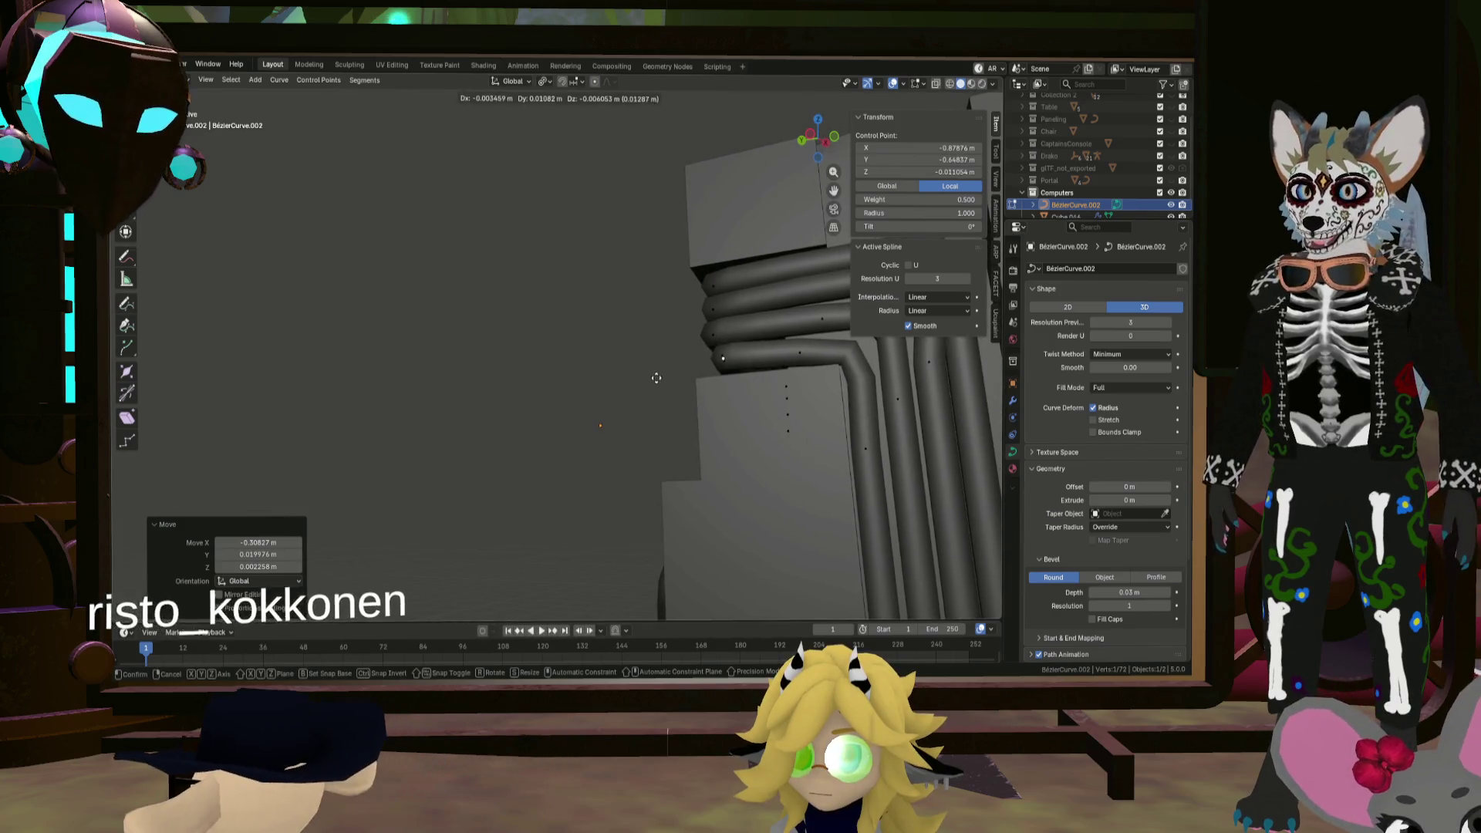
pyautogui.press('g')
pyautogui.click(817, 387)
pyautogui.moveTo(817, 387); pyautogui.dragTo(806, 367, button='middle')
pyautogui.click(806, 367)
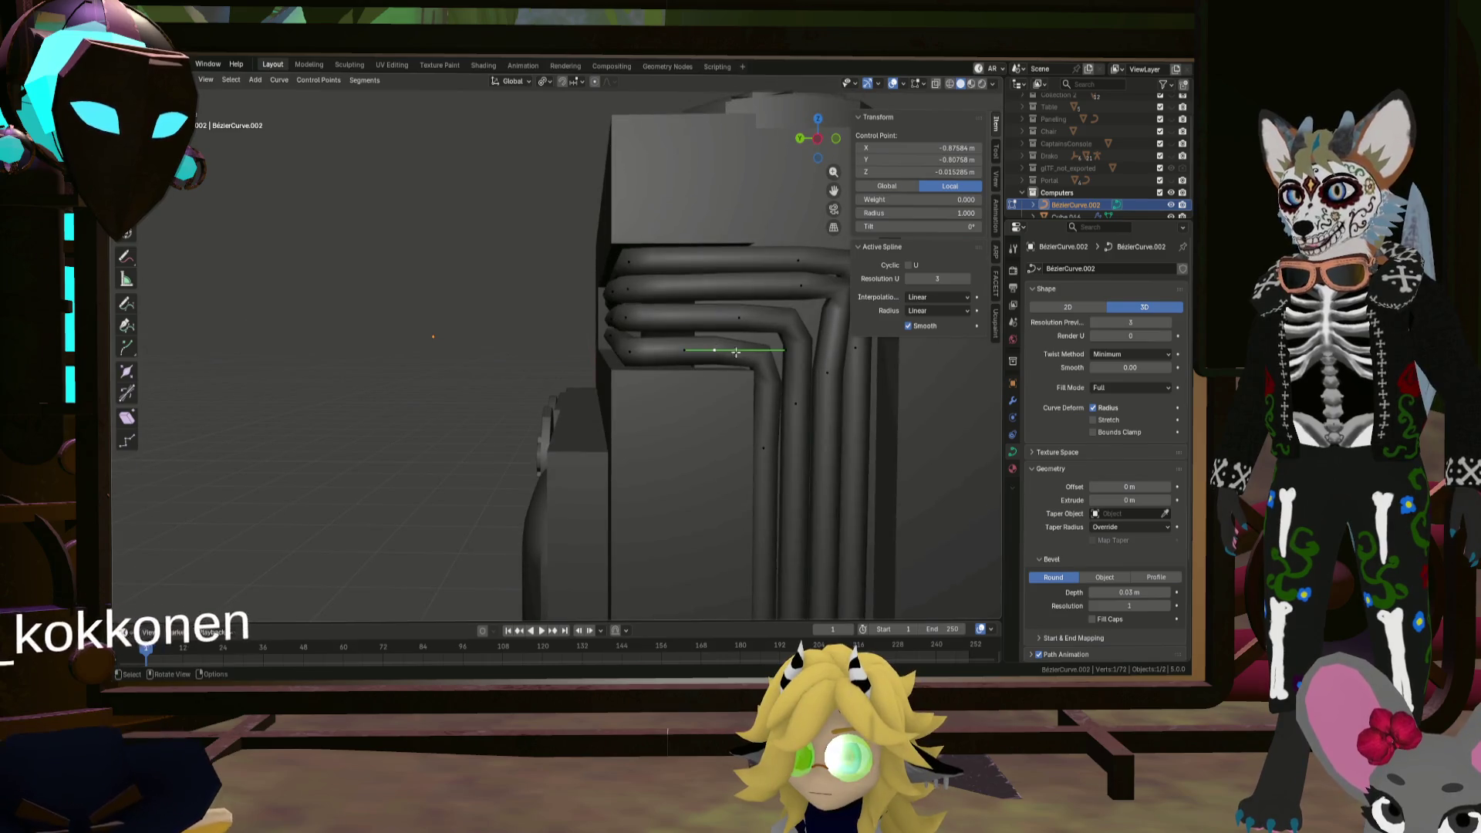
pyautogui.press('g')
pyautogui.click(879, 321)
# Step: Reposition another pipe control point at the upper bend
pyautogui.click(811, 322)
pyautogui.press('g')
pyautogui.click(813, 319)
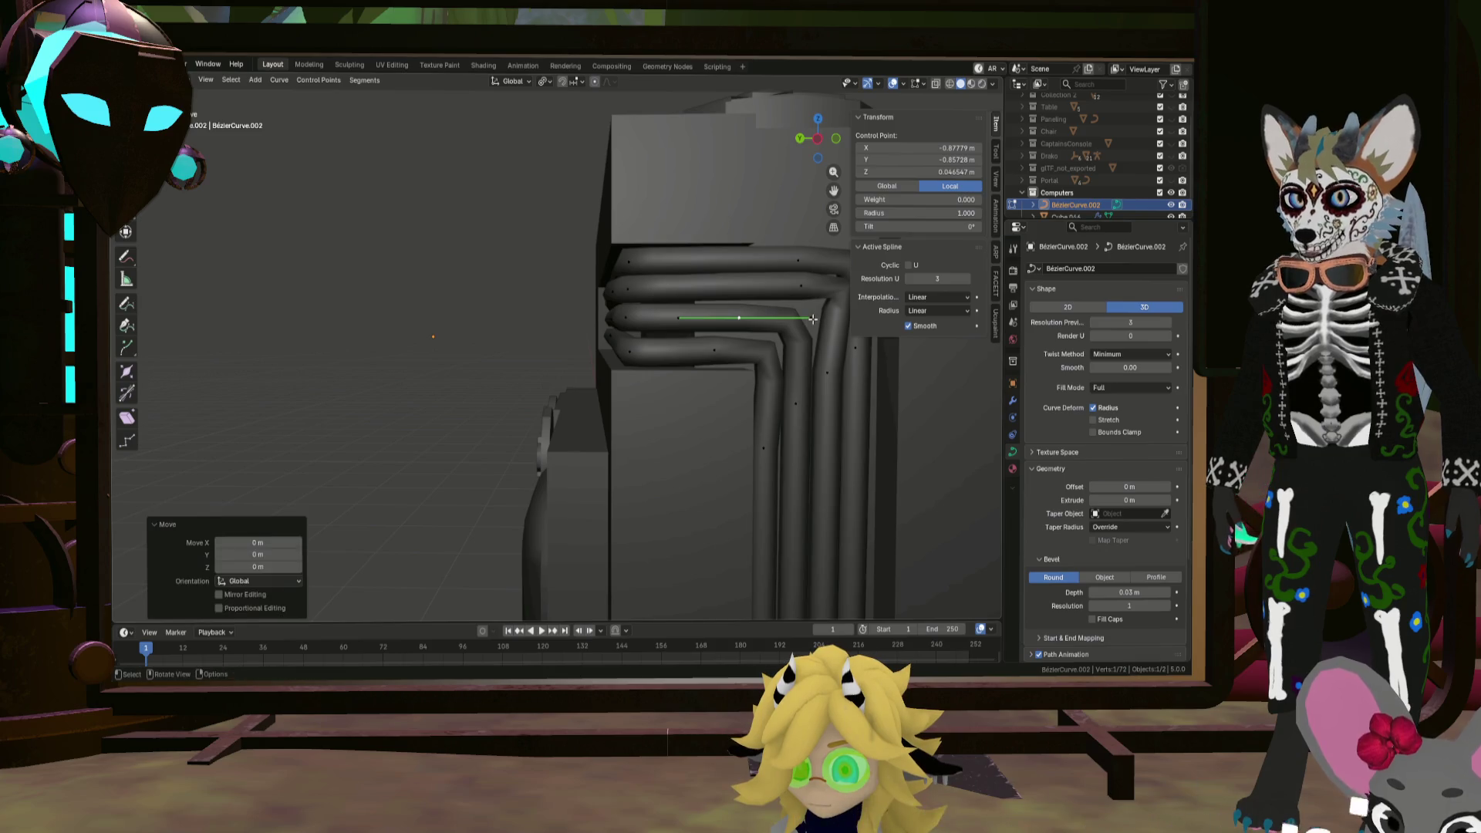
pyautogui.press('g')
pyautogui.moveTo(813, 318); pyautogui.dragTo(731, 307, button='middle')
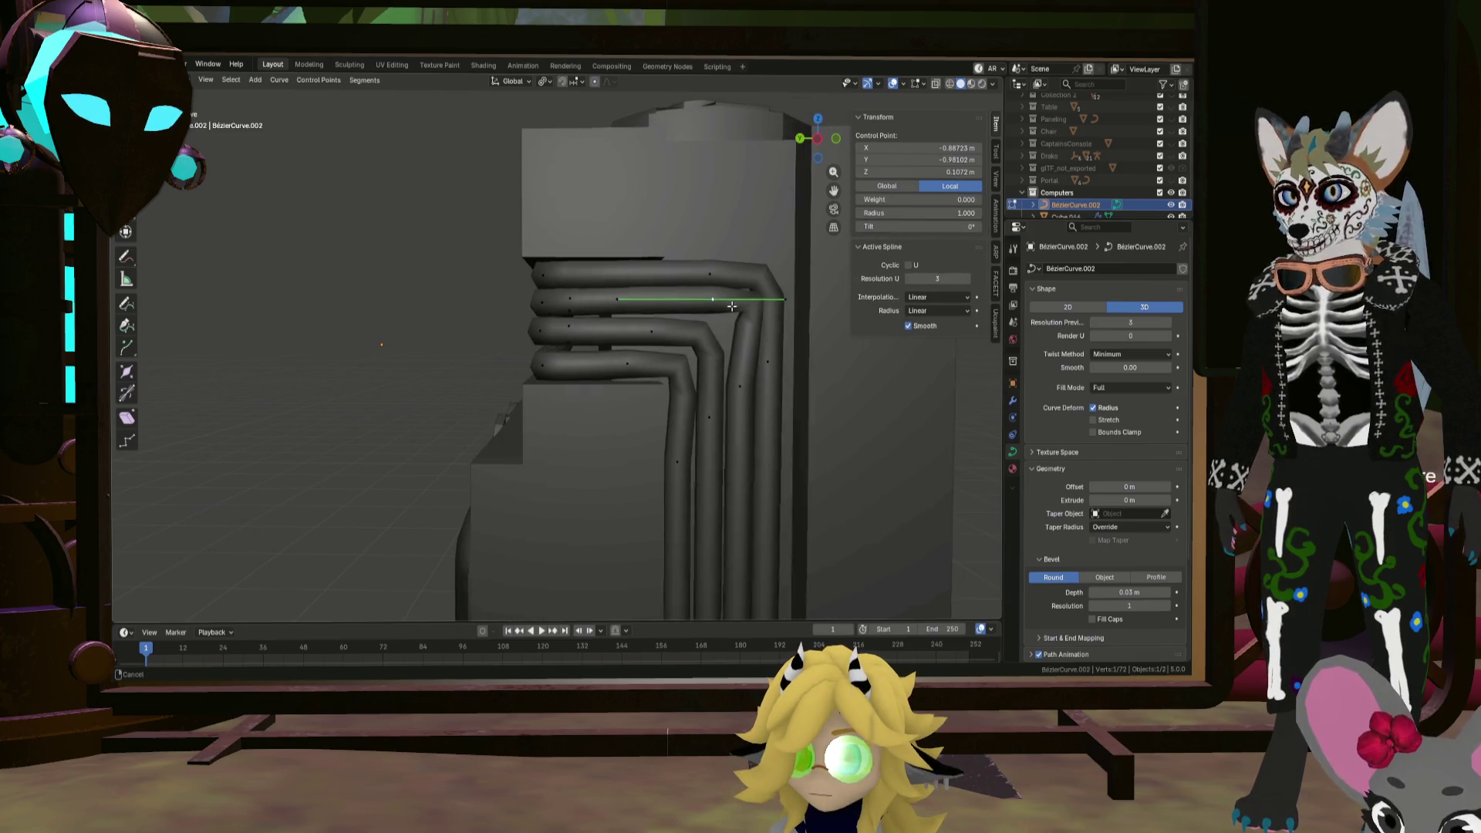
pyautogui.click(675, 309)
pyautogui.moveTo(724, 272)
pyautogui.mouseDown(button='middle')
pyautogui.moveTo(702, 389)
pyautogui.moveTo(708, 374)
pyautogui.mouseUp(button='middle')
pyautogui.scroll(5, 678, 417)
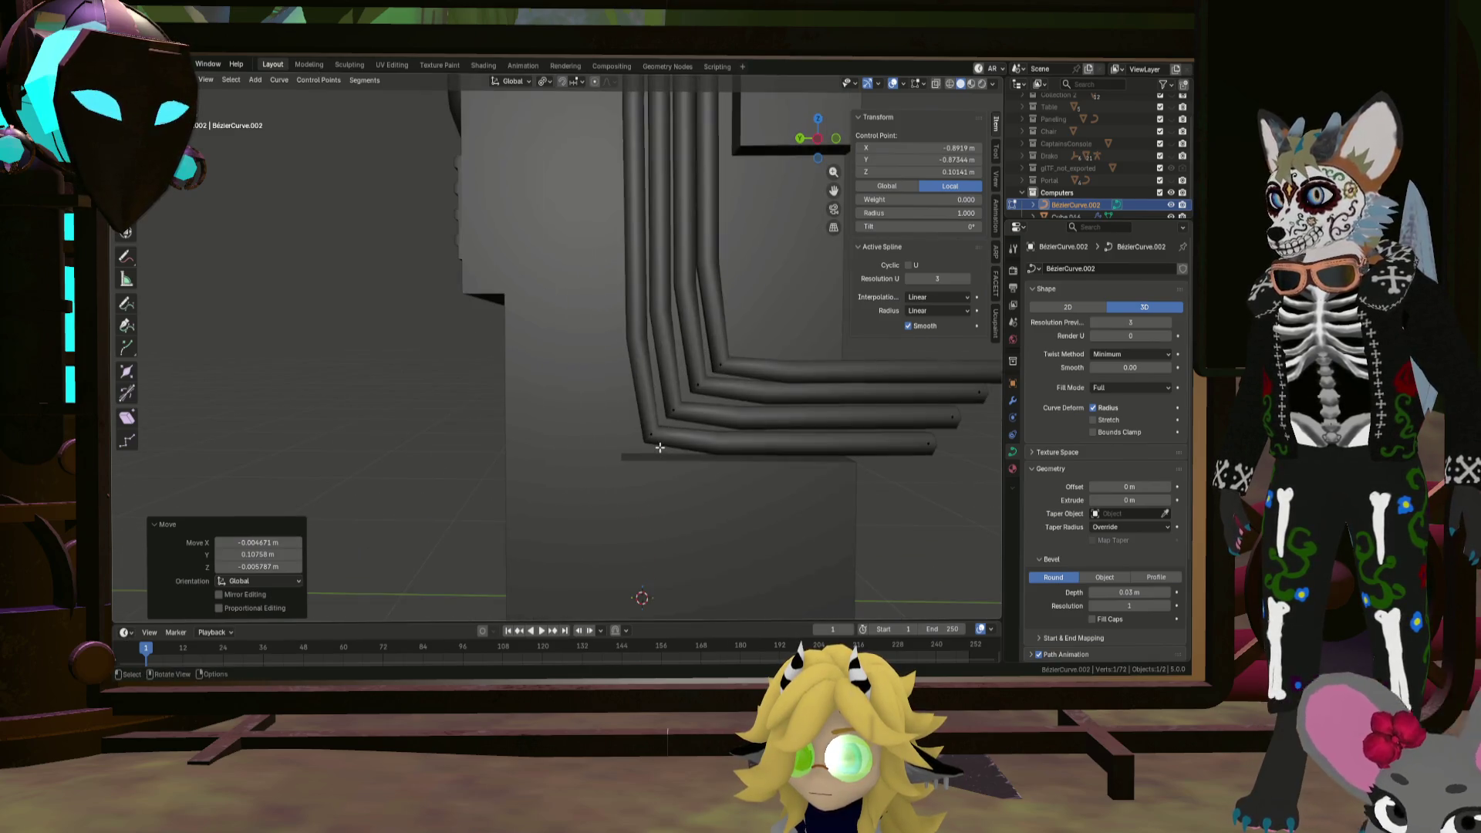
# Step: Adjust a bend control point and its curve handle at the lower pipe corner
pyautogui.click(650, 429)
pyautogui.press('g')
pyautogui.click(705, 450)
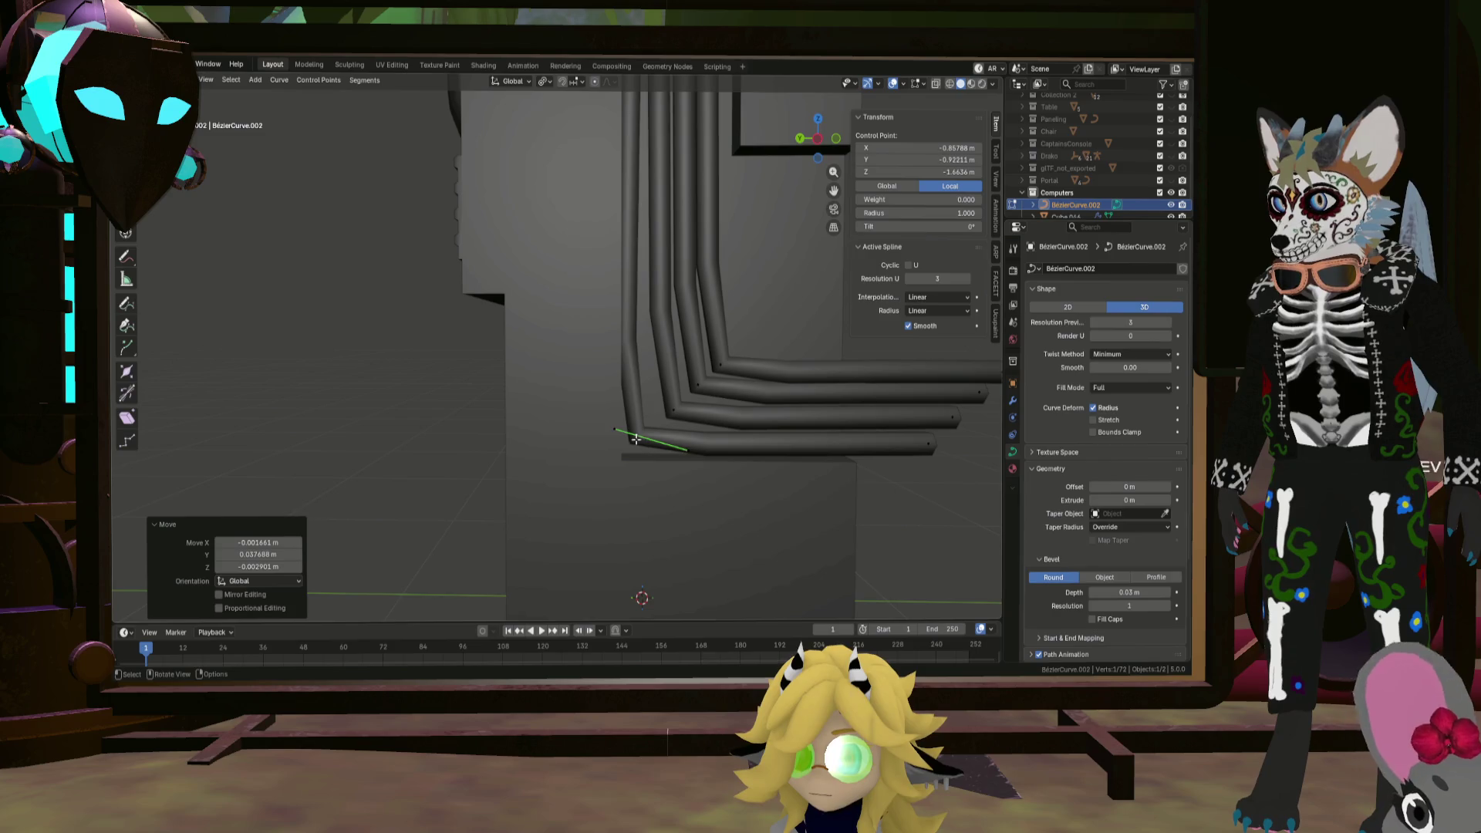
pyautogui.click(616, 424)
pyautogui.press('g')
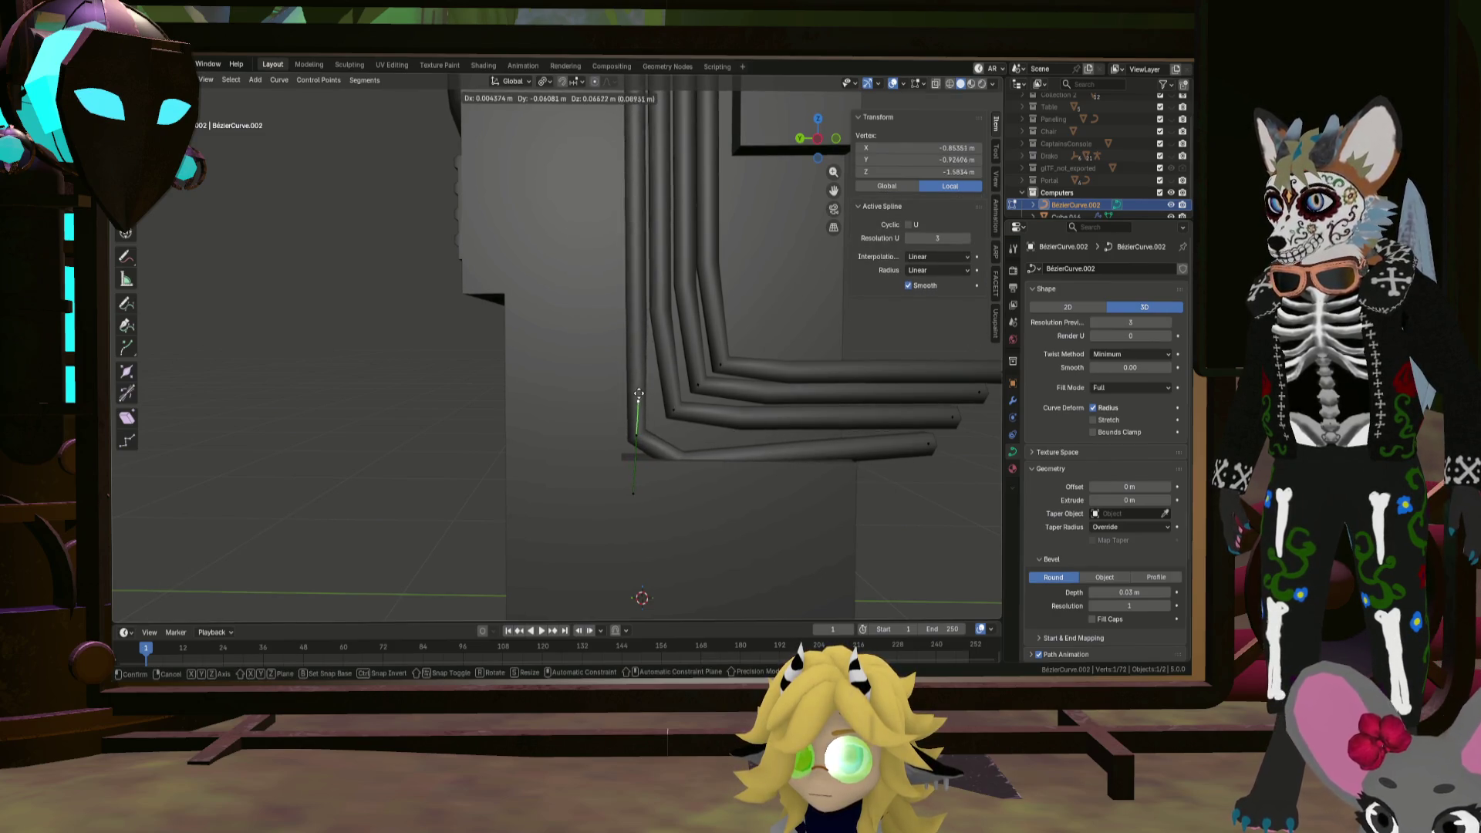
pyautogui.click(637, 456)
pyautogui.press('g')
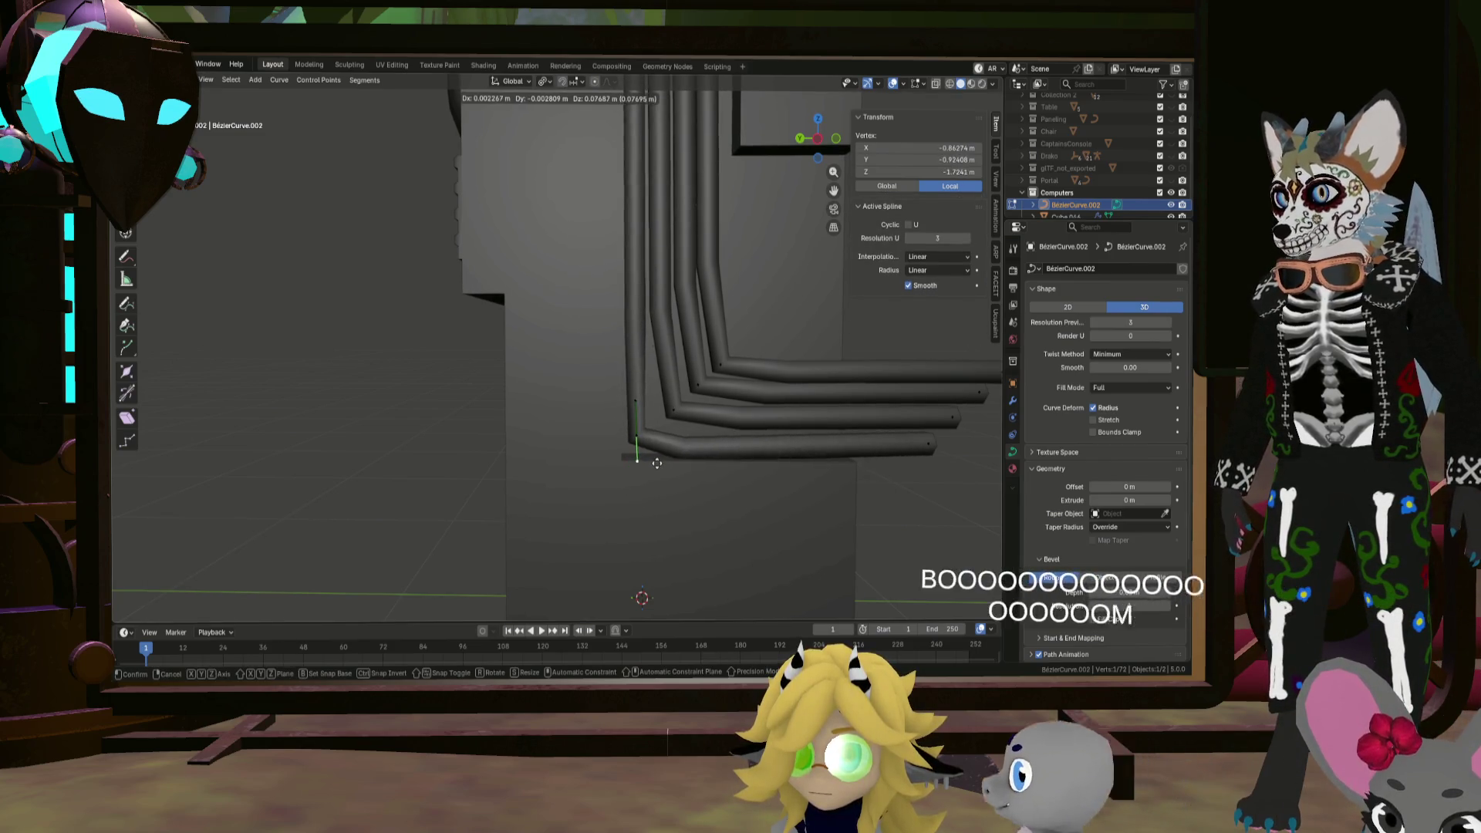
pyautogui.click(631, 453)
pyautogui.press('e')
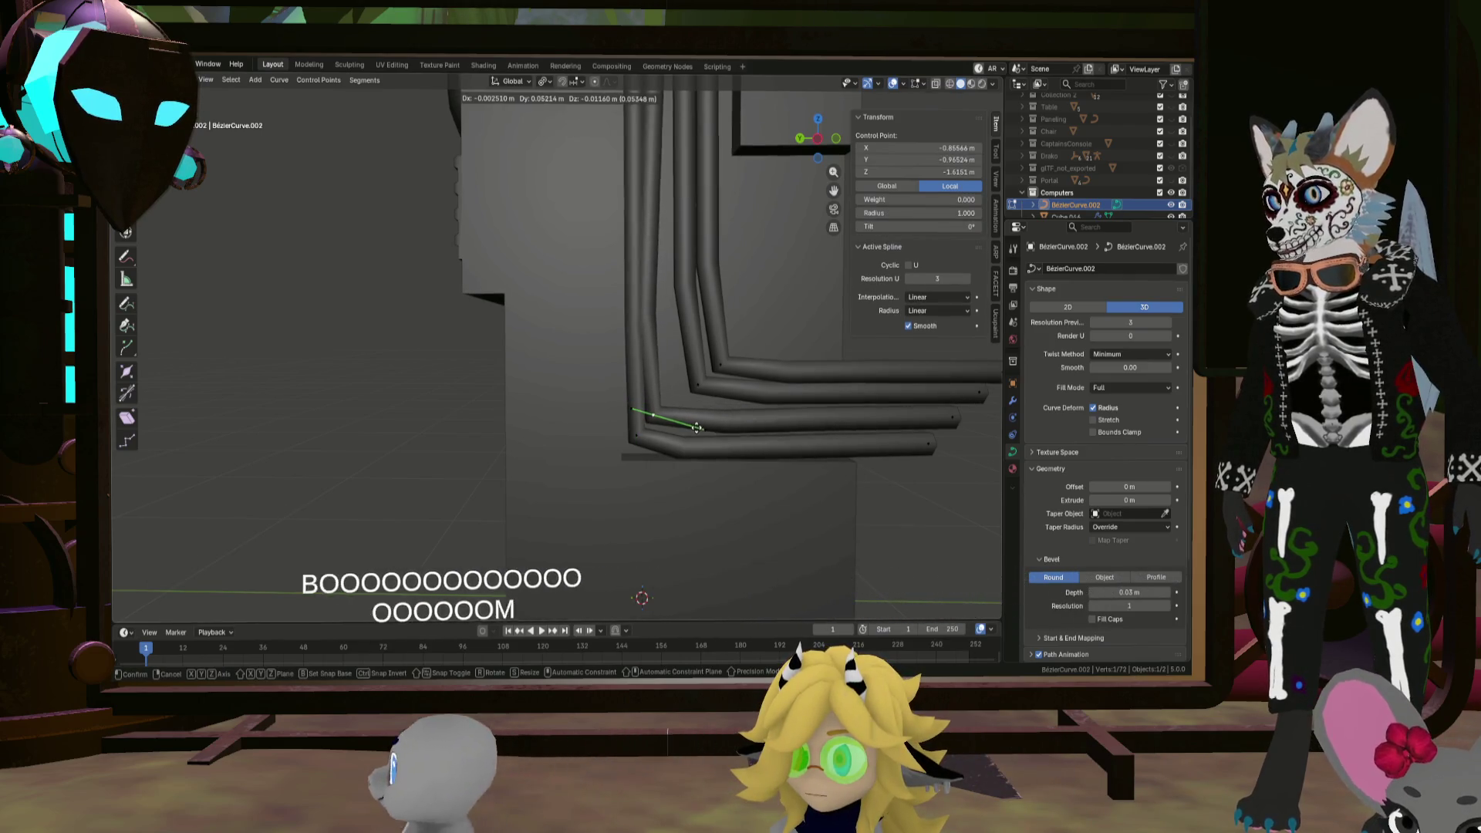
pyautogui.click(694, 428)
# Step: Refine the bend vertices and extrude a new point at the pipe end
pyautogui.press('g')
pyautogui.click(669, 391)
pyautogui.press('g')
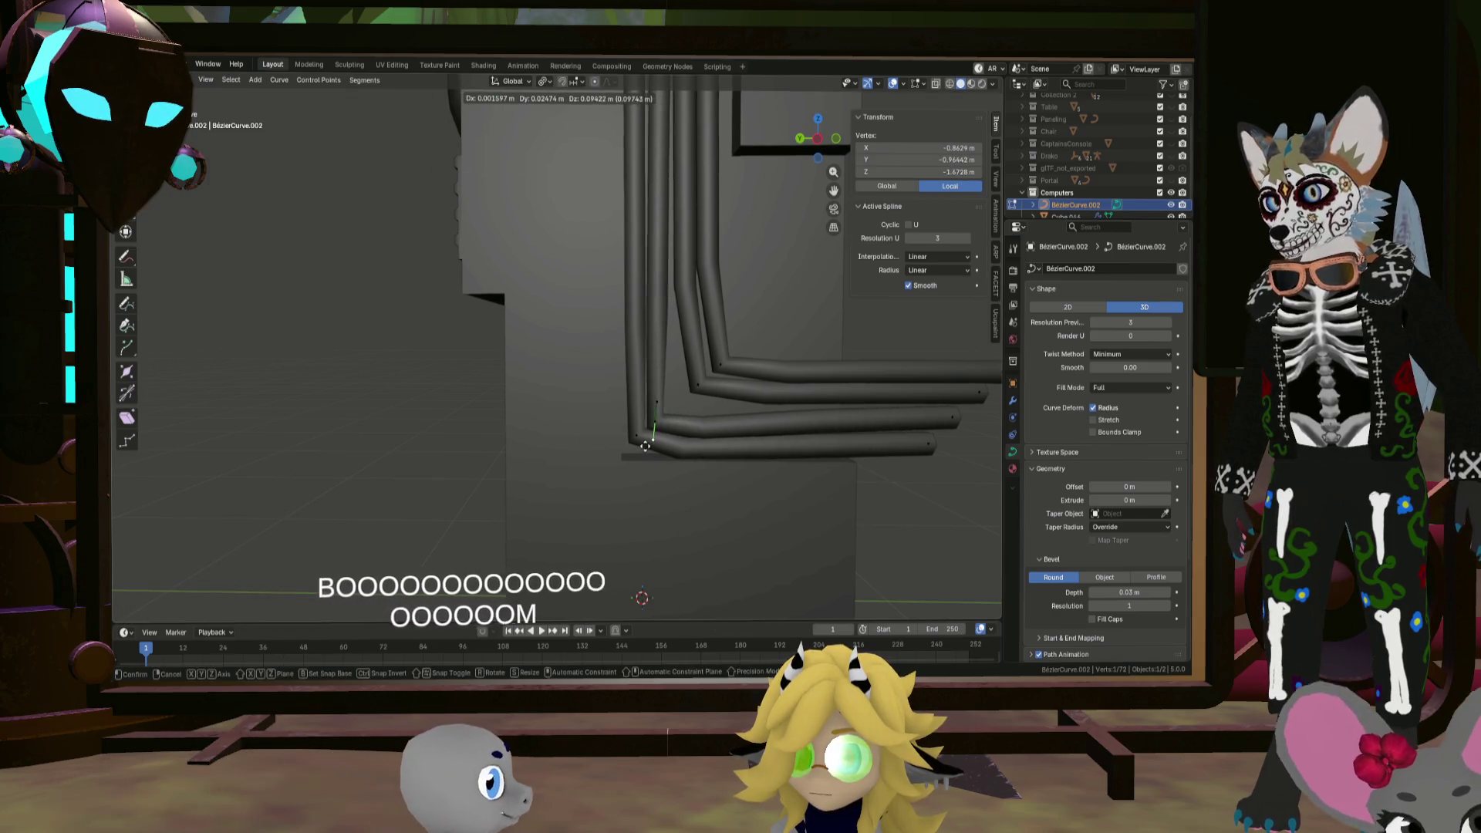
pyautogui.click(655, 421)
pyautogui.press('e')
pyautogui.click(654, 417)
pyautogui.press('g')
pyautogui.click(637, 449)
pyautogui.press('g')
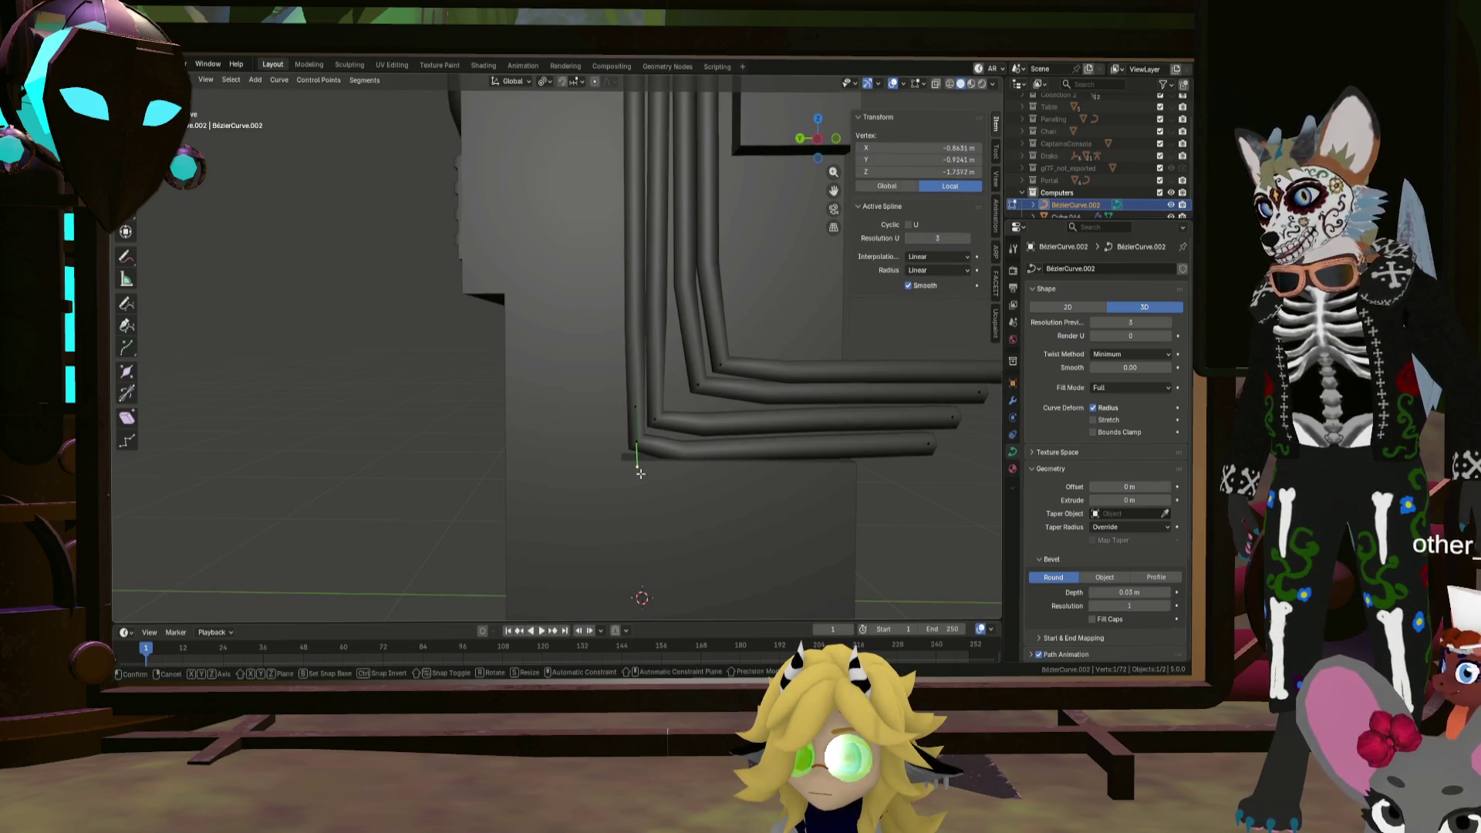
pyautogui.click(638, 460)
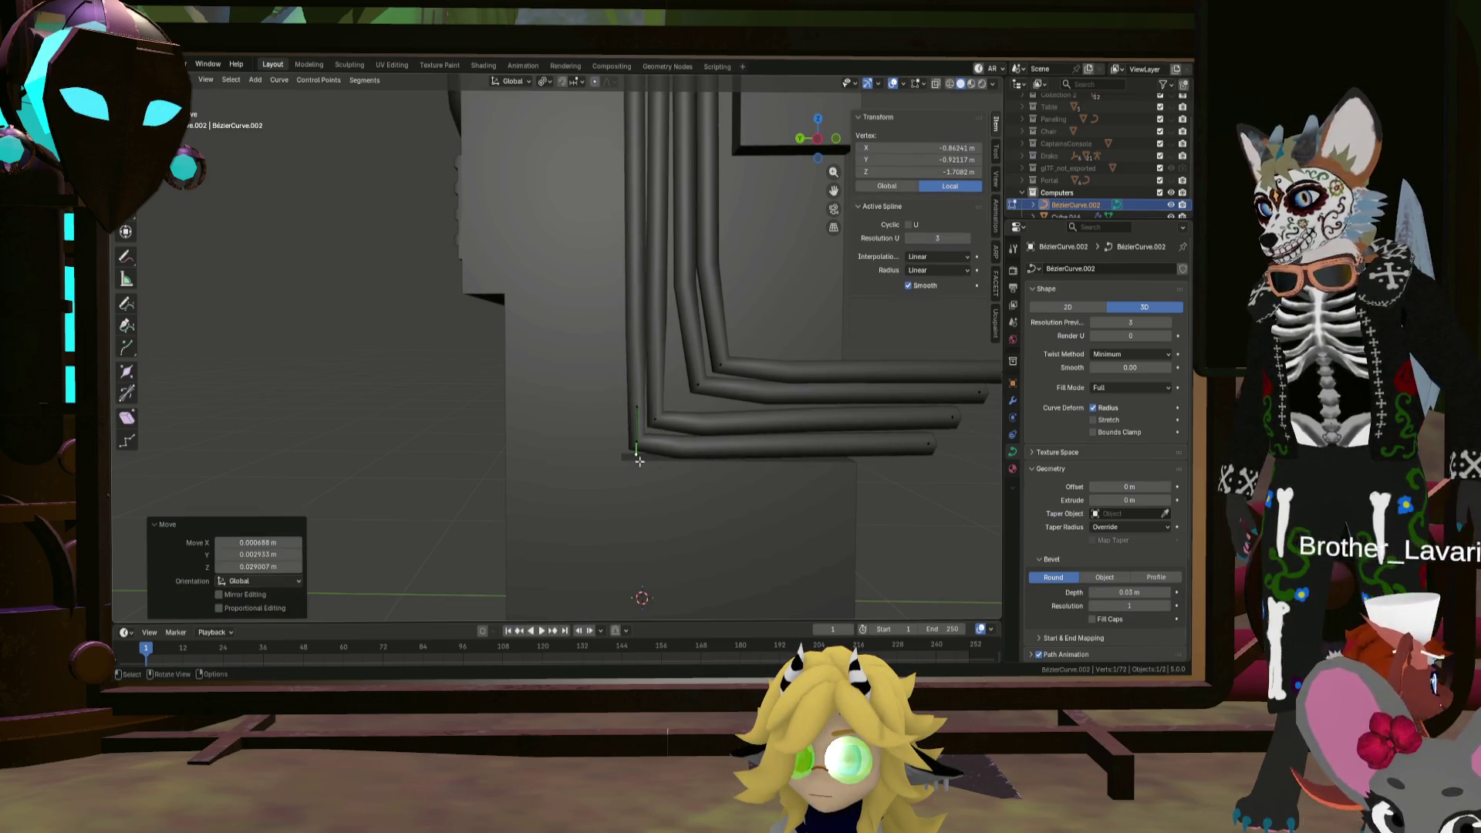
# Step: Move a pipe corner point, extruding an extra corner point and placing it
pyautogui.moveTo(692, 410); pyautogui.dragTo(685, 409, button='middle')
pyautogui.press('g')
pyautogui.click(682, 410)
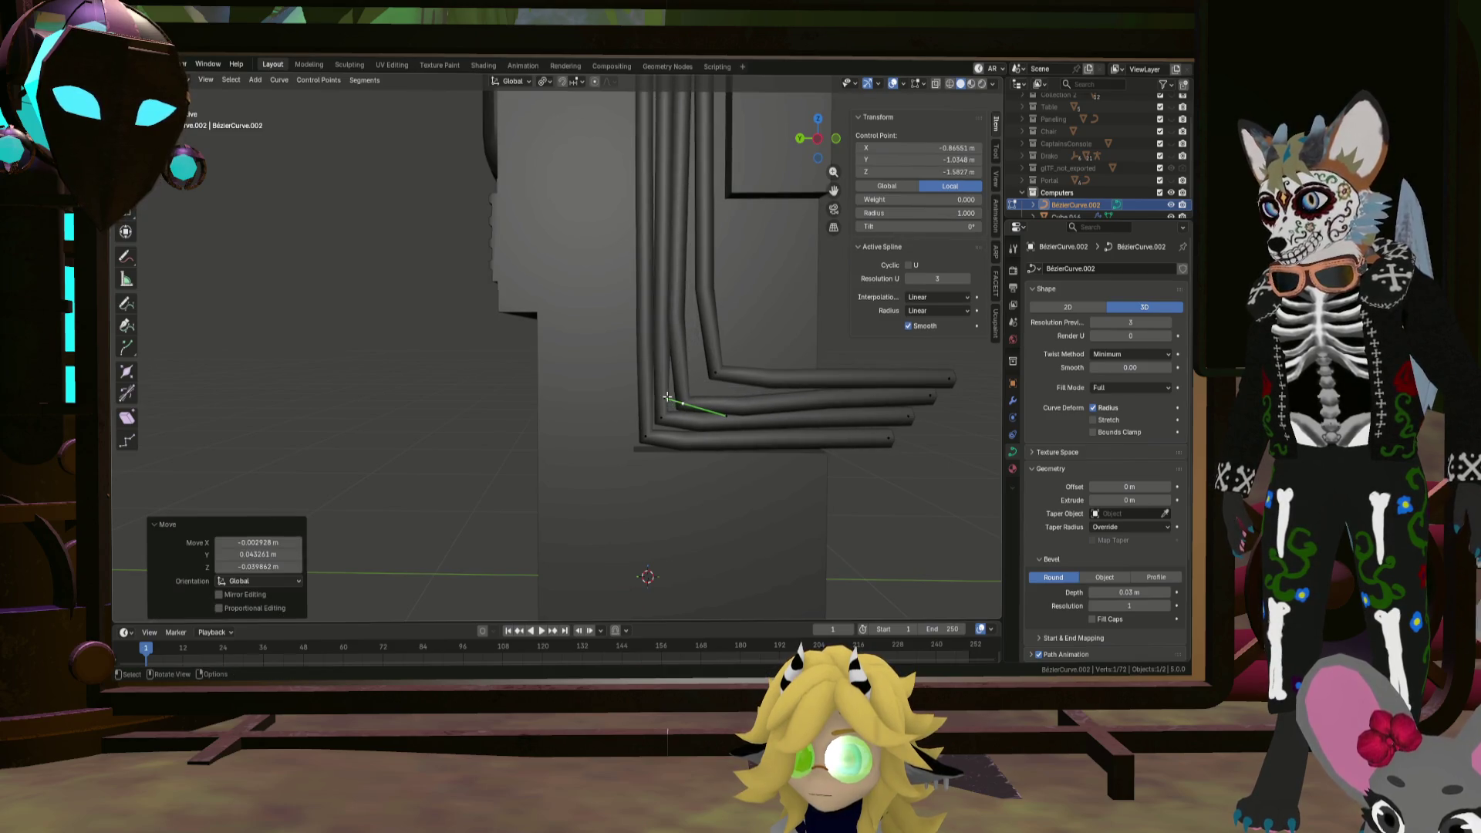
pyautogui.press('e')
pyautogui.click(681, 378)
pyautogui.press('g')
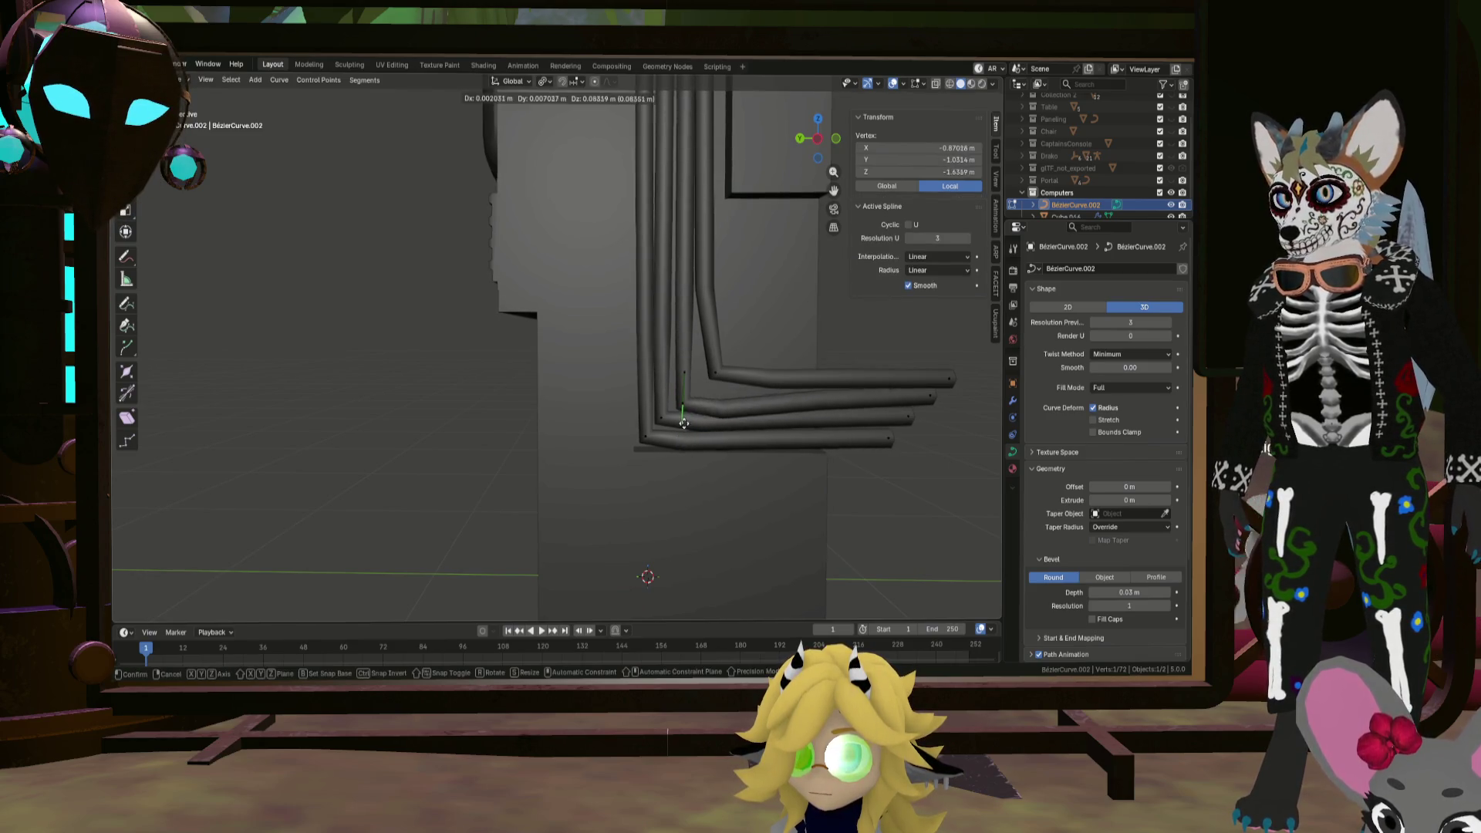
pyautogui.click(684, 414)
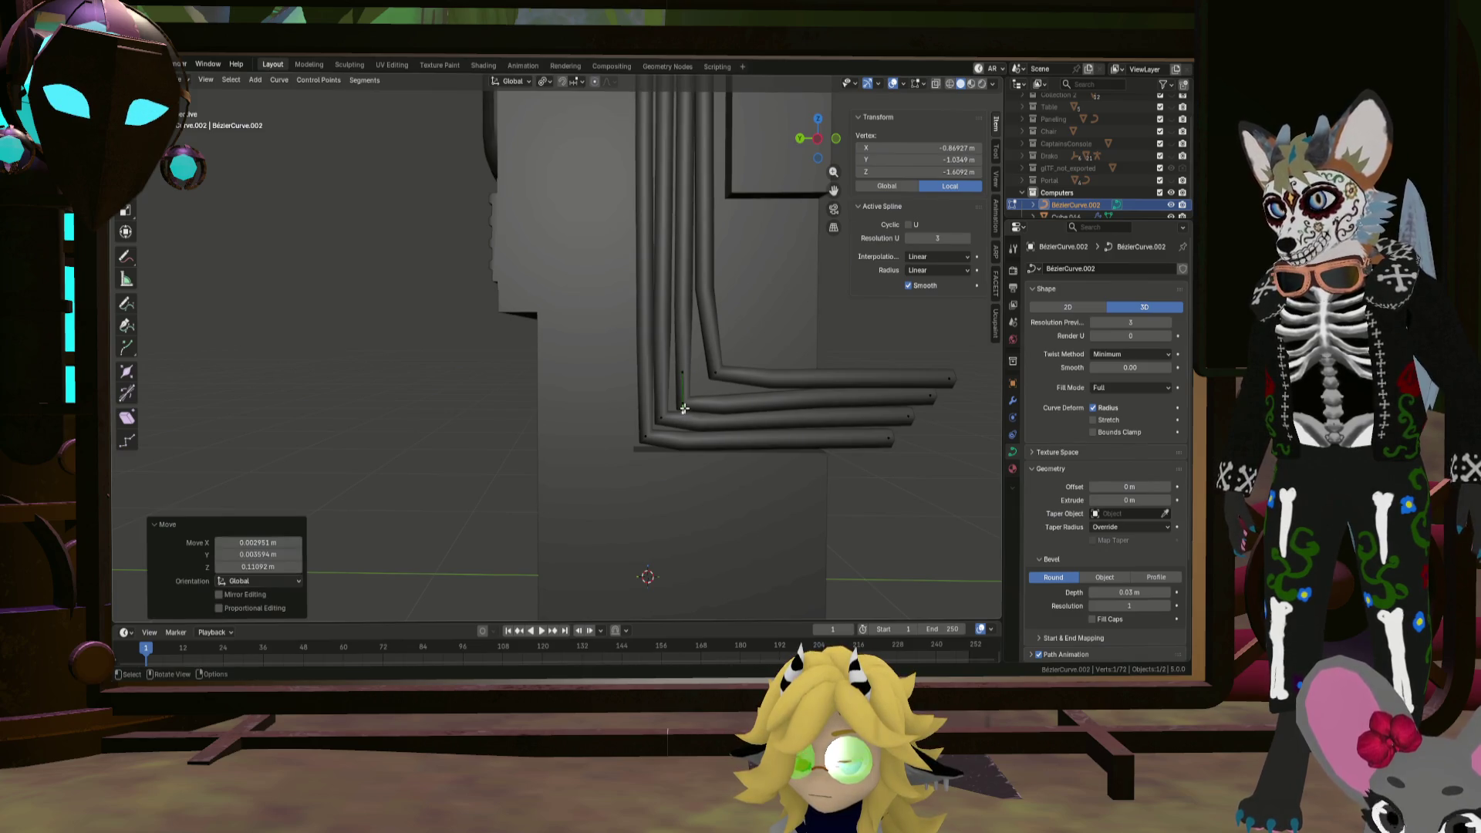
pyautogui.scroll(-3, 690, 401)
pyautogui.moveTo(691, 401); pyautogui.dragTo(700, 382, button='middle')
pyautogui.scroll(5, 687, 393)
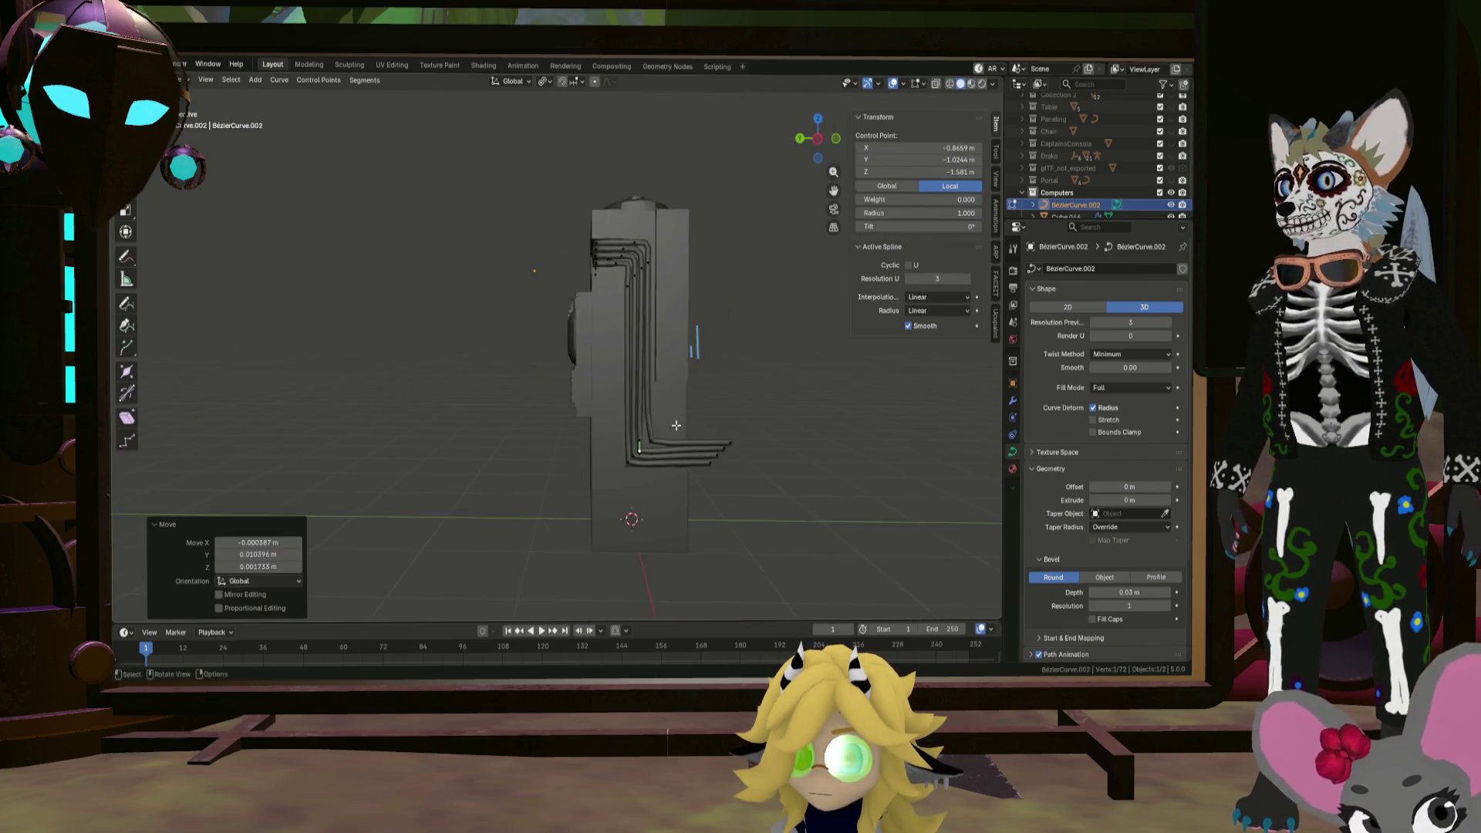
# Step: Place the remaining bend points so the four cable bends nest evenly
pyautogui.click(609, 451)
pyautogui.scroll(3, 613, 452)
pyautogui.press('g')
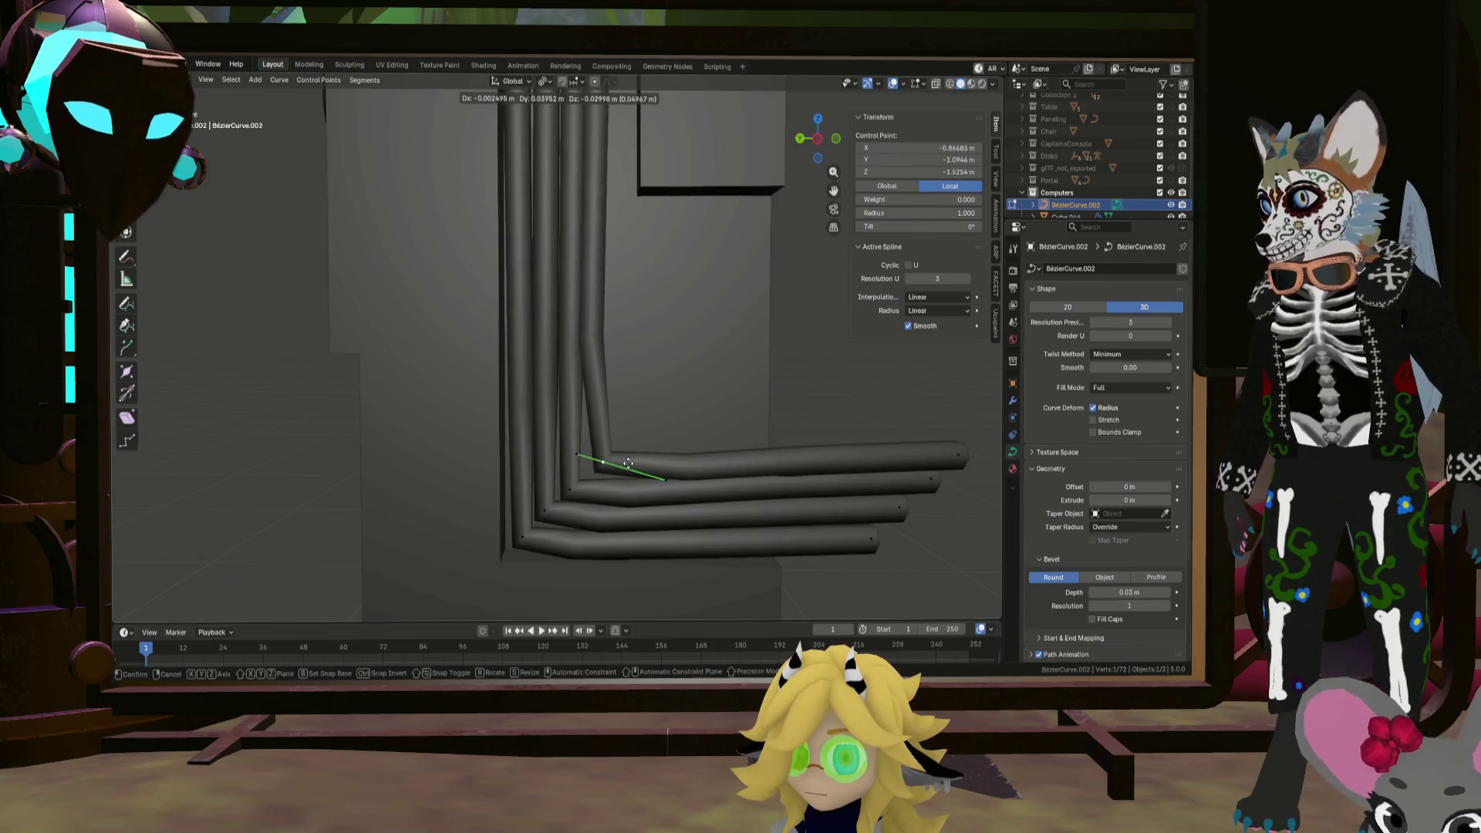
pyautogui.click(614, 452)
pyautogui.press('g')
pyautogui.click(612, 427)
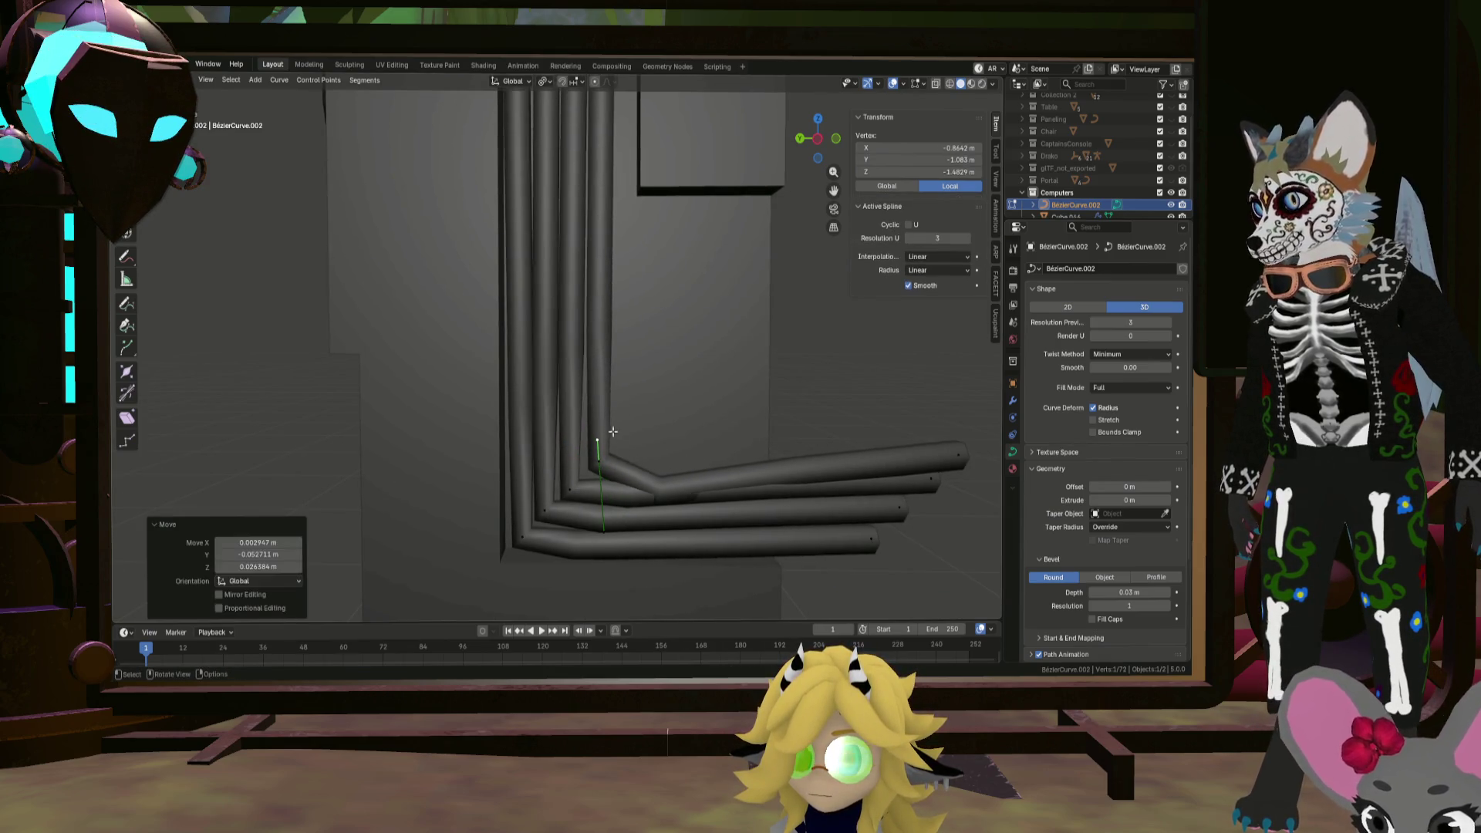
pyautogui.press('g')
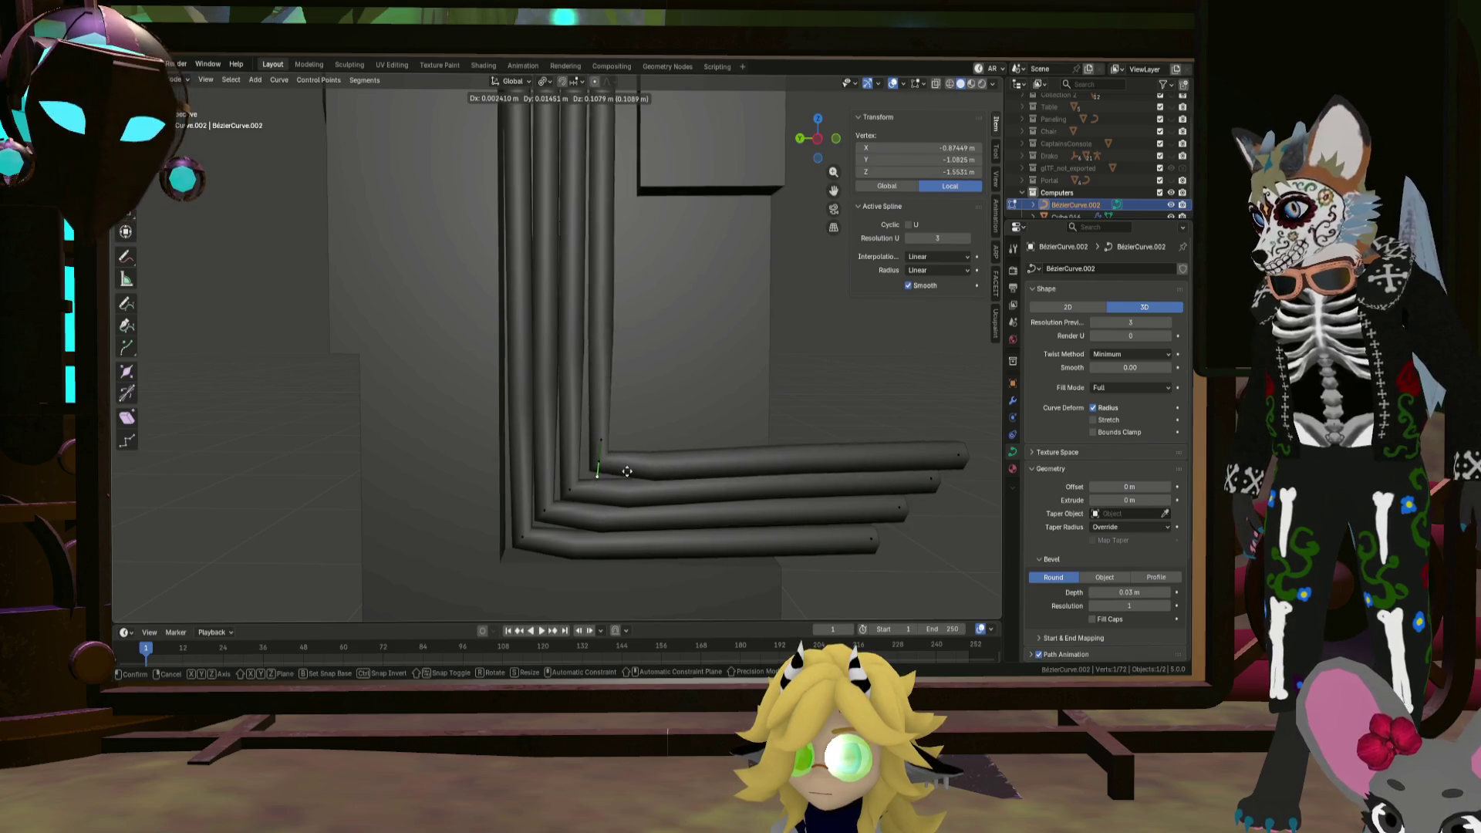
pyautogui.click(617, 461)
pyautogui.click(597, 461)
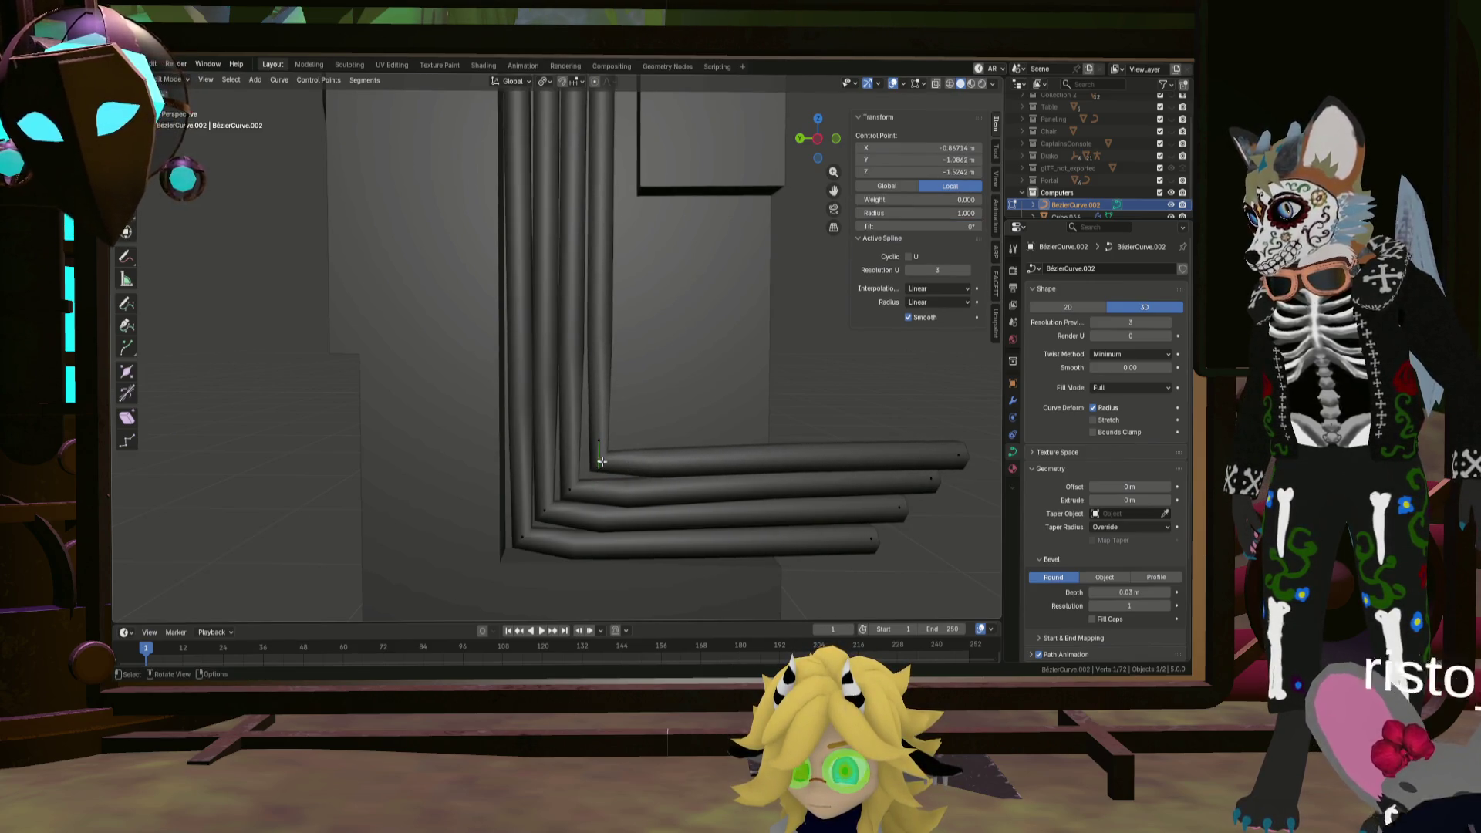
pyautogui.press('g')
pyautogui.click(597, 461)
pyautogui.moveTo(597, 461); pyautogui.dragTo(771, 347, button='middle')
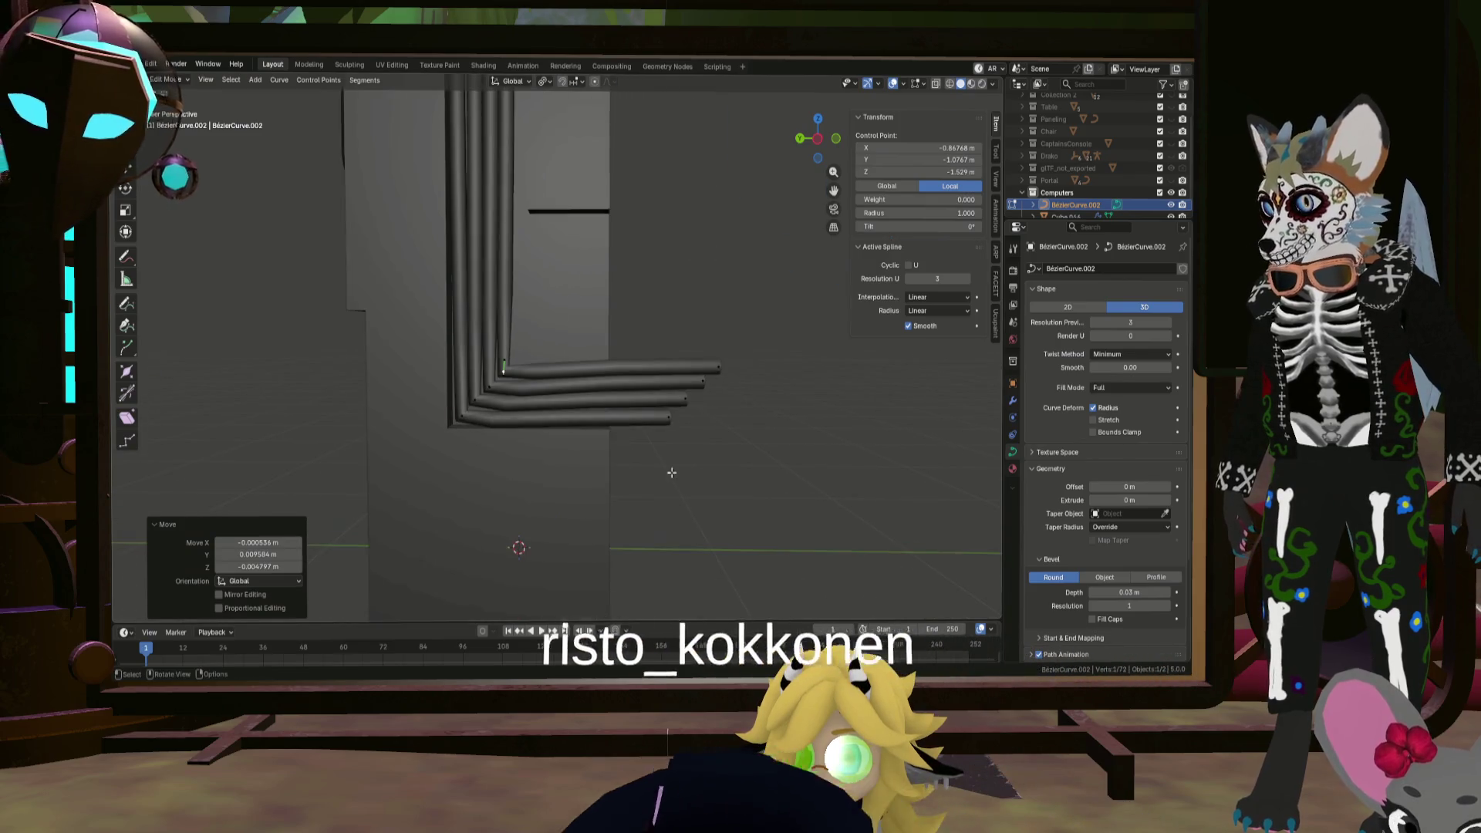
pyautogui.moveTo(910, 447); pyautogui.dragTo(793, 323)
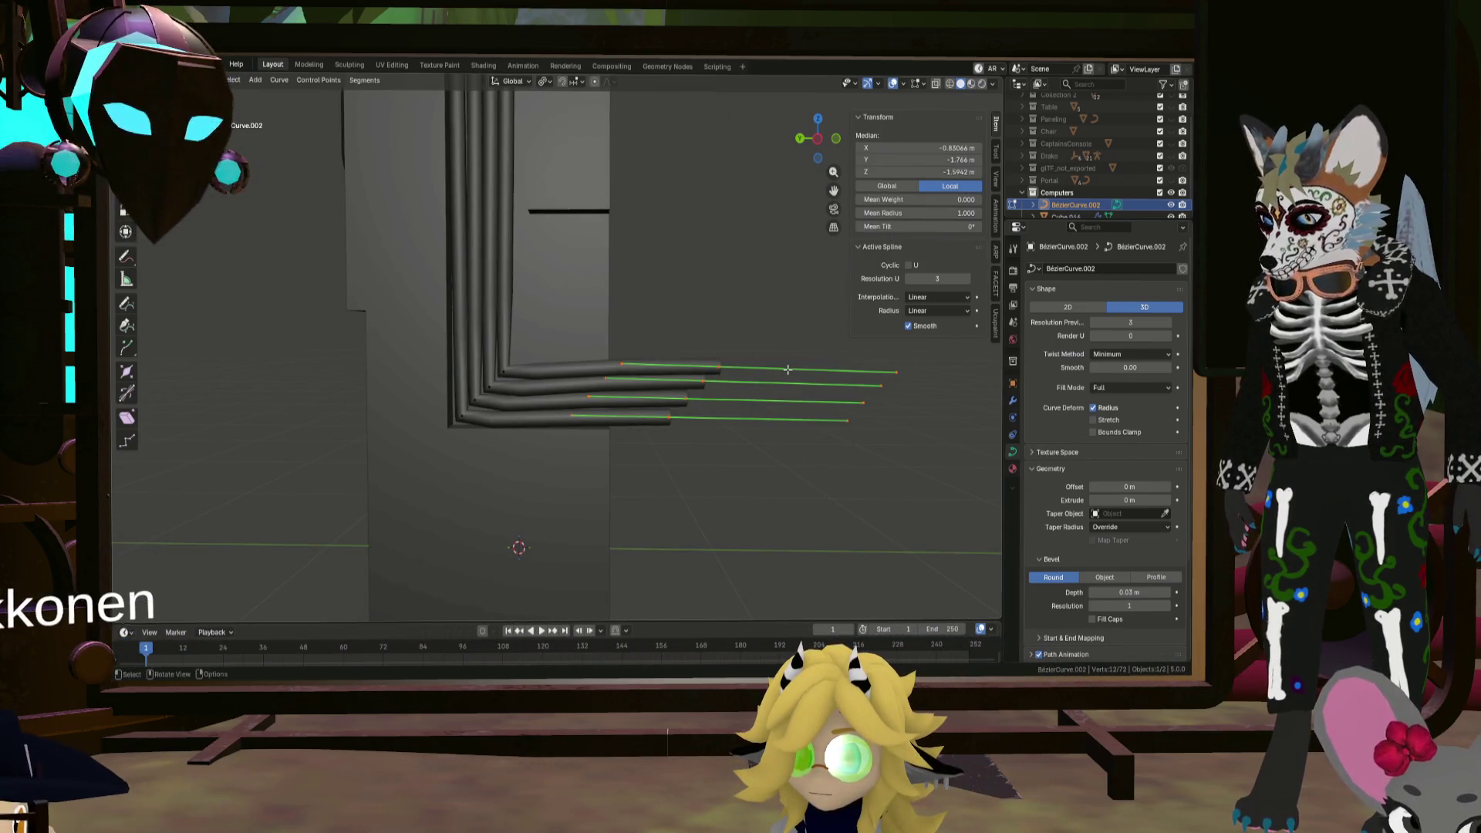
# Step: Flatten all pipe end points flush by scaling them to 0 on Y
pyautogui.press('s')
pyautogui.press('y')
pyautogui.press('0')
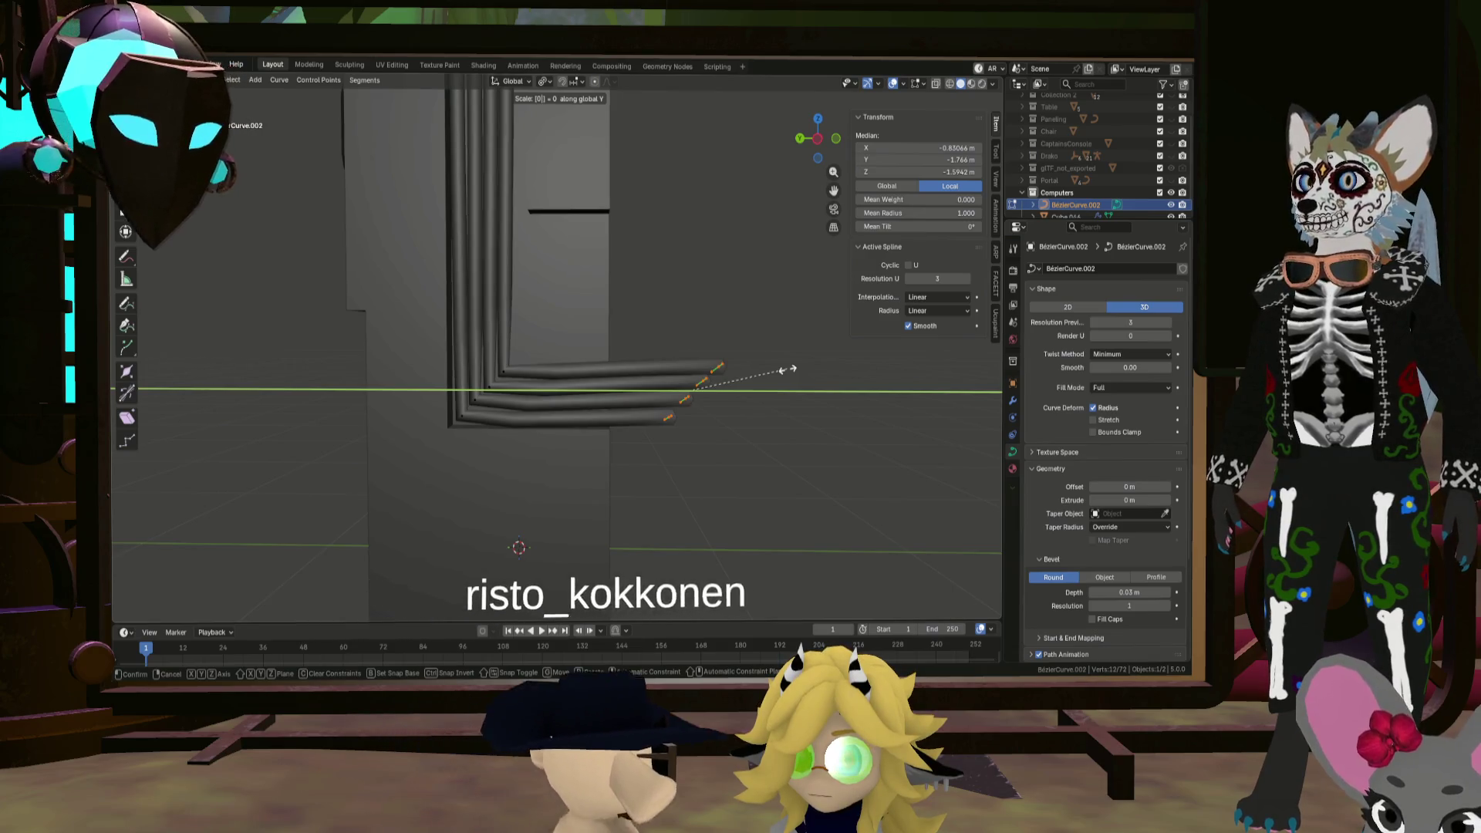
pyautogui.press('Return')
pyautogui.click(668, 417)
pyautogui.scroll(3, 668, 417)
pyautogui.moveTo(668, 417)
pyautogui.mouseDown(button='middle')
pyautogui.moveTo(663, 436)
pyautogui.moveTo(650, 401)
pyautogui.mouseUp(button='middle')
# Step: Shorten the third tube and another tube by moving their ends along Y
pyautogui.click(683, 360)
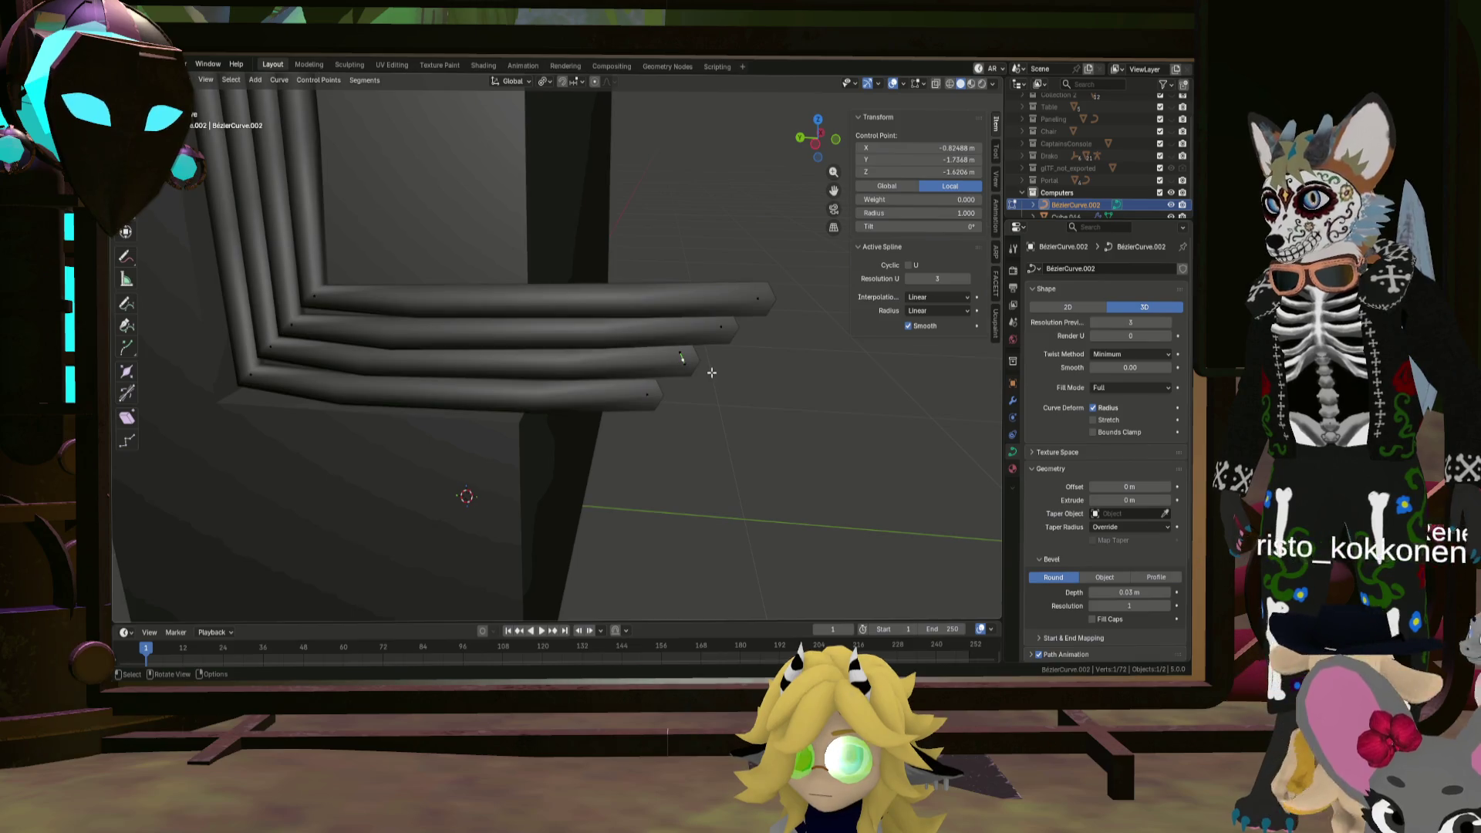
pyautogui.press('g')
pyautogui.press('y')
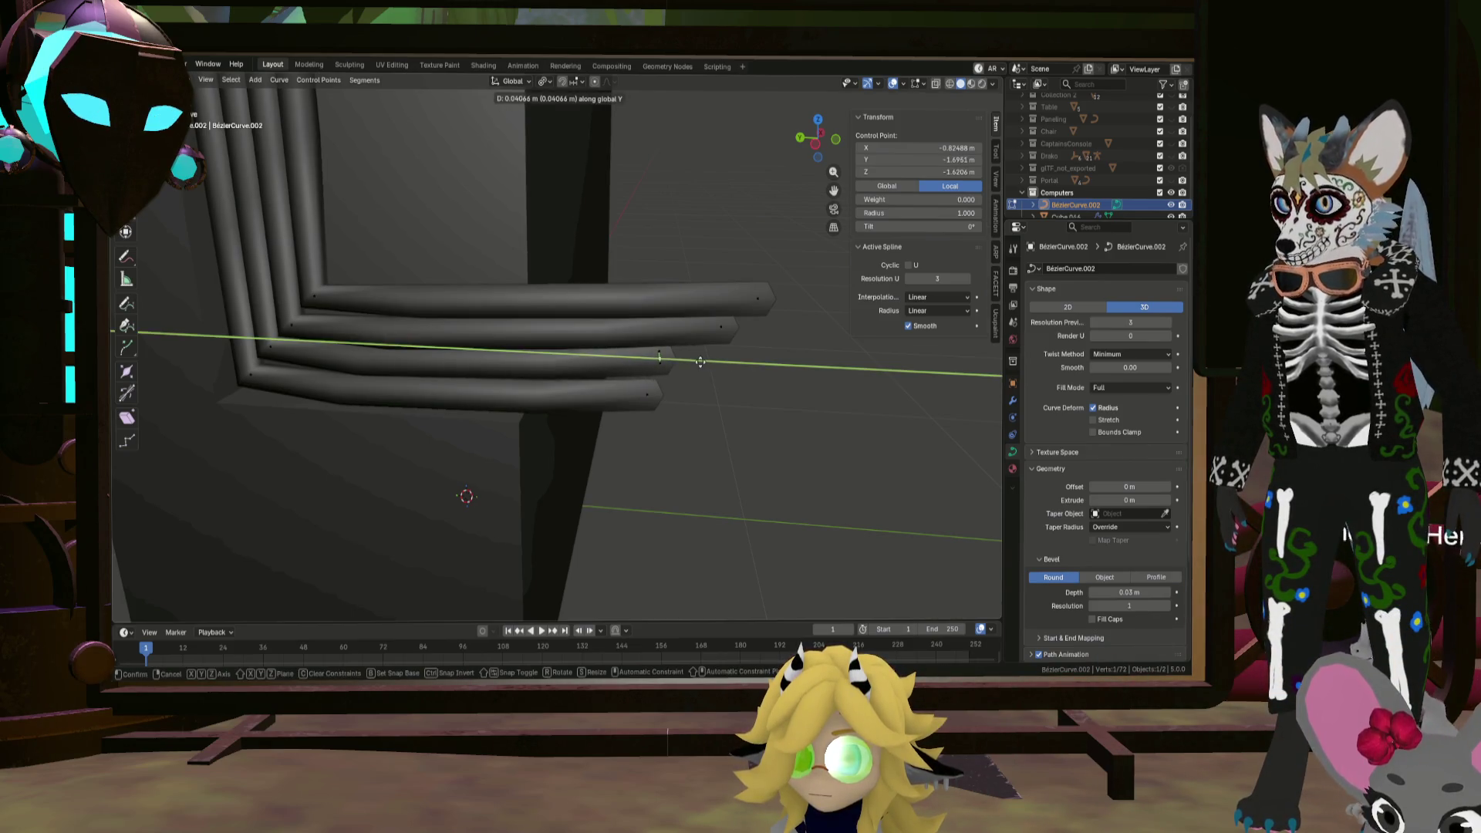
pyautogui.click(690, 368)
pyautogui.click(721, 335)
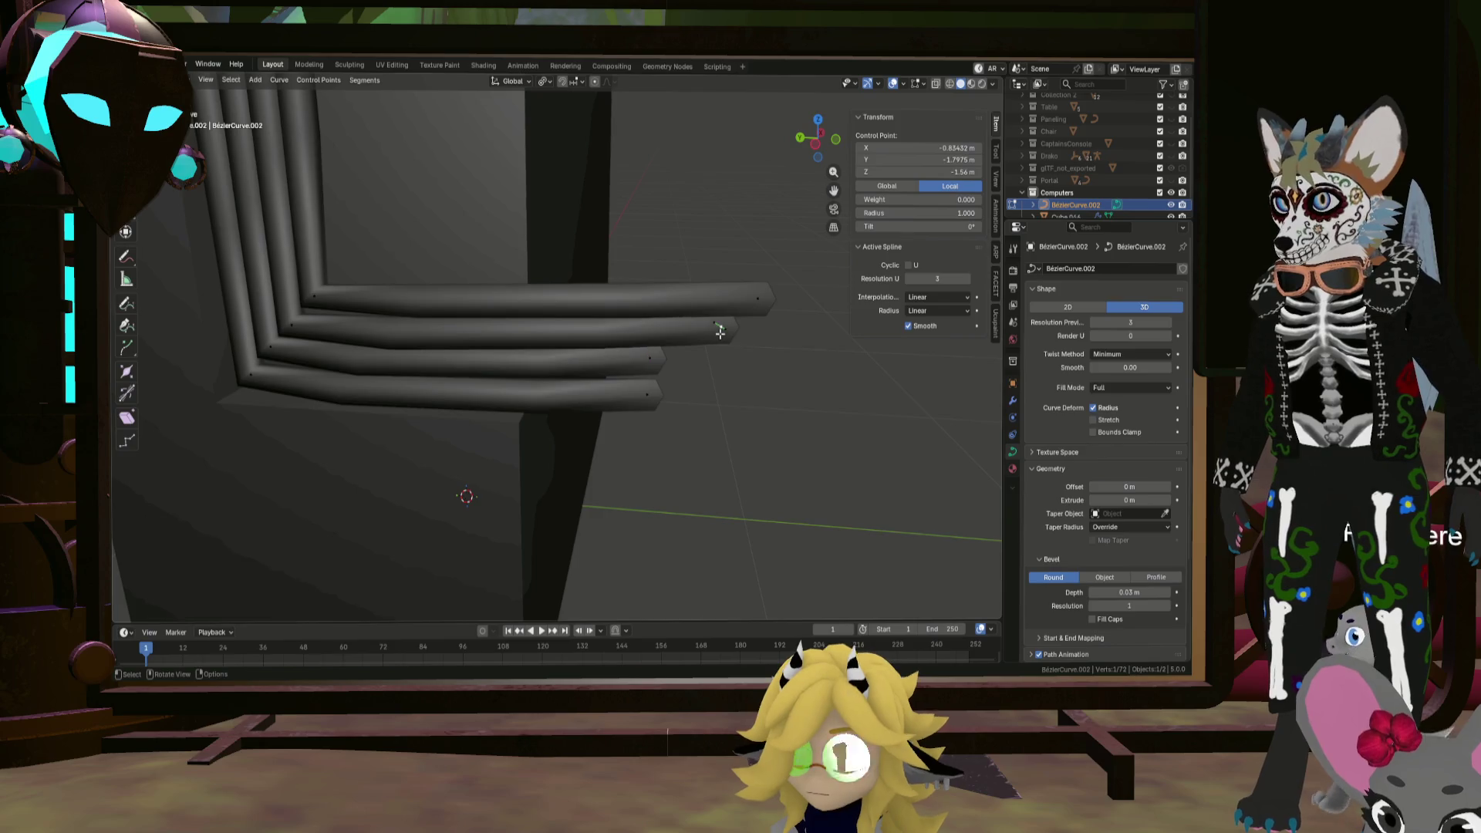
pyautogui.press('g')
pyautogui.press('y')
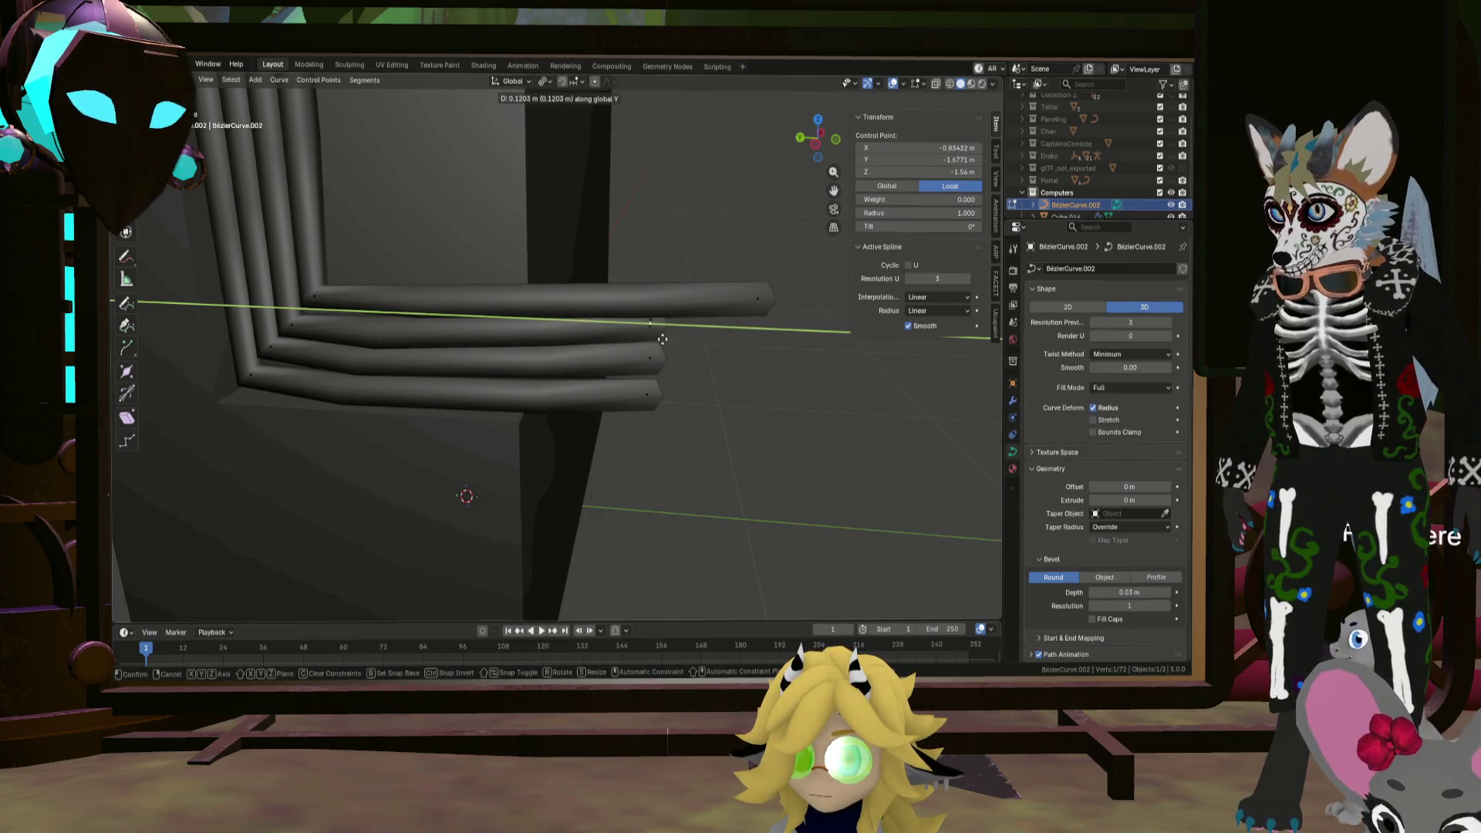
pyautogui.click(690, 327)
# Step: Move the top tube's end along Y to stagger it, then leave curve editing
pyautogui.moveTo(754, 300)
pyautogui.mouseDown(button='middle')
pyautogui.moveTo(744, 317)
pyautogui.moveTo(752, 297)
pyautogui.mouseUp(button='middle')
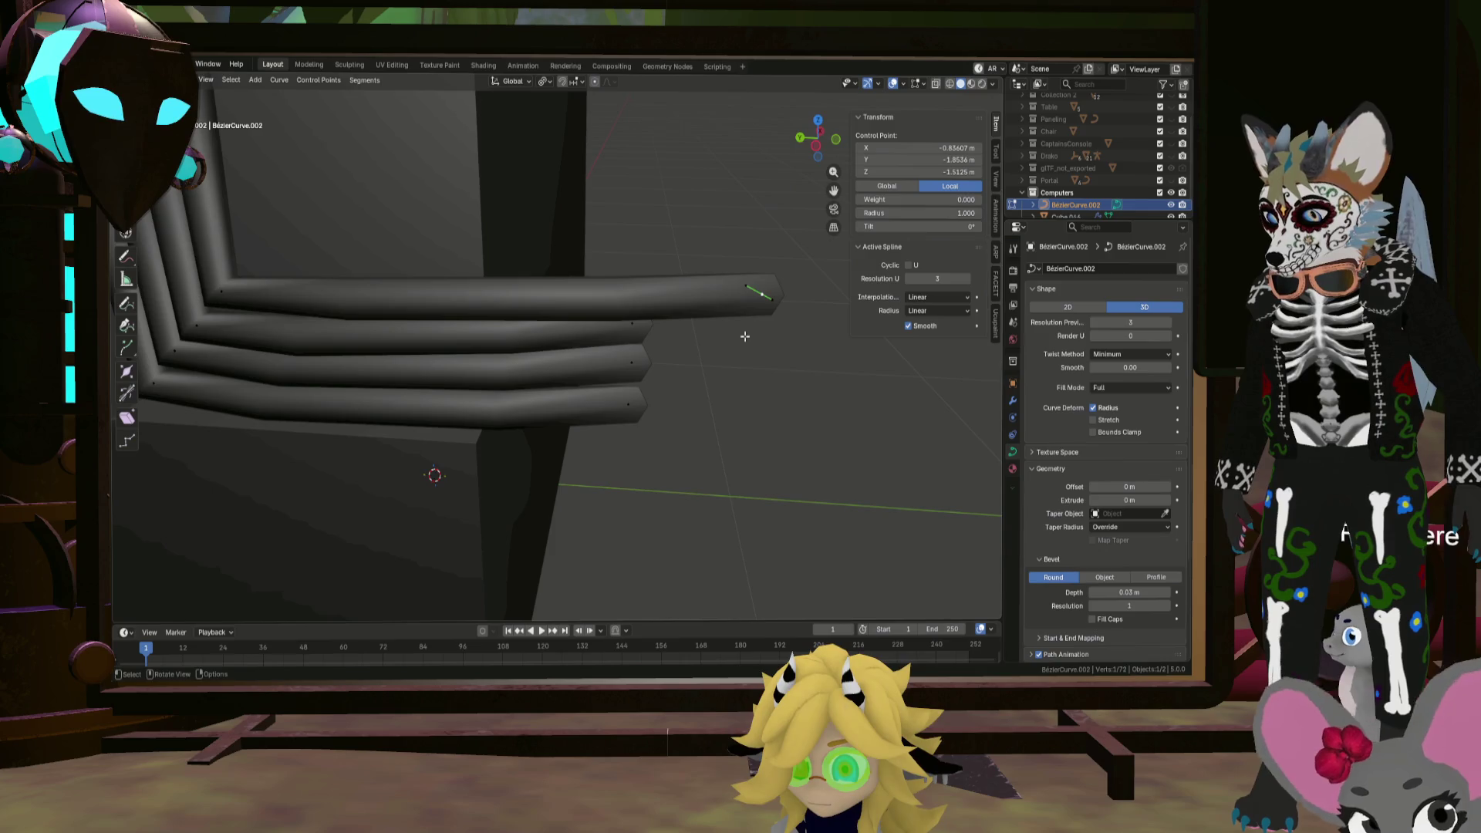
pyautogui.click(752, 297)
pyautogui.press('g')
pyautogui.press('y')
pyautogui.click(617, 335)
pyautogui.moveTo(617, 335)
pyautogui.mouseDown(button='middle')
pyautogui.moveTo(627, 420)
pyautogui.moveTo(562, 308)
pyautogui.moveTo(546, 331)
pyautogui.moveTo(698, 313)
pyautogui.moveTo(694, 328)
pyautogui.moveTo(733, 324)
pyautogui.moveTo(763, 294)
pyautogui.moveTo(678, 383)
pyautogui.moveTo(704, 337)
pyautogui.mouseUp(button='middle')
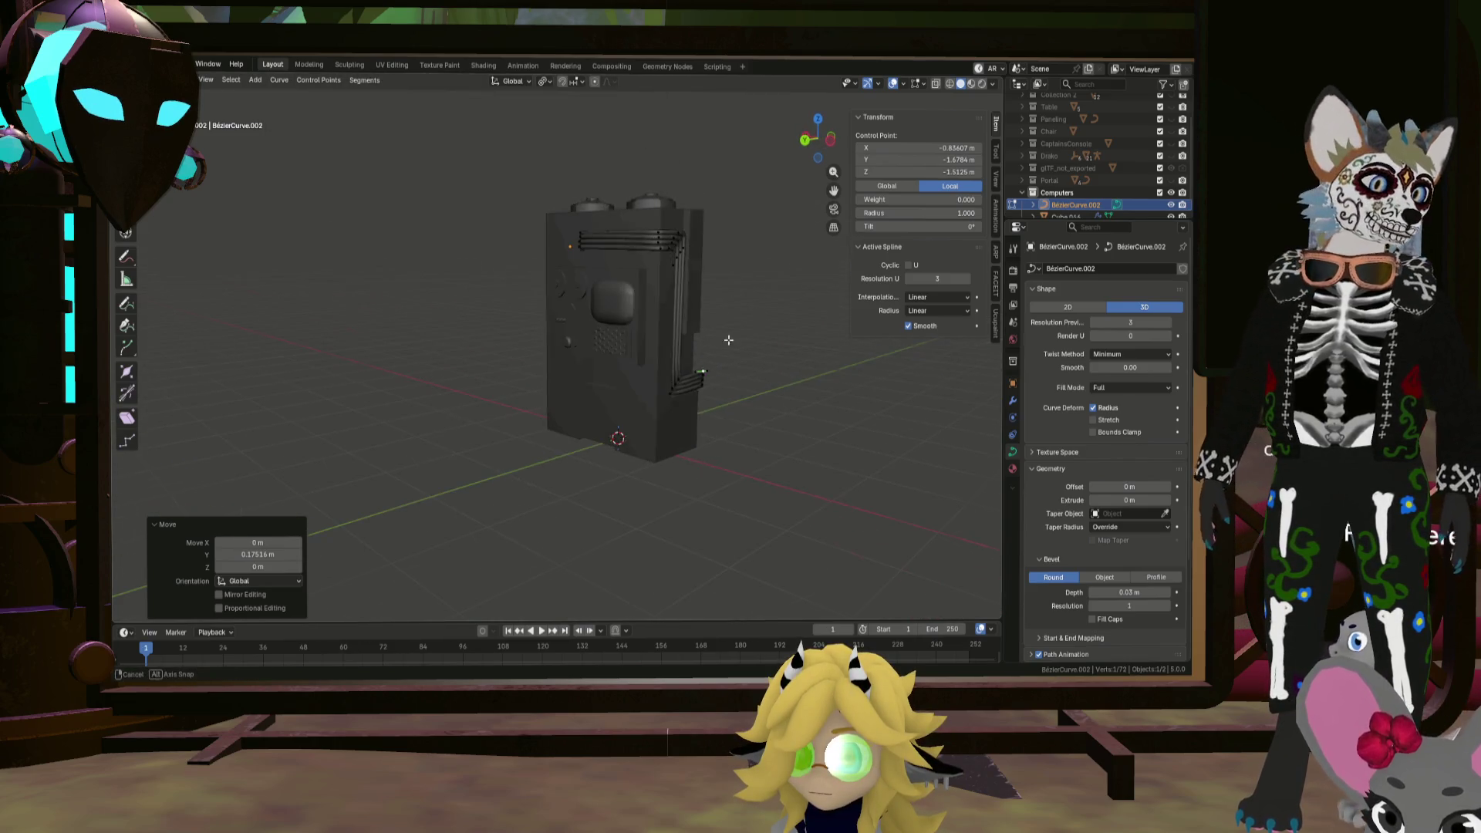
pyautogui.press('Tab')
pyautogui.click(709, 341)
# Step: In Cube.046's mesh, inset the side face just above the pipes
pyautogui.press('Tab')
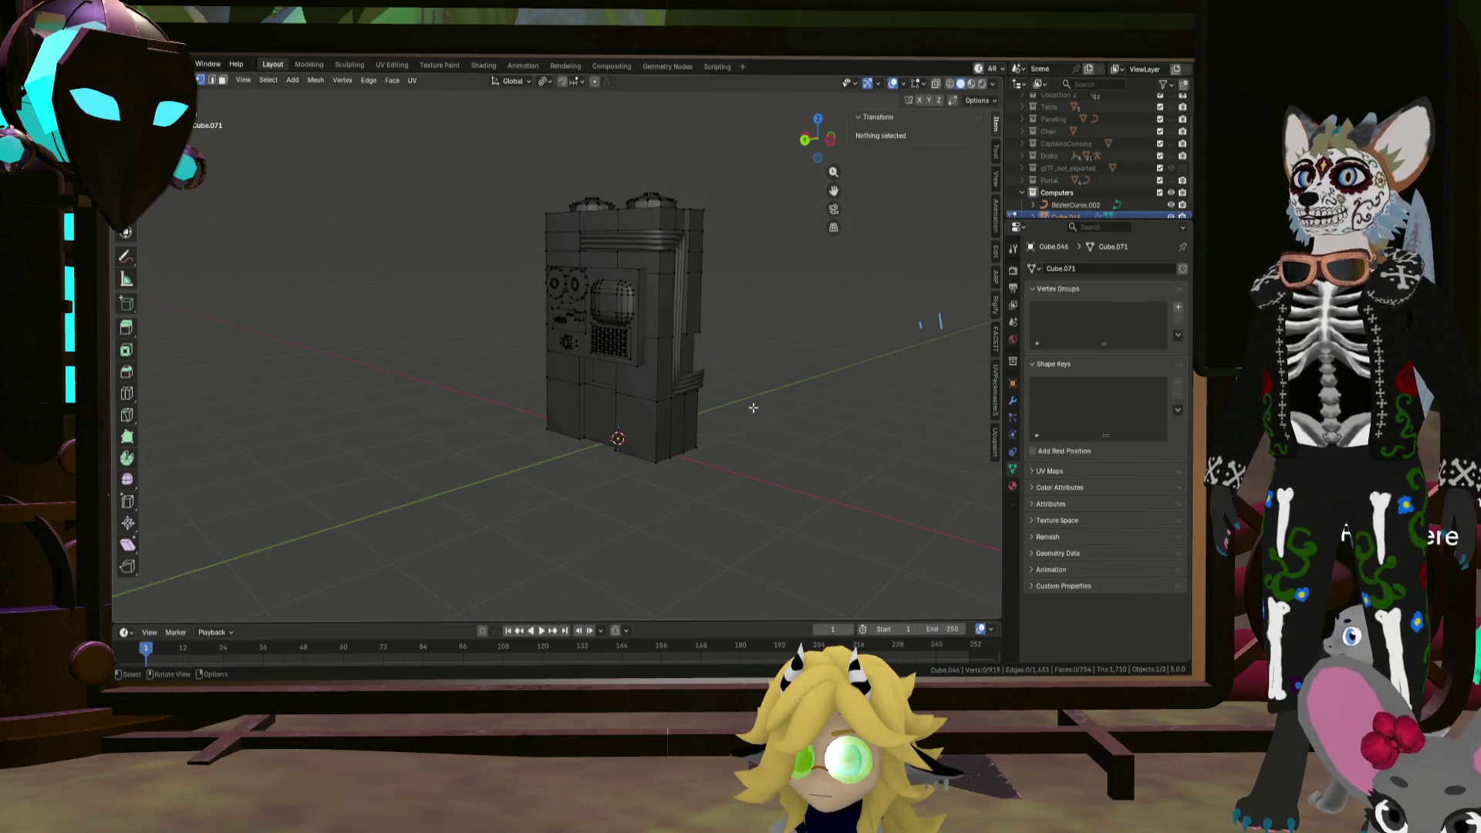
pyautogui.scroll(5, 630, 401)
pyautogui.moveTo(631, 401)
pyautogui.mouseDown(button='middle')
pyautogui.moveTo(640, 308)
pyautogui.moveTo(600, 321)
pyautogui.moveTo(648, 292)
pyautogui.moveTo(615, 241)
pyautogui.mouseUp(button='middle')
pyautogui.click(628, 238)
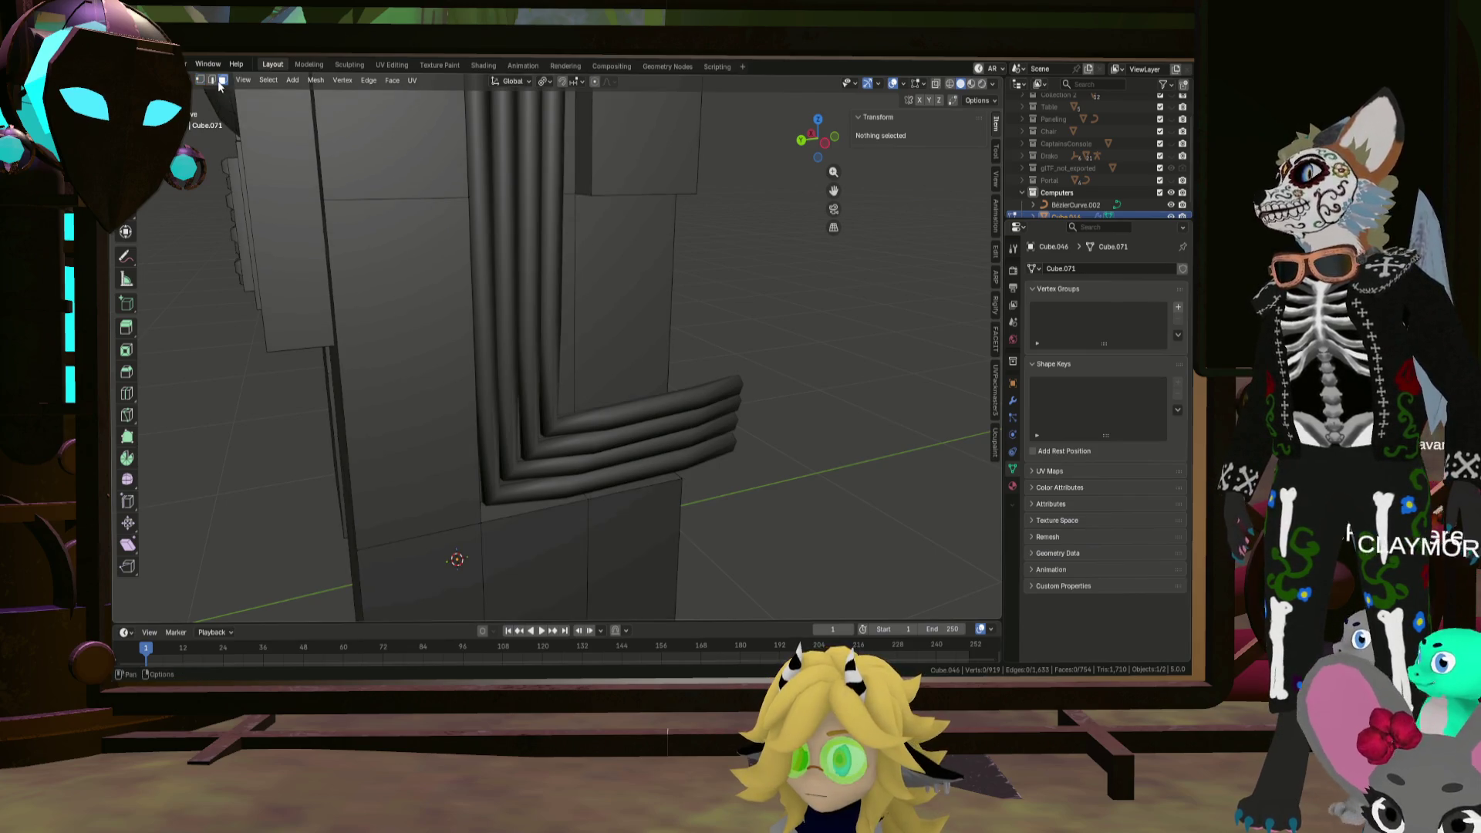
pyautogui.click(644, 275)
pyautogui.moveTo(644, 274); pyautogui.dragTo(646, 269, button='middle')
pyautogui.press('i')
pyautogui.click(679, 266)
# Step: Shrink the inset face's height on Z and raise it into place
pyautogui.press('s')
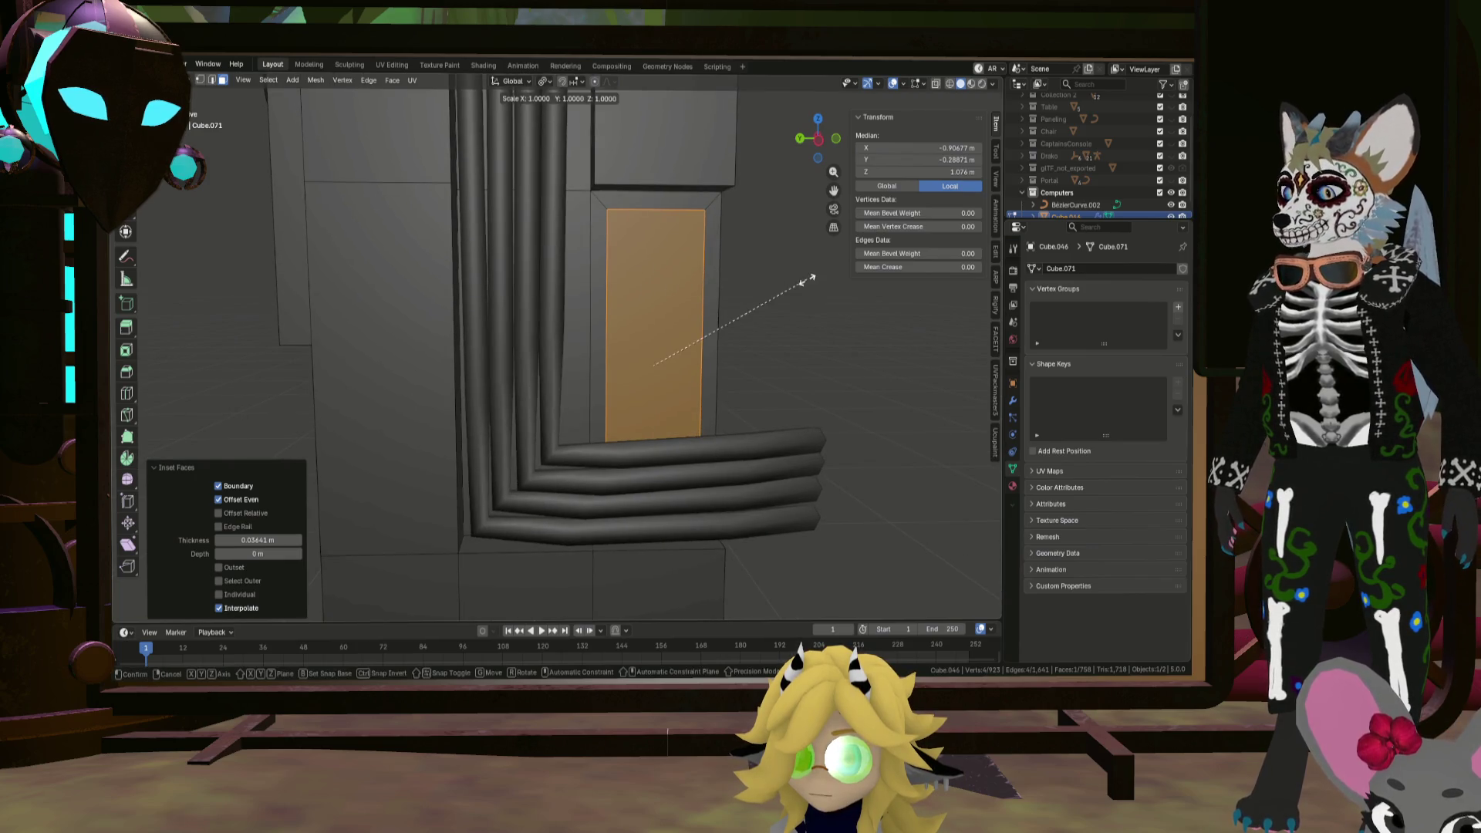
pyautogui.press('z')
pyautogui.click(718, 282)
pyautogui.press('g')
pyautogui.press('z')
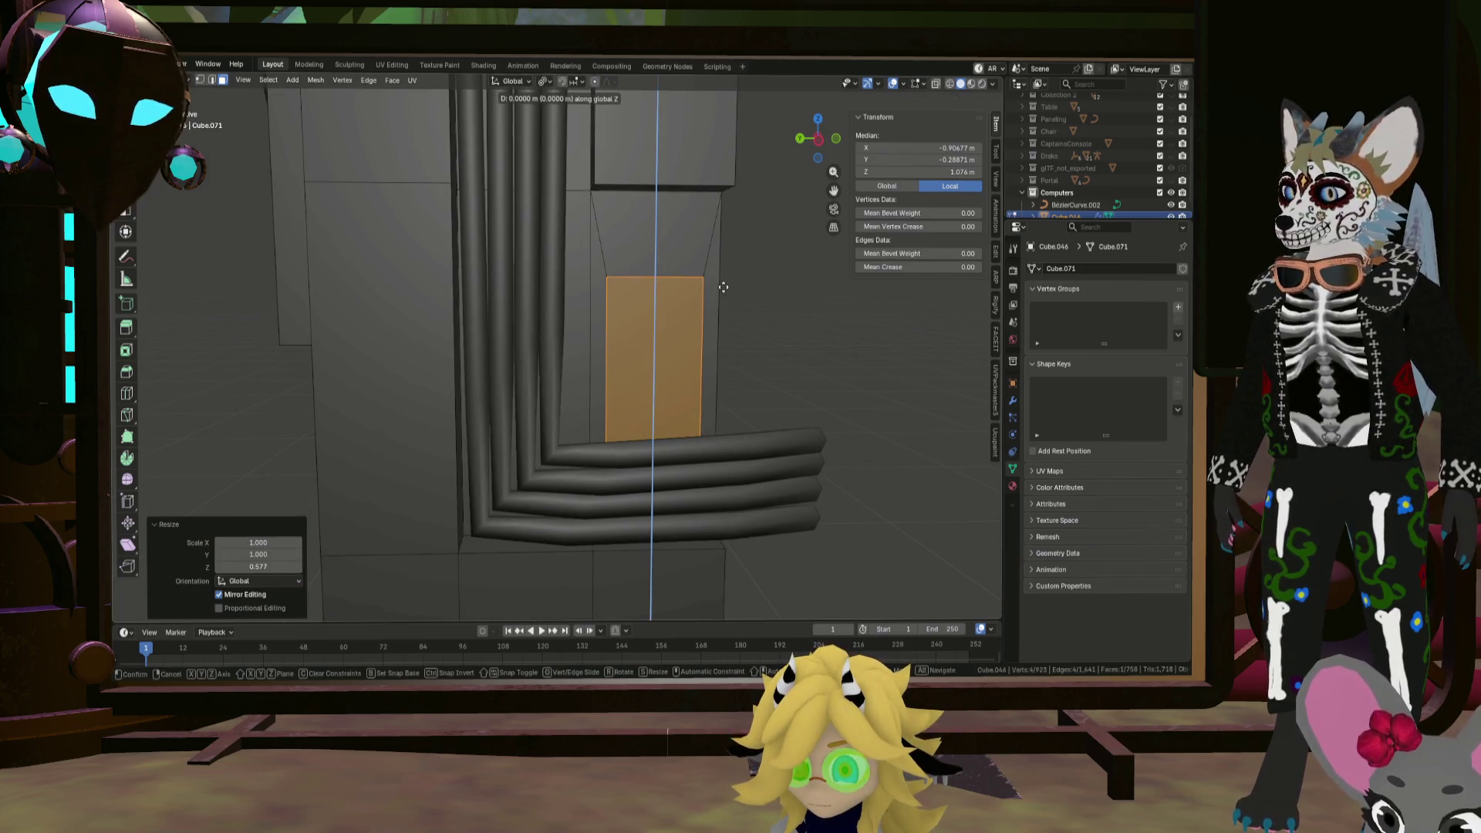
pyautogui.click(723, 241)
pyautogui.moveTo(651, 248)
pyautogui.mouseDown(button='middle')
pyautogui.moveTo(717, 241)
pyautogui.moveTo(648, 246)
pyautogui.moveTo(752, 260)
pyautogui.moveTo(520, 258)
pyautogui.mouseUp(button='middle')
pyautogui.press('s')
pyautogui.click(705, 245)
# Step: Extrude the panel face and push it into the side along X
pyautogui.press('e')
pyautogui.click(734, 254)
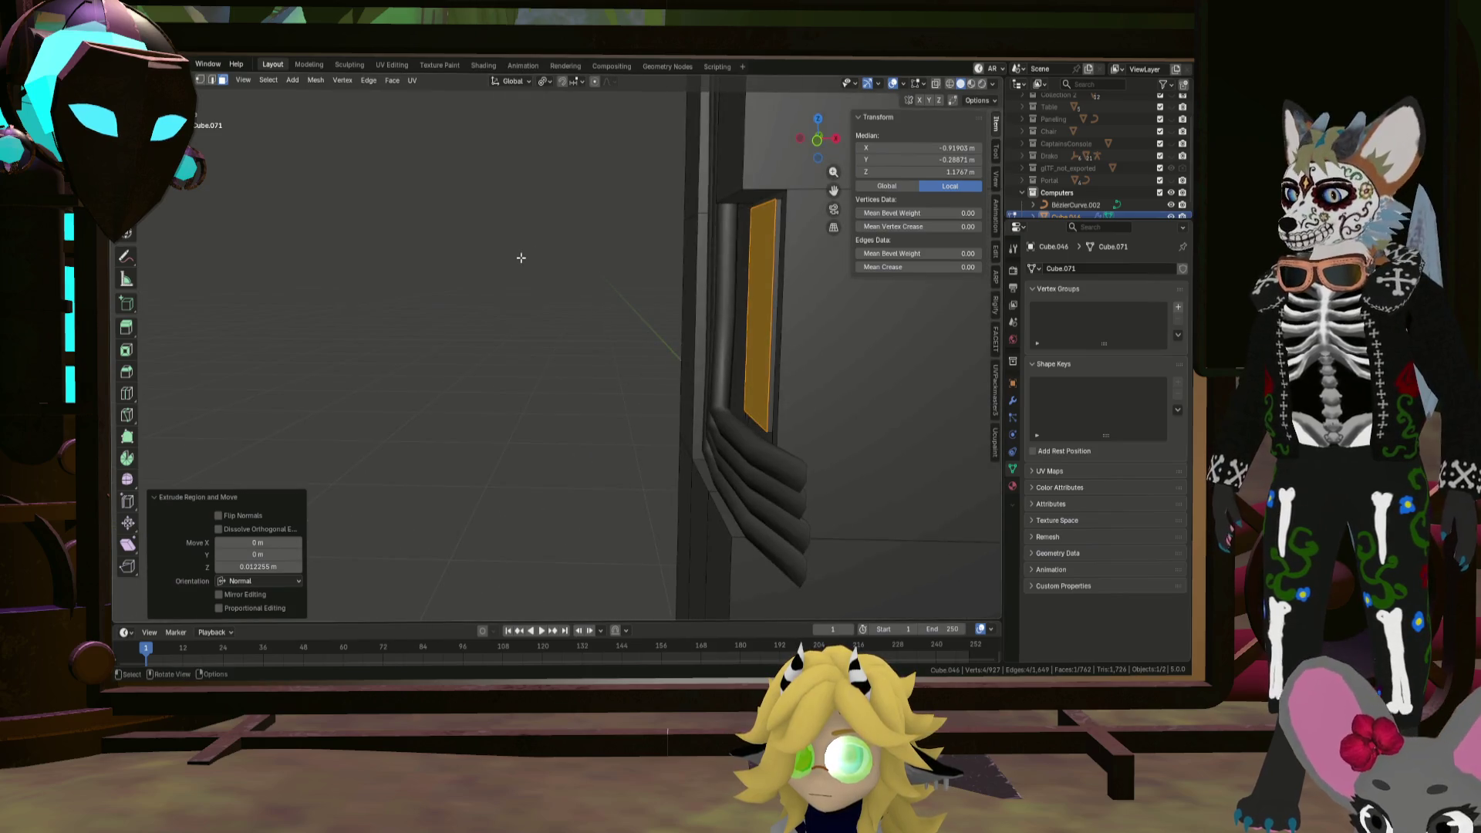
pyautogui.press('g')
pyautogui.press('y')
pyautogui.press('x')
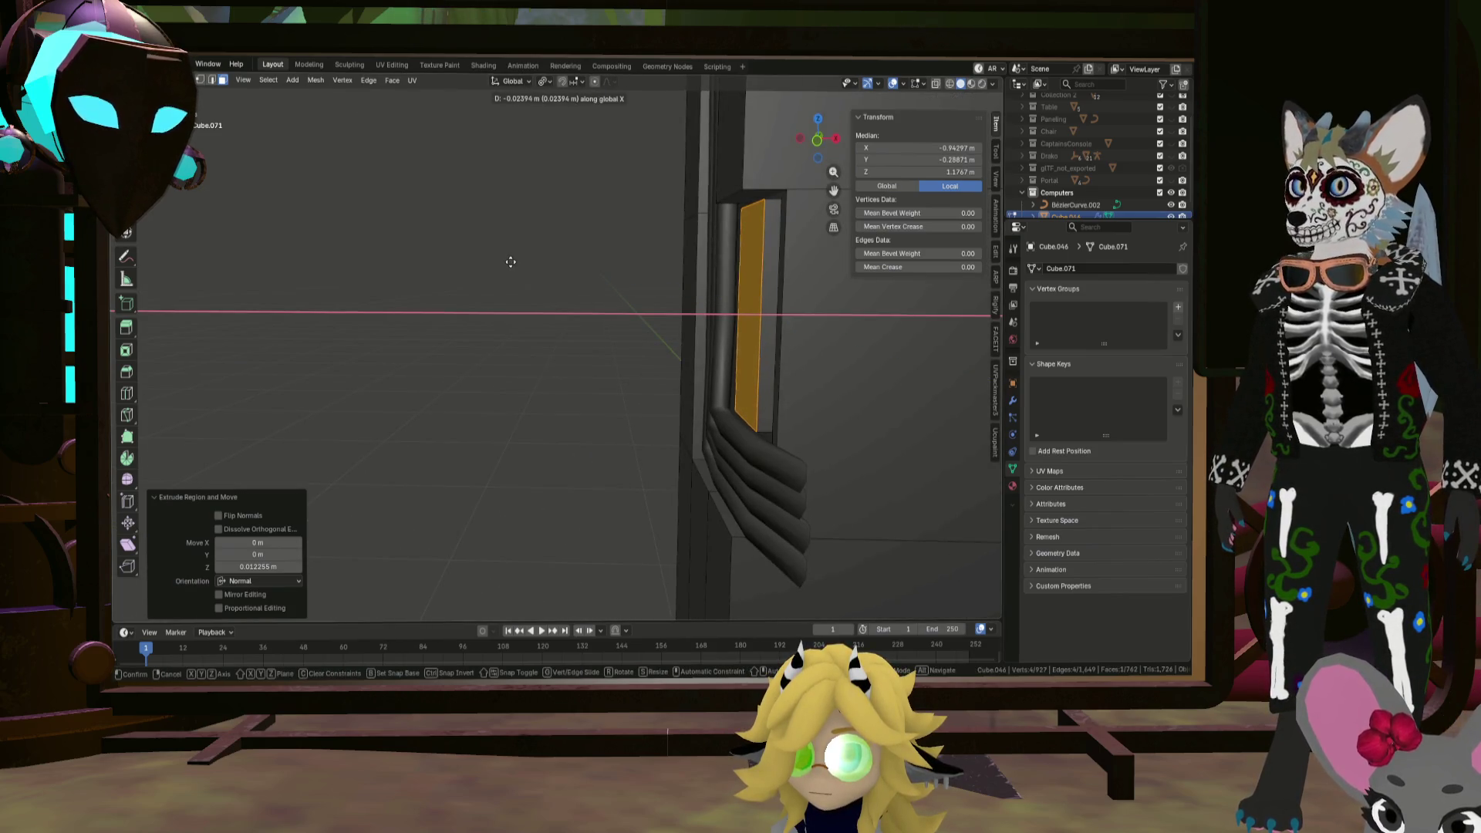
pyautogui.click(508, 263)
pyautogui.moveTo(508, 263)
pyautogui.mouseDown(button='middle')
pyautogui.moveTo(599, 242)
pyautogui.moveTo(575, 248)
pyautogui.moveTo(705, 276)
pyautogui.mouseUp(button='middle')
# Step: Inset the panel face again by 0.02347 m and recess it -0.018032 m along X
pyautogui.press('i')
pyautogui.click(707, 275)
pyautogui.press('g')
pyautogui.press('y')
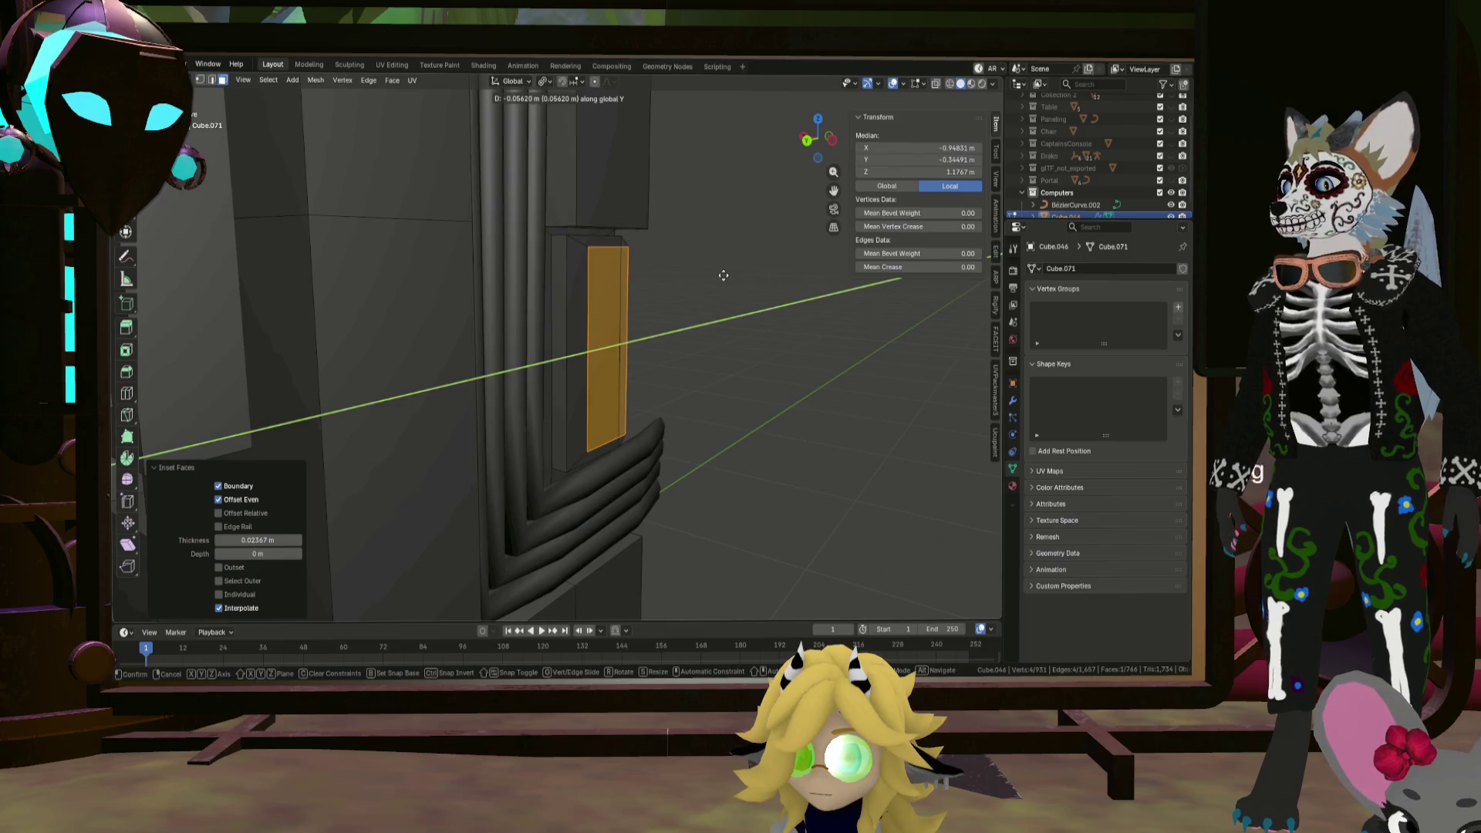
pyautogui.press('x')
pyautogui.click(716, 272)
pyautogui.moveTo(716, 272)
pyautogui.mouseDown(button='middle')
pyautogui.moveTo(701, 298)
pyautogui.moveTo(524, 270)
pyautogui.mouseUp(button='middle')
# Step: Deselect everything and return to Object Mode to view the finished terminal
pyautogui.hotkey('alt', 'a')
pyautogui.scroll(-3, 523, 271)
pyautogui.press('Tab')
pyautogui.hotkey('alt', 'a')
pyautogui.moveTo(709, 285)
pyautogui.mouseDown(button='middle')
pyautogui.moveTo(649, 322)
pyautogui.moveTo(539, 307)
pyautogui.moveTo(609, 331)
pyautogui.moveTo(686, 317)
pyautogui.moveTo(586, 338)
pyautogui.moveTo(624, 361)
pyautogui.moveTo(661, 330)
pyautogui.moveTo(586, 310)
pyautogui.mouseUp(button='middle')
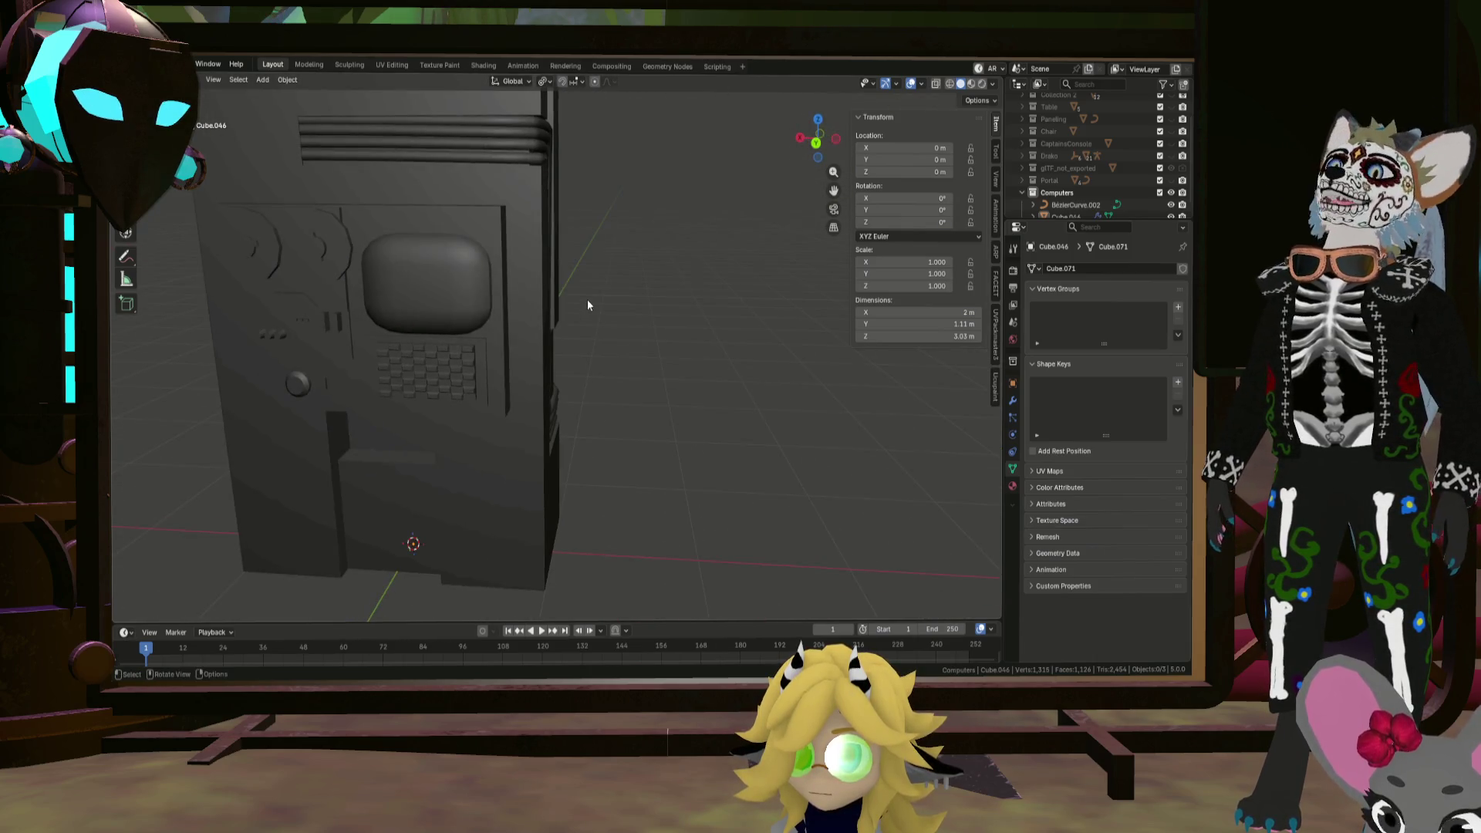
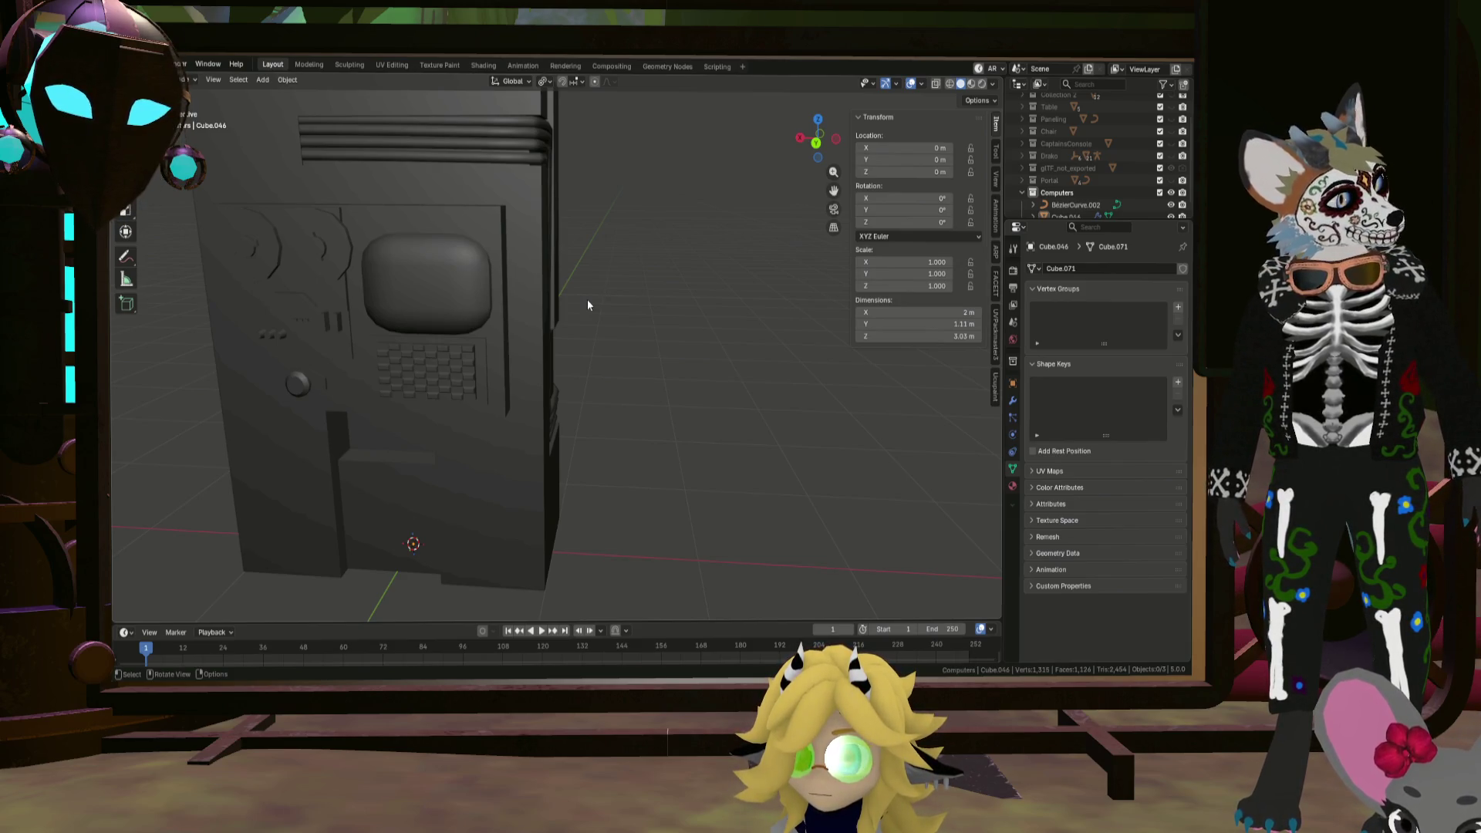
# Step: Convert the BezierCurve.002 vent pipes to a mesh and add cabinet body Cube.046 to the selection
pyautogui.scroll(-6, 570, 262)
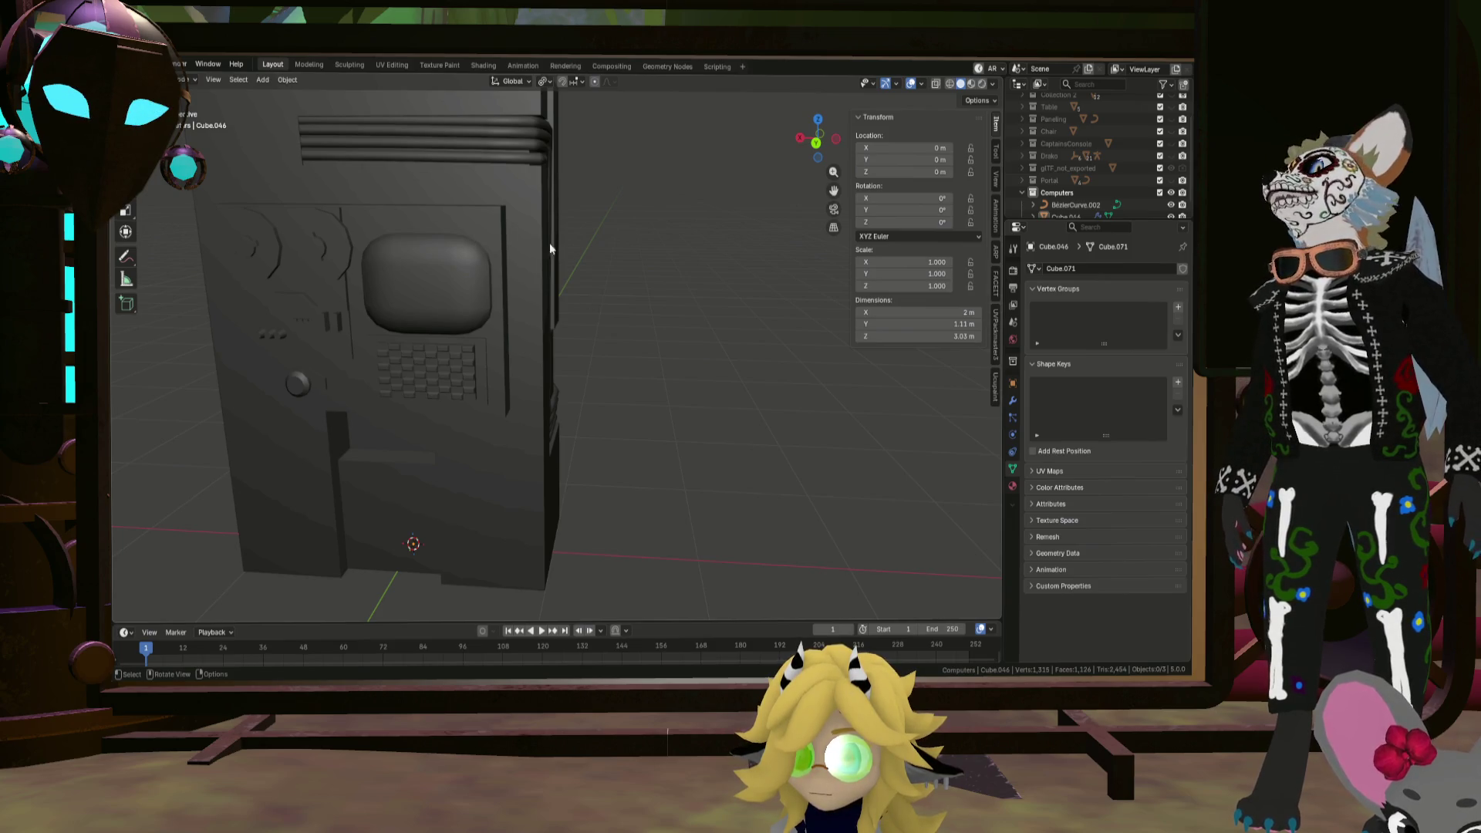
pyautogui.moveTo(588, 228)
pyautogui.mouseDown(button='middle')
pyautogui.moveTo(483, 228)
pyautogui.moveTo(307, 183)
pyautogui.moveTo(242, 198)
pyautogui.moveTo(349, 220)
pyautogui.mouseUp(button='middle')
pyautogui.scroll(5, 348, 219)
pyautogui.scroll(2, 333, 189)
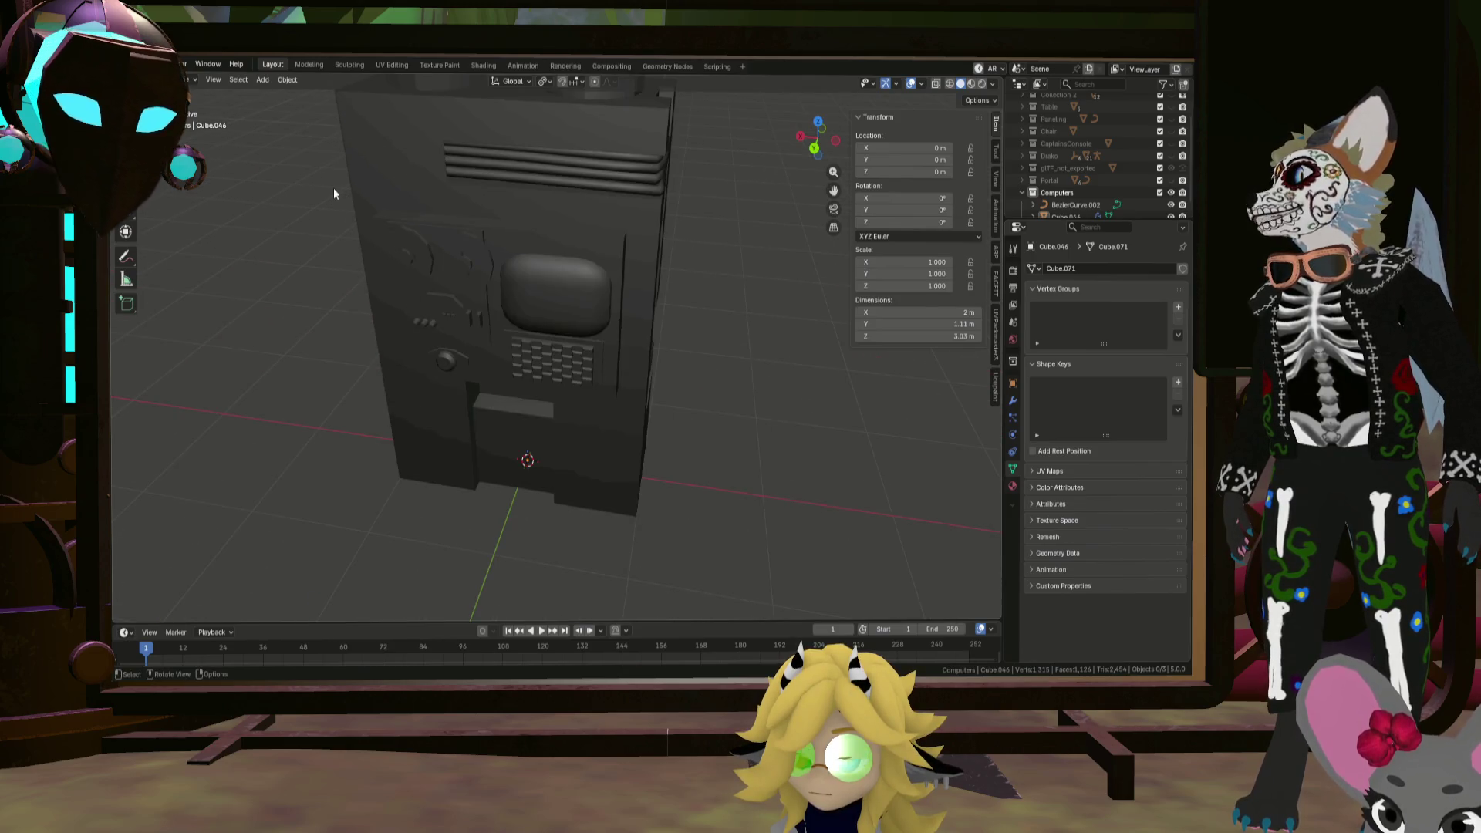
pyautogui.click(585, 189)
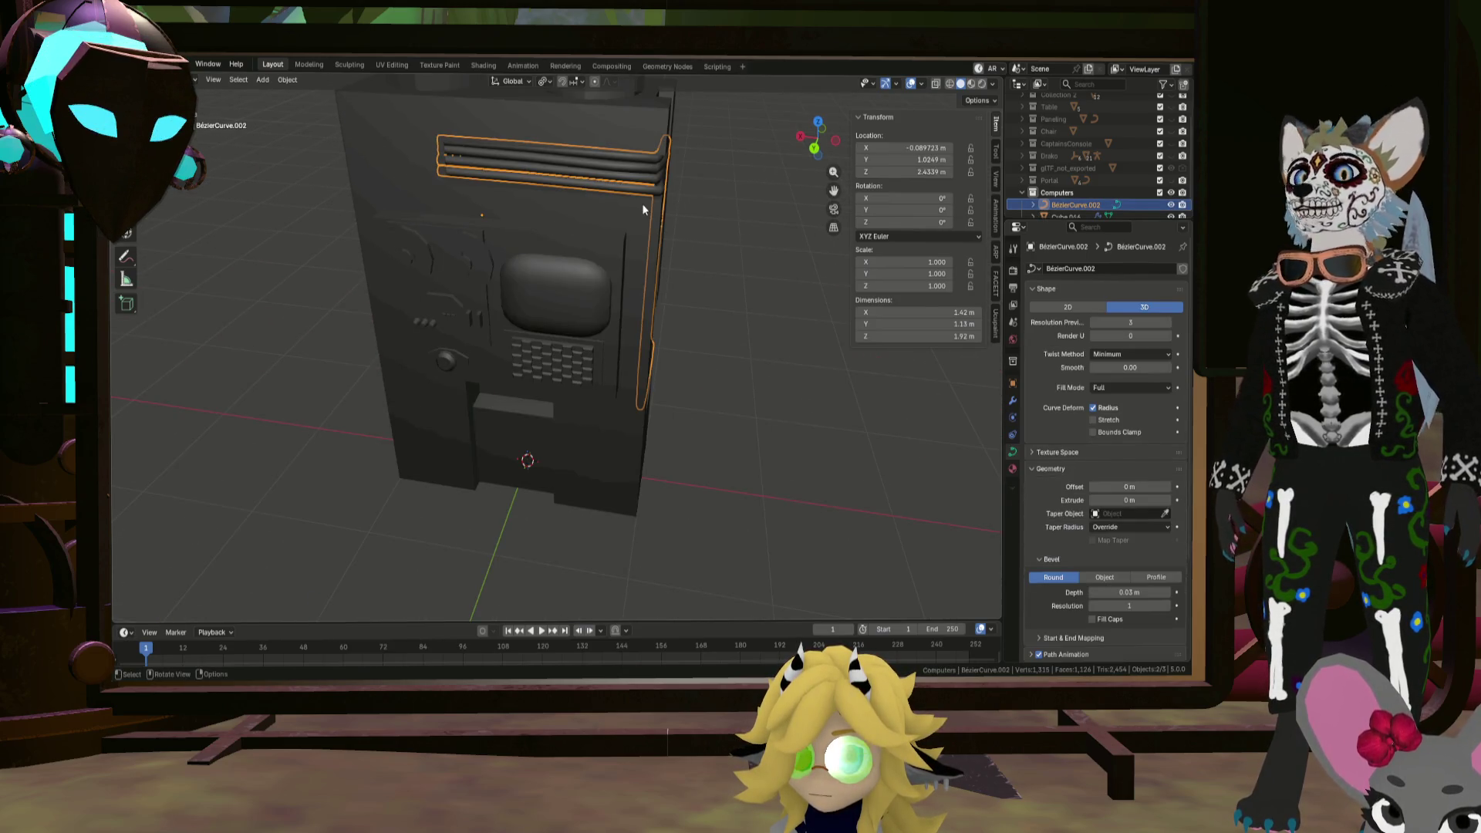
pyautogui.click(287, 79)
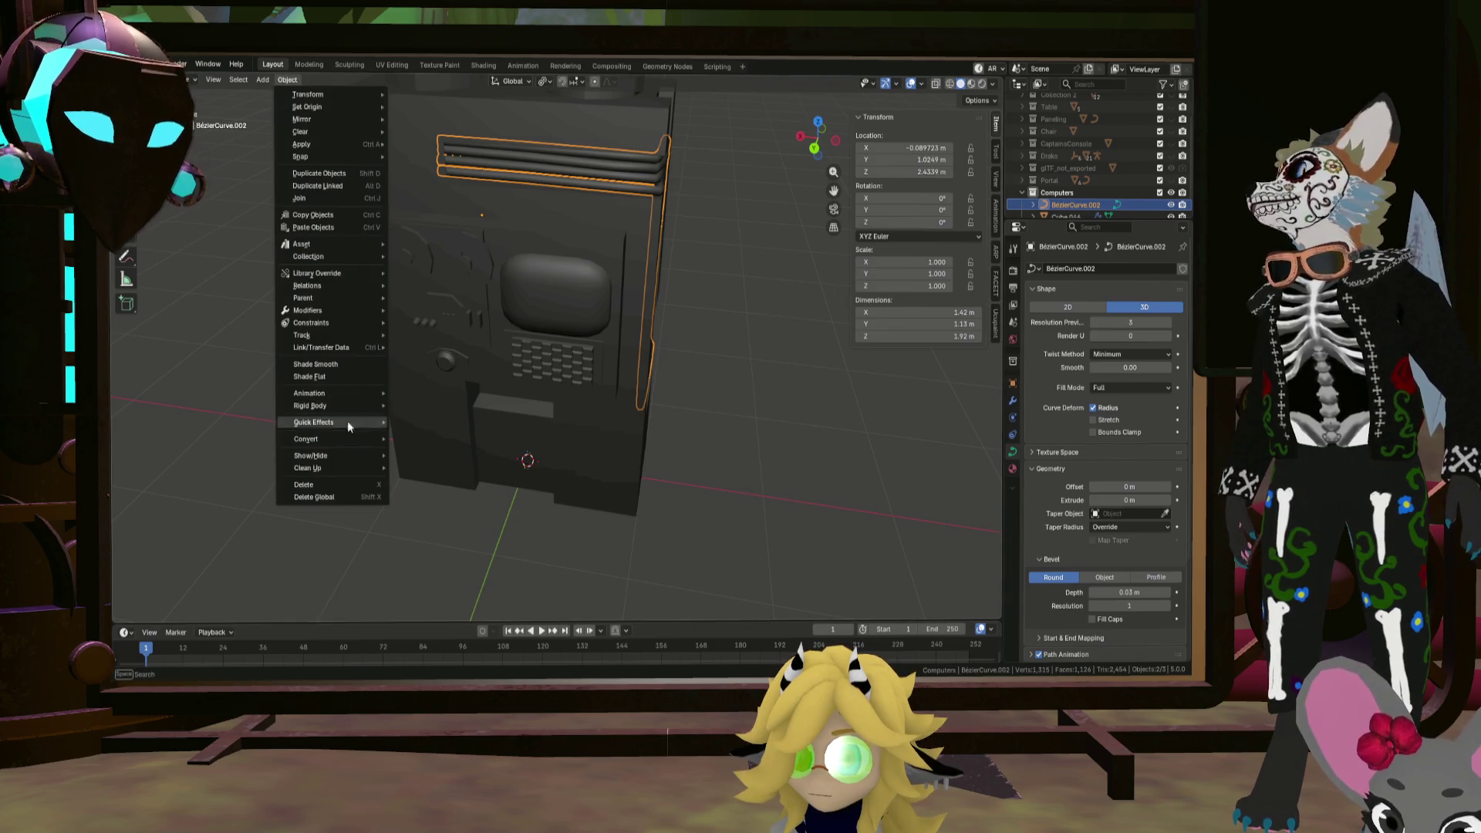
pyautogui.moveTo(359, 410)
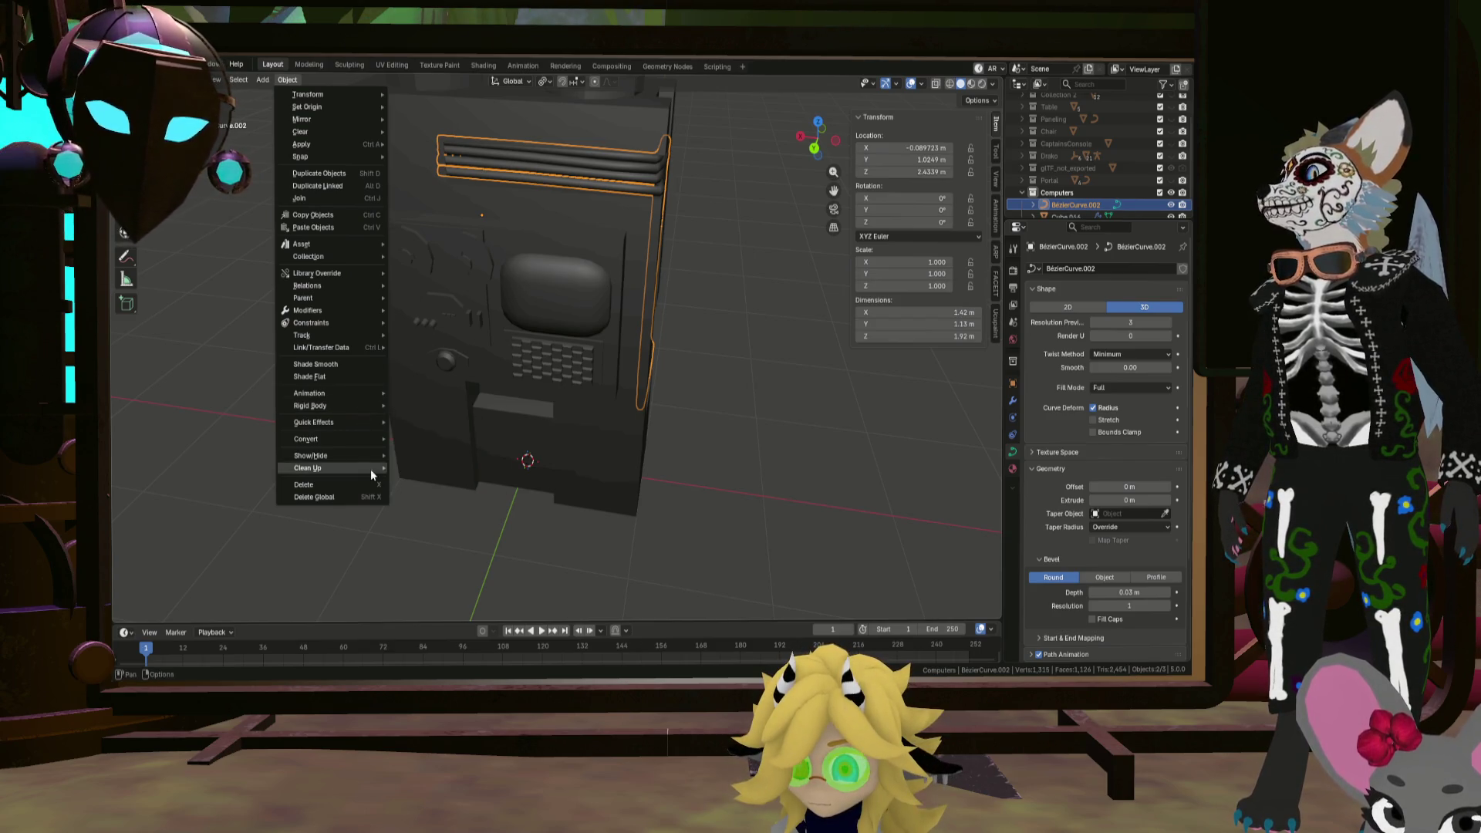
pyautogui.moveTo(335, 440)
pyautogui.click(427, 436)
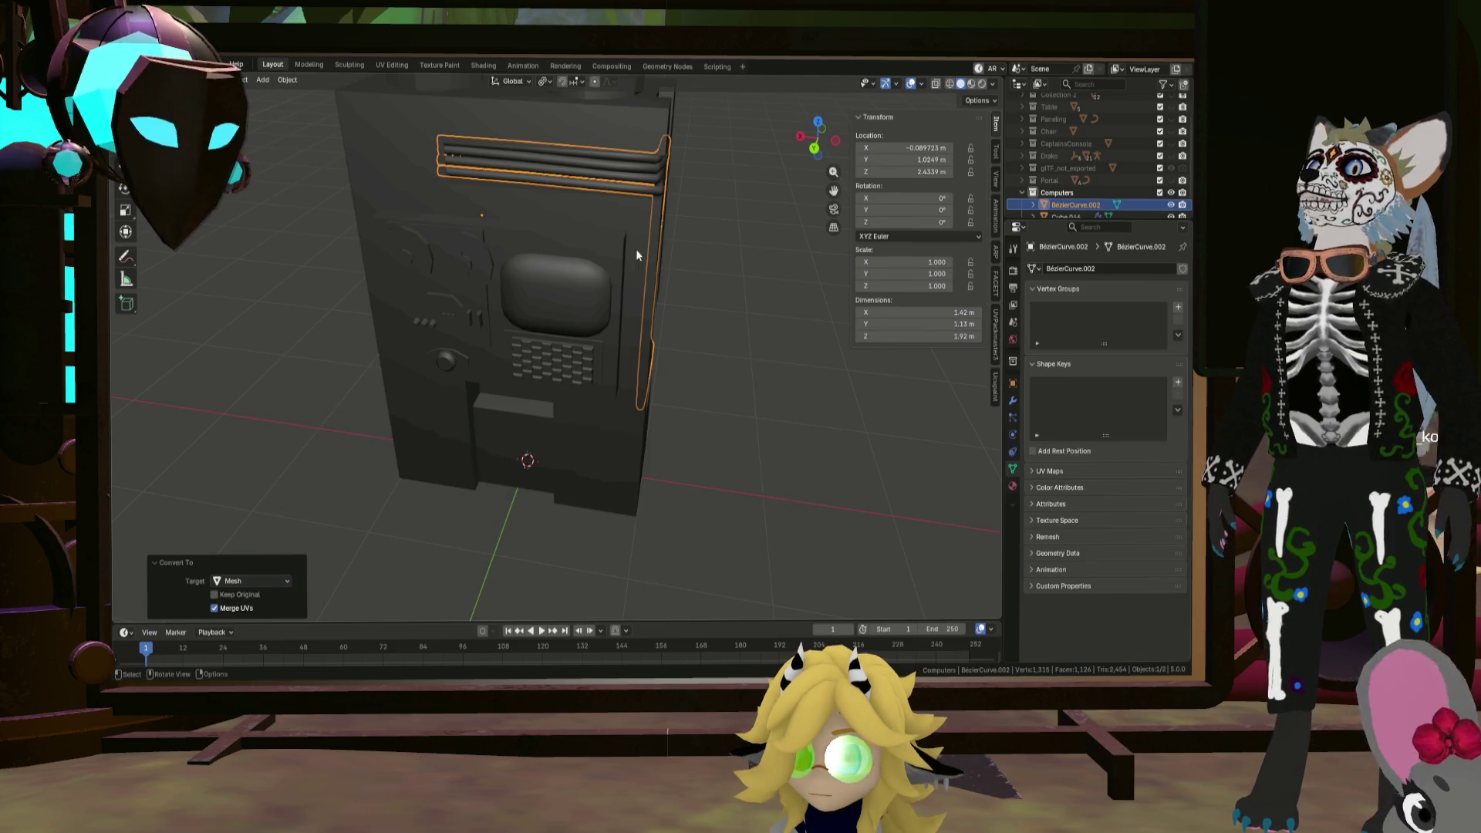
pyautogui.keyDown('shift'); pyautogui.click(639, 229); pyautogui.keyUp('shift')
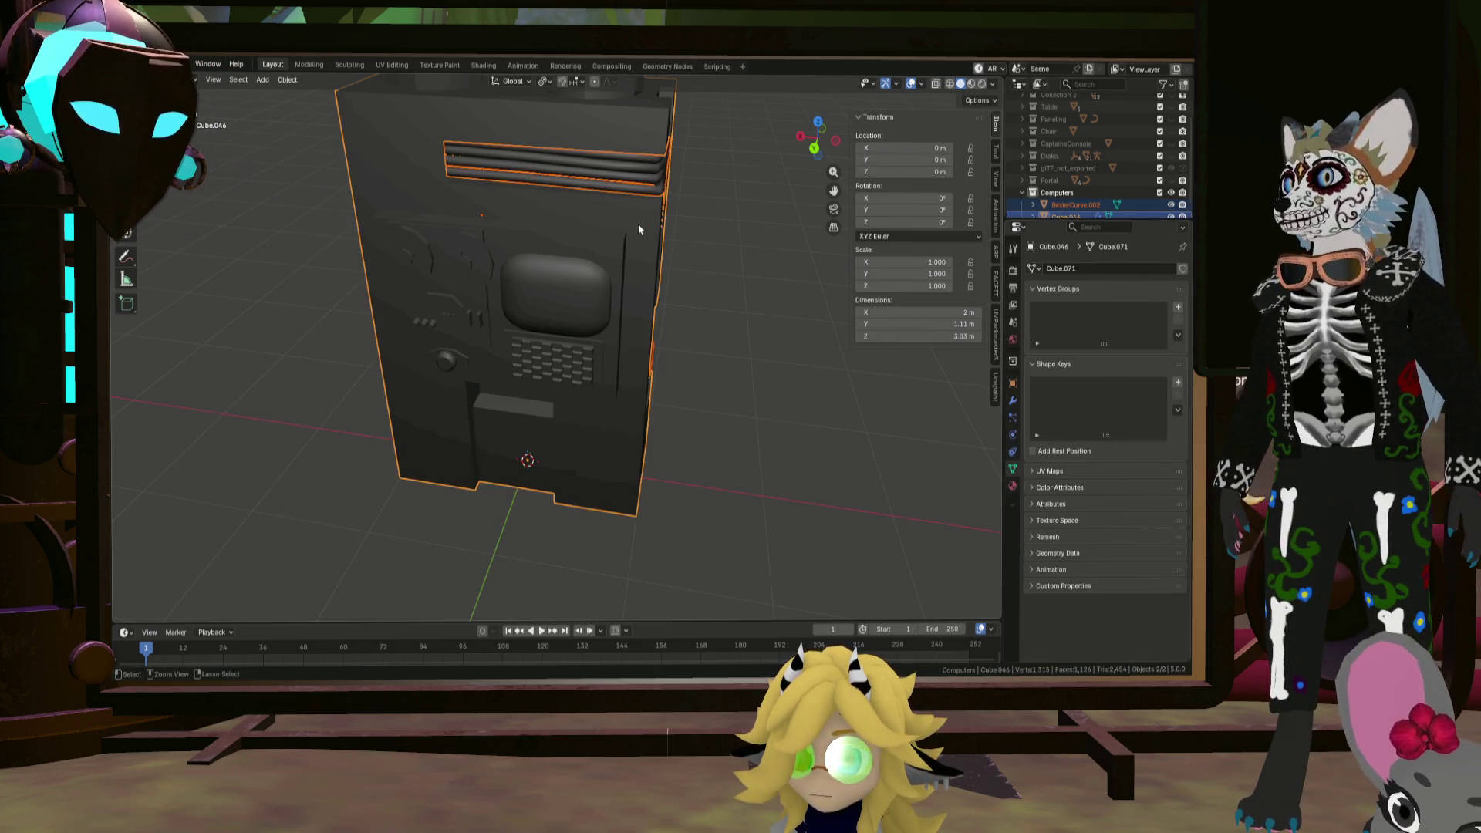
# Step: Join the vent pipes into the cabinet body with Ctrl+J and check the merged mesh in Edit Mode
pyautogui.hotkey('ctrl', 'j')
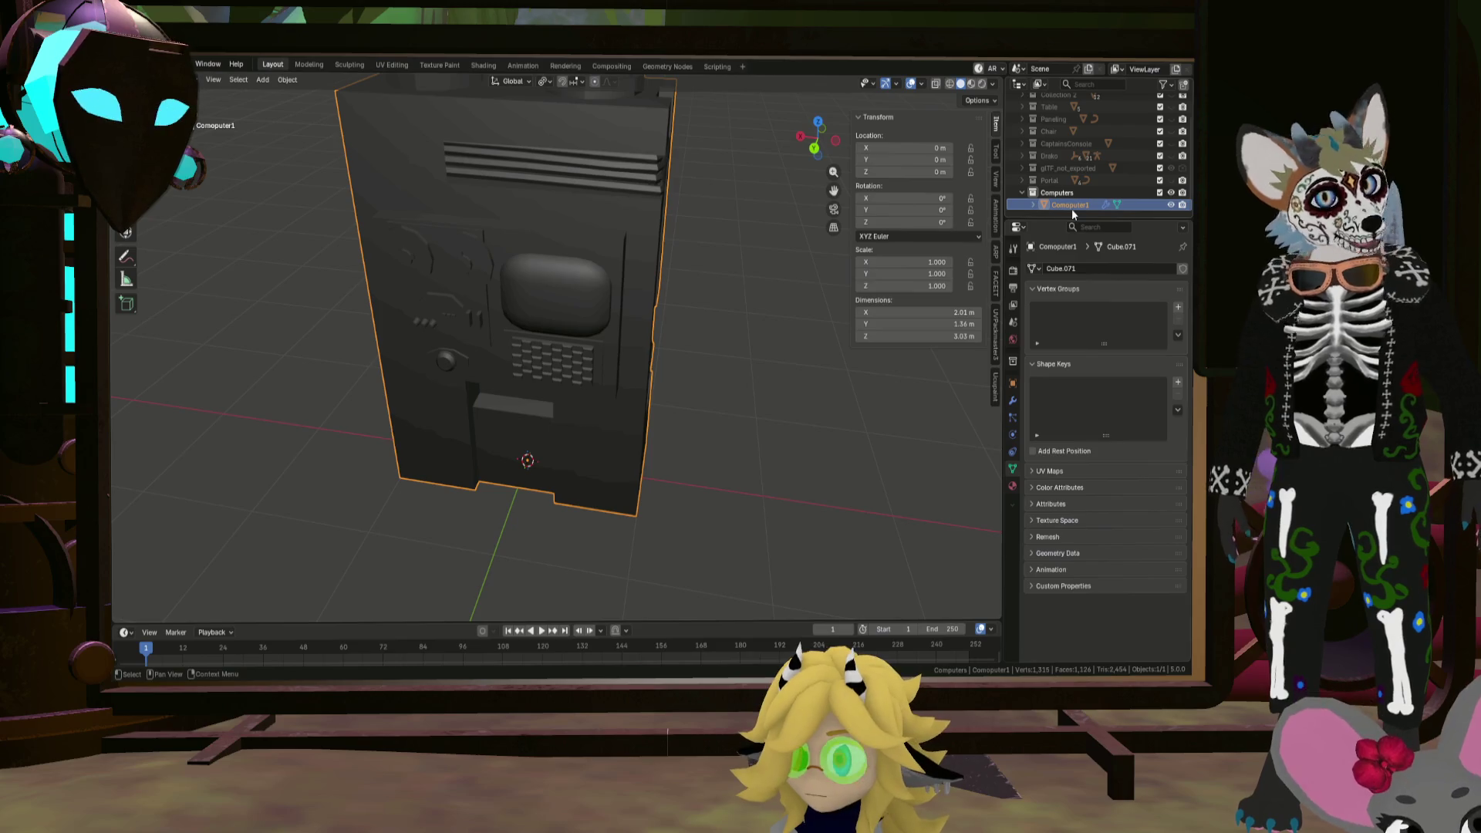
pyautogui.press('Tab')
pyautogui.moveTo(540, 323)
pyautogui.mouseDown(button='middle')
pyautogui.moveTo(653, 190)
pyautogui.moveTo(500, 156)
pyautogui.mouseUp(button='middle')
pyautogui.press('Tab')
pyautogui.scroll(-5, 653, 190)
# Step: Apply Shade Auto Smooth at 30° to the Computer1 cabinet, then deselect it
pyautogui.click(287, 80)
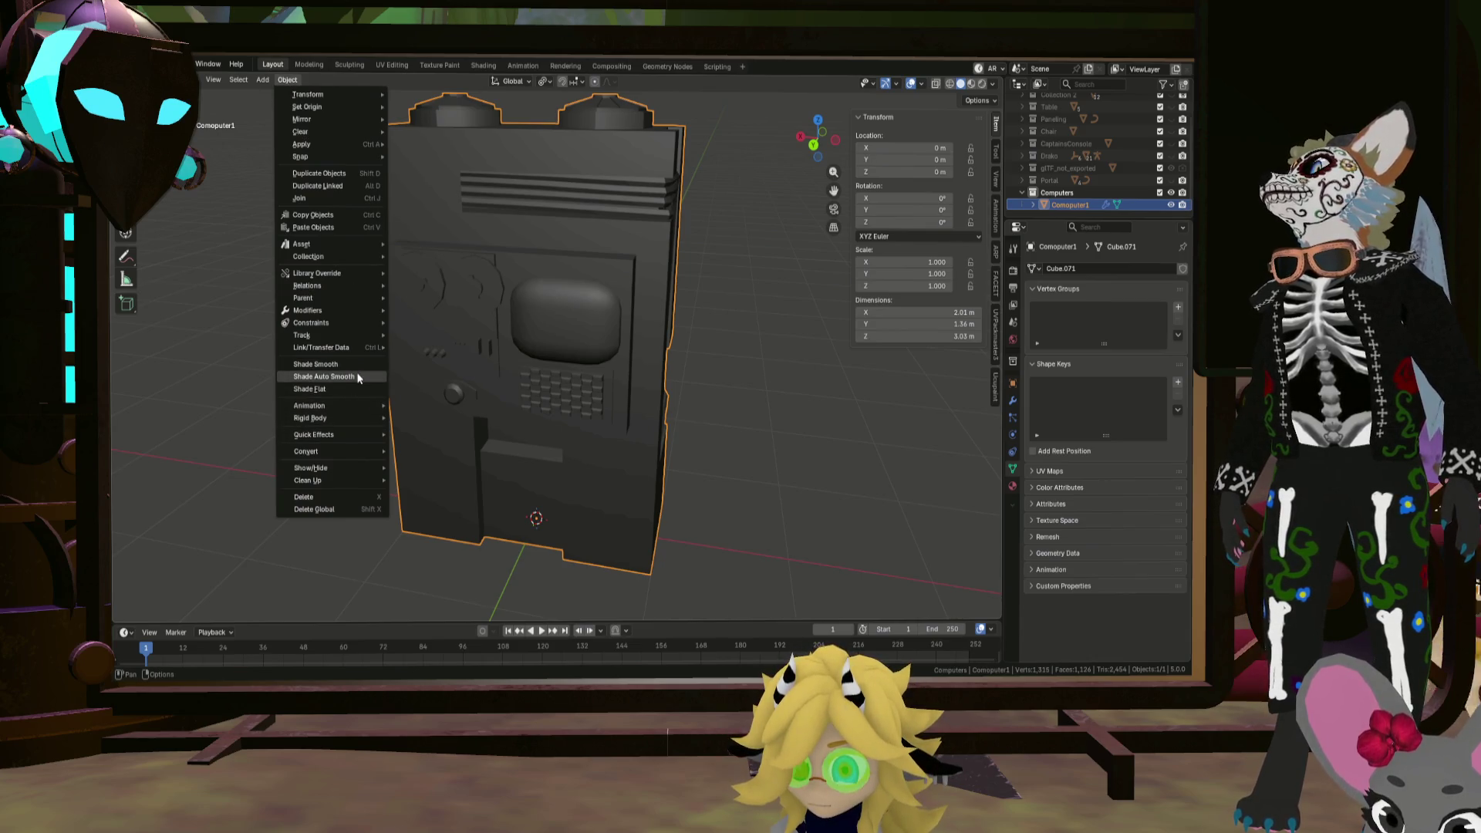
pyautogui.click(359, 376)
pyautogui.scroll(5, 406, 369)
pyautogui.moveTo(594, 178)
pyautogui.mouseDown(button='middle')
pyautogui.moveTo(461, 154)
pyautogui.moveTo(631, 162)
pyautogui.moveTo(581, 145)
pyautogui.moveTo(554, 199)
pyautogui.moveTo(707, 423)
pyautogui.moveTo(685, 462)
pyautogui.moveTo(737, 508)
pyautogui.moveTo(770, 479)
pyautogui.moveTo(835, 475)
pyautogui.moveTo(724, 446)
pyautogui.moveTo(753, 448)
pyautogui.moveTo(496, 435)
pyautogui.moveTo(595, 432)
pyautogui.mouseUp(button='middle')
pyautogui.click(772, 480)
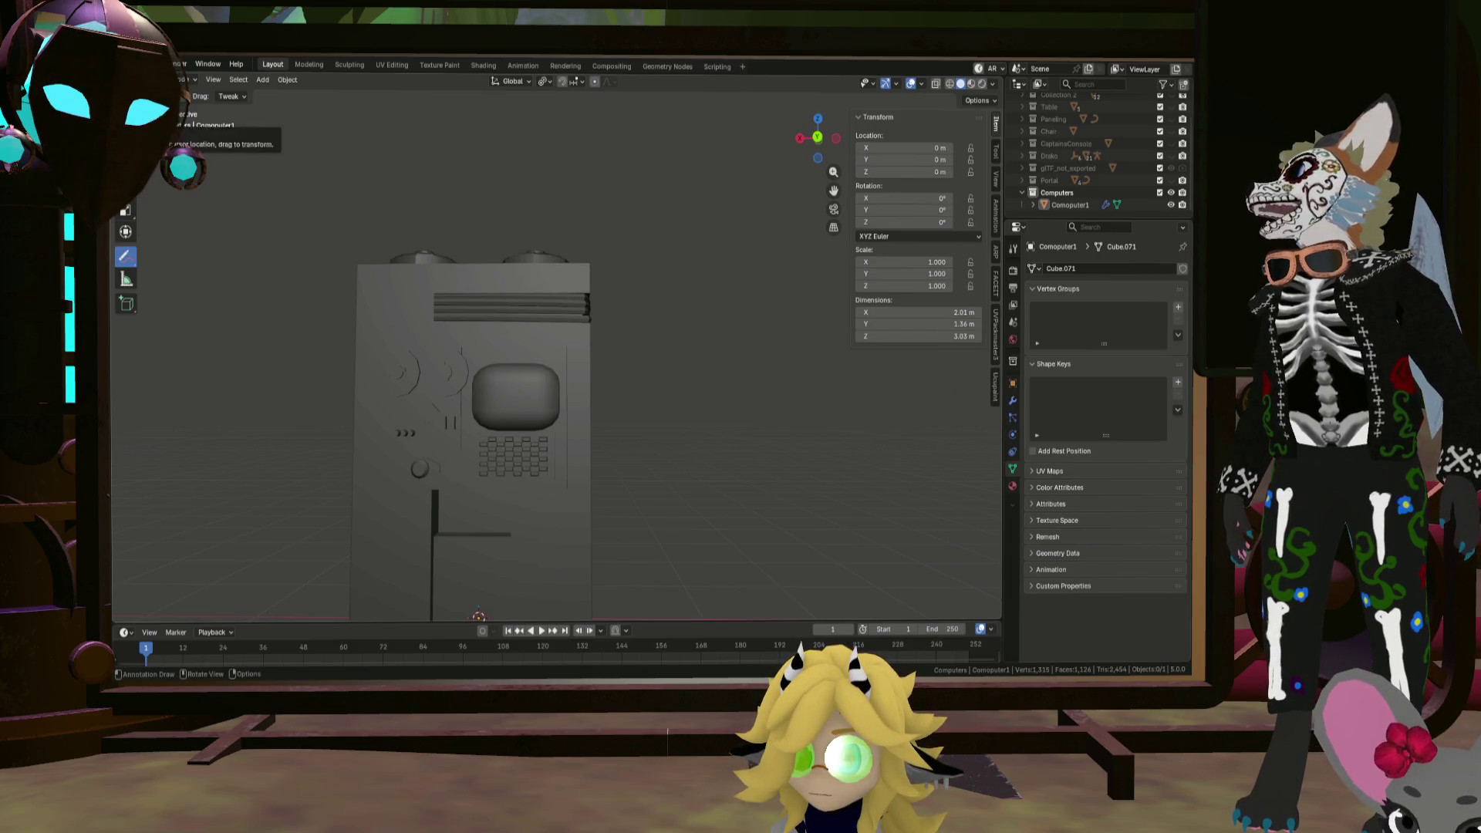
# Step: Inspect the finished cabinet from several angles, then bring up the Shift+A Add menu's Curve list
pyautogui.moveTo(351, 228)
pyautogui.mouseDown(button='middle')
pyautogui.moveTo(455, 253)
pyautogui.moveTo(443, 289)
pyautogui.moveTo(486, 303)
pyautogui.moveTo(400, 316)
pyautogui.moveTo(546, 344)
pyautogui.moveTo(524, 327)
pyautogui.moveTo(550, 331)
pyautogui.mouseUp(button='middle')
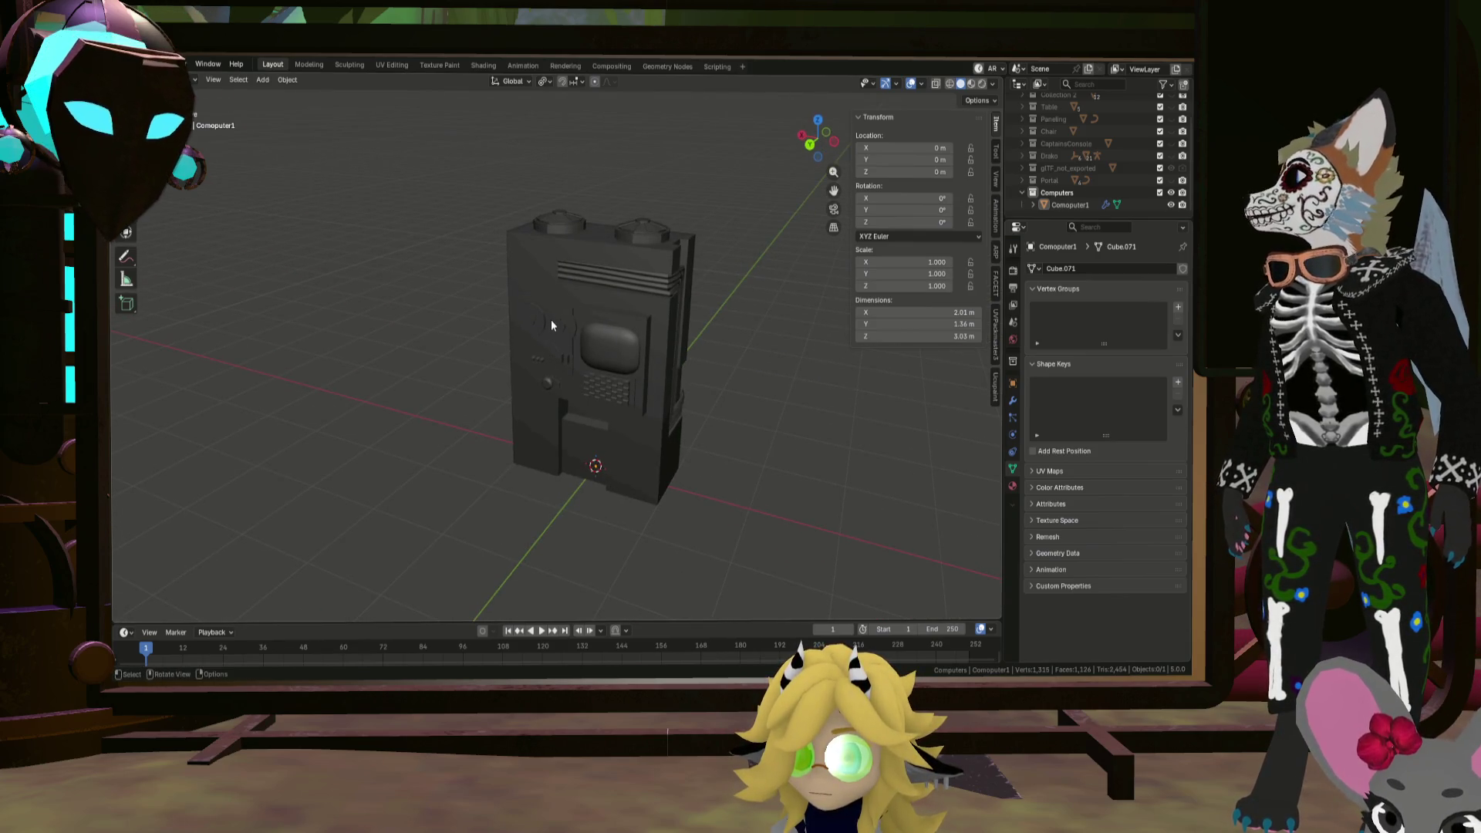
pyautogui.moveTo(640, 311)
pyautogui.mouseDown(button='middle')
pyautogui.moveTo(681, 291)
pyautogui.moveTo(535, 253)
pyautogui.mouseUp(button='middle')
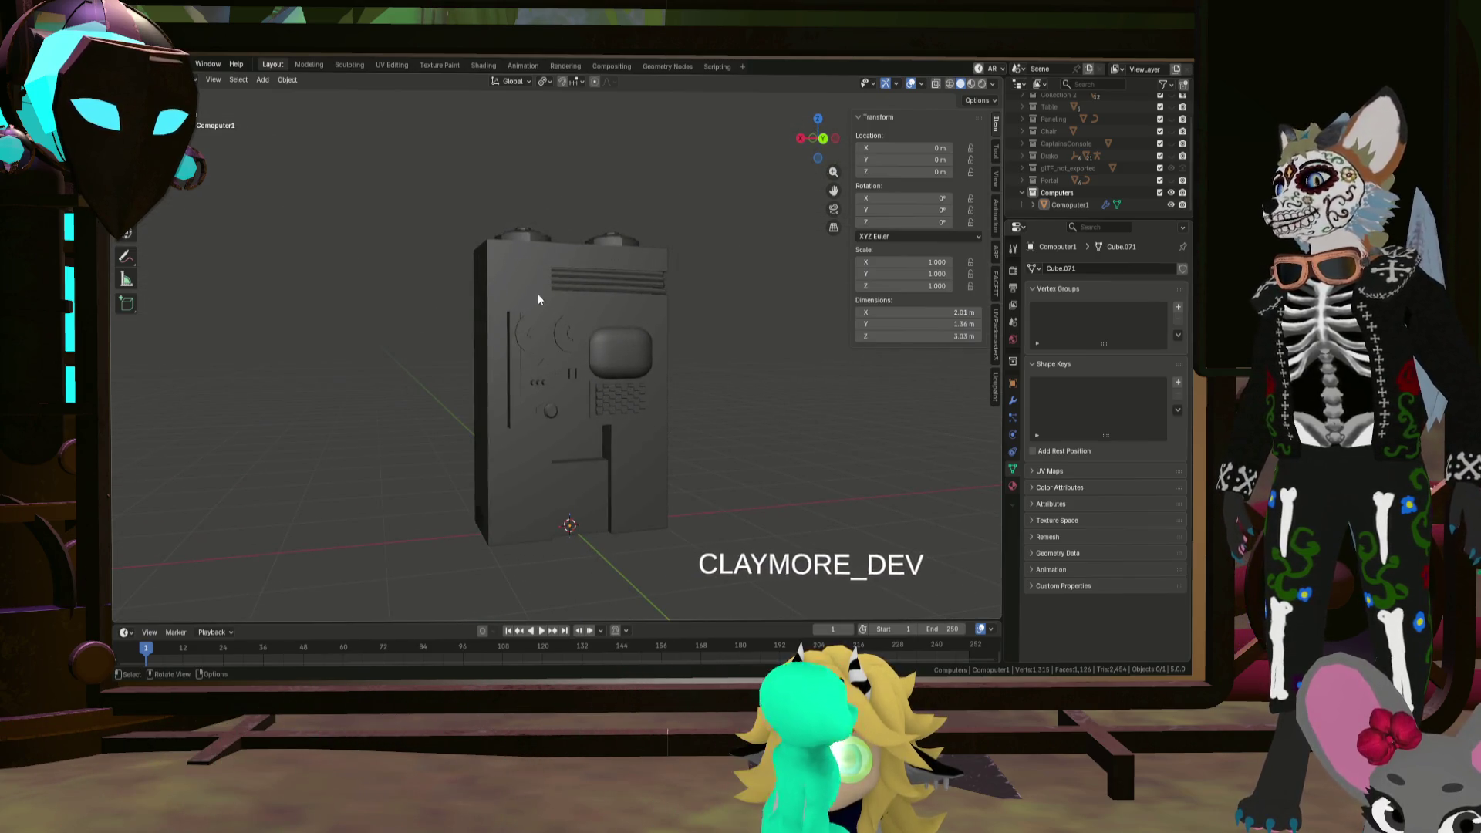
pyautogui.scroll(3, 567, 455)
pyautogui.moveTo(567, 458)
pyautogui.mouseDown(button='middle')
pyautogui.moveTo(528, 473)
pyautogui.moveTo(506, 459)
pyautogui.moveTo(568, 455)
pyautogui.moveTo(548, 420)
pyautogui.moveTo(558, 383)
pyautogui.moveTo(539, 441)
pyautogui.moveTo(588, 482)
pyautogui.moveTo(728, 429)
pyautogui.mouseUp(button='middle')
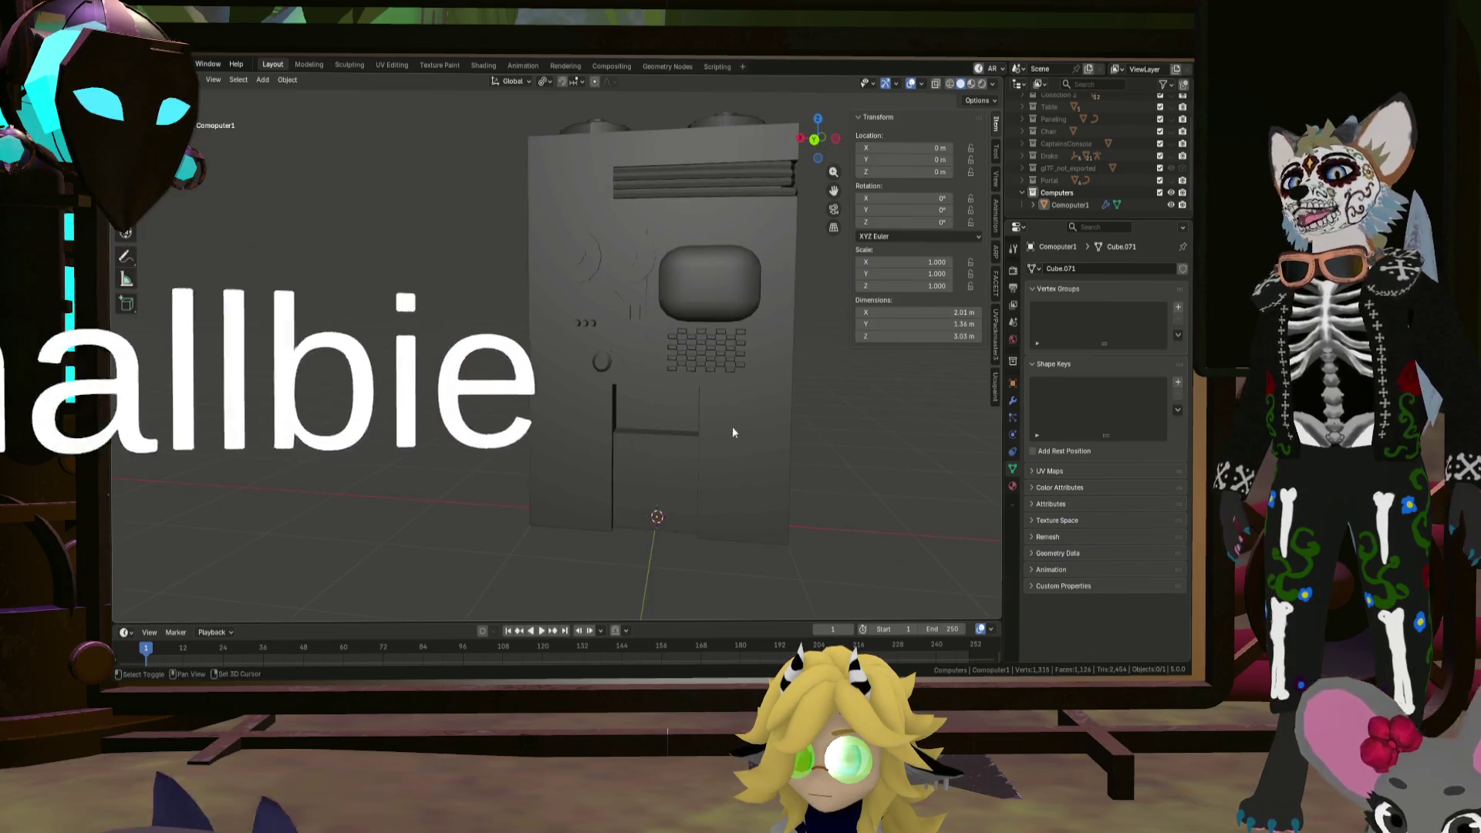
pyautogui.hotkey('shift', 'a')
pyautogui.moveTo(753, 359)
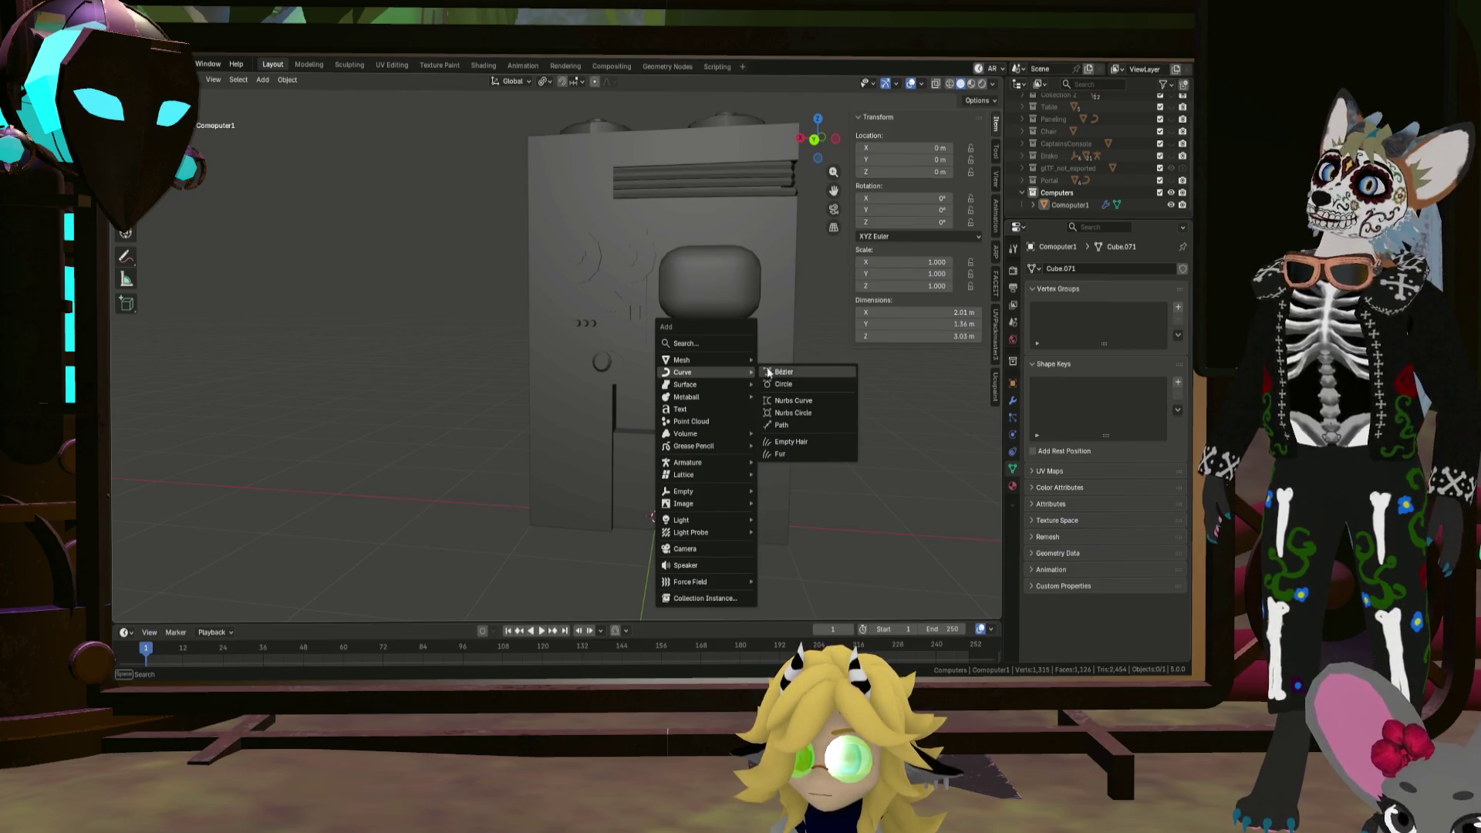
# Step: Add a Bézier curve and move it along Y in front of the cabinet
pyautogui.click(792, 369)
pyautogui.moveTo(748, 383)
pyautogui.mouseDown(button='middle')
pyautogui.moveTo(780, 399)
pyautogui.moveTo(703, 362)
pyautogui.moveTo(680, 376)
pyautogui.moveTo(761, 395)
pyautogui.moveTo(802, 447)
pyautogui.mouseUp(button='middle')
pyautogui.press('g')
pyautogui.press('y')
pyautogui.click(717, 434)
# Step: Give the curve a 0.14 m bevel depth so it becomes a round tube
pyautogui.moveTo(1129, 606)
pyautogui.mouseDown()
pyautogui.moveTo(1172, 606)
pyautogui.moveTo(1143, 593)
pyautogui.mouseUp()
pyautogui.press('Escape')
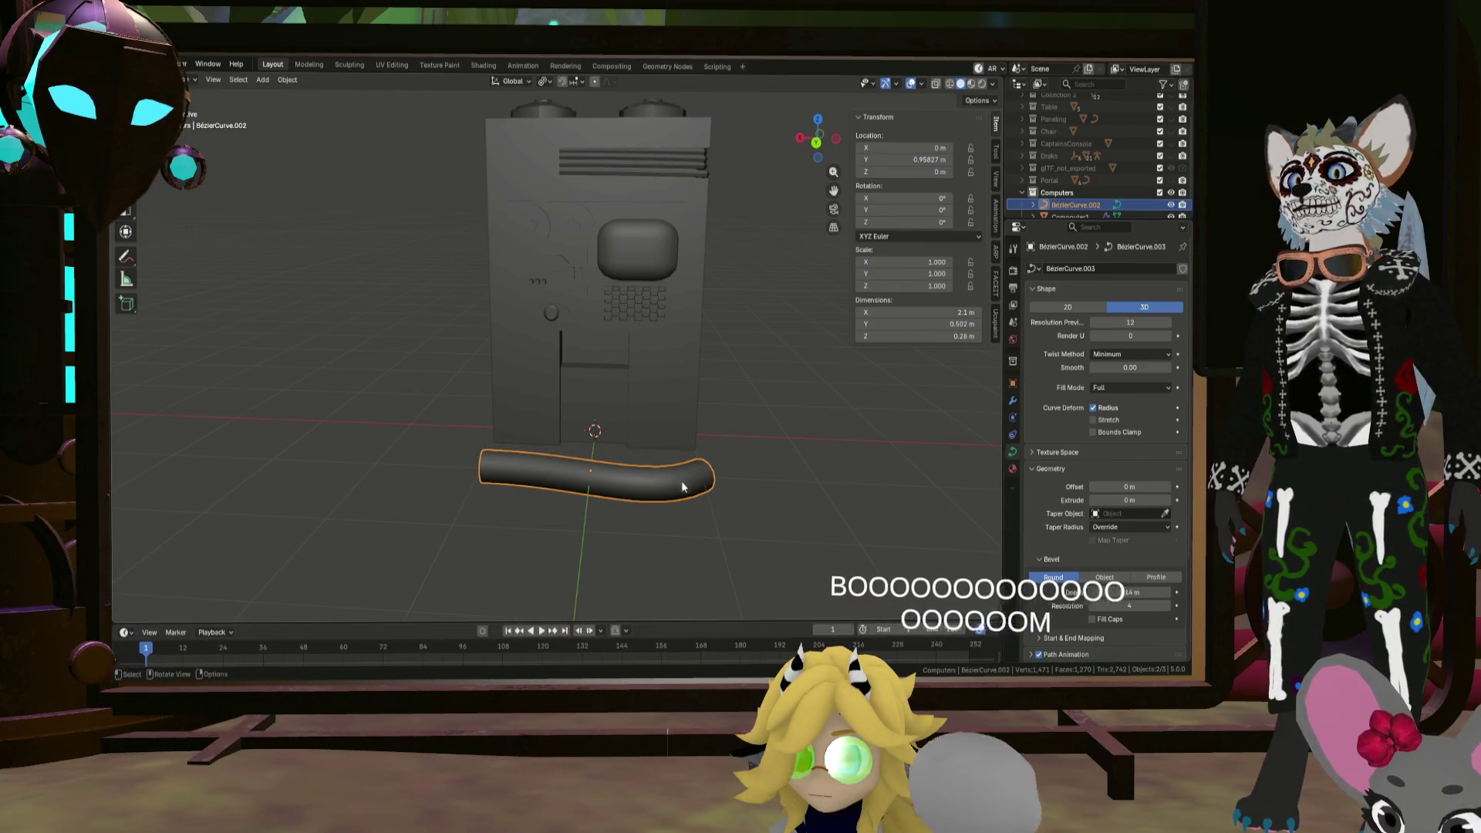
pyautogui.press('Tab')
pyautogui.moveTo(694, 474); pyautogui.dragTo(744, 442, button='middle')
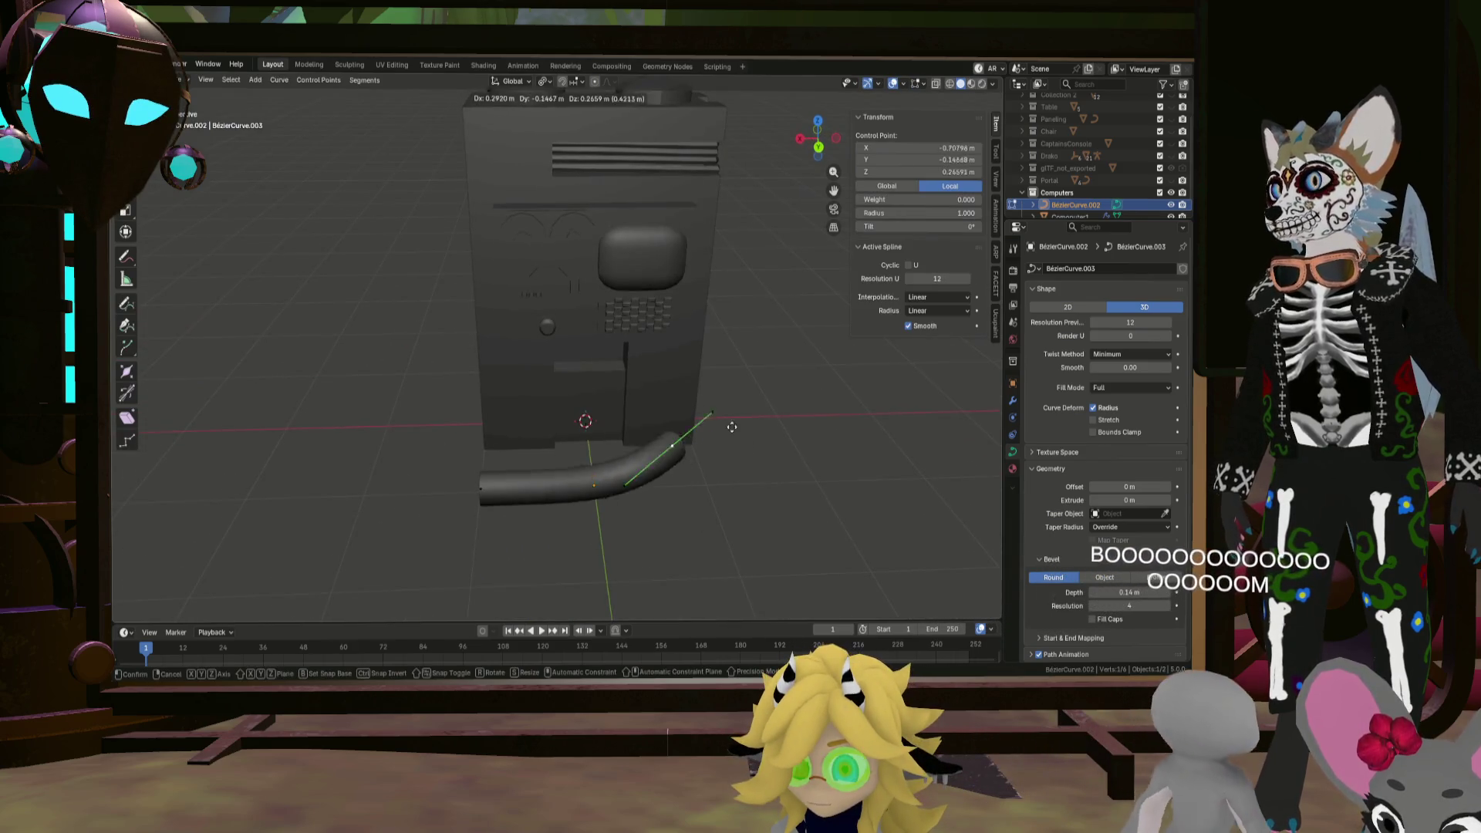
# Step: Move the hose's end point and its handle up onto the cabinet
pyautogui.press('g')
pyautogui.click(671, 309)
pyautogui.click(651, 332)
pyautogui.moveTo(651, 332)
pyautogui.mouseDown(button='middle')
pyautogui.moveTo(709, 312)
pyautogui.moveTo(686, 255)
pyautogui.mouseUp(button='middle')
pyautogui.press('g')
pyautogui.click(664, 166)
pyautogui.moveTo(664, 166)
pyautogui.mouseDown(button='middle')
pyautogui.moveTo(609, 235)
pyautogui.moveTo(666, 349)
pyautogui.moveTo(720, 263)
pyautogui.moveTo(704, 380)
pyautogui.moveTo(832, 358)
pyautogui.moveTo(779, 343)
pyautogui.moveTo(737, 376)
pyautogui.moveTo(821, 409)
pyautogui.mouseUp(button='middle')
pyautogui.press('g')
pyautogui.click(685, 310)
# Step: Reposition a middle control point of the hose
pyautogui.click(705, 381)
pyautogui.press('g')
pyautogui.click(807, 334)
pyautogui.press('g')
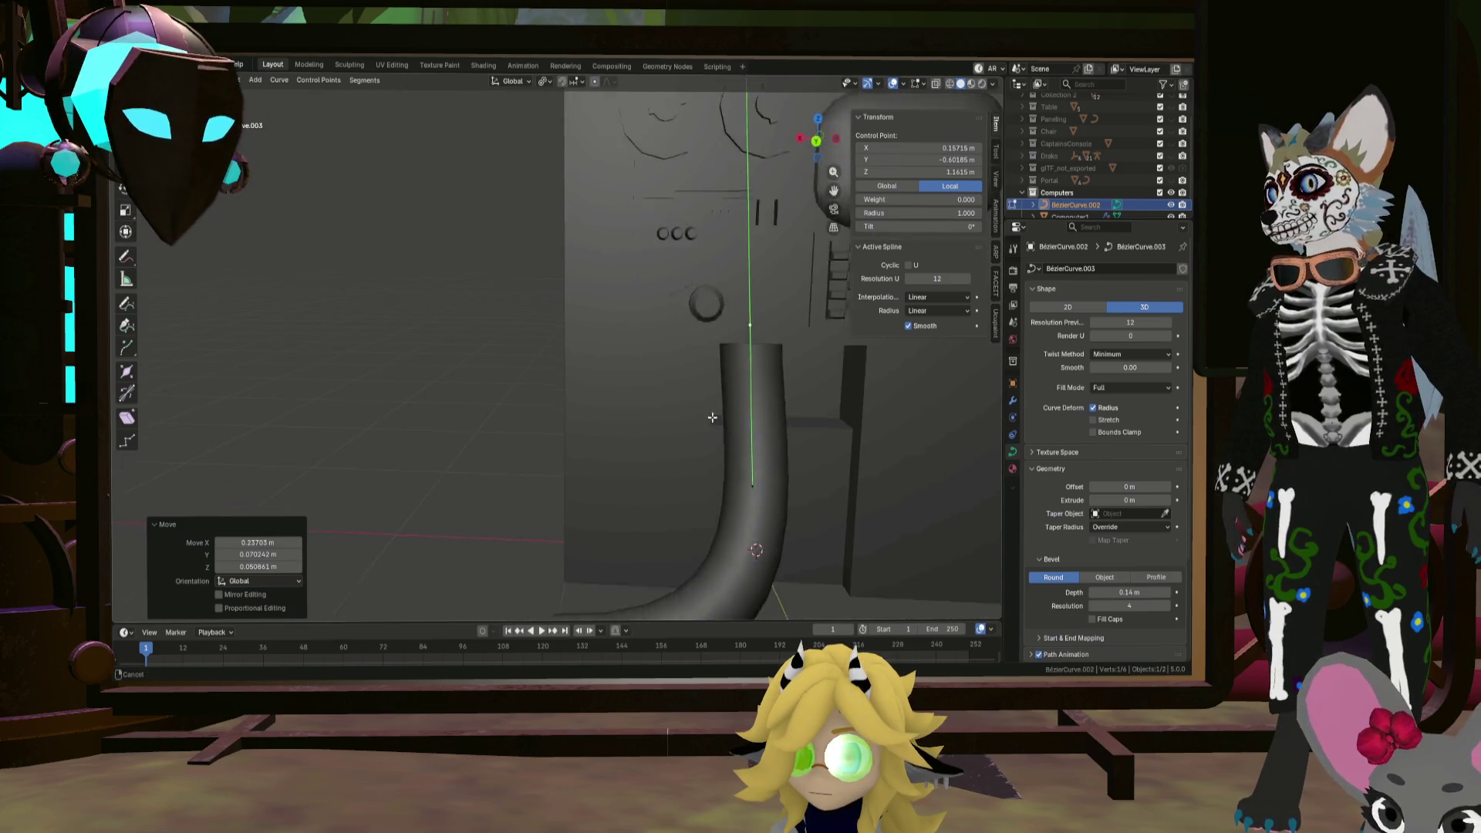
pyautogui.scroll(-5, 716, 432)
pyautogui.moveTo(716, 433)
pyautogui.mouseDown(button='middle')
pyautogui.moveTo(647, 403)
pyautogui.moveTo(654, 372)
pyautogui.moveTo(677, 401)
pyautogui.moveTo(577, 445)
pyautogui.mouseUp(button='middle')
# Step: Move the hose's far end point along the floor and rotate its handle
pyautogui.click(643, 419)
pyautogui.press('g')
pyautogui.click(530, 472)
pyautogui.click(500, 453)
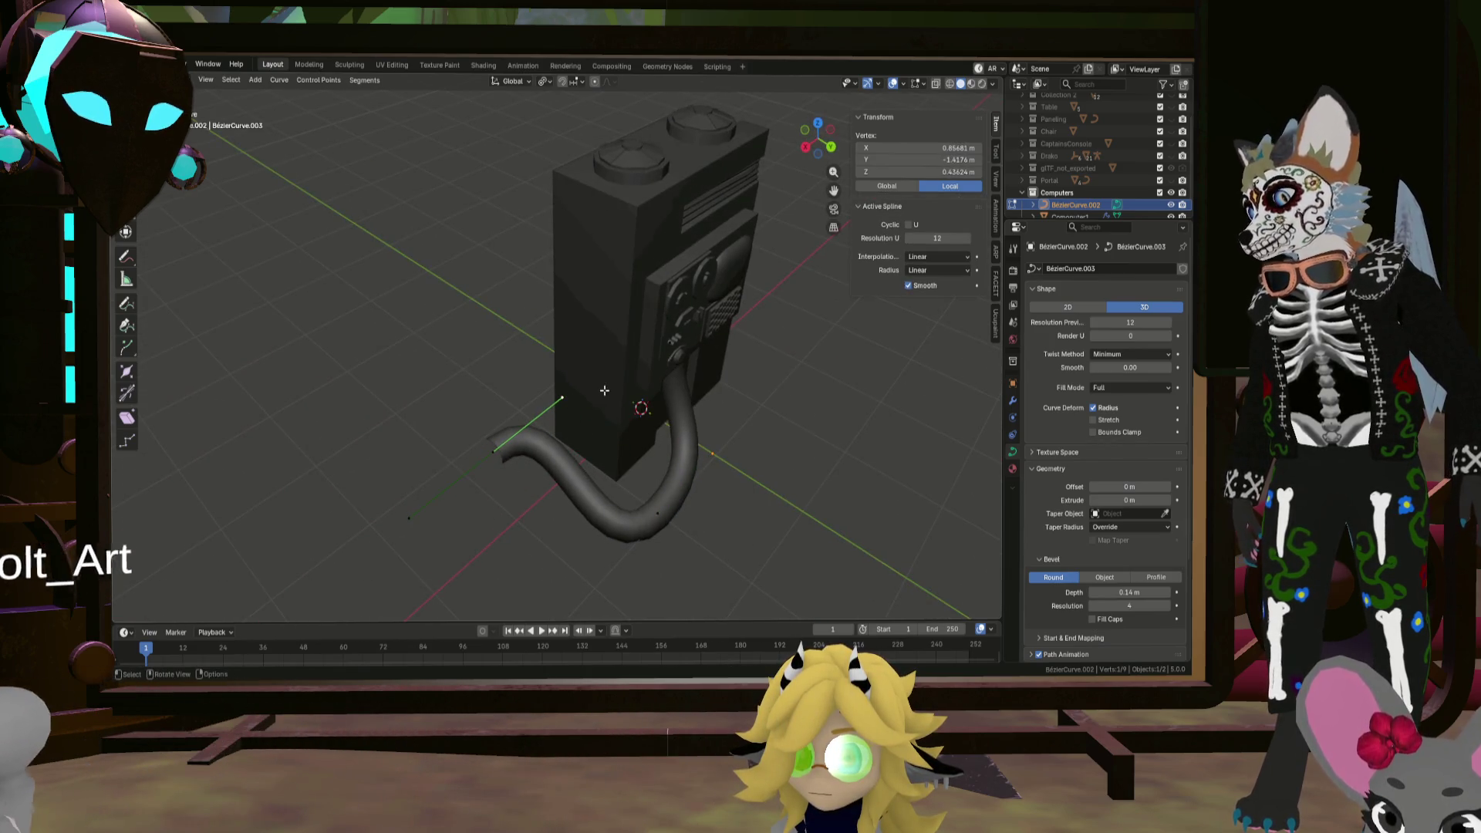
pyautogui.press('r')
pyautogui.click(540, 524)
pyautogui.moveTo(555, 494); pyautogui.dragTo(623, 378, button='middle')
pyautogui.press('r')
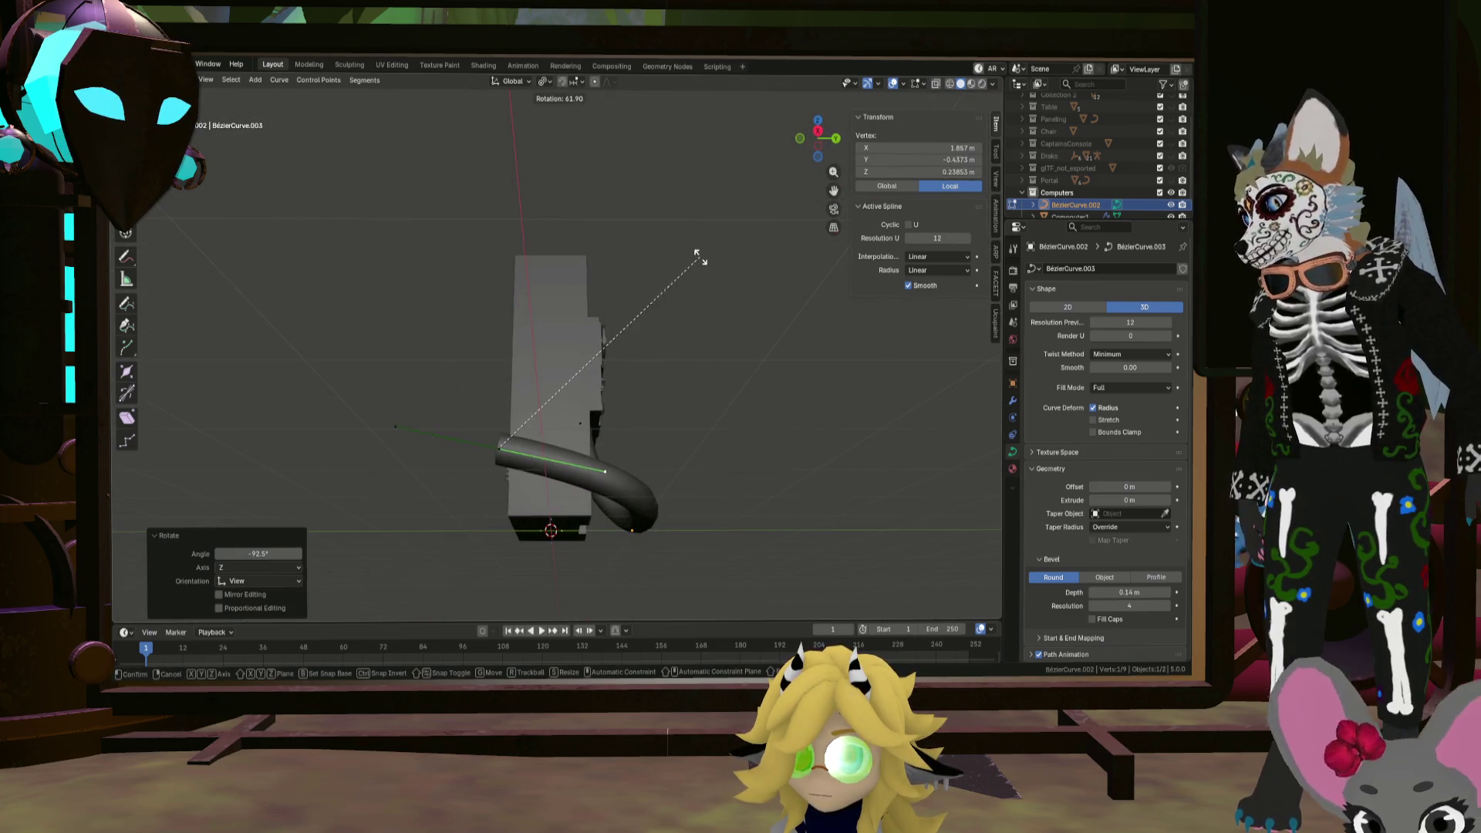
pyautogui.click(698, 254)
pyautogui.moveTo(663, 301)
pyautogui.mouseDown(button='middle')
pyautogui.moveTo(542, 404)
pyautogui.moveTo(581, 424)
pyautogui.moveTo(531, 384)
pyautogui.moveTo(615, 422)
pyautogui.mouseUp(button='middle')
# Step: Adjust the bottom handle and middle control point to round out the J-bend
pyautogui.press('g')
pyautogui.press('g')
pyautogui.click(650, 402)
pyautogui.click(501, 543)
pyautogui.press('g')
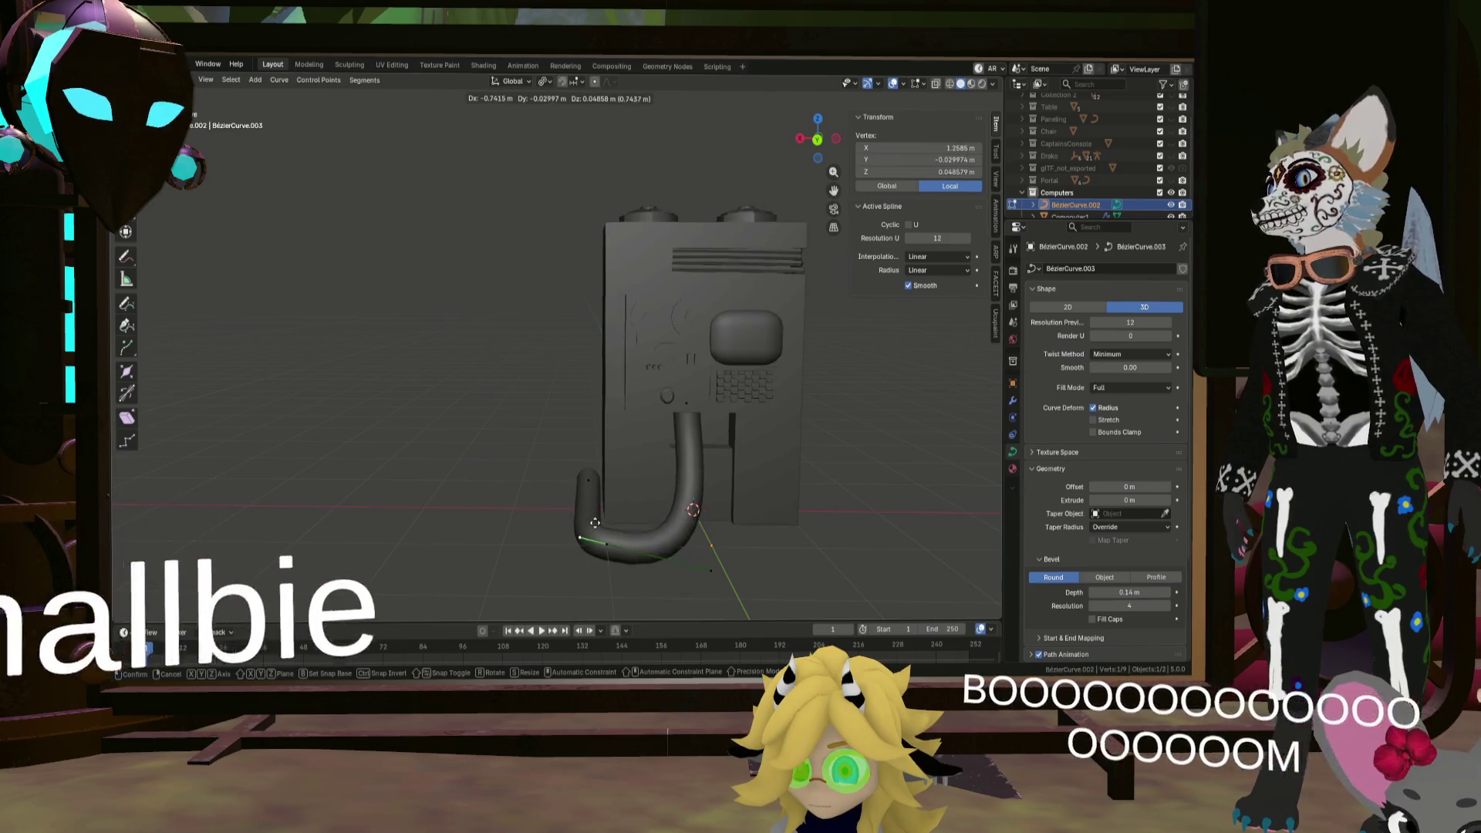
pyautogui.click(582, 532)
pyautogui.click(606, 545)
pyautogui.press('g')
pyautogui.click(641, 537)
pyautogui.moveTo(641, 537)
pyautogui.mouseDown(button='middle')
pyautogui.moveTo(694, 570)
pyautogui.moveTo(724, 552)
pyautogui.moveTo(666, 483)
pyautogui.moveTo(574, 507)
pyautogui.mouseUp(button='middle')
# Step: Deselect all points, then reposition the hose end point once more
pyautogui.hotkey('alt', 'a')
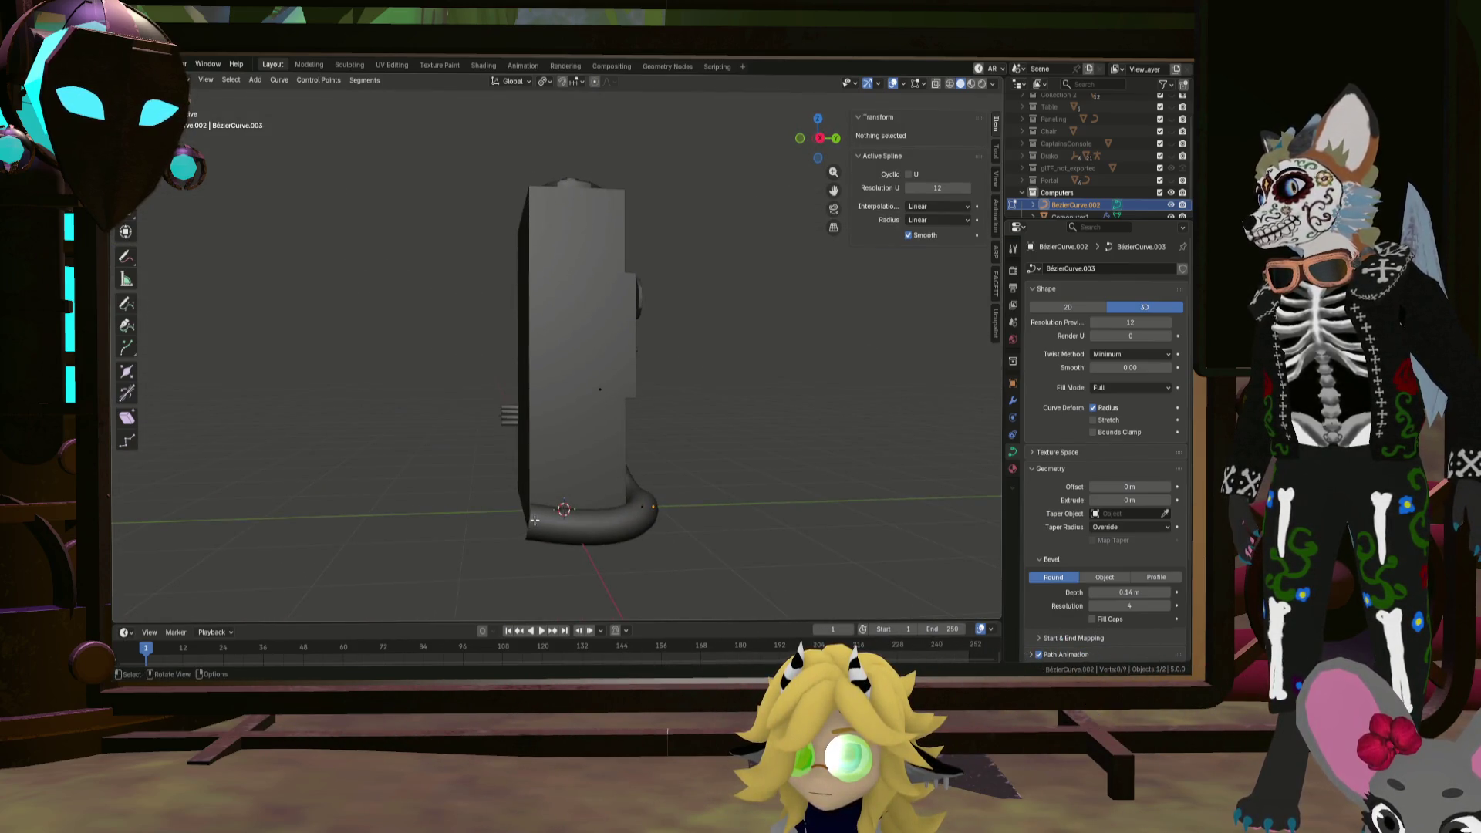
pyautogui.click(534, 520)
pyautogui.press('g')
pyautogui.click(606, 512)
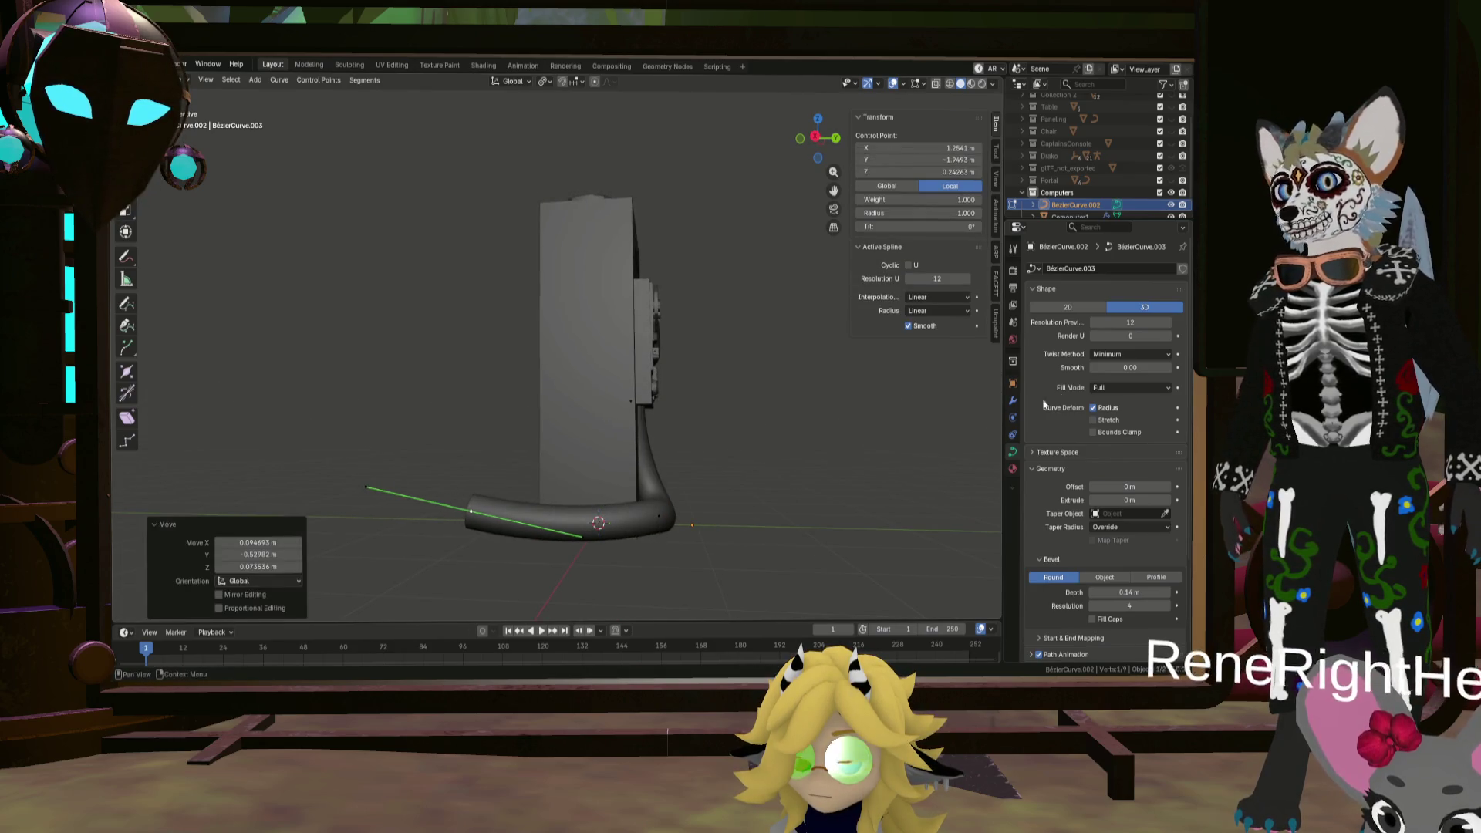
# Step: Lower the hose's Resolution Preview U to 8 and Bevel Resolution to 2
pyautogui.moveTo(938, 279); pyautogui.dragTo(929, 278)
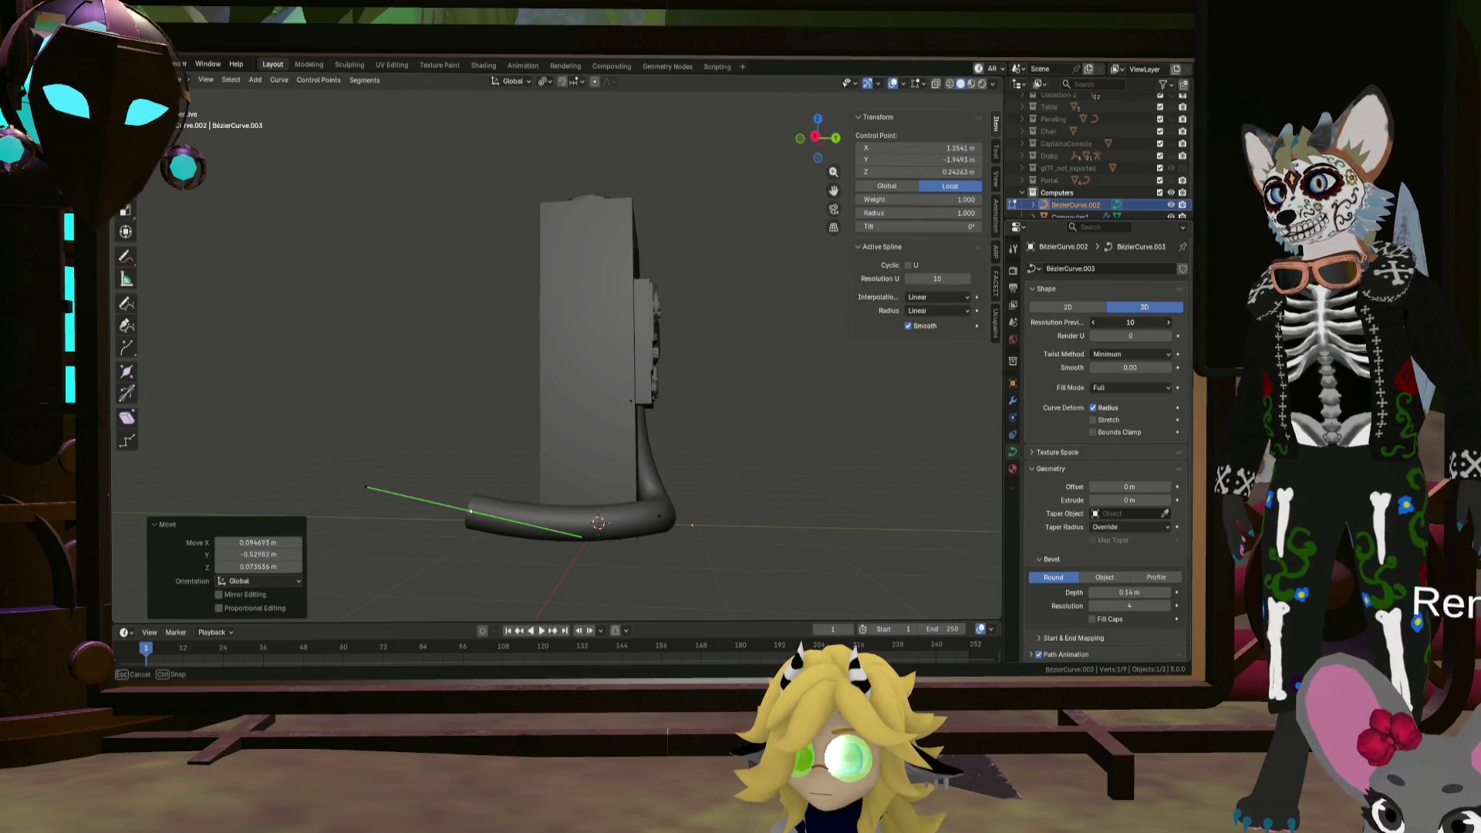
pyautogui.moveTo(1131, 323); pyautogui.dragTo(1133, 321)
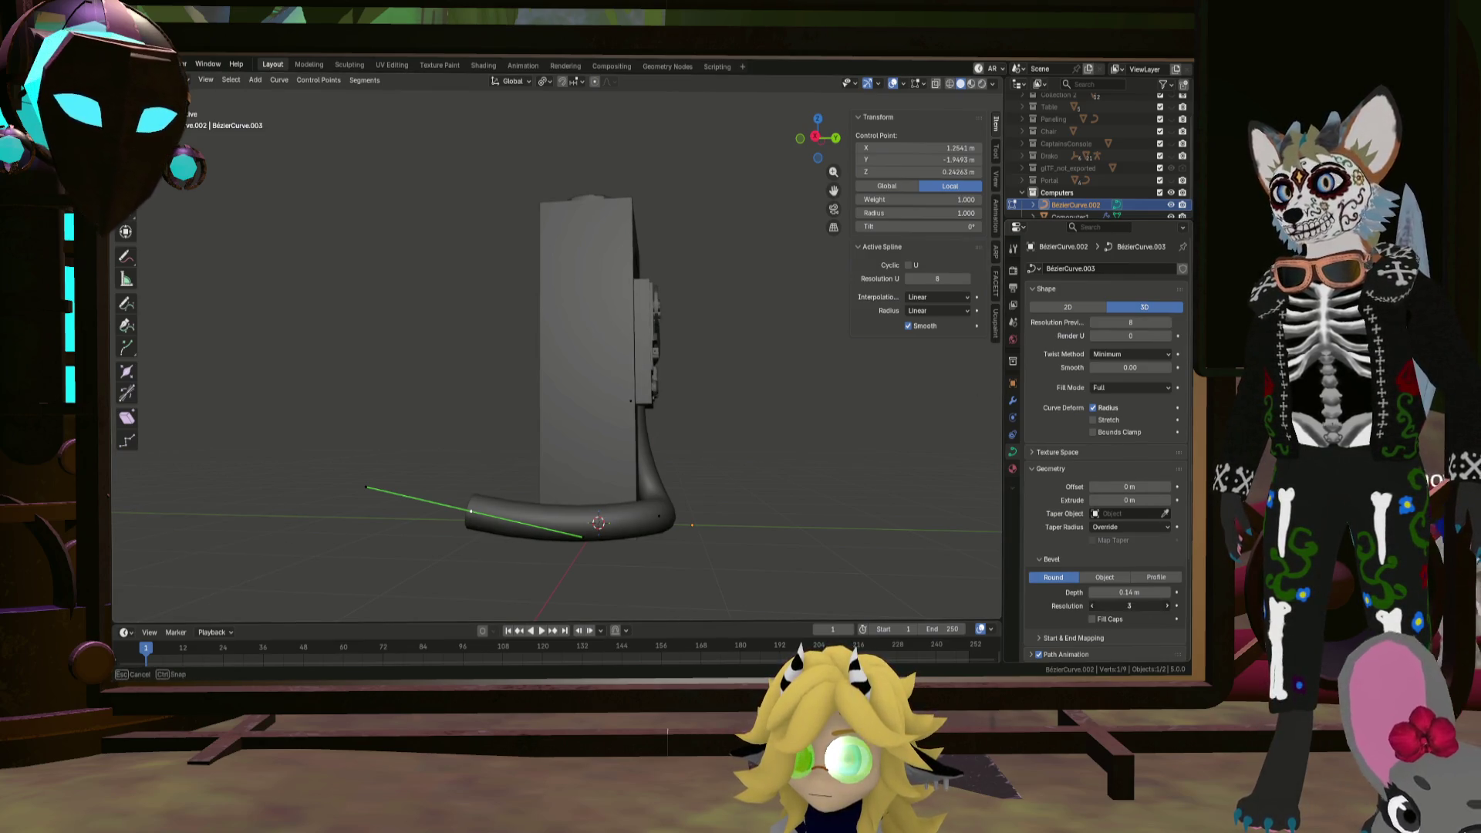
pyautogui.moveTo(540, 463)
pyautogui.mouseDown(button='middle')
pyautogui.moveTo(489, 432)
pyautogui.moveTo(580, 457)
pyautogui.moveTo(679, 313)
pyautogui.moveTo(708, 462)
pyautogui.mouseUp(button='middle')
# Step: Reposition the hose's end control points beside the cabinet, then select a point near its bottom
pyautogui.moveTo(607, 418)
pyautogui.mouseDown()
pyautogui.moveTo(733, 373)
pyautogui.moveTo(786, 396)
pyautogui.mouseUp()
pyautogui.click(786, 396)
pyautogui.moveTo(786, 395); pyautogui.dragTo(473, 419, button='middle')
pyautogui.moveTo(473, 419); pyautogui.dragTo(494, 424)
pyautogui.moveTo(494, 424)
pyautogui.mouseDown(button='middle')
pyautogui.moveTo(592, 433)
pyautogui.moveTo(876, 570)
pyautogui.moveTo(794, 555)
pyautogui.moveTo(779, 505)
pyautogui.moveTo(651, 480)
pyautogui.moveTo(677, 472)
pyautogui.mouseUp(button='middle')
pyautogui.scroll(1, 677, 472)
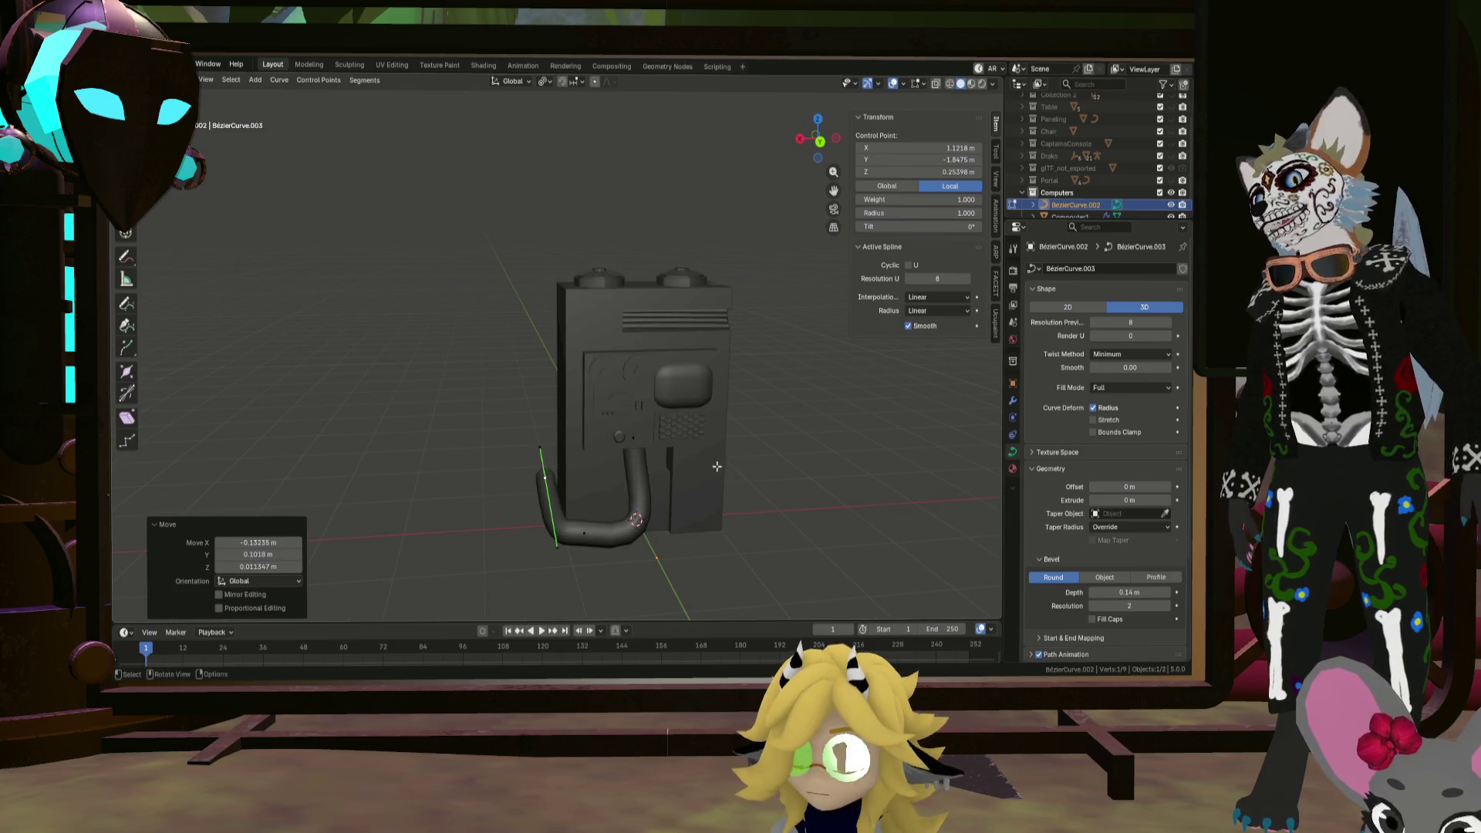
pyautogui.scroll(2, 714, 438)
pyautogui.moveTo(649, 429)
pyautogui.keyDown('shift'); pyautogui.mouseDown(button='middle')
pyautogui.moveTo(625, 416)
pyautogui.moveTo(627, 453)
pyautogui.moveTo(672, 454)
pyautogui.moveTo(575, 444)
pyautogui.mouseUp(button='middle'); pyautogui.keyUp('shift')
pyautogui.click(575, 444)
pyautogui.click(499, 530)
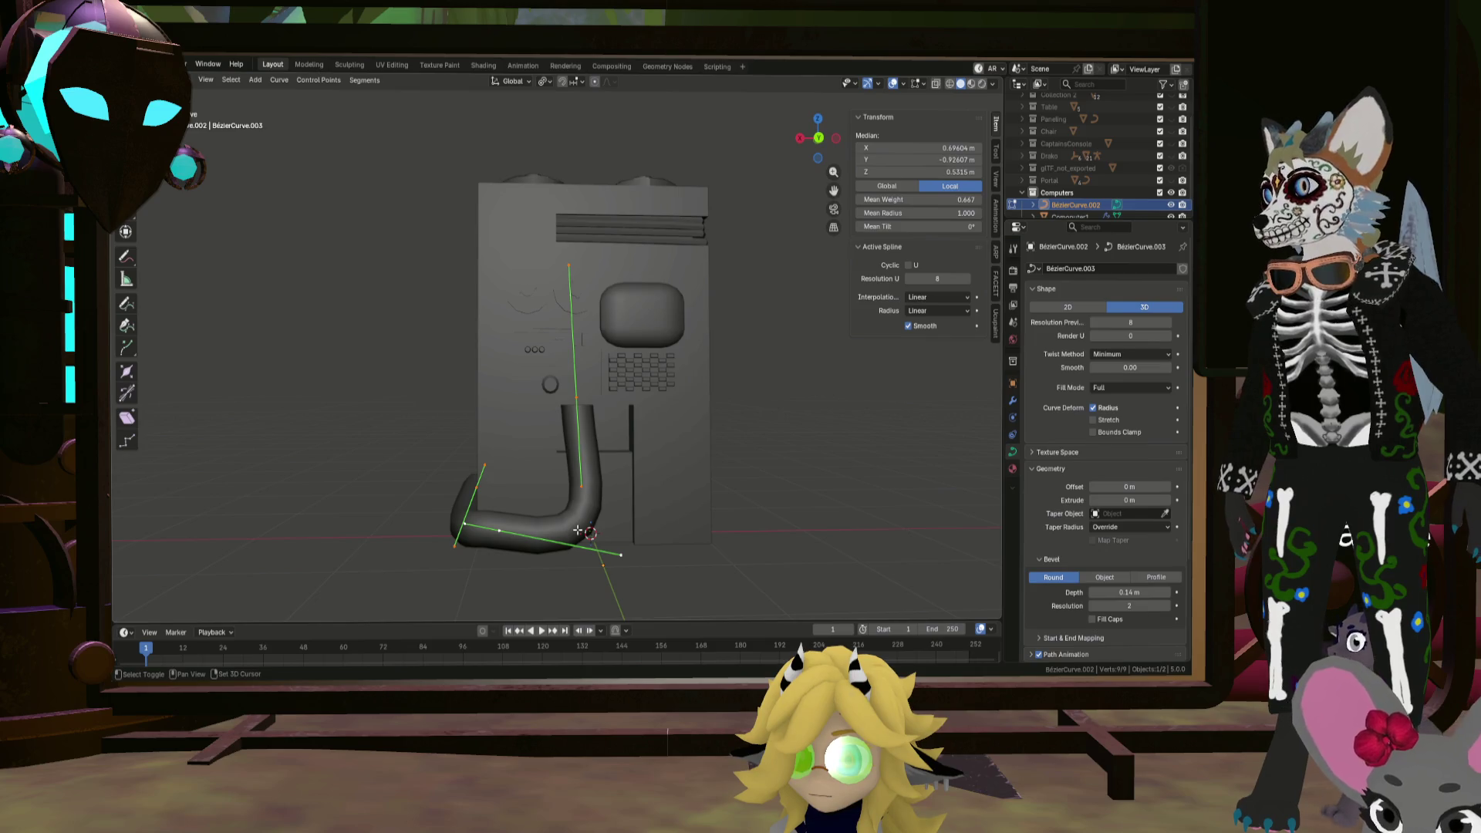
# Step: Duplicate the hose curve points into a second parallel hose and adjust its vertical run
pyautogui.hotkey('shift', 'd')
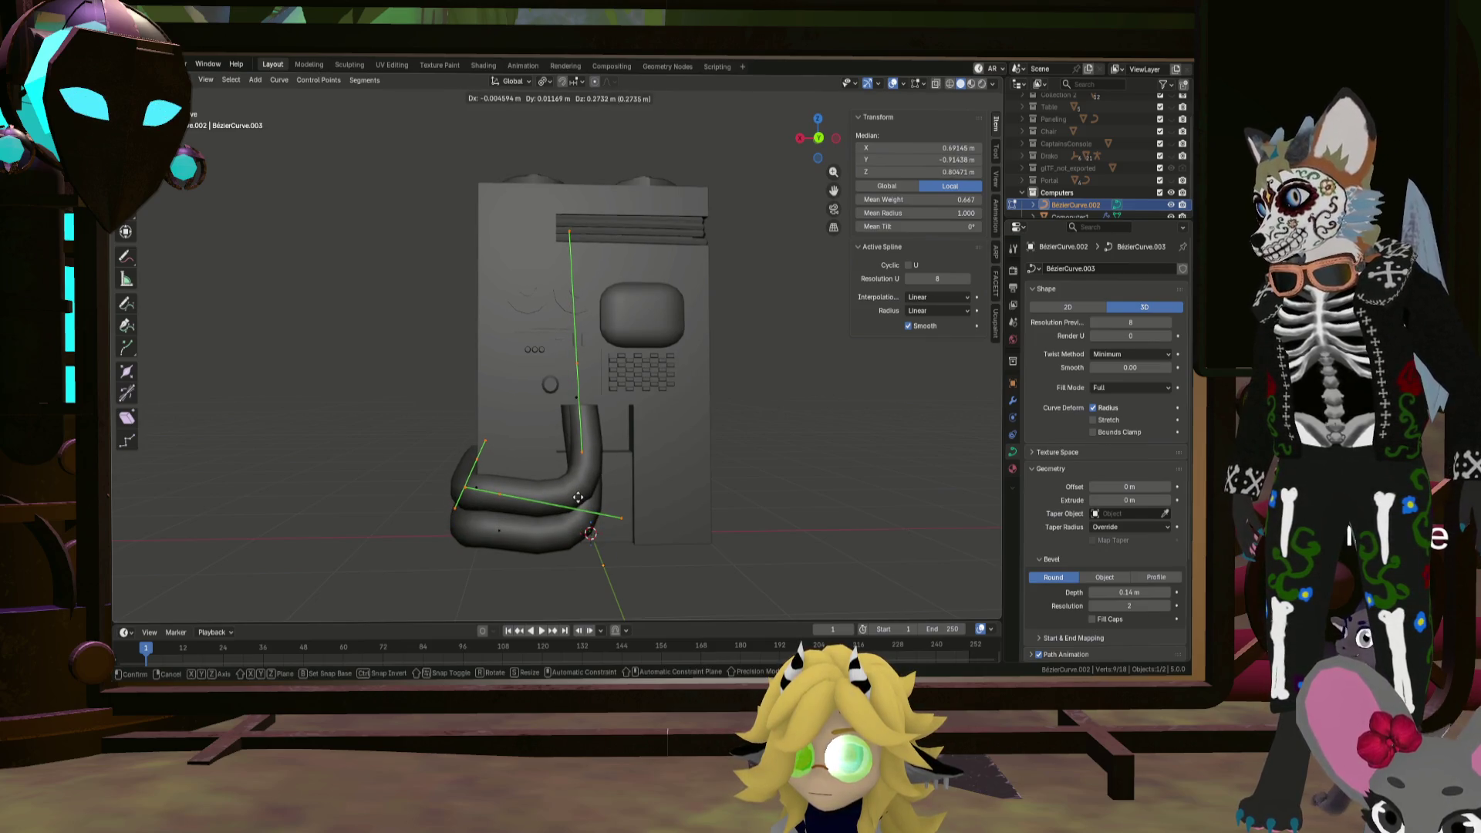
pyautogui.click(577, 498)
pyautogui.click(577, 367)
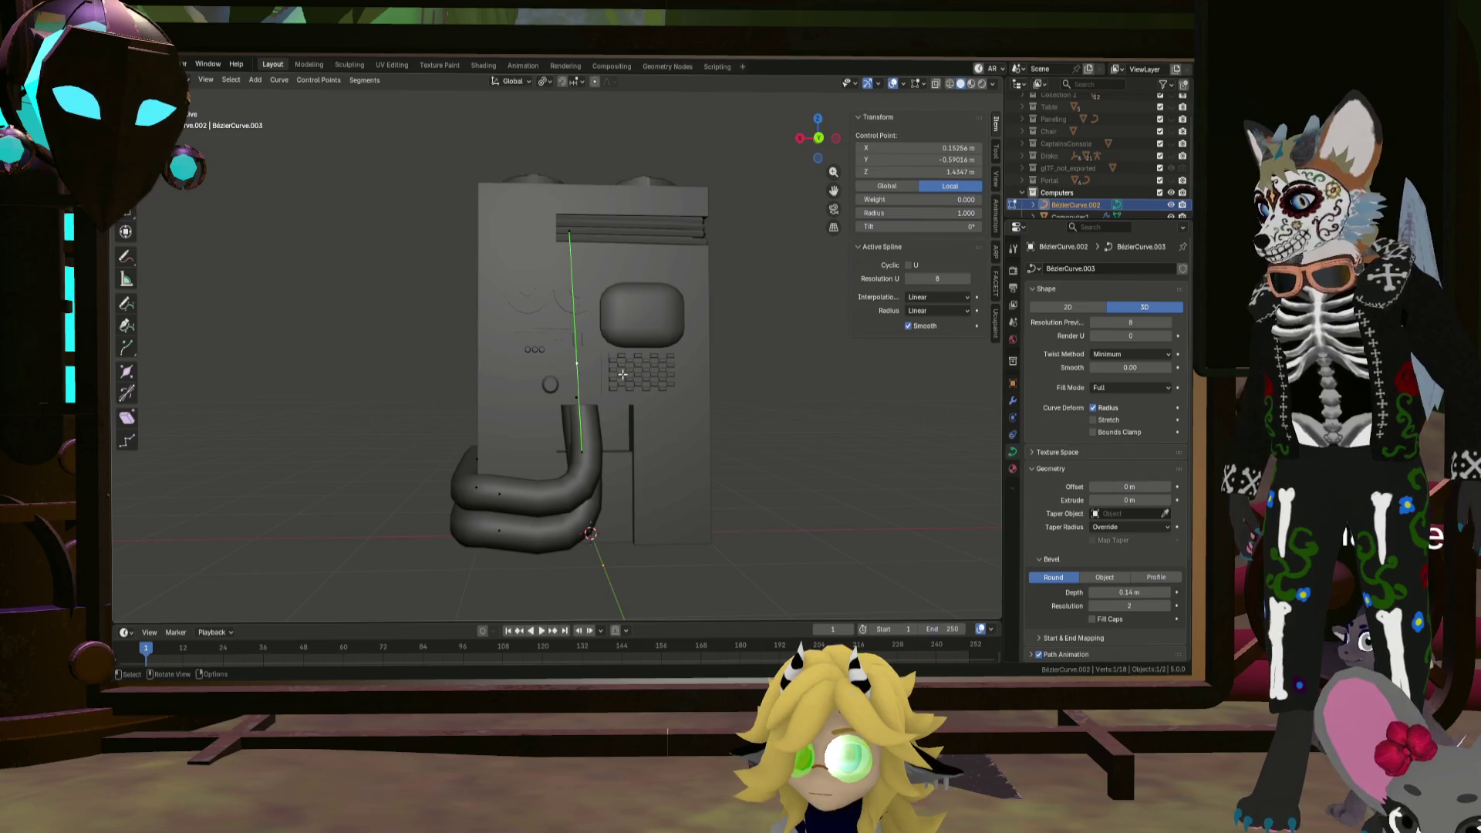
pyautogui.click(651, 389)
pyautogui.moveTo(651, 389)
pyautogui.mouseDown(button='middle')
pyautogui.moveTo(609, 480)
pyautogui.moveTo(678, 456)
pyautogui.moveTo(588, 463)
pyautogui.mouseUp(button='middle')
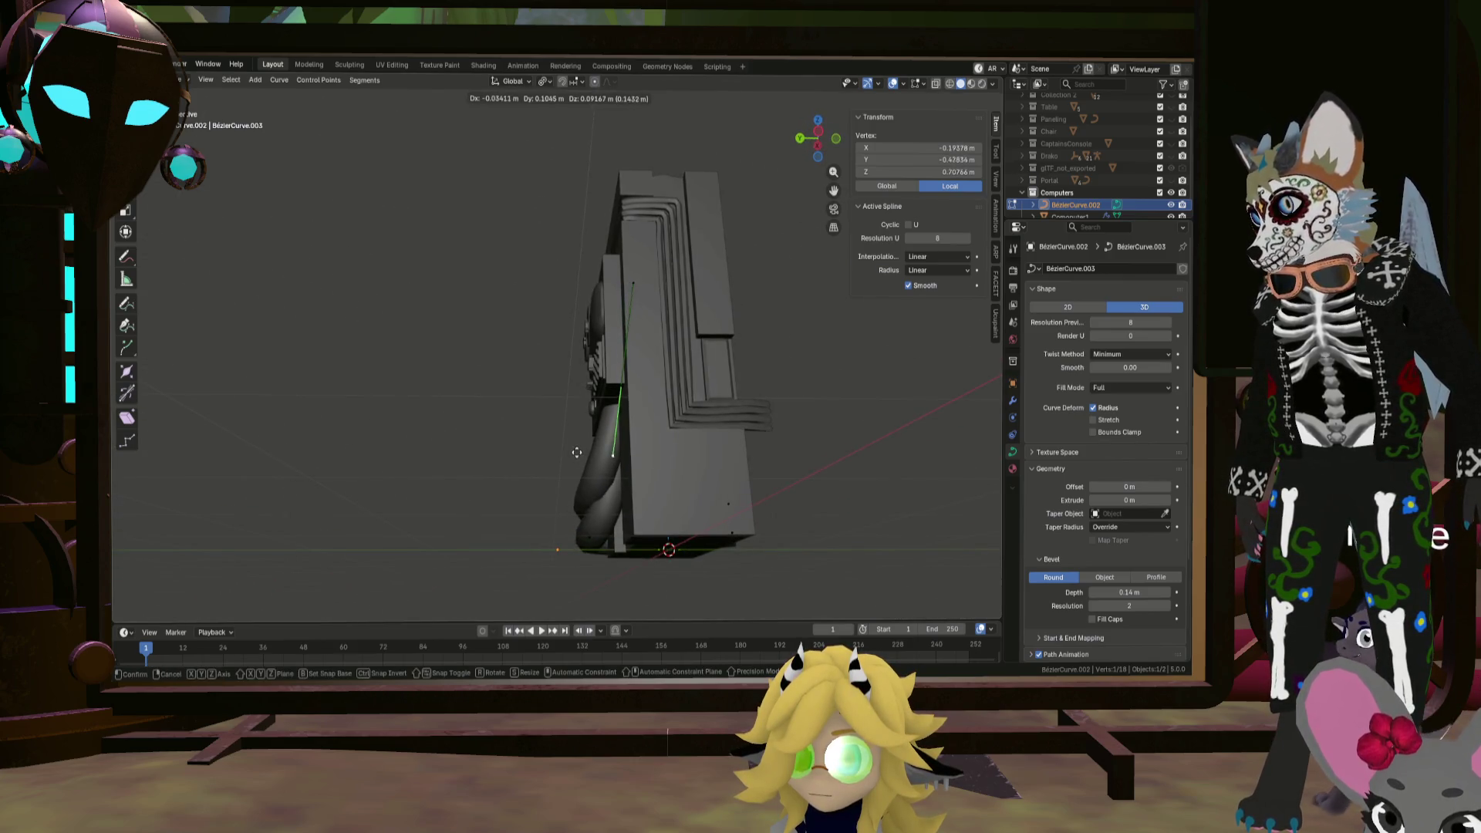
pyautogui.click(545, 459)
pyautogui.moveTo(544, 459)
pyautogui.mouseDown(button='middle')
pyautogui.moveTo(704, 489)
pyautogui.moveTo(584, 410)
pyautogui.mouseUp(button='middle')
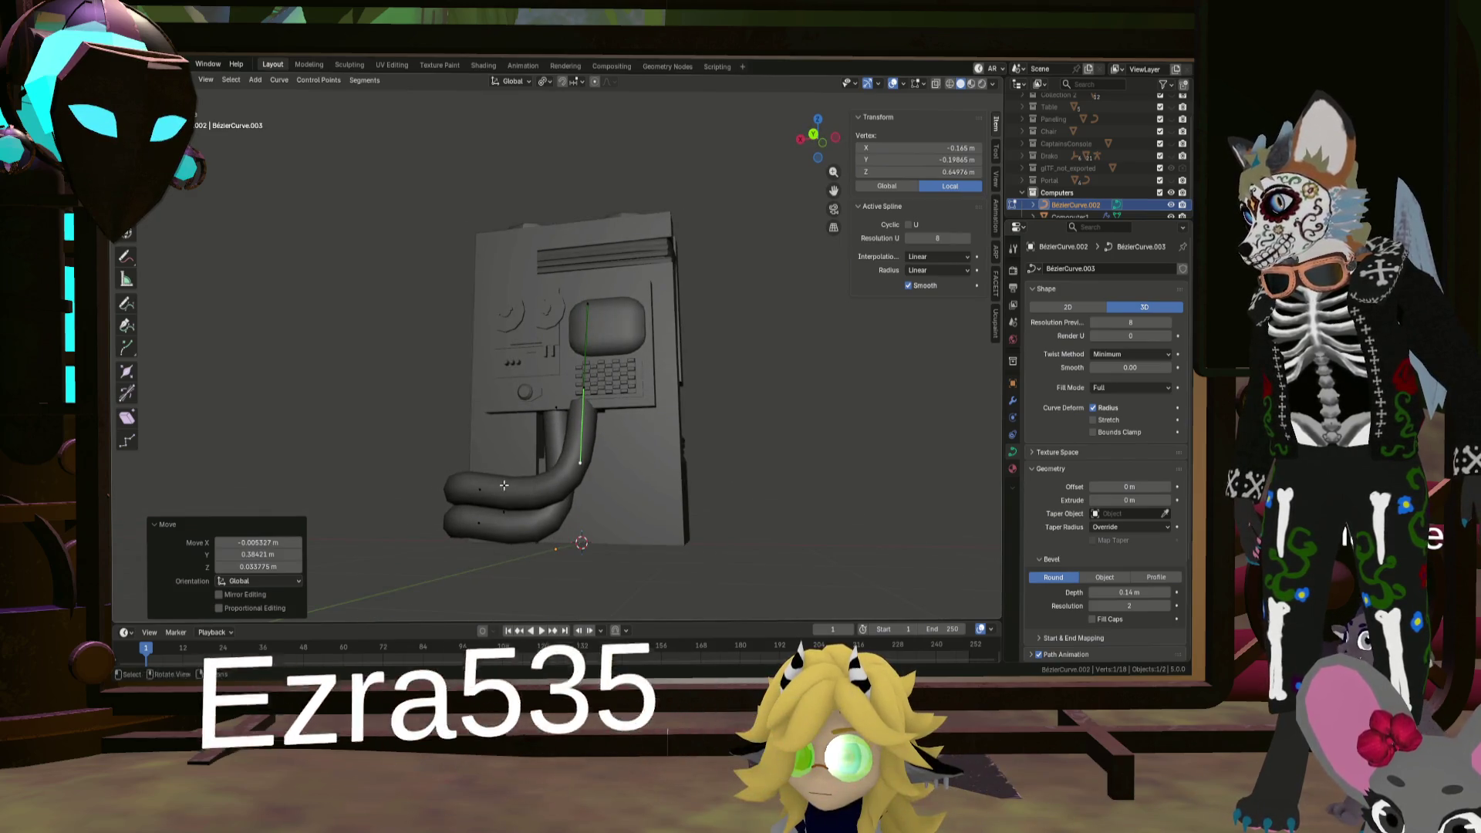
pyautogui.press('g')
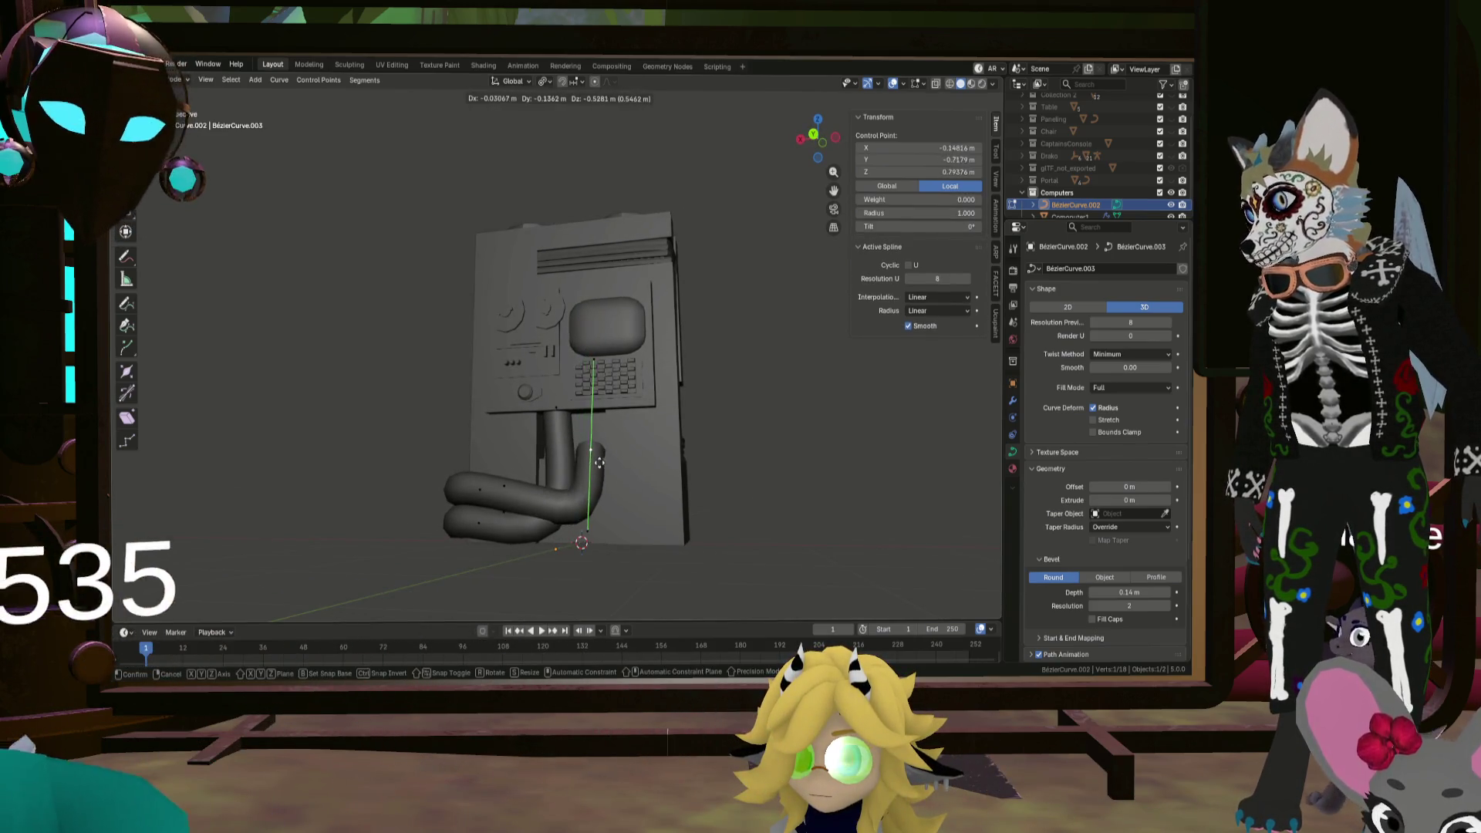
pyautogui.click(598, 465)
pyautogui.moveTo(598, 464); pyautogui.dragTo(619, 463, button='middle')
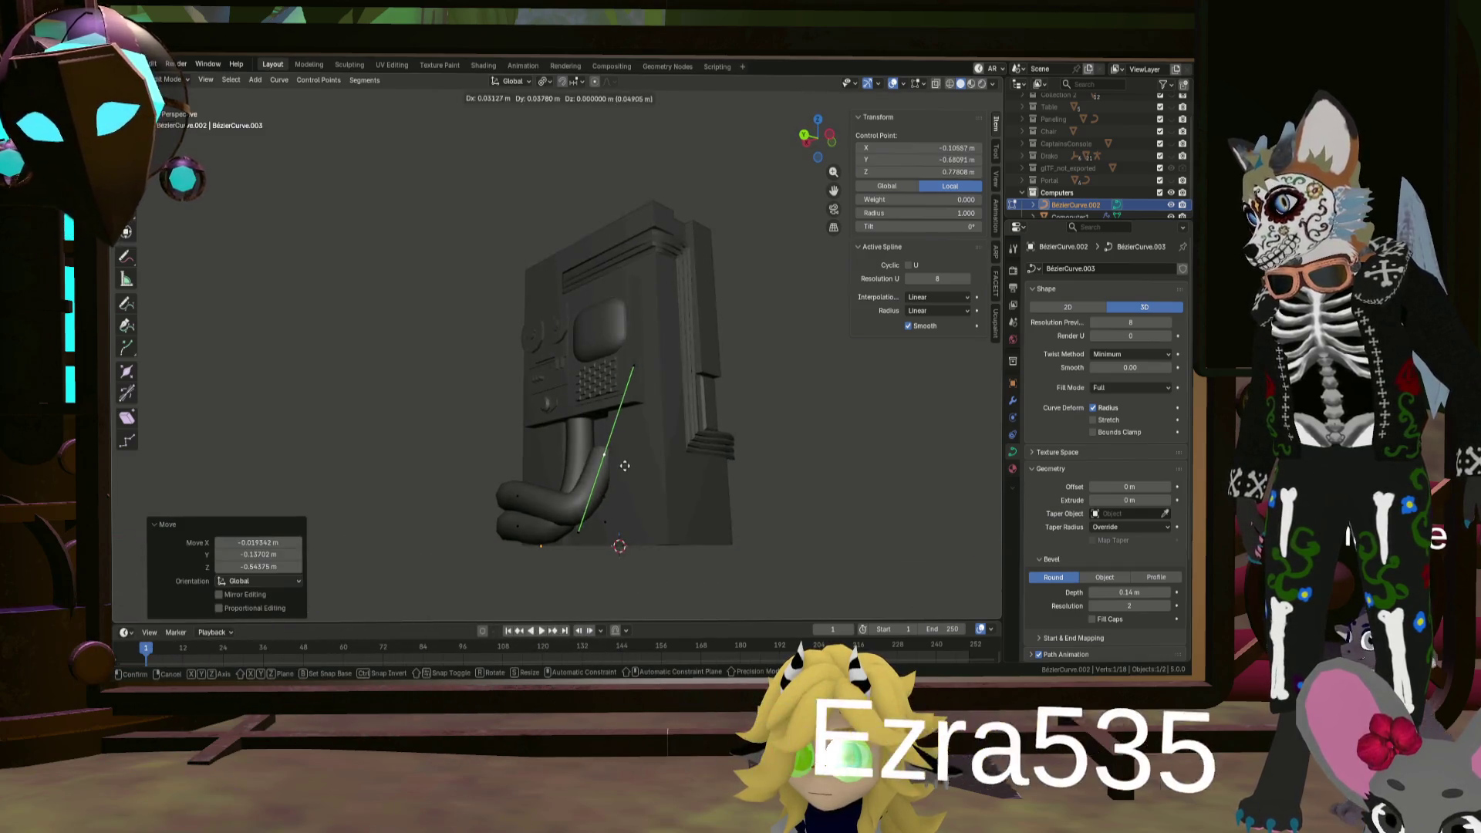
pyautogui.click(630, 425)
# Step: Lower the pipe's control points toward the desk edge near the cabinet base
pyautogui.click(604, 478)
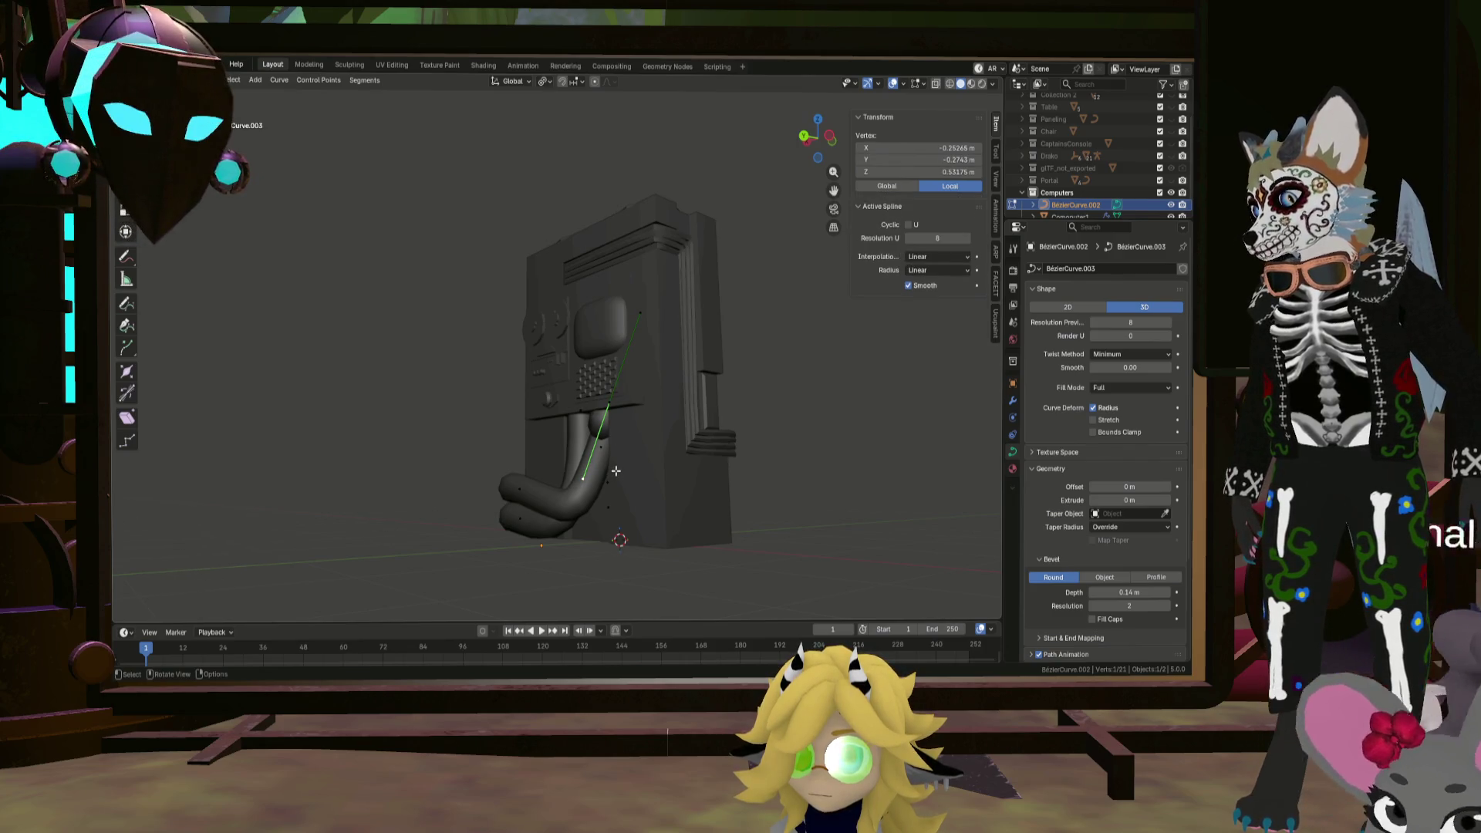
pyautogui.click(642, 414)
pyautogui.moveTo(642, 413); pyautogui.dragTo(693, 432, button='middle')
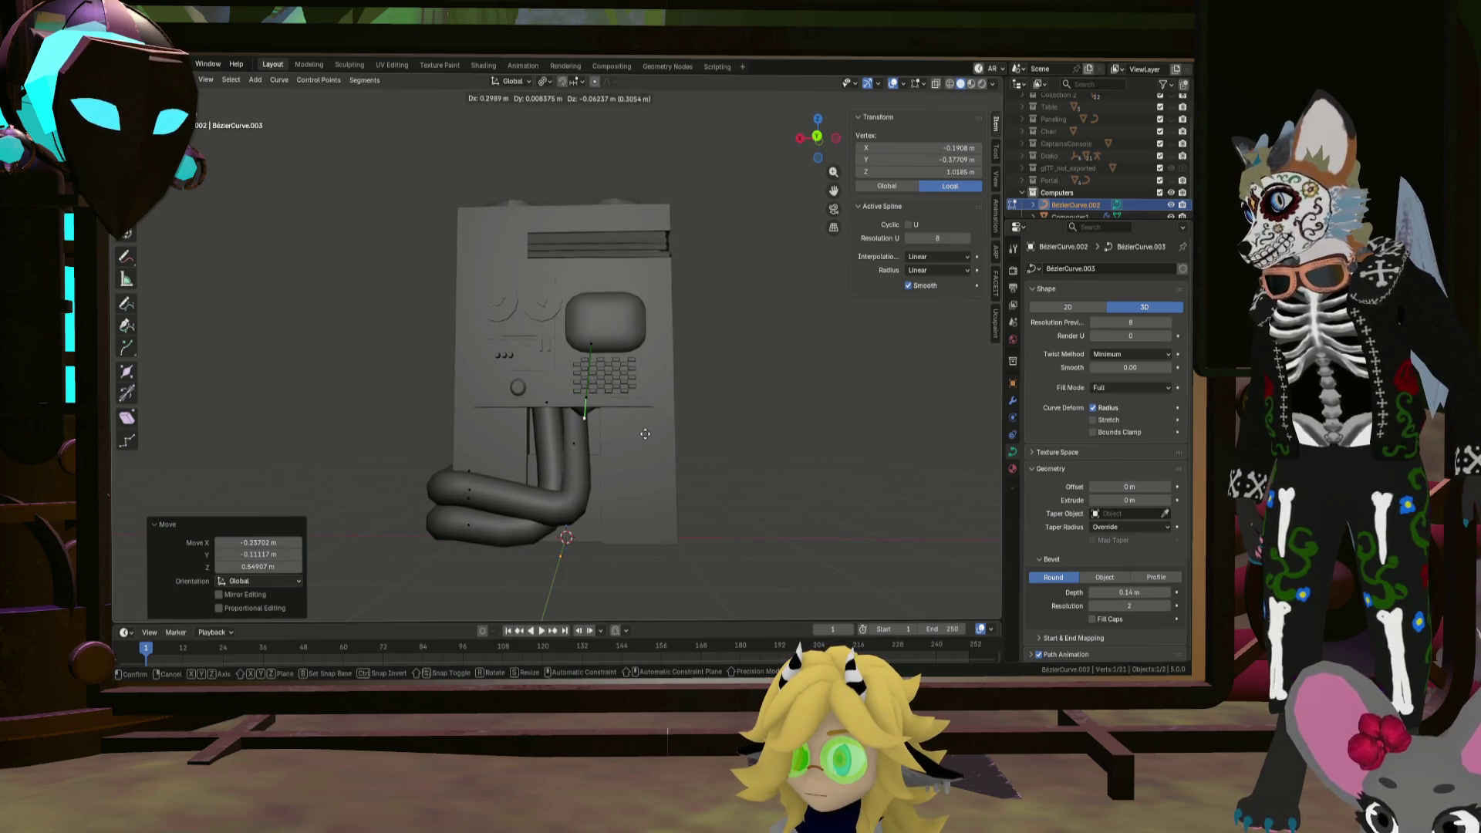
pyautogui.scroll(5, 645, 433)
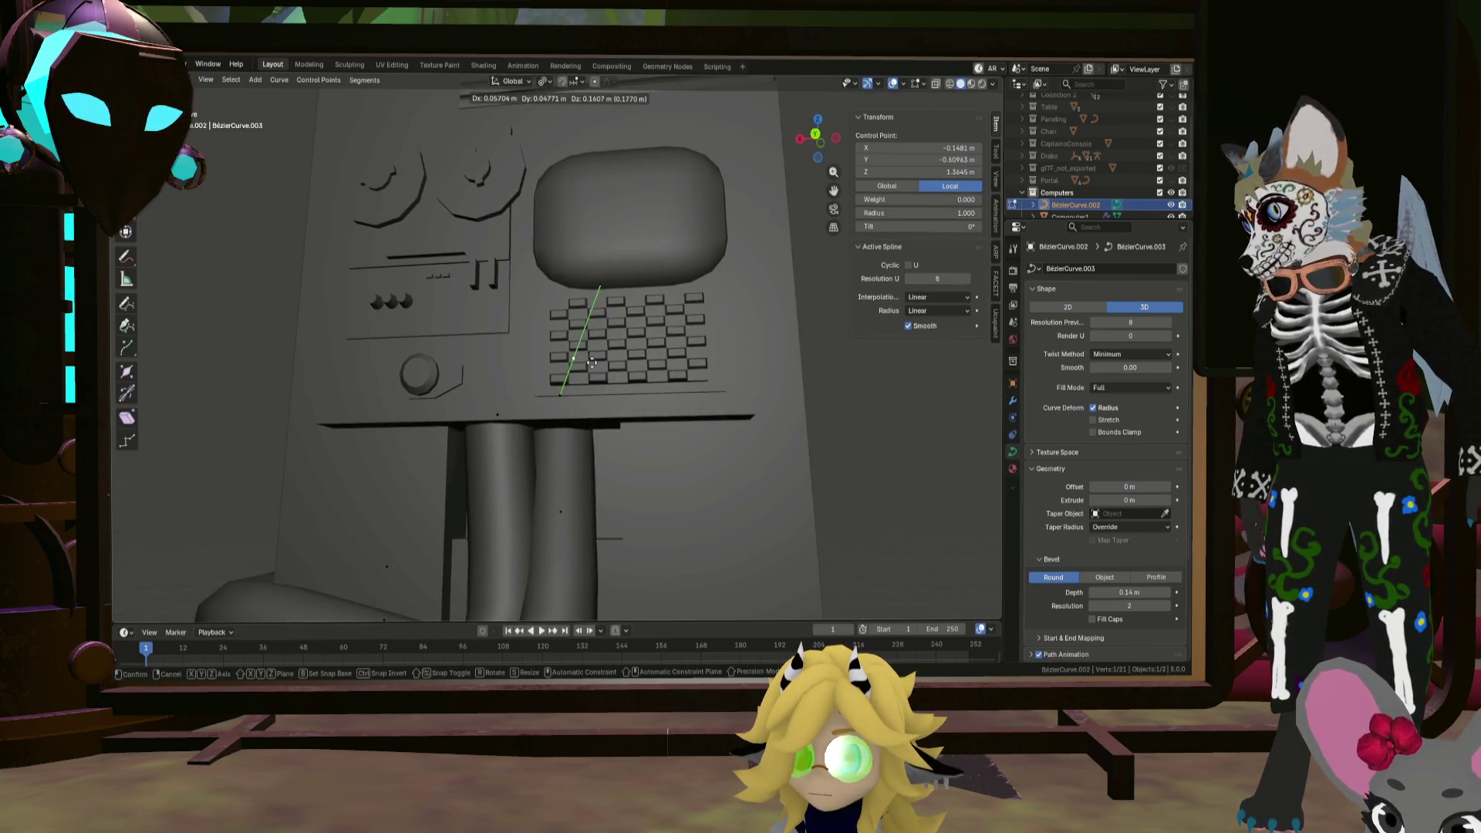
pyautogui.click(594, 364)
pyautogui.moveTo(575, 362); pyautogui.dragTo(577, 365)
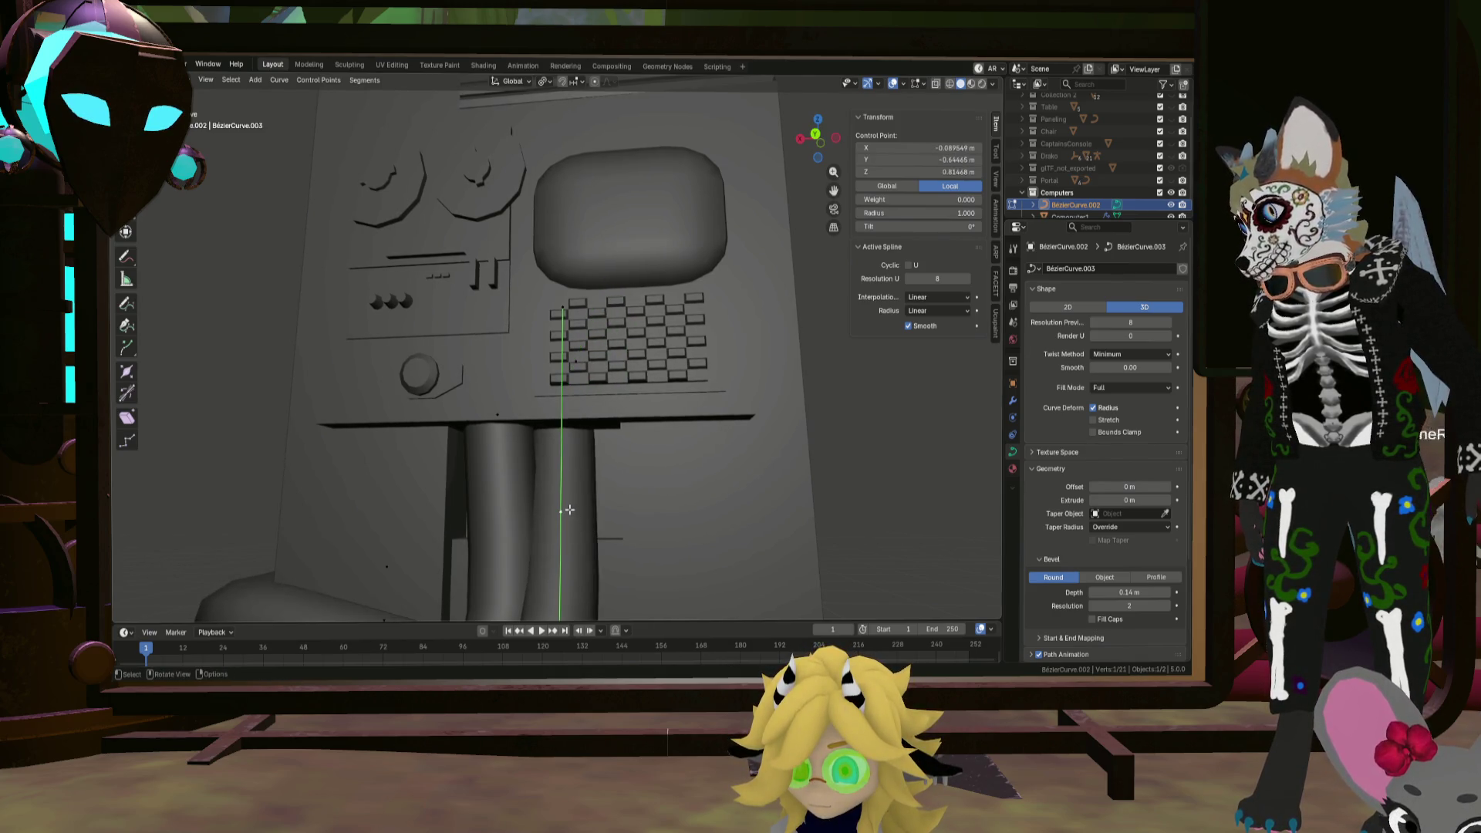
pyautogui.moveTo(574, 313); pyautogui.dragTo(577, 425)
pyautogui.click(583, 479)
pyautogui.press('g')
pyautogui.moveTo(583, 479)
pyautogui.mouseDown(button='middle')
pyautogui.moveTo(647, 458)
pyautogui.moveTo(587, 476)
pyautogui.moveTo(648, 489)
pyautogui.moveTo(628, 492)
pyautogui.moveTo(640, 505)
pyautogui.moveTo(594, 494)
pyautogui.moveTo(694, 430)
pyautogui.moveTo(672, 346)
pyautogui.mouseUp(button='middle')
pyautogui.click(604, 474)
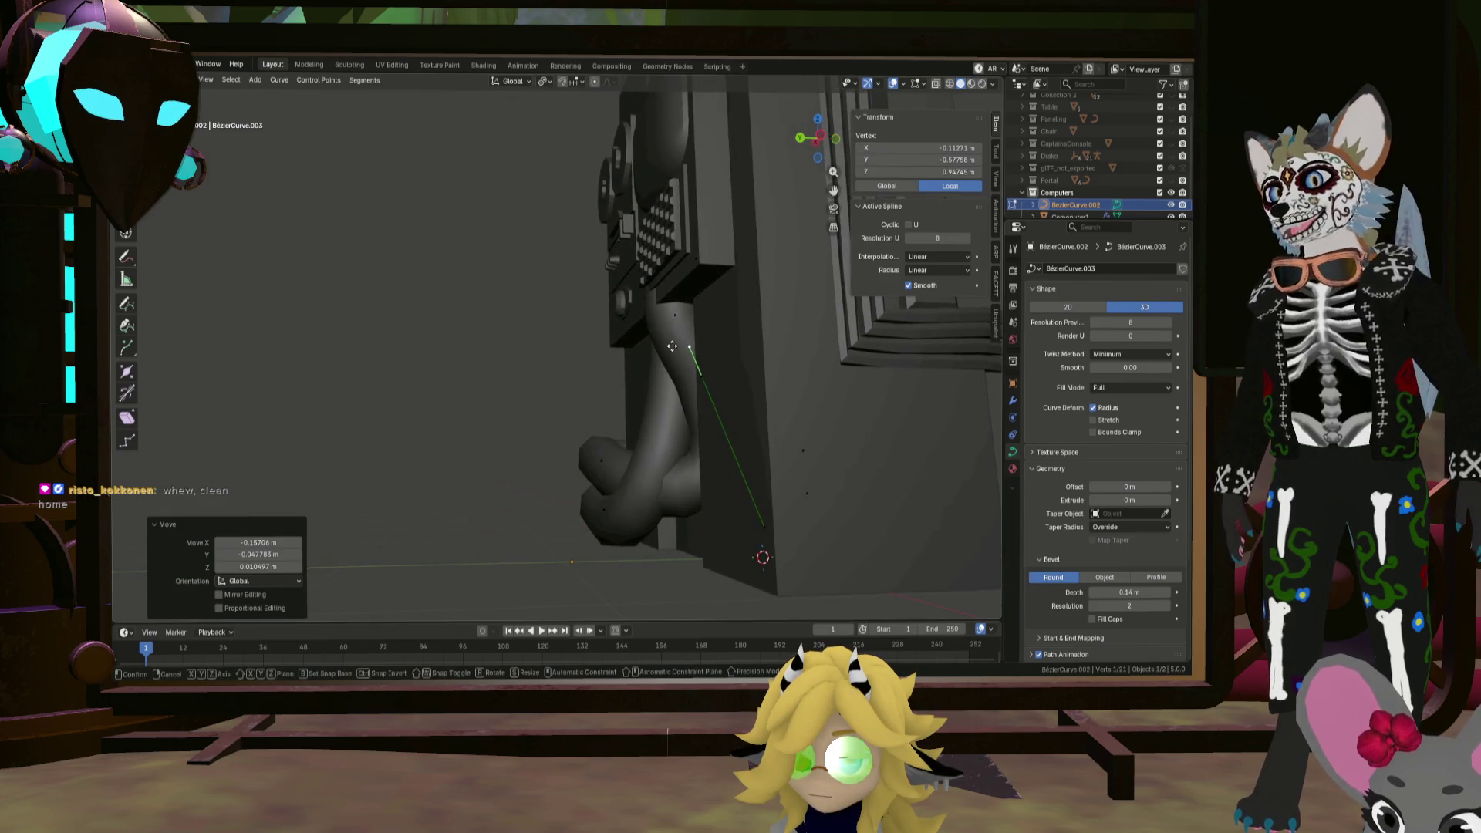
# Step: Move the pipe points up and left, including the control point at the line's end
pyautogui.press('g')
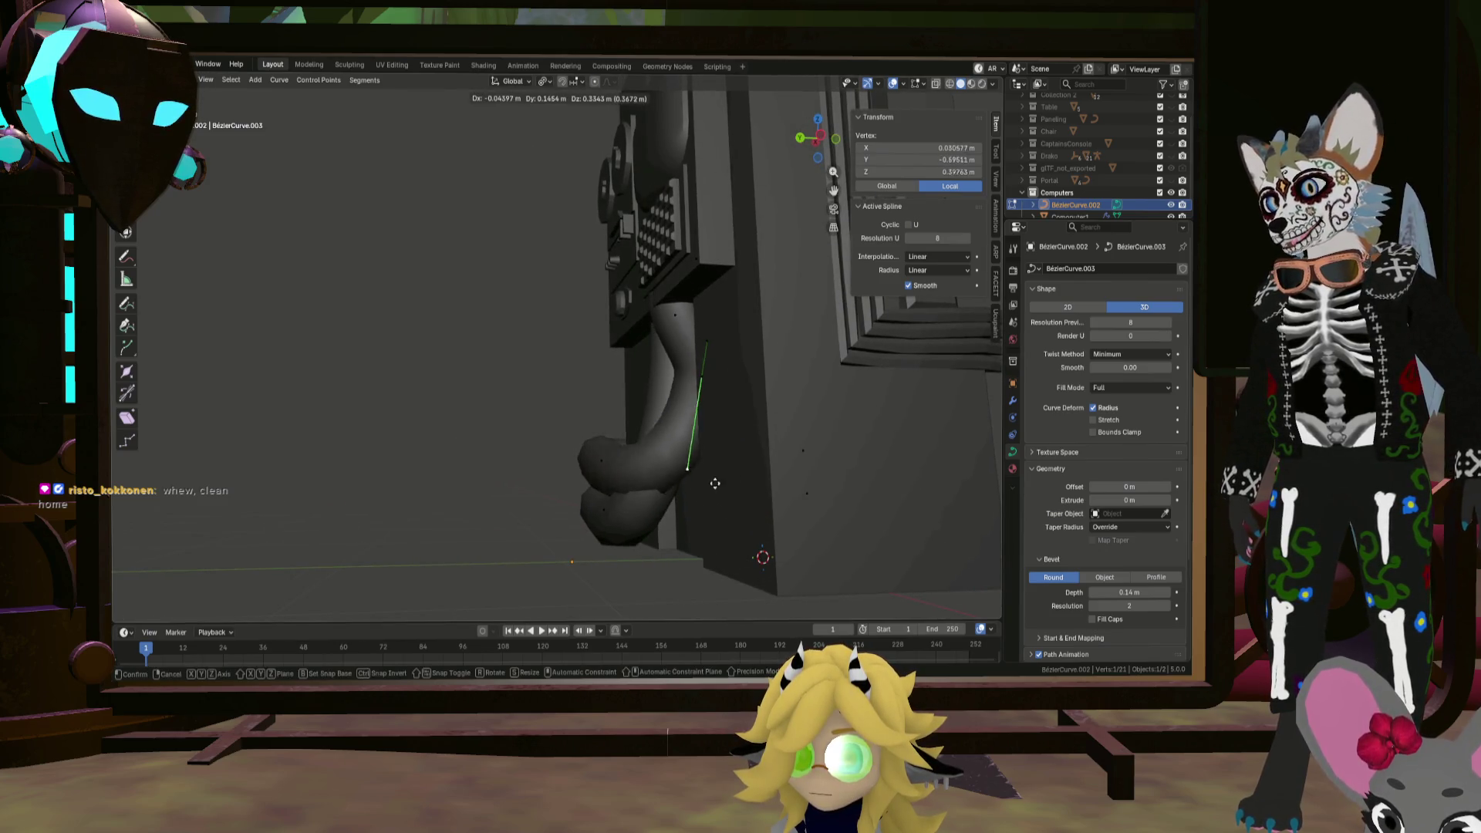
pyautogui.click(699, 447)
pyautogui.press('g')
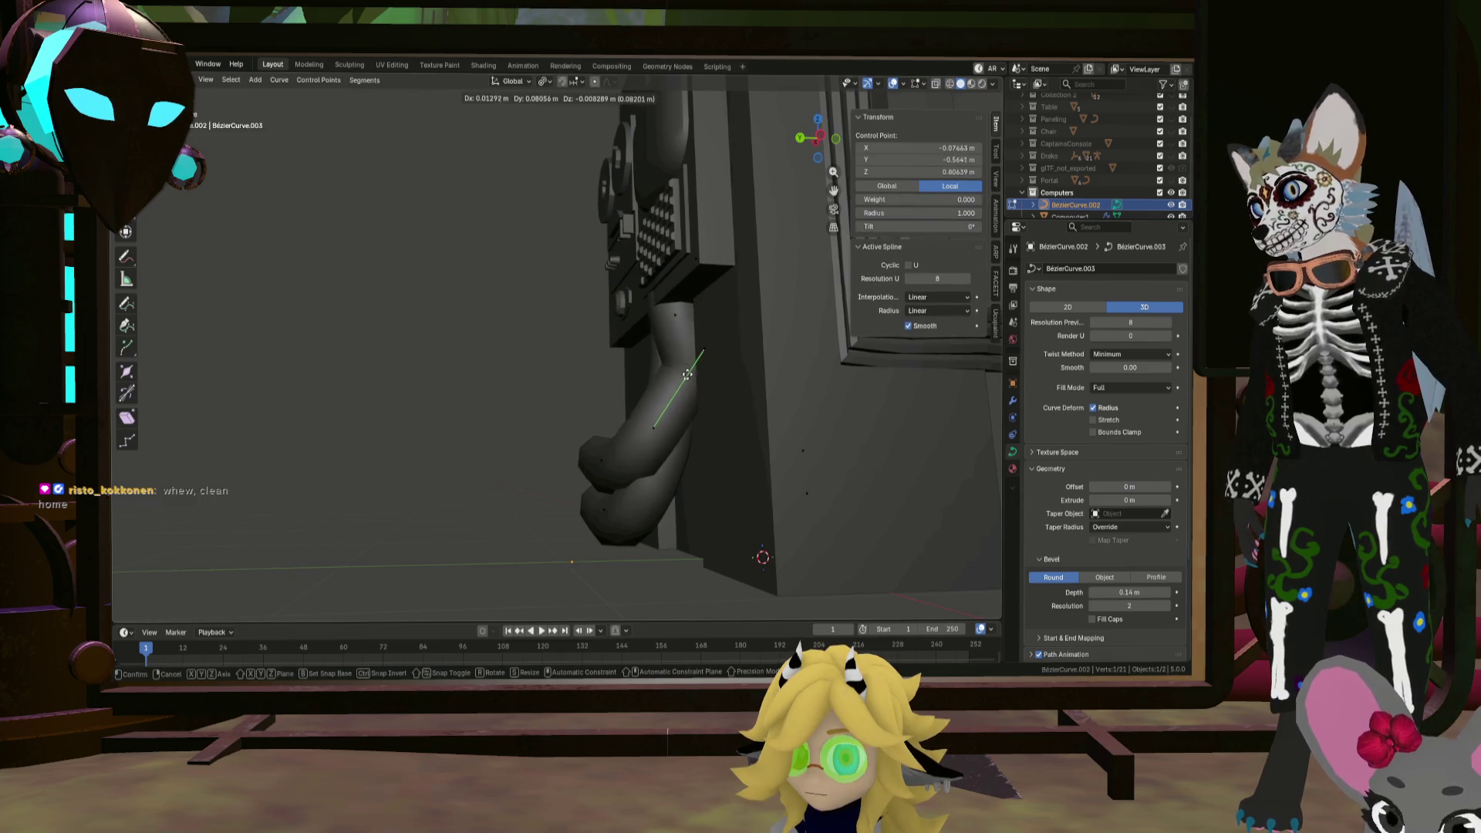
pyautogui.click(677, 376)
pyautogui.moveTo(677, 376)
pyautogui.mouseDown(button='middle')
pyautogui.moveTo(655, 301)
pyautogui.moveTo(674, 257)
pyautogui.moveTo(773, 268)
pyautogui.mouseUp(button='middle')
pyautogui.click(655, 301)
pyautogui.click(728, 255)
pyautogui.press('g')
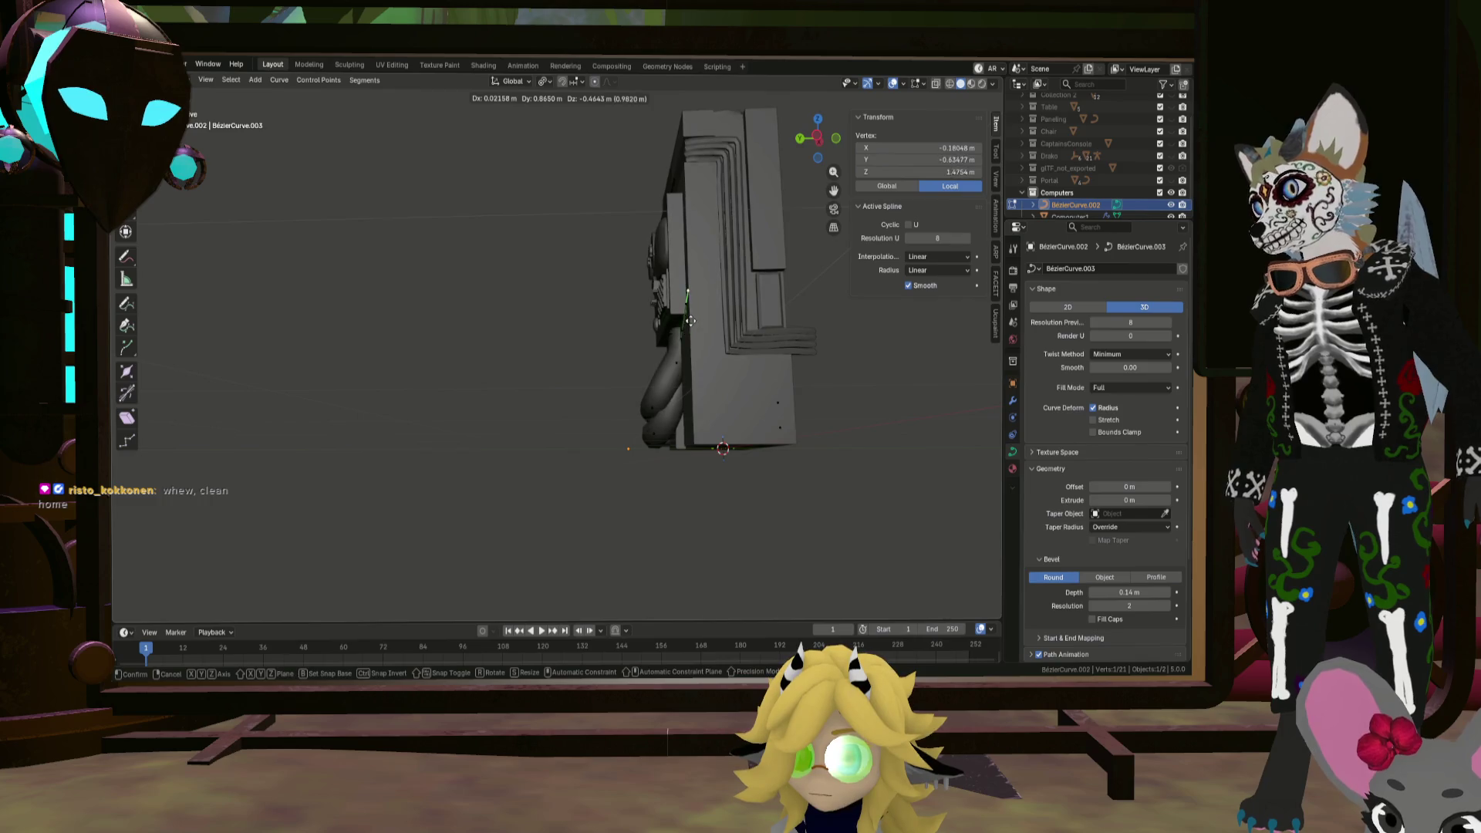
pyautogui.click(687, 321)
pyautogui.moveTo(688, 321); pyautogui.dragTo(775, 332, button='middle')
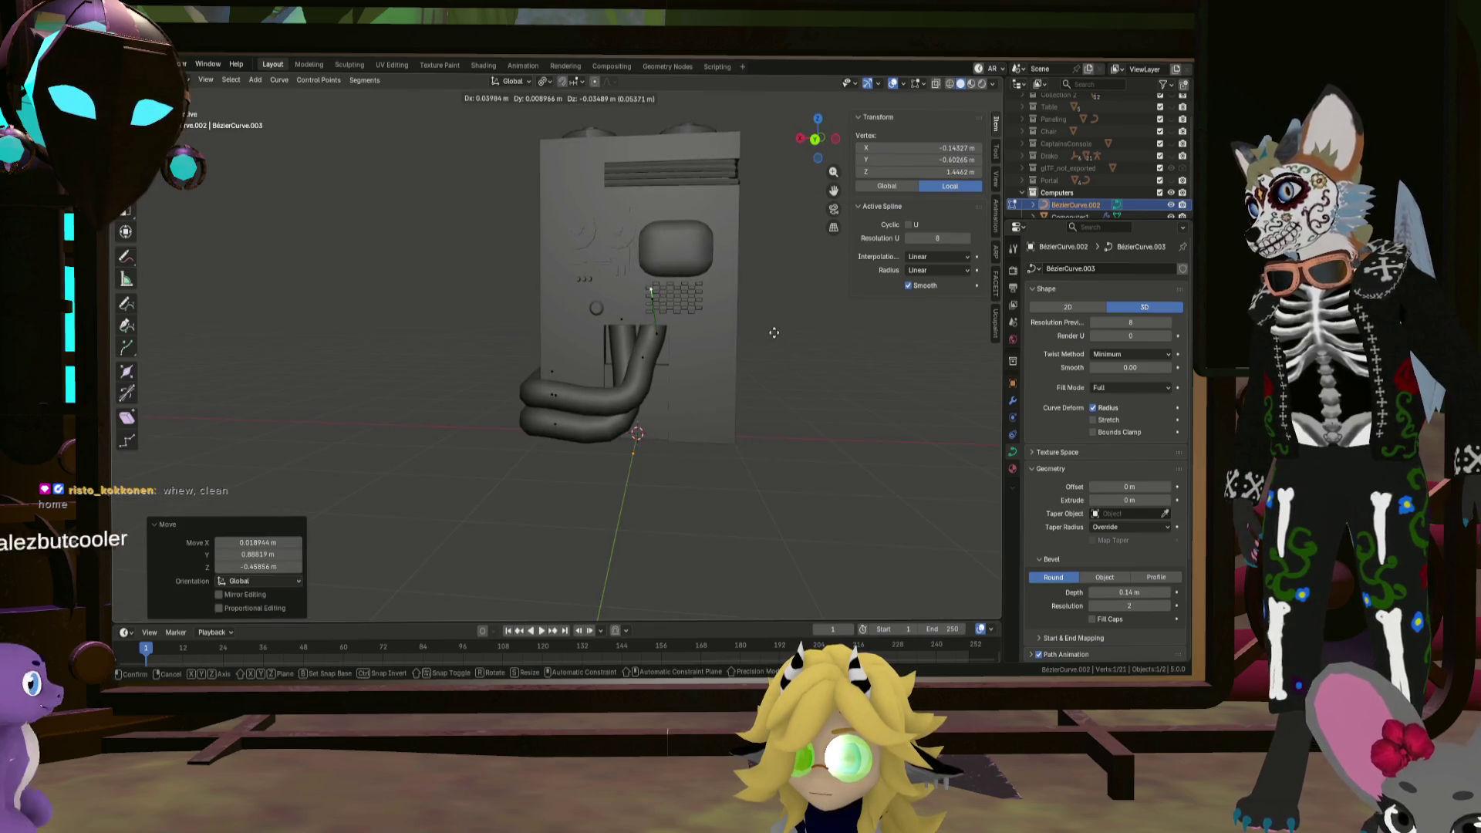
pyautogui.scroll(5, 776, 333)
# Step: Reshape the pipe bend by moving its curve handles into a smooth curve
pyautogui.press('g')
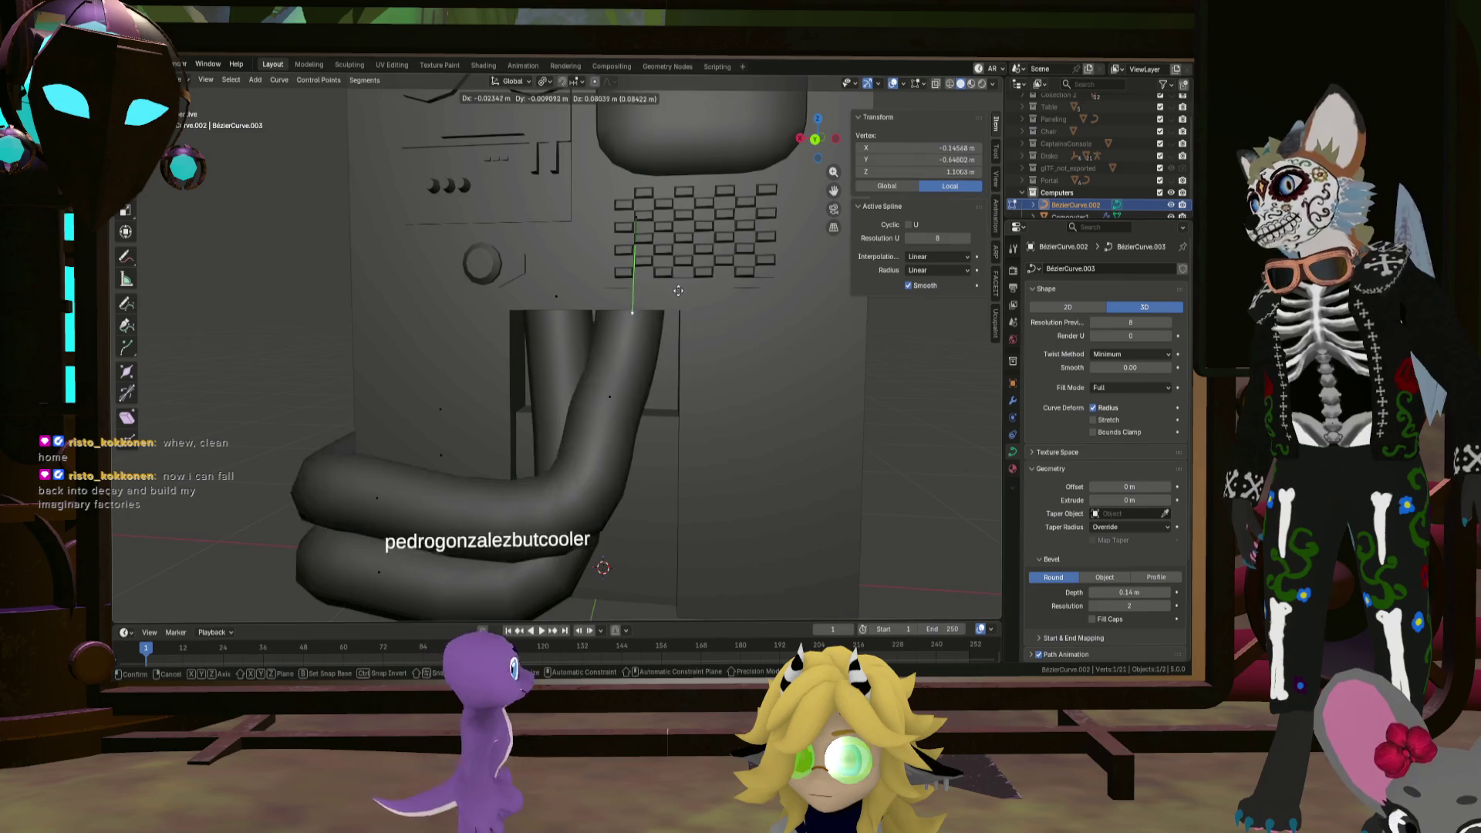
pyautogui.click(680, 257)
pyautogui.scroll(3, 680, 257)
pyautogui.keyDown('shift'); pyautogui.moveTo(680, 257); pyautogui.dragTo(651, 415, button='middle'); pyautogui.keyUp('shift')
pyautogui.press('g')
pyautogui.click(671, 386)
pyautogui.press('g')
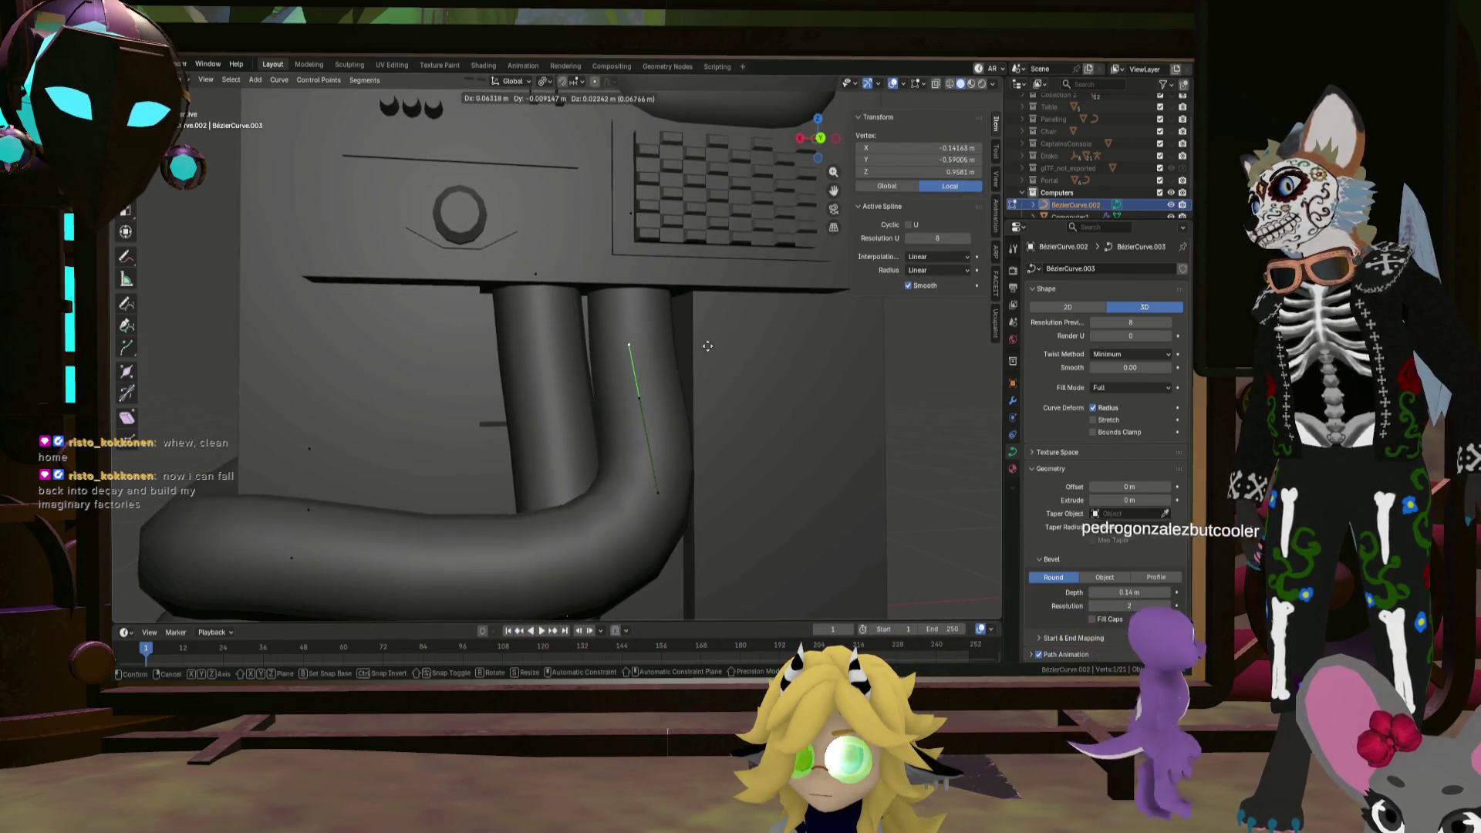
pyautogui.click(703, 347)
pyautogui.moveTo(702, 347); pyautogui.dragTo(588, 468, button='middle')
pyautogui.press('g')
pyautogui.click(588, 468)
# Step: Fine-tune the remaining pipe control points while checking the whole cabinet
pyautogui.moveTo(628, 400); pyautogui.dragTo(615, 398)
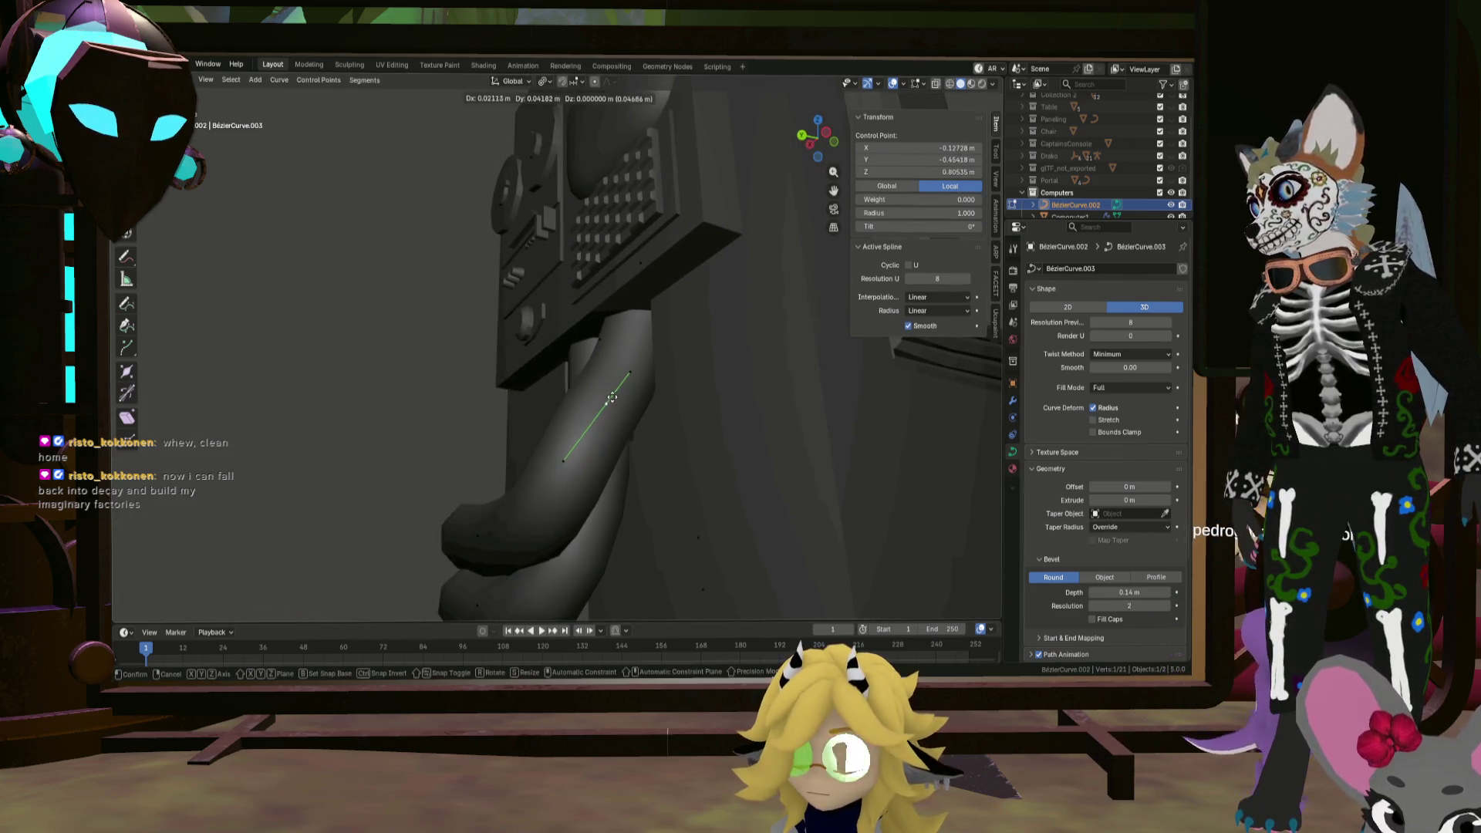
pyautogui.click(611, 397)
pyautogui.moveTo(611, 398); pyautogui.dragTo(634, 380, button='middle')
pyautogui.moveTo(584, 231); pyautogui.dragTo(641, 266, button='middle')
pyautogui.press('g')
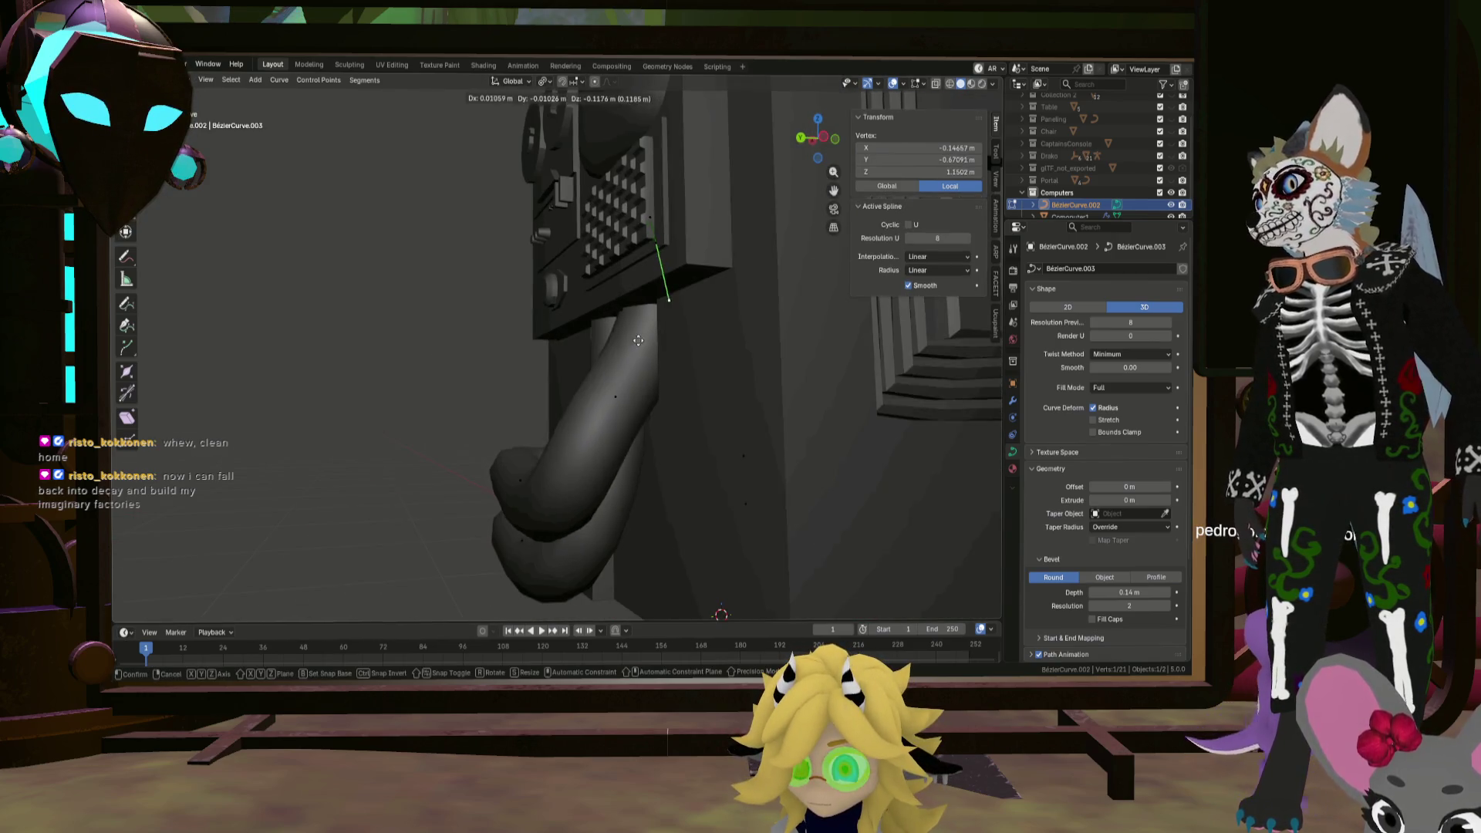
pyautogui.click(640, 380)
pyautogui.moveTo(639, 380); pyautogui.dragTo(725, 404, button='middle')
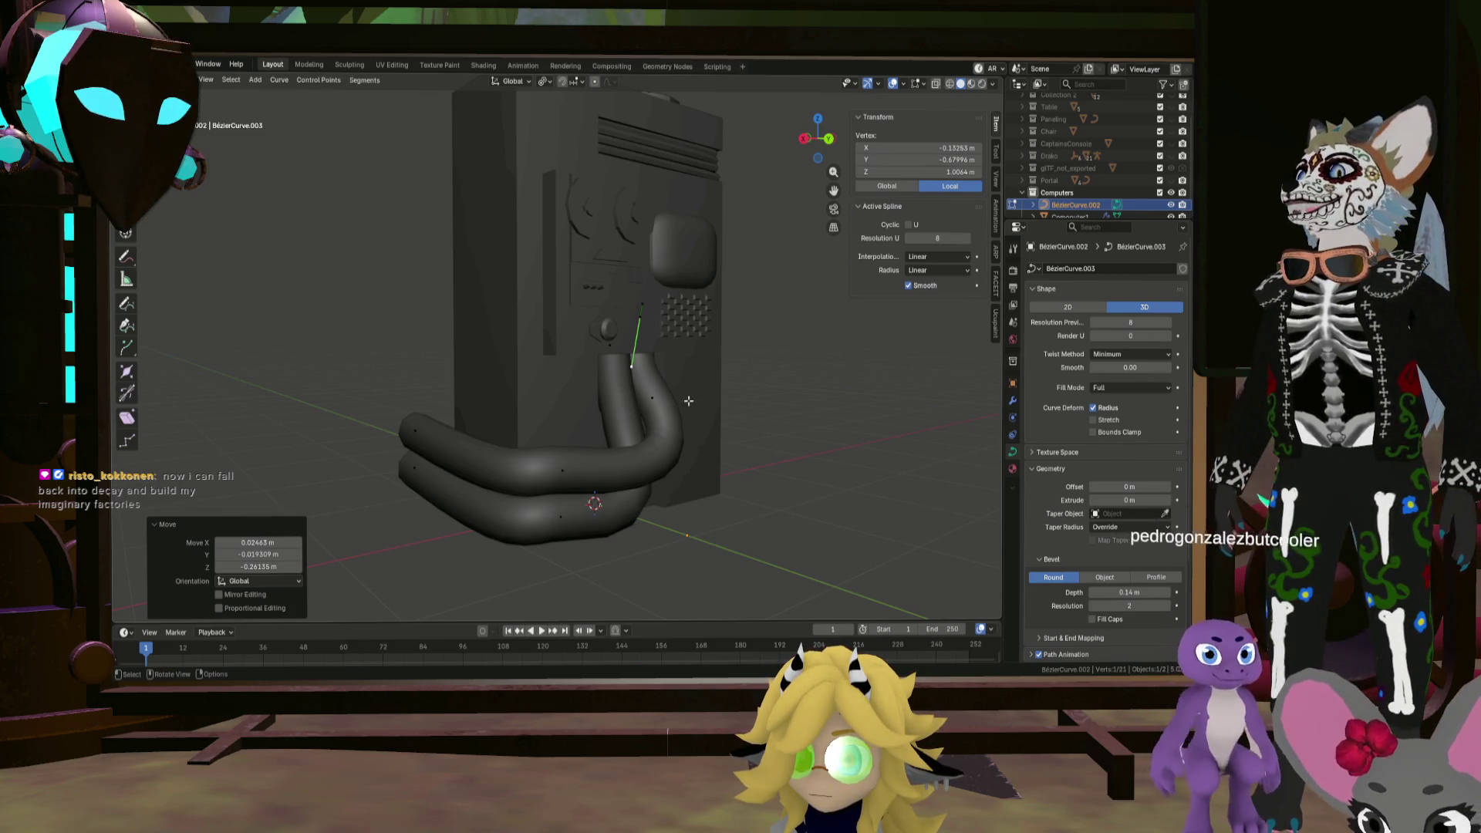
pyautogui.scroll(-3, 698, 401)
pyautogui.moveTo(698, 401); pyautogui.dragTo(479, 405, button='middle')
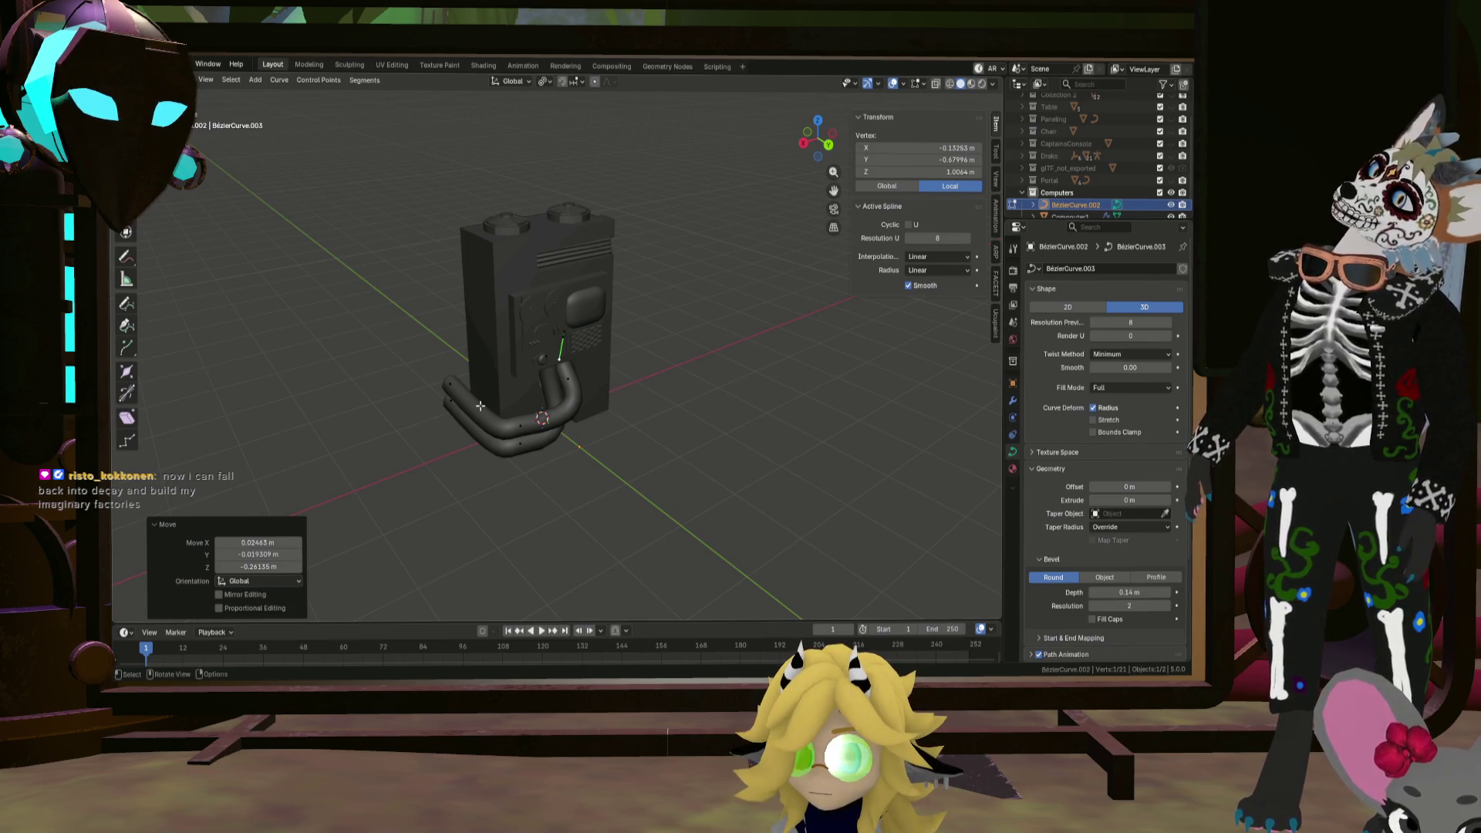
# Step: Leave curve editing, select the pipe, and check it in wireframe before returning to solid shading
pyautogui.press('Tab')
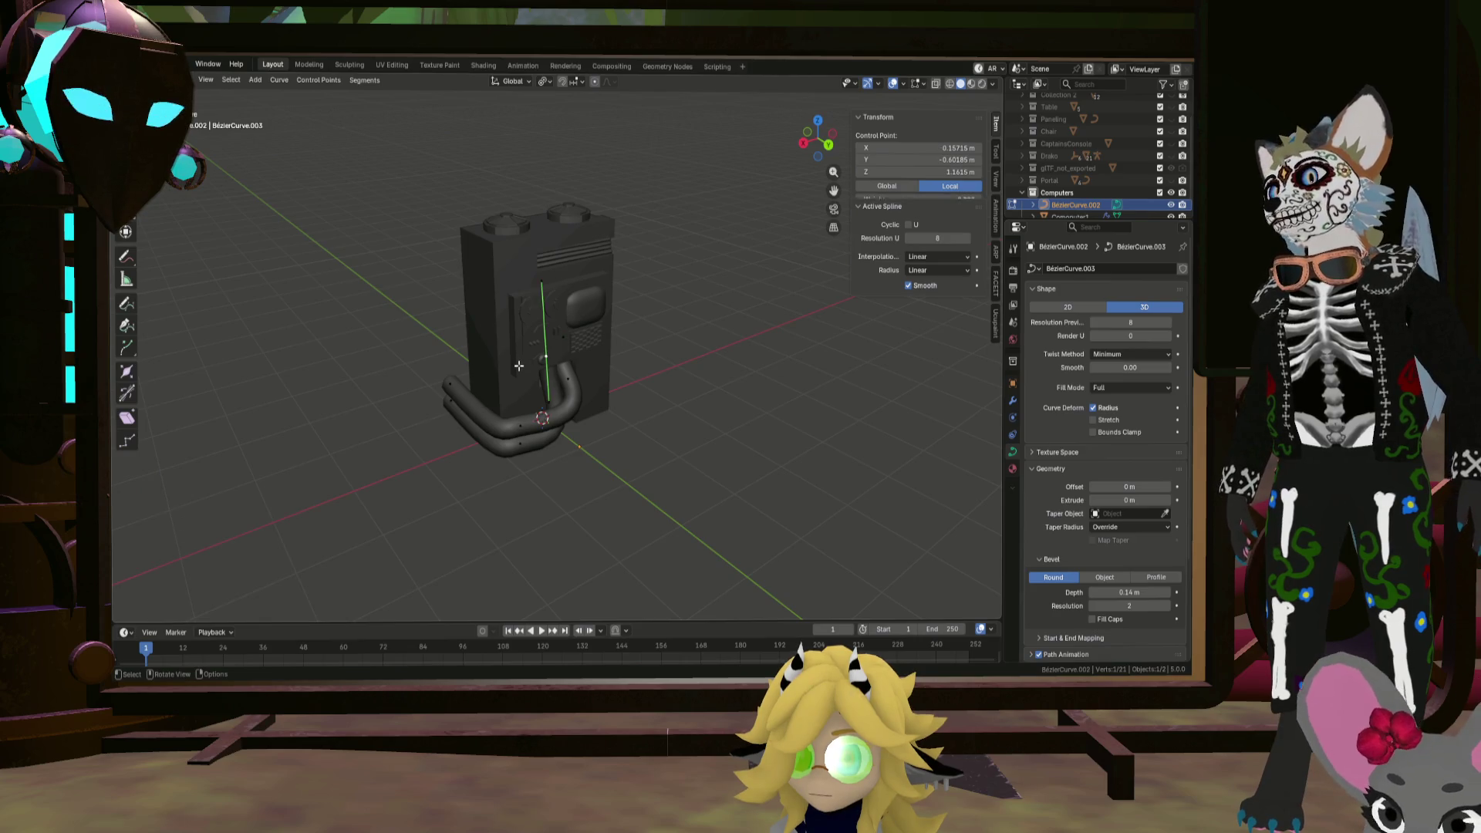
pyautogui.click(487, 365)
pyautogui.scroll(4, 494, 362)
pyautogui.click(617, 463)
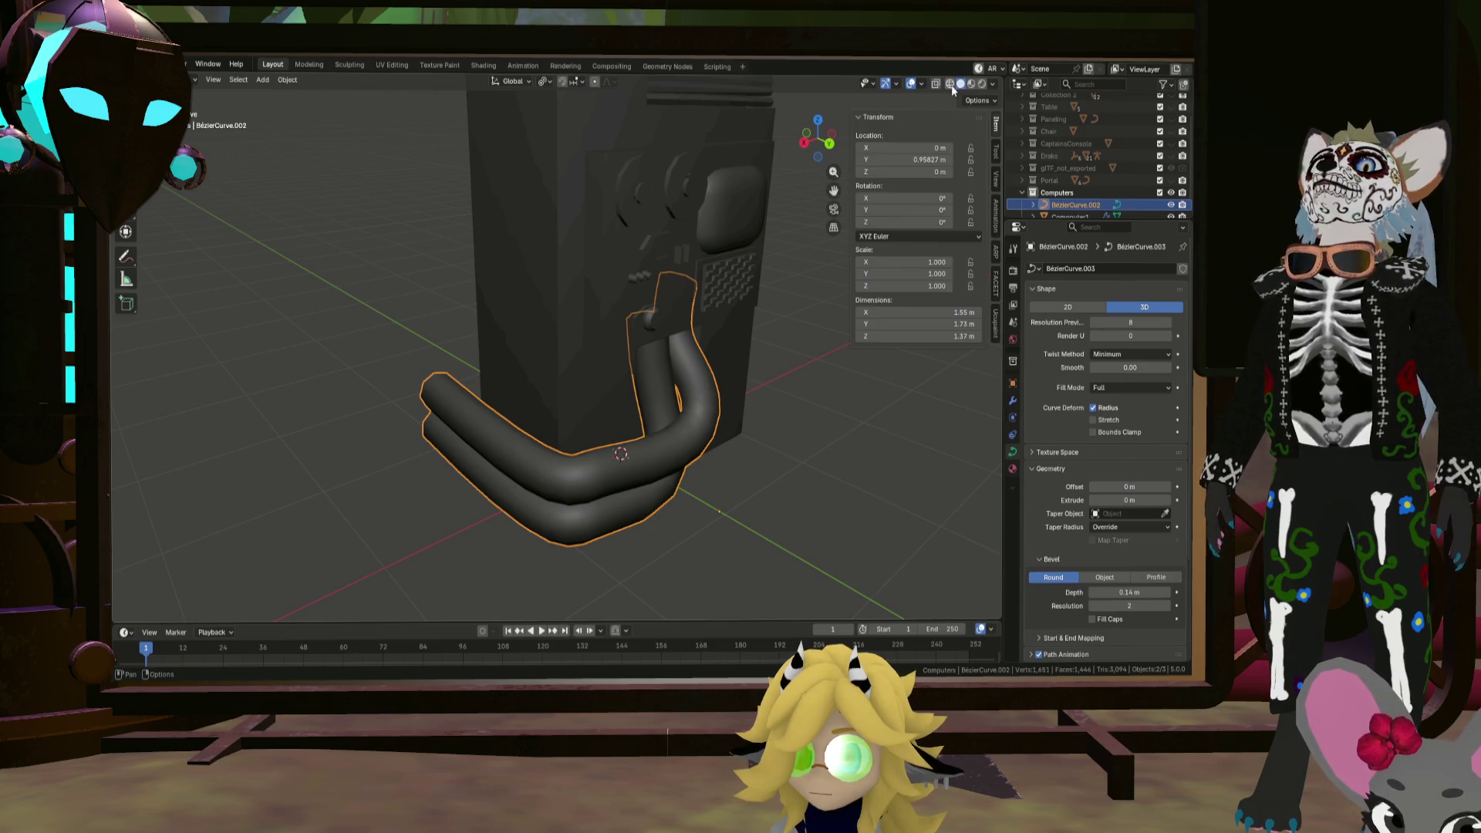
pyautogui.click(950, 84)
pyautogui.click(961, 84)
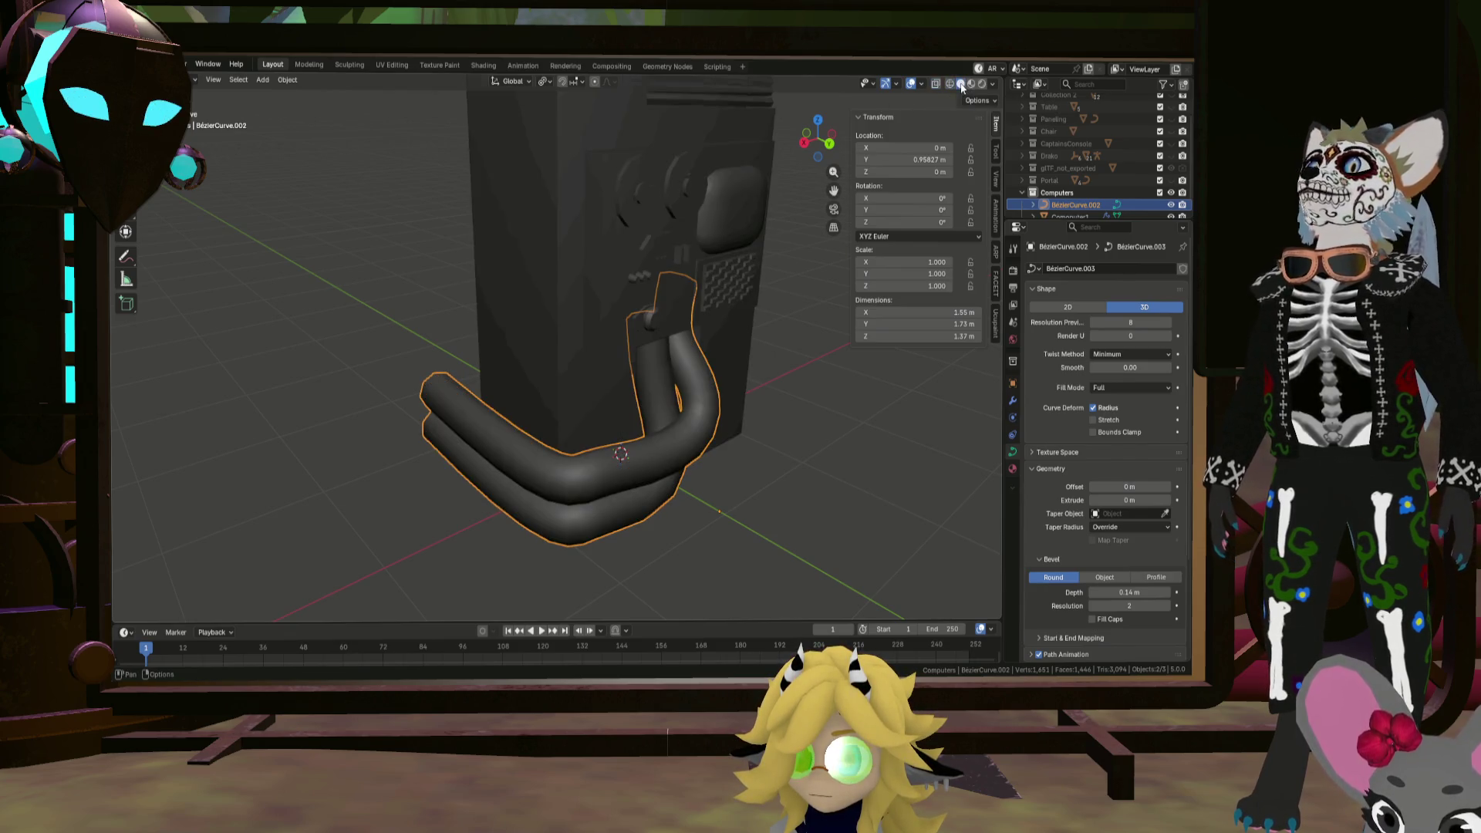
# Step: Select the computer body's whole front panel in Edit Mode and duplicate it
pyautogui.click(608, 300)
pyautogui.scroll(-5, 634, 350)
pyautogui.moveTo(623, 368)
pyautogui.mouseDown(button='middle')
pyautogui.moveTo(594, 414)
pyautogui.moveTo(607, 448)
pyautogui.mouseUp(button='middle')
pyautogui.press('Tab')
pyautogui.click(594, 449)
pyautogui.hotkey('ctrl', 'l')
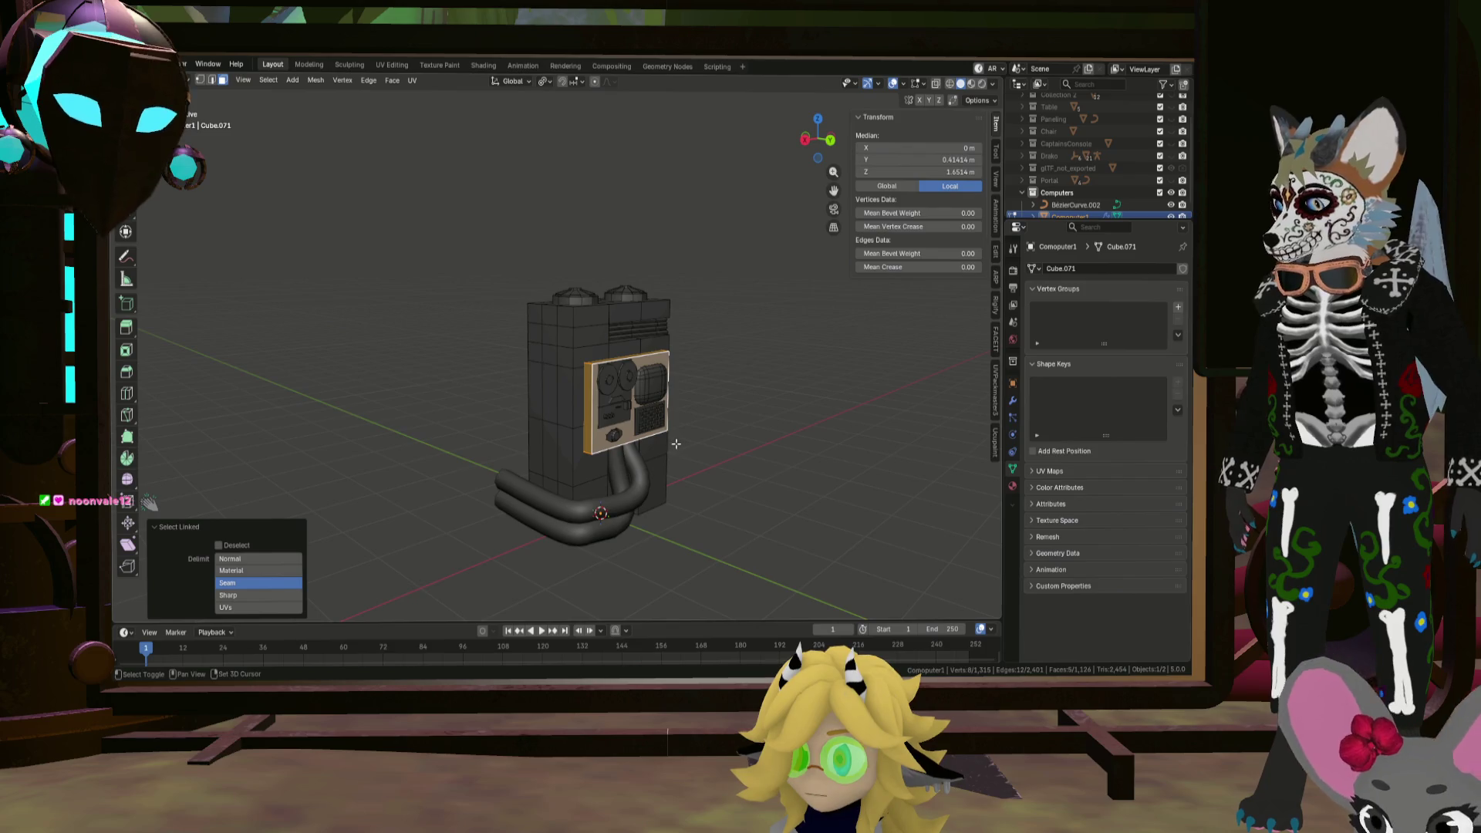
pyautogui.hotkey('shift', 'd')
pyautogui.click(609, 443)
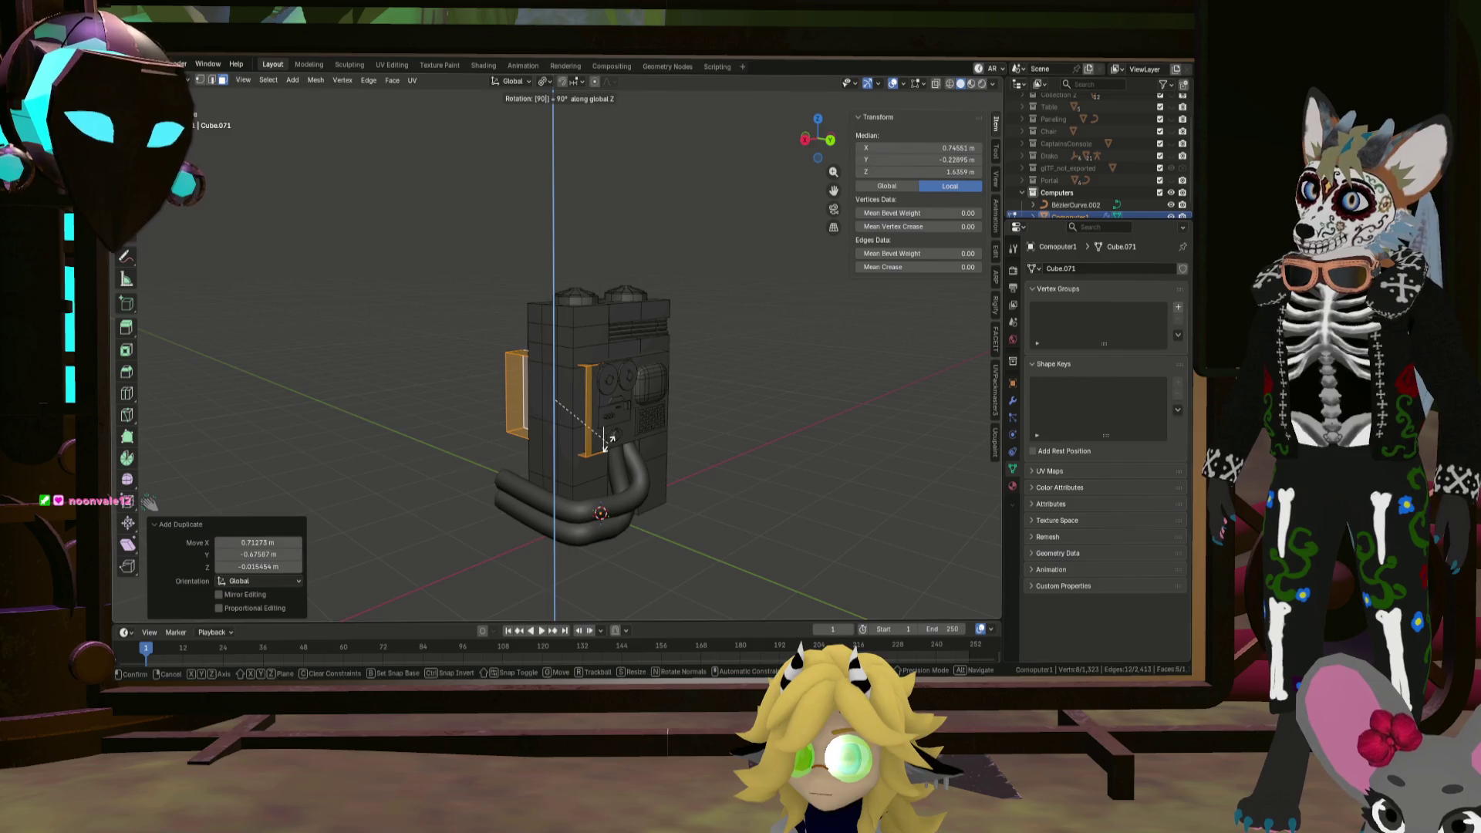
# Step: Rotate the copied panel 90° around Z and flatten it along Y
pyautogui.press('Return')
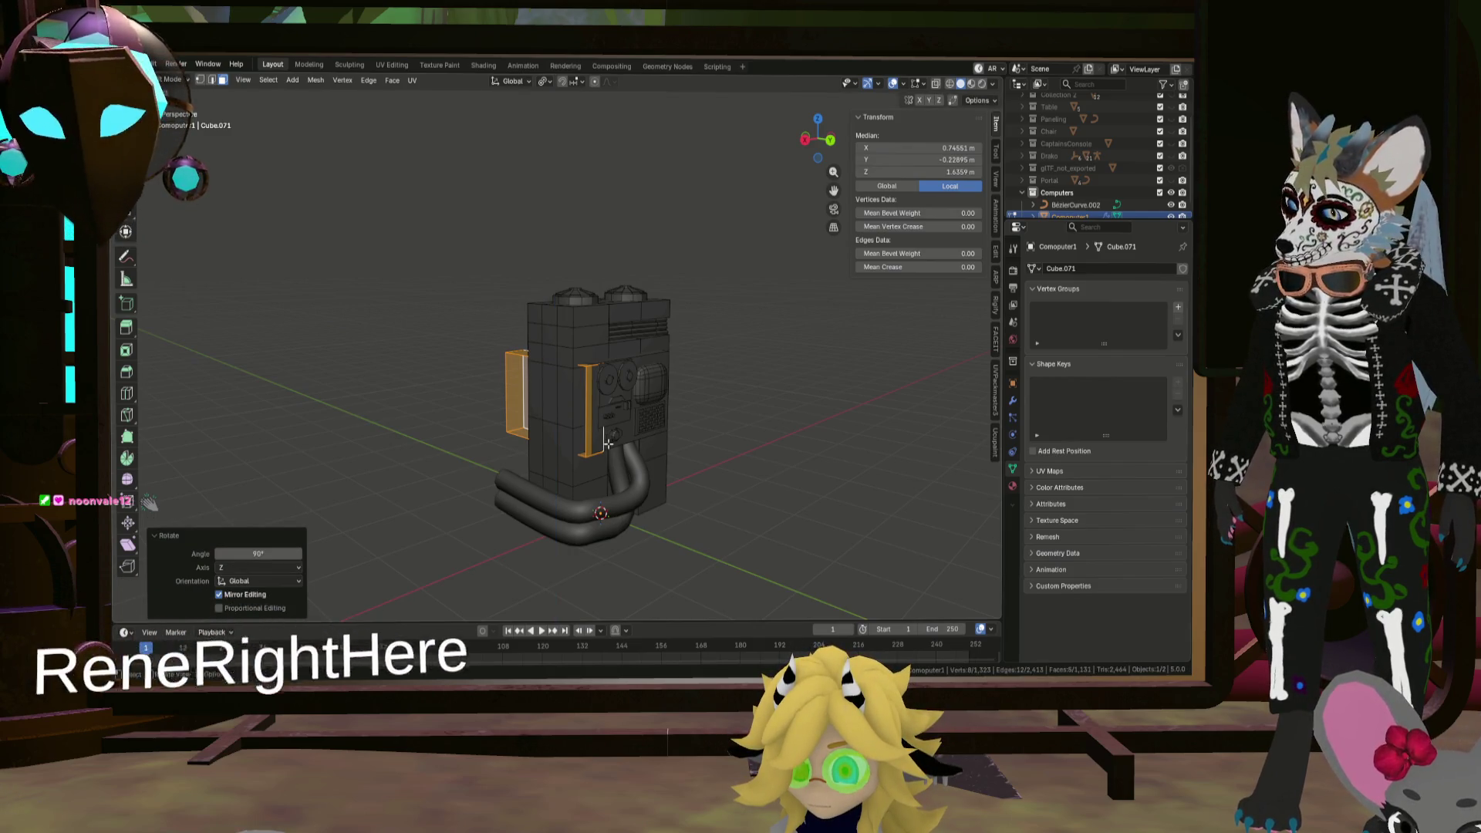
pyautogui.press('r')
pyautogui.press('z')
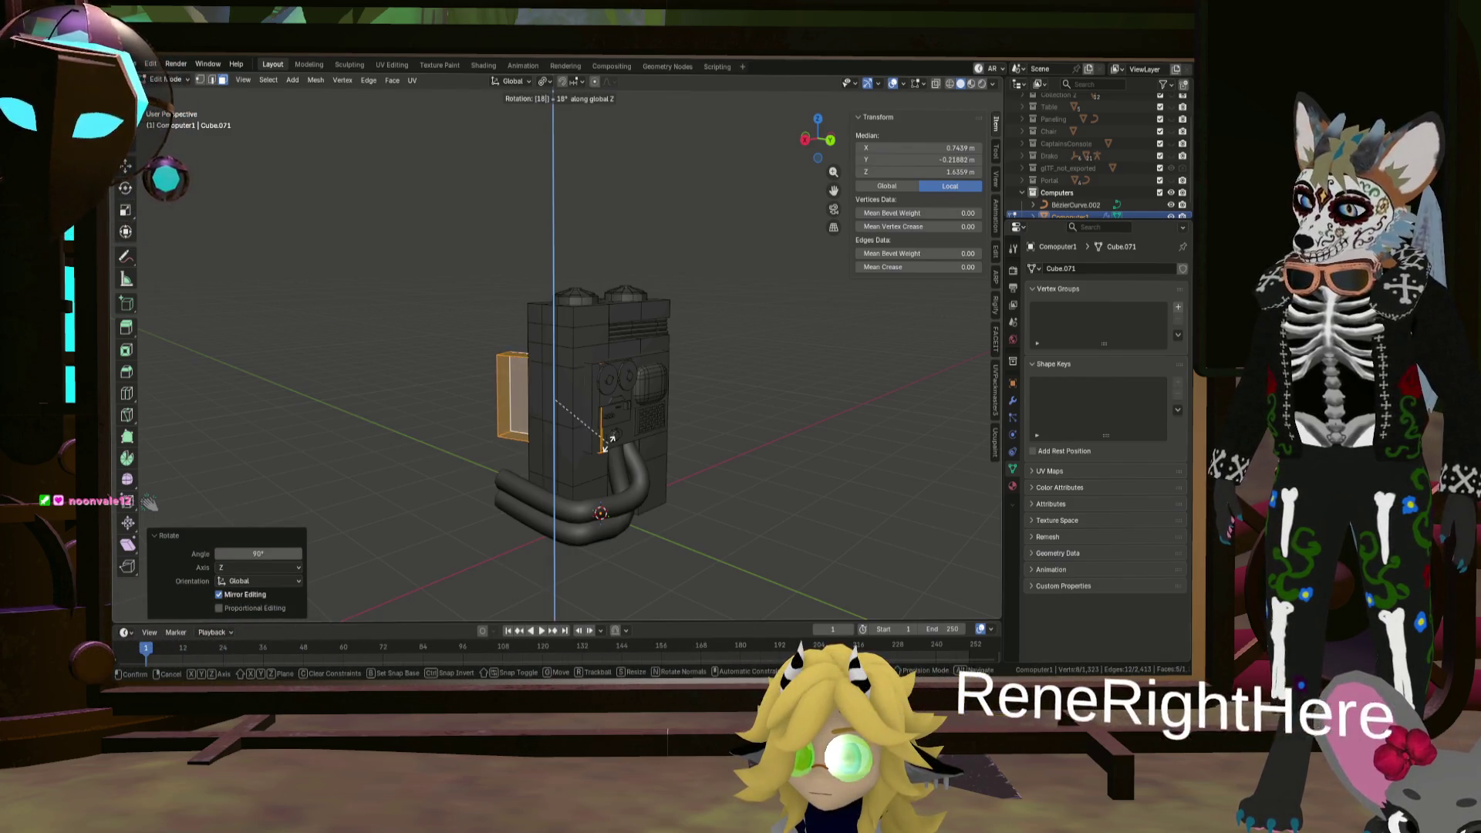
pyautogui.scroll(2, 633, 438)
pyautogui.press('s')
pyautogui.press('y')
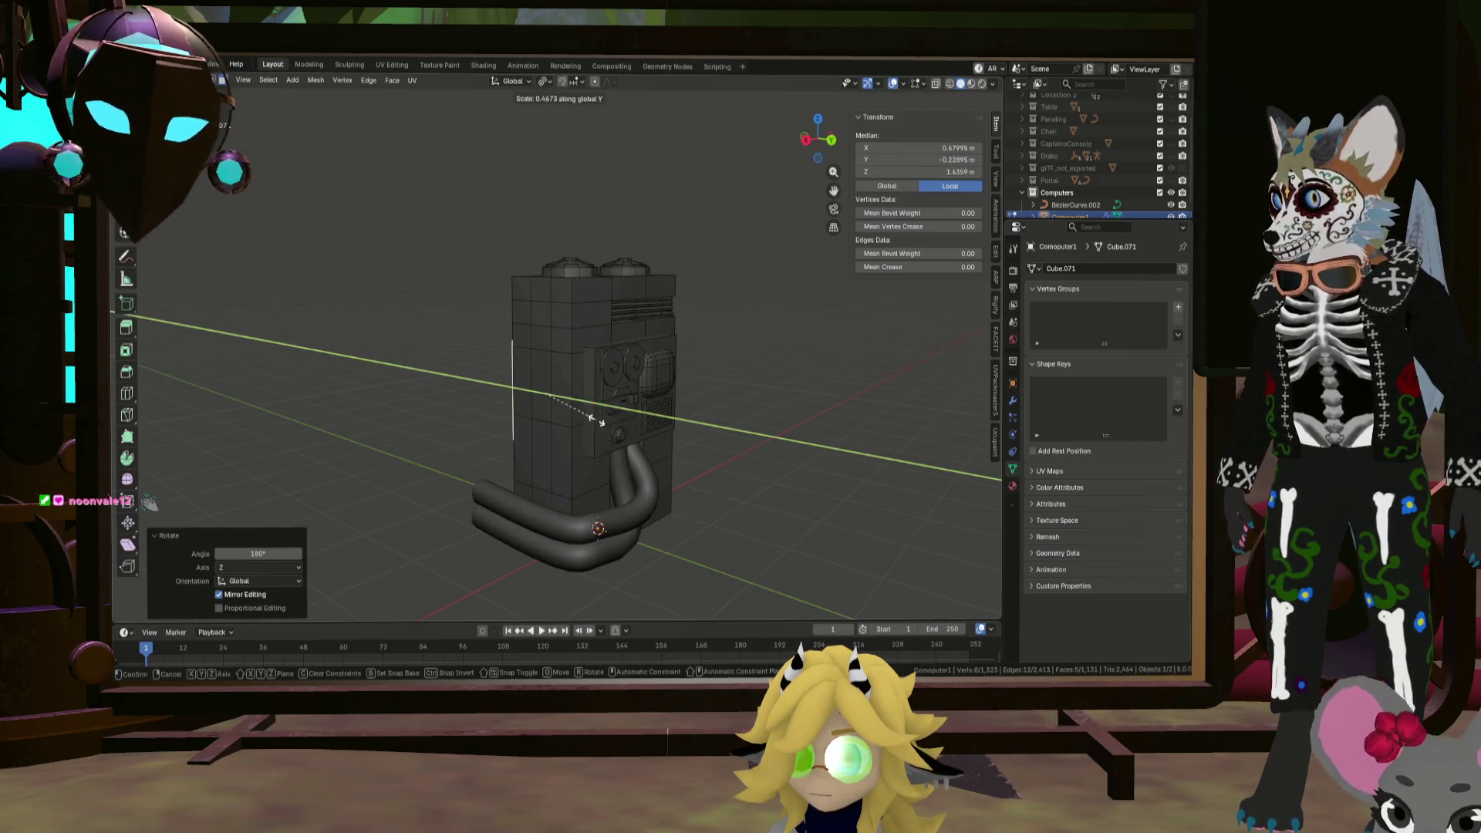
pyautogui.click(593, 419)
# Step: Move the thin panel along X and Y to sit against the cabinet's left side
pyautogui.press('g')
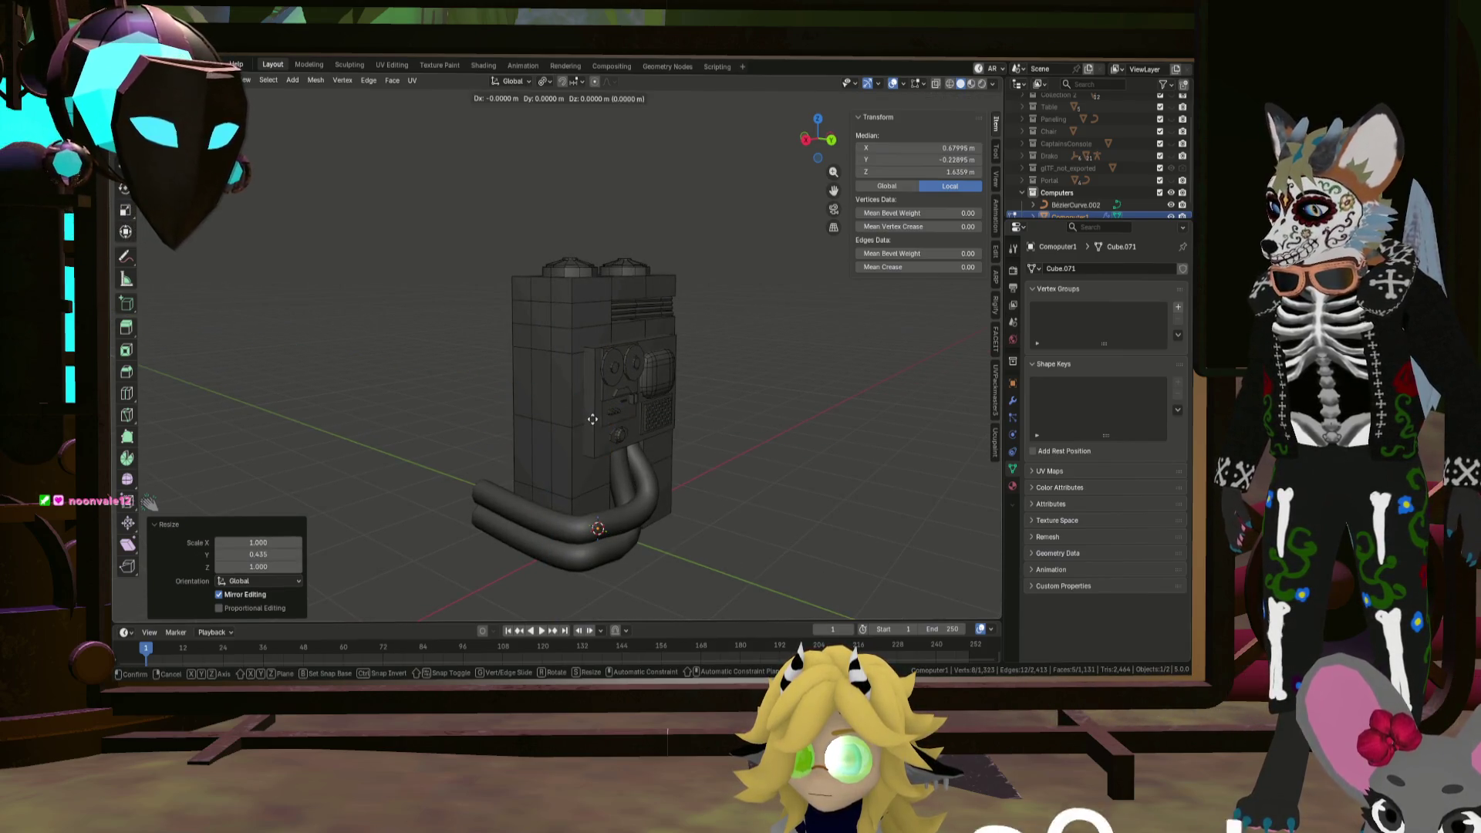
pyautogui.press('x')
pyautogui.click(617, 432)
pyautogui.moveTo(617, 432)
pyautogui.mouseDown(button='middle')
pyautogui.moveTo(639, 505)
pyautogui.moveTo(543, 420)
pyautogui.moveTo(607, 453)
pyautogui.moveTo(556, 428)
pyautogui.moveTo(570, 433)
pyautogui.moveTo(373, 250)
pyautogui.mouseUp(button='middle')
pyautogui.press('g')
pyautogui.press('y')
pyautogui.click(618, 470)
pyautogui.scroll(3, 561, 430)
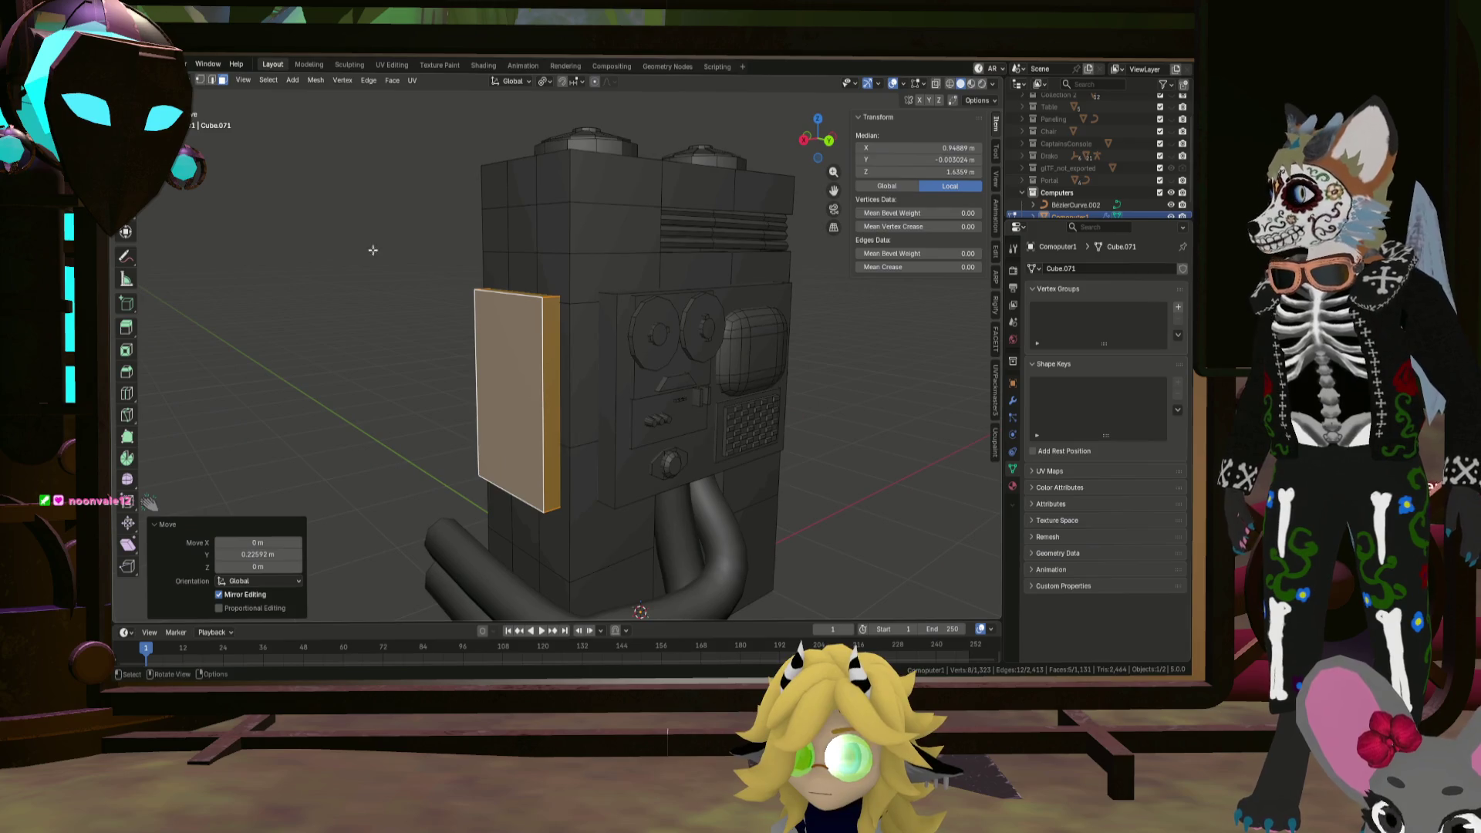
# Step: Select the side panel's right, top, left and bottom edges in edge mode
pyautogui.click(210, 80)
pyautogui.click(541, 352)
pyautogui.moveTo(541, 351); pyautogui.dragTo(570, 312, button='middle')
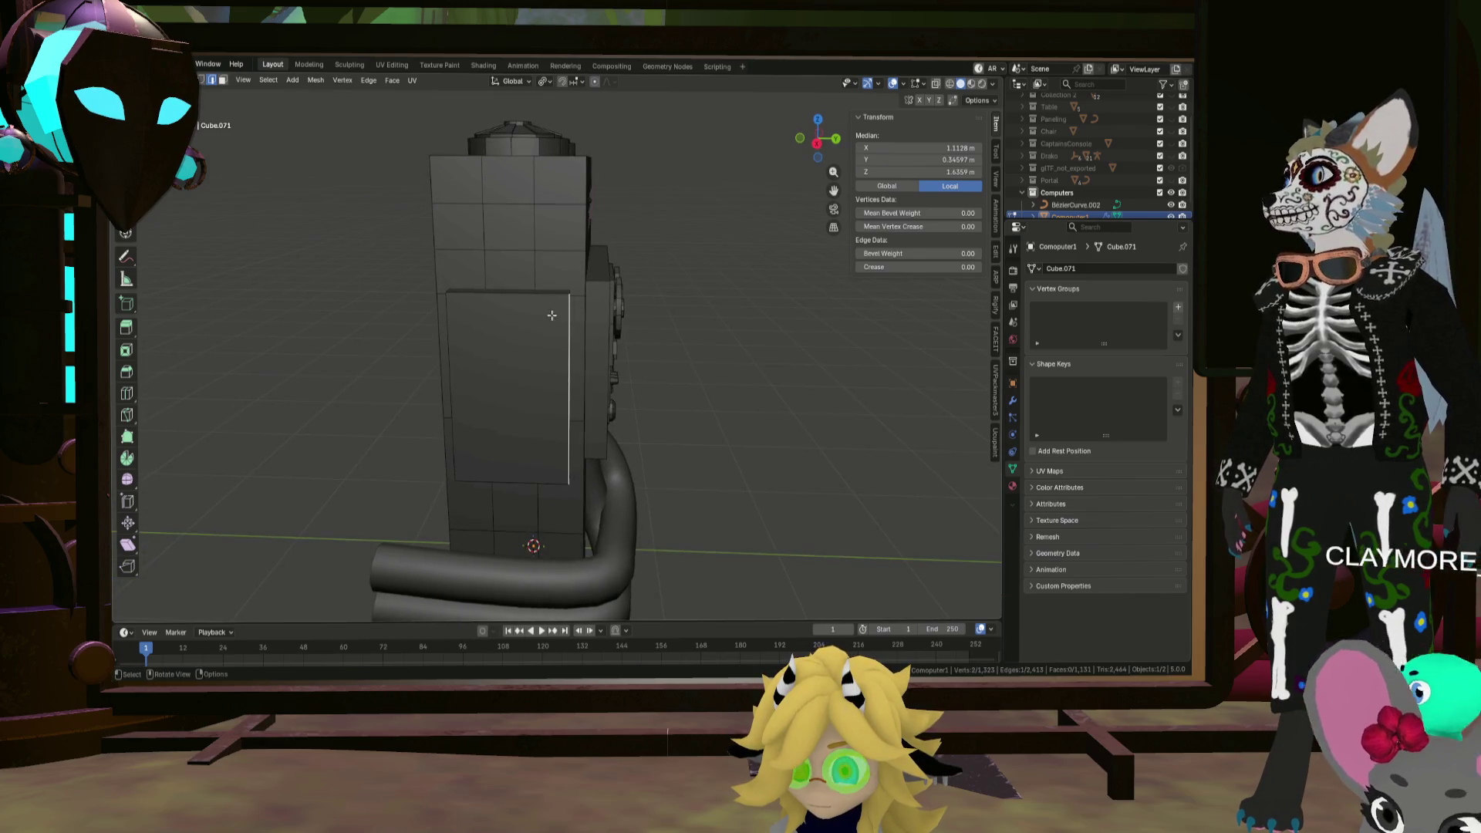
pyautogui.scroll(3, 512, 298)
pyautogui.keyDown('shift'); pyautogui.click(513, 292); pyautogui.keyUp('shift')
pyautogui.keyDown('shift'); pyautogui.click(400, 397); pyautogui.keyUp('shift')
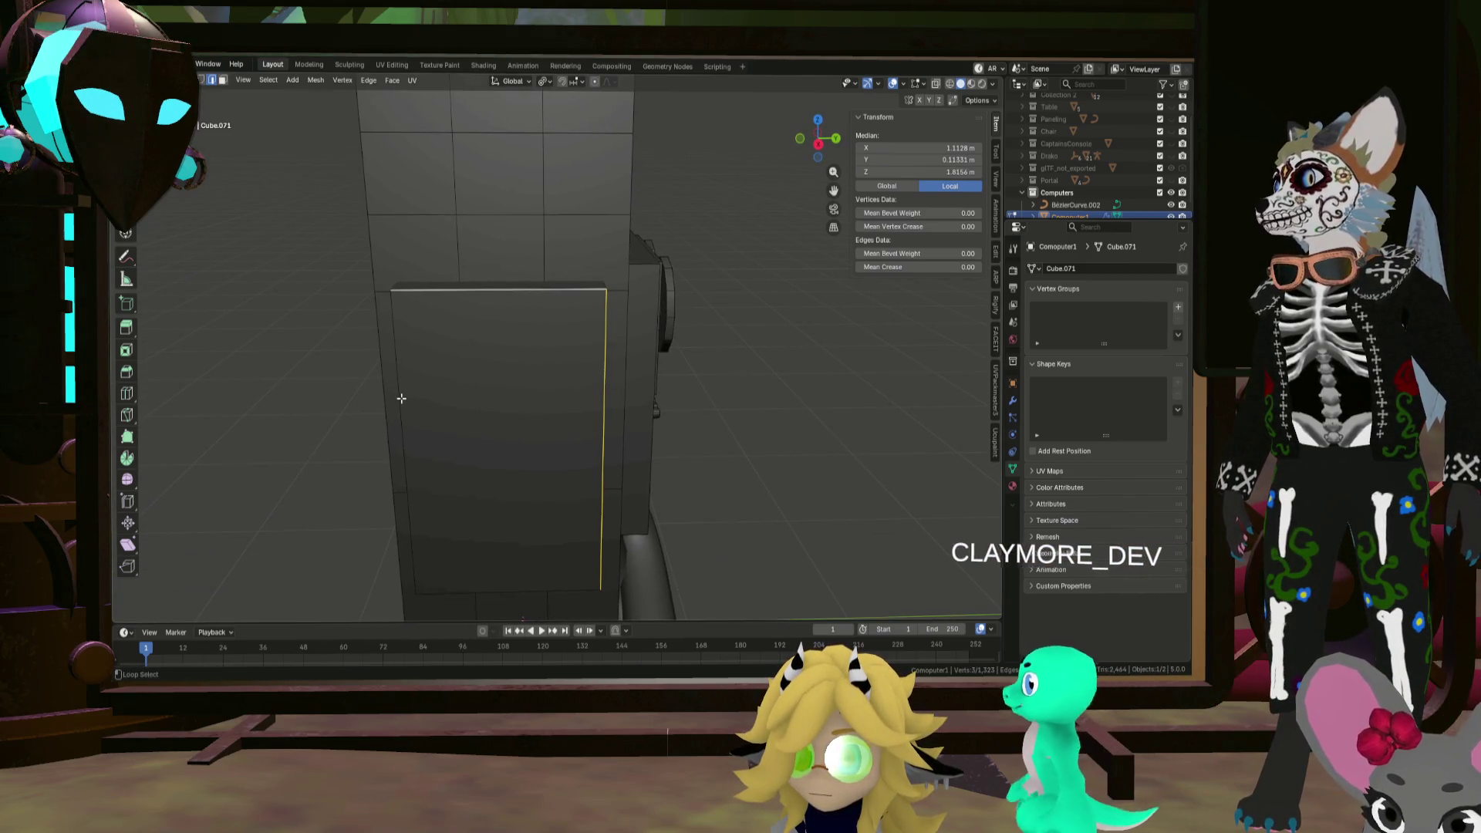
pyautogui.keyDown('shift'); pyautogui.click(545, 593); pyautogui.keyUp('shift')
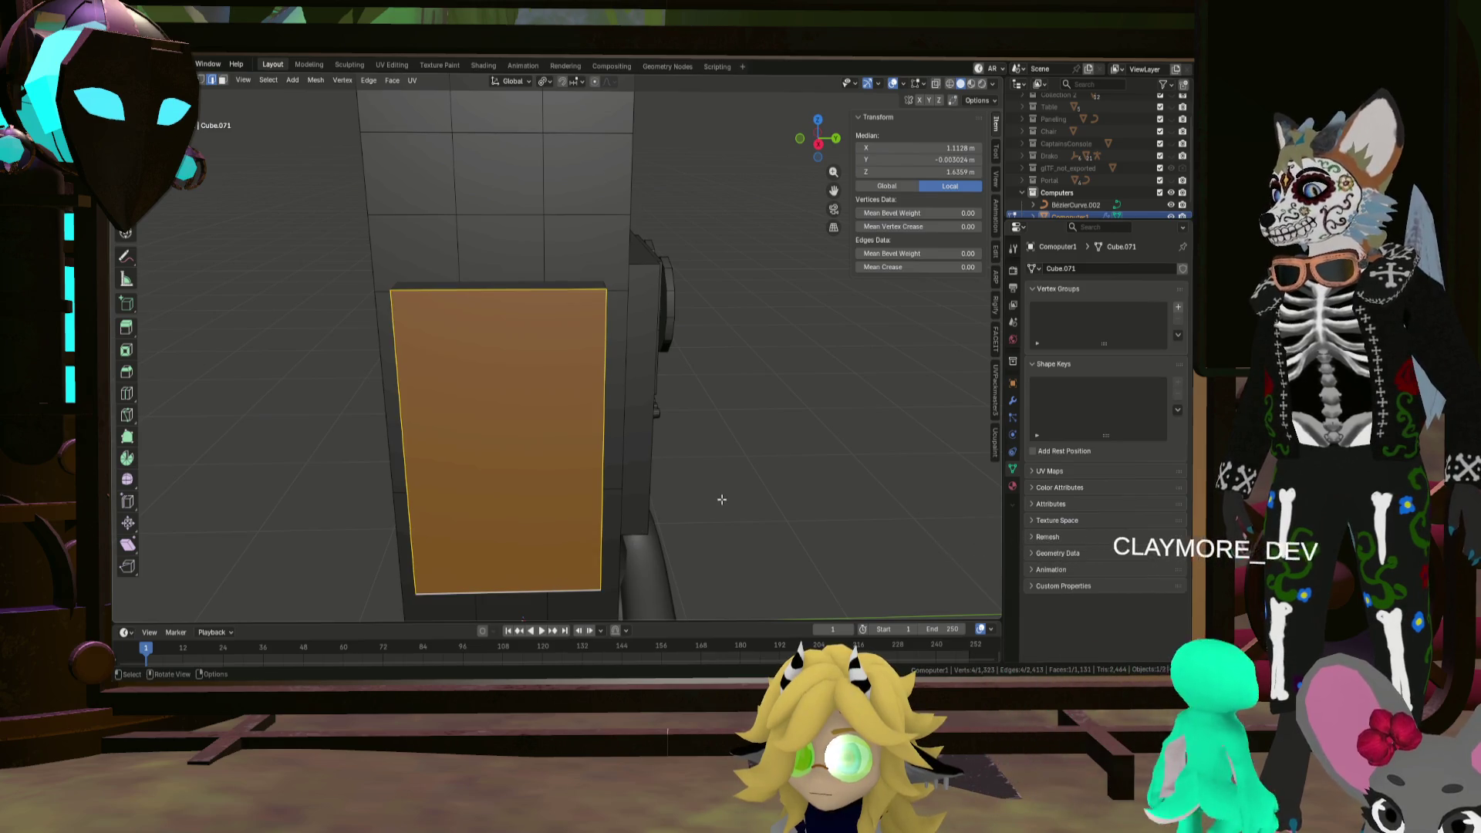
# Step: Inset a thin border on the side panel face and push the inset face along X
pyautogui.hotkey('ctrl', 'b')
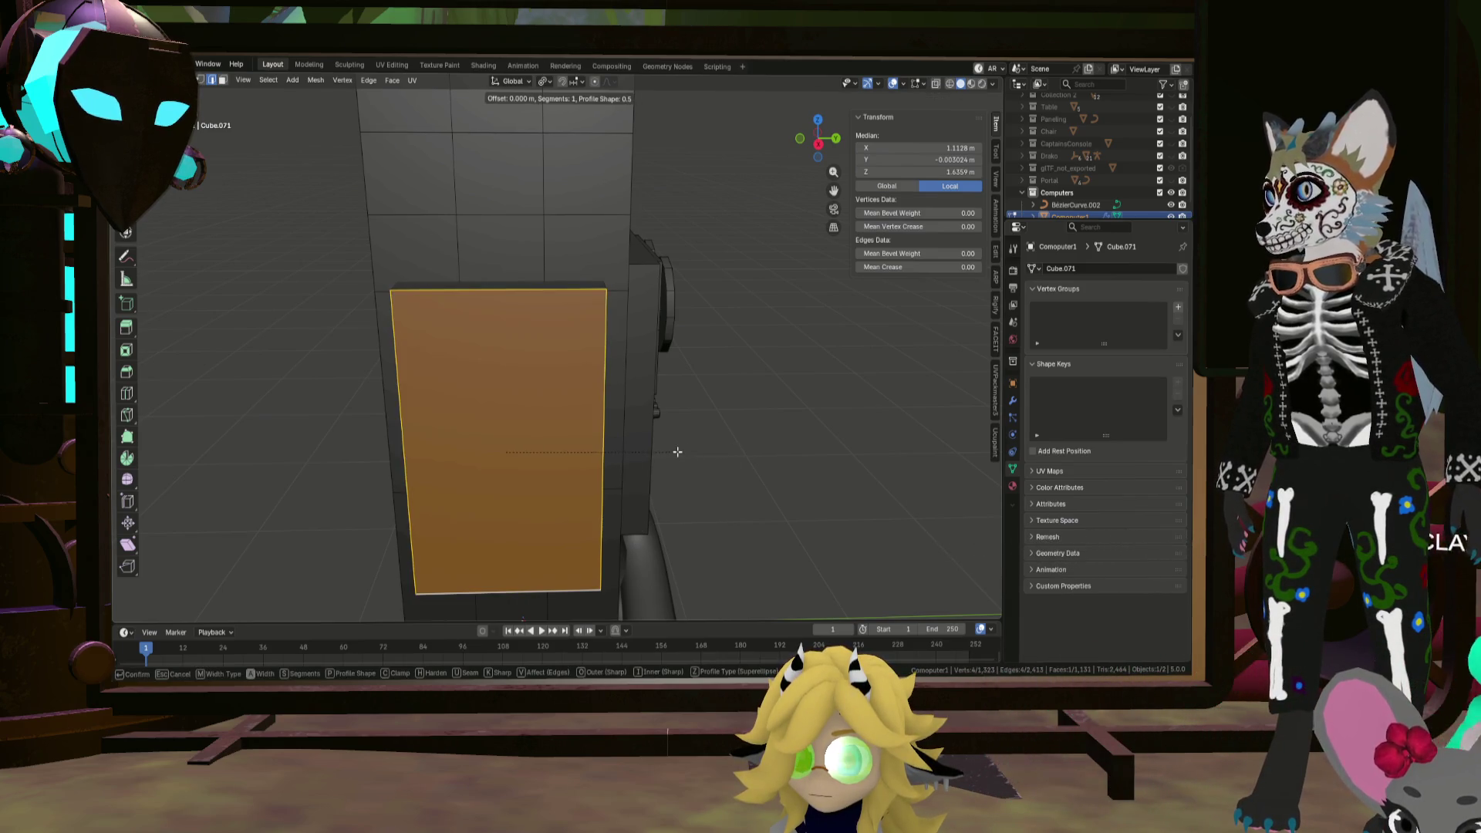
pyautogui.moveTo(678, 451)
pyautogui.mouseDown(button='middle')
pyautogui.moveTo(654, 420)
pyautogui.moveTo(709, 409)
pyautogui.moveTo(603, 405)
pyautogui.mouseUp(button='middle')
pyautogui.press('Escape')
pyautogui.press('i')
pyautogui.click(698, 409)
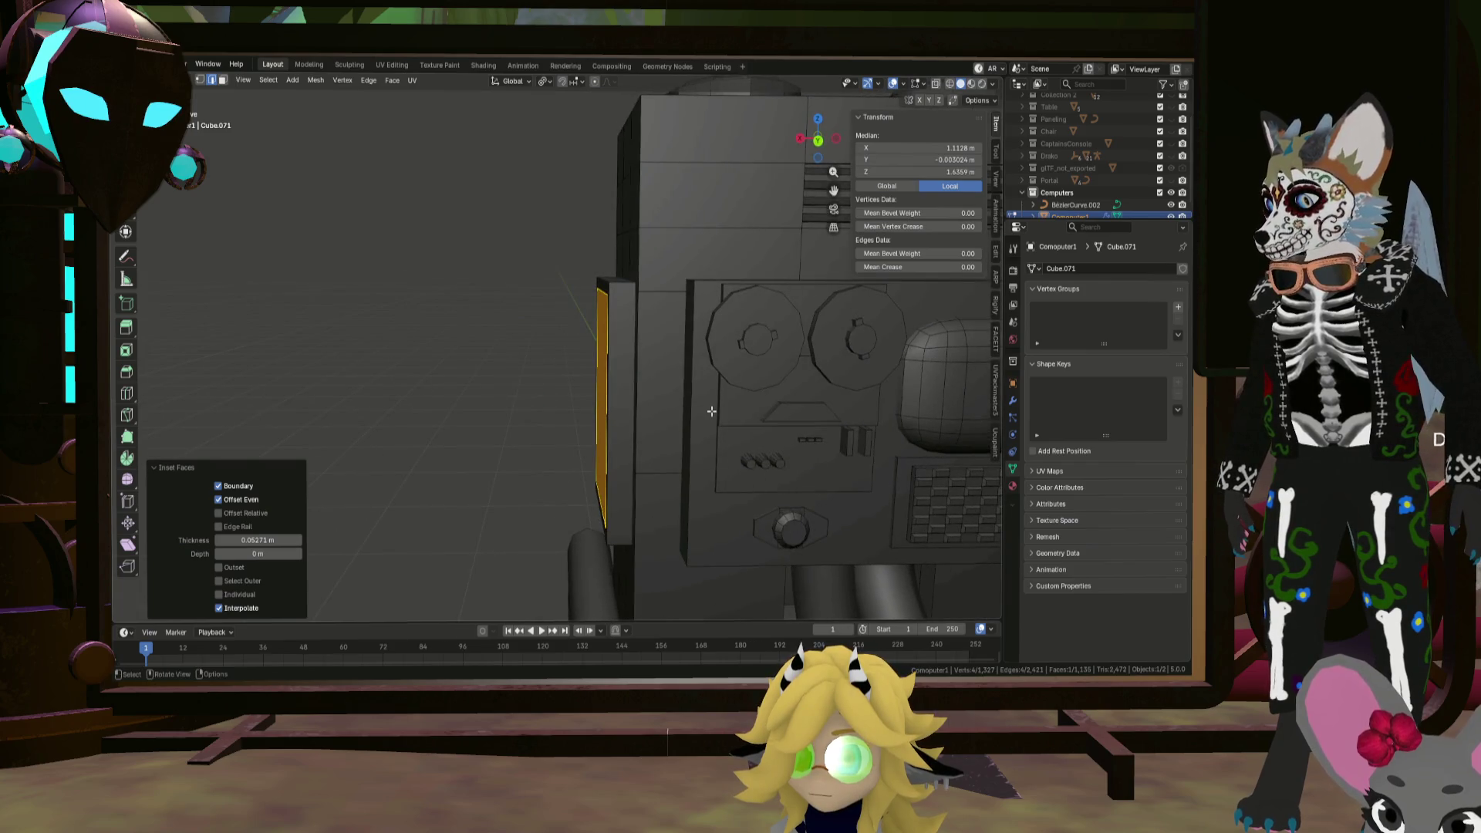
pyautogui.press('x')
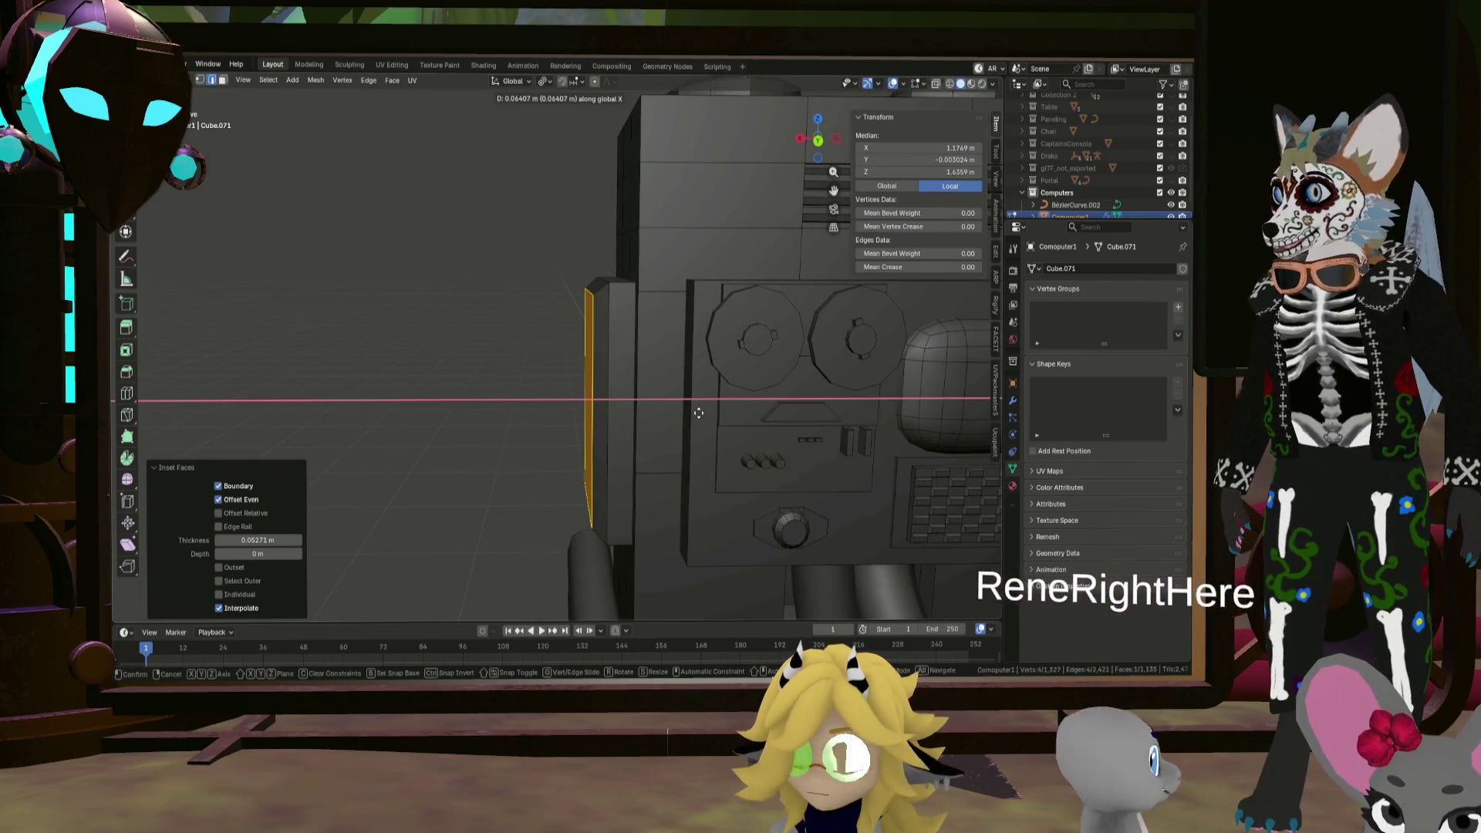
pyautogui.click(617, 414)
pyautogui.moveTo(617, 414); pyautogui.dragTo(614, 416, button='middle')
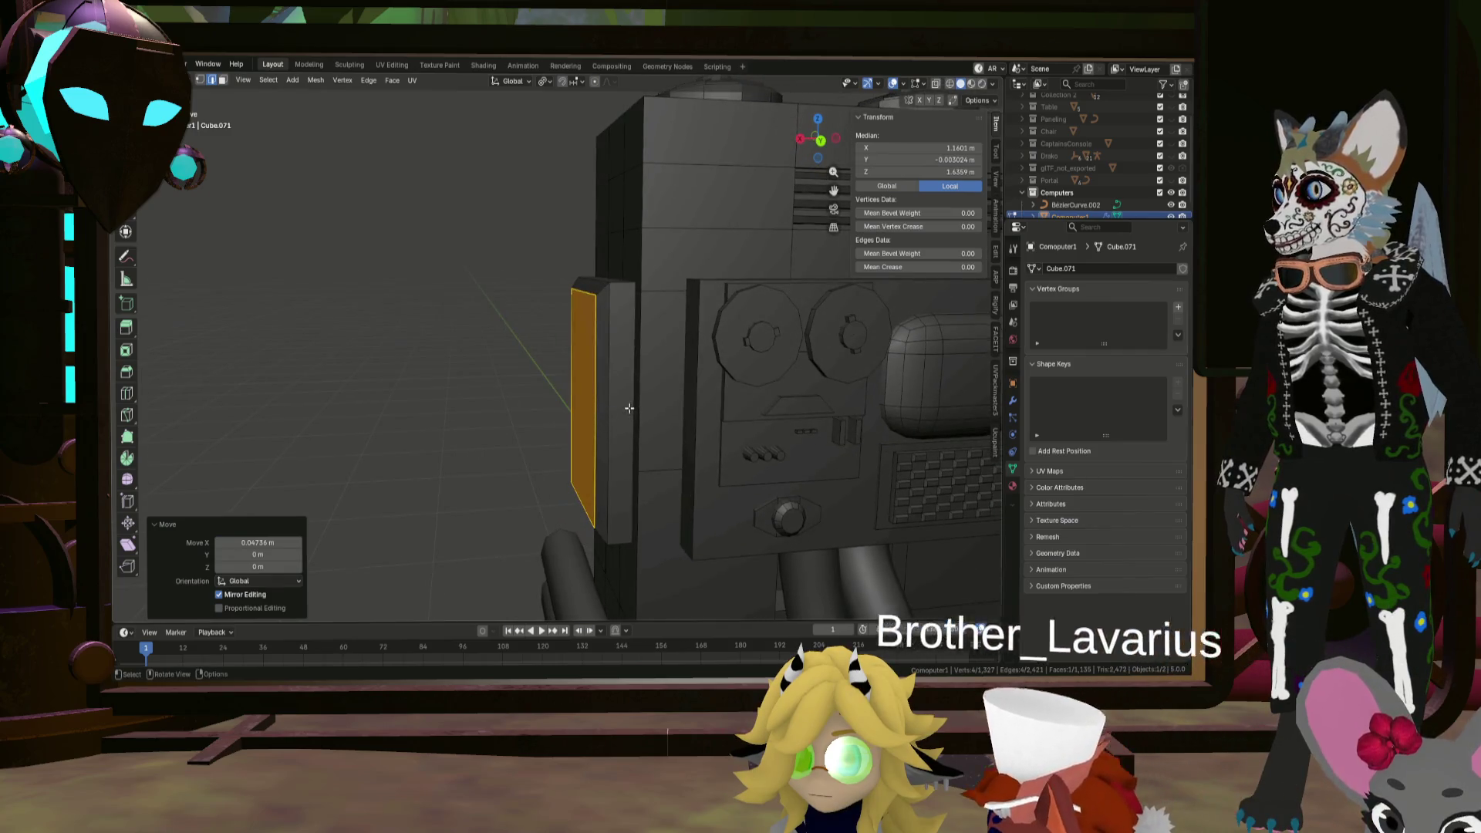
# Step: Slide the whole side panel piece inward along X, then deselect it
pyautogui.hotkey('ctrl', 'l')
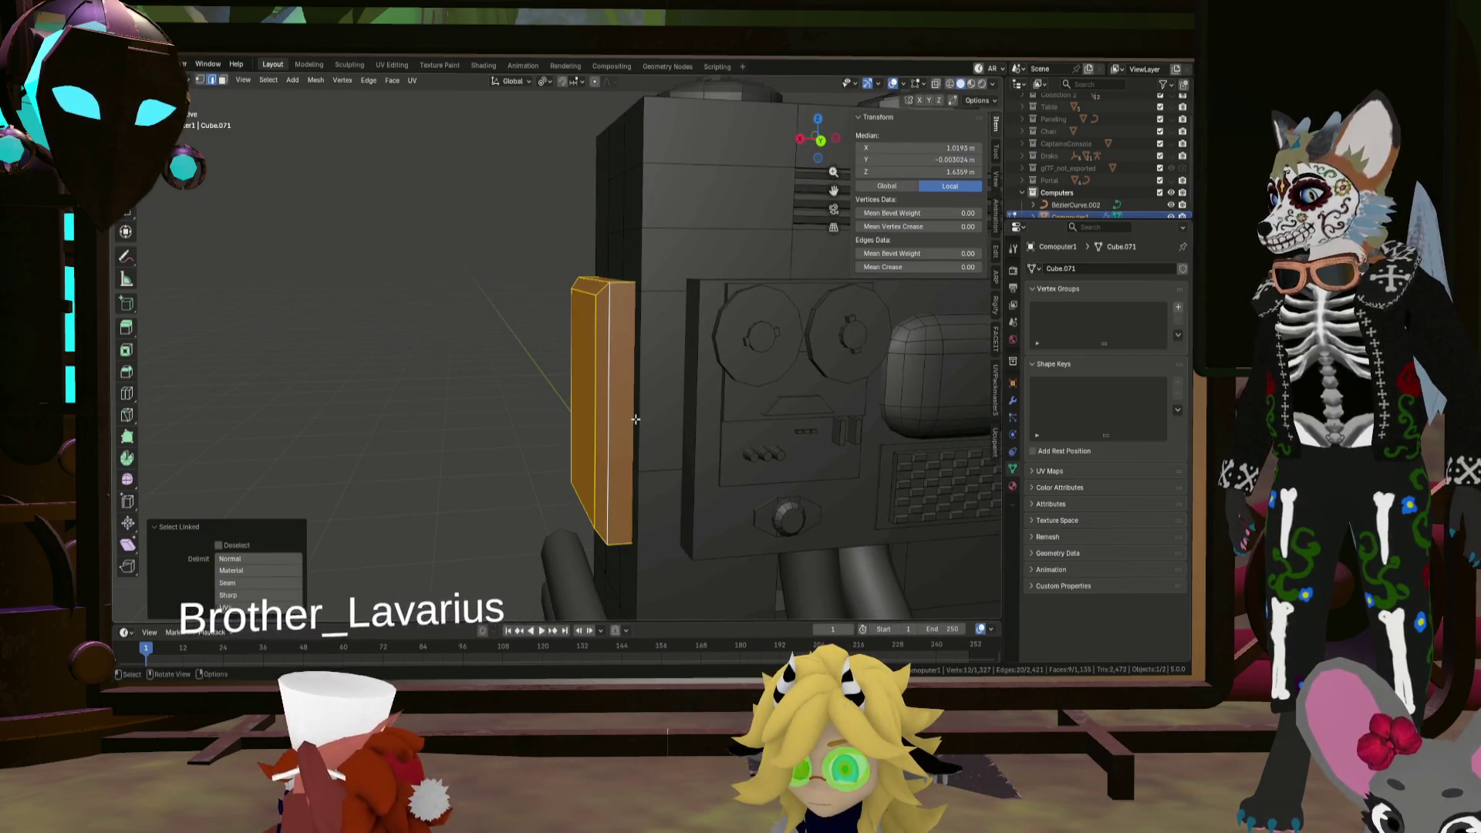
pyautogui.press('g')
pyautogui.press('y')
pyautogui.press('x')
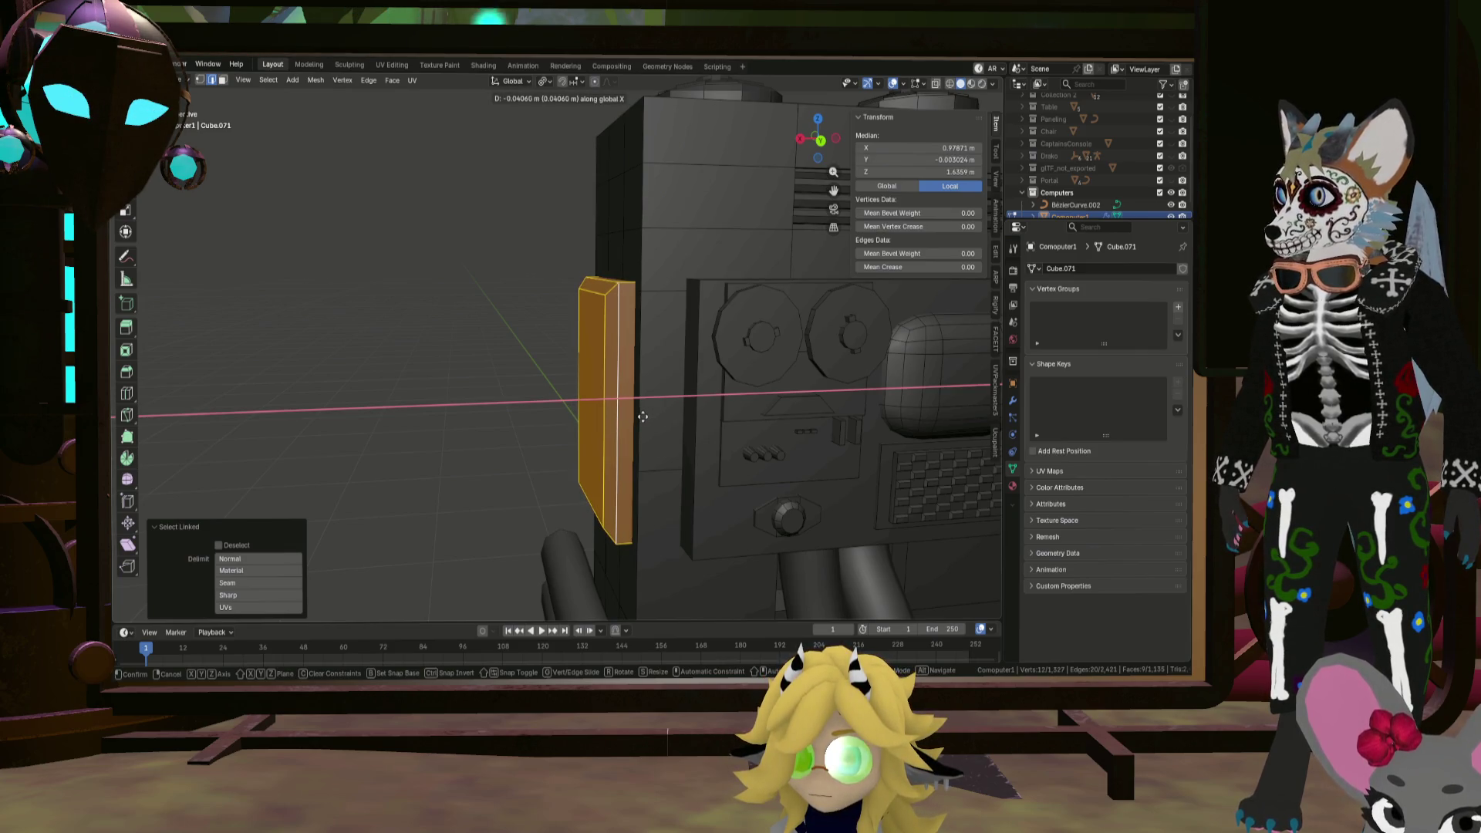
pyautogui.click(641, 414)
pyautogui.moveTo(641, 414); pyautogui.dragTo(666, 221, button='middle')
pyautogui.click(657, 204)
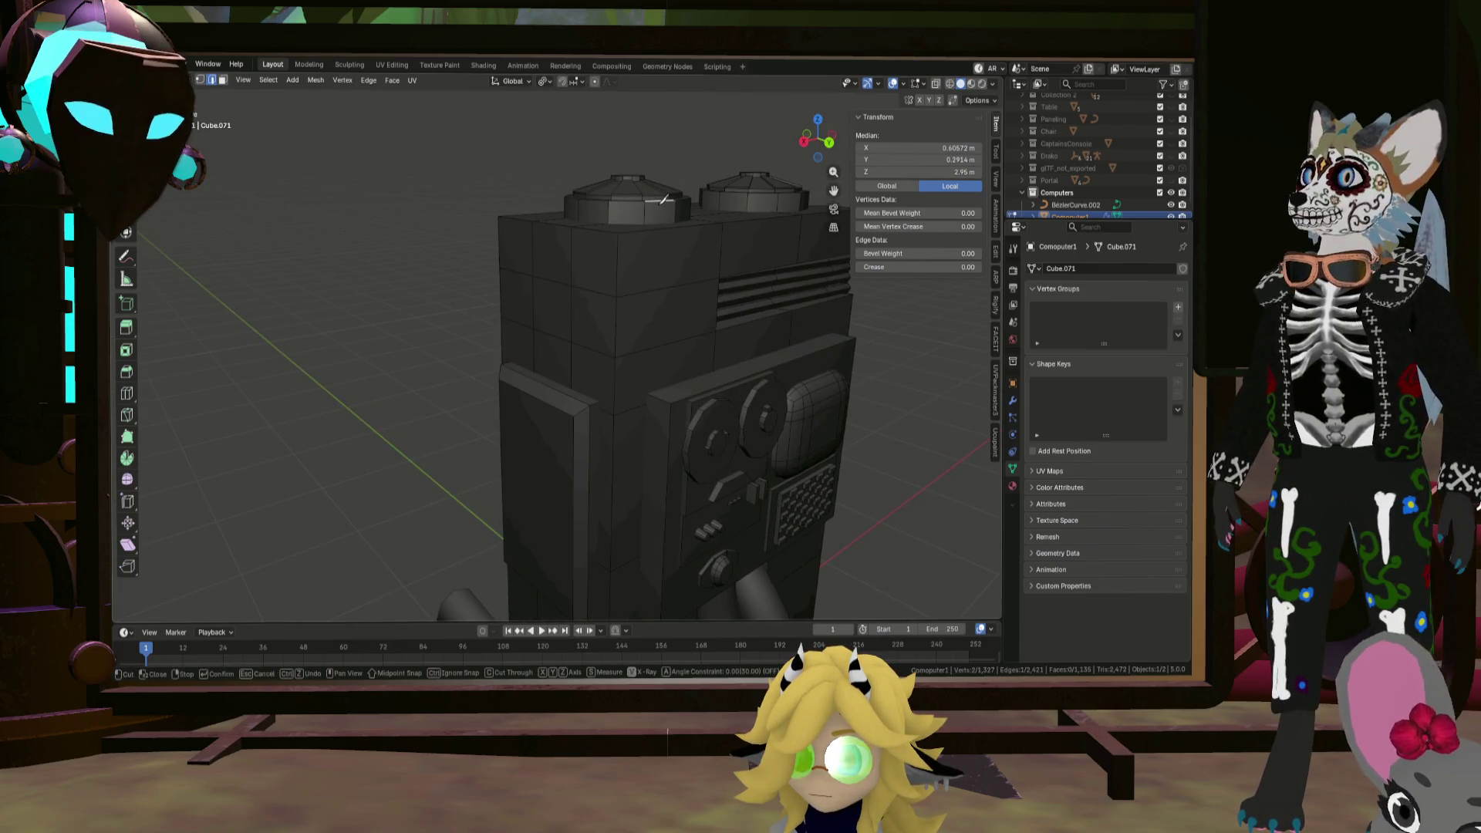
# Step: Duplicate the top cylinder cap and rotate the copy 90° about Y
pyautogui.press('l')
pyautogui.moveTo(657, 204)
pyautogui.mouseDown(button='middle')
pyautogui.moveTo(692, 319)
pyautogui.moveTo(774, 301)
pyautogui.mouseUp(button='middle')
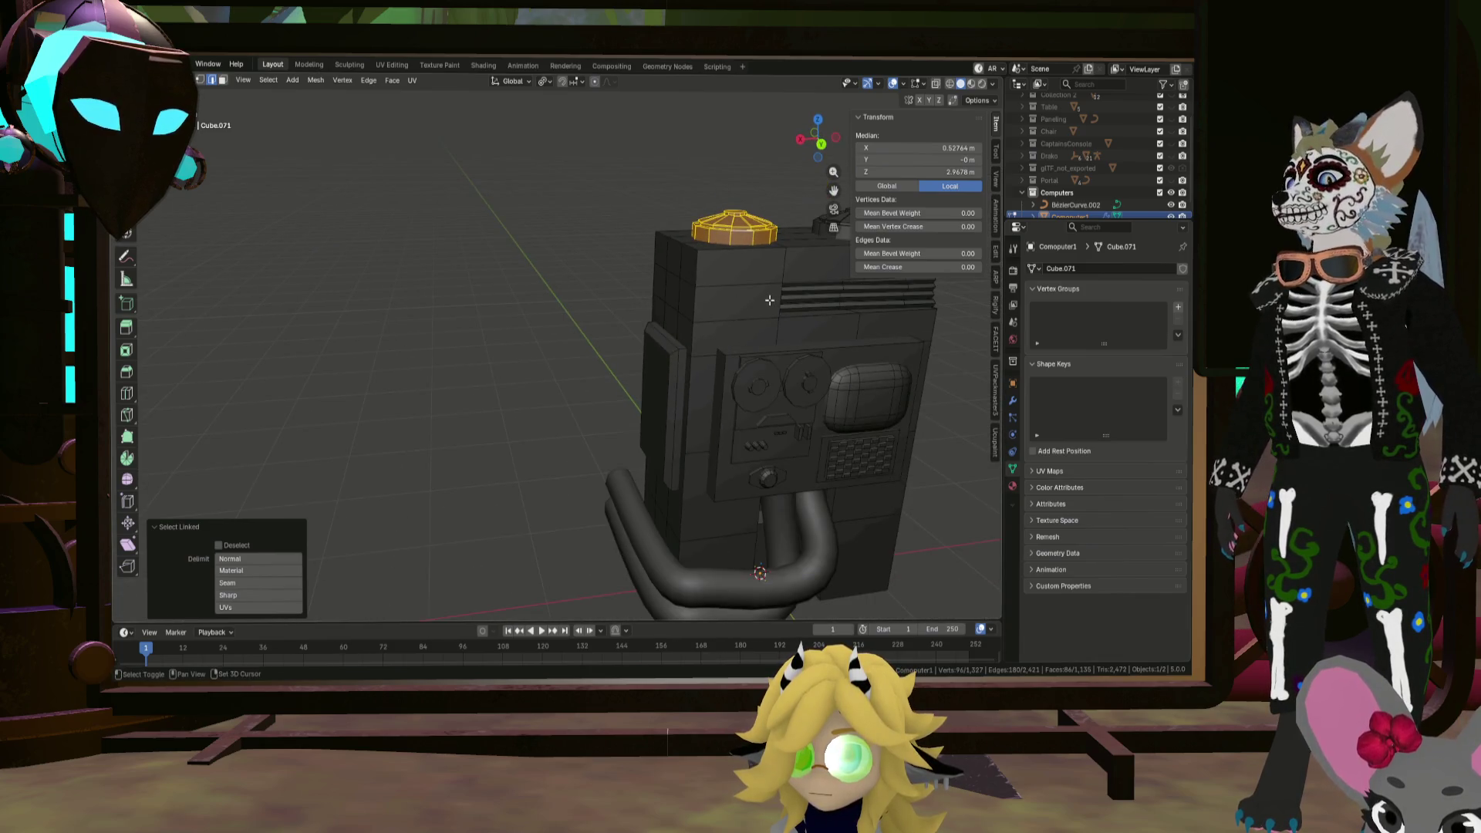
pyautogui.hotkey('shift', 'd')
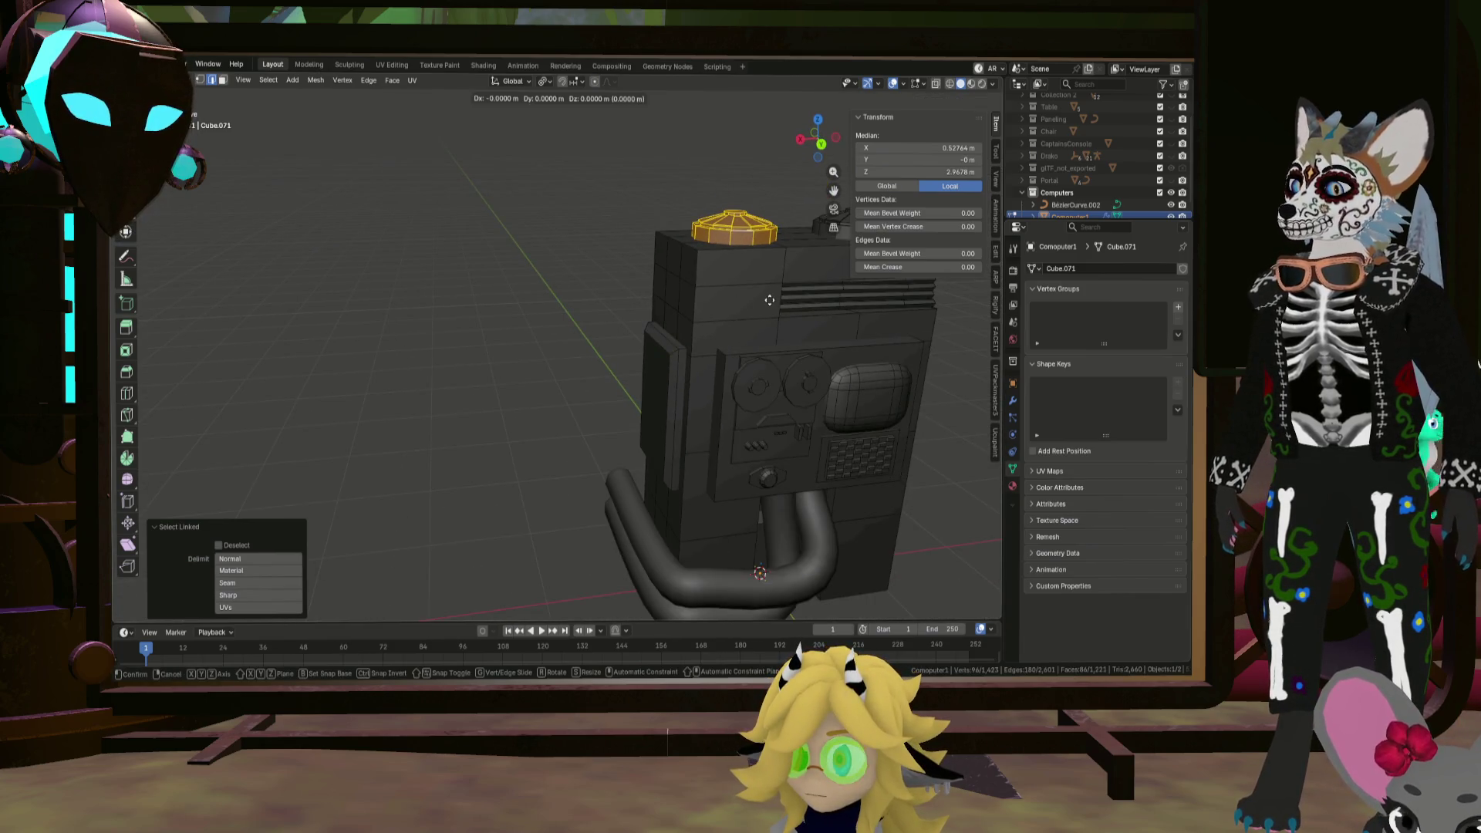
pyautogui.write('y')
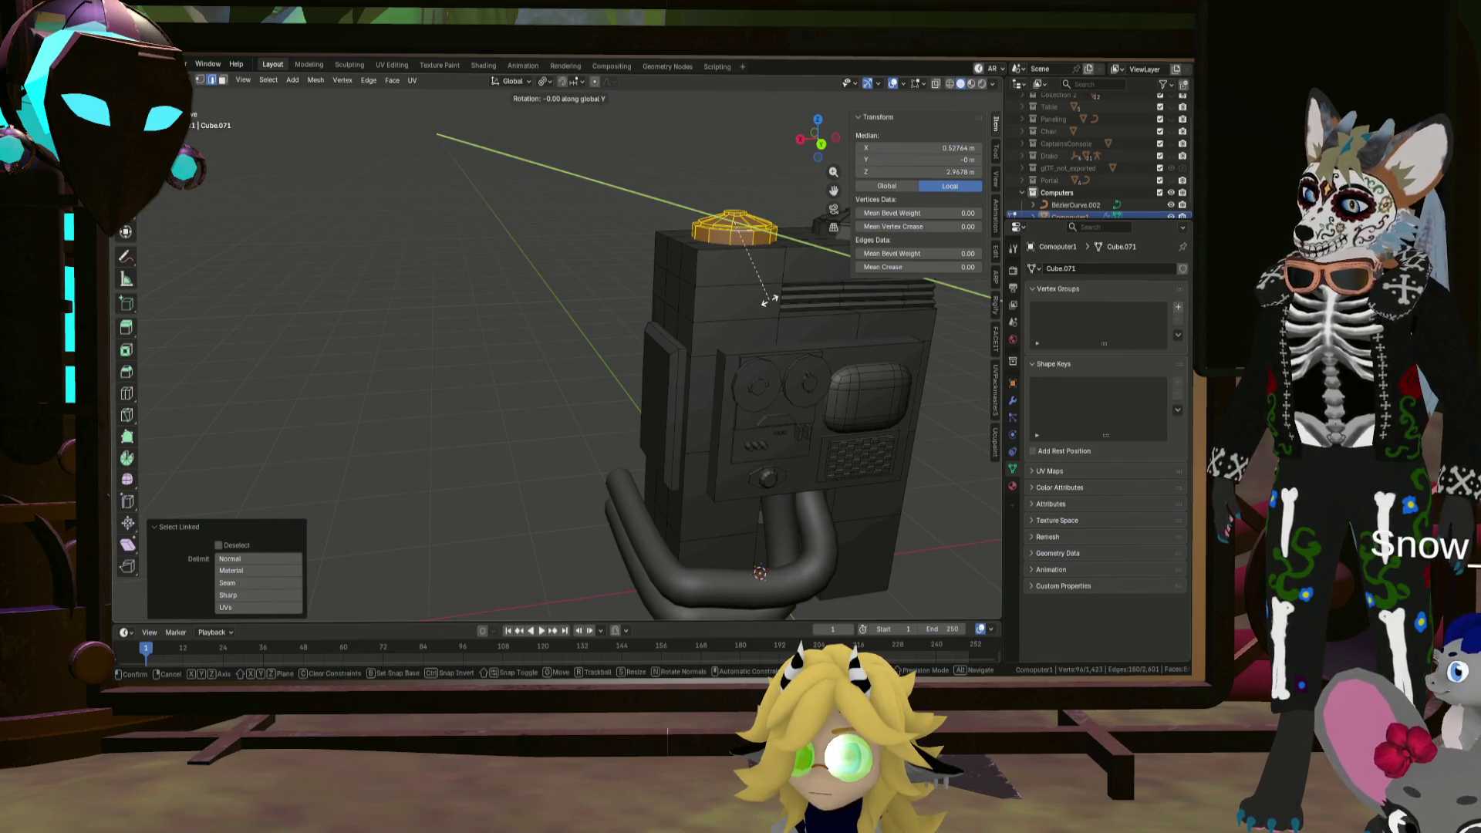
pyautogui.write('90')
pyautogui.press('Return')
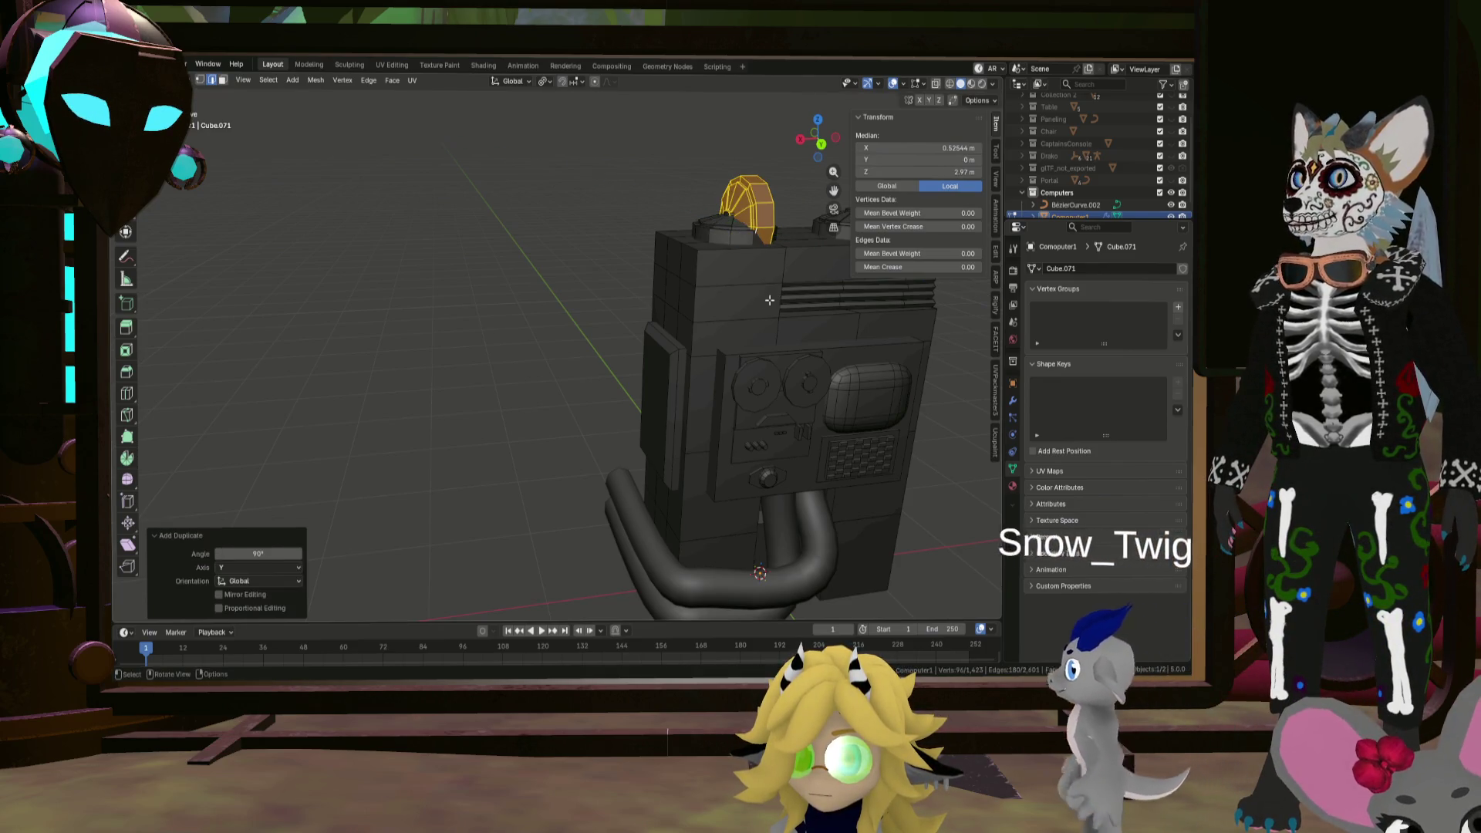
# Step: Move the copied cap out along X and down the cabinet side along Z
pyautogui.press('g')
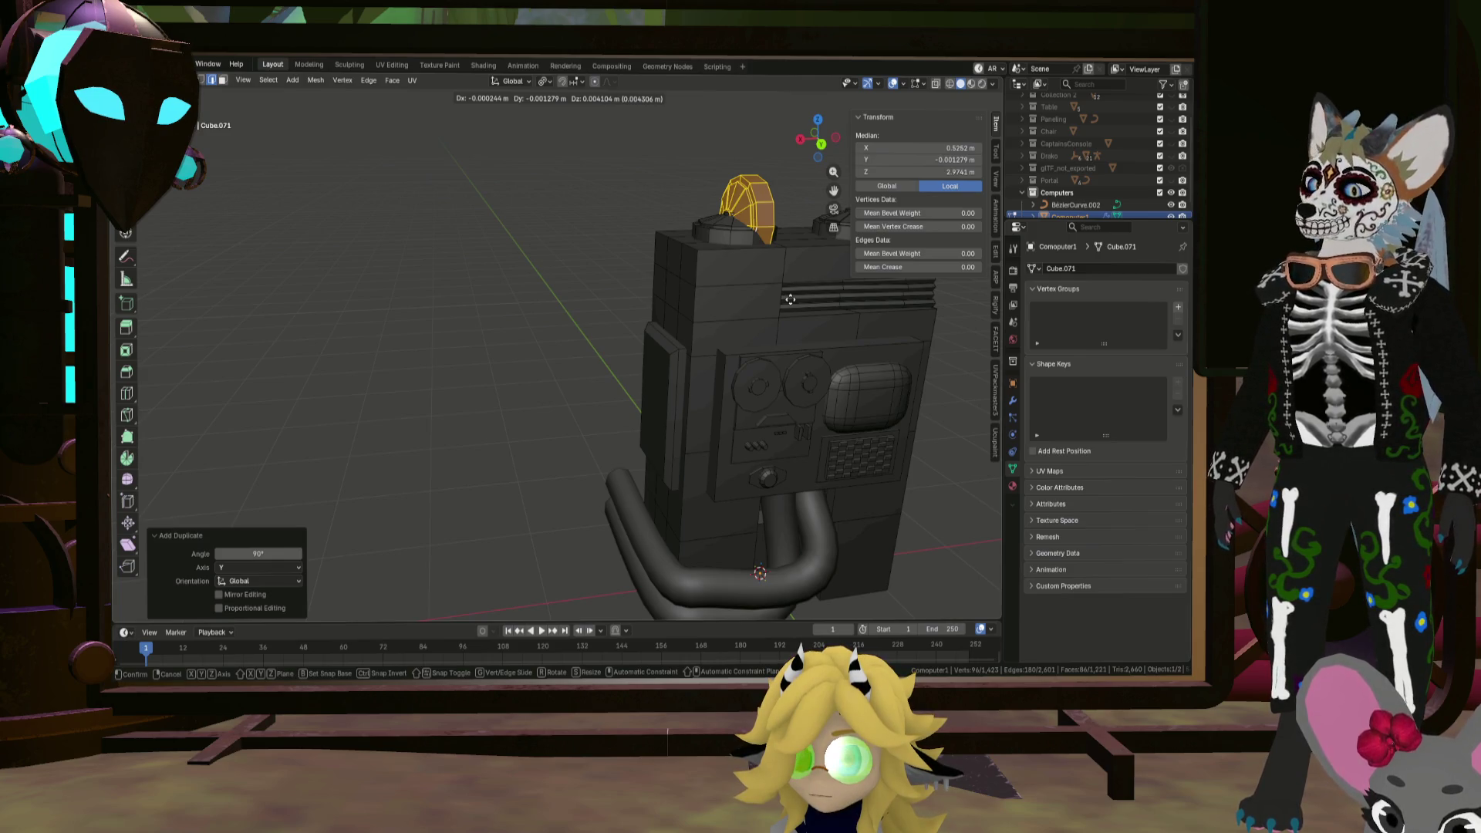
pyautogui.press('x')
pyautogui.click(651, 305)
pyautogui.moveTo(641, 309)
pyautogui.mouseDown(button='middle')
pyautogui.moveTo(627, 313)
pyautogui.moveTo(605, 271)
pyautogui.mouseUp(button='middle')
pyautogui.press('g')
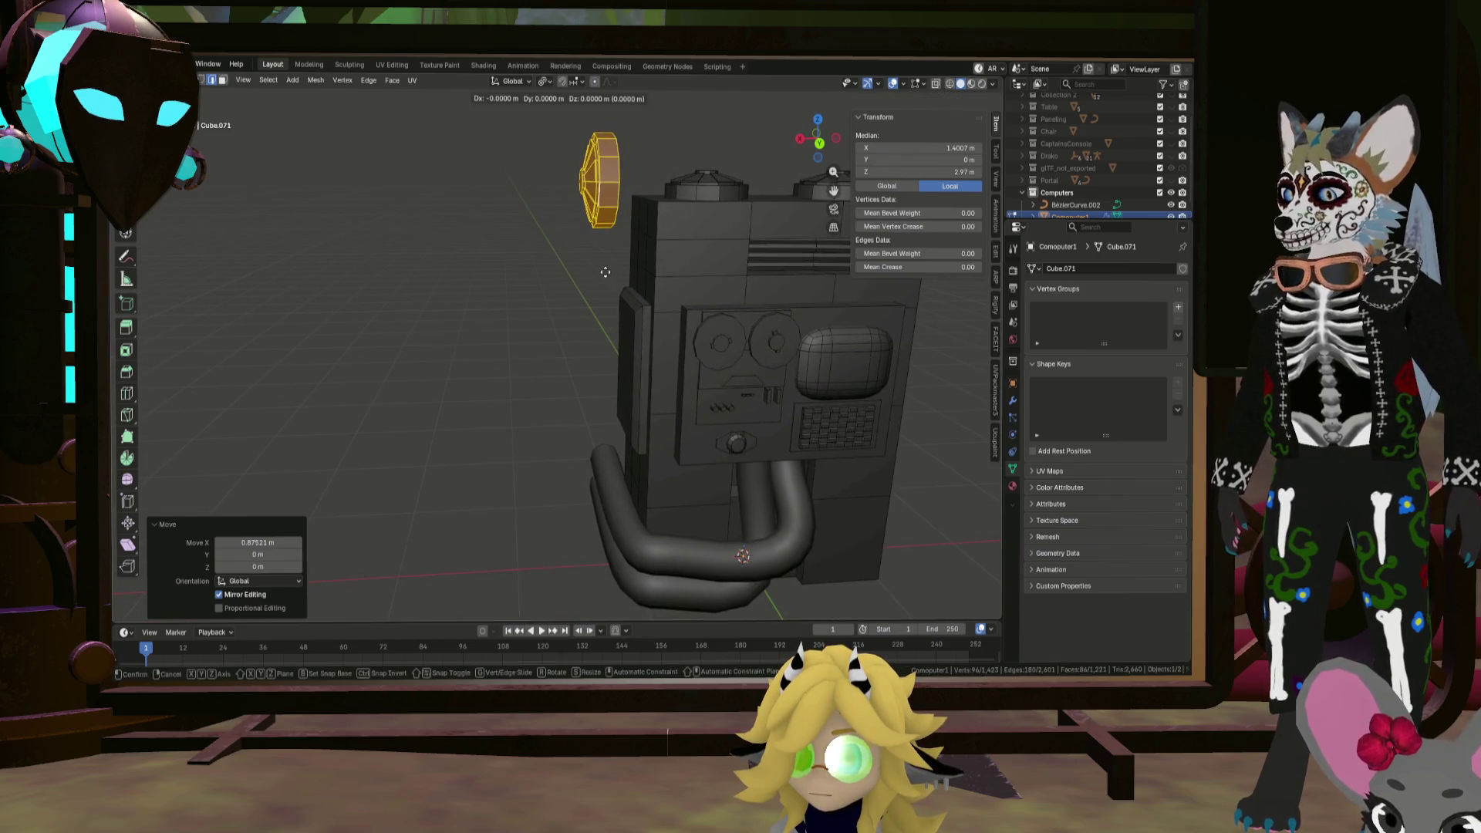
pyautogui.press('z')
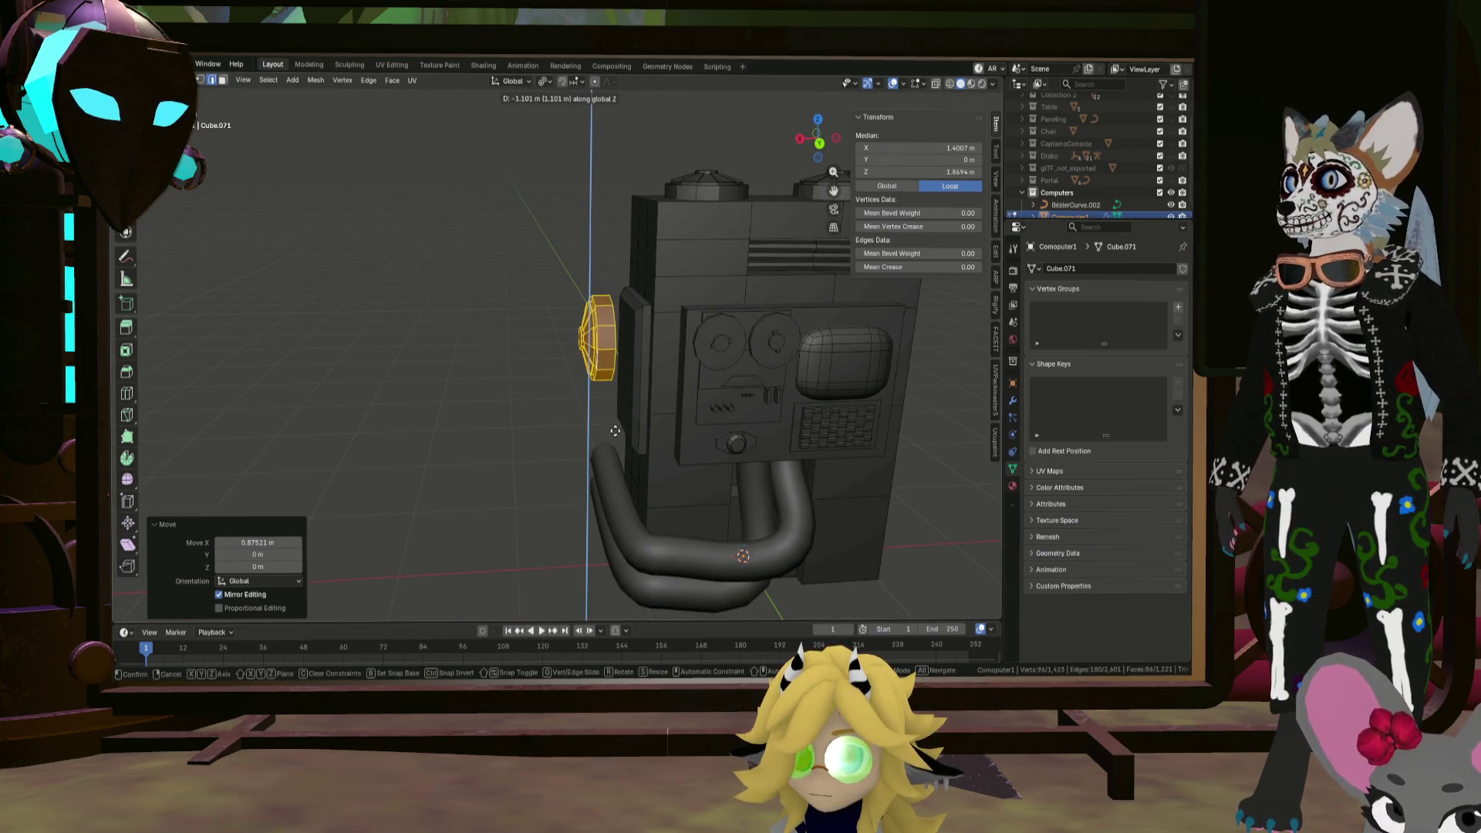
pyautogui.click(616, 438)
pyautogui.moveTo(617, 437)
pyautogui.mouseDown(button='middle')
pyautogui.moveTo(720, 406)
pyautogui.moveTo(698, 400)
pyautogui.mouseUp(button='middle')
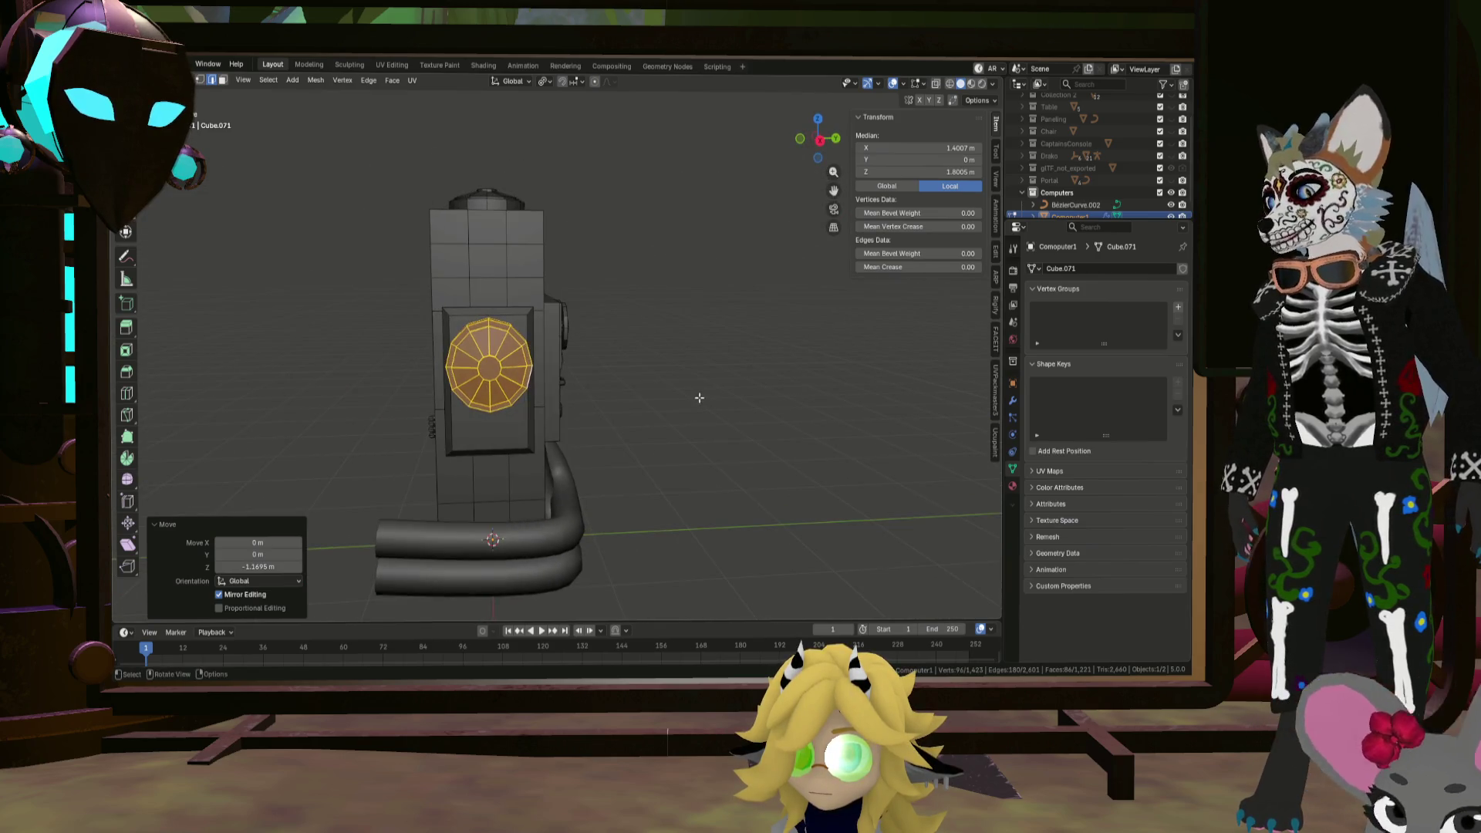
# Step: Scale the copy to 0.447 and set it against the cabinet side along X
pyautogui.press('s')
pyautogui.click(566, 382)
pyautogui.moveTo(566, 382)
pyautogui.mouseDown(button='middle')
pyautogui.moveTo(380, 380)
pyautogui.moveTo(420, 390)
pyautogui.moveTo(368, 413)
pyautogui.moveTo(364, 399)
pyautogui.mouseUp(button='middle')
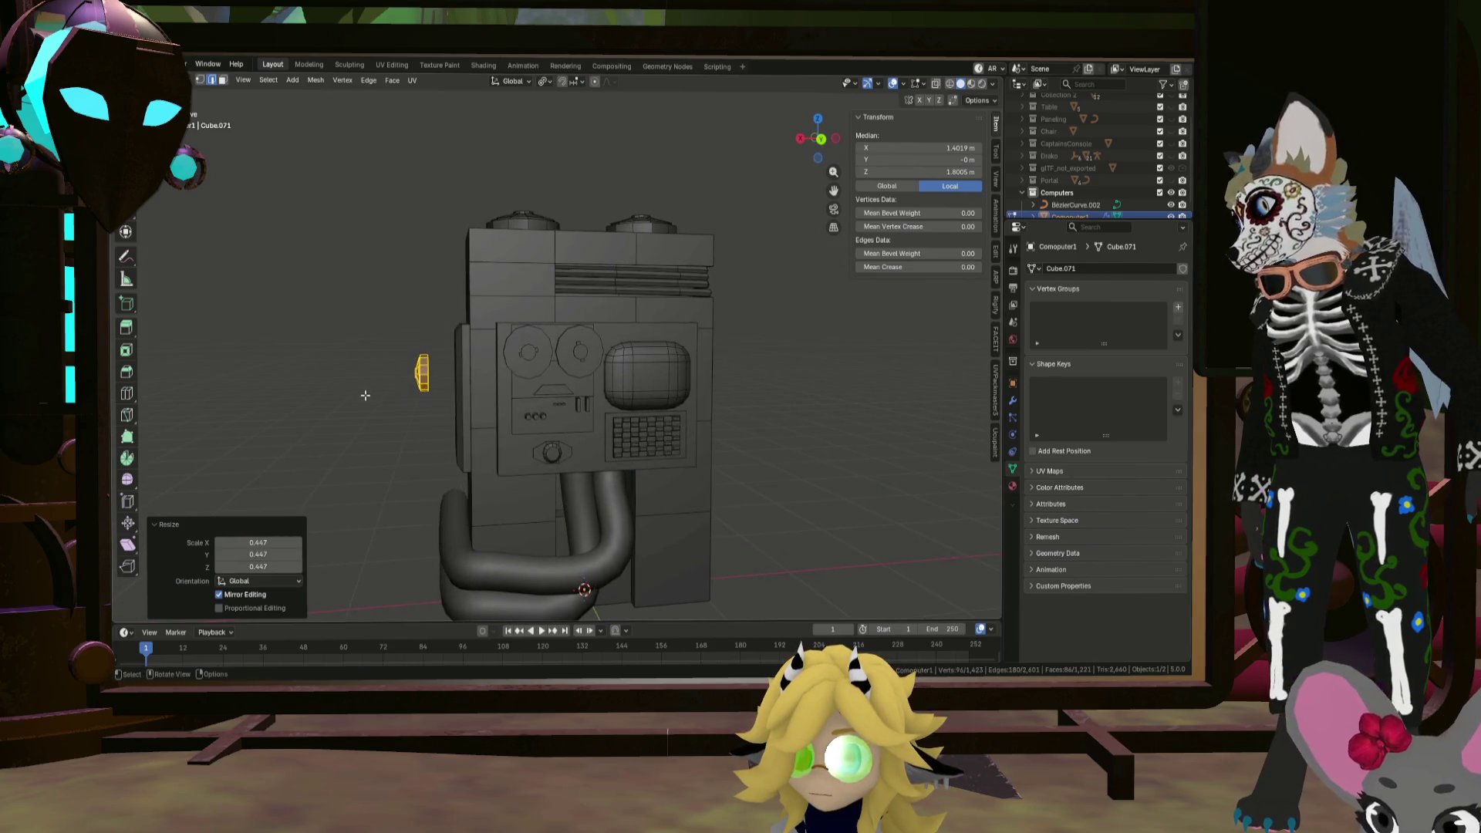
pyautogui.scroll(4, 379, 406)
pyautogui.press('g')
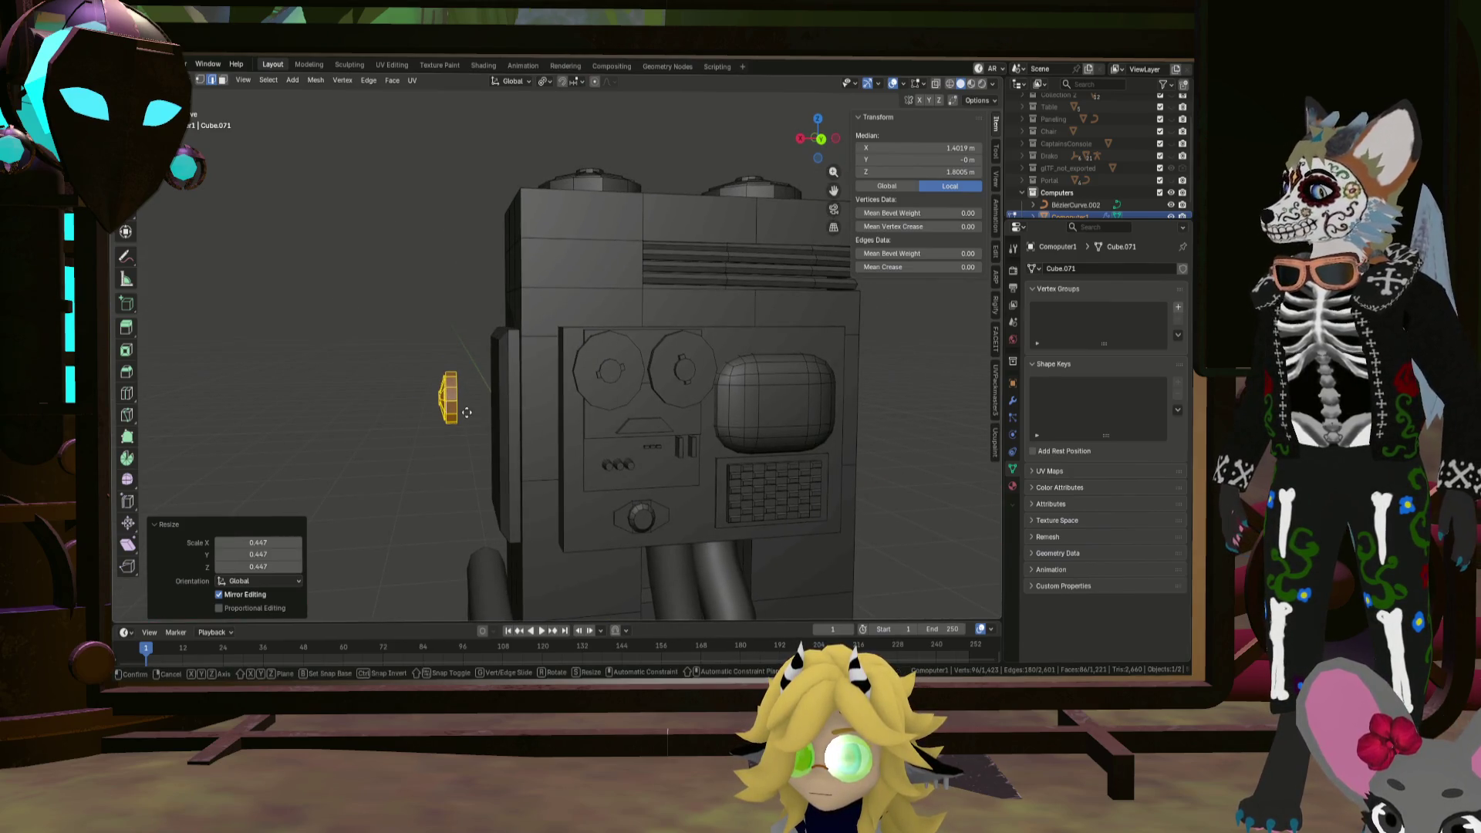
pyautogui.press('y')
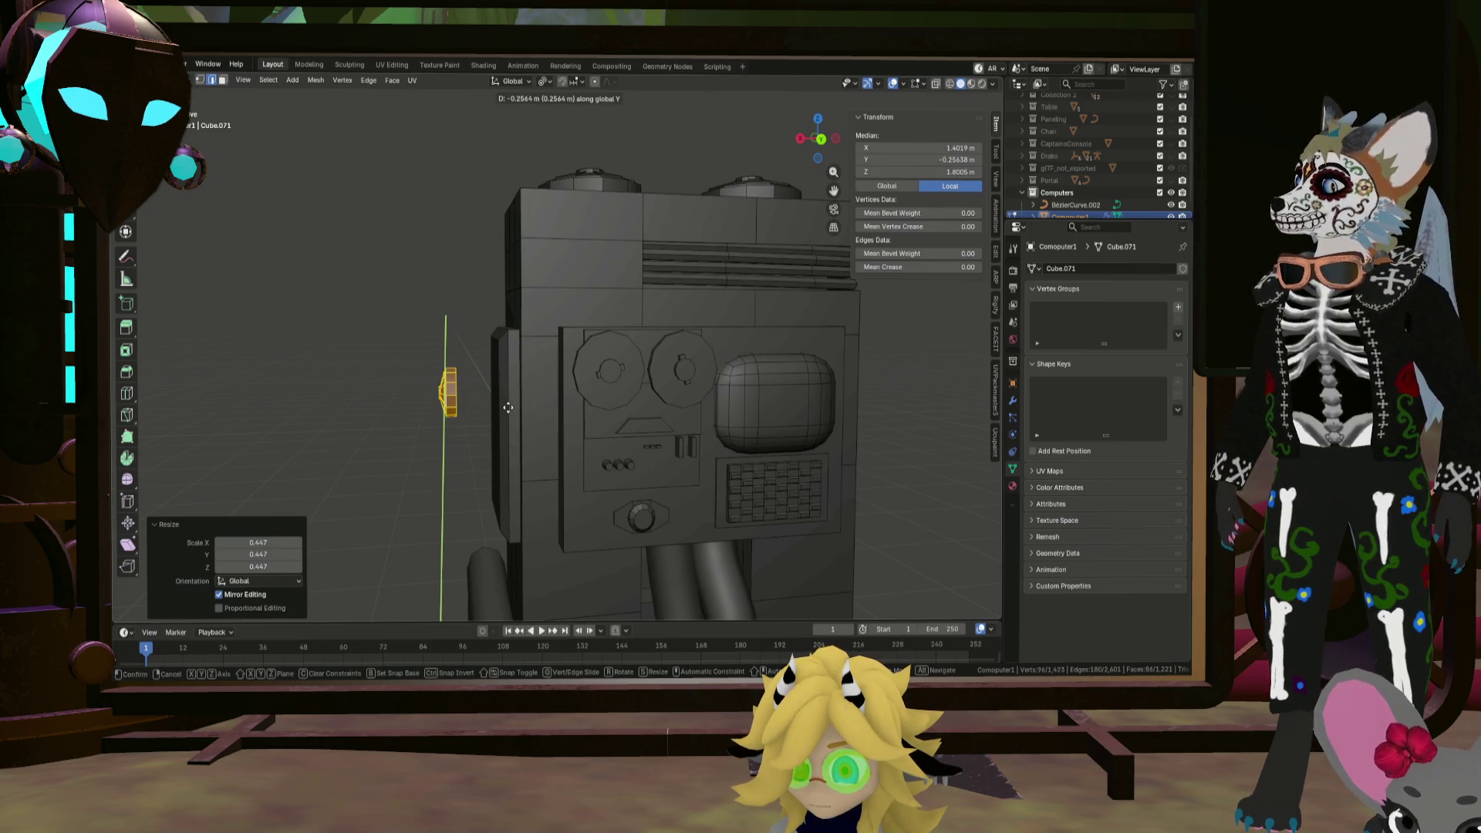
pyautogui.press('x')
pyautogui.click(511, 401)
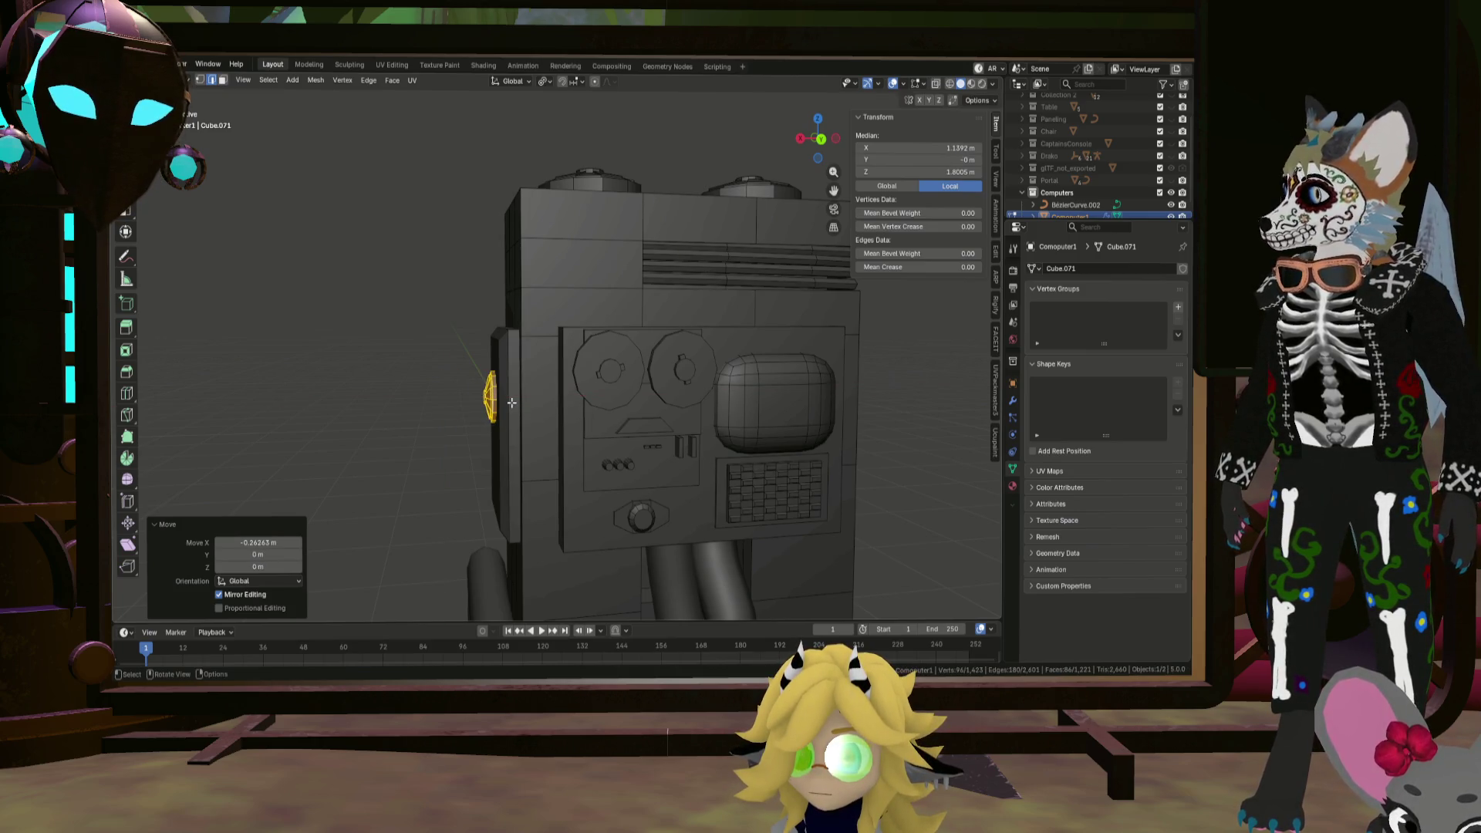
# Step: Adjust the knob's height along Z, then clear the selection and view the whole cabinet
pyautogui.press('g')
pyautogui.press('z')
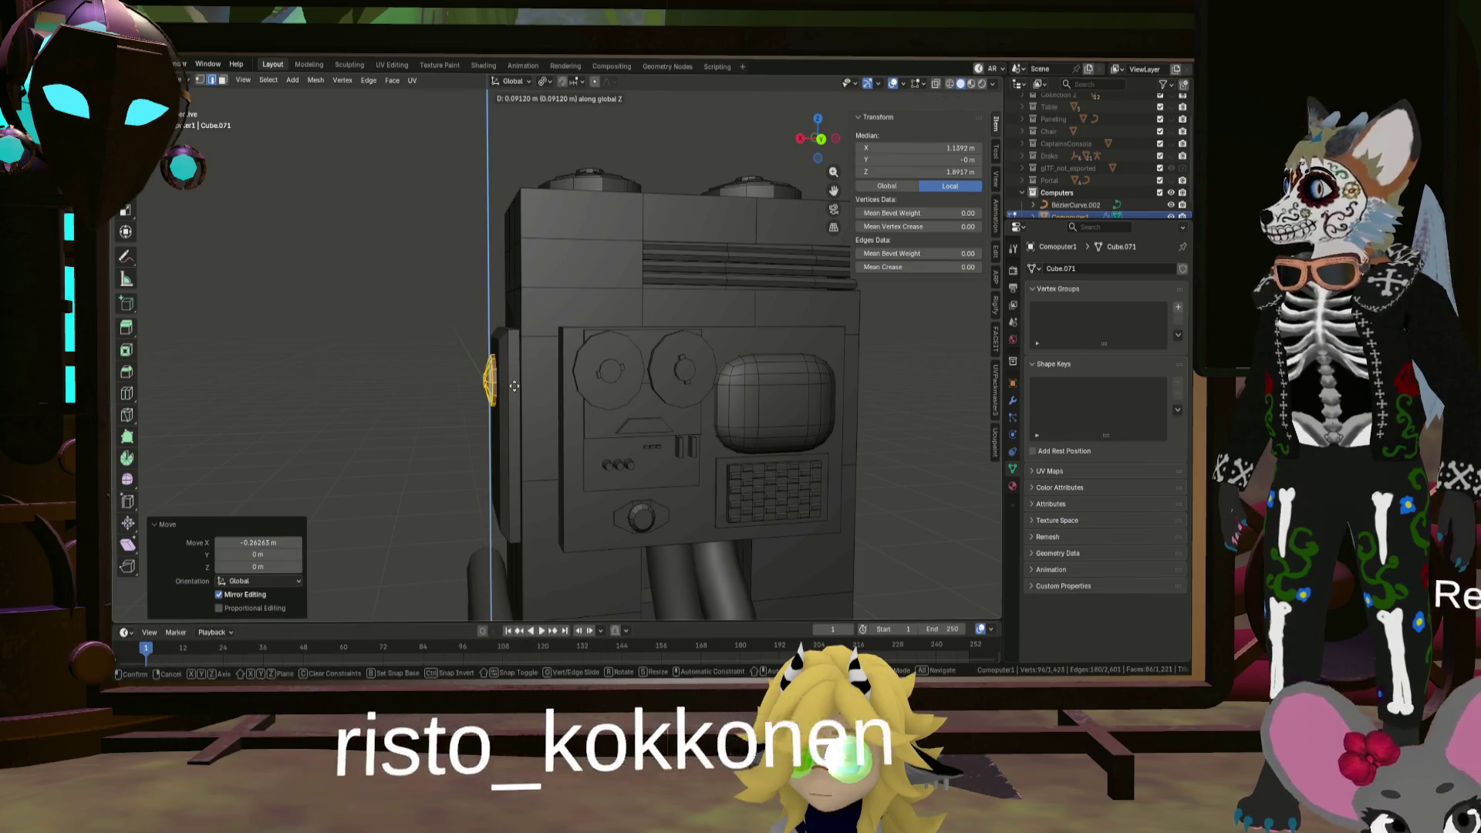
pyautogui.click(513, 389)
pyautogui.press('g')
pyautogui.press('z')
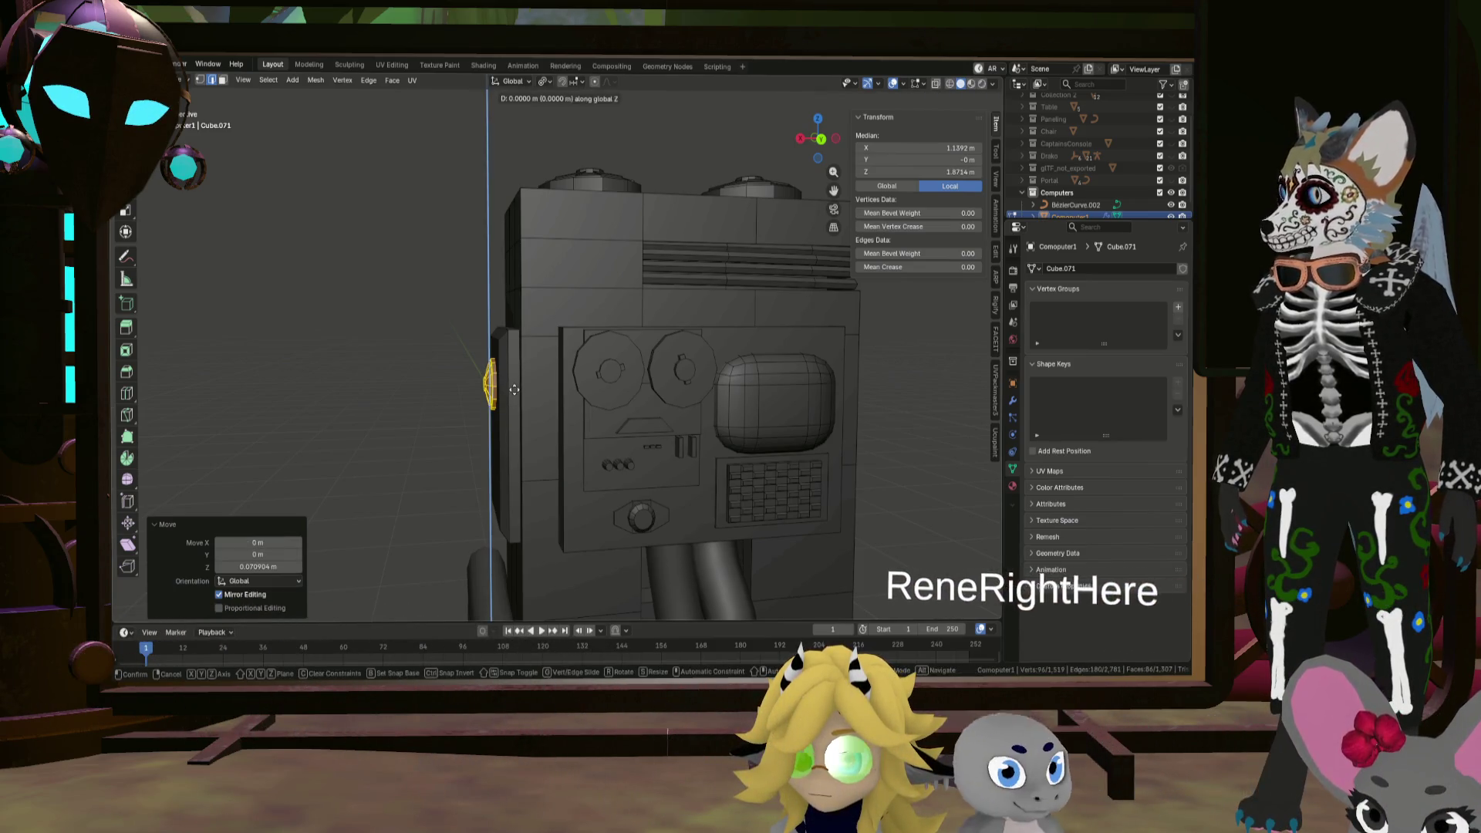
pyautogui.click(516, 452)
pyautogui.click(455, 432)
pyautogui.scroll(-5, 432, 417)
pyautogui.moveTo(410, 400)
pyautogui.mouseDown(button='middle')
pyautogui.moveTo(465, 440)
pyautogui.moveTo(393, 419)
pyautogui.moveTo(655, 401)
pyautogui.moveTo(618, 418)
pyautogui.mouseUp(button='middle')
pyautogui.click(521, 460)
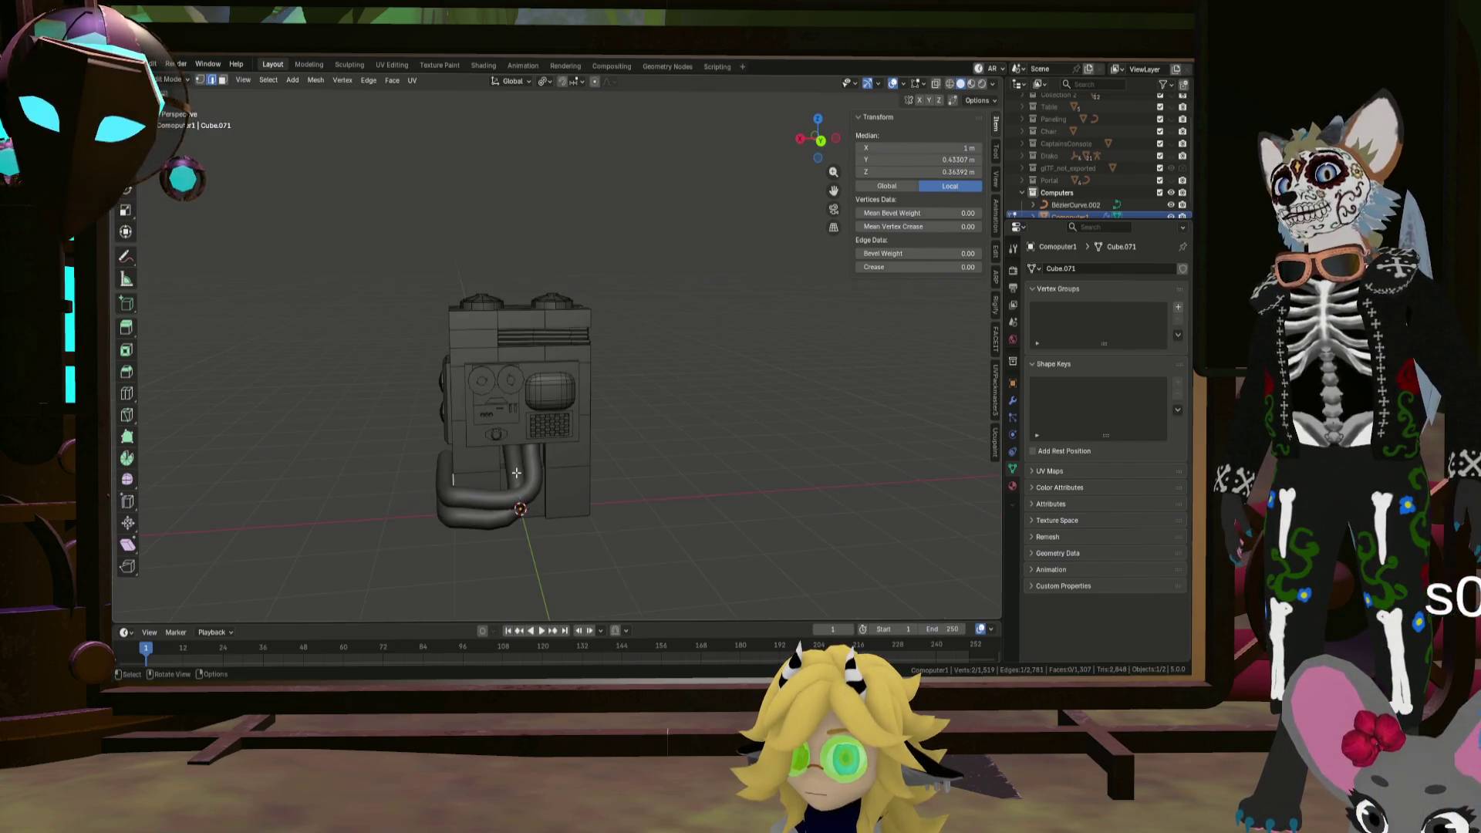
# Step: Convert the BezierCurve.002 pipe curve to a mesh and join it into Computer1
pyautogui.press('Tab')
pyautogui.click(478, 506)
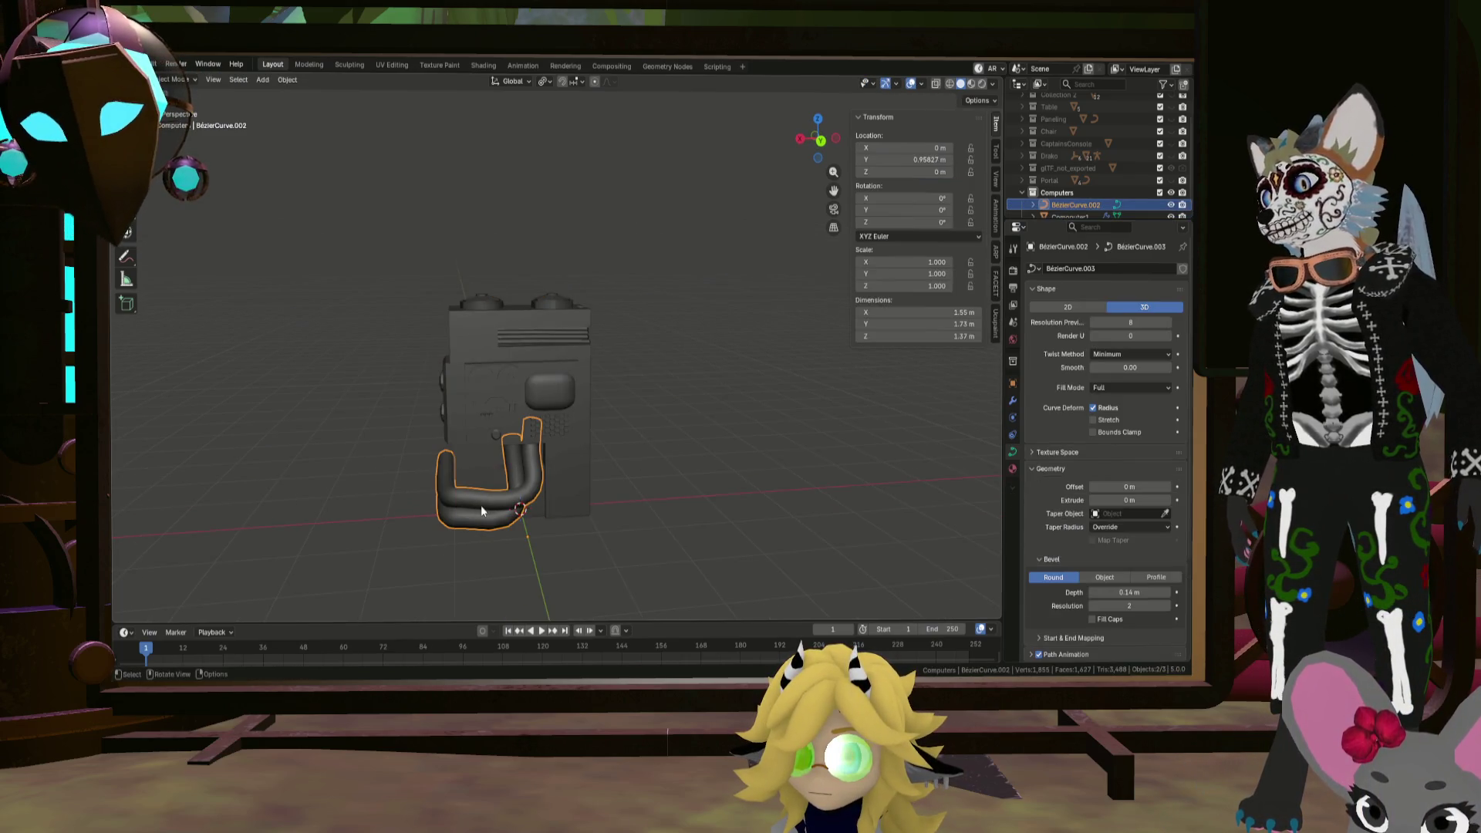
pyautogui.click(287, 80)
pyautogui.moveTo(363, 439)
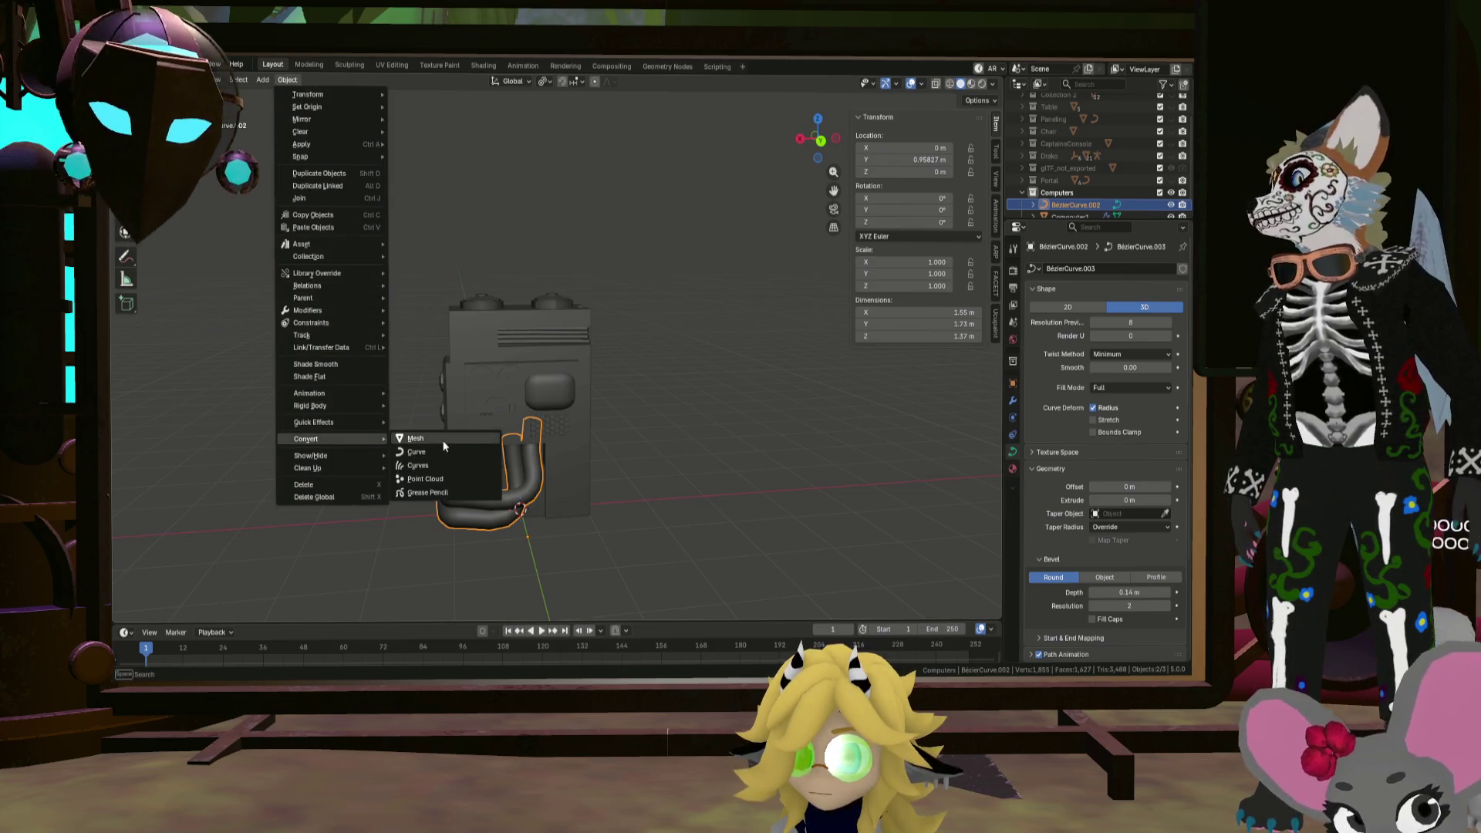
pyautogui.click(494, 438)
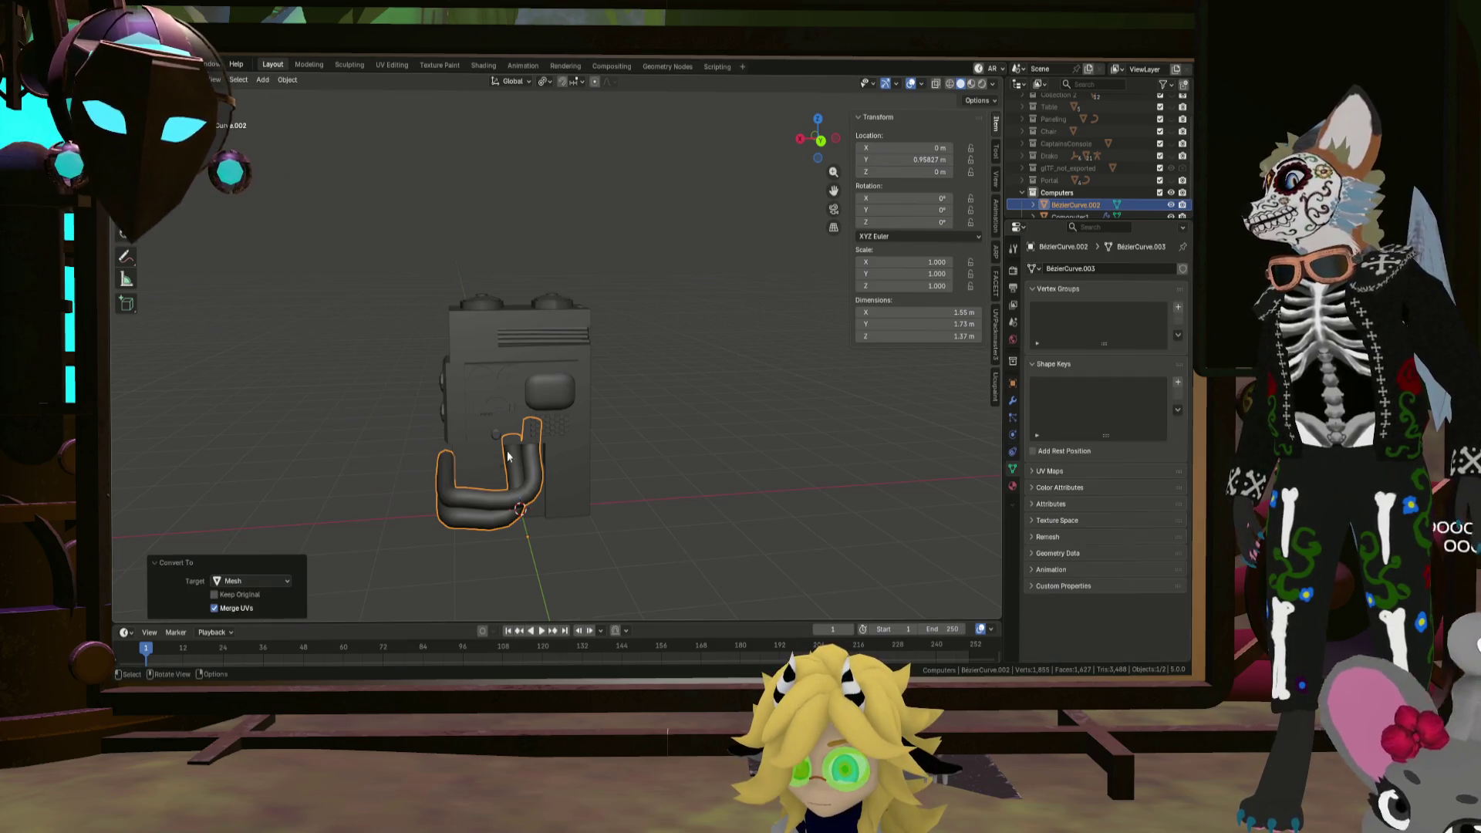
pyautogui.keyDown('shift'); pyautogui.click(508, 396); pyautogui.keyUp('shift')
pyautogui.hotkey('ctrl', 'j')
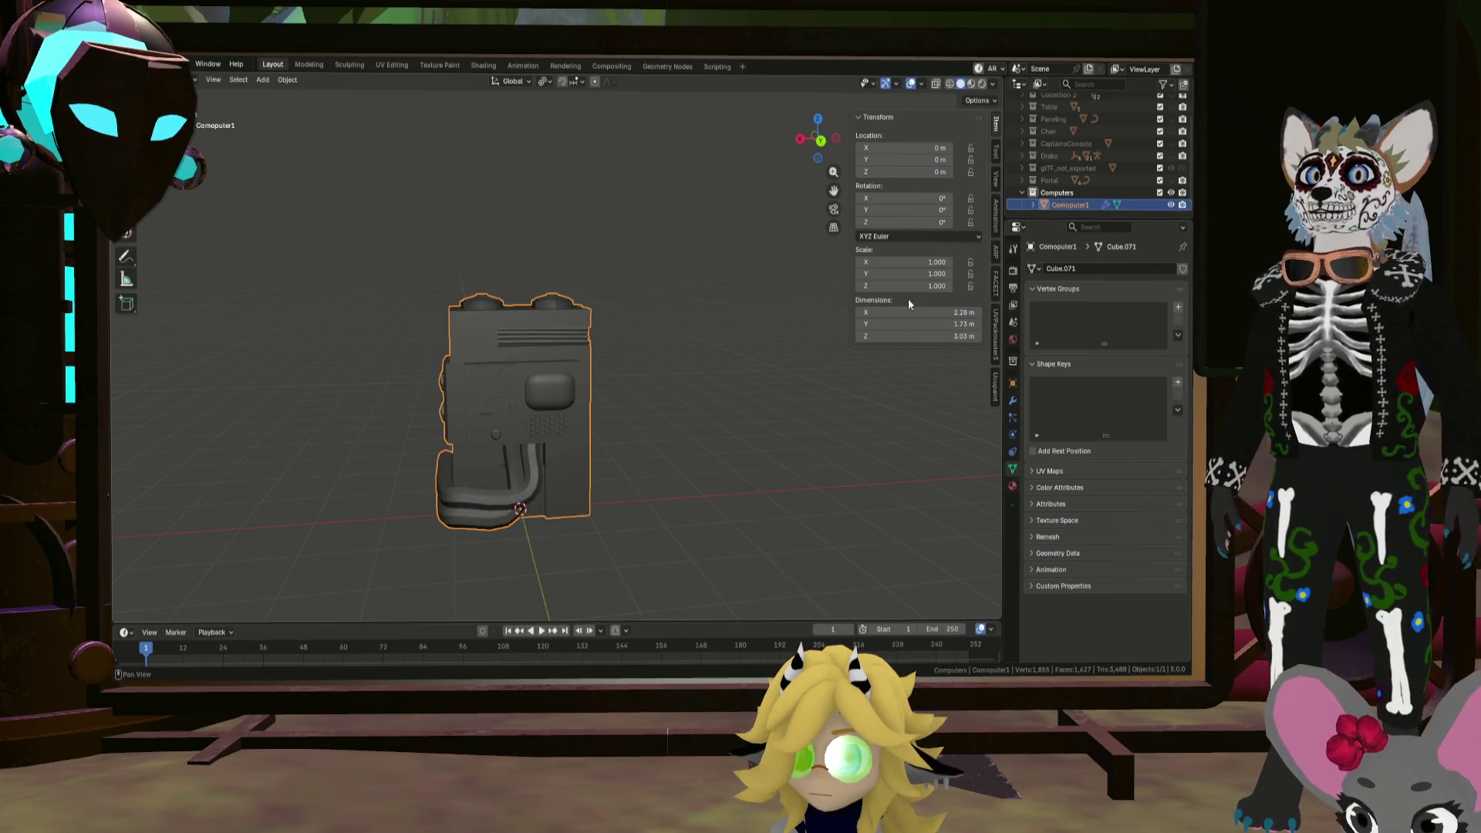
# Step: Raise the cabinet's Smooth by Angle modifier angle to 45.7°
pyautogui.moveTo(560, 477)
pyautogui.mouseDown(button='middle')
pyautogui.moveTo(628, 469)
pyautogui.moveTo(492, 465)
pyautogui.moveTo(511, 452)
pyautogui.mouseUp(button='middle')
pyautogui.scroll(3, 548, 455)
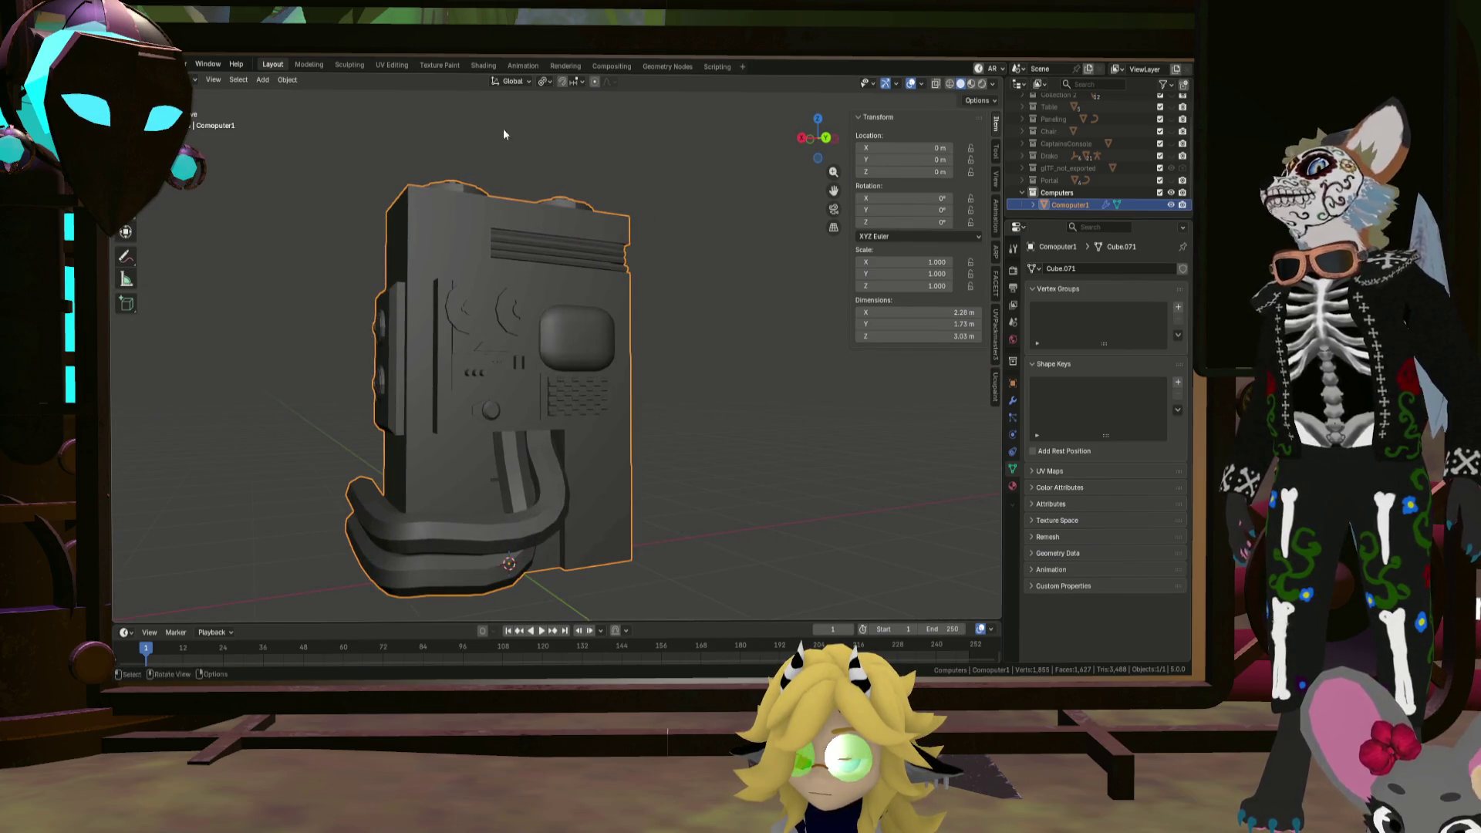
pyautogui.click(1013, 400)
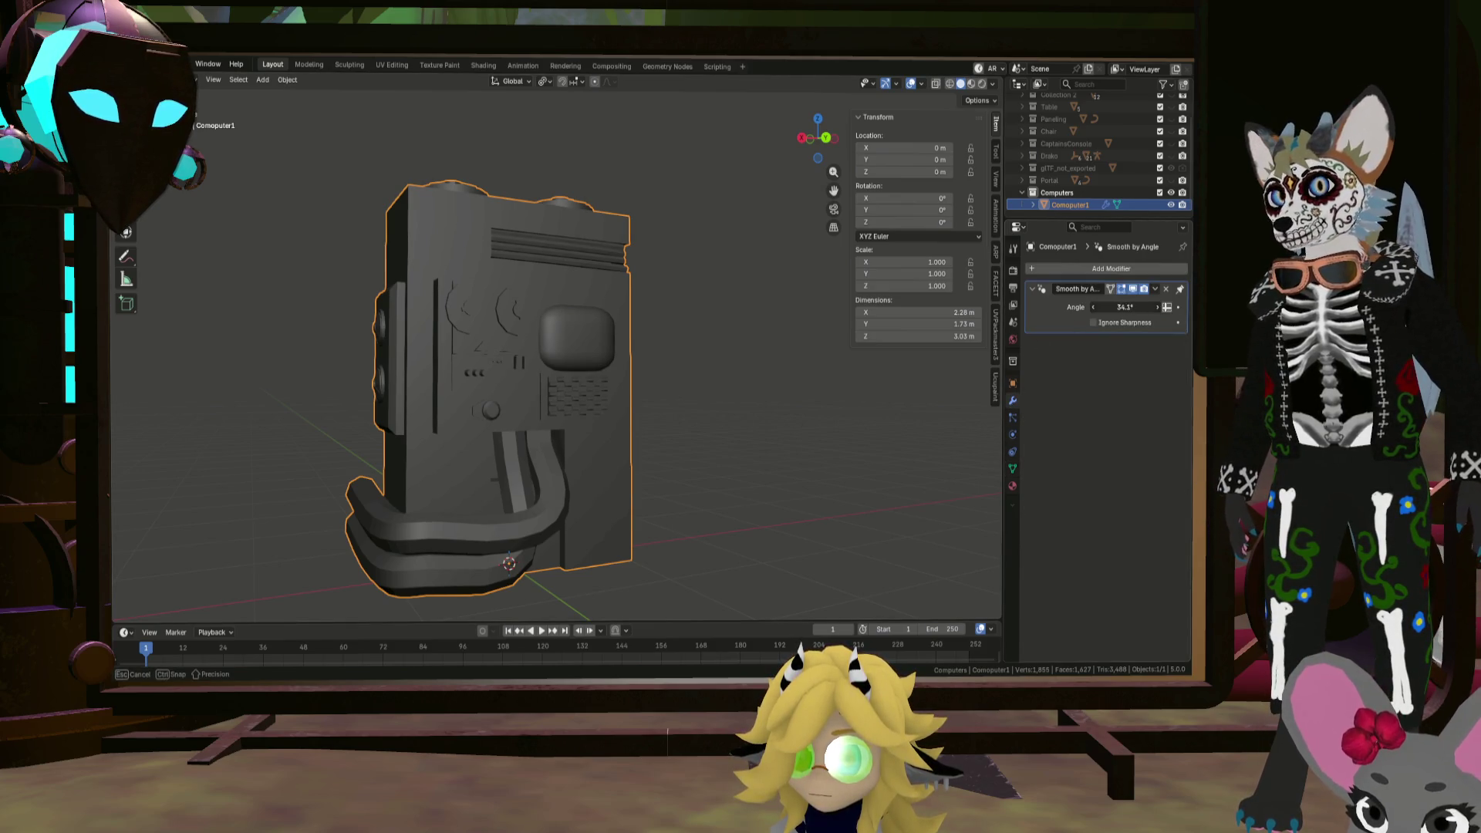
pyautogui.moveTo(1124, 307); pyautogui.dragTo(1140, 307)
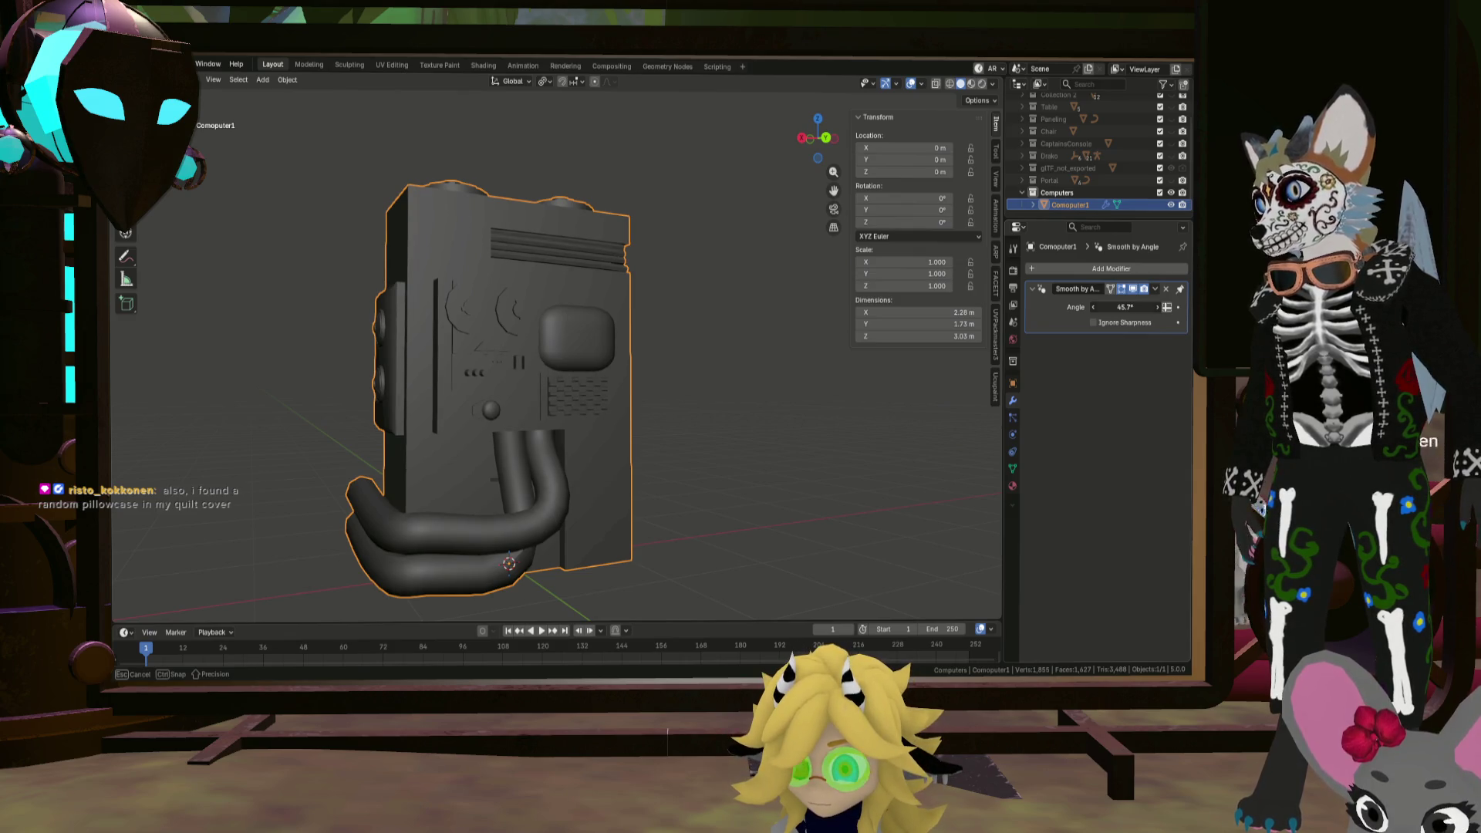
# Step: Inspect the smoothed pipes from several angles and save Greyboxing.blend
pyautogui.moveTo(756, 390)
pyautogui.mouseDown(button='middle')
pyautogui.moveTo(464, 381)
pyautogui.moveTo(530, 401)
pyautogui.moveTo(640, 400)
pyautogui.moveTo(664, 432)
pyautogui.moveTo(691, 429)
pyautogui.mouseUp(button='middle')
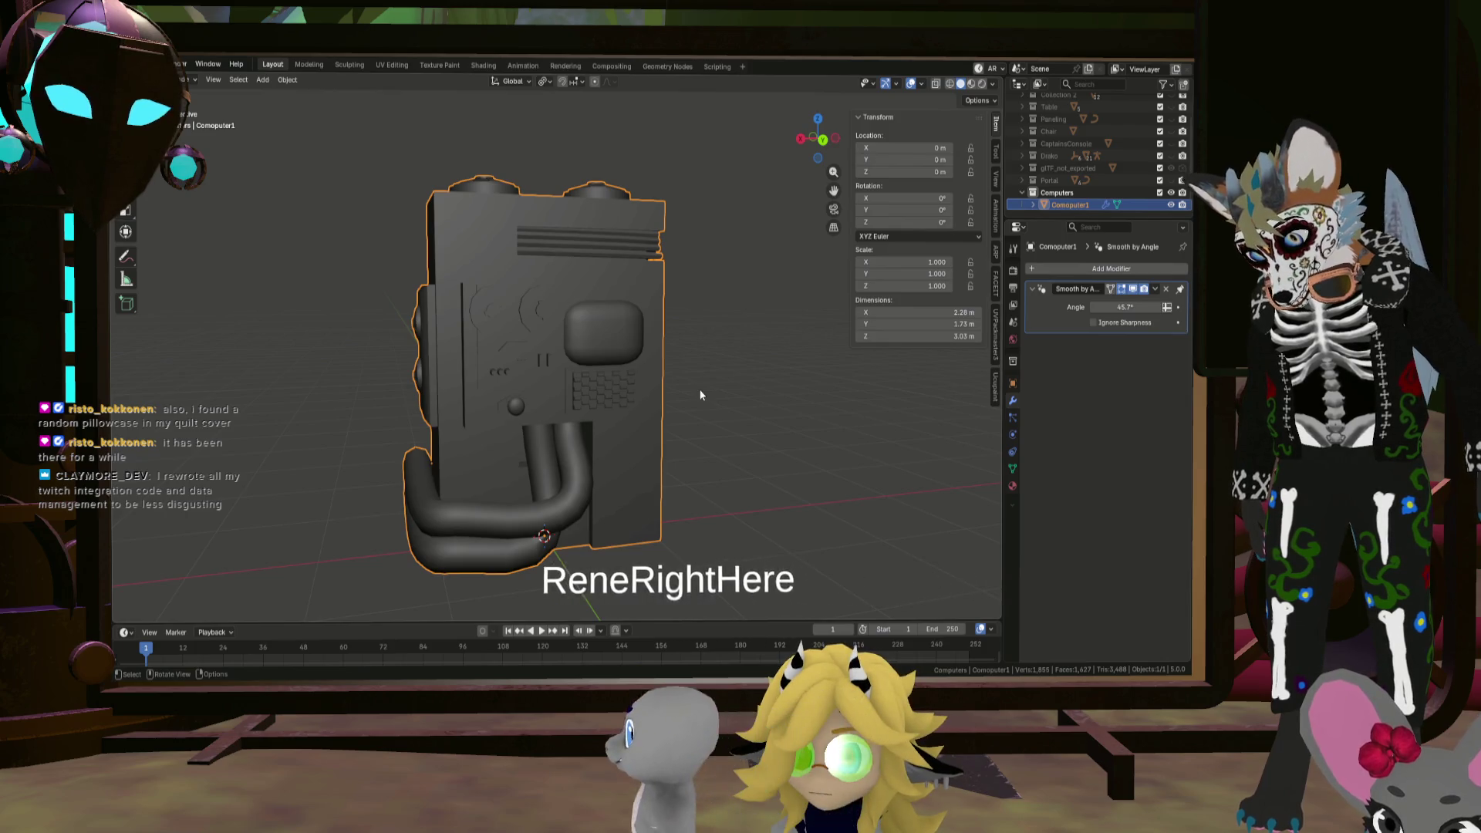
pyautogui.moveTo(602, 493)
pyautogui.mouseDown(button='middle')
pyautogui.moveTo(608, 336)
pyautogui.moveTo(631, 322)
pyautogui.mouseUp(button='middle')
pyautogui.scroll(-5, 667, 456)
pyautogui.moveTo(710, 458)
pyautogui.mouseDown(button='middle')
pyautogui.moveTo(613, 439)
pyautogui.moveTo(679, 429)
pyautogui.mouseUp(button='middle')
pyautogui.hotkey('ctrl', 's')
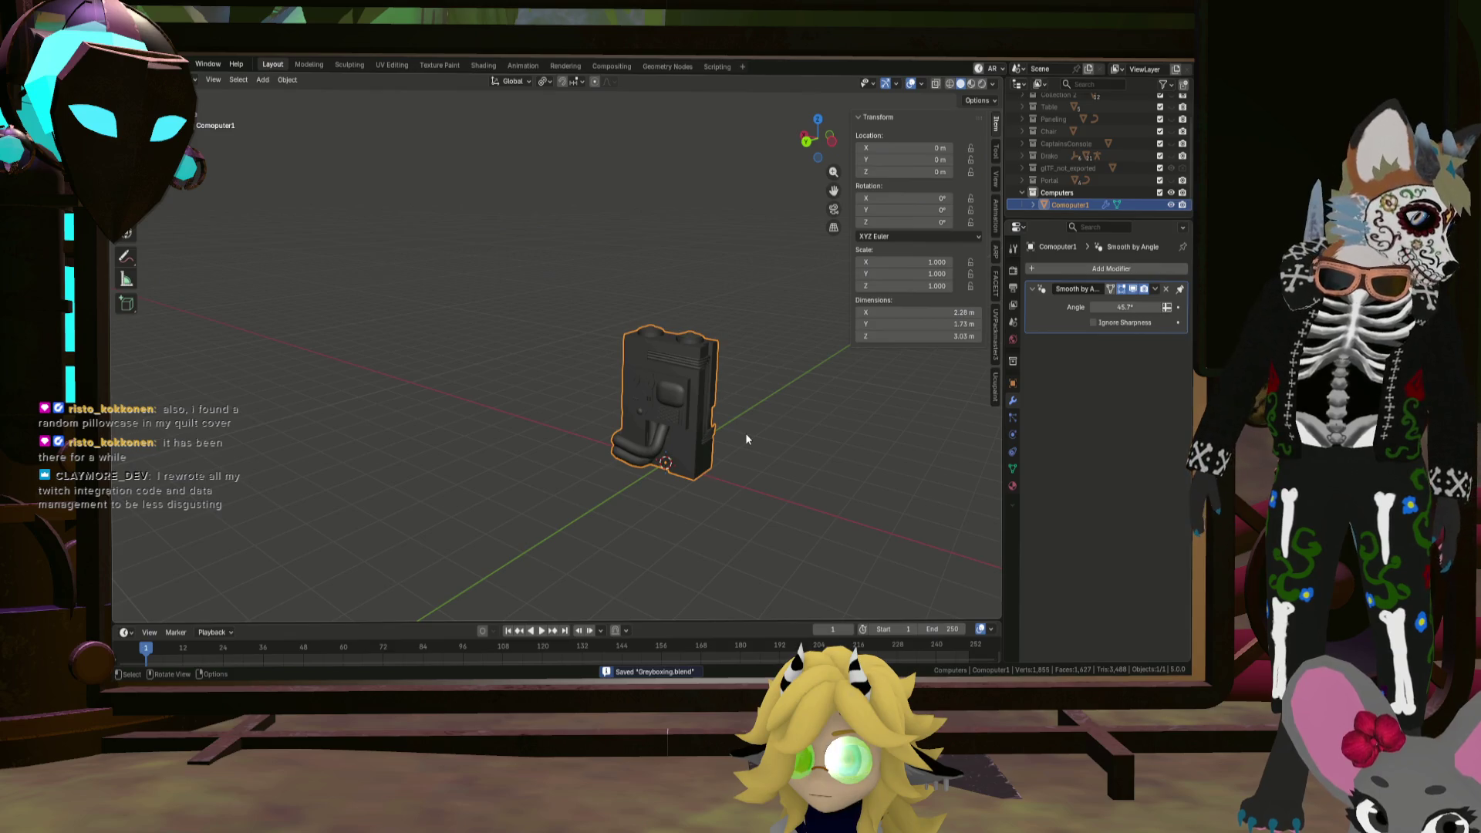
# Step: Orbit to a front view of the cabinet and enter Edit Mode on Computer1
pyautogui.moveTo(744, 432)
pyautogui.mouseDown(button='middle')
pyautogui.moveTo(683, 419)
pyautogui.moveTo(689, 400)
pyautogui.moveTo(610, 414)
pyautogui.moveTo(748, 423)
pyautogui.moveTo(704, 438)
pyautogui.moveTo(681, 390)
pyautogui.moveTo(614, 369)
pyautogui.mouseUp(button='middle')
pyautogui.scroll(5, 690, 400)
pyautogui.scroll(-3, 704, 438)
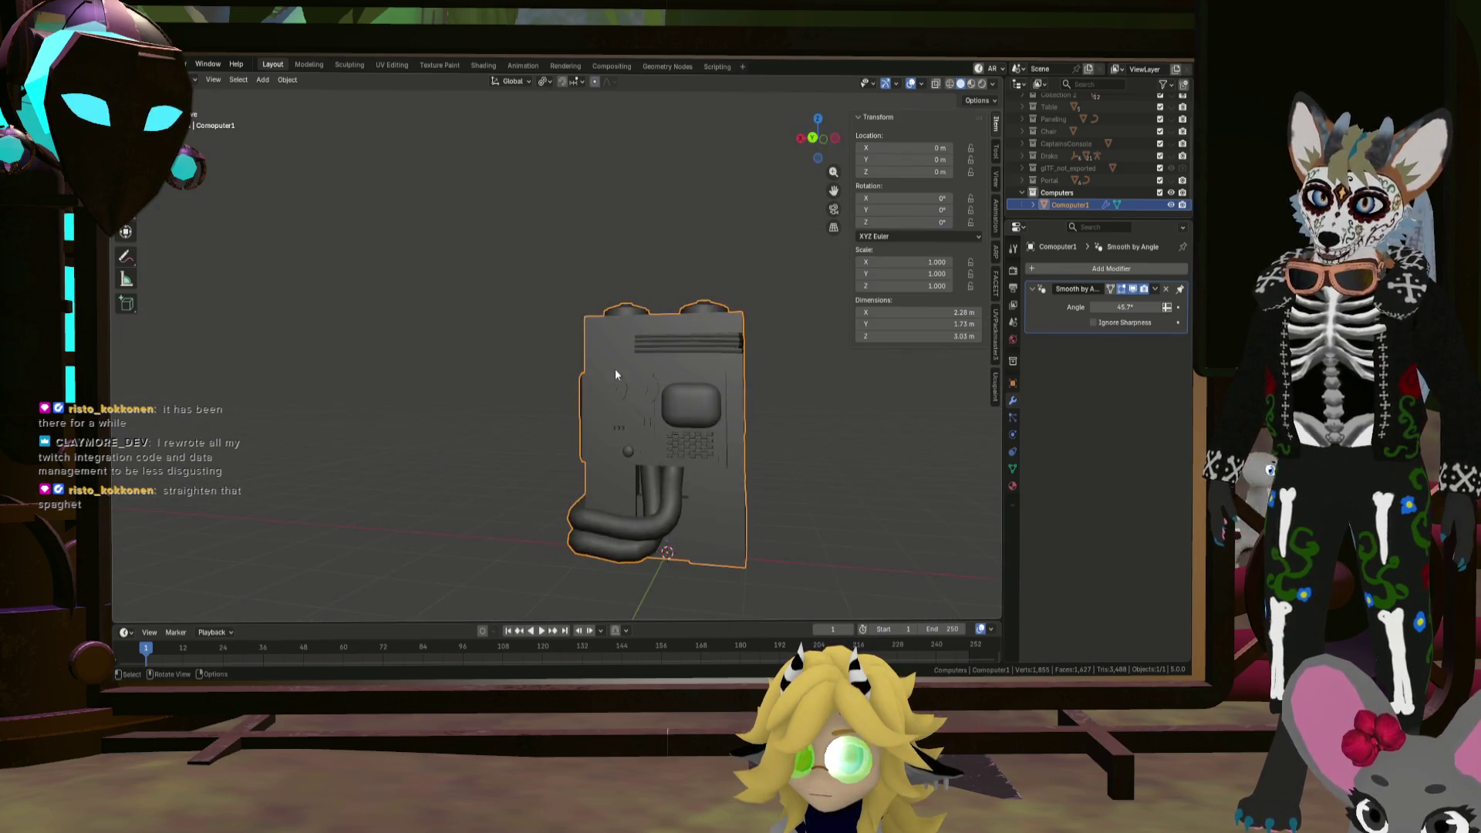
pyautogui.scroll(6, 724, 395)
pyautogui.scroll(-5, 776, 395)
pyautogui.moveTo(708, 350)
pyautogui.mouseDown(button='middle')
pyautogui.moveTo(743, 378)
pyautogui.moveTo(627, 401)
pyautogui.moveTo(787, 365)
pyautogui.mouseUp(button='middle')
pyautogui.press('Tab')
pyautogui.scroll(2, 740, 343)
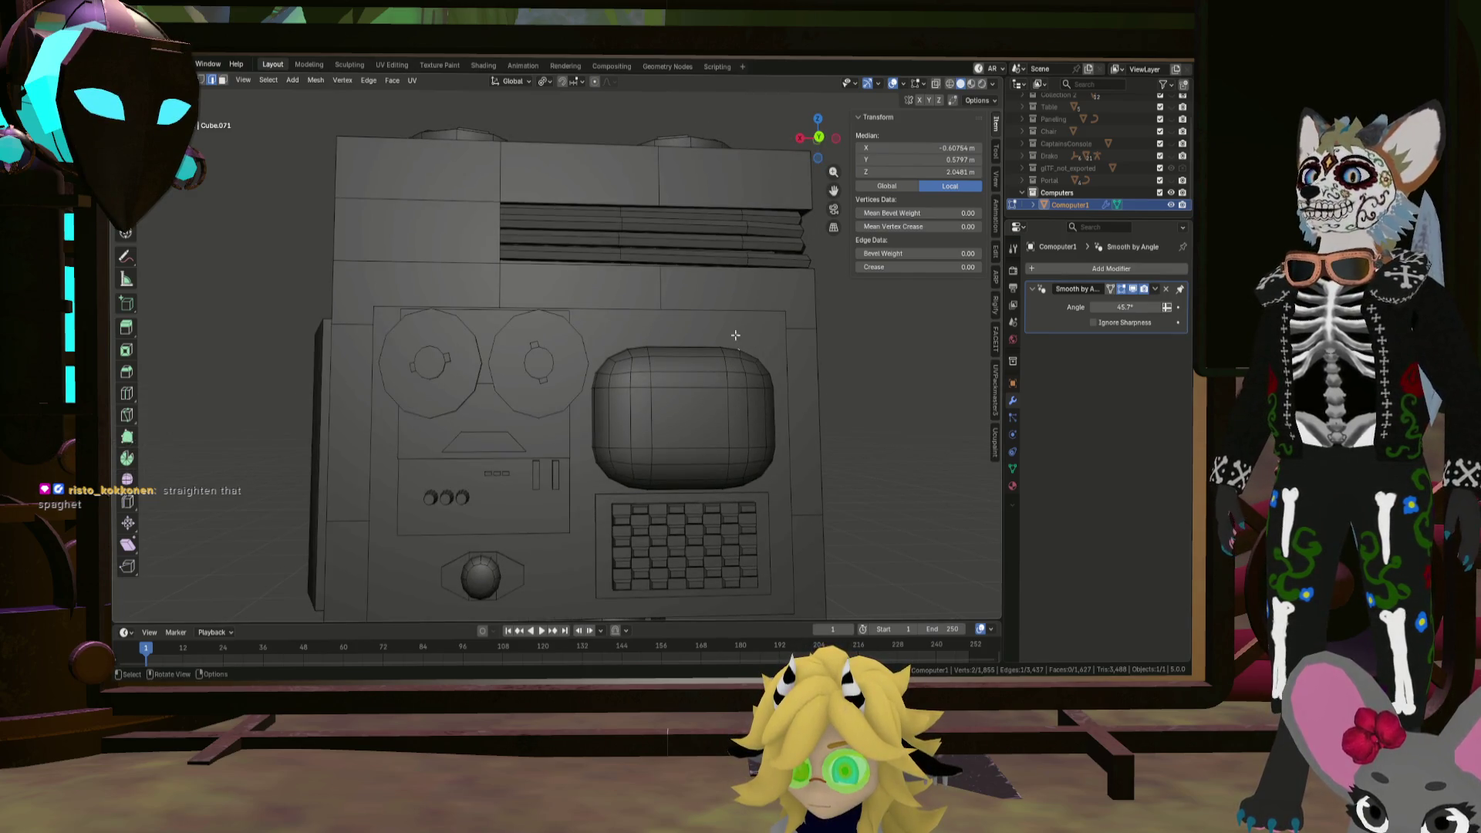
# Step: Select the rounded screen mesh and raise it about 0.049 m along Z
pyautogui.press('l')
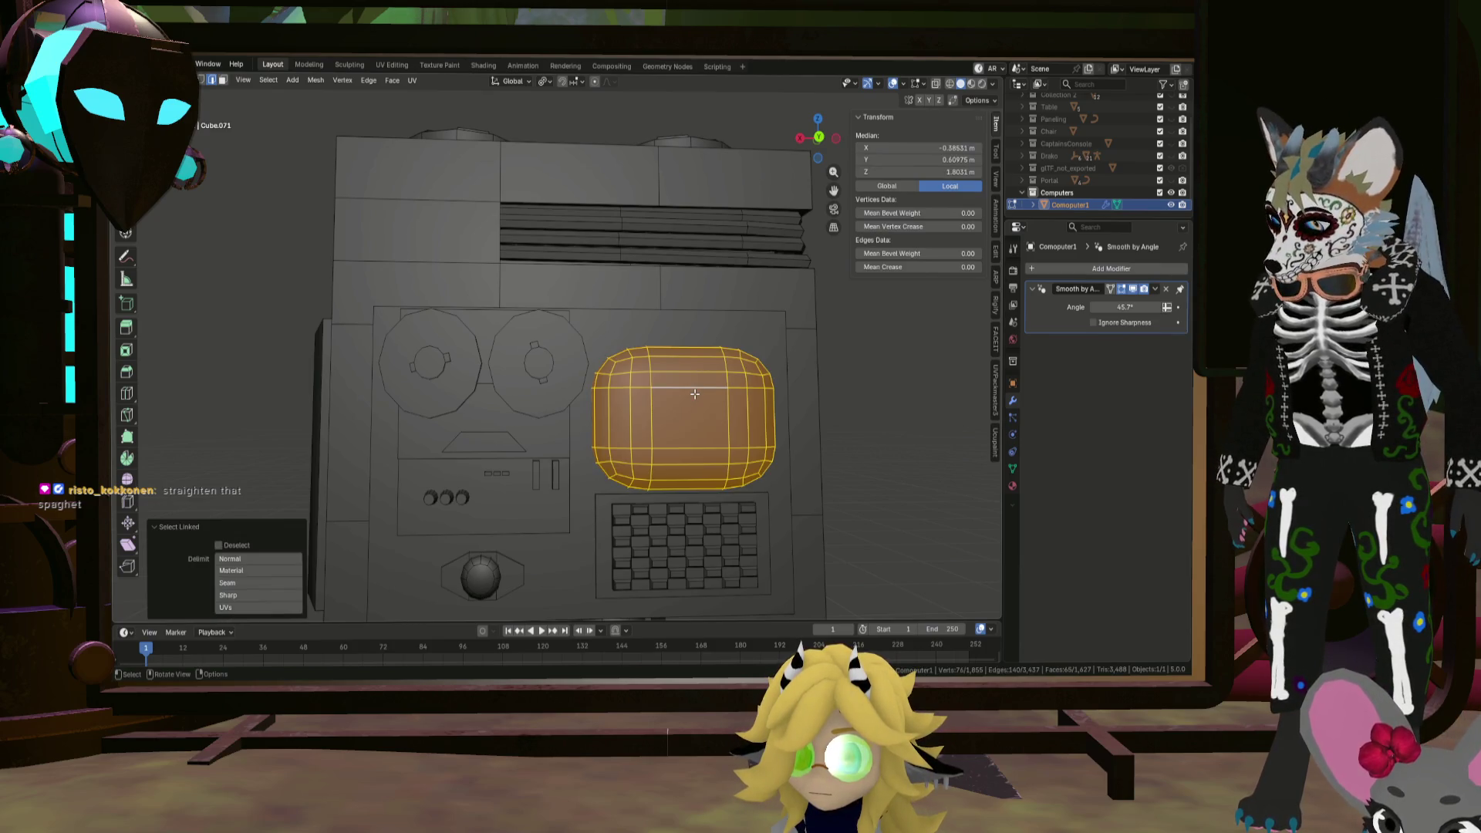
pyautogui.press('g')
pyautogui.press('z')
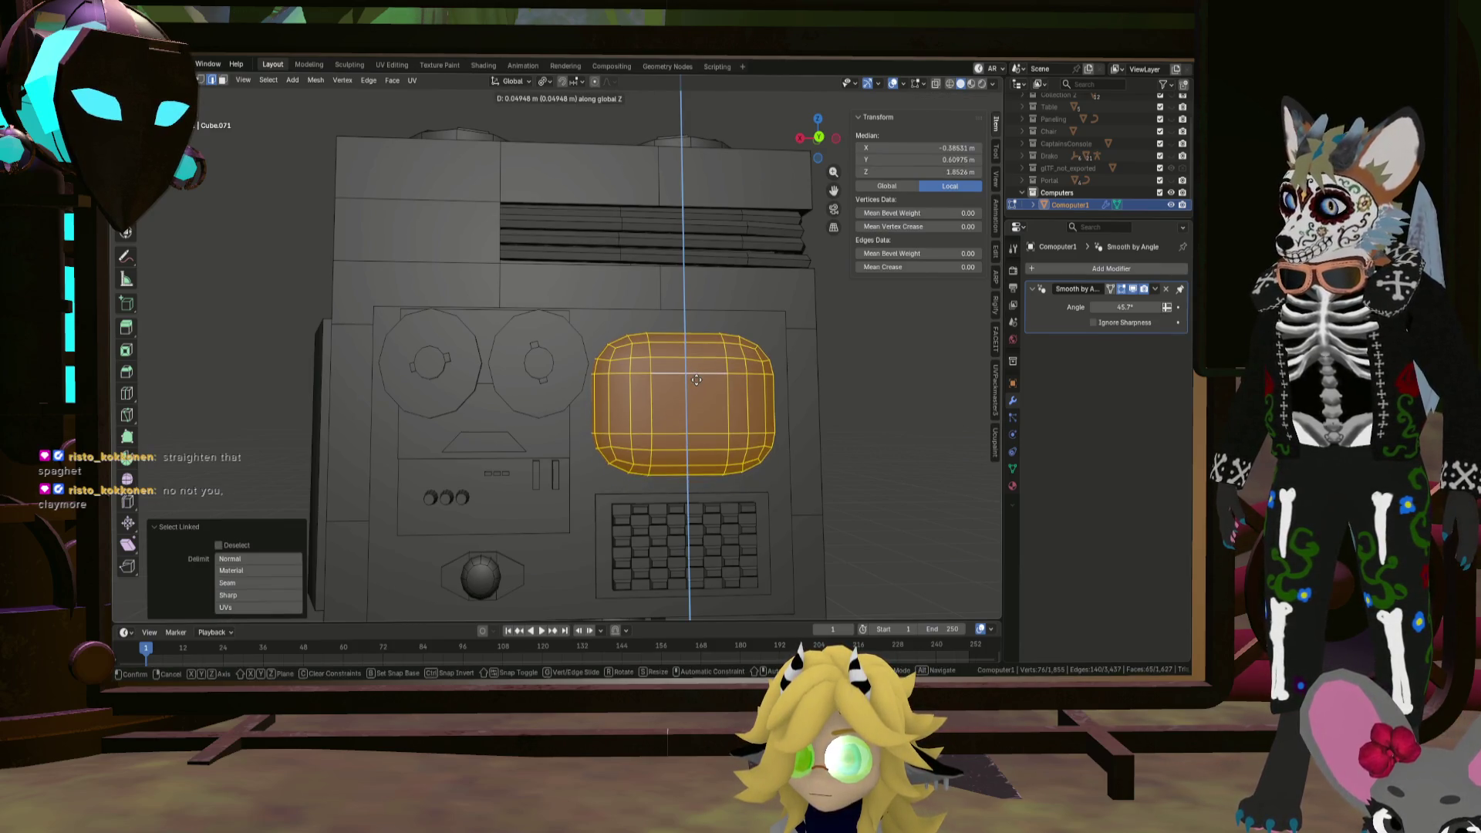
pyautogui.click(697, 380)
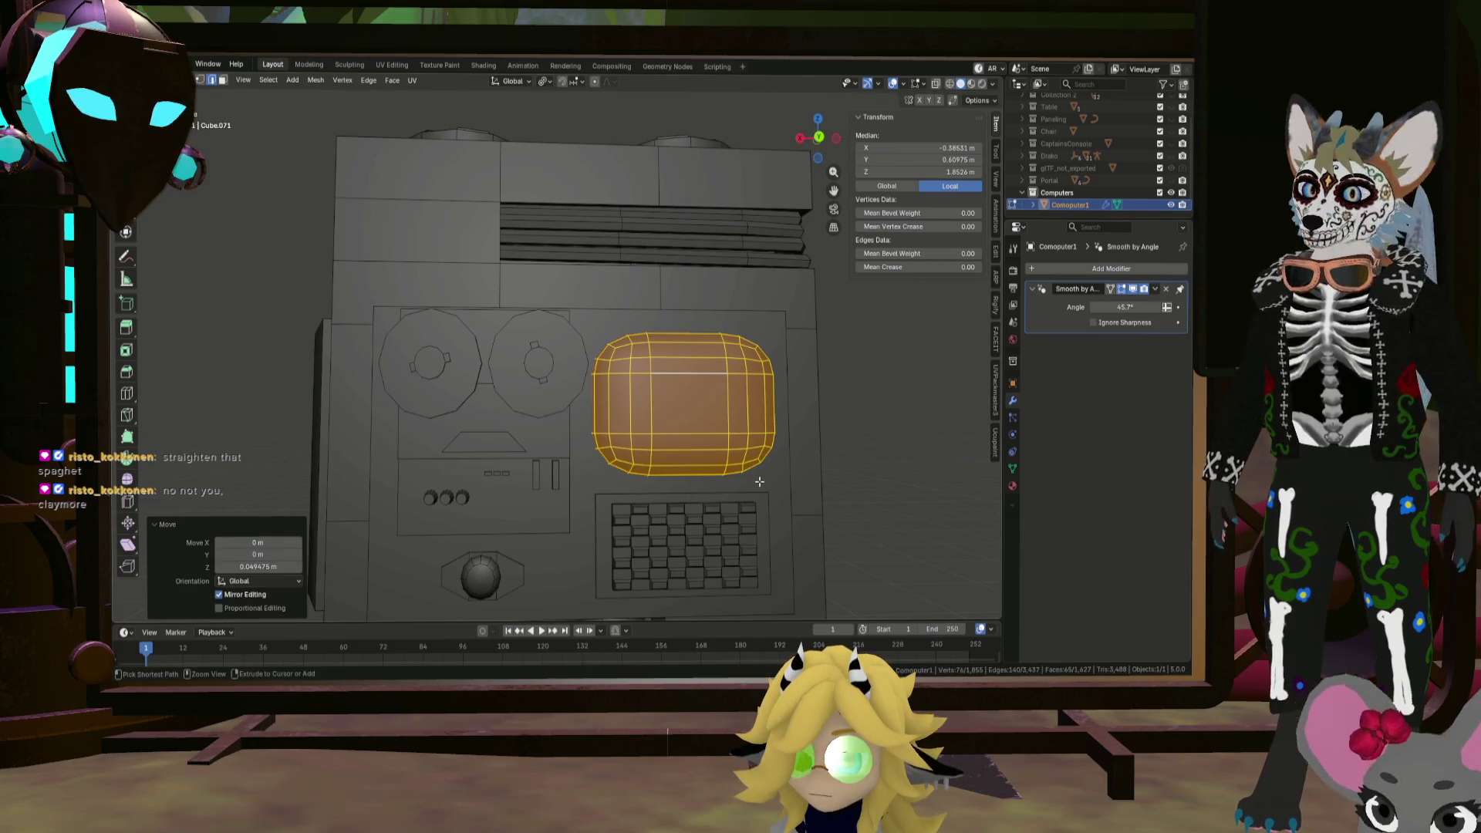
# Step: Cancel a stray loop cut, clear the selection, and return to Object Mode to view the cabinet
pyautogui.hotkey('ctrl', 'r')
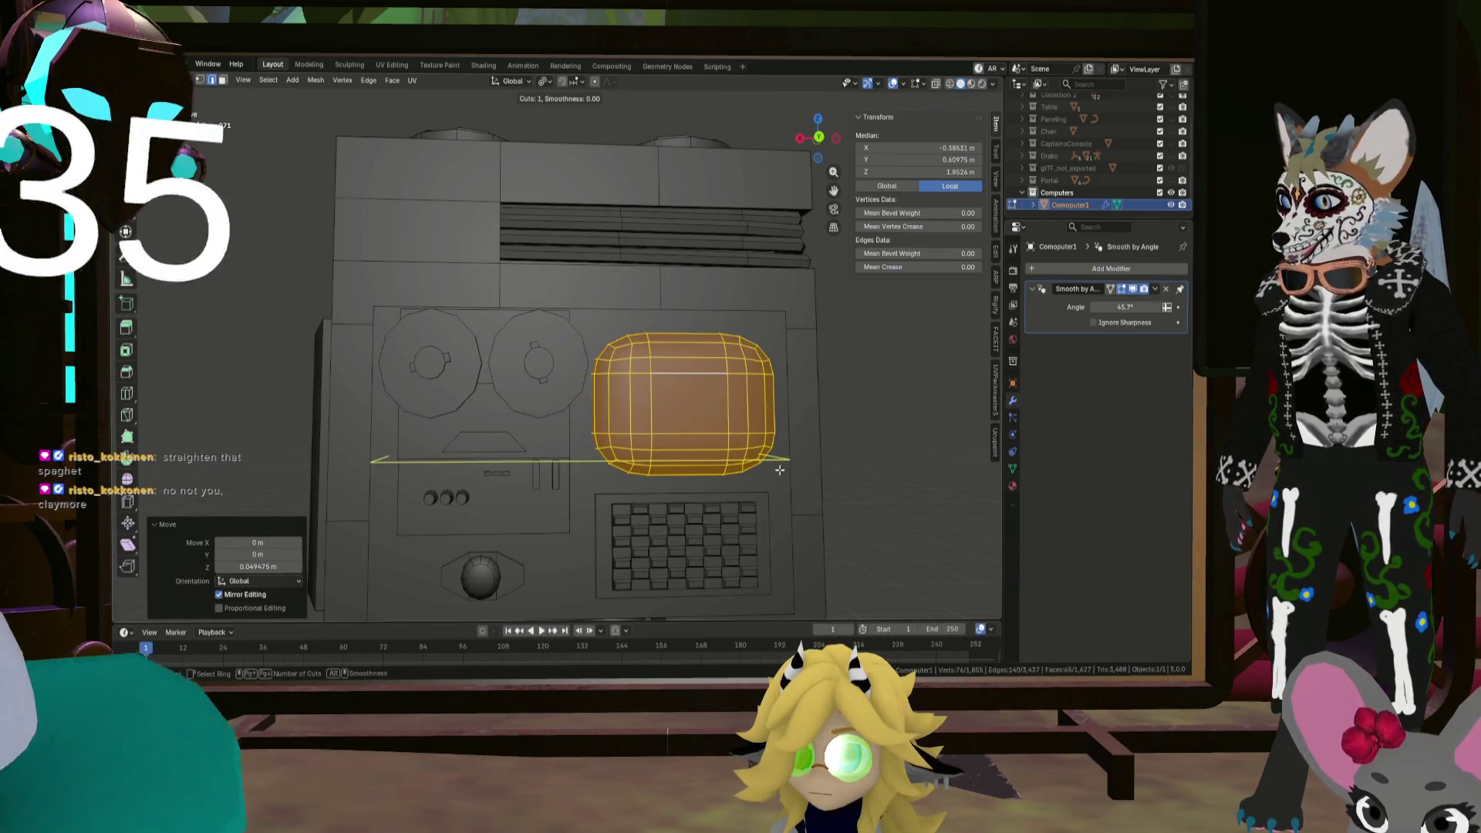
pyautogui.press('Escape')
pyautogui.scroll(-5, 780, 469)
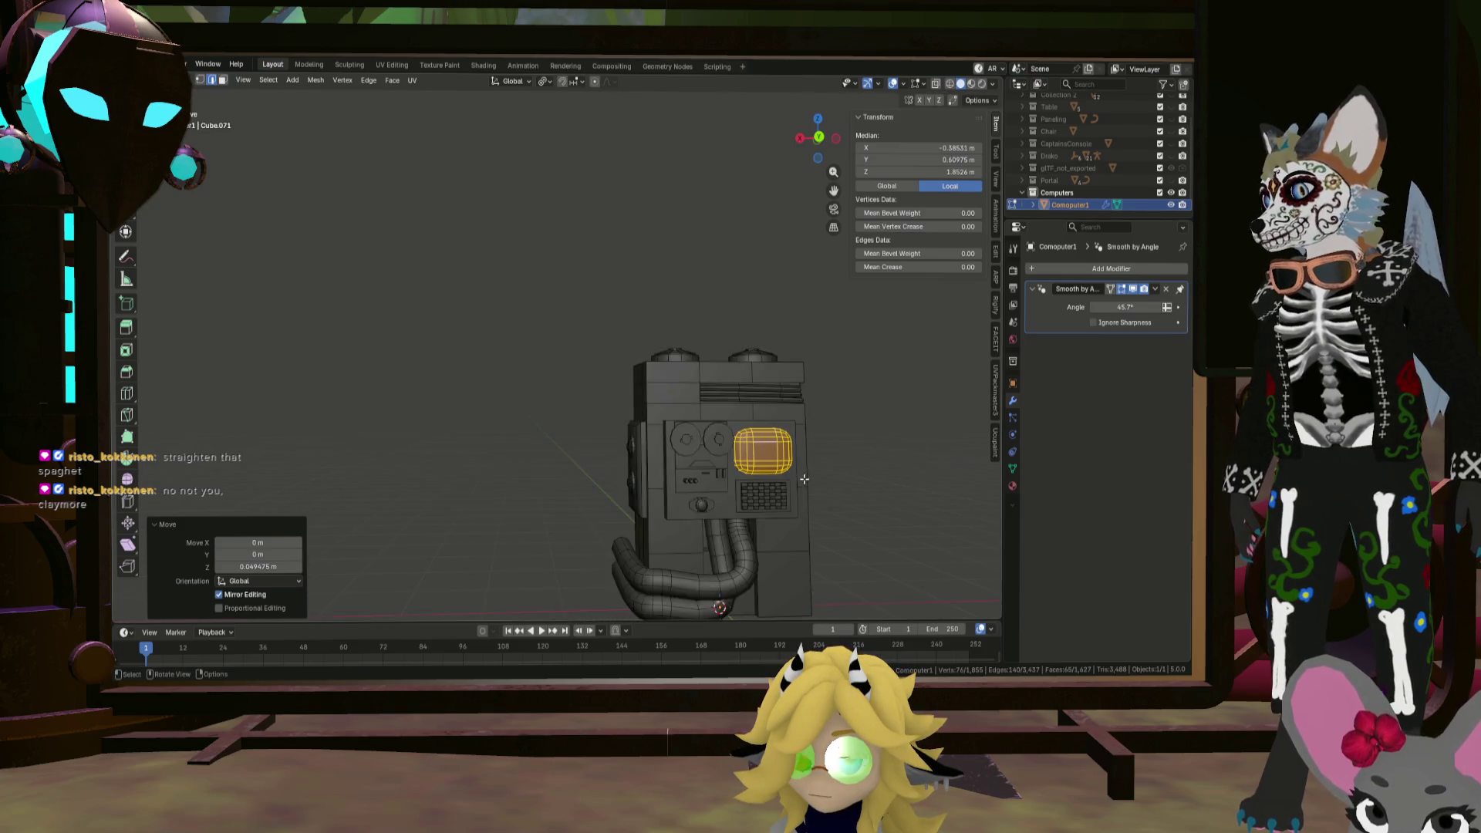
pyautogui.click(862, 501)
pyautogui.moveTo(862, 500); pyautogui.dragTo(837, 507, button='middle')
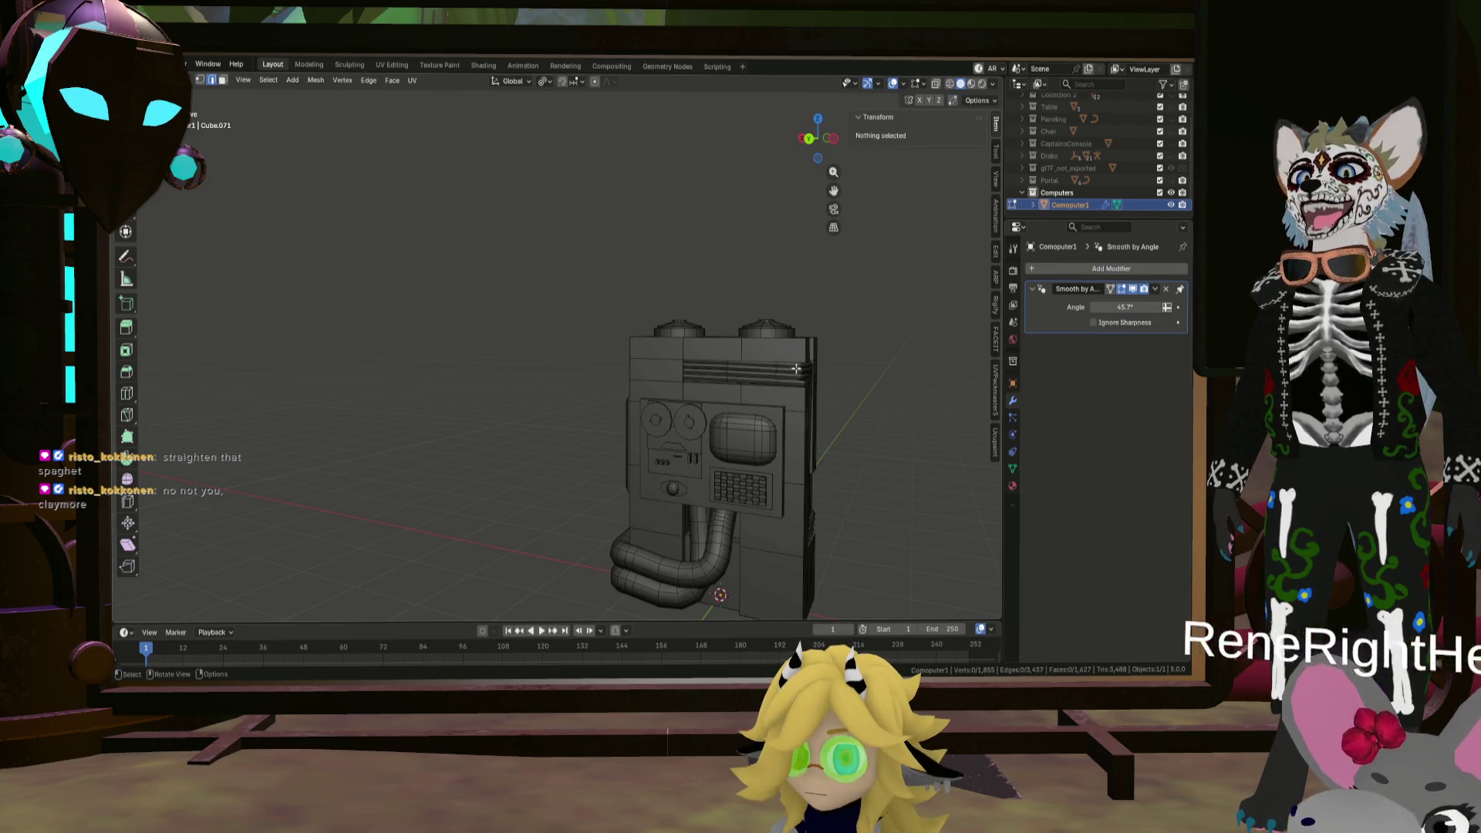
pyautogui.press('Tab')
pyautogui.moveTo(796, 368)
pyautogui.mouseDown(button='middle')
pyautogui.moveTo(857, 382)
pyautogui.moveTo(879, 411)
pyautogui.moveTo(655, 370)
pyautogui.mouseUp(button='middle')
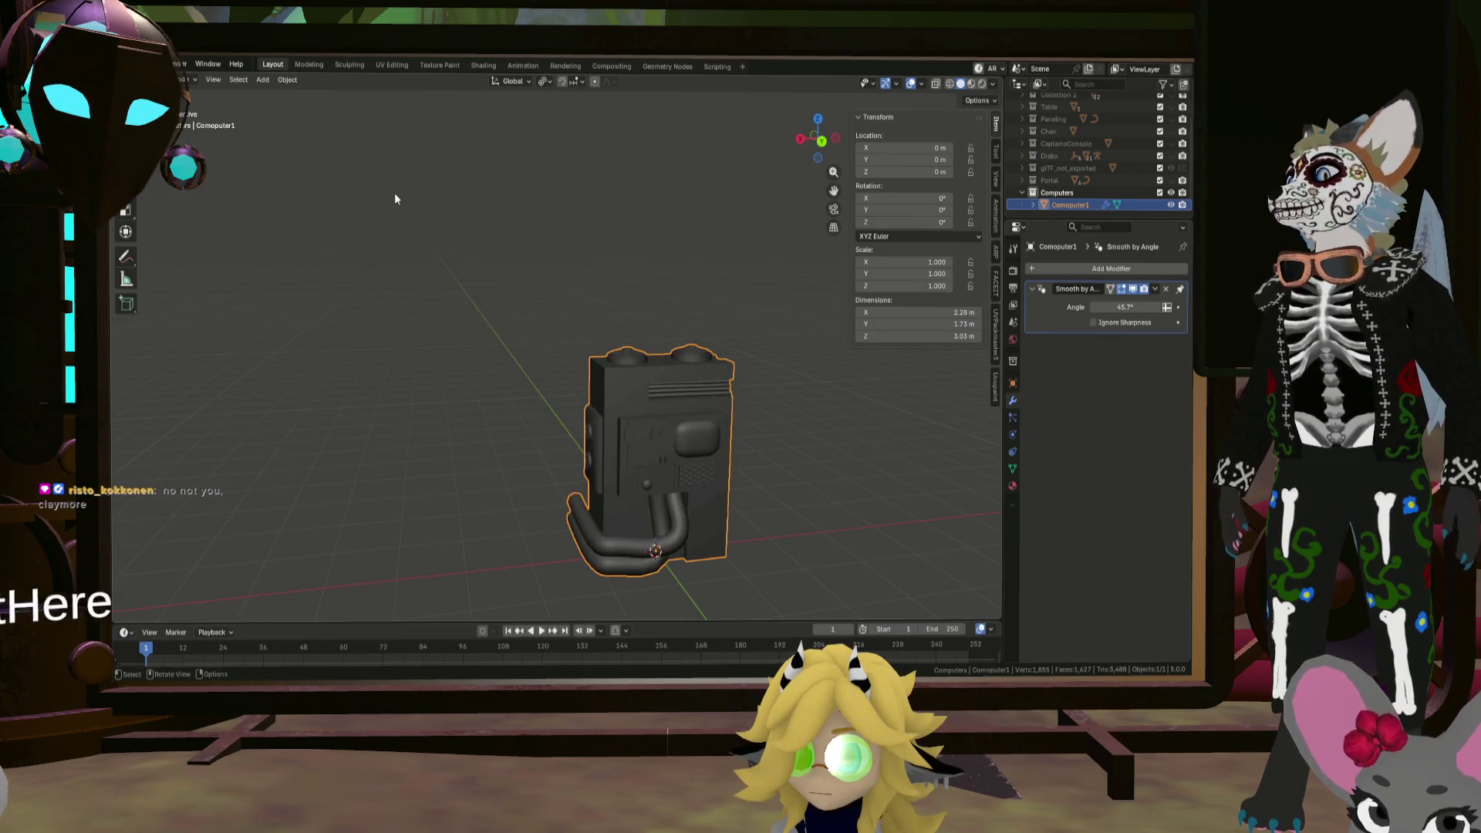
# Step: Duplicate the Computers collection as Computers.001
pyautogui.press('ctrl')
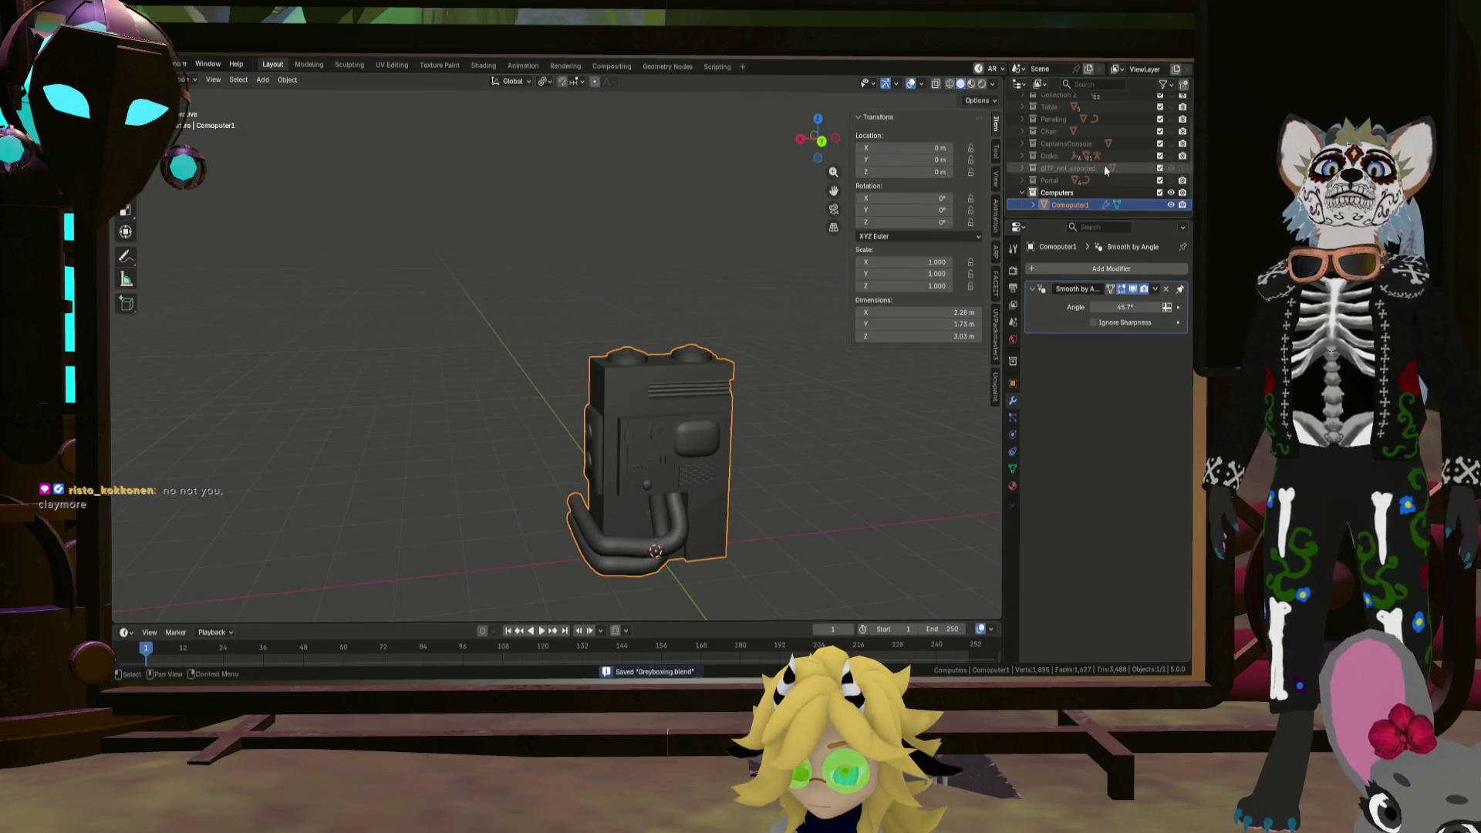
pyautogui.click(1058, 194)
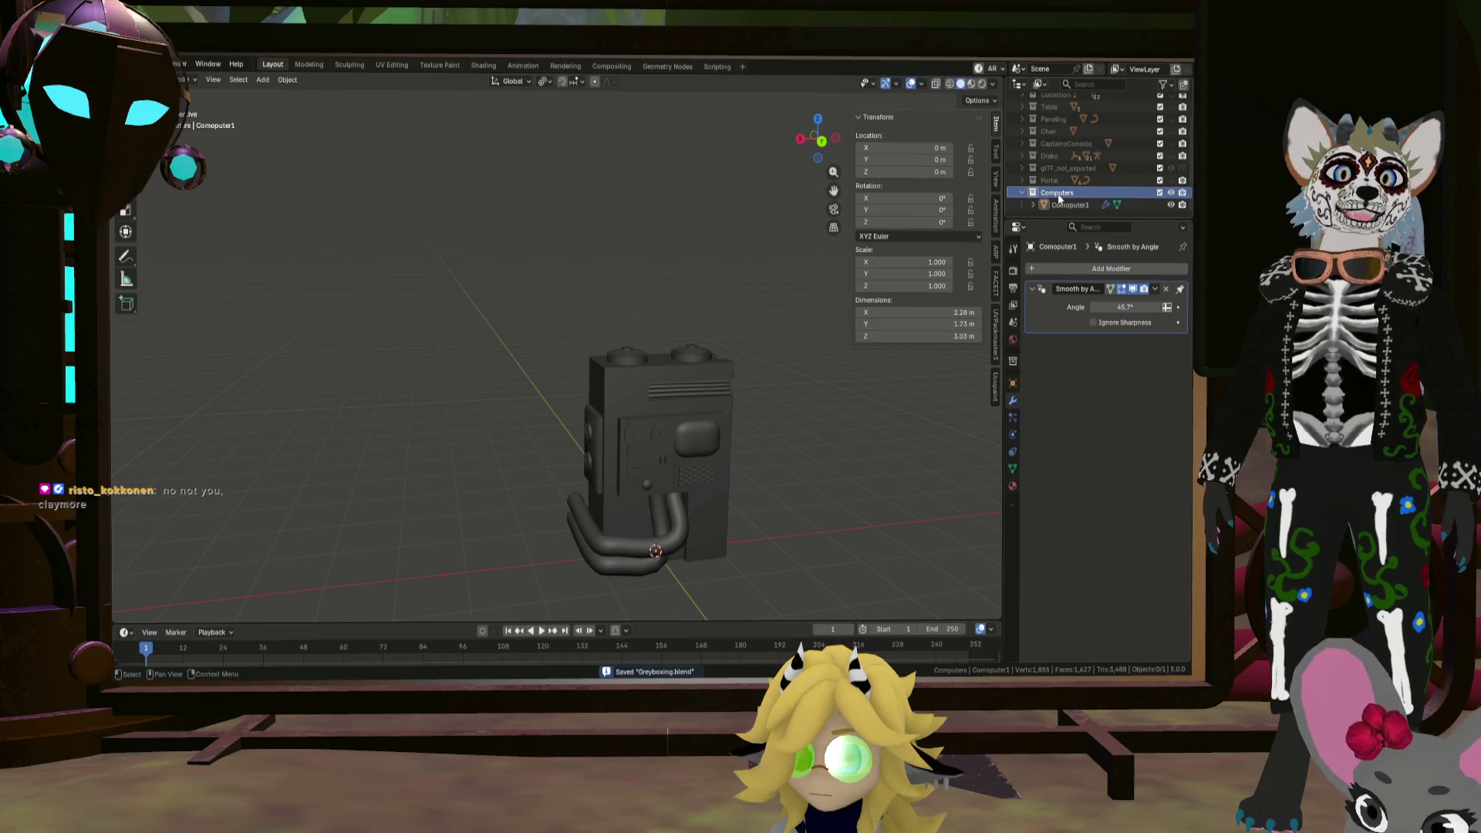
pyautogui.rightClick(1058, 197)
pyautogui.click(1058, 205)
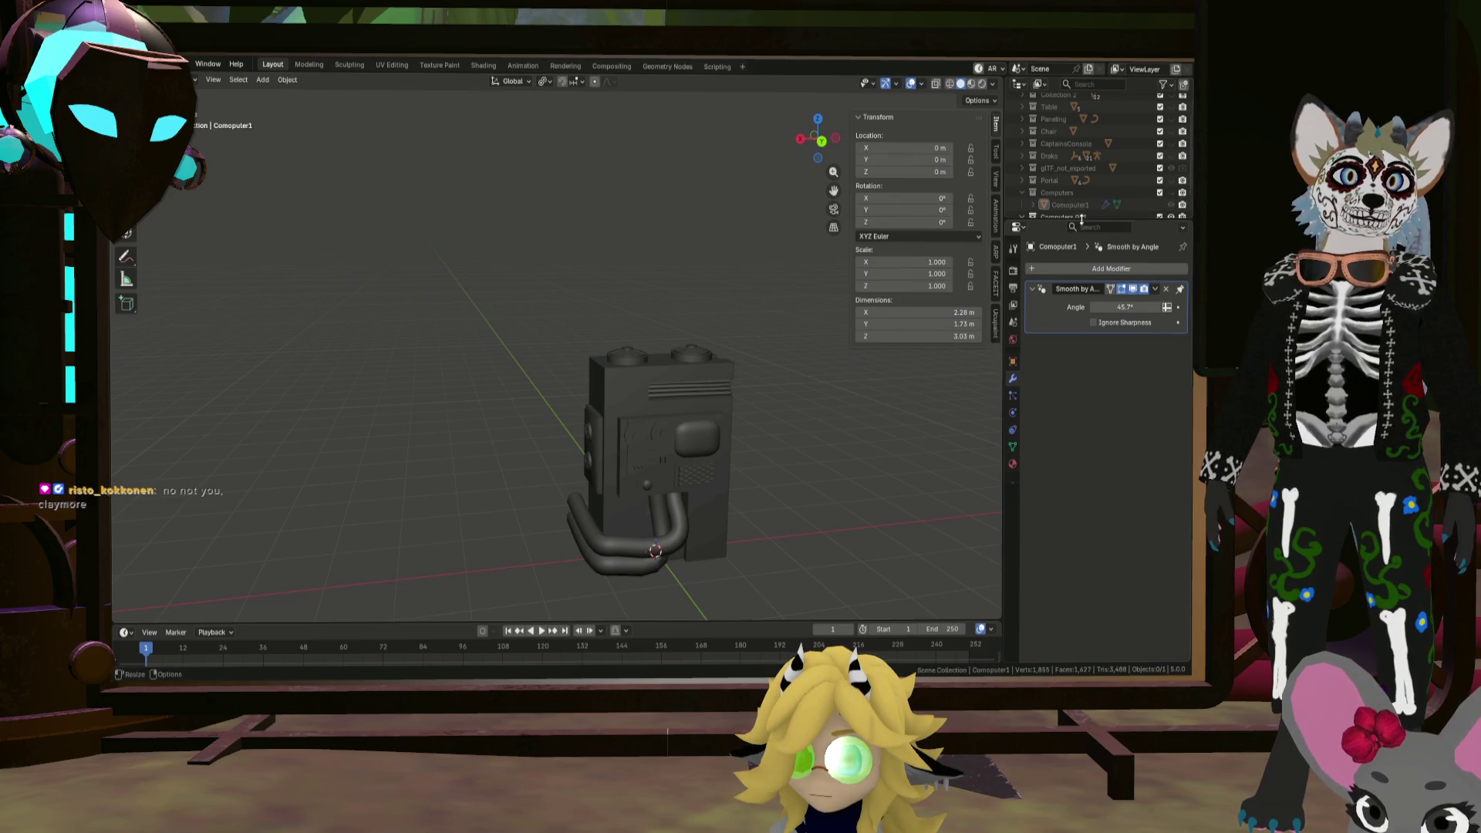
# Step: Move Computers.001 into Collection, show the ship interior, and select Comopouter1.001
pyautogui.scroll(-2, 1078, 193)
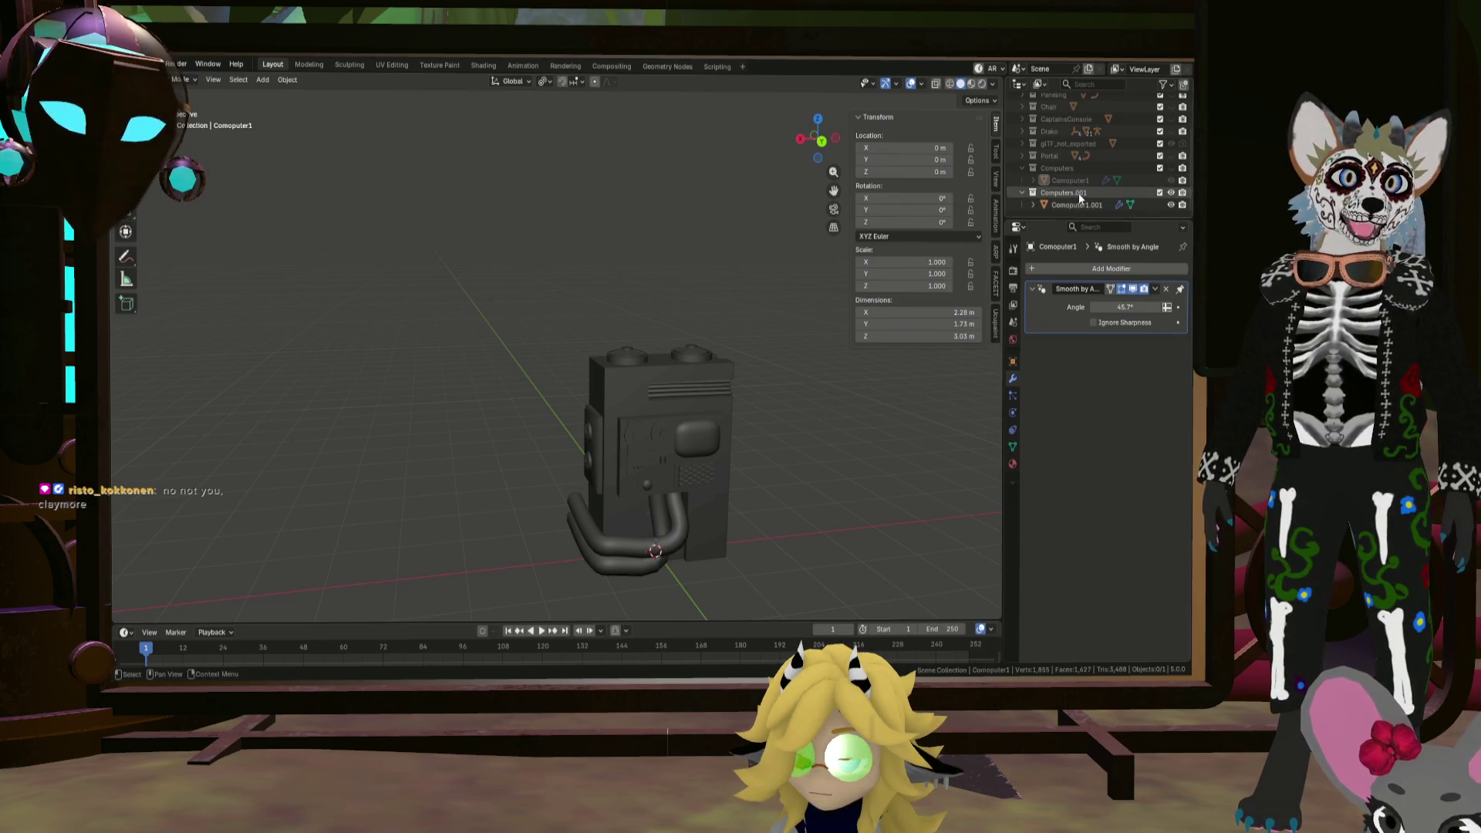
pyautogui.moveTo(1079, 193)
pyautogui.mouseDown()
pyautogui.moveTo(1073, 98)
pyautogui.moveTo(1066, 109)
pyautogui.mouseUp()
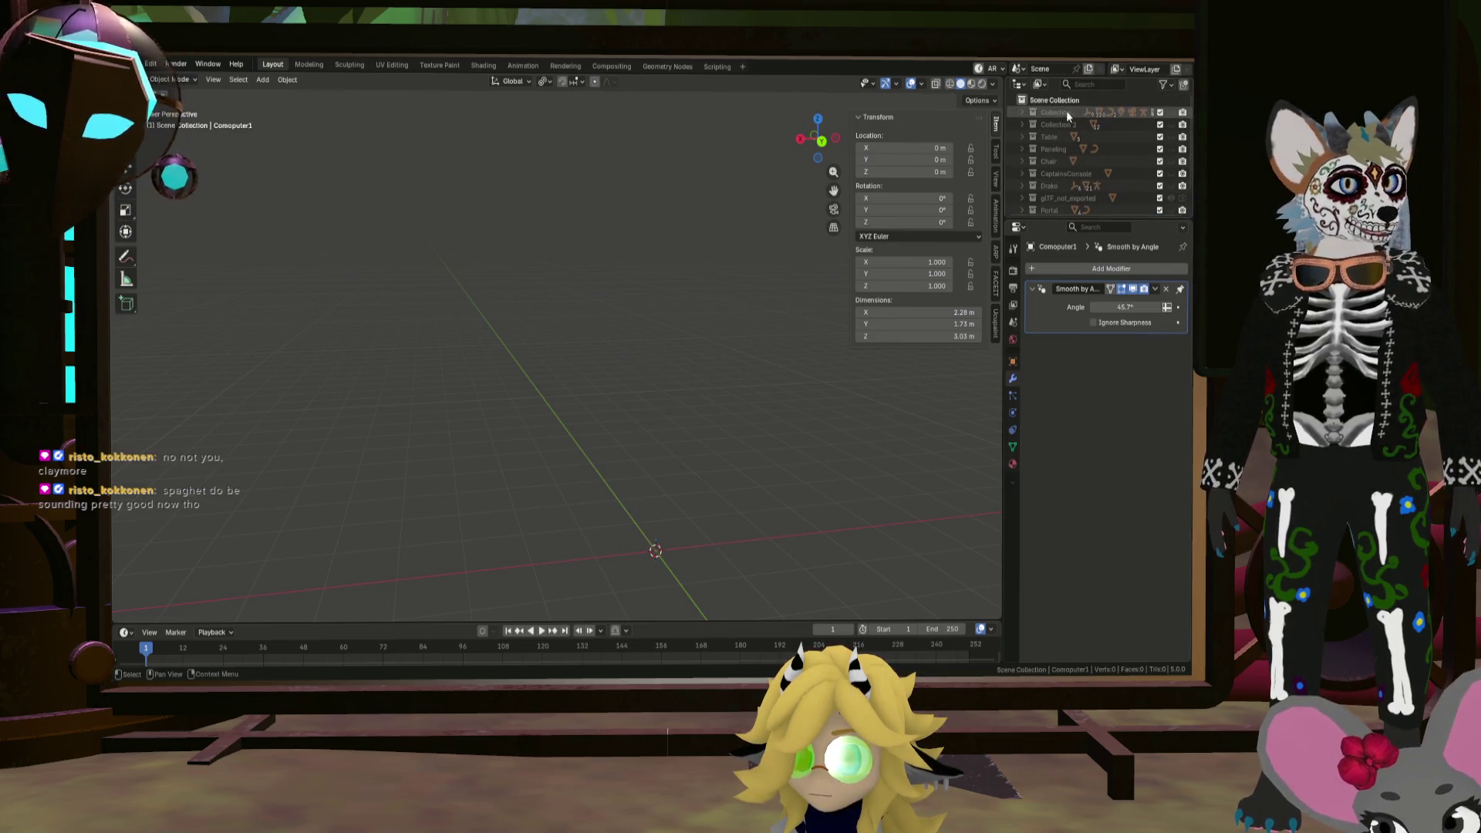
pyautogui.click(1174, 115)
pyautogui.click(1043, 175)
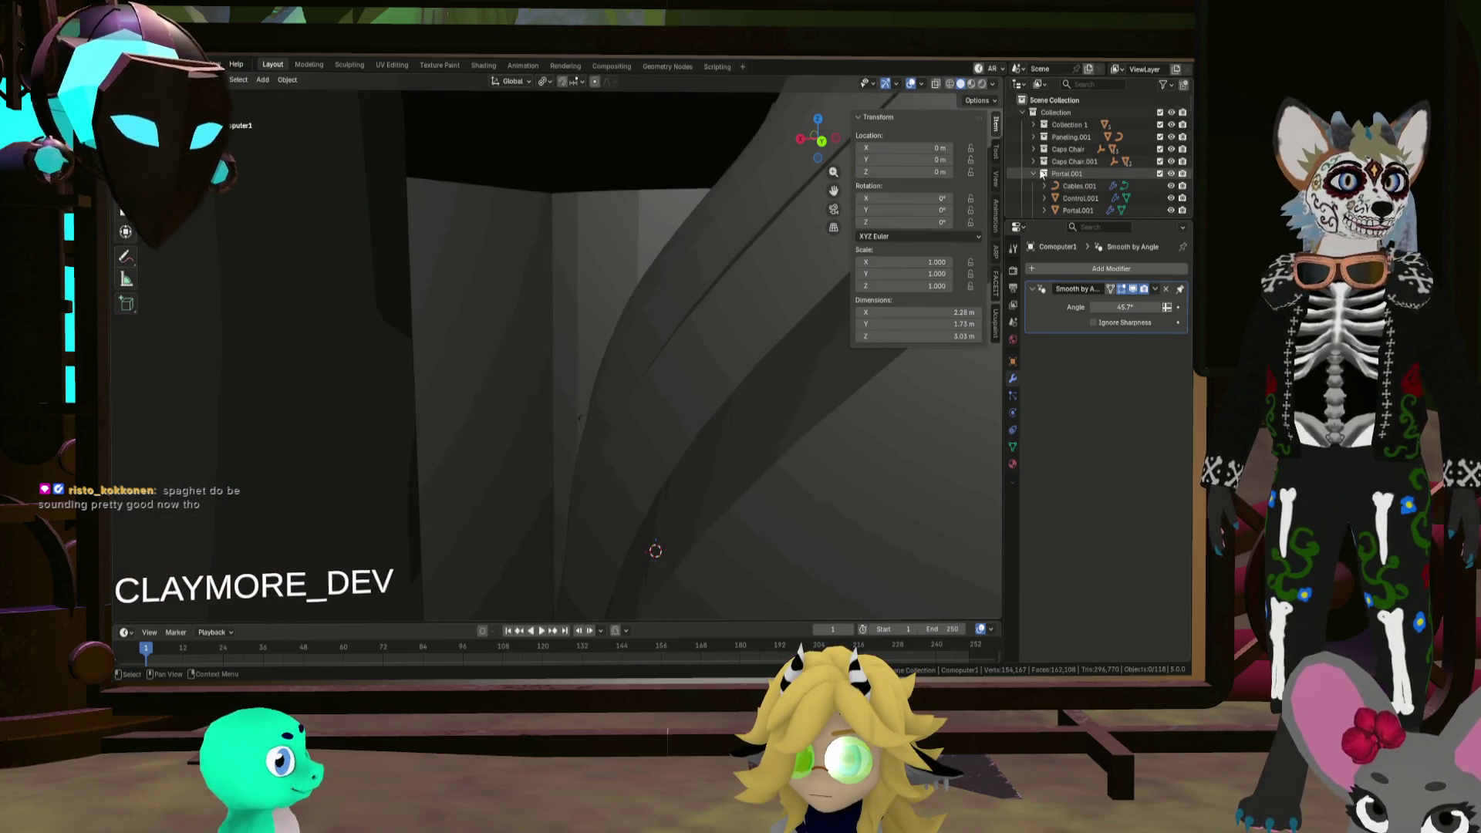
pyautogui.click(1033, 174)
pyautogui.scroll(-2, 1035, 192)
pyautogui.click(1036, 187)
pyautogui.moveTo(763, 293); pyautogui.dragTo(735, 329, button='middle')
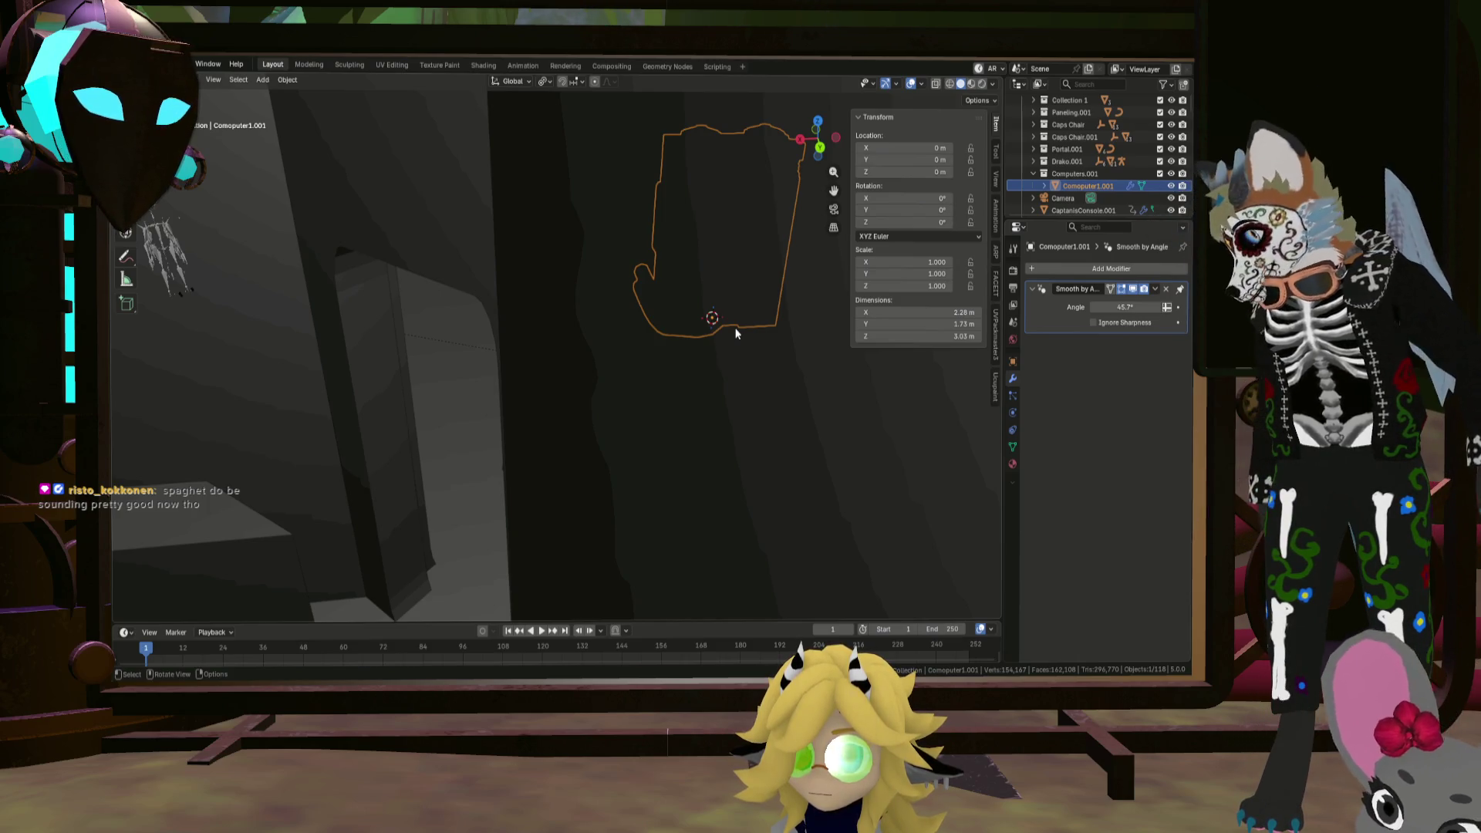
# Step: Move the copied computer 6.999 m along X into the ship room
pyautogui.scroll(-10, 655, 294)
pyautogui.moveTo(469, 289)
pyautogui.mouseDown(button='middle')
pyautogui.moveTo(499, 317)
pyautogui.moveTo(671, 306)
pyautogui.mouseUp(button='middle')
pyautogui.scroll(6, 580, 256)
pyautogui.moveTo(580, 257)
pyautogui.mouseDown(button='middle')
pyautogui.moveTo(645, 261)
pyautogui.moveTo(710, 303)
pyautogui.mouseUp(button='middle')
pyautogui.press('g')
pyautogui.press('x')
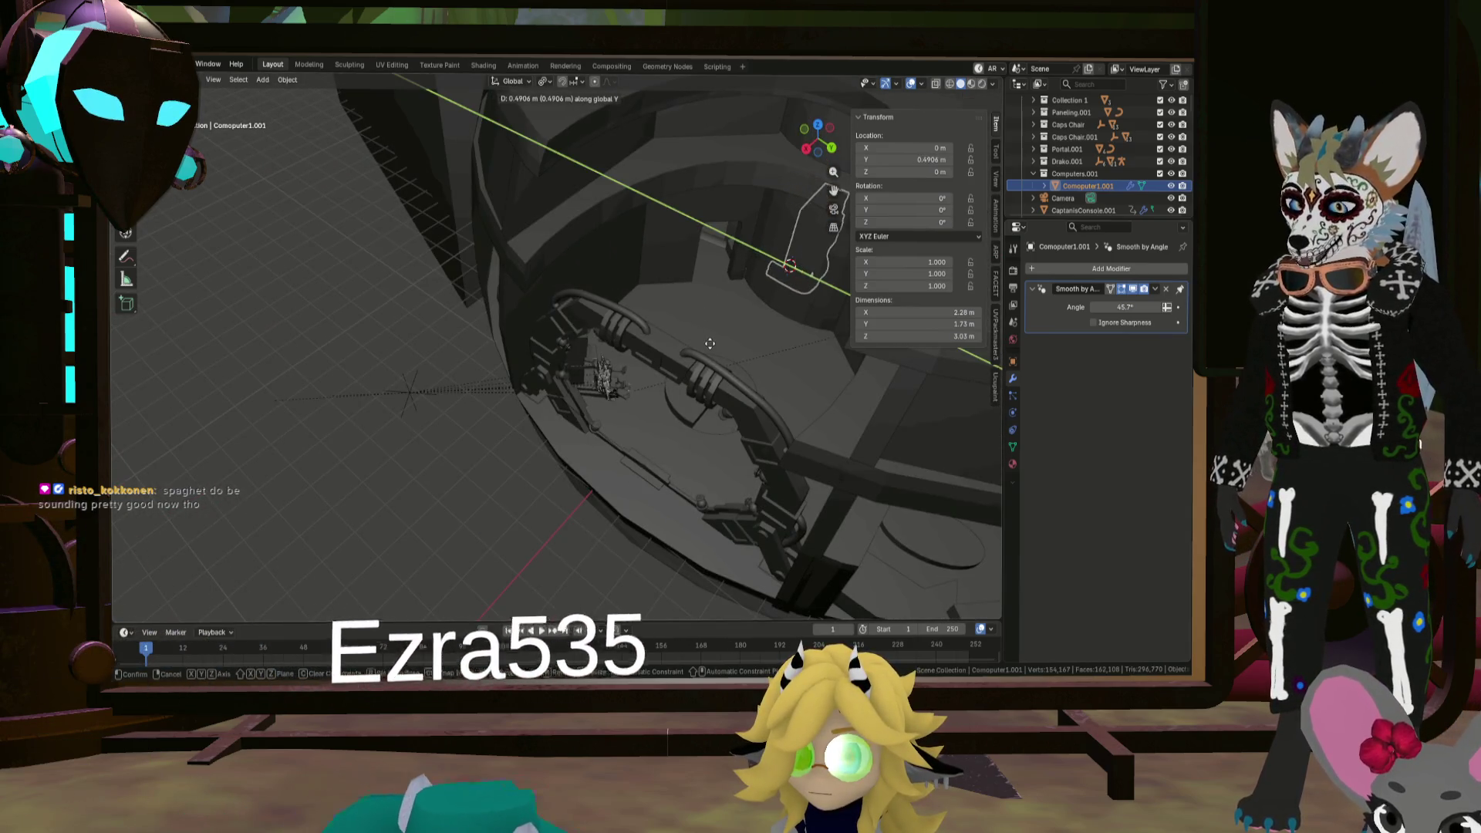
pyautogui.click(584, 411)
pyautogui.scroll(5, 695, 347)
pyautogui.moveTo(731, 339); pyautogui.dragTo(733, 302, button='middle')
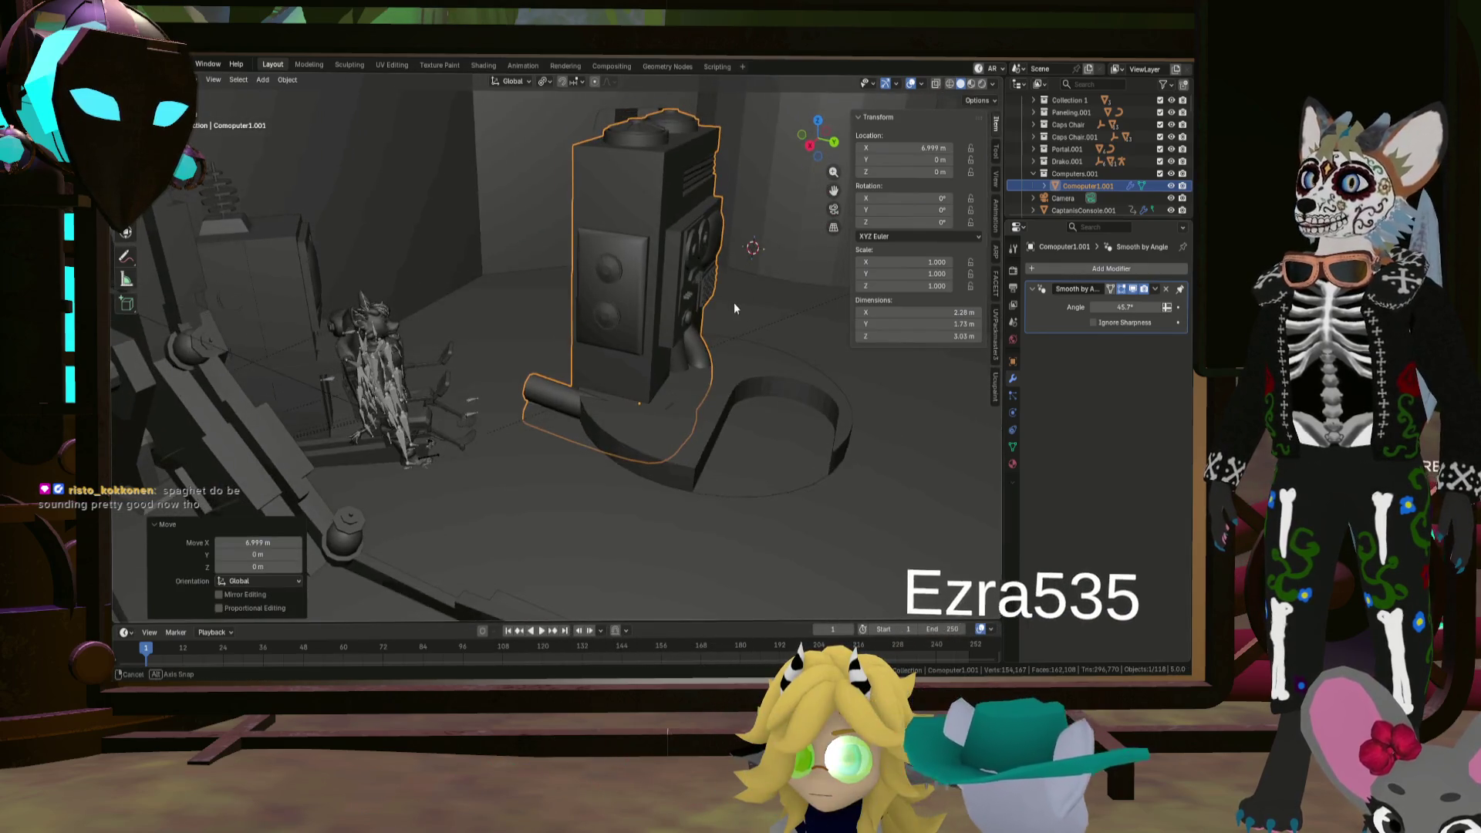
# Step: Offset the computer -3.6354 m in Y, lift it 0.2809 m, and slide it 0.76406 m along X
pyautogui.press('g')
pyautogui.press('y')
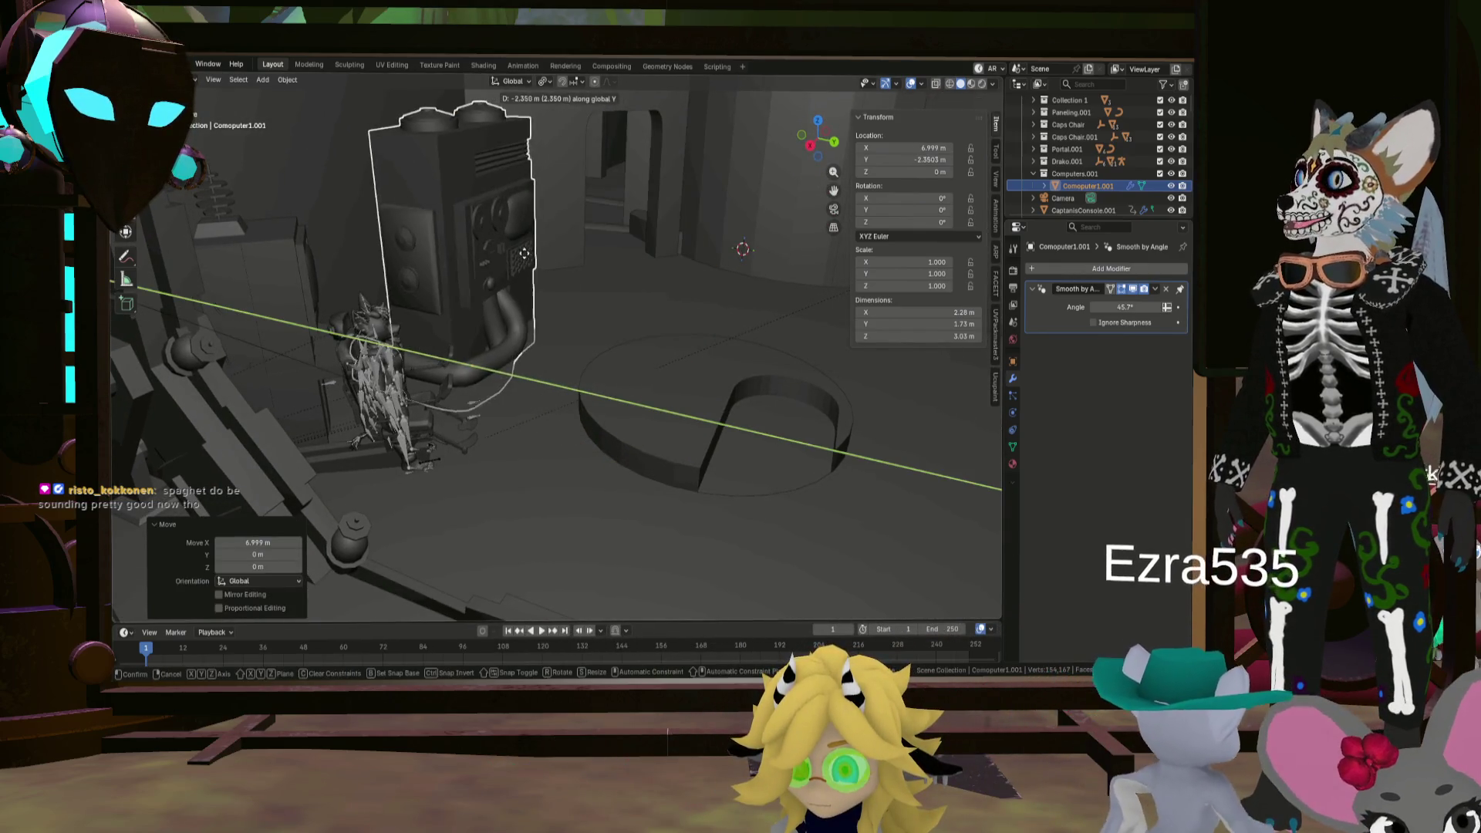
pyautogui.click(468, 230)
pyautogui.moveTo(471, 232)
pyautogui.mouseDown(button='middle')
pyautogui.moveTo(620, 297)
pyautogui.moveTo(580, 300)
pyautogui.moveTo(665, 363)
pyautogui.moveTo(321, 224)
pyautogui.moveTo(618, 304)
pyautogui.moveTo(584, 309)
pyautogui.moveTo(530, 293)
pyautogui.moveTo(627, 296)
pyautogui.mouseUp(button='middle')
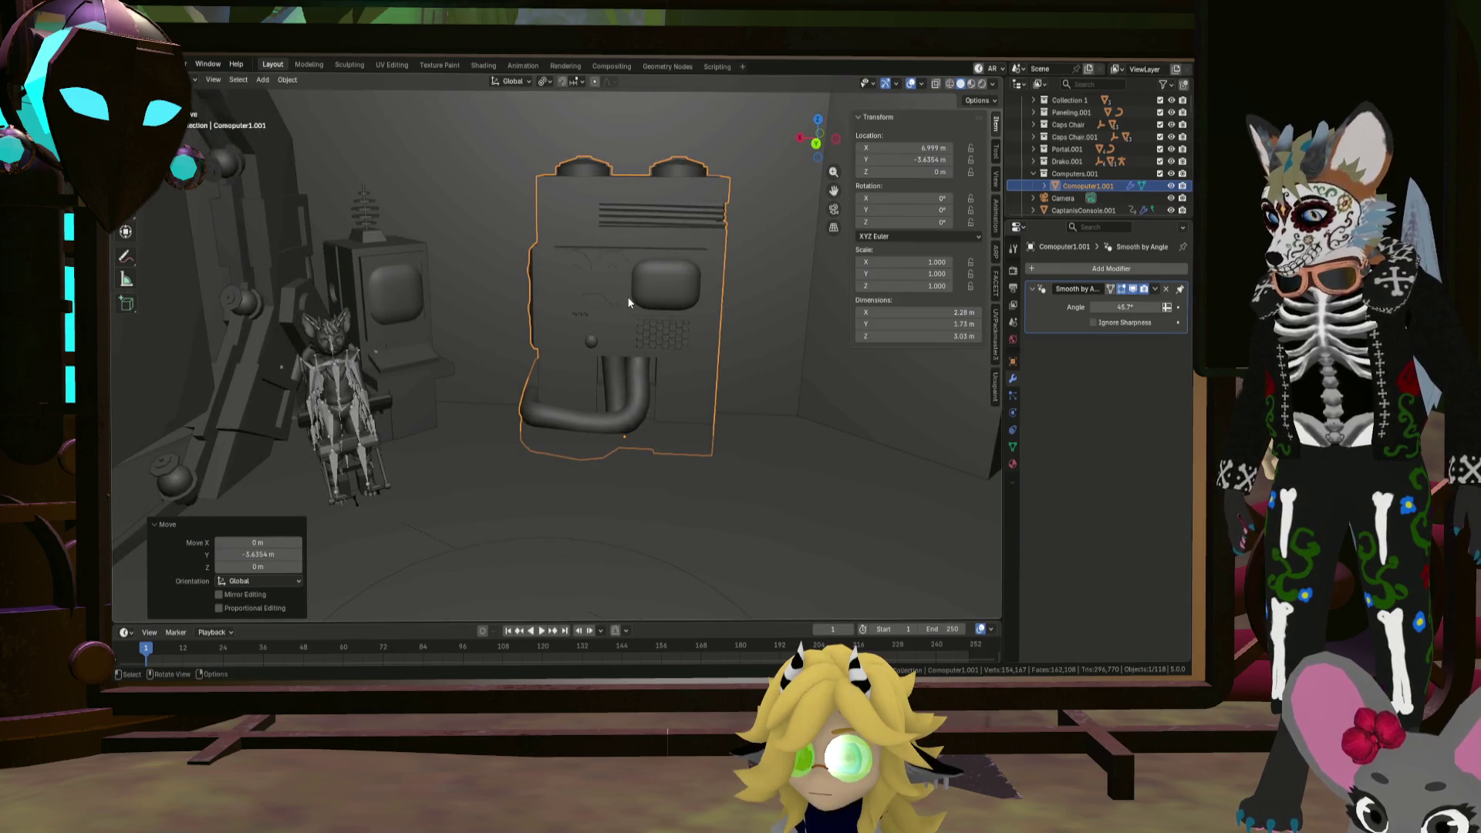
pyautogui.press('z')
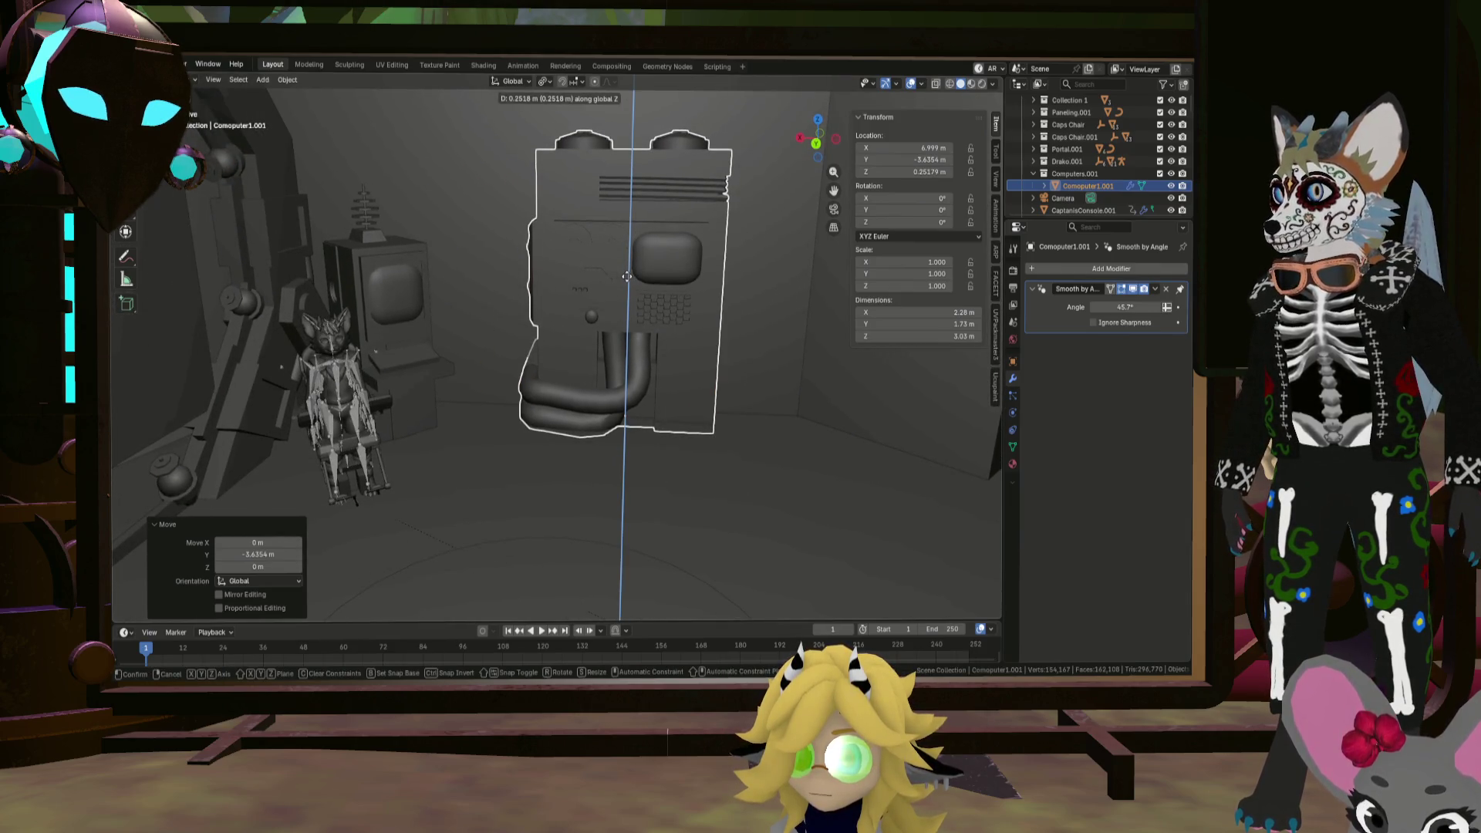
pyautogui.click(626, 279)
pyautogui.press('g')
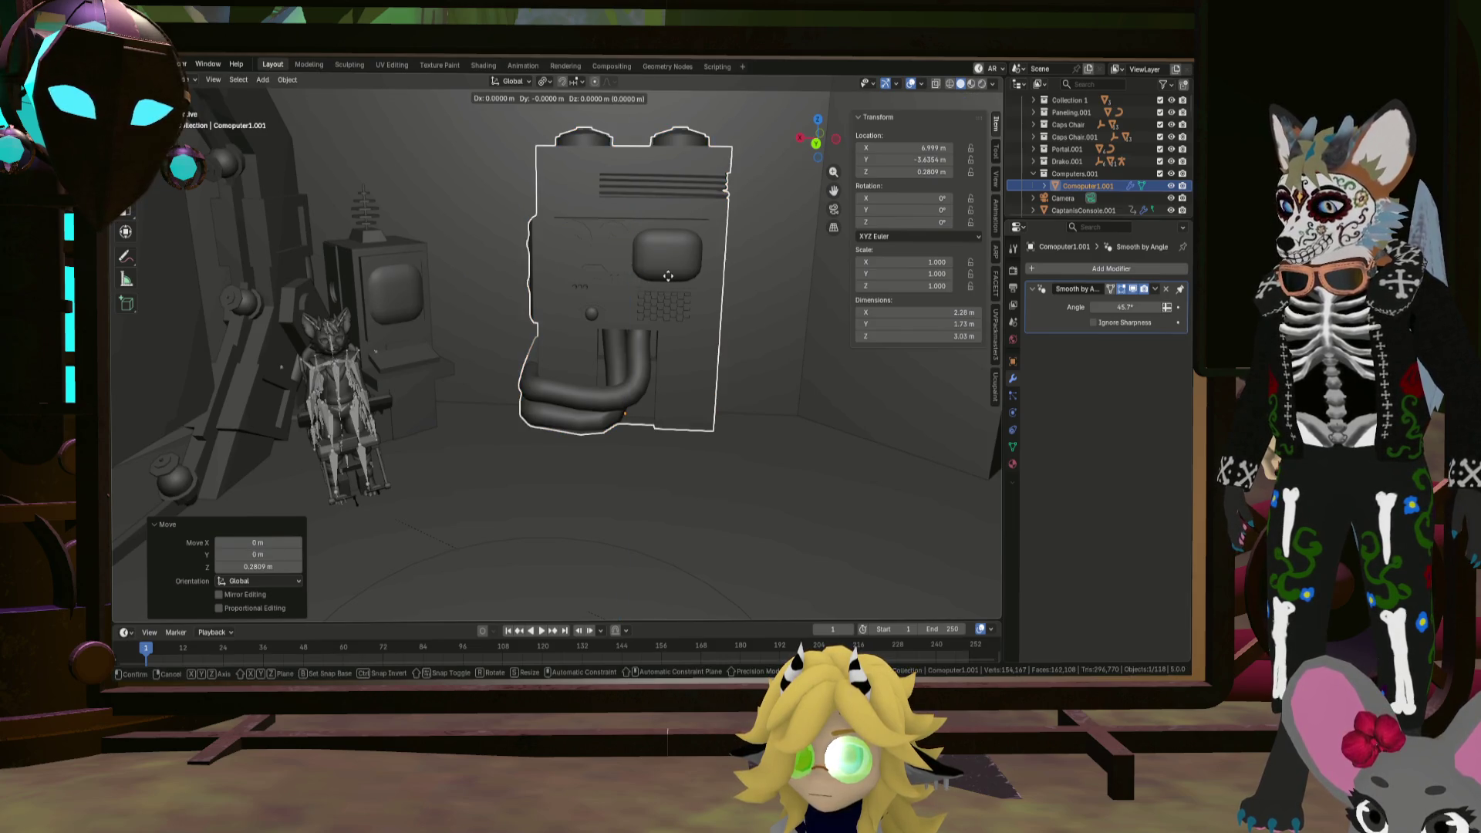
pyautogui.press('x')
pyautogui.click(605, 267)
pyautogui.moveTo(605, 267); pyautogui.dragTo(543, 284, button='middle')
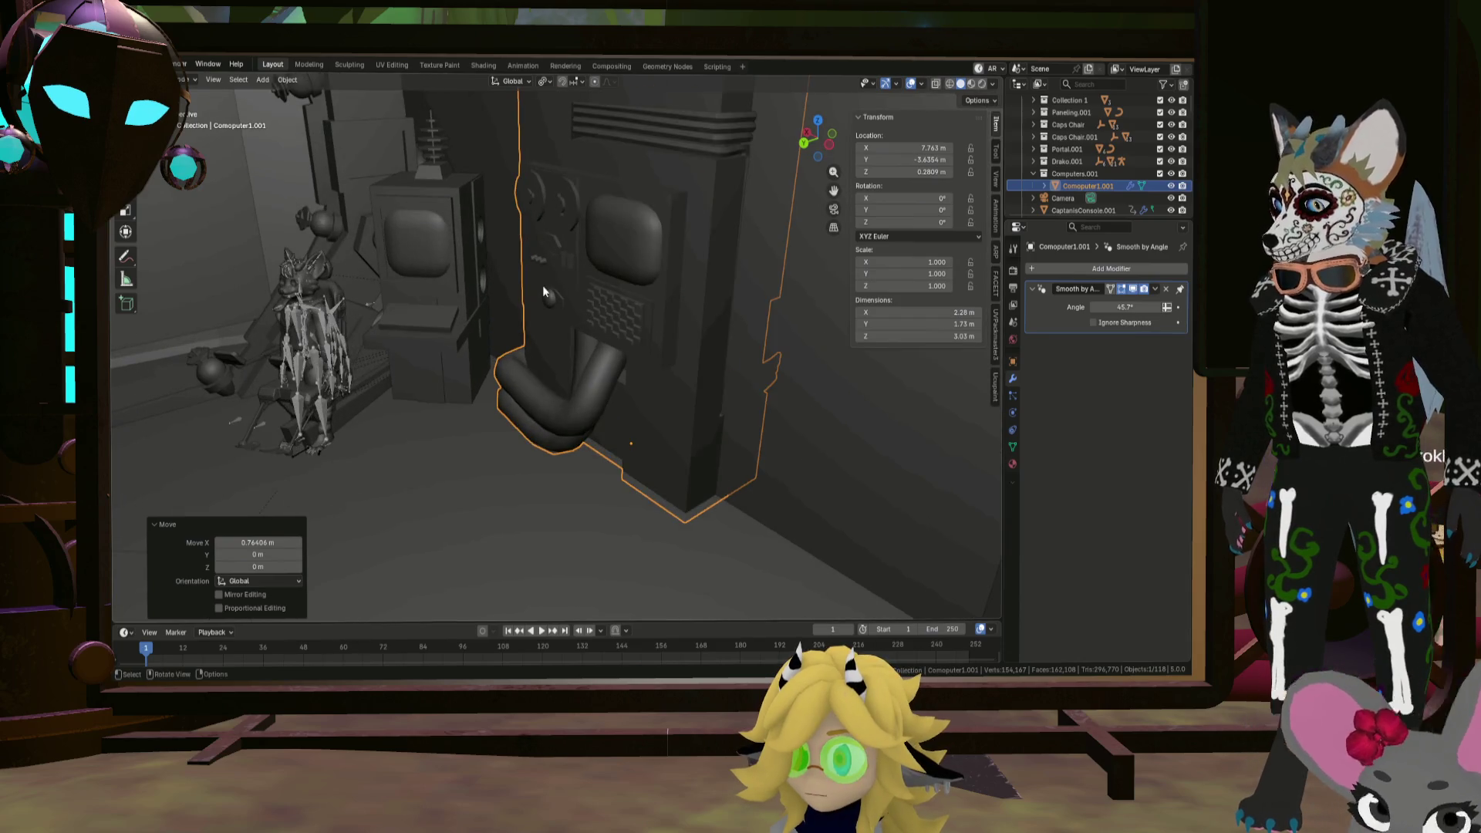
# Step: Fine-tune the computer's X and Y position beside the pilot chair, about 0.092 m along Y
pyautogui.press('g')
pyautogui.press('y')
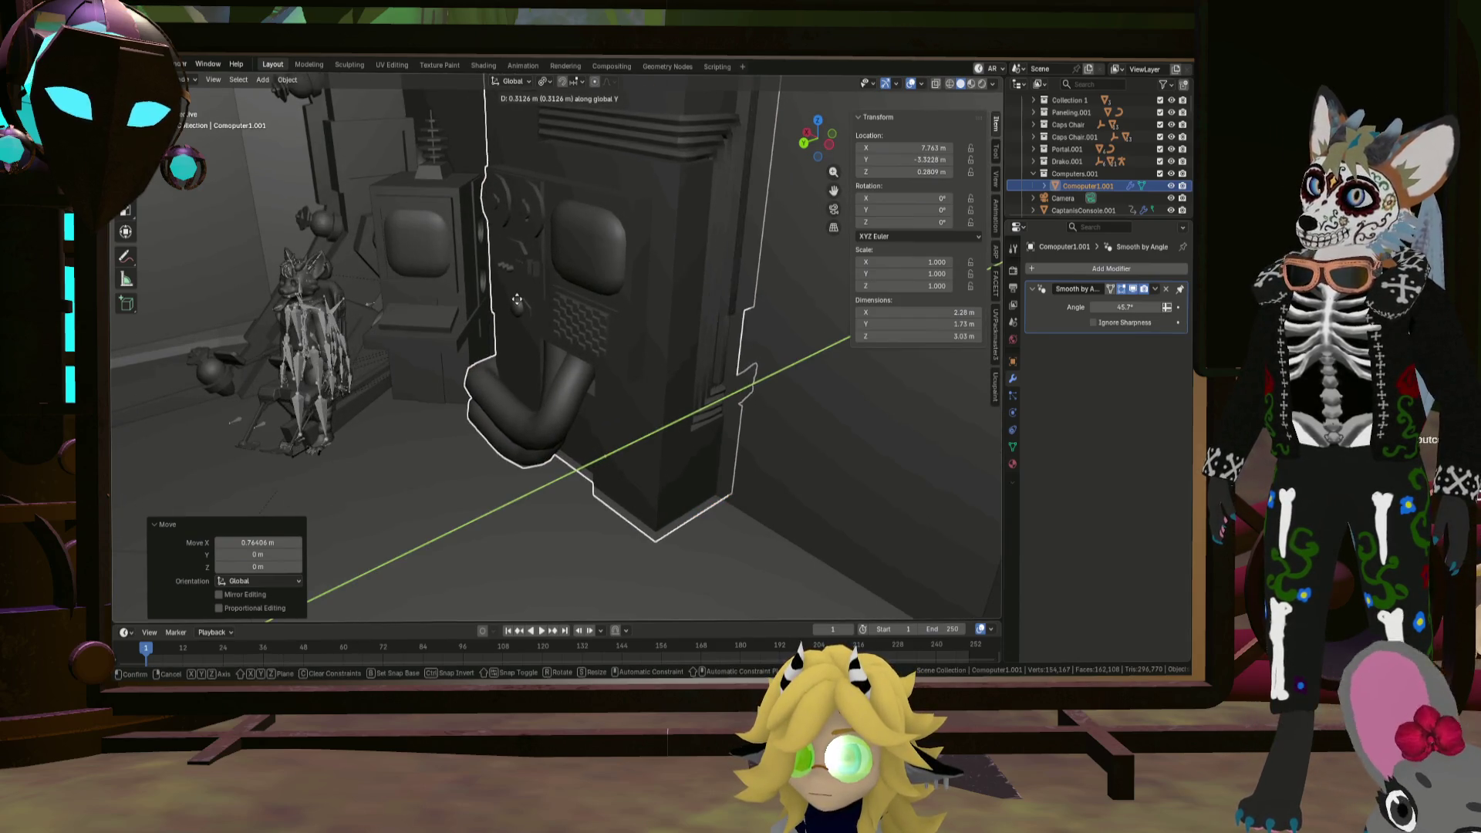
pyautogui.moveTo(508, 307)
pyautogui.mouseDown(button='middle')
pyautogui.moveTo(546, 288)
pyautogui.moveTo(584, 304)
pyautogui.moveTo(578, 329)
pyautogui.moveTo(572, 293)
pyautogui.mouseUp(button='middle')
pyautogui.press('g')
pyautogui.press('x')
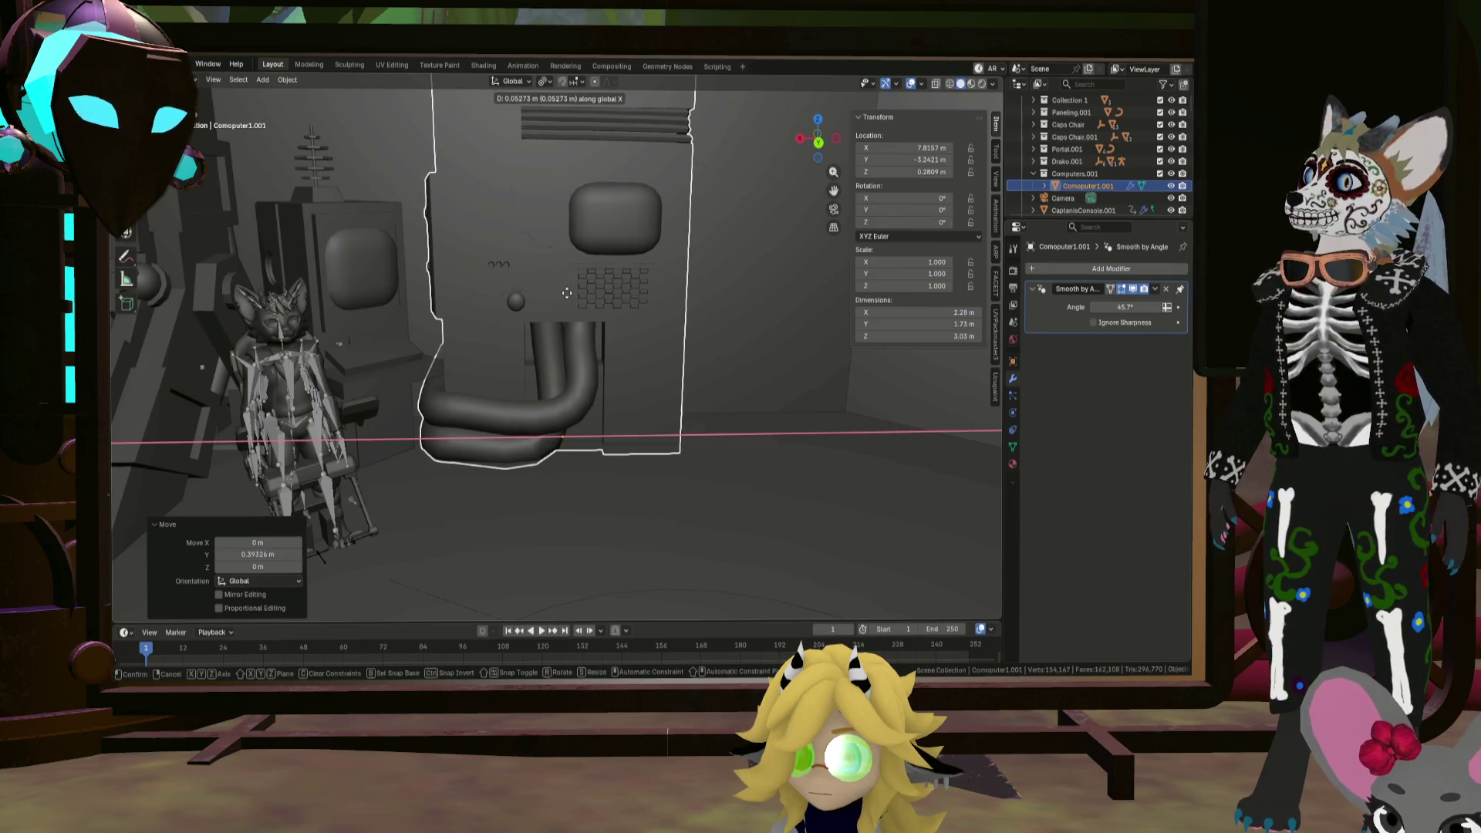
pyautogui.moveTo(570, 297)
pyautogui.mouseDown(button='middle')
pyautogui.moveTo(543, 316)
pyautogui.moveTo(540, 351)
pyautogui.moveTo(609, 347)
pyautogui.moveTo(583, 335)
pyautogui.moveTo(746, 414)
pyautogui.moveTo(571, 375)
pyautogui.moveTo(571, 320)
pyautogui.moveTo(483, 321)
pyautogui.moveTo(512, 308)
pyautogui.moveTo(495, 285)
pyautogui.mouseUp(button='middle')
pyautogui.scroll(3, 495, 292)
pyautogui.moveTo(420, 250)
pyautogui.mouseDown(button='middle')
pyautogui.moveTo(415, 284)
pyautogui.moveTo(421, 273)
pyautogui.mouseUp(button='middle')
pyautogui.press('g')
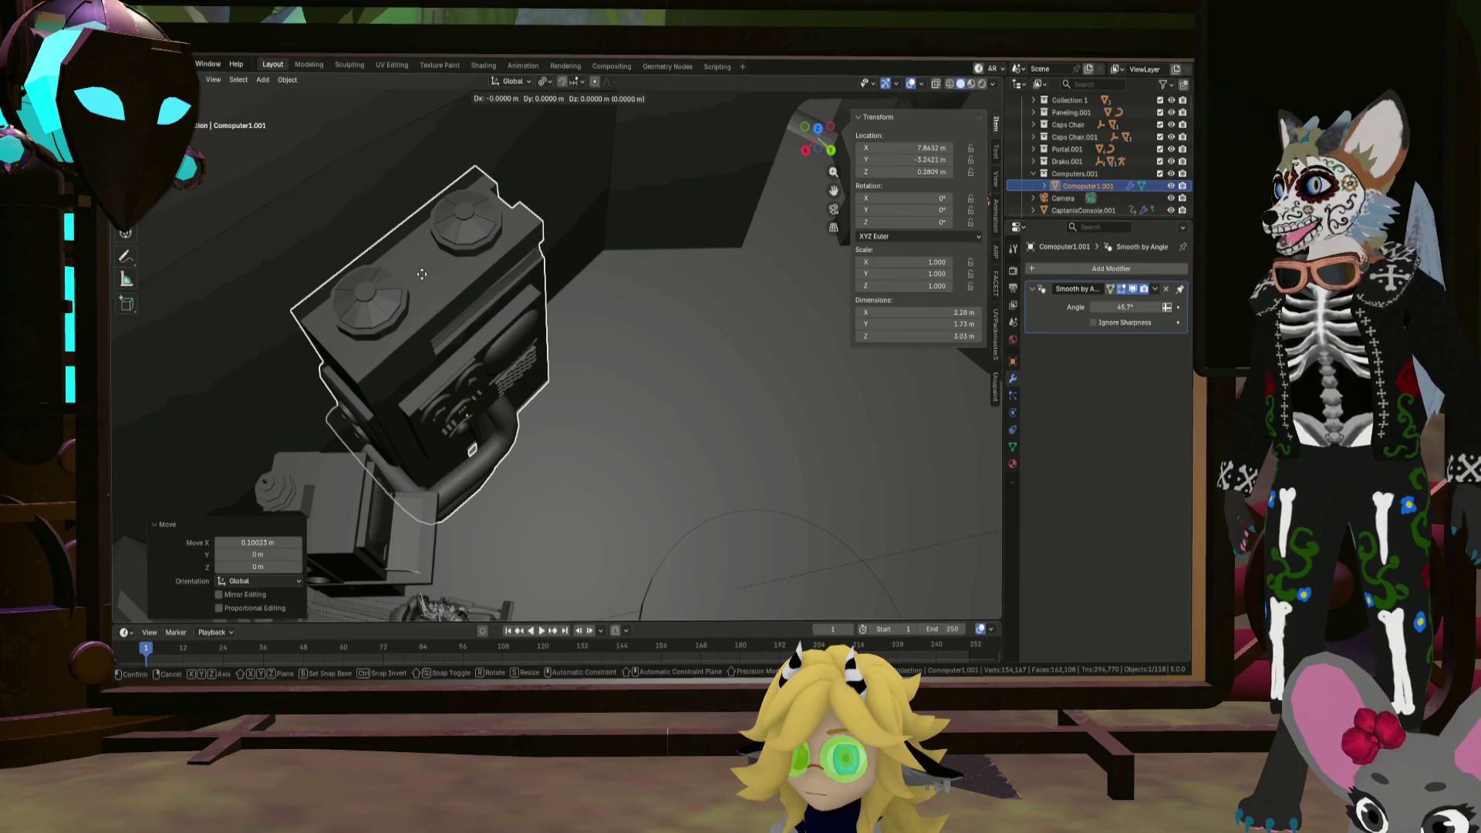
pyautogui.press('y')
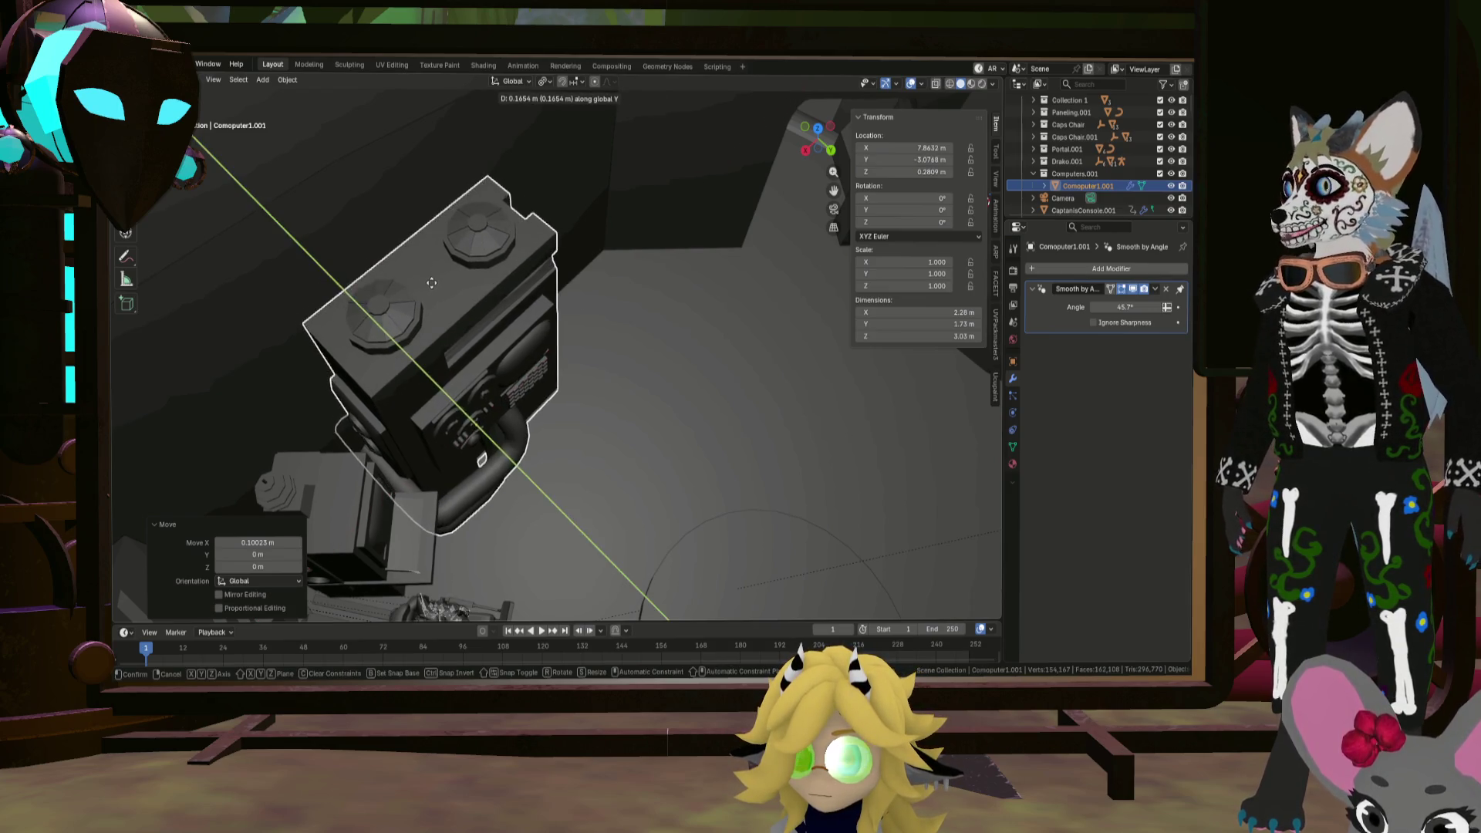
pyautogui.moveTo(488, 319)
pyautogui.mouseDown(button='middle')
pyautogui.moveTo(503, 308)
pyautogui.moveTo(432, 262)
pyautogui.moveTo(379, 288)
pyautogui.moveTo(401, 271)
pyautogui.moveTo(622, 281)
pyautogui.moveTo(564, 305)
pyautogui.moveTo(553, 354)
pyautogui.moveTo(655, 350)
pyautogui.moveTo(618, 258)
pyautogui.moveTo(674, 319)
pyautogui.moveTo(576, 288)
pyautogui.moveTo(627, 289)
pyautogui.mouseUp(button='middle')
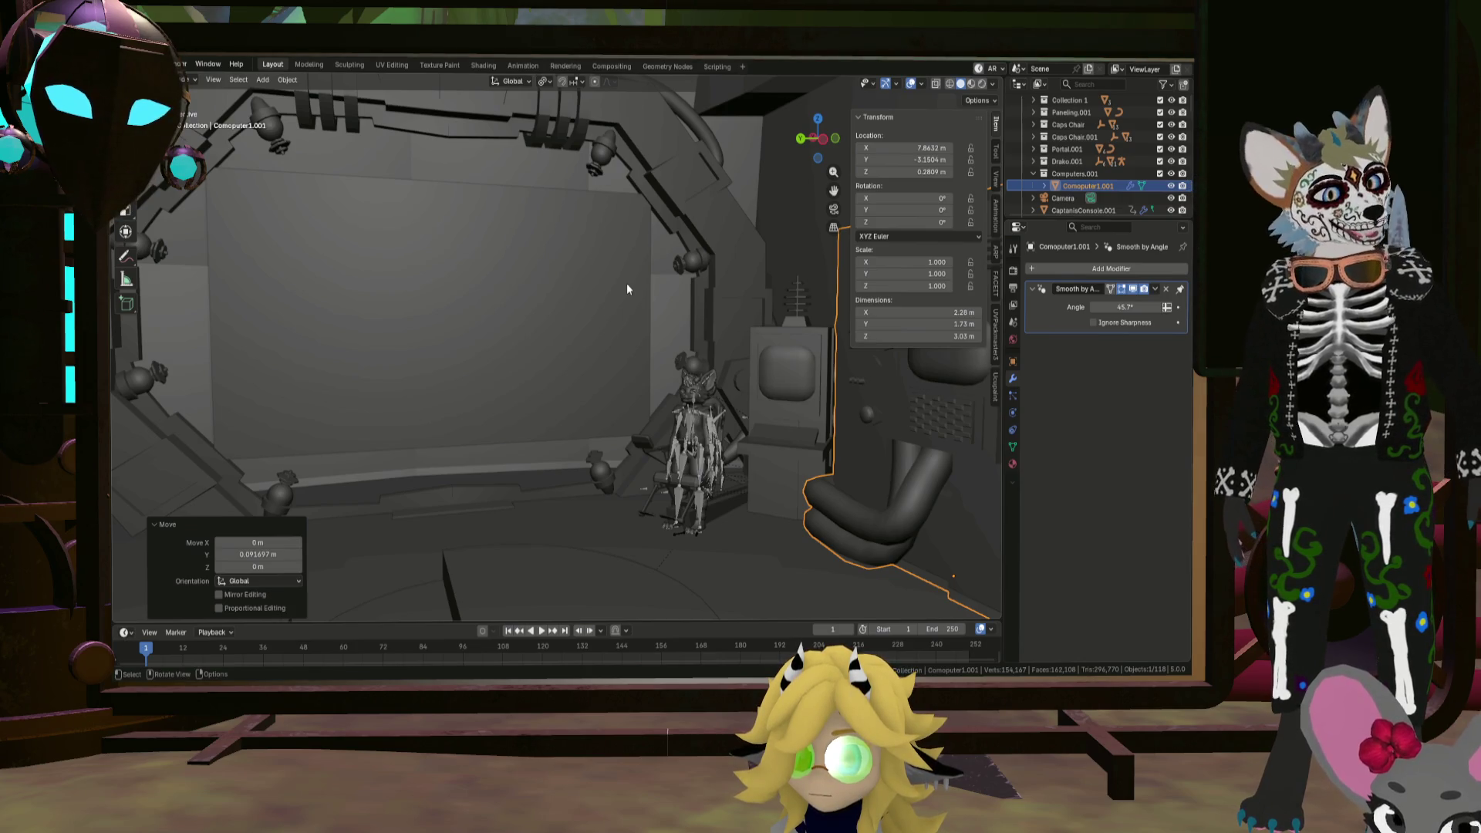
pyautogui.press('F3')
pyautogui.write('walk')
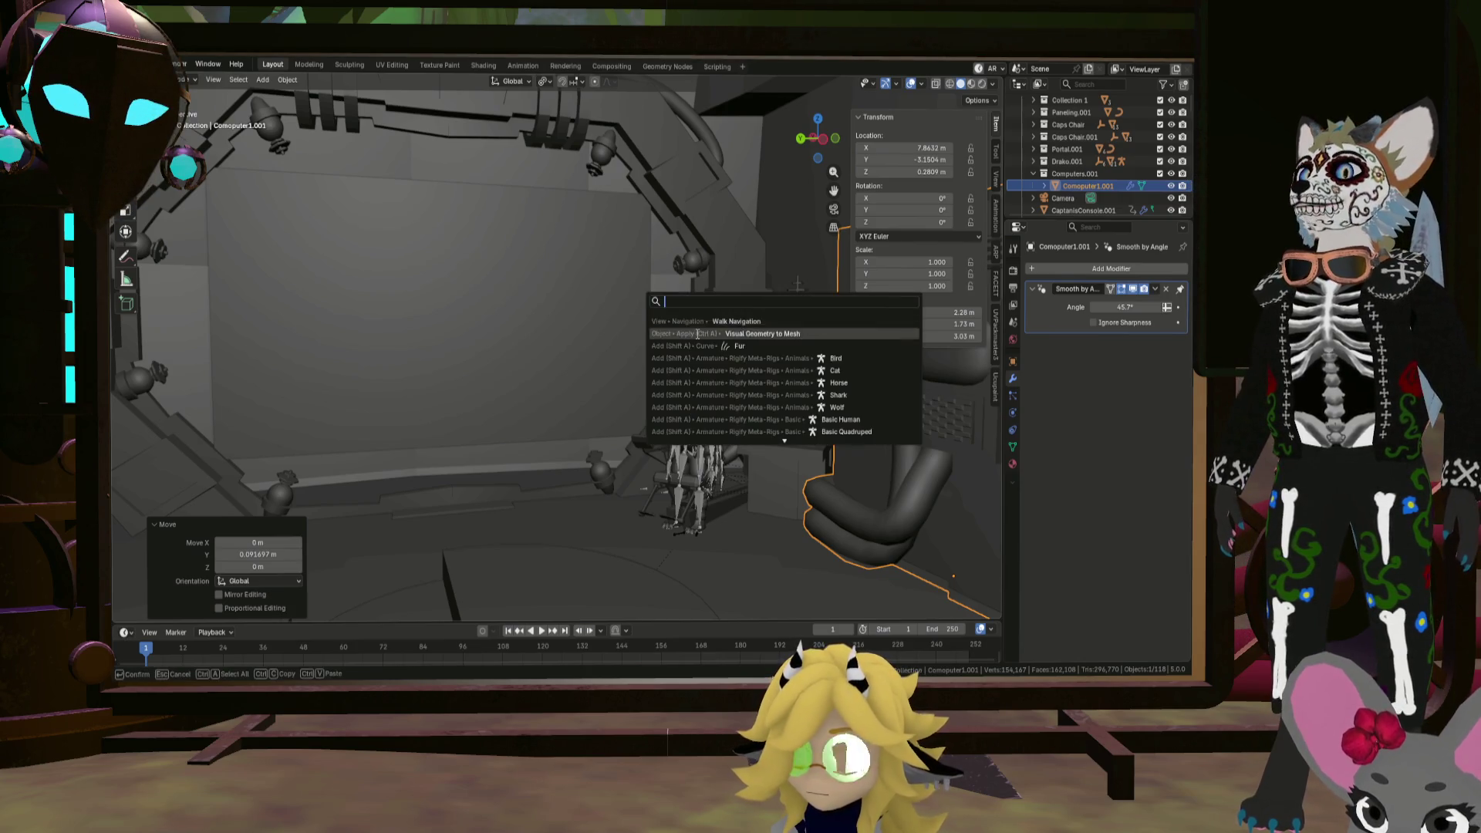
pyautogui.press('Return')
pyautogui.press('w')
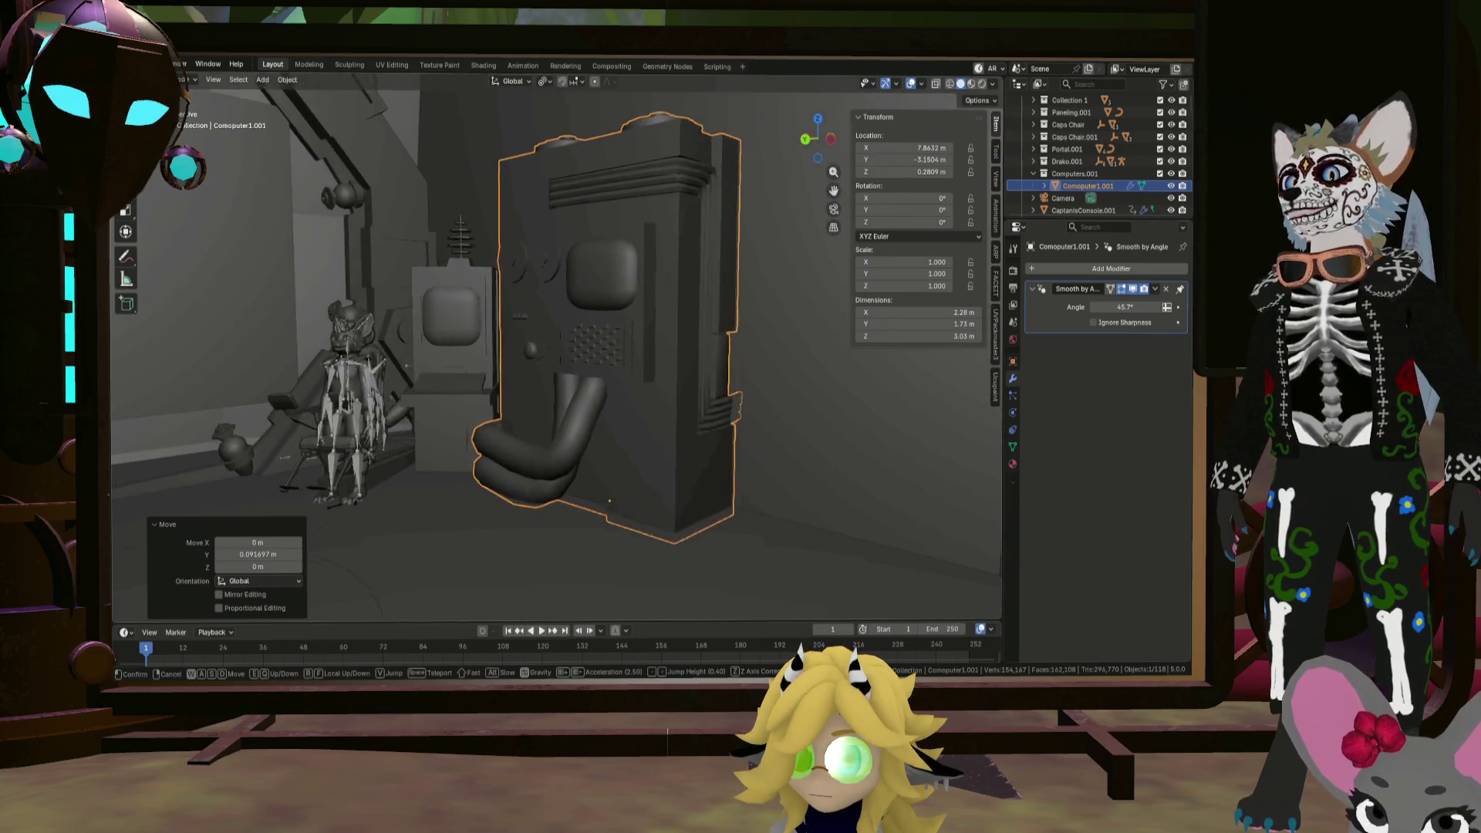
pyautogui.press('s')
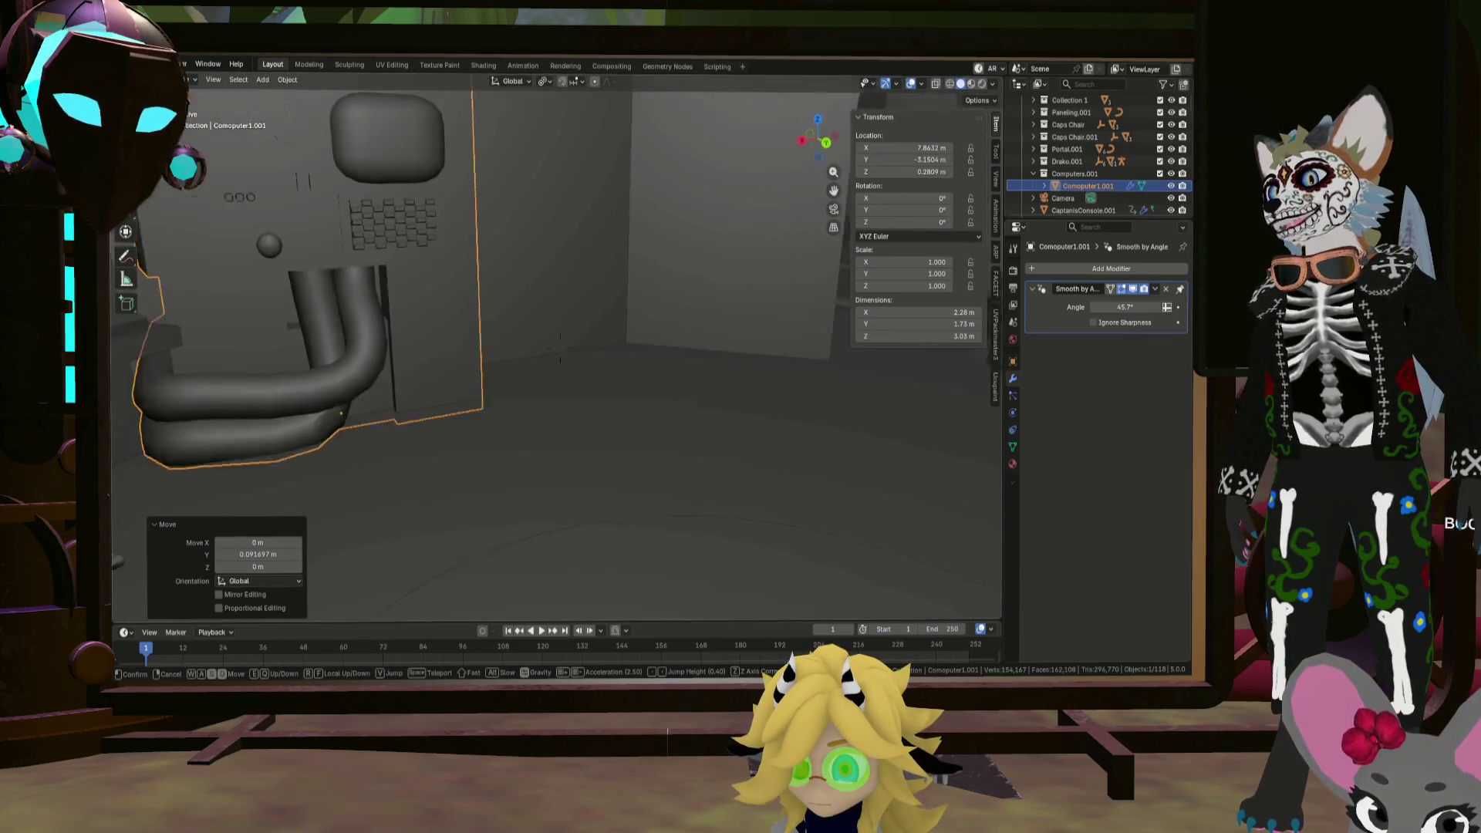
pyautogui.press('a')
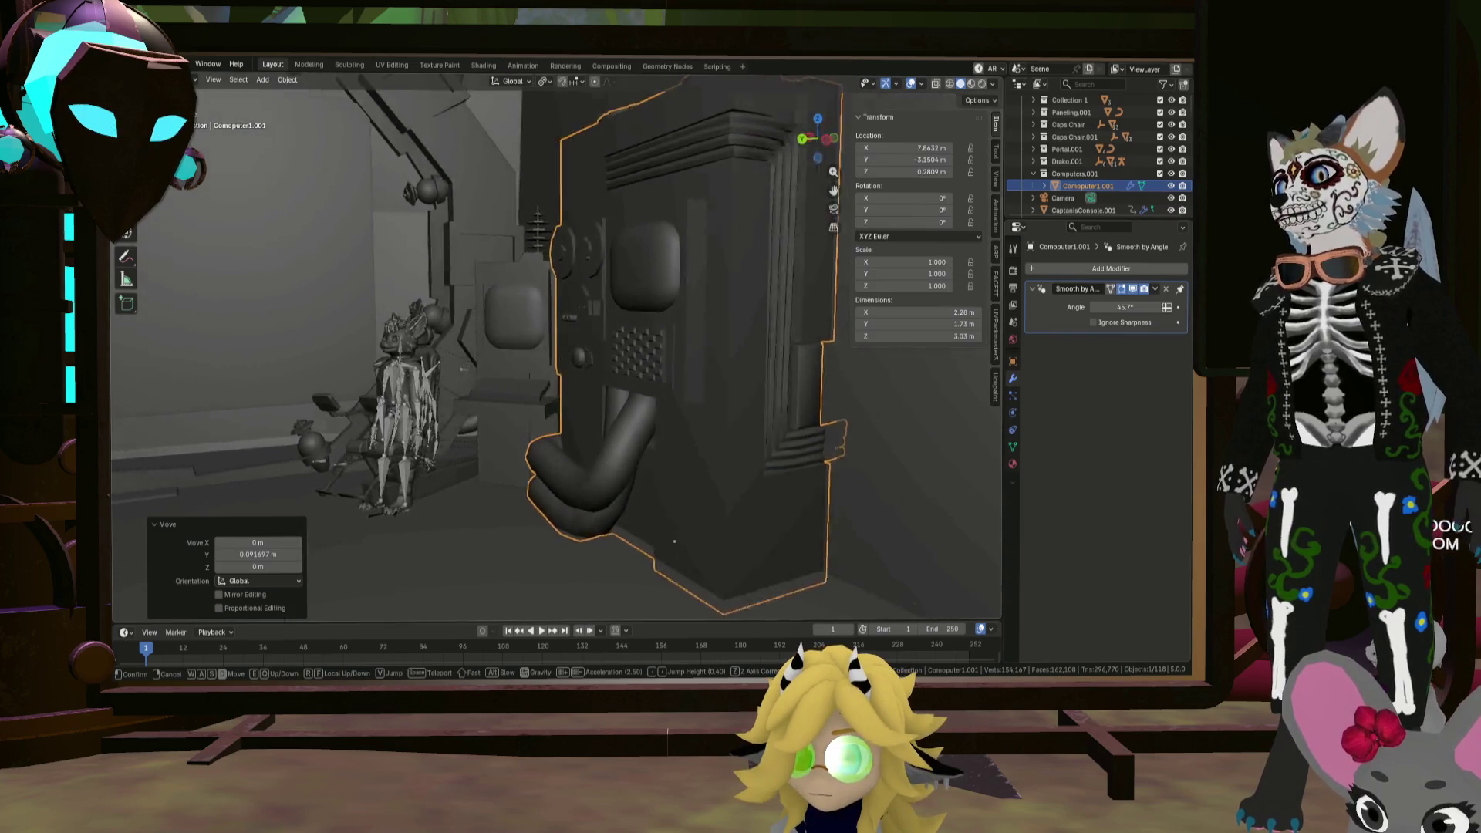
pyautogui.press('w')
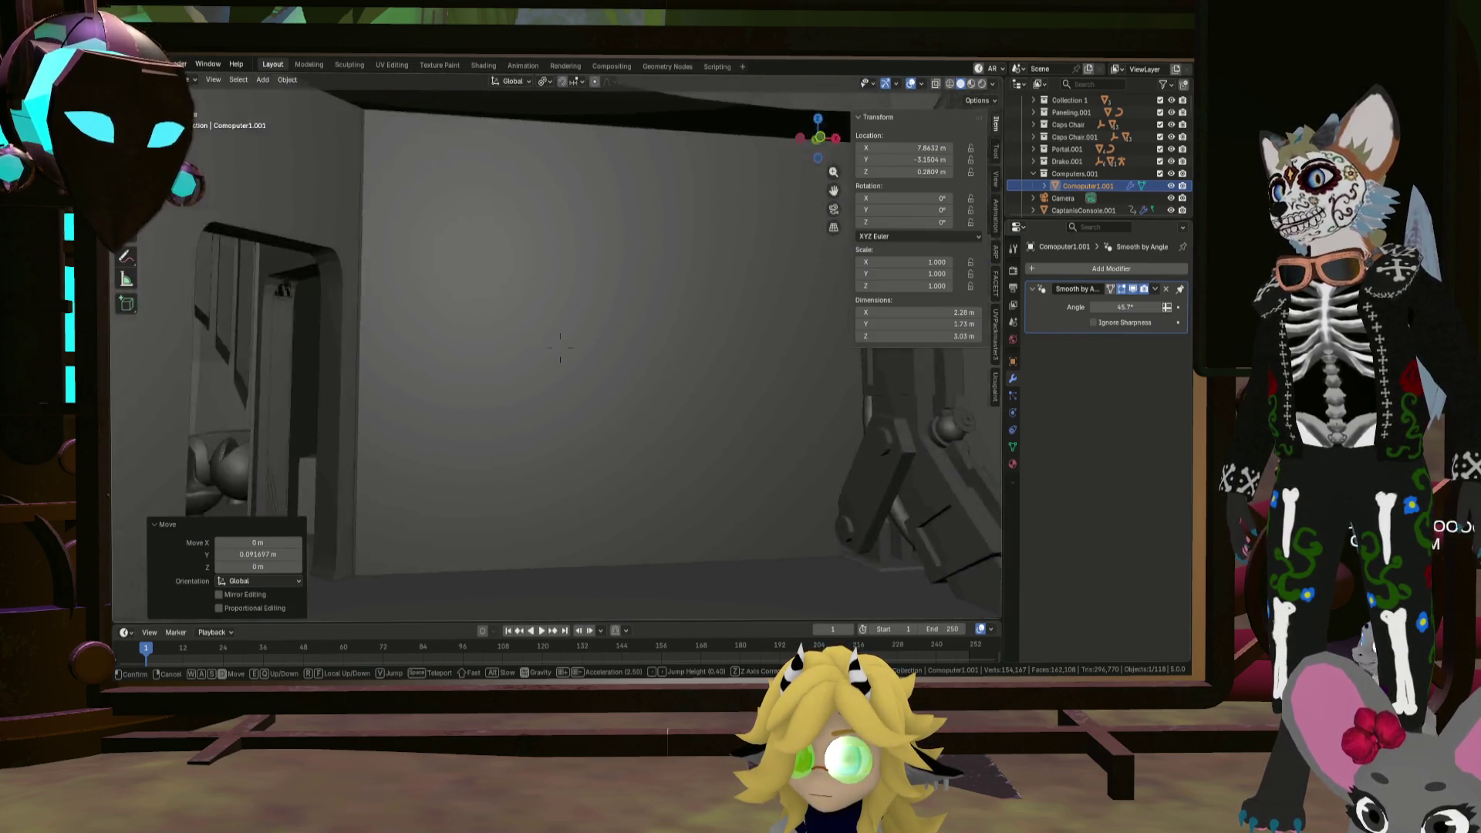
pyautogui.press('w')
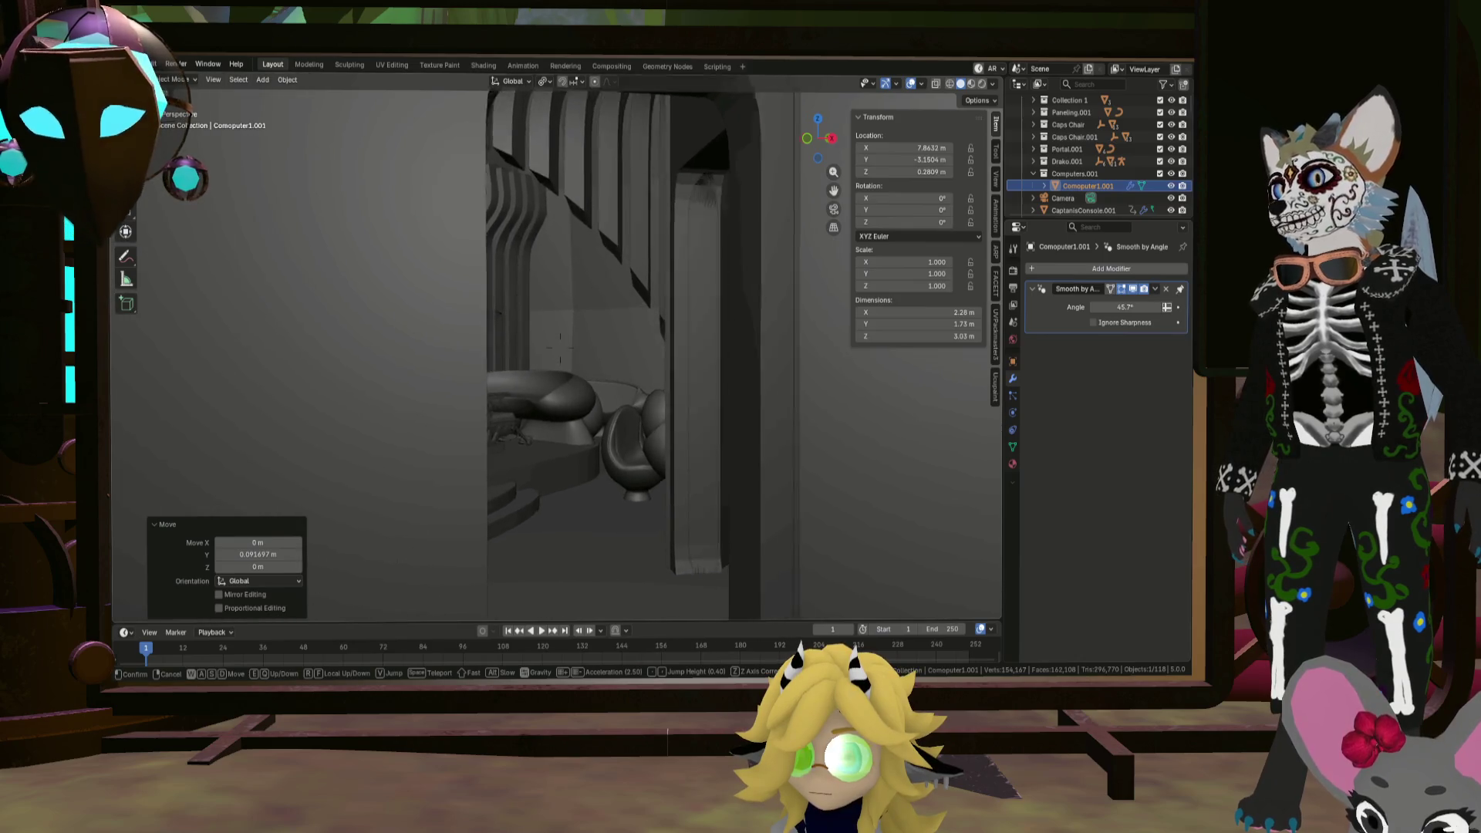
pyautogui.press('w')
pyautogui.press('w')
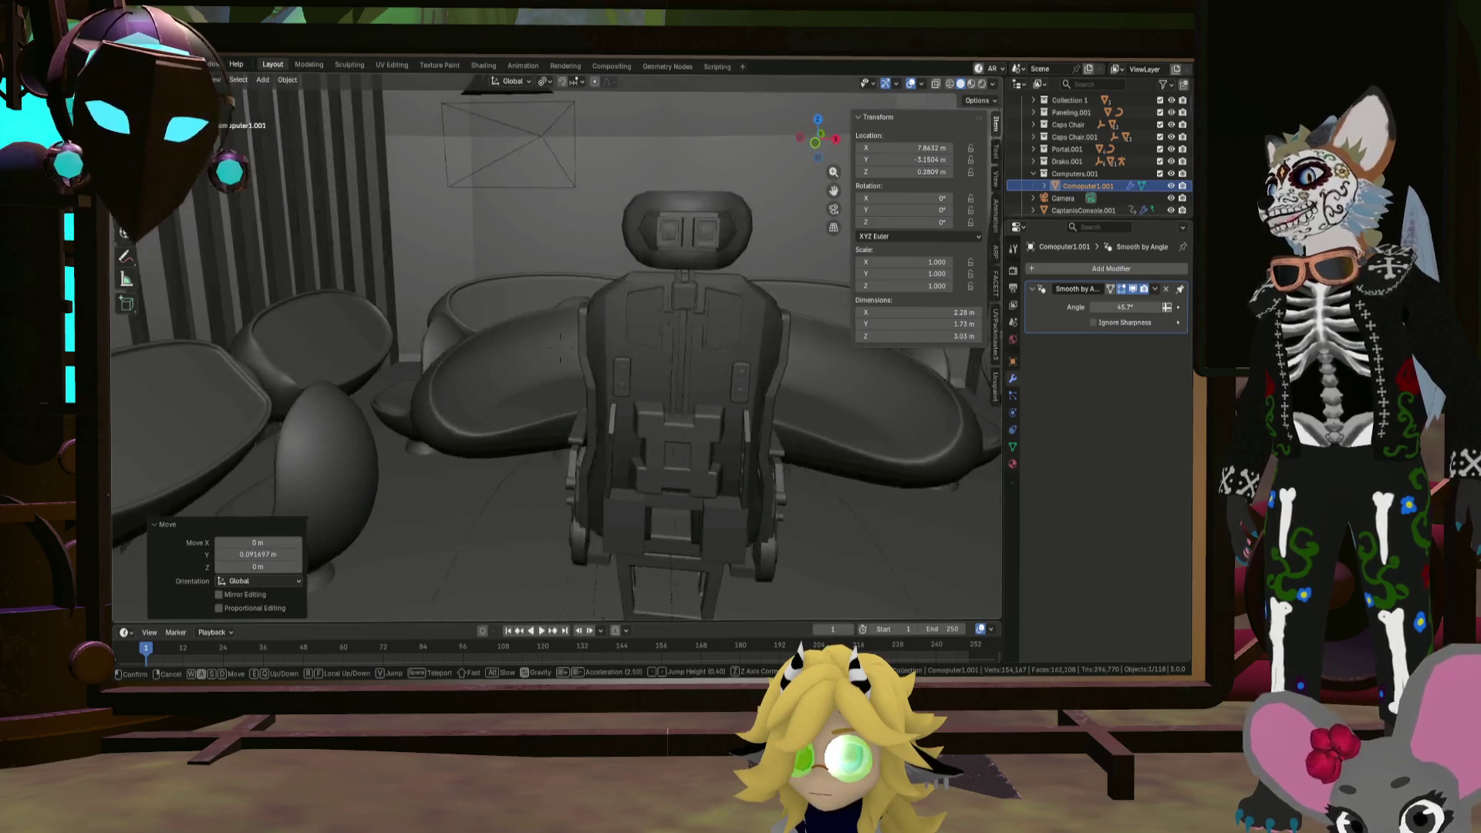